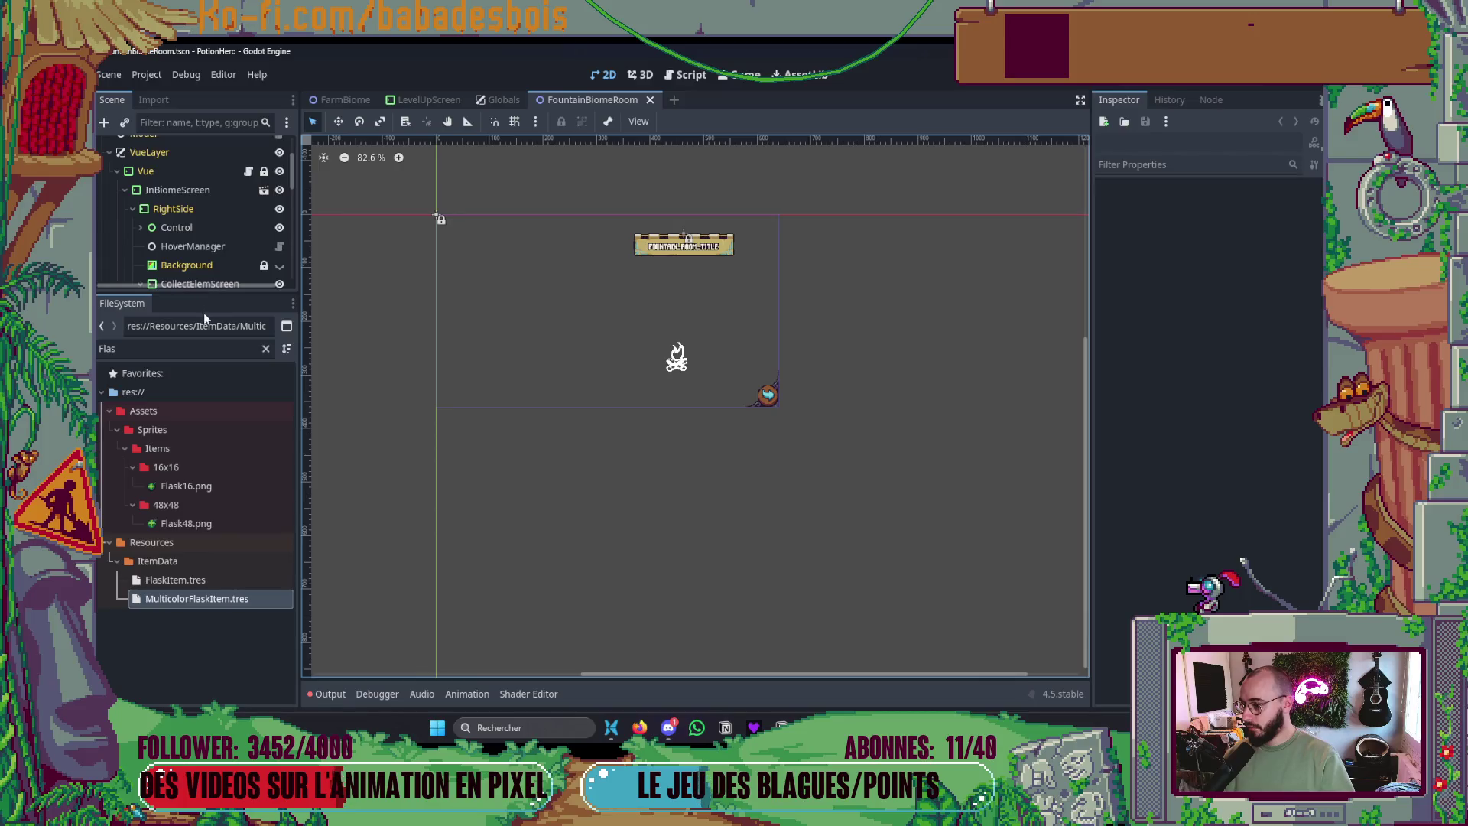
Enlarge the scene tree and select the FountainBiomeRoom root node.
left_click_drag(207, 292, 222, 541)
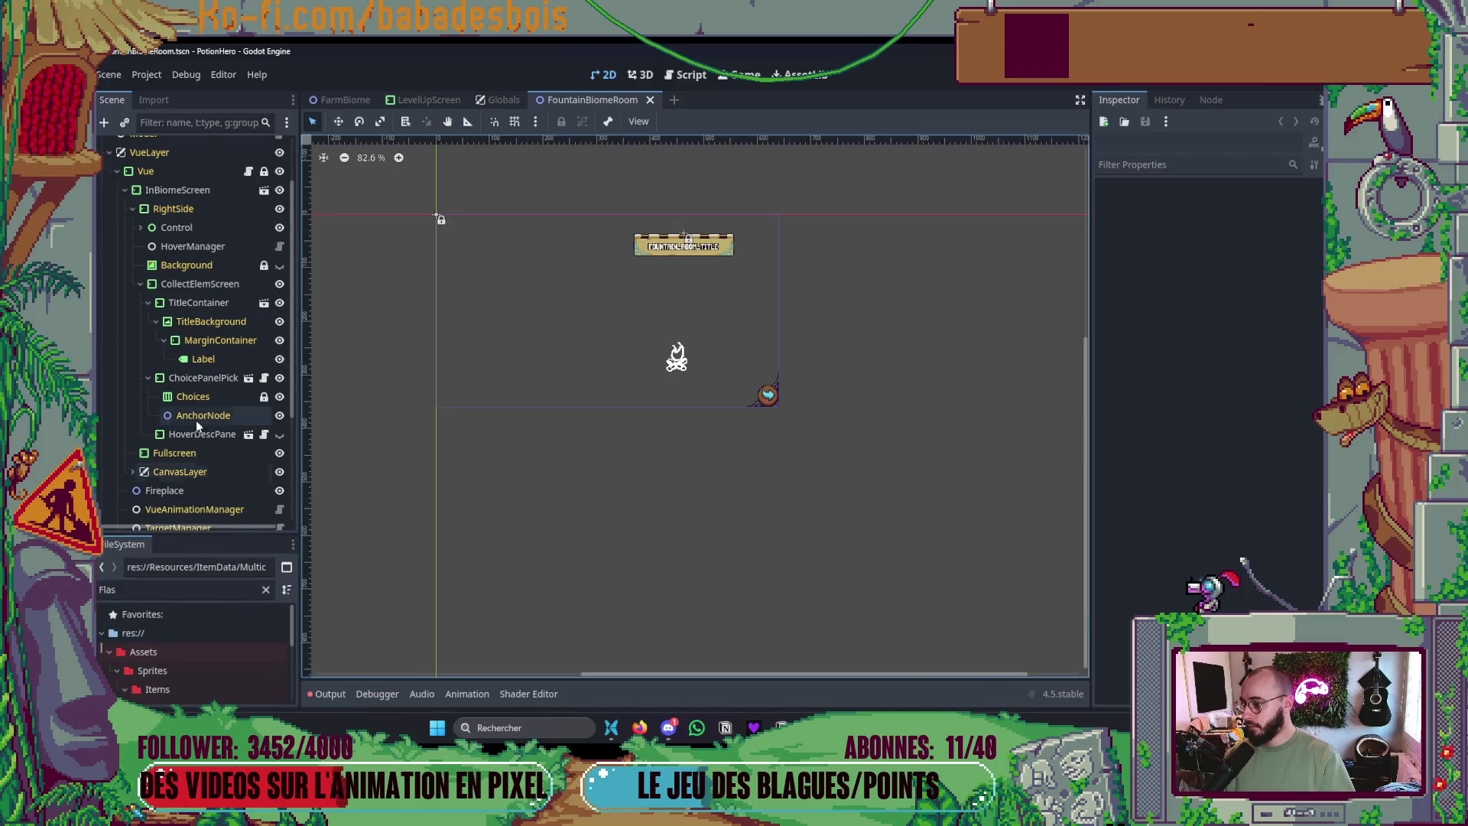
scroll(191, 344, "down", 3)
left_click(176, 303)
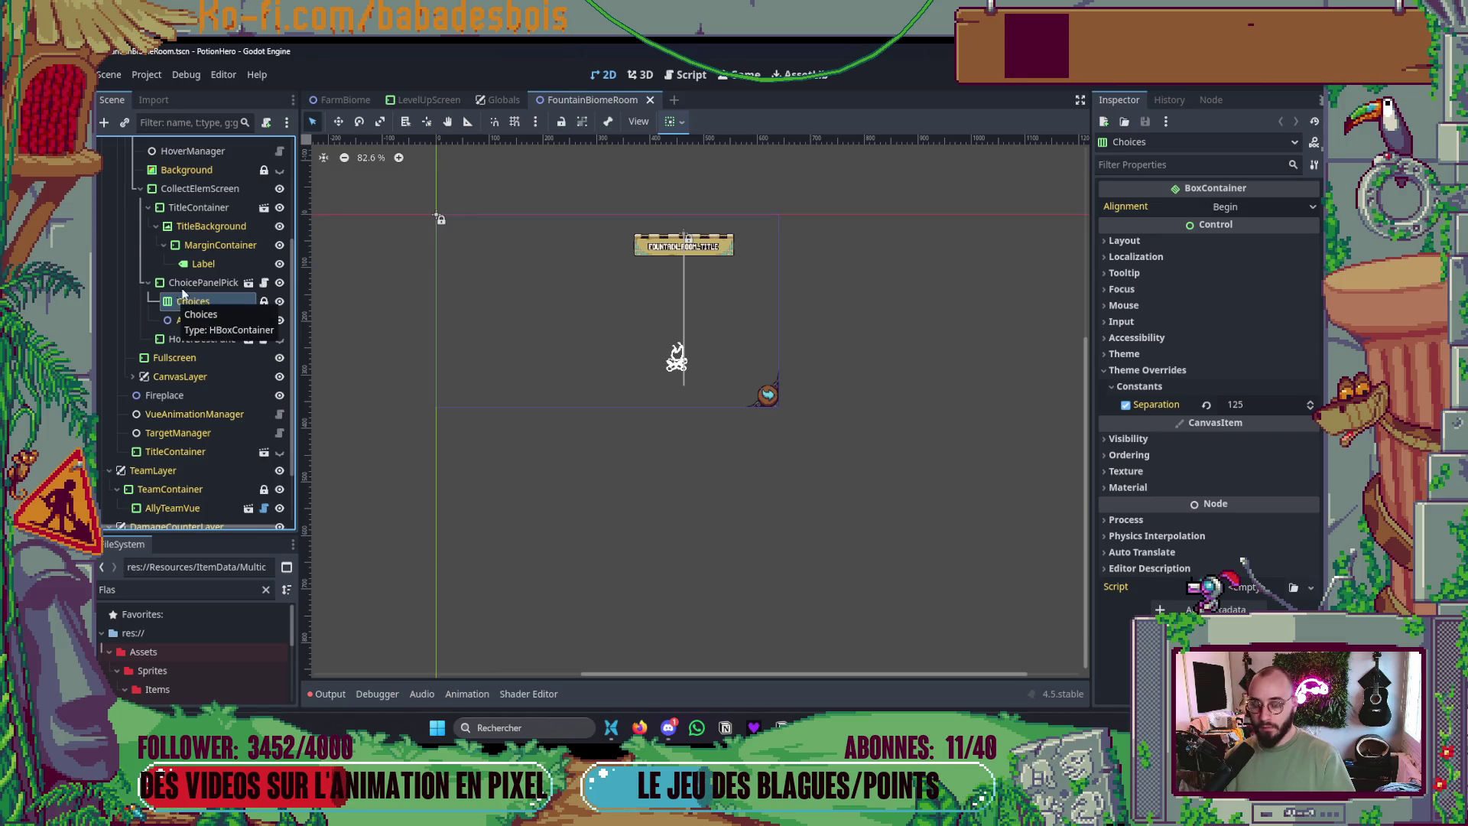
scroll(189, 255, "up", 5)
left_click(230, 148)
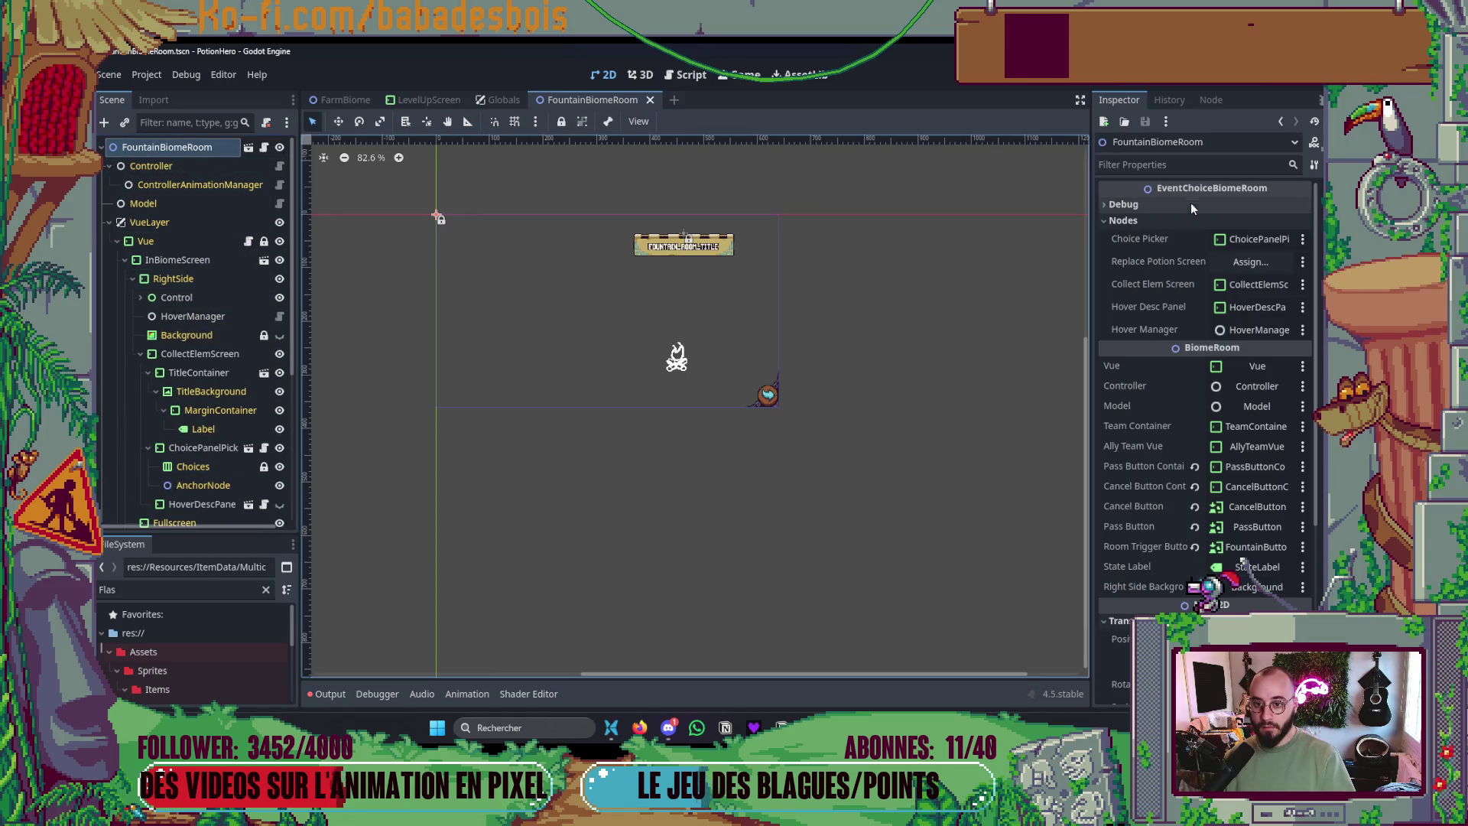
Expand Debug > Event Options > element 0 and widen the Inspector to read the flask and title keys.
left_click(1172, 204)
left_click(1259, 222)
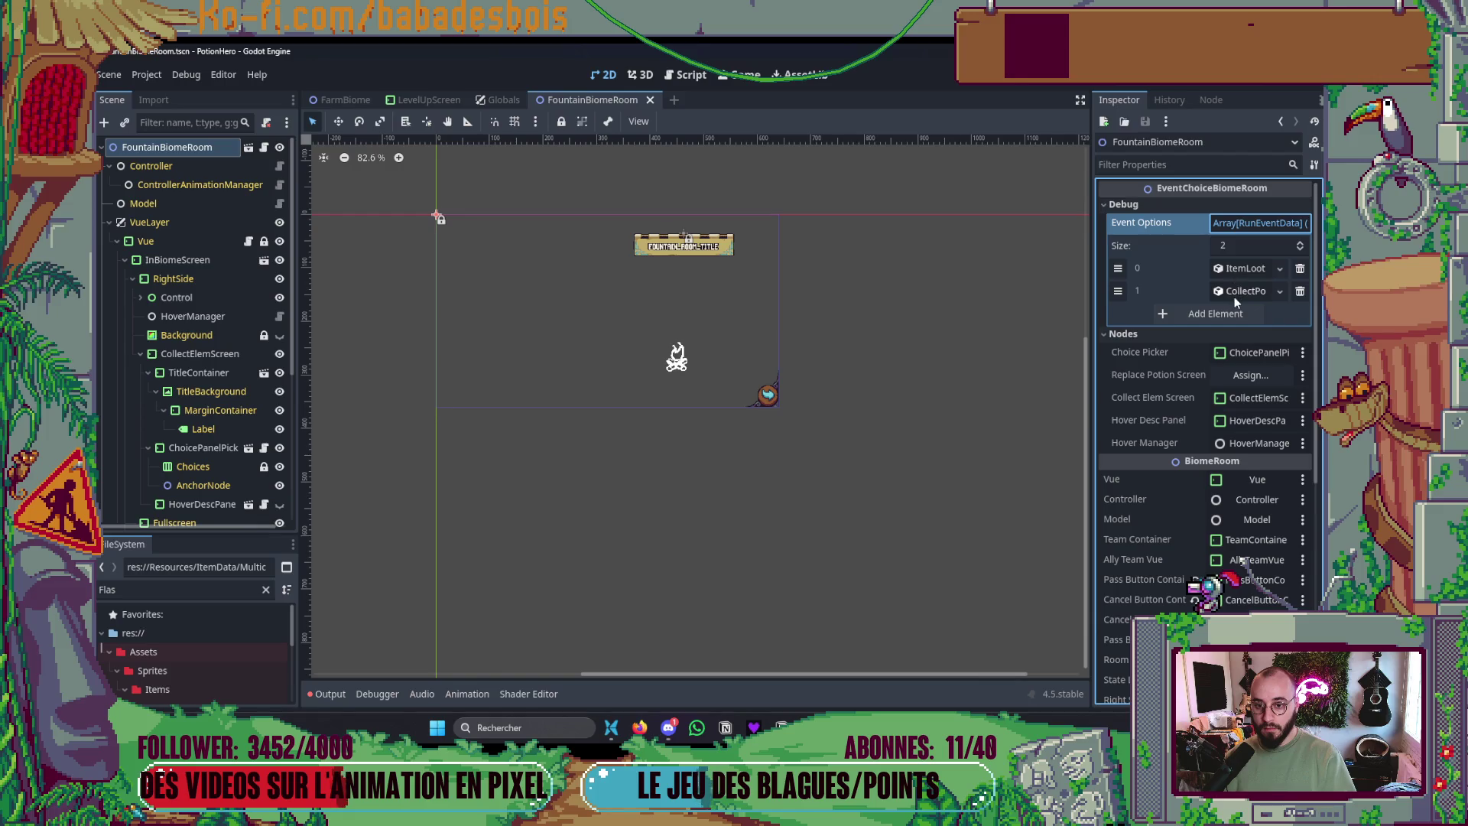
left_click(1242, 269)
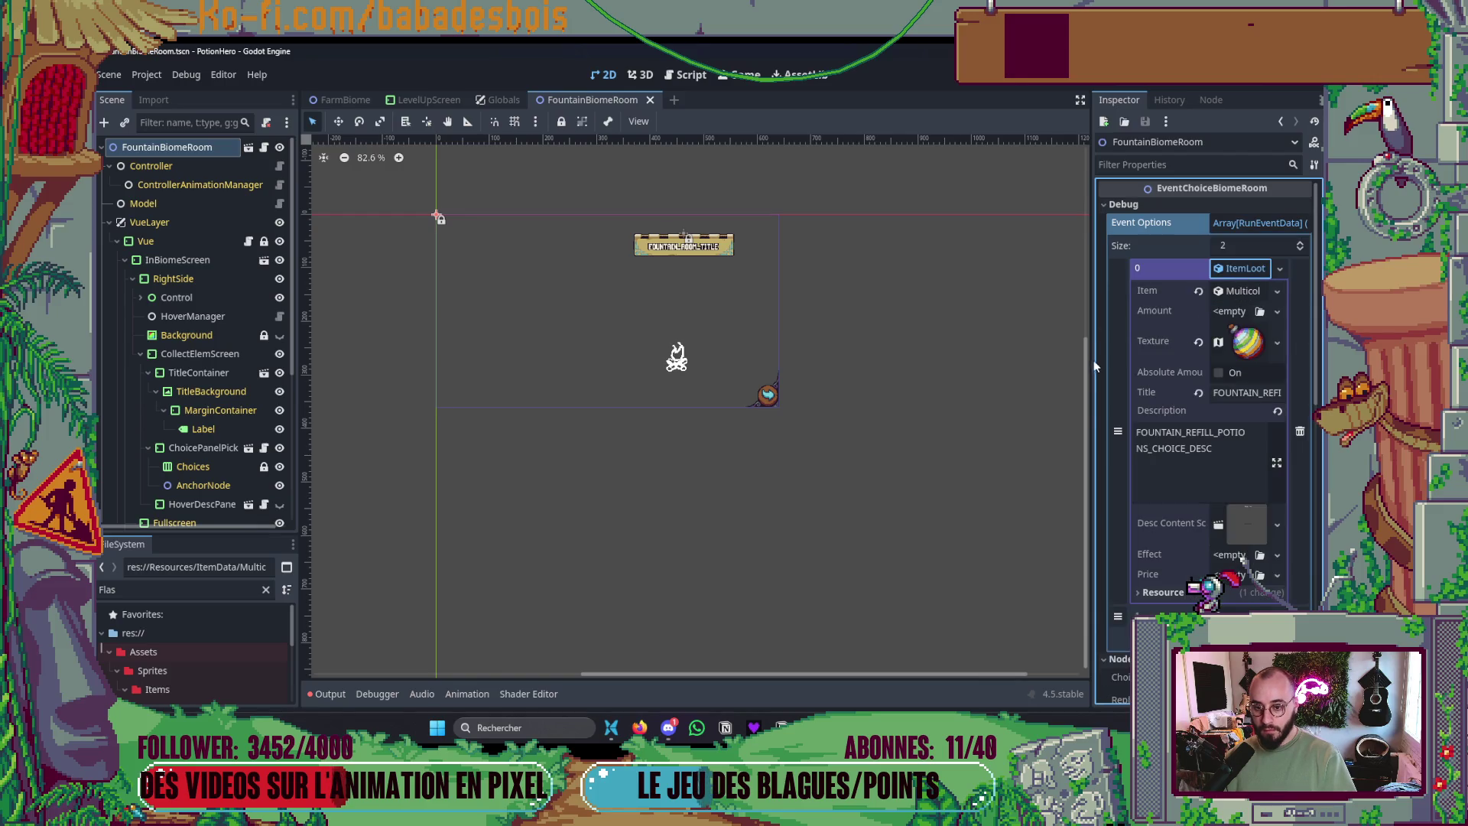
left_click_drag(1091, 378, 777, 401)
Compare the multicolor flask lines in Neovim with the first option's title key in Godot.
key("alt+Tab")
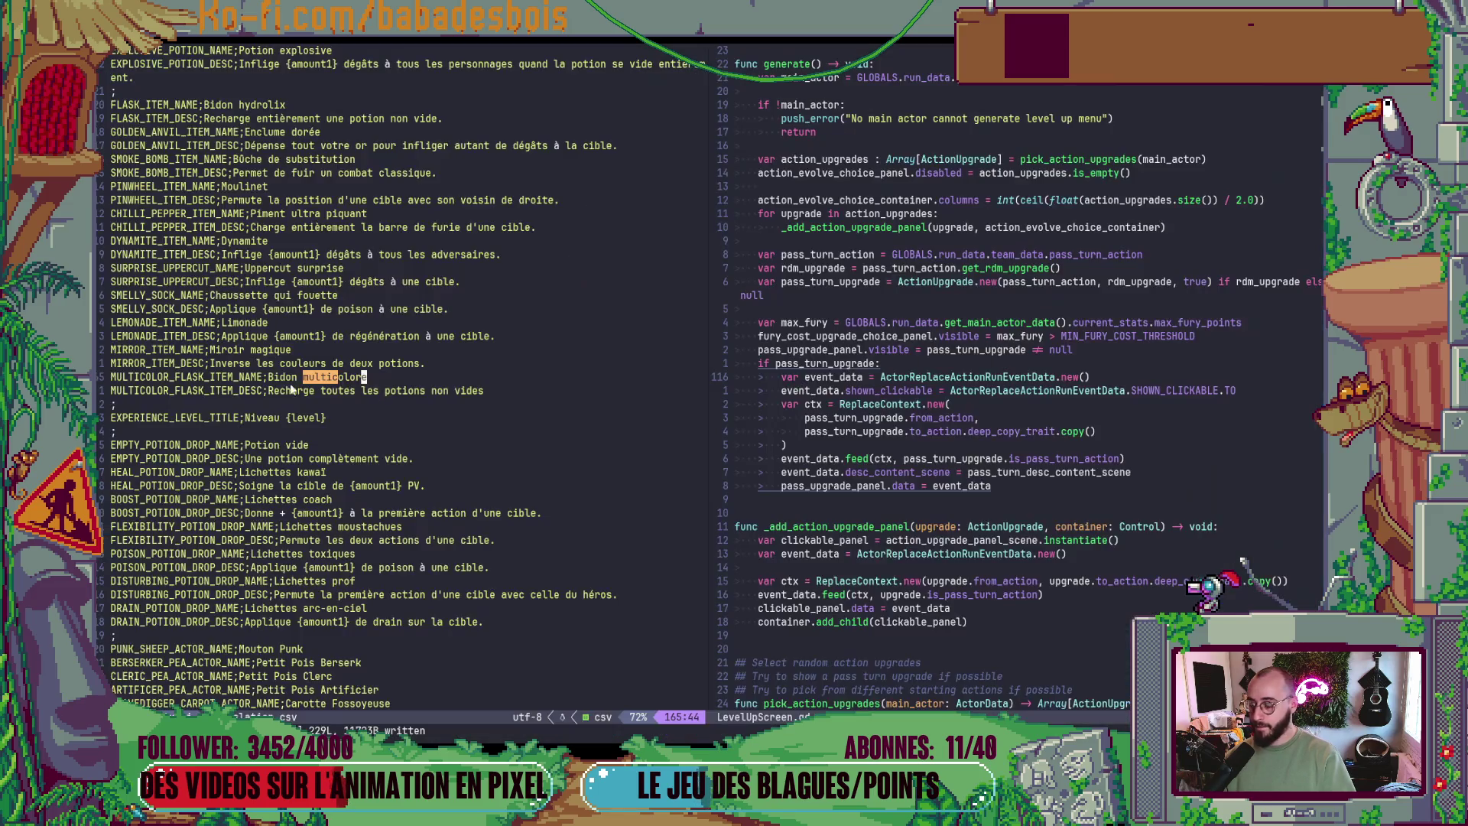
key("shift+f")
key("shift+e")
key("semicolon")
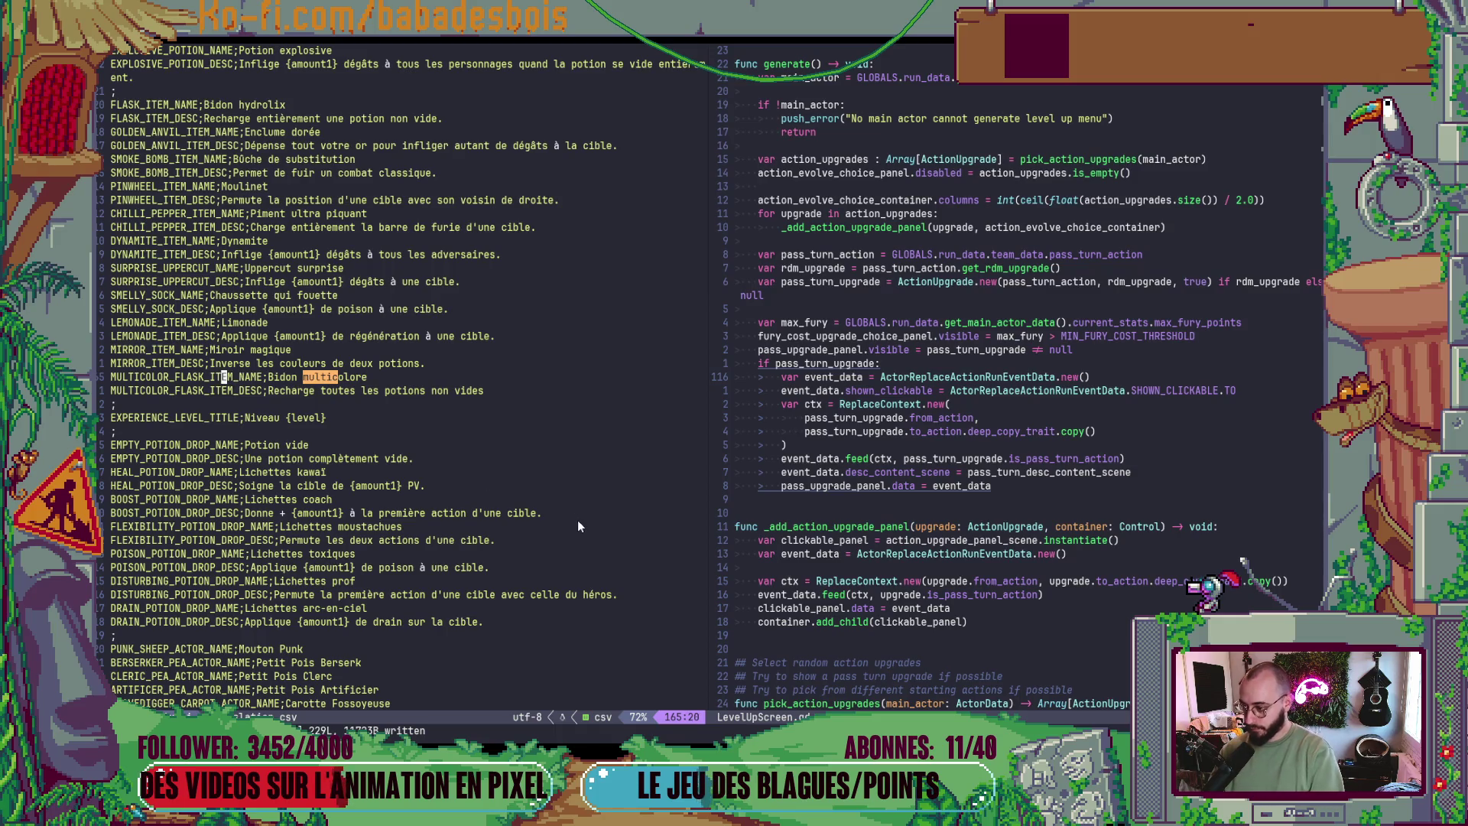
key("alt+Tab")
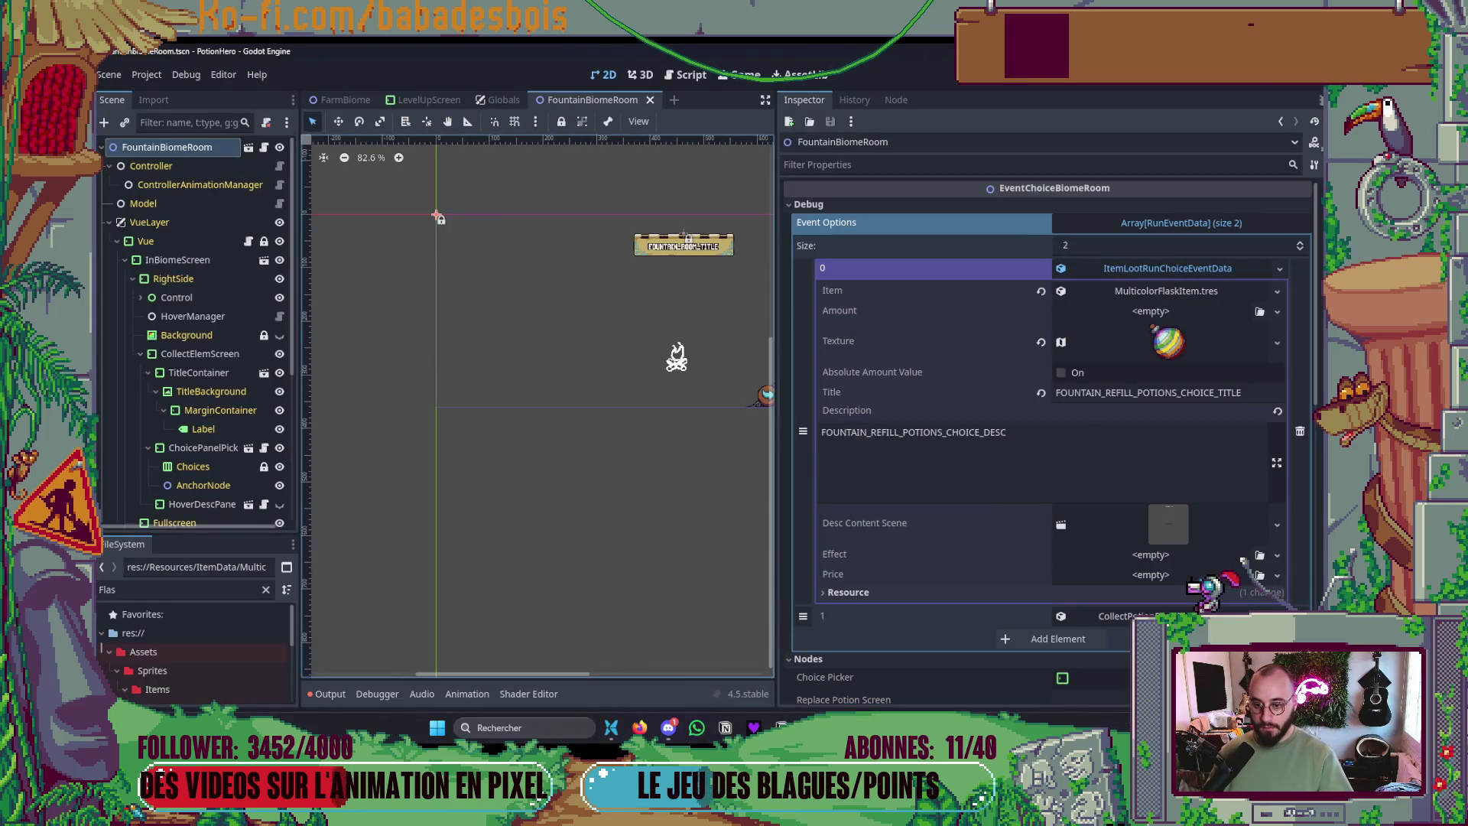
left_click(1131, 395)
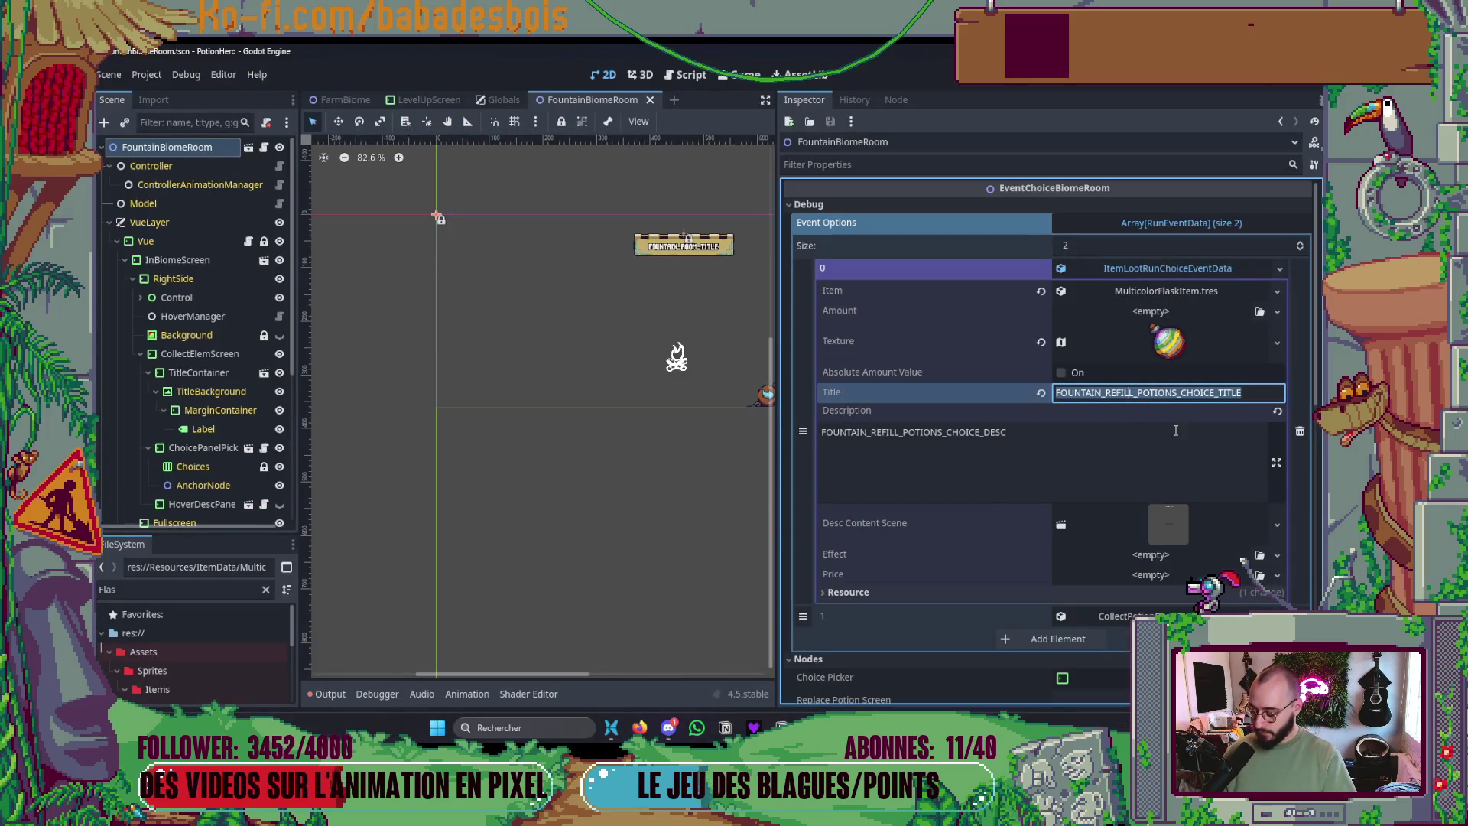
key("alt+Tab")
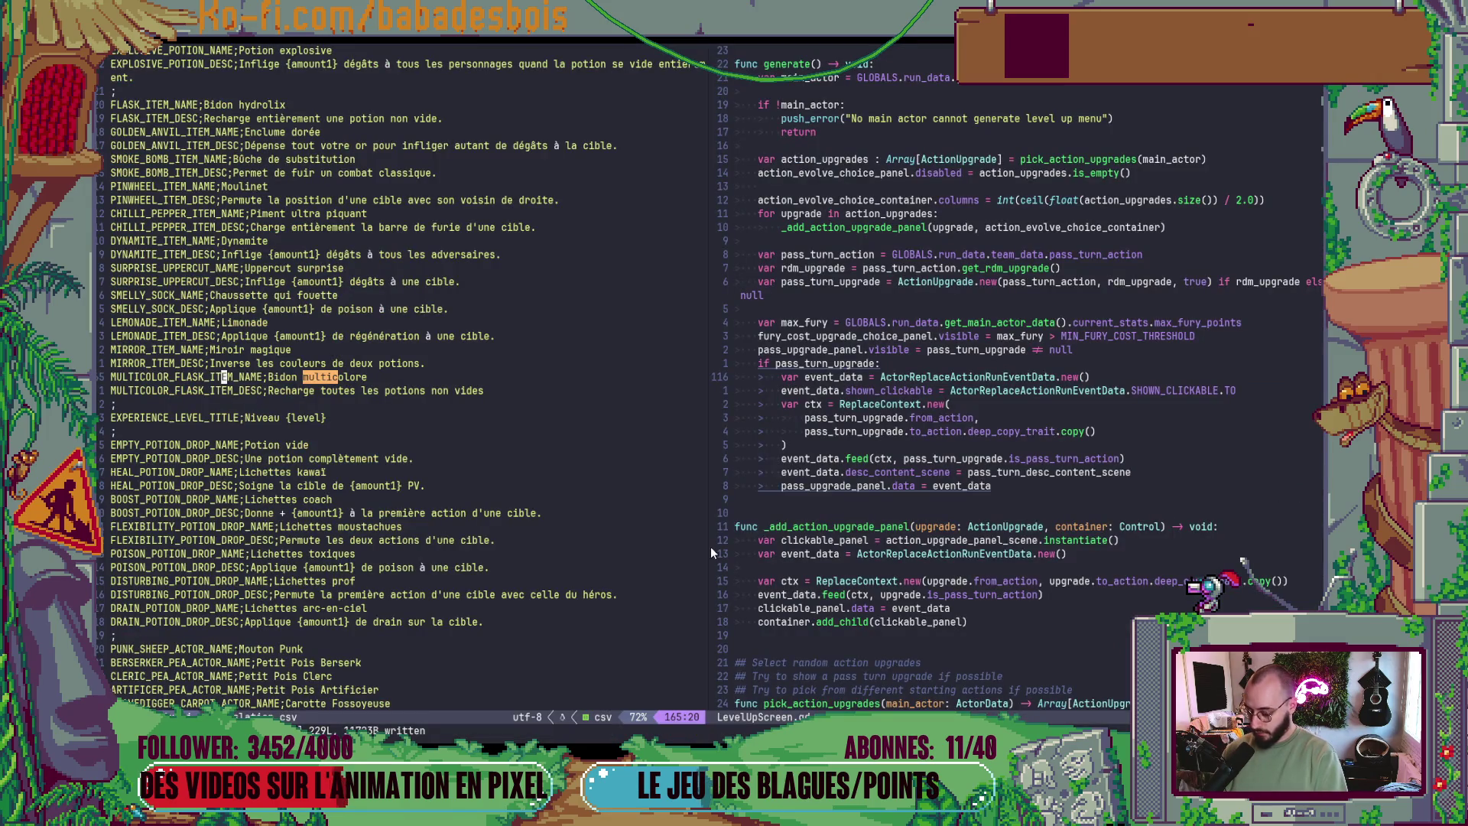
Append 'e' to the FOUNTAIN_REFILL_POTIONS_CHOICE_TITLE value so it reads Multicolore, and save the CSV.
key("Escape")
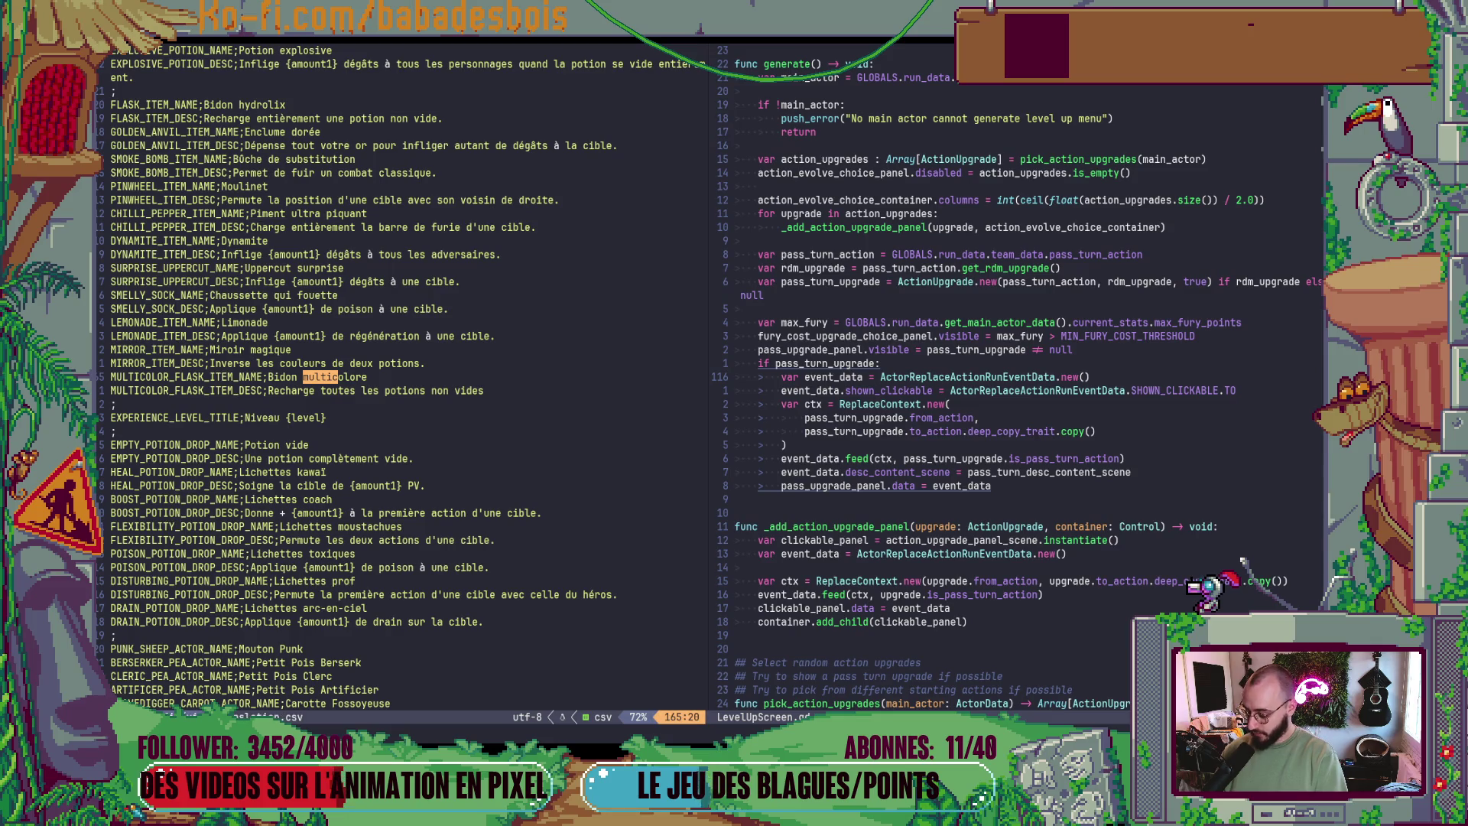
key("Escape")
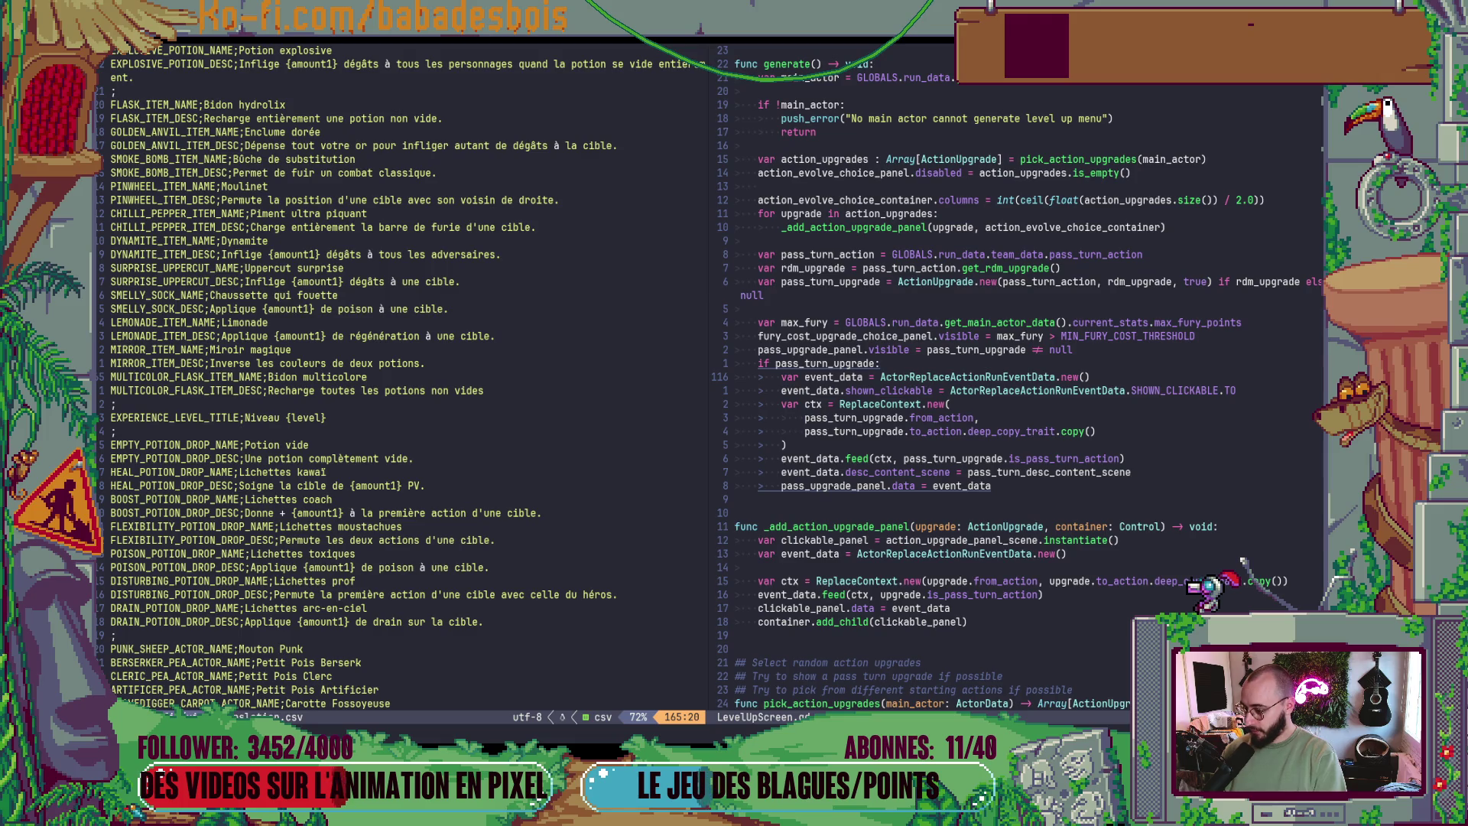
key("n")
key("n")
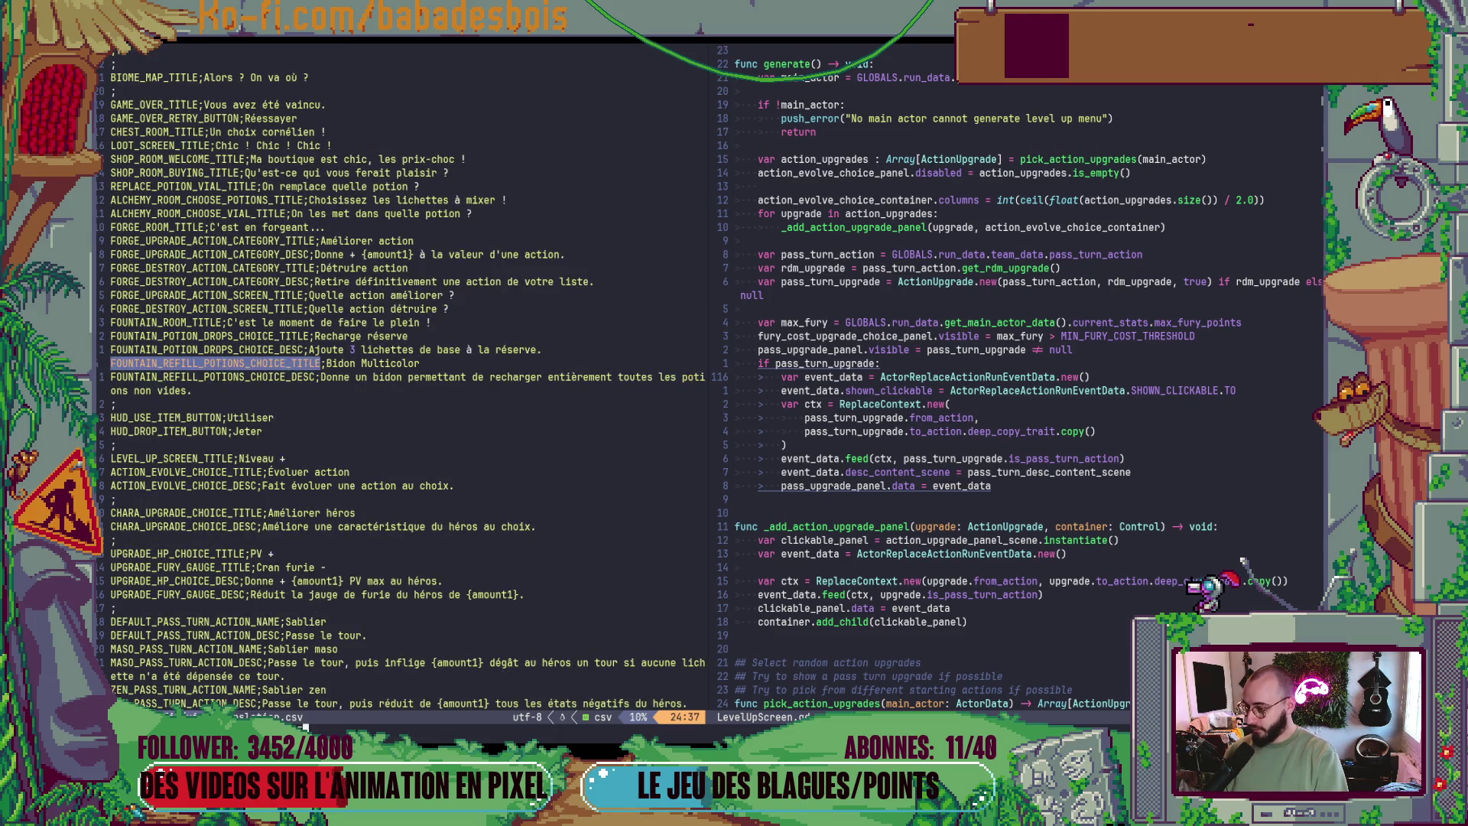
type("A")
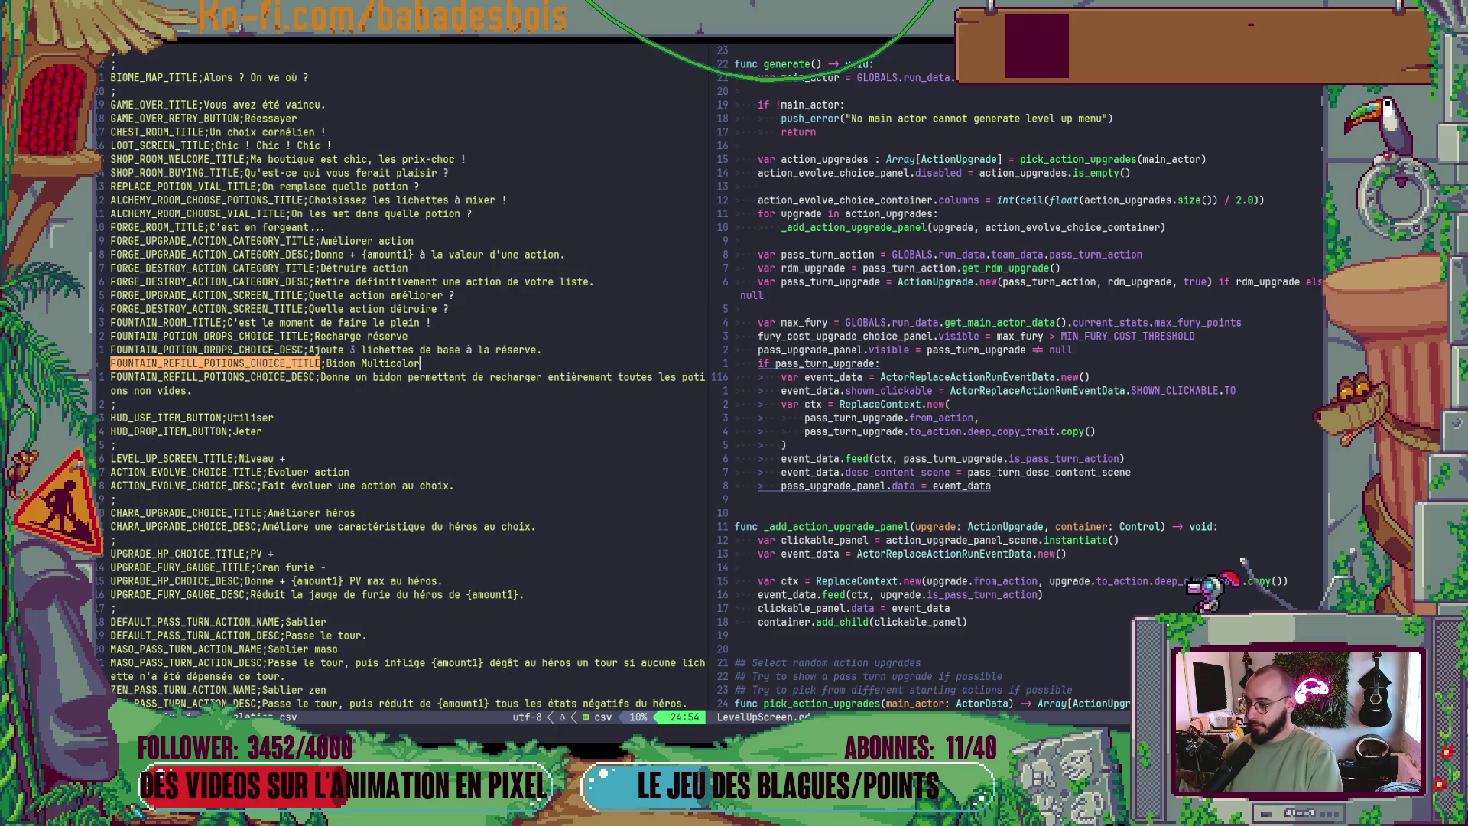
type("e")
key("Escape")
type(":w")
key("Return")
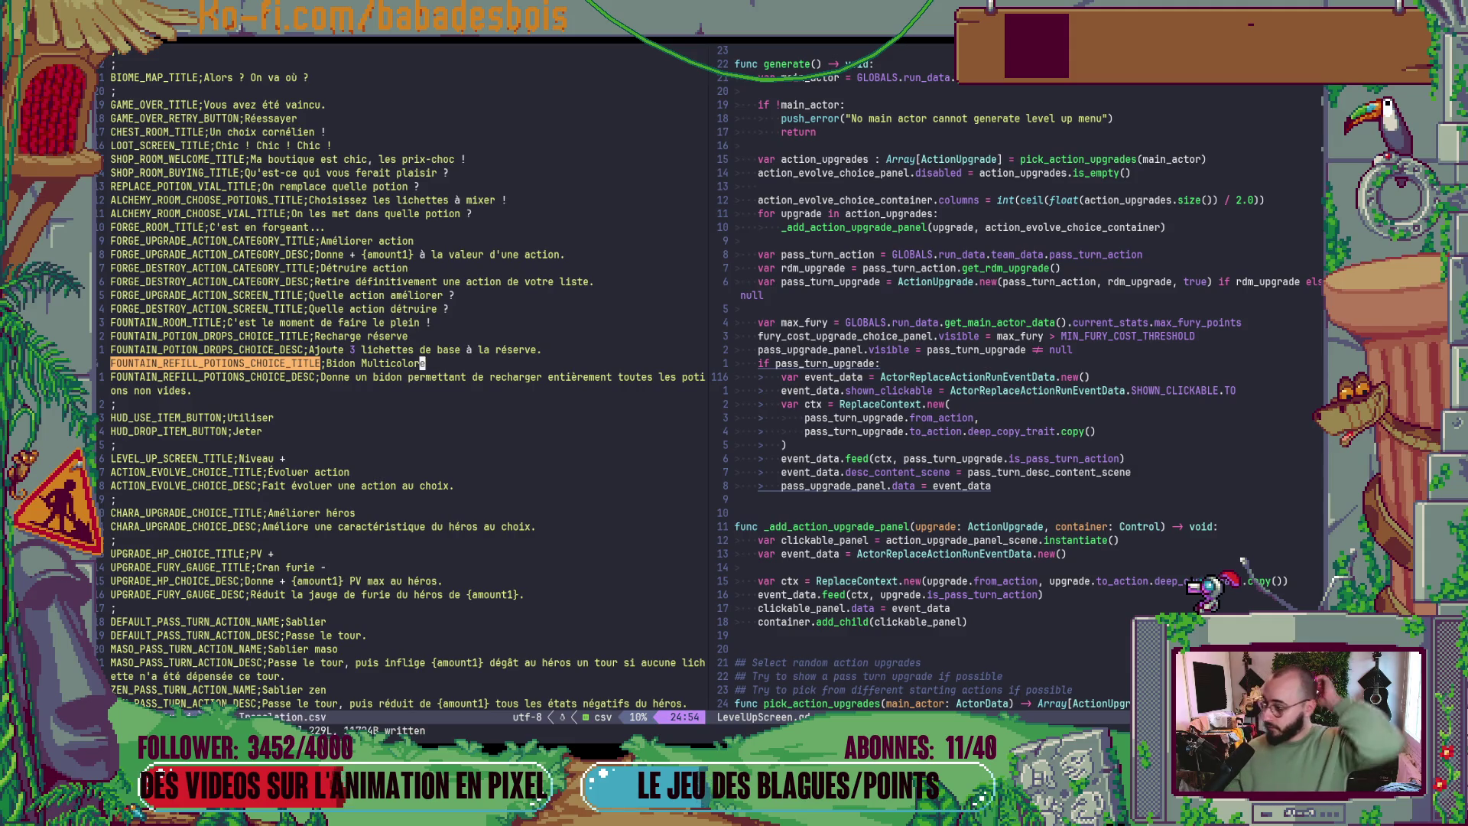
key("alt+Tab")
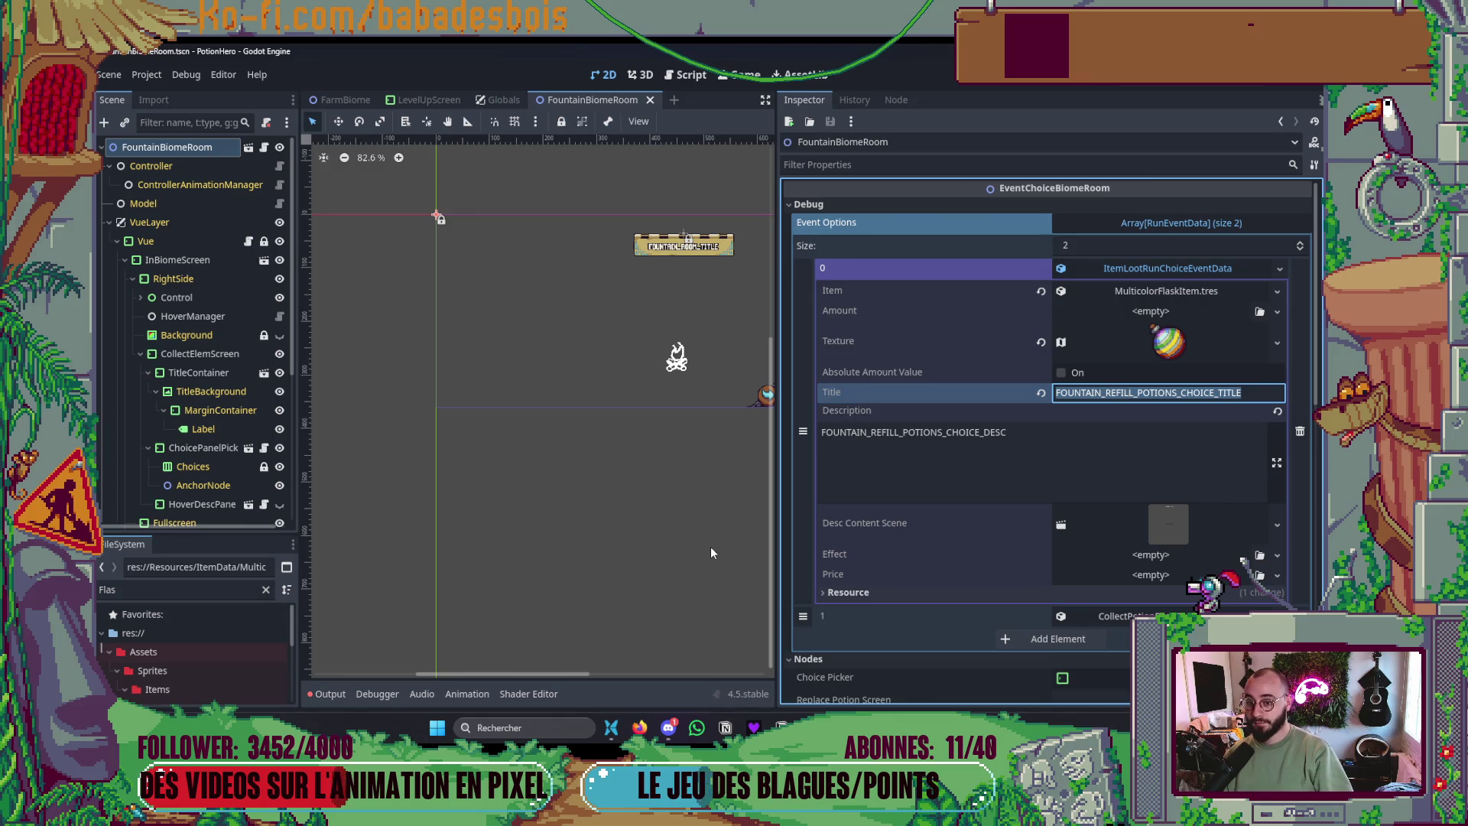
Run the game and open the fountain refill choice panel to confirm the Bidon Multicolore title.
key("F5")
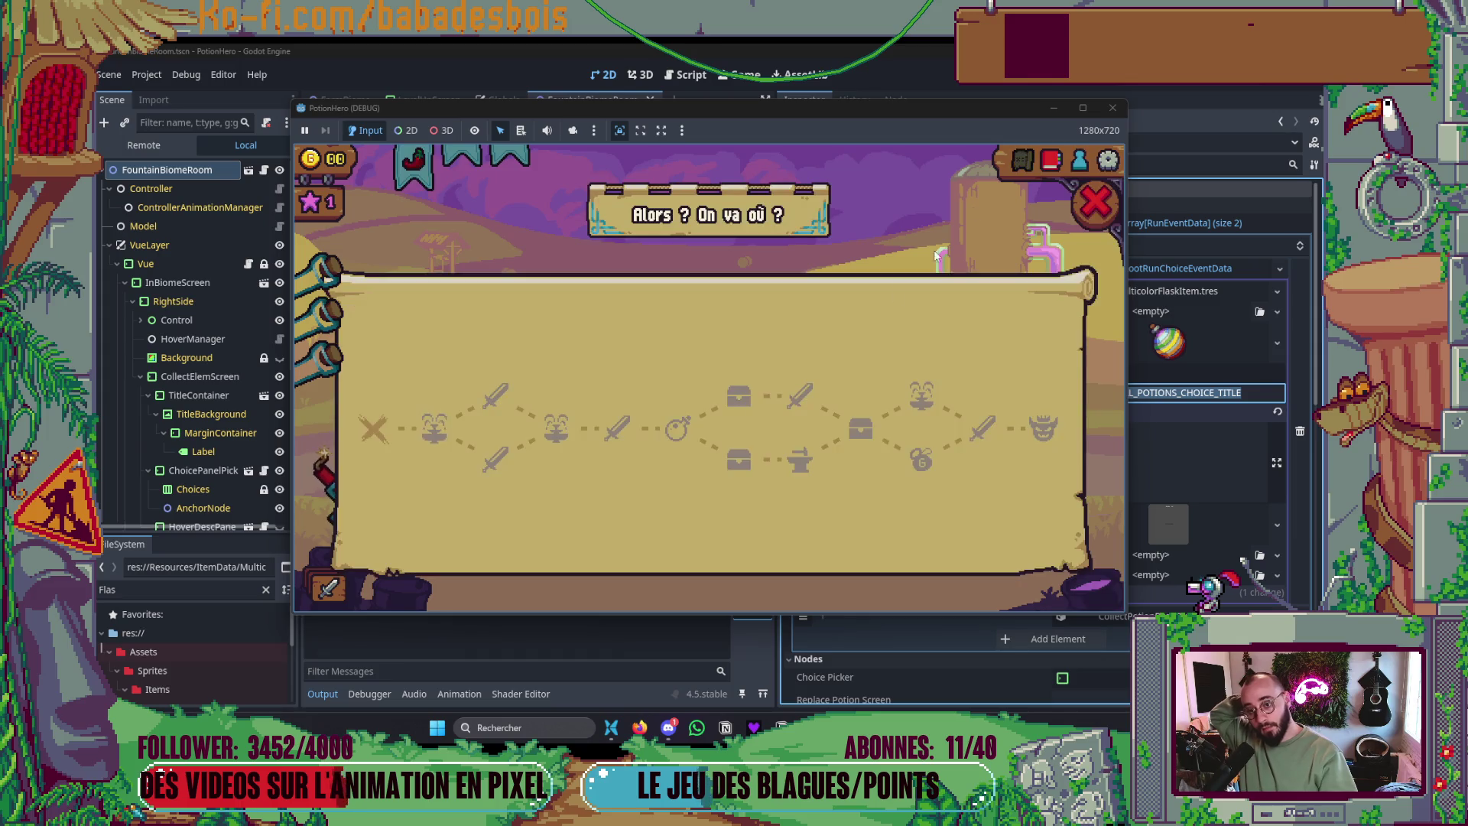
left_click(430, 428)
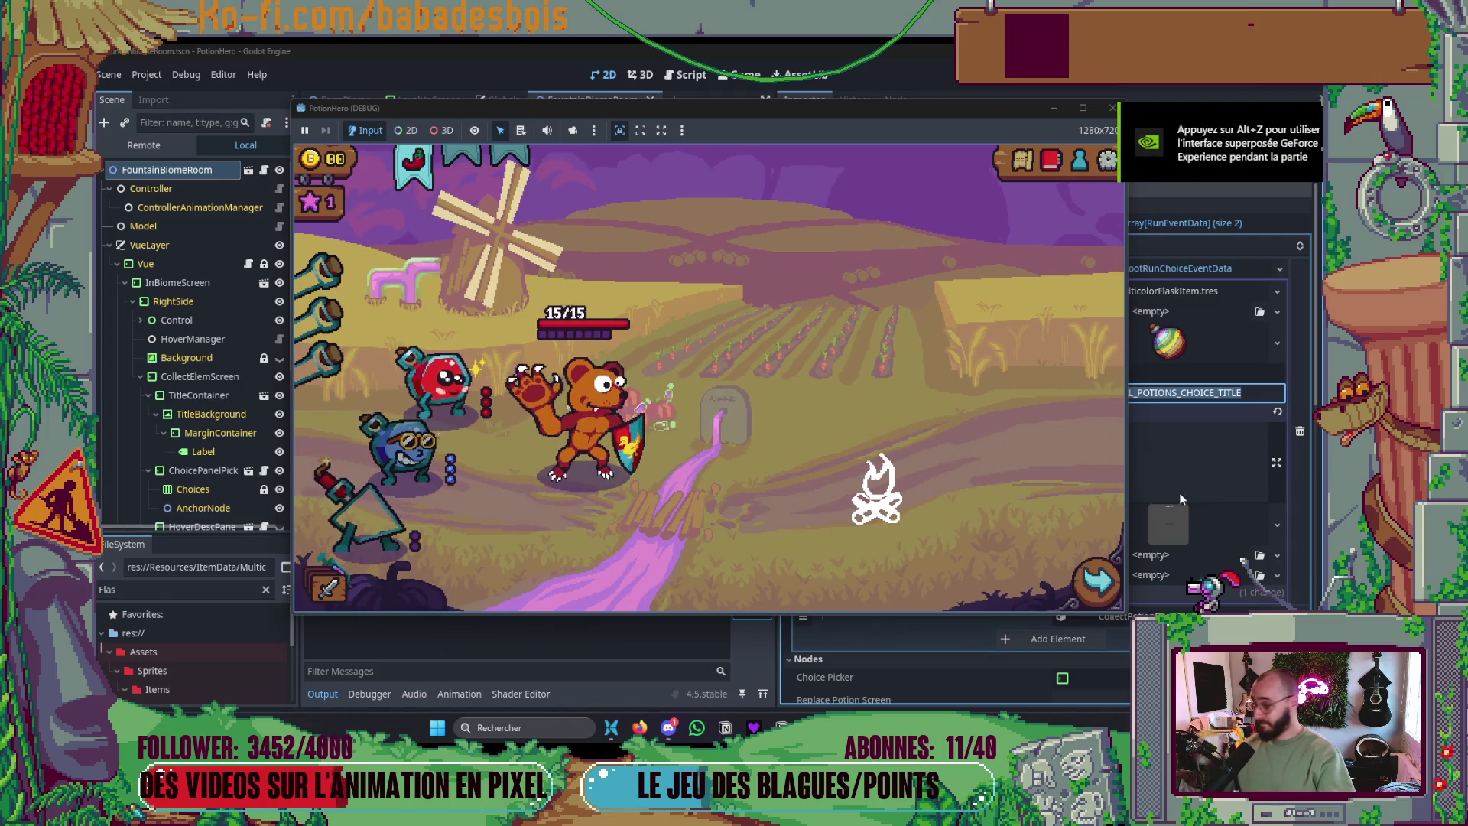
left_click(871, 501)
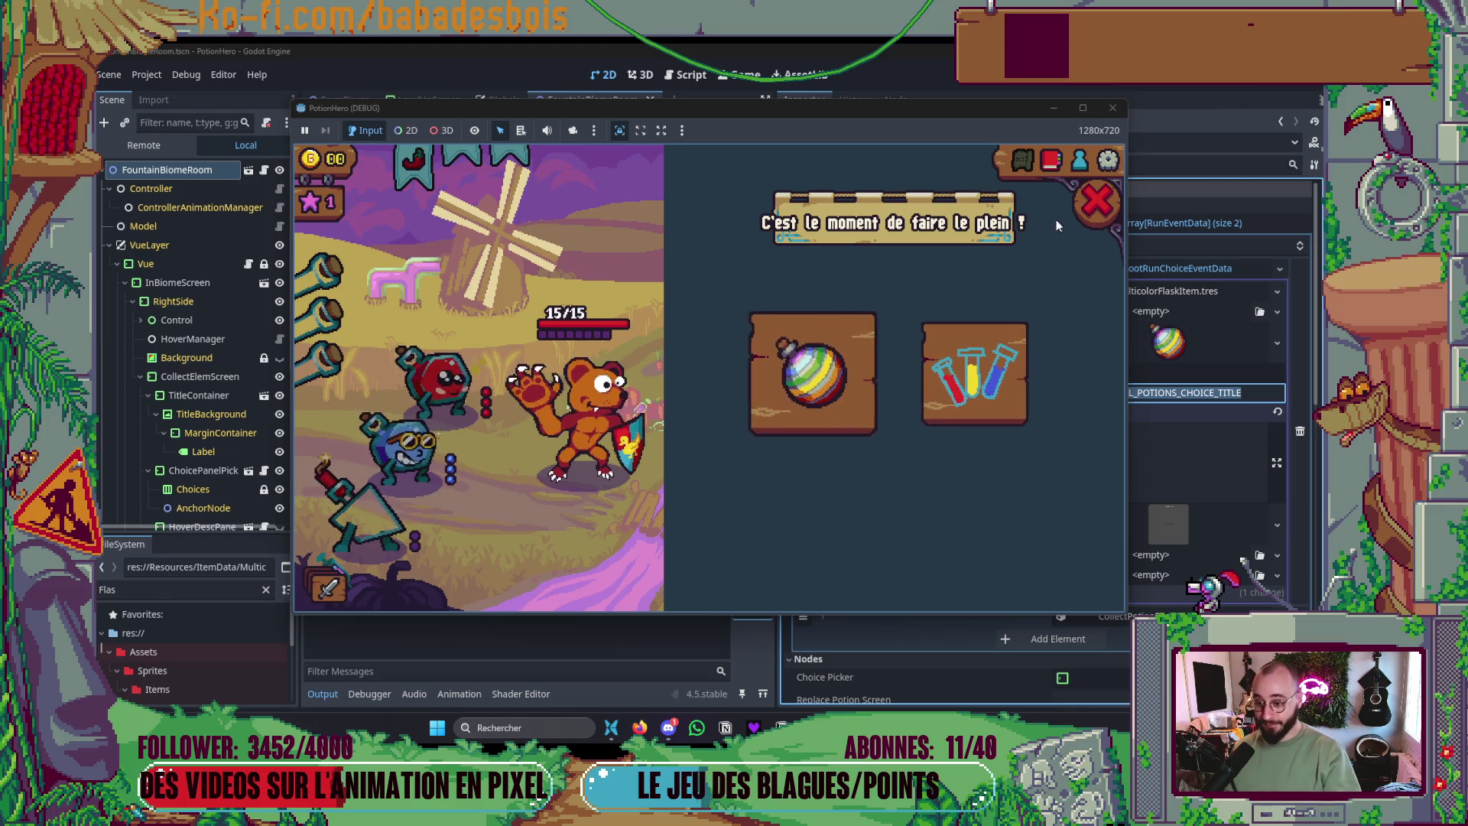
key("alt+Tab")
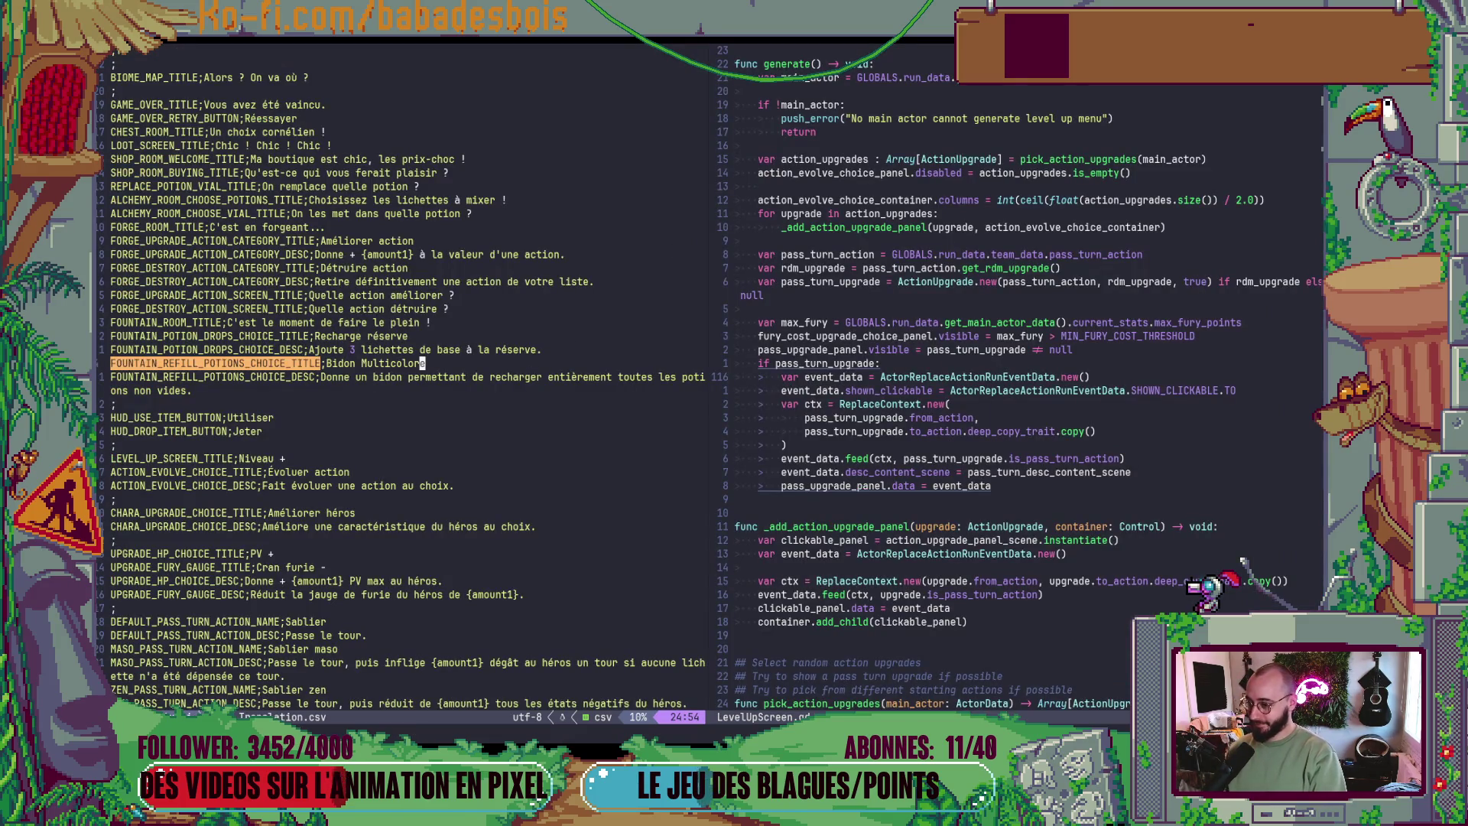
Change the status of Notion backlog task 260 about the missing e in multicolore.
left_click(527, 377)
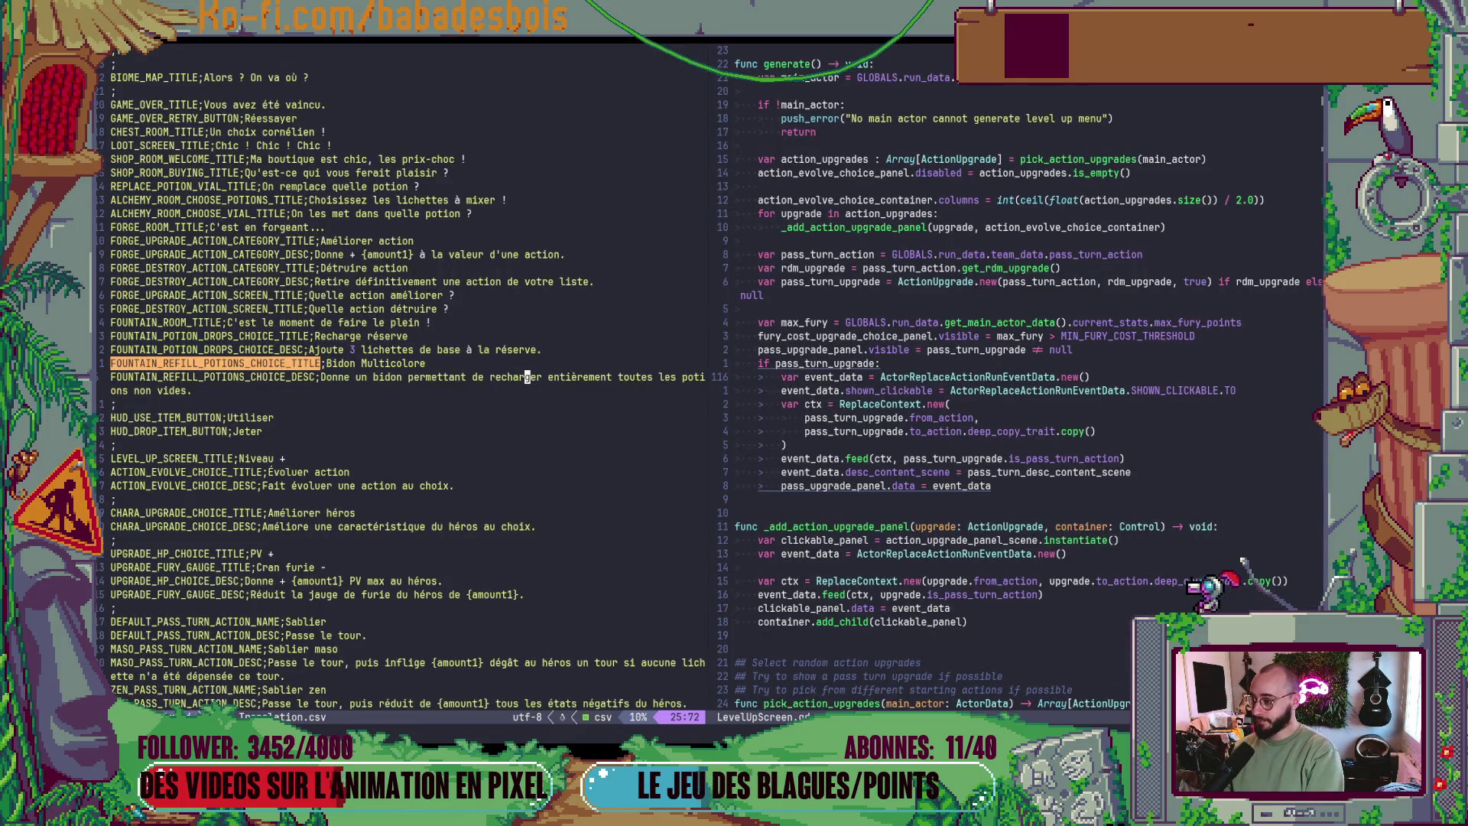
key("alt+Tab")
key("alt+Tab")
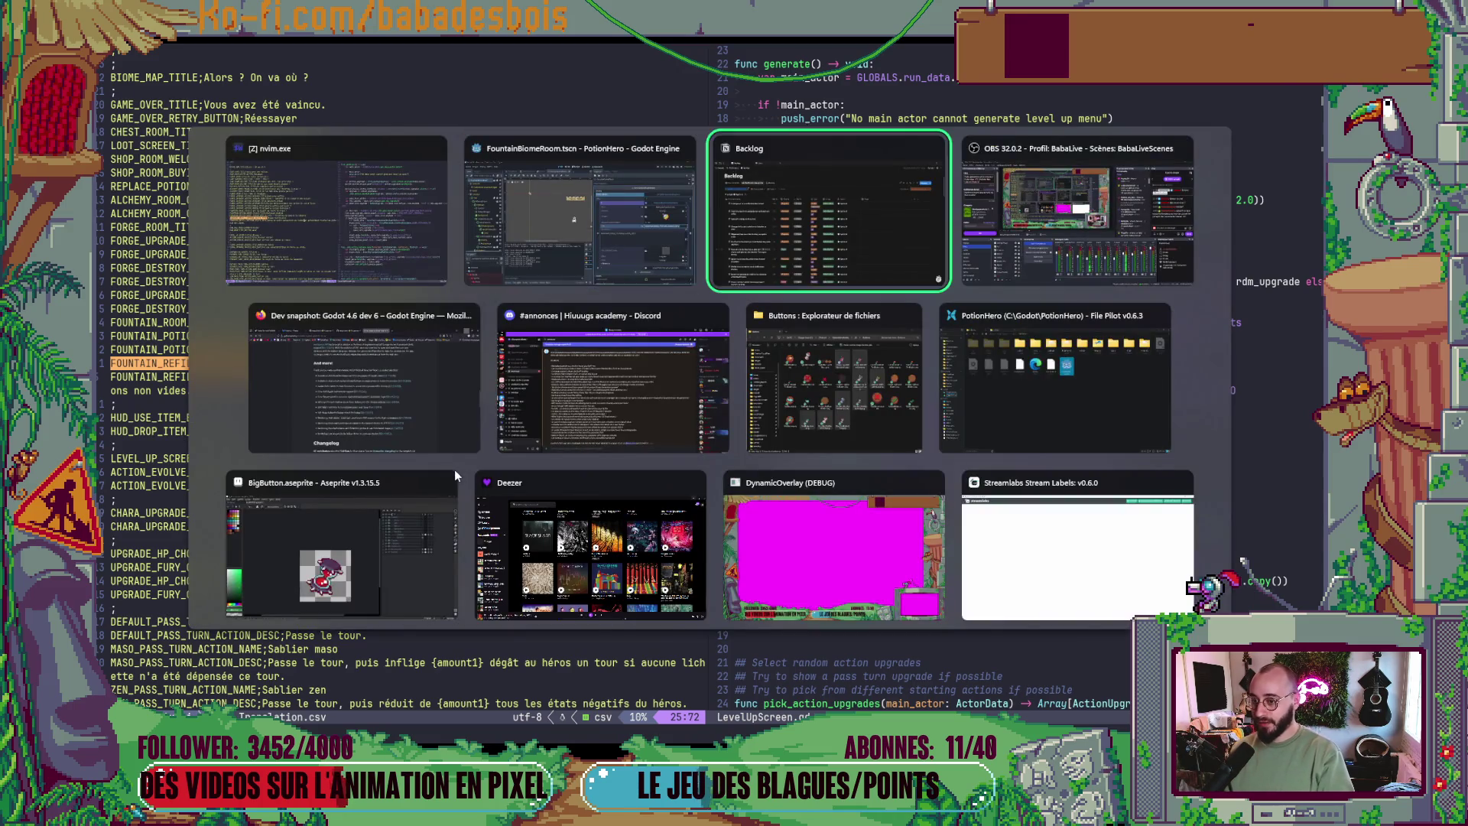
left_click(558, 290)
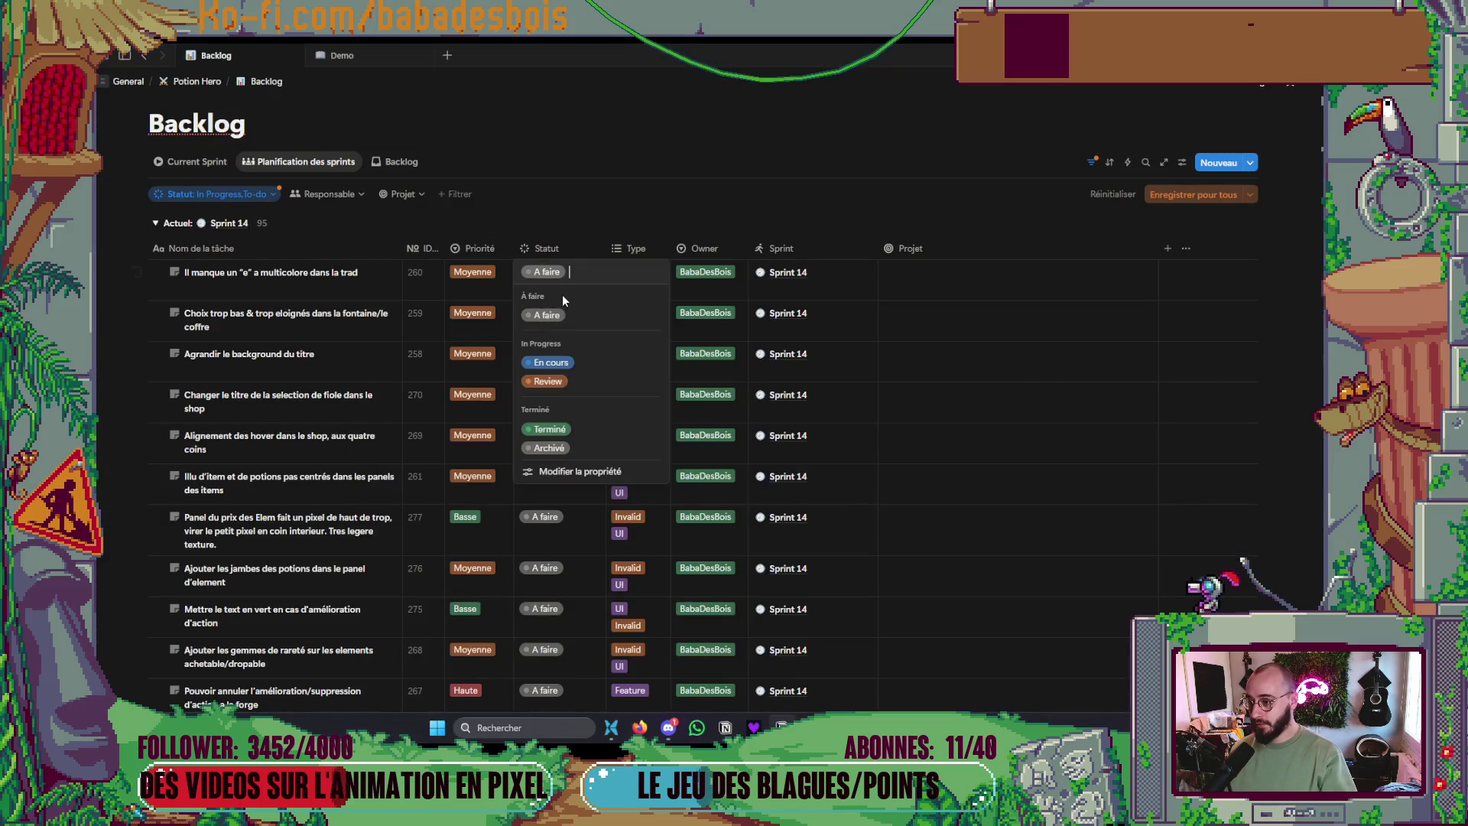
left_click(558, 382)
key("alt+Tab")
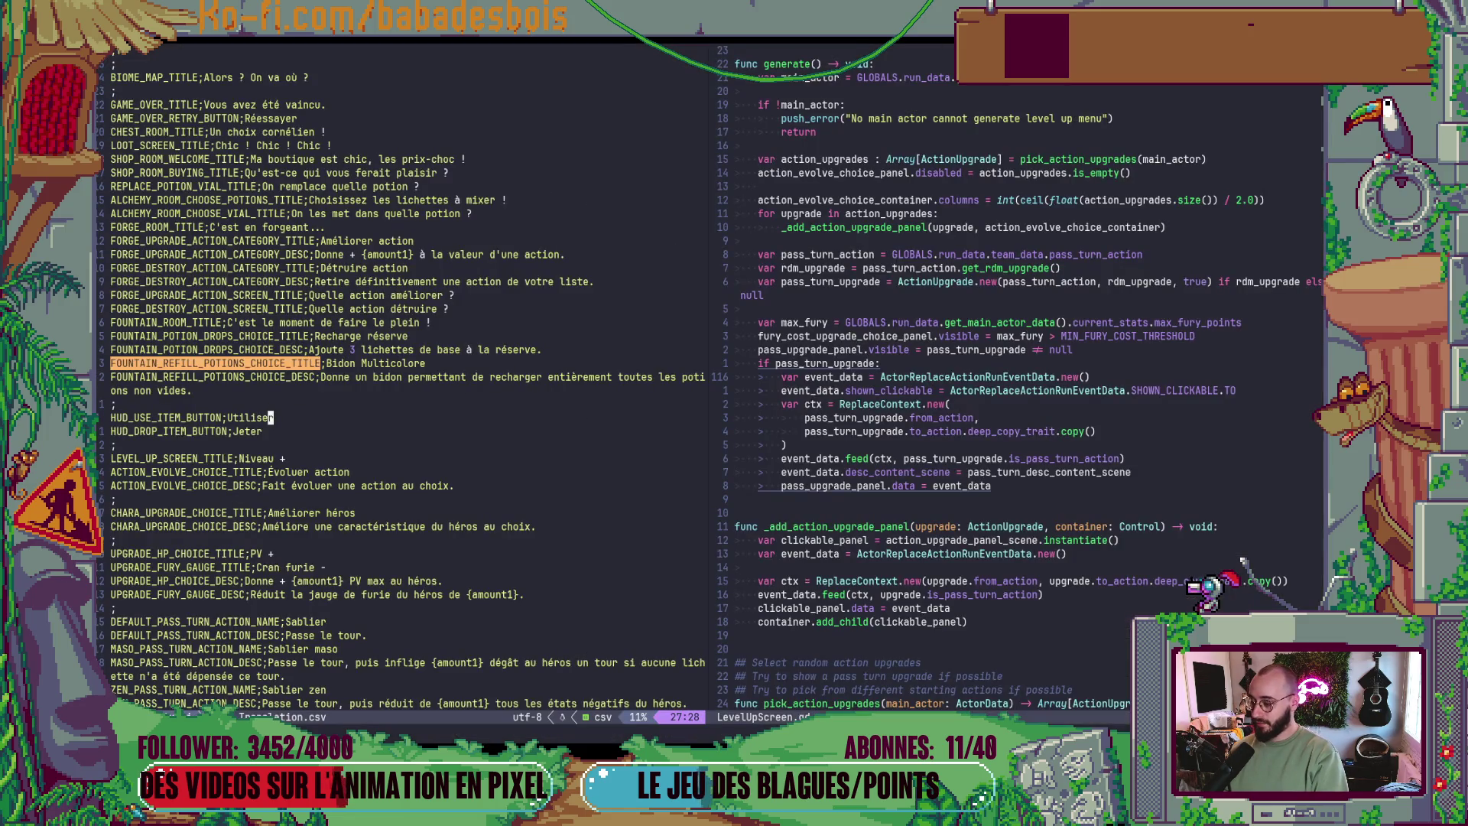
key("ctrl+backslash")
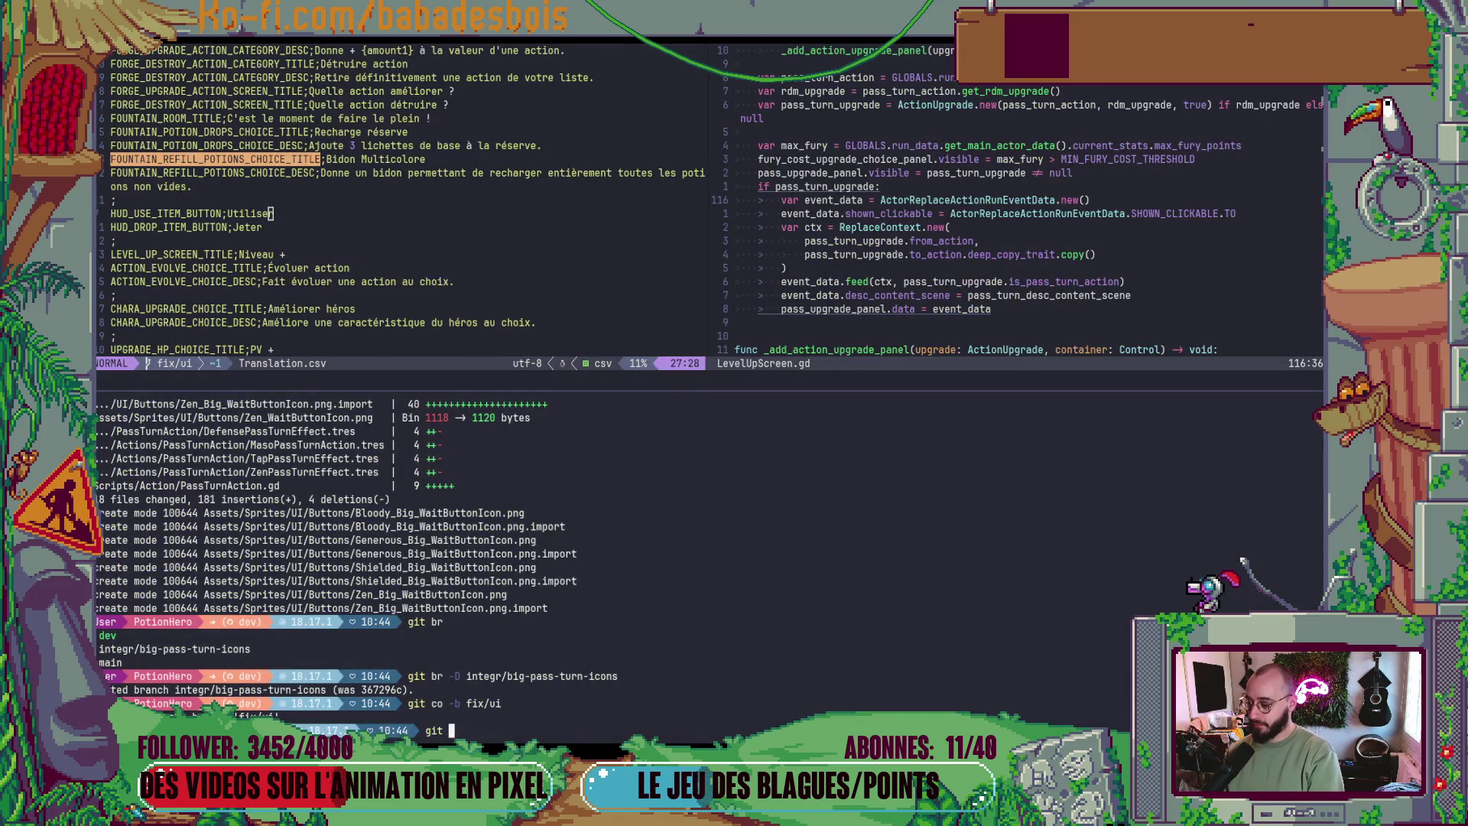
Check the git status and stage the Translations/ folder.
type("s")
key("Return")
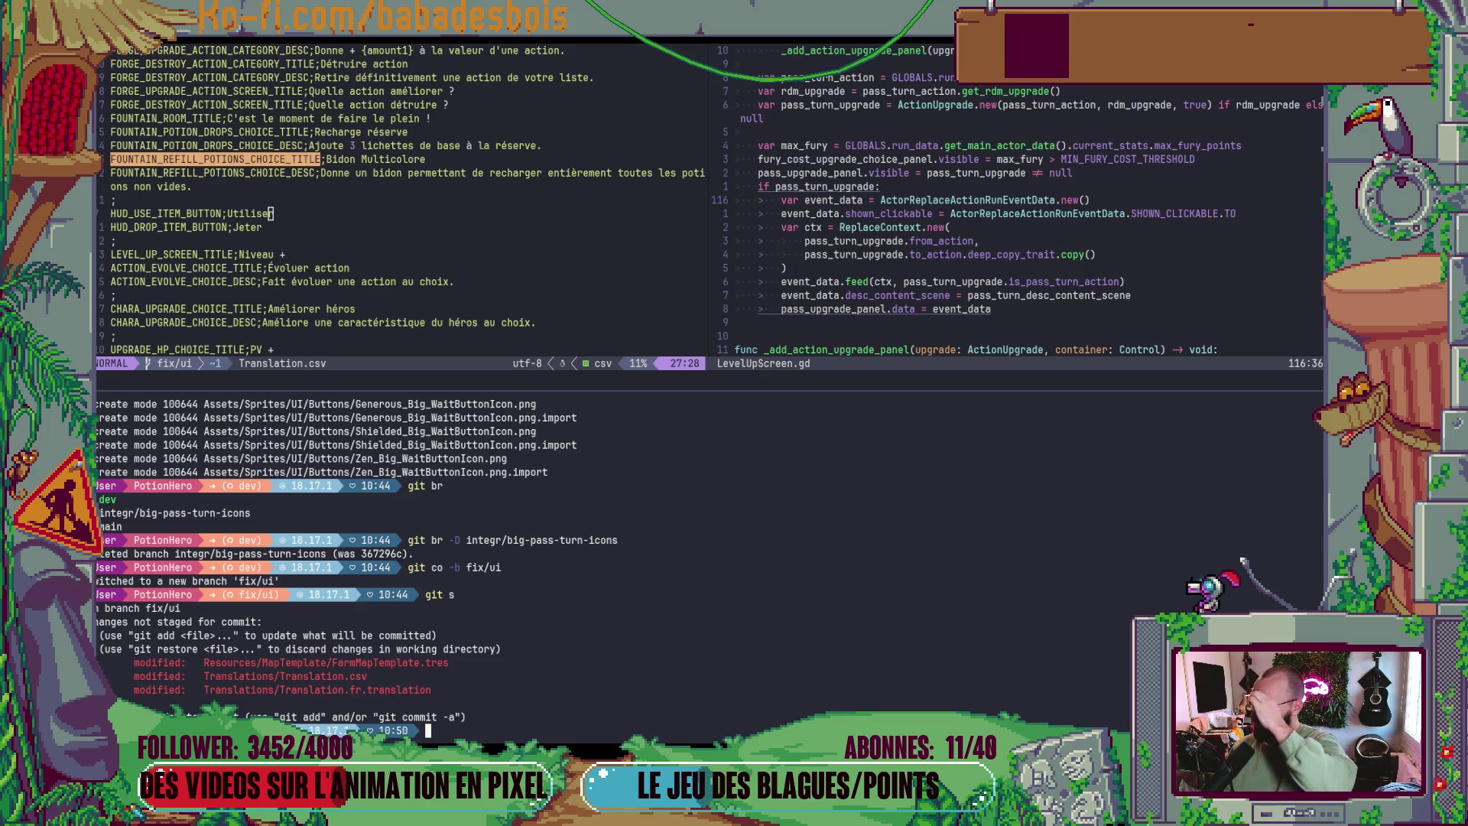
type("git add ")
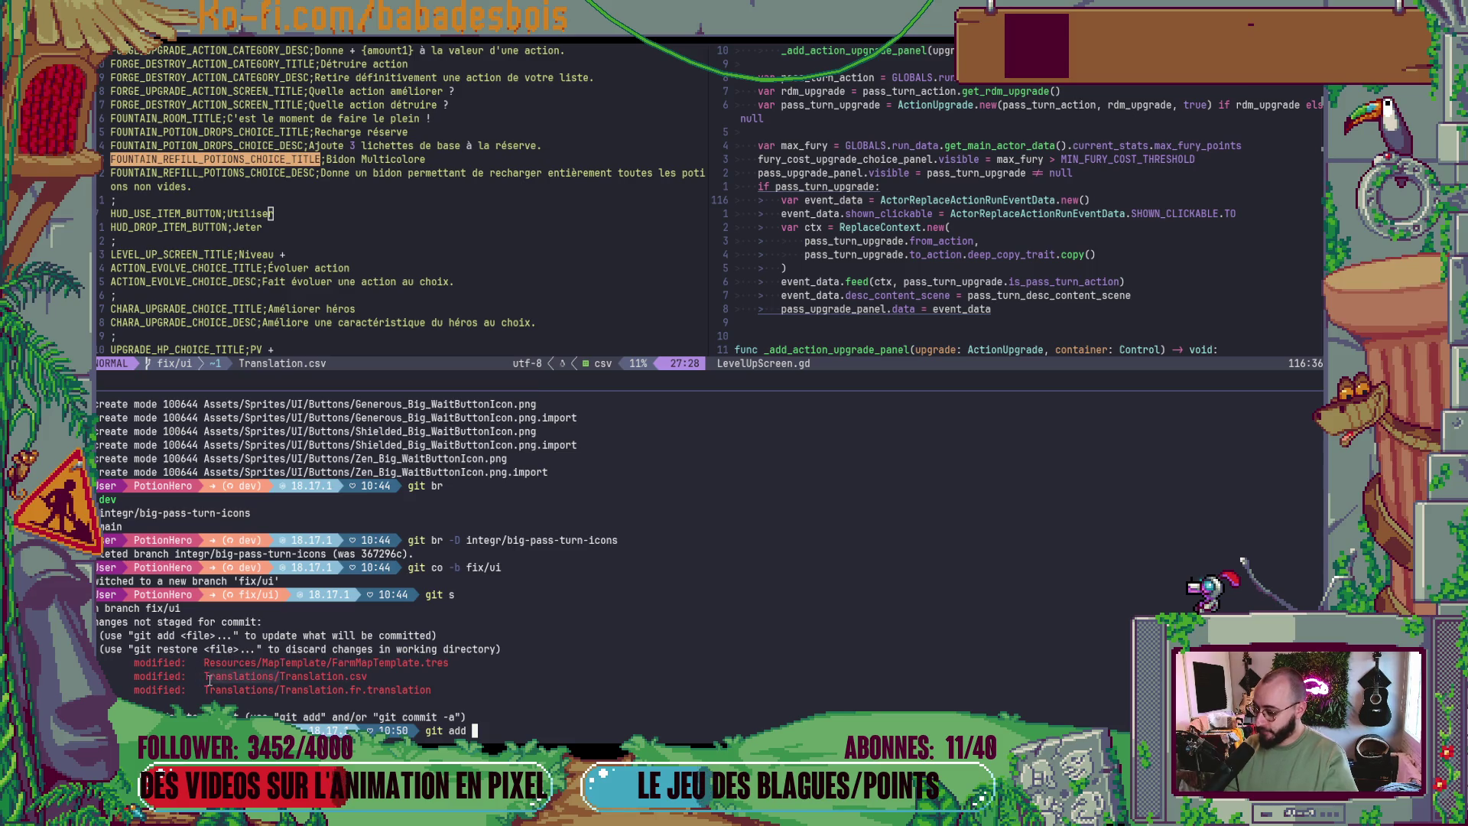
type("Translations/")
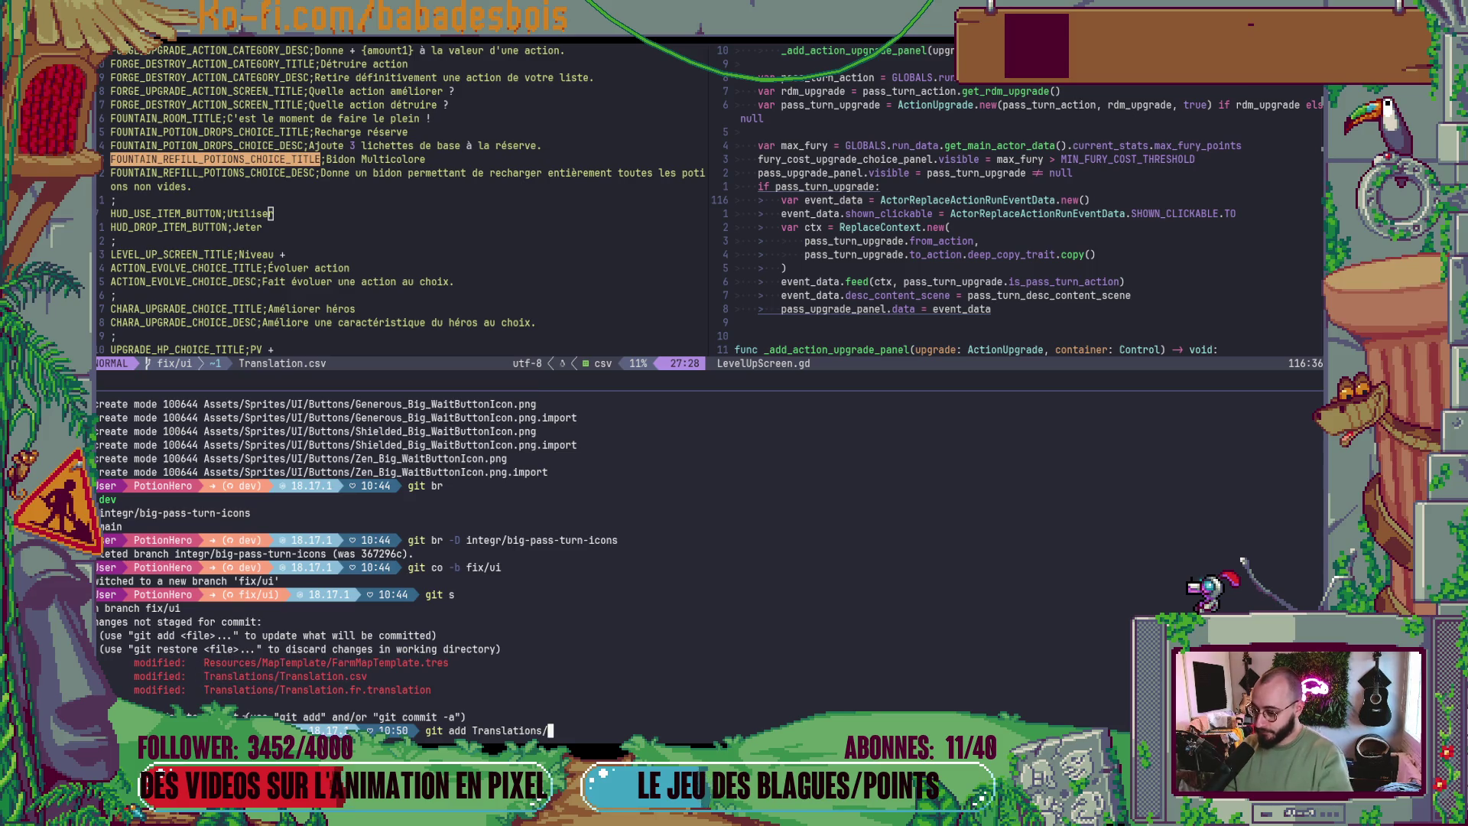
key("Return")
Draft a fix(Misc) commit via cz with the description 'Fix fr translation of muticolor flasj'.
type("cz")
key("Return")
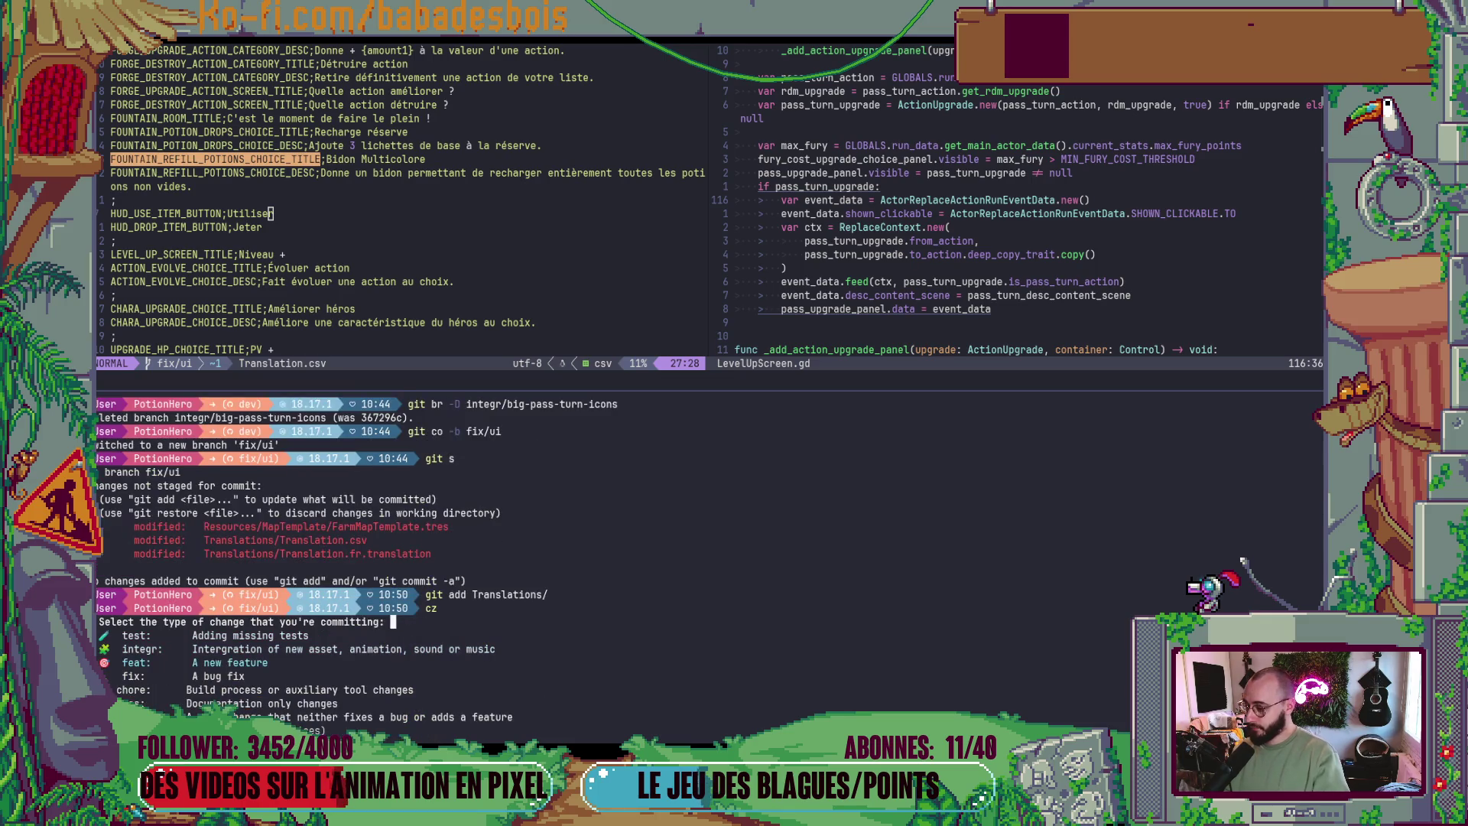
key("Return")
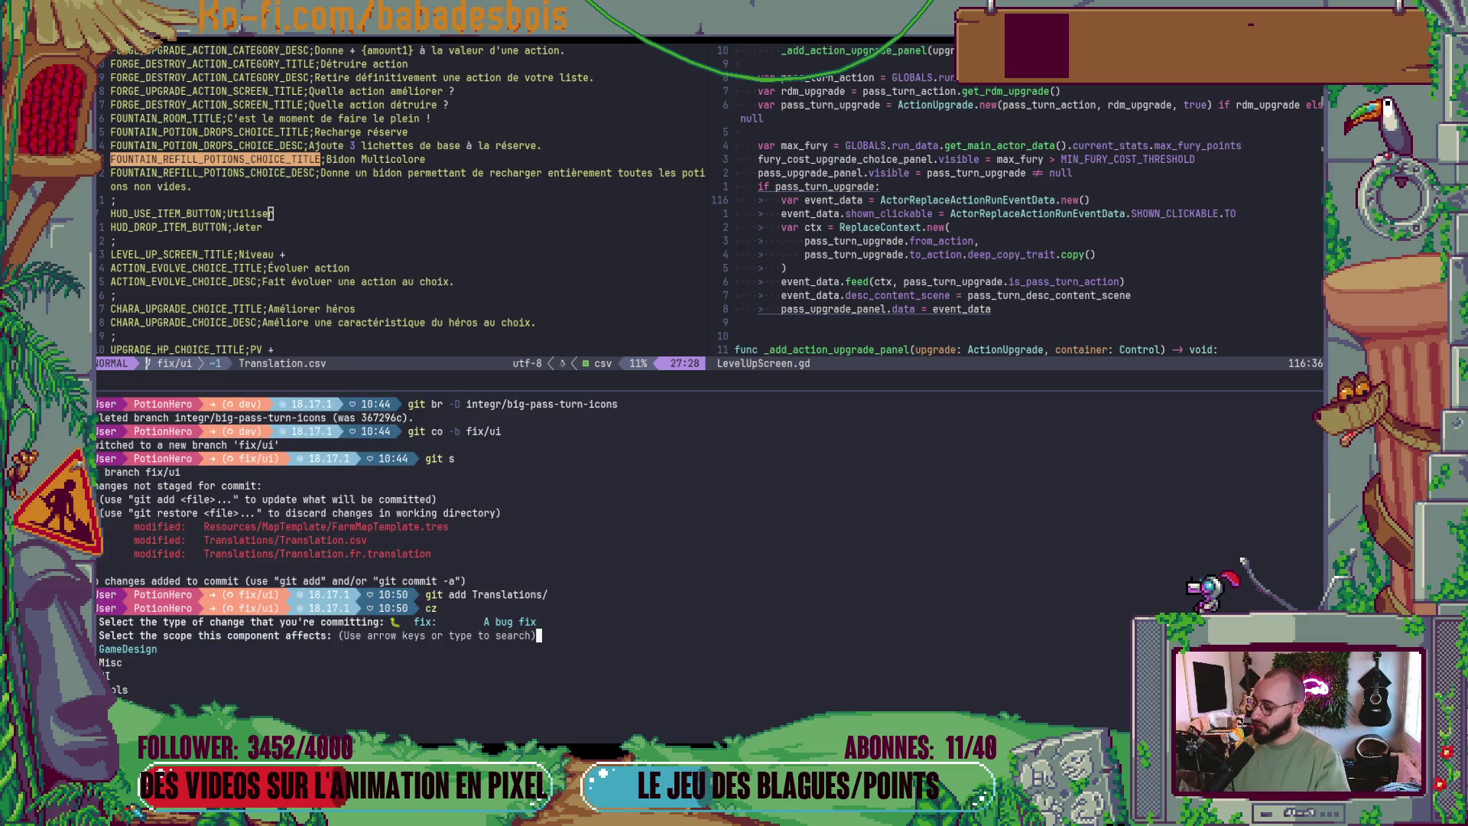
key("Down")
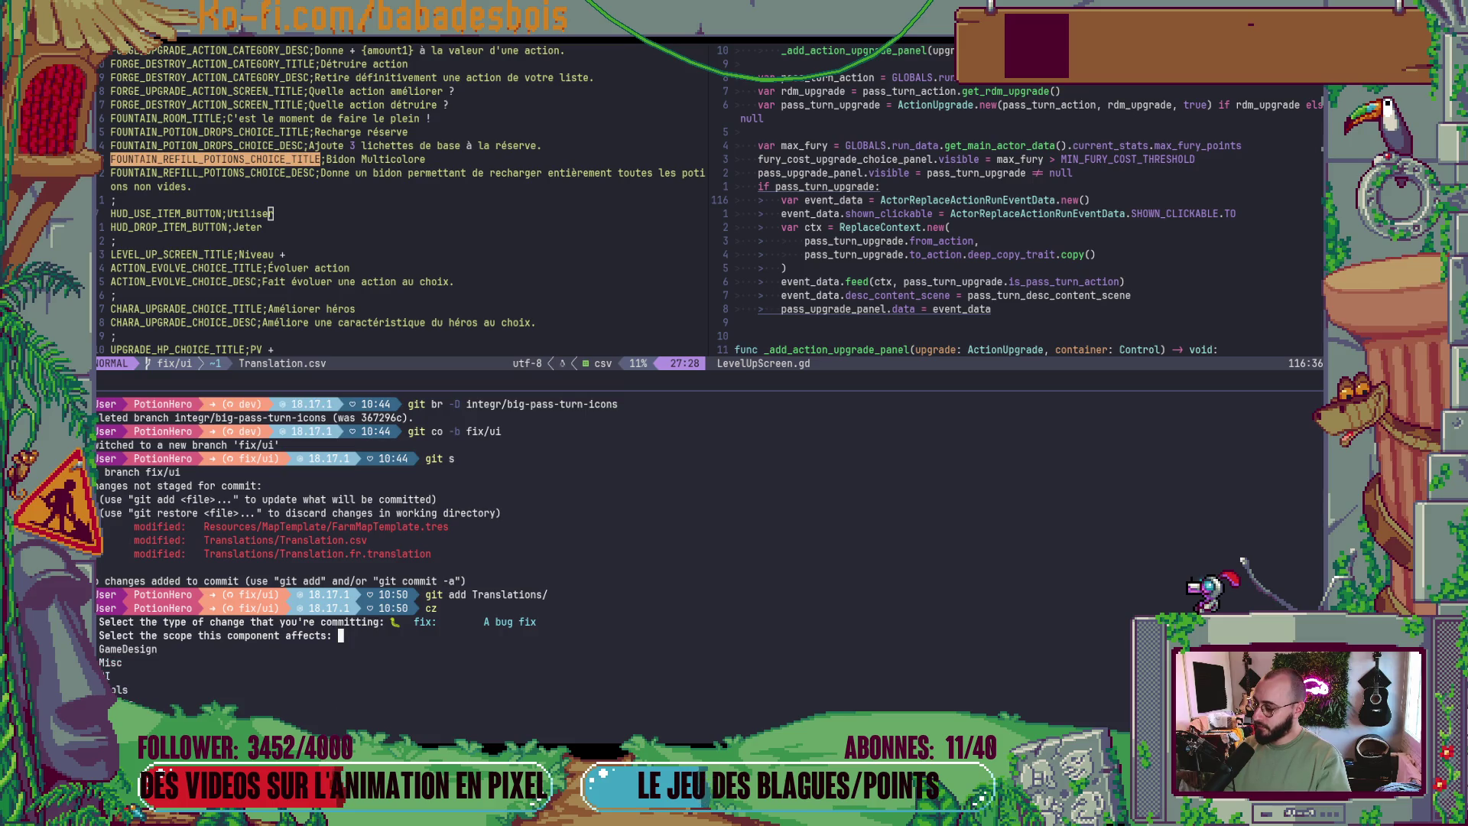
key("Return")
type("Fix ")
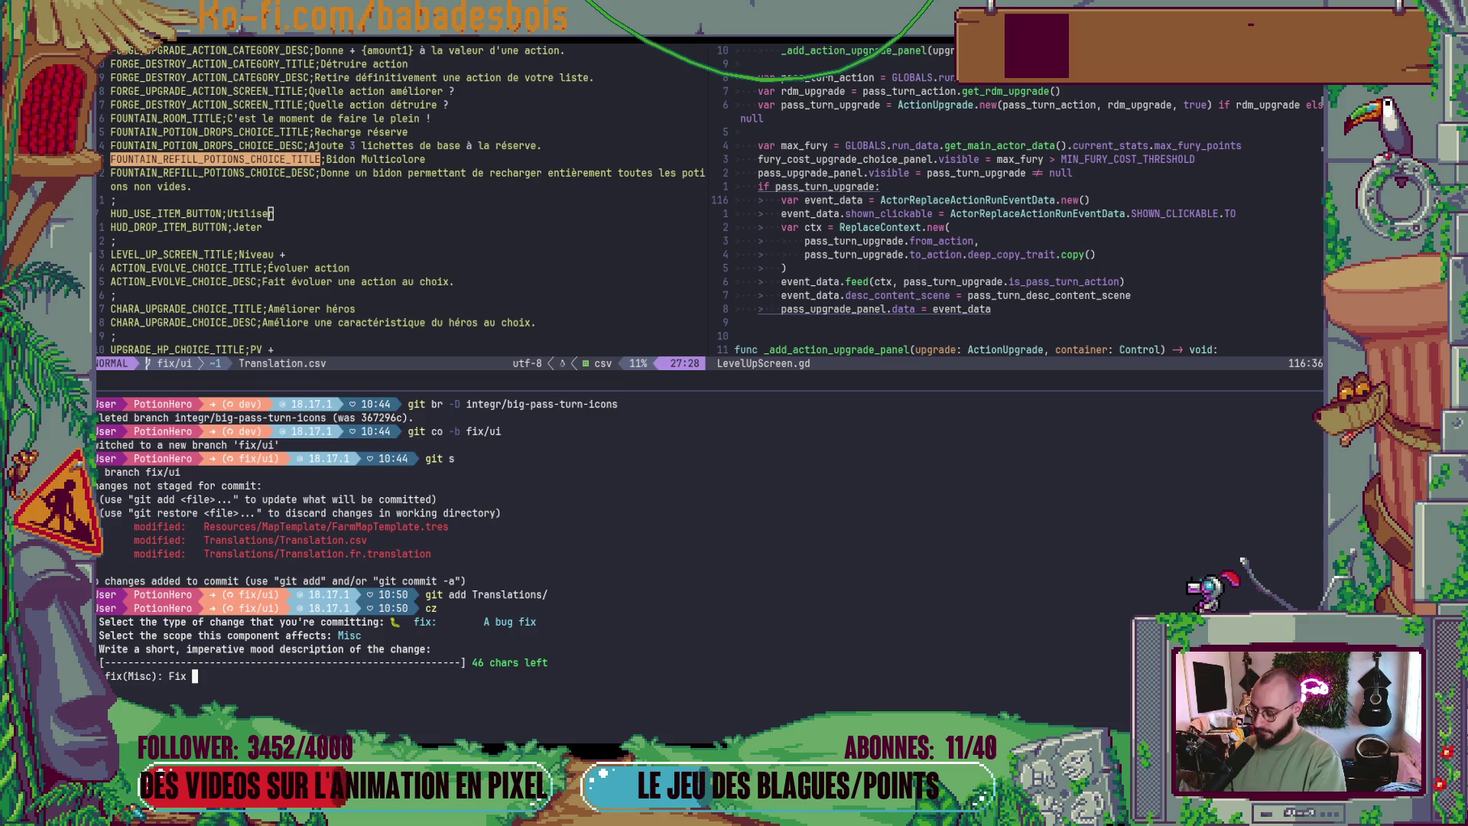
type("fr translati")
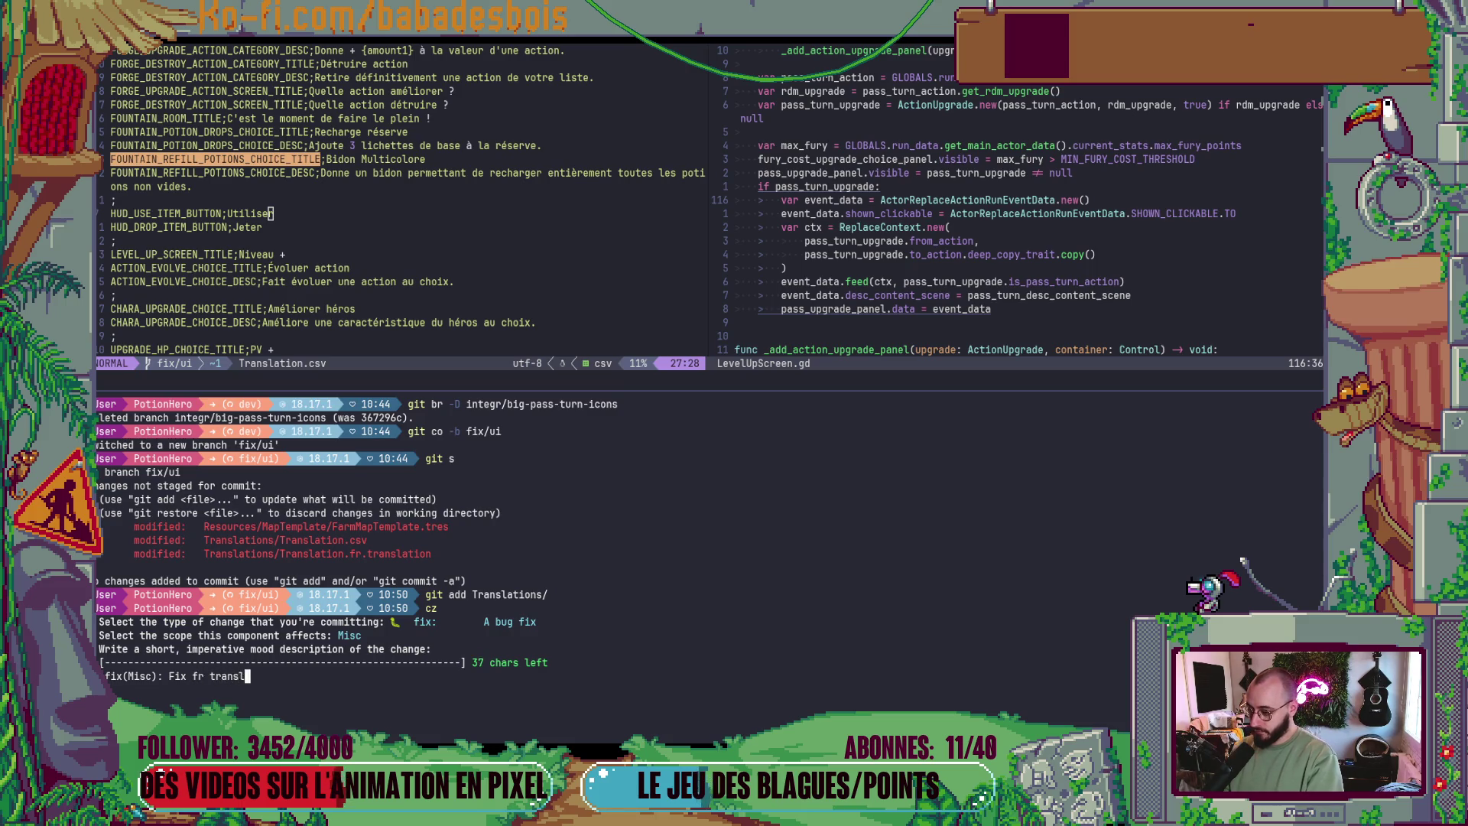
type("on of mut")
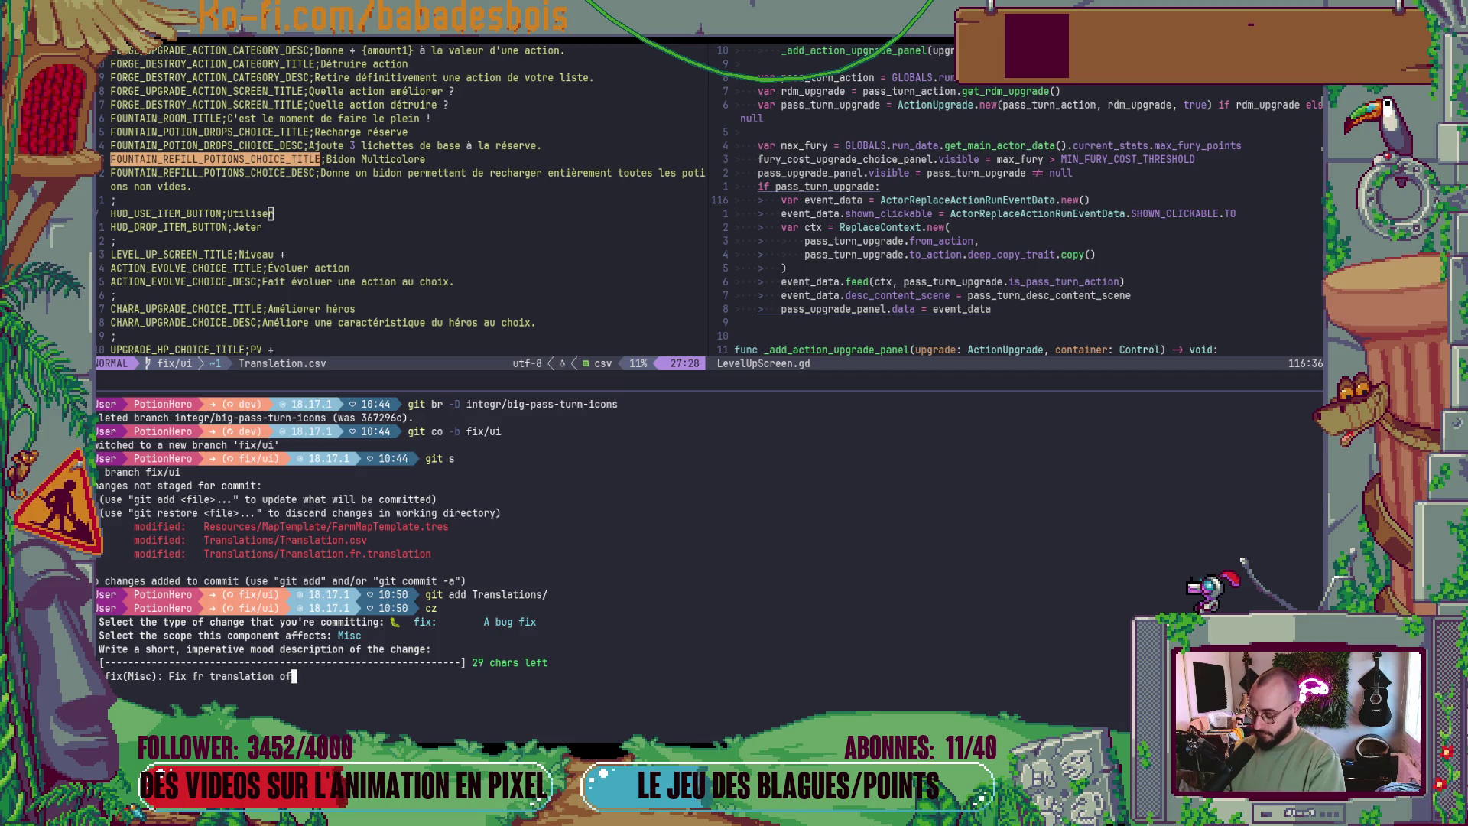
type("ic")
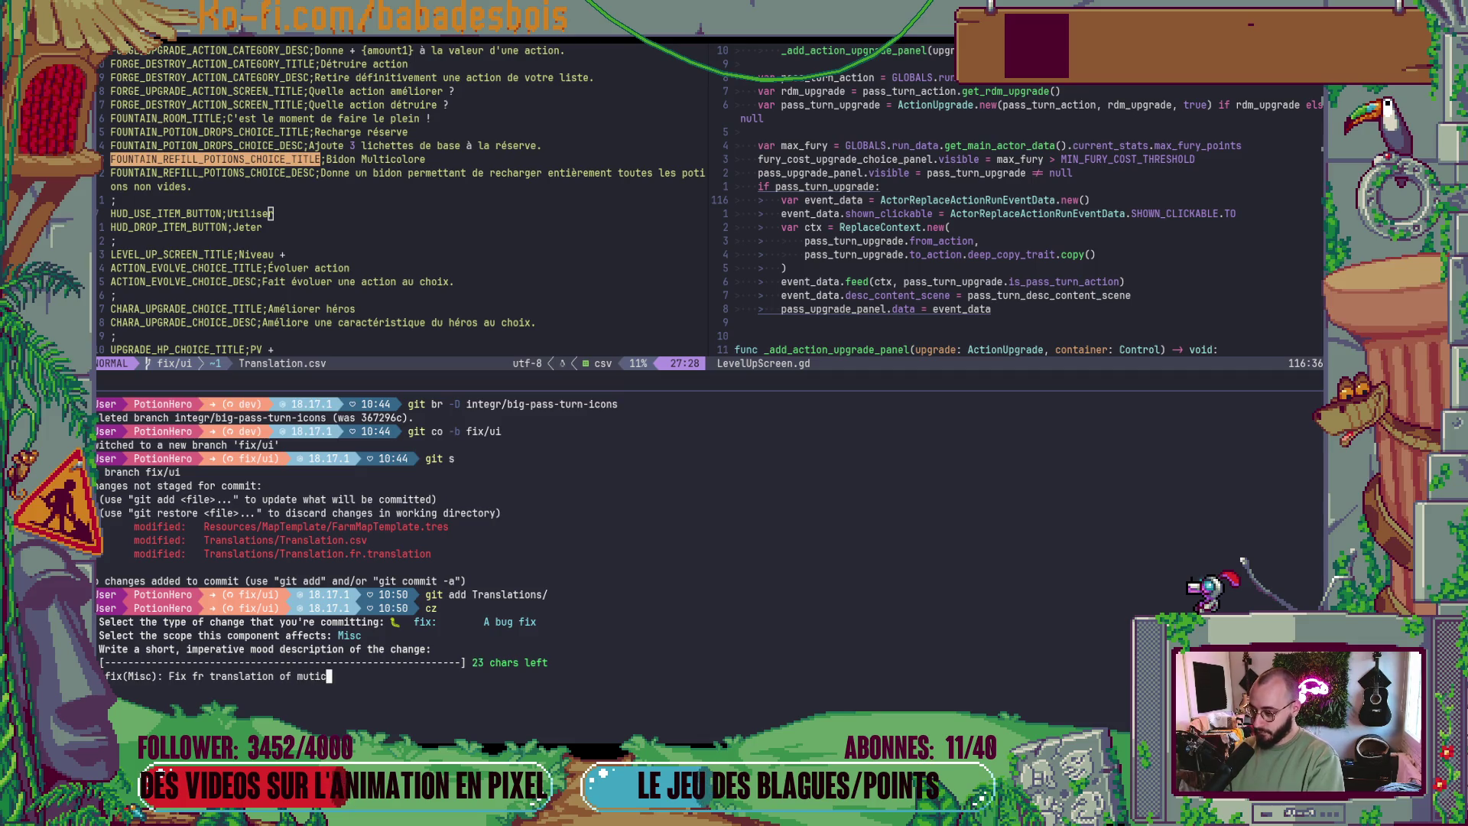
key("BackSpace")
key("BackSpace")
type("of muticolor flasj")
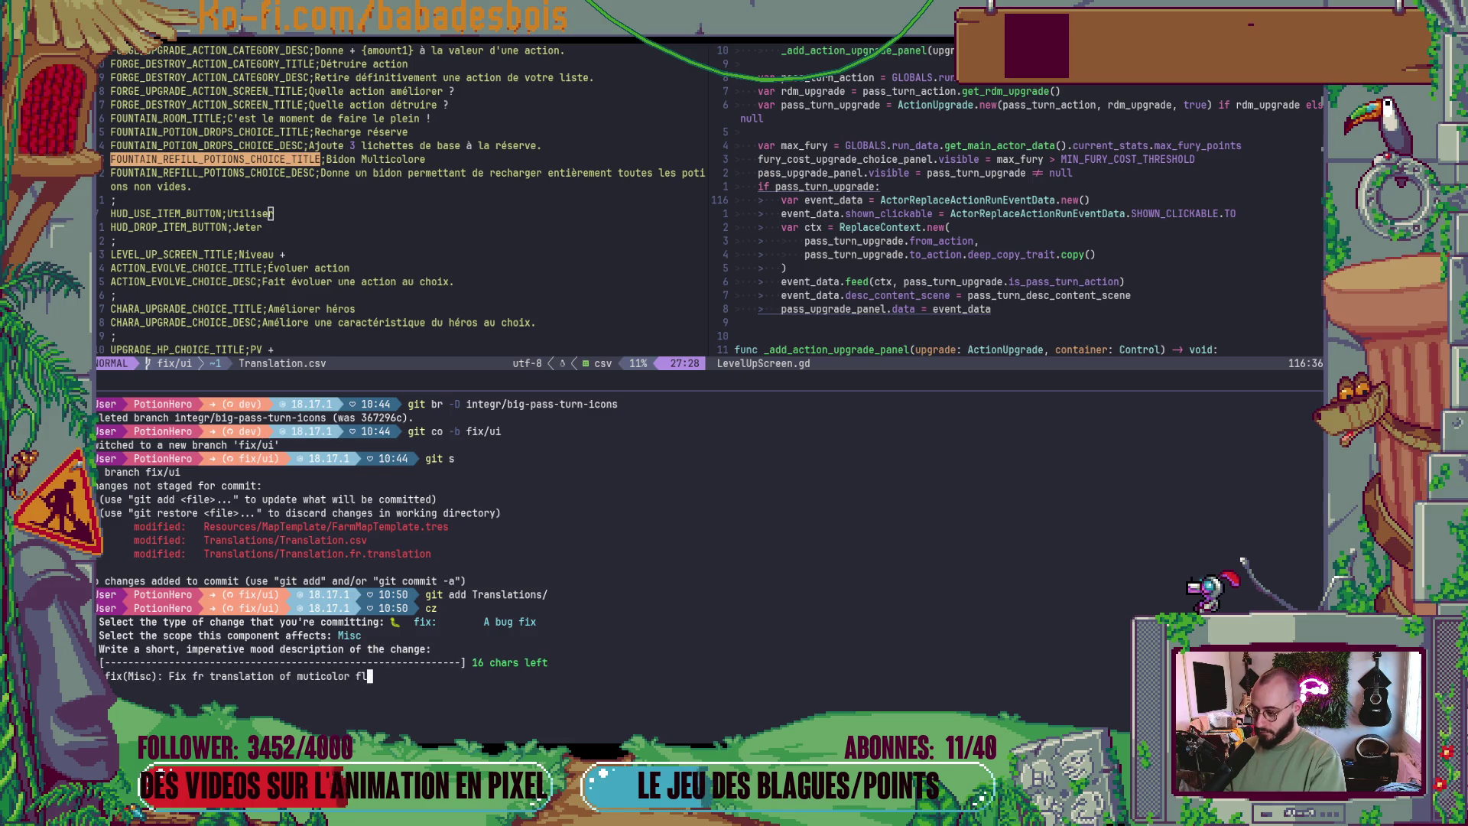
key("Return")
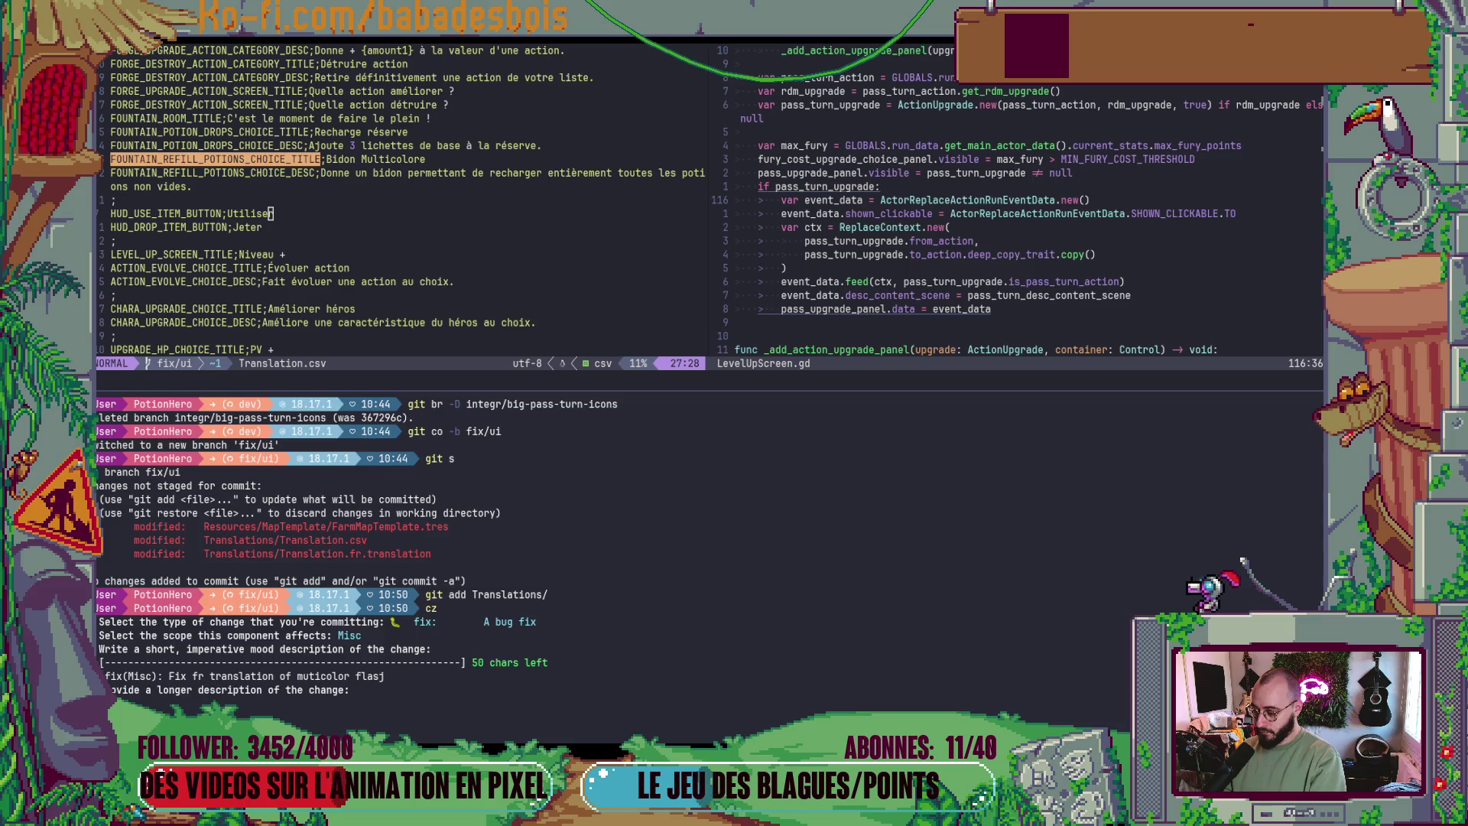
key("Return")
key("alt+Tab")
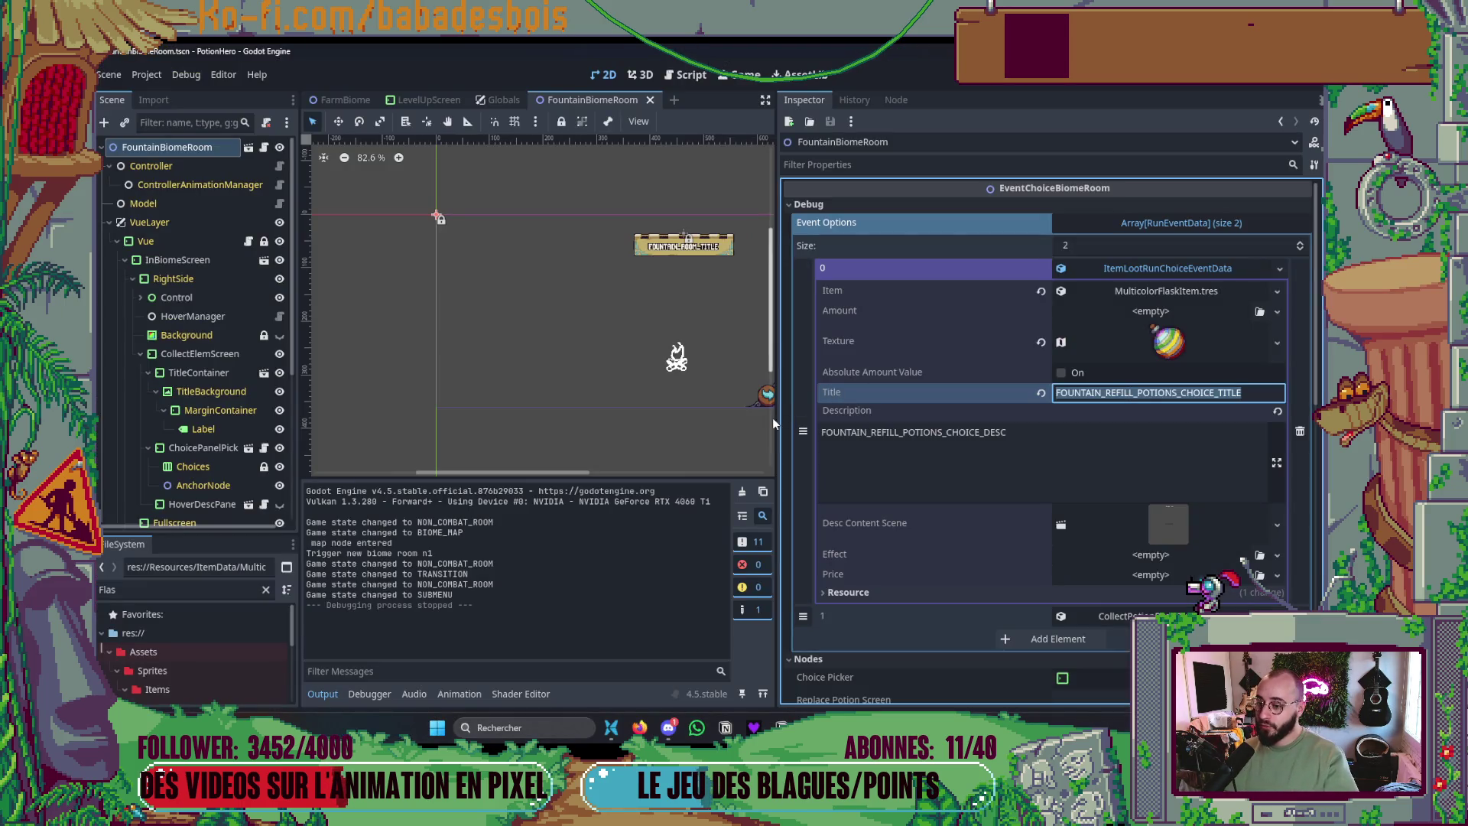
Widen the 2D canvas by moving the Inspector splitter and collapsing the Output log, then bring up the Notion backlog.
left_click_drag(777, 422, 1091, 422)
left_click(322, 694)
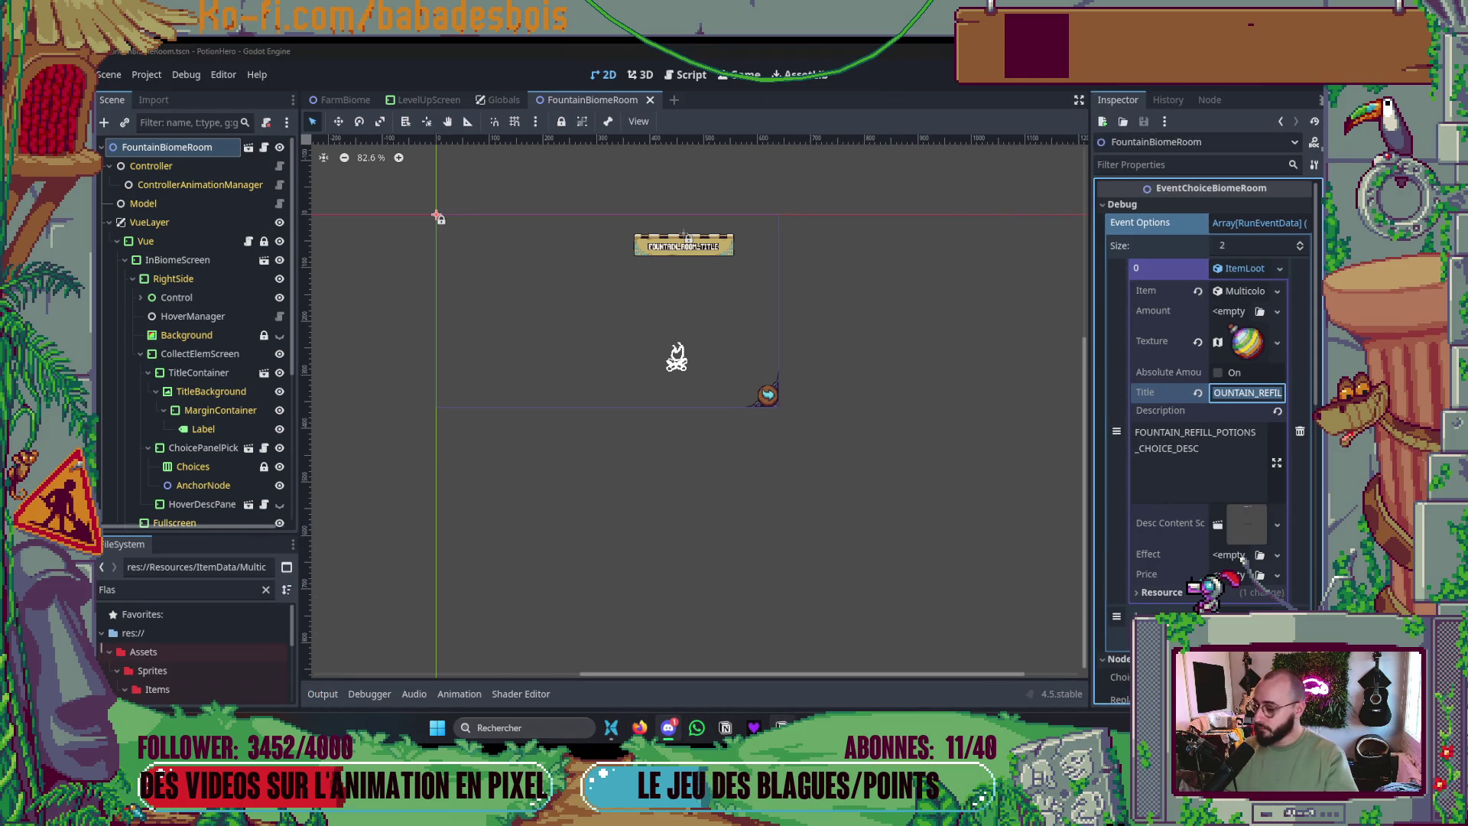
mouse_move(782, 727)
left_click(780, 662)
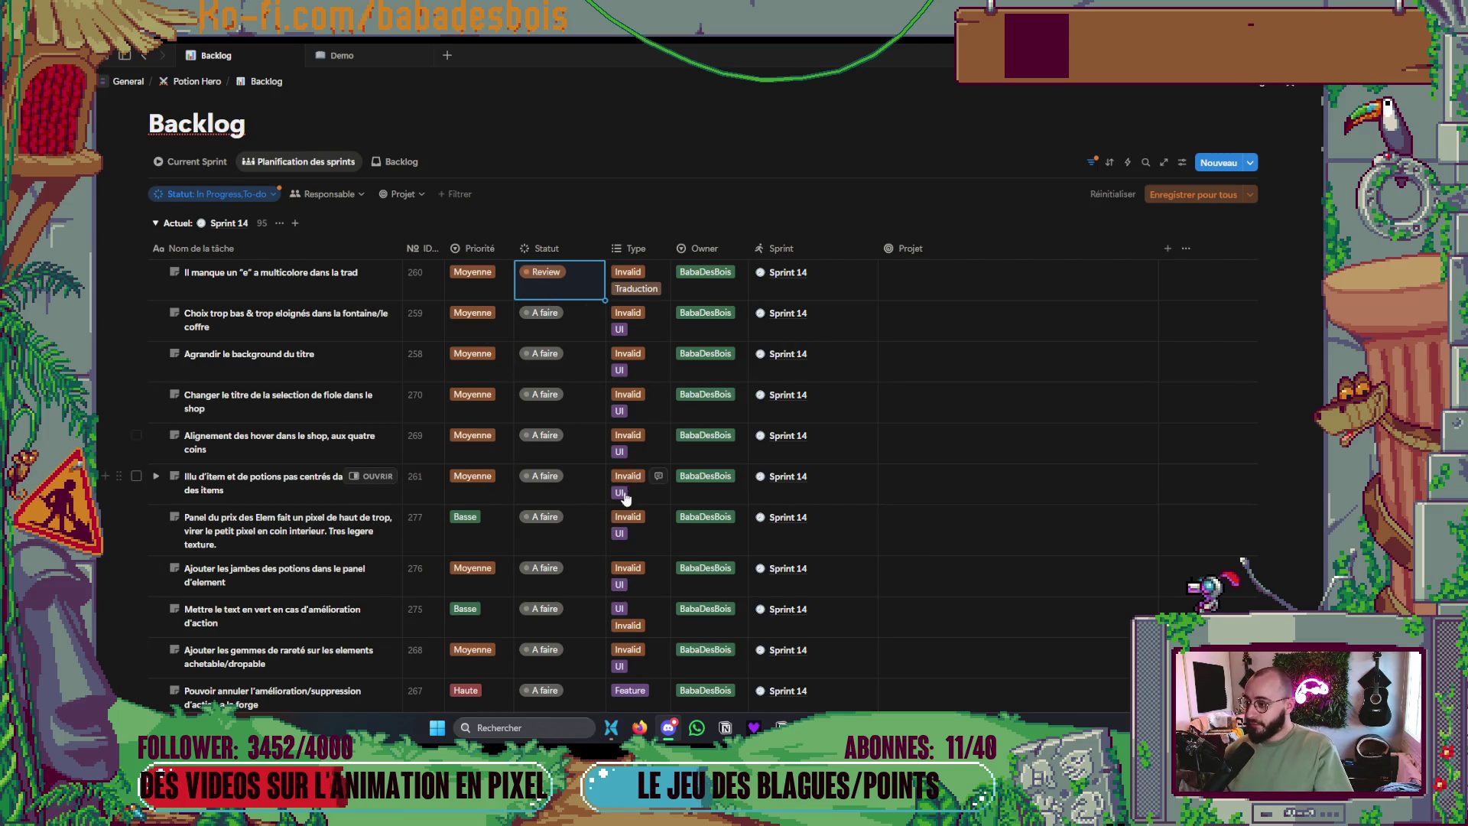
Check the Sprint 14 backlog showing task 260 in Review, then return to Godot.
key("alt+Tab")
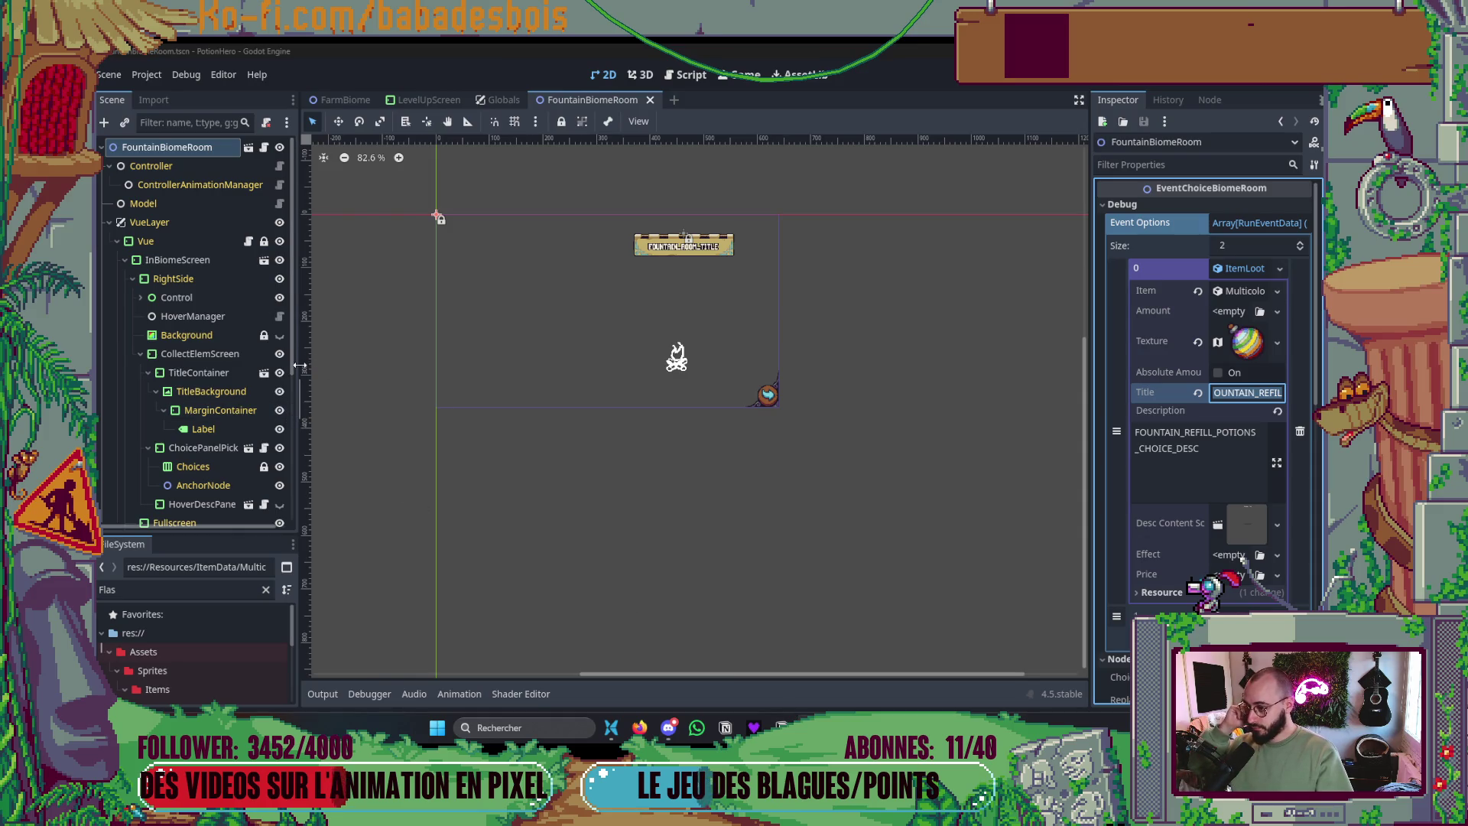
Widen the Scene dock and select the Choices container, showing its Separation of 125.
left_click_drag(300, 365, 461, 367)
scroll(390, 401, "down", 4)
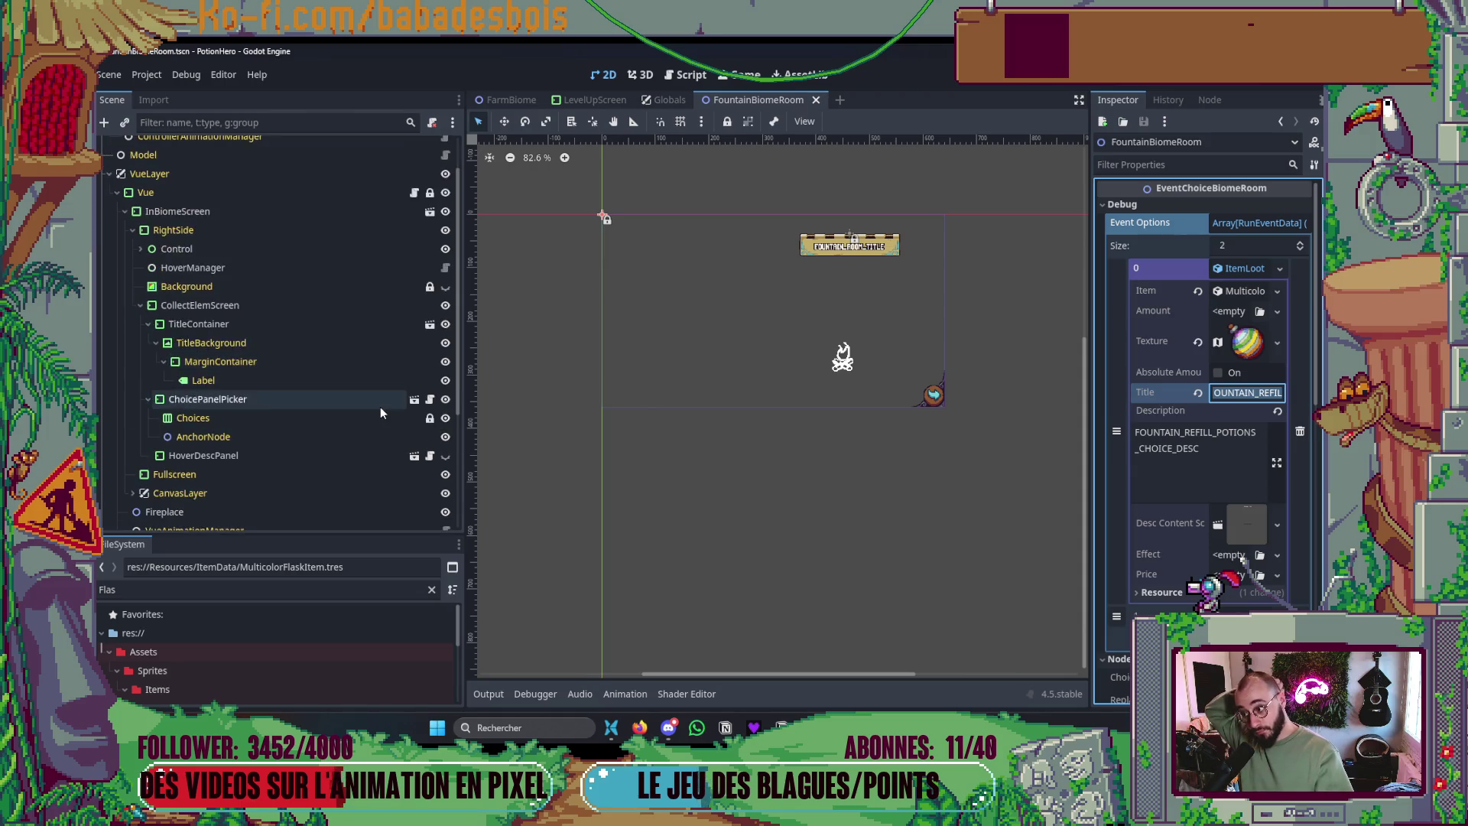
scroll(360, 424, "up", 3)
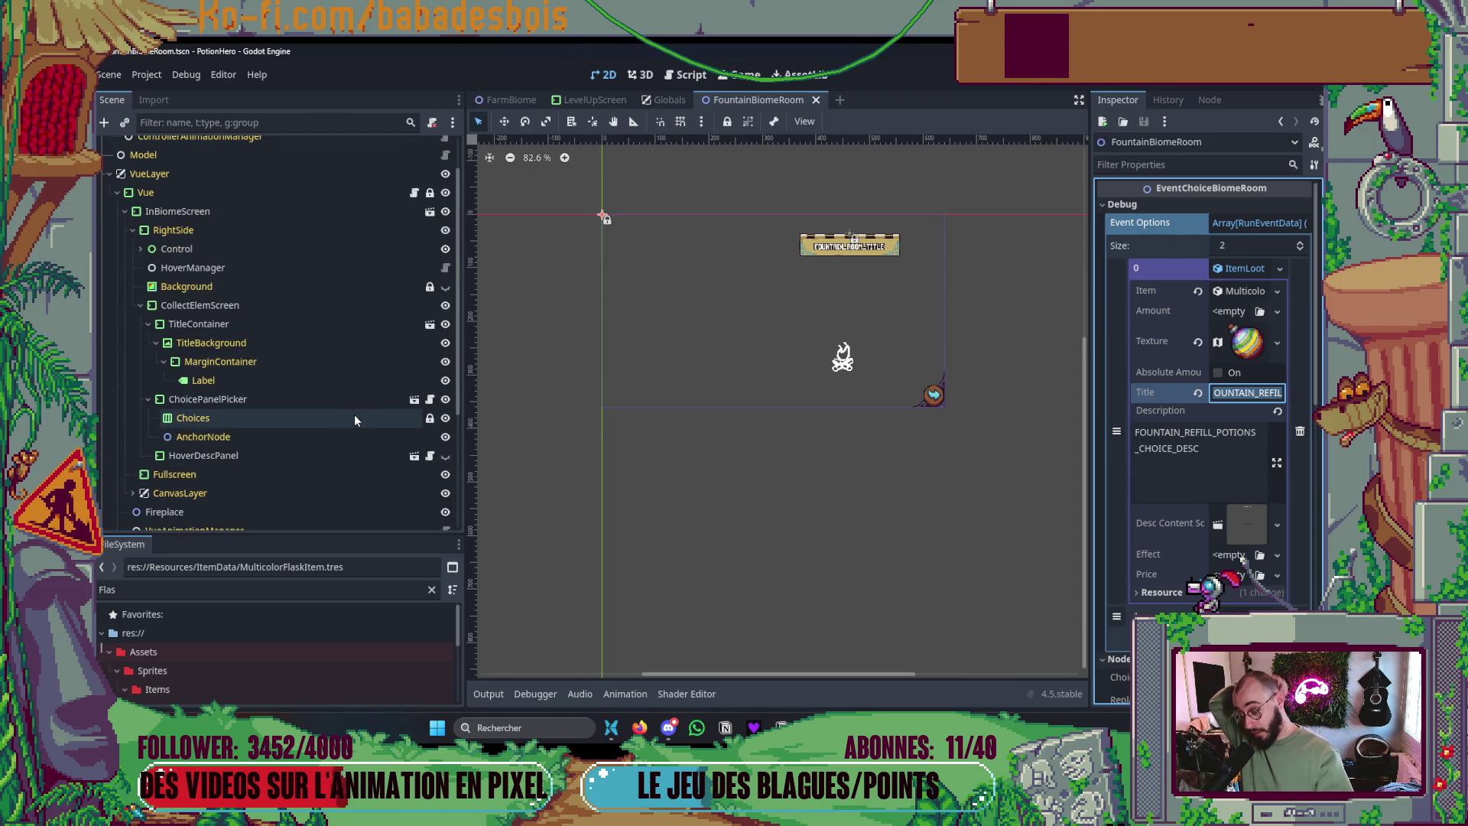
scroll(256, 390, "down", 1)
scroll(250, 392, "down", 1)
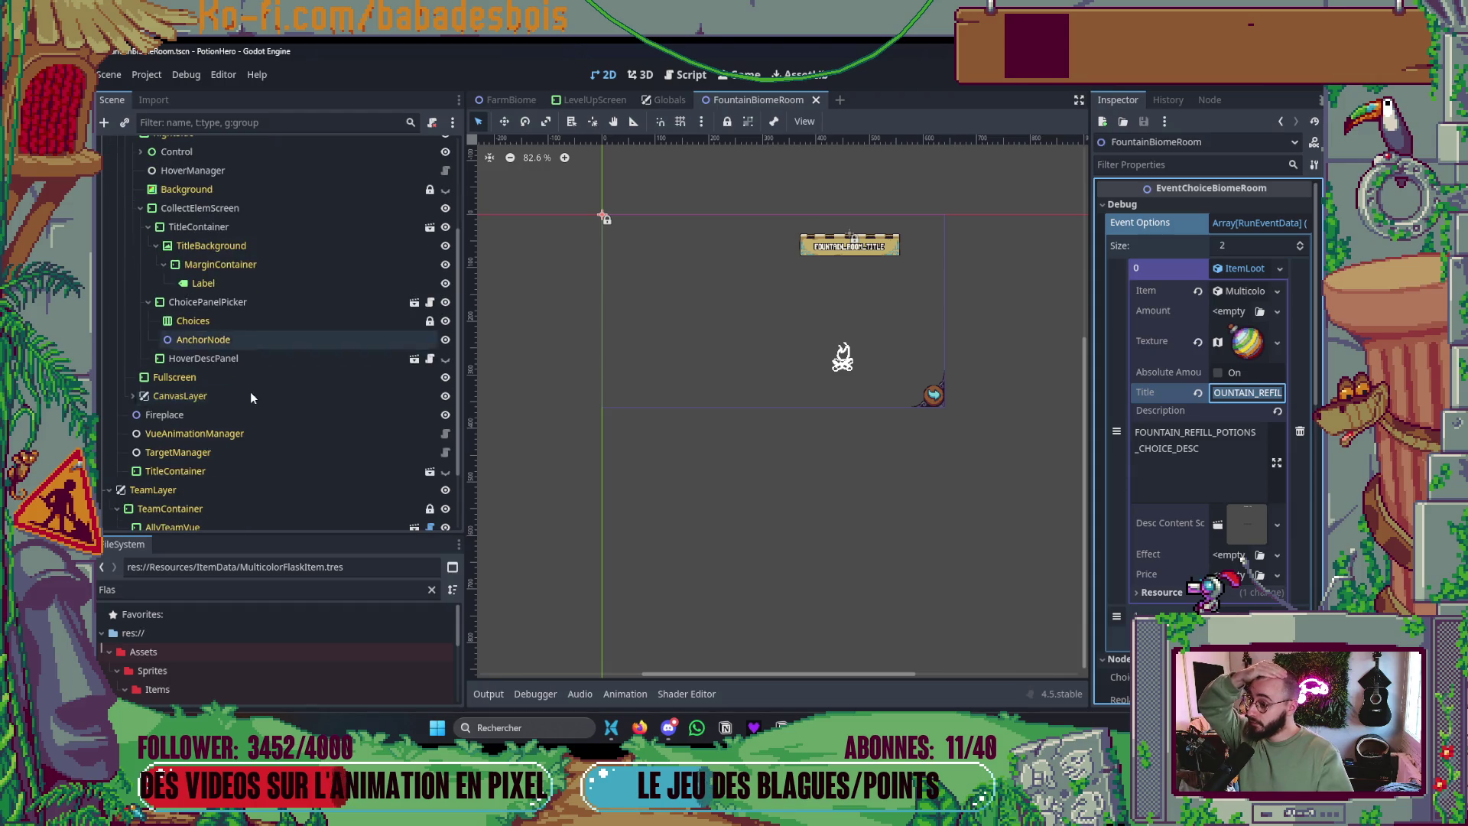
left_click(231, 324)
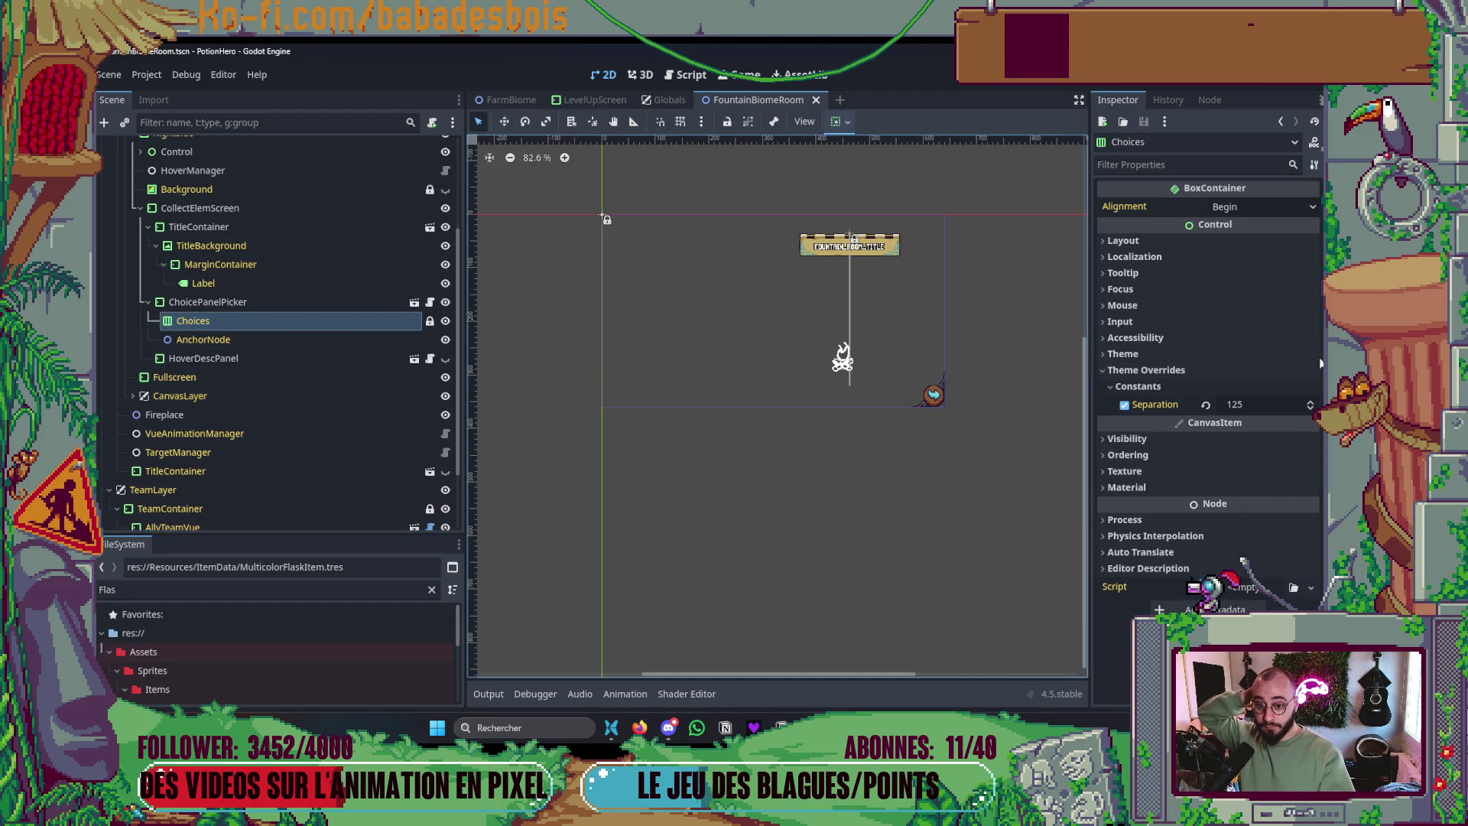
Test-run the game to view the current spacing of the refill choice cards.
left_click(1235, 404)
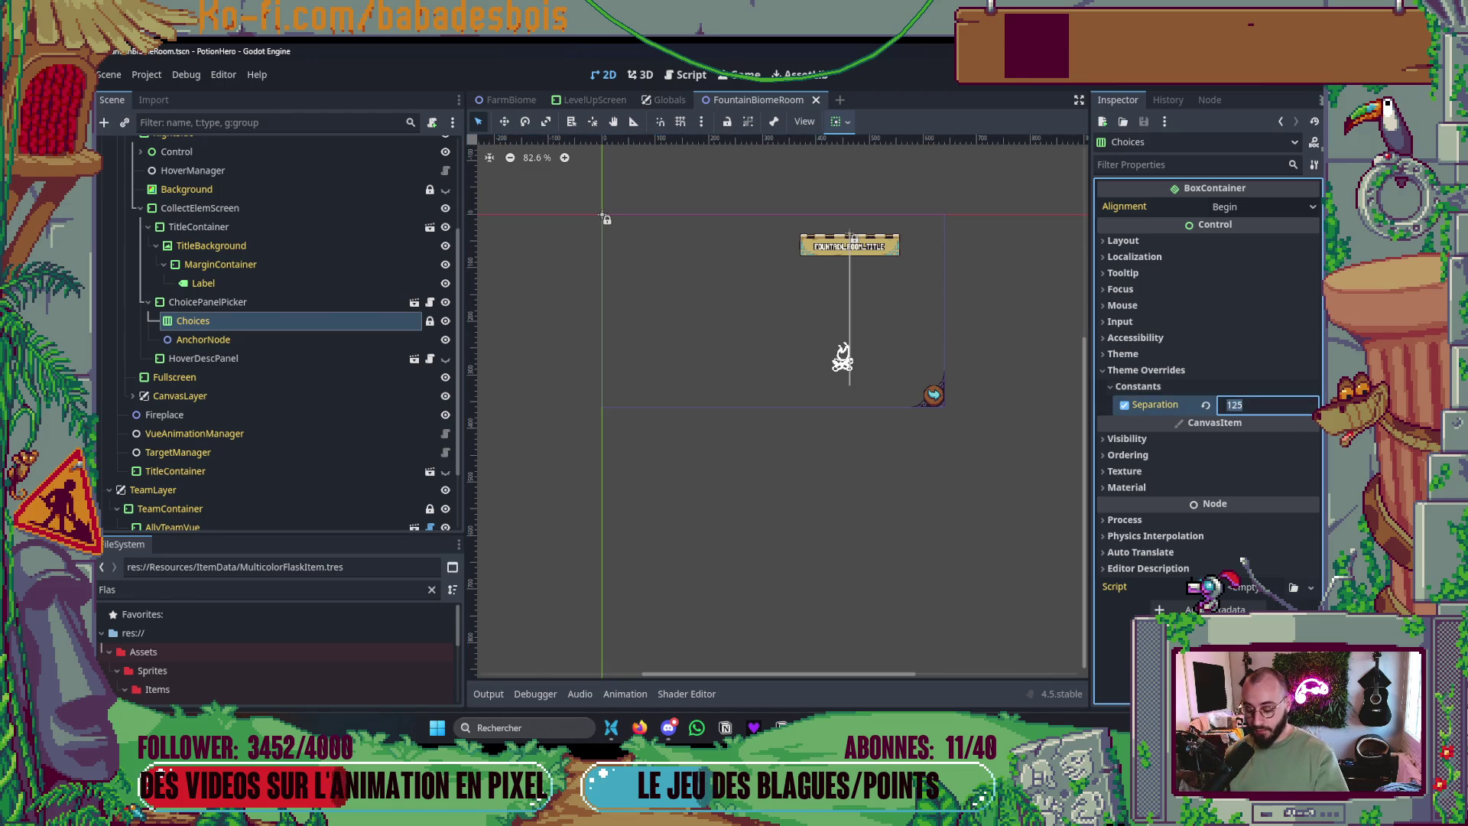
key("F5")
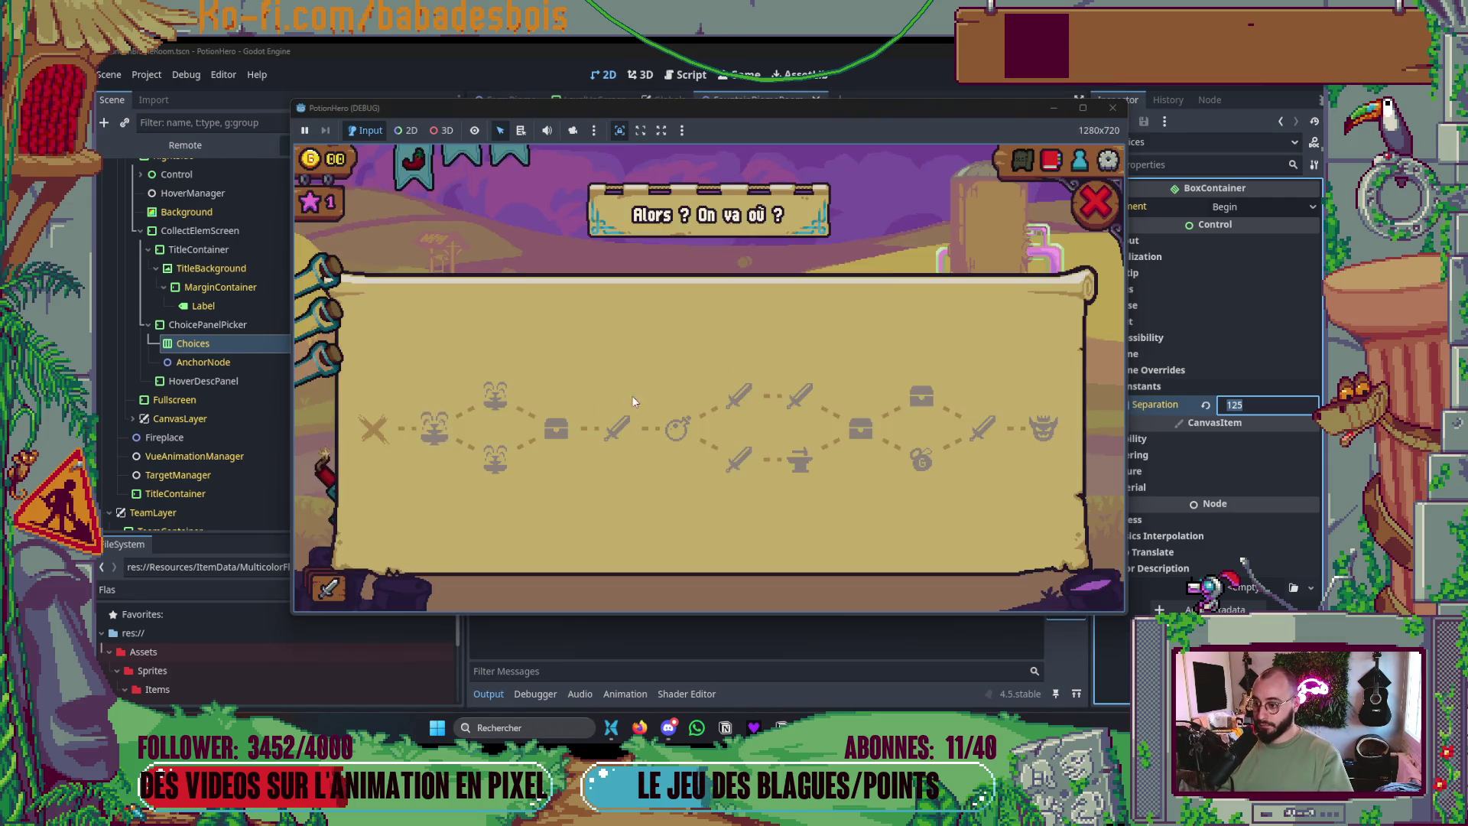
left_click(438, 429)
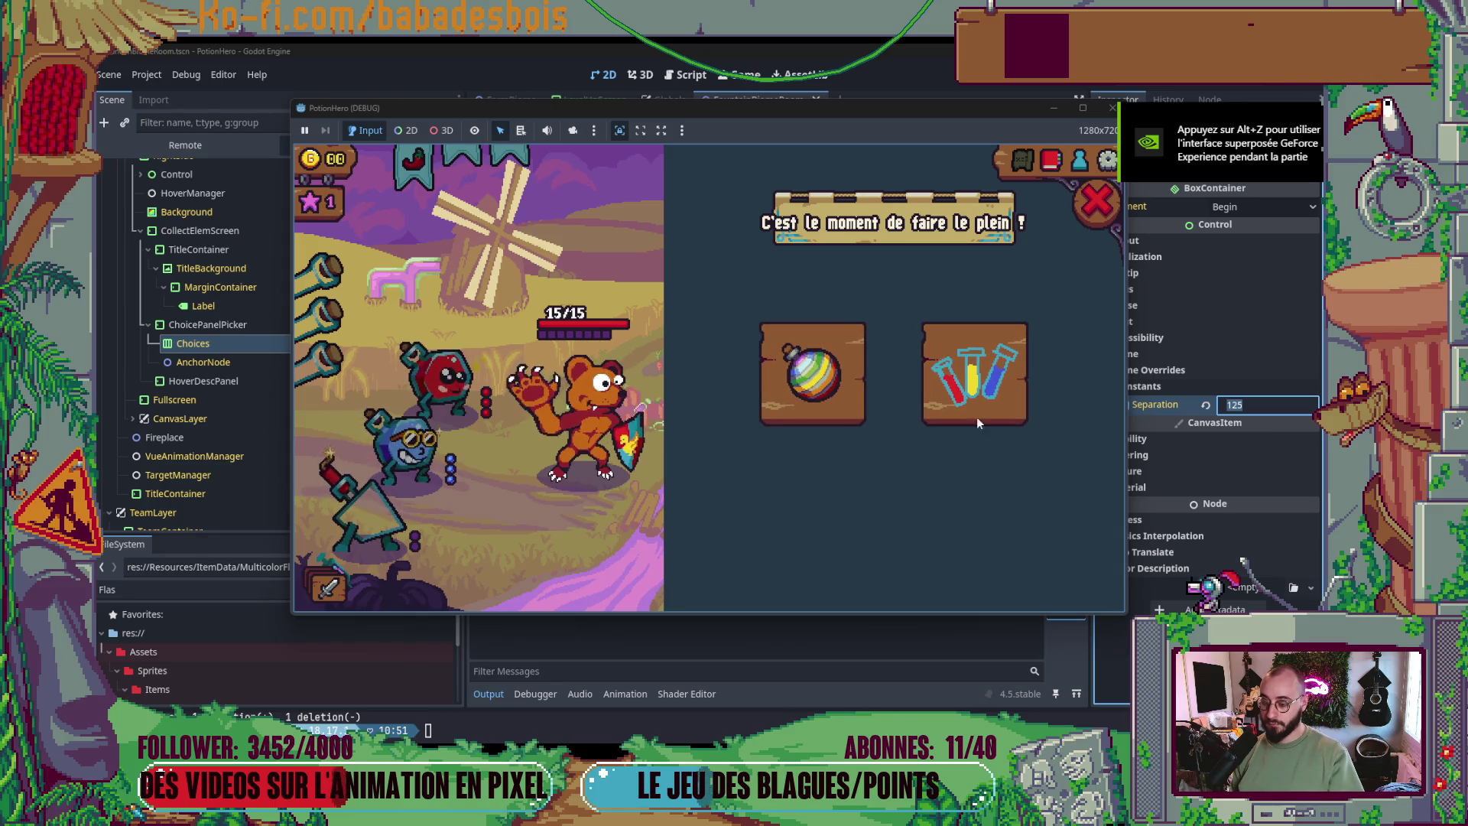
left_click(1097, 200)
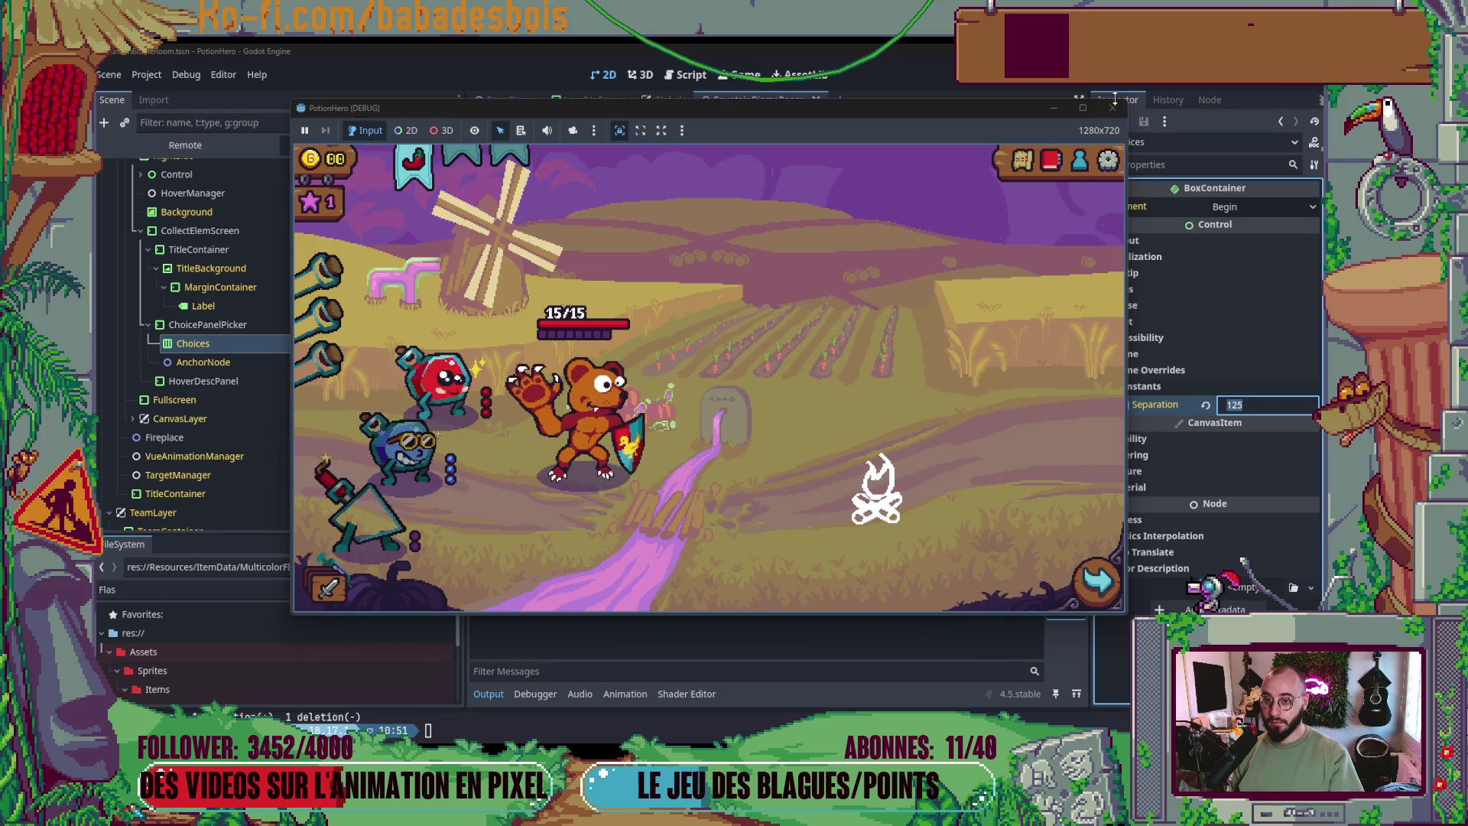
left_click(1112, 107)
Change the Choices separation to 100 and relaunch the game to view the refill choices.
left_click(1268, 408)
double_click(1268, 408)
type("0")
key("F5")
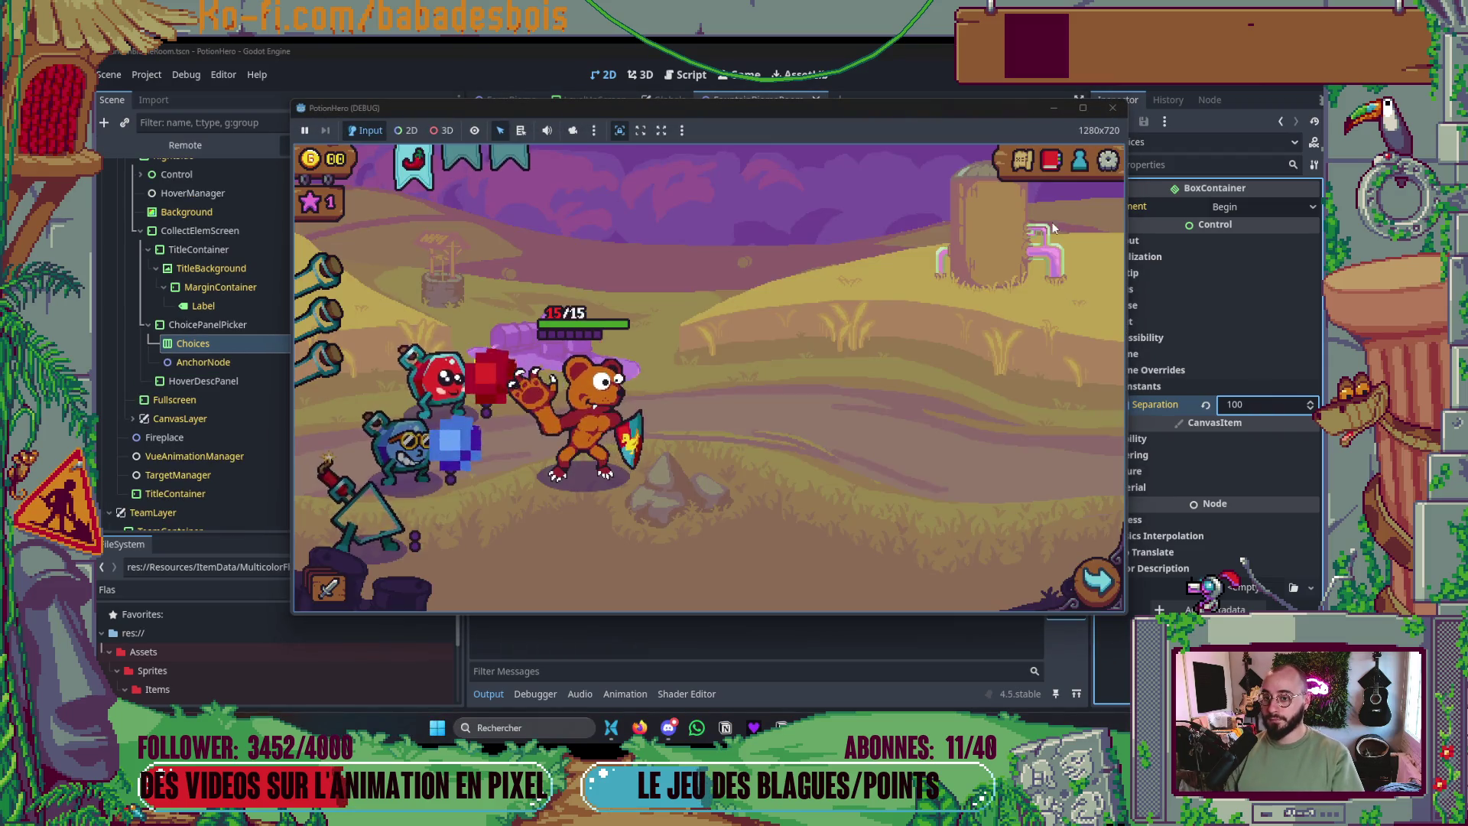
left_click(1025, 169)
left_click(436, 433)
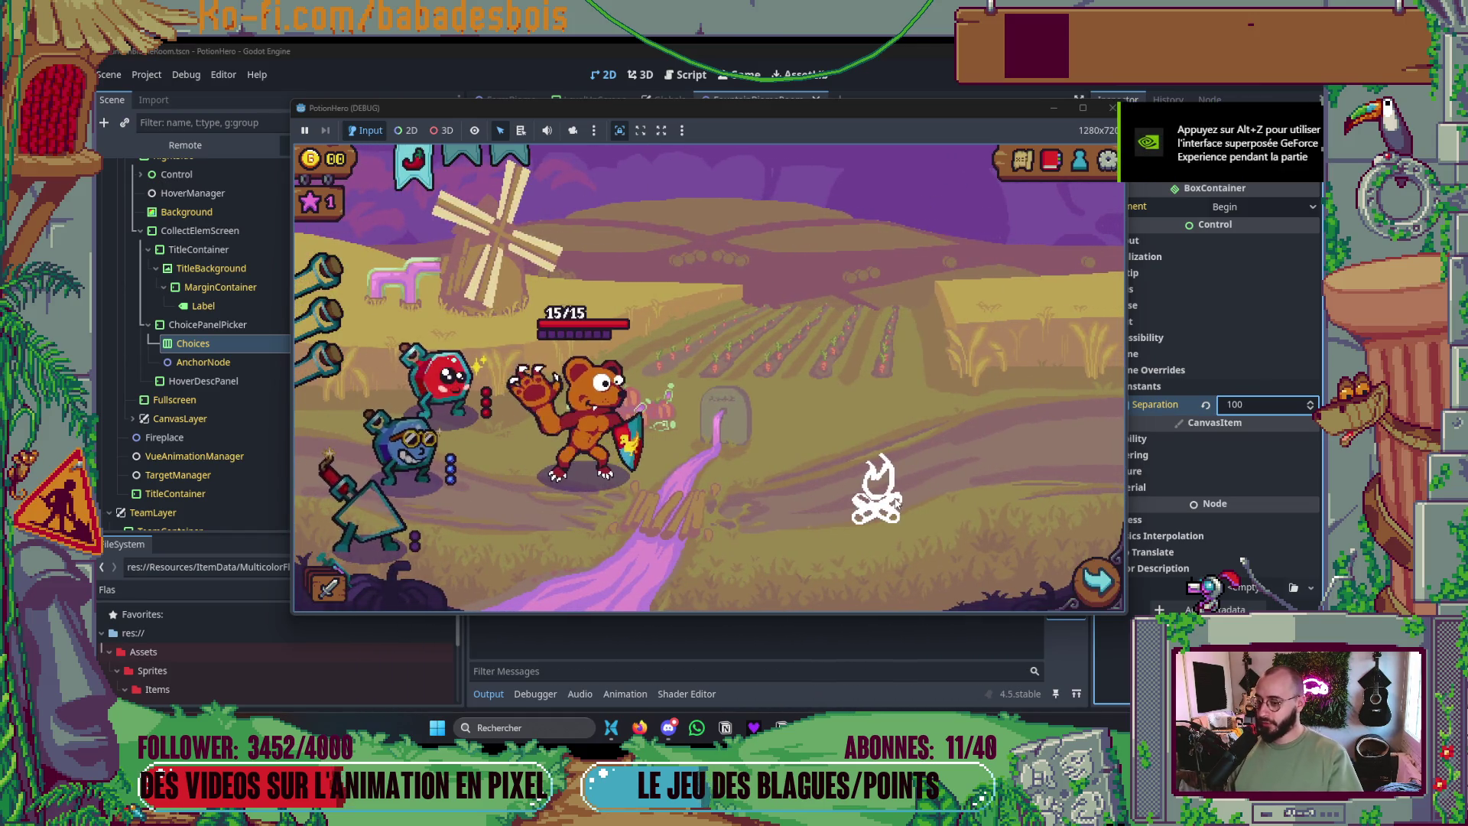
left_click(881, 511)
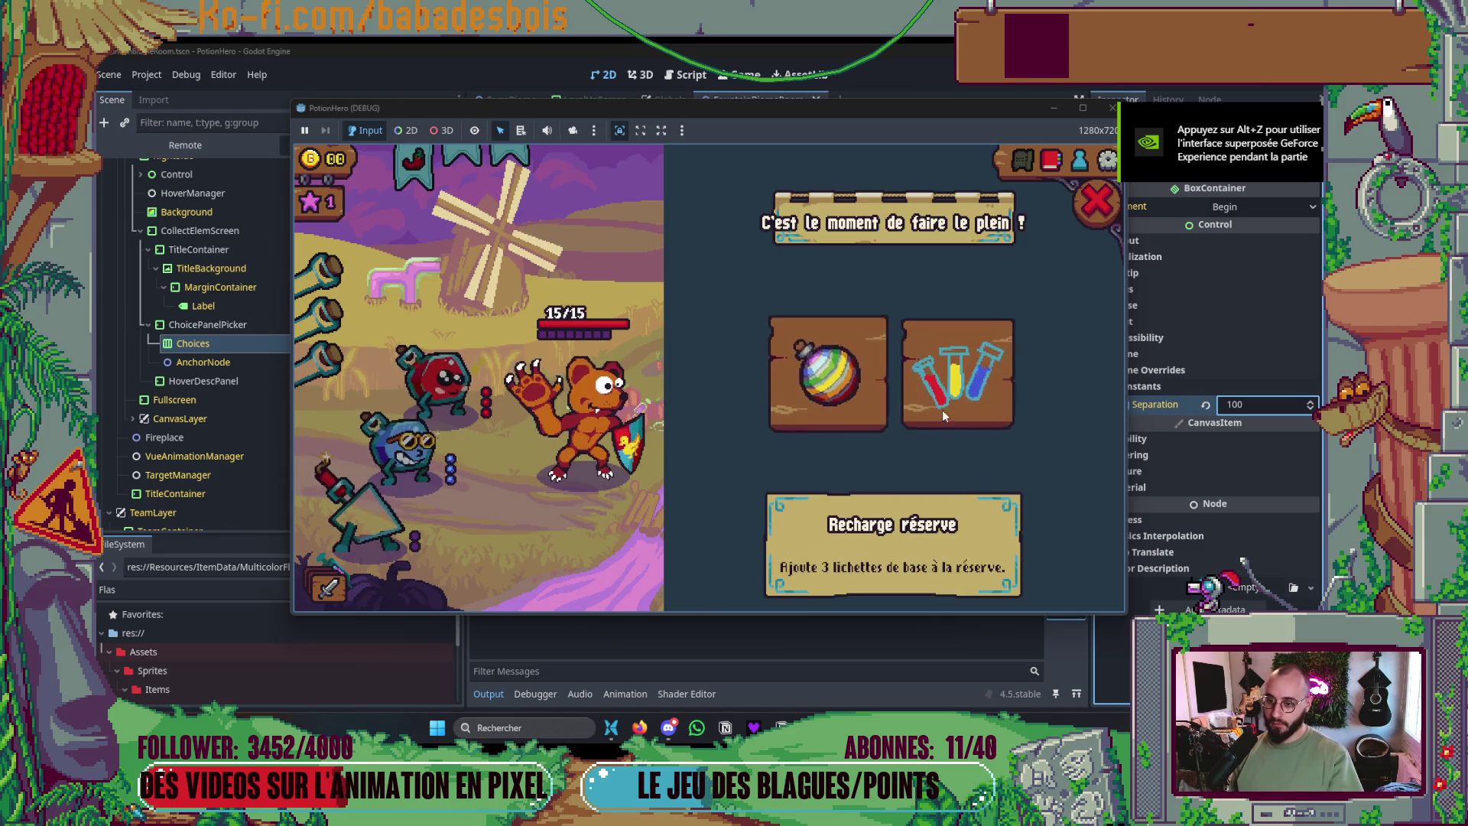
Set the separation to 110, check it in the running game, and select ChoicePanelPicker.
left_click(1254, 414)
left_click(1254, 410)
type("110")
key("Return")
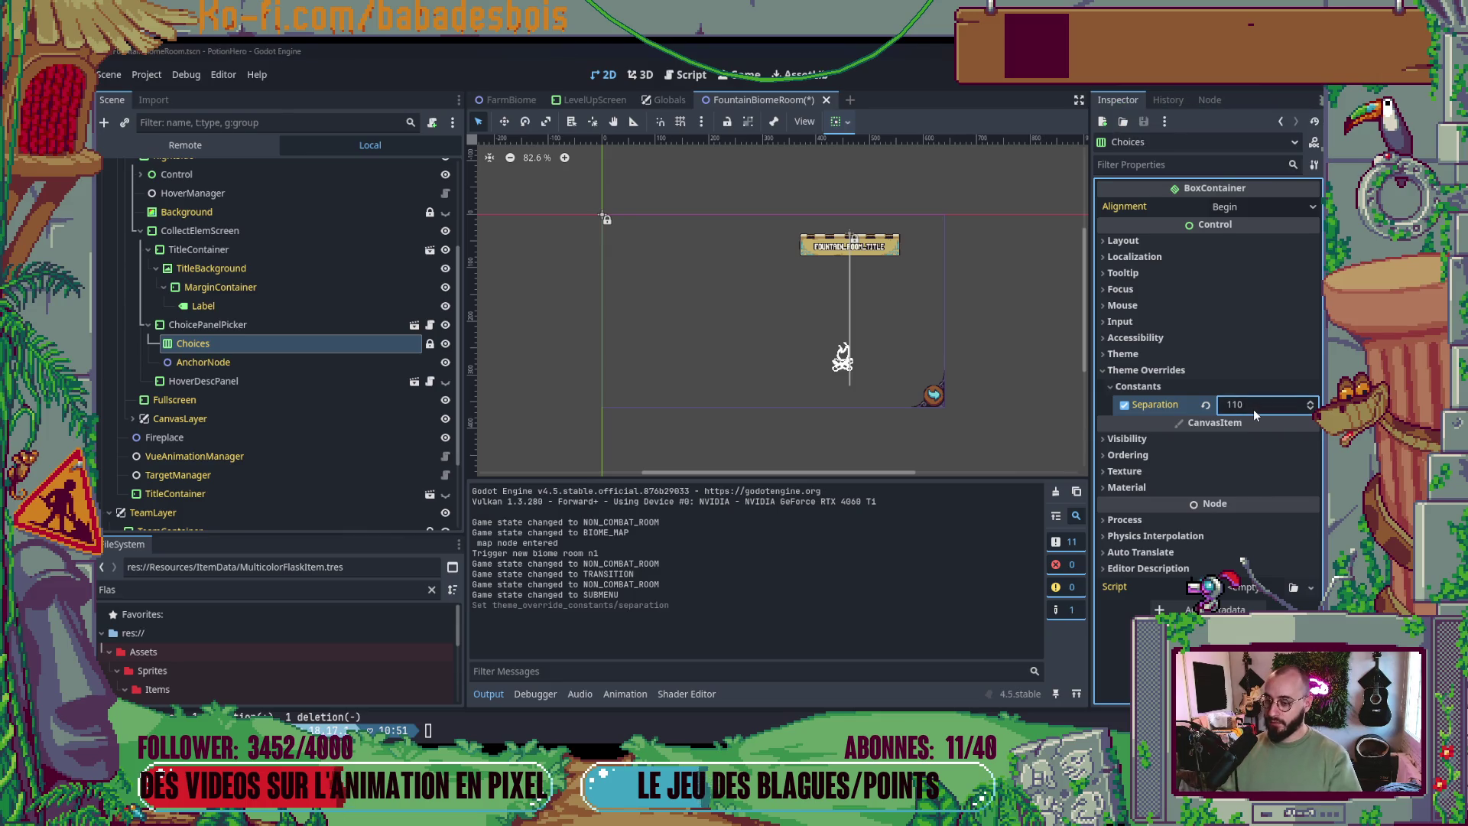
key("alt+Tab")
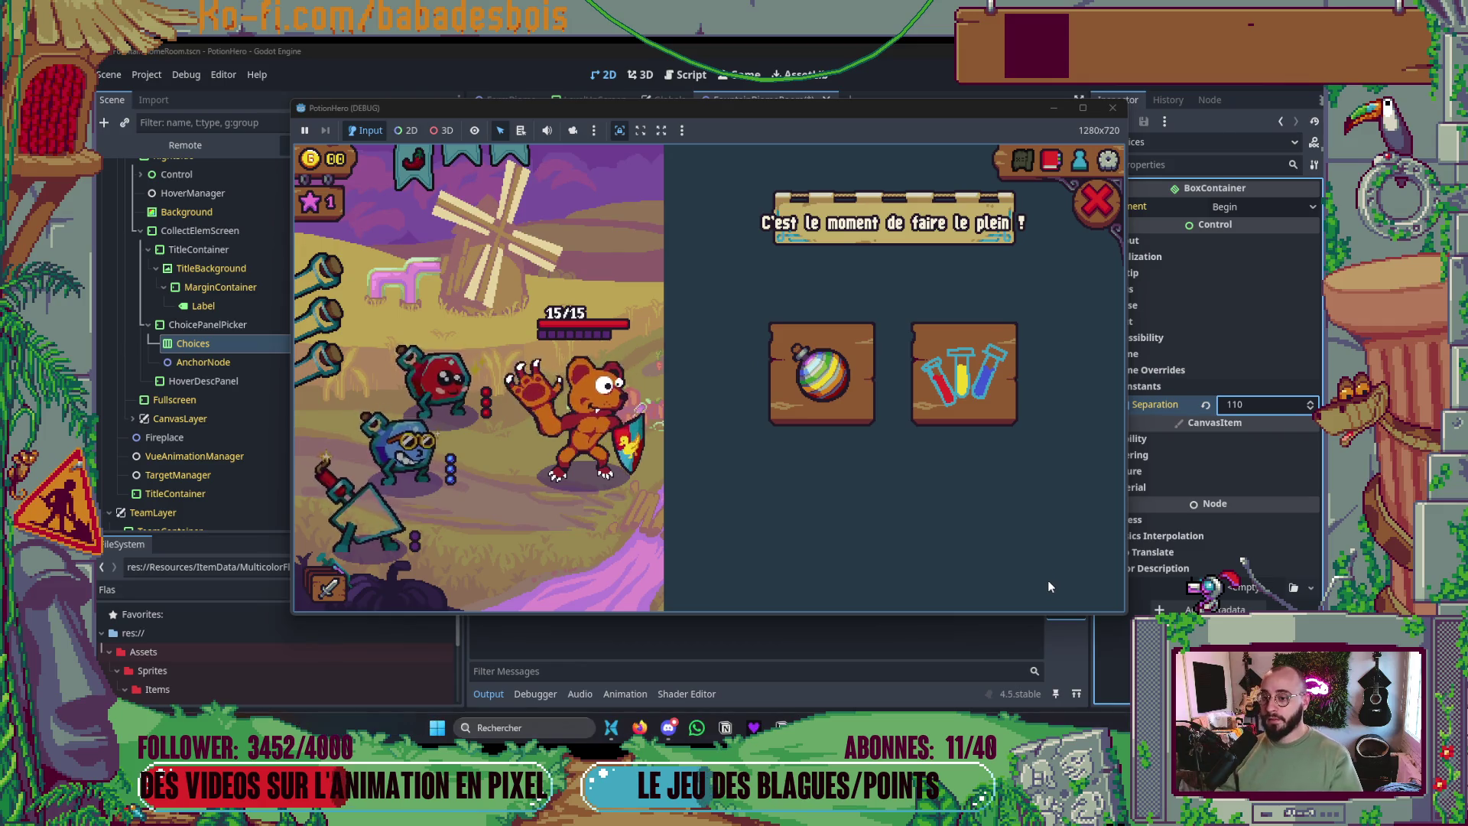
key("alt+Tab")
left_click(208, 324)
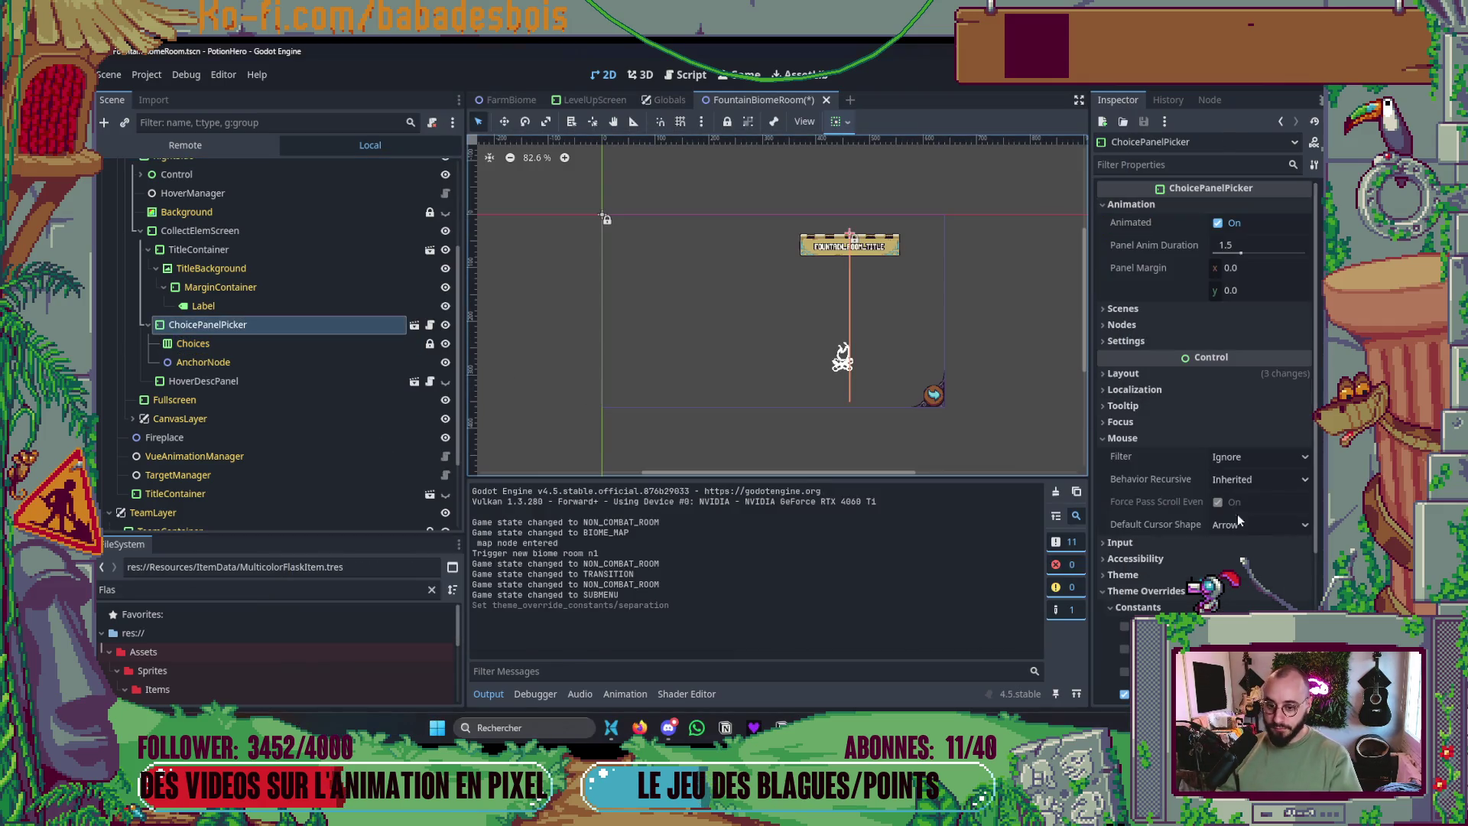
Give ChoicePanelPicker a Margin Bottom override of 50 and check it in the game.
scroll(1242, 499, "down", 3)
type("50")
key("Return")
key("alt+Tab")
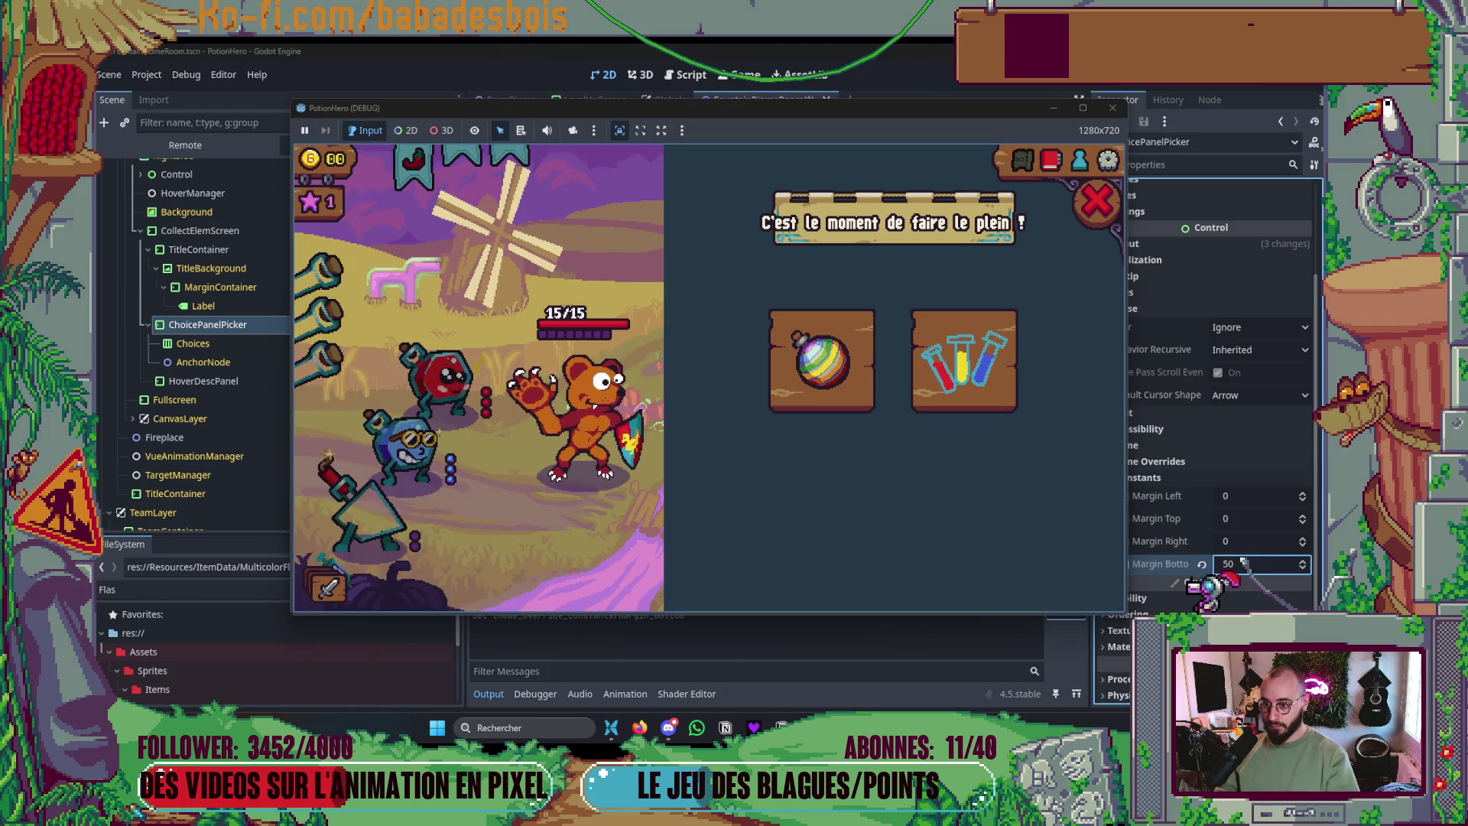
mouse_move(847, 379)
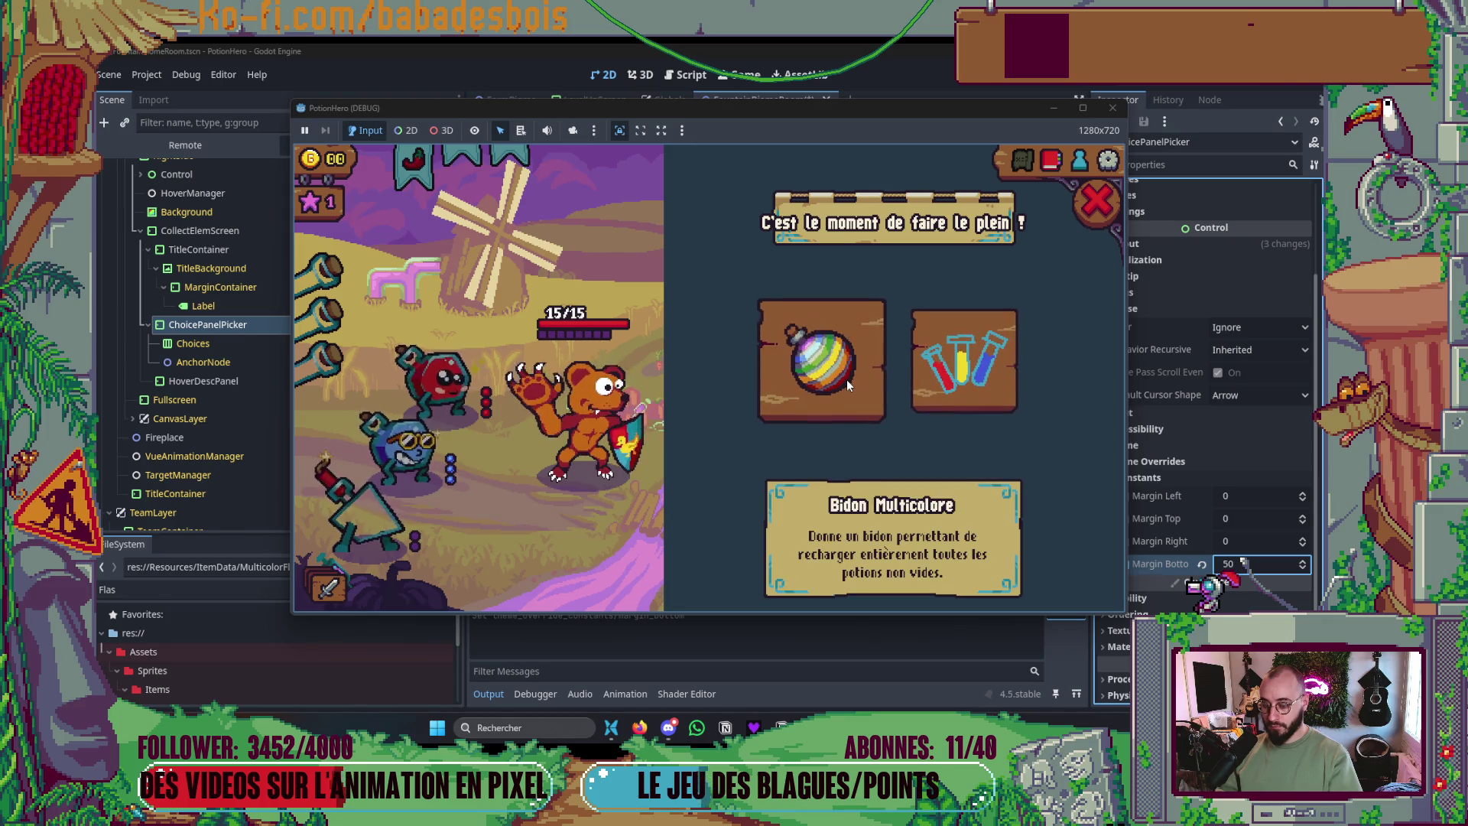
Raise the bottom margin to 60 and preview the refill panel in the game.
left_click(1247, 563)
left_click(1248, 565)
key("Return")
key("alt+Tab")
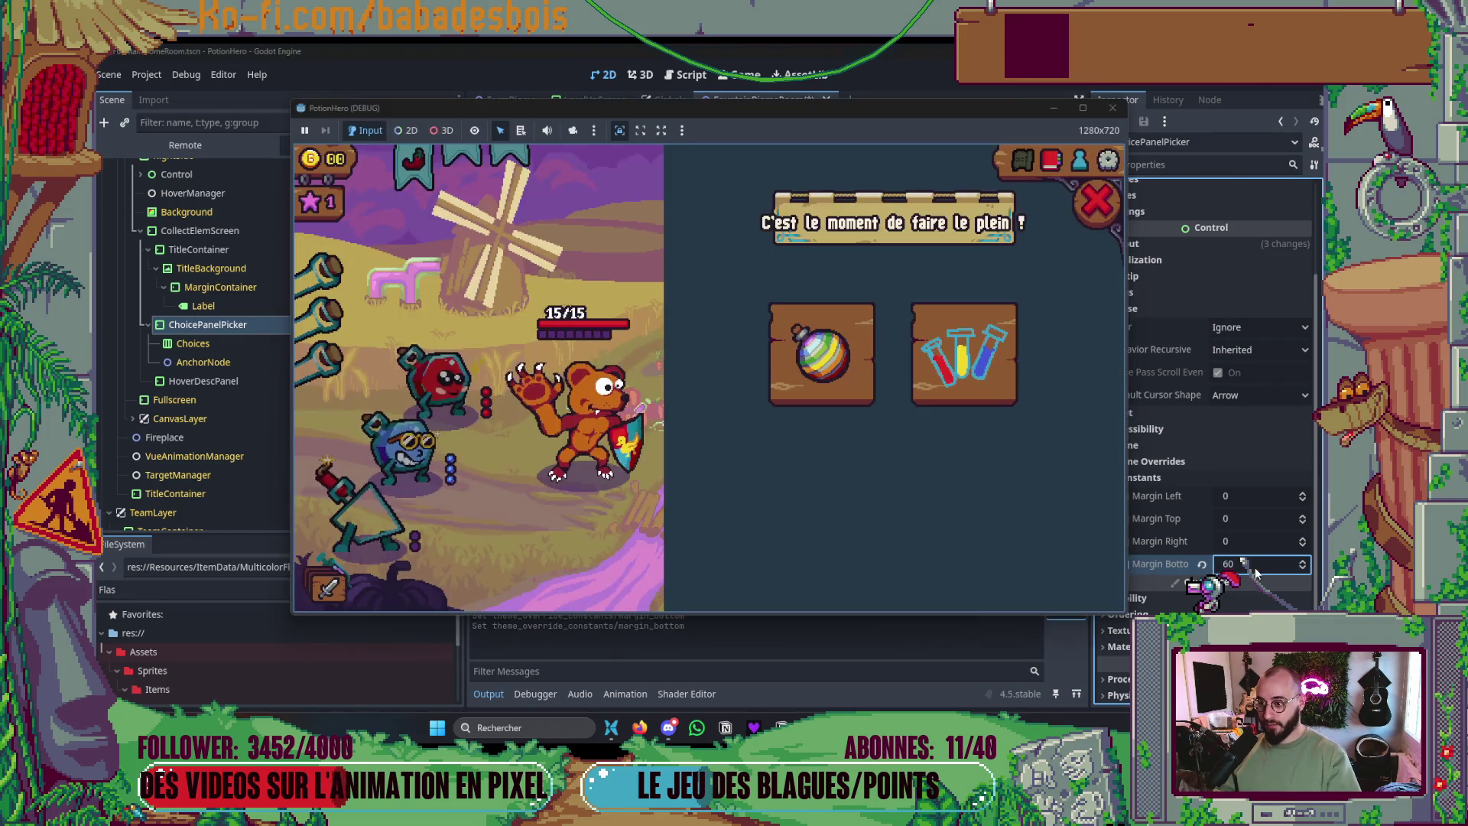
mouse_move(826, 383)
mouse_move(951, 390)
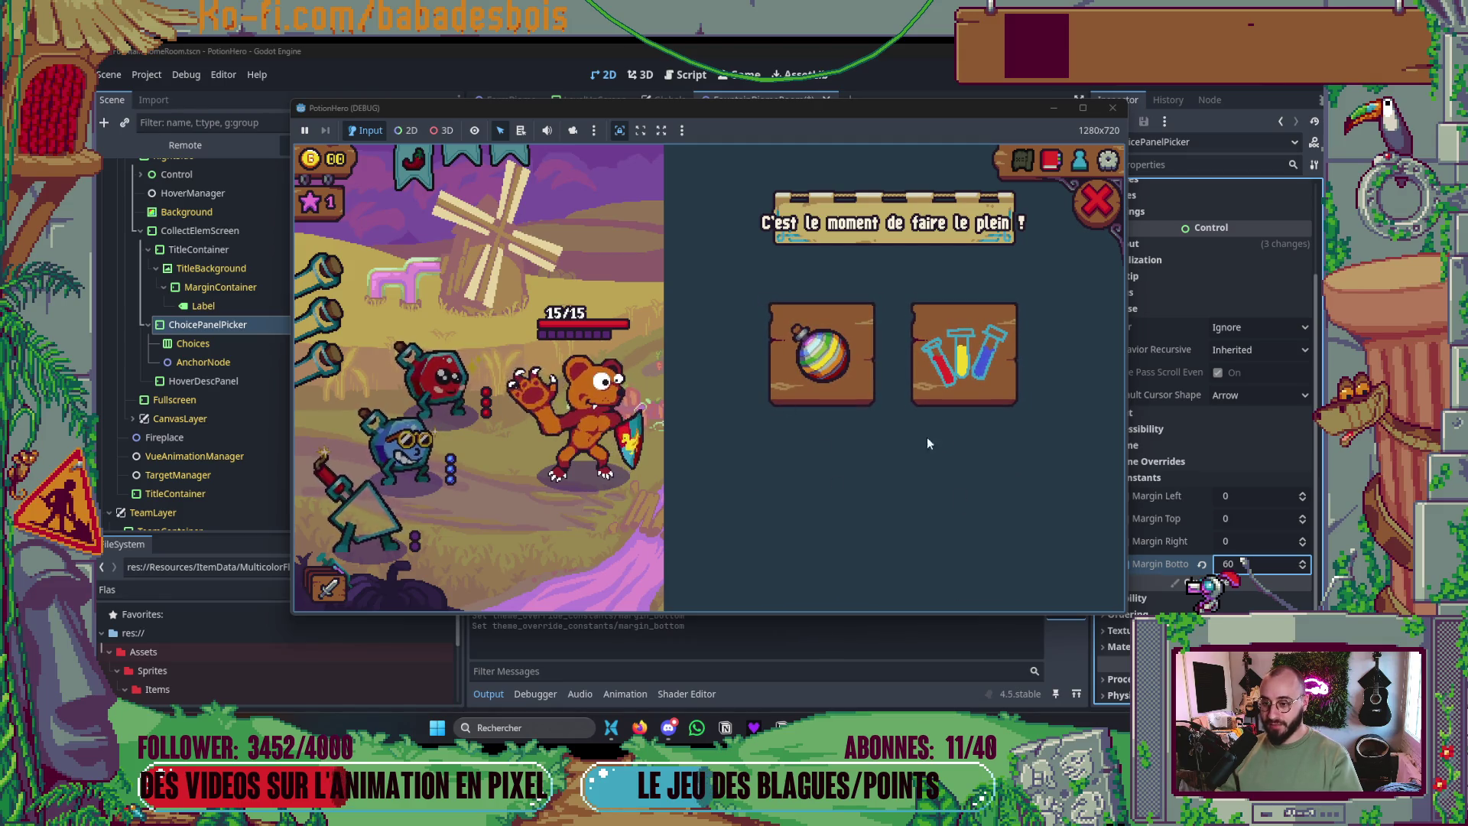
mouse_move(981, 351)
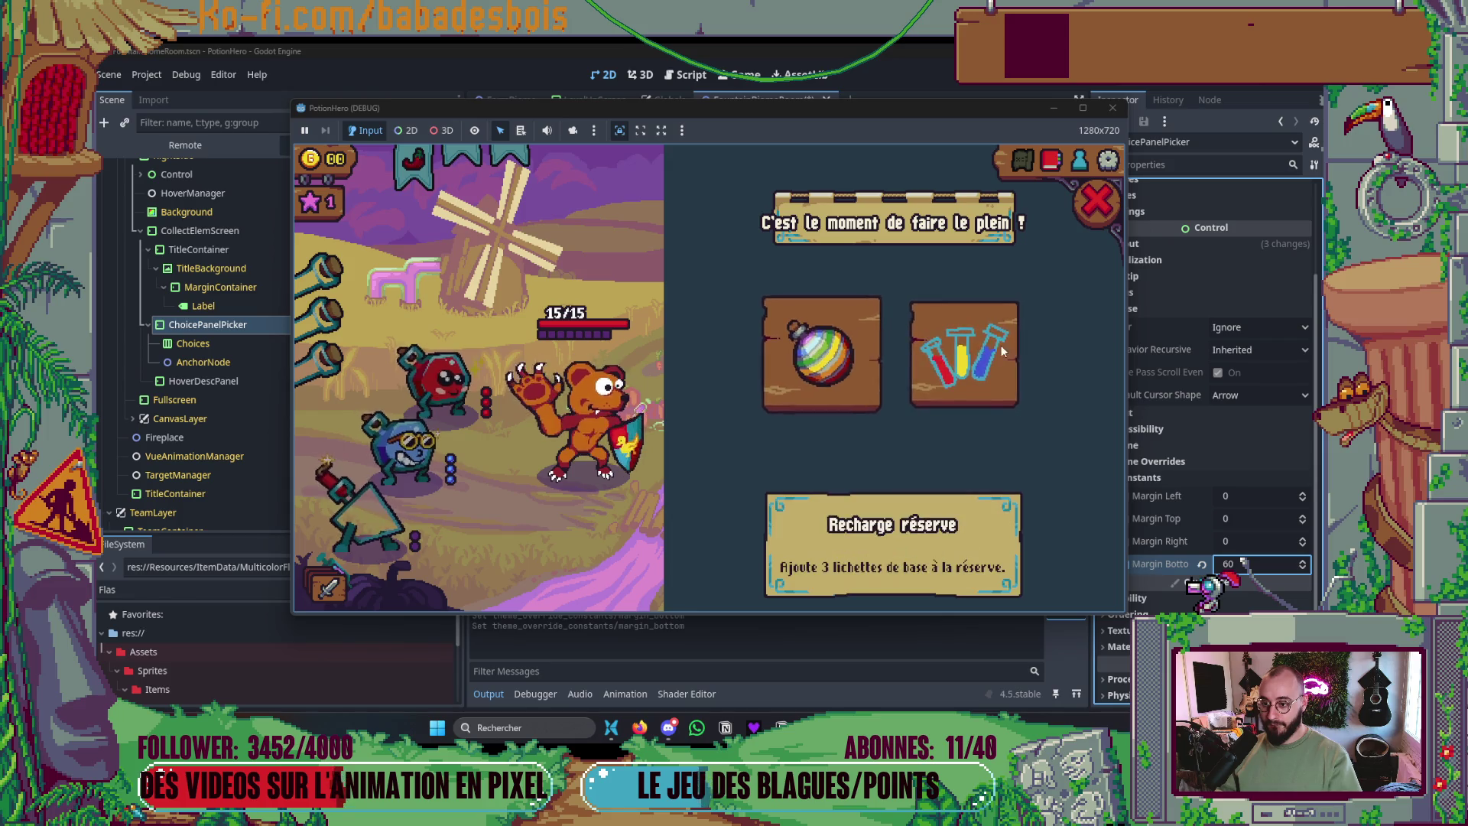
Close the refill panel and the game window, then select Choices in the scene tree.
left_click(1092, 218)
left_click(1113, 108)
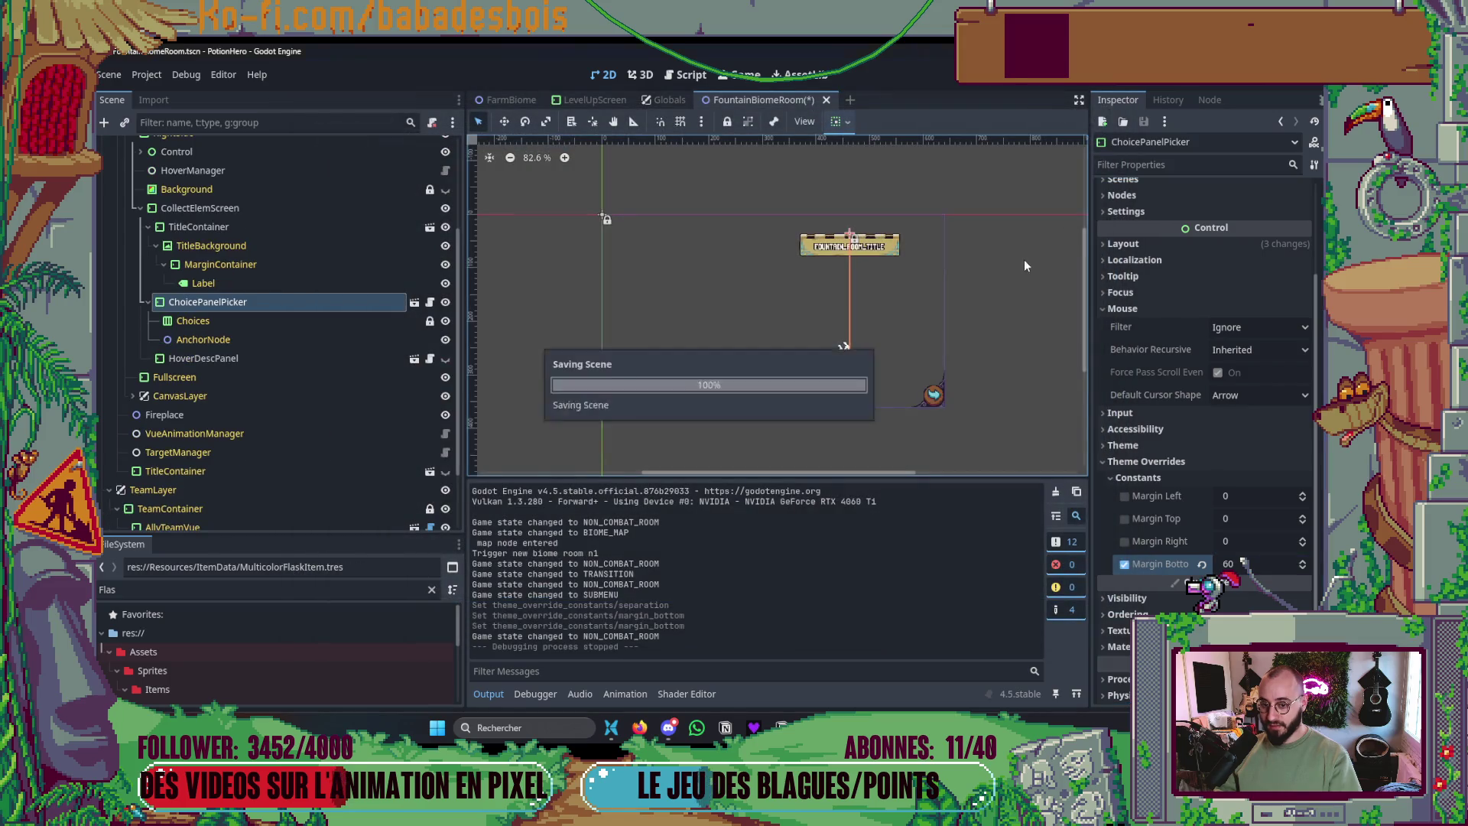
left_click(287, 321)
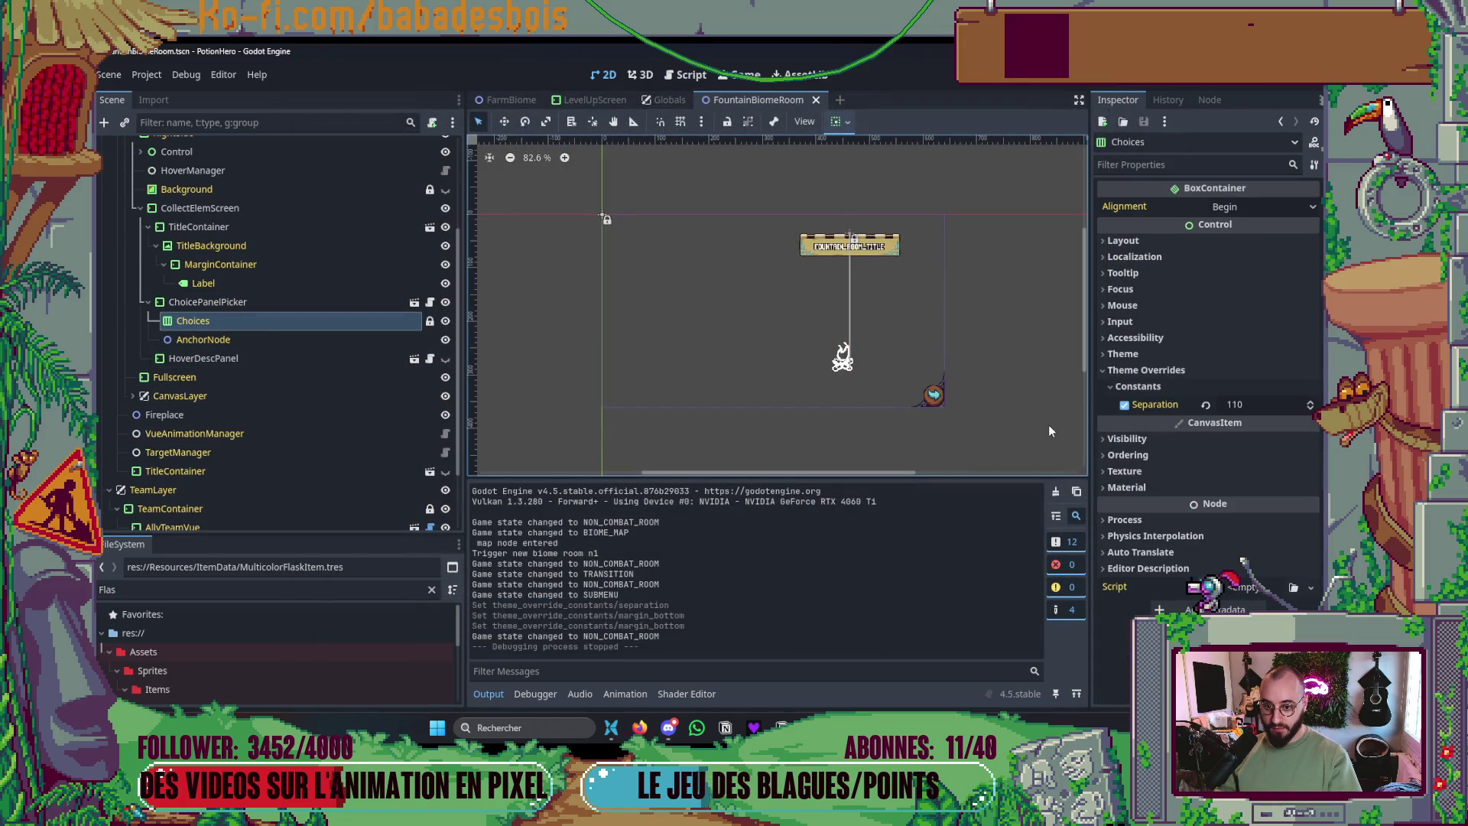
Quick-open the ChestBiomeRoom scene after closing the Chest scene that was opened by mistake.
key("ctrl+shift+o")
type("chest")
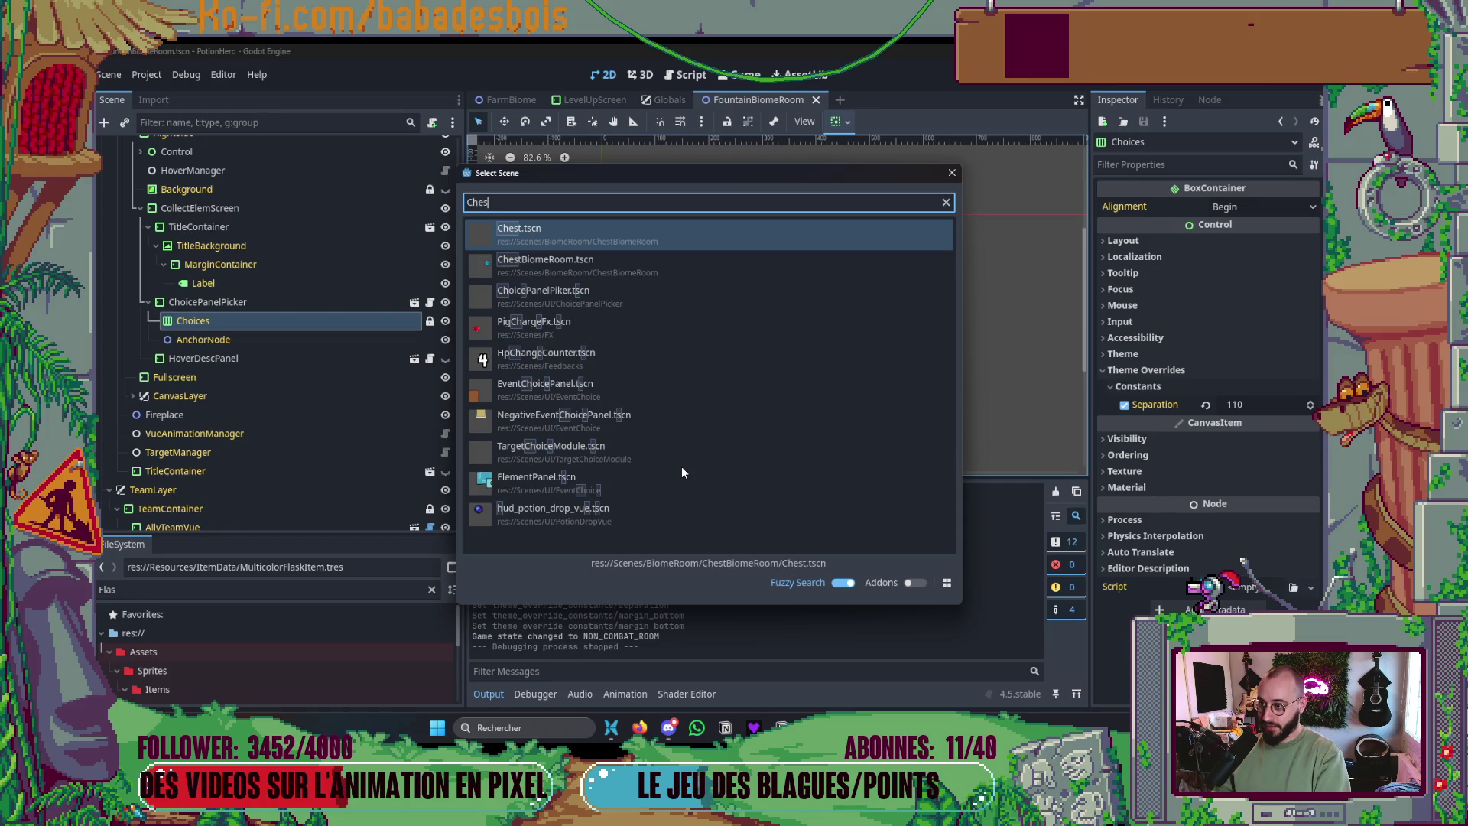
key("Return")
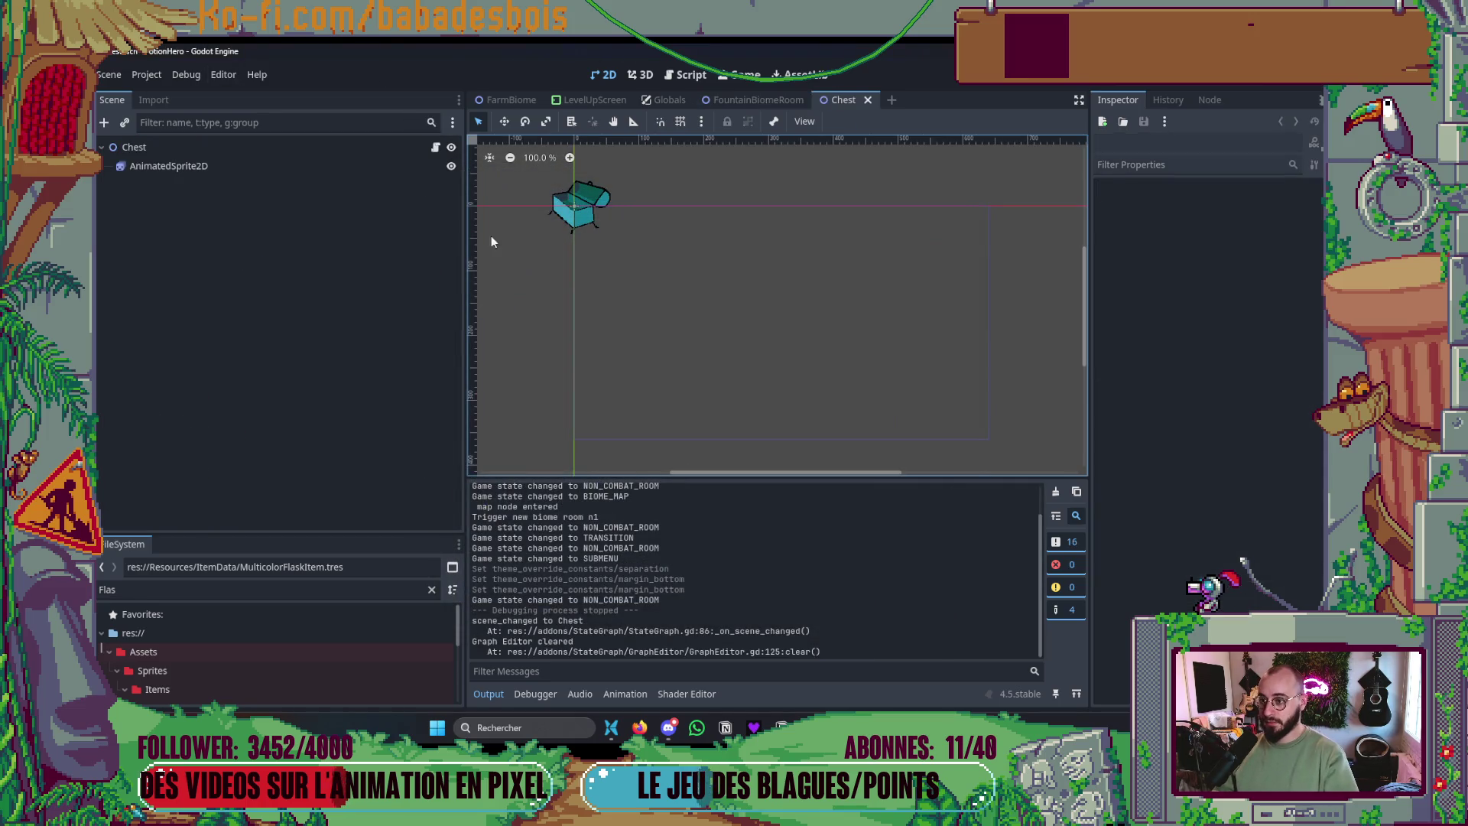
key("ctrl+w")
key("ctrl+shift+o")
type("ChestBi")
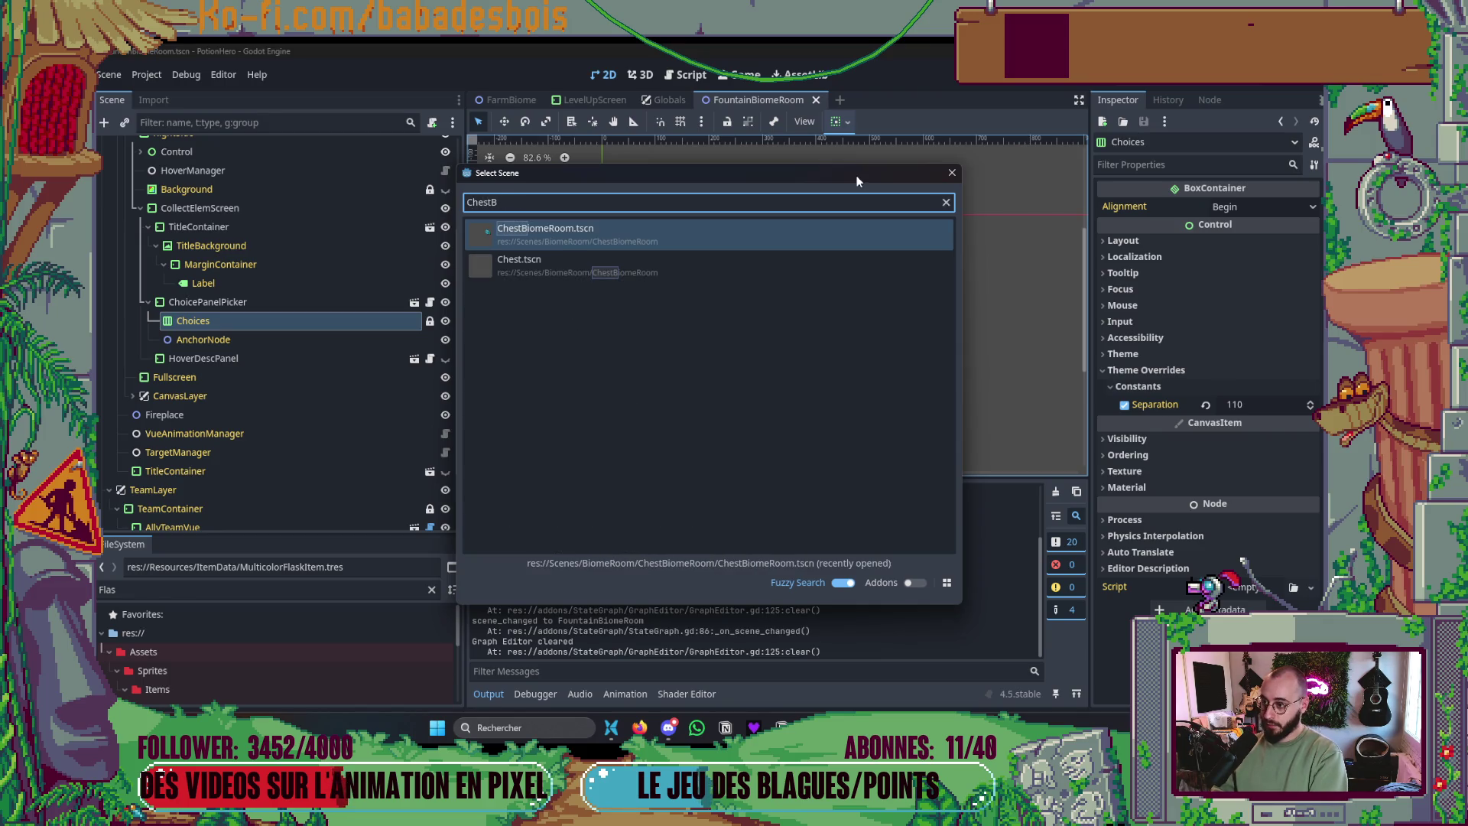
key("Return")
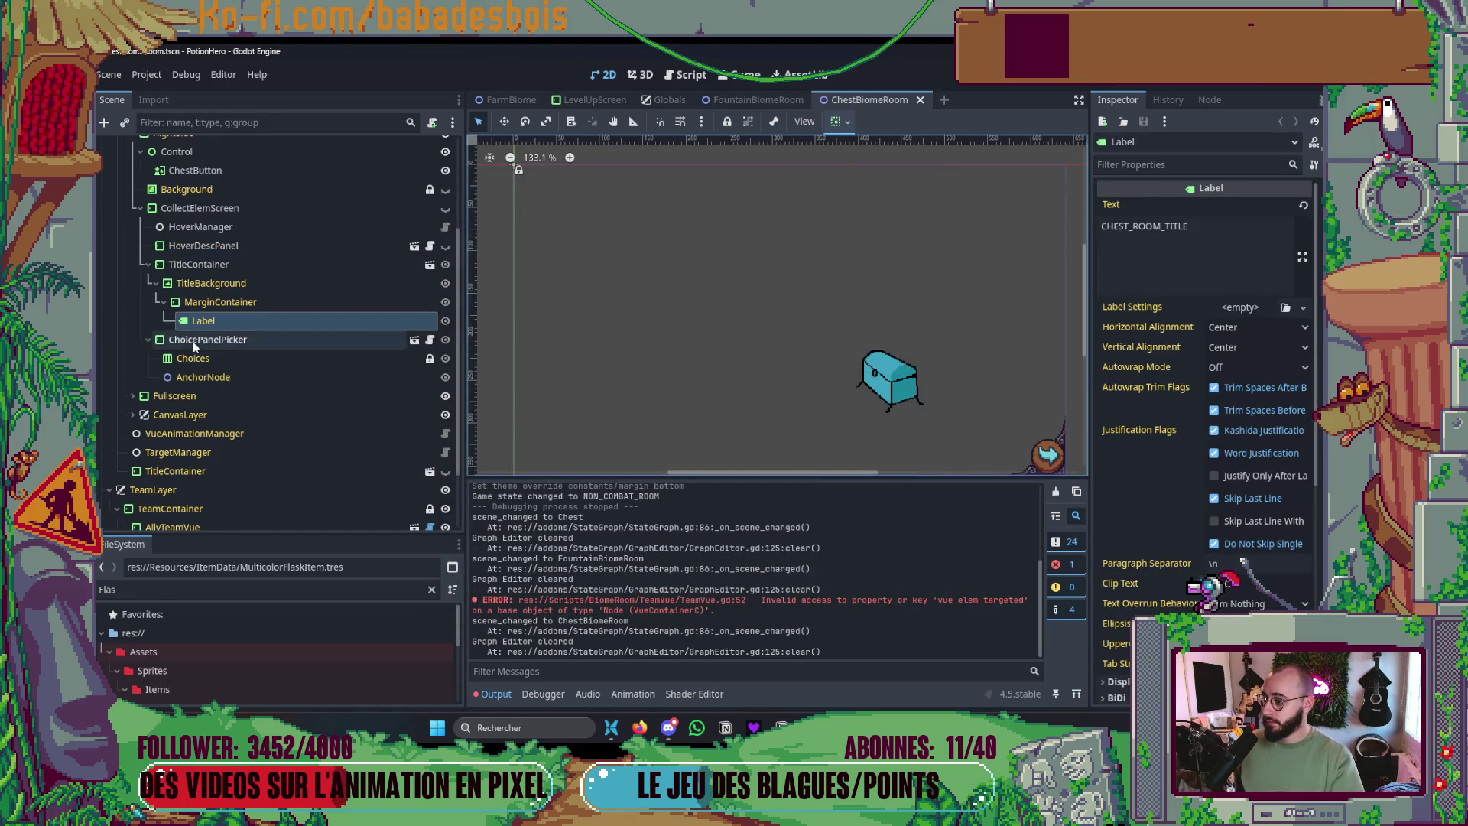
Set Choices' horizontal size flag to Shrink Center with a Separation override of 110, and save.
left_click(205, 356)
left_click(1200, 370)
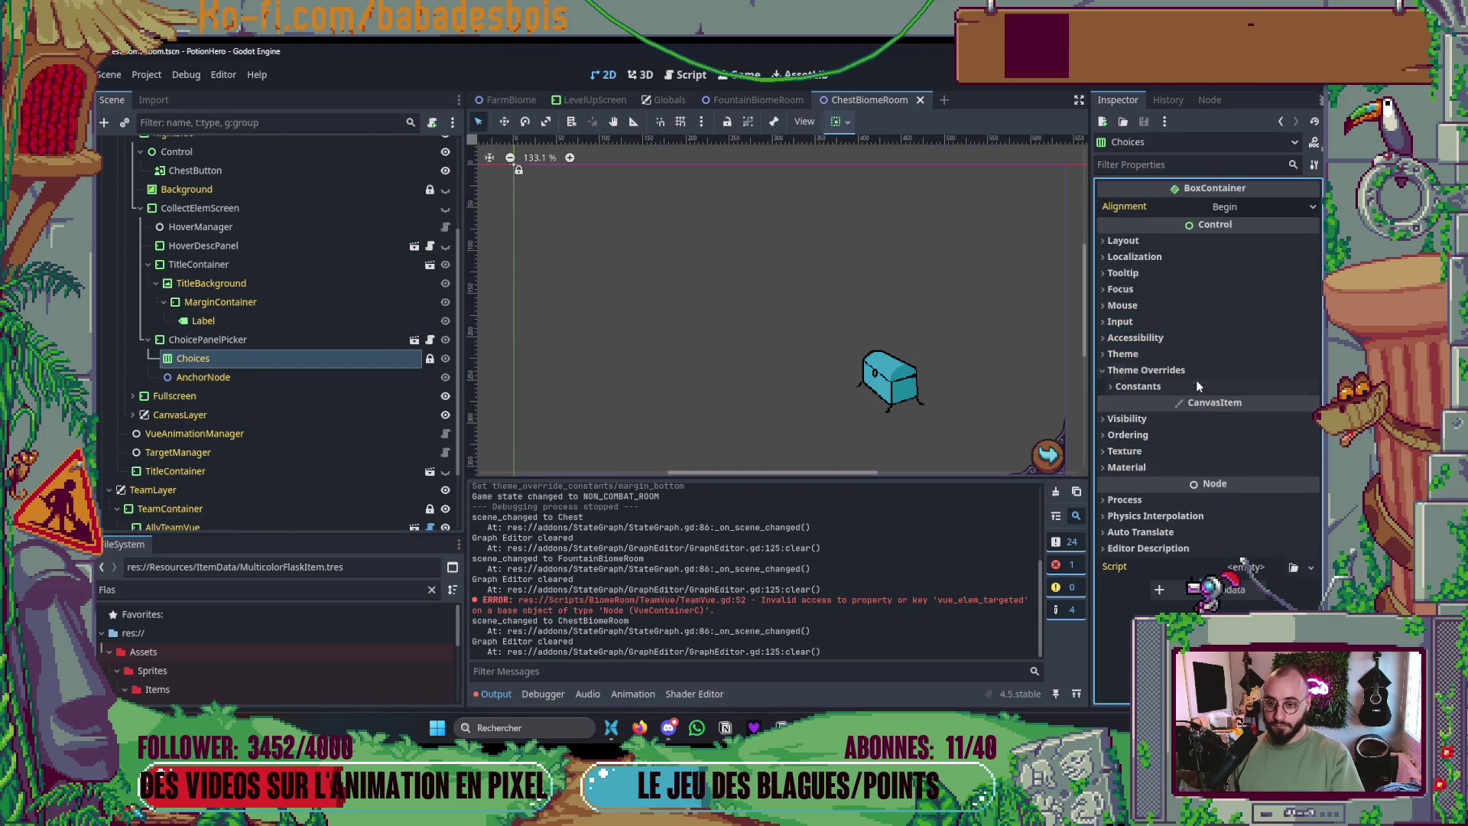
left_click(1195, 387)
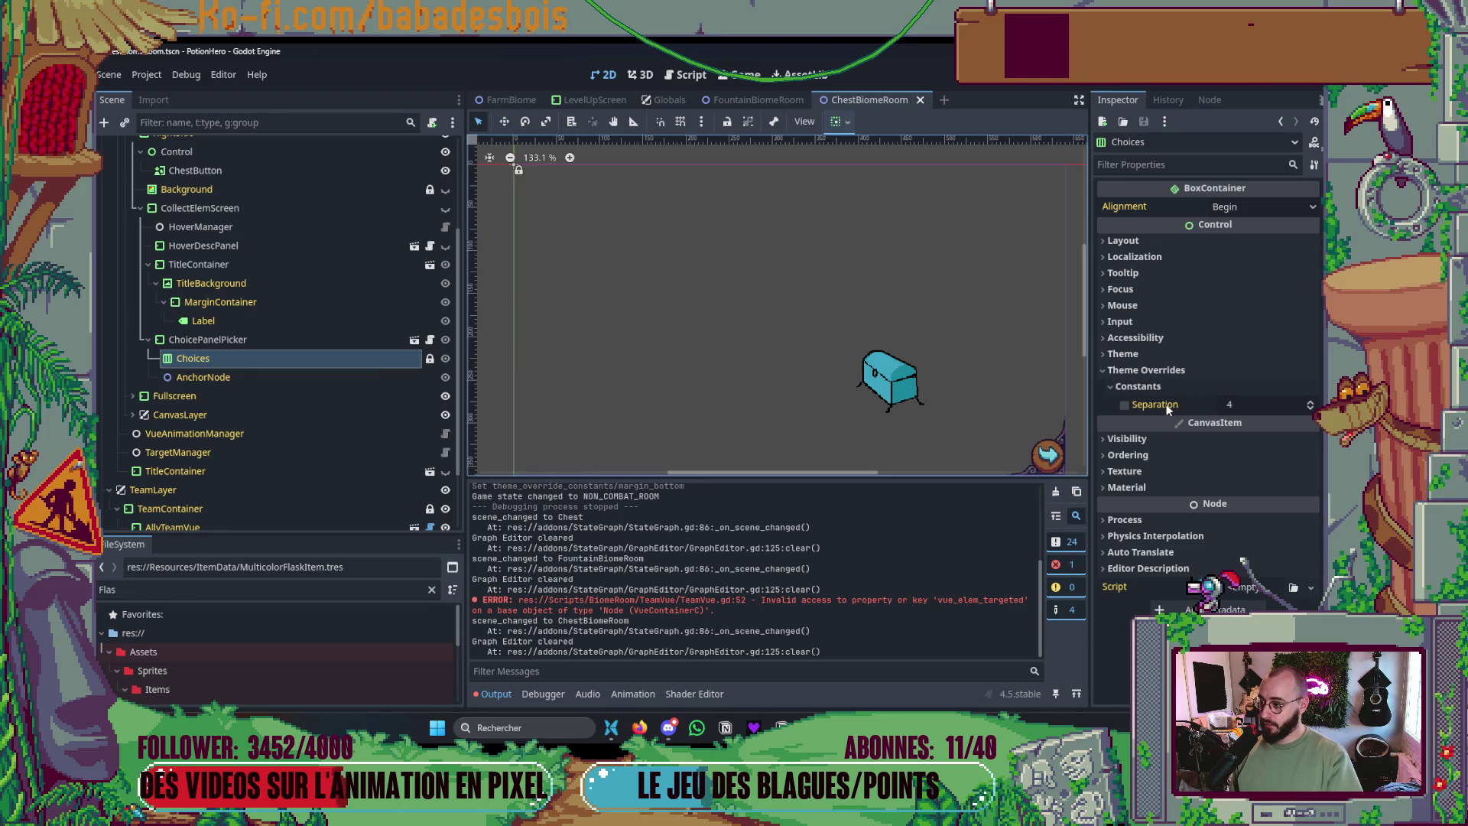
left_click(839, 121)
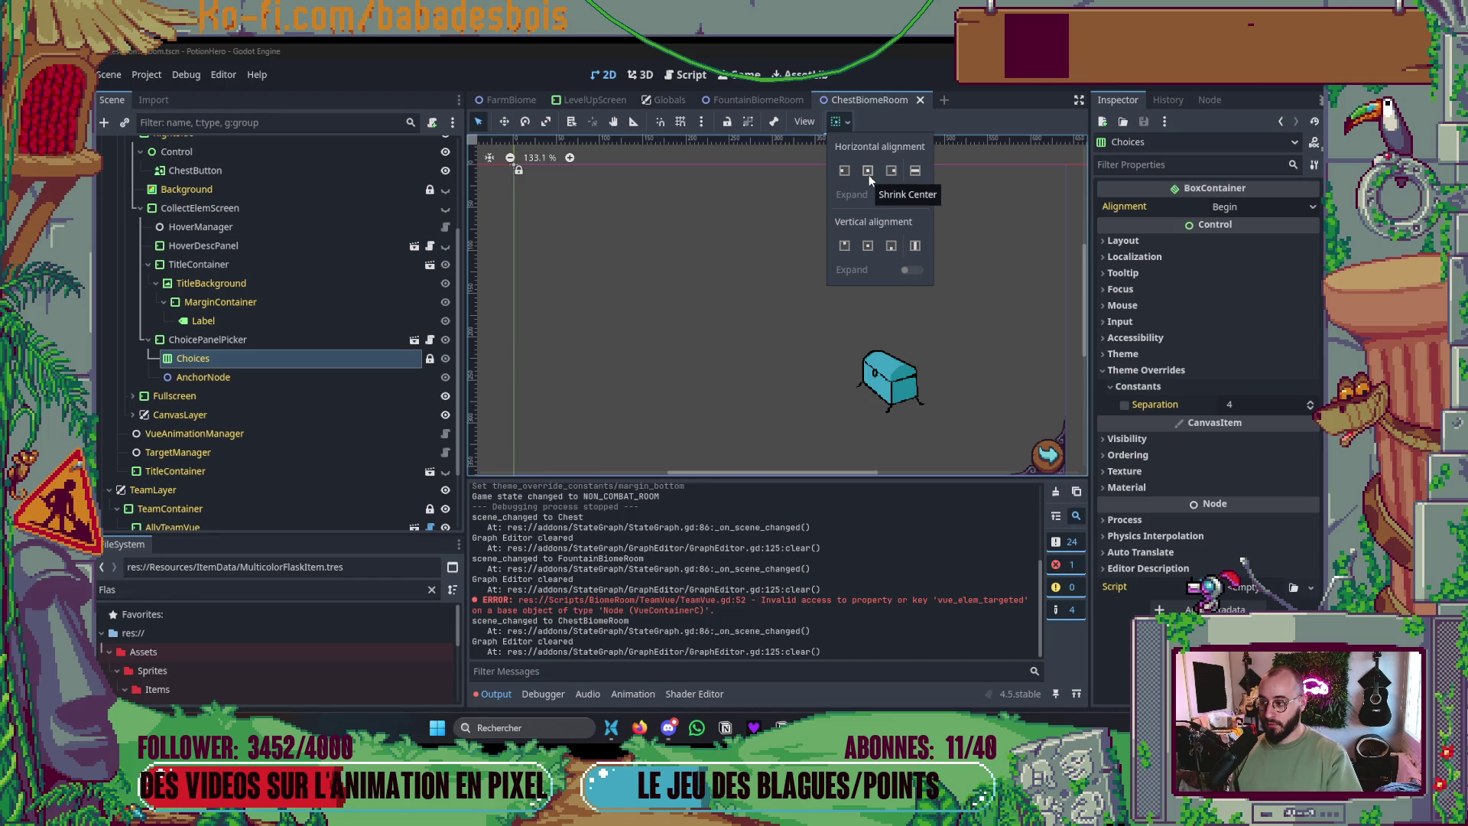
left_click(868, 175)
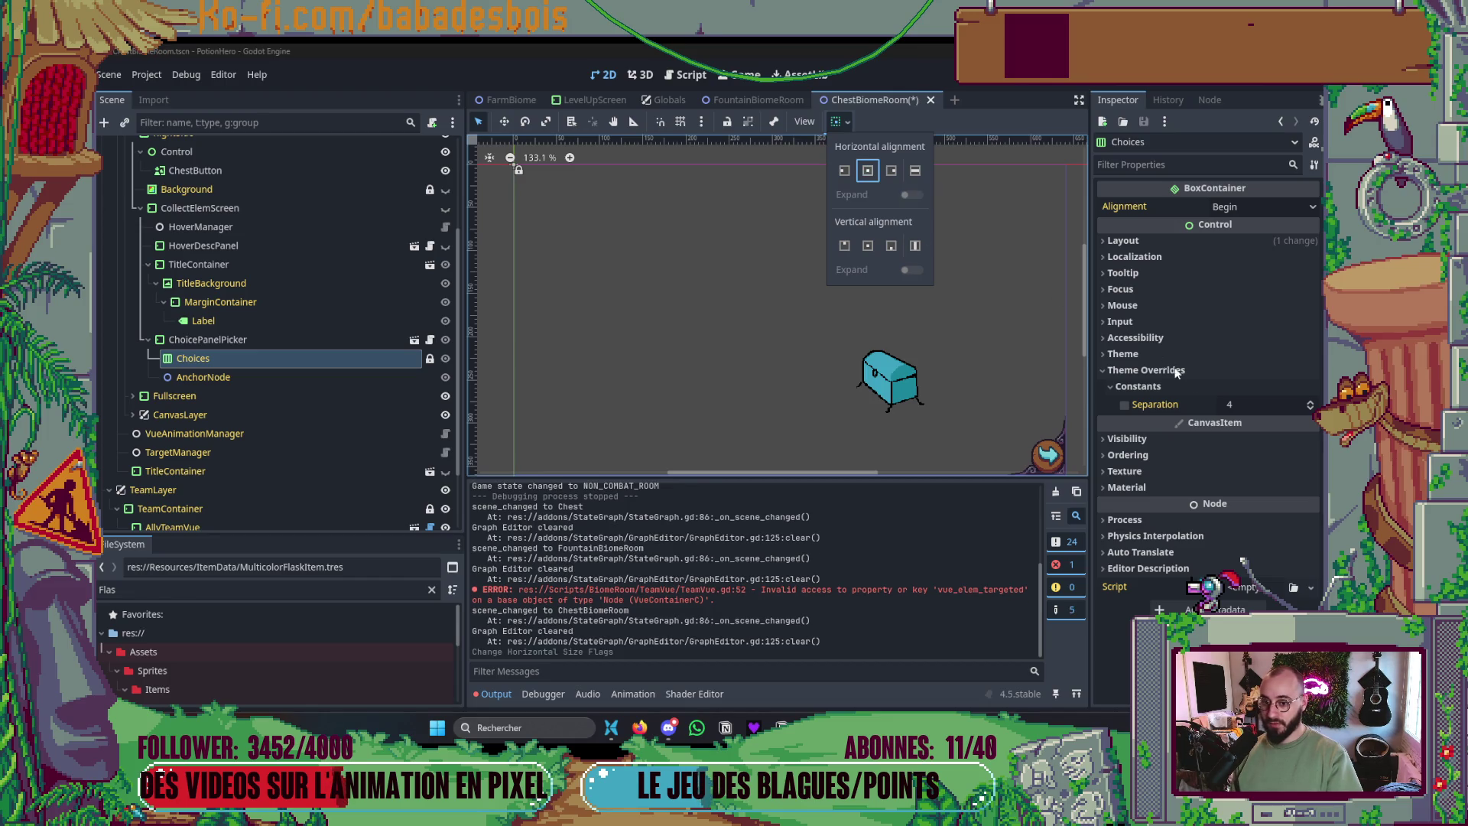
left_click(1125, 406)
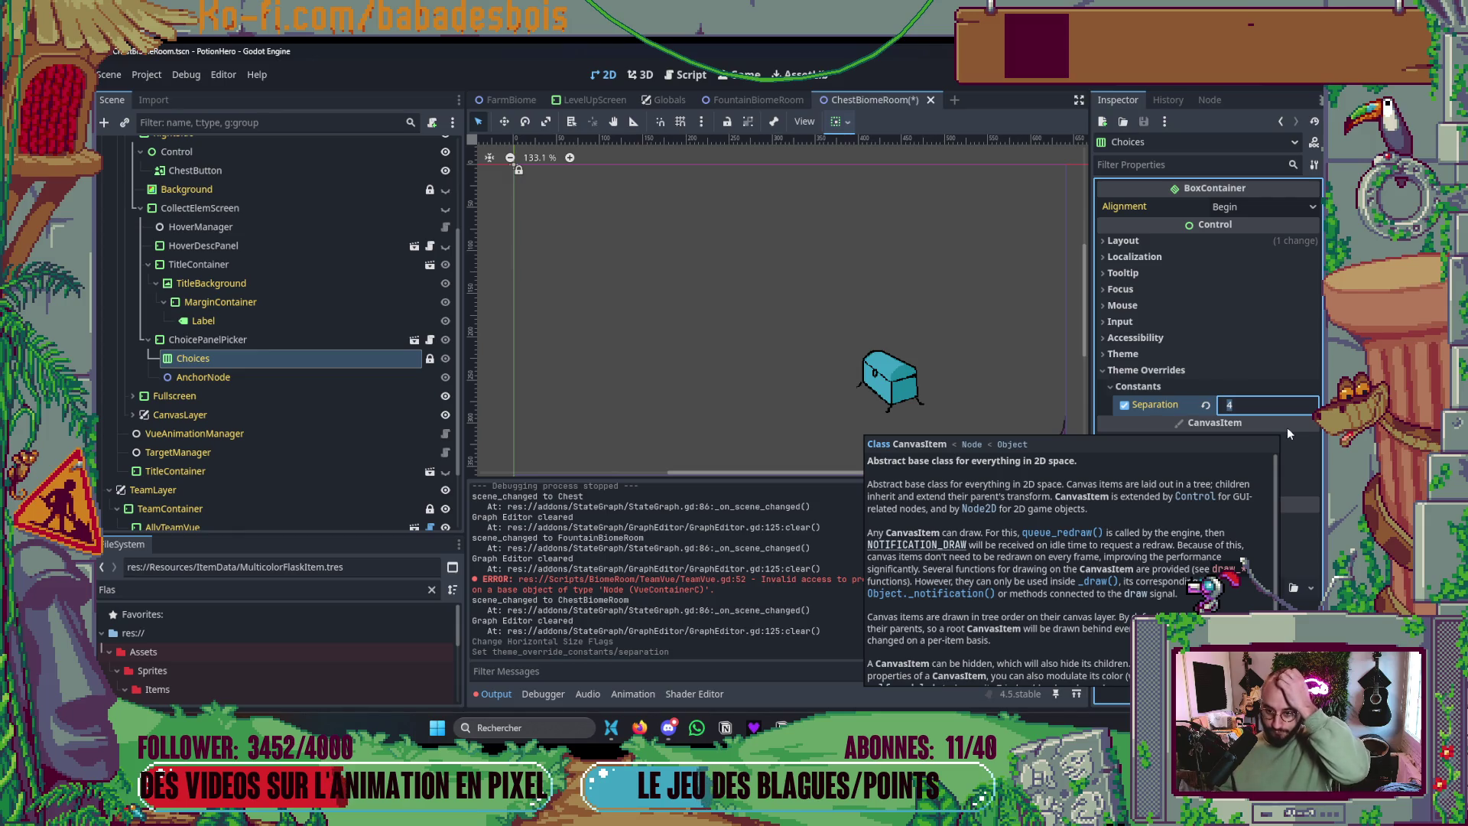
type("11")
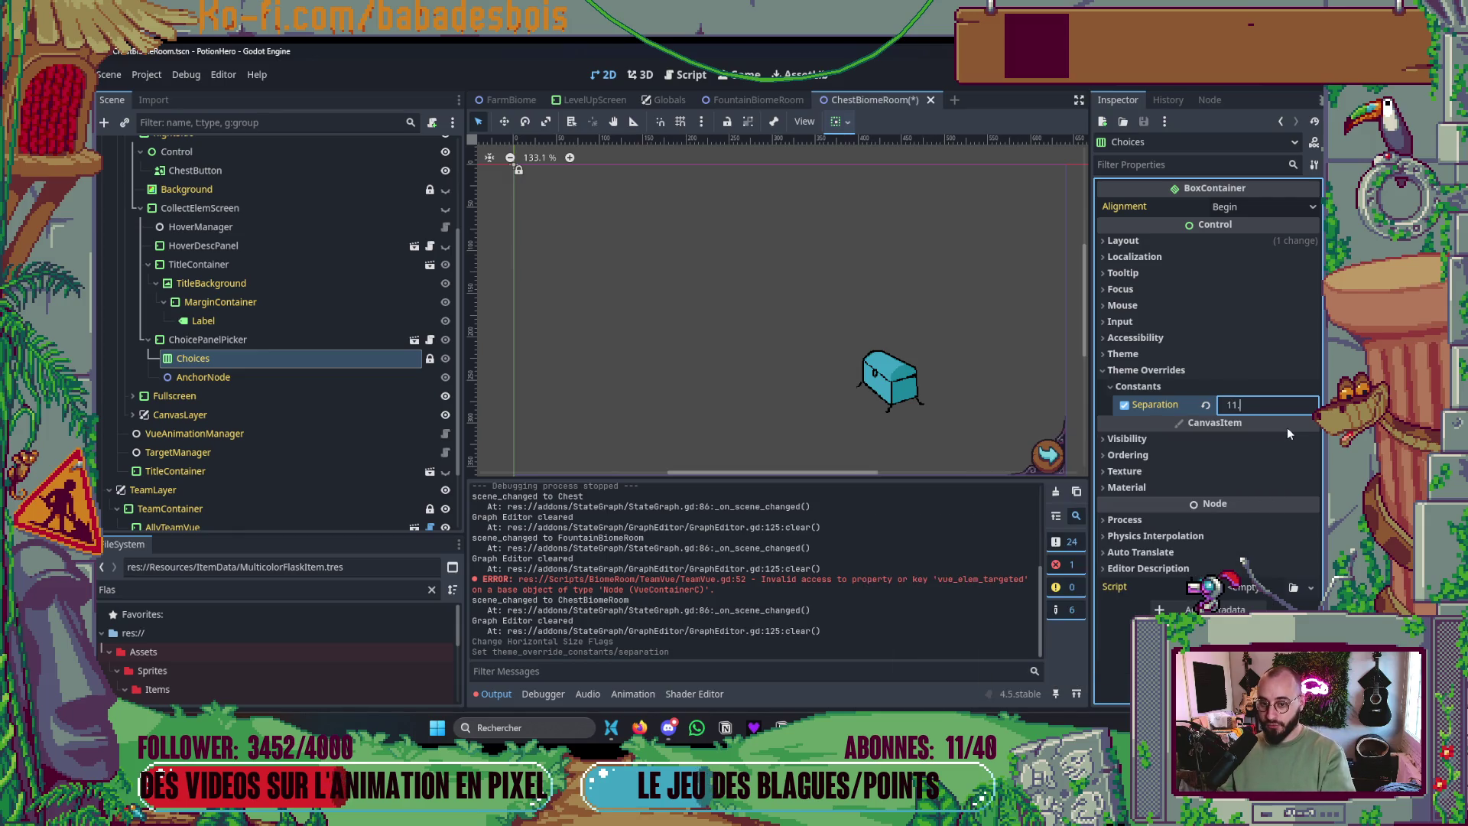
key("Return")
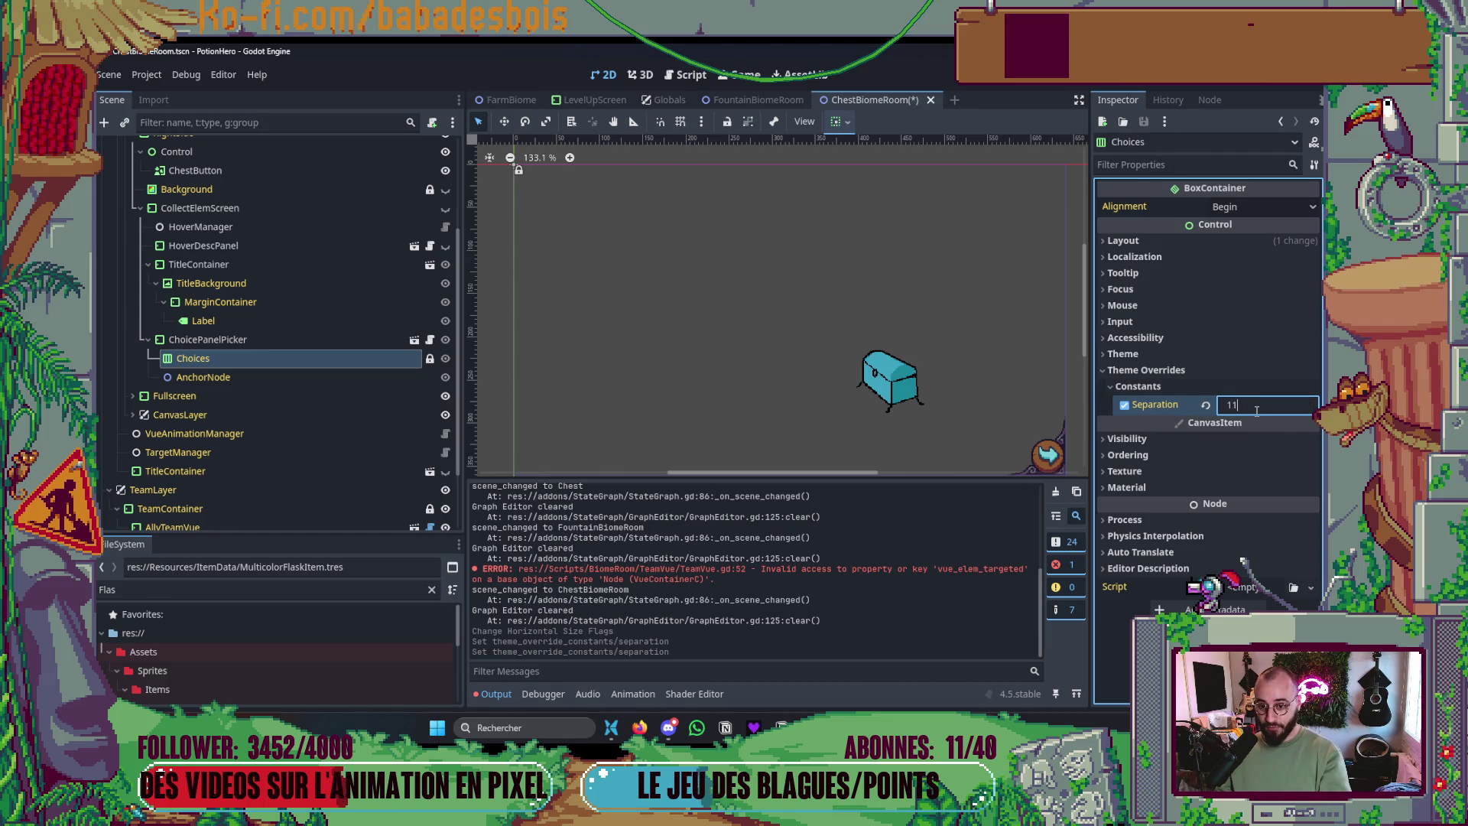
type("0")
key("Return")
key("ctrl+s")
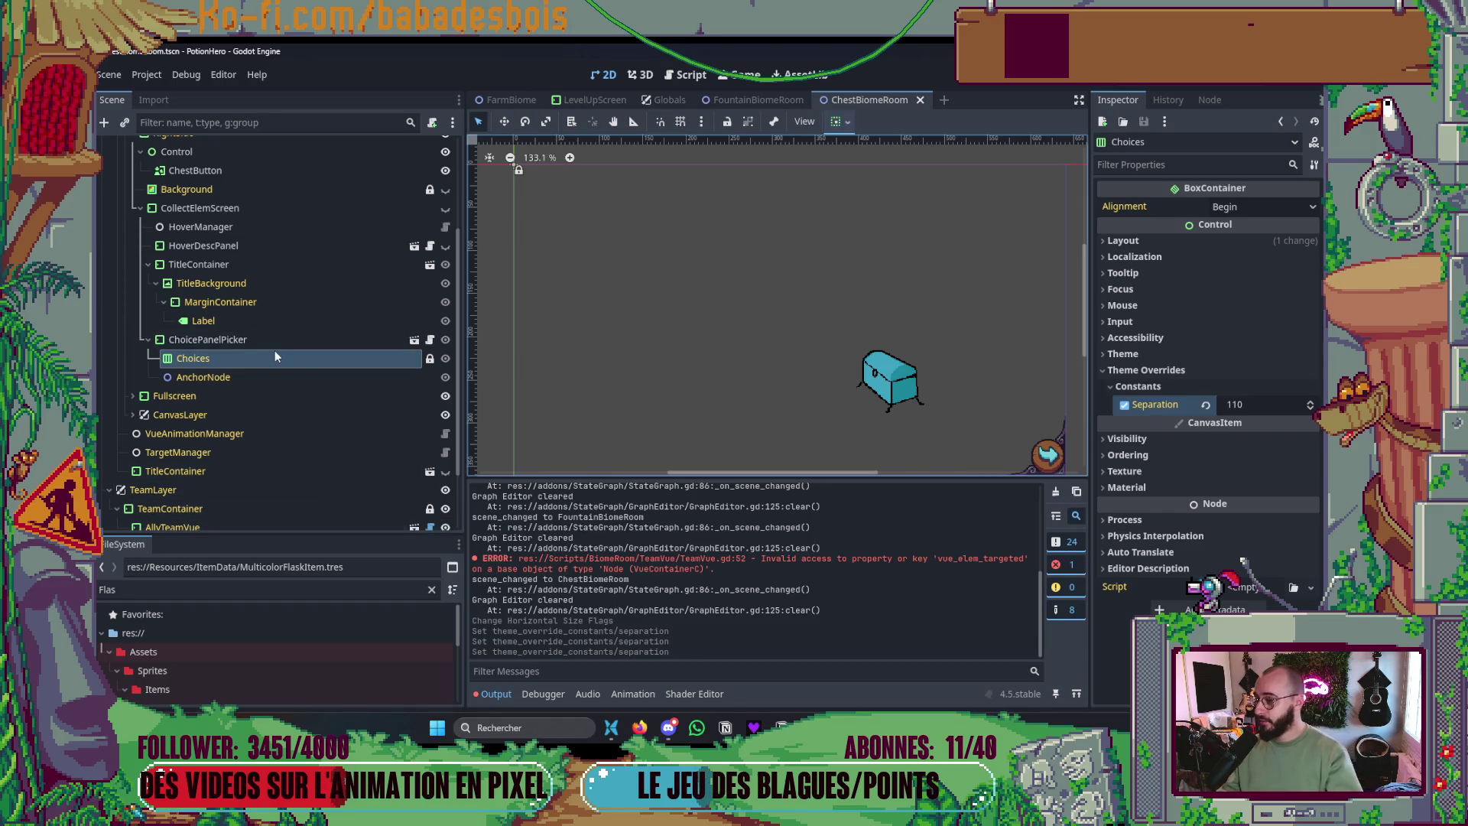
Check ChoicePanelPicker's top margin, save ChestBiomeRoom again, and bring up the Globals scene.
left_click(276, 339)
scroll(1192, 444, "down", 5)
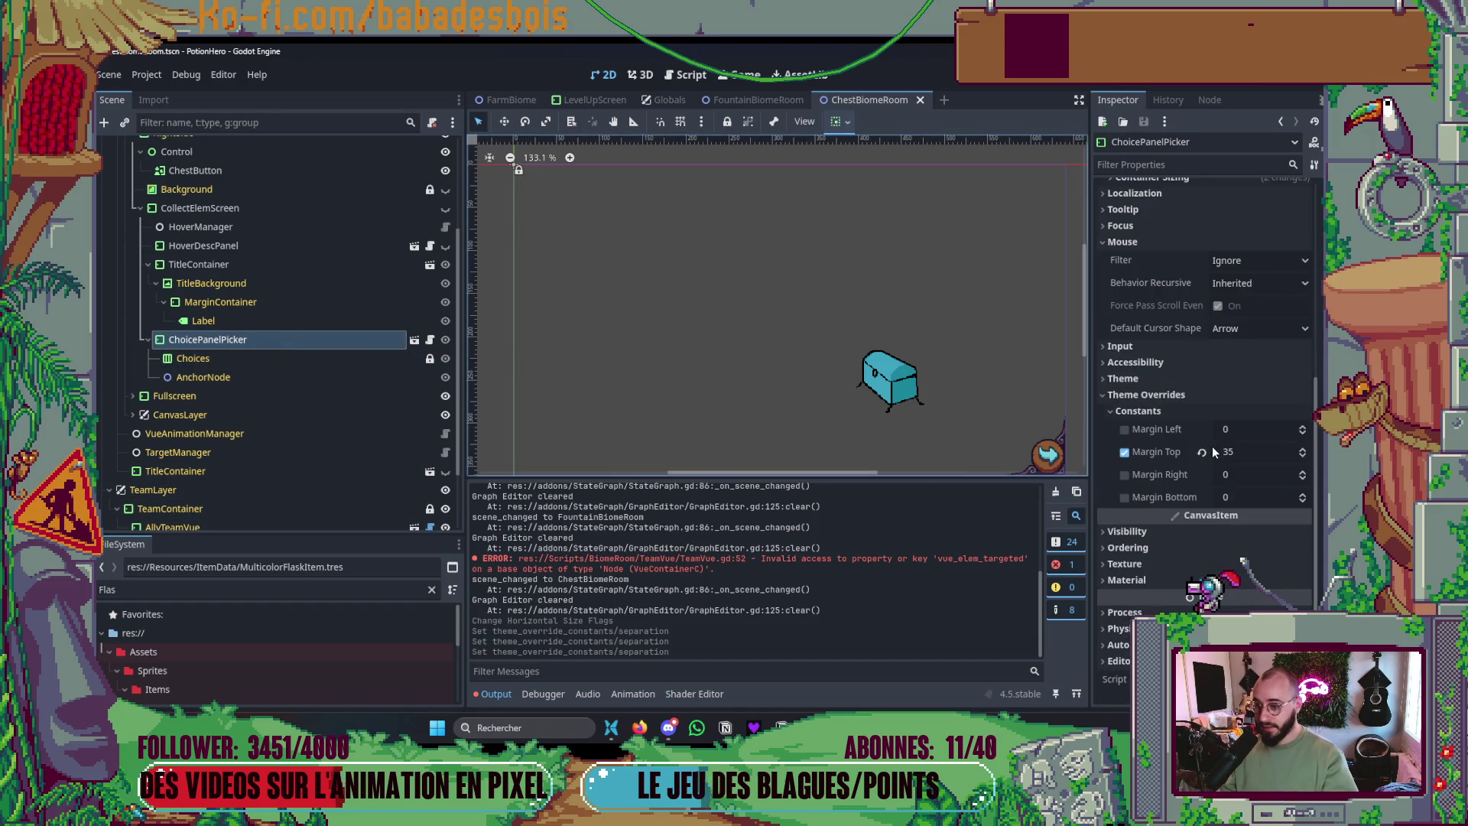
key("ctrl+s")
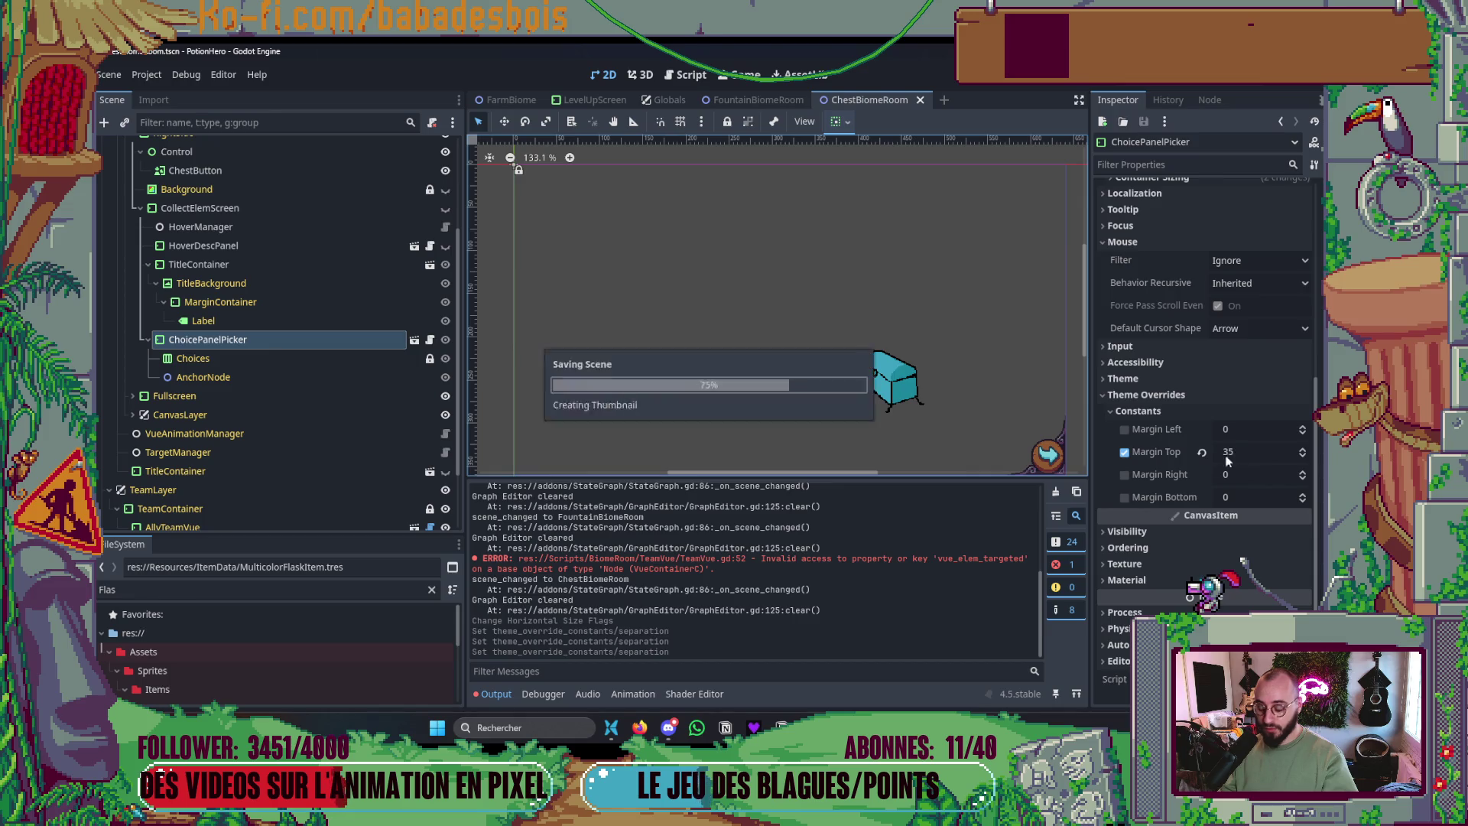
scroll(728, 355, "down", 5)
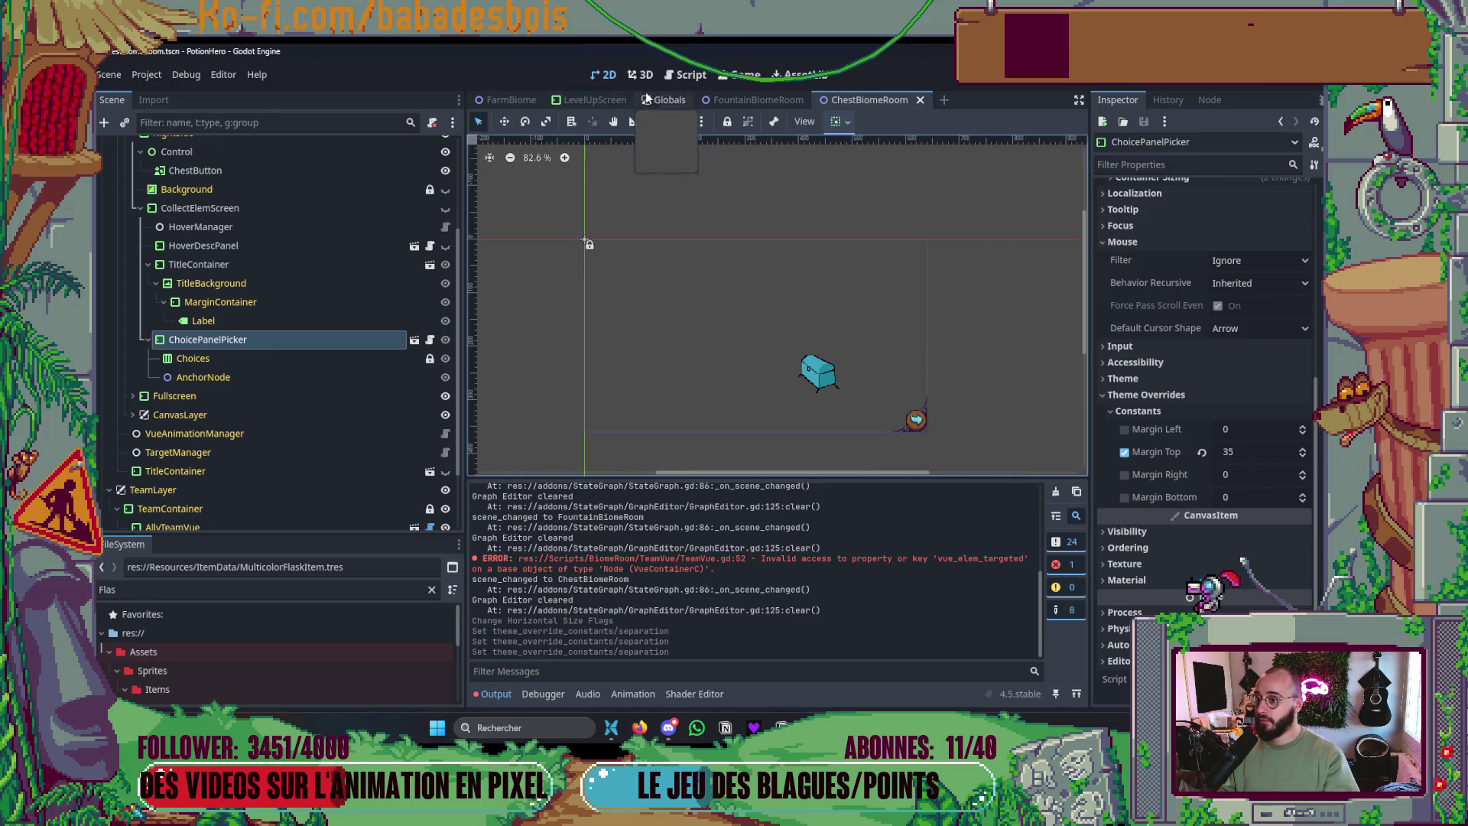
left_click(670, 101)
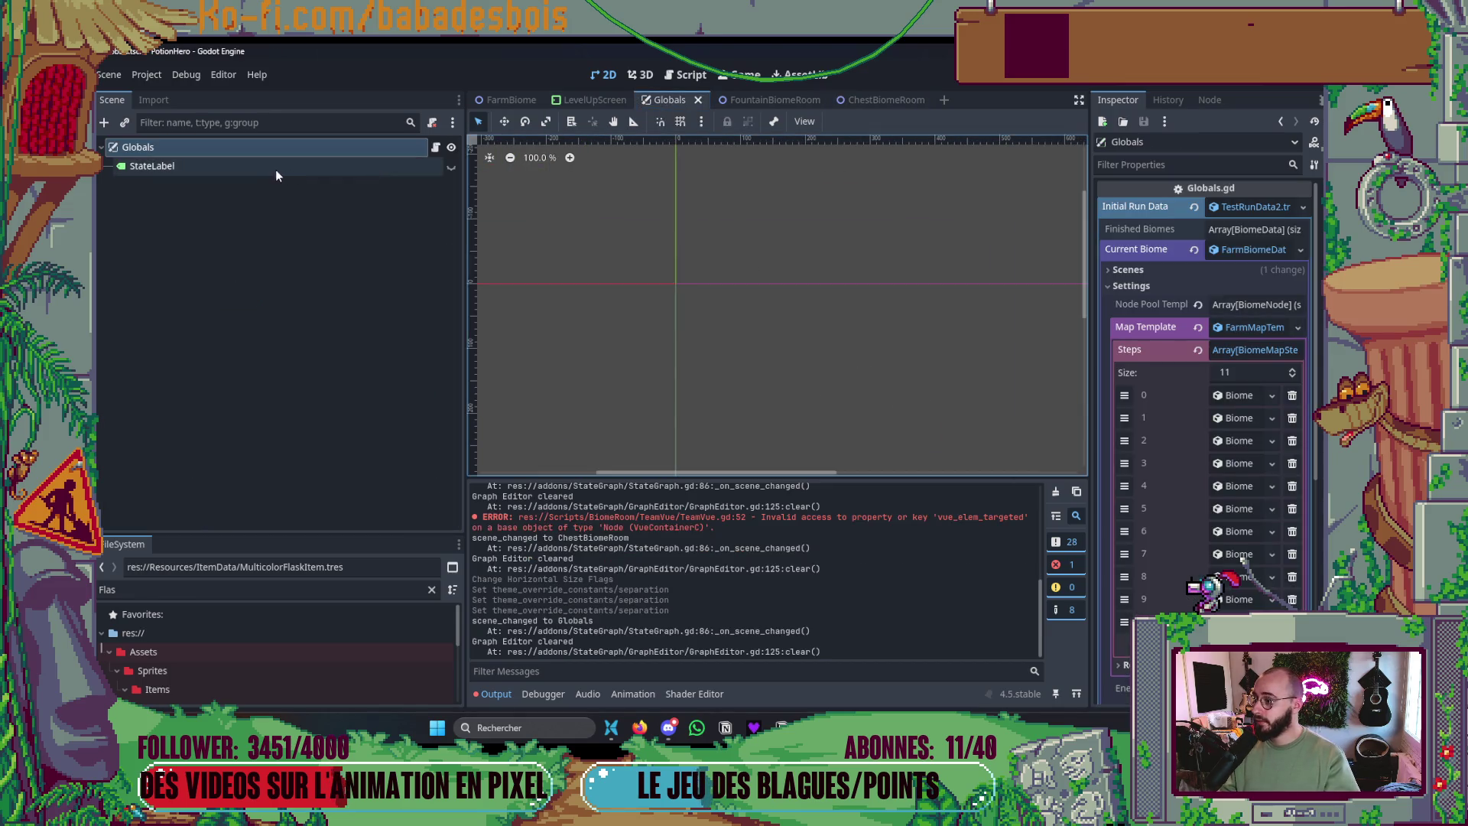
In Globals, assign Chest_BiomeNodeTemplate.tres to the first map step's Nodes.
left_click(1240, 396)
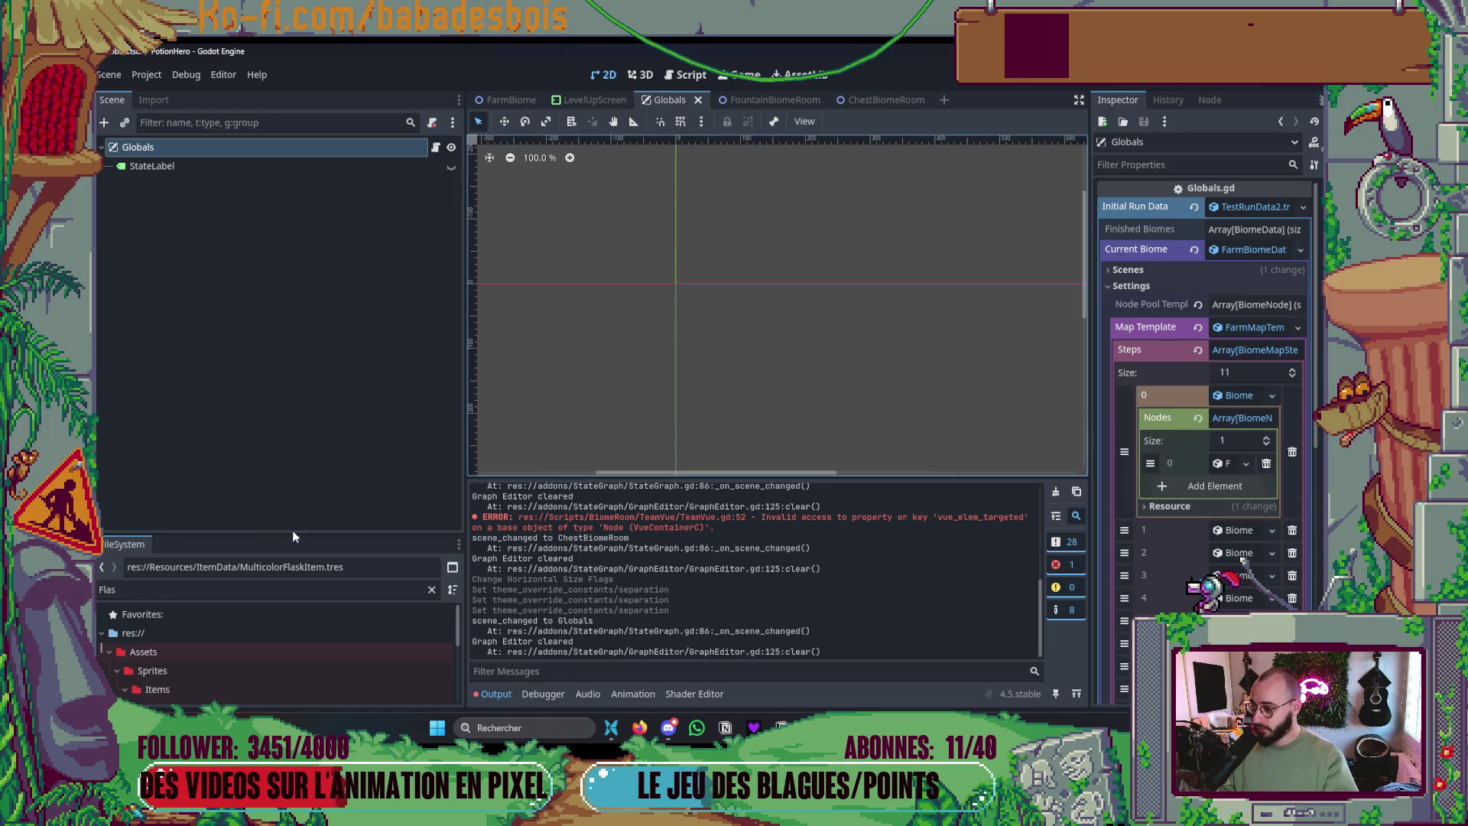
left_click_drag(292, 535, 275, 368)
left_click(207, 432)
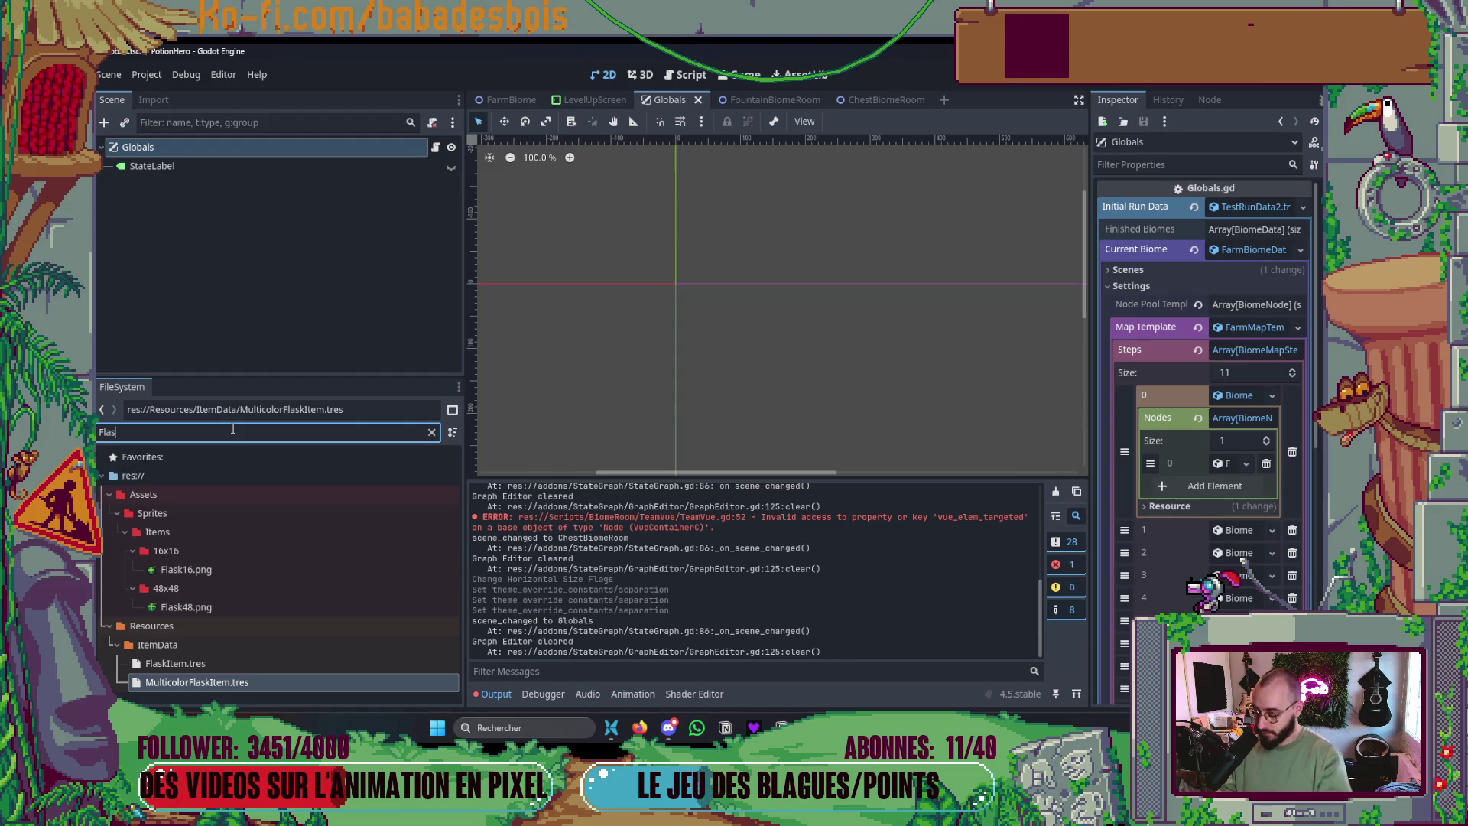
type("Chest")
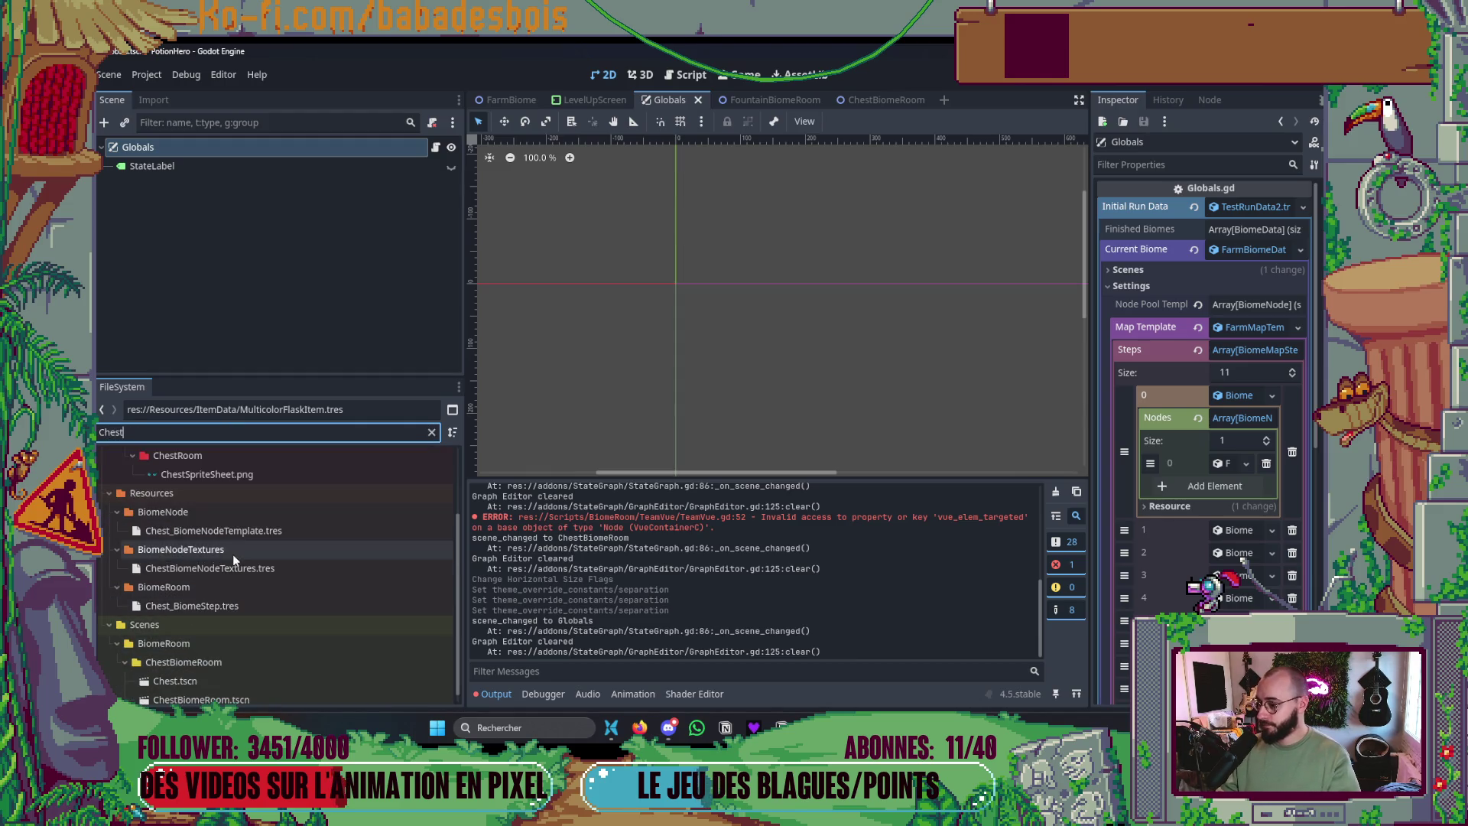
left_click_drag(229, 531, 400, 535)
left_click_drag(1225, 468, 1224, 468)
Run the game, travel to the chest room, open its choice panel, then close the game.
key("F5")
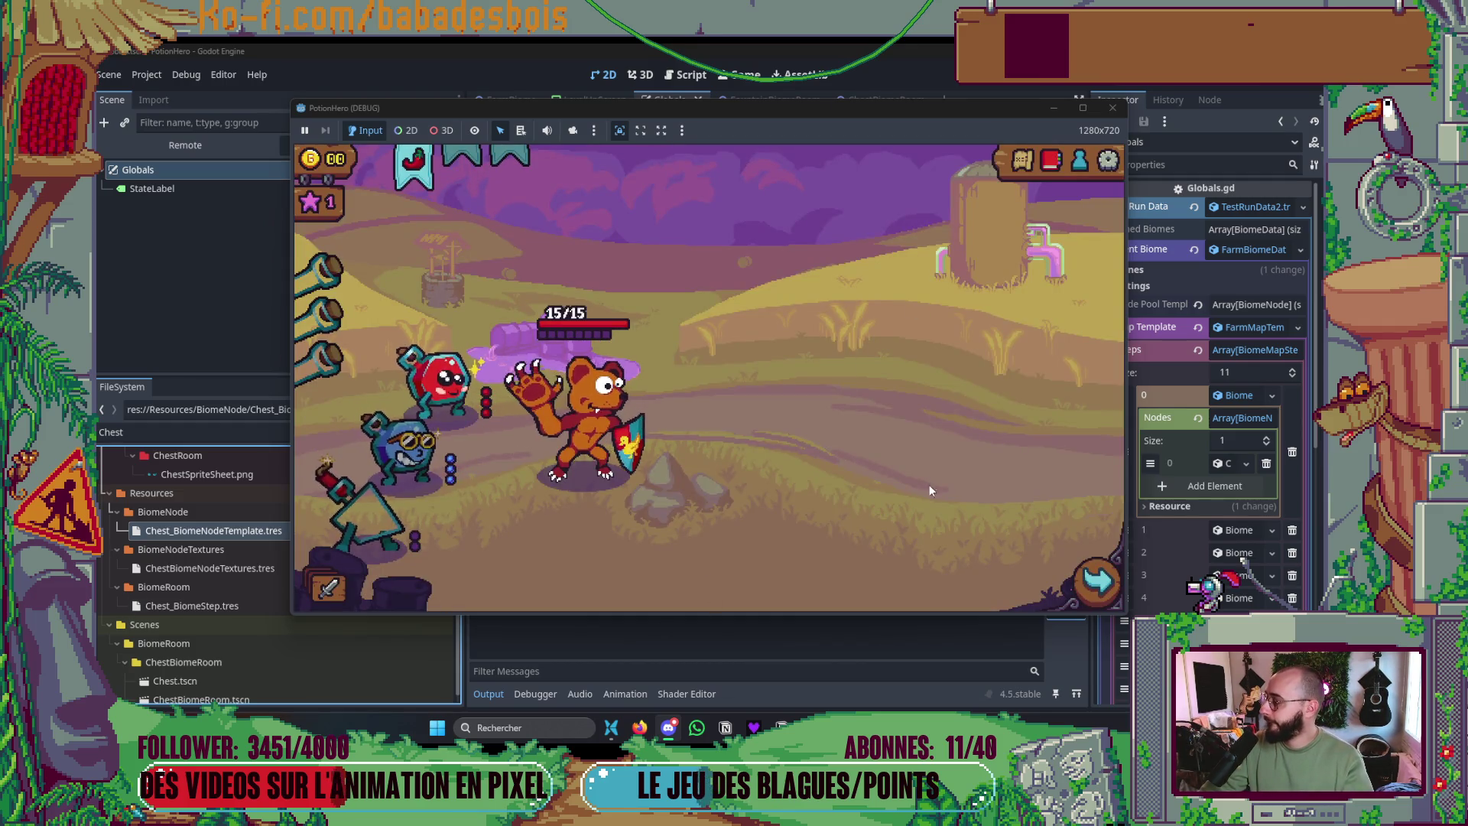
left_click(1022, 161)
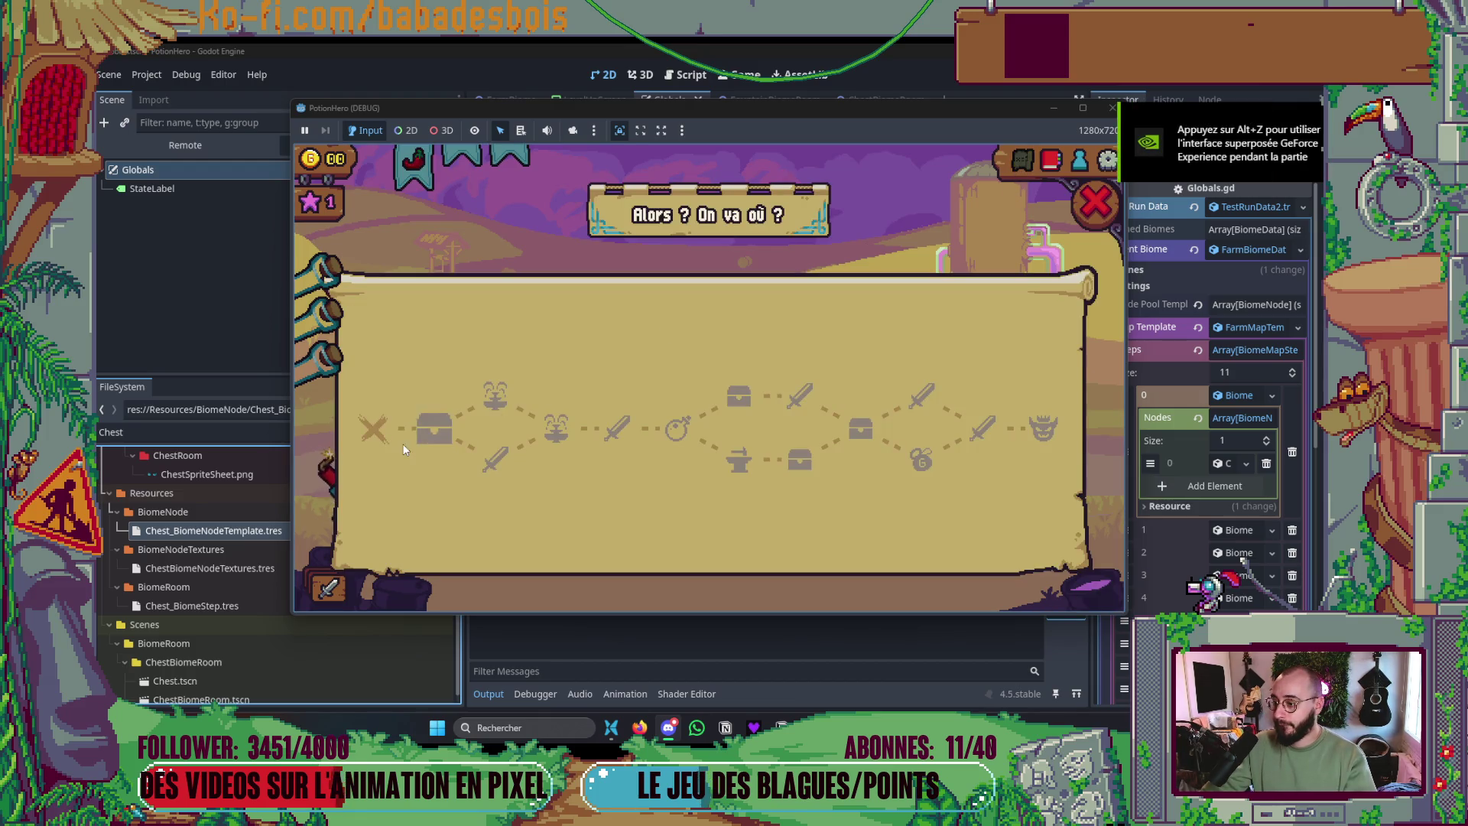
left_click(434, 432)
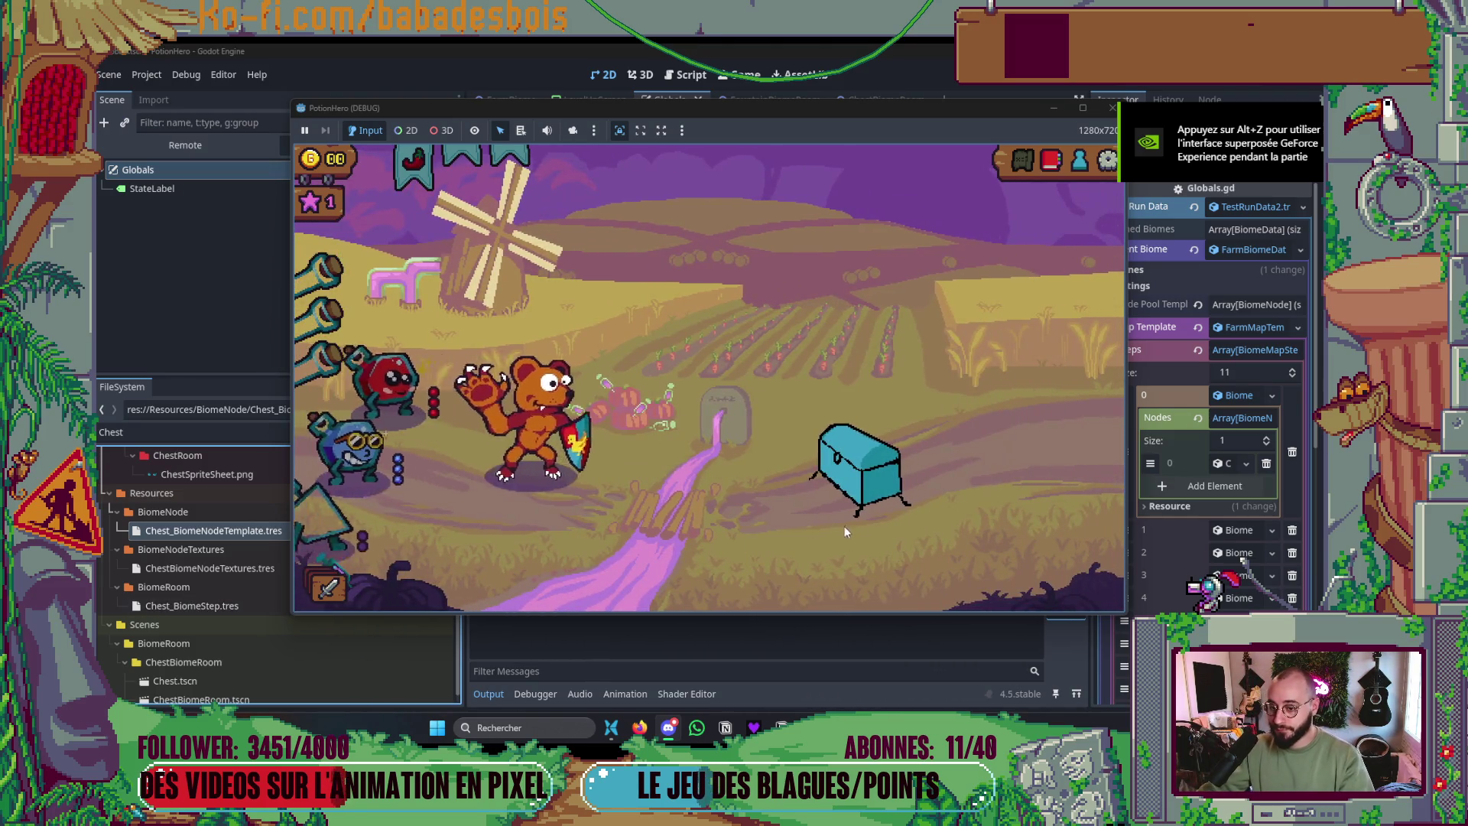
left_click(874, 484)
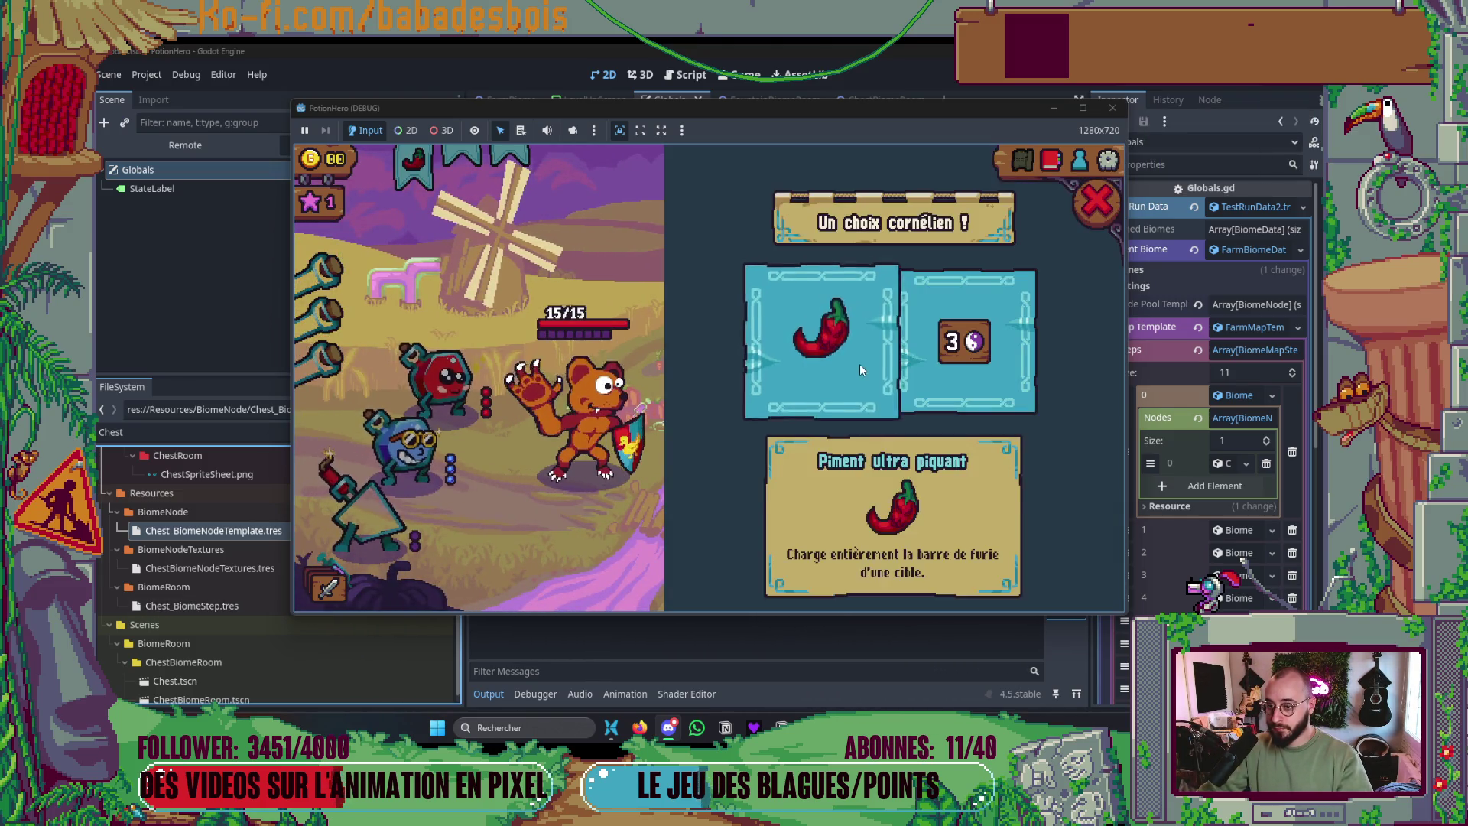
left_click(1113, 108)
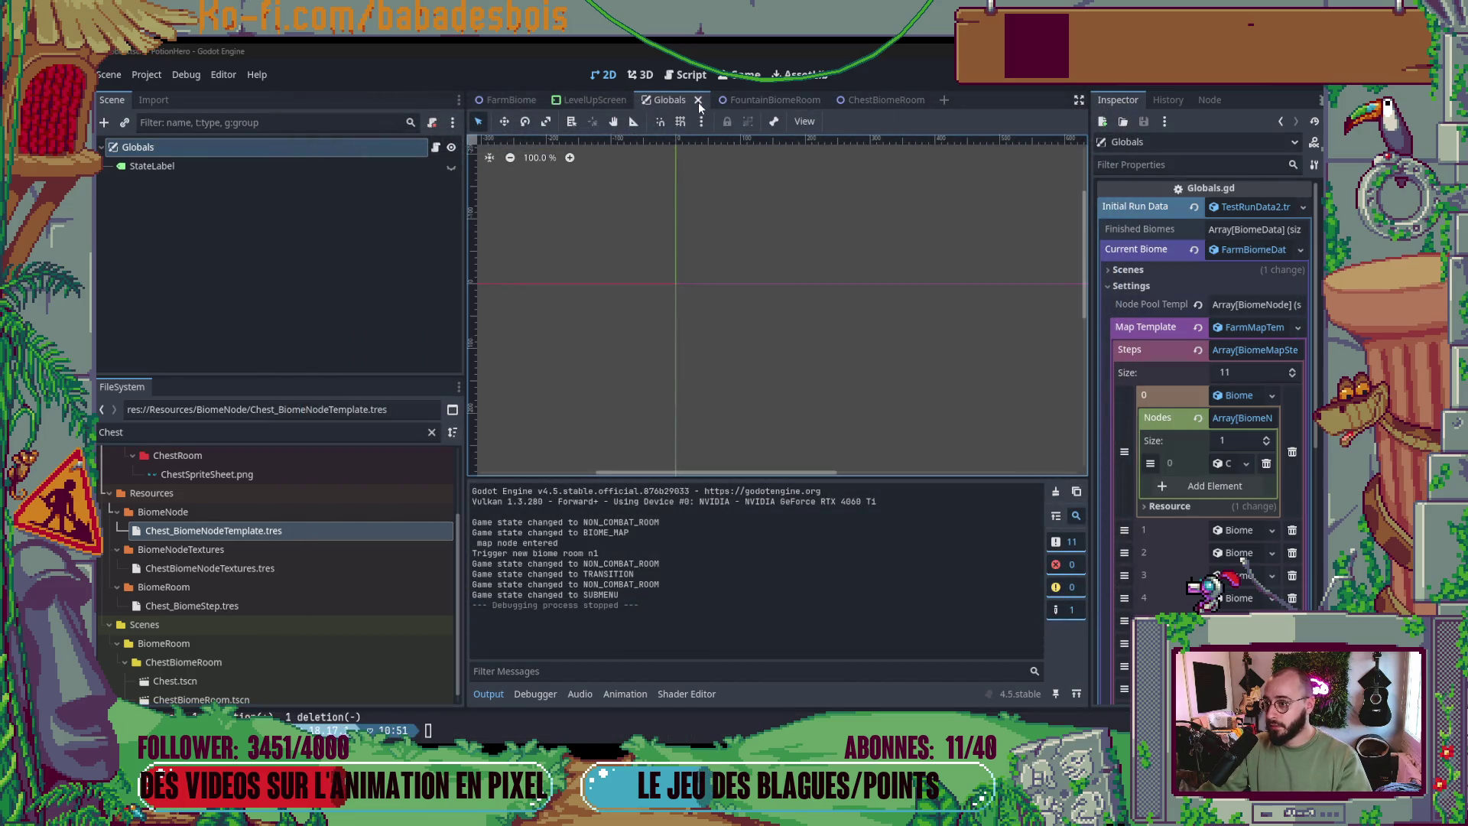
Open ShopBiomeRoom to check its GridContainer's 135 vertical separation, then reselect Choices in ChestBiomeRoom.
left_click(768, 101)
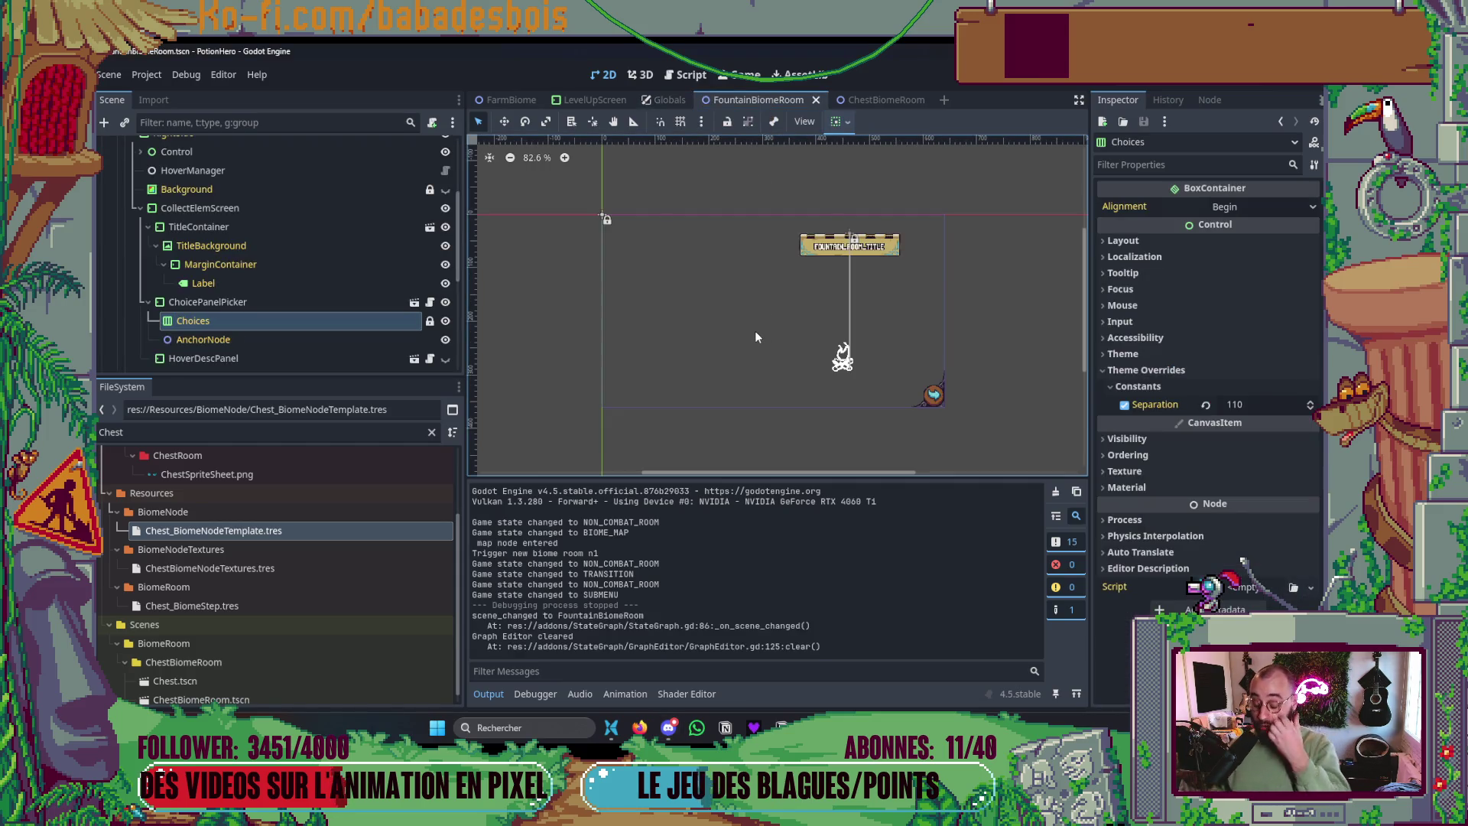
key("ctrl+shift+o")
type("shop")
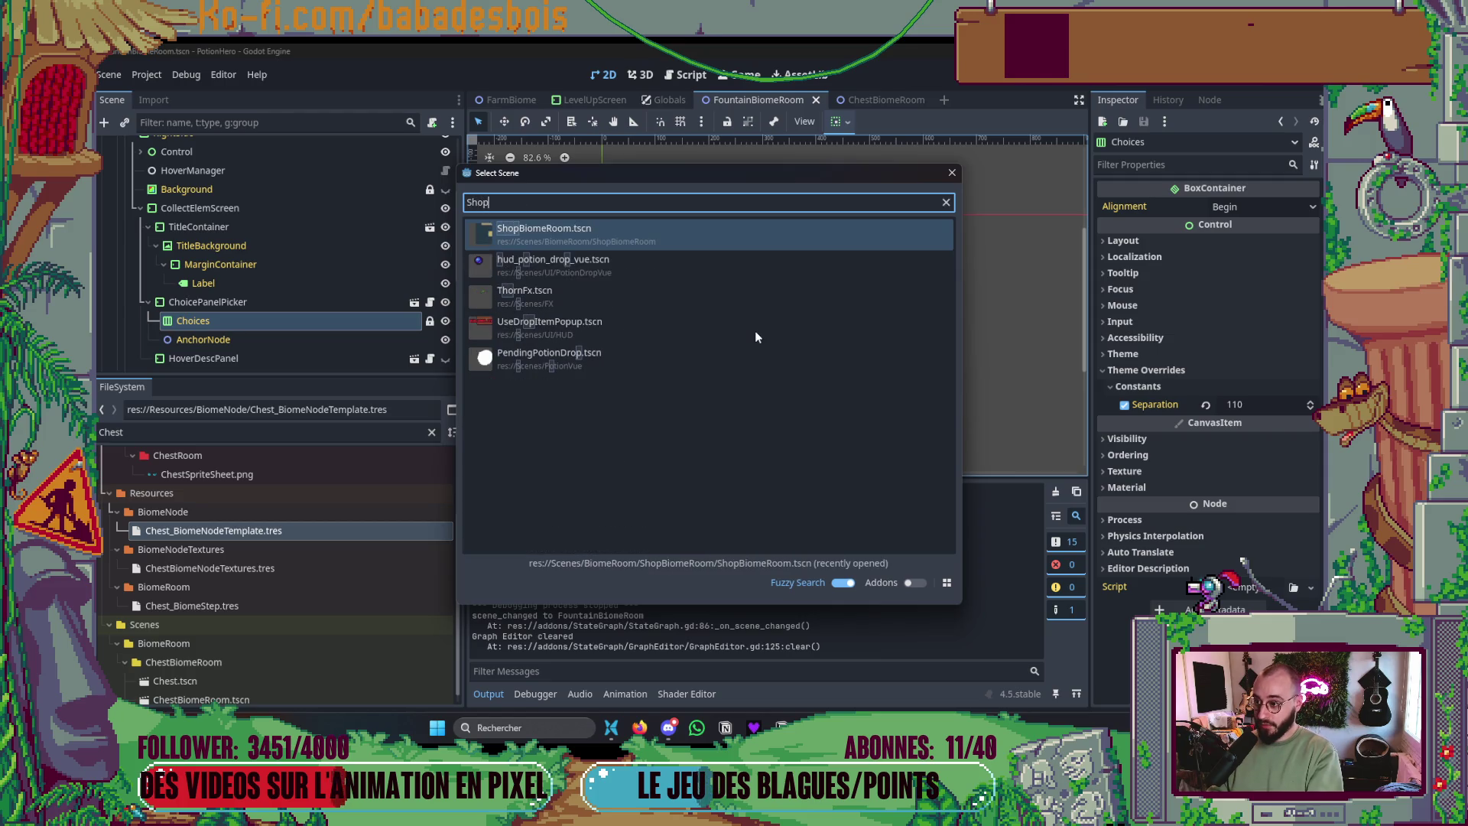
key("Return")
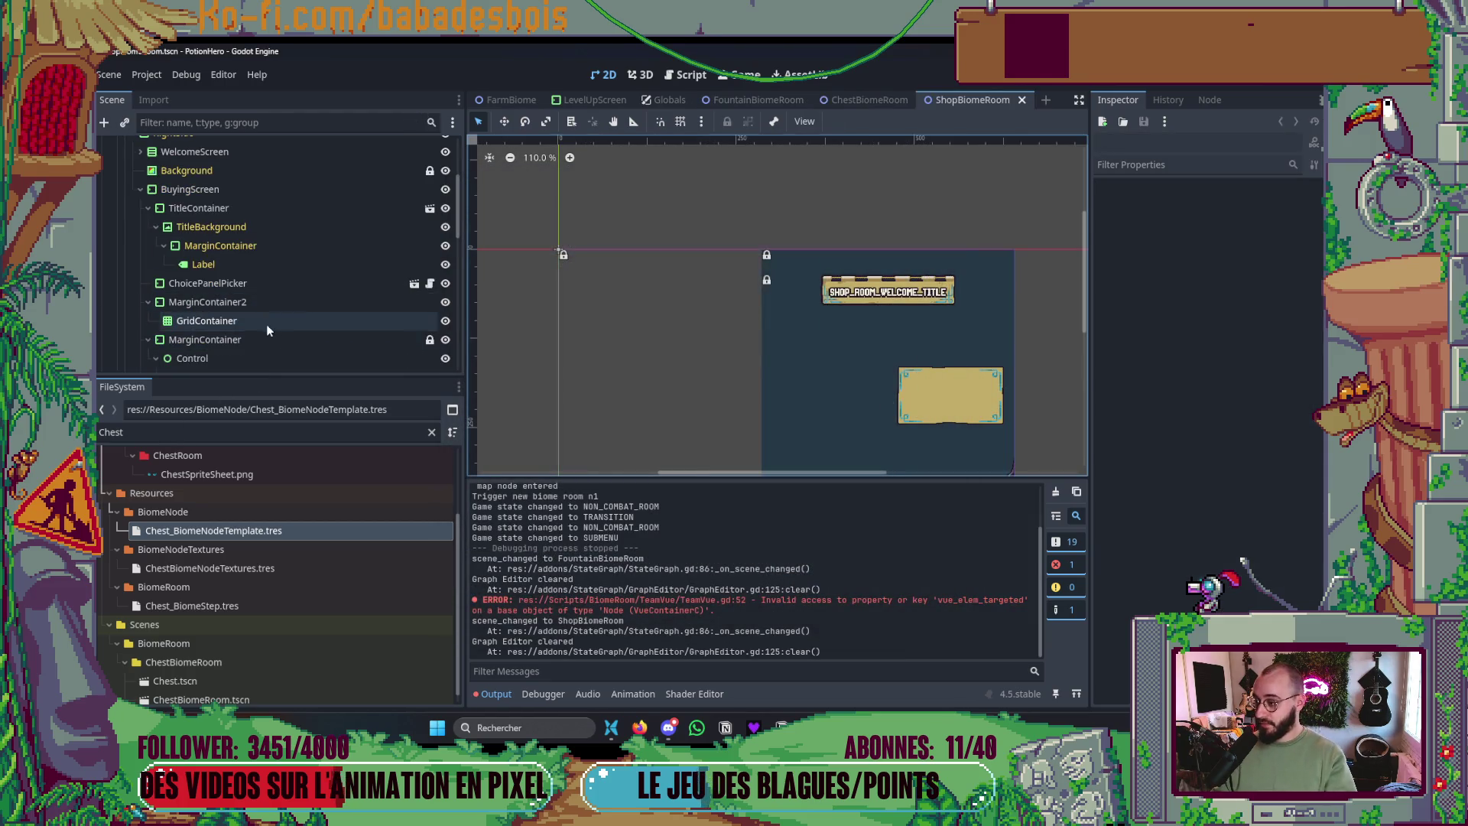
left_click(266, 322)
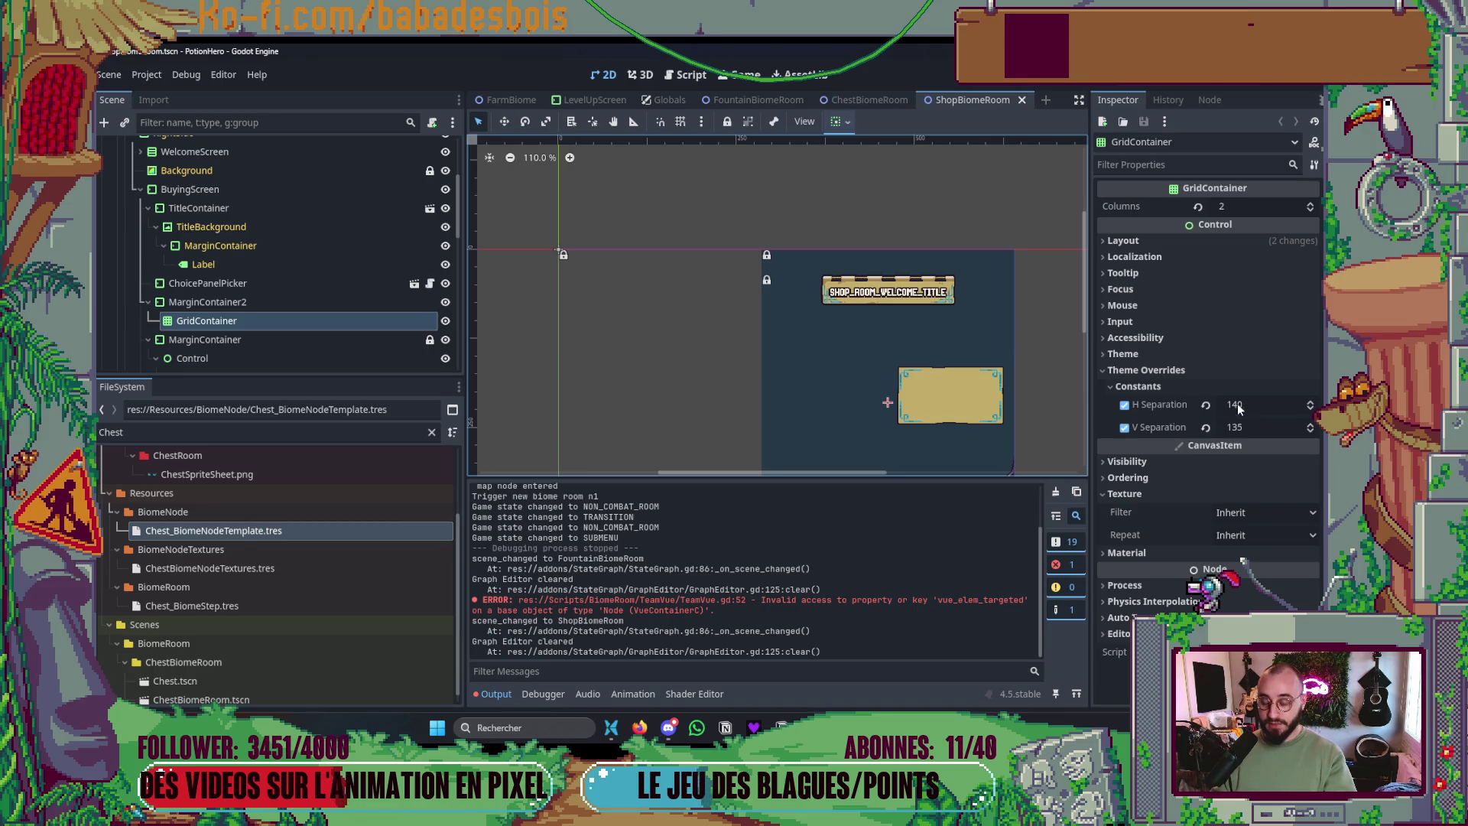
left_click(870, 100)
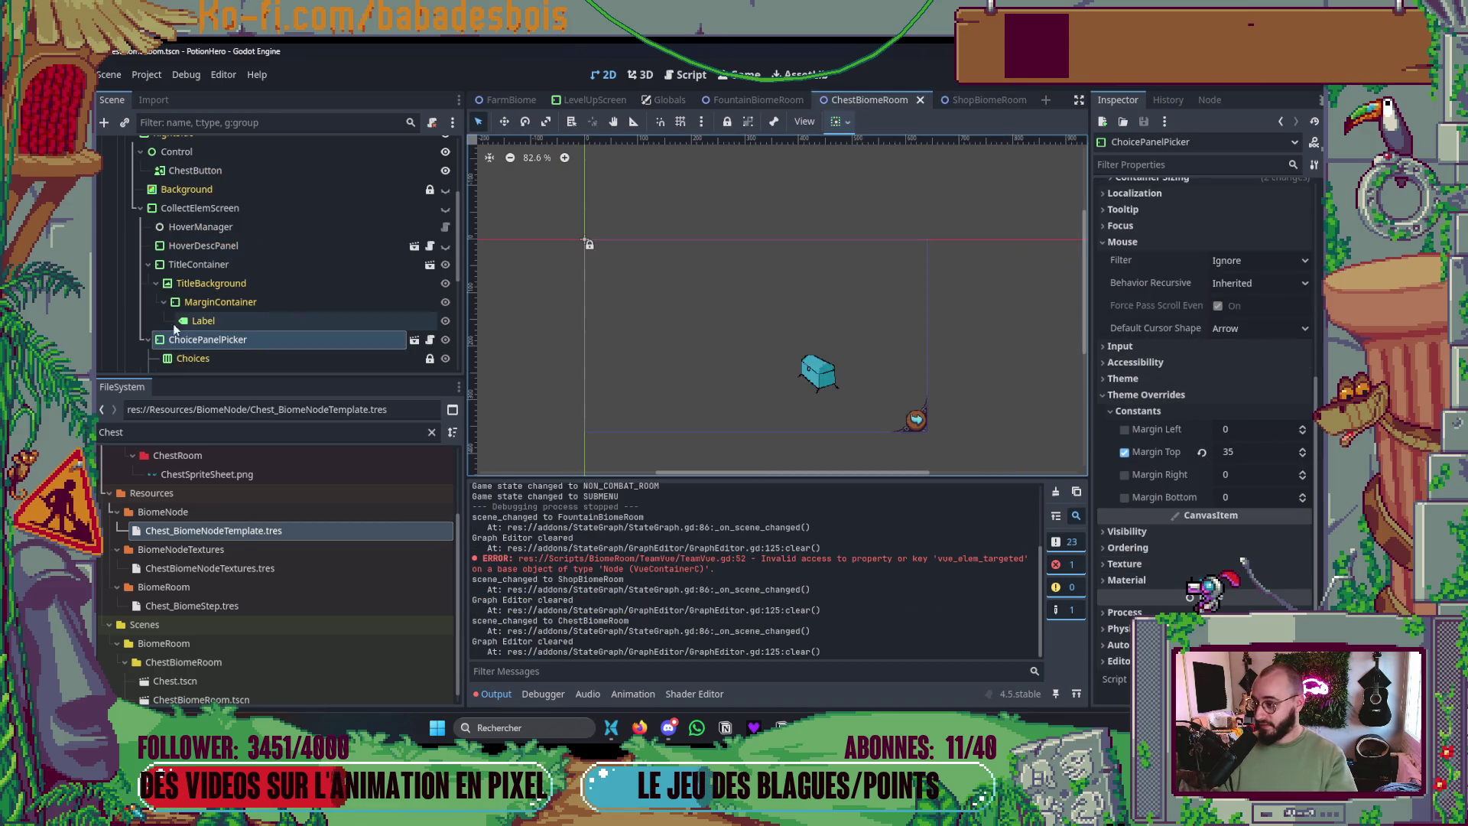
left_click(280, 360)
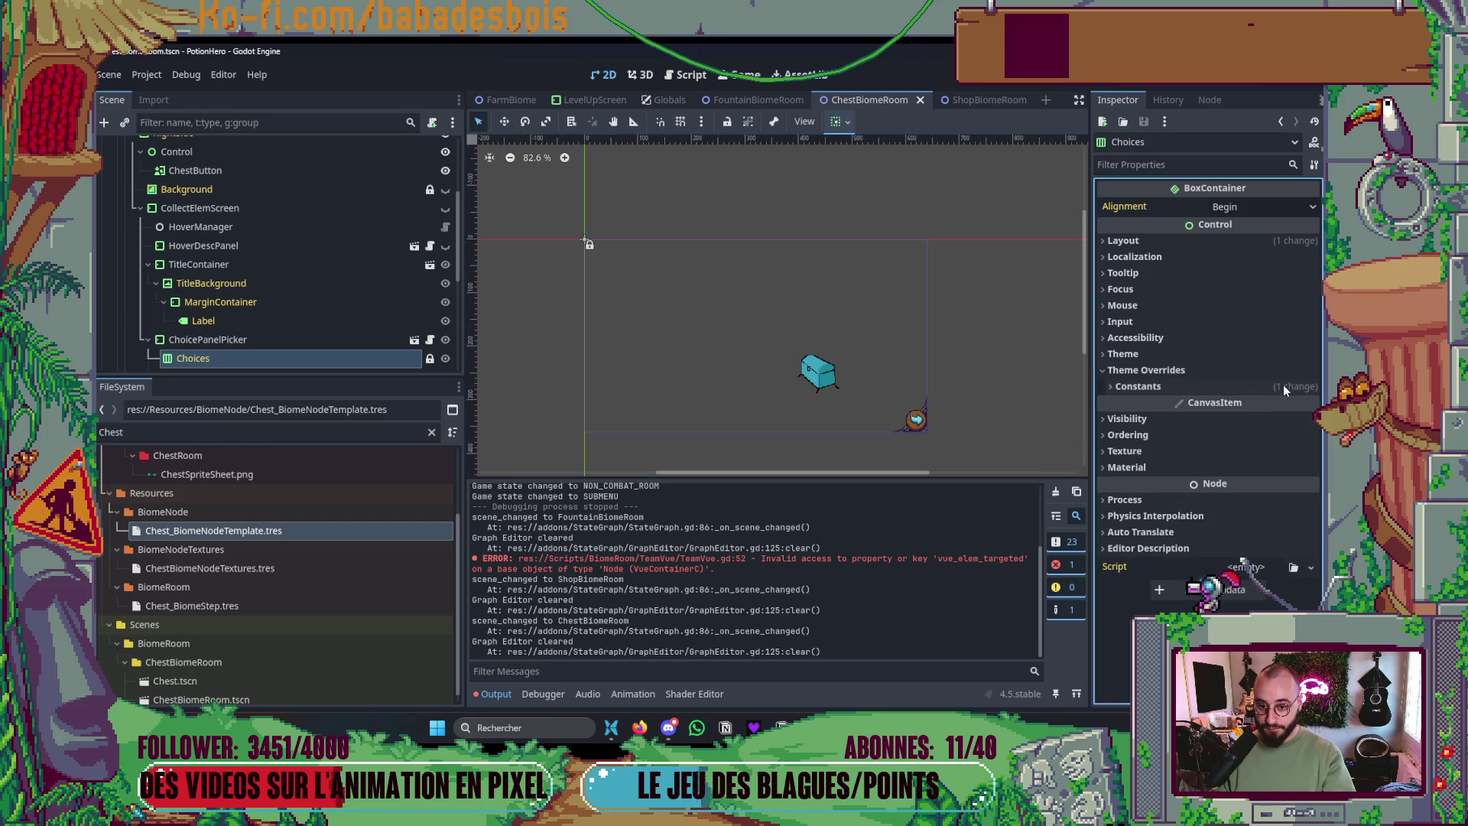
Change the Choices Separation override from 110 to 140.
left_click(1278, 398)
type("140")
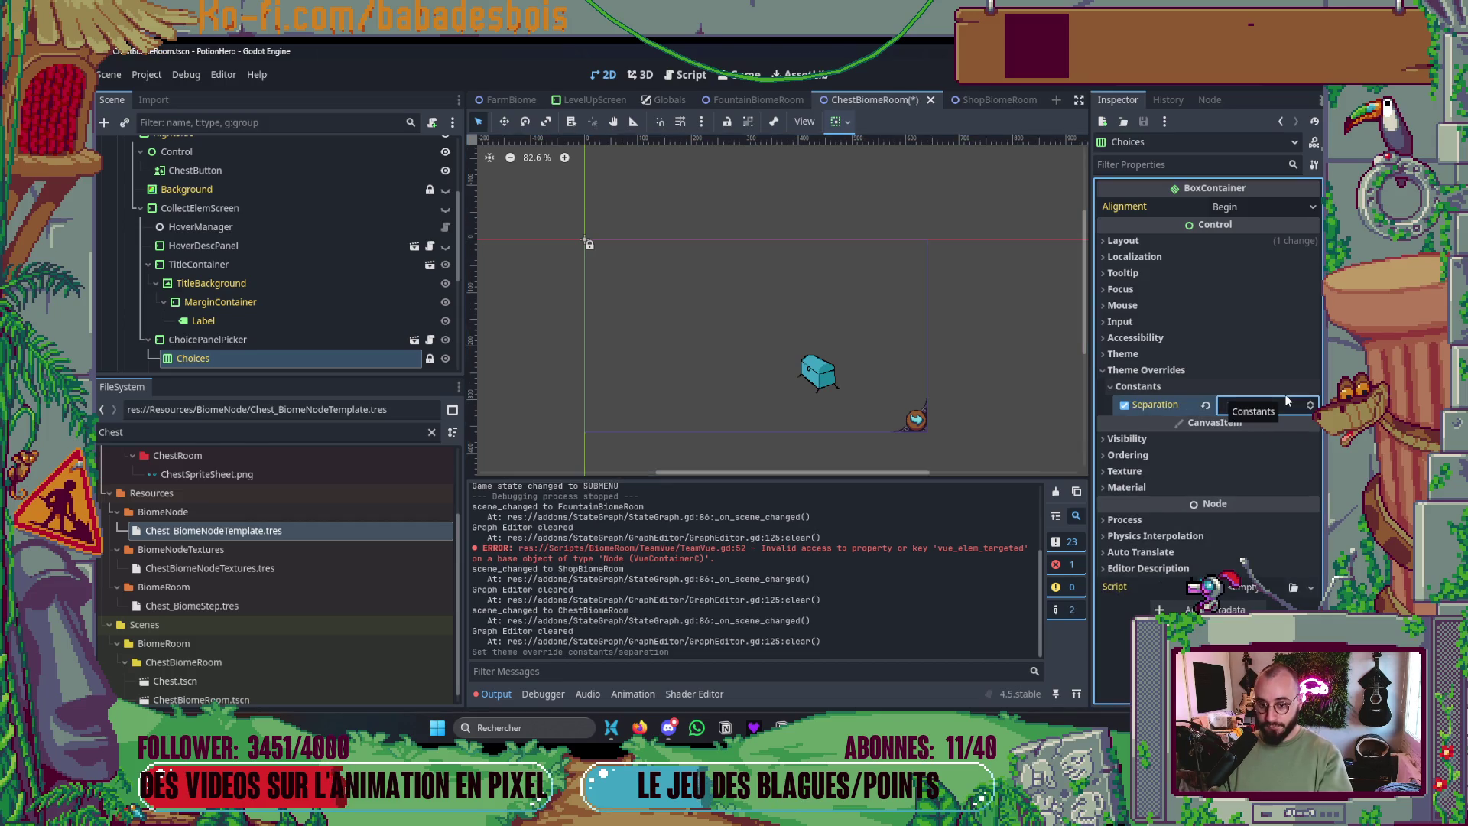
key("Return")
Run the game, open the chest's two-card choice panel to check the spacing, then stop.
key("F5")
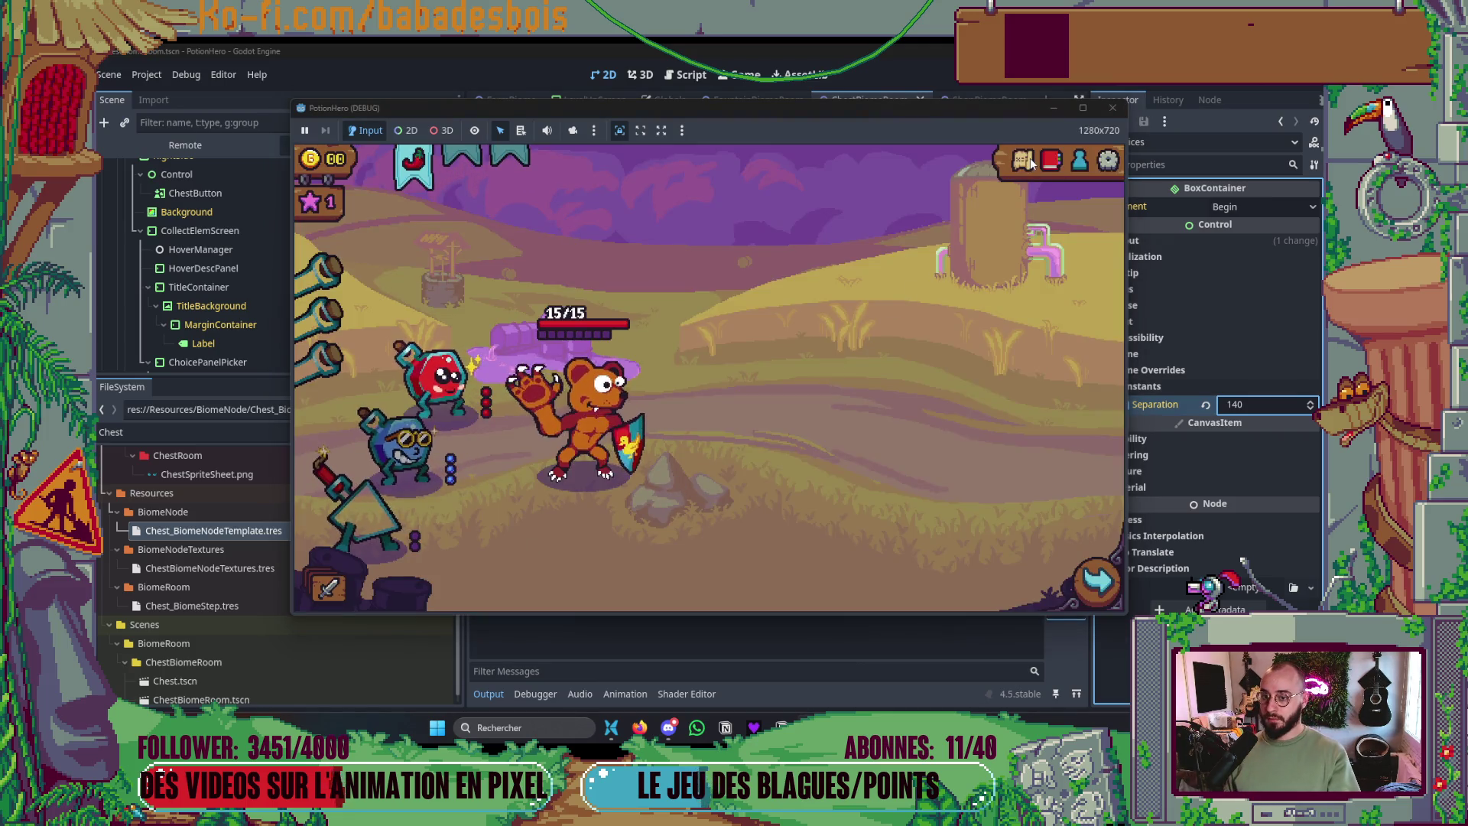
left_click(1027, 158)
left_click(466, 429)
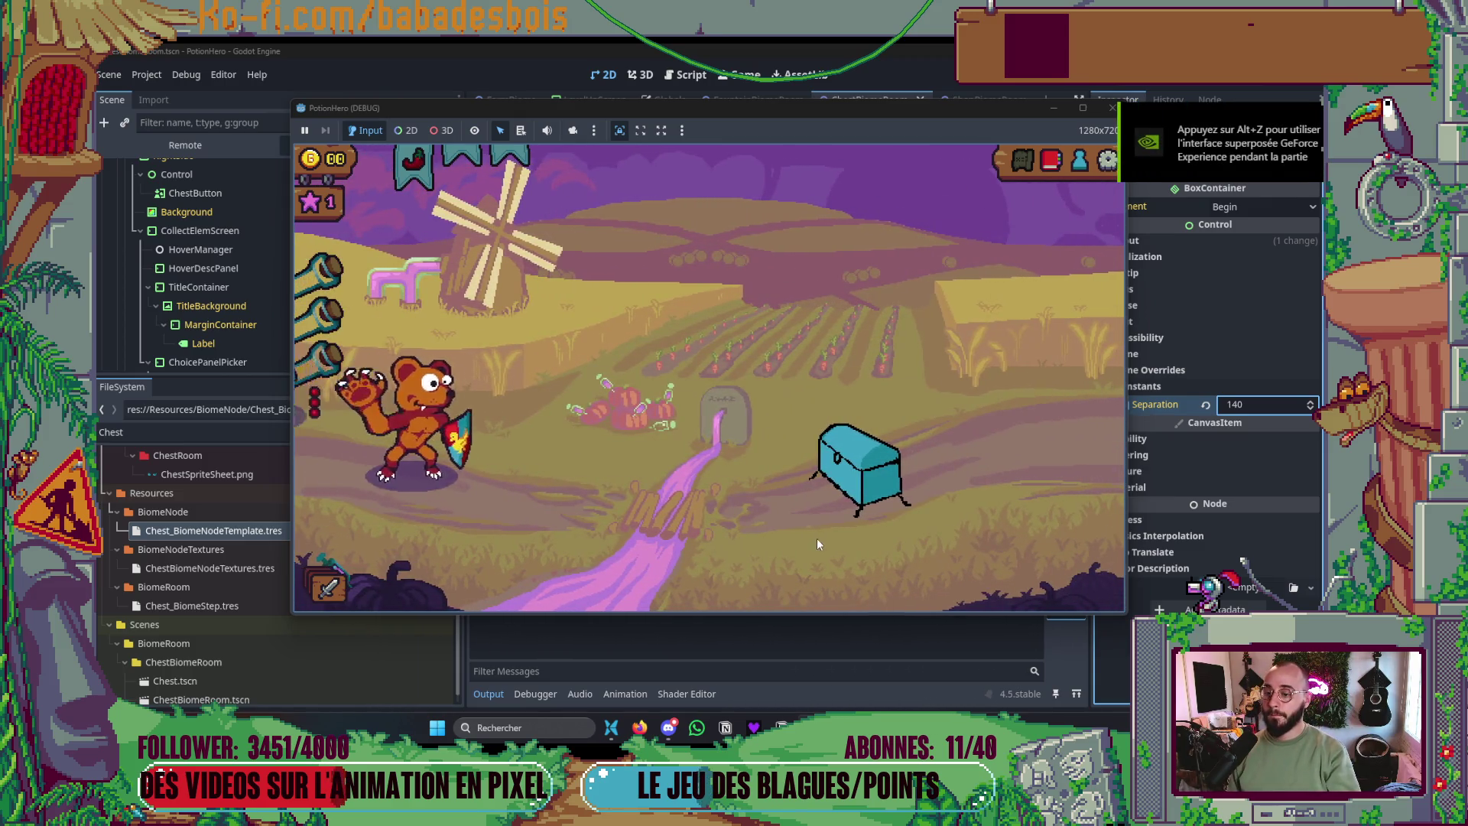
left_click(860, 478)
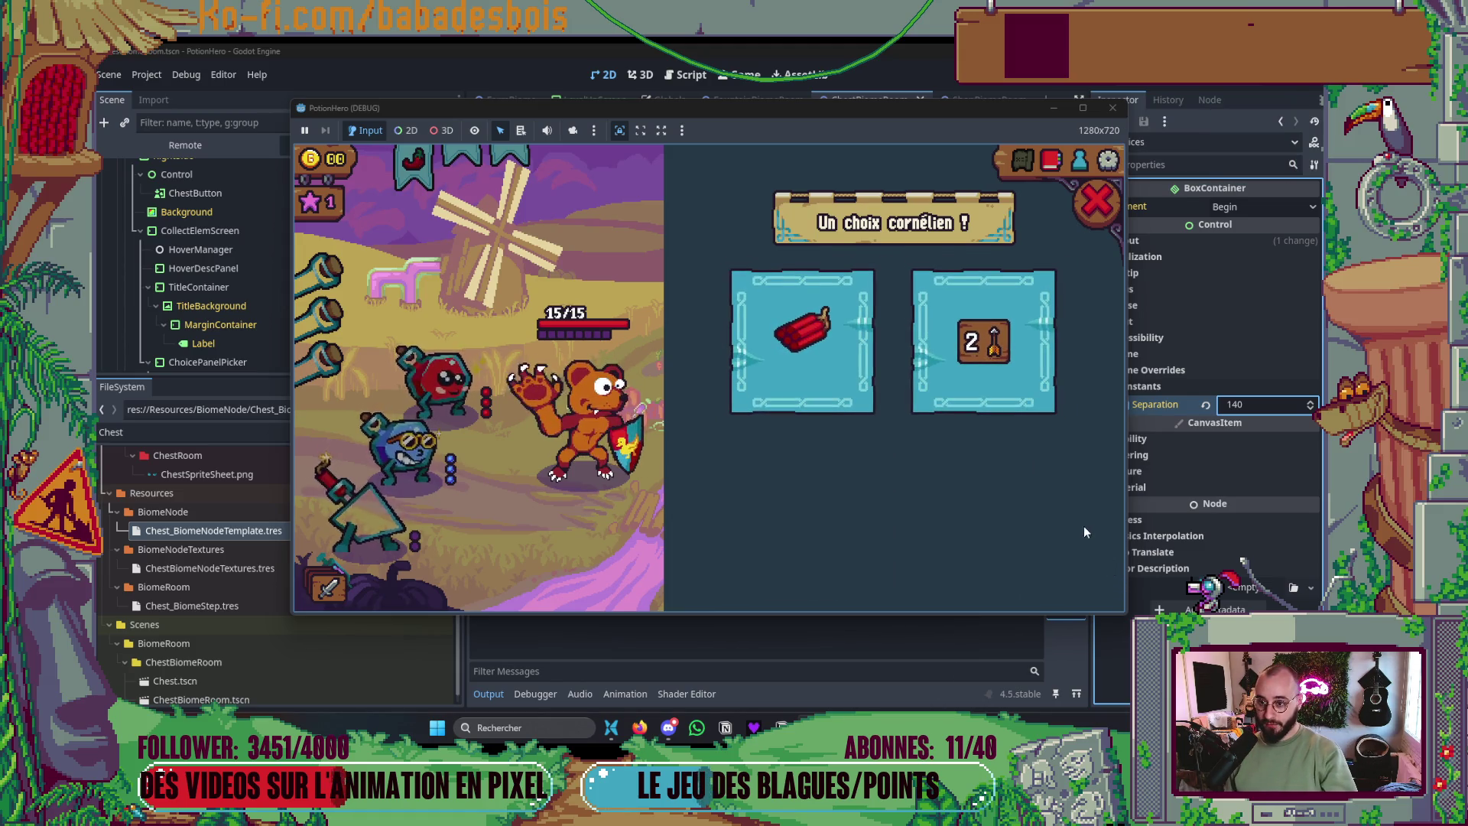
key("Escape")
key("F8")
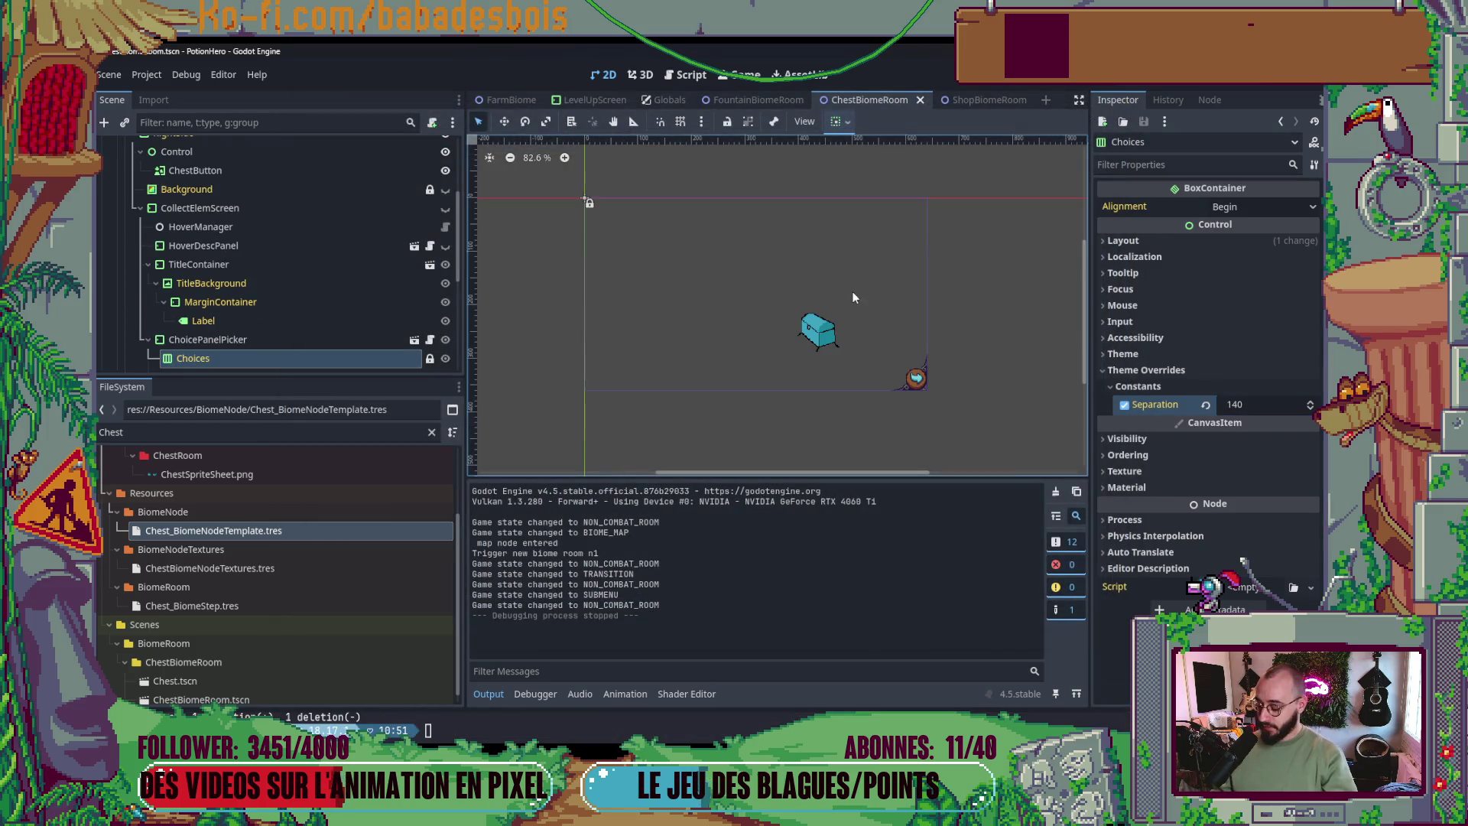
Return to the Godot editor and quick-open LevelUpScreen.tscn.
key("alt+Tab")
left_click(527, 287)
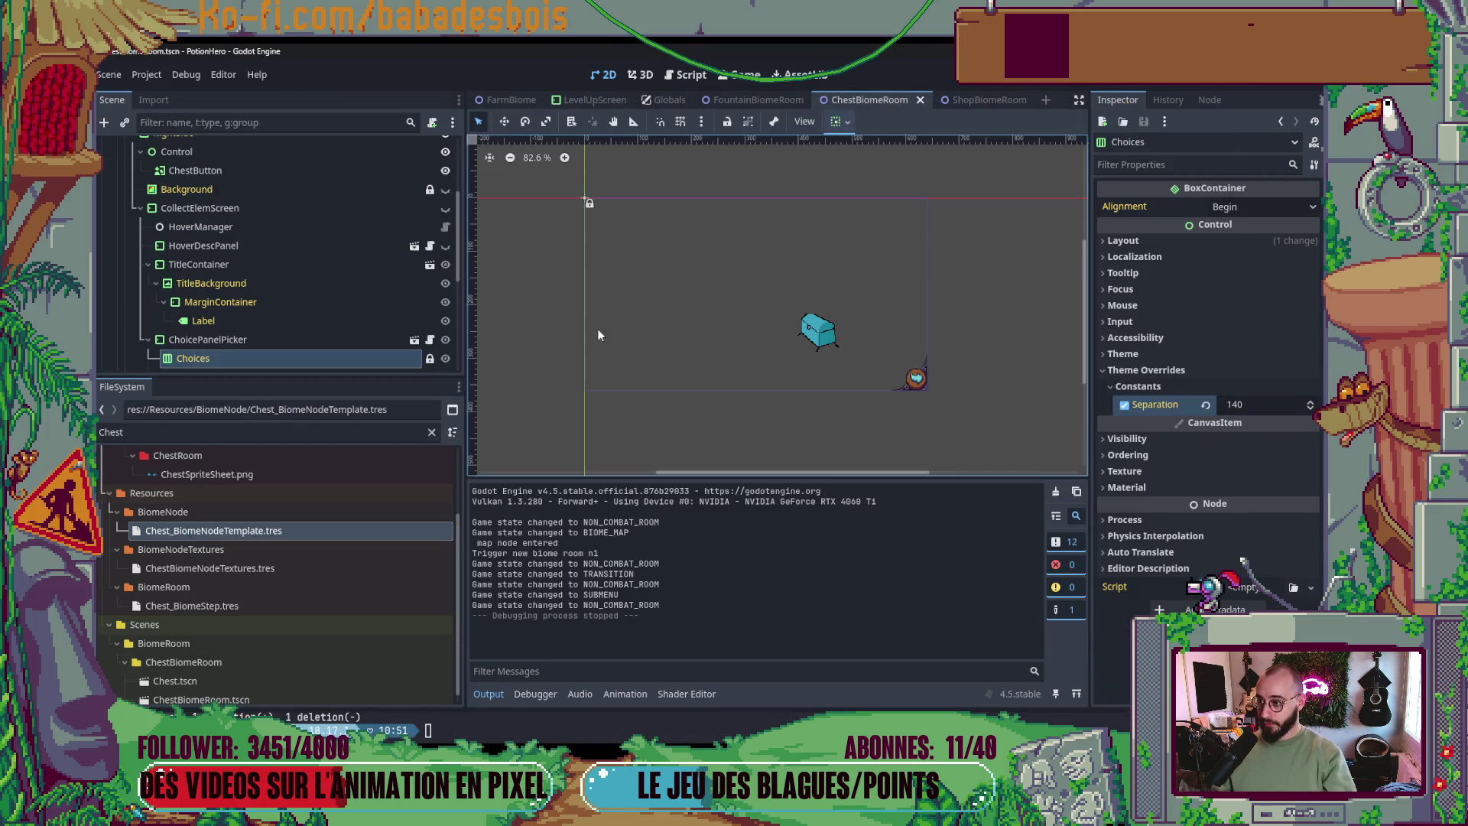
key("ctrl+shift+o")
type("Lev")
key("Return")
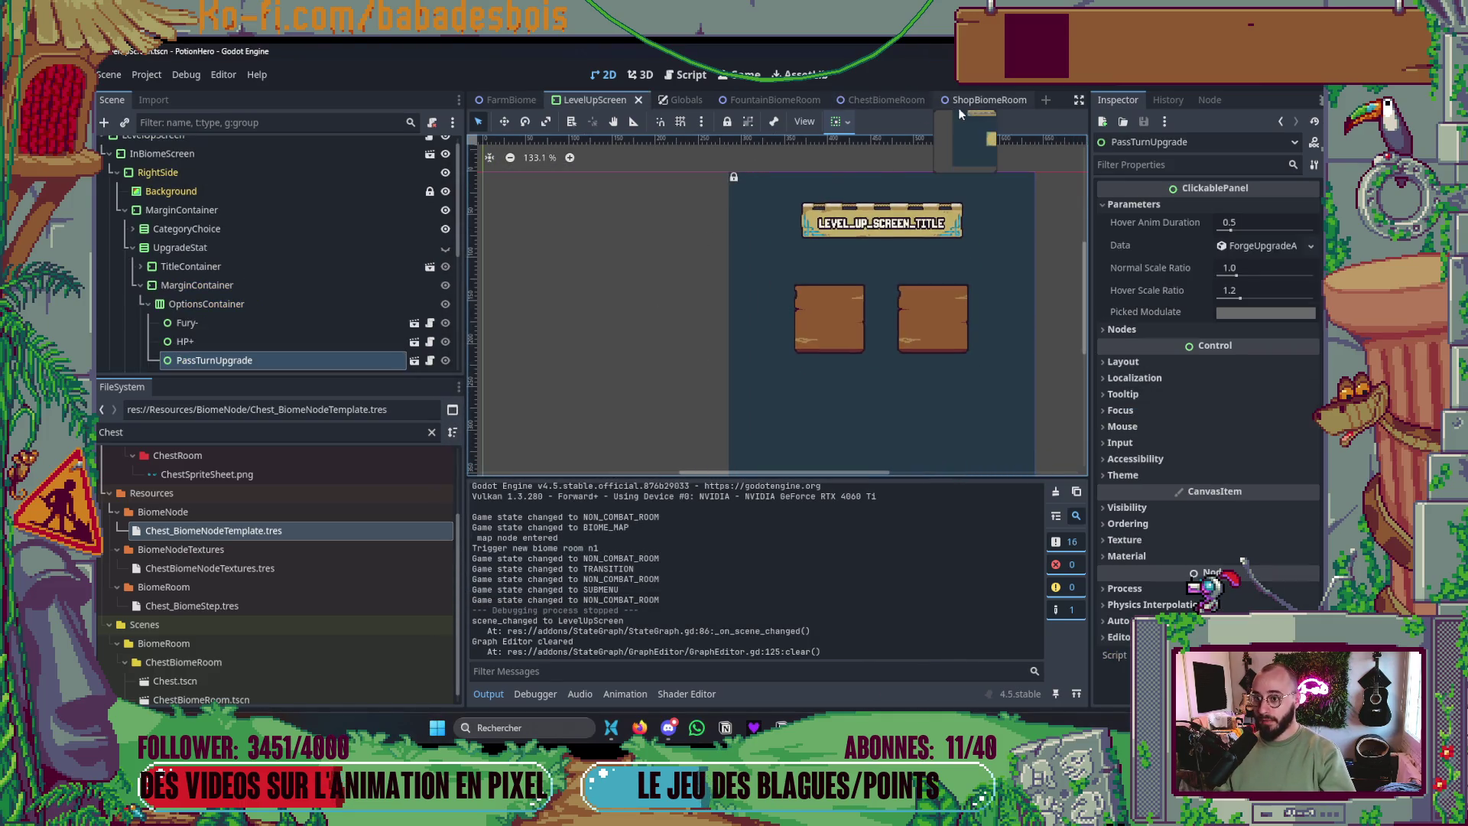
Close the ShopBiomeRoom scene and bring LevelUpScreen back into view.
left_click(994, 97)
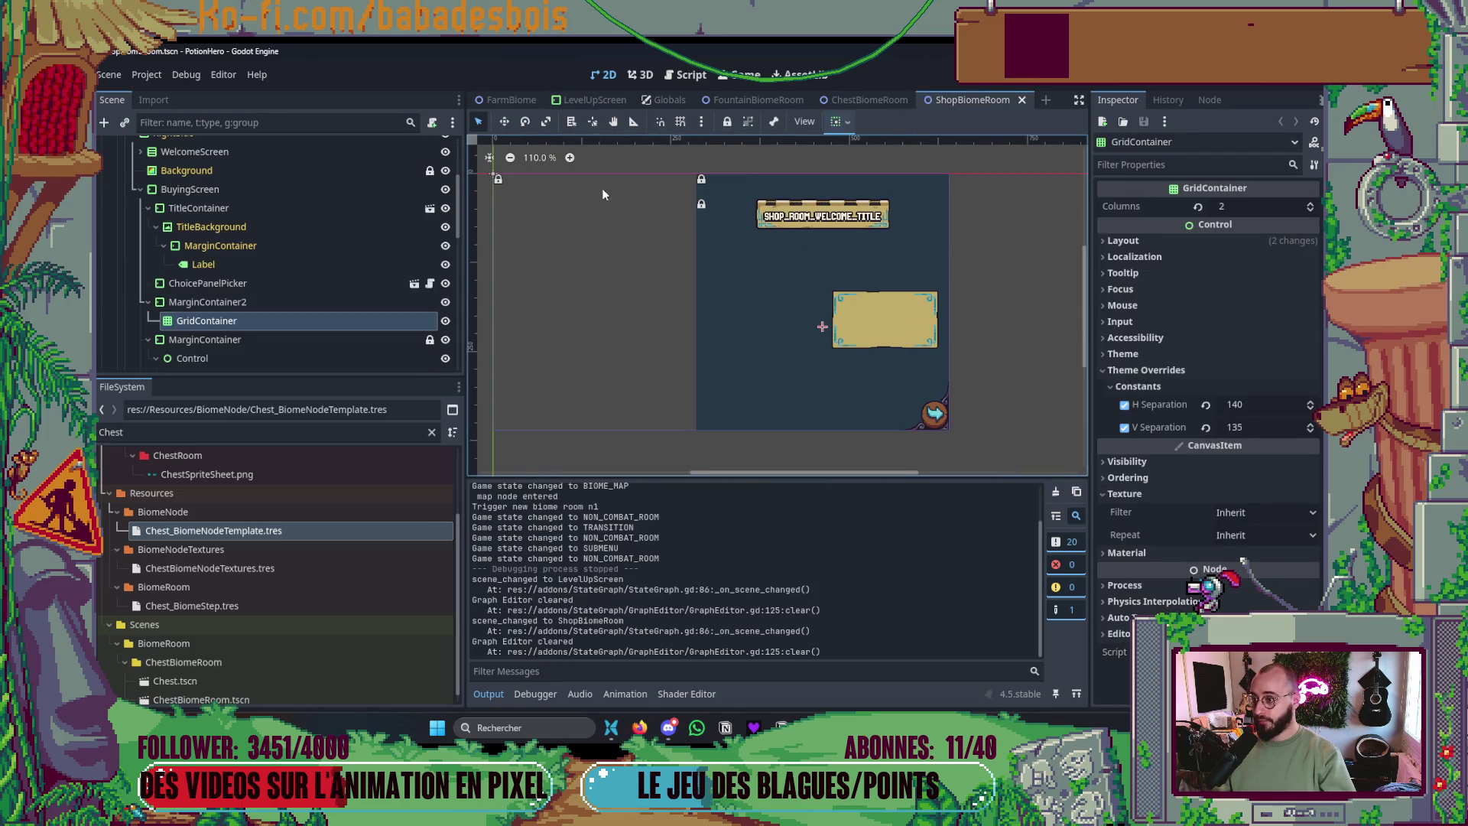
left_click(1022, 100)
left_click(758, 99)
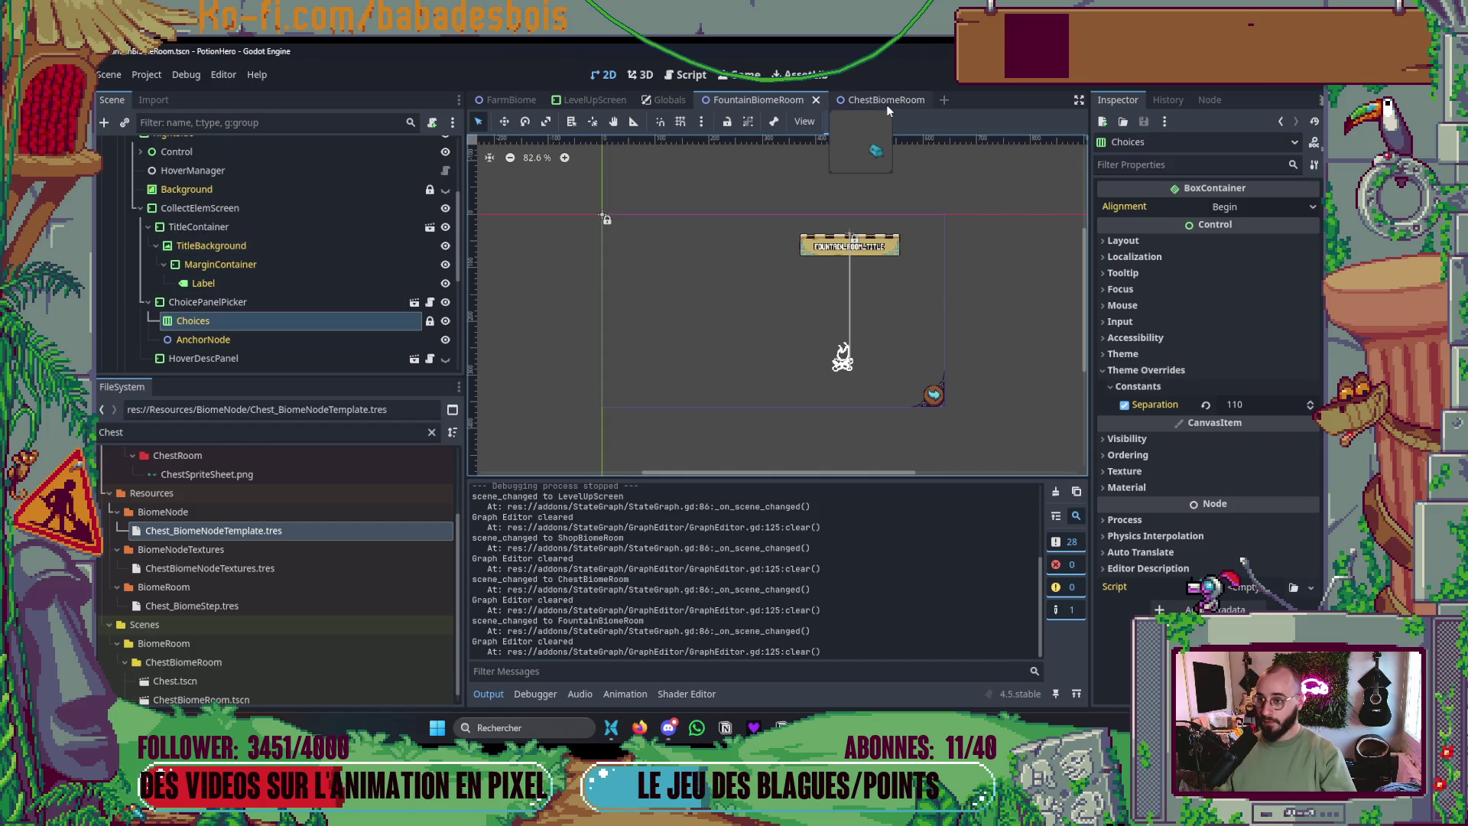
left_click(595, 99)
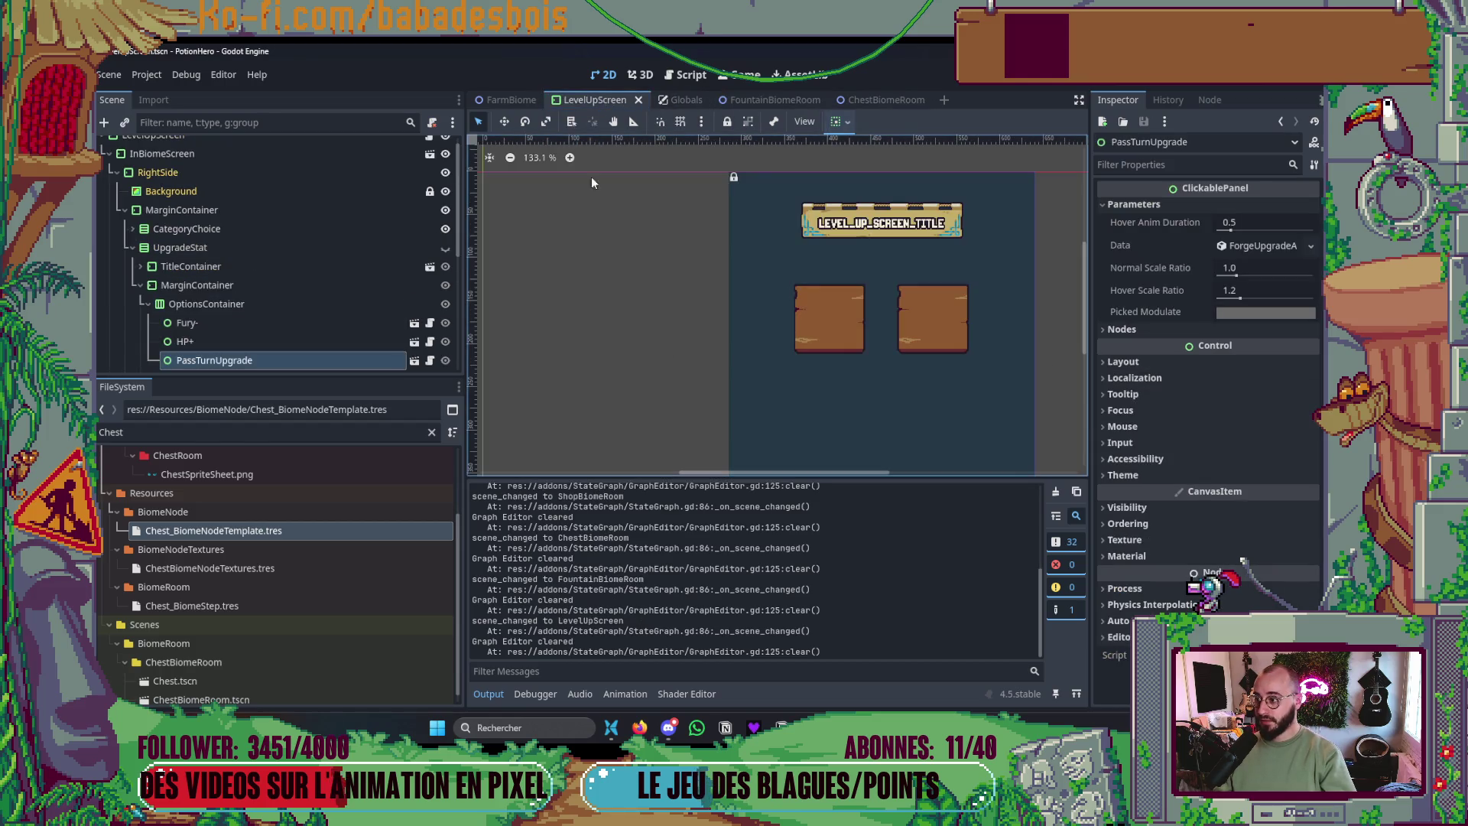
Browse the LevelUpScreen tree, inspecting TitleBackground and toggling CategoryChoice's visibility off and on.
left_click(295, 304)
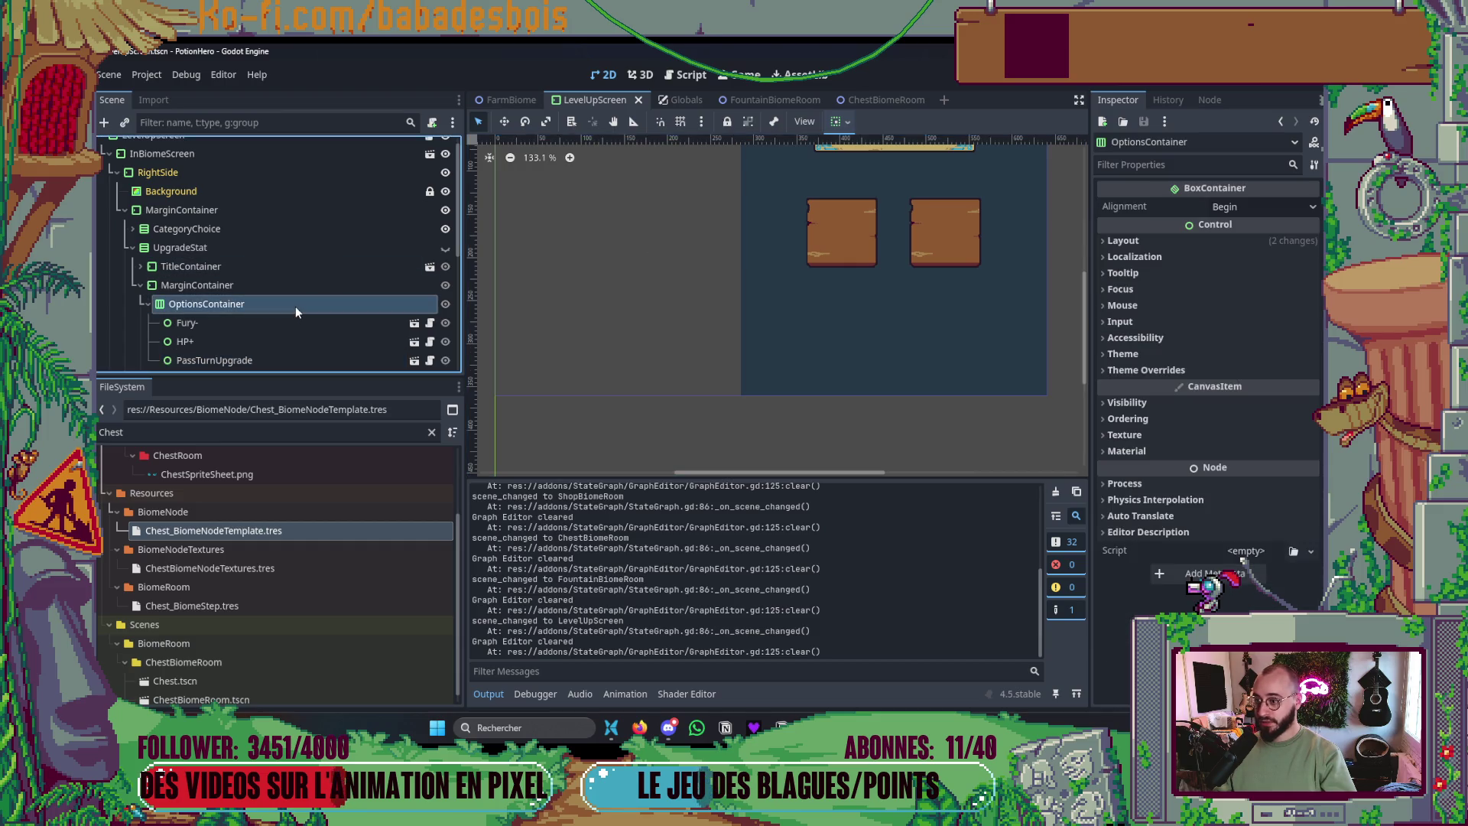
left_click(141, 284)
left_click(140, 265)
scroll(153, 272, "down", 2)
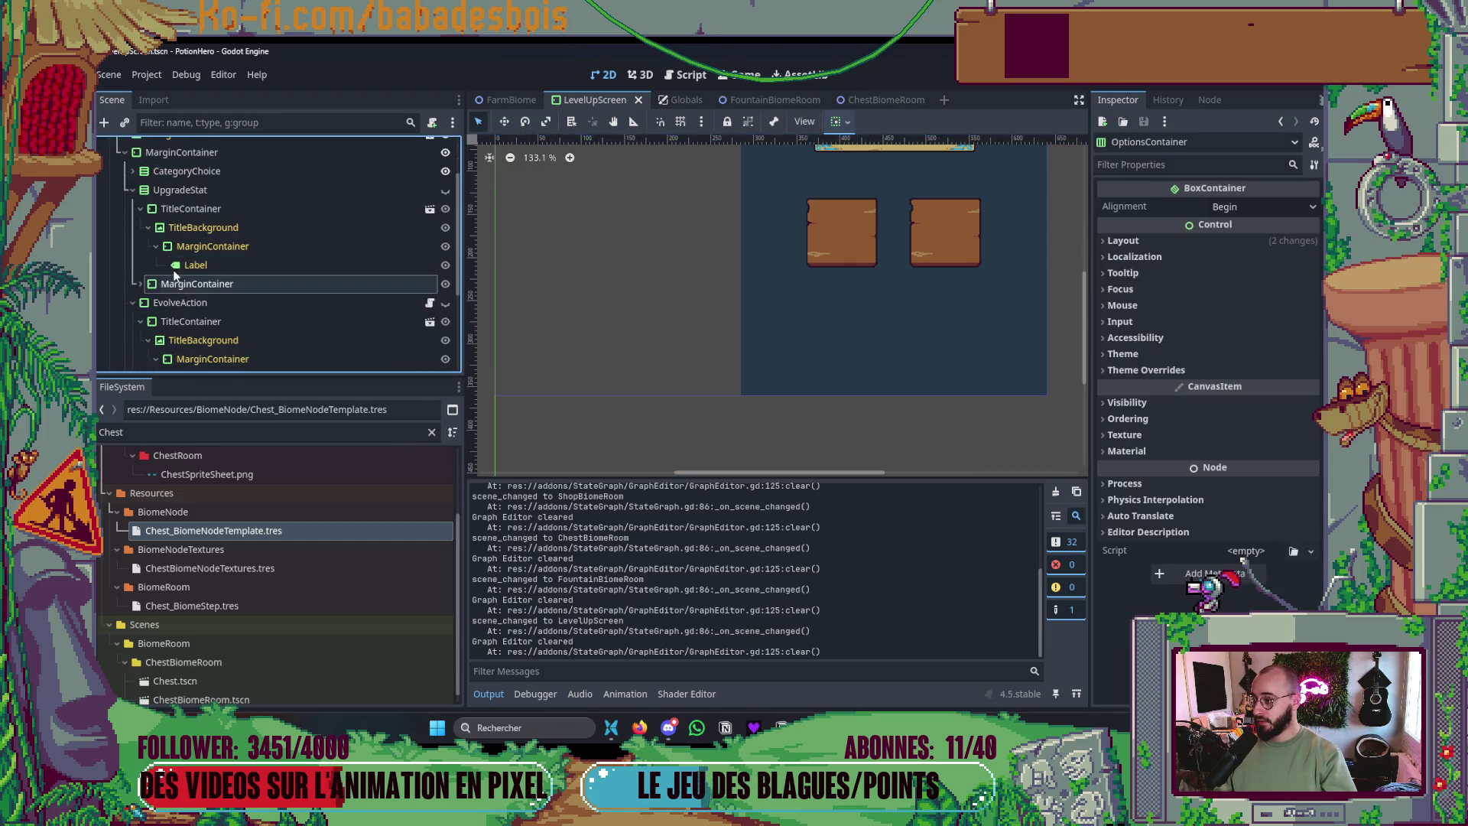
left_click(153, 227)
scroll(191, 260, "down", 4)
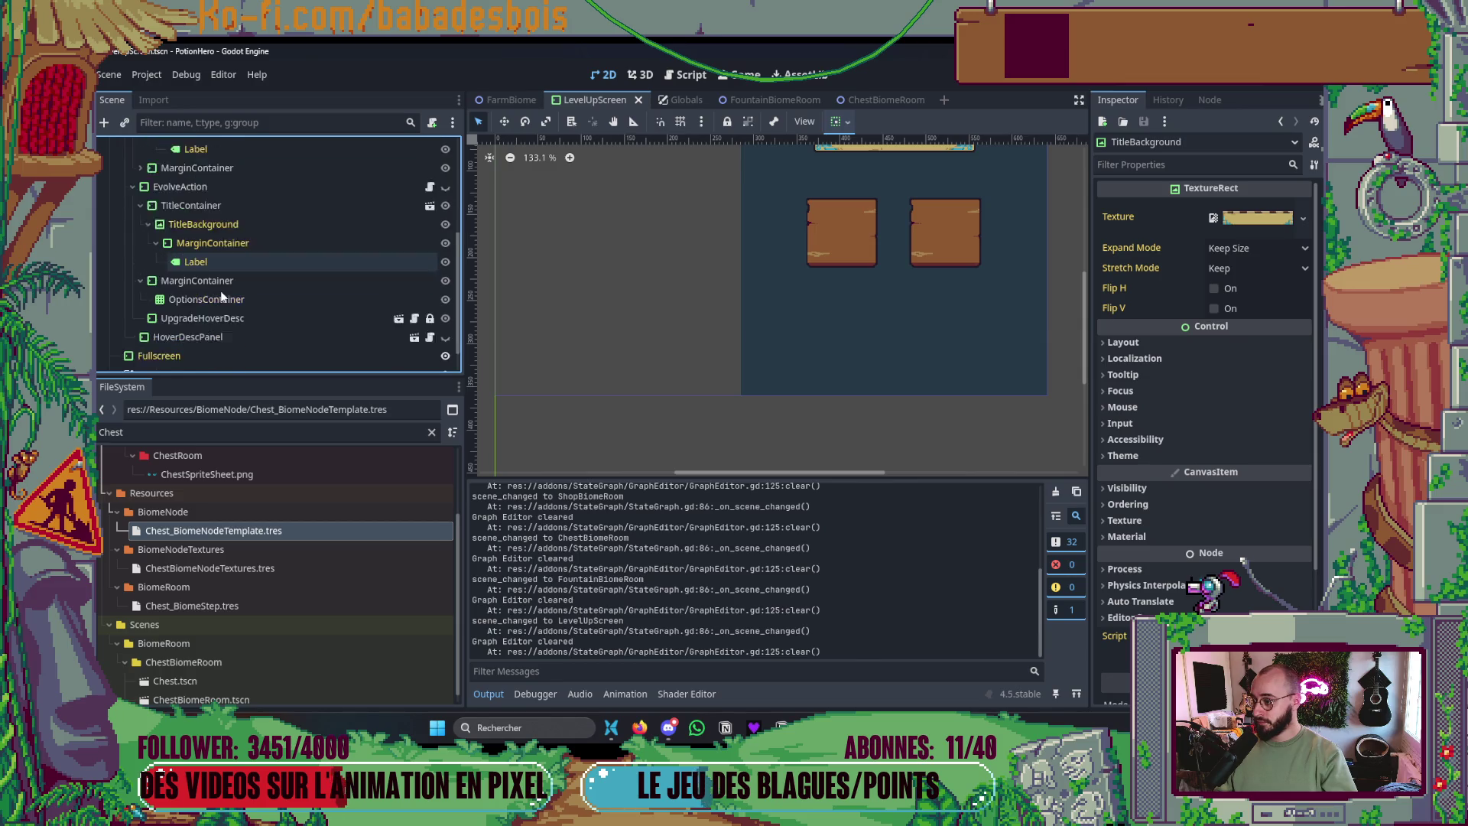
scroll(253, 275, "up", 3)
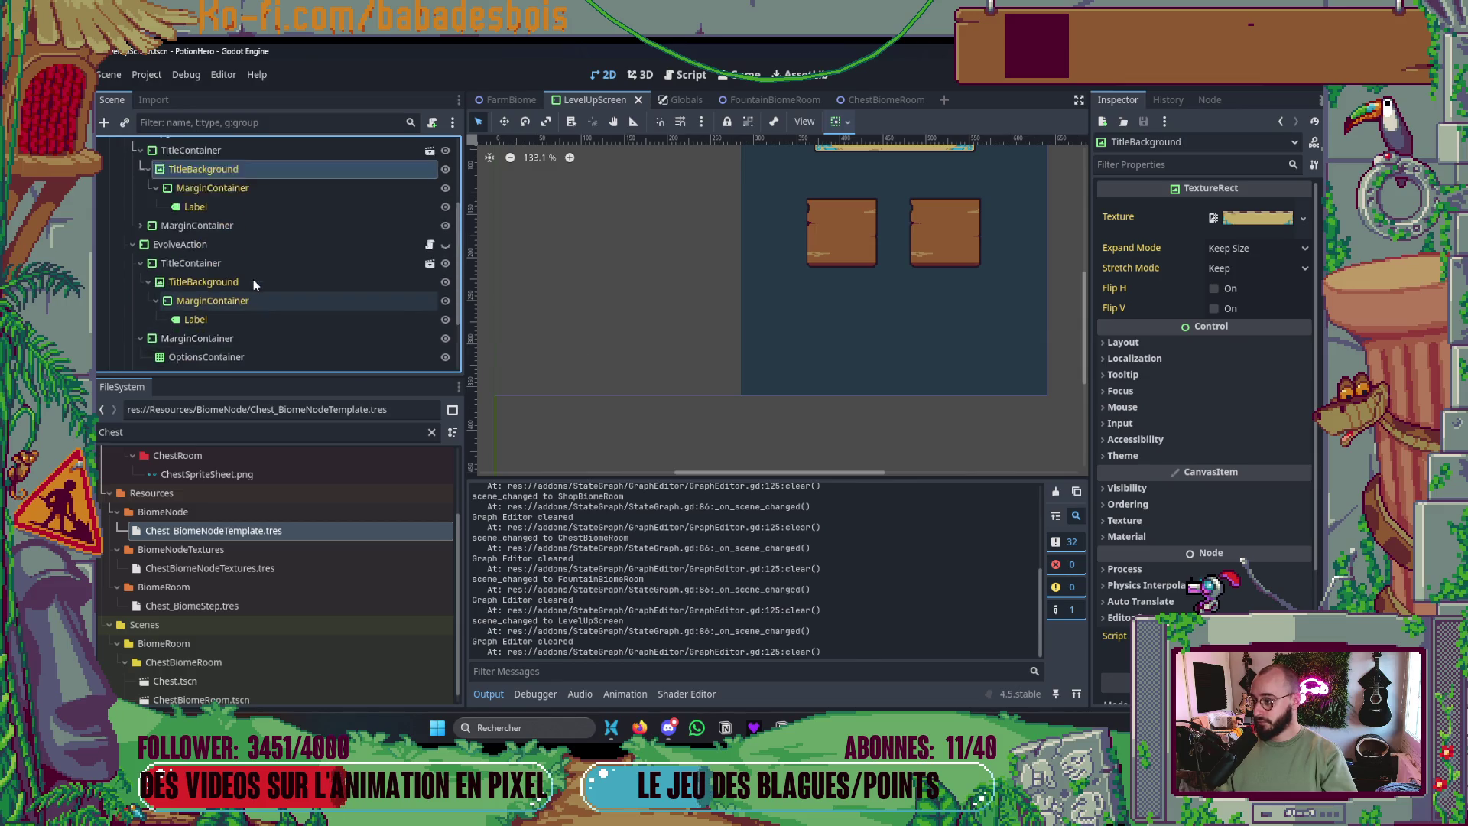
scroll(249, 301, "up", 2)
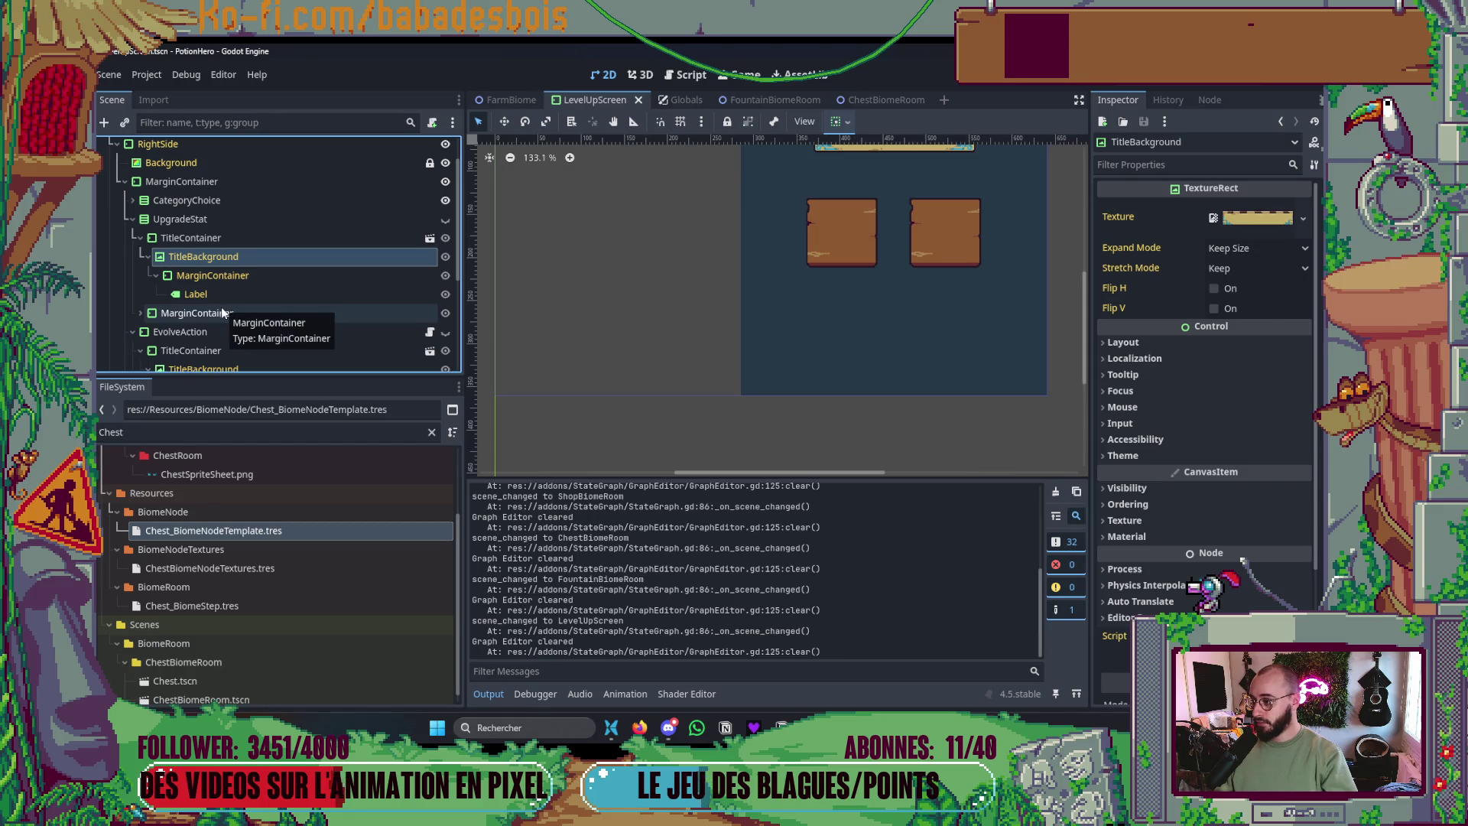
left_click(131, 198)
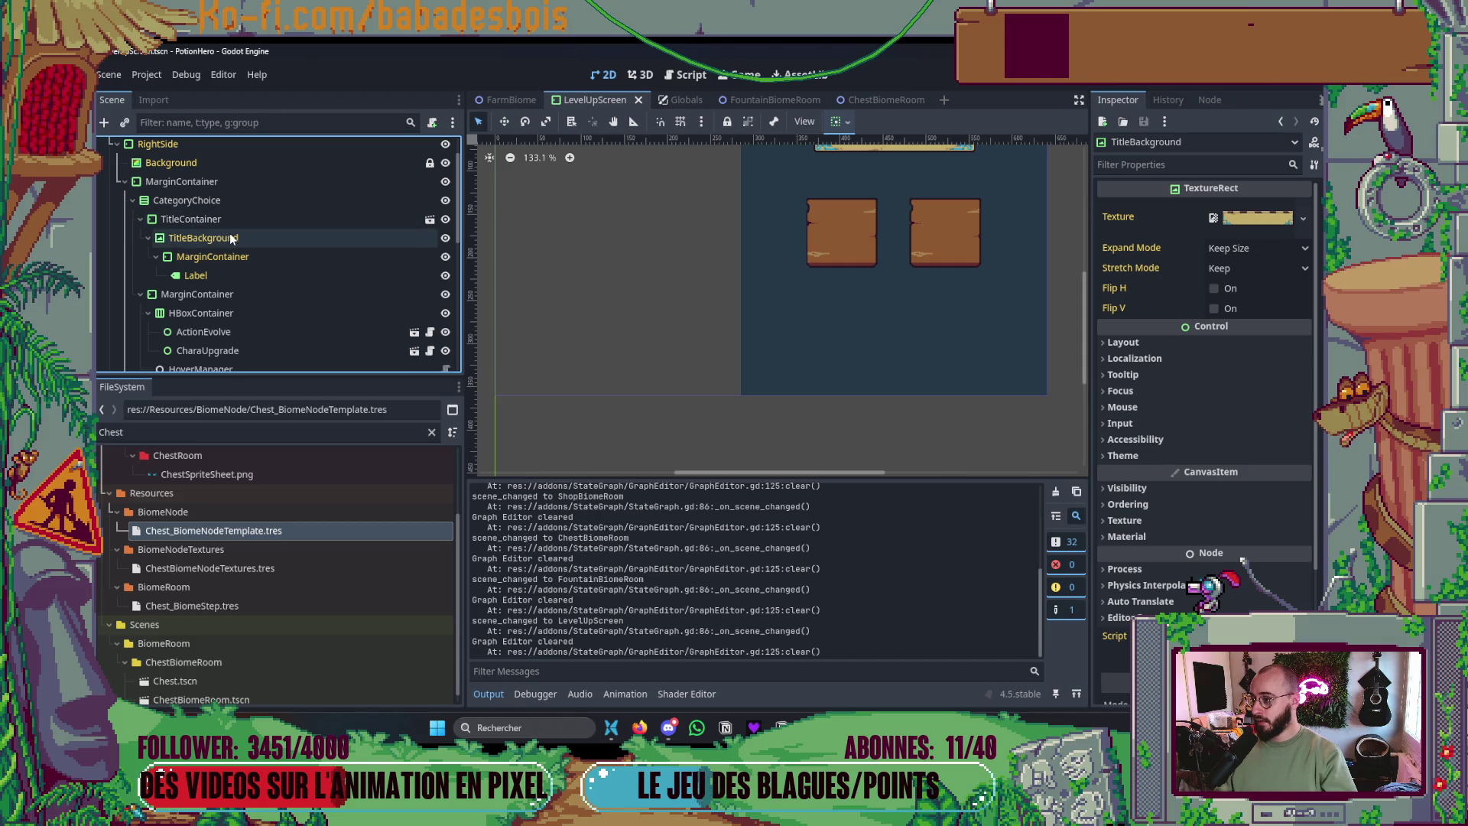
left_click(222, 199)
left_click(445, 200)
left_click(445, 199)
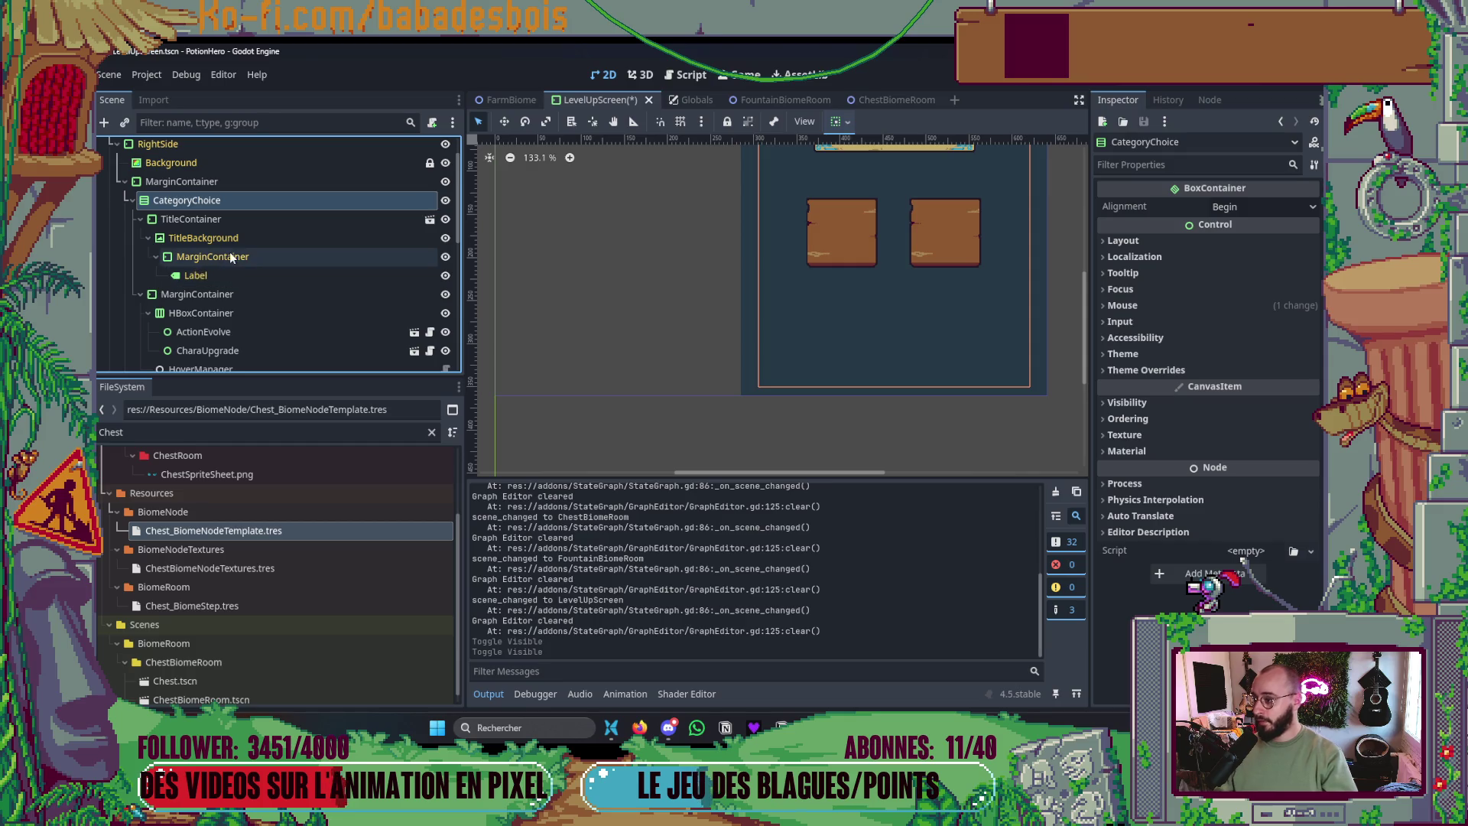
Select CategoryChoice's HBoxContainer and lower its Separation override from 120 to 110.
left_click(237, 218)
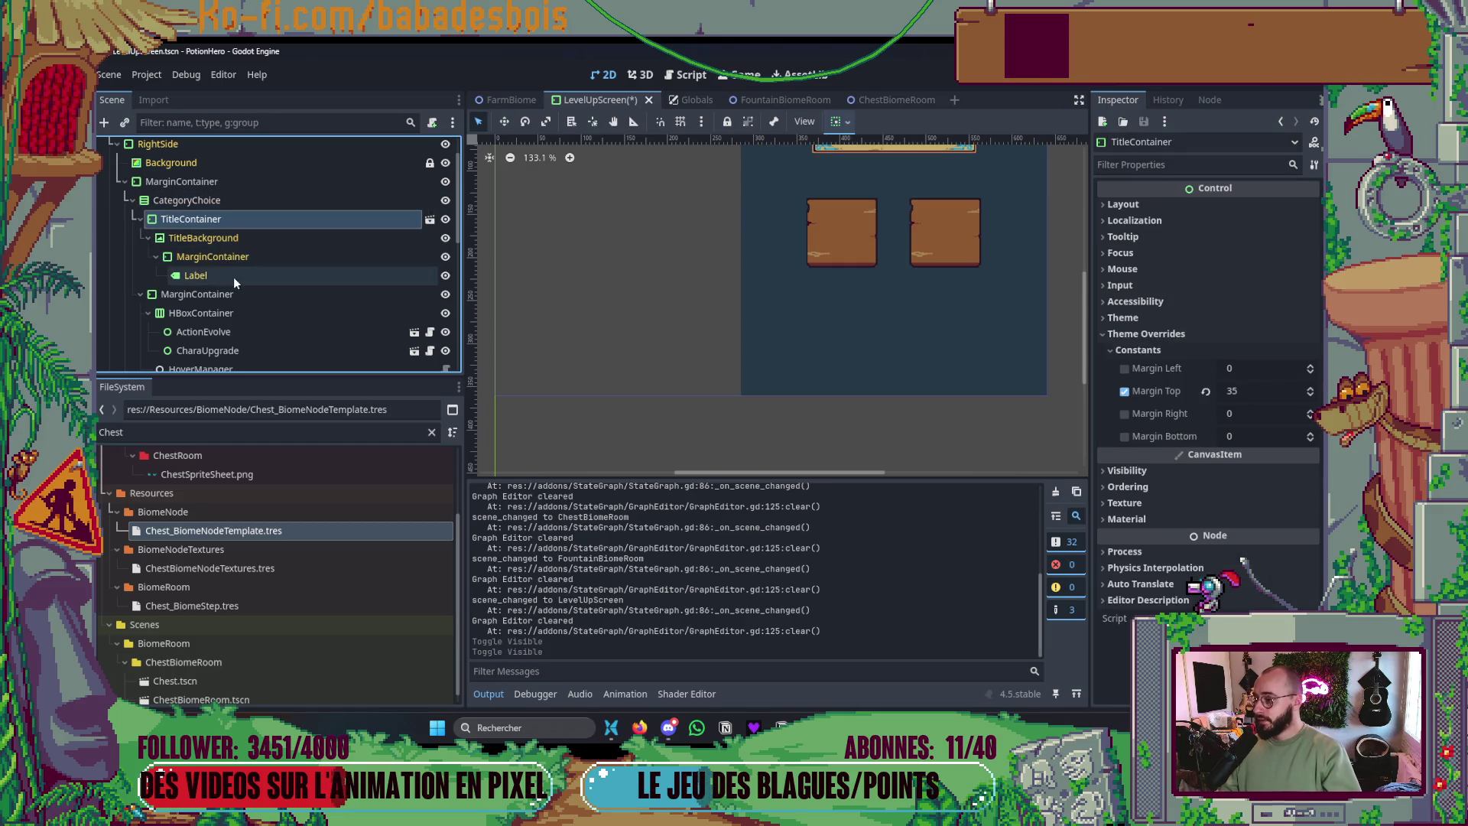
key("f")
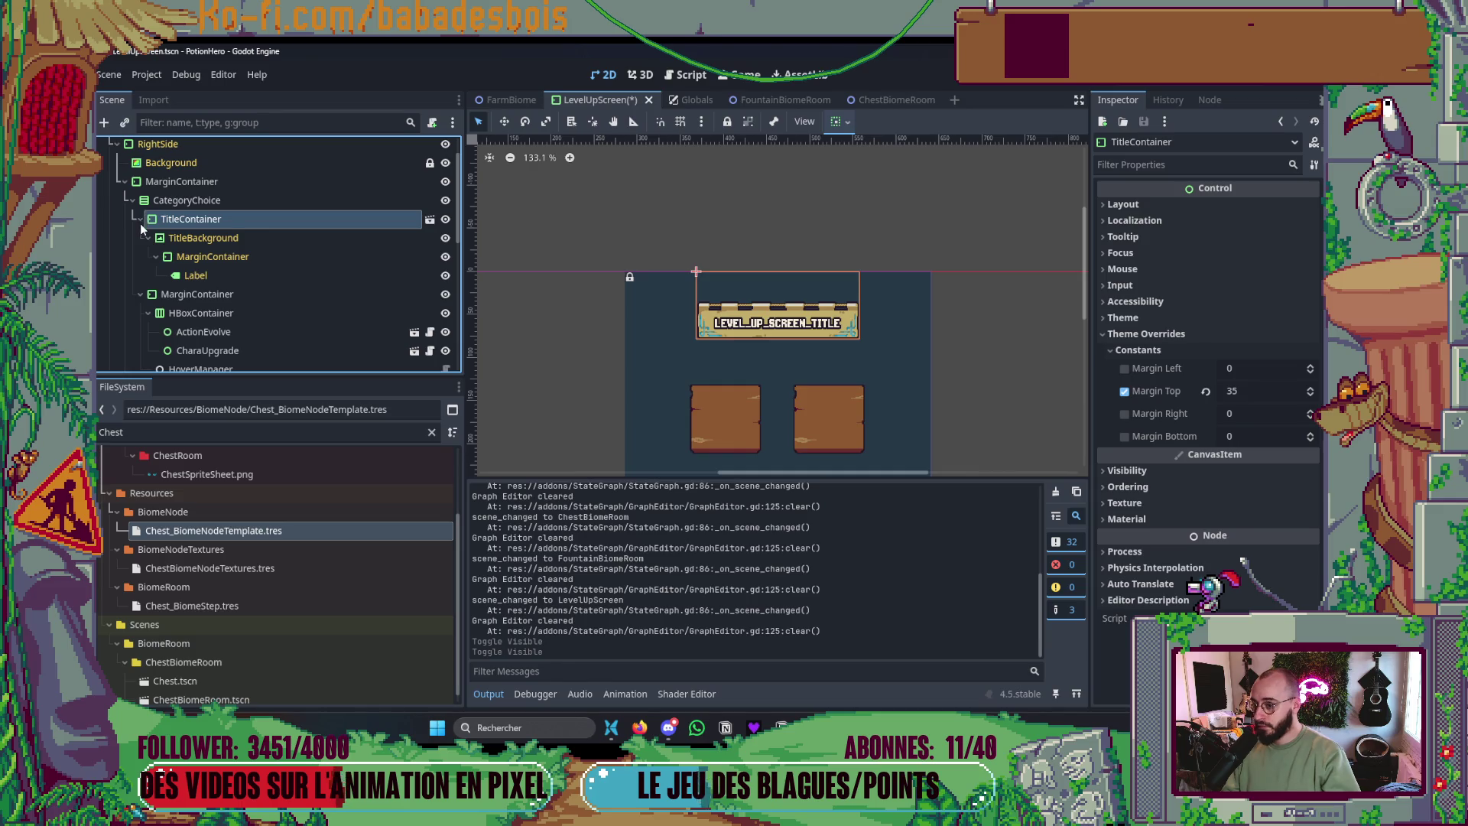
left_click(141, 221)
left_click(195, 238)
left_click(218, 260)
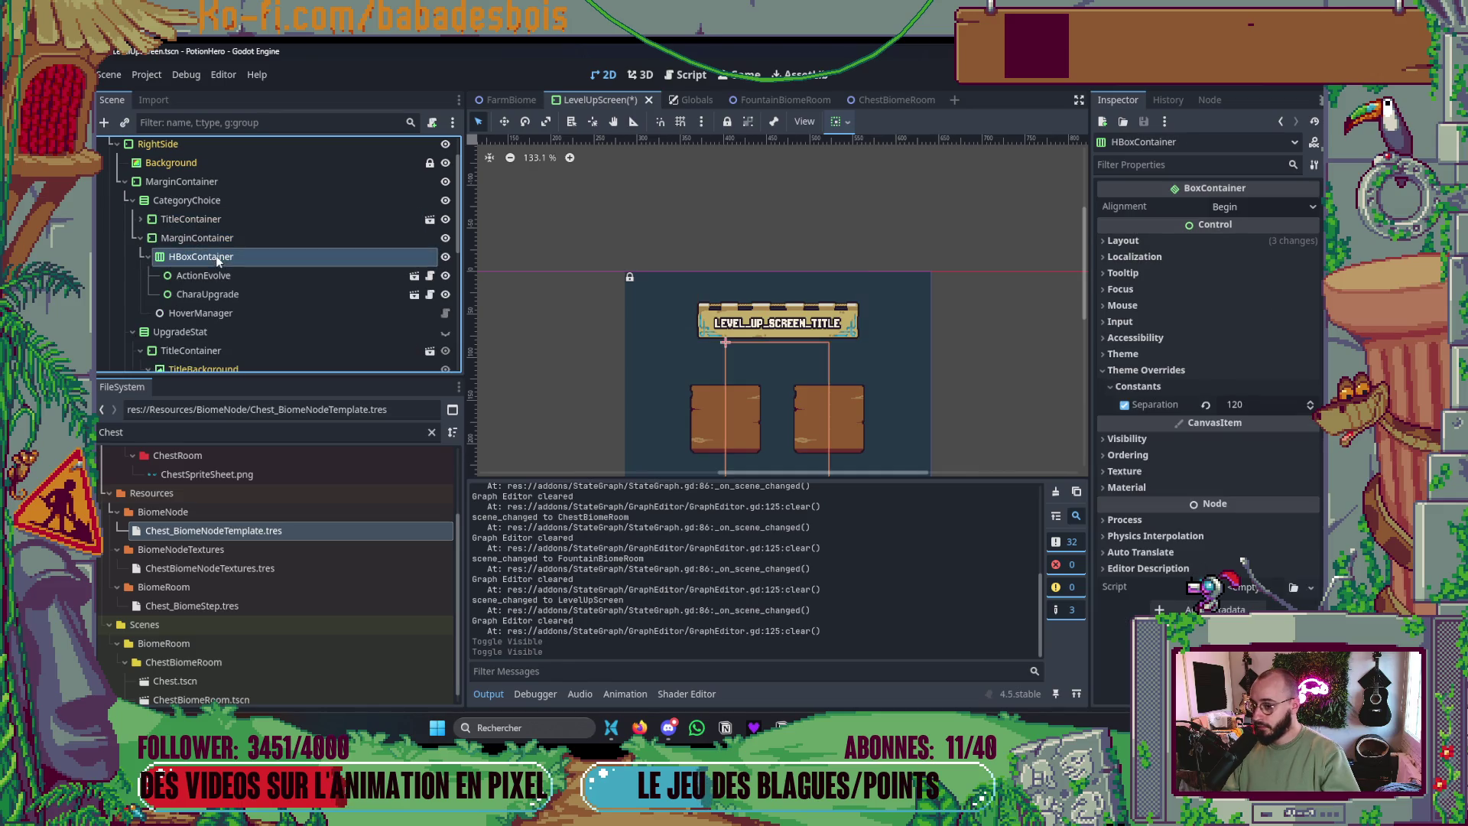
key("f")
left_click(1258, 404)
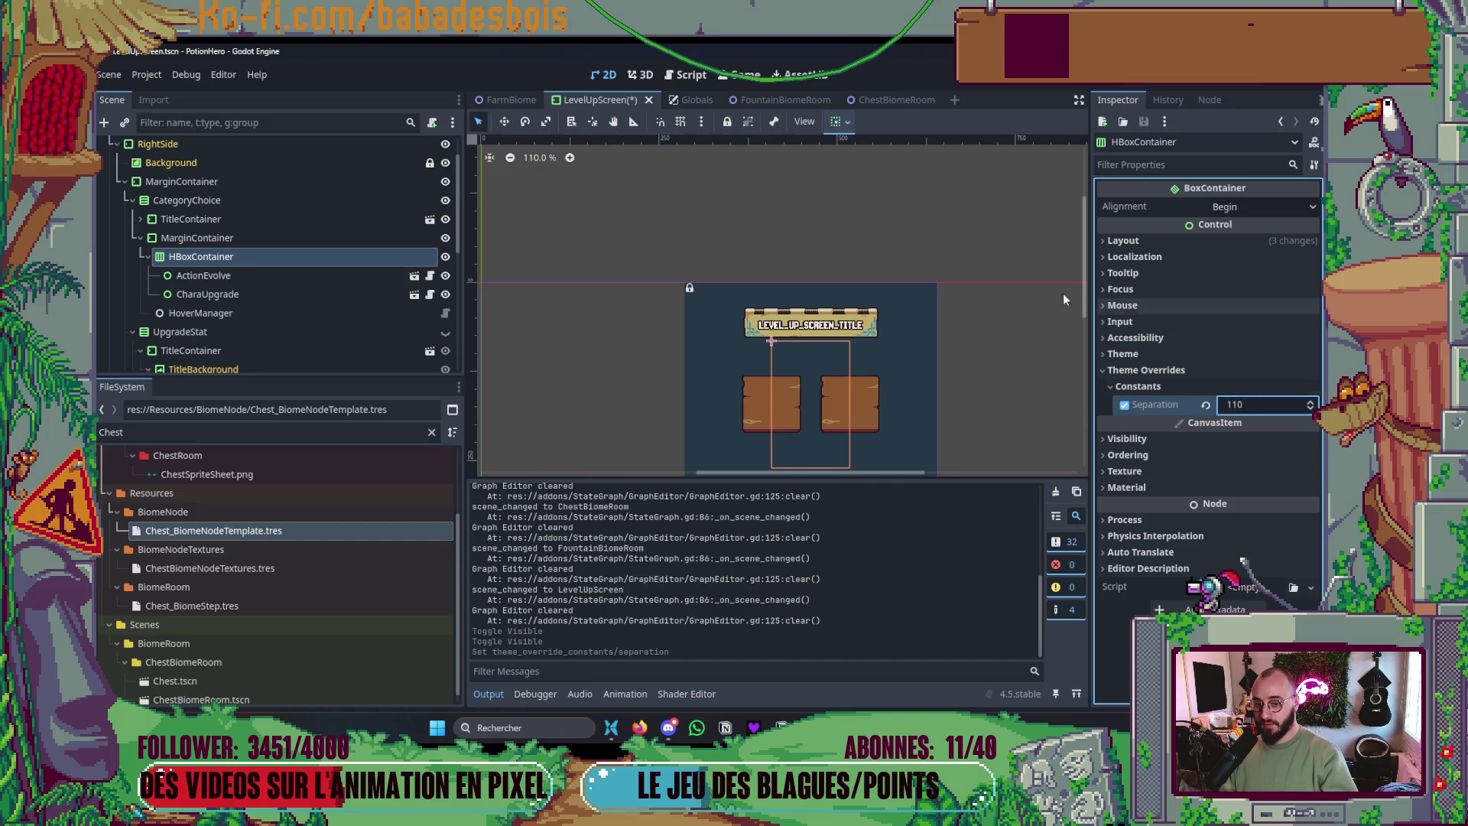
key("Return")
scroll(683, 393, "down", 3)
scroll(765, 413, "up", 3)
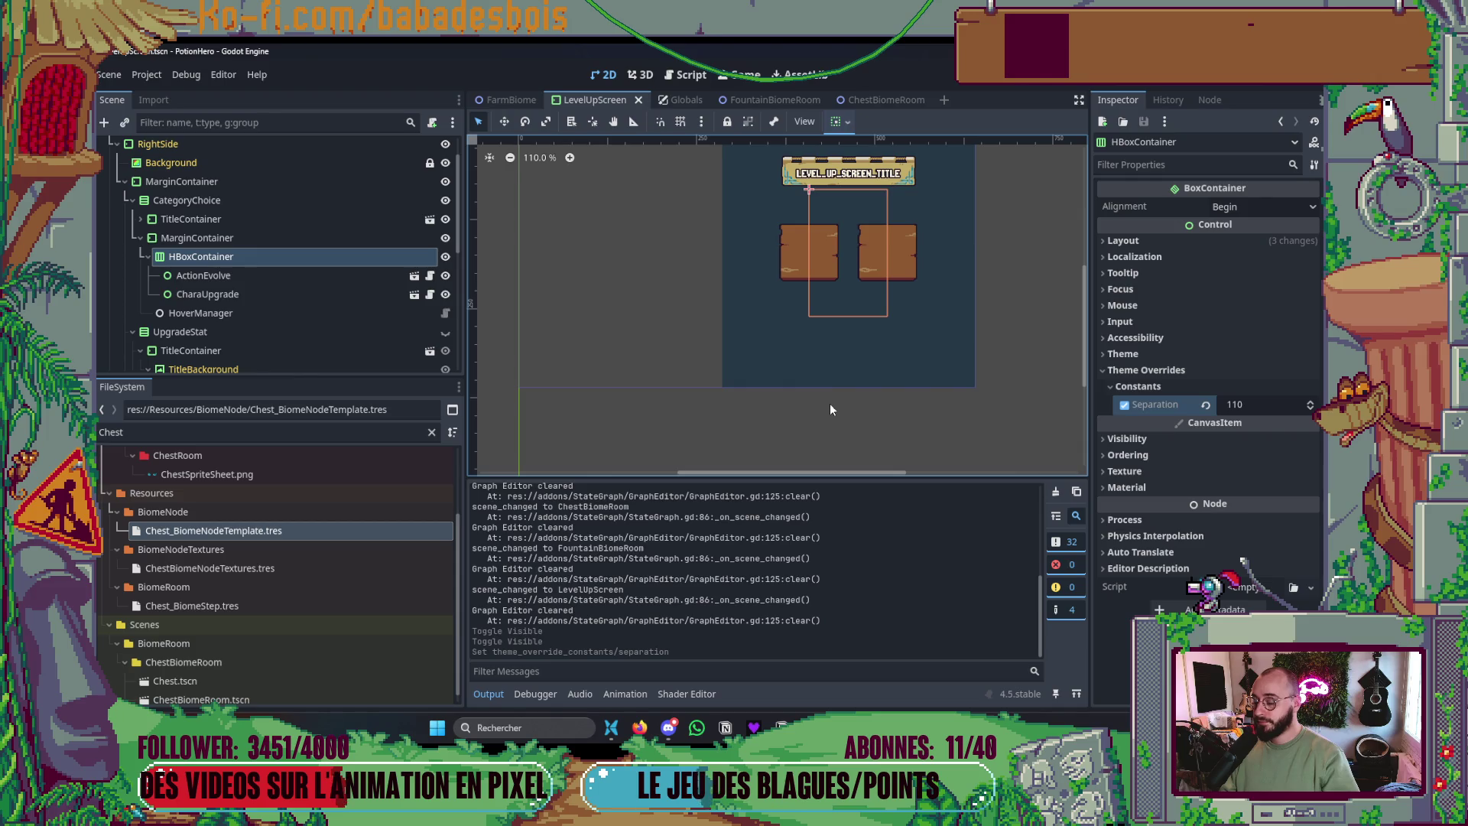
left_click(367, 238)
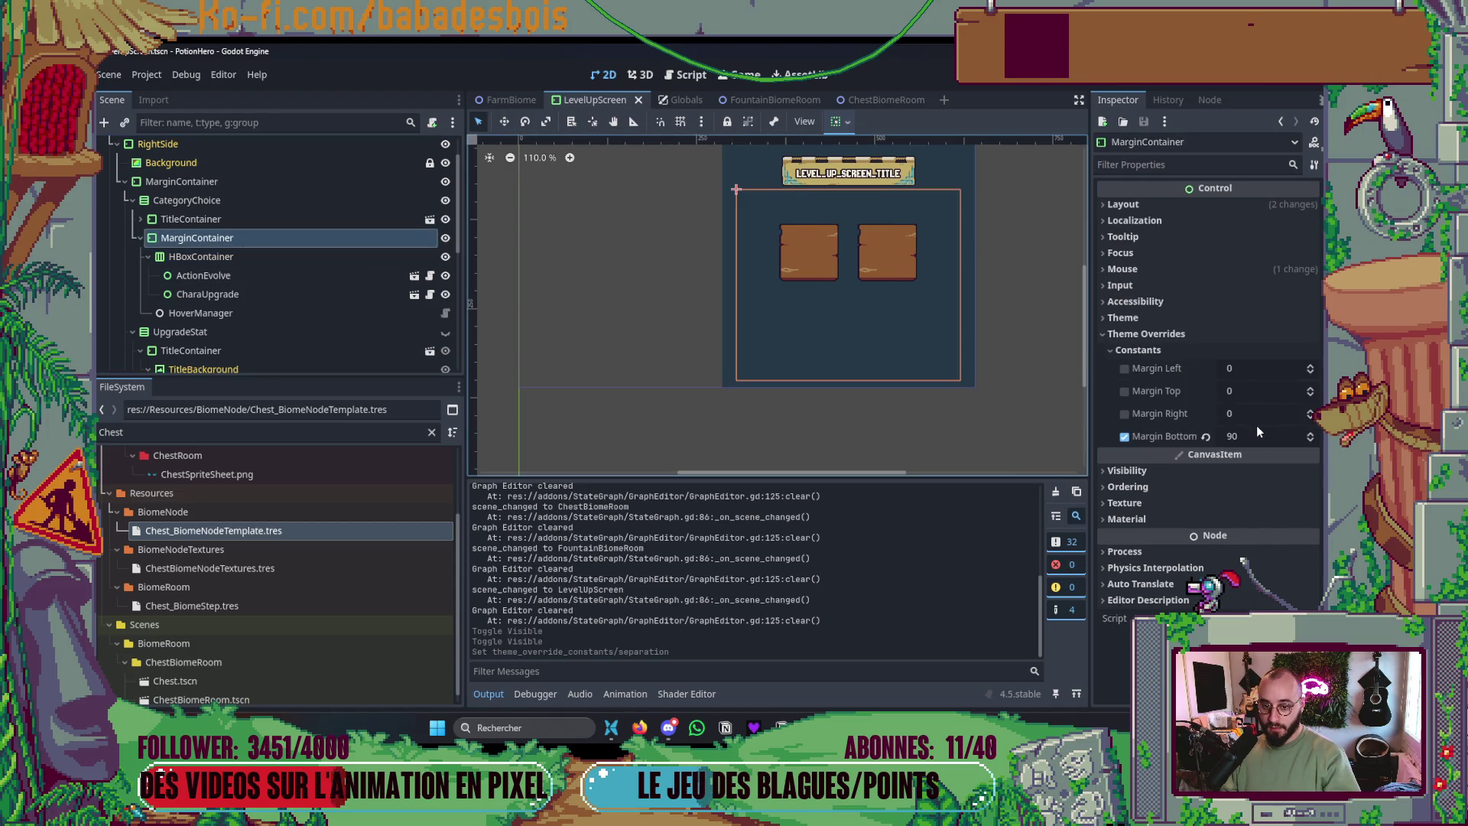
Look over FountainBiomeRoom's ChoicePanelPicker, then save the ChestBiomeRoom scene.
left_click(771, 98)
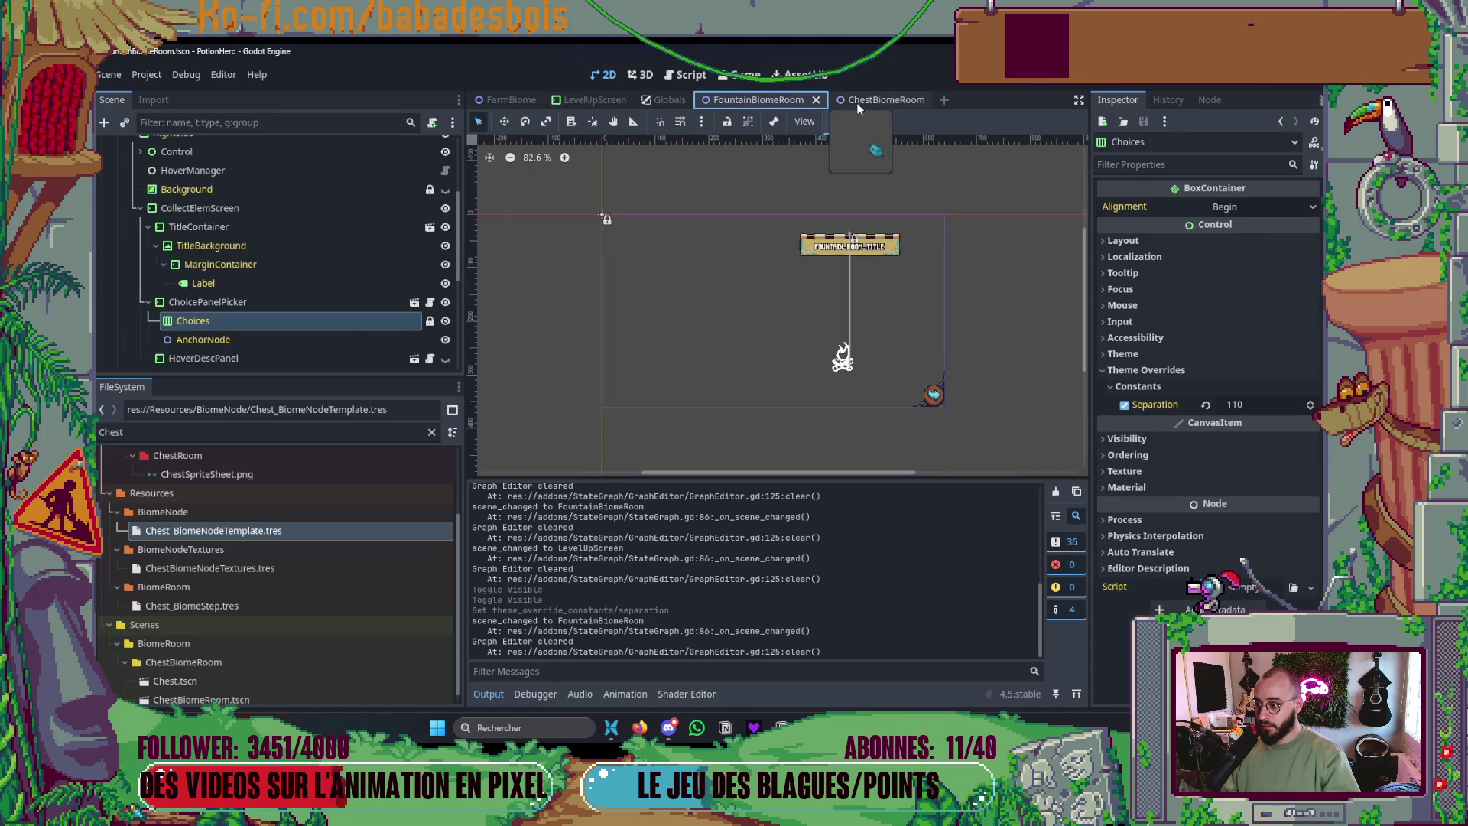
left_click(279, 302)
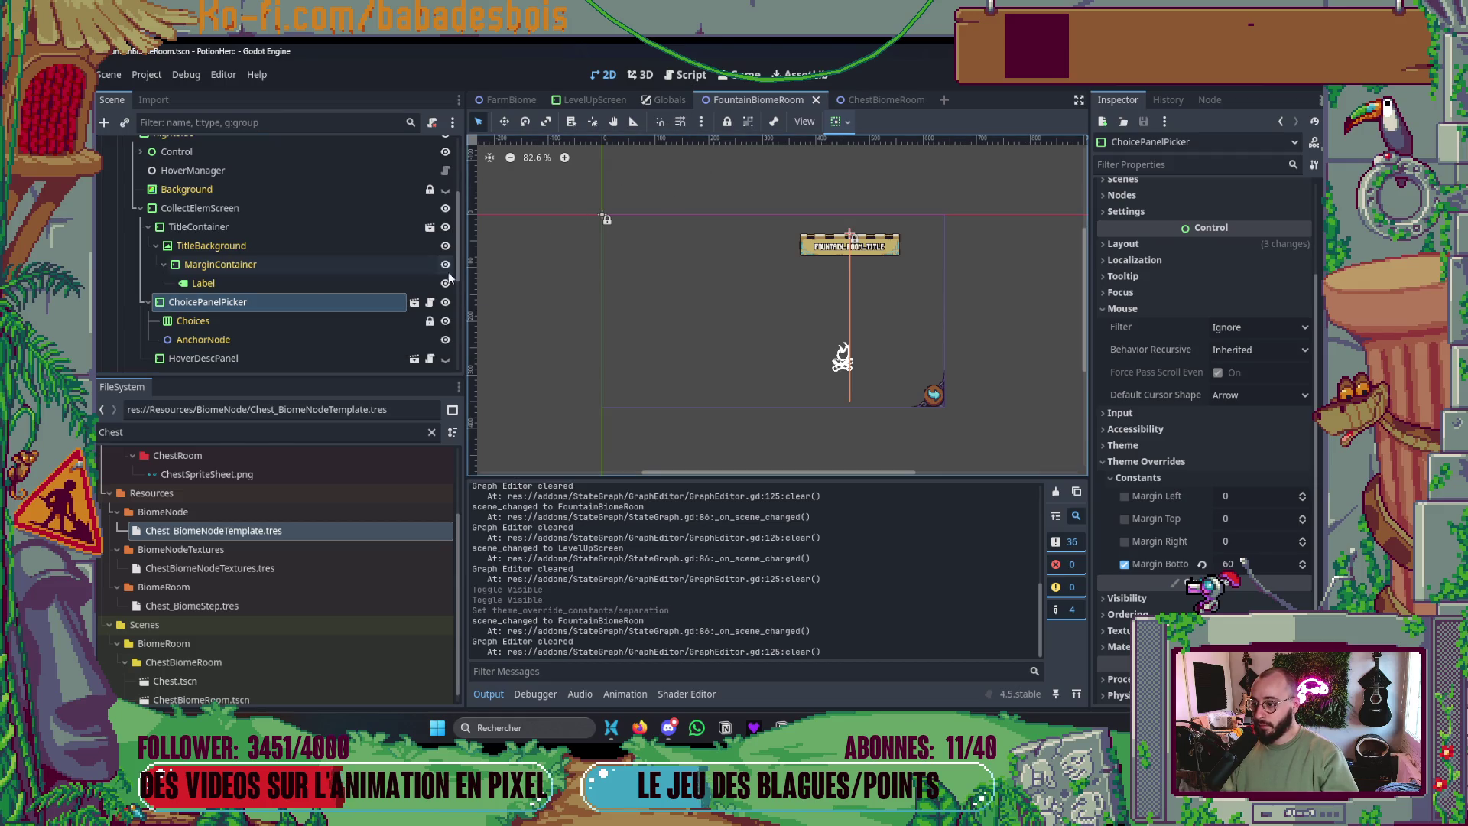
left_click(872, 99)
key("ctrl+s")
Back in LevelUpScreen, collapse MarginContainer, hide the output panel and switch to Notion.
left_click(595, 99)
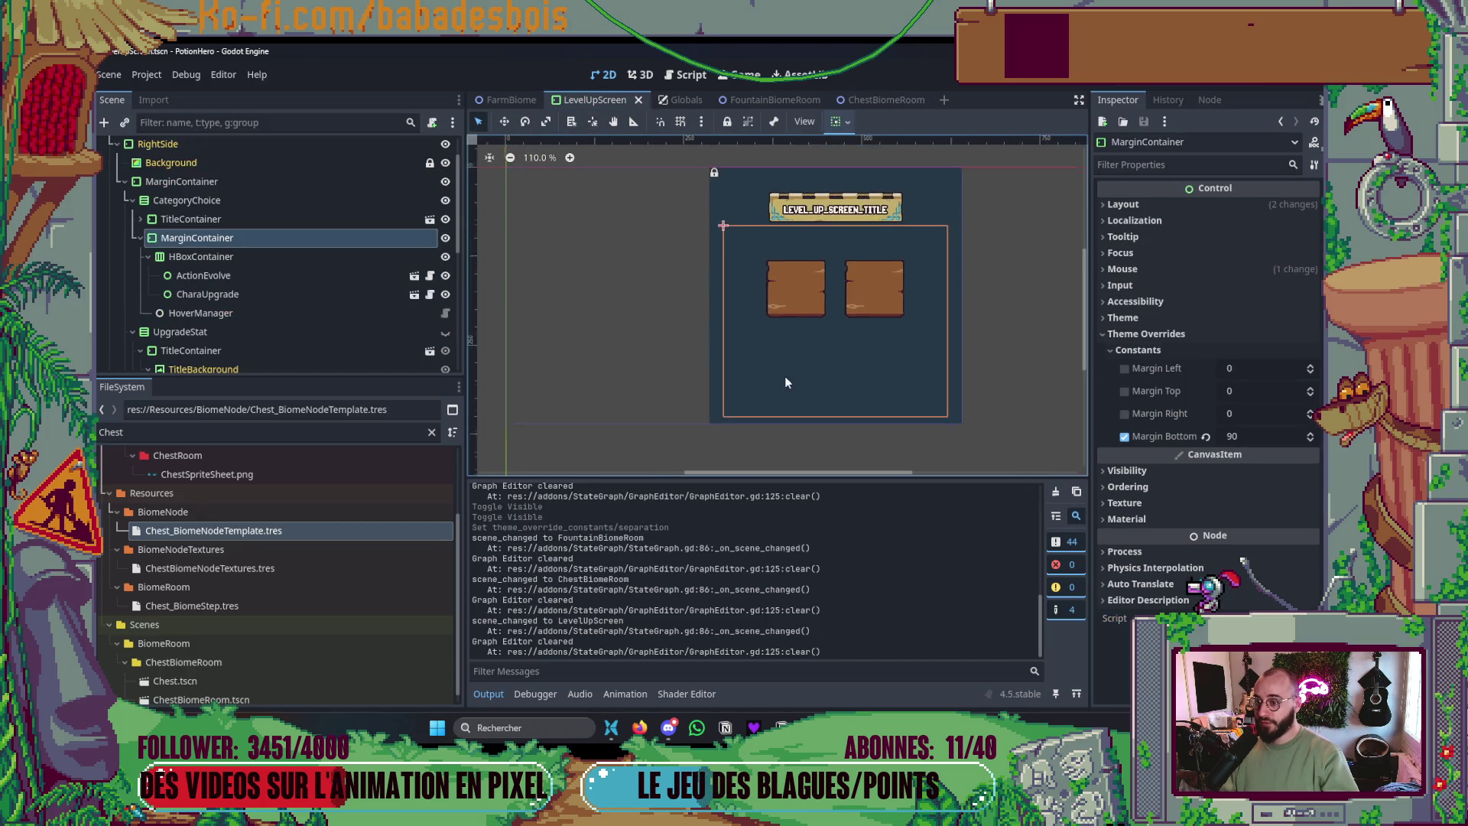
scroll(306, 299, "down", 2)
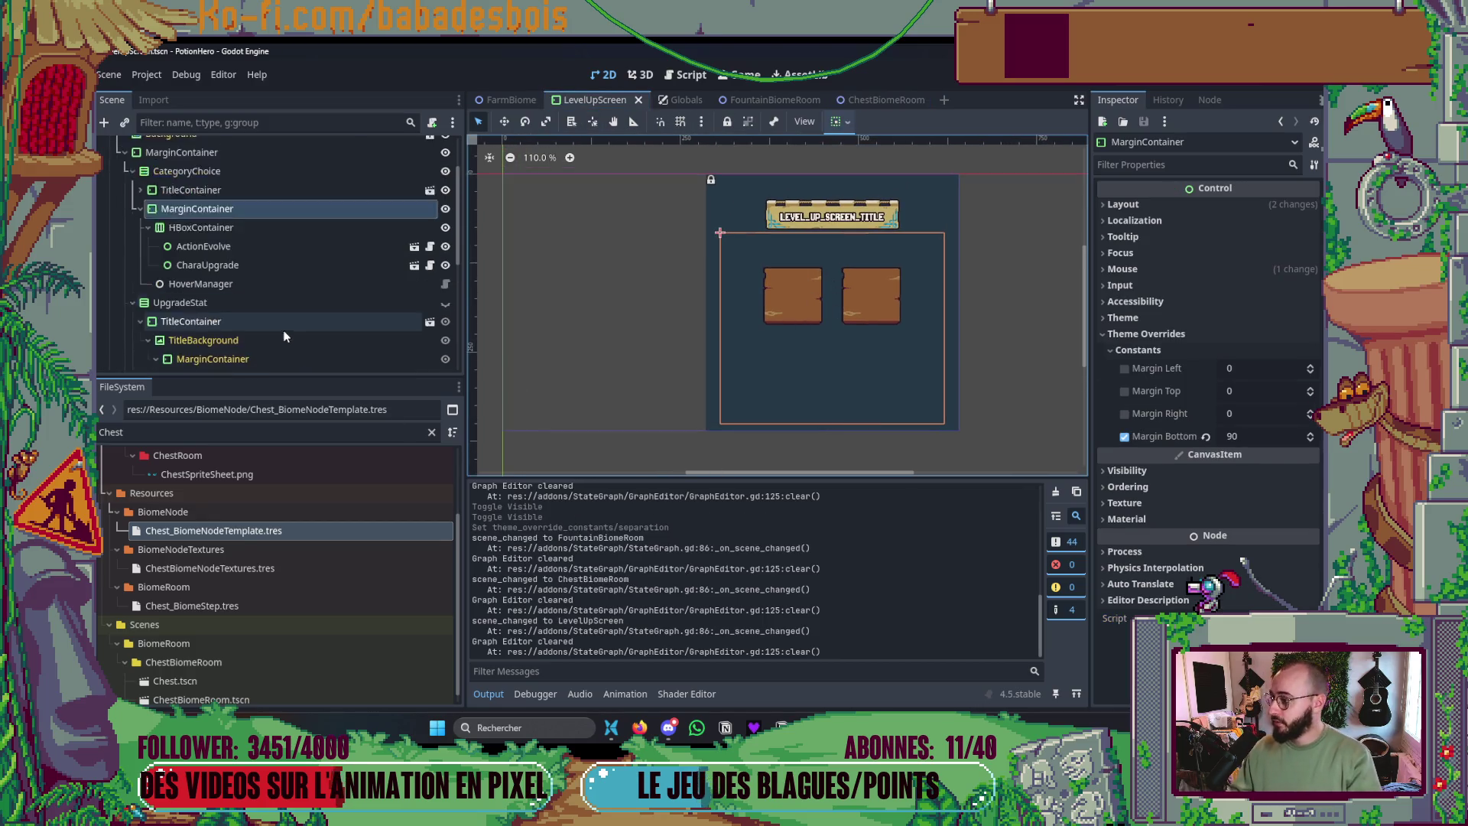
scroll(306, 300, "up", 5)
left_click(142, 278)
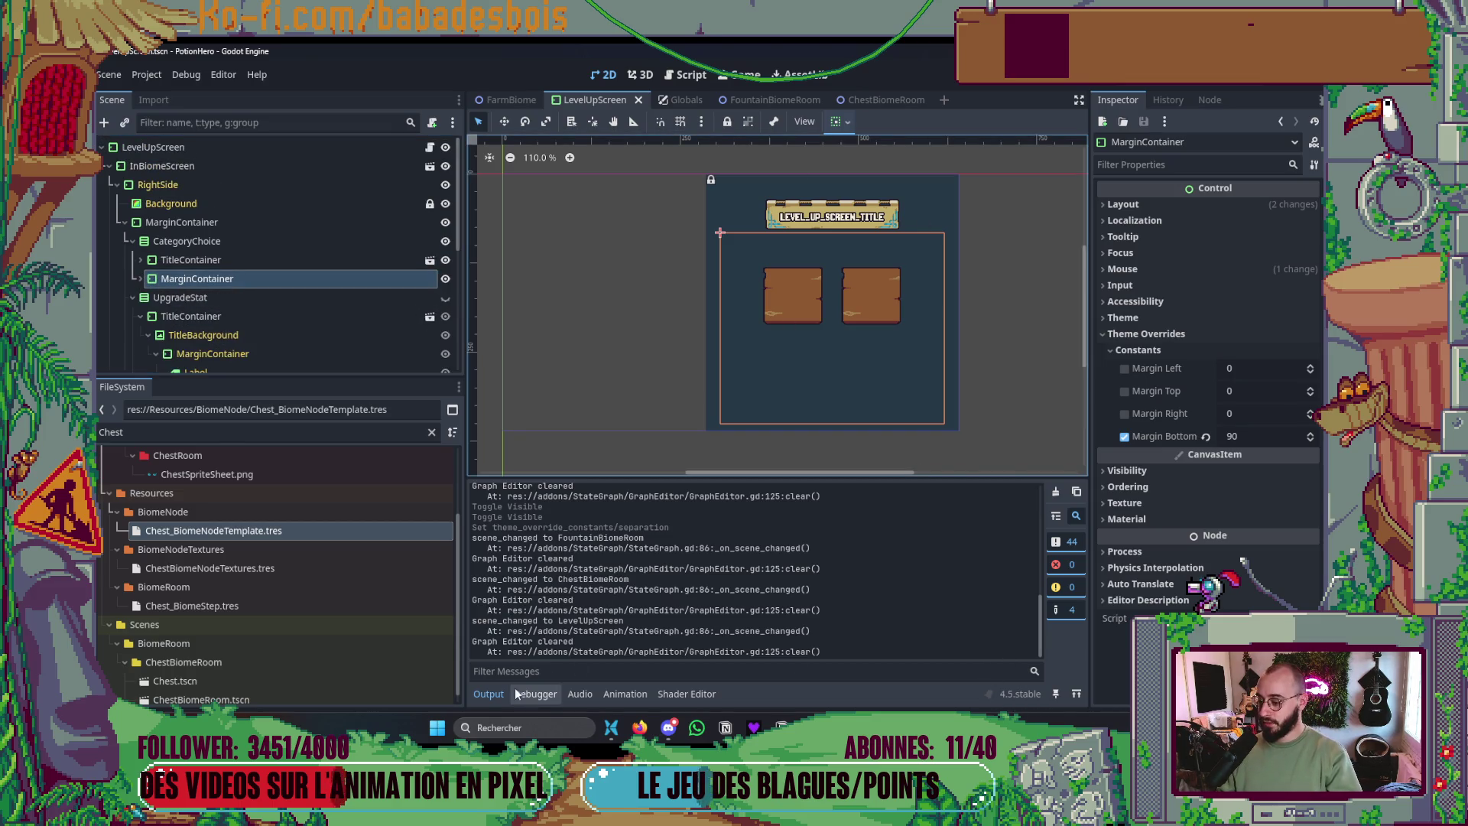
left_click(489, 693)
key("alt+Tab")
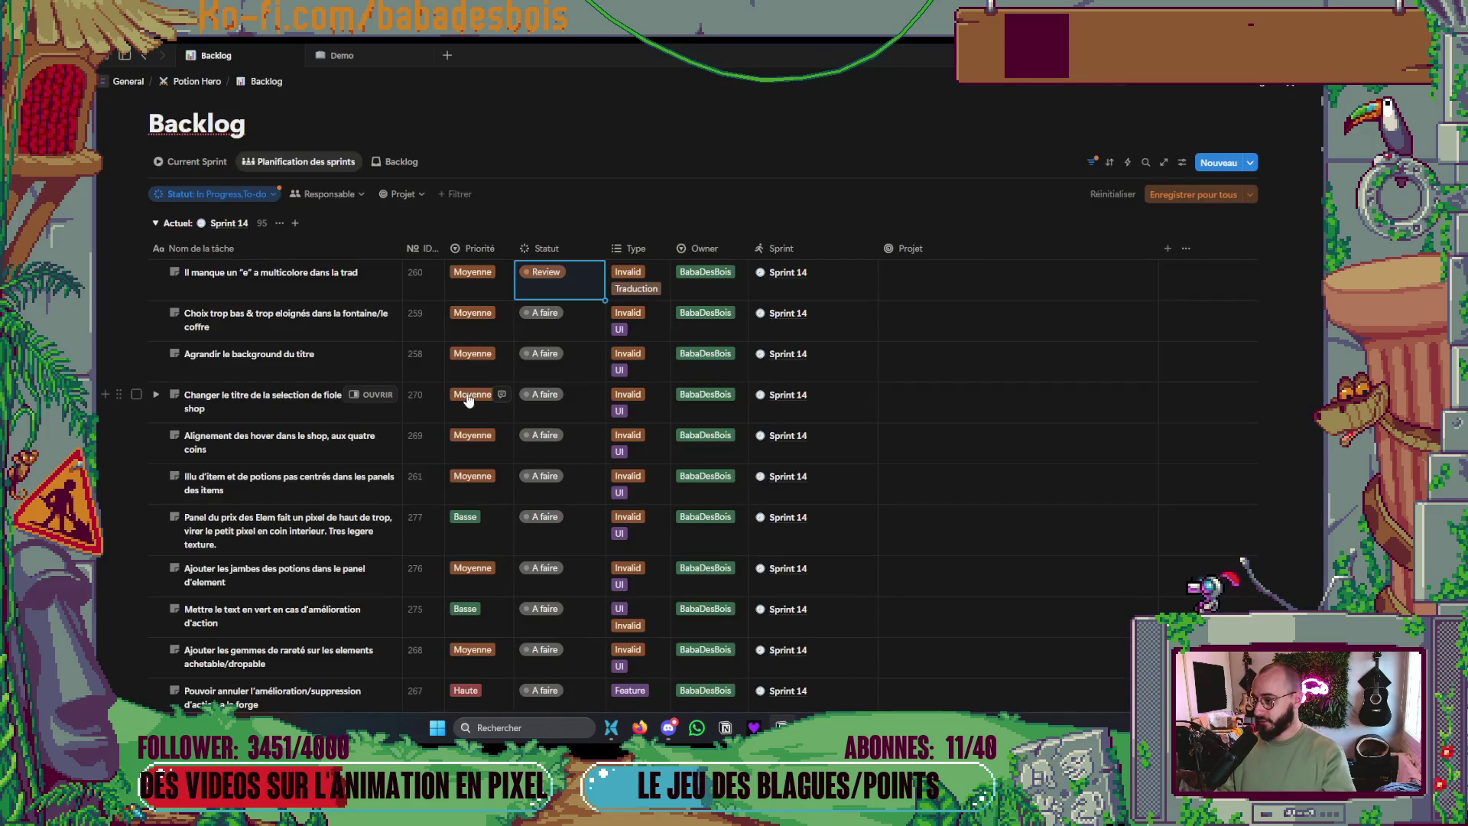
Mark Notion task 259 as Review, return to Godot's LevelUpScreen, and bring up the window switcher.
left_click(569, 320)
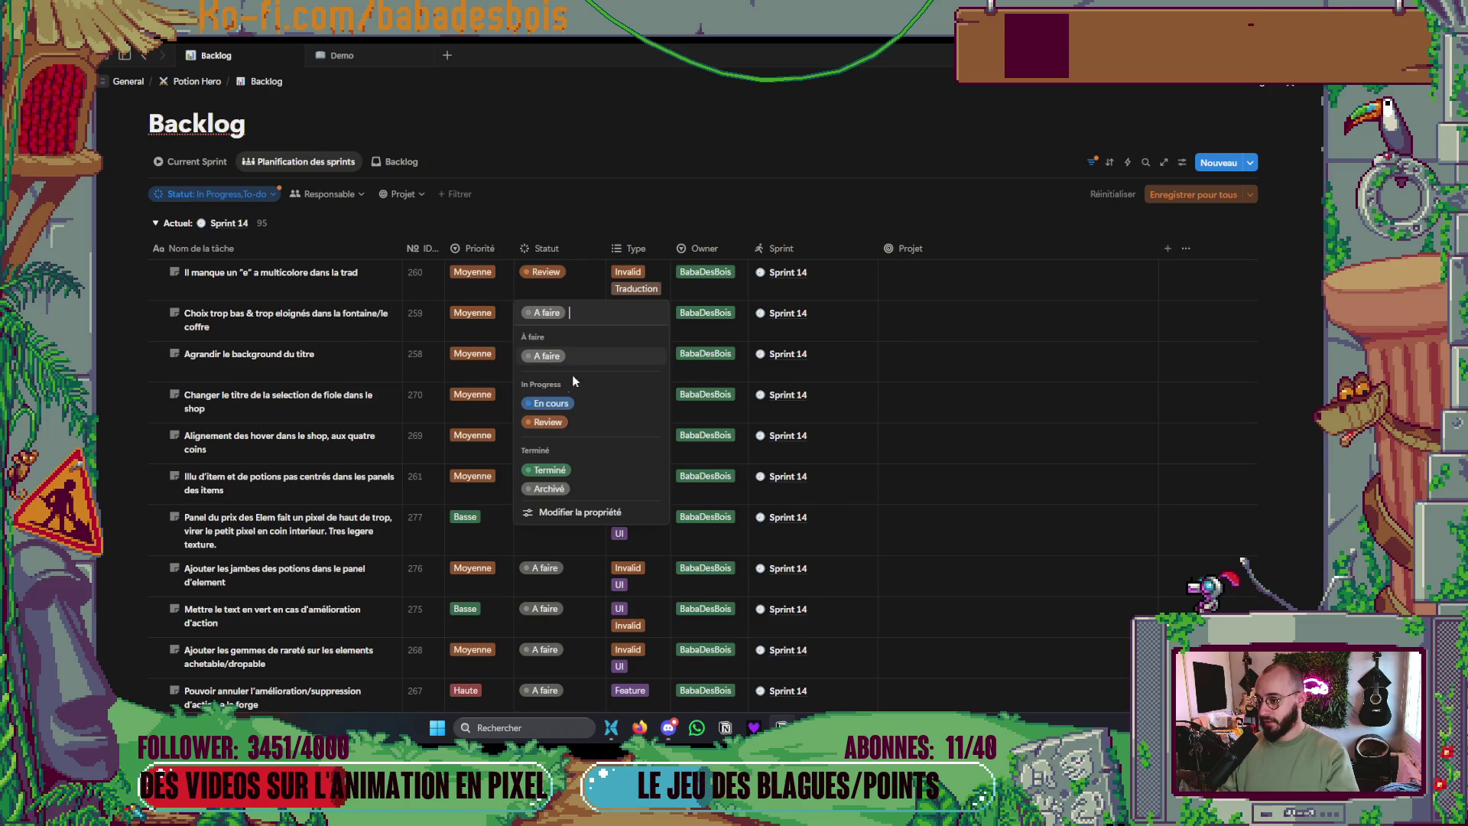
left_click(547, 423)
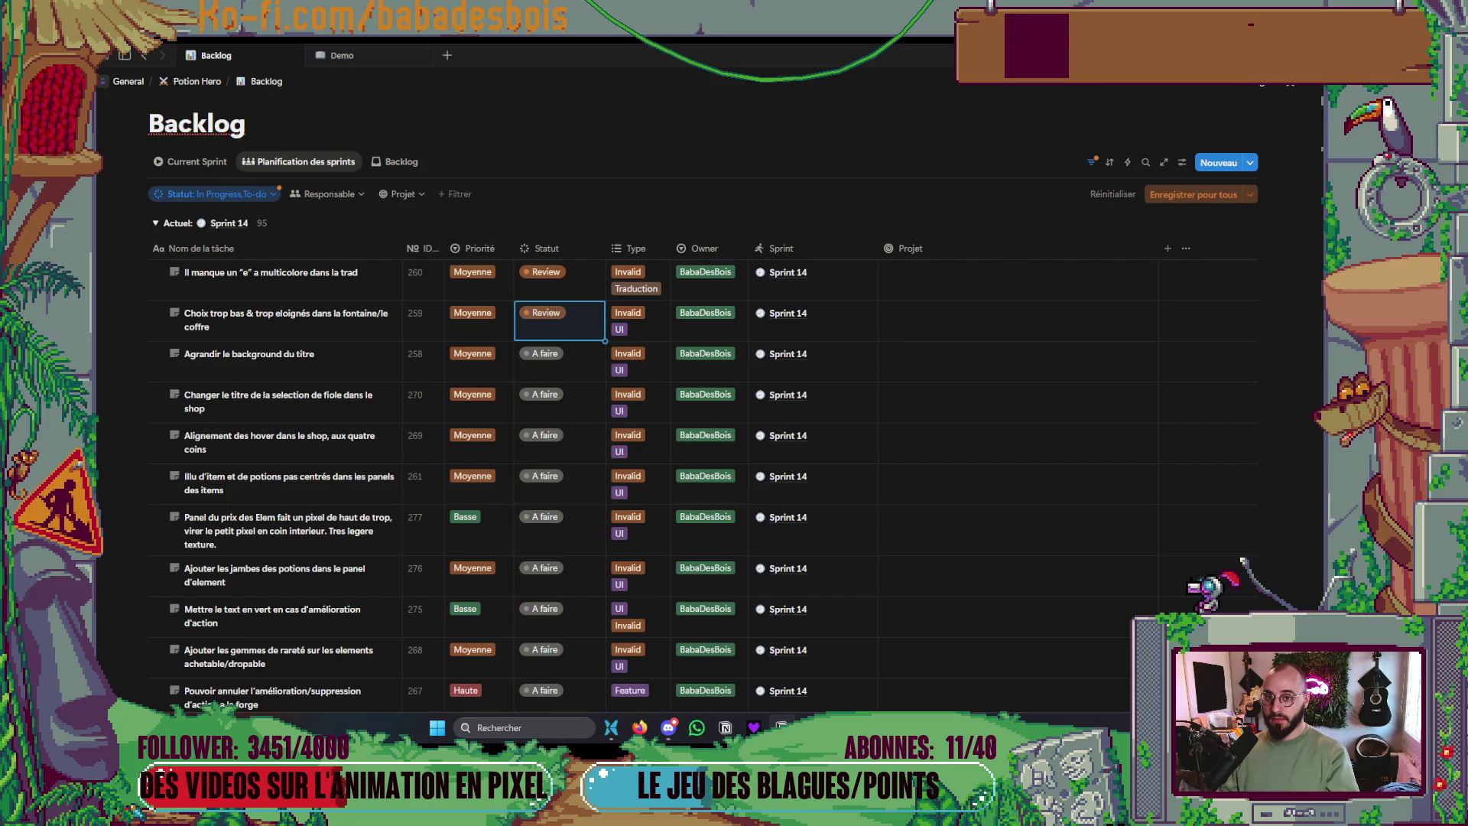
key("alt+Tab")
scroll(952, 271, "up", 3)
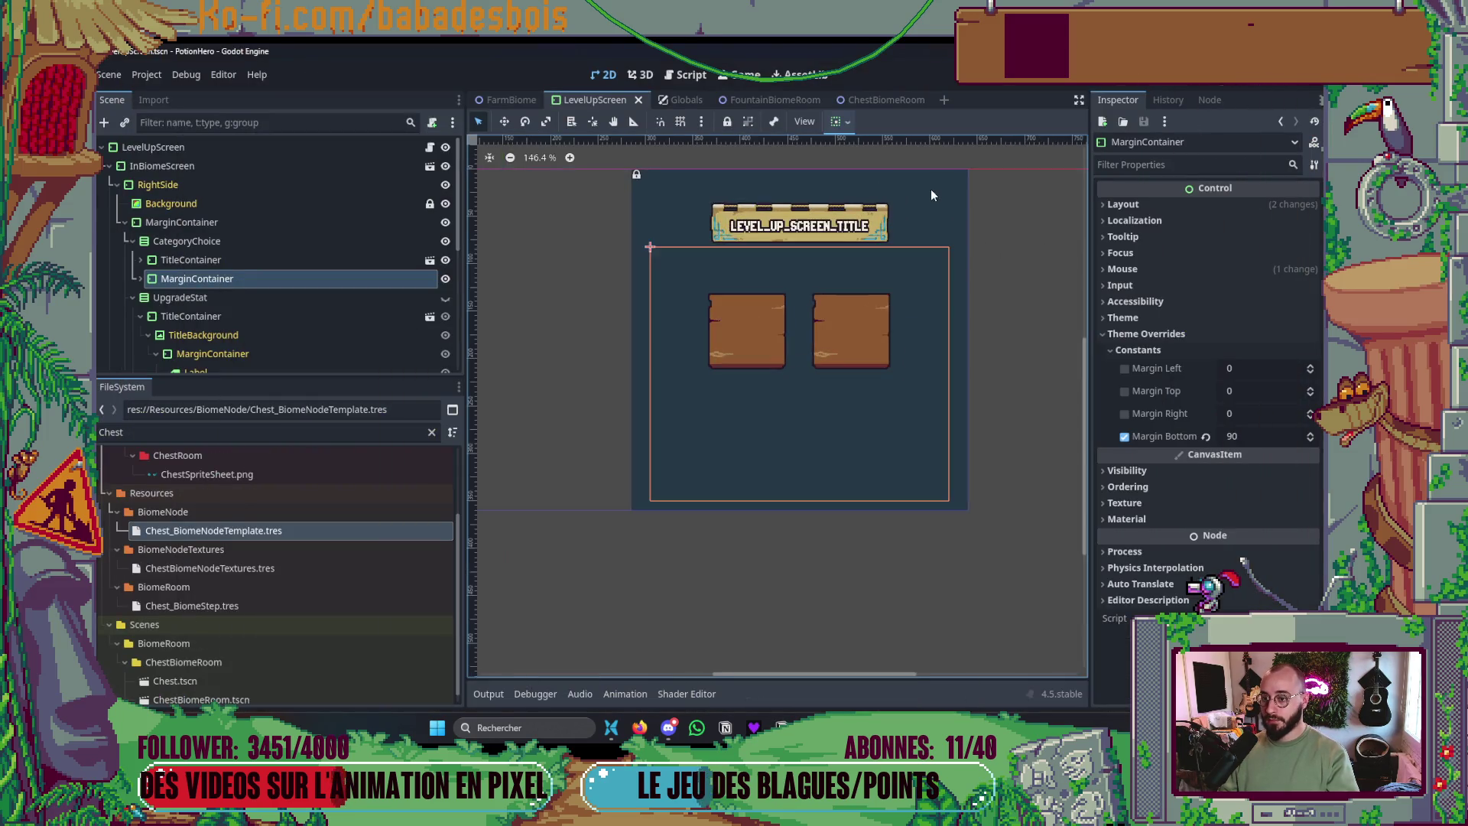
scroll(715, 245, "up", 1)
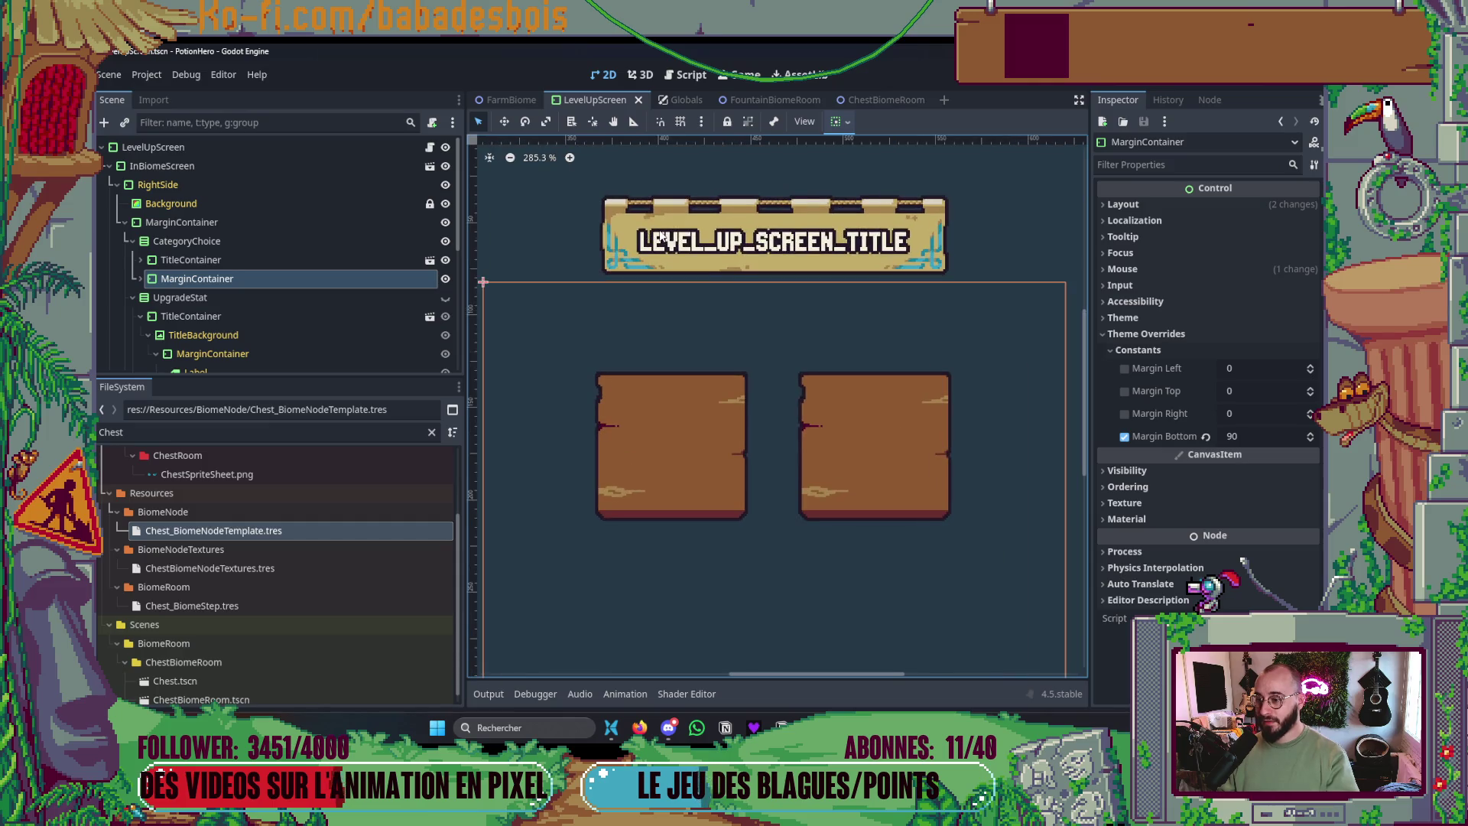
scroll(894, 253, "down", 3)
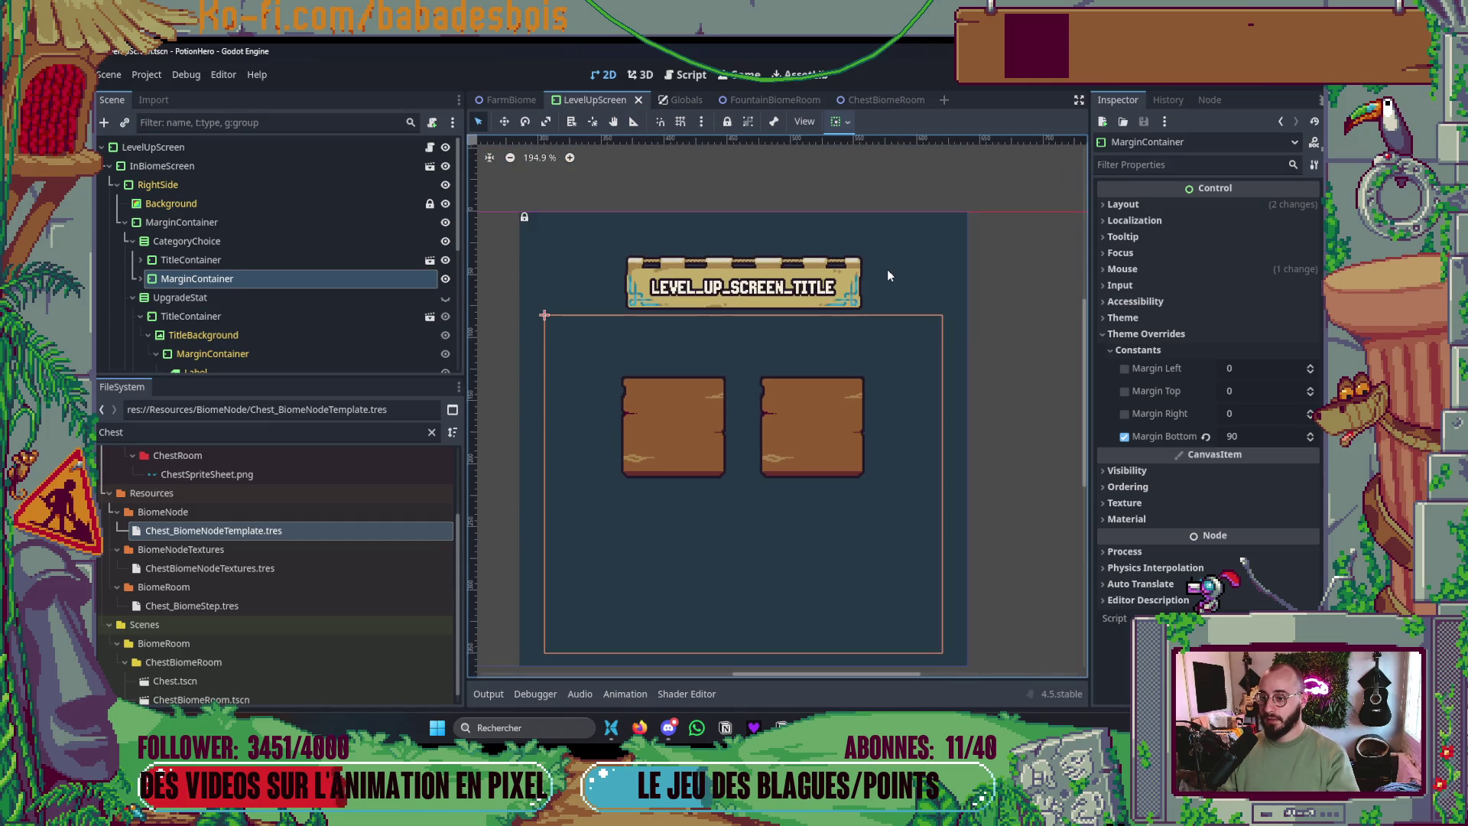
key("alt+Tab")
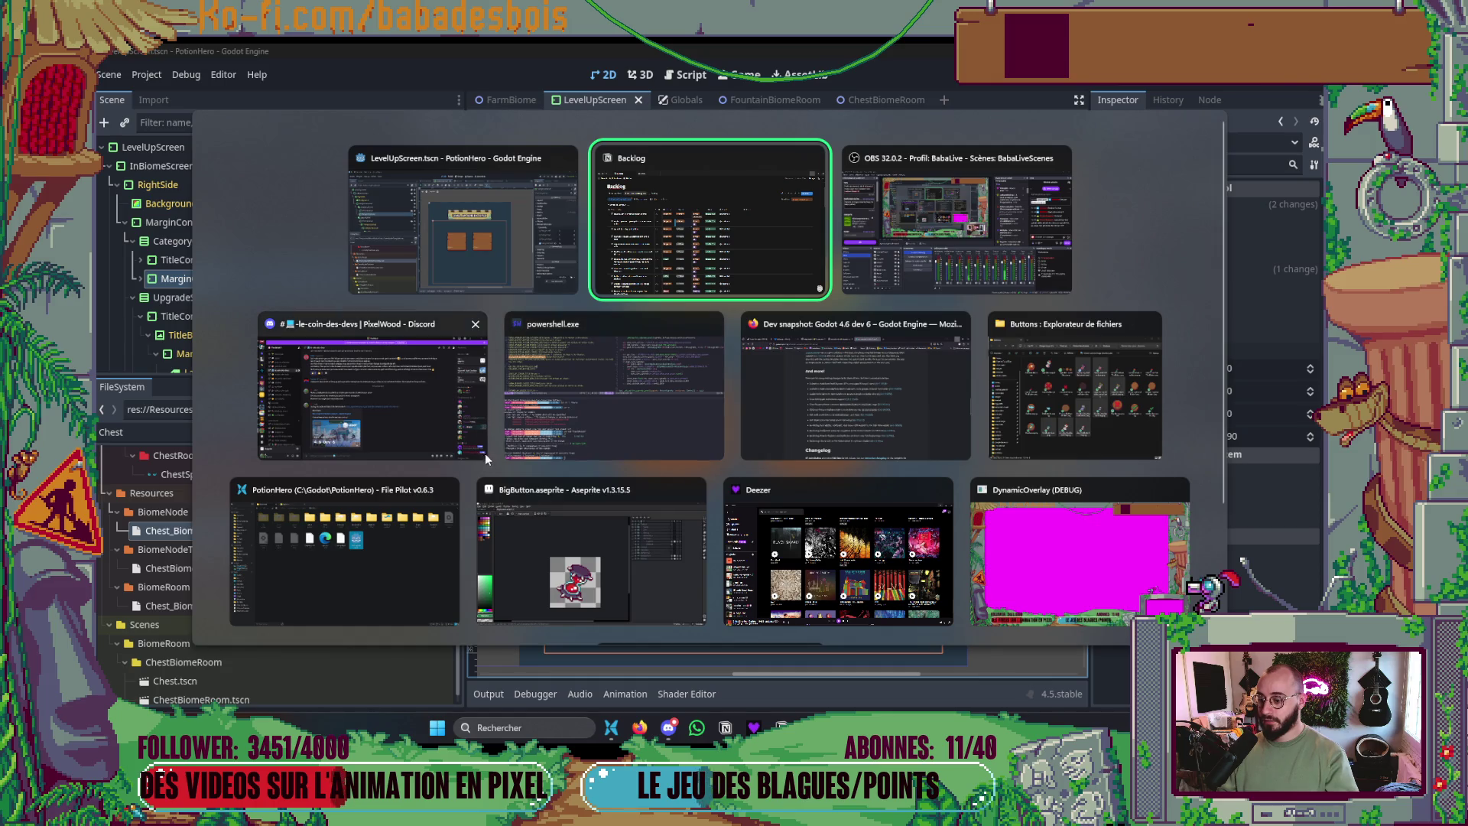
In Aseprite, open the file dialog on the Buttons sprites and cancel it, then return to Godot's LevelUpScreen.
left_click(598, 530)
left_click(170, 82)
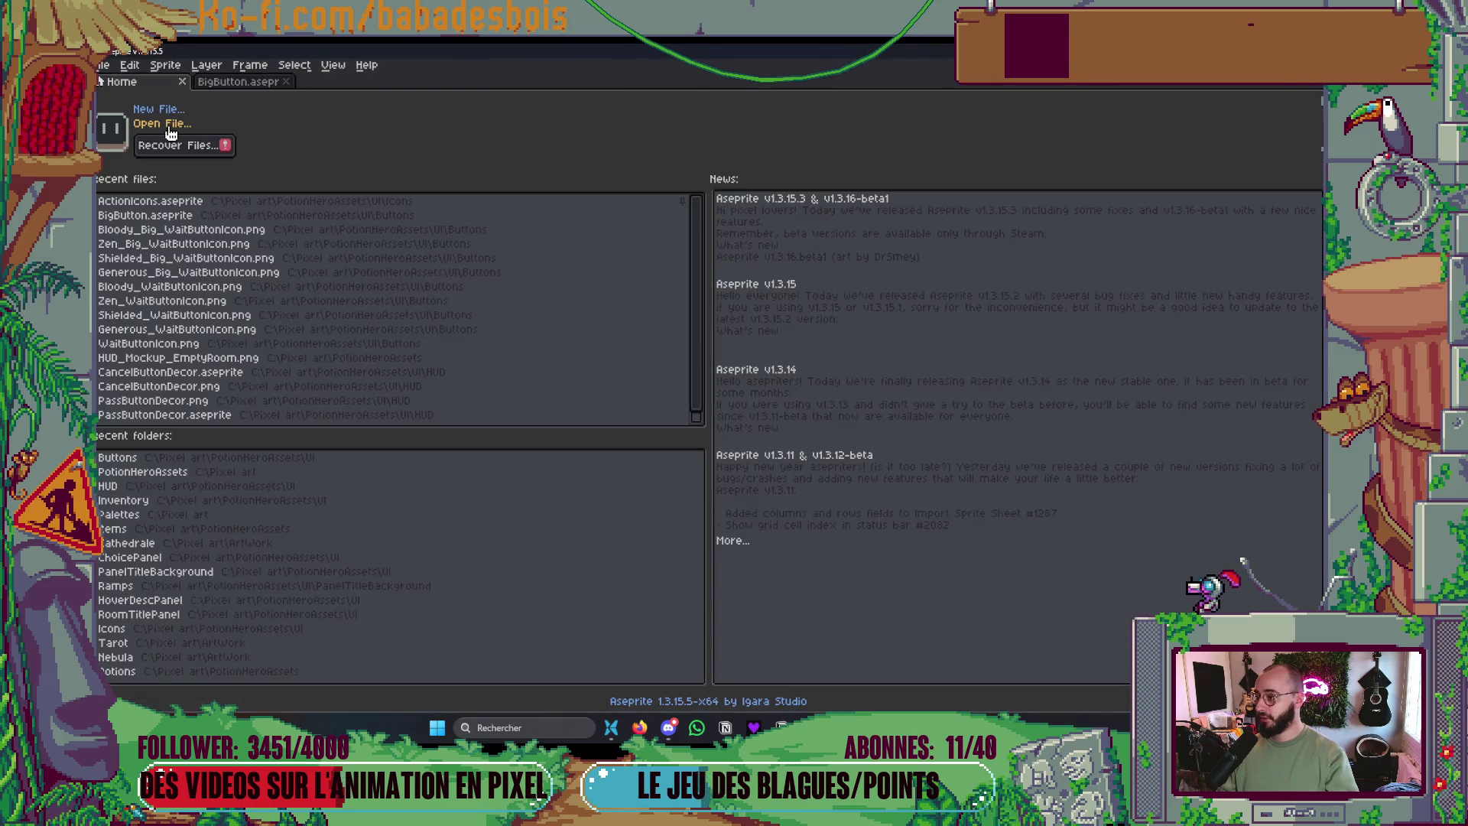
key("ctrl+o")
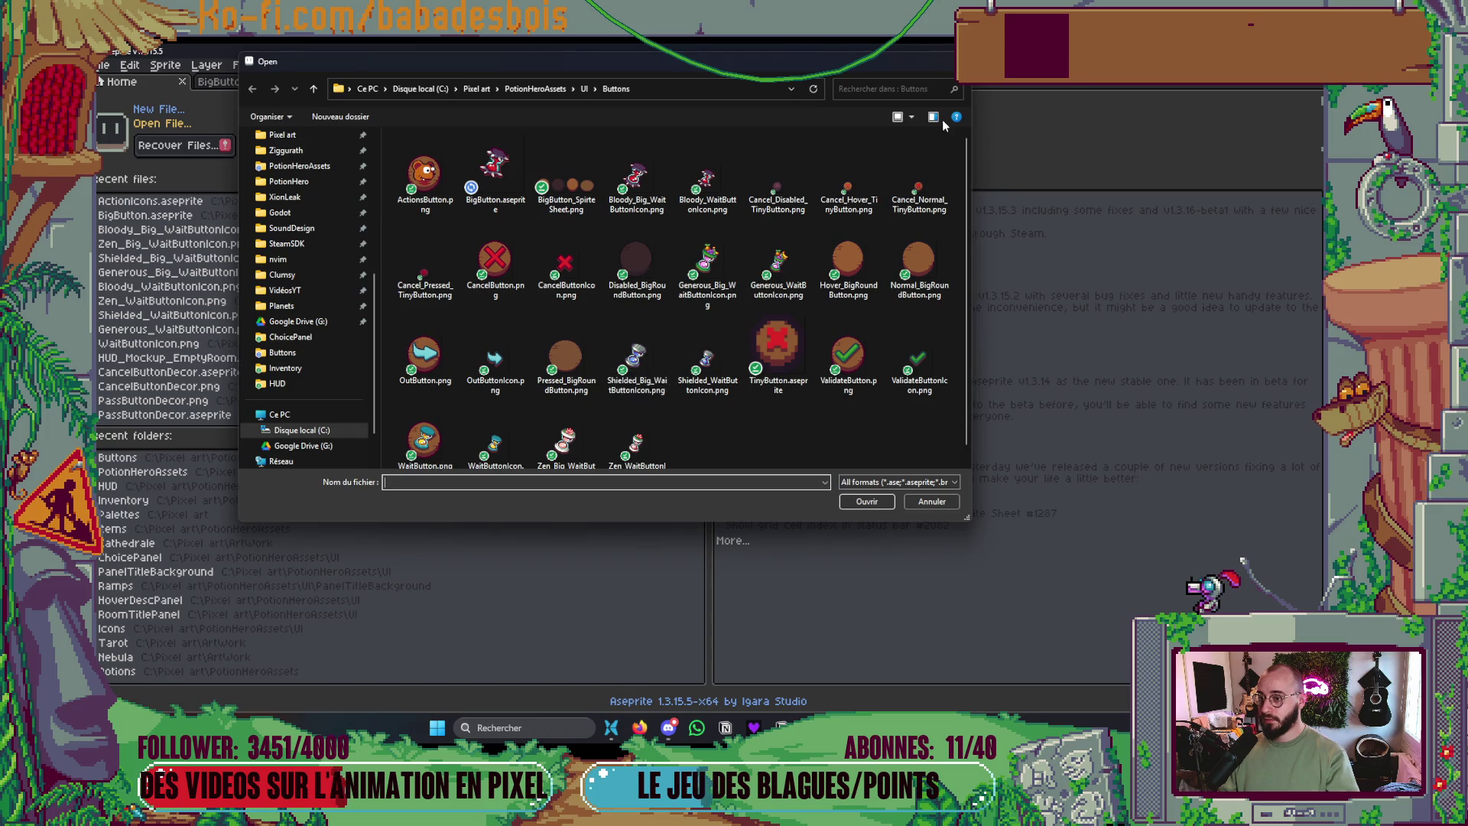
key("Escape")
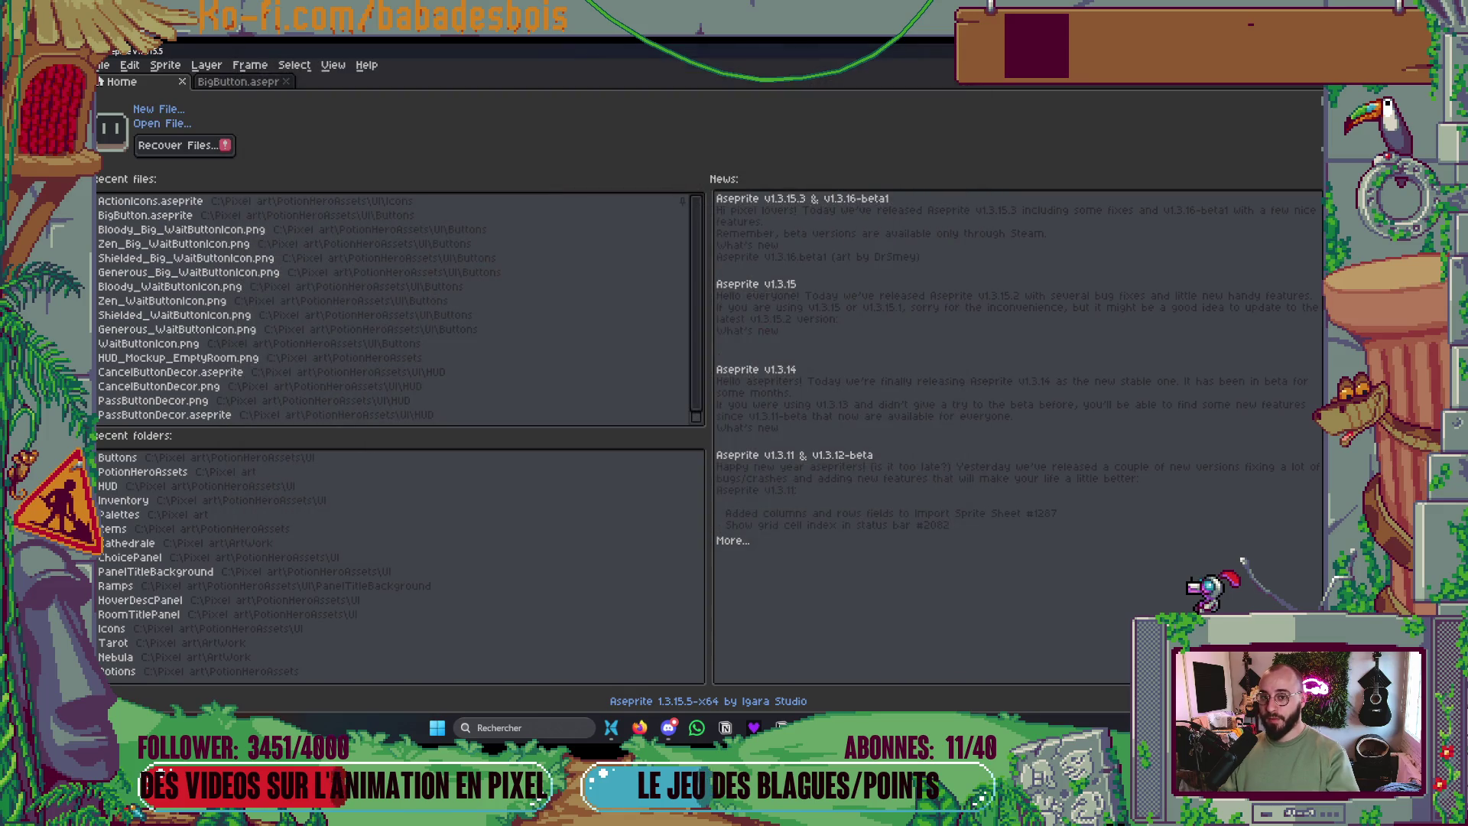
key("alt+Tab")
scroll(830, 299, "up", 1)
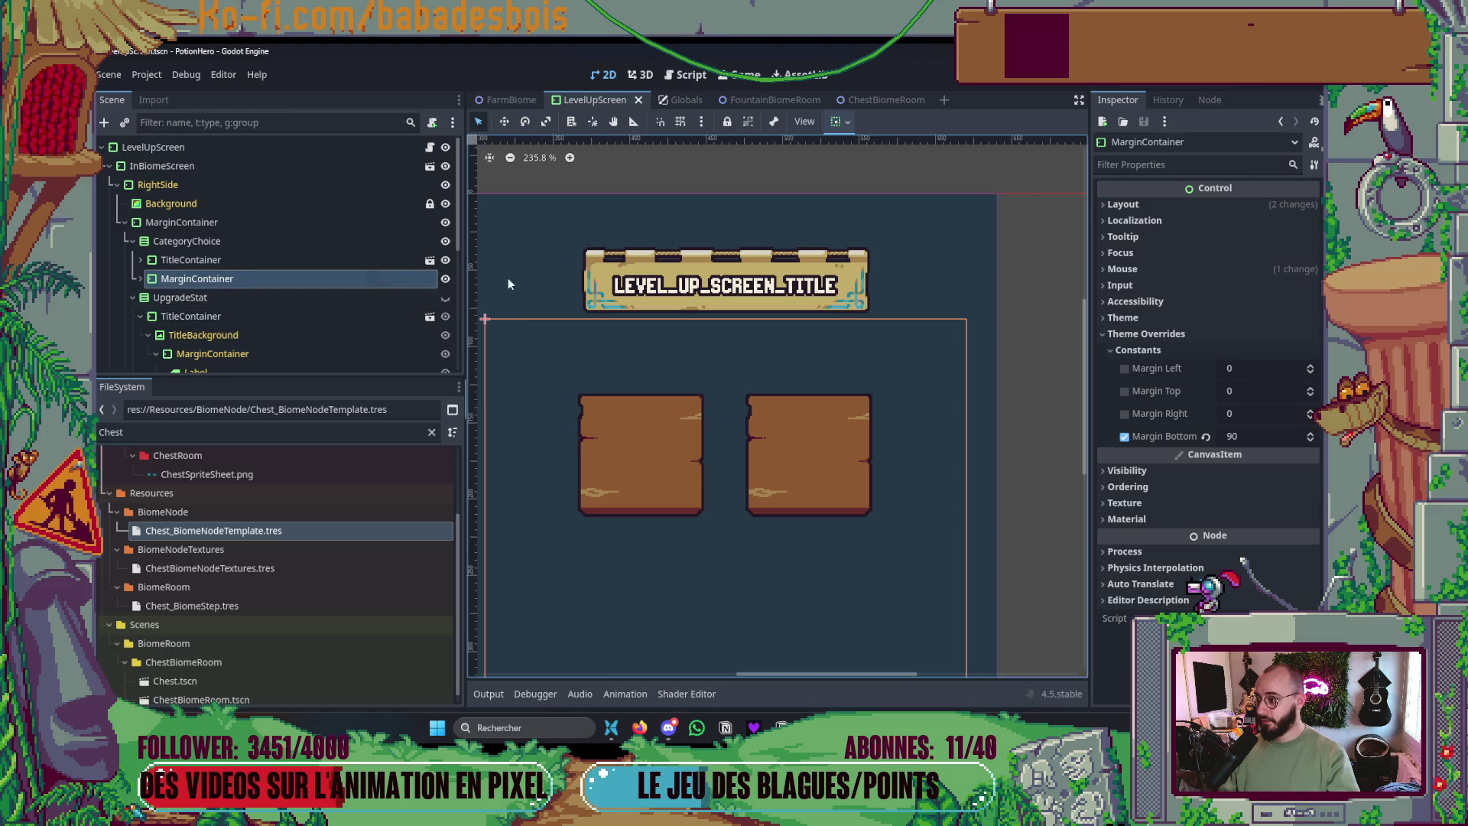
Open TitleContainer as its own scene and save it.
left_click(151, 261)
left_click(141, 260)
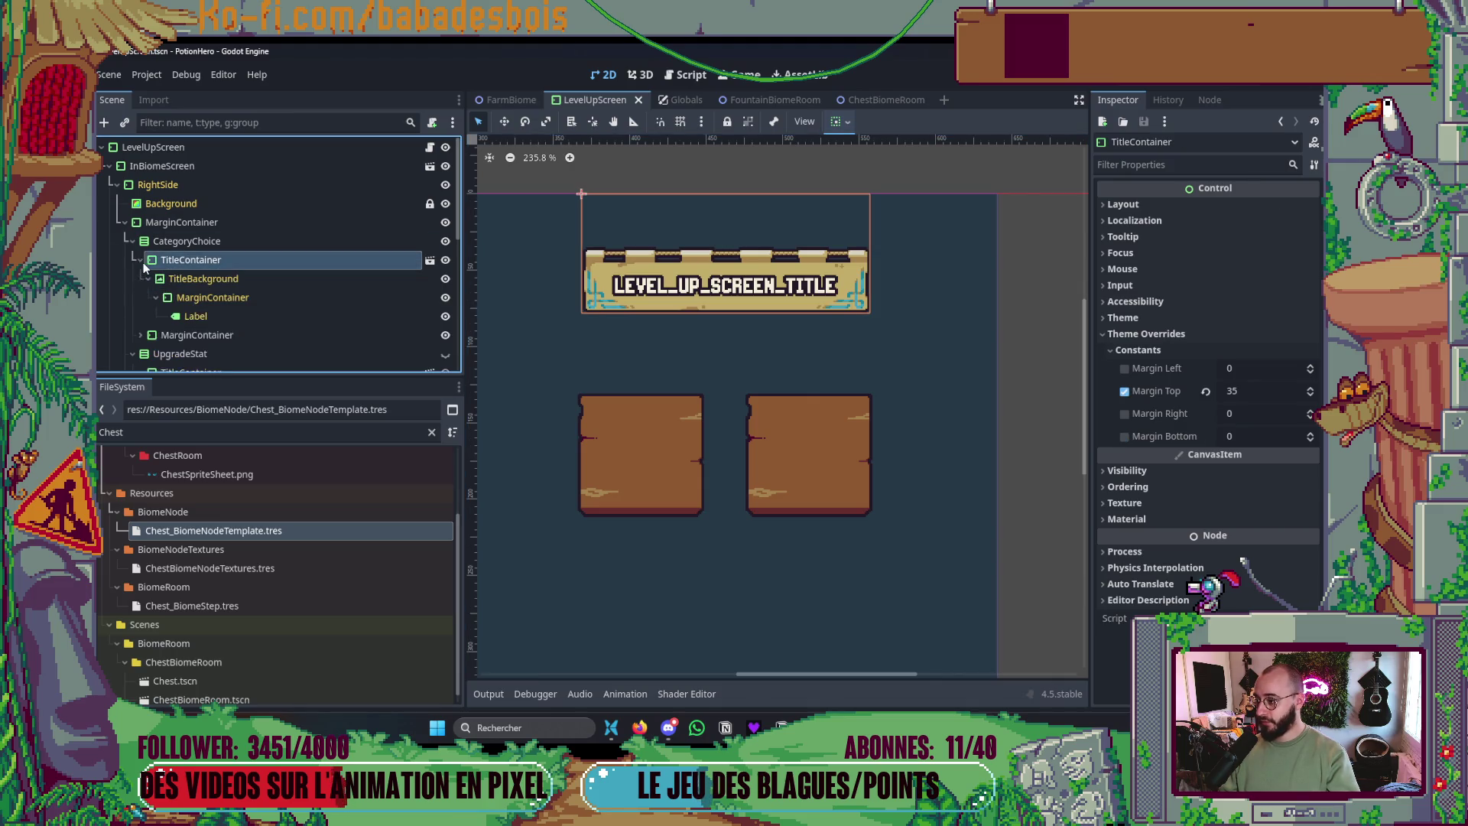
left_click(430, 260)
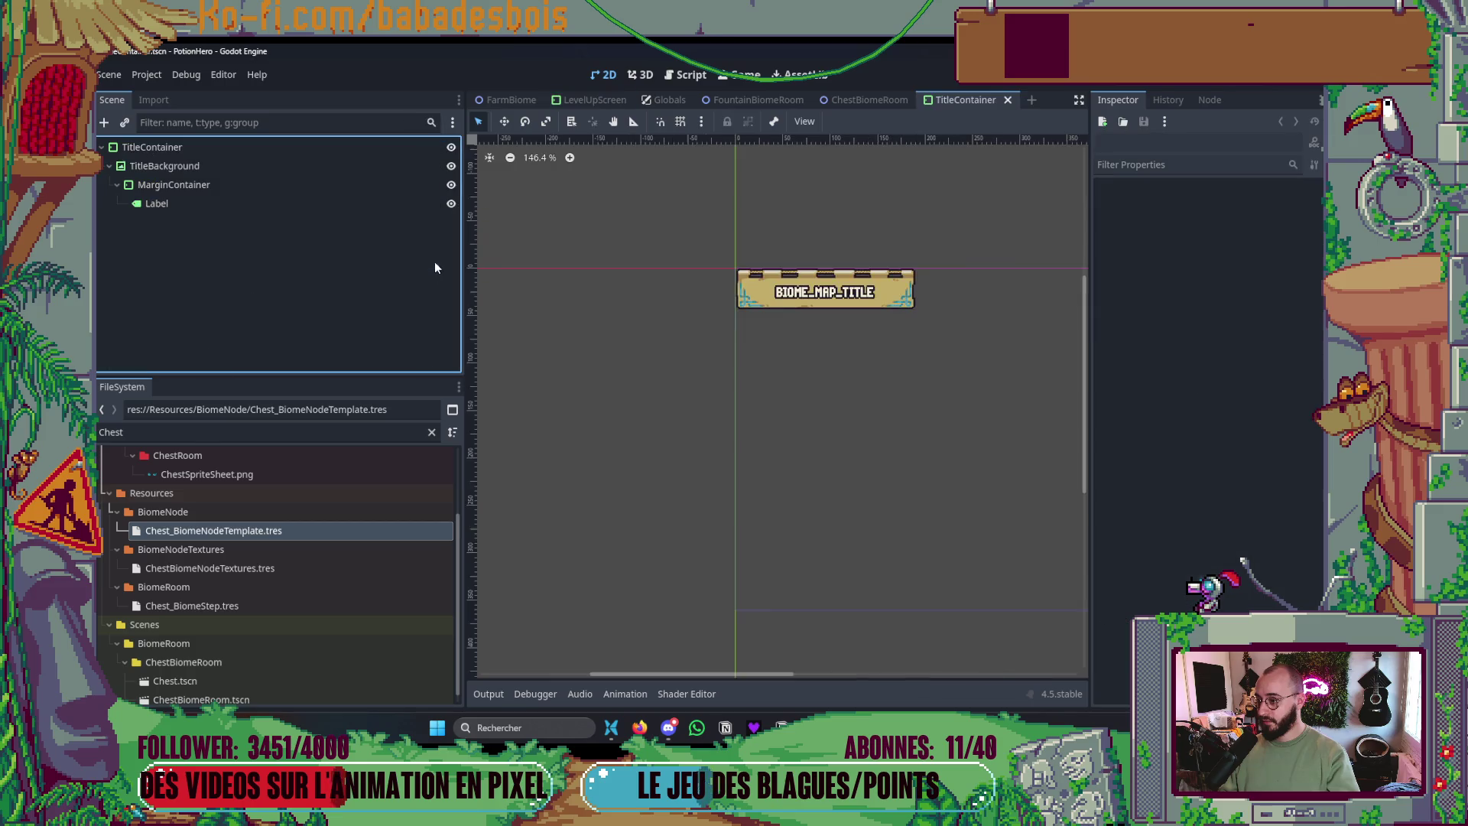
scroll(757, 329, "up", 6)
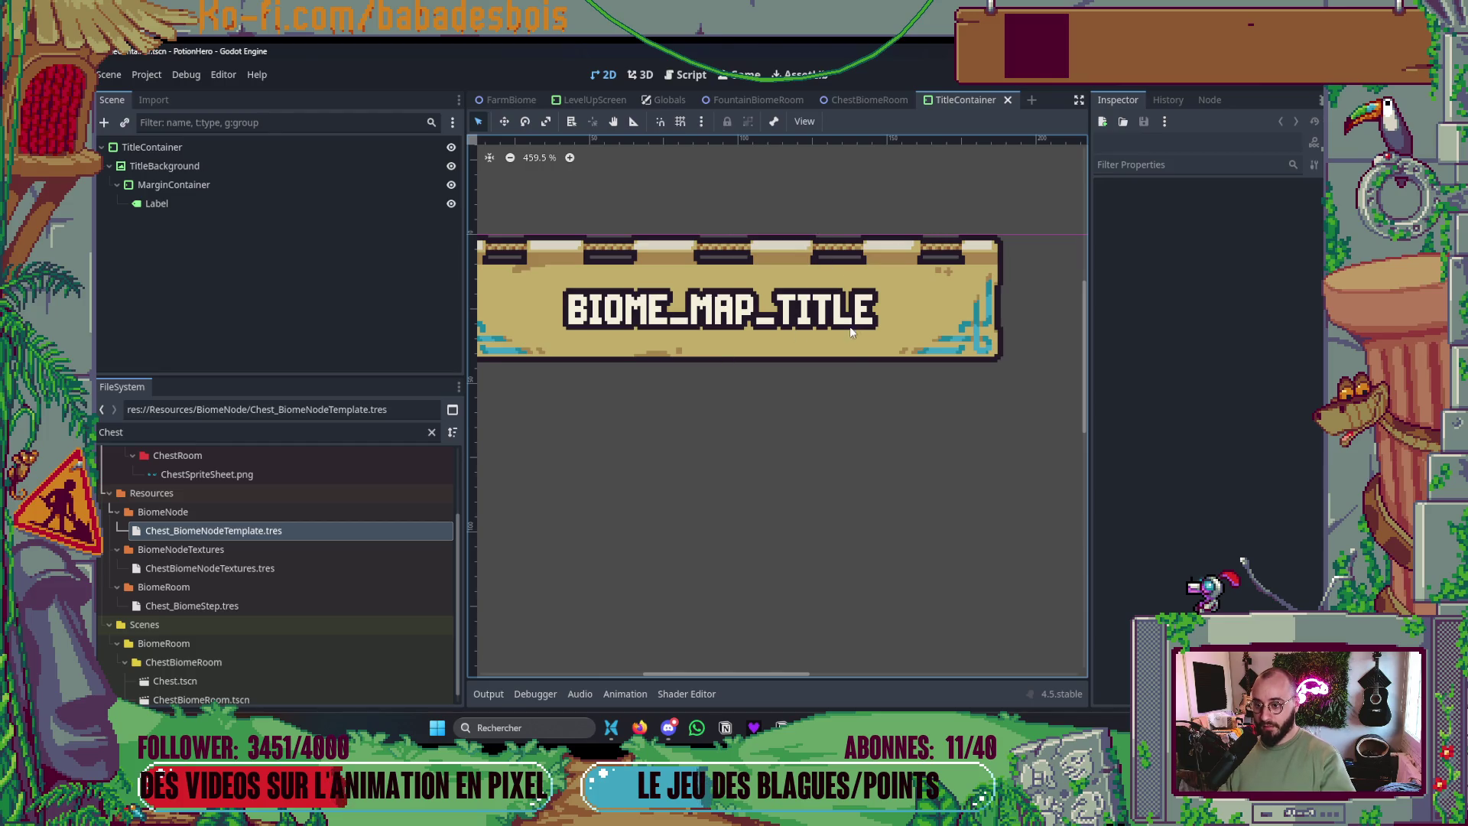
scroll(910, 497, "down", 3)
key("ctrl+s")
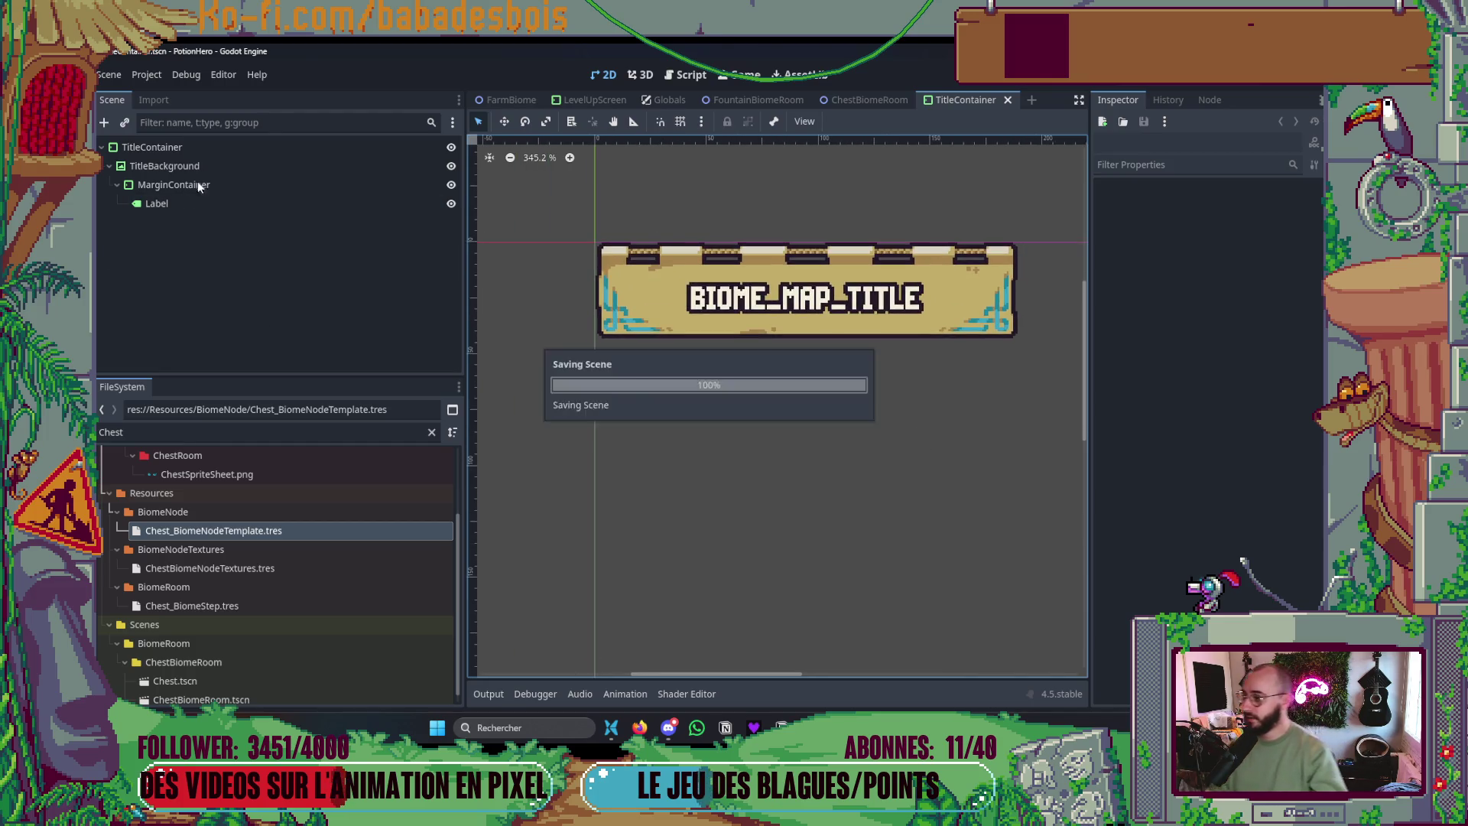
Change TitleBackground's node type to NinePatchRect and open its texture Region Editor.
left_click(210, 167)
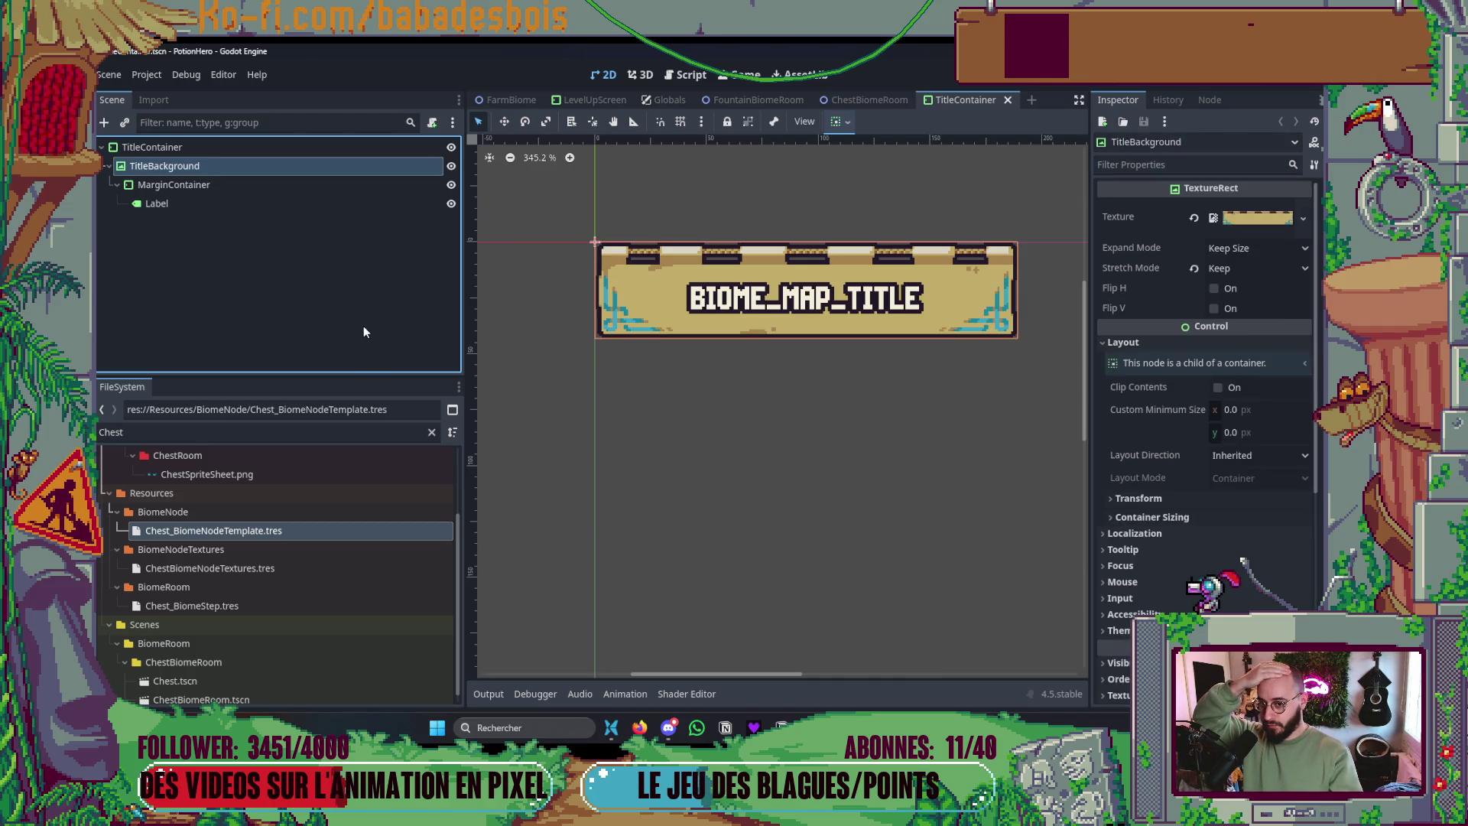
right_click(182, 166)
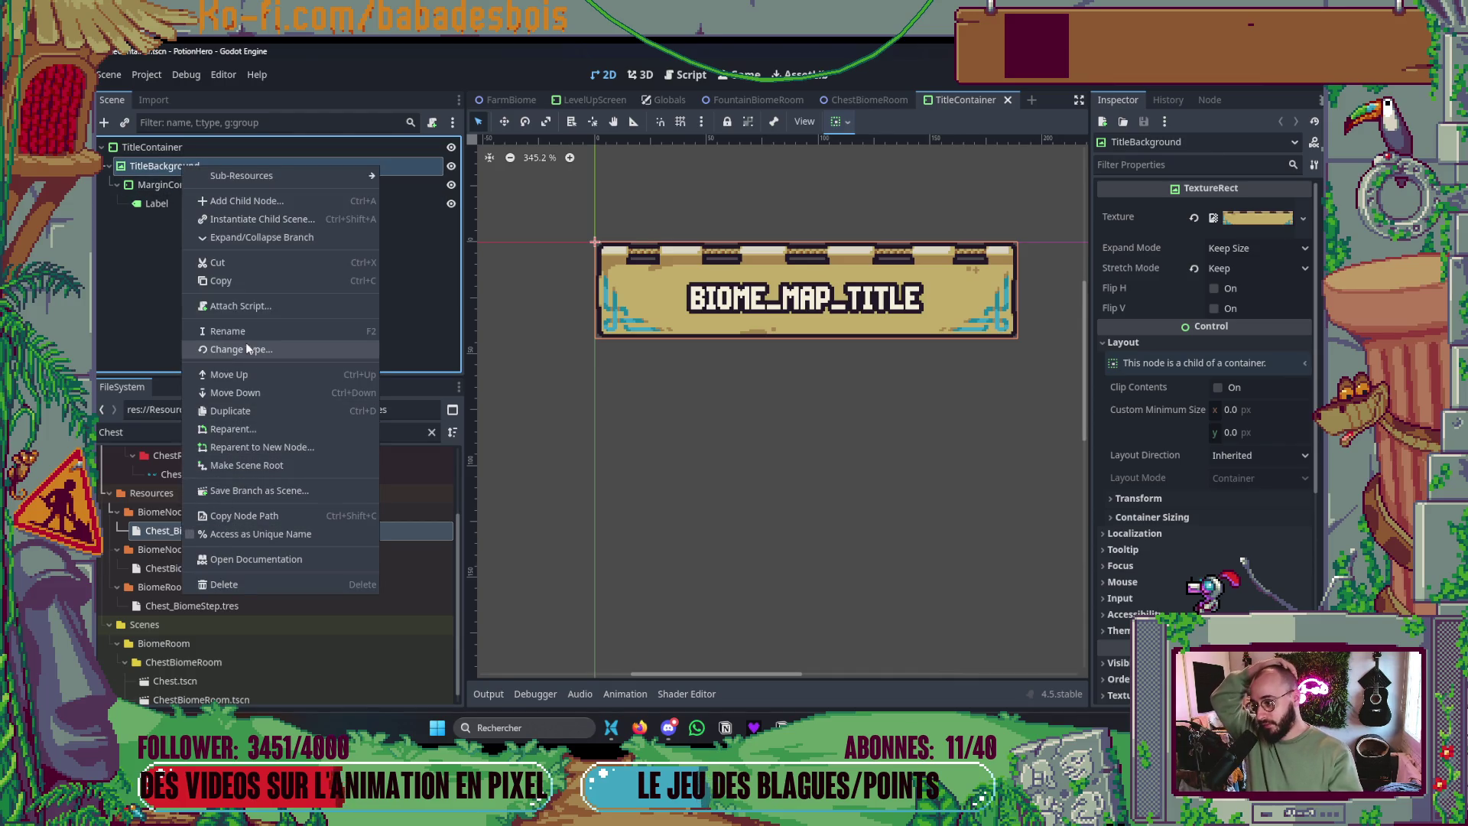
left_click(245, 348)
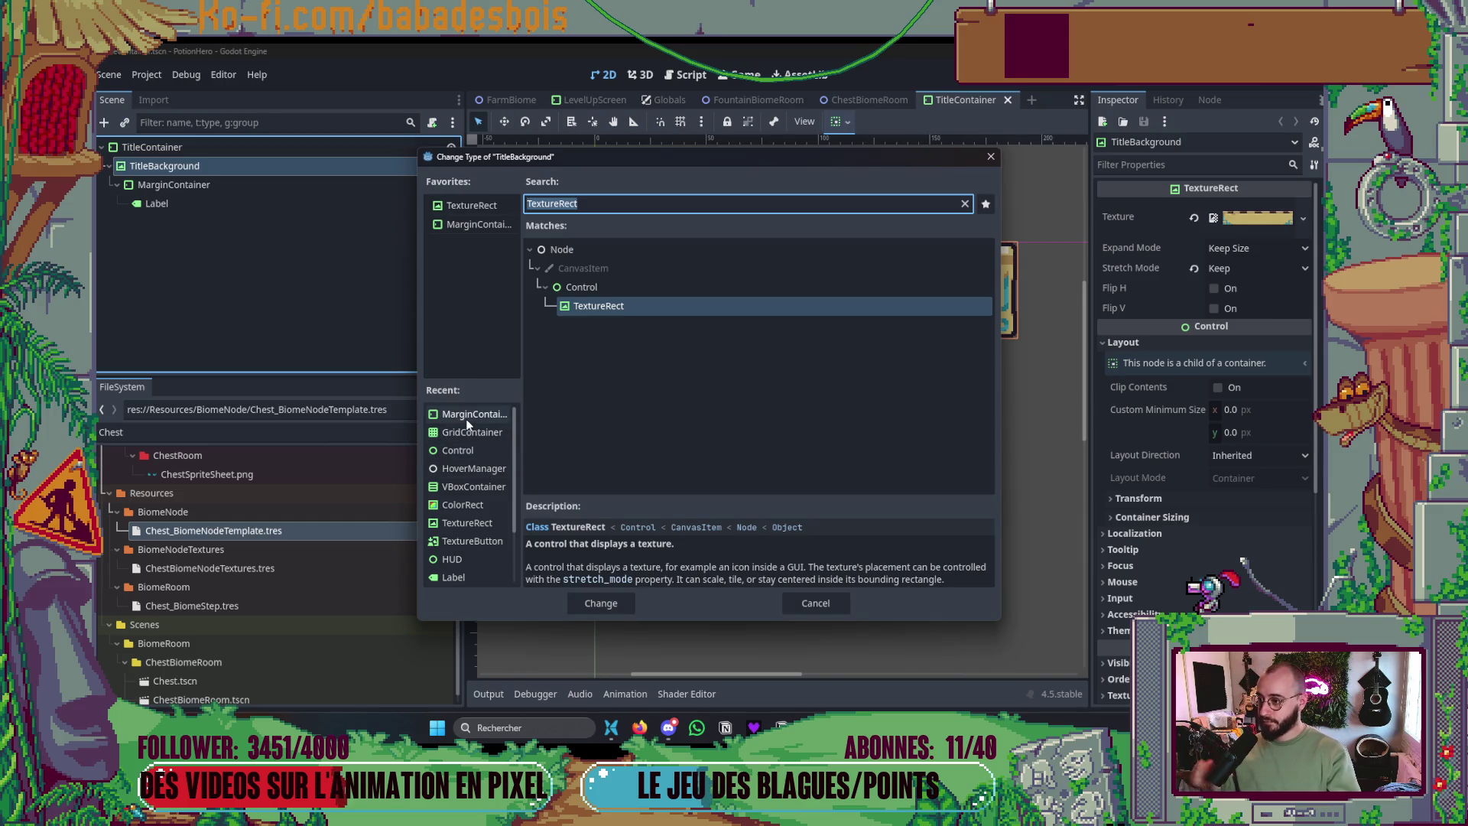
type("Nine")
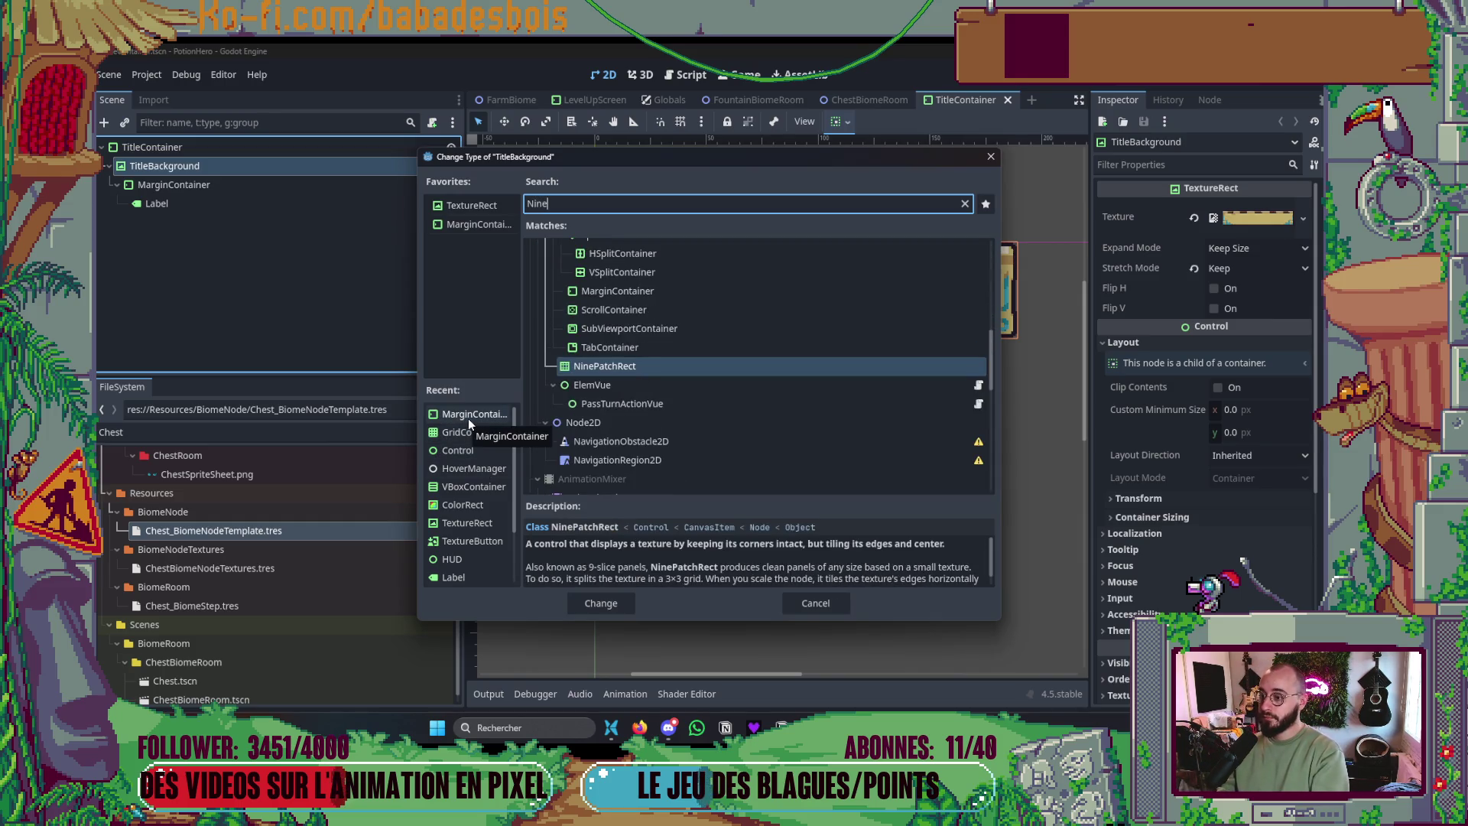
key("Return")
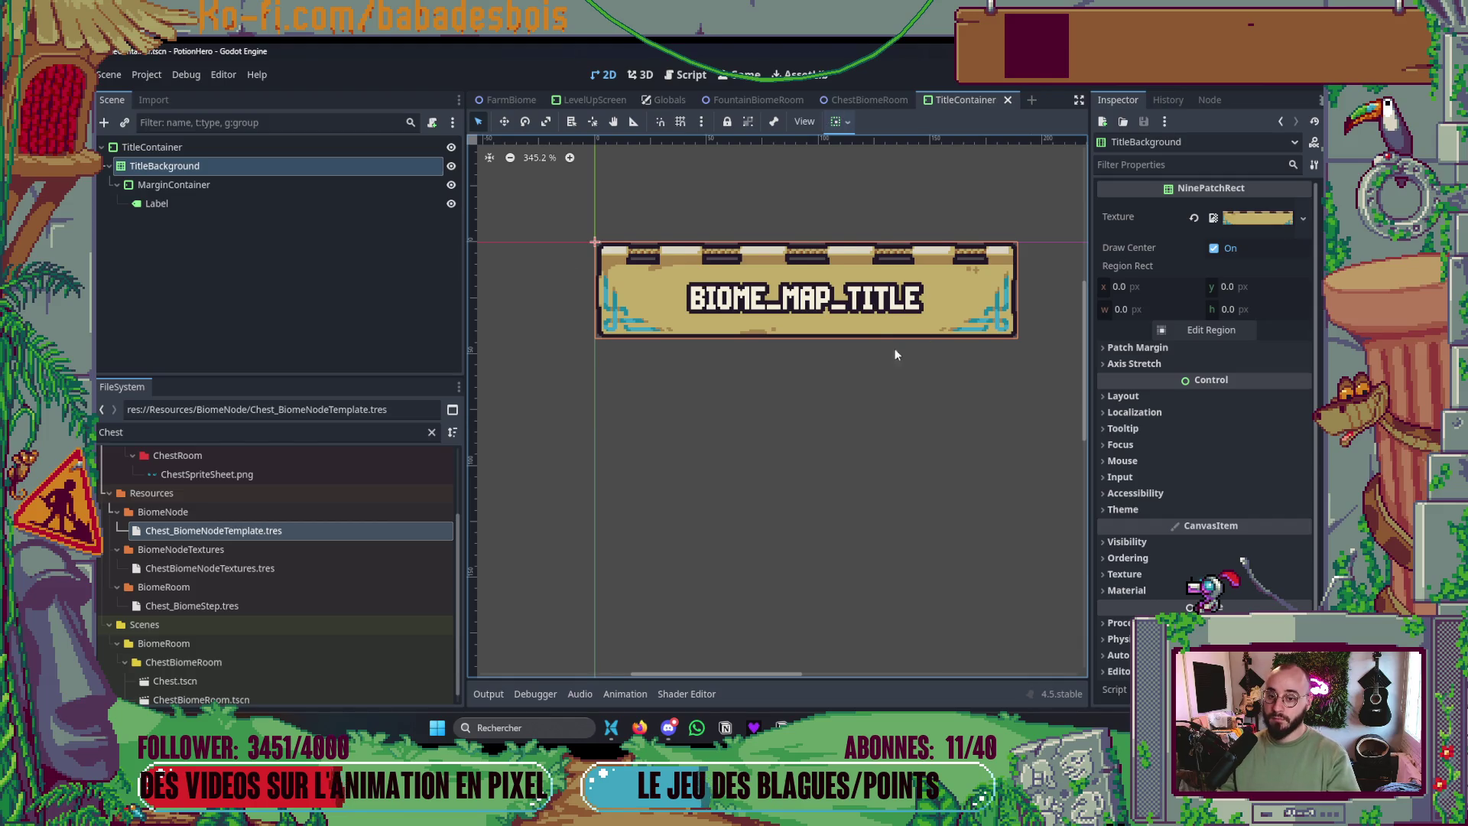
left_click(1207, 330)
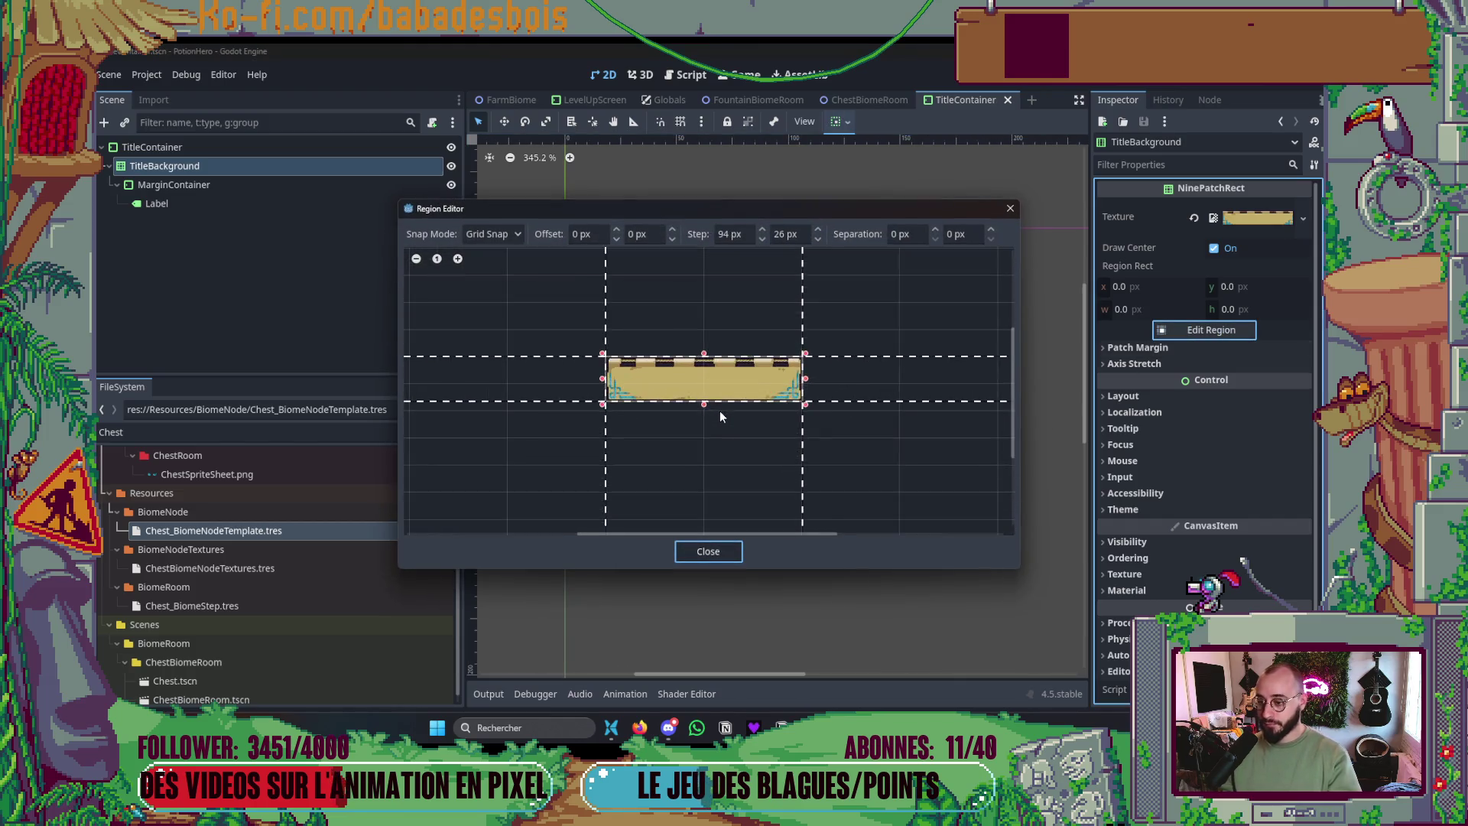
Switch region snapping to Pixel Snap and frame the banner at 95, 0, 94×43 px.
scroll(721, 416, "up", 4)
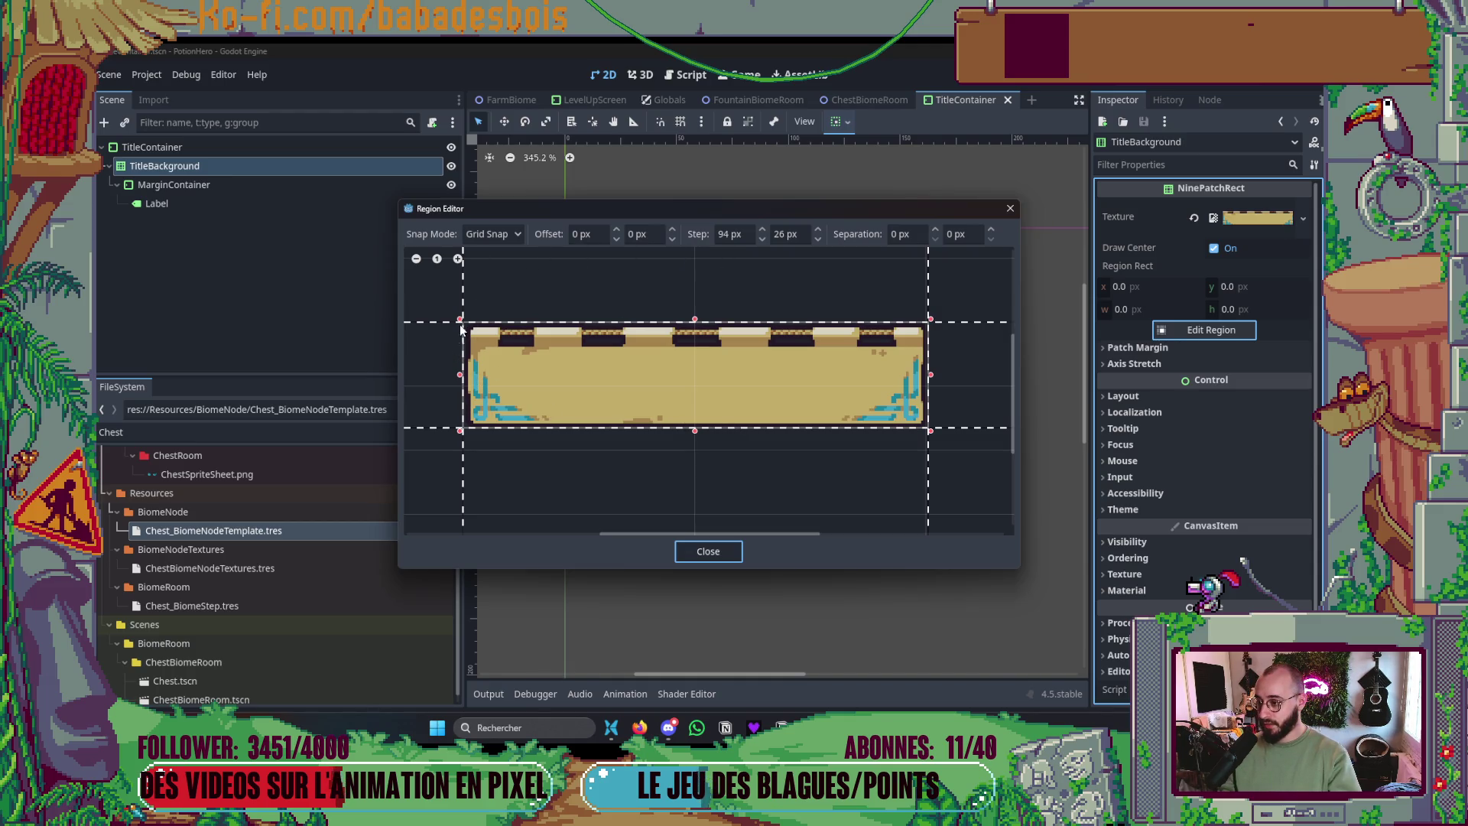
left_click(506, 240)
left_click(505, 277)
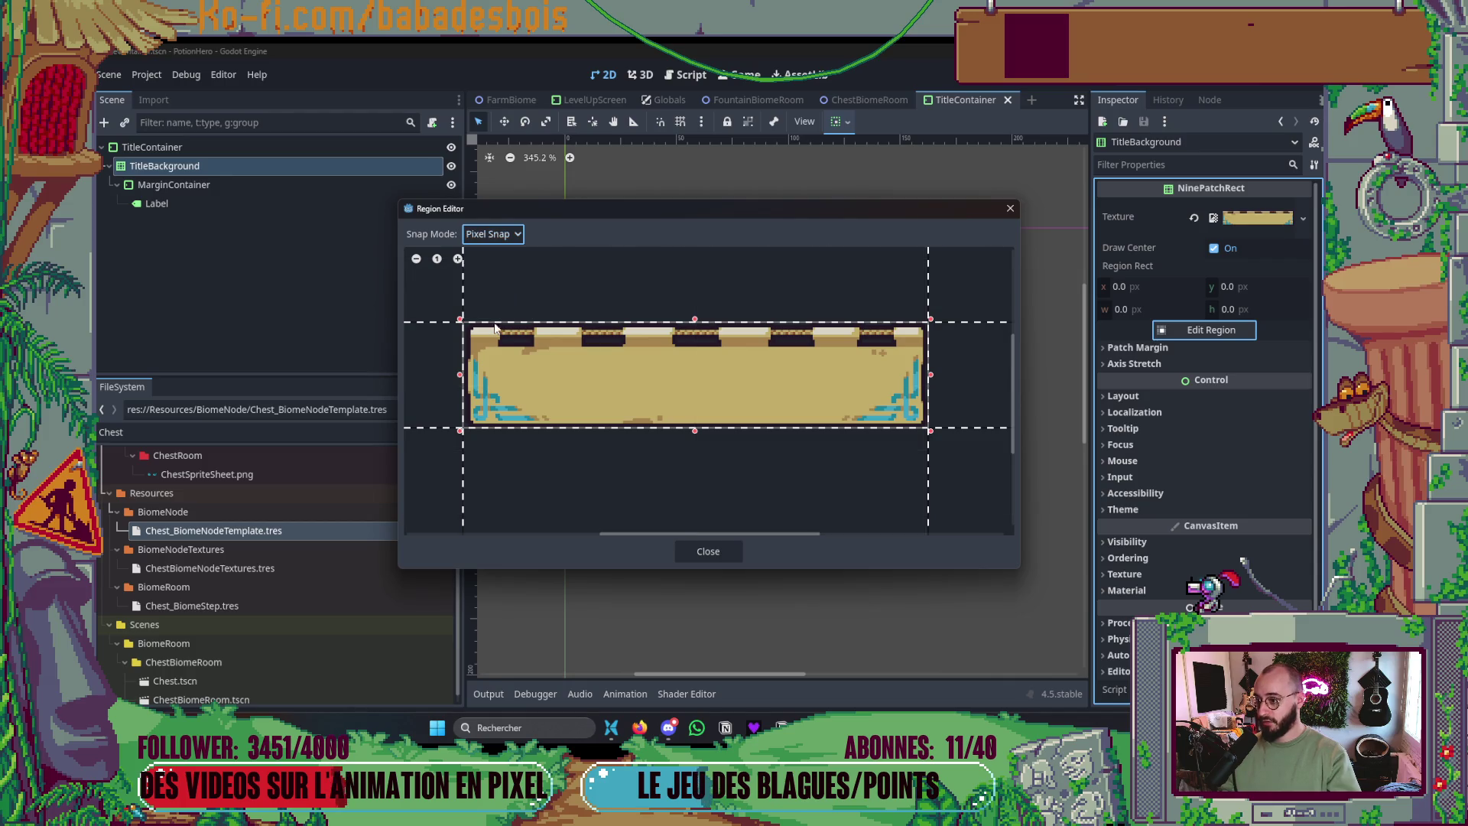
mouse_move(464, 314)
left_mouse_down()
mouse_move(749, 326)
mouse_move(698, 336)
mouse_move(698, 322)
left_mouse_up()
Pull the right patch margin inward and close the Region Editor.
scroll(718, 377, "up", 1)
mouse_move(994, 344)
left_mouse_down()
mouse_move(1015, 344)
mouse_move(812, 351)
left_mouse_up()
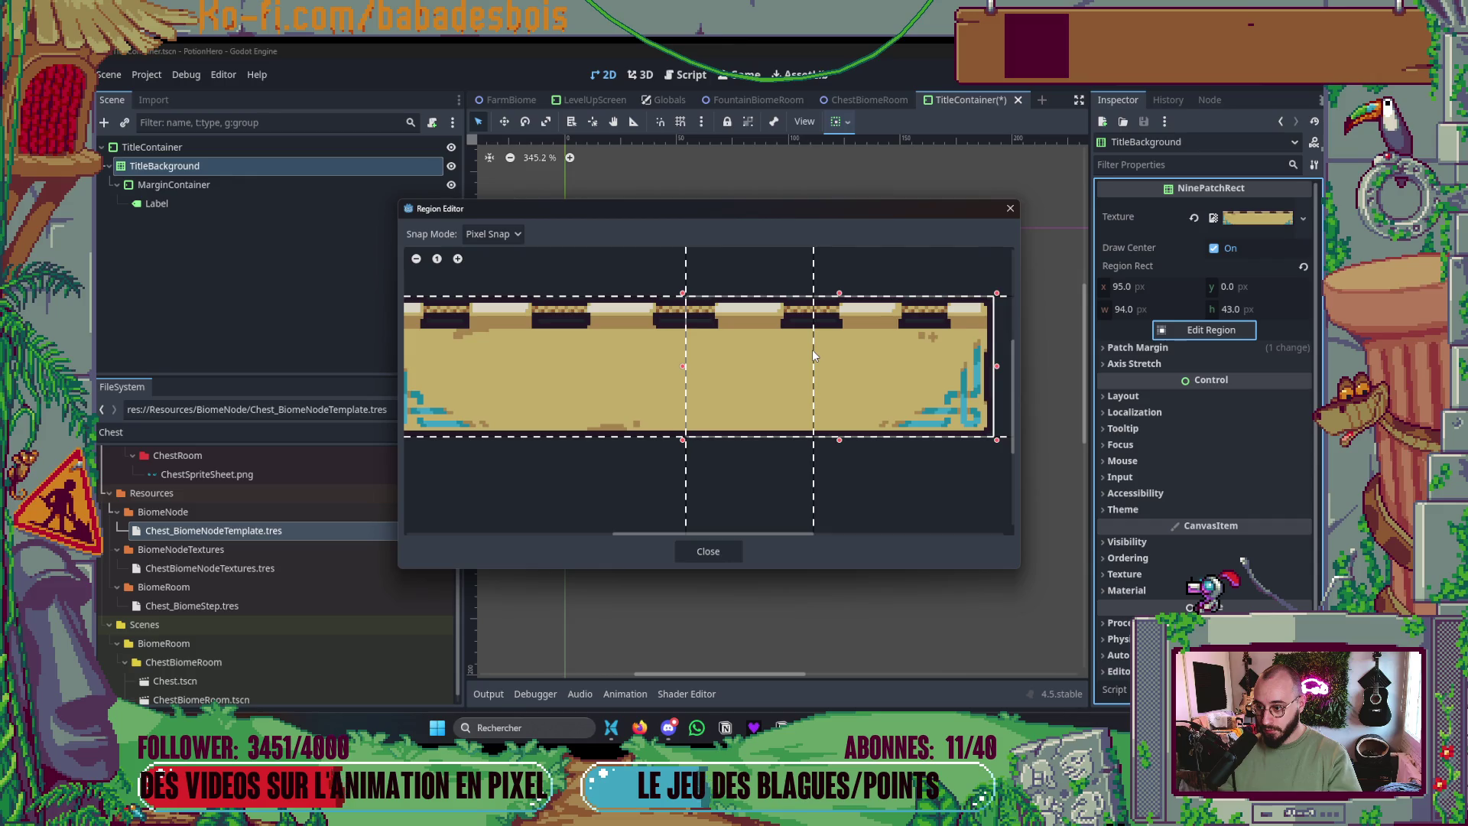
scroll(812, 351, "down", 2)
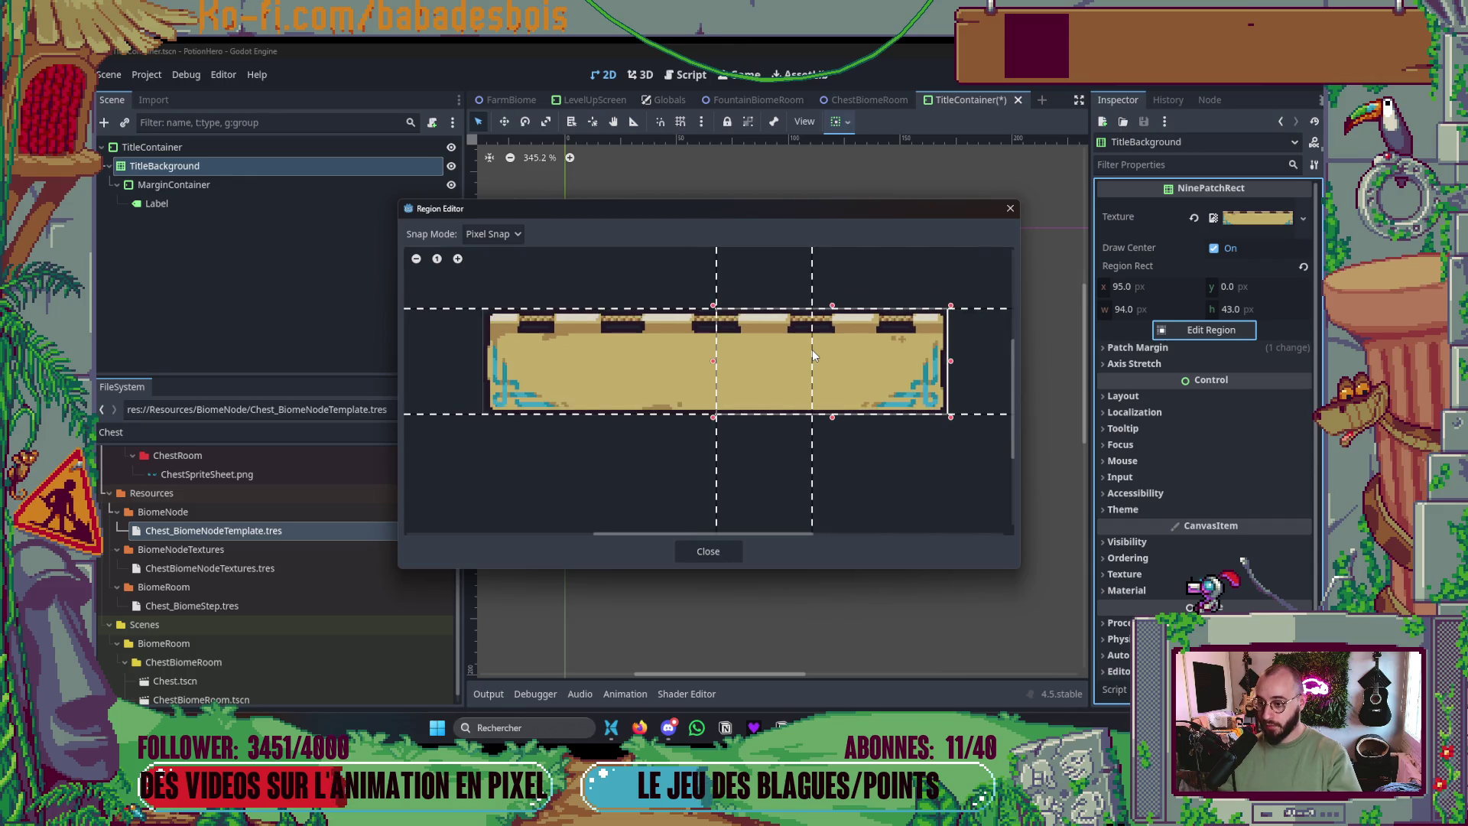
left_click(690, 555)
scroll(732, 507, "down", 4)
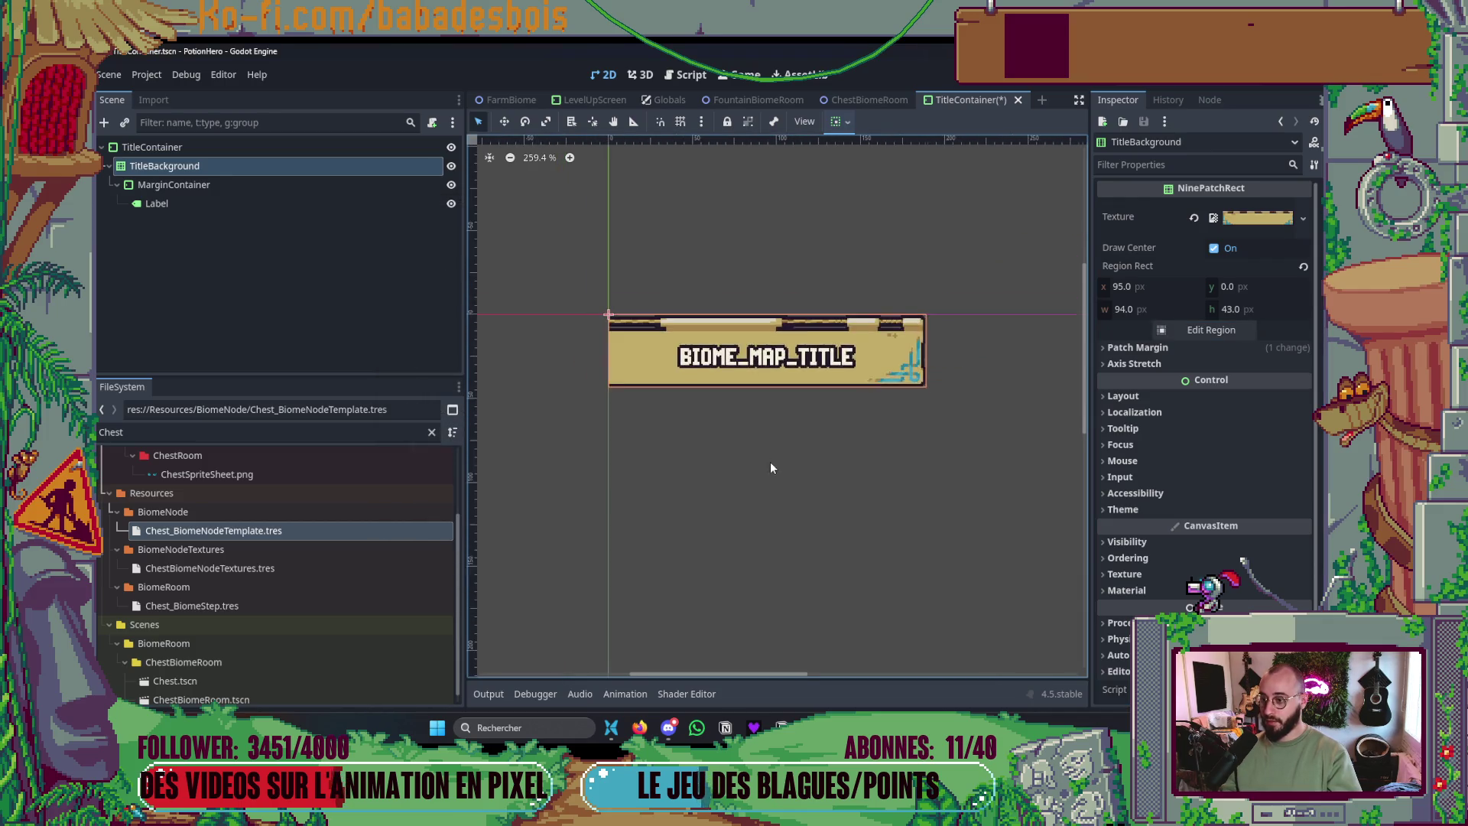
Save the scene and set TitleBackground's Axis Stretch Horizontal and Vertical to Tile.
key("ctrl+s")
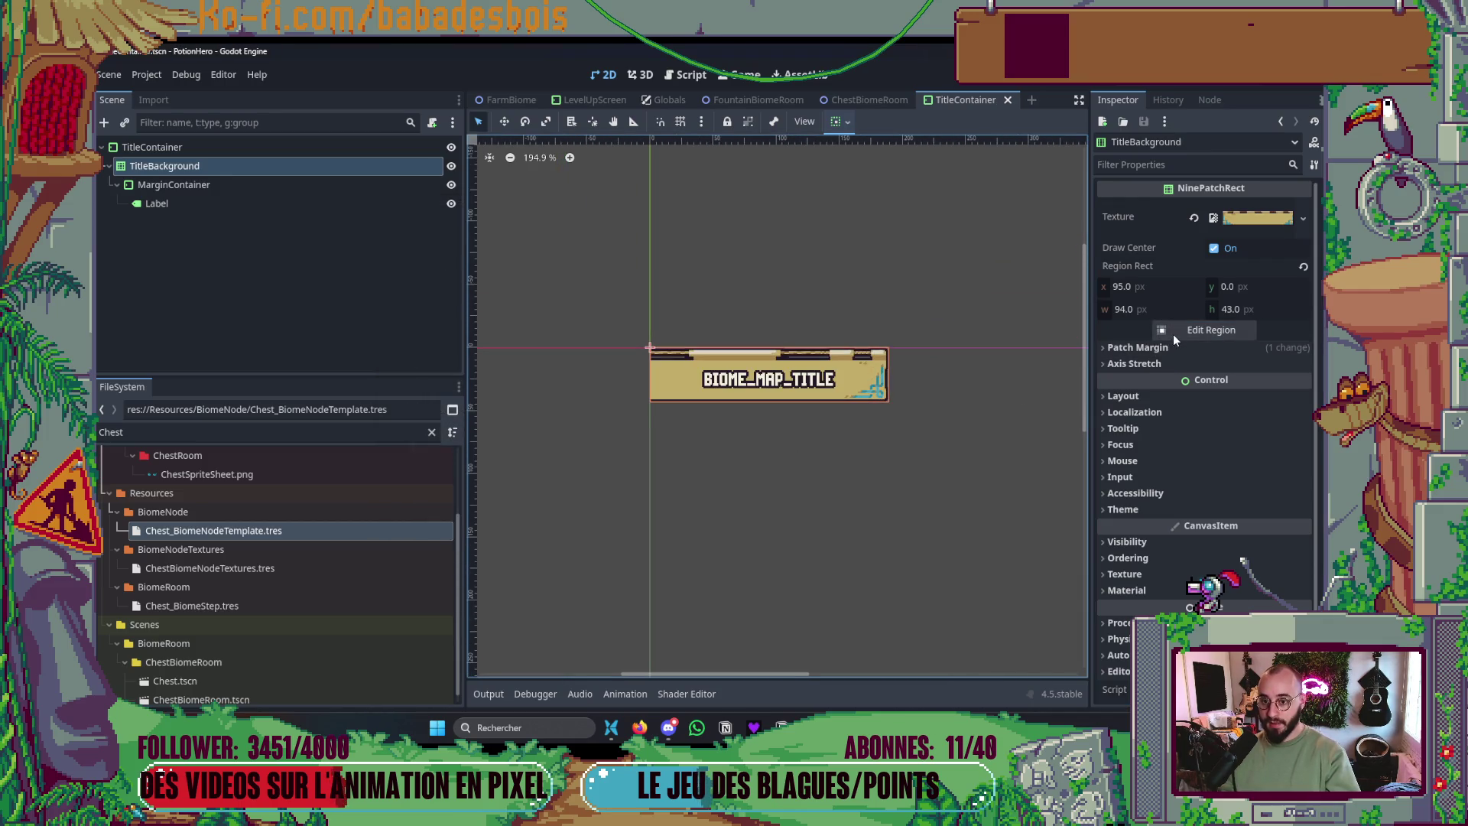
left_click(1158, 352)
left_click(1156, 350)
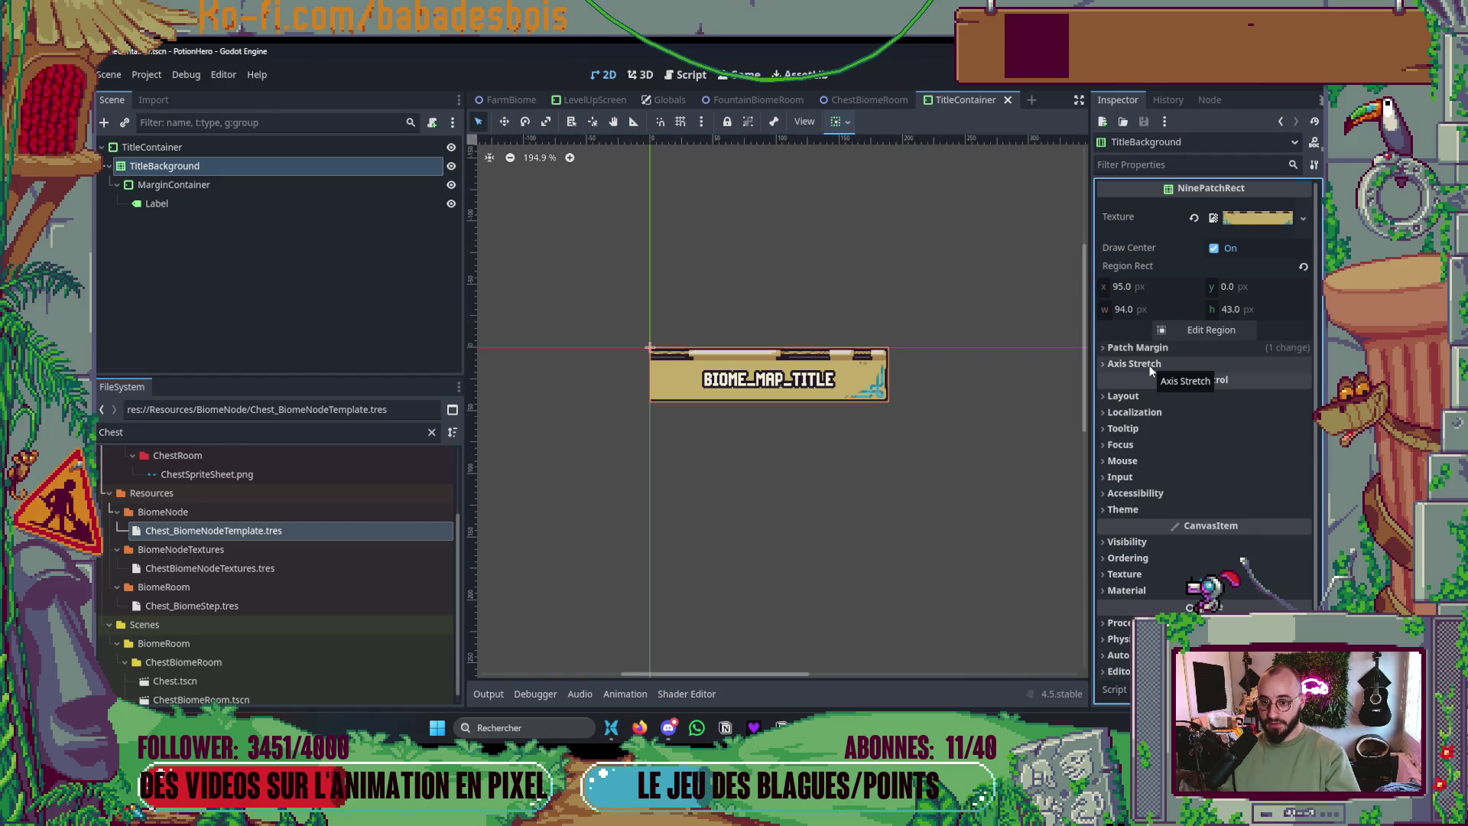
left_click(1149, 365)
left_click(1232, 384)
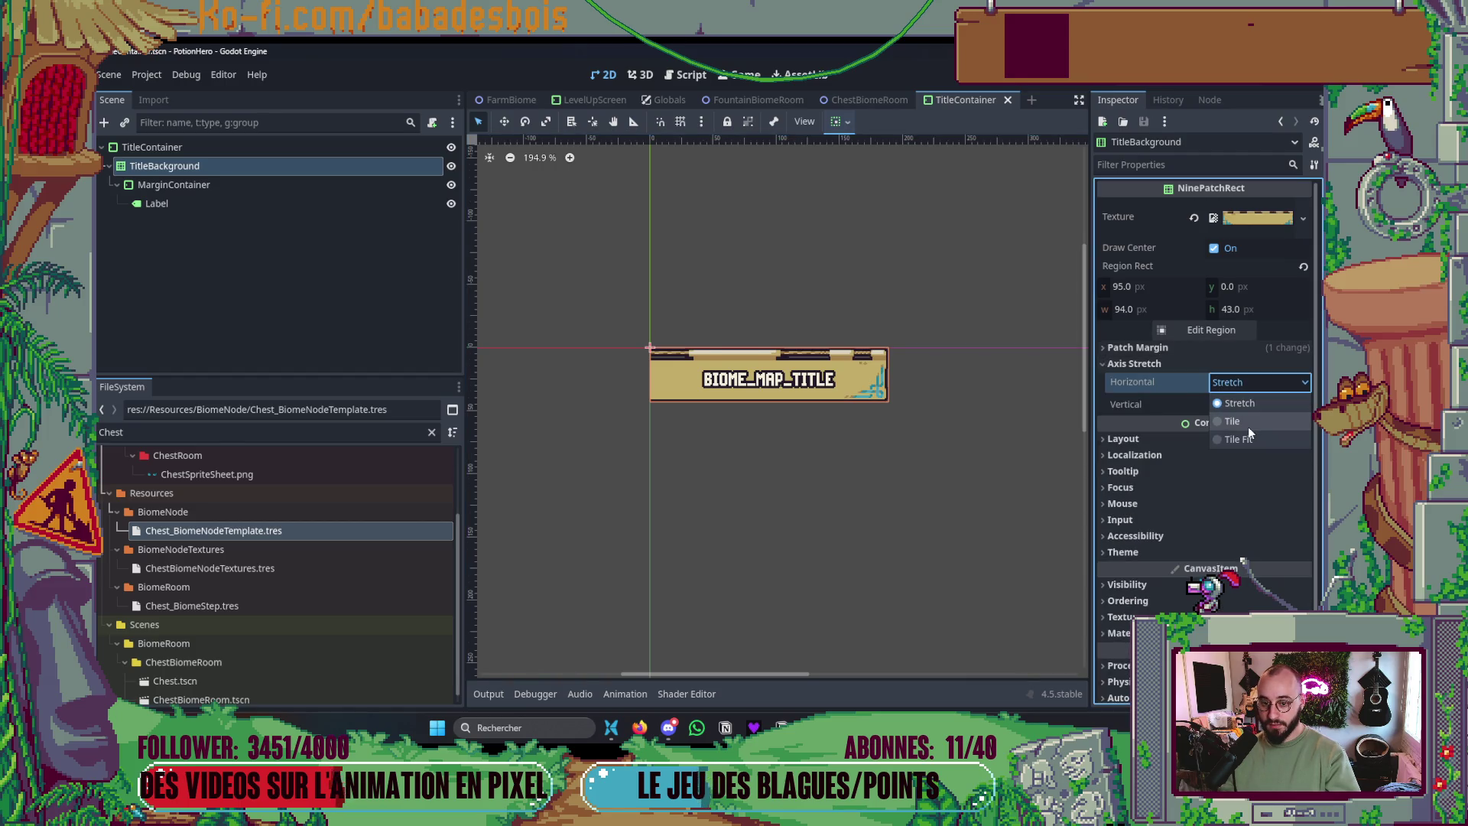
left_click(1248, 426)
left_click(1247, 407)
left_click(1247, 447)
Widen TitleContainer to the right to test the tiling, then reopen TitleBackground's Region Editor.
scroll(825, 385, "up", 4)
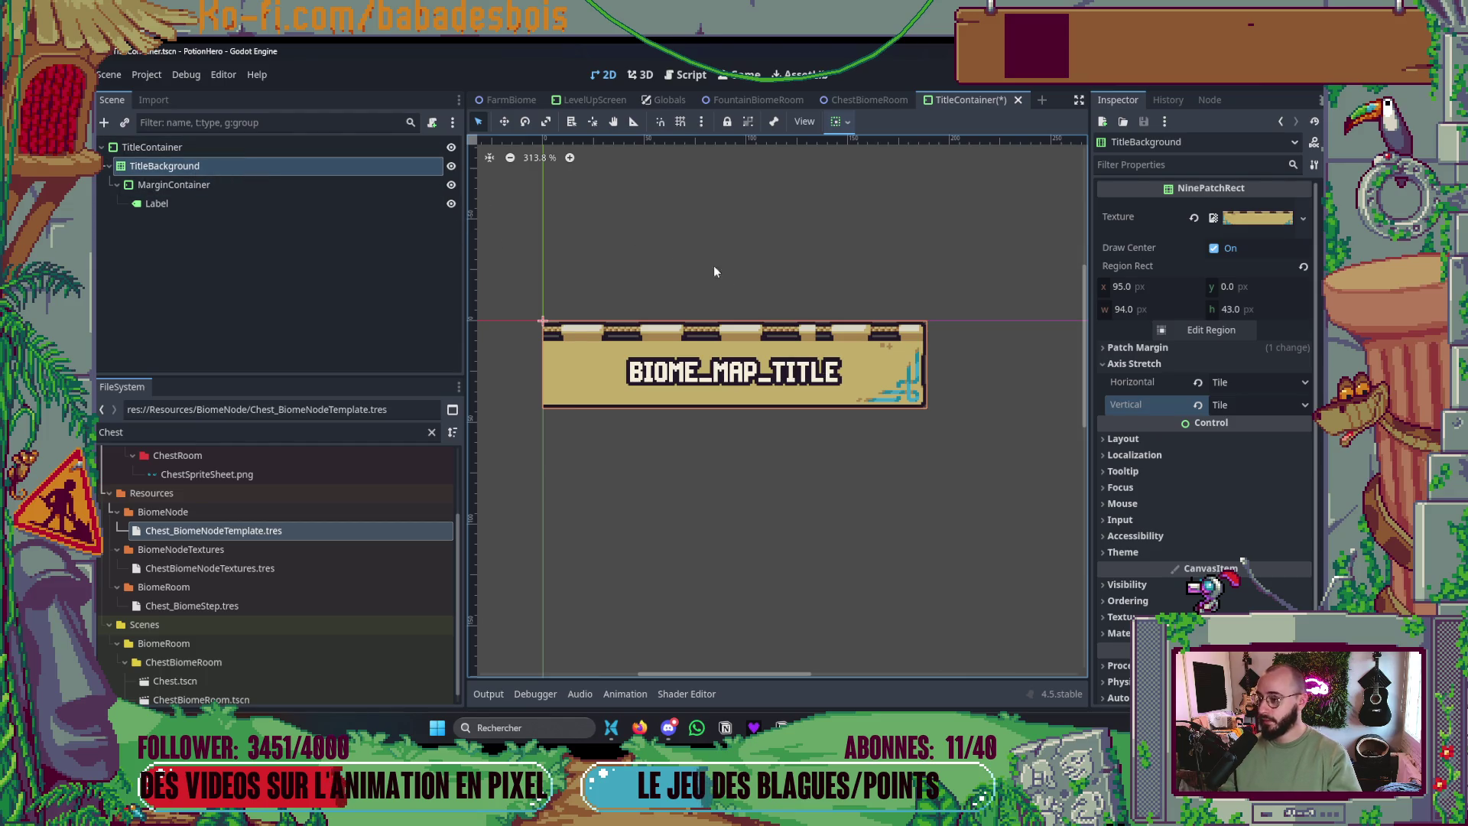
left_click(201, 146)
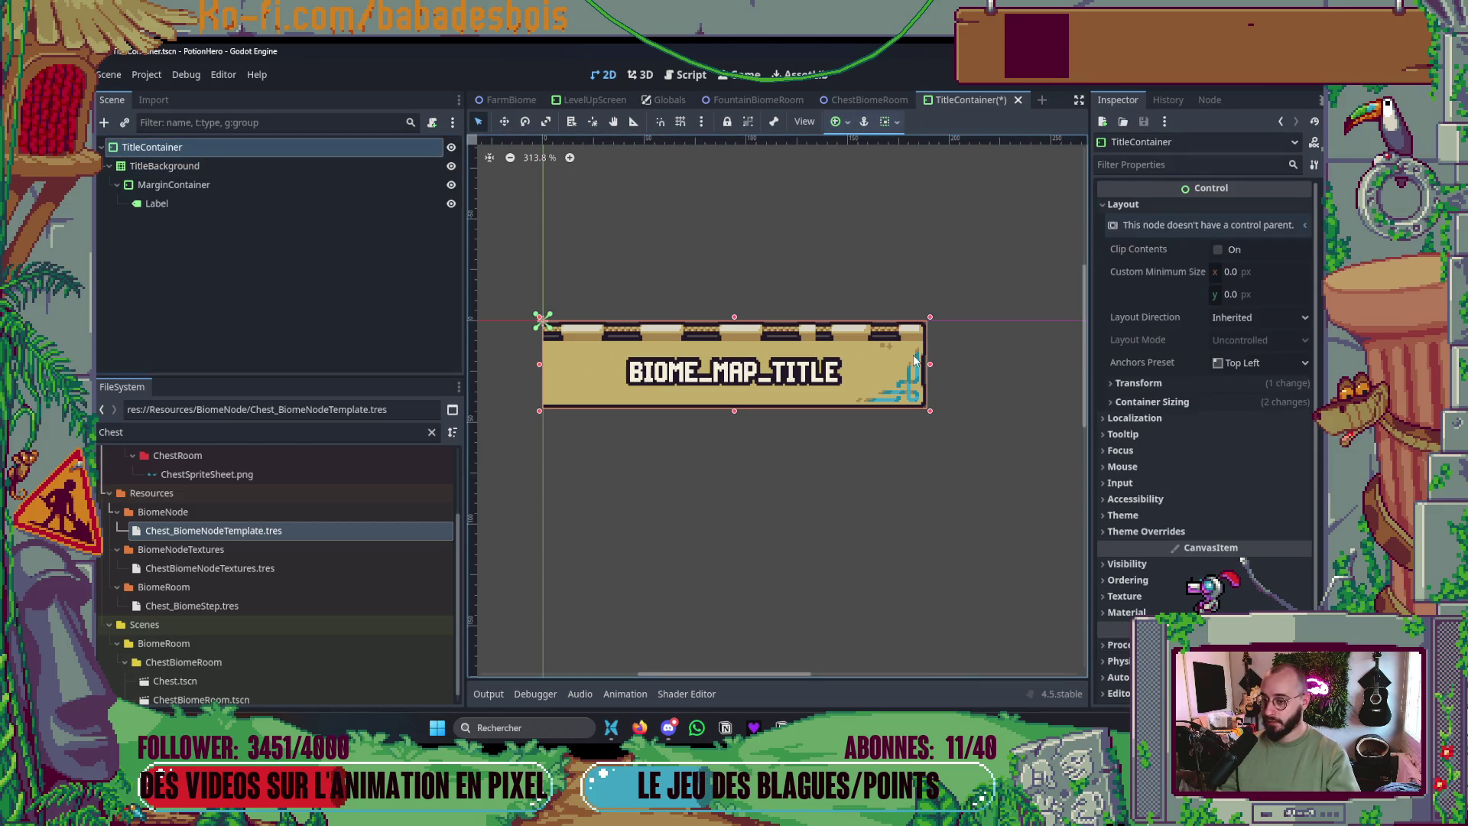
mouse_move(927, 366)
left_mouse_down()
mouse_move(1124, 364)
mouse_move(869, 364)
mouse_move(1074, 352)
mouse_move(1010, 349)
mouse_move(1054, 343)
left_mouse_up()
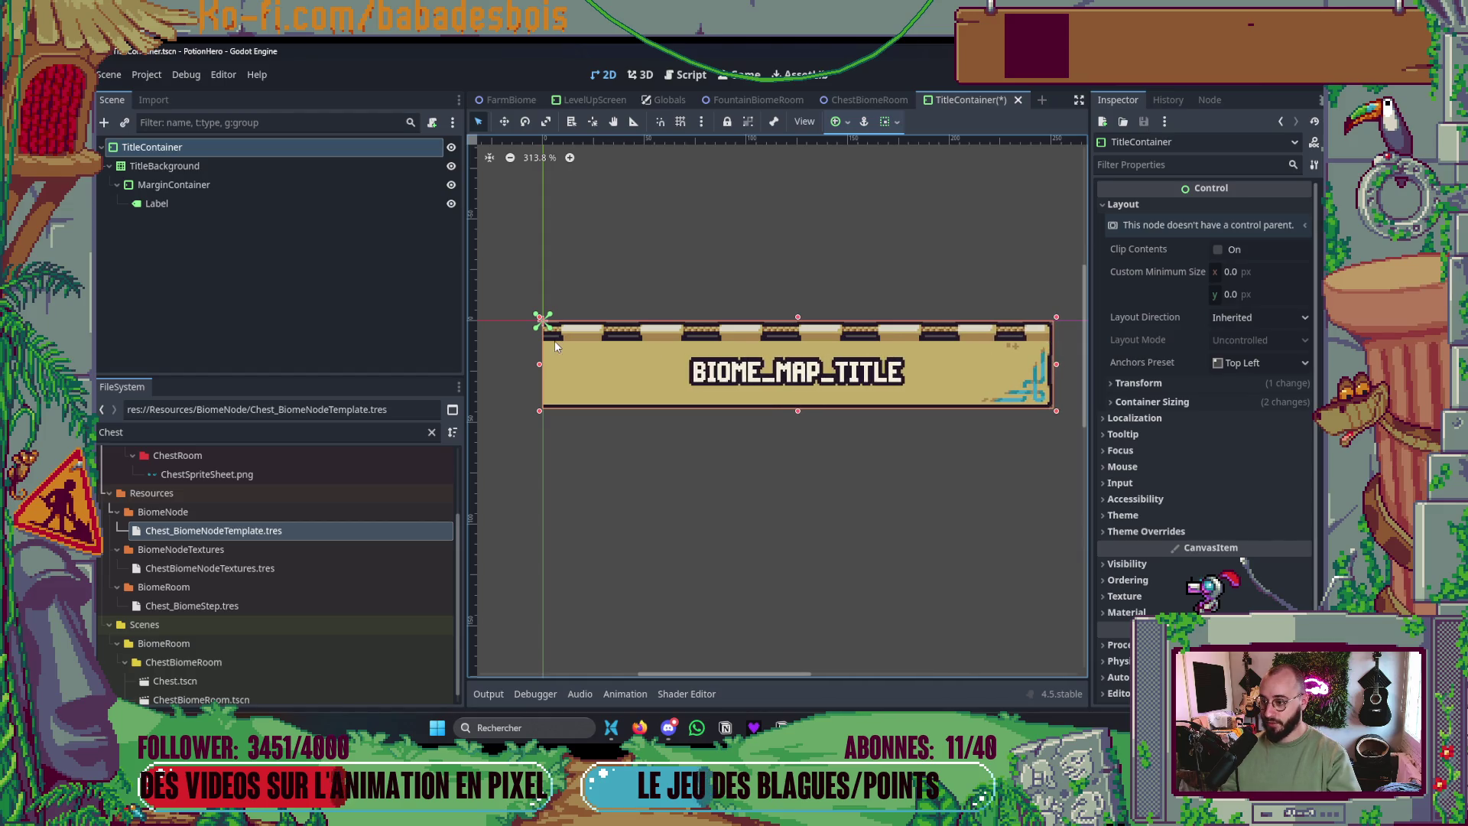
scroll(765, 383, "right", 1)
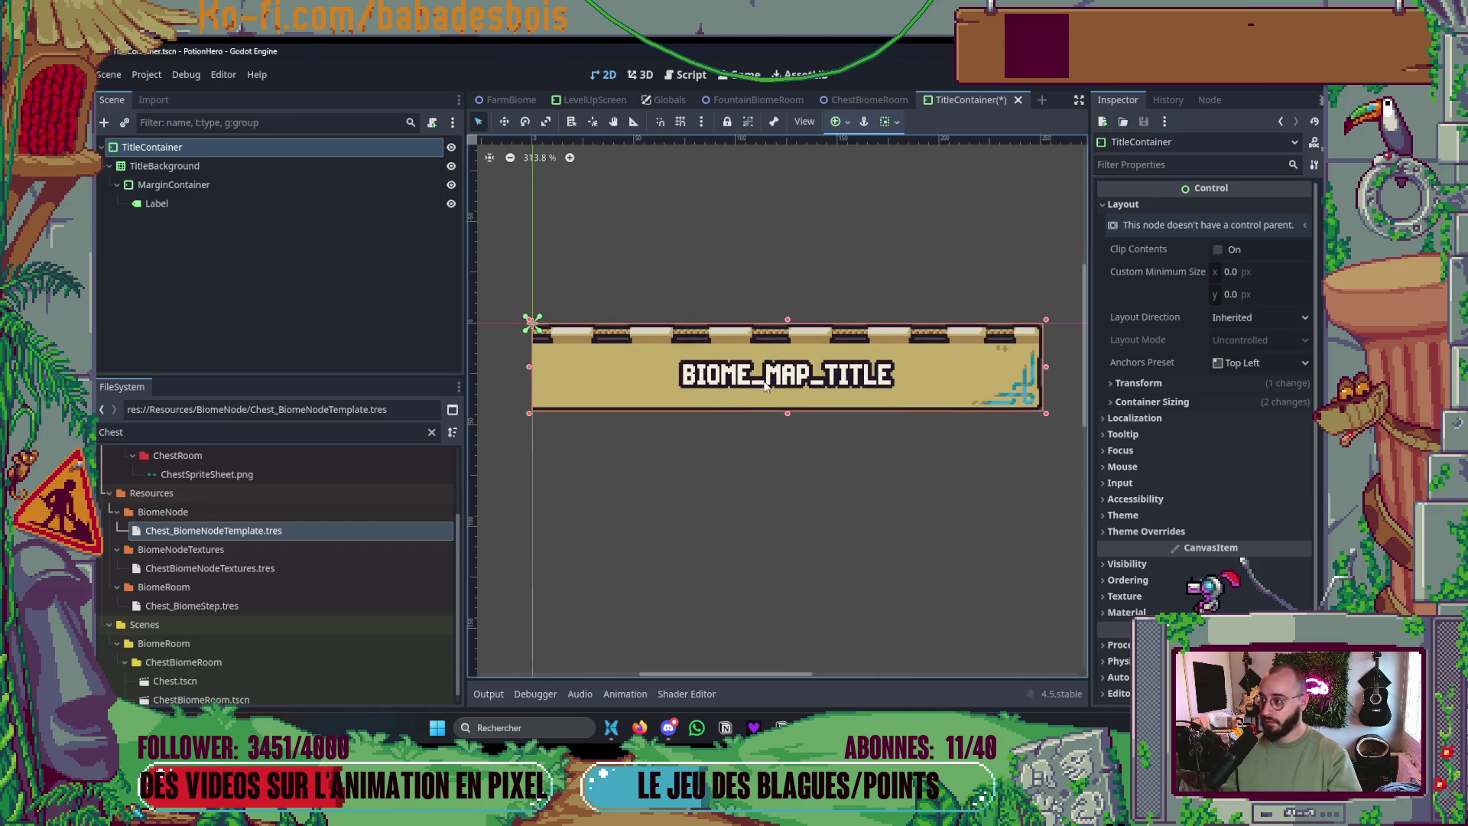
left_click(241, 166)
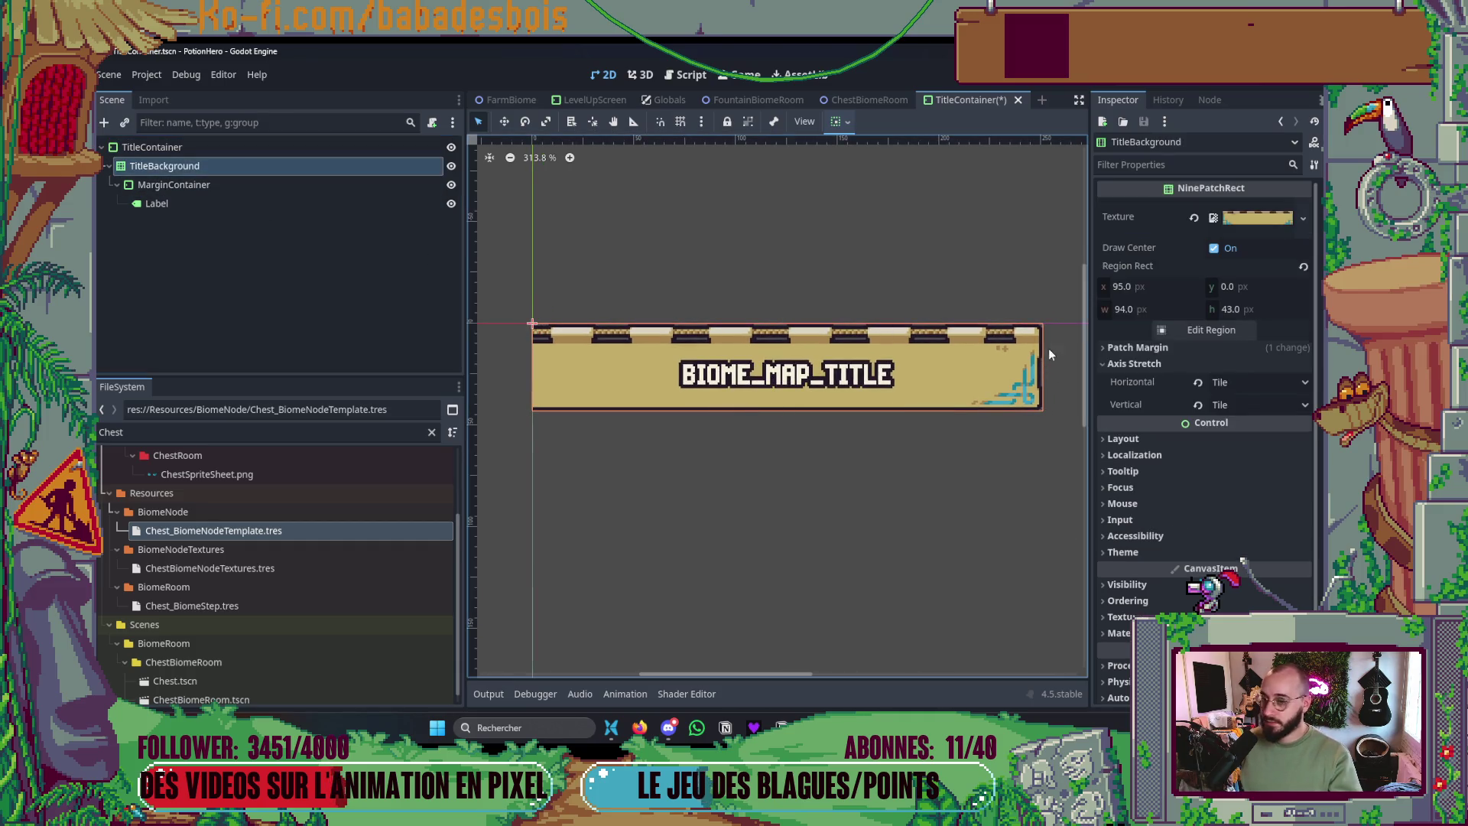
left_click(1239, 332)
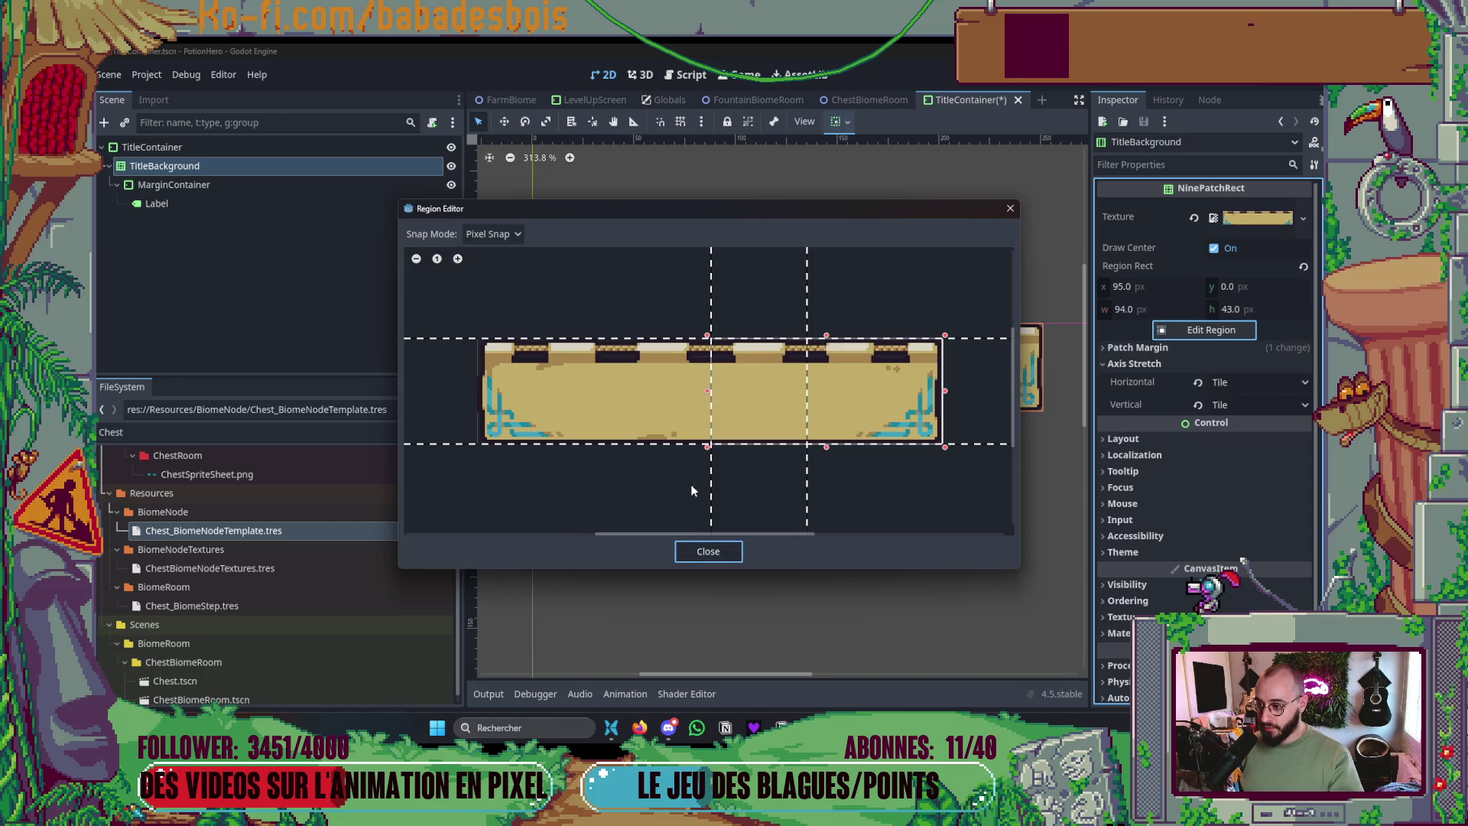
Stretch the texture region to cover the full strip at 0, 0, 189×43 px.
mouse_move(708, 334)
left_mouse_down()
mouse_move(689, 351)
mouse_move(482, 367)
left_mouse_up()
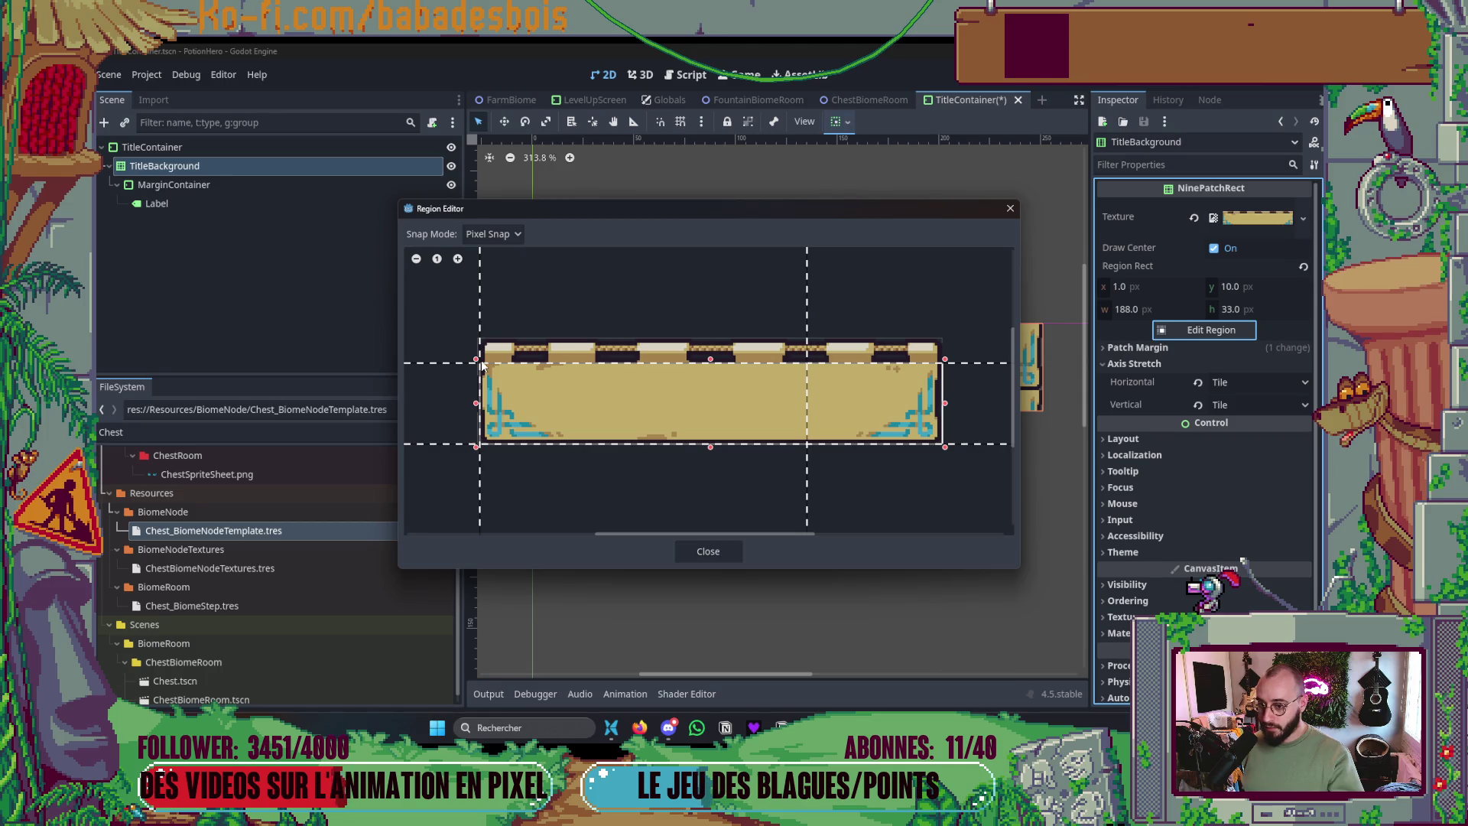
left_click_drag(474, 411, 457, 416)
key("ctrl+z")
mouse_move(452, 411)
left_mouse_down()
mouse_move(478, 408)
mouse_move(480, 341)
left_mouse_up()
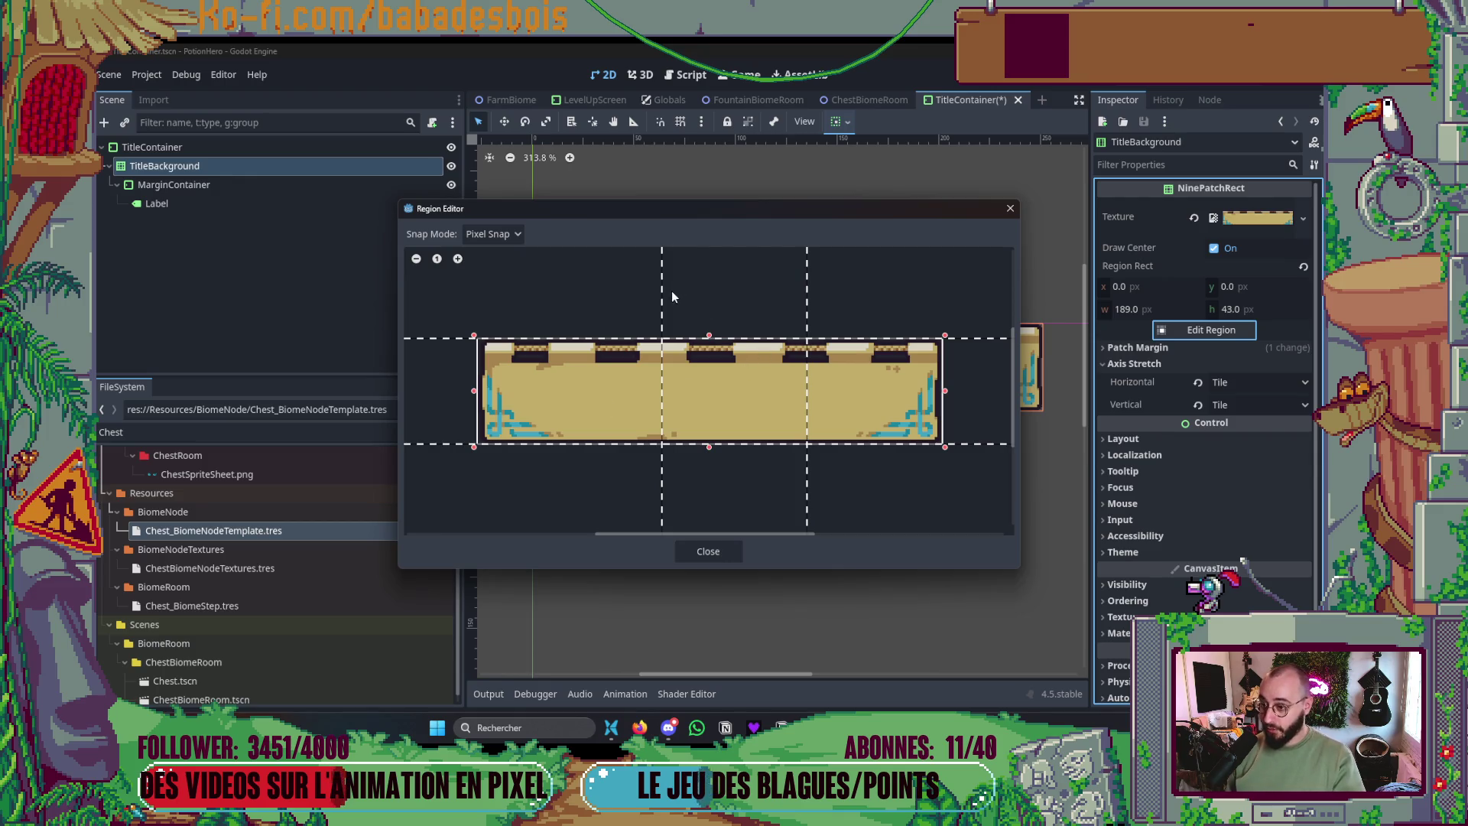
Set the left patch margin at the corner ornament, close the editor and save.
mouse_move(665, 293)
left_mouse_down()
mouse_move(754, 296)
mouse_move(711, 319)
left_mouse_up()
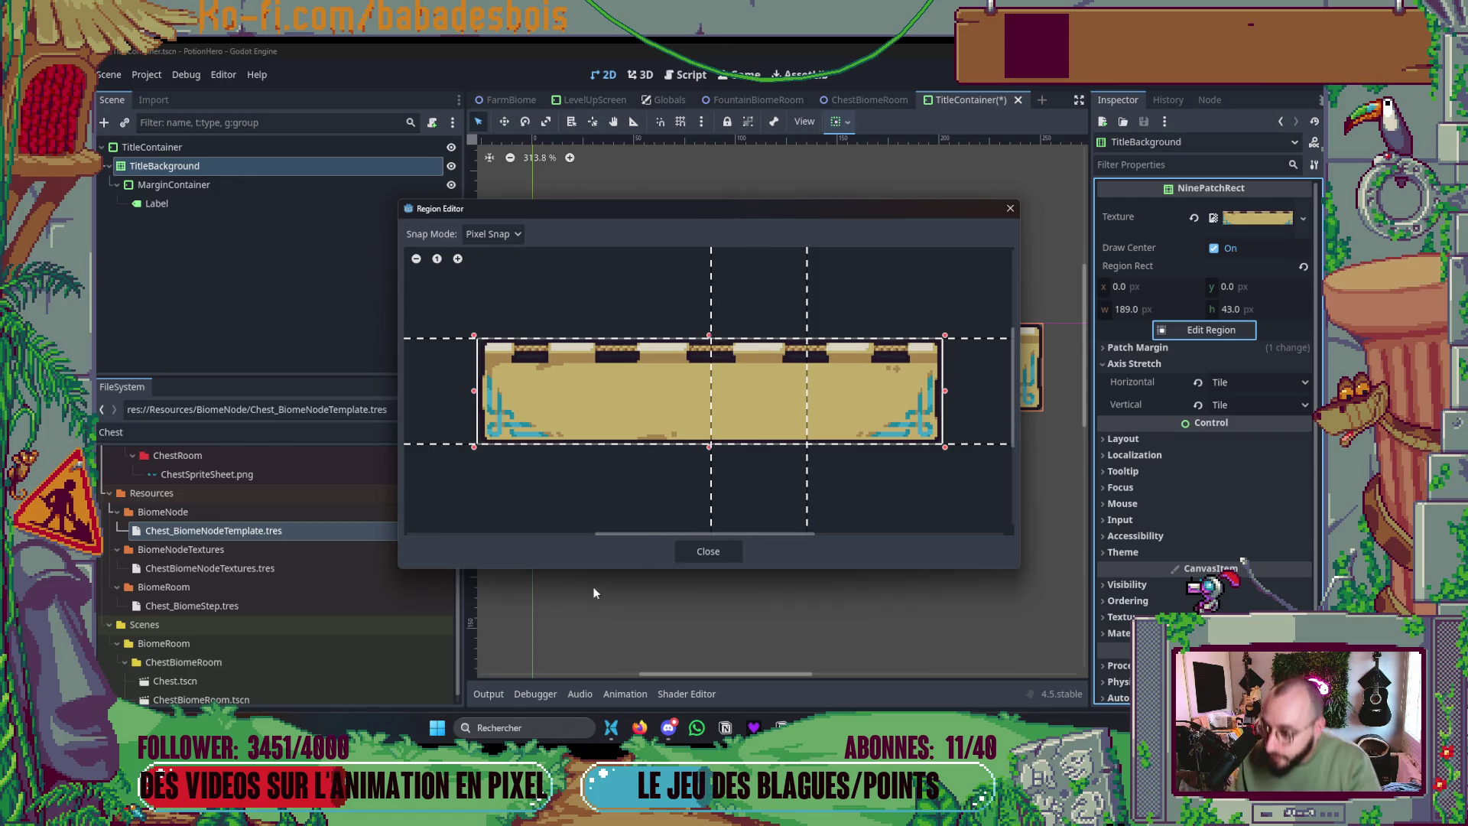
left_click(713, 552)
key("ctrl+s")
scroll(800, 432, "down", 3)
scroll(803, 474, "up", 2)
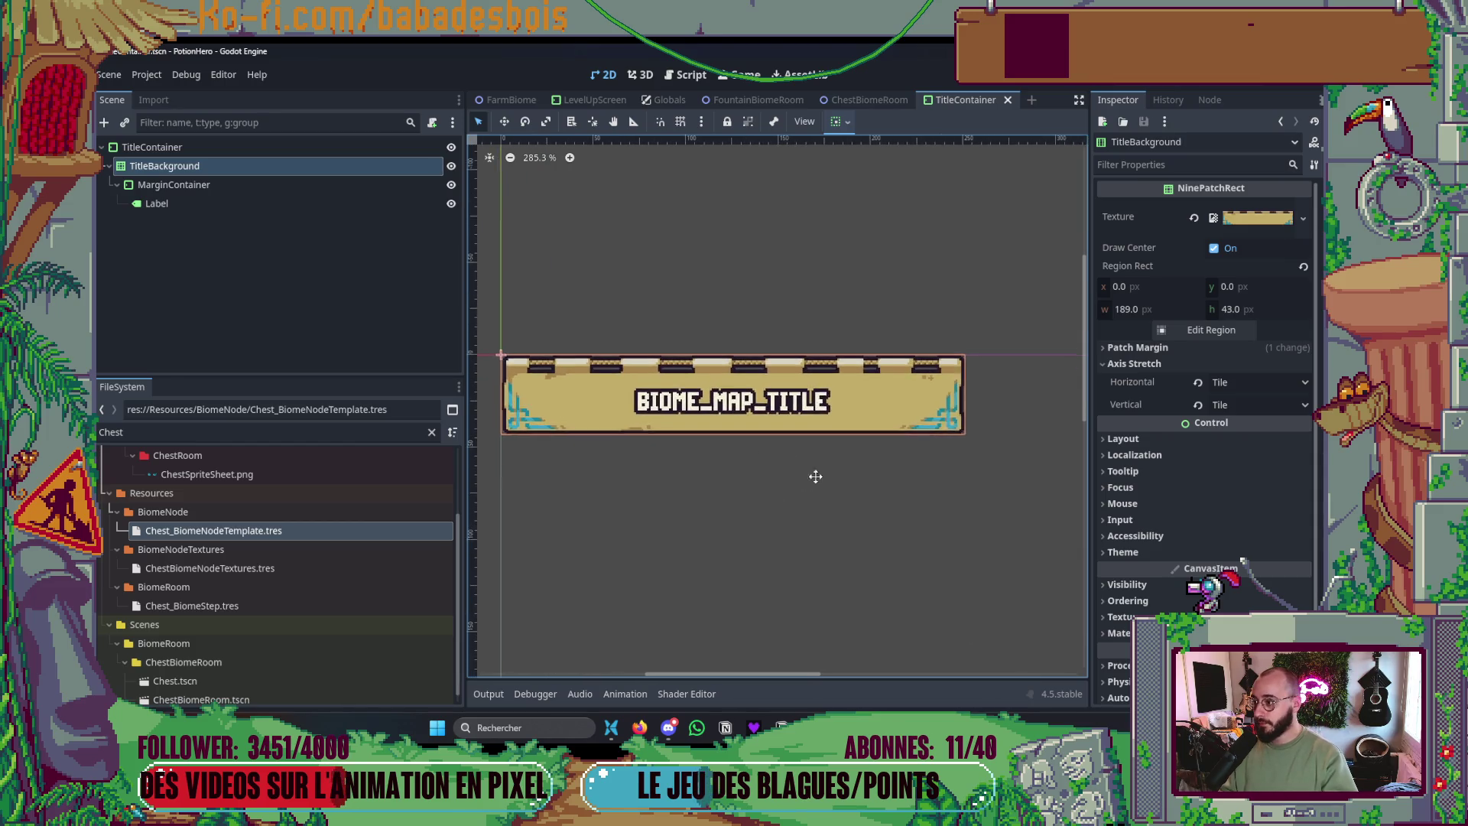
Narrow TitleContainer so the title re-centres, and save the scene.
left_click(225, 148)
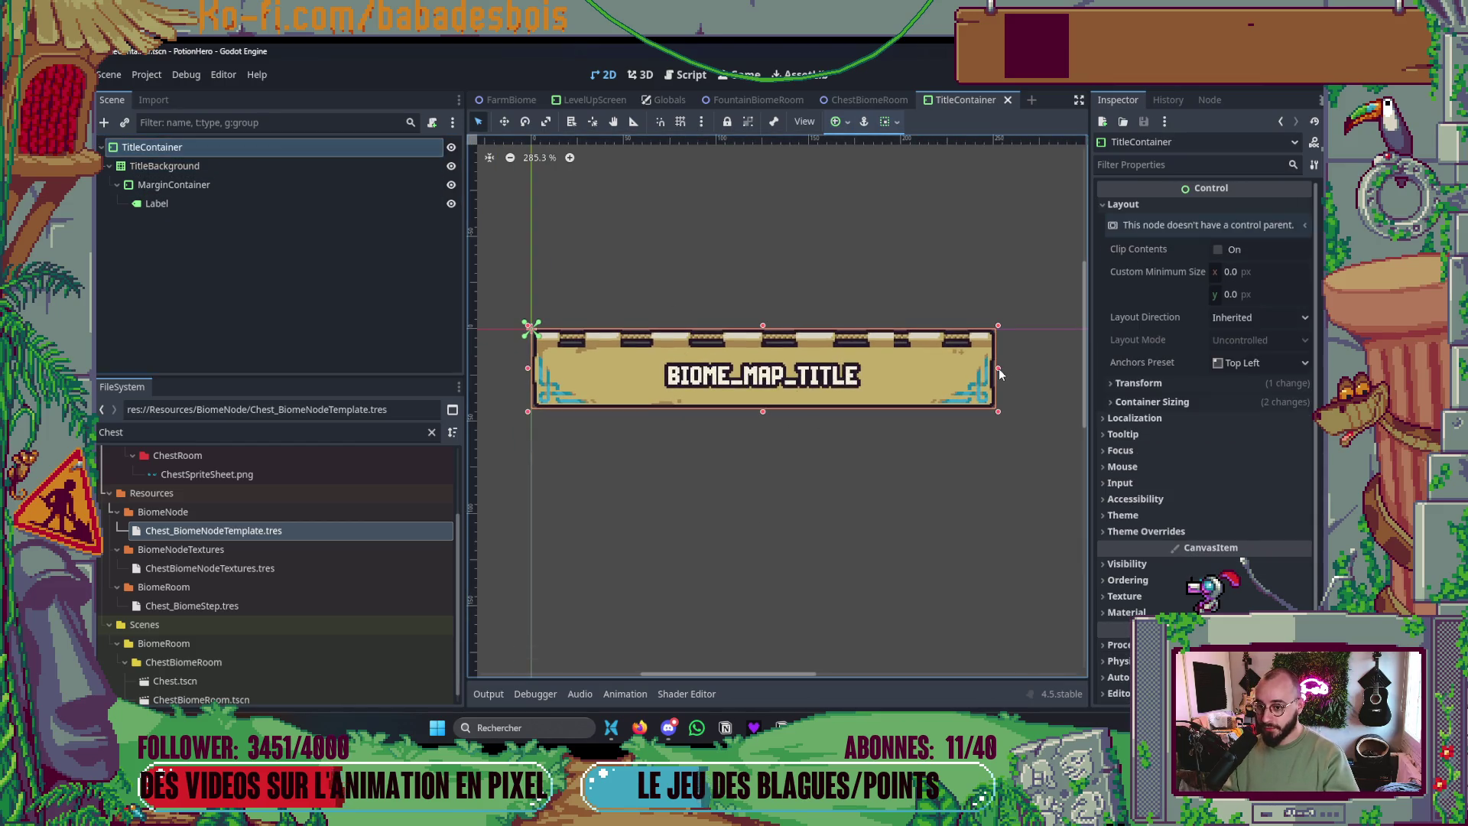
left_click_drag(999, 374, 957, 378)
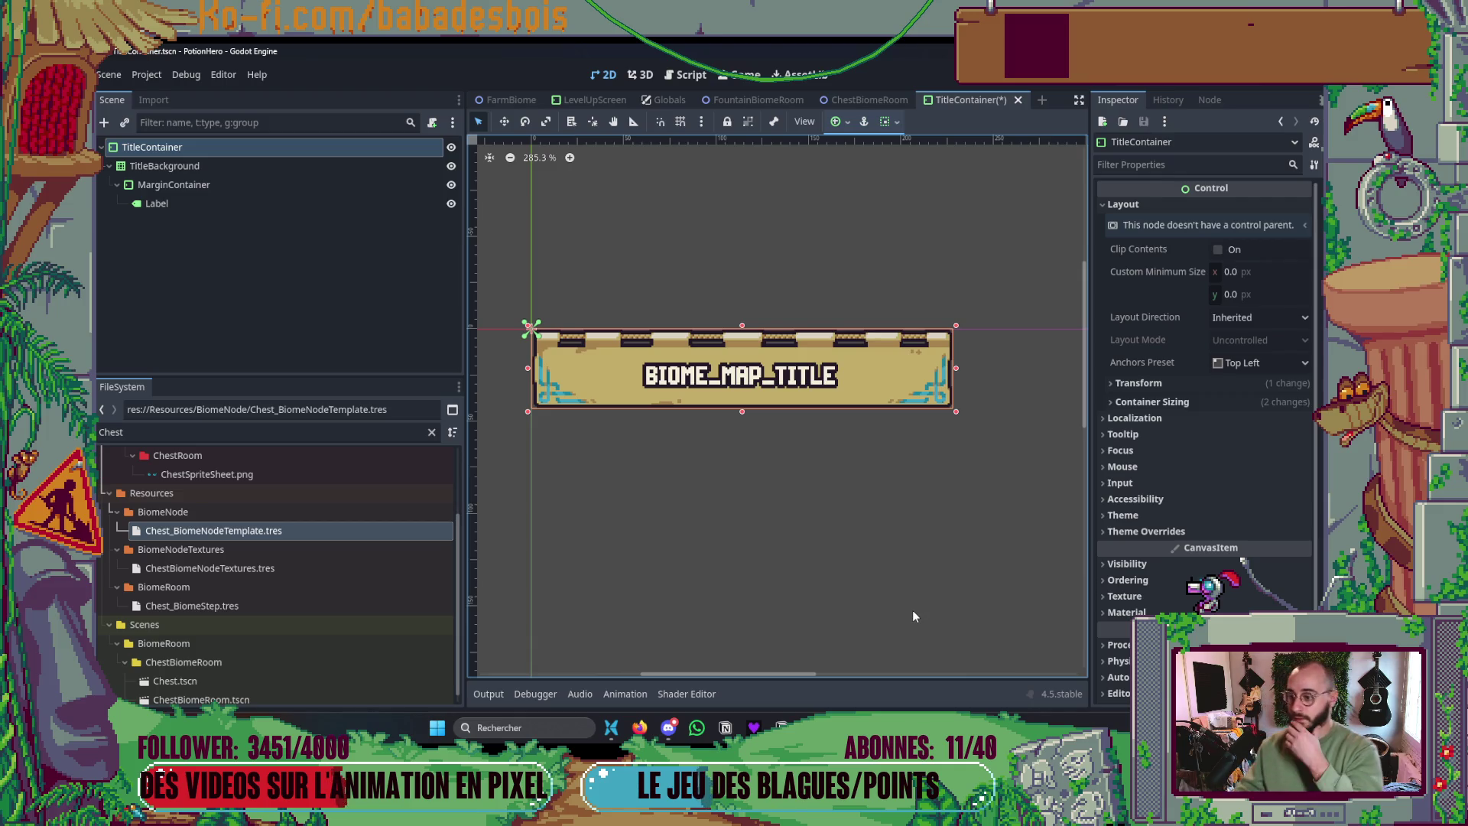
scroll(887, 507, "down", 2)
key("ctrl+s")
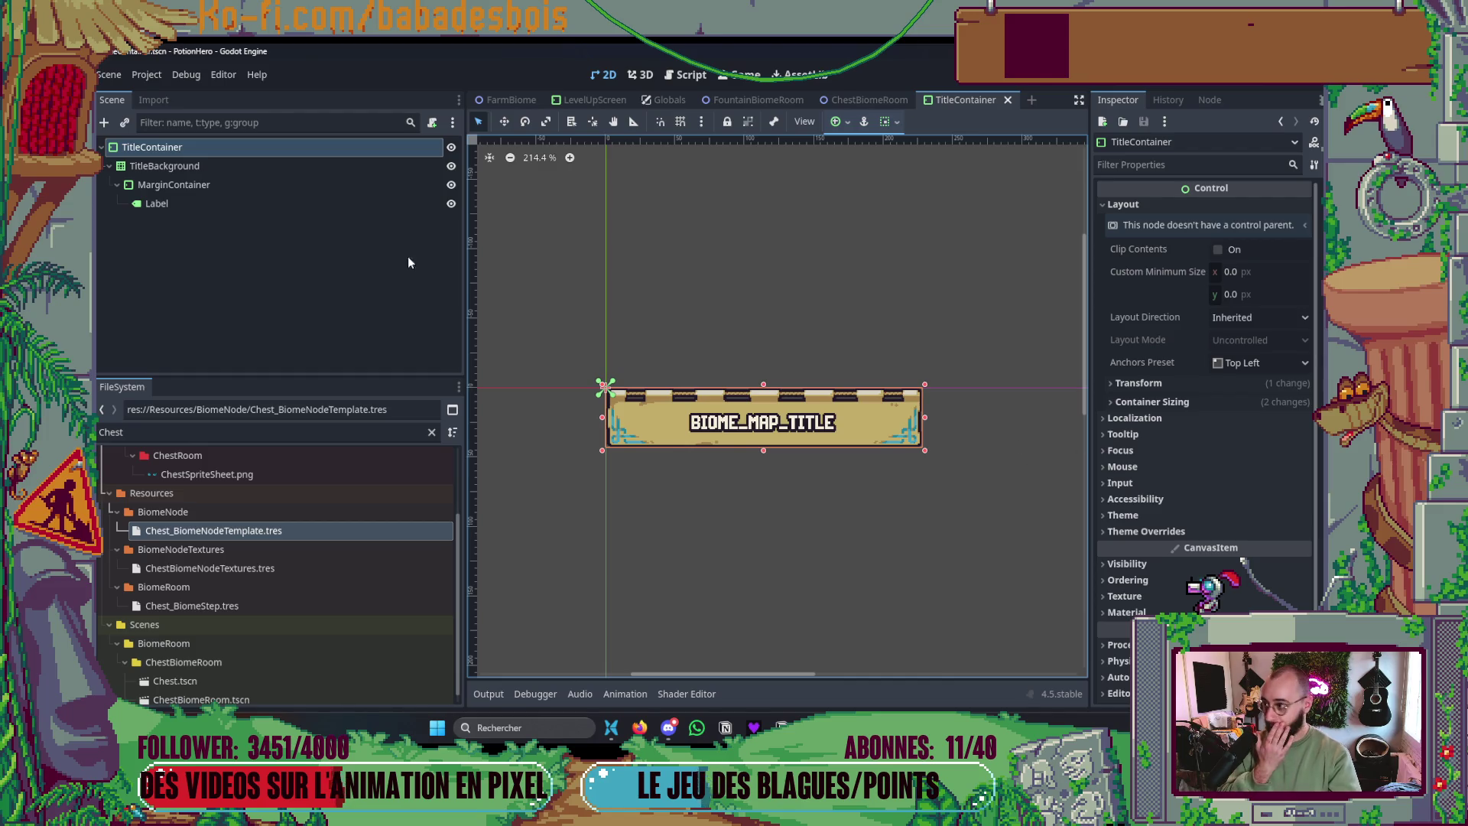
Set TitleContainer's Custom Minimum Size x to 228.
left_click(198, 171)
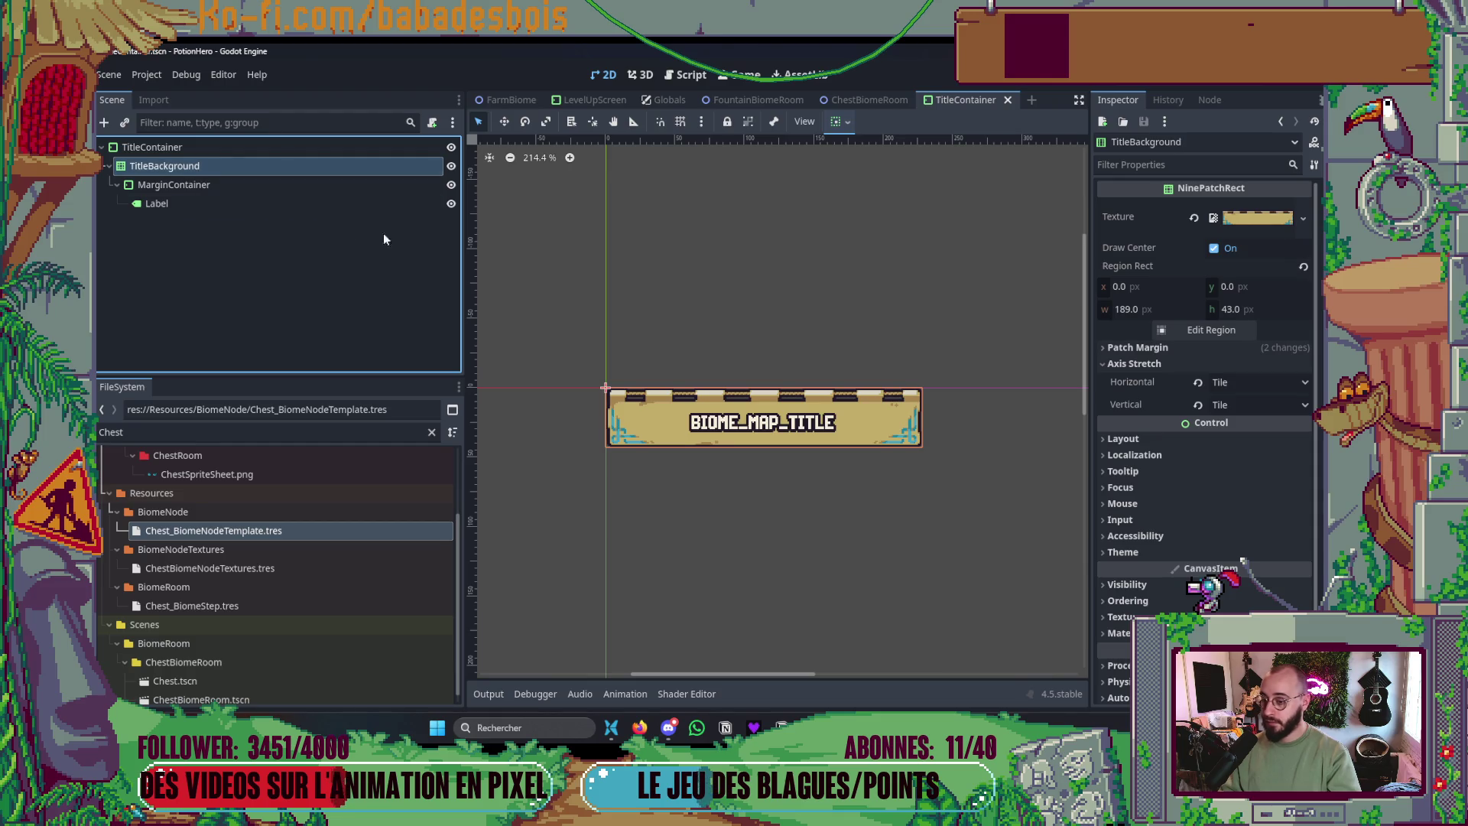
left_click(344, 147)
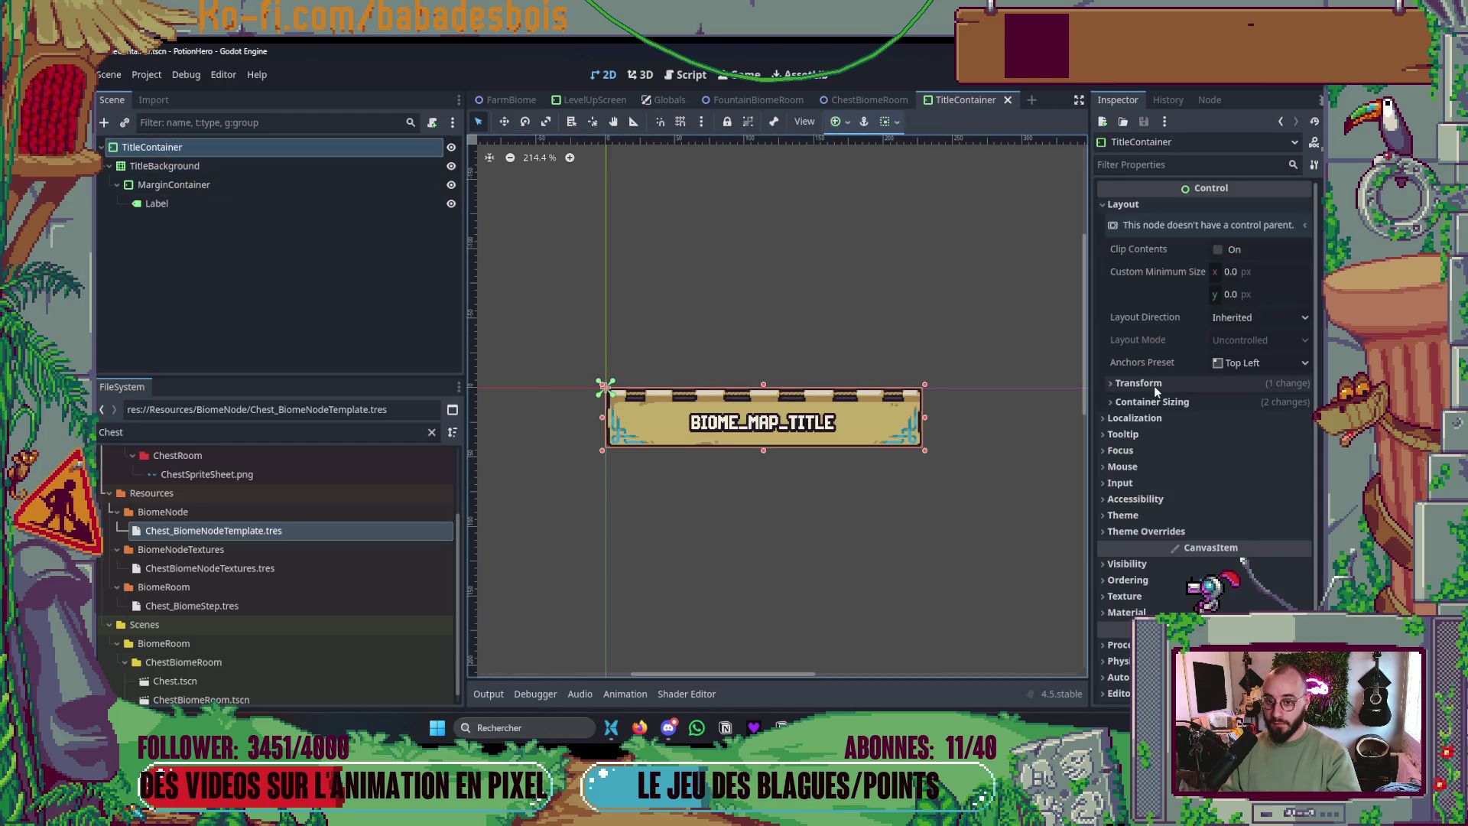
left_click(1164, 381)
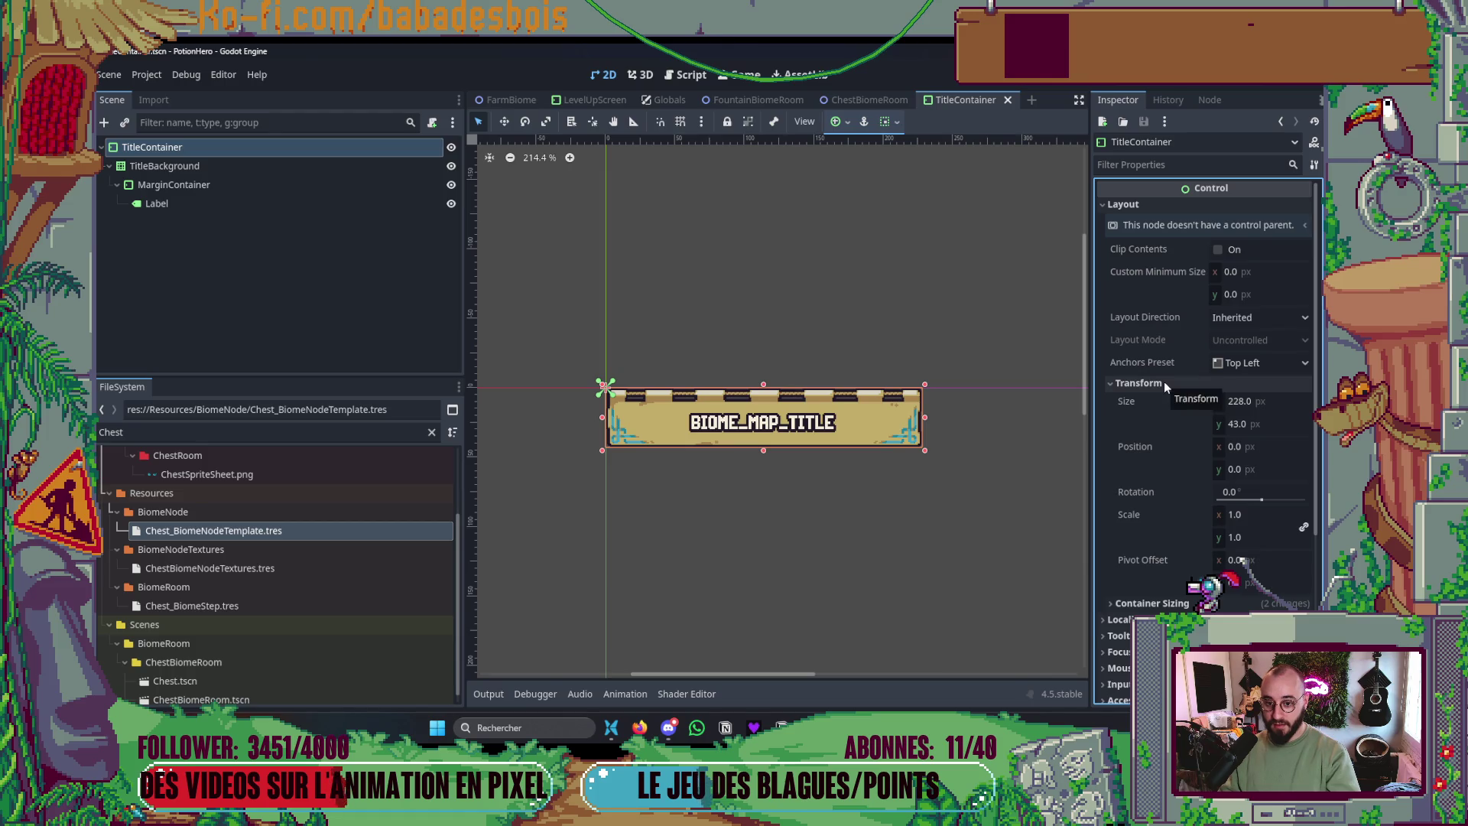
left_click(1164, 380)
left_click(1255, 280)
type("228")
key("Return")
scroll(824, 444, "up", 3)
scroll(824, 444, "up", 1)
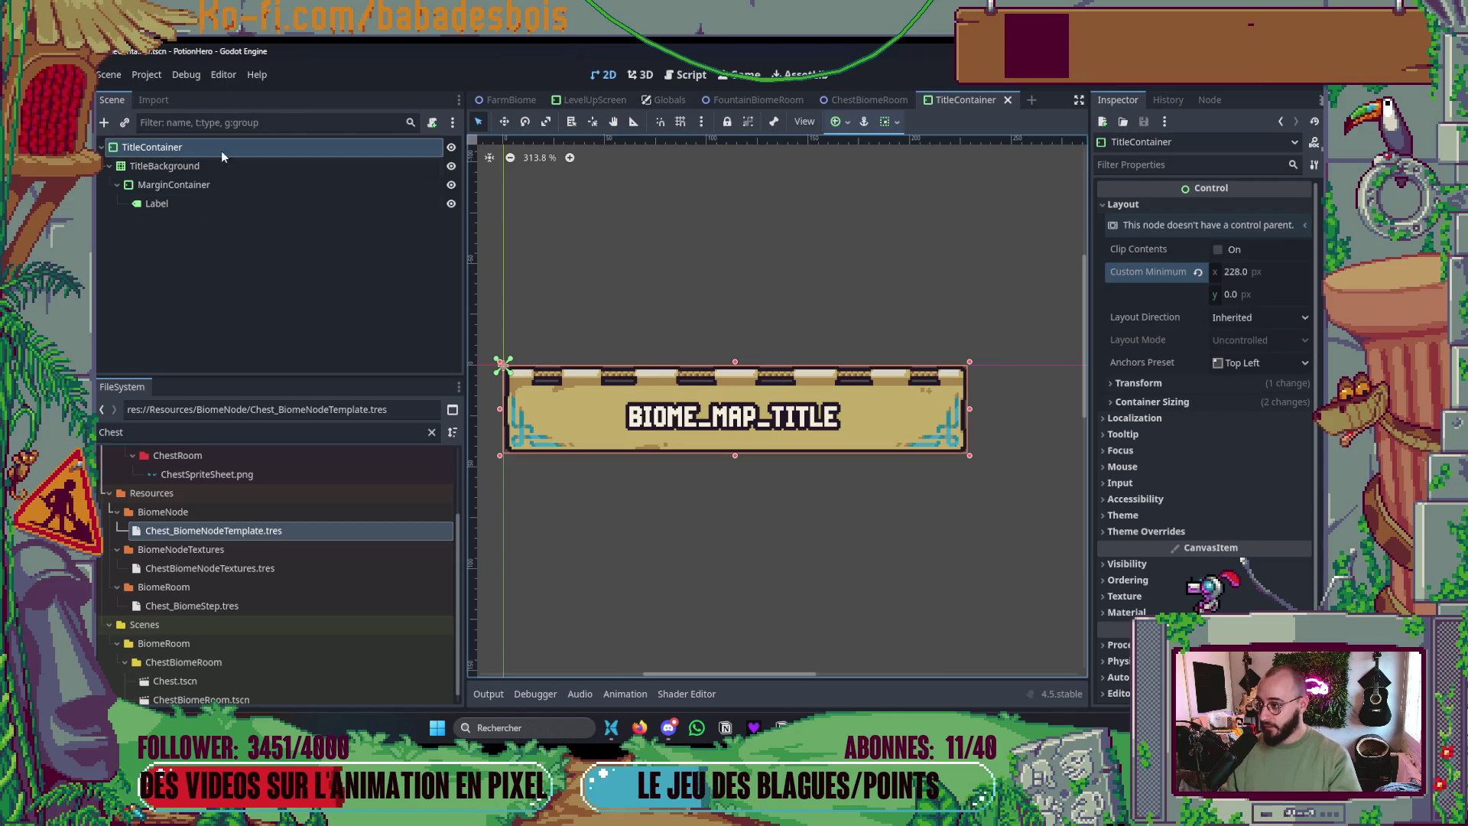
Inspect the MarginContainer and Label nodes, collapsing the Label's theme overrides.
left_click(211, 191)
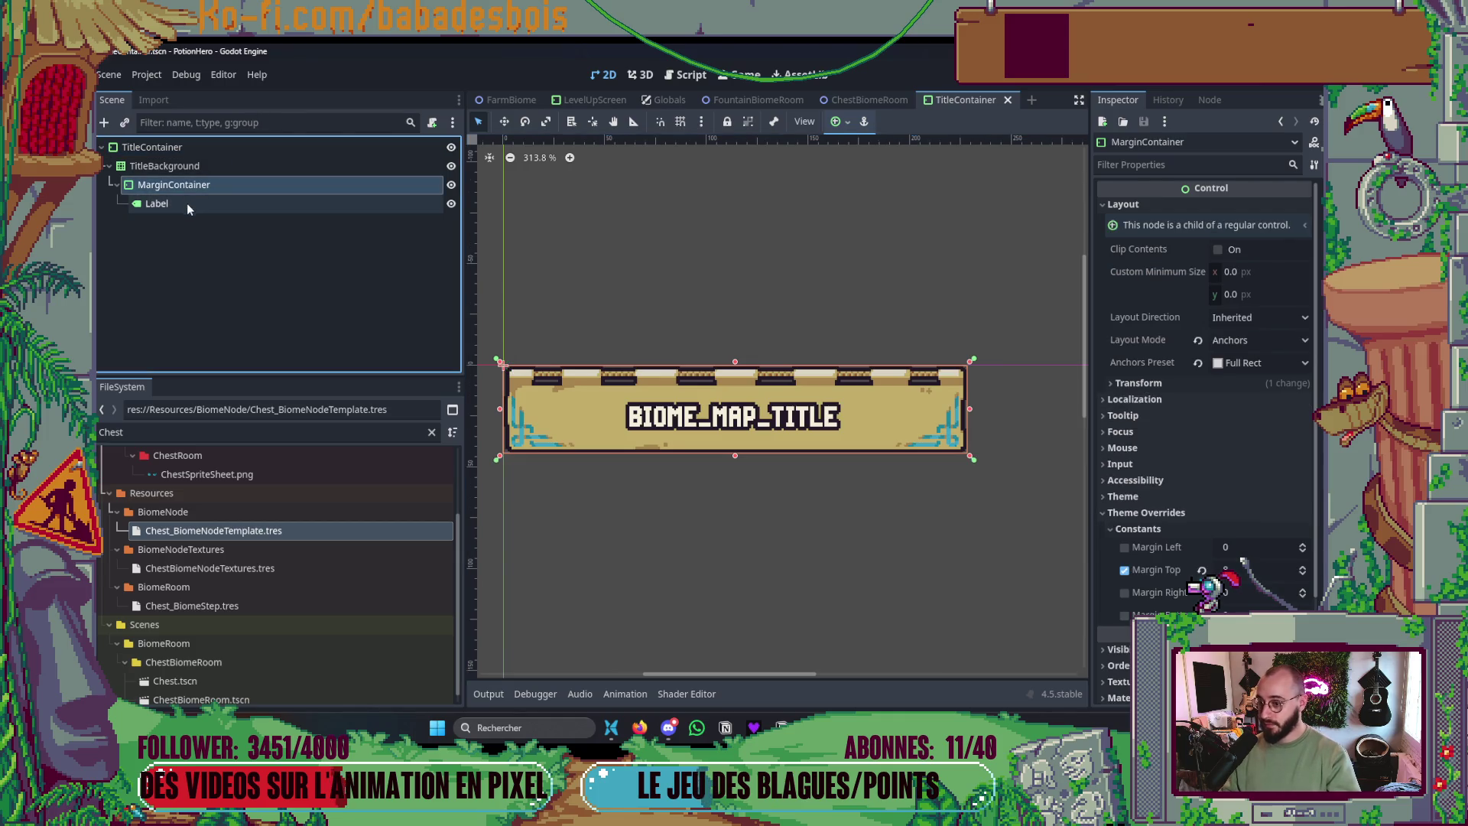
left_click(186, 202)
left_click(188, 187)
left_click(193, 202)
scroll(1243, 558, "down", 3)
scroll(1223, 535, "down", 6)
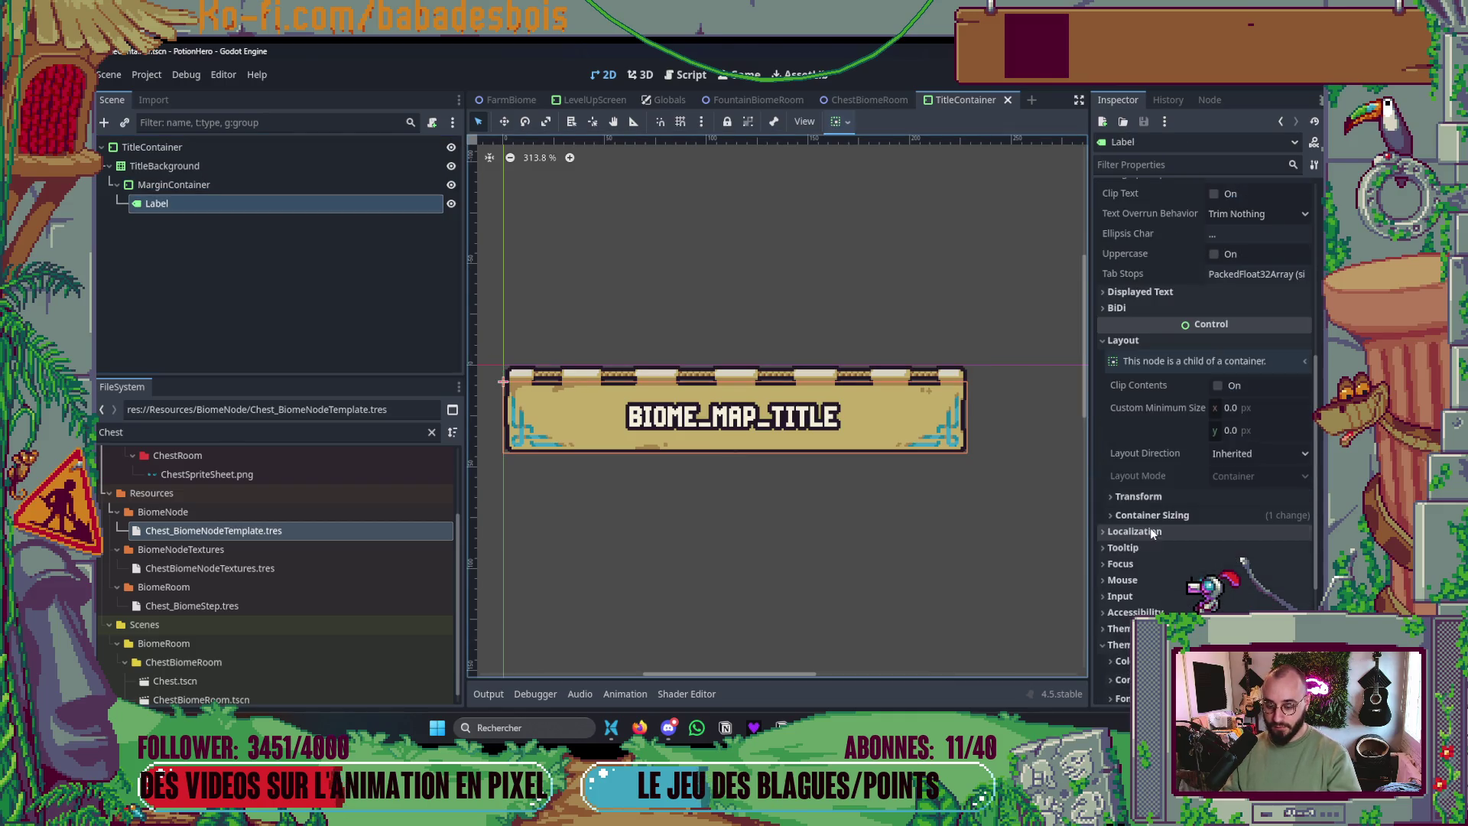
left_click(1131, 395)
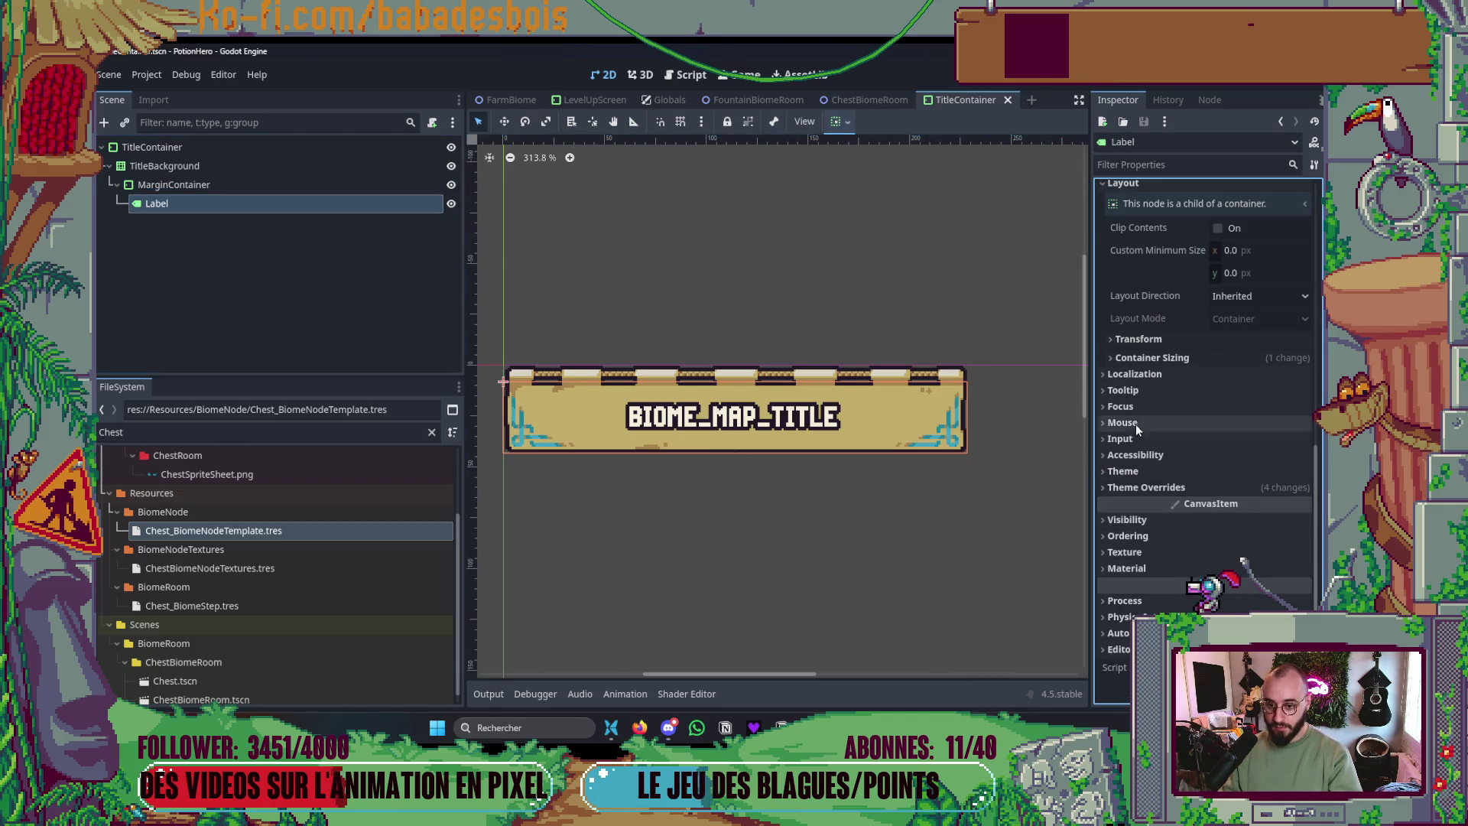
left_click(173, 184)
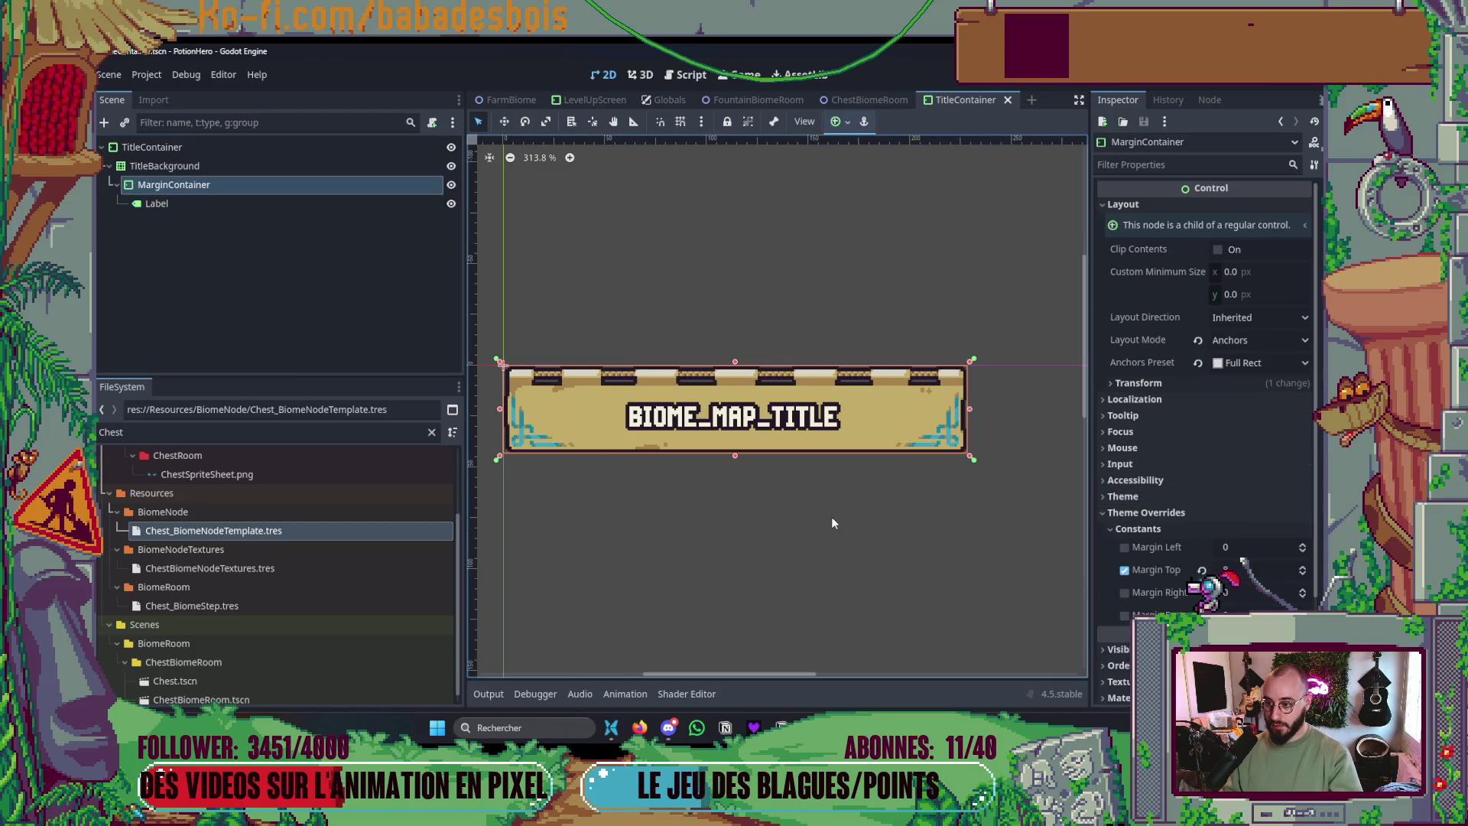
left_click(774, 498)
left_click(218, 205)
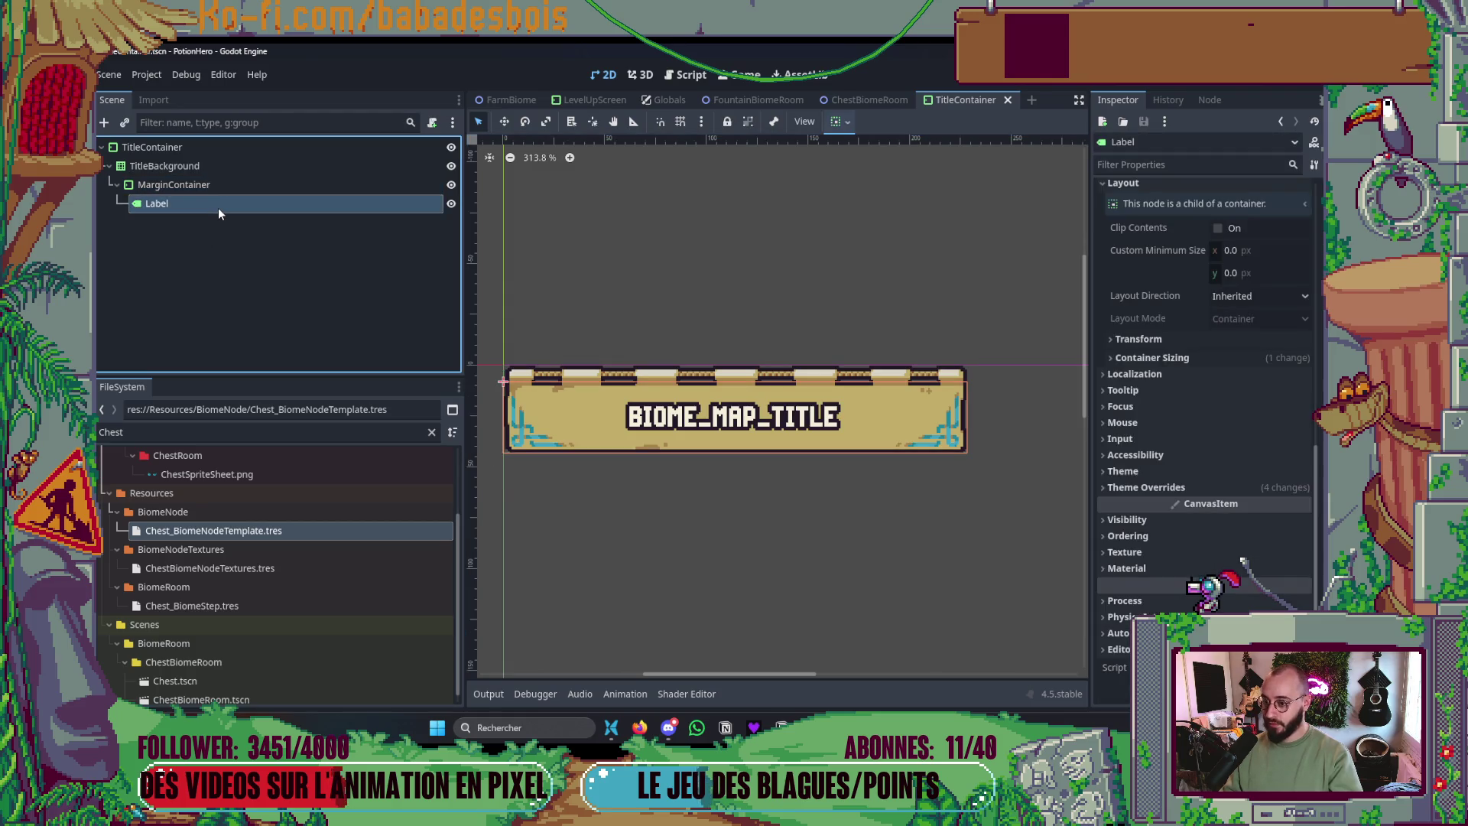
left_click(214, 185)
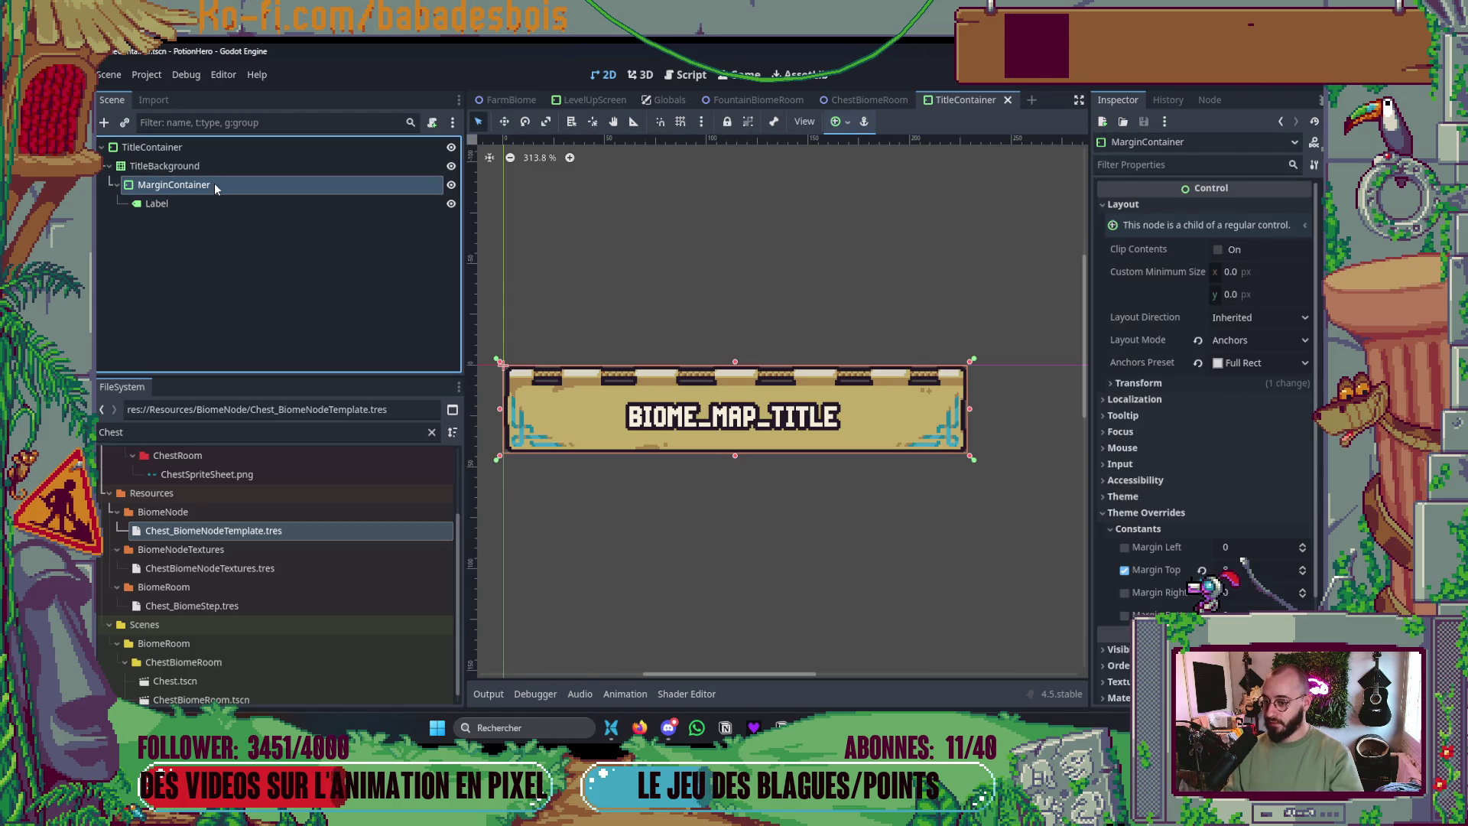
left_click(649, 557)
scroll(662, 565, "down", 1)
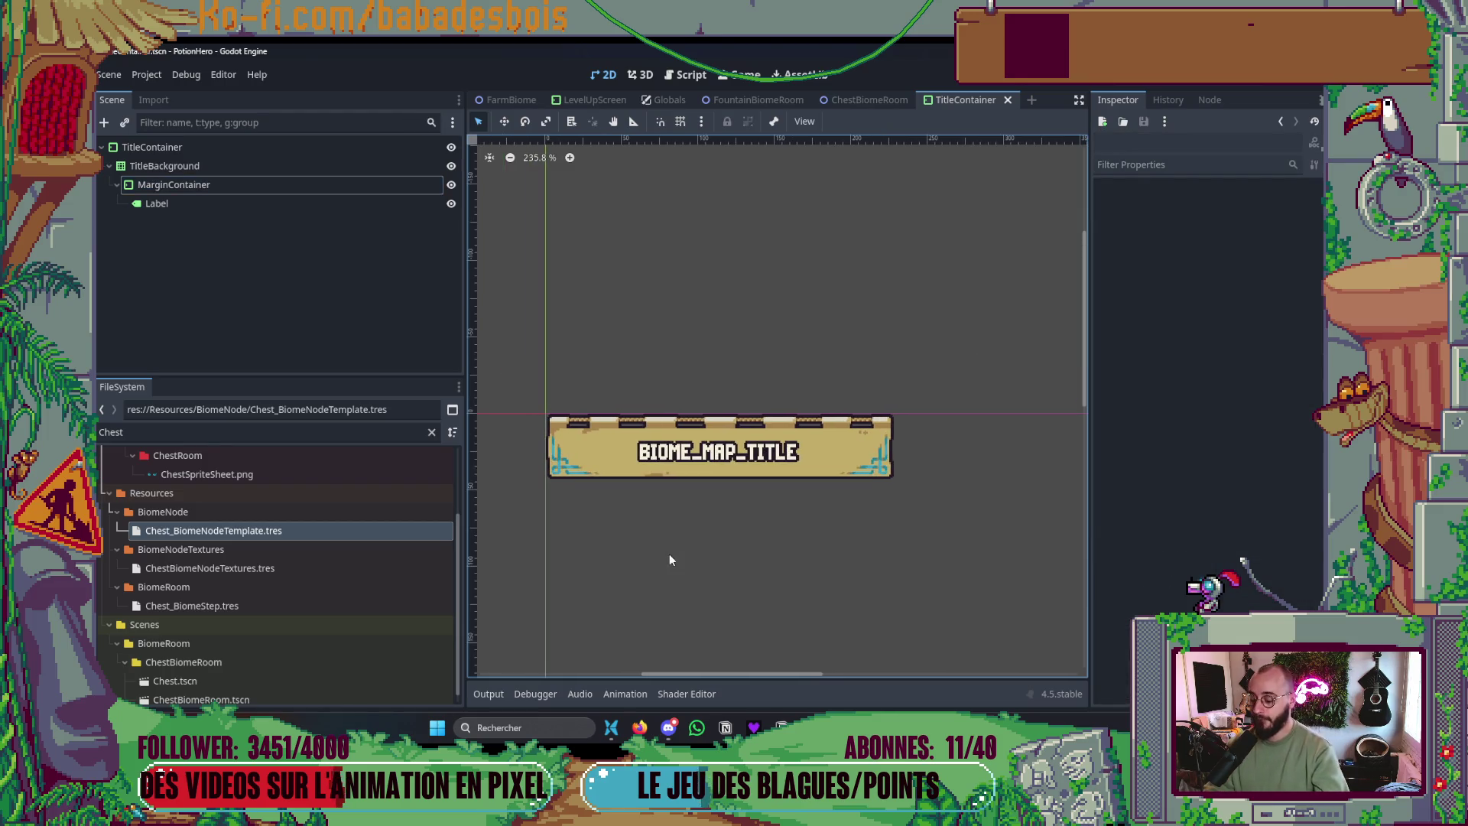
Run the game, travel to the chest room, view its choice panel, then stop the game.
key("F6")
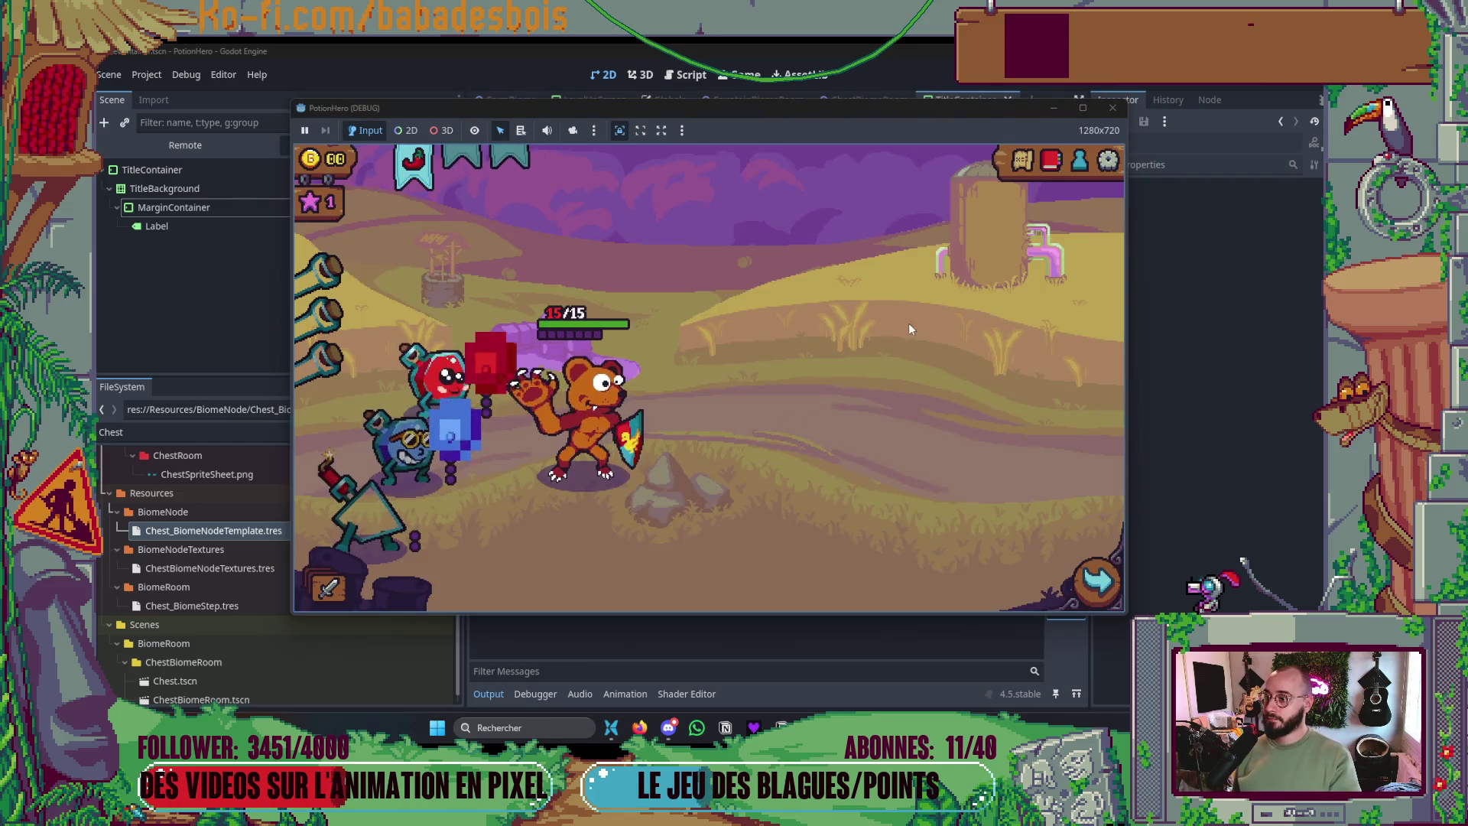
left_click(1025, 162)
left_click(428, 425)
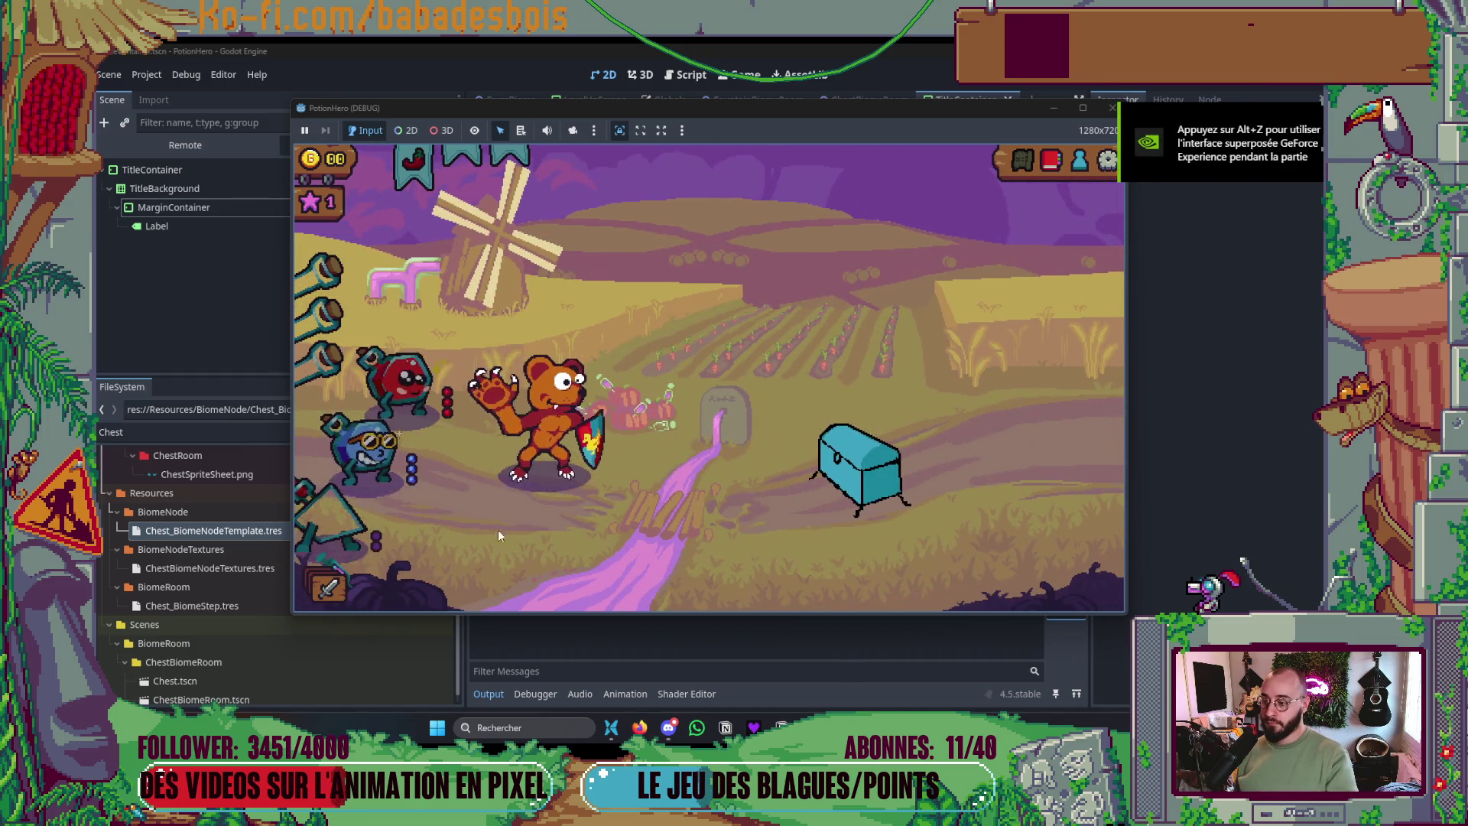
left_click(840, 453)
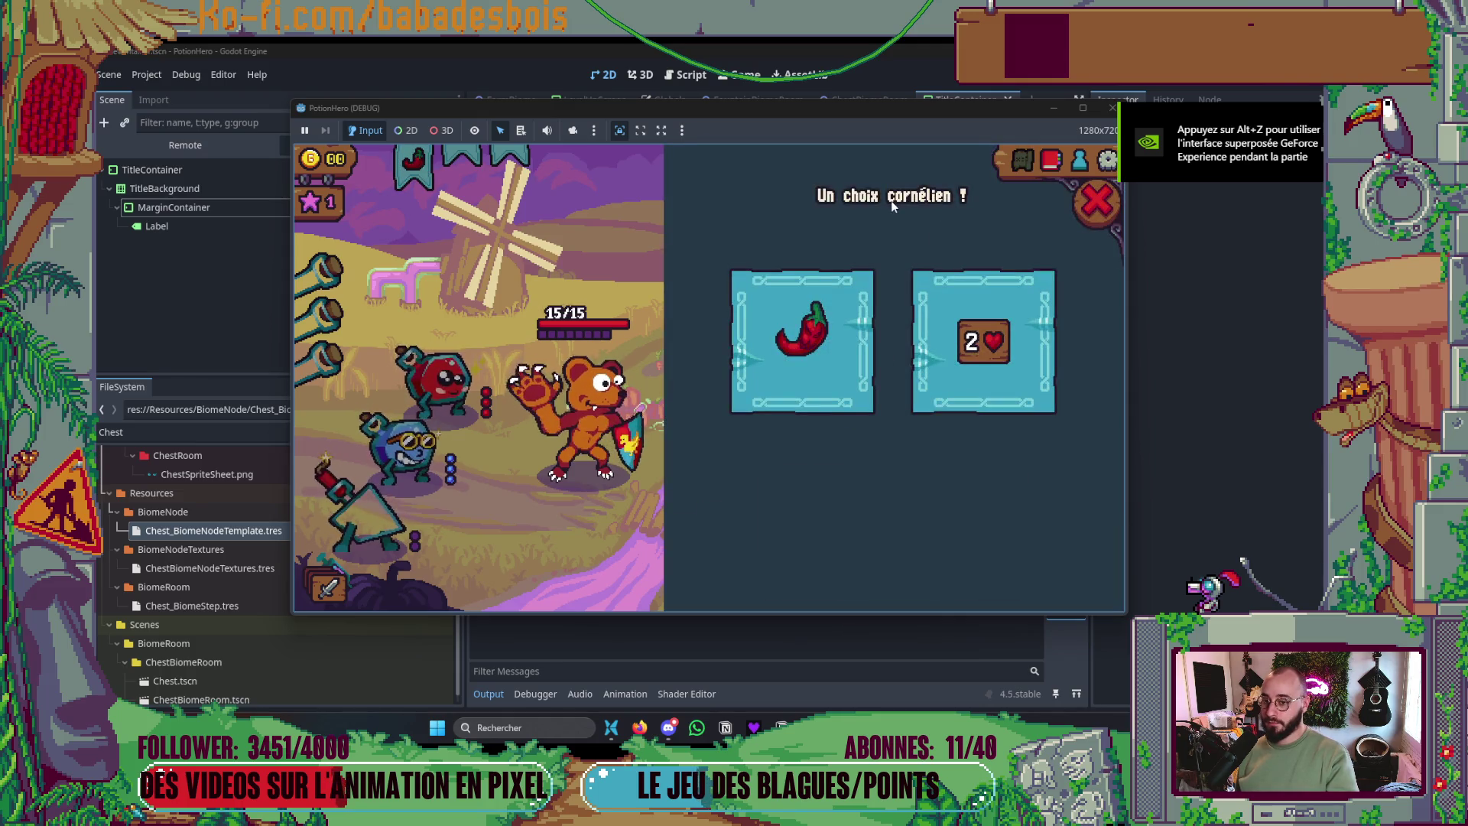
left_click(1113, 208)
left_click(1111, 109)
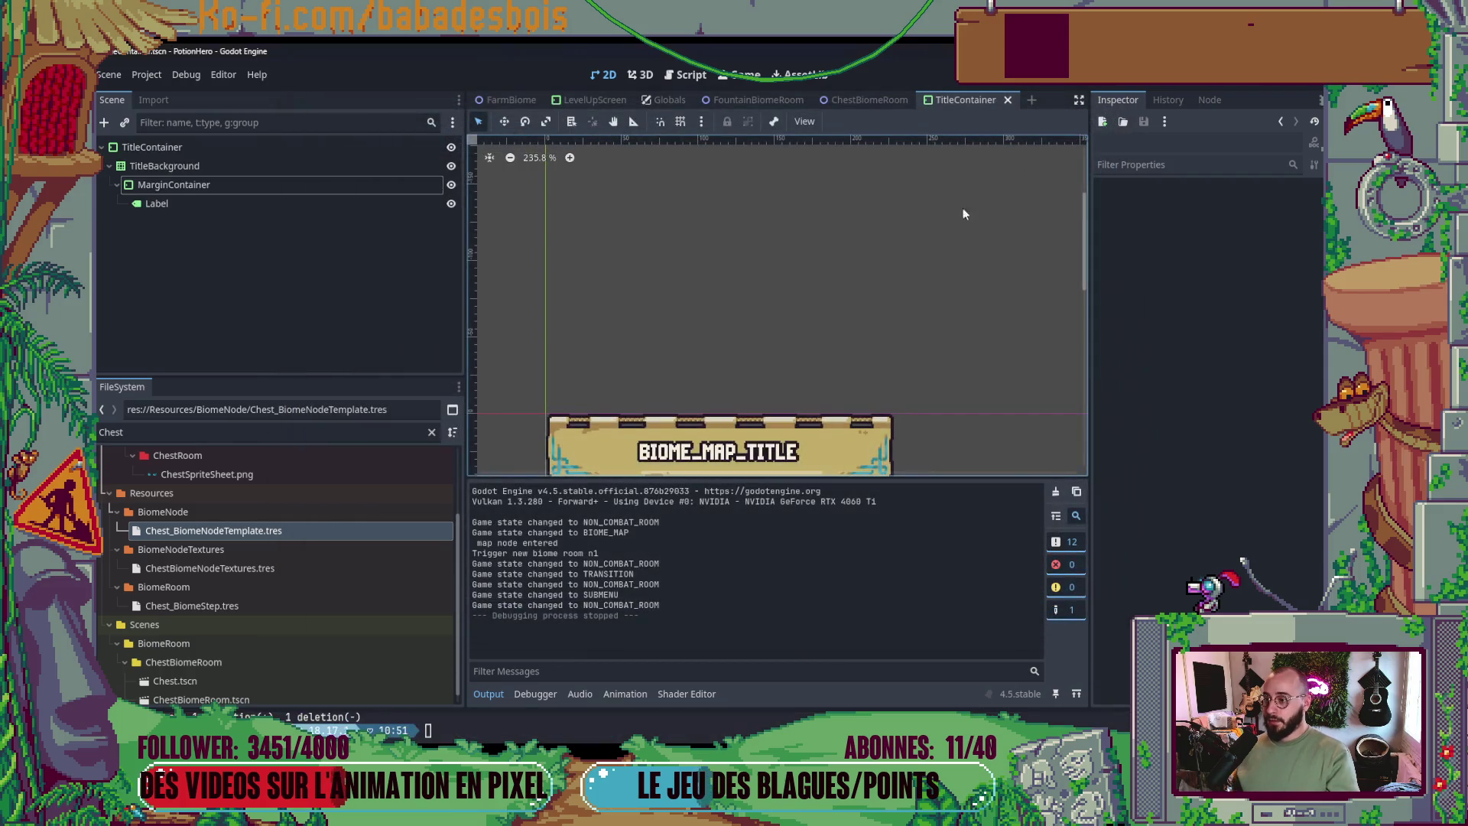
Set TitleContainer's Custom Minimum Size y to 43, making it 228×43 px.
left_click(153, 147)
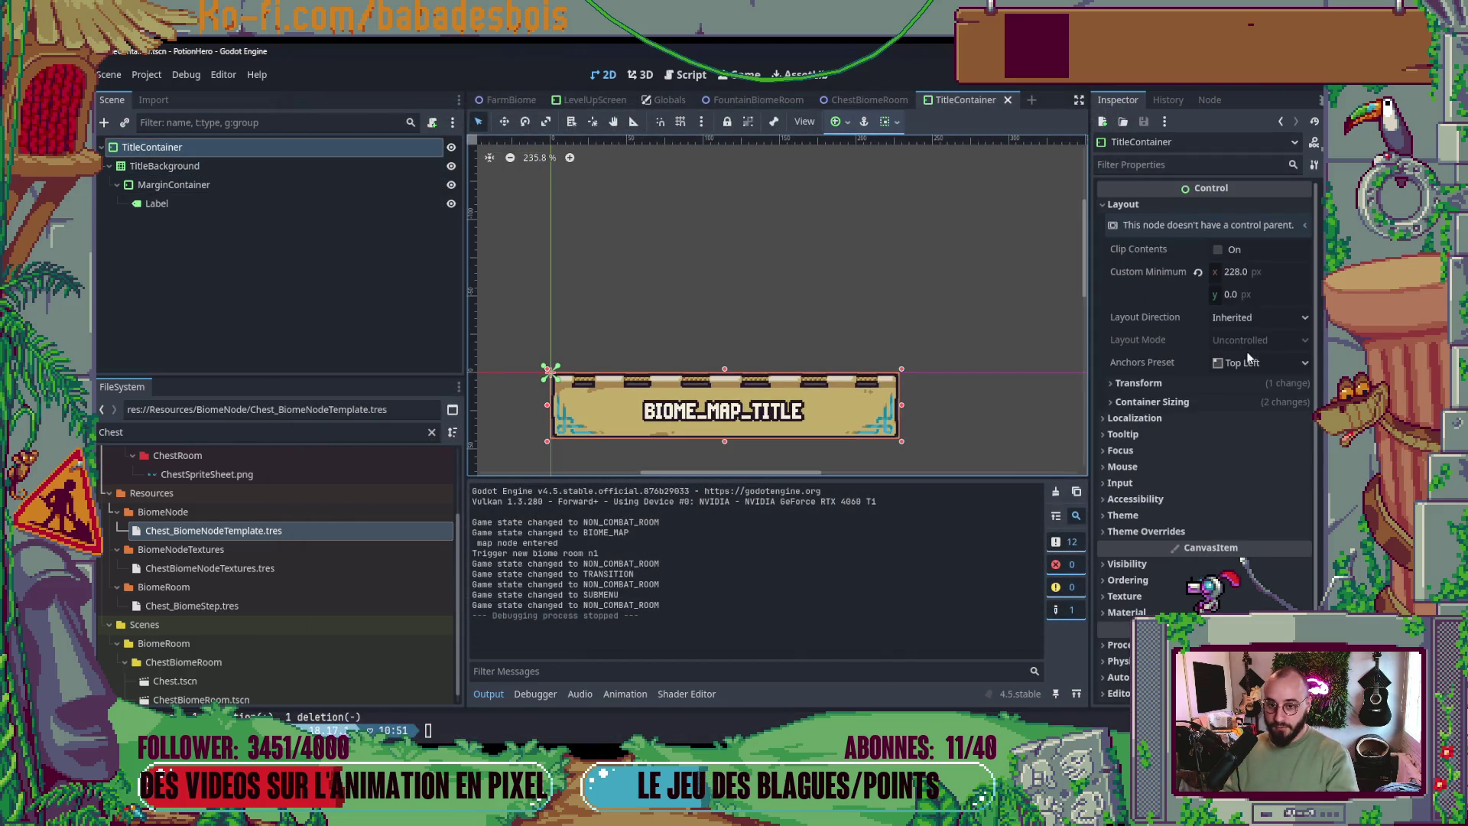
left_click(1176, 383)
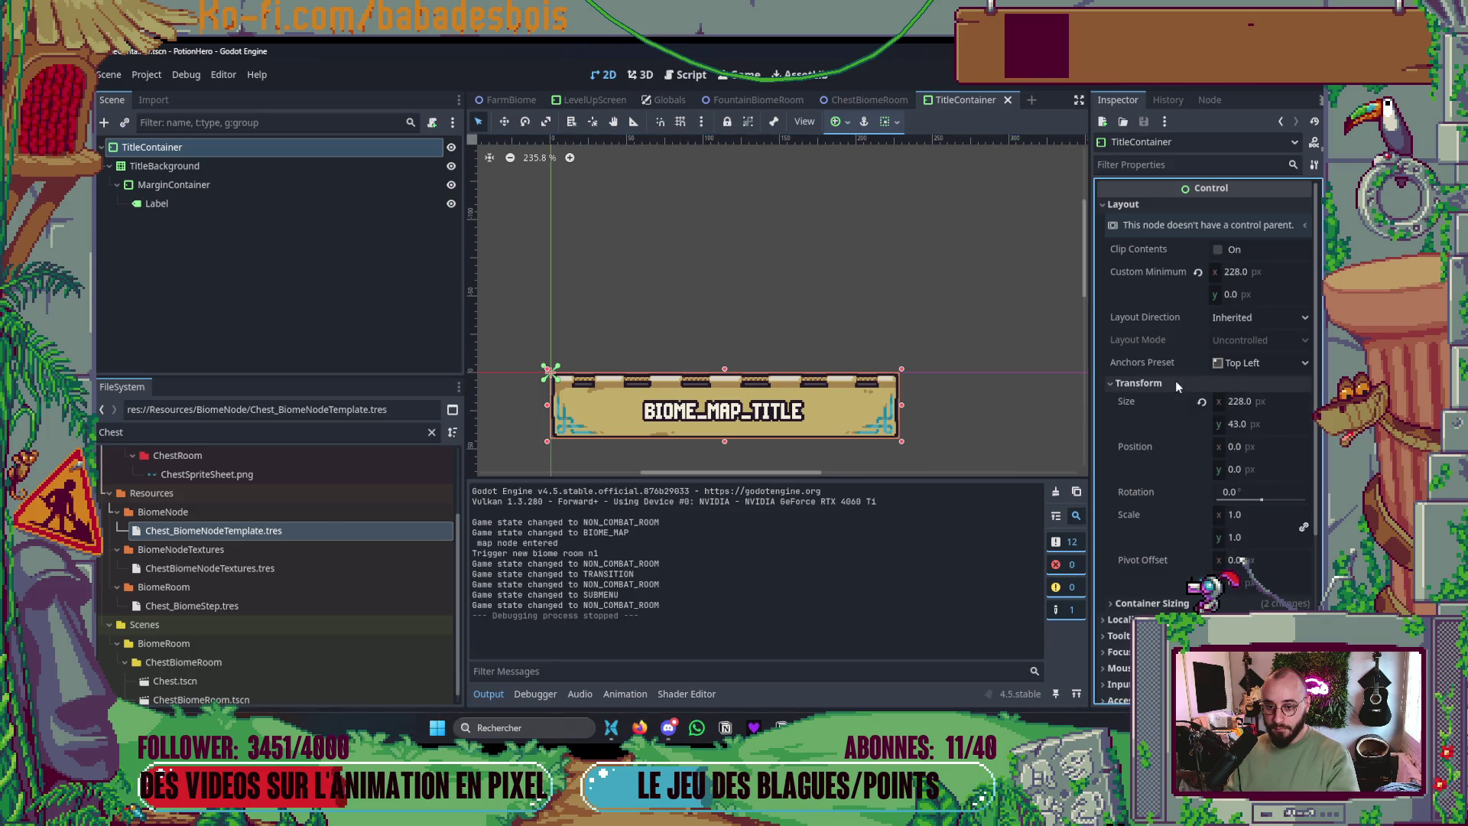
left_click(1176, 382)
left_click(1260, 297)
type("3")
key("Return")
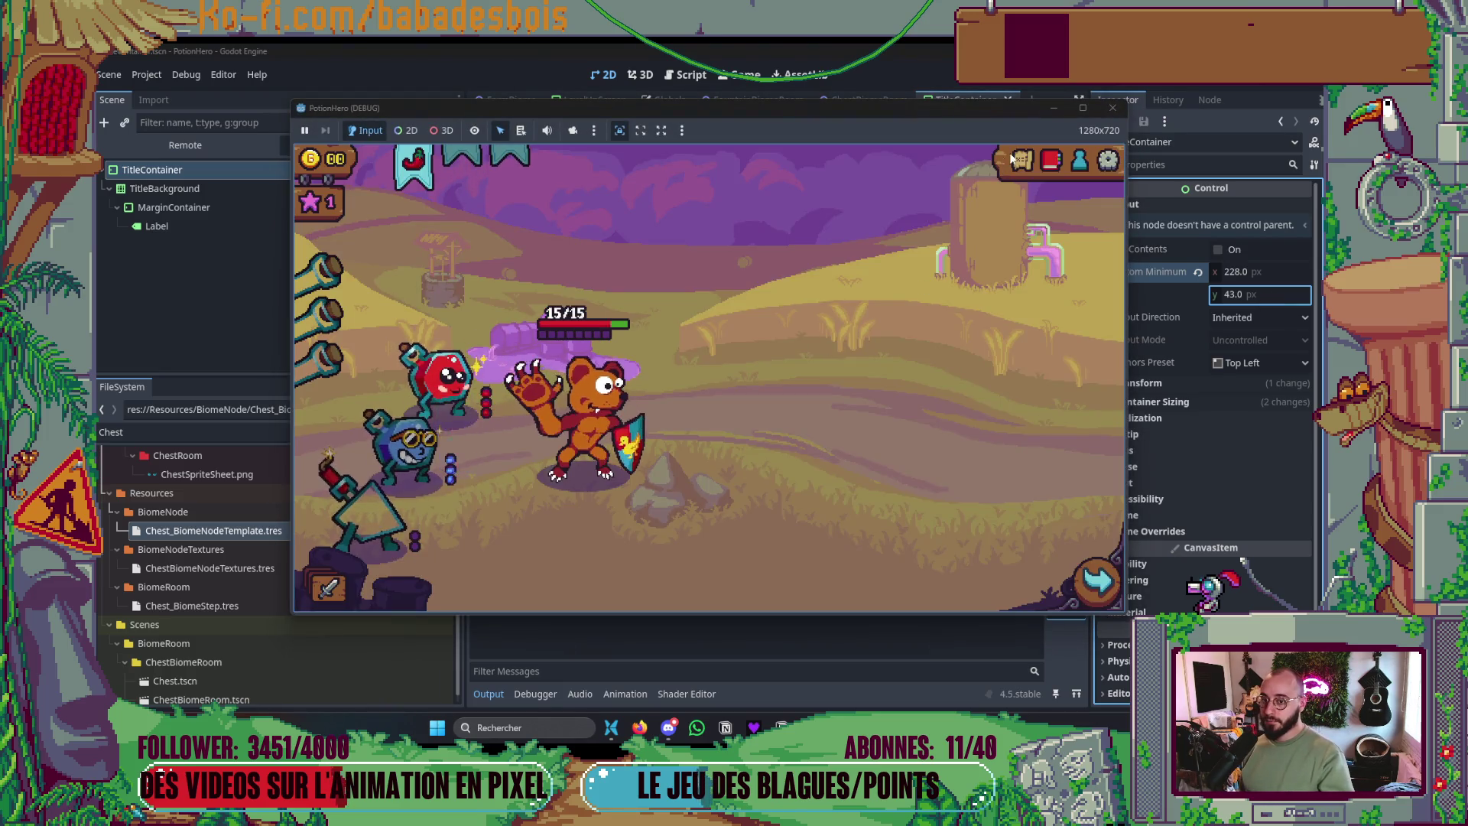
Travel to the farm chest room and reopen its 'Un choix cornélien !' panel to inspect the banner.
left_click(1021, 159)
left_click(422, 437)
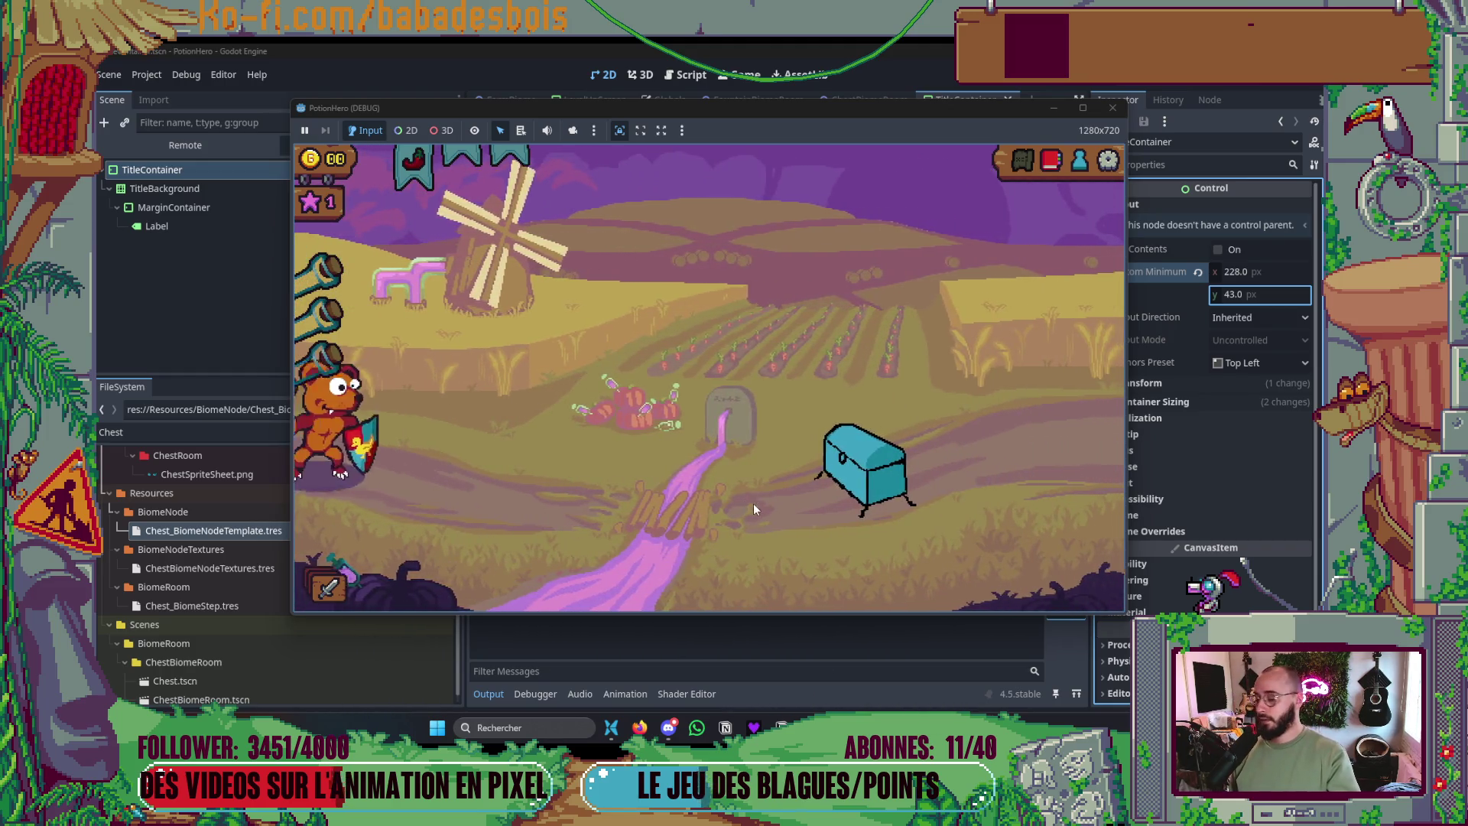
left_click(846, 487)
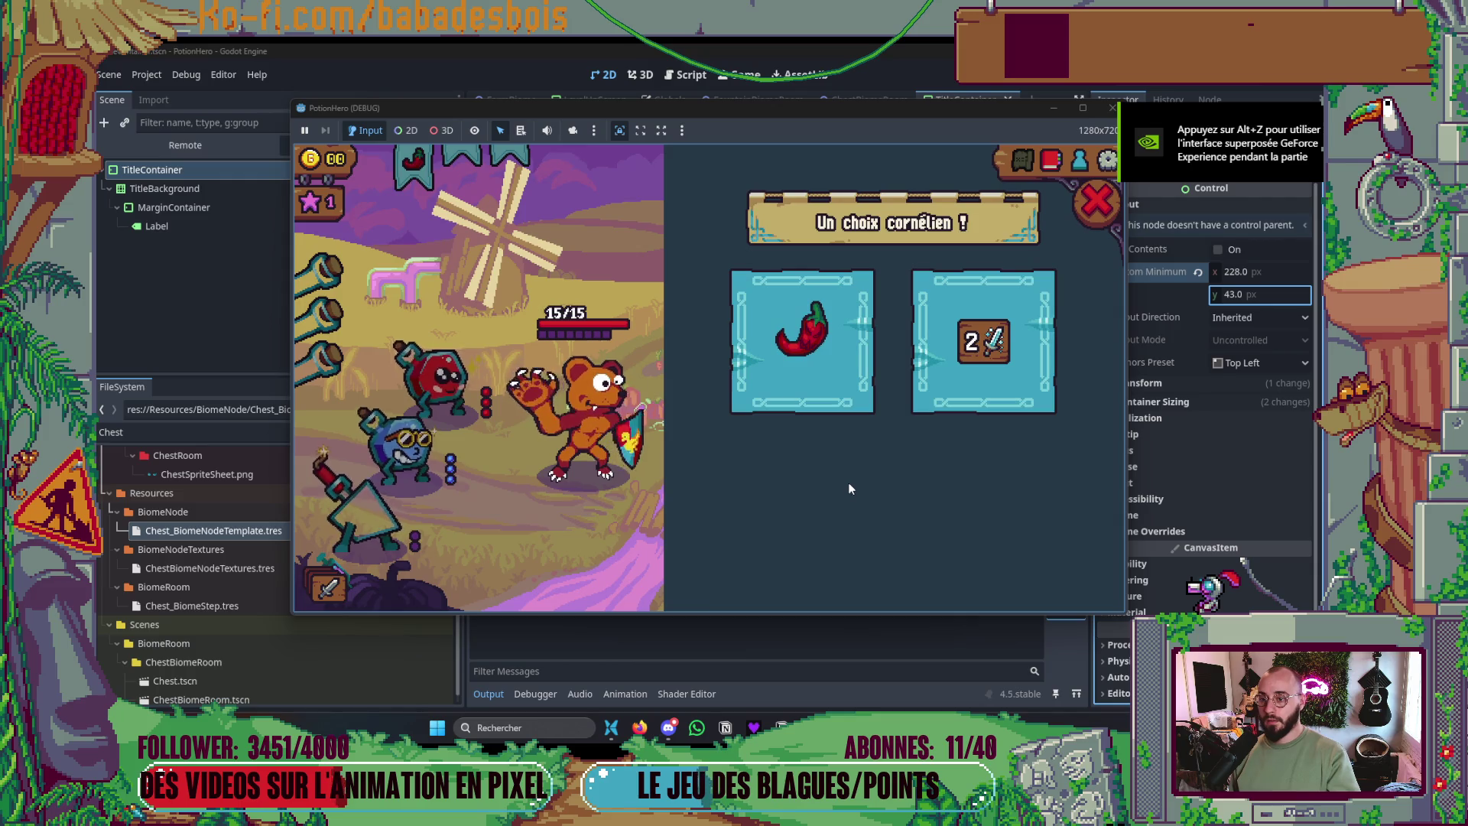
mouse_move(929, 368)
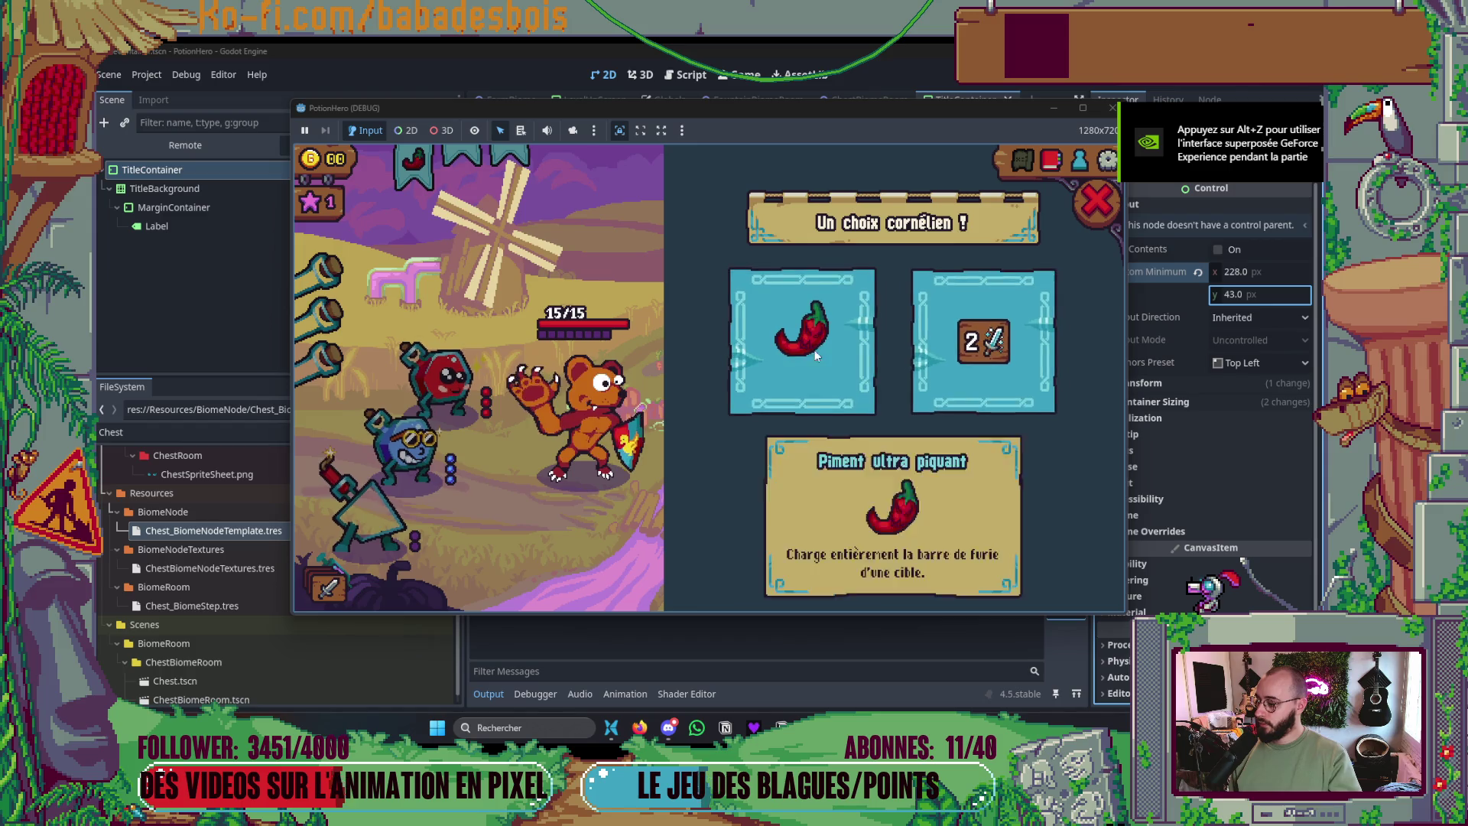
left_click(1043, 329)
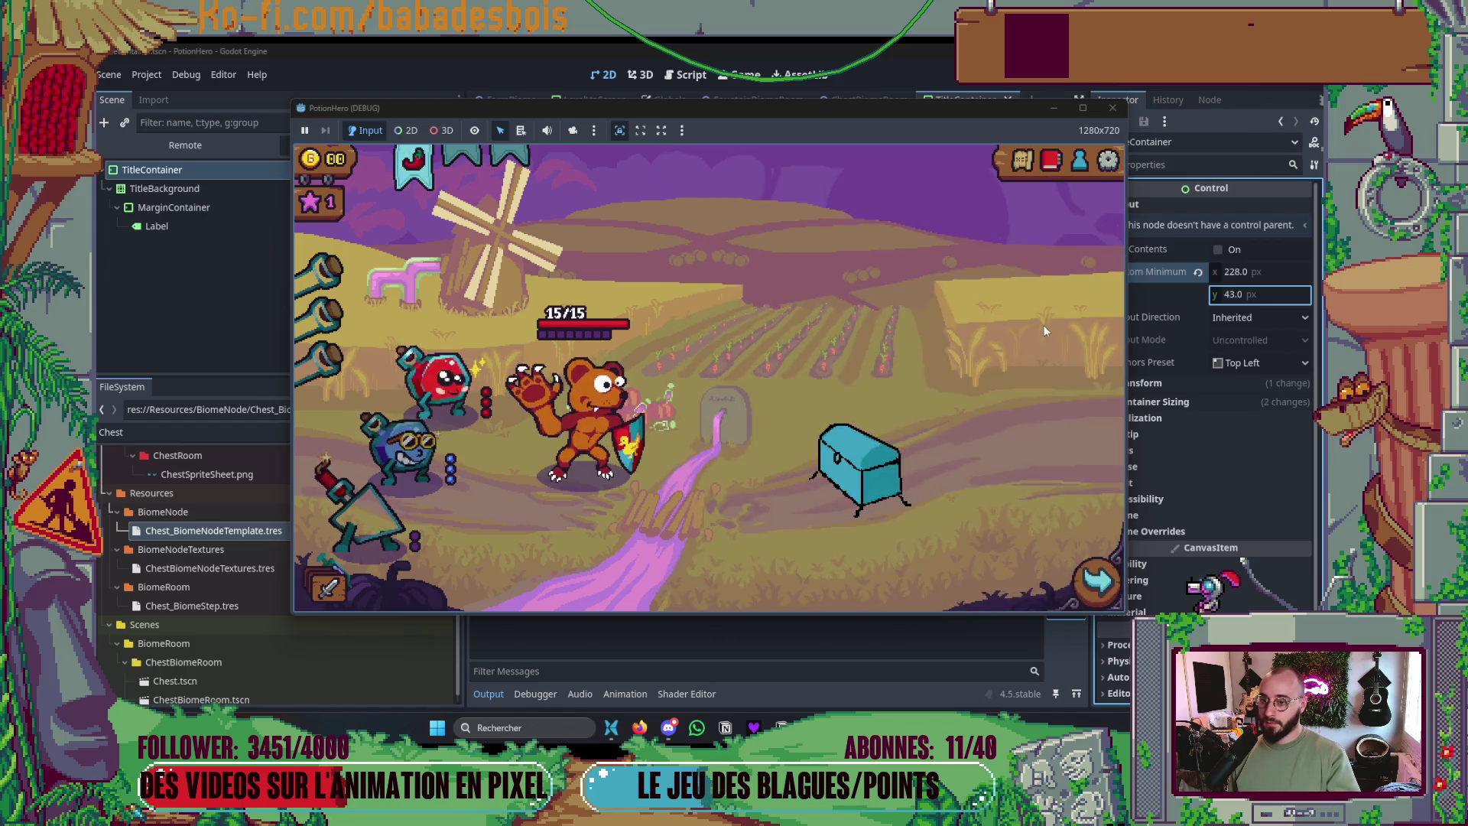
left_click(903, 473)
mouse_move(1042, 389)
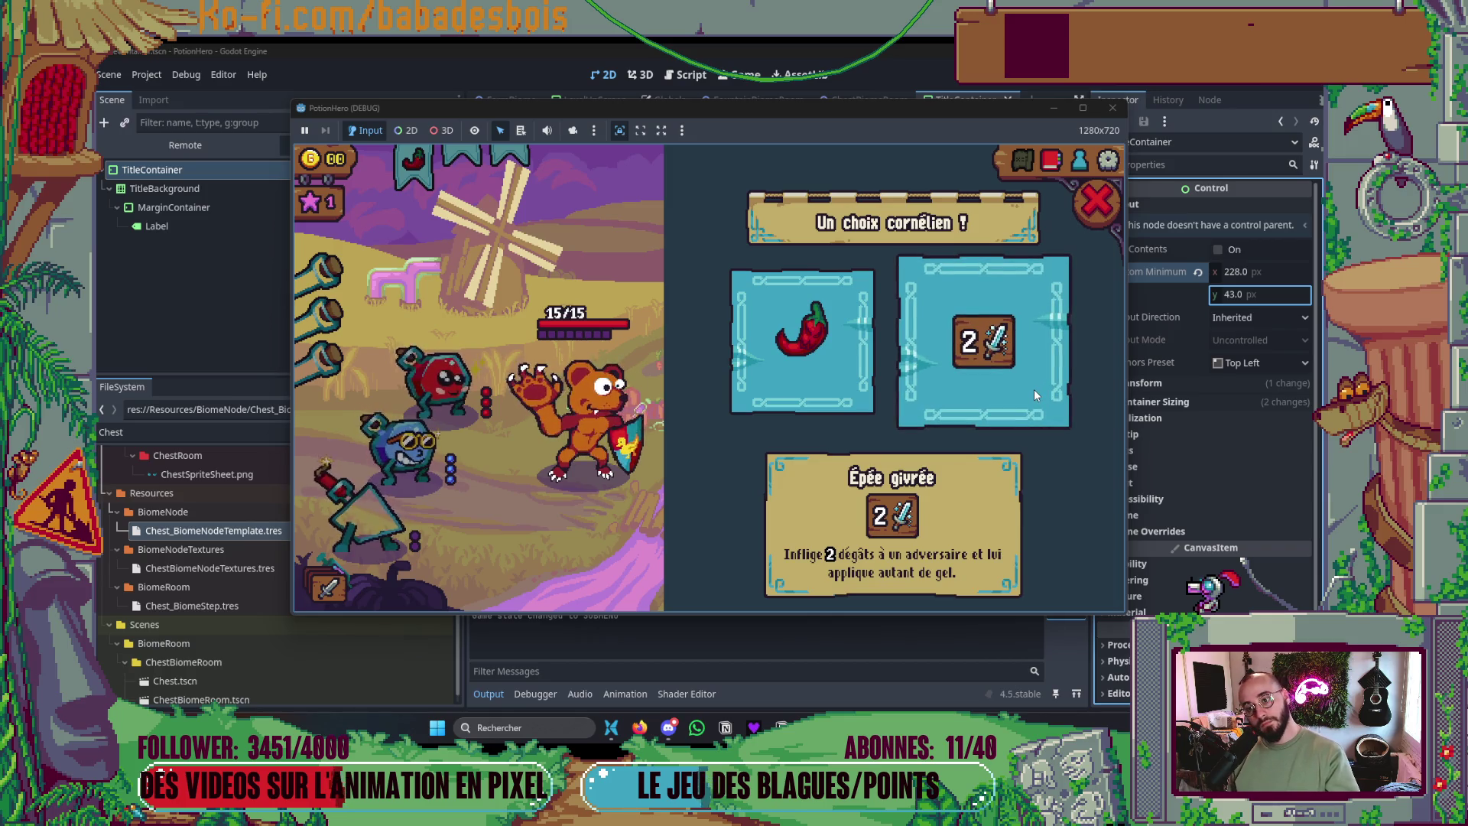
mouse_move(862, 388)
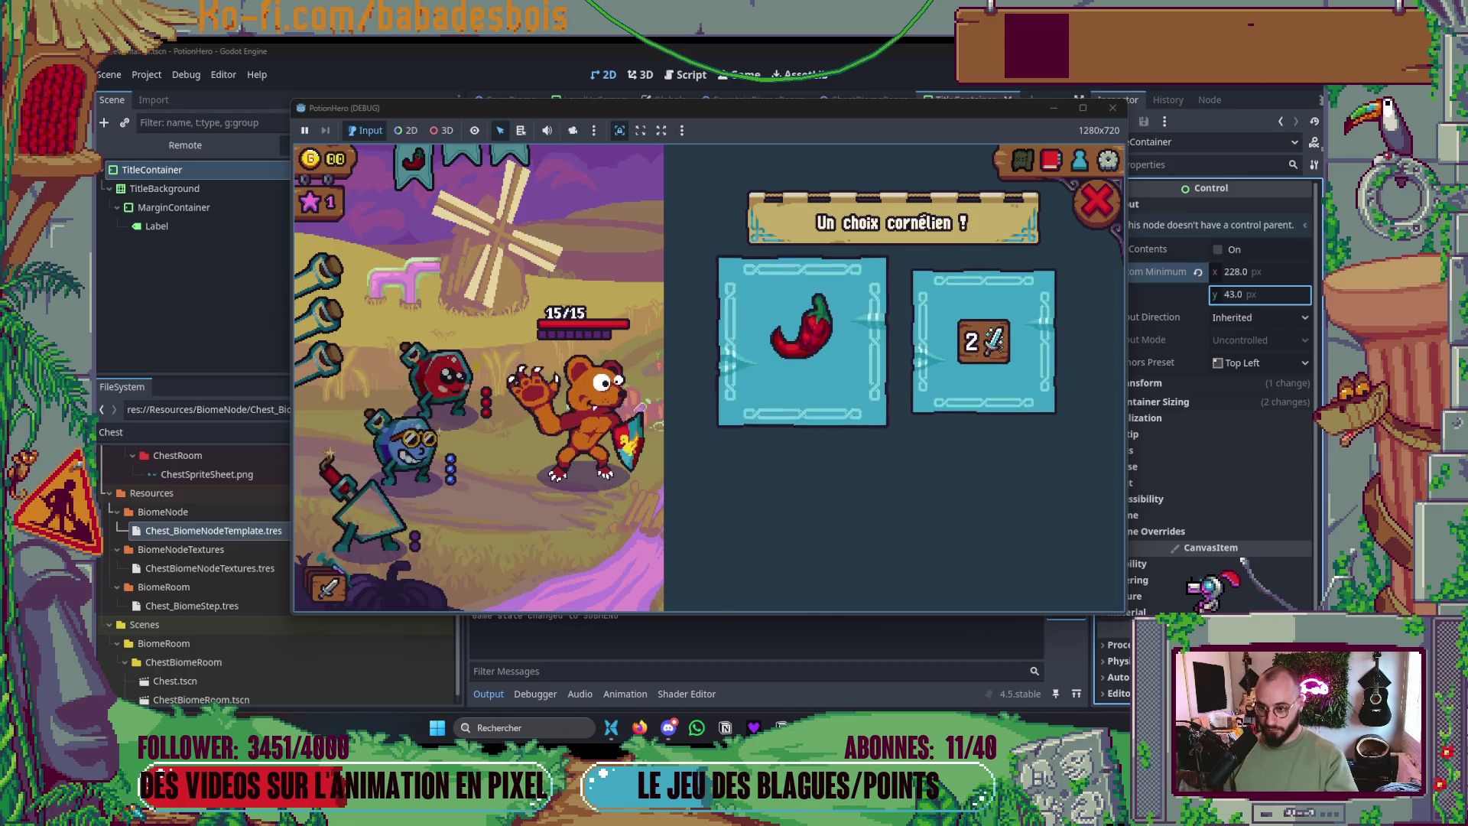
Close the chest panel, stop the game and switch to the Globals scene.
left_click(1098, 203)
left_click(1113, 107)
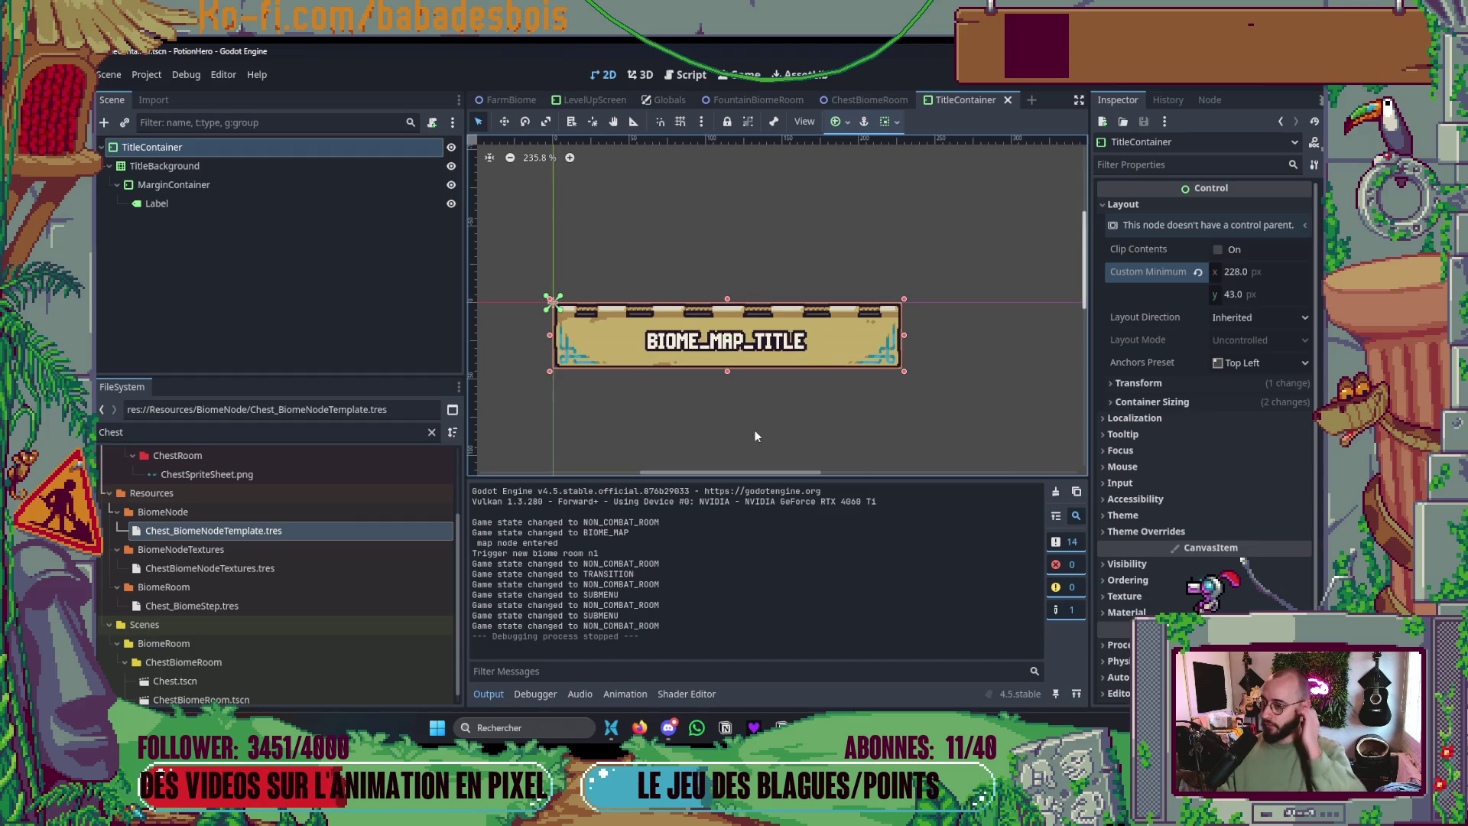
left_click(664, 103)
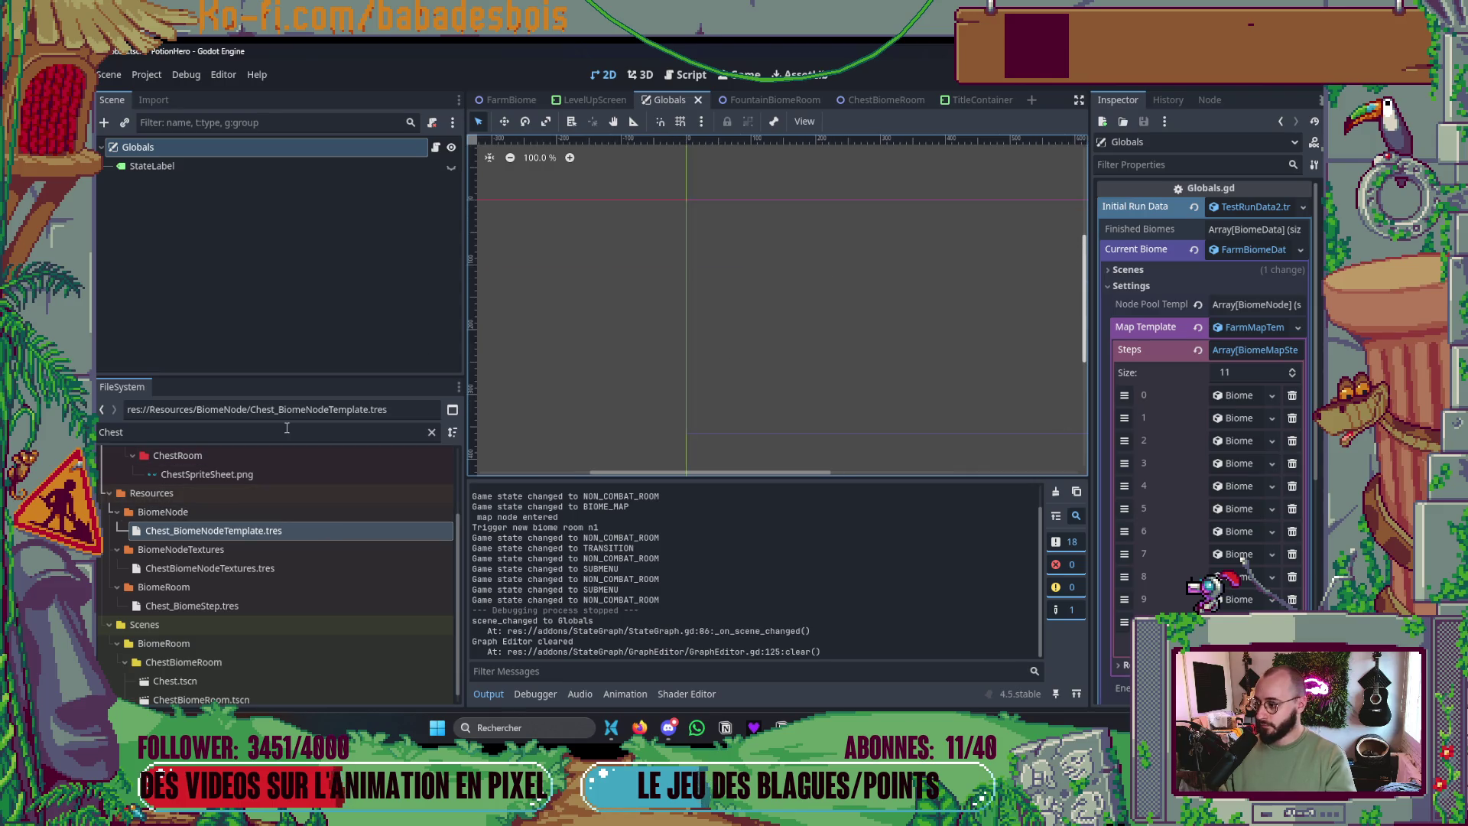
Filter FileSystem by 'Forge' and assign Forge_BiomeNodeTemplate to the first map step's node list.
type("Forge")
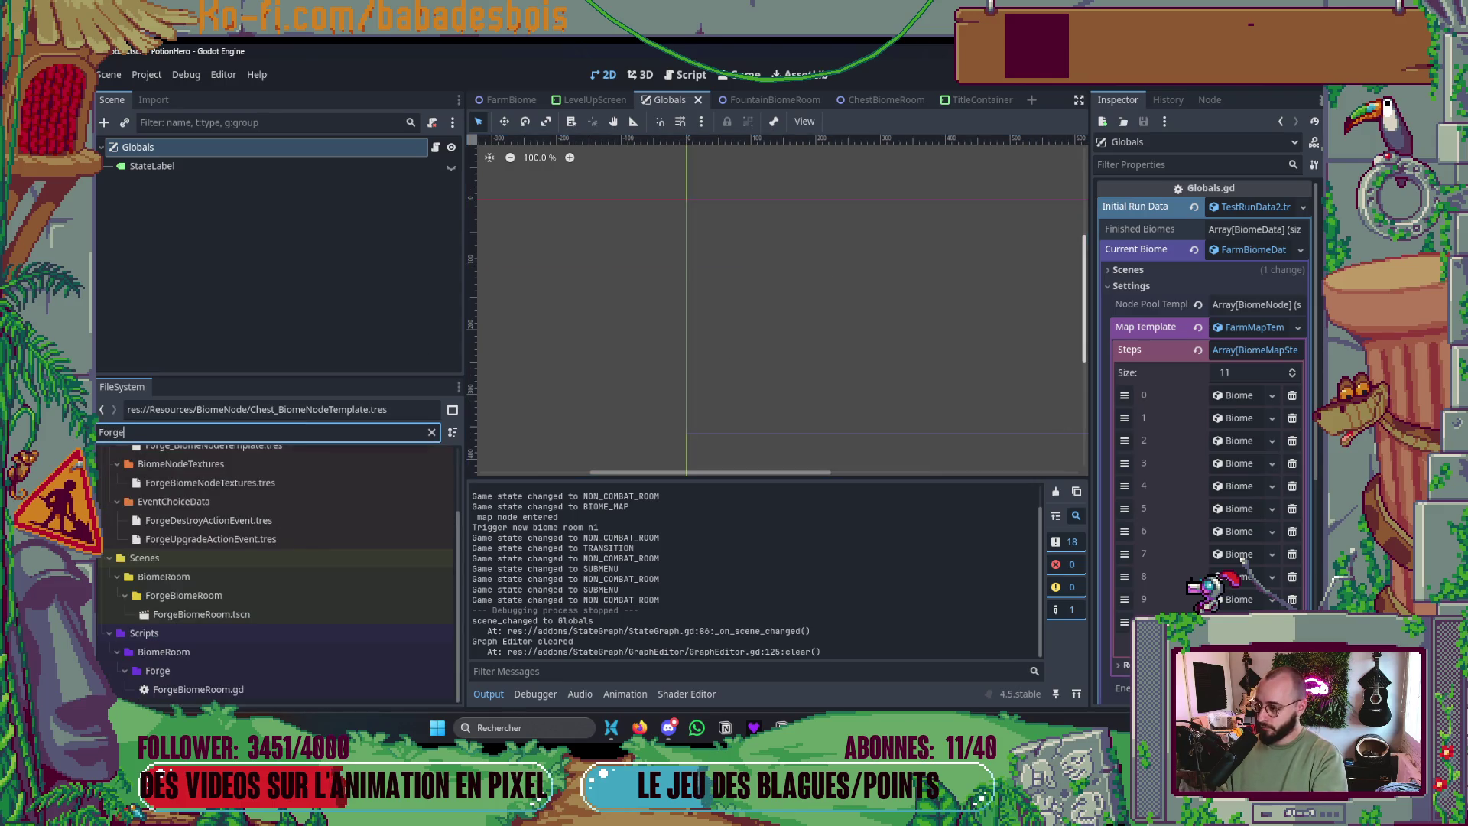
scroll(416, 535, "up", 3)
mouse_move(434, 533)
left_mouse_down()
mouse_move(994, 459)
mouse_move(1242, 395)
left_mouse_up()
left_click(1239, 395)
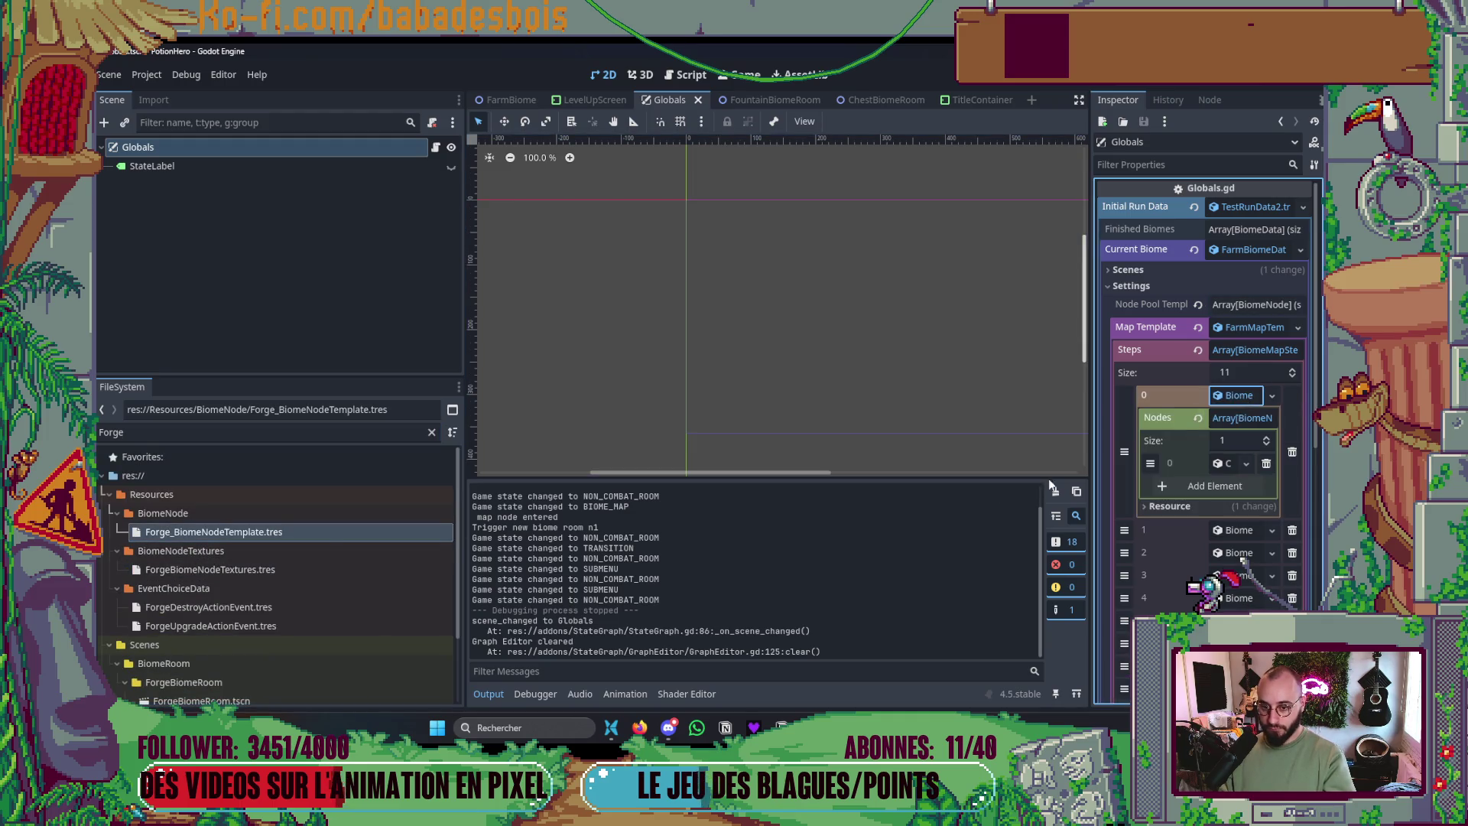
left_click_drag(217, 538, 1218, 465)
Run the game, open the first room's forge and its action-upgrade screen, then view the Remote scene tree.
key("F5")
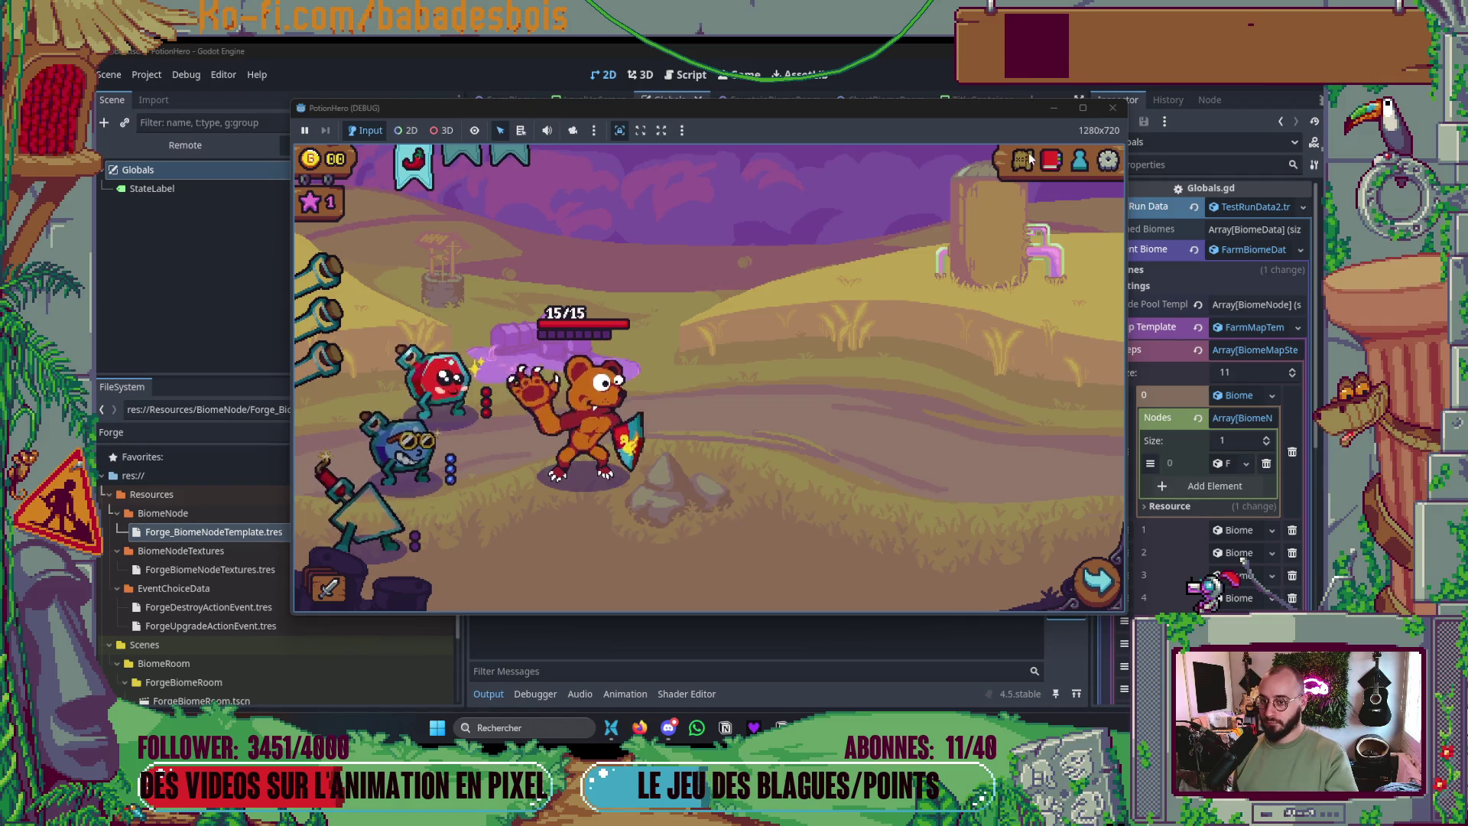
left_click(1028, 159)
left_click(433, 437)
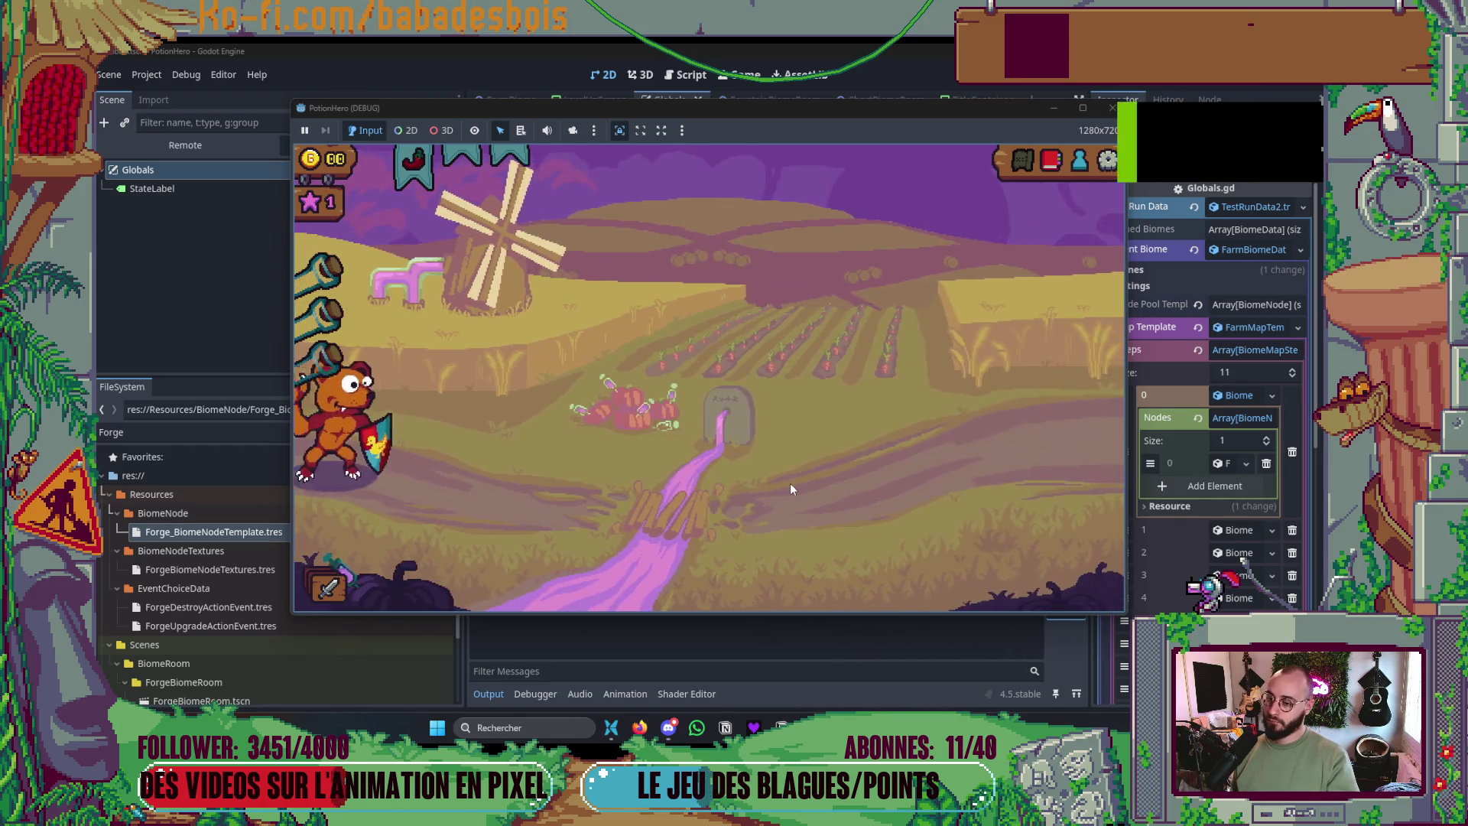
left_click(921, 437)
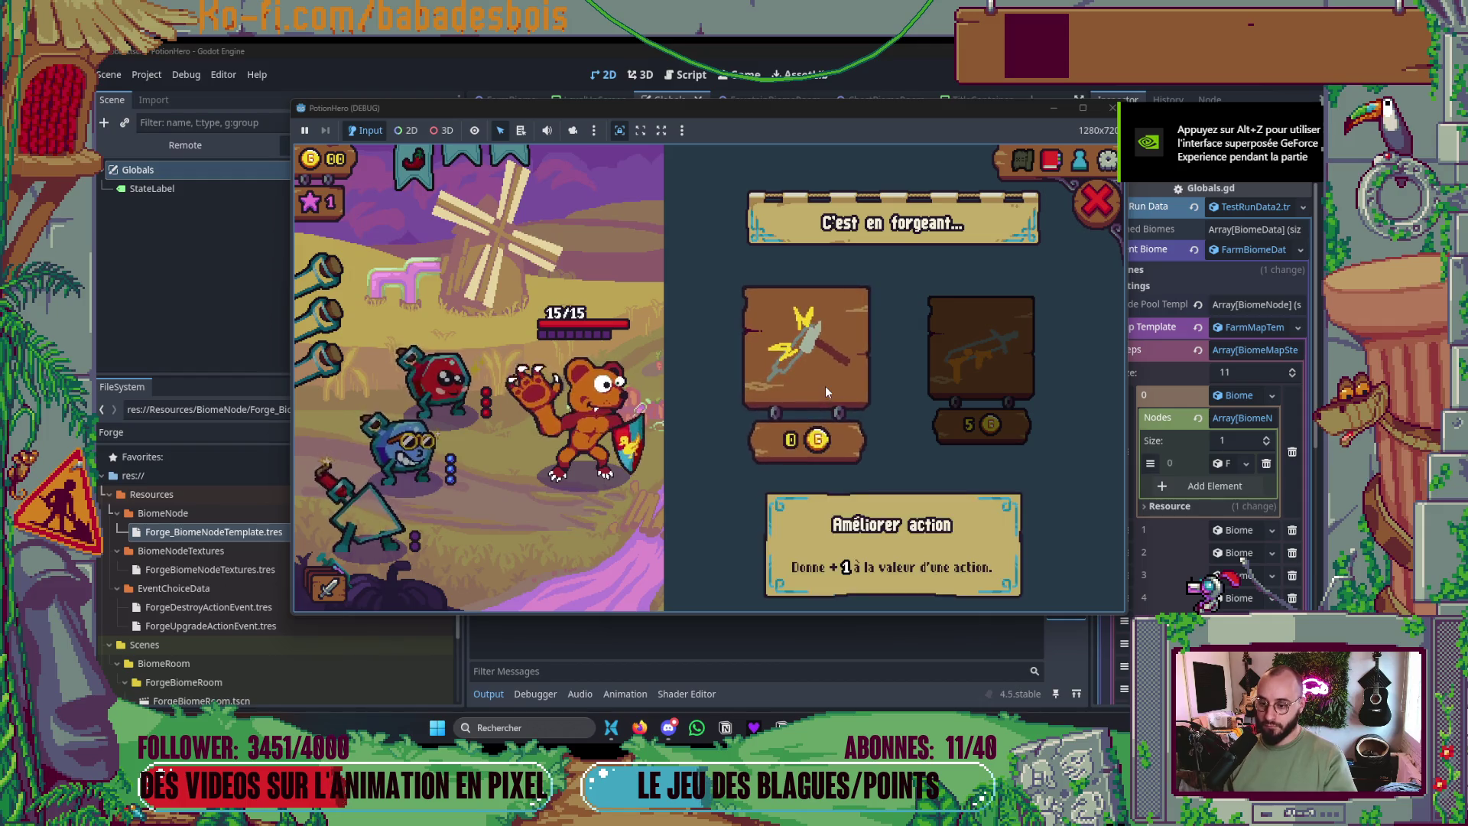
left_click(813, 359)
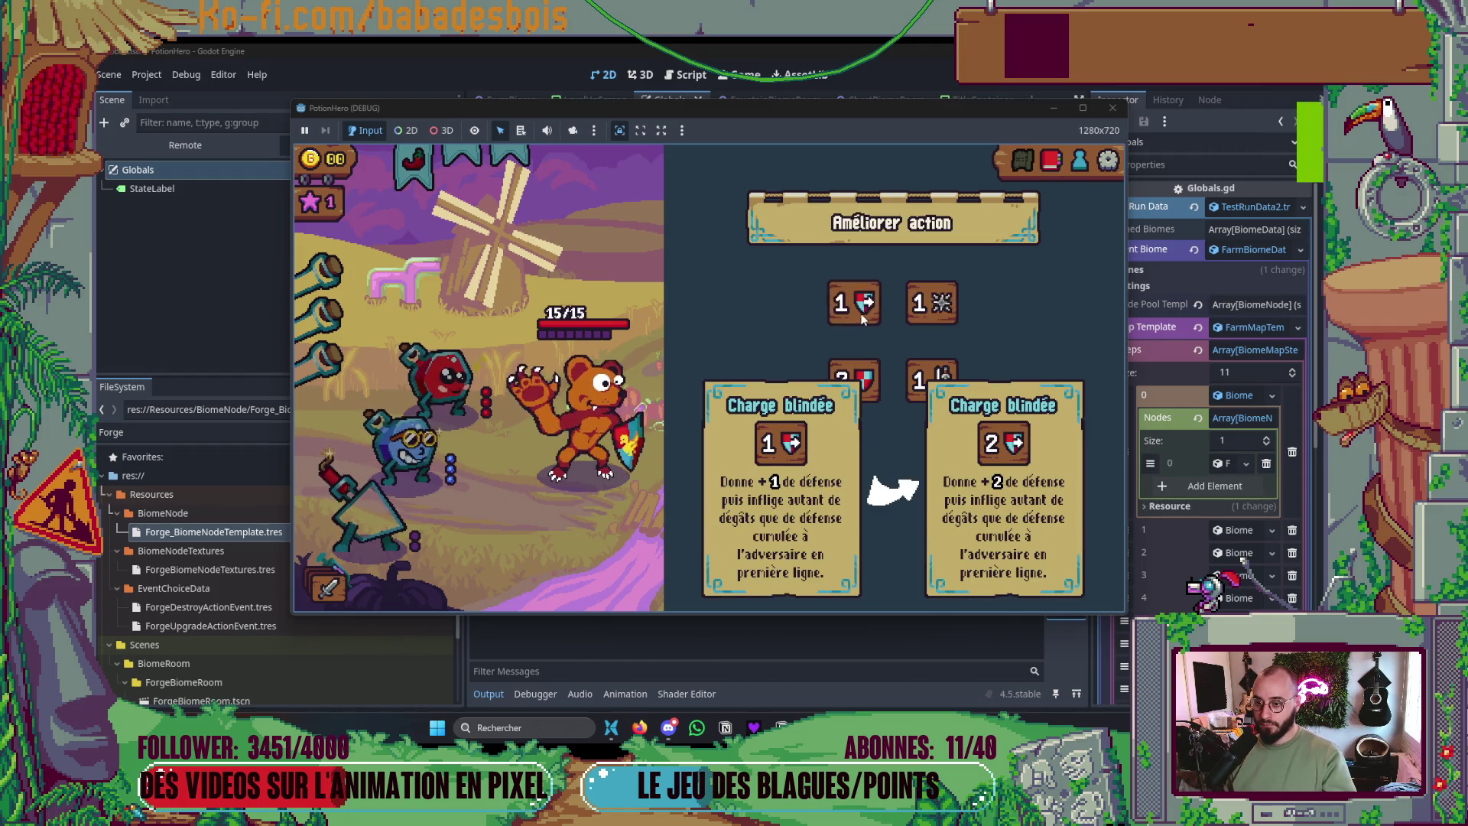
left_click(949, 304)
left_click(1092, 208)
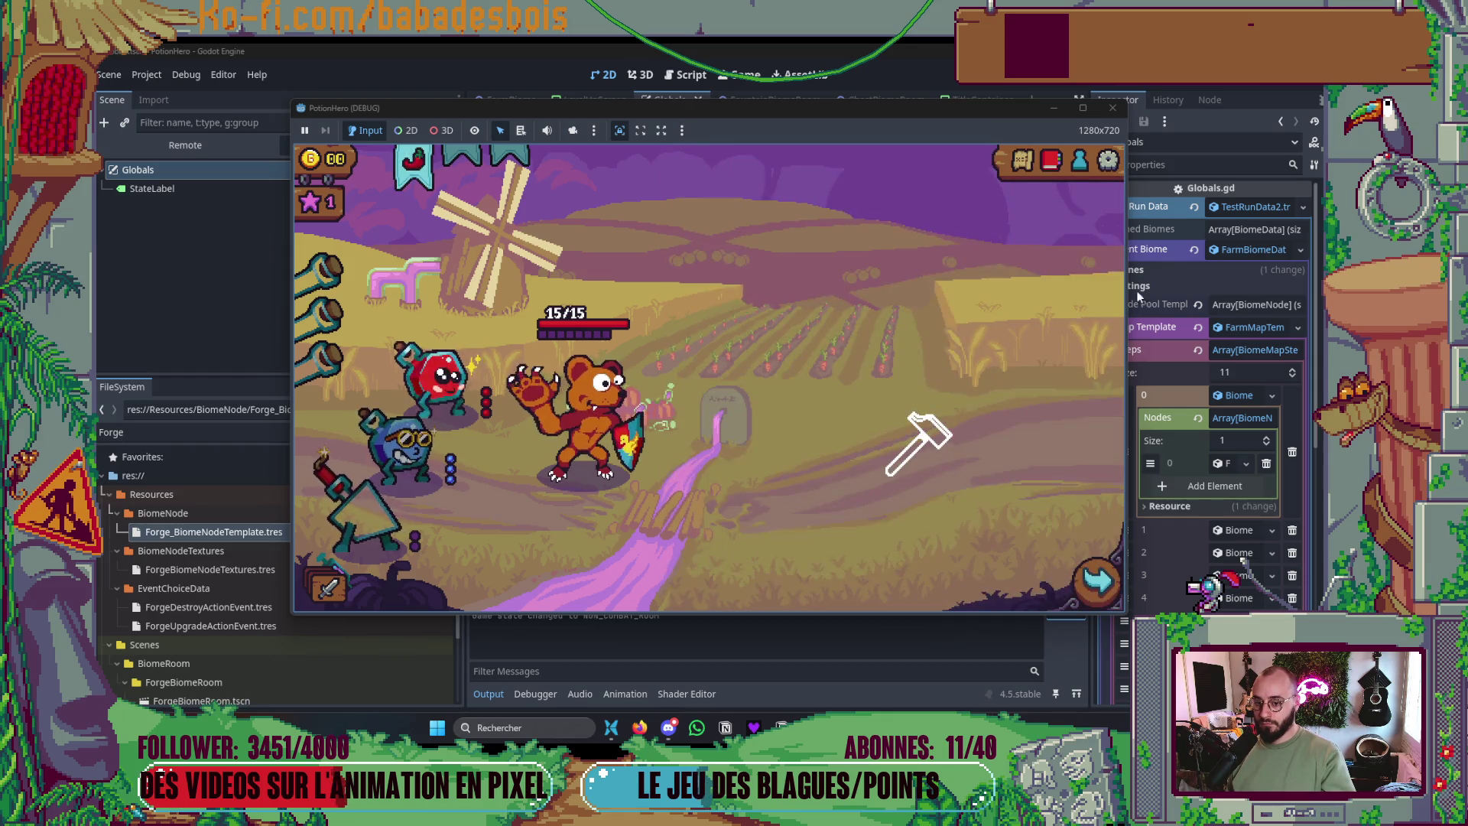
left_click(198, 217)
left_click(214, 144)
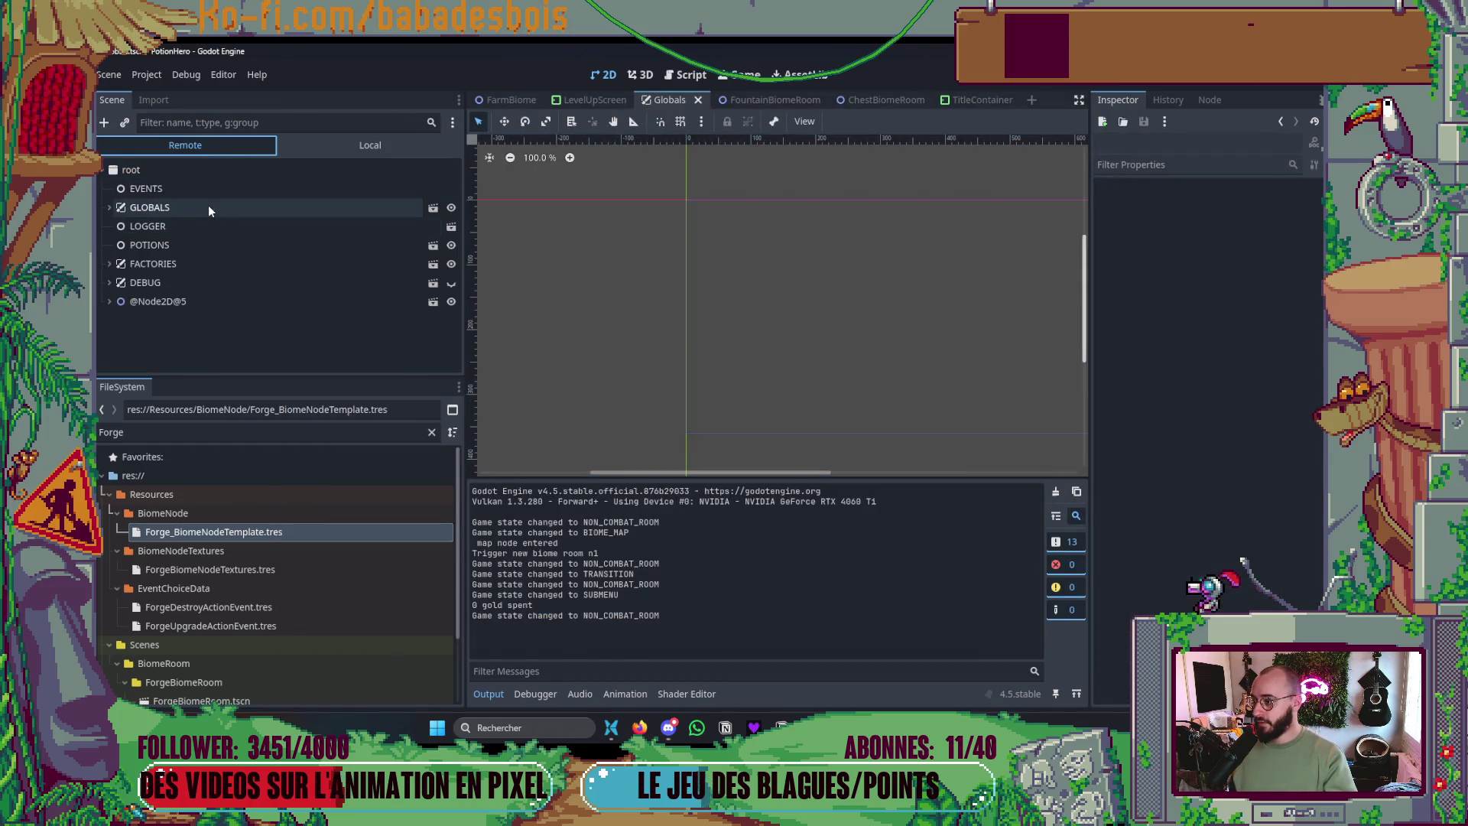
Set Gold to 99 in the live GLOBALS Run Data > Team Data > Inventory.
left_click(208, 206)
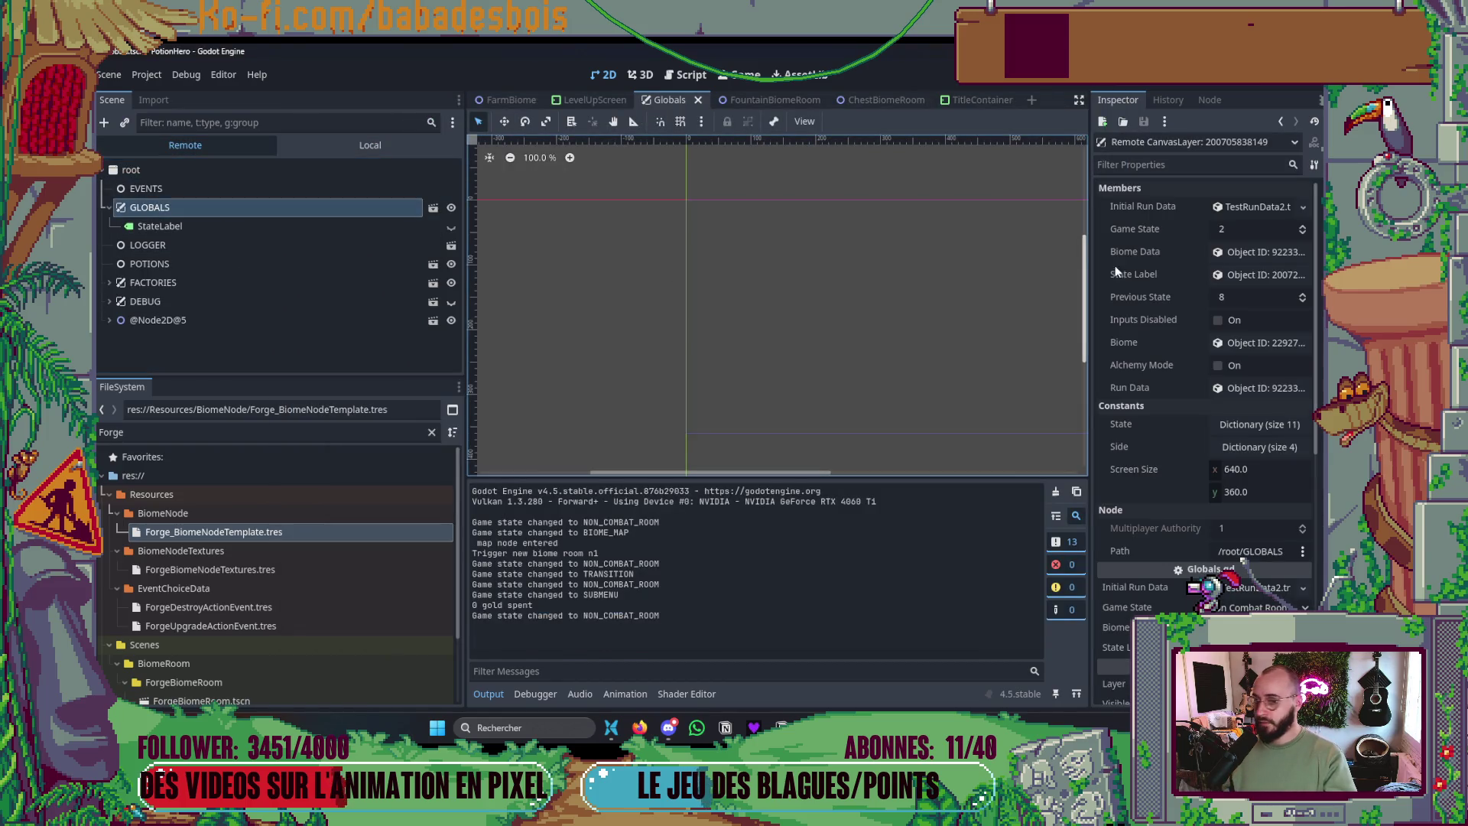
left_click(1253, 390)
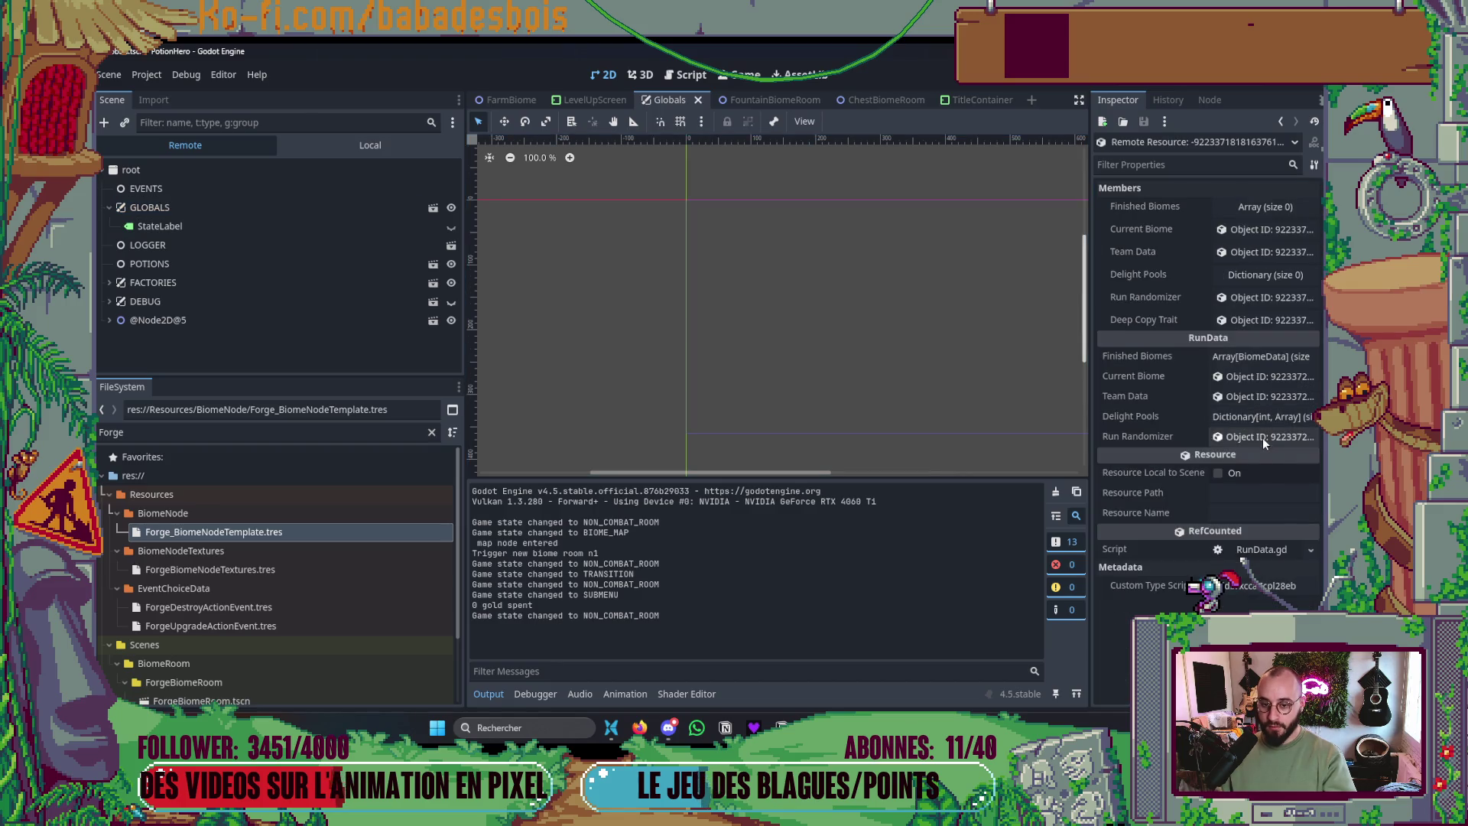
left_click(1267, 257)
left_click(1264, 336)
left_click(1255, 390)
key("Return")
key("alt+Tab")
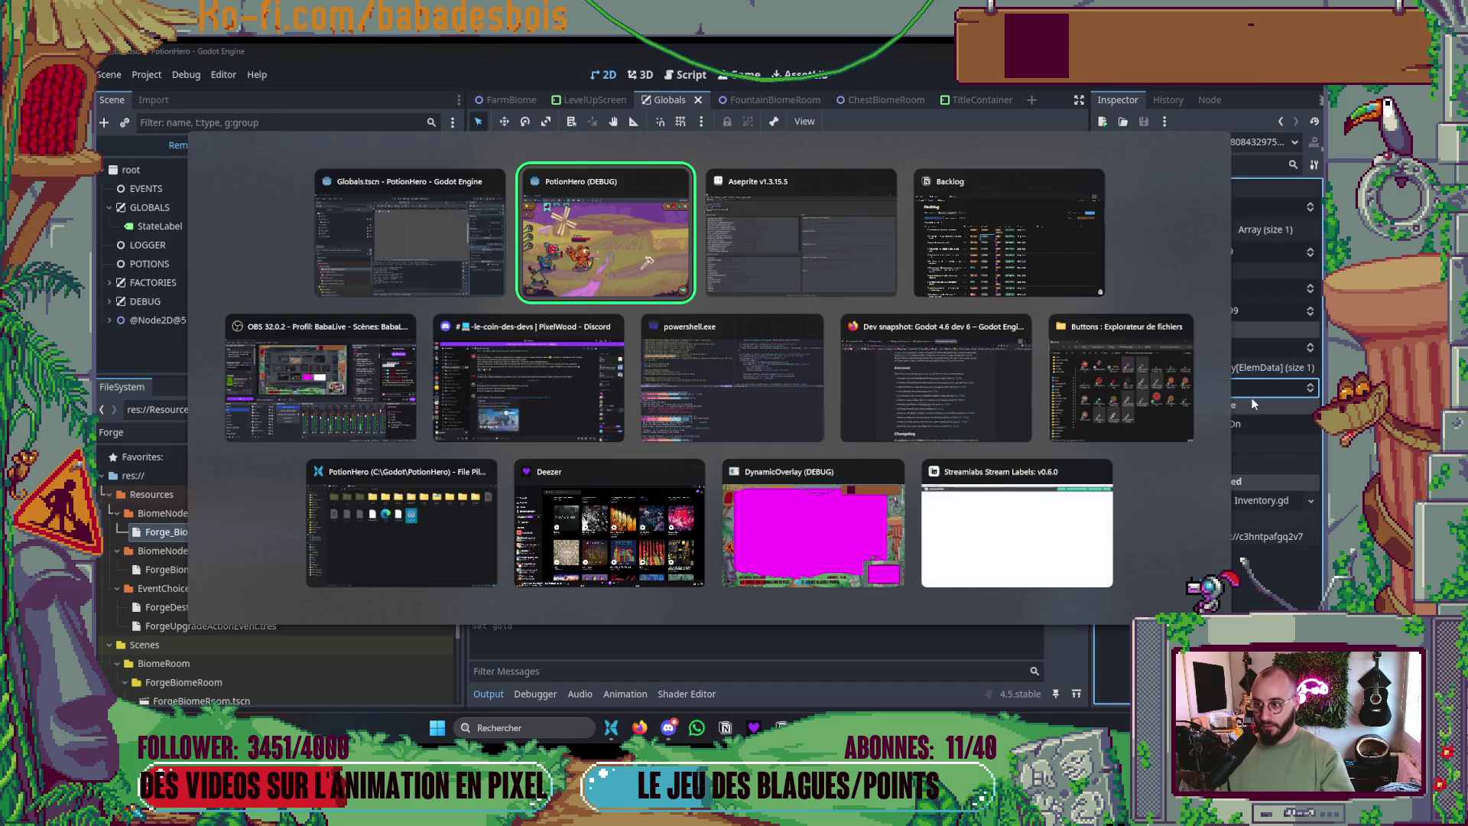
Buy the forge's 5-gold destroy-action option to check its banner, then stop the game.
left_click(930, 448)
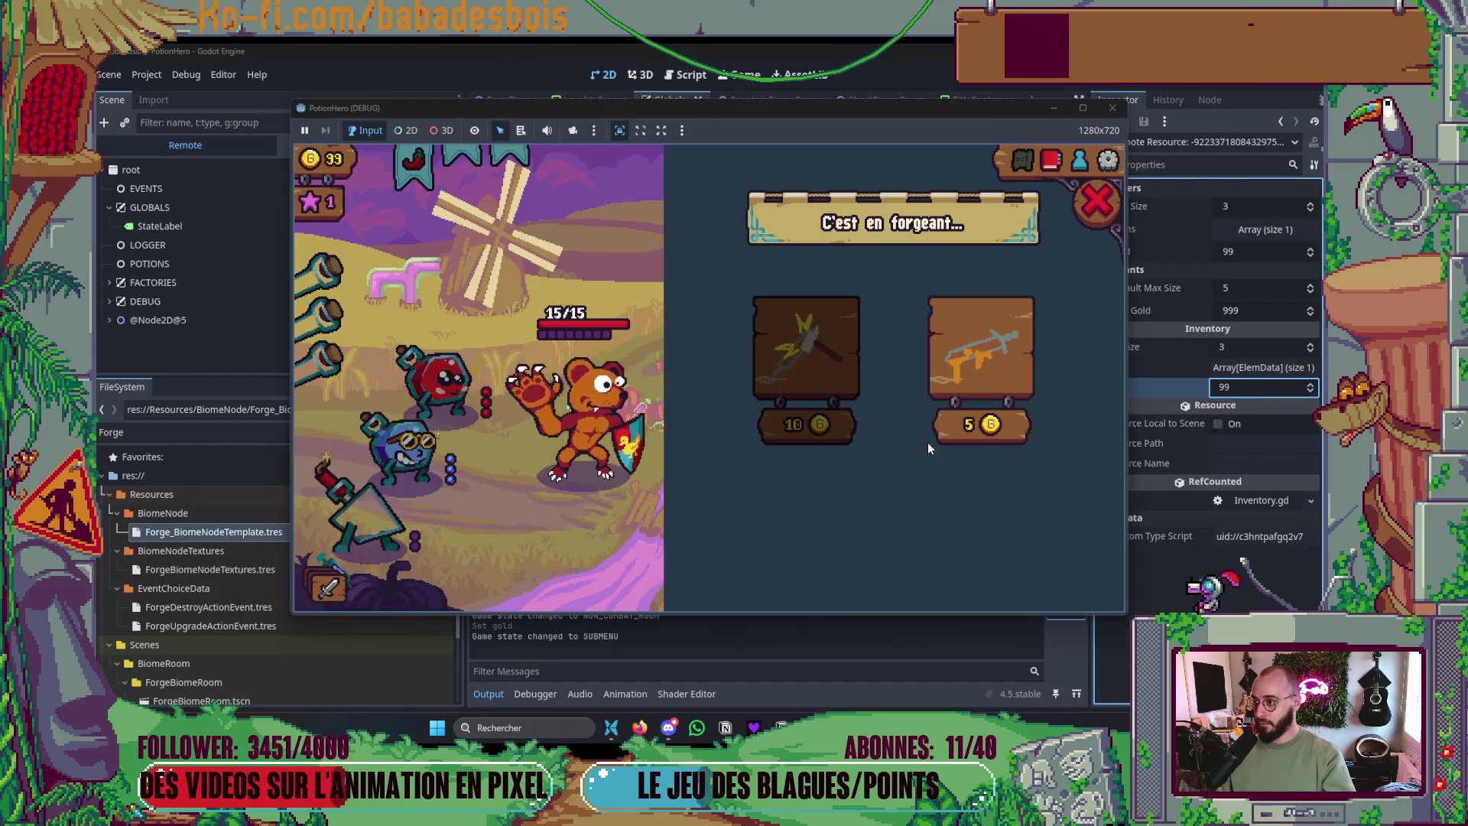
left_click(980, 356)
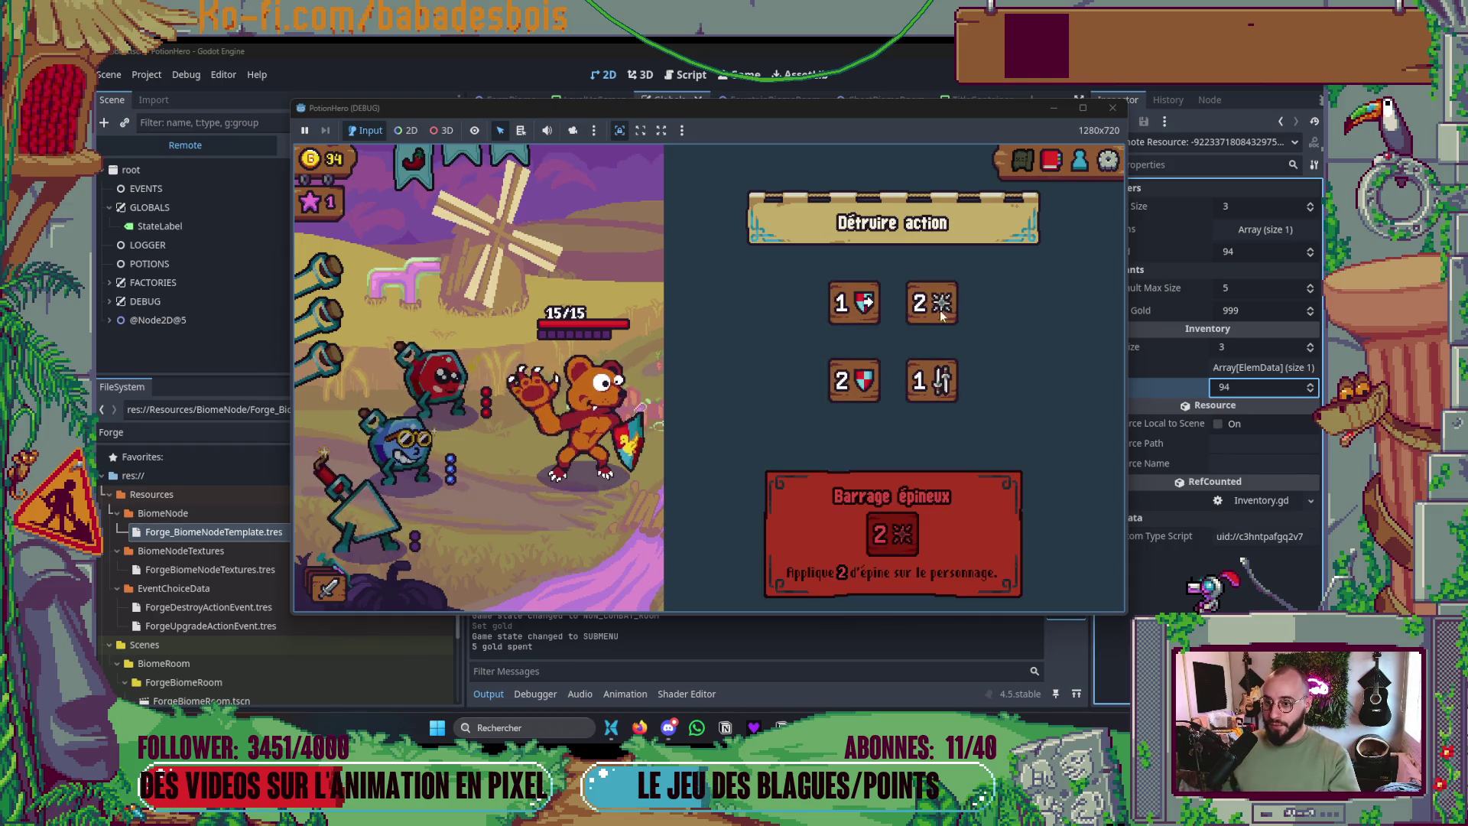
mouse_move(948, 380)
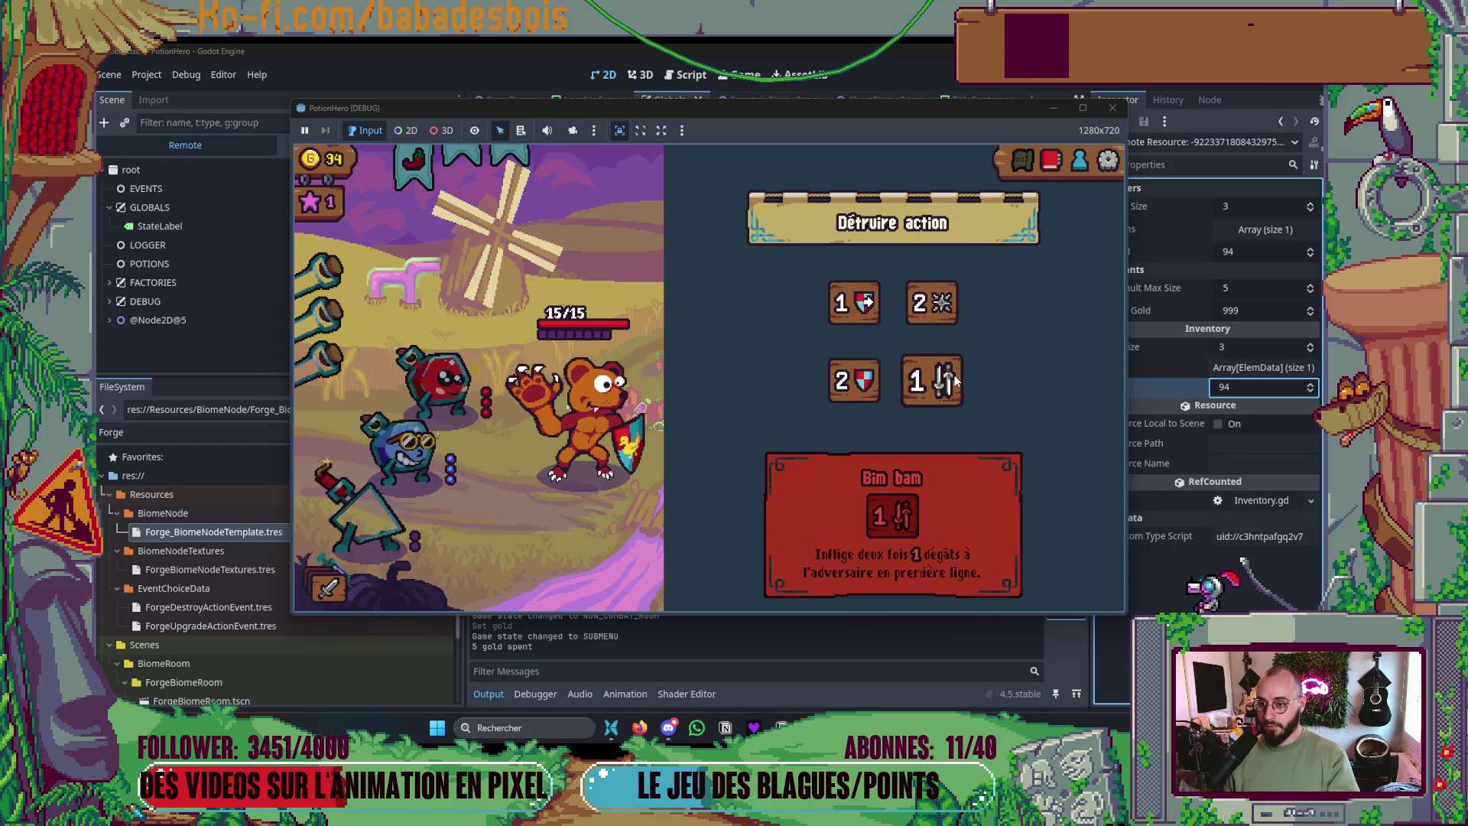
key("F8")
left_click_drag(874, 328, 858, 280)
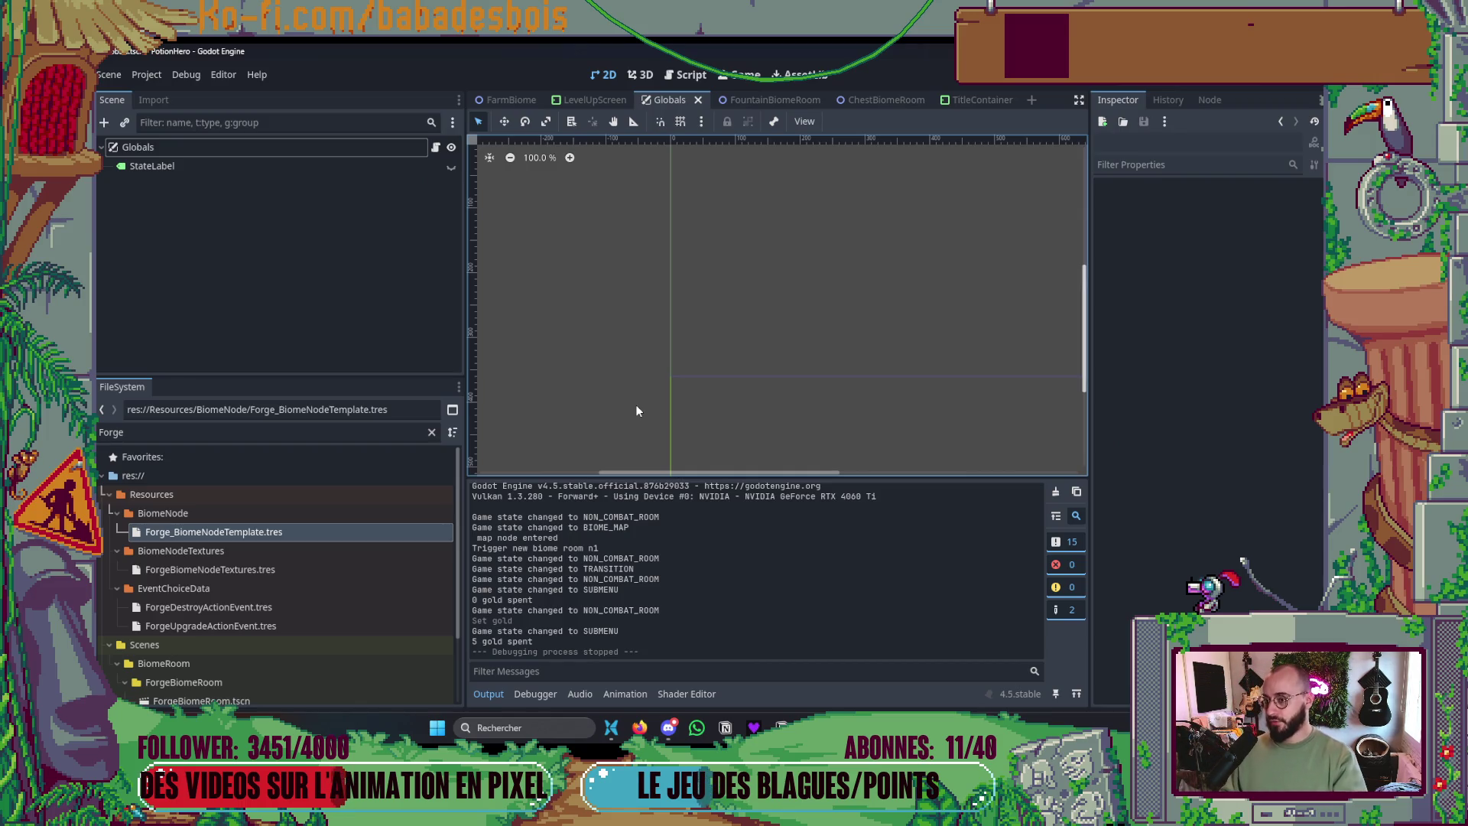
Put Shop_BiomeNodeTemplate.tres into Globals' first-step Nodes element 0 and launch the game.
left_click(278, 148)
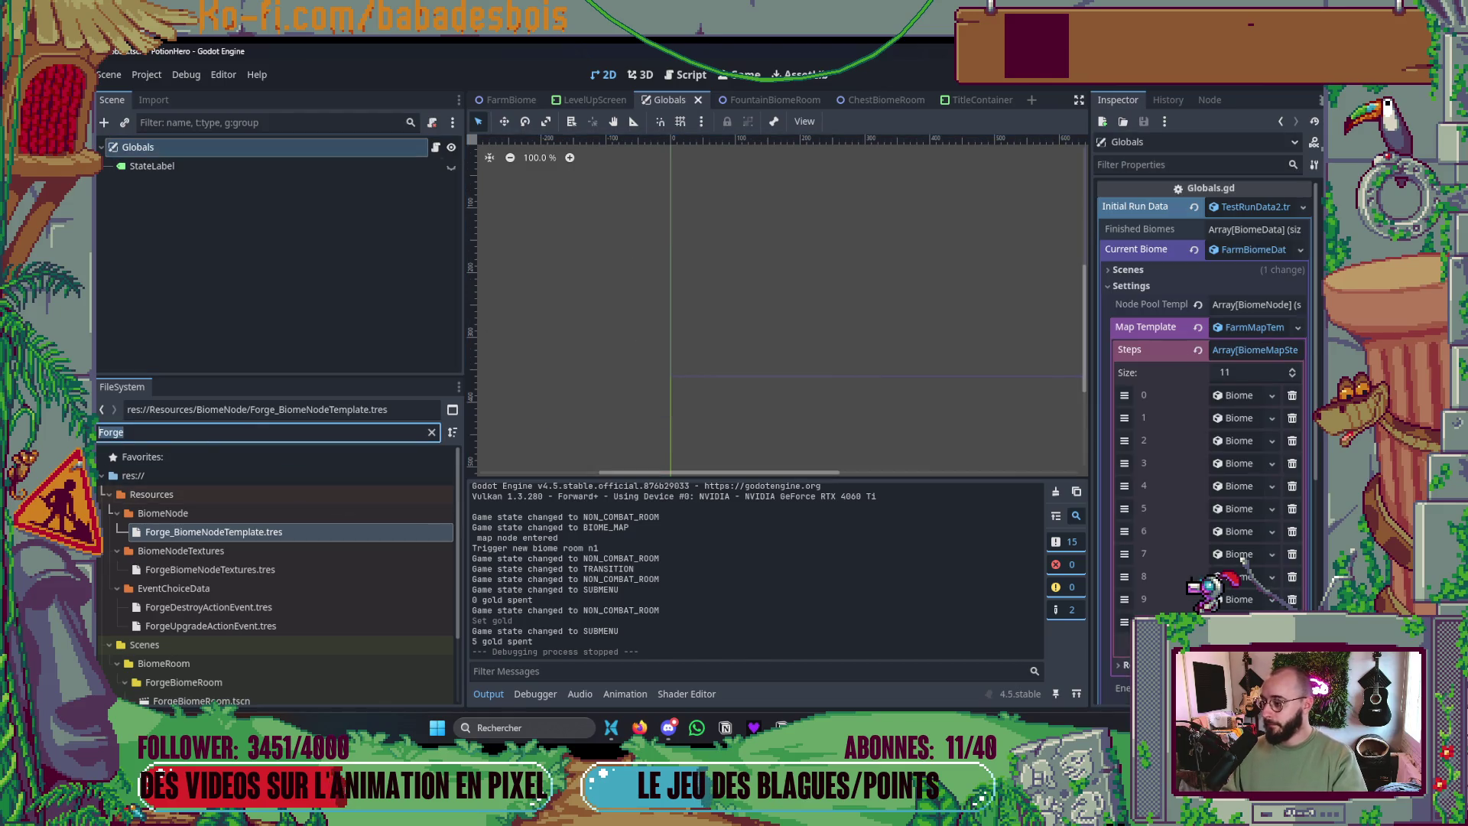
type("Shop")
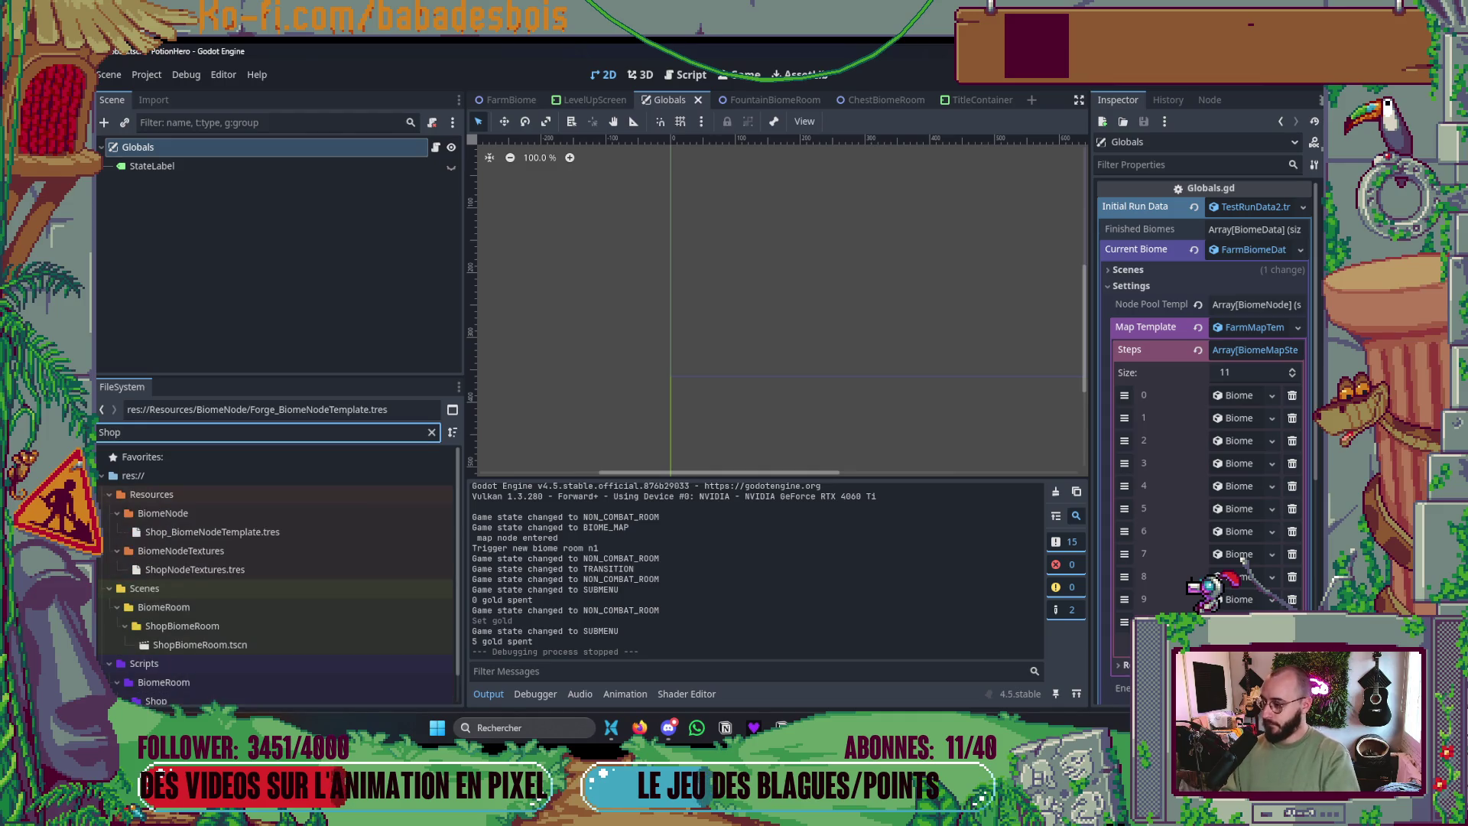
mouse_move(247, 529)
left_mouse_down()
mouse_move(444, 559)
mouse_move(1200, 388)
mouse_move(1225, 399)
left_mouse_up()
mouse_move(263, 533)
left_mouse_down()
mouse_move(1198, 441)
mouse_move(1227, 463)
left_mouse_up()
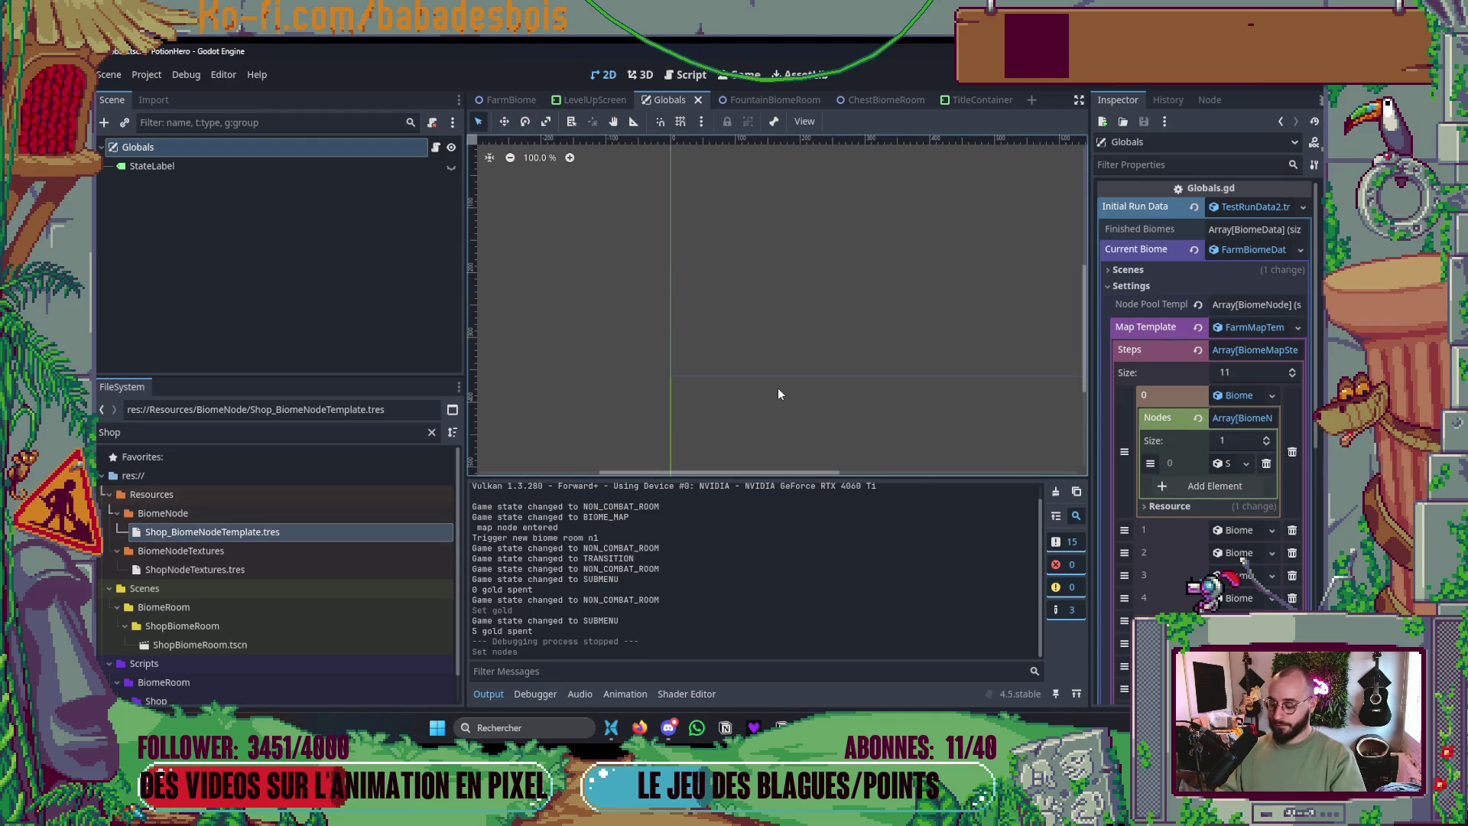
key("F5")
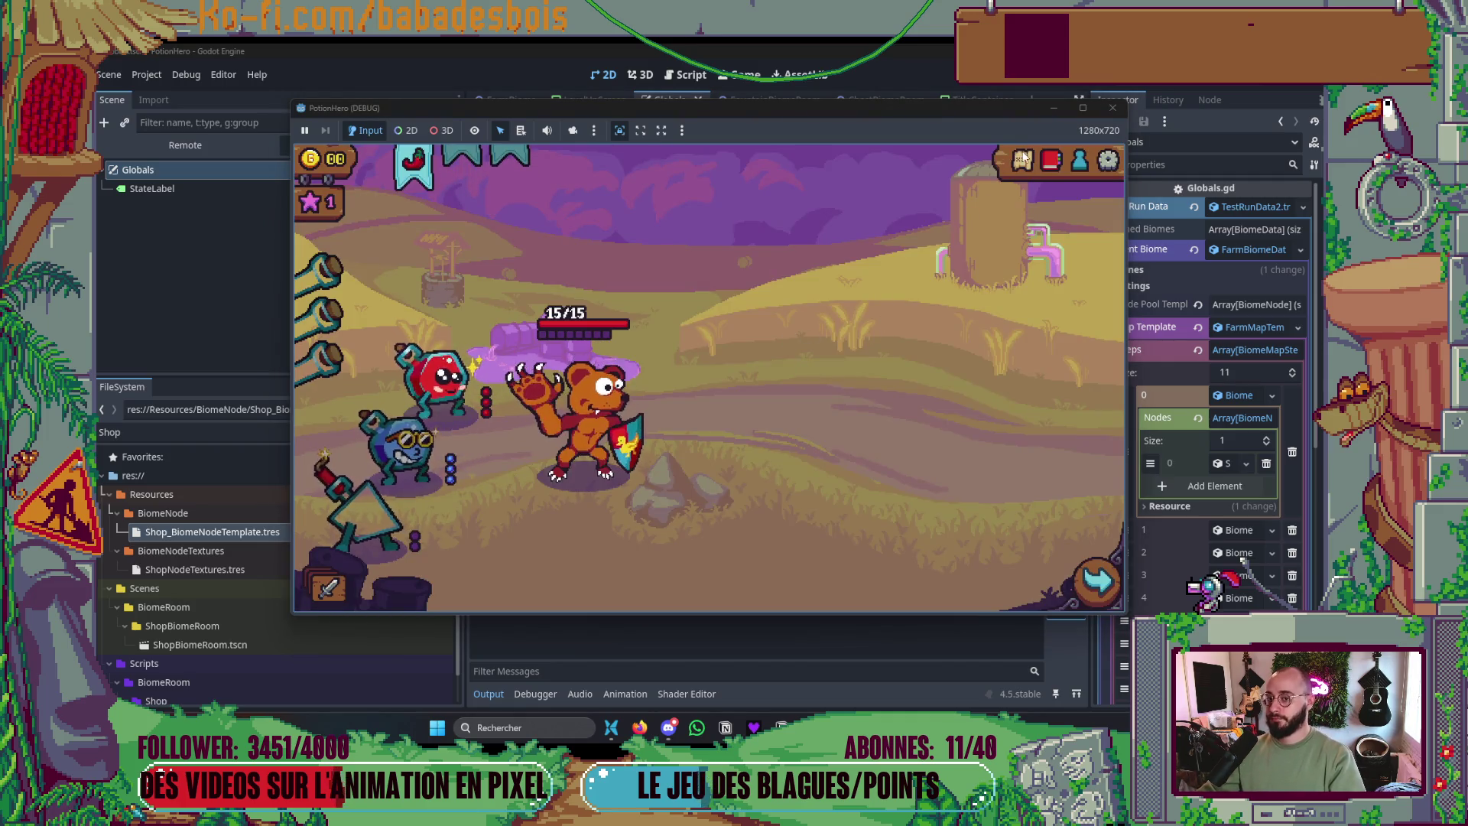
Travel to the first map room, open the shop panel to view its title banner, then stop the game.
left_click(1023, 159)
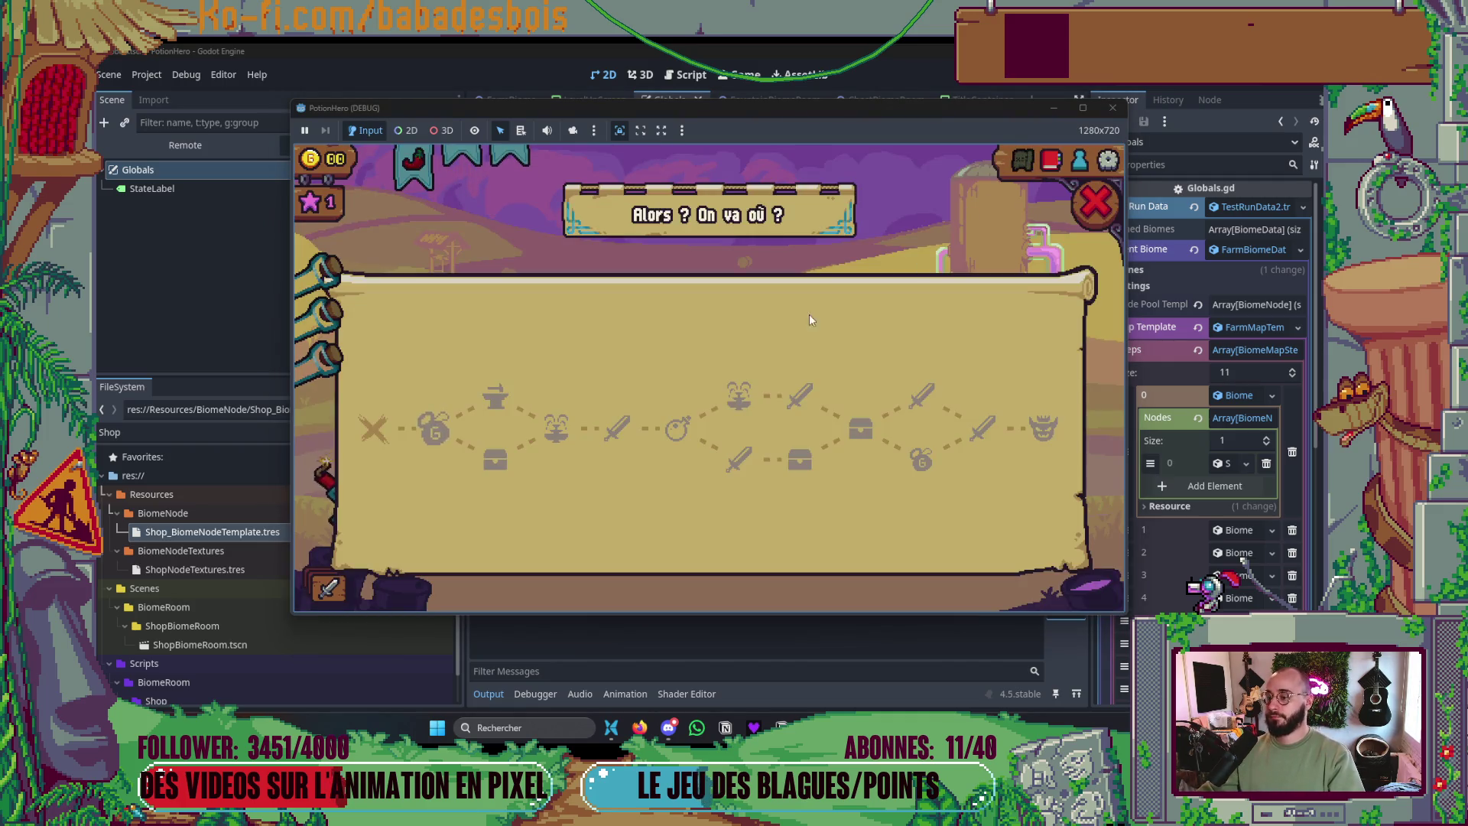
left_click(450, 443)
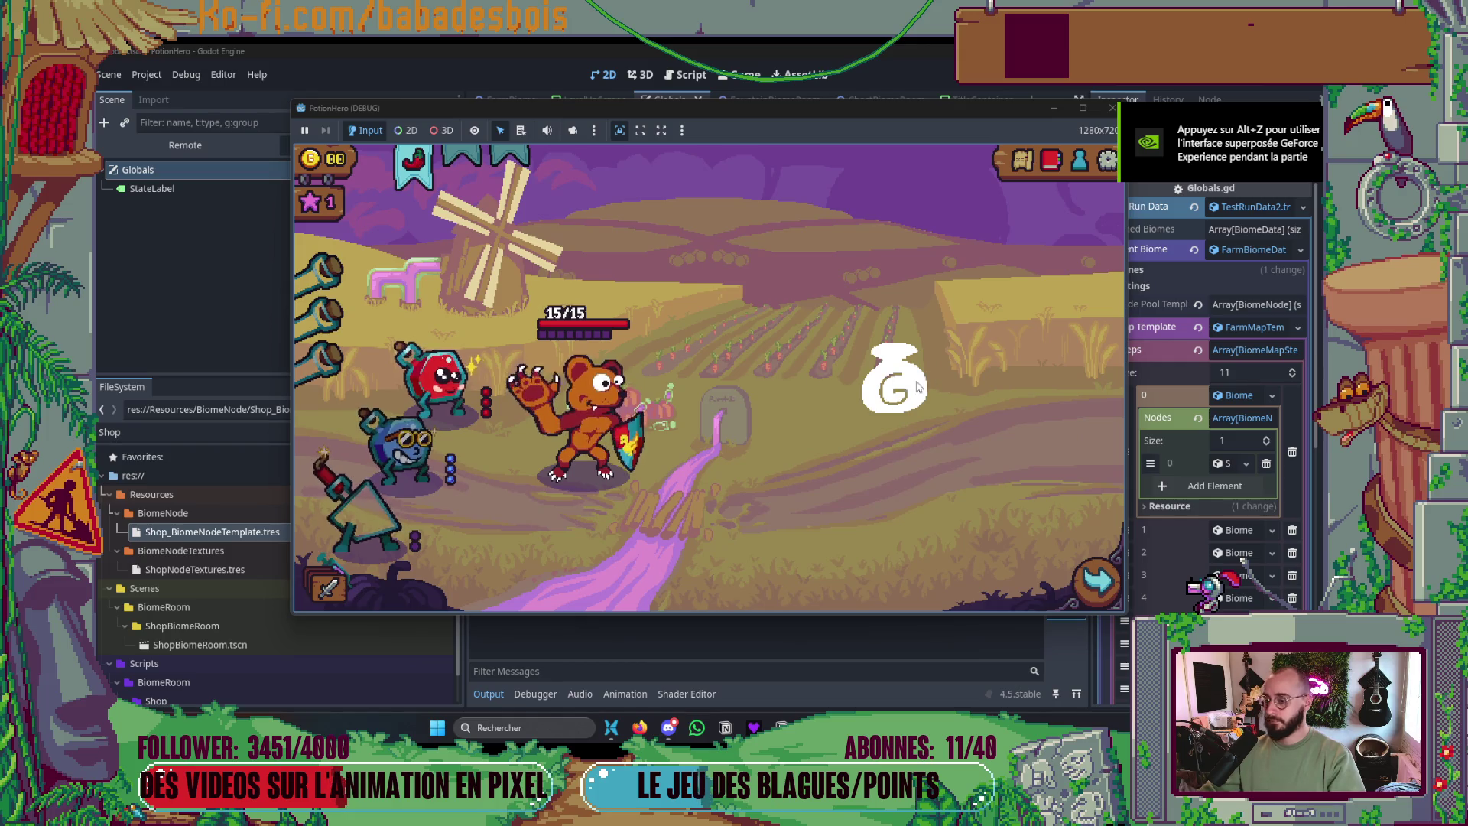
left_click(894, 382)
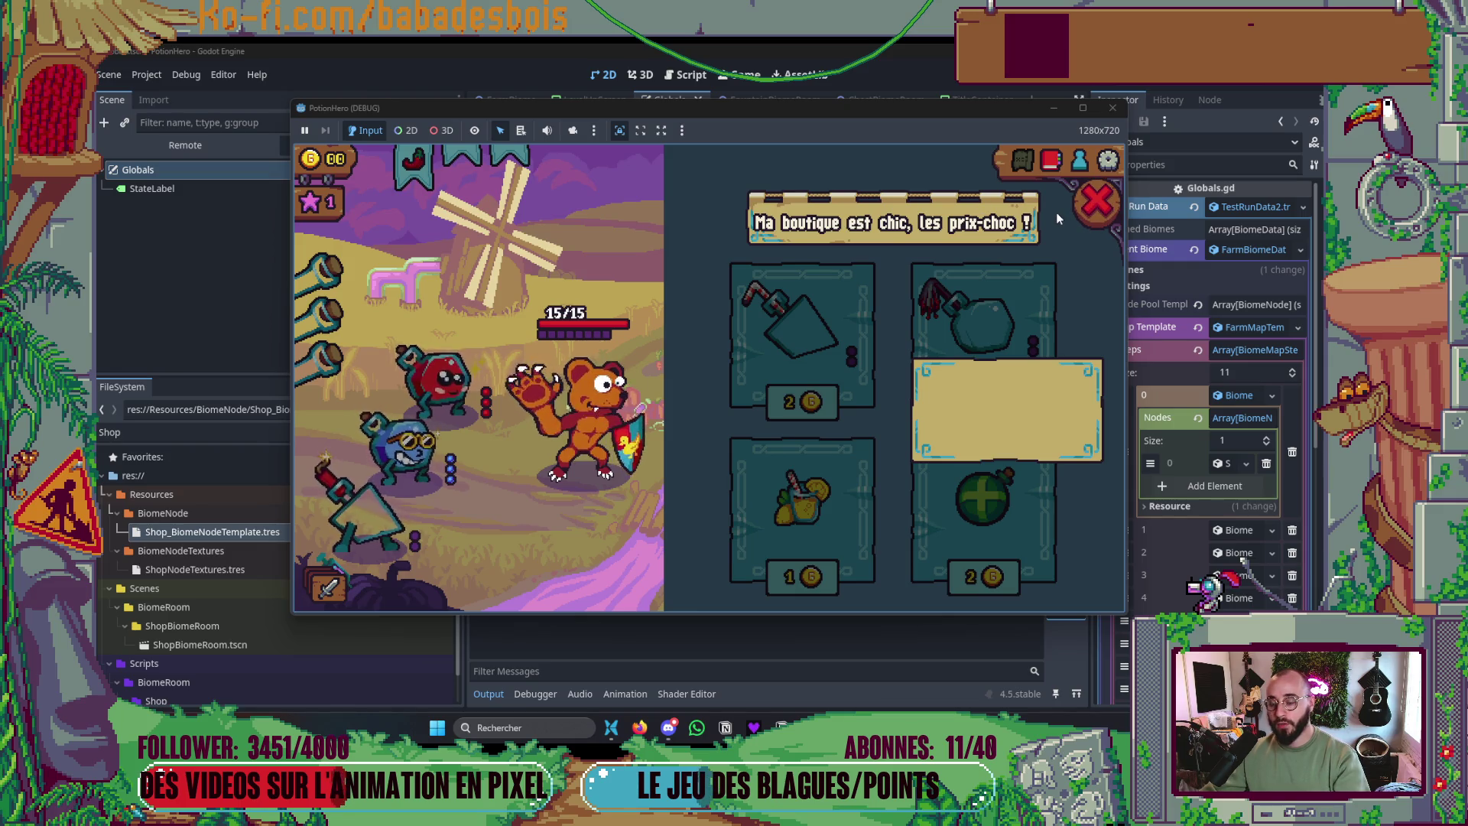
left_click(1113, 109)
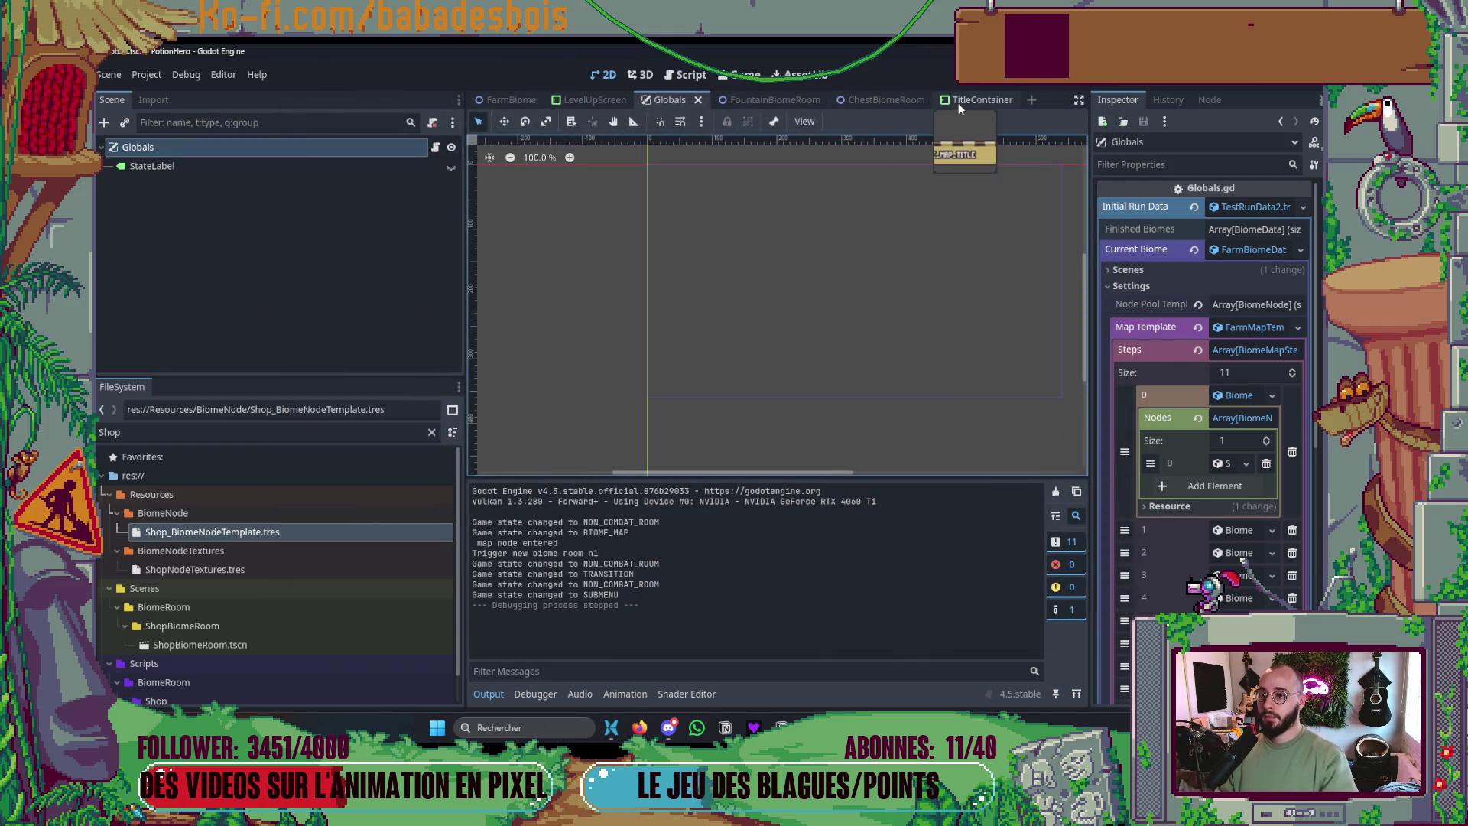
Widen the TitleContainer banner from 228 to a 267 px custom minimum width and run the current scene.
left_click(957, 103)
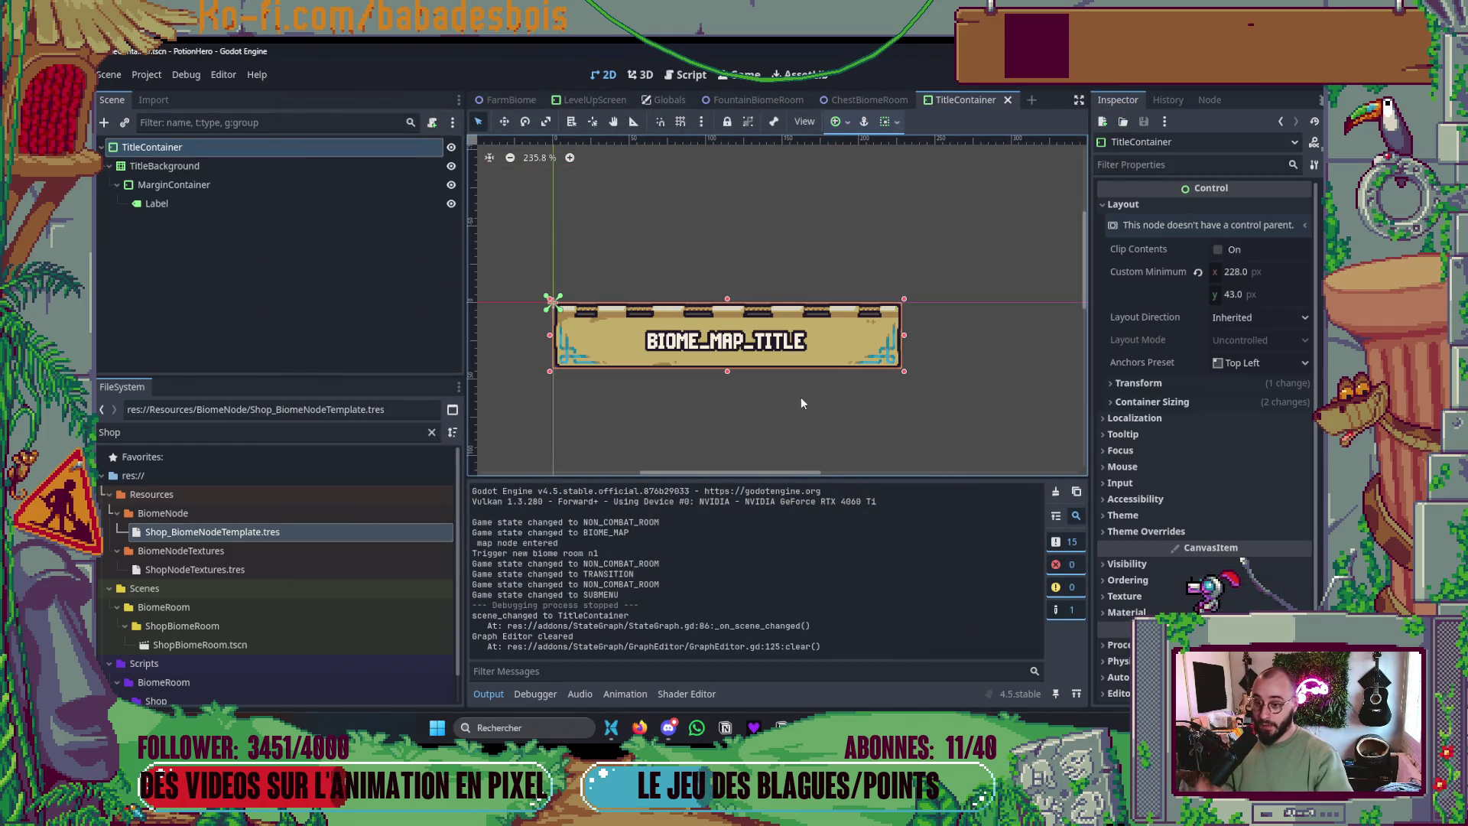
scroll(834, 394, "up", 2)
left_click_drag(922, 323, 930, 320)
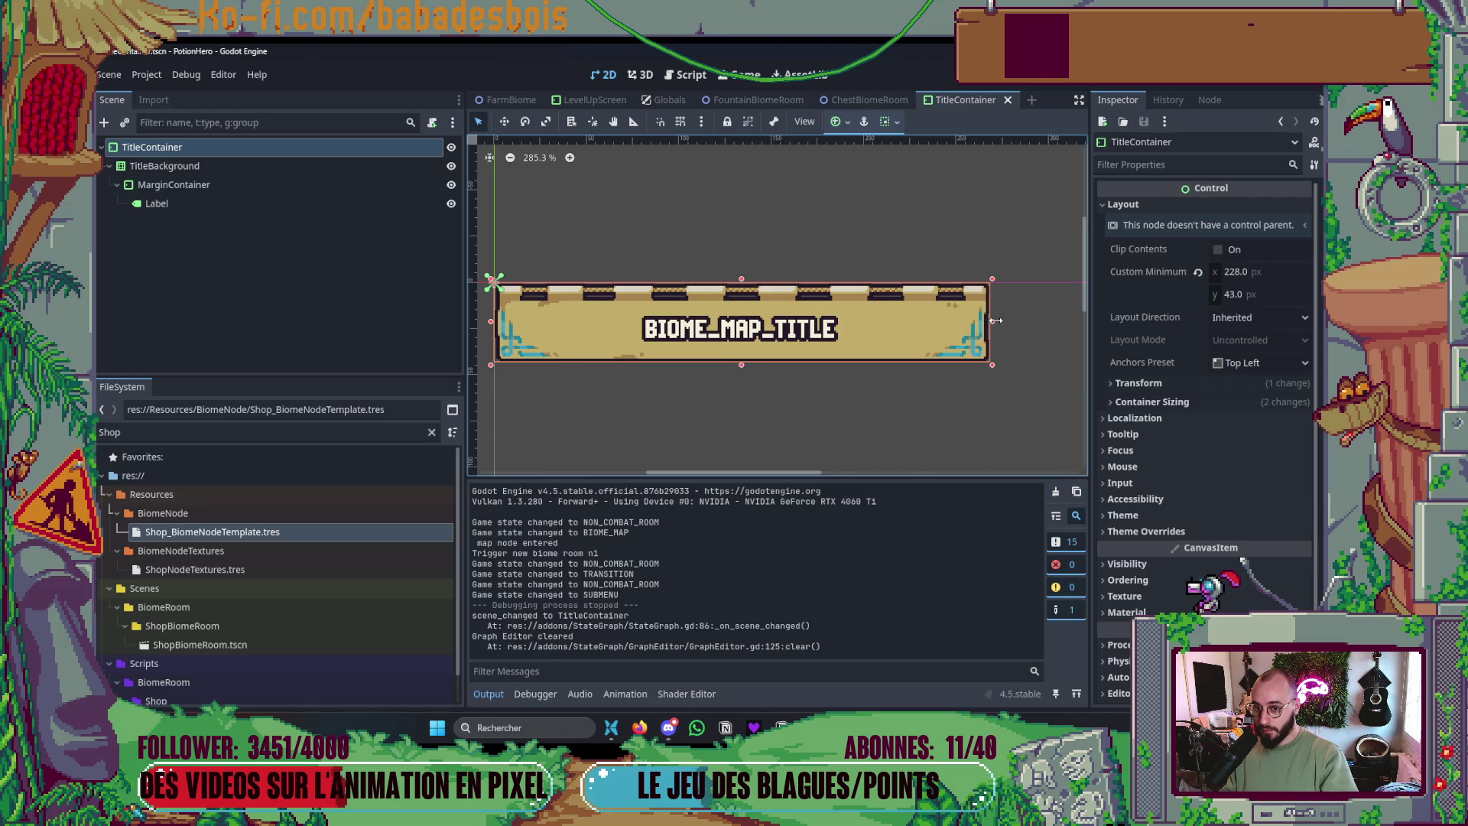
left_click_drag(994, 321, 994, 321)
scroll(1017, 373, "down", 2)
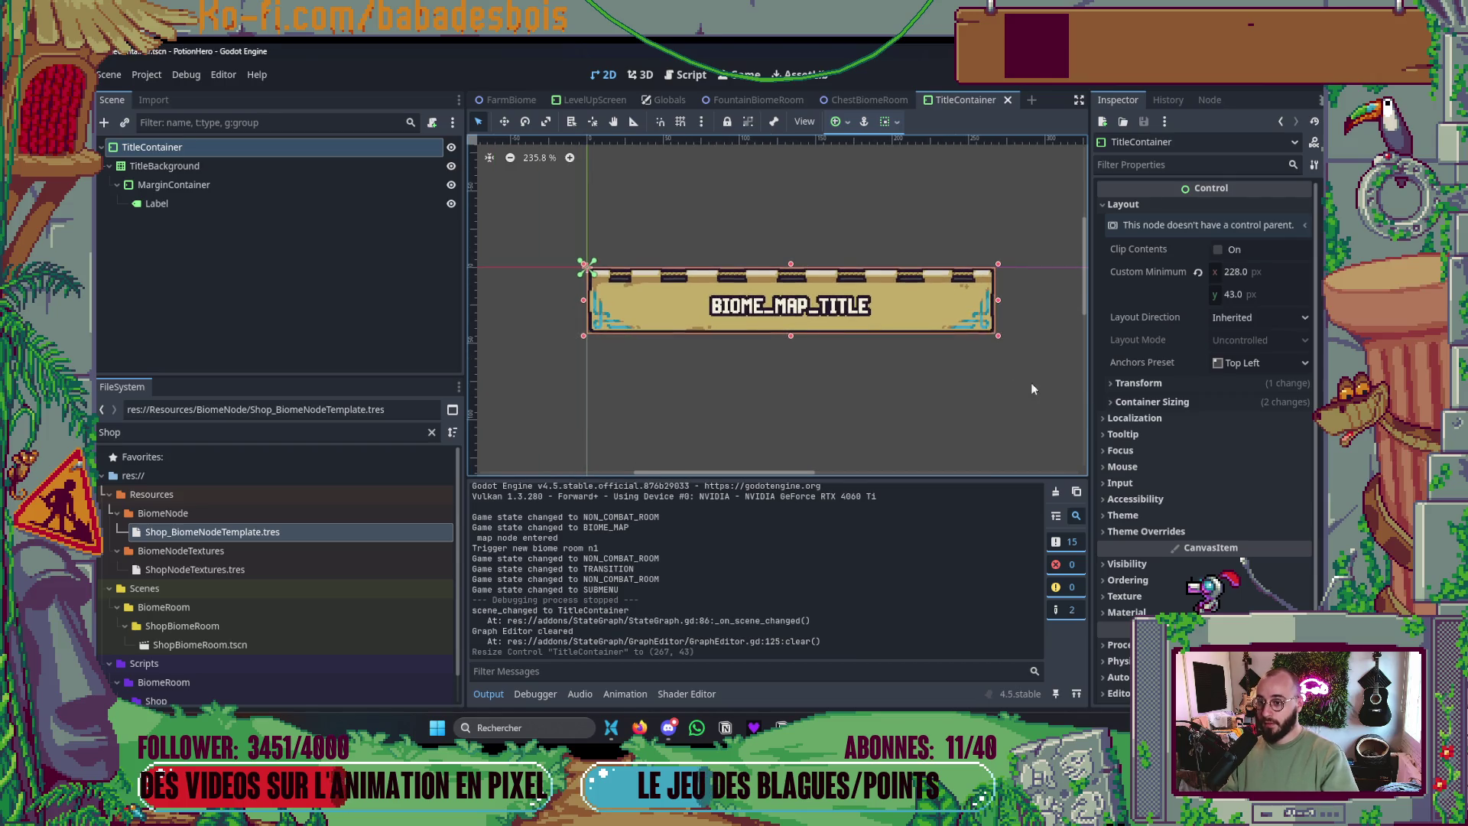
left_click(1185, 384)
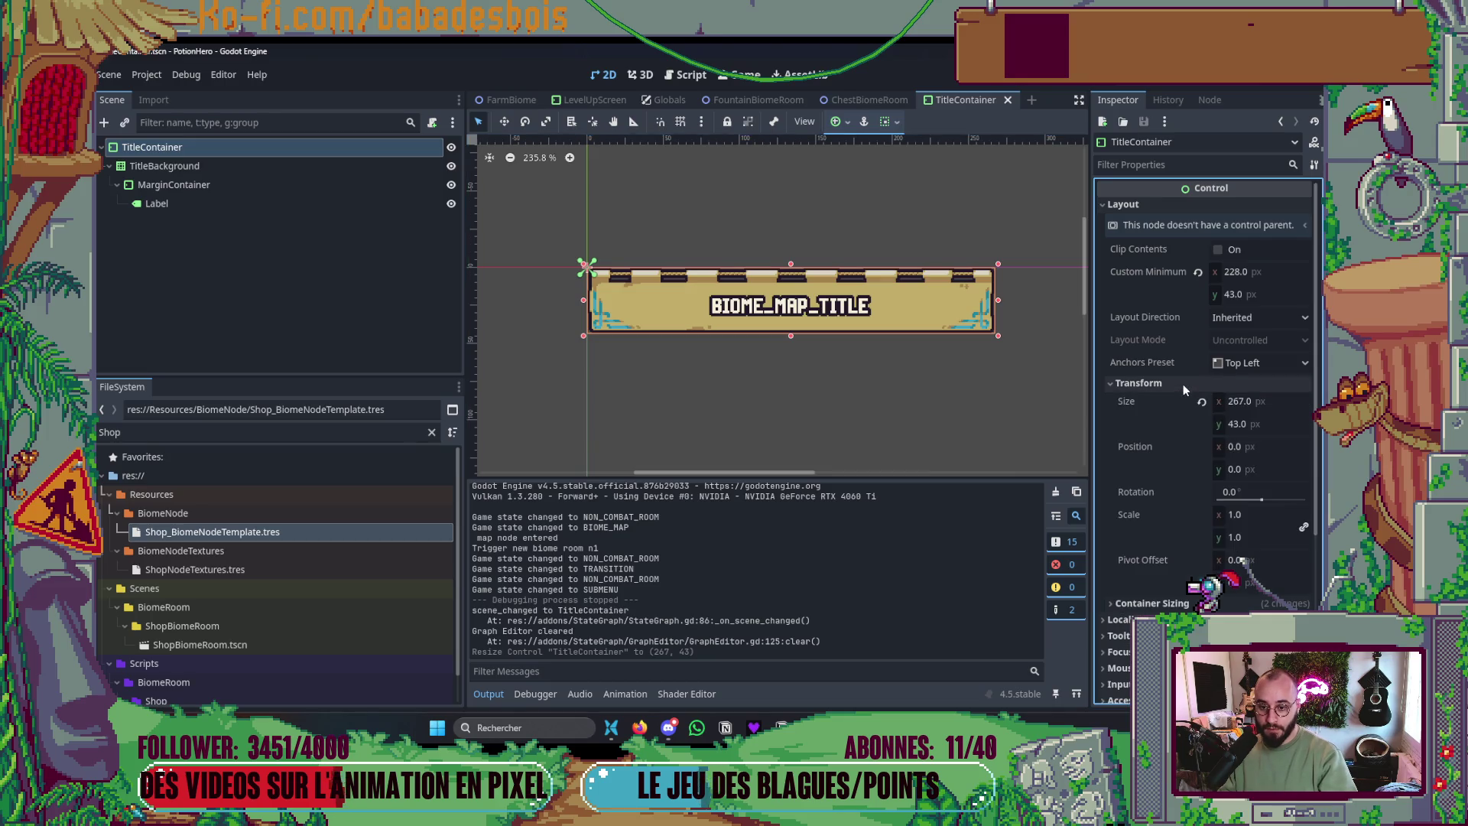
left_click(1186, 381)
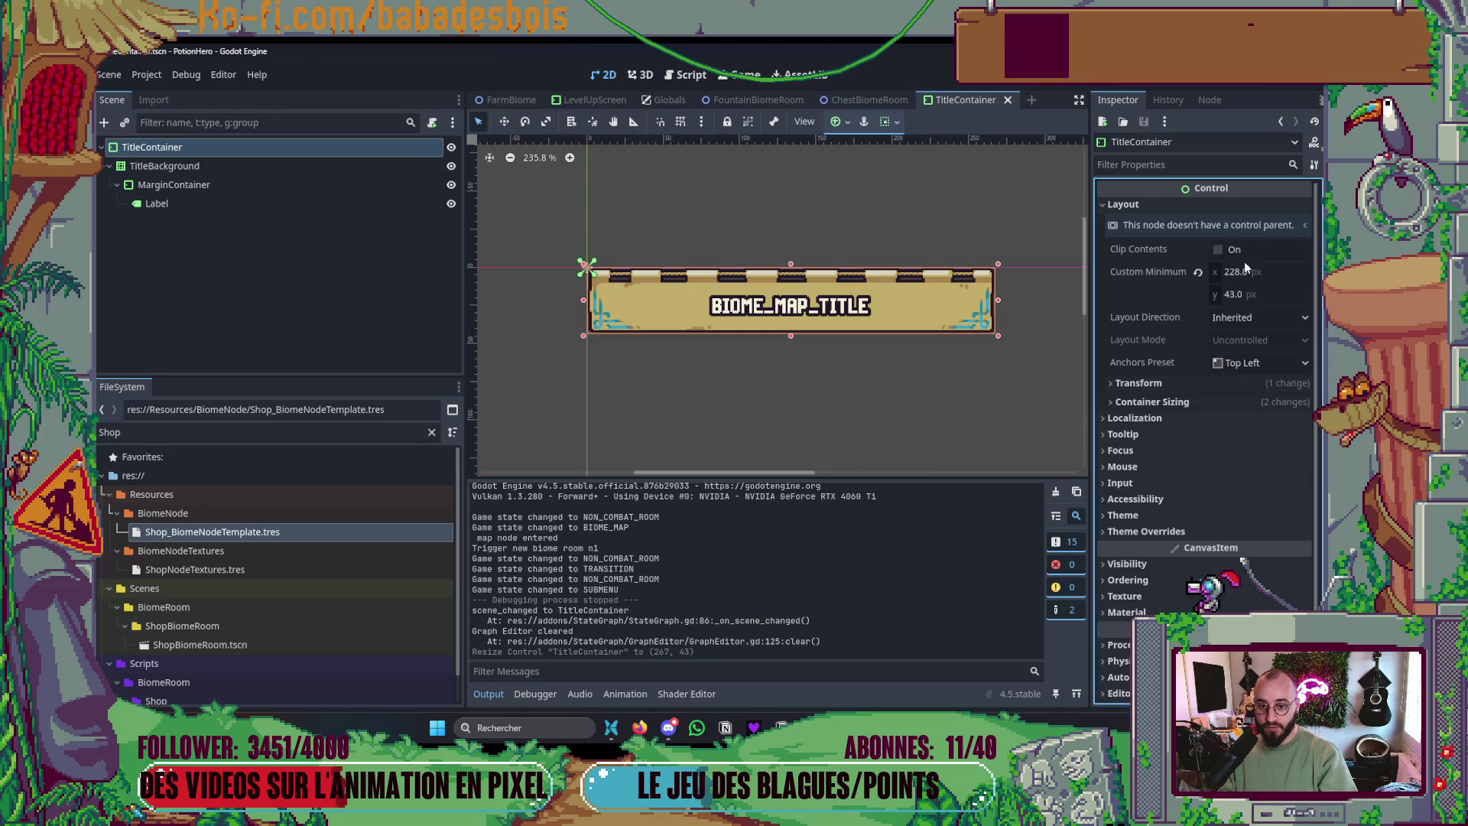
left_click(1250, 273)
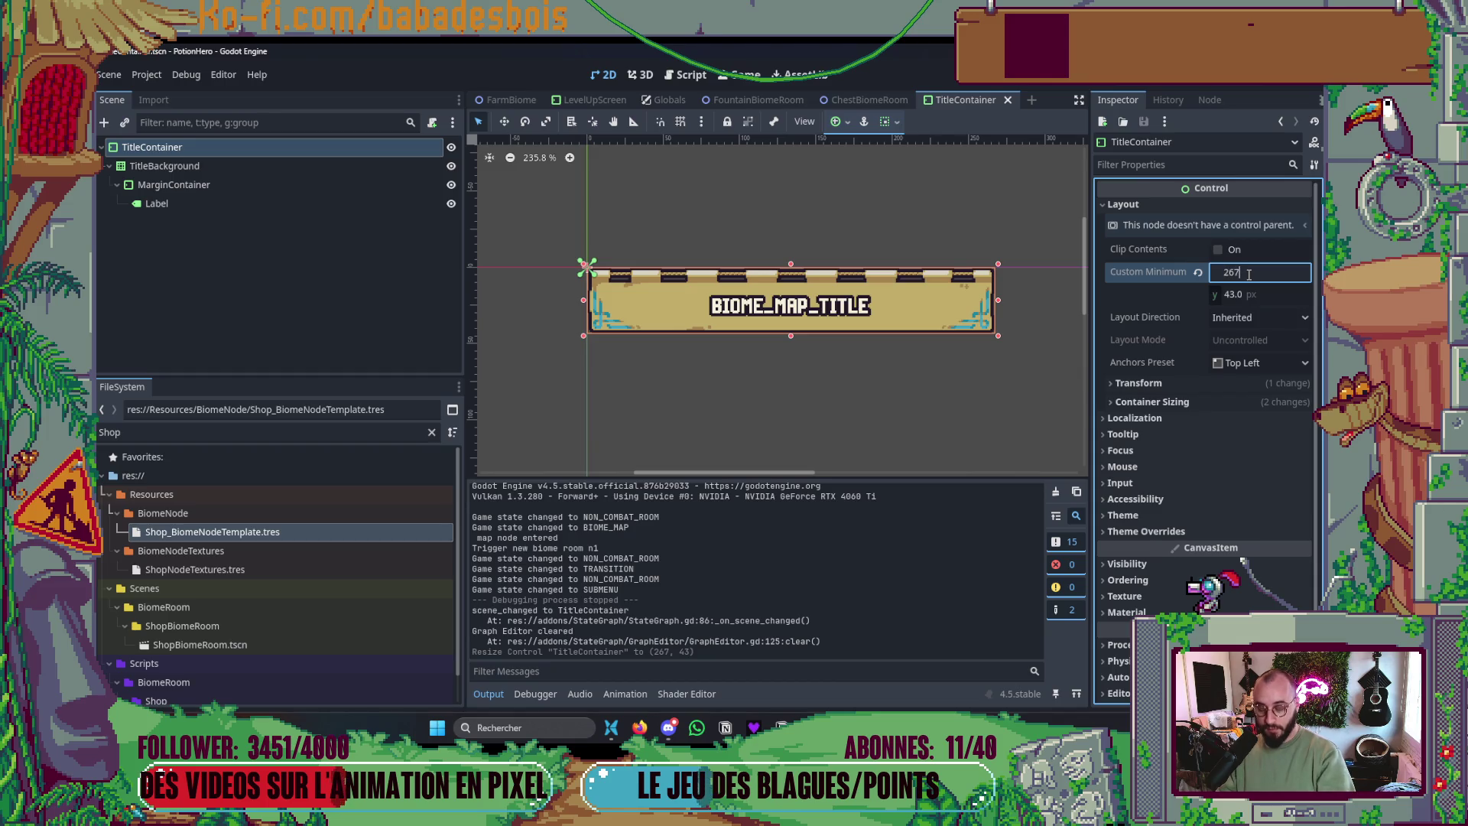
key("Return")
key("F6")
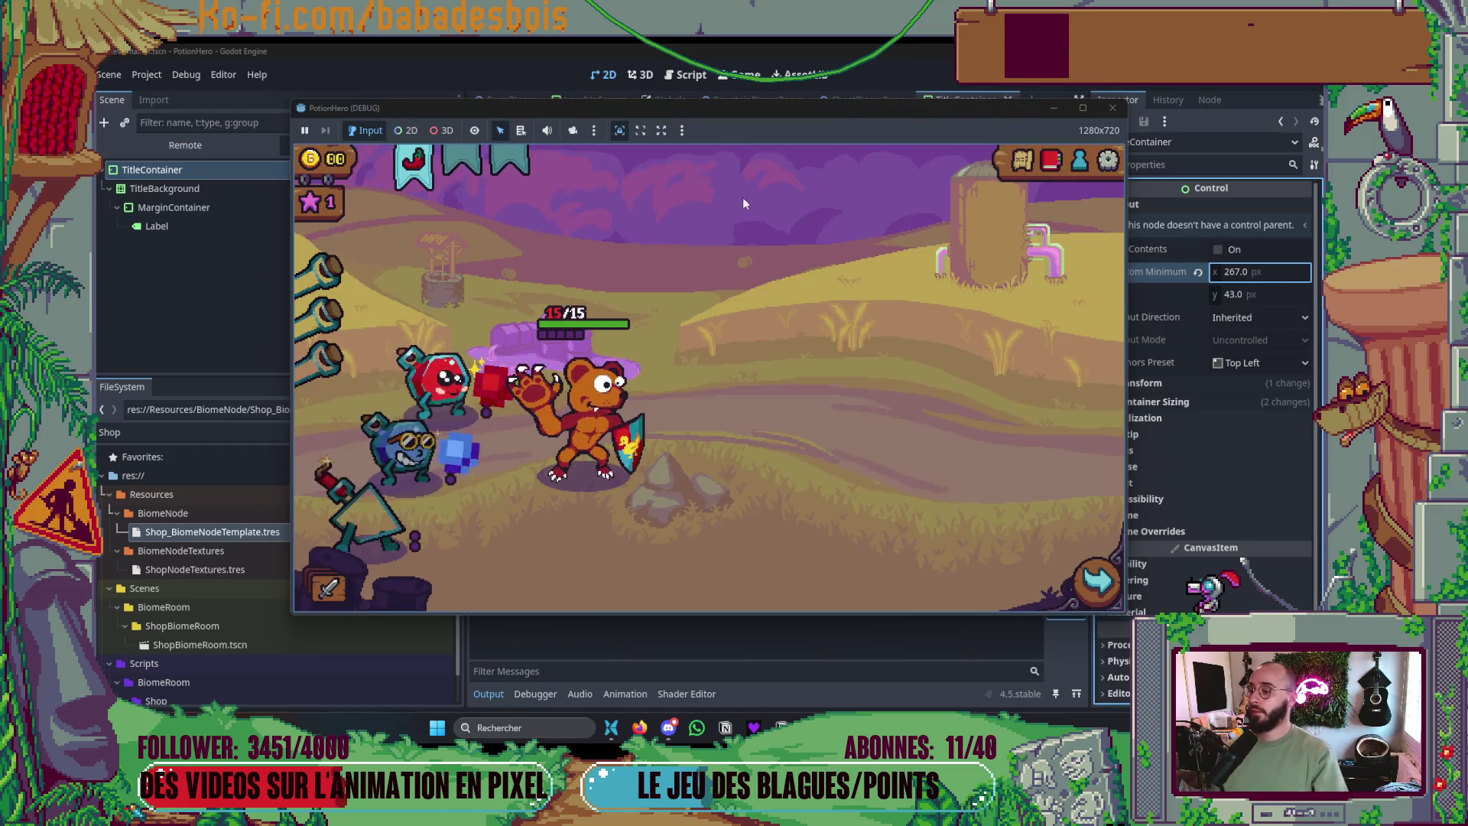
Travel to the first map node, view the shop title in the widened banner, close it and stop the game.
left_click(1029, 164)
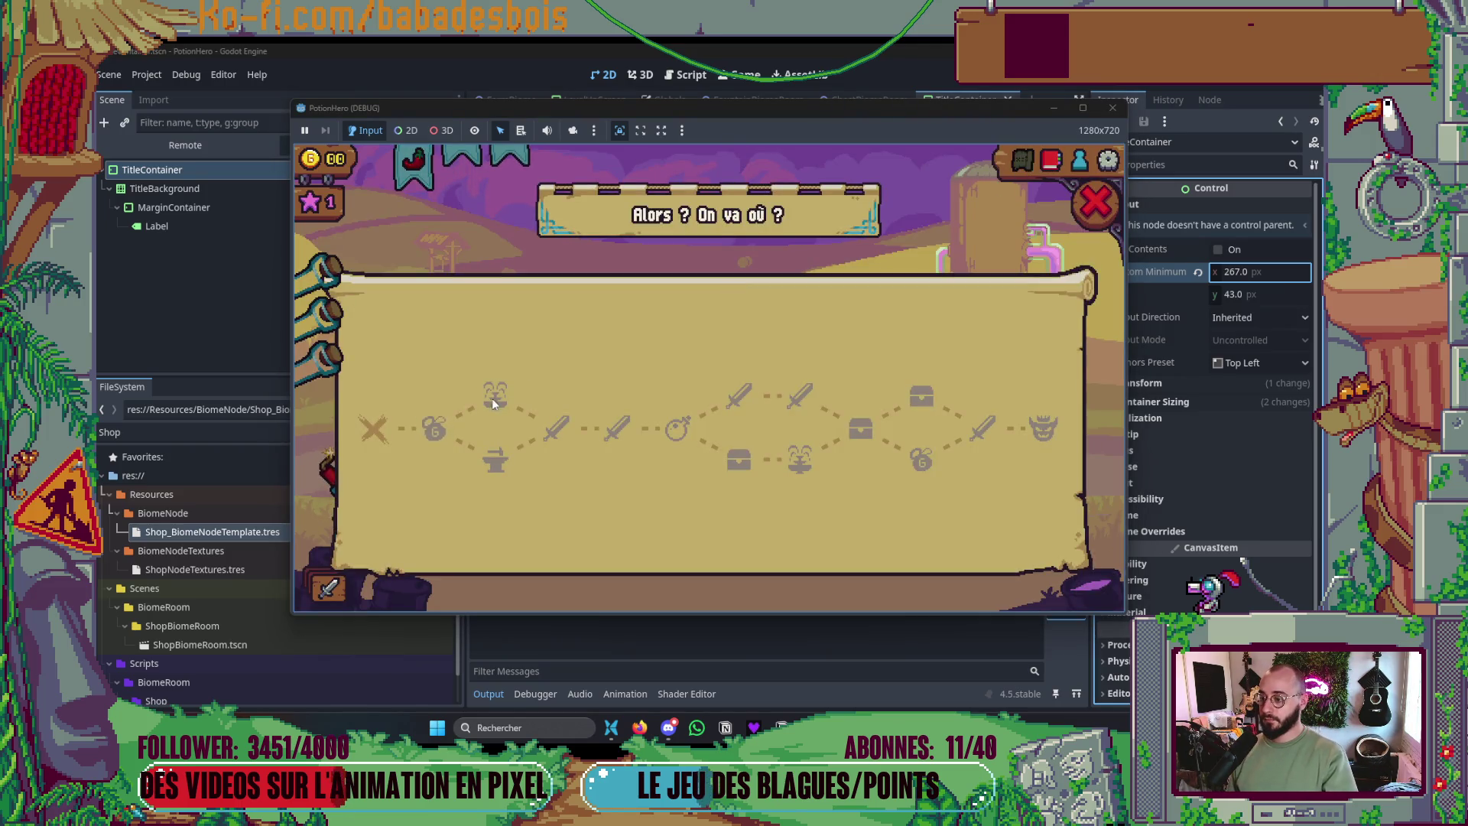
left_click(442, 429)
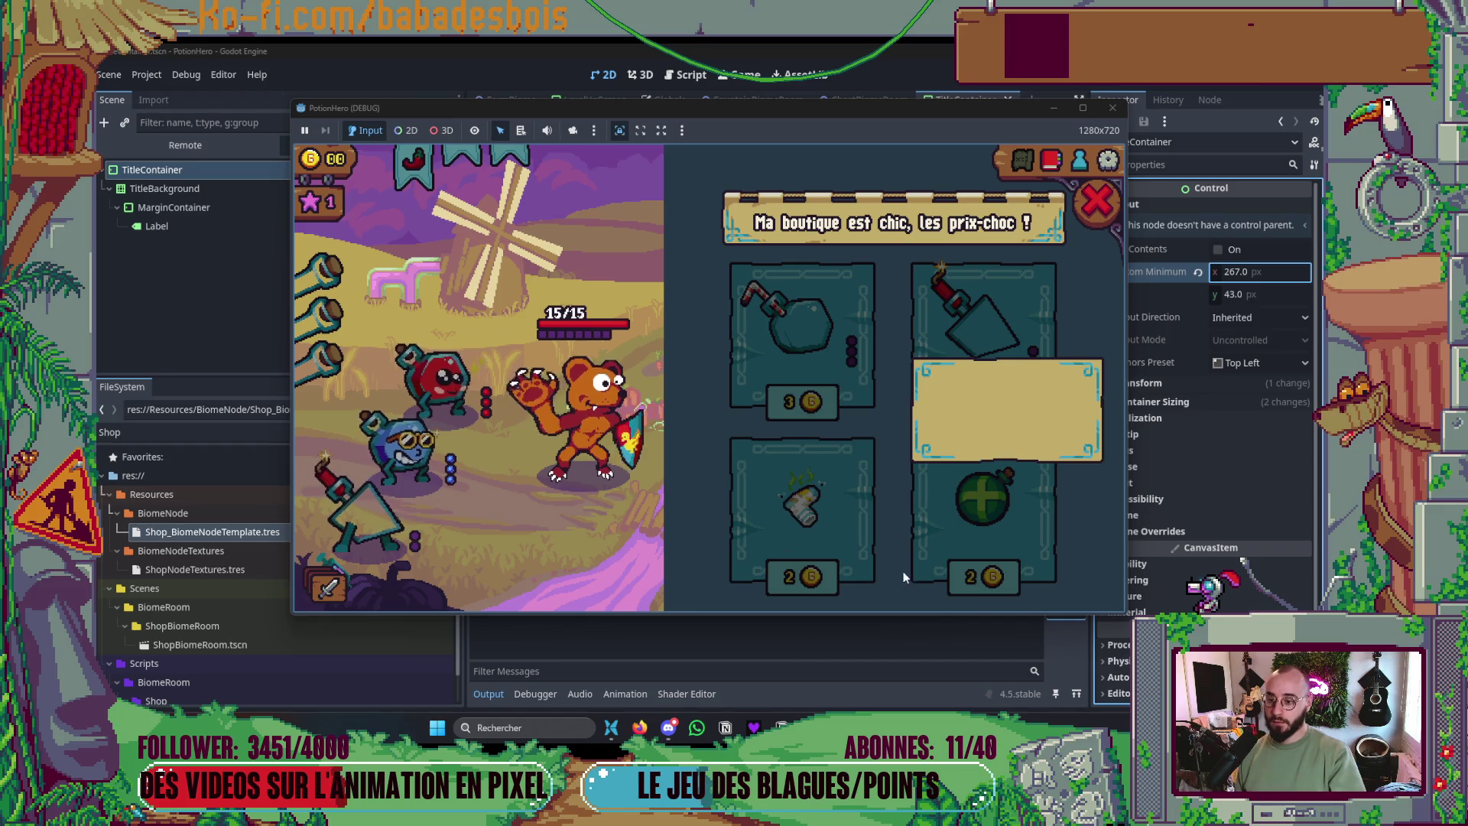
left_click(1104, 201)
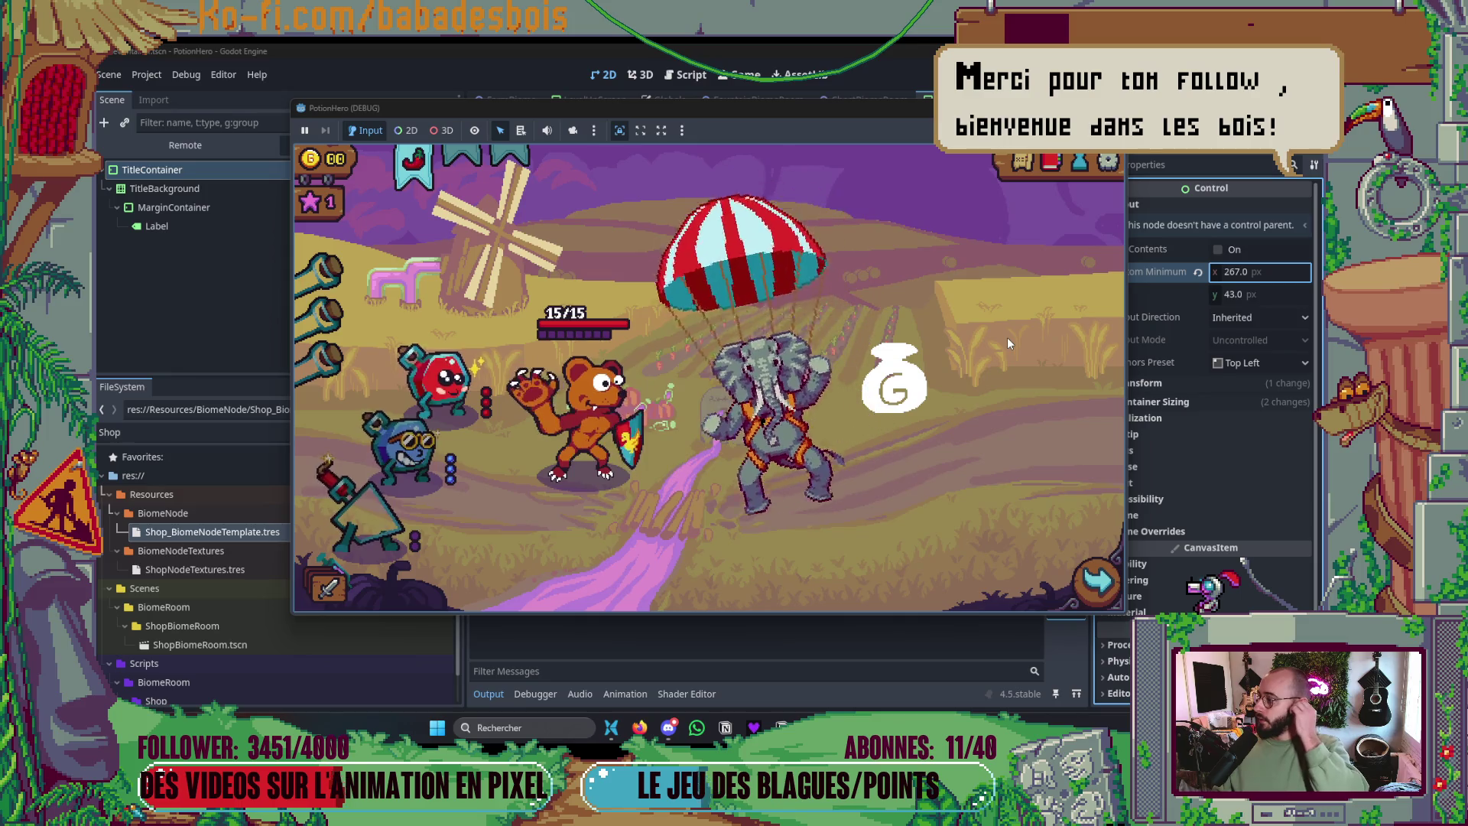
key("F8")
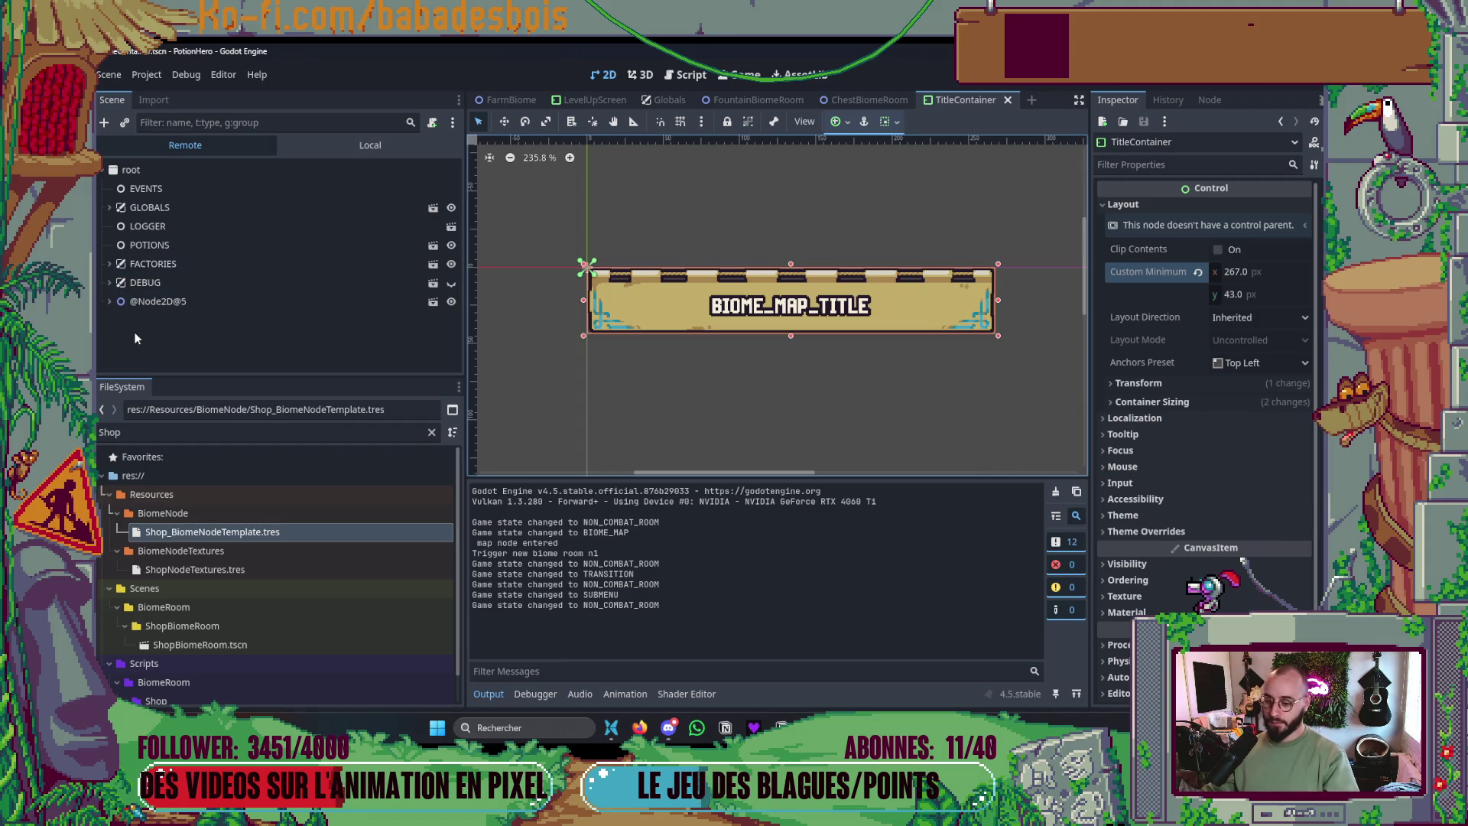
In the Remote tree's GLOBALS, set RunData > Team Data > Inventory Gold to 99.
left_click(329, 144)
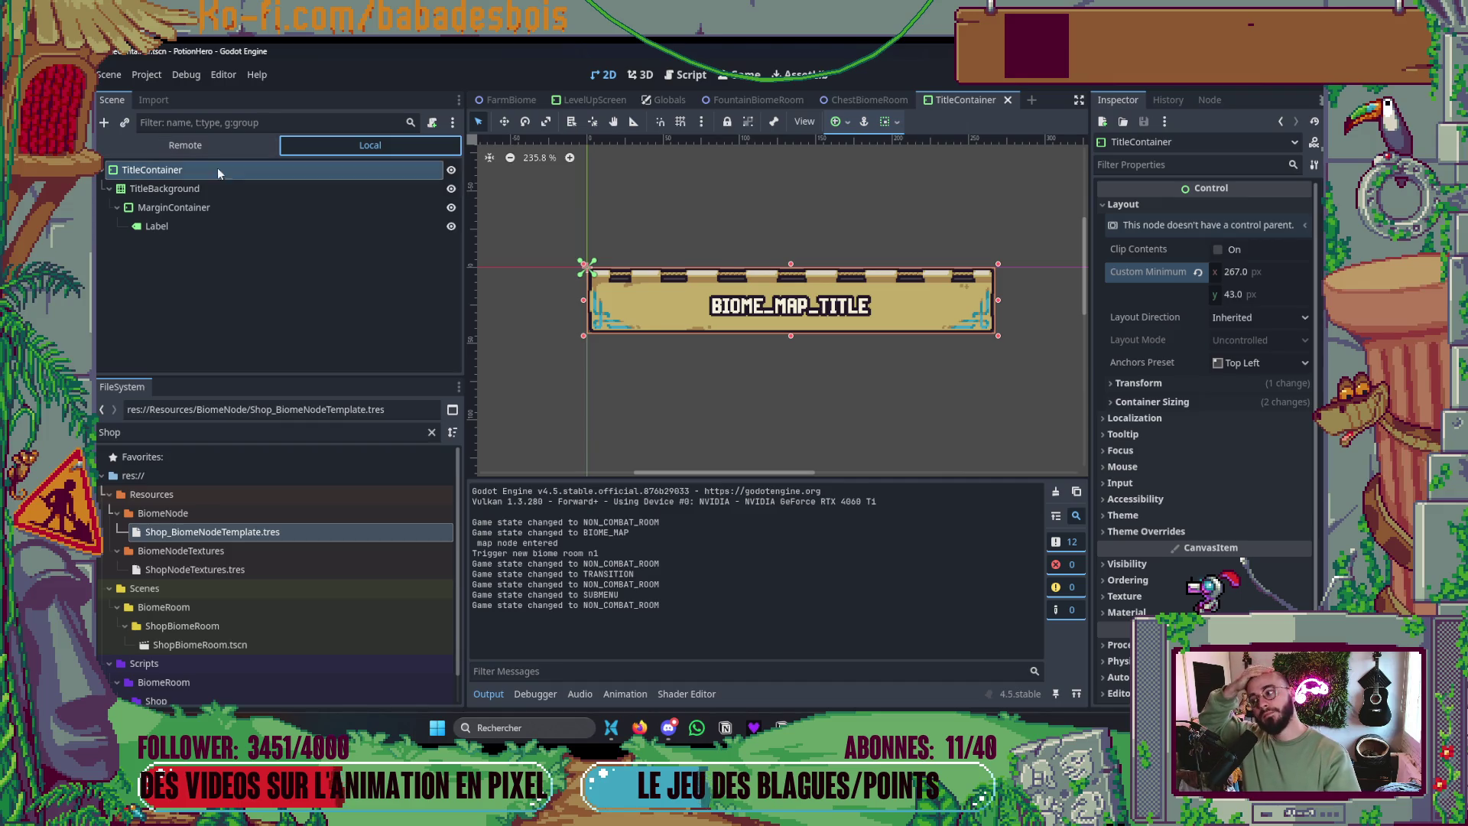
left_click(209, 150)
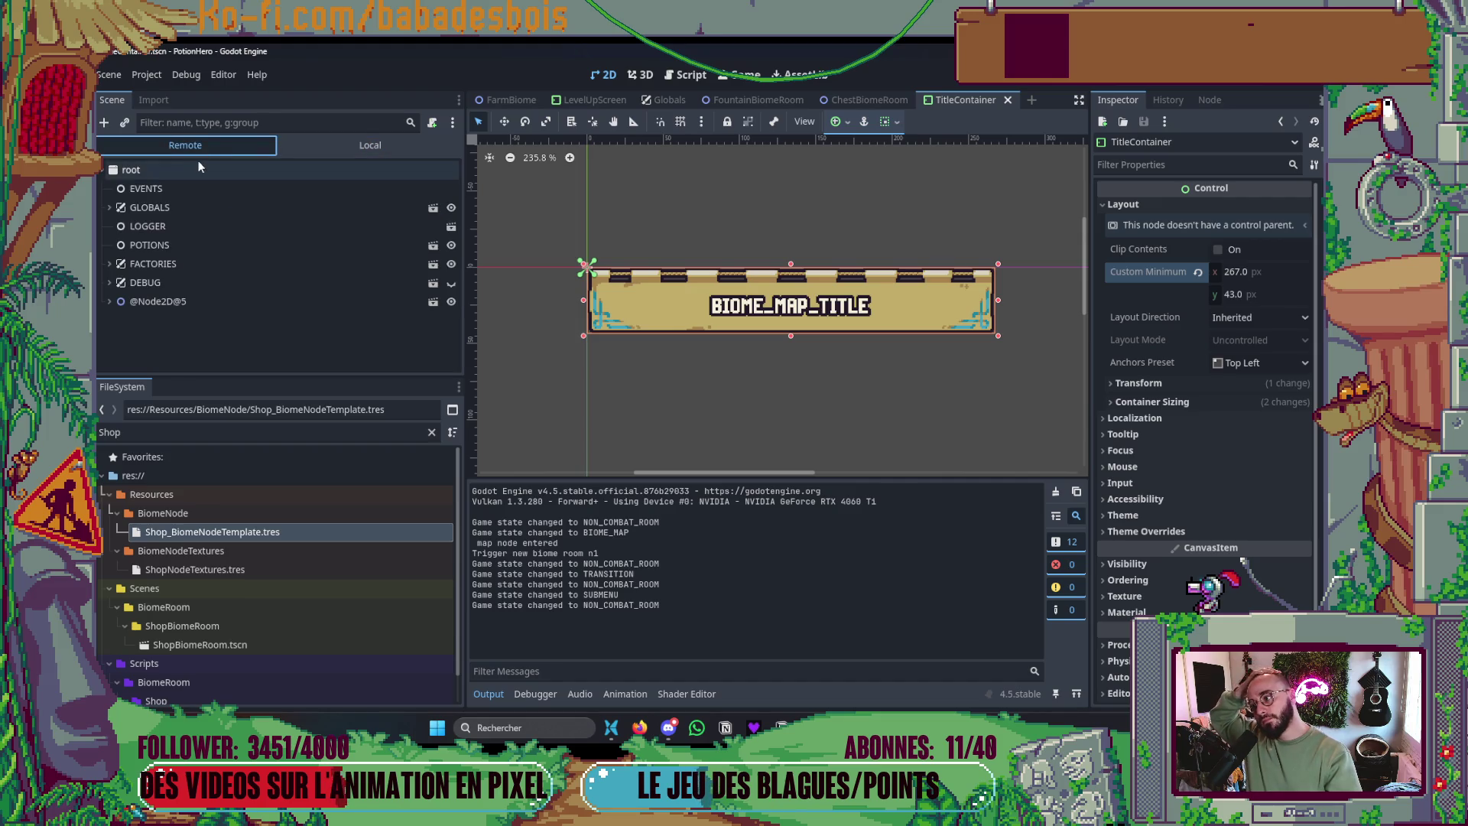
left_click(169, 206)
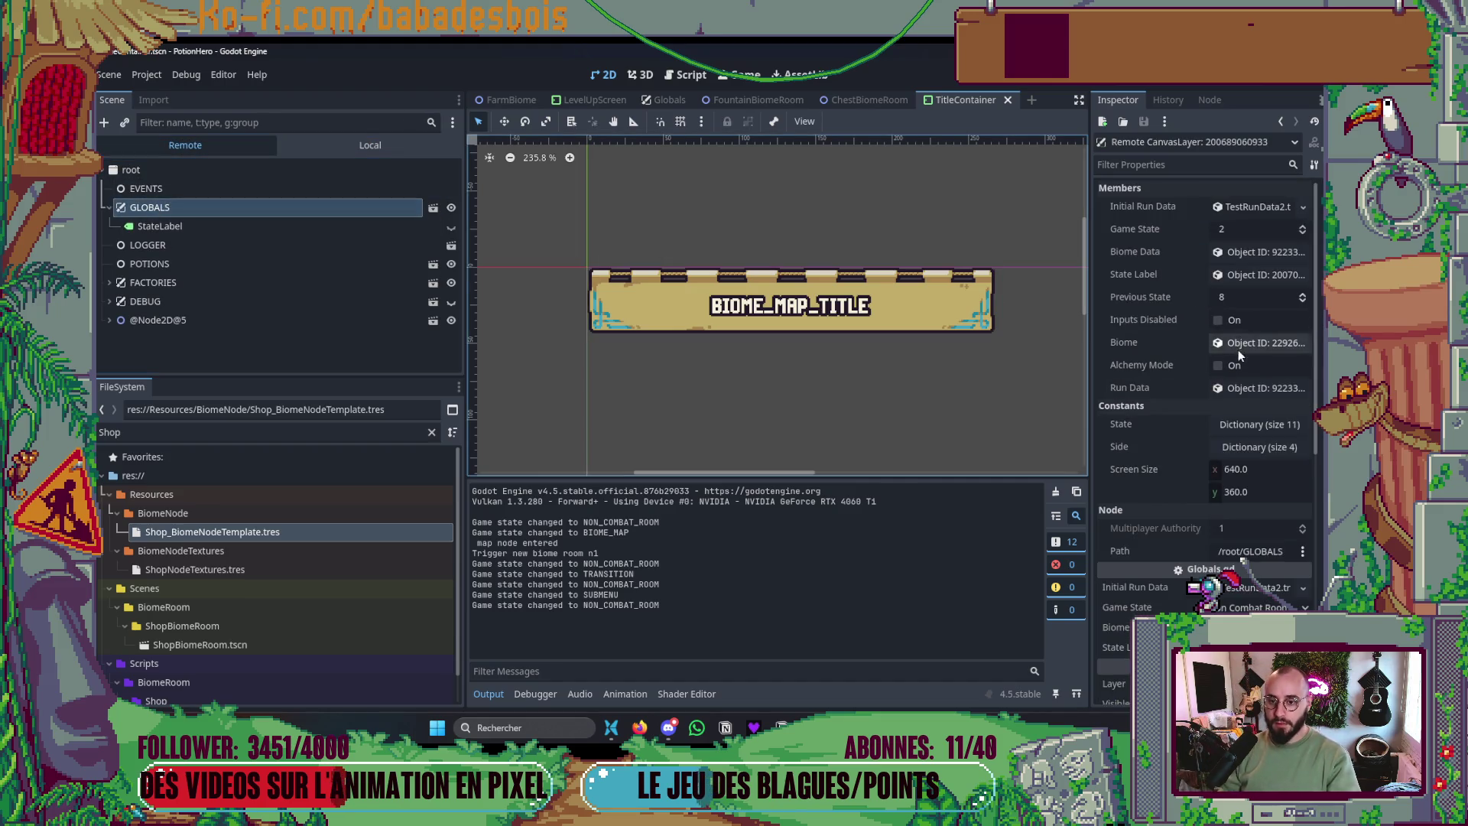
left_click(1256, 390)
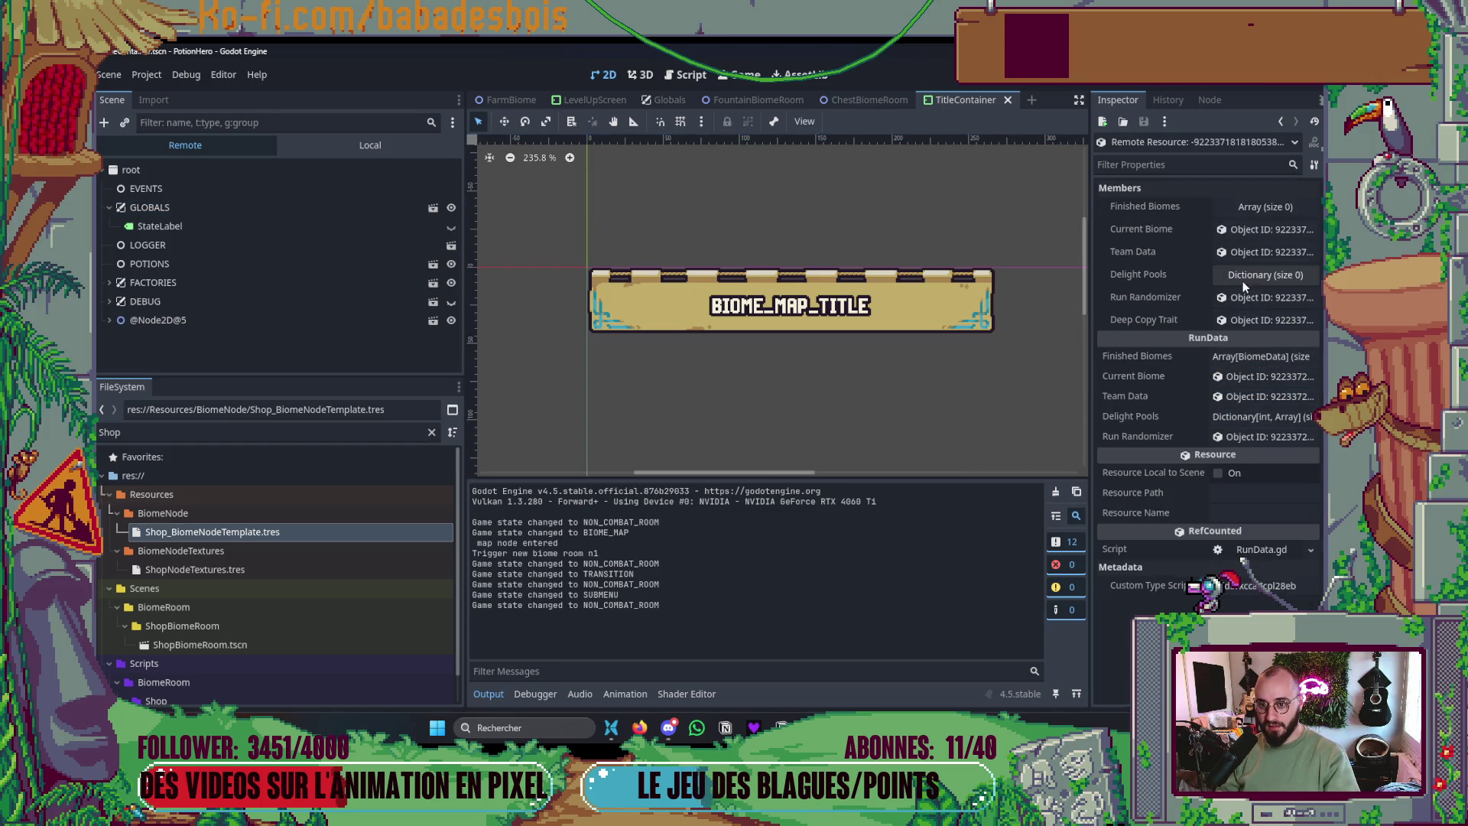
left_click(1266, 255)
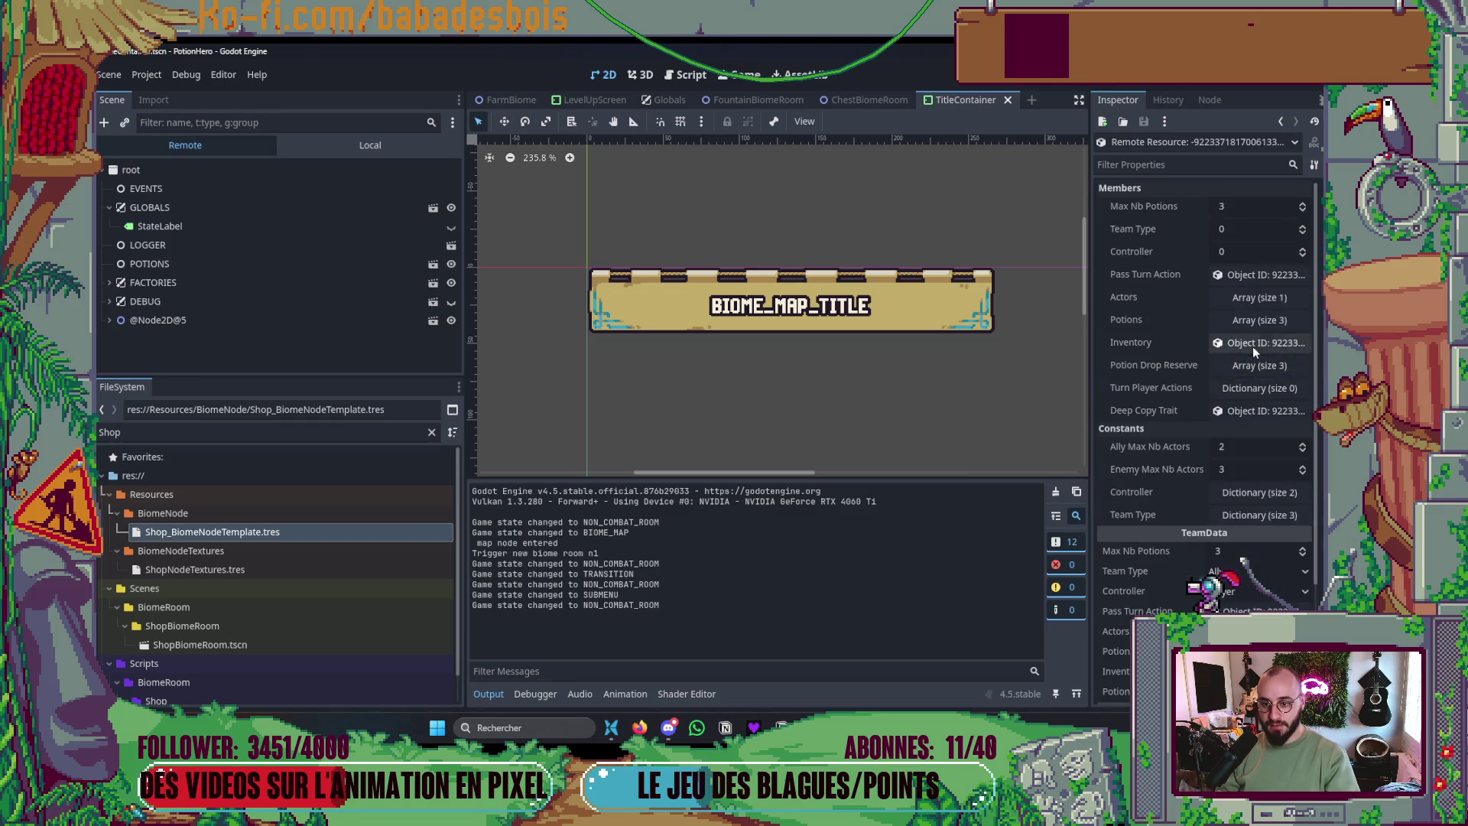
left_click(1251, 355)
left_click(1251, 390)
type("99")
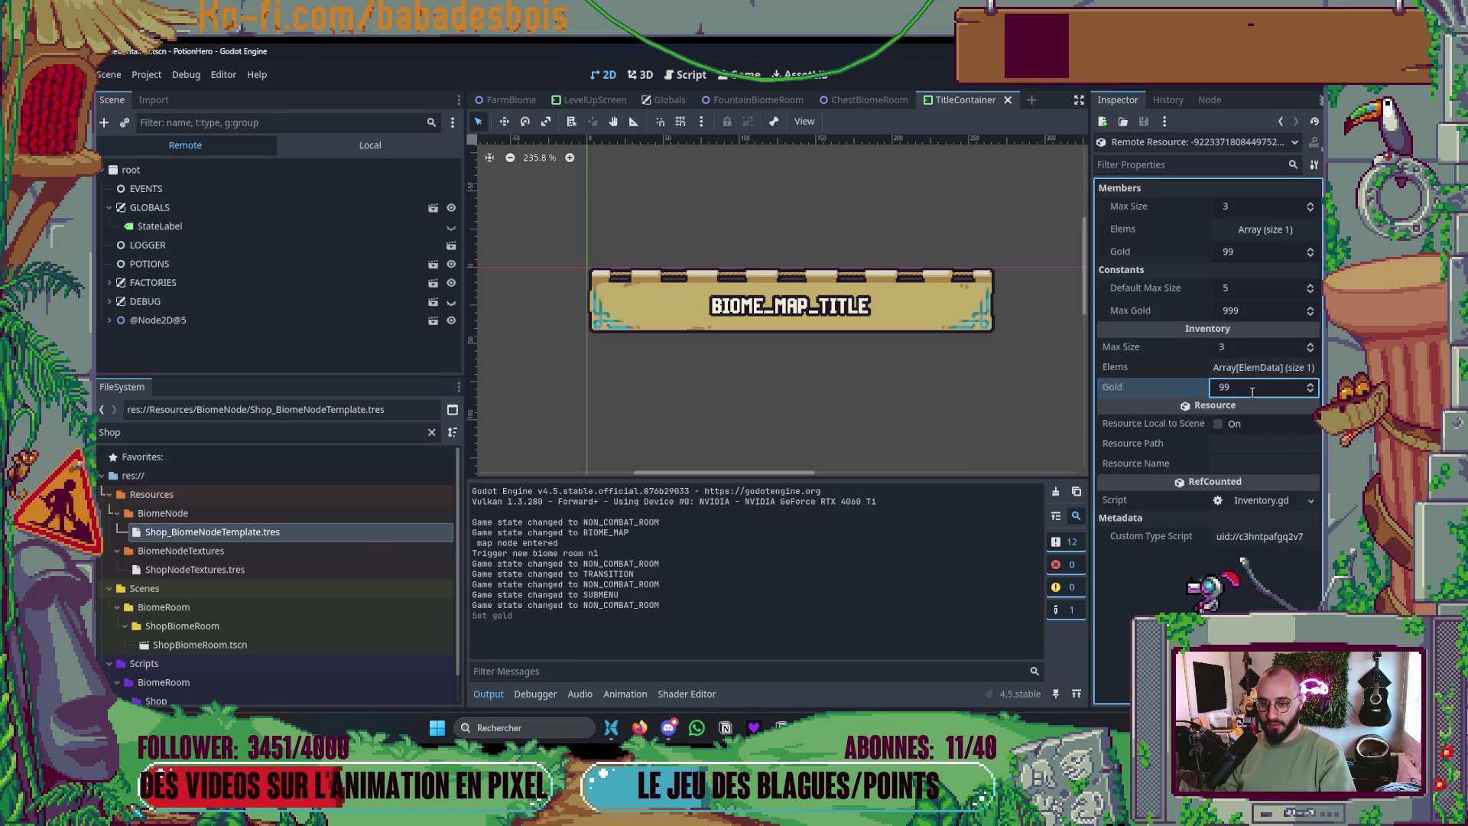
Open the shop from the gold bag, browse the item descriptions, then stop the game.
key("alt+Tab")
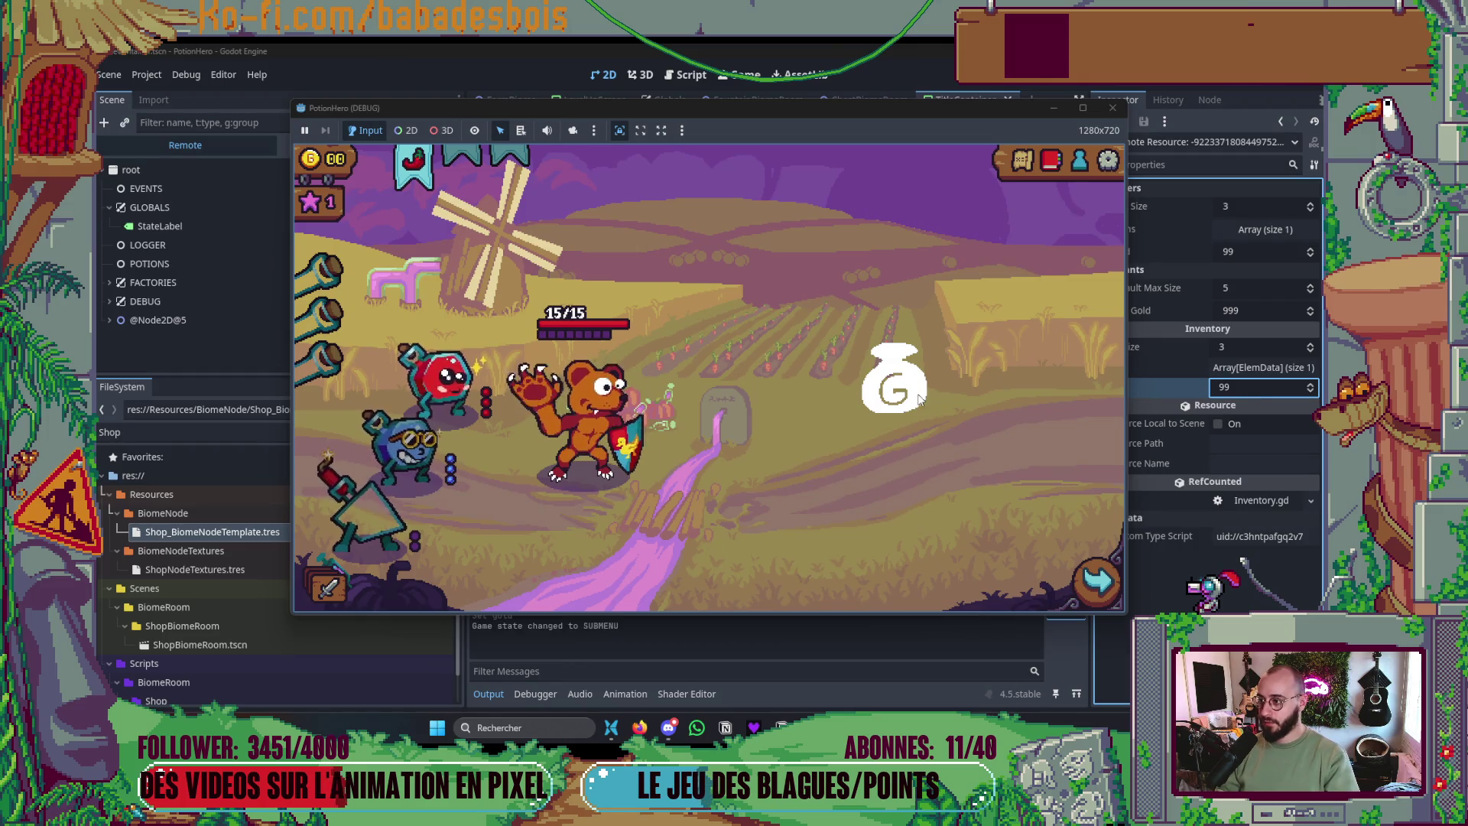
left_click(920, 398)
mouse_move(806, 526)
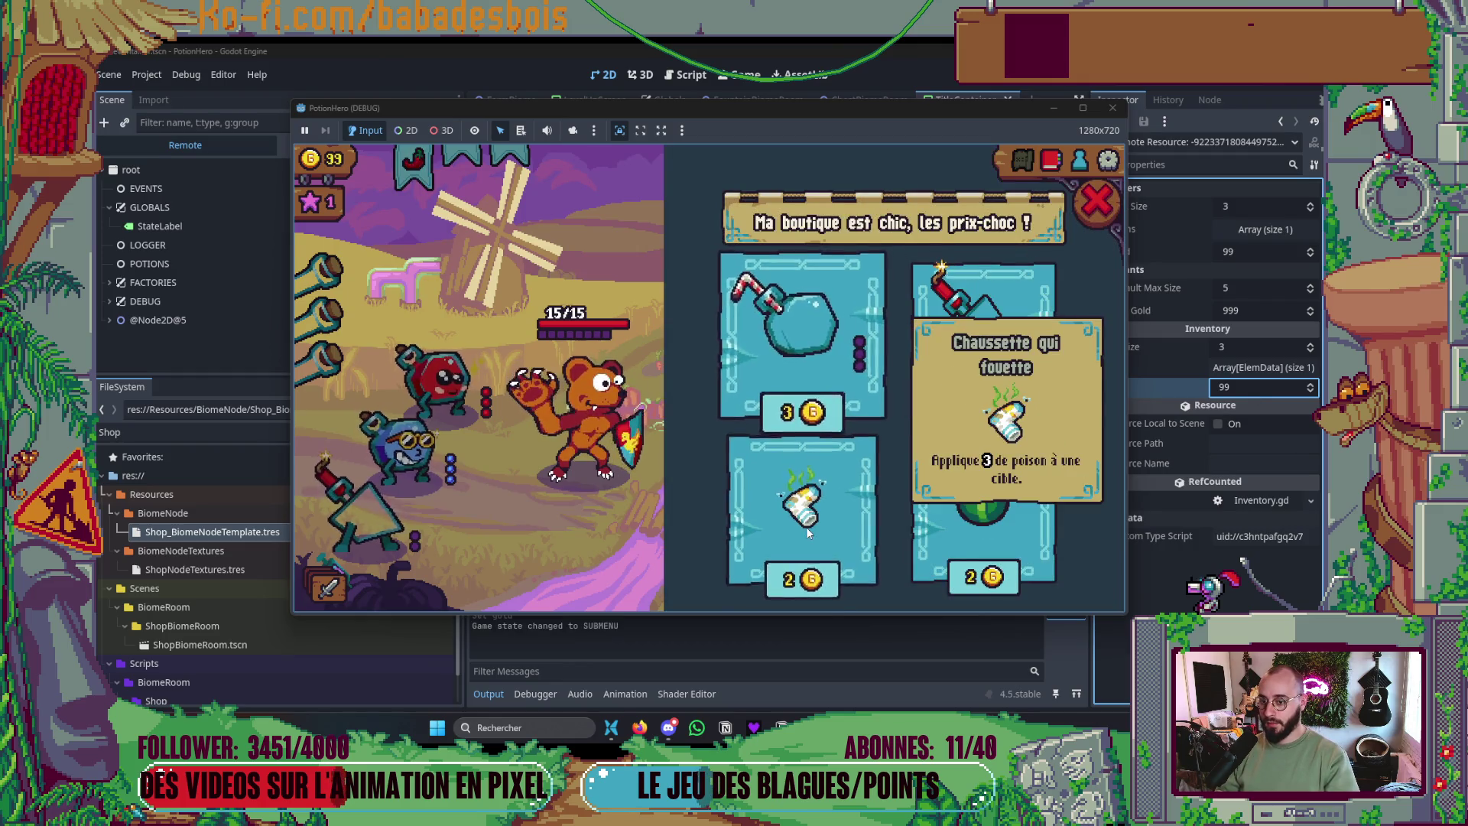
mouse_move(795, 321)
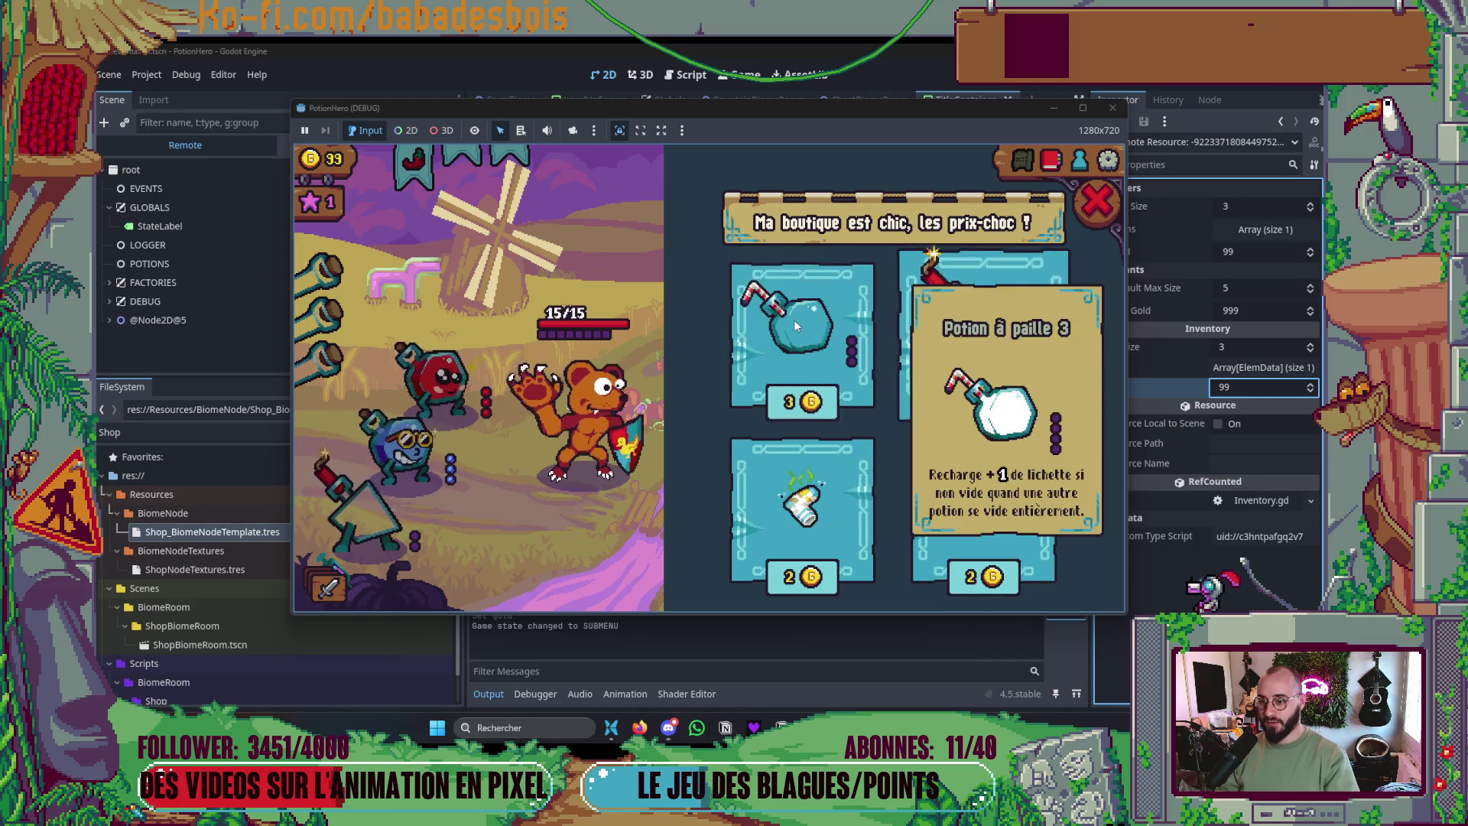
mouse_move(1027, 406)
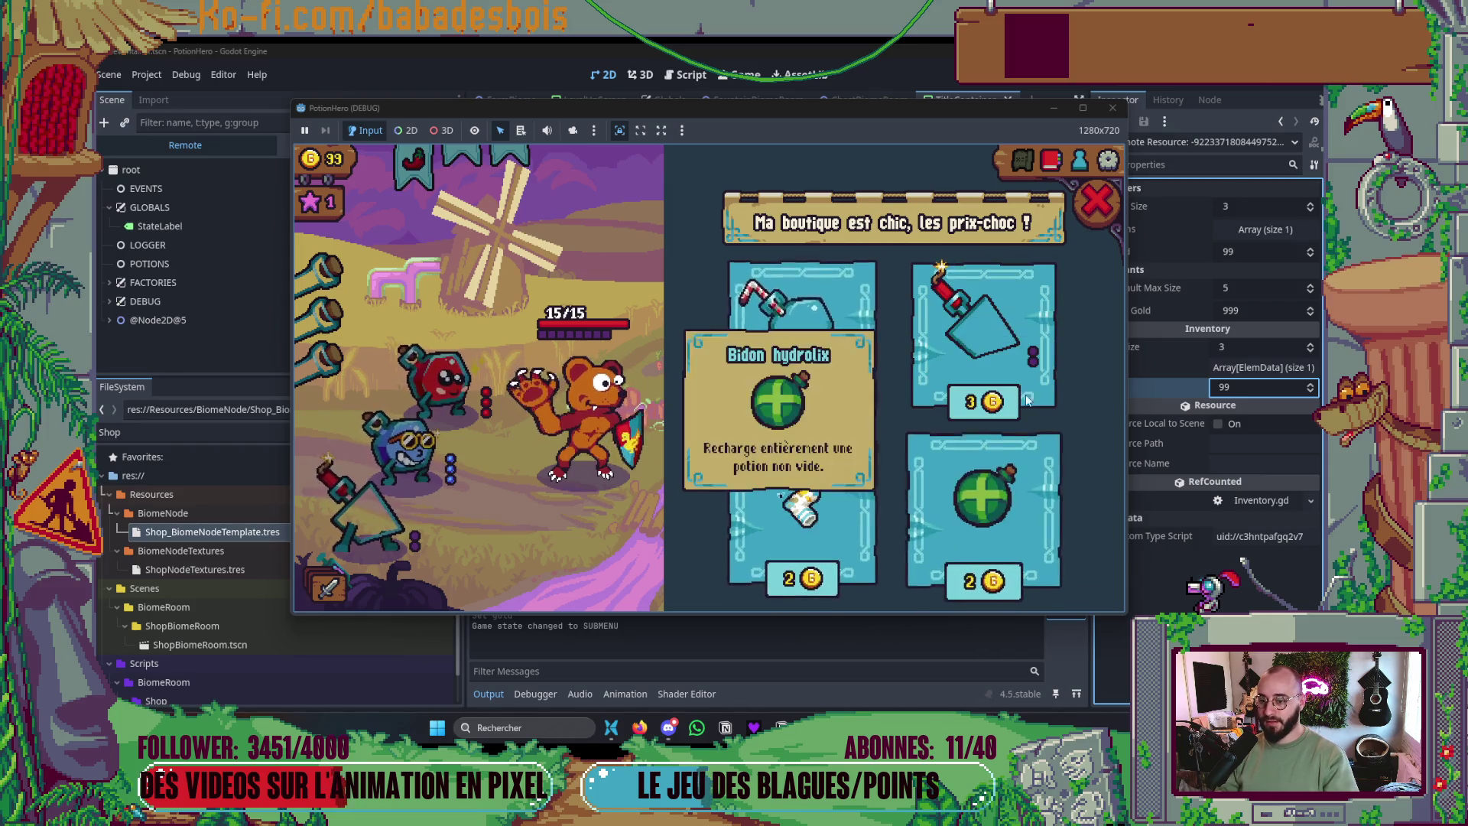
left_click(1097, 201)
left_click(1112, 110)
key("alt+Tab")
key("alt+shift+Tab")
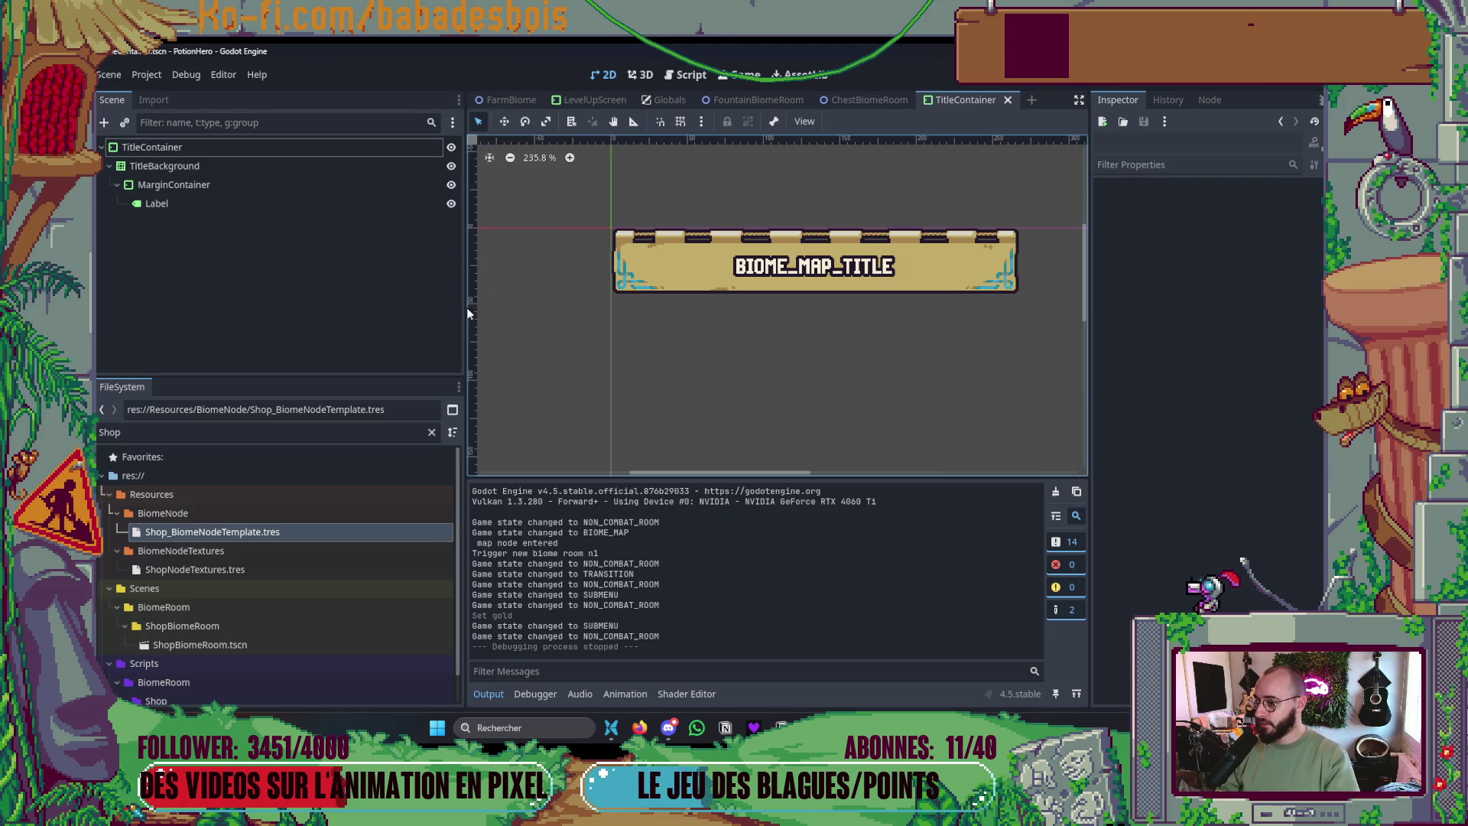
Widen the viewport, collapse the Output panel, and open ShopBiomeRoom.tscn via Quick Open Scene.
left_click_drag(467, 313, 293, 315)
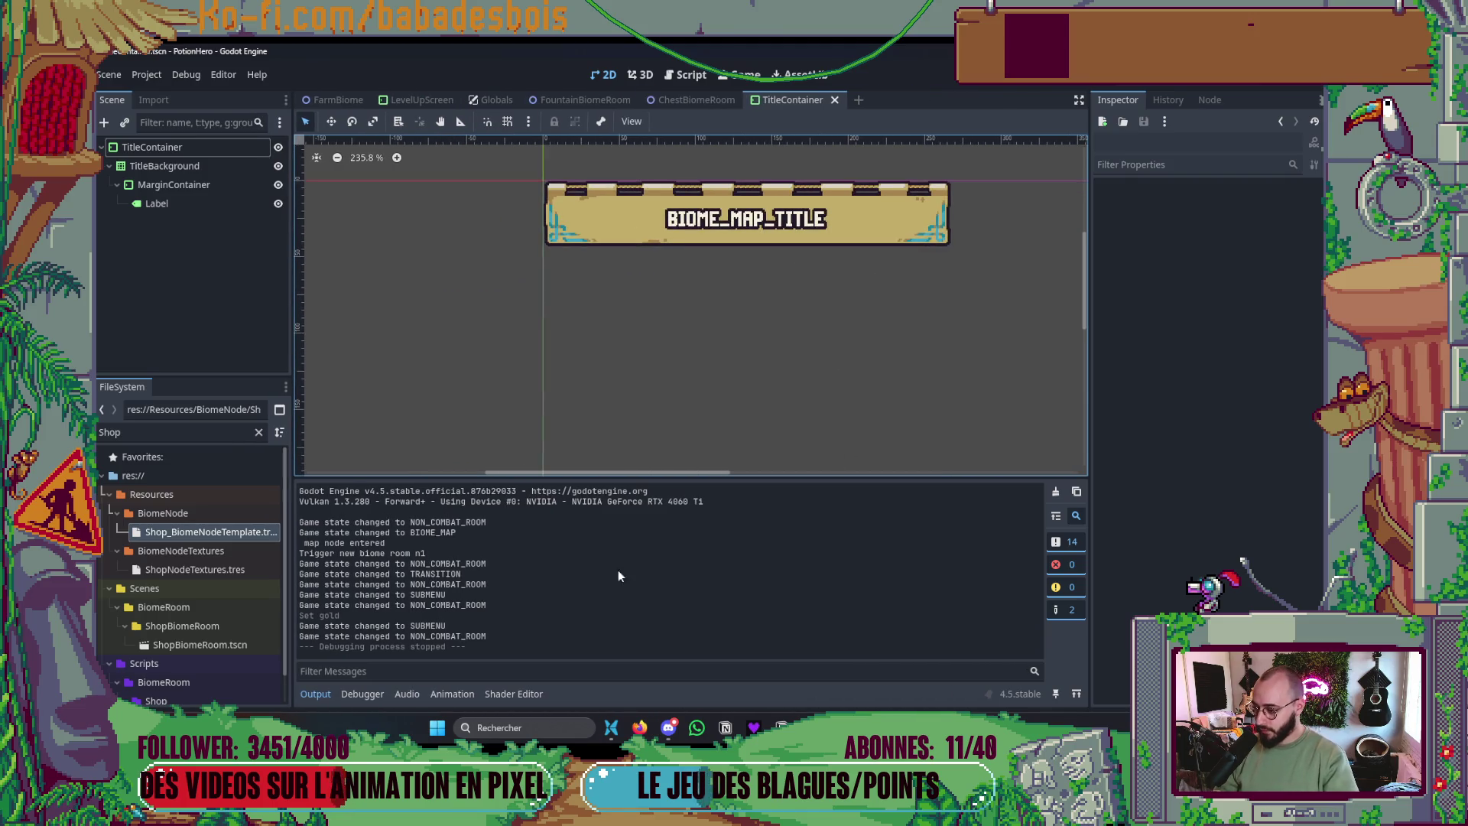
left_click(315, 694)
key("ctrl+shift+o")
type("Sh")
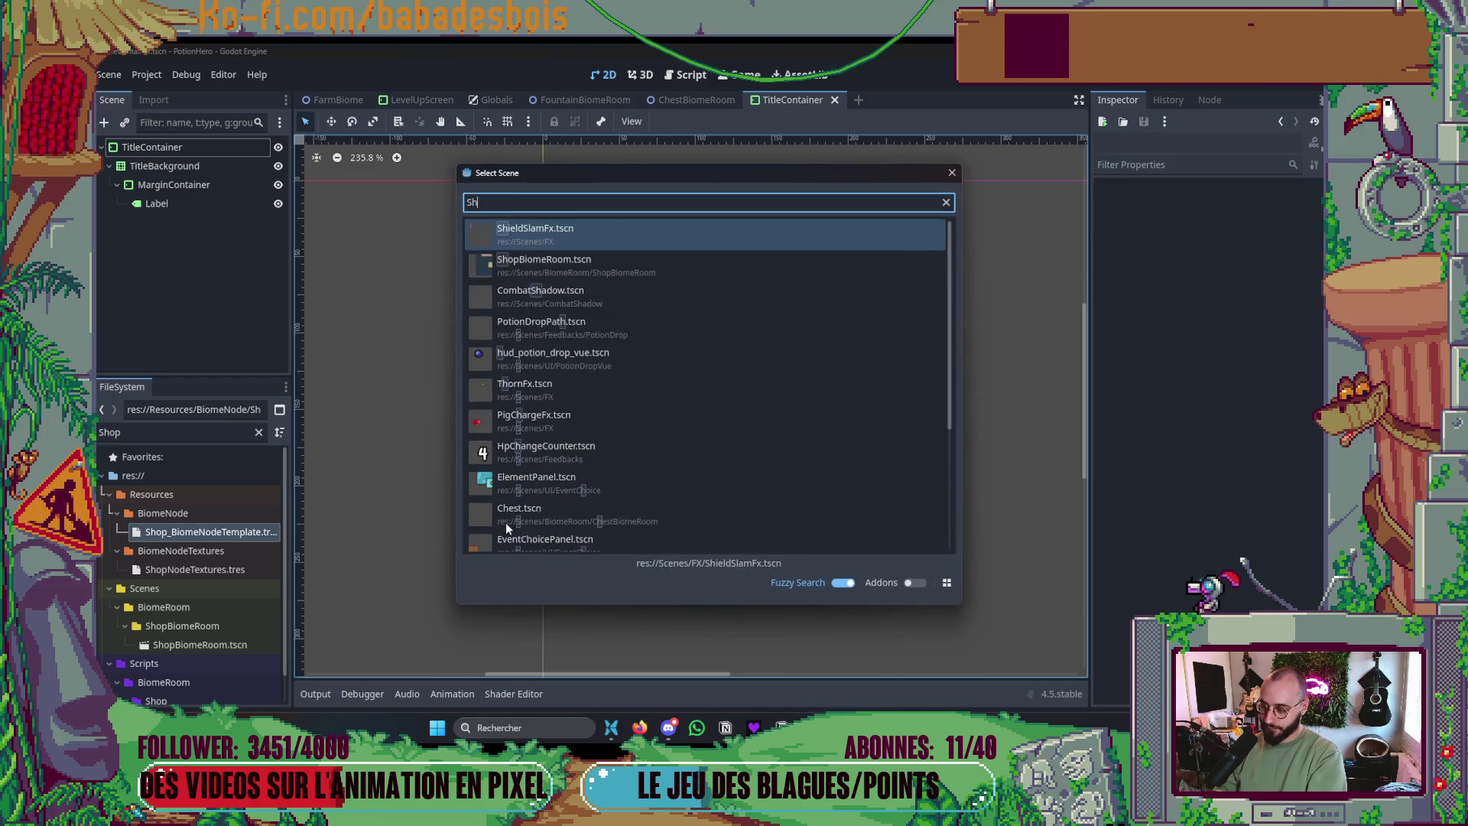
type("op")
key("Return")
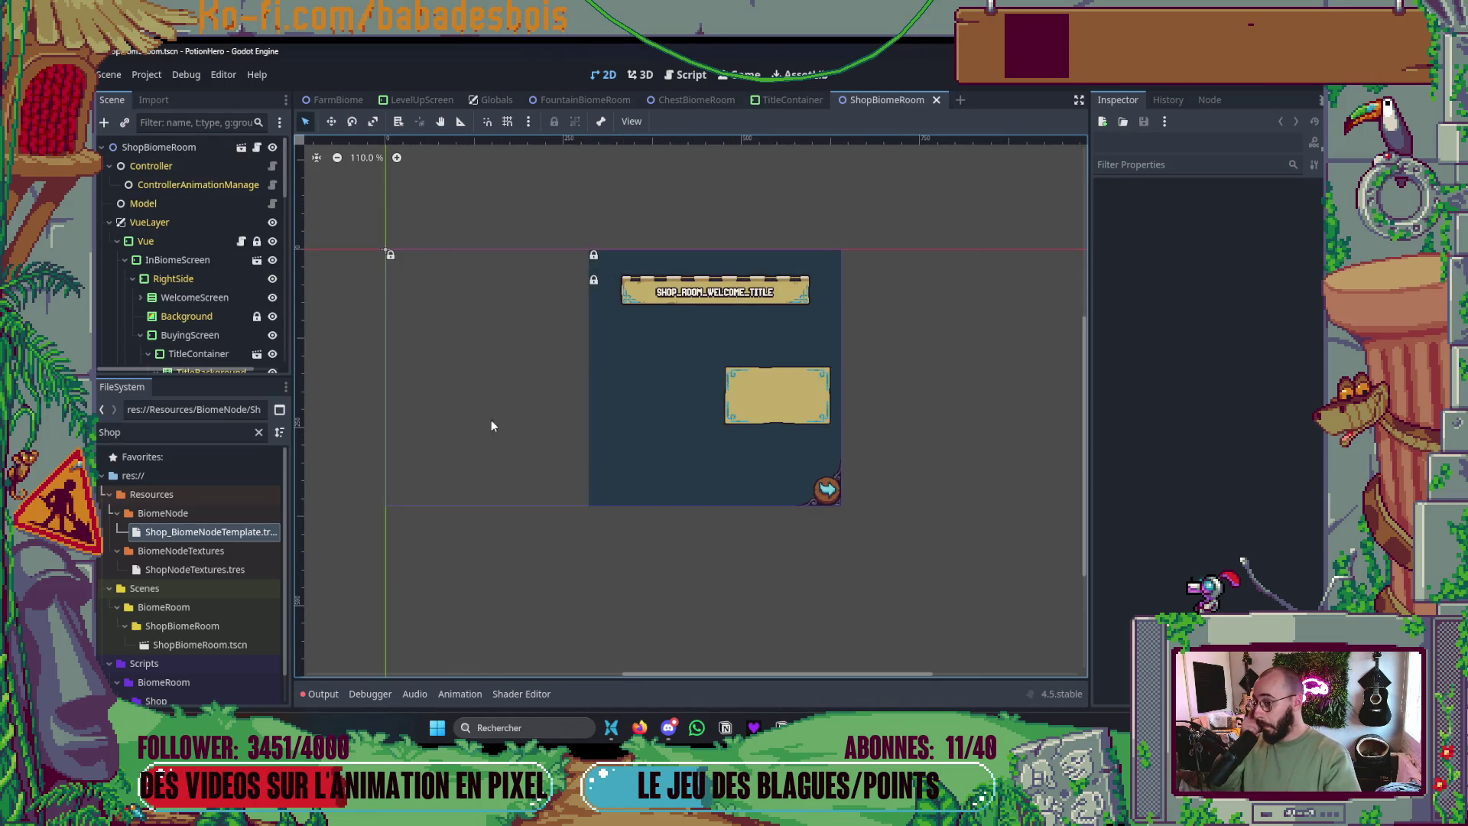
Hide the HoverDesc panel in ShopBiomeRoom and launch the game.
scroll(237, 328, "down", 5)
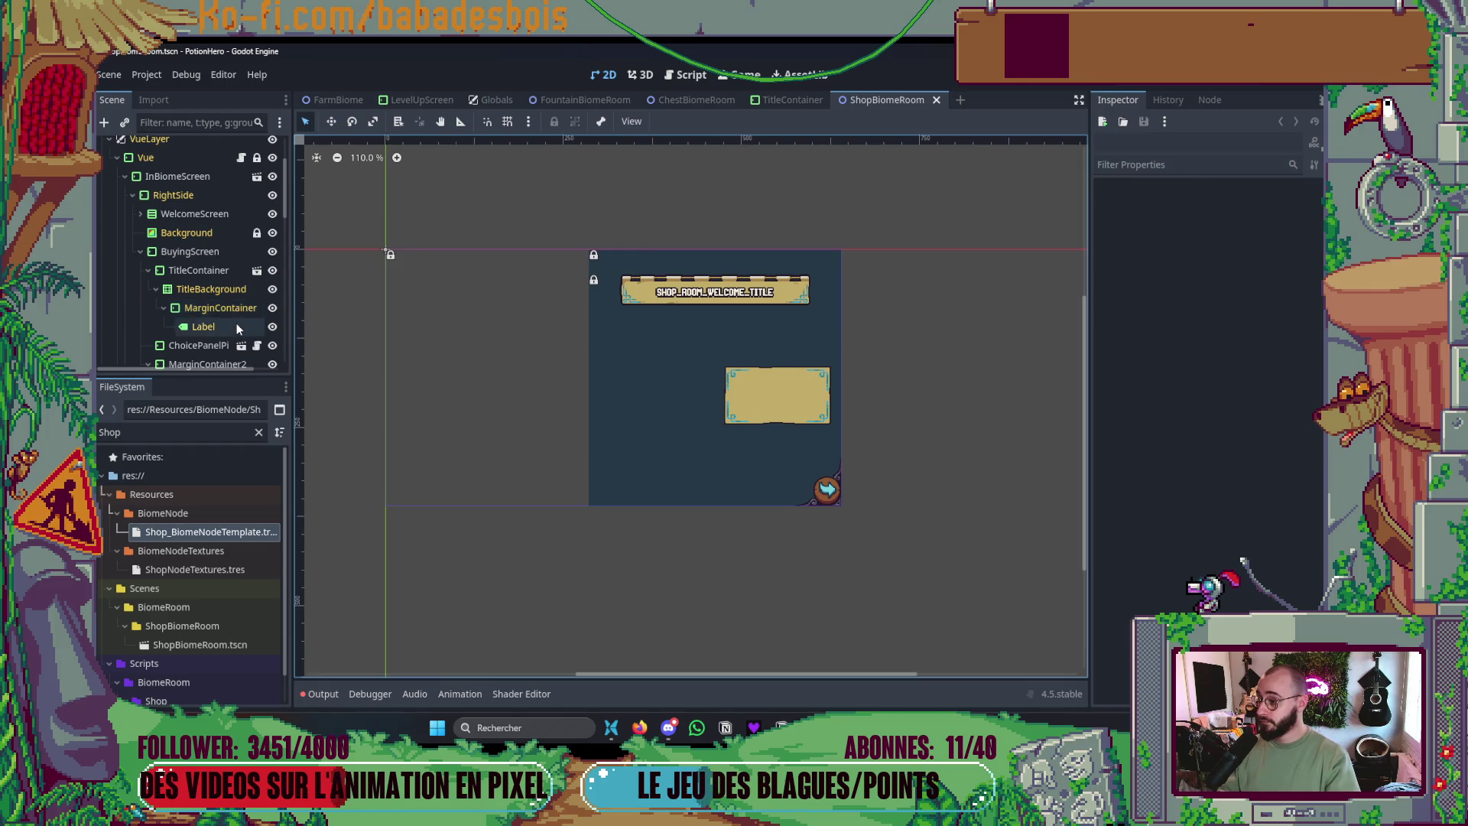
scroll(236, 328, "down", 3)
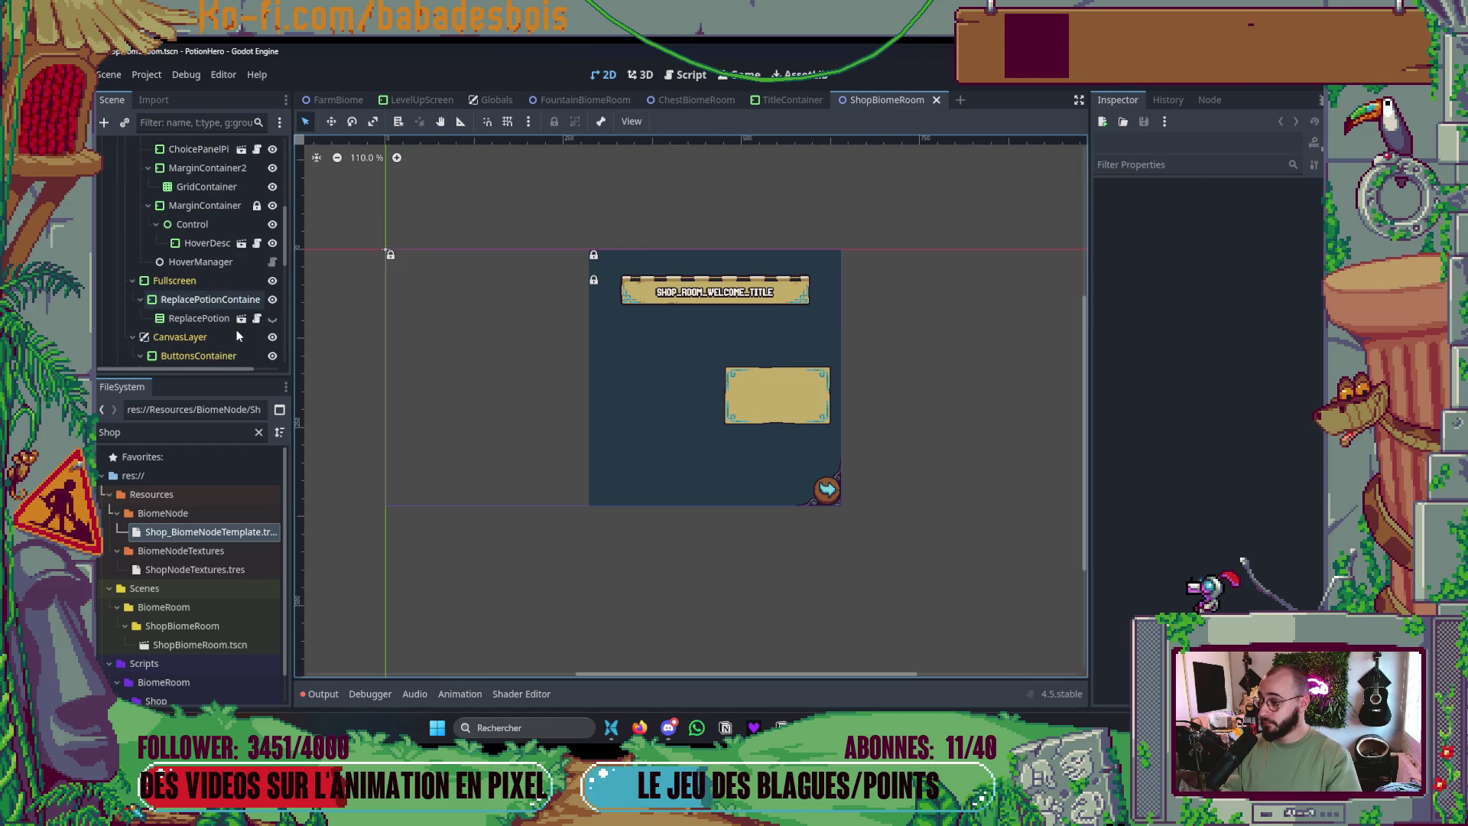
left_click(272, 243)
key("F5")
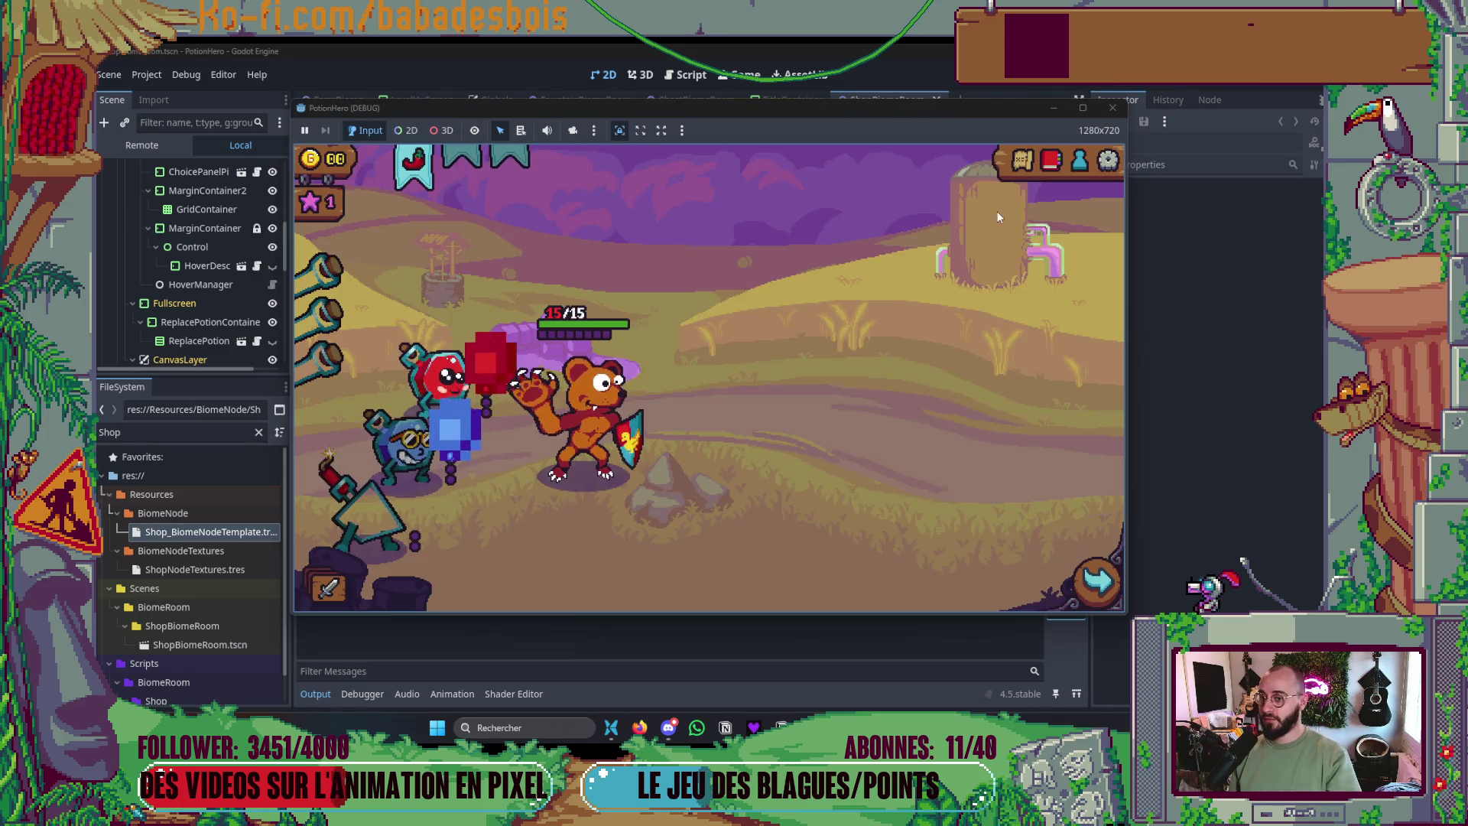
Check the shop panel's four items priced 3, 3, 1, 1 with HoverDesc hidden, then stop and return to Globals.
left_click(1025, 161)
left_click(434, 434)
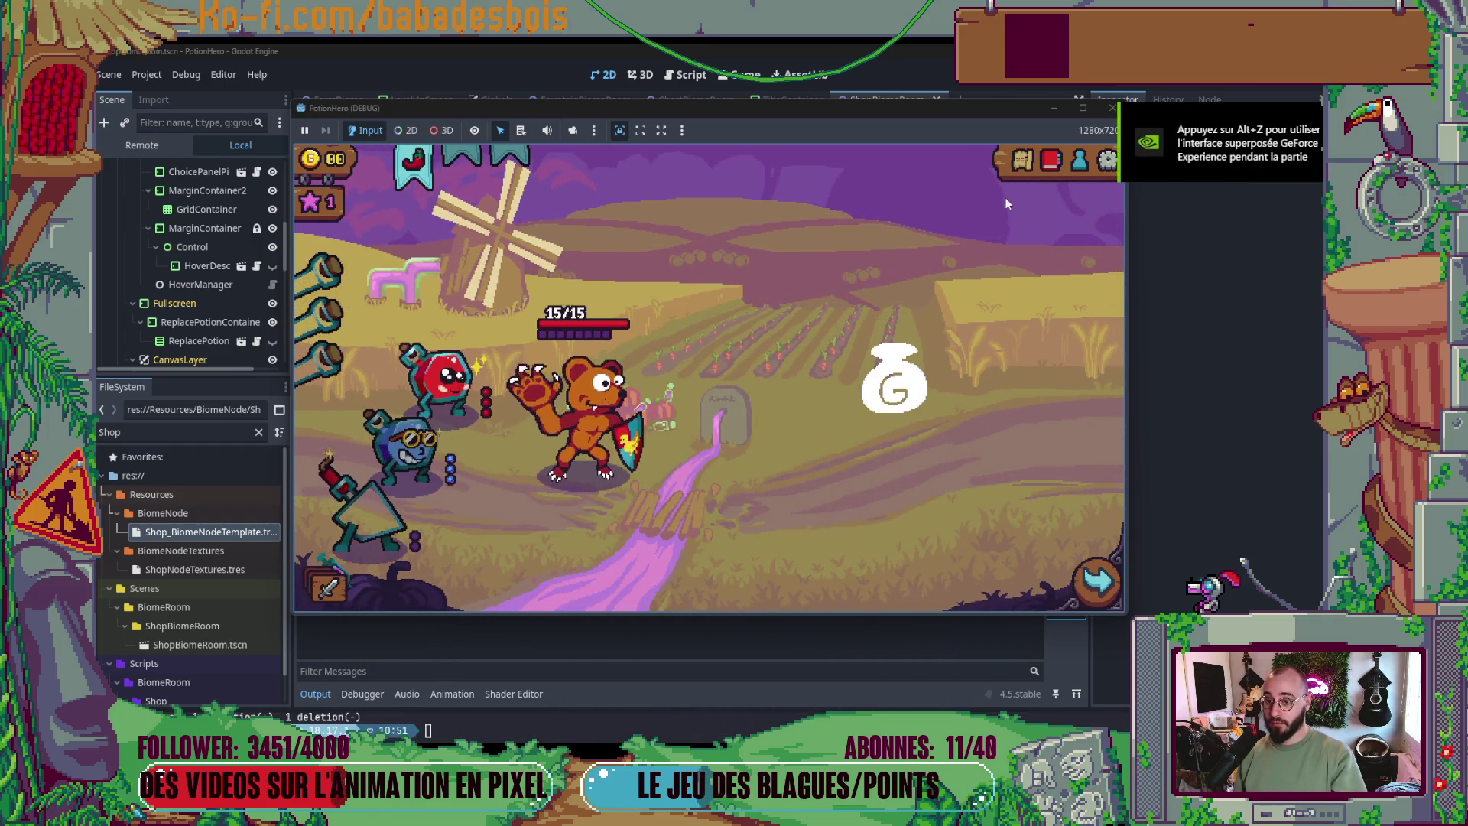
left_click(917, 360)
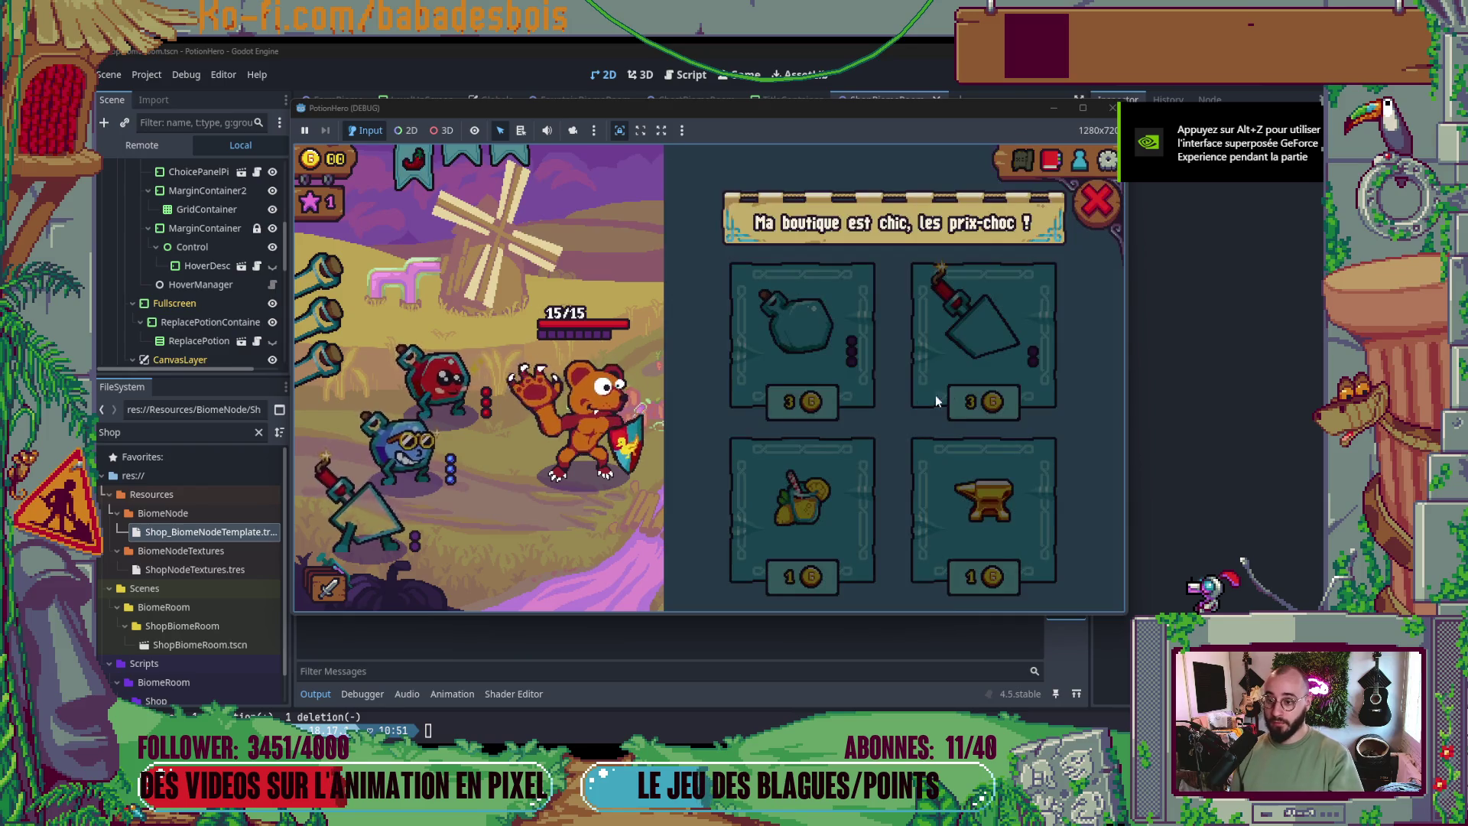
left_click(1099, 218)
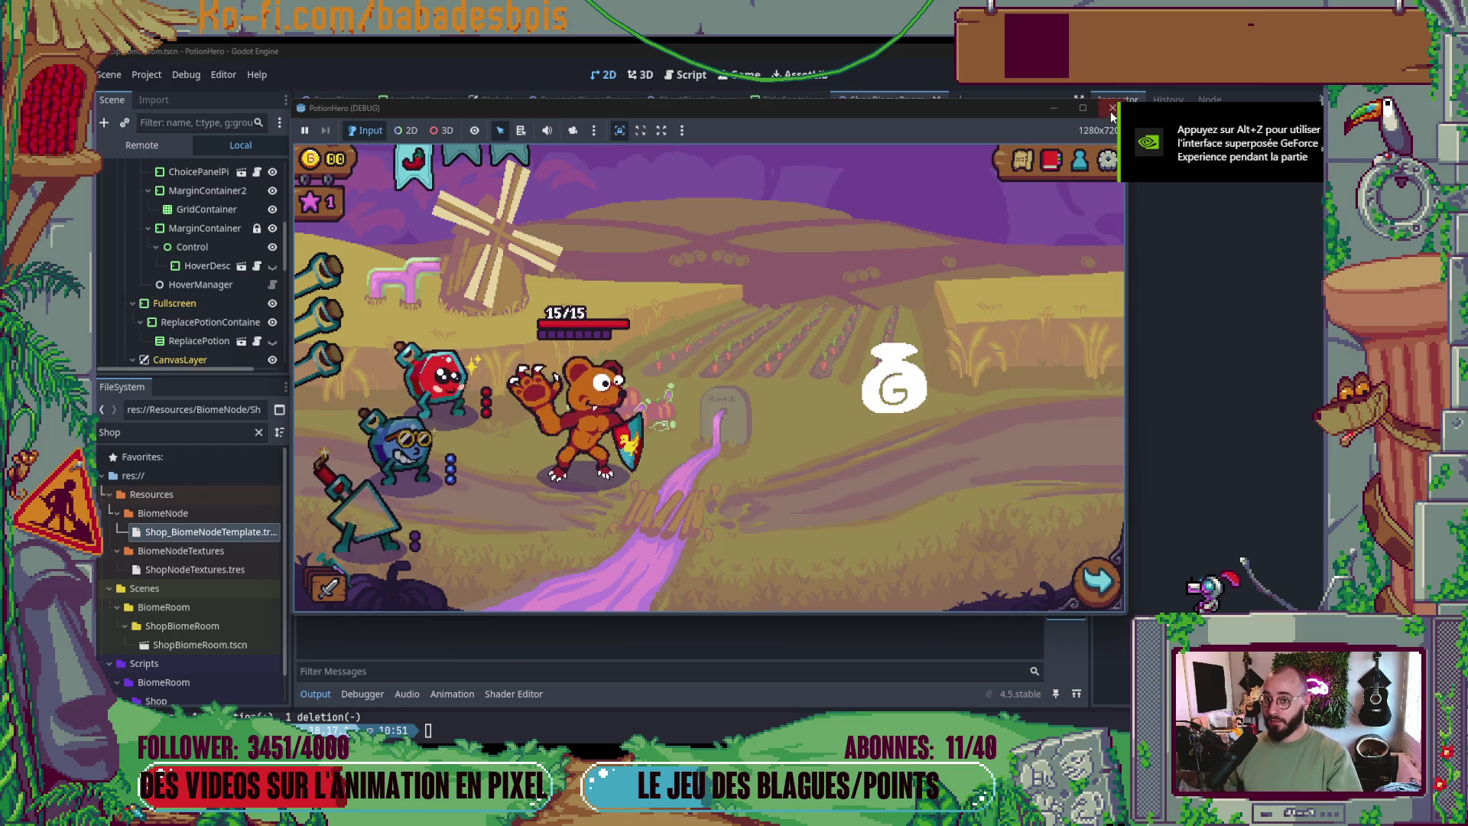
key("F8")
left_click(474, 99)
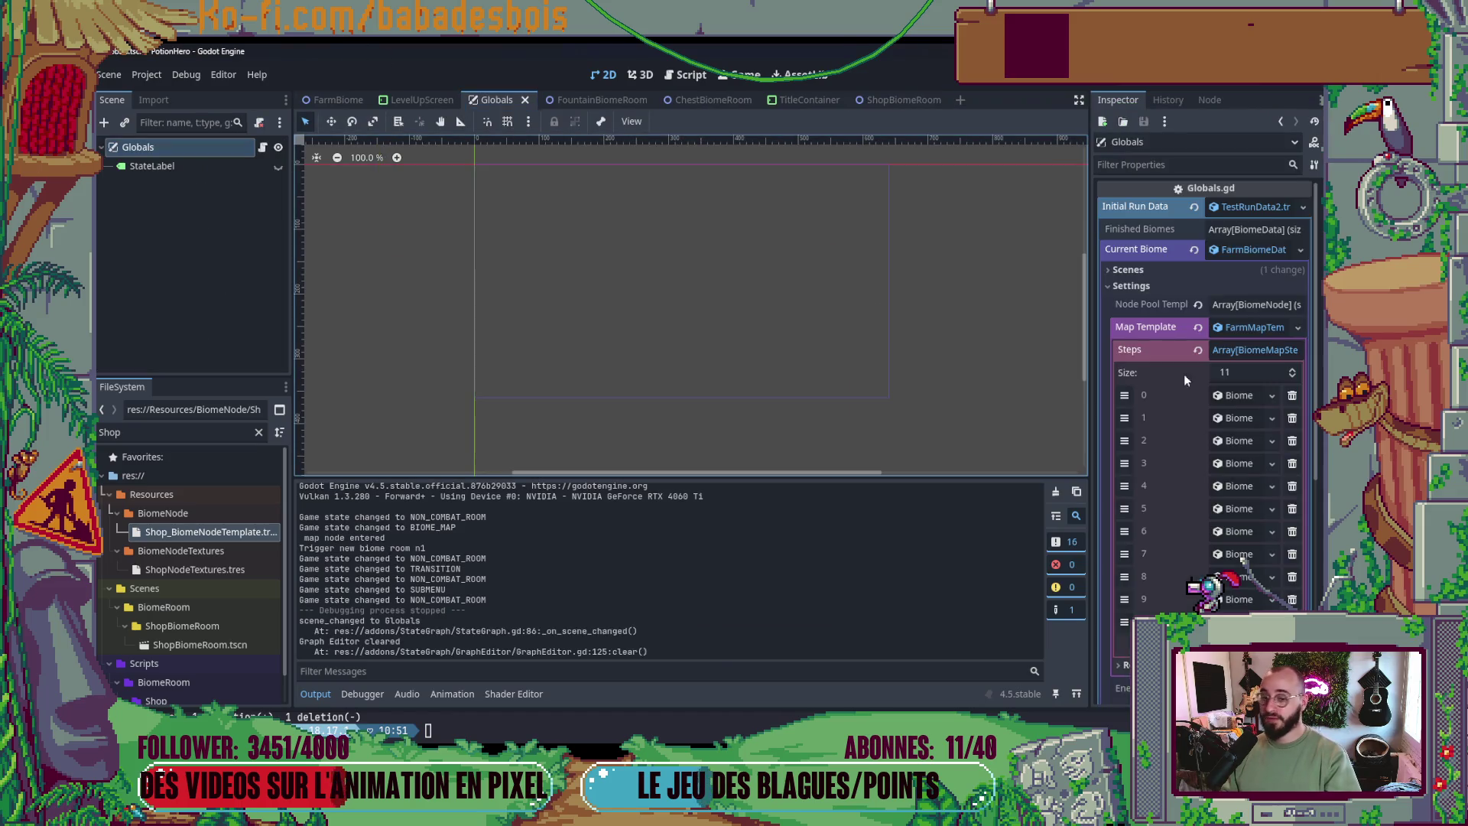
Collapse the Map Template, Node Pool Template, Settings and Scenes sections in Globals' Inspector.
left_click(1263, 358)
left_click(1254, 329)
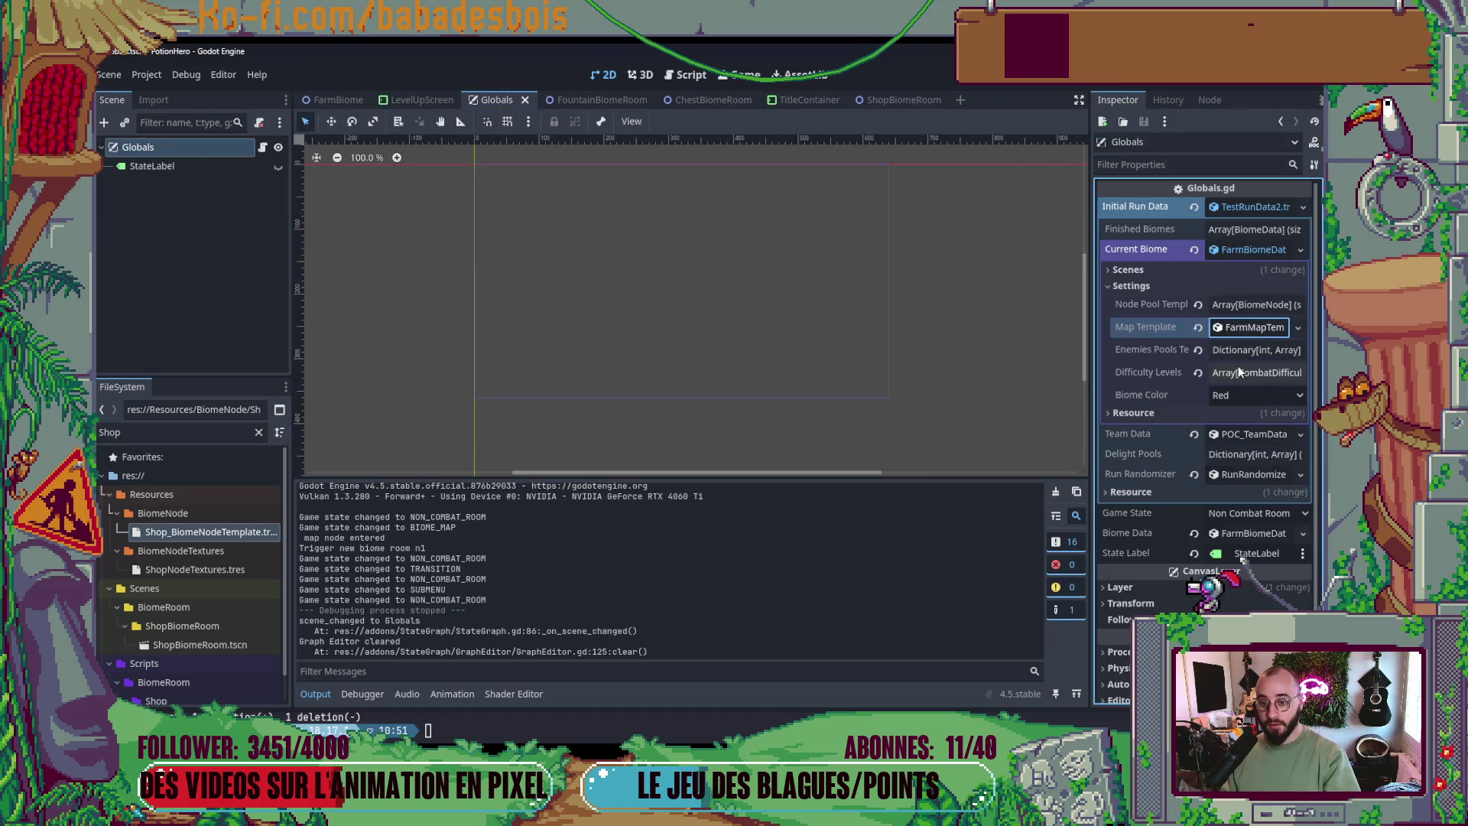
left_click(1216, 298)
left_click(1228, 299)
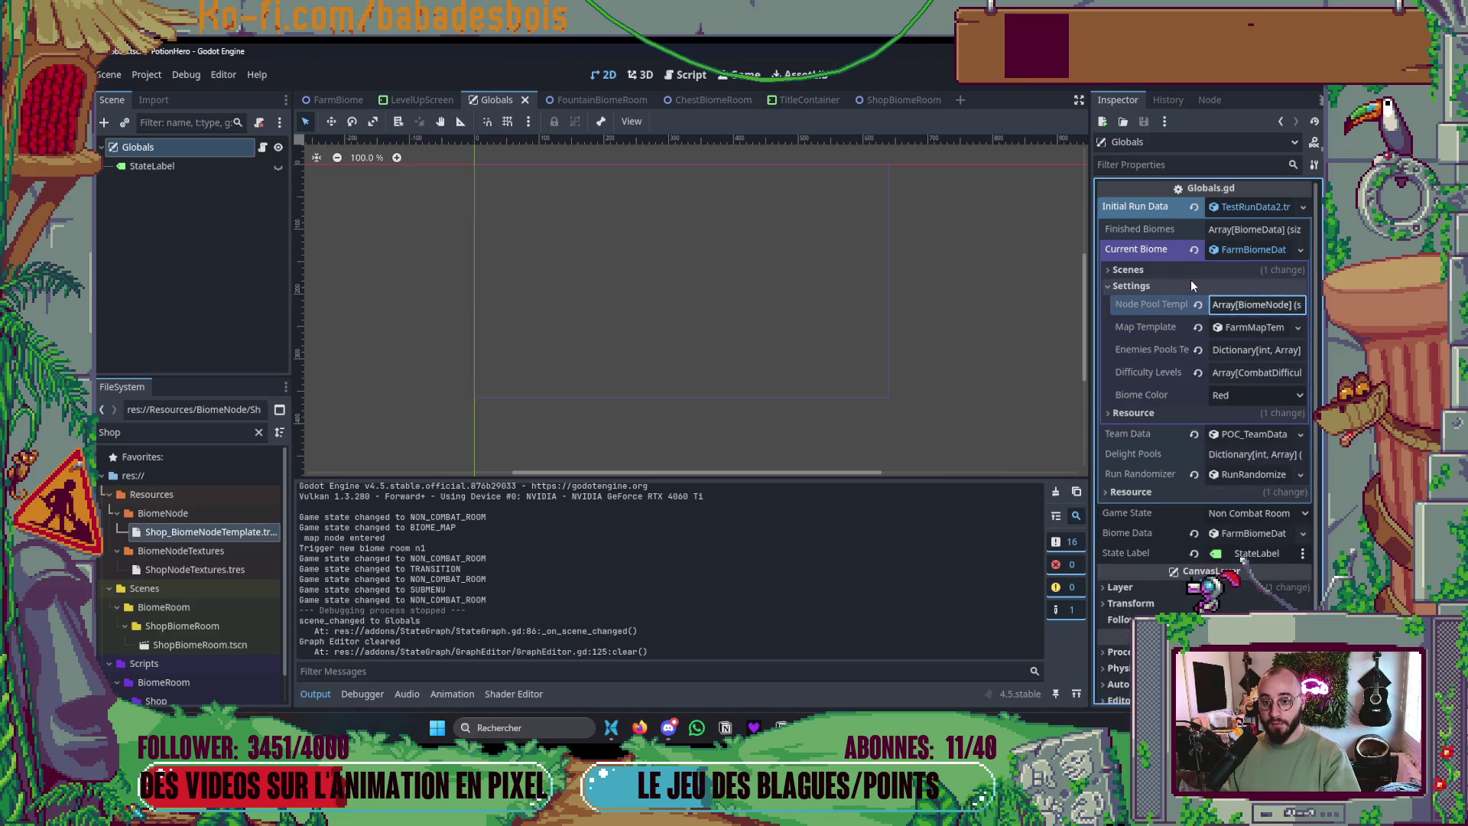
left_click(1190, 283)
left_click(1219, 272)
left_click(1219, 274)
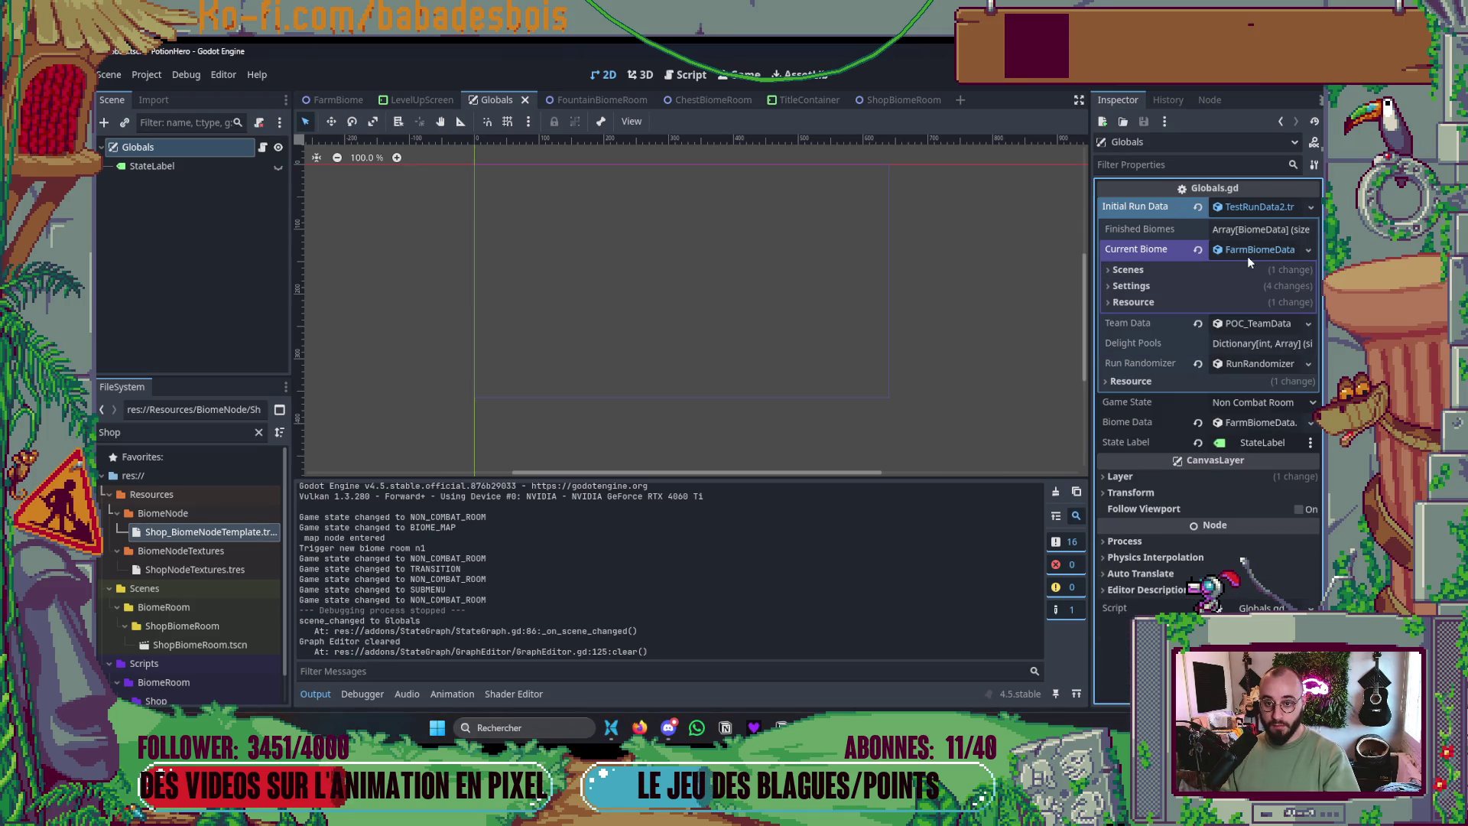
Set the POC_TeamData inventory's Gold to 99 and relaunch the game.
left_click(1249, 325)
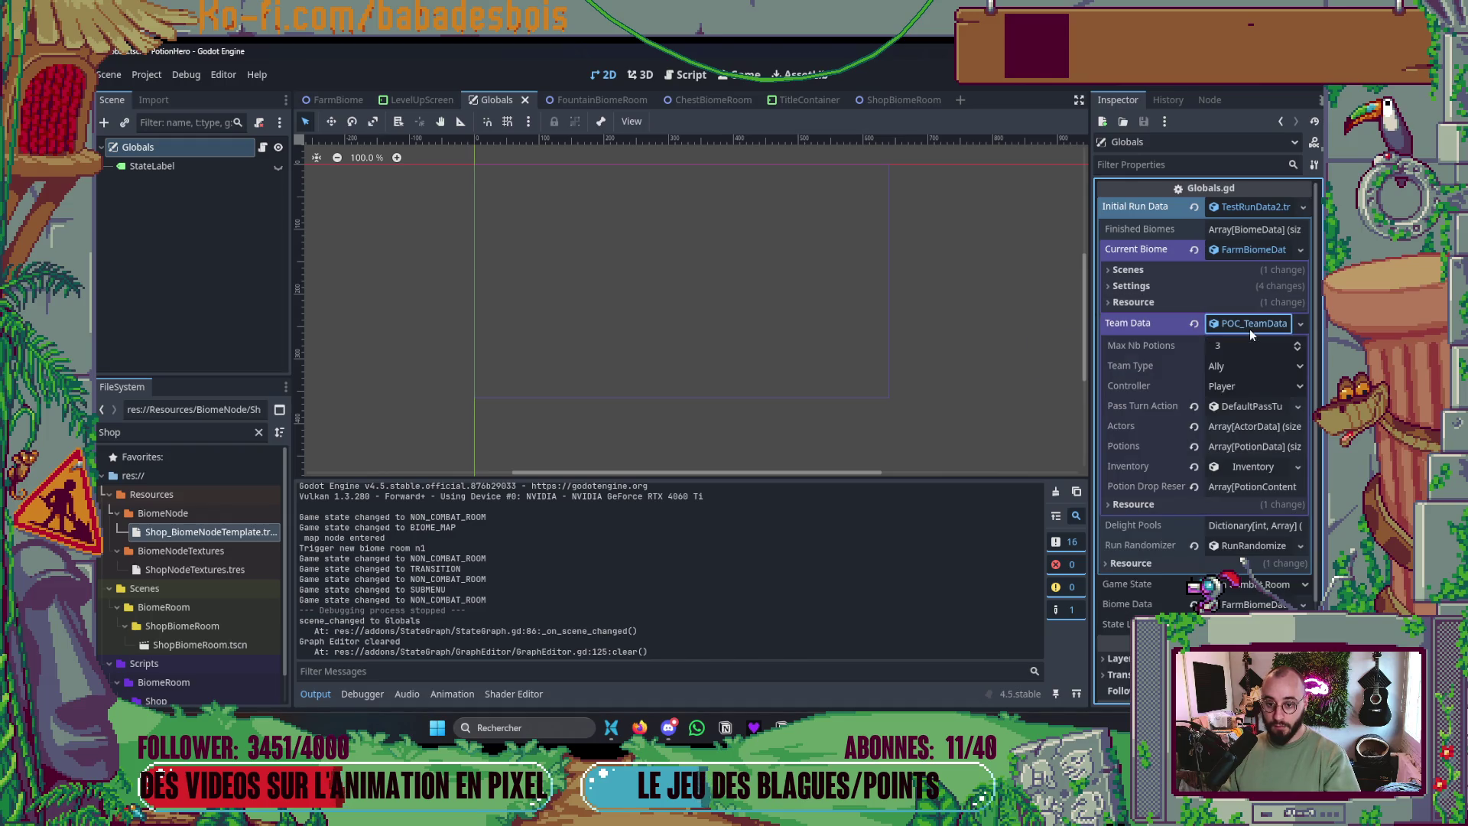
left_click(1241, 468)
type("99")
key("F5")
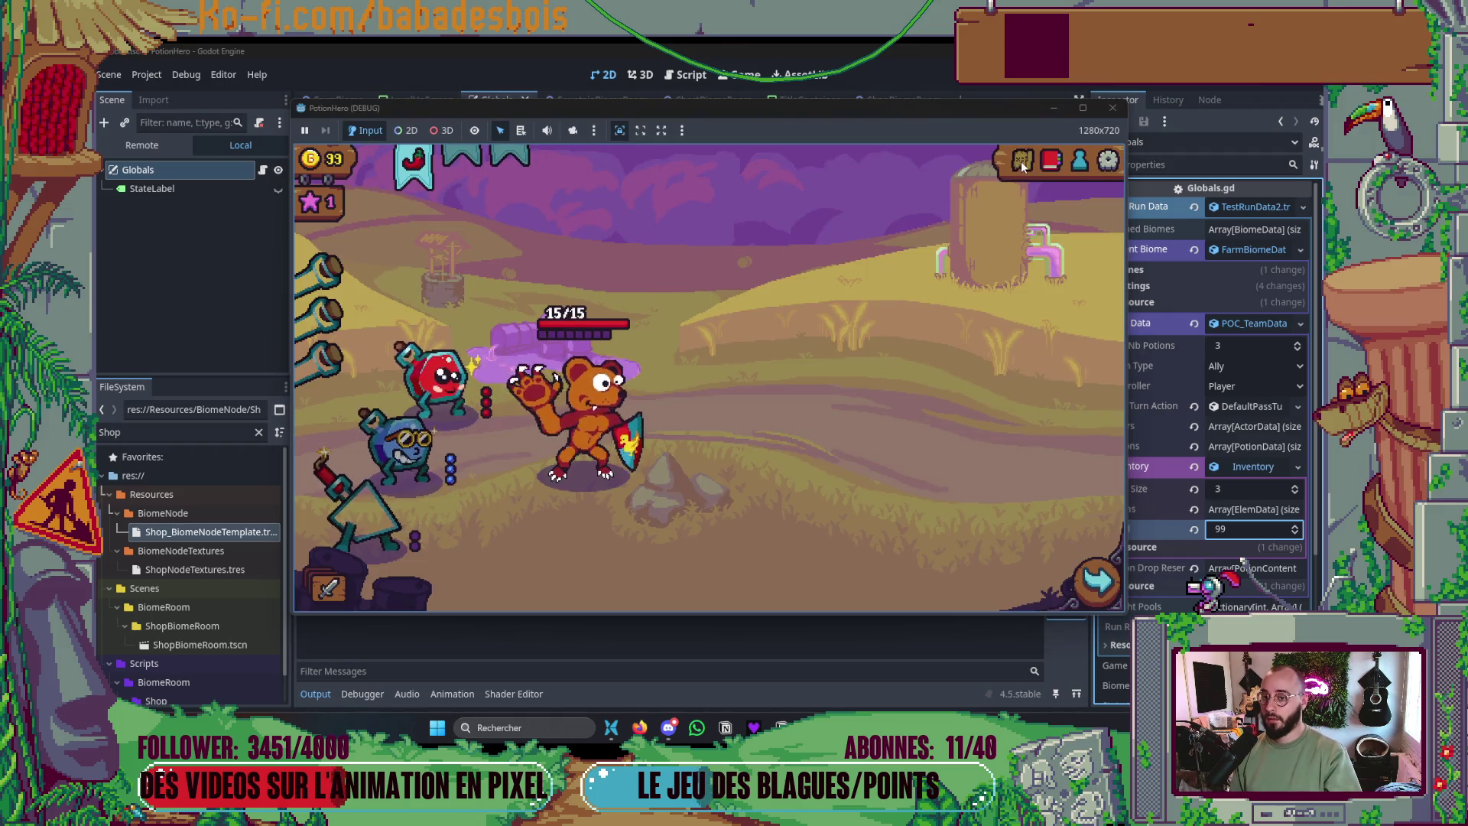
Travel to the next map node, check the shop's Potion turbo 1 description, then stop the game.
left_click(1022, 160)
left_click(419, 437)
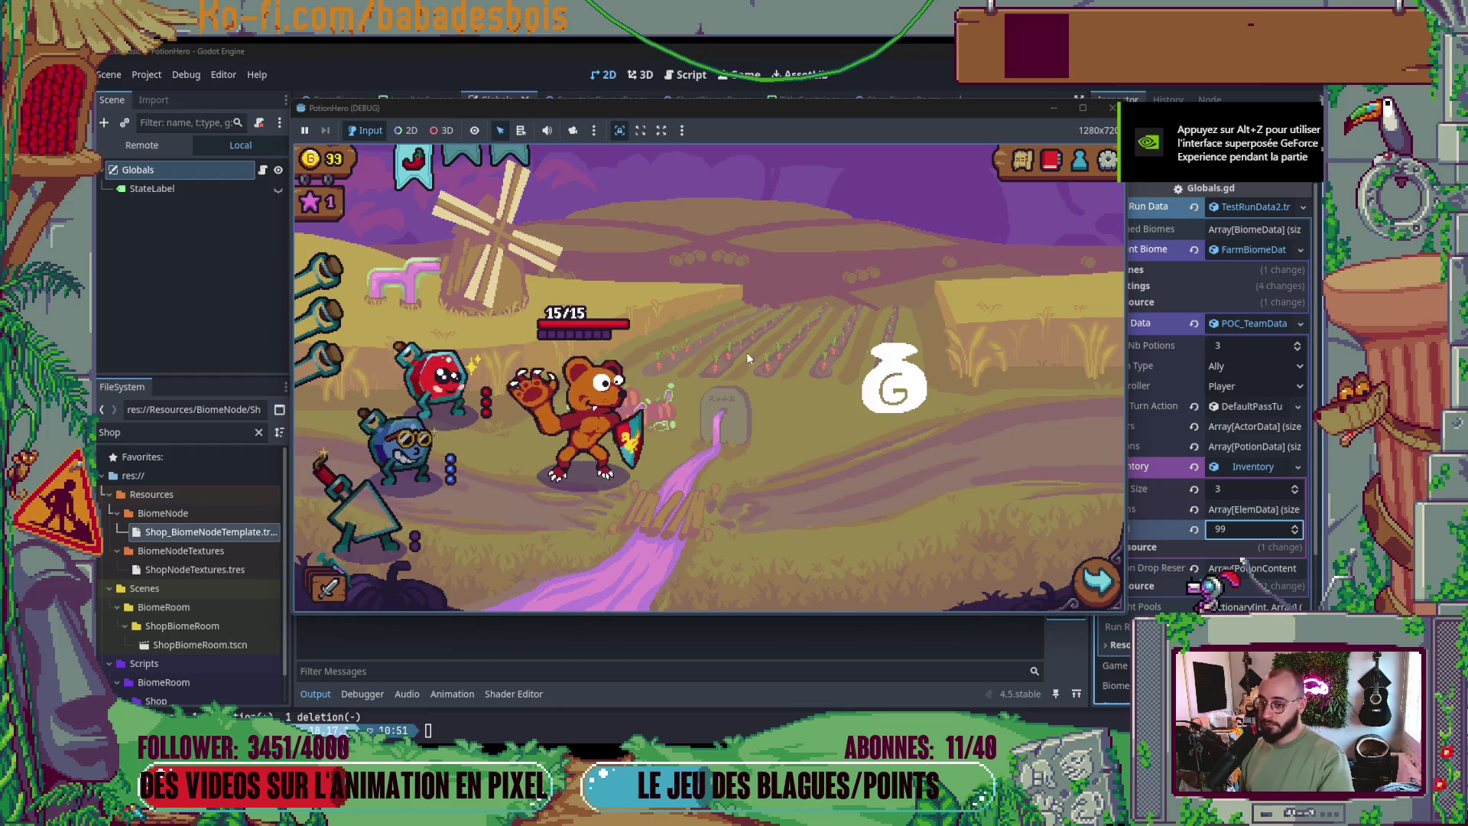
left_click(895, 378)
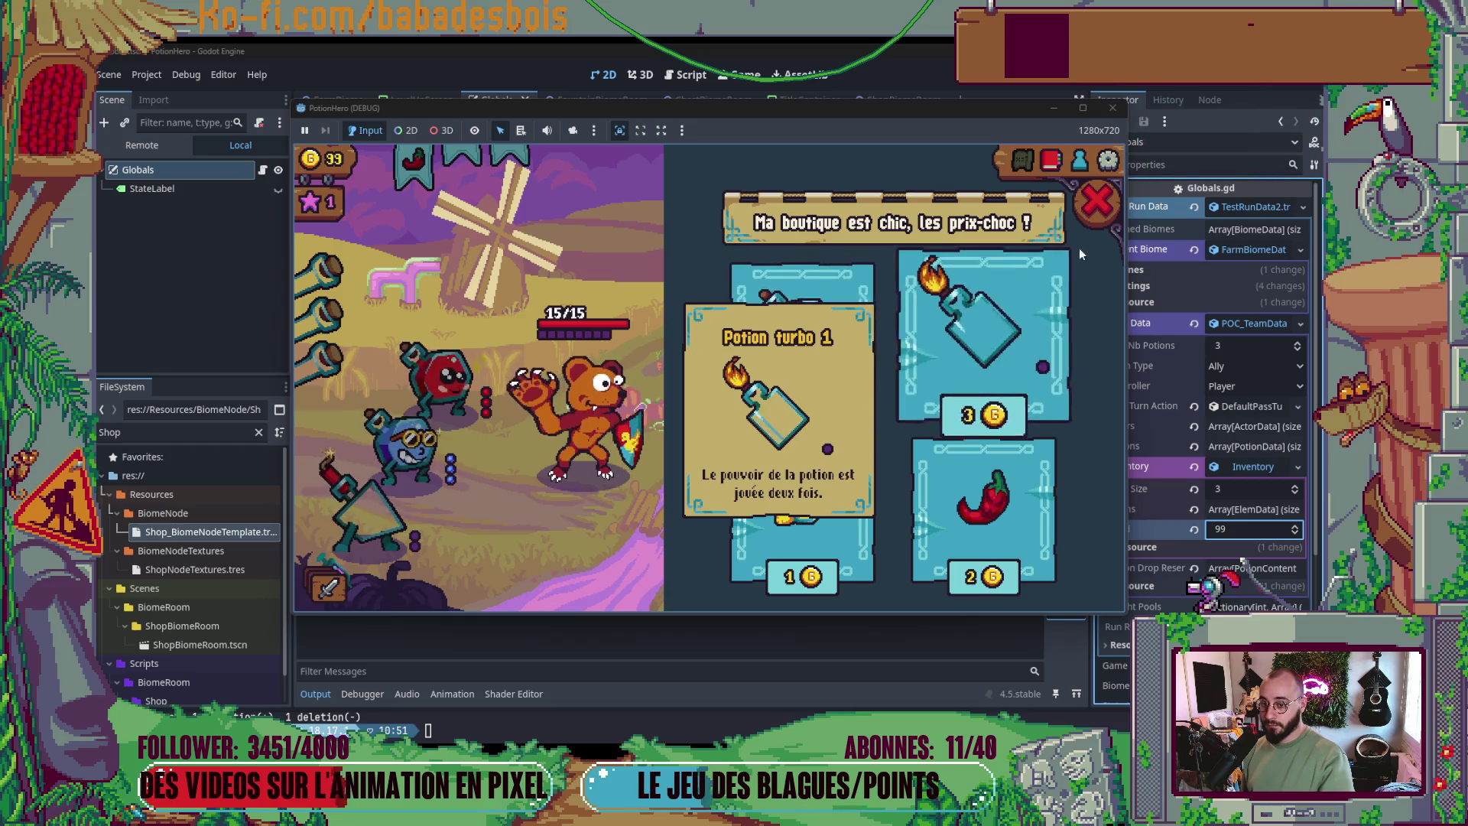
left_click(1096, 201)
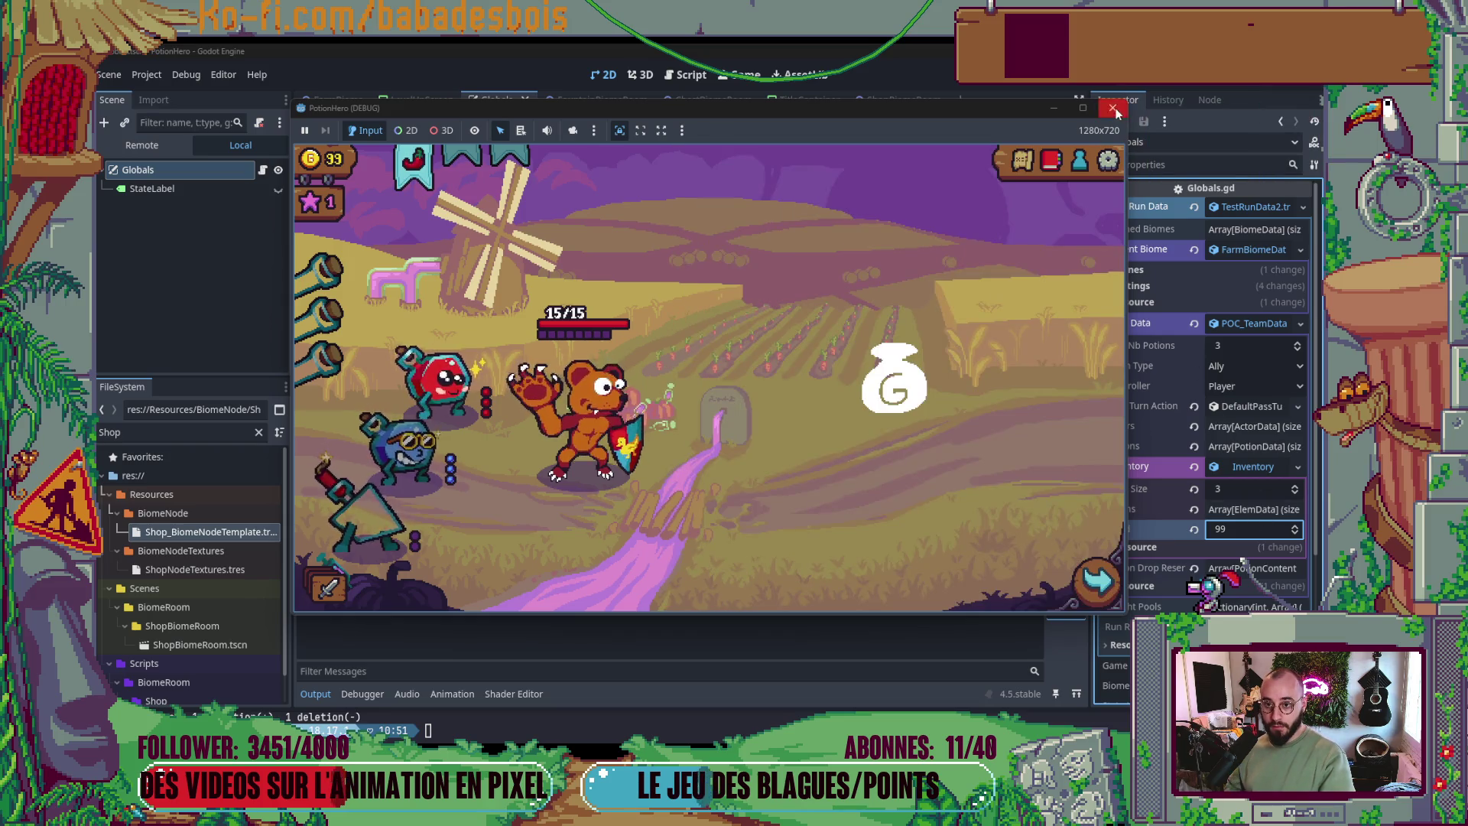
left_click(1113, 108)
Set the Globals inventory's Gold to 0.
key("BackSpace")
key("BackSpace")
type("0")
key("Return")
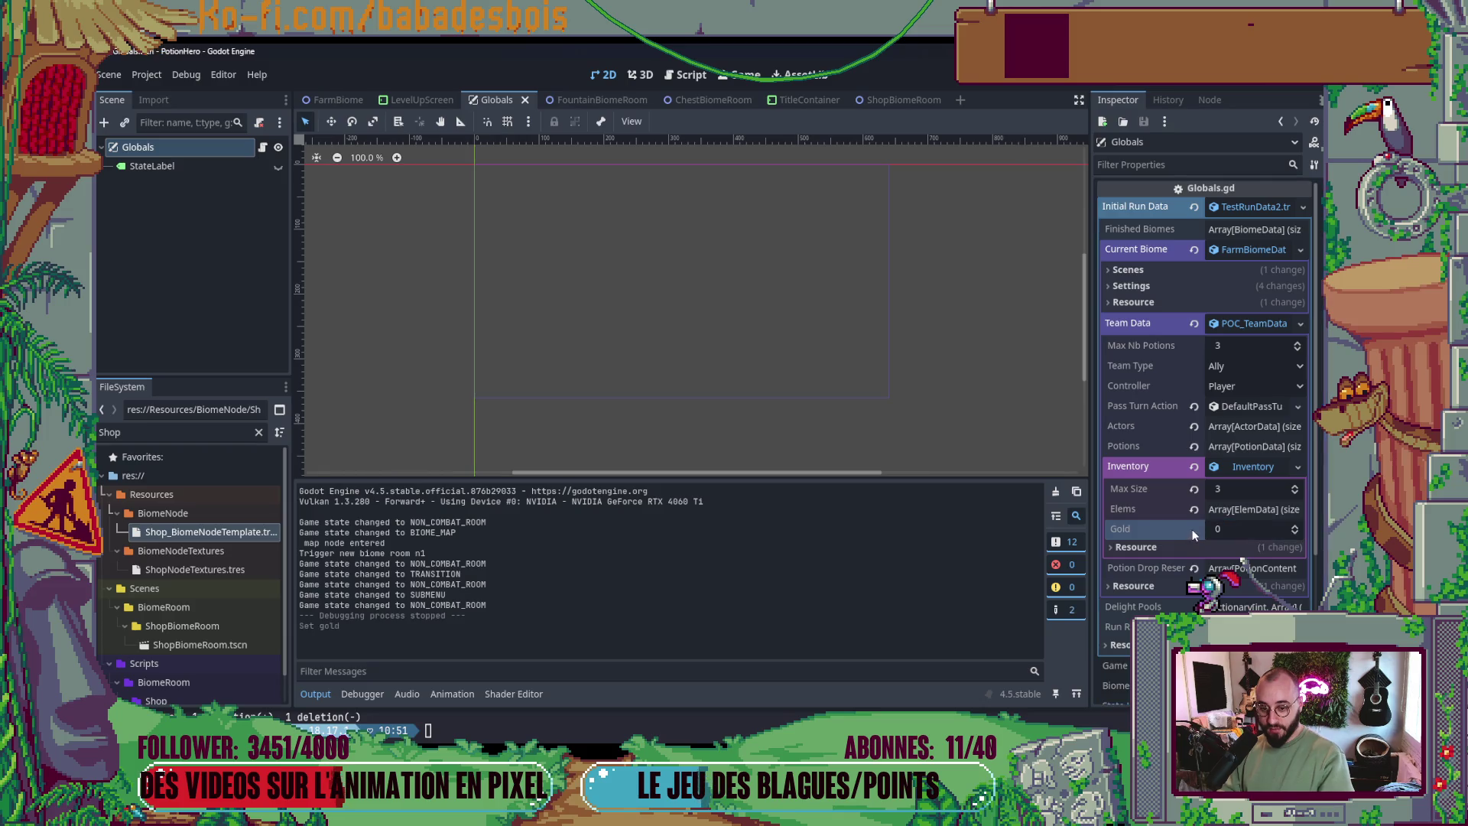
Run the game with 0 Gold to the gold-node shop, stop it, and collapse the Output panel.
key("F5")
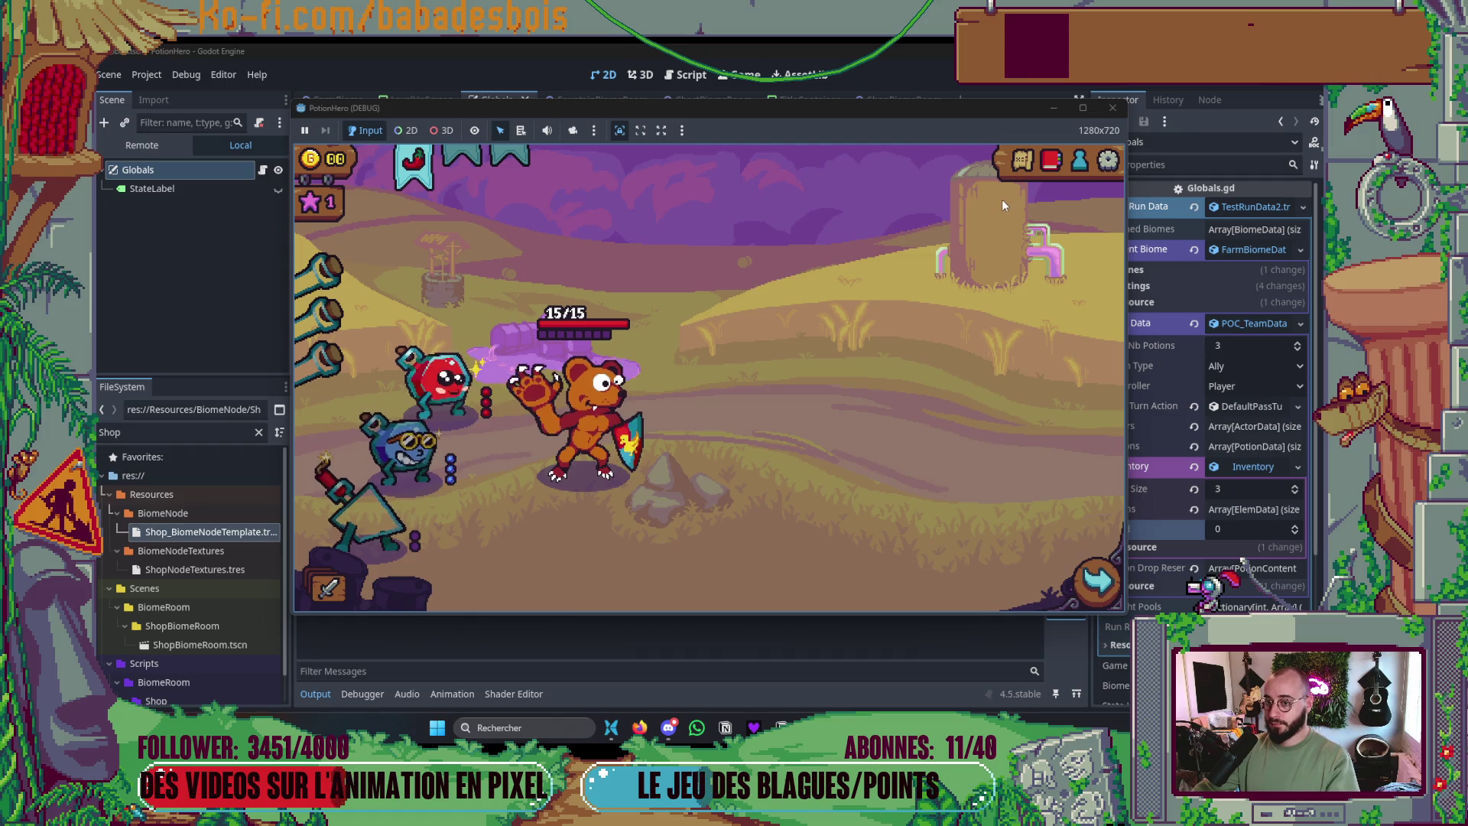
left_click(435, 427)
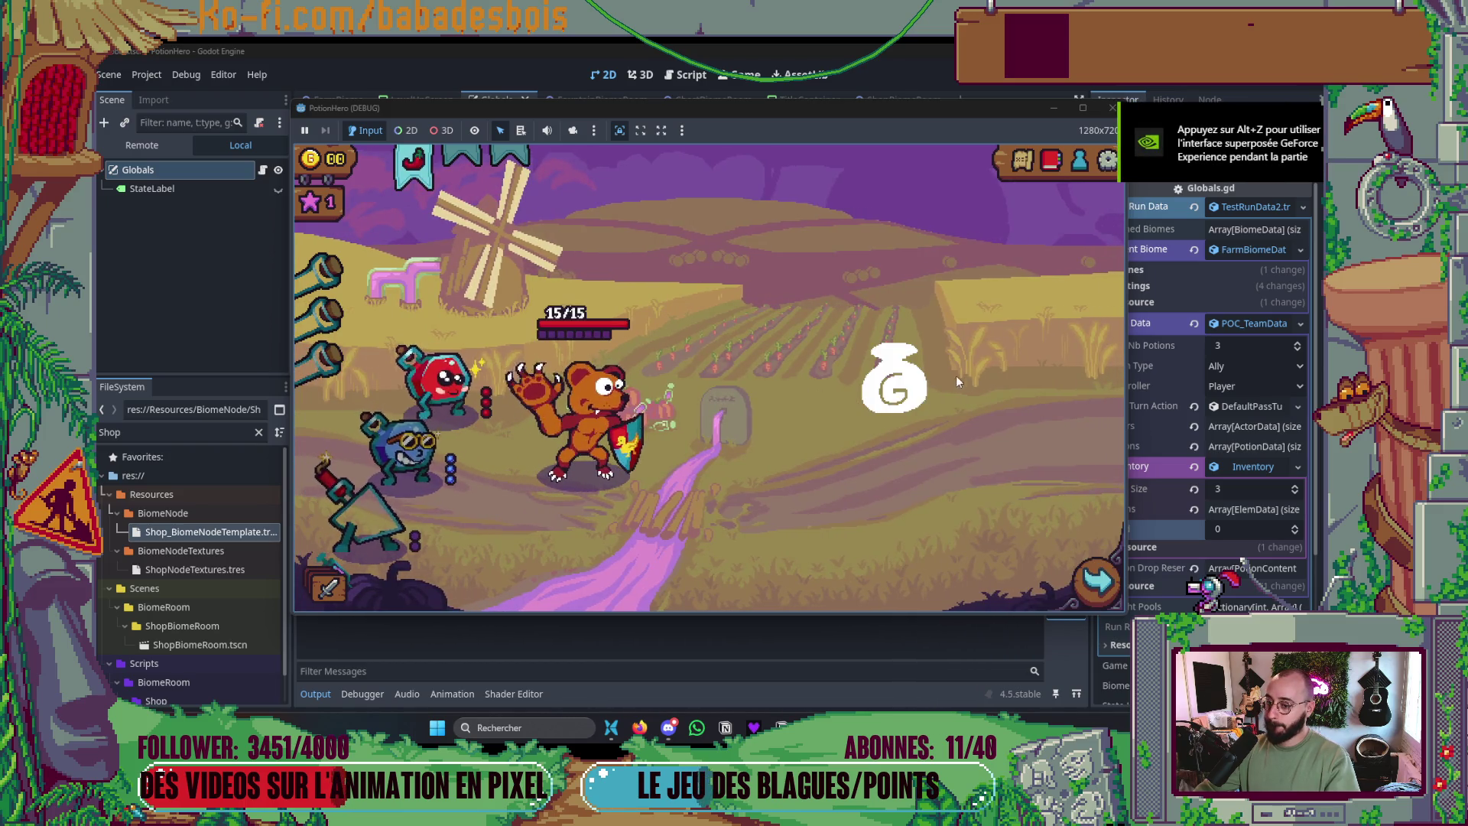
left_click(1096, 200)
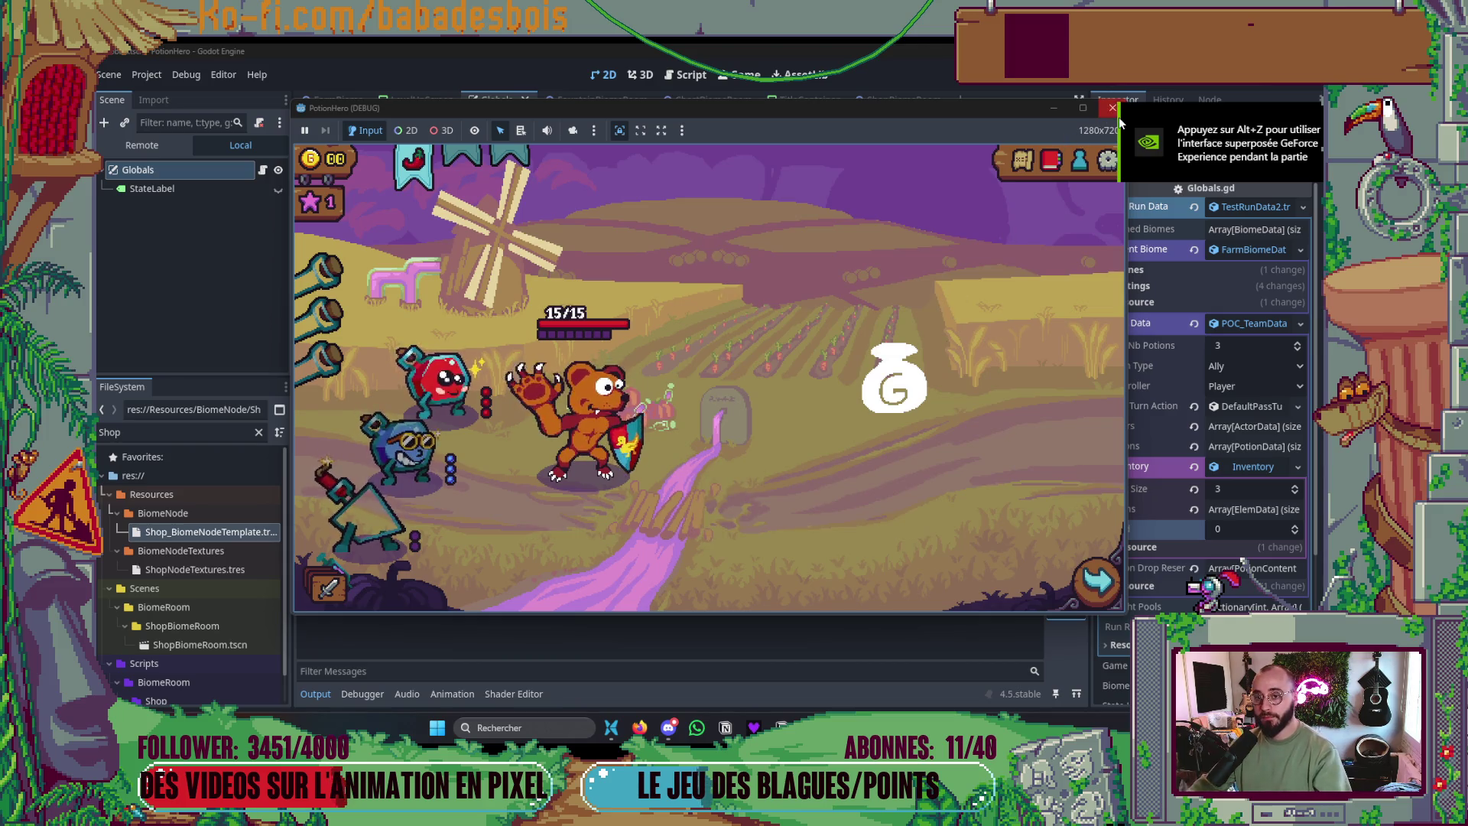
key("F8")
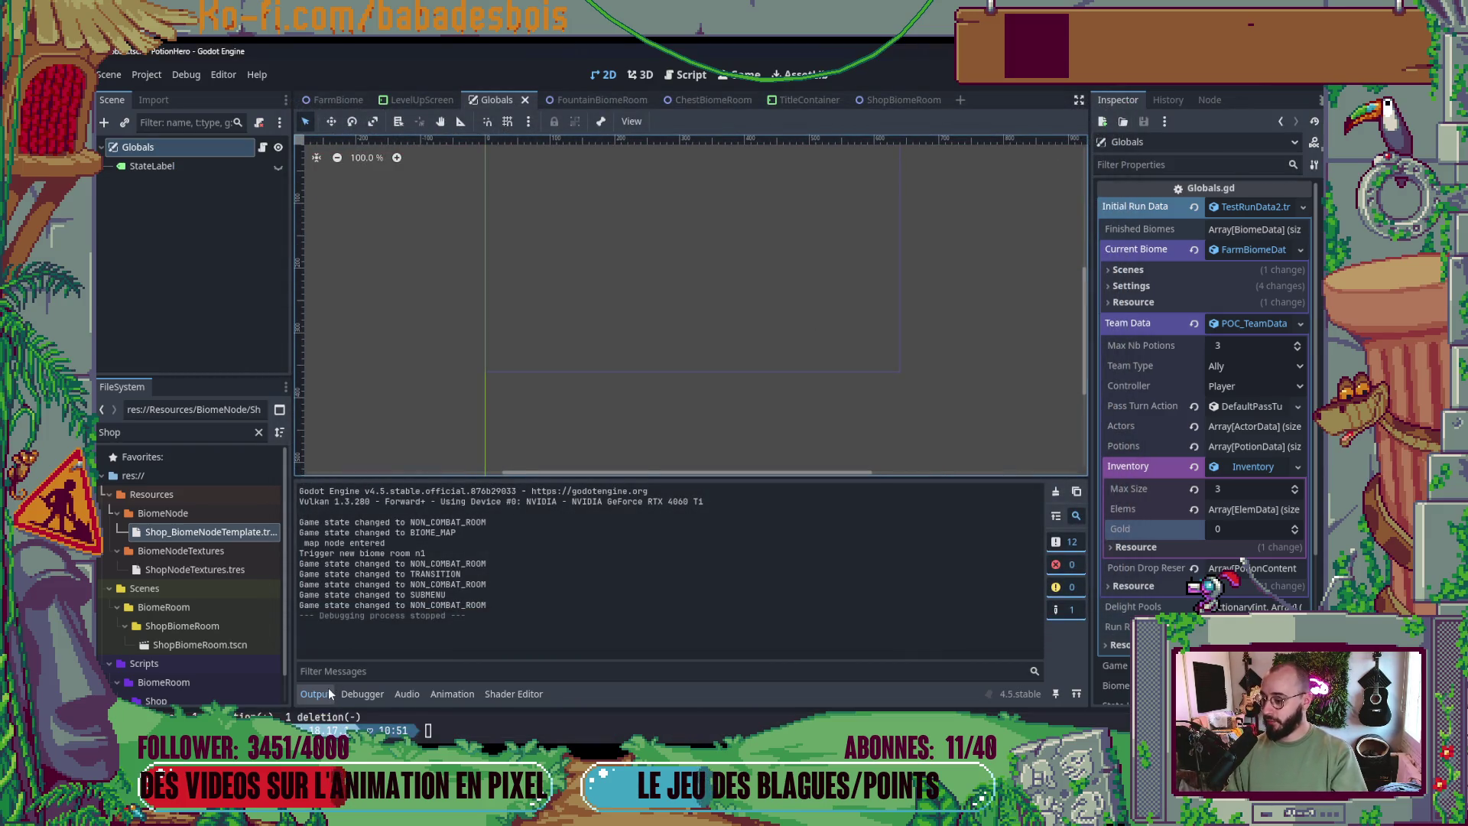
left_click(329, 690)
key("alt+Tab")
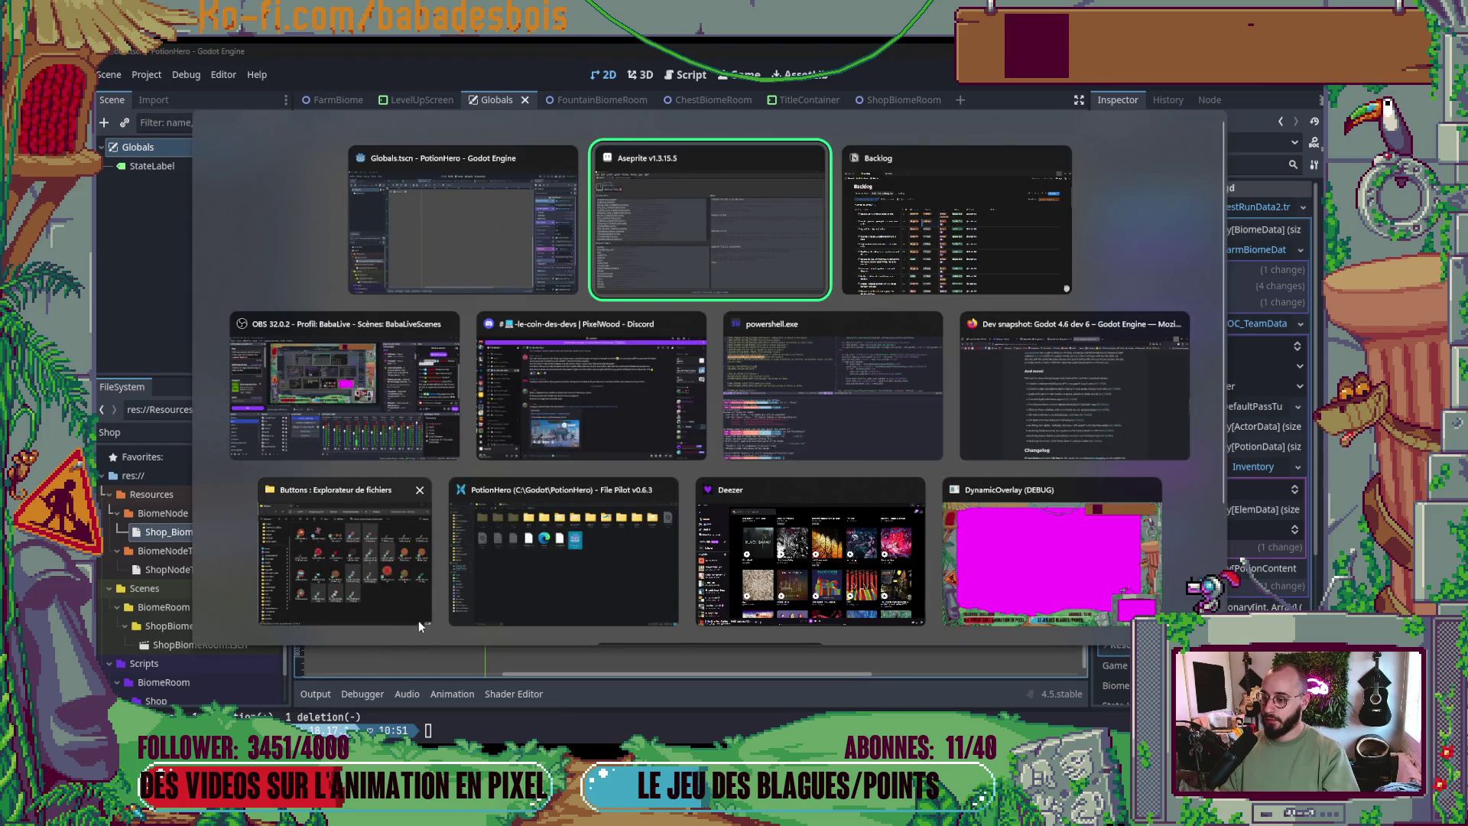
Set the Globals team inventory's Gold to 99 in the Inspector and run the project.
left_click(467, 246)
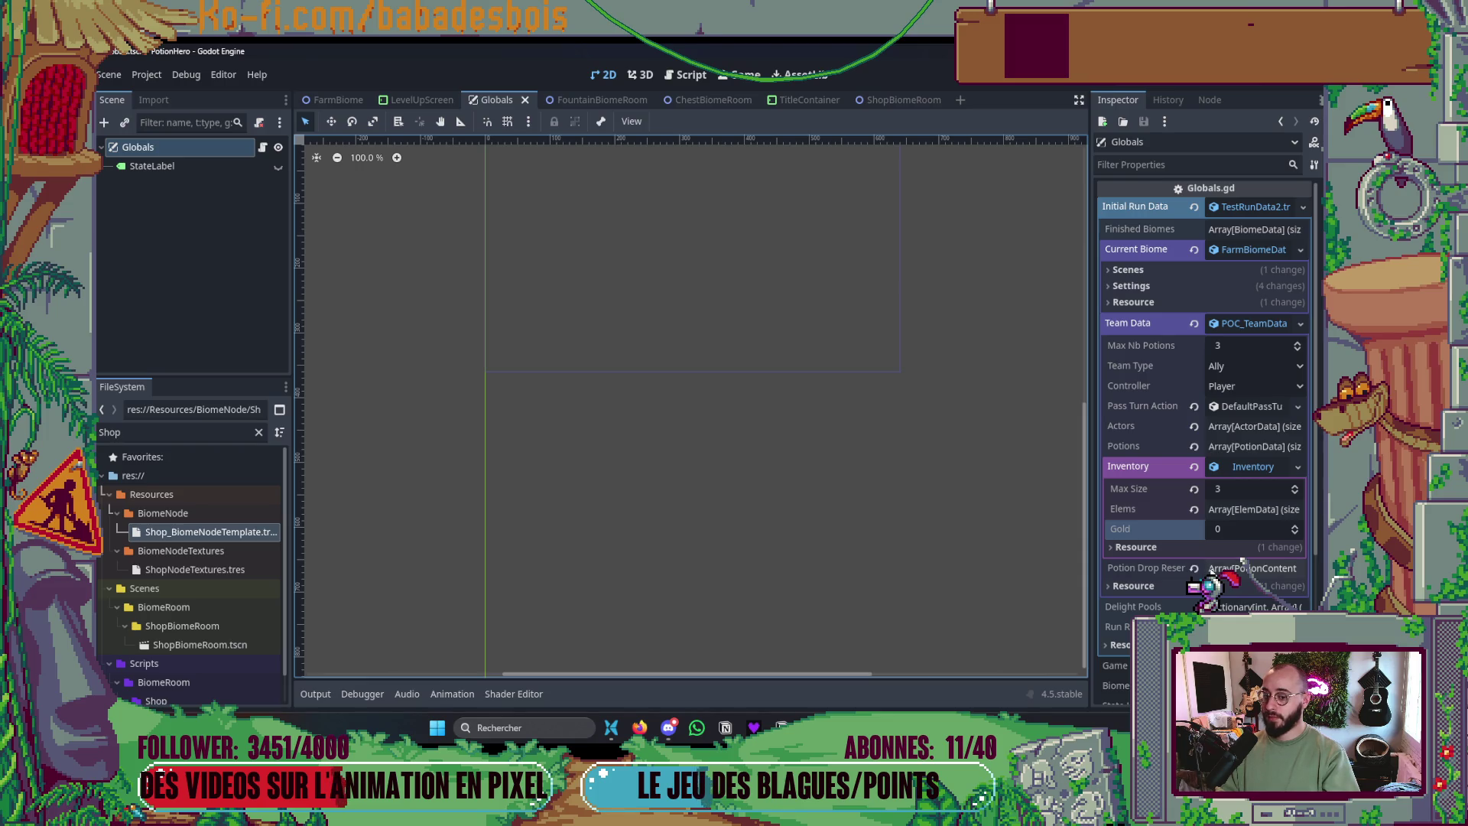
left_click(1220, 531)
type("99")
key("Return")
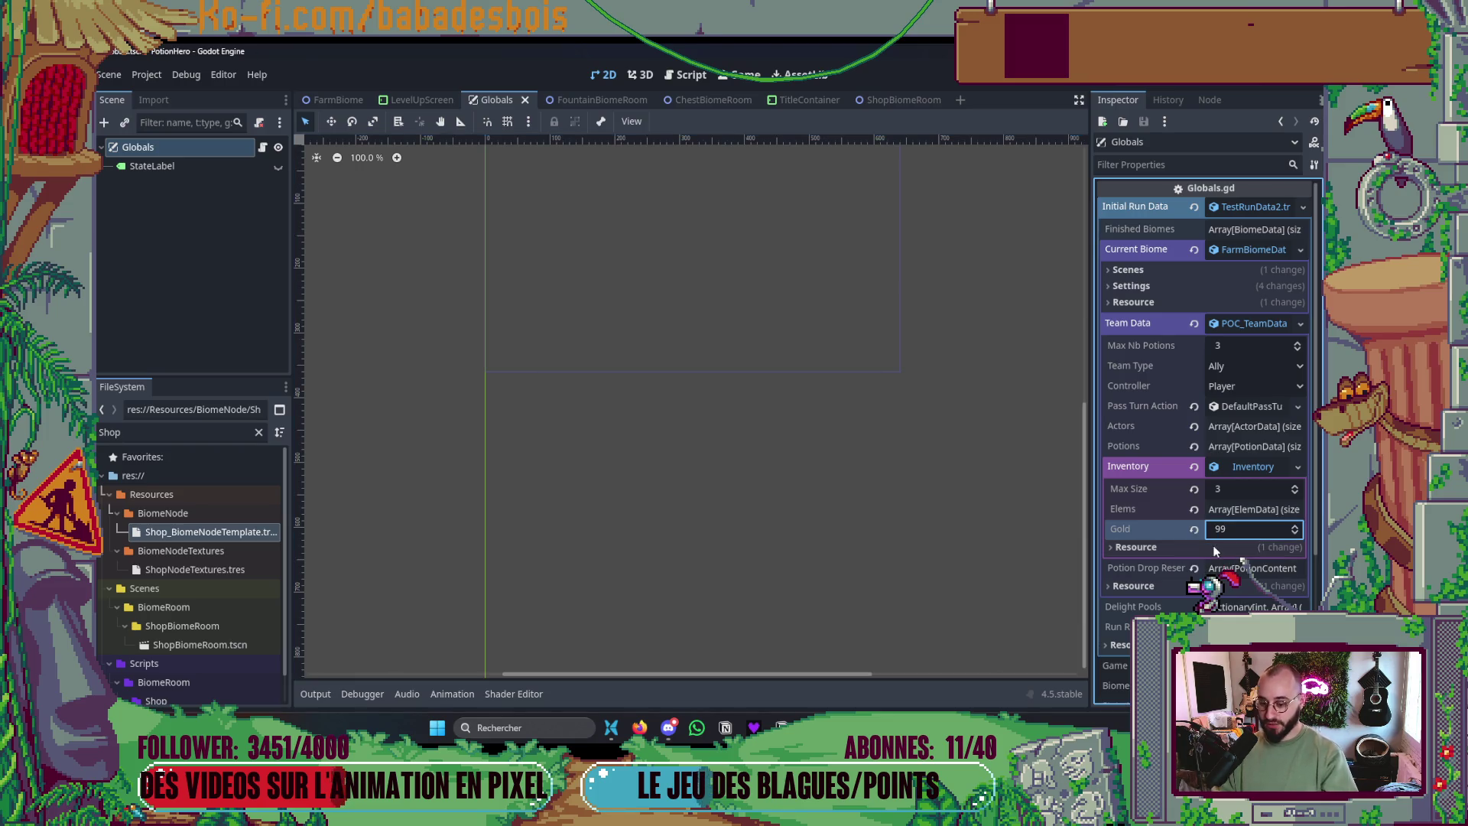
key("F5")
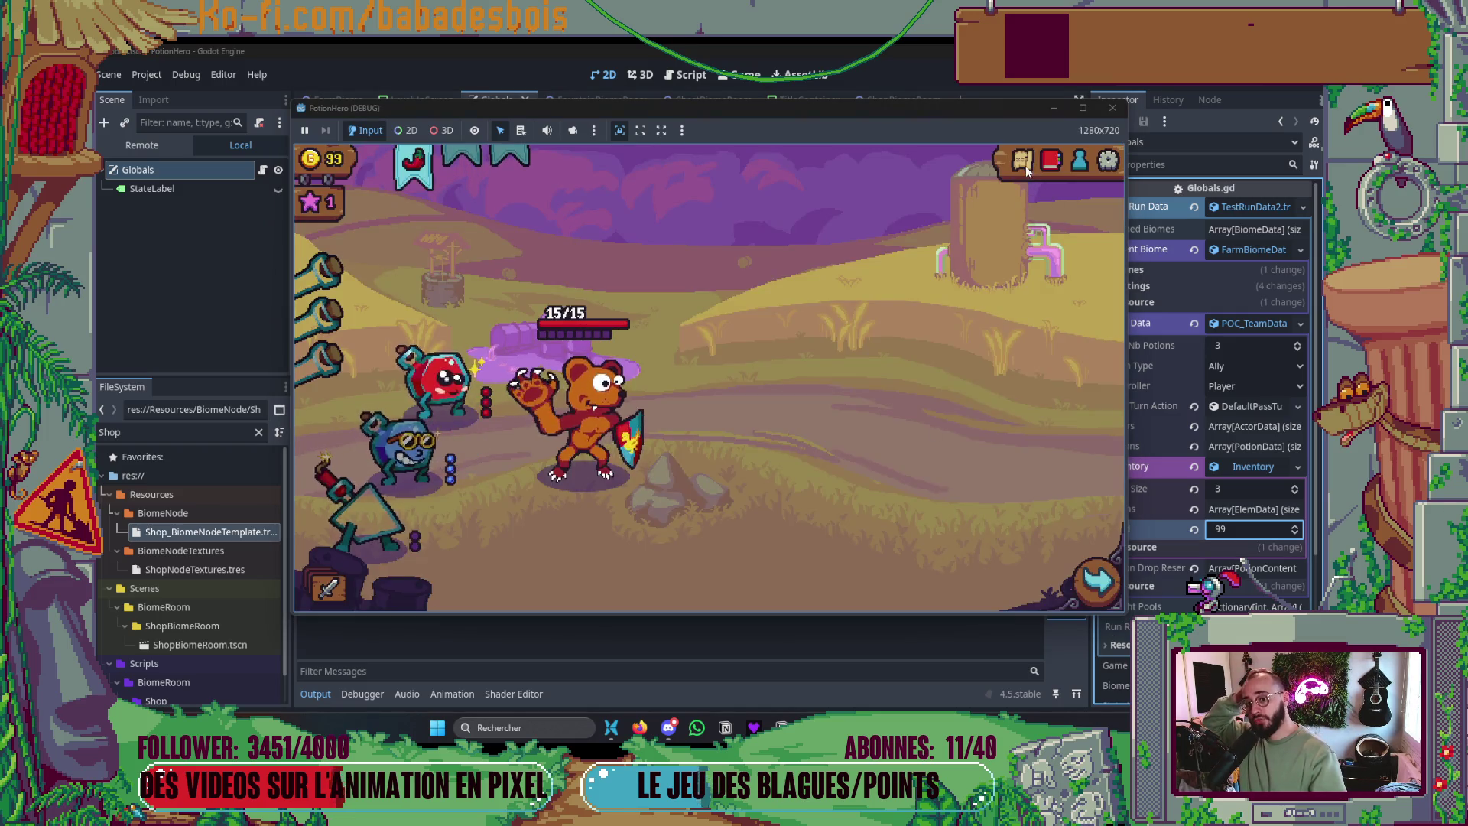
Open the map, choose the next node, and browse the shop's potion cards before leaving.
left_click(1027, 170)
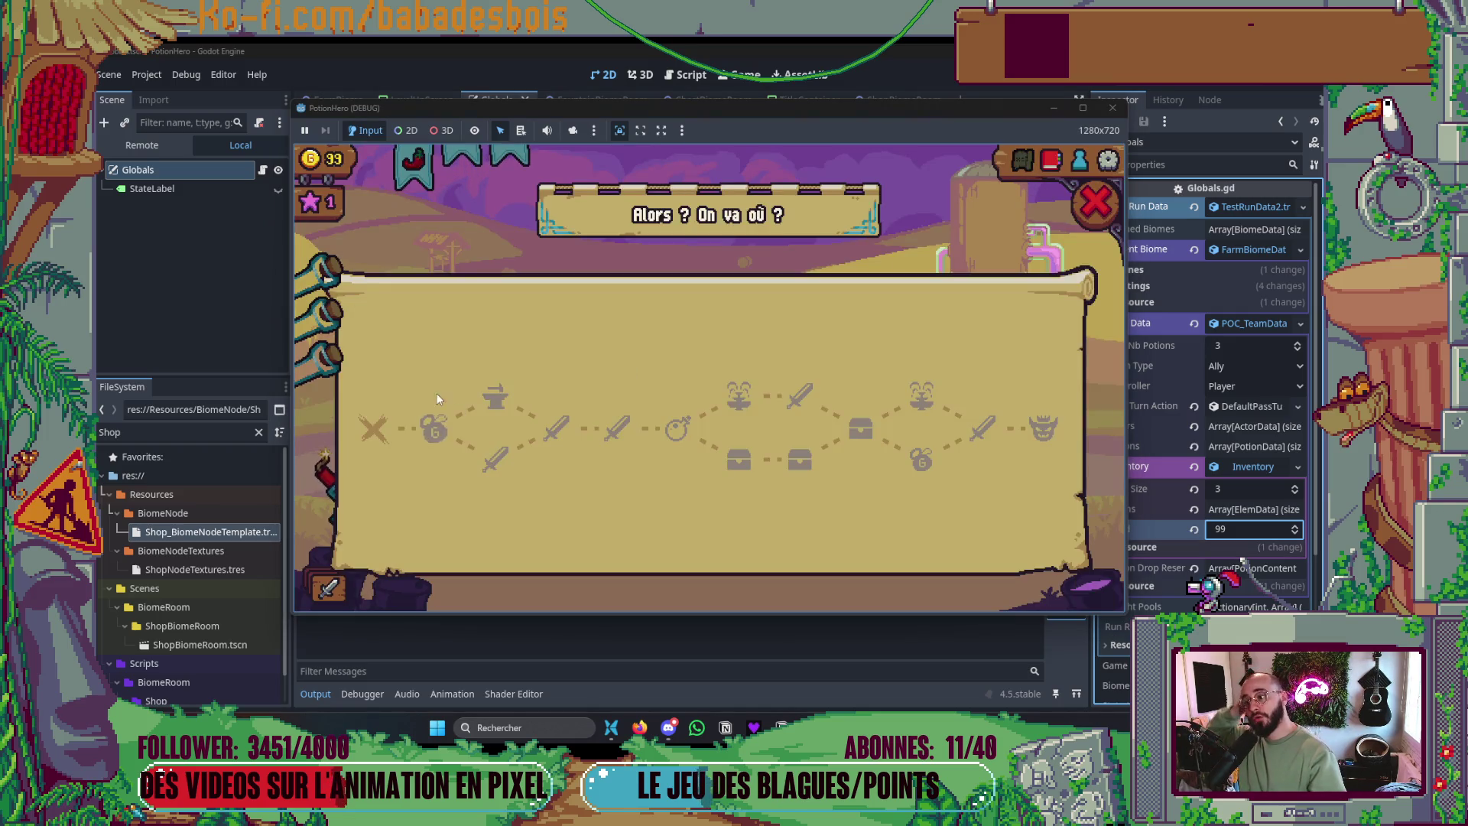
left_click(435, 423)
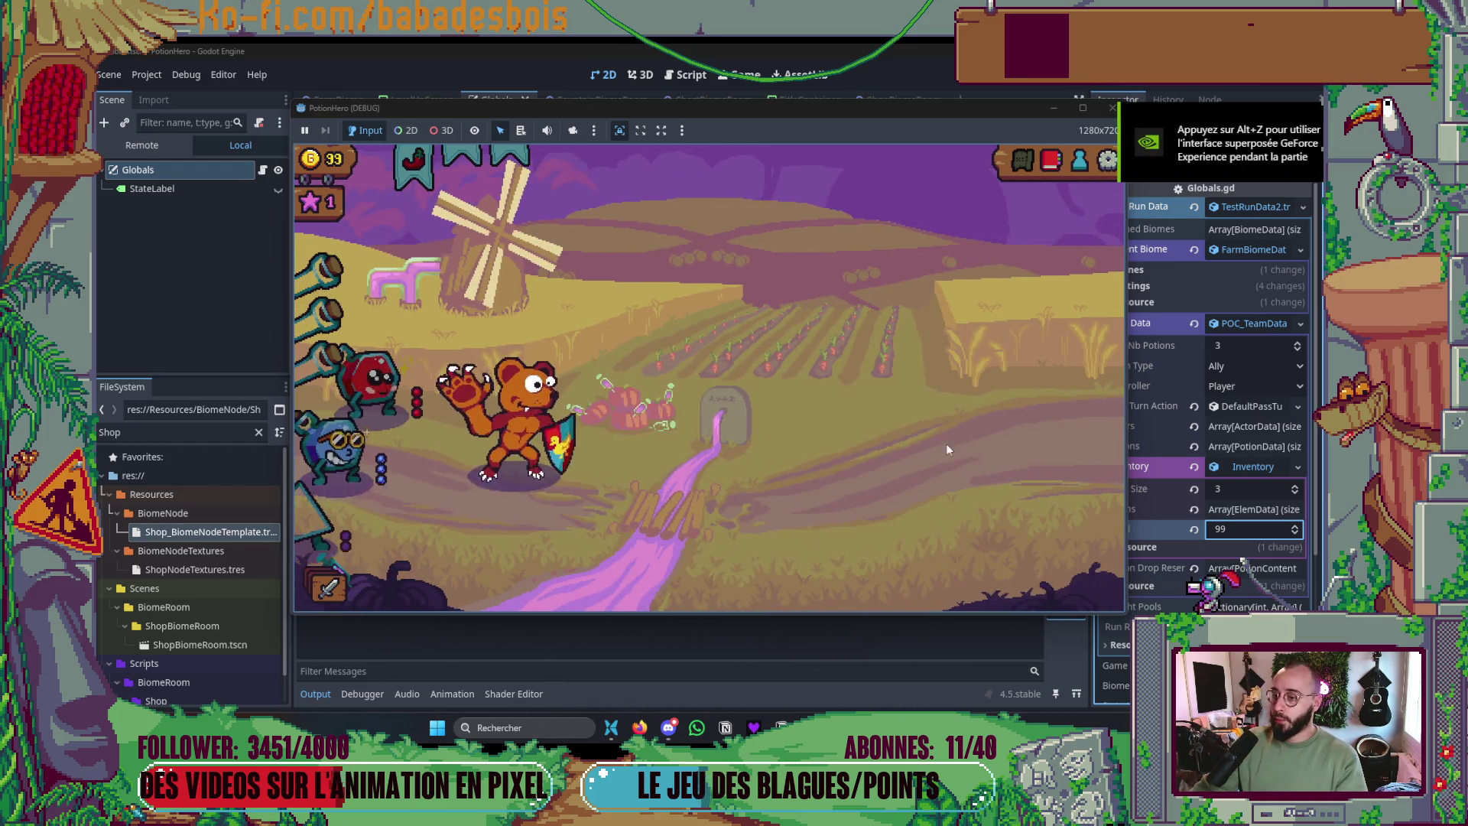
left_click(896, 374)
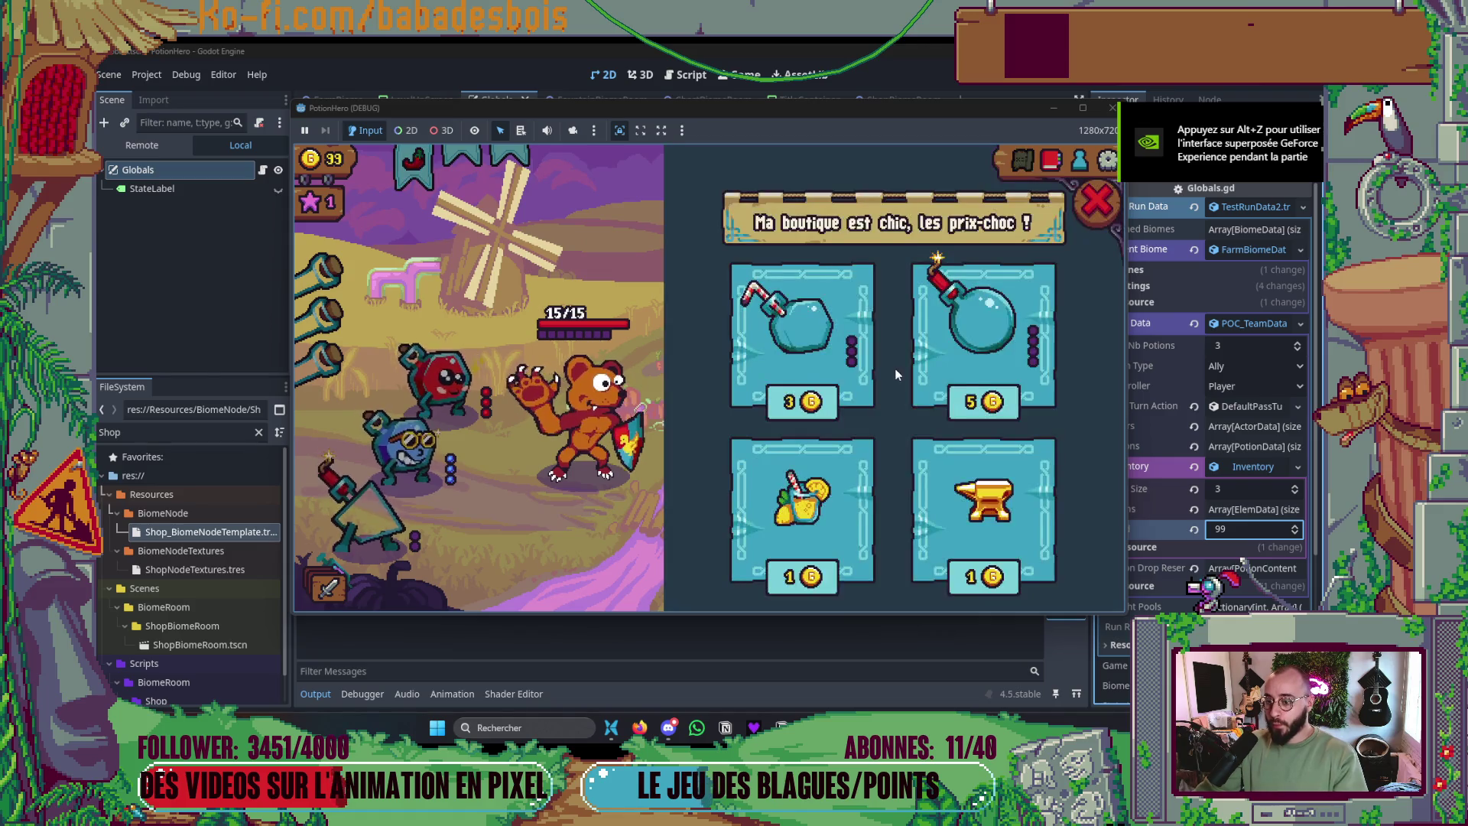
mouse_move(987, 350)
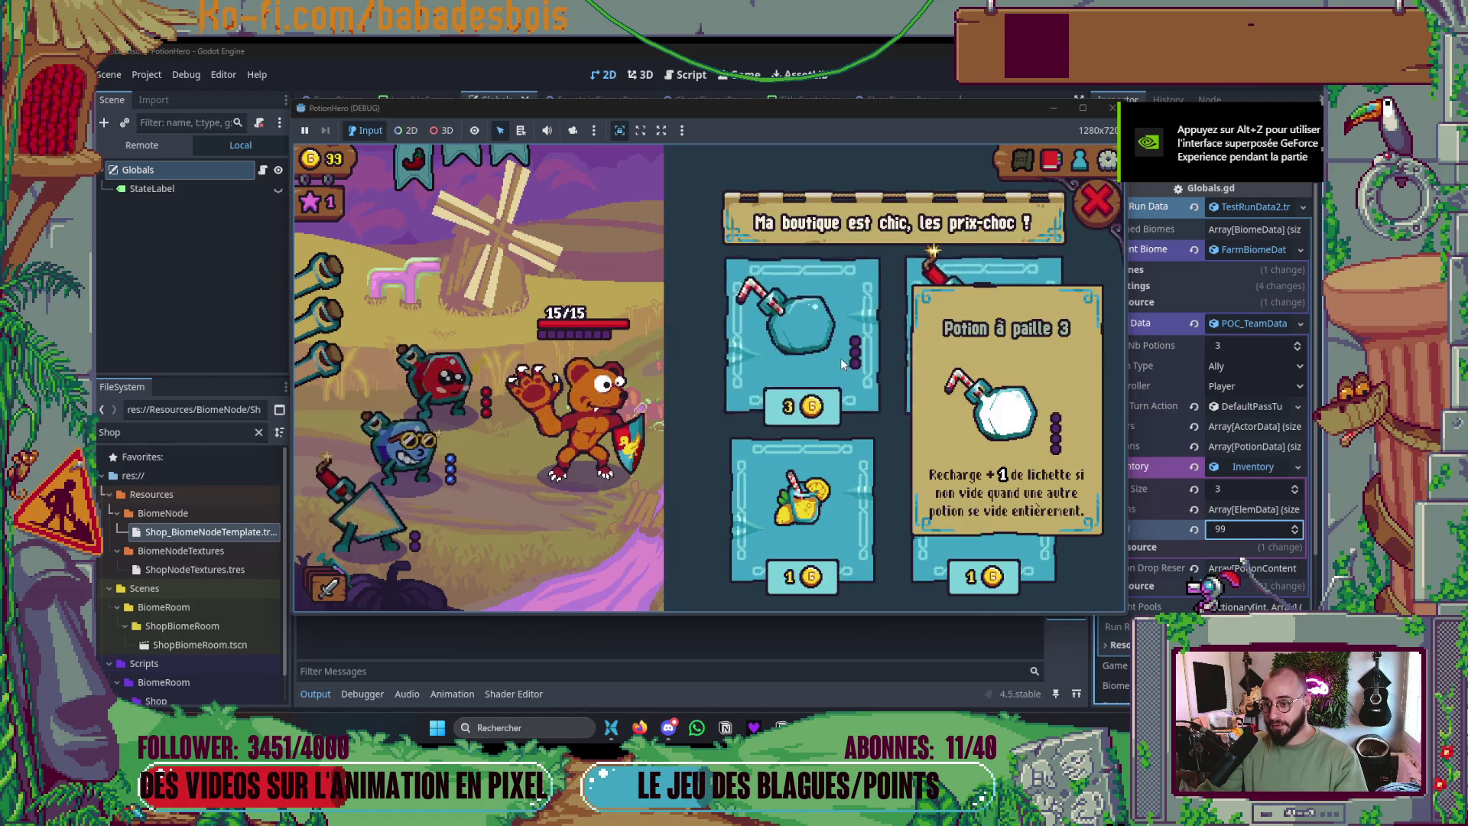
left_click(842, 358)
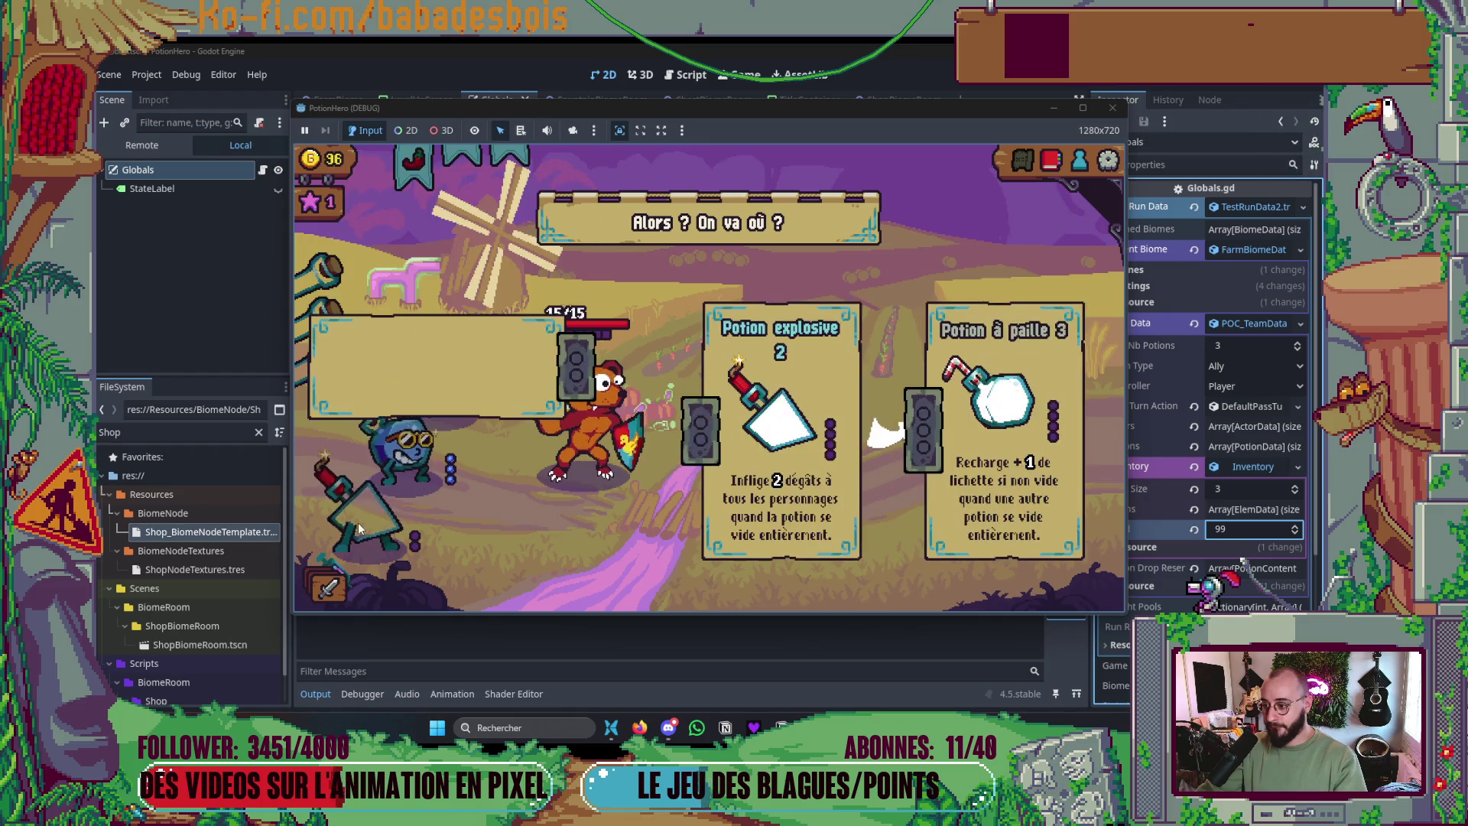
Stop the running game and return to the git terminal.
mouse_move(424, 461)
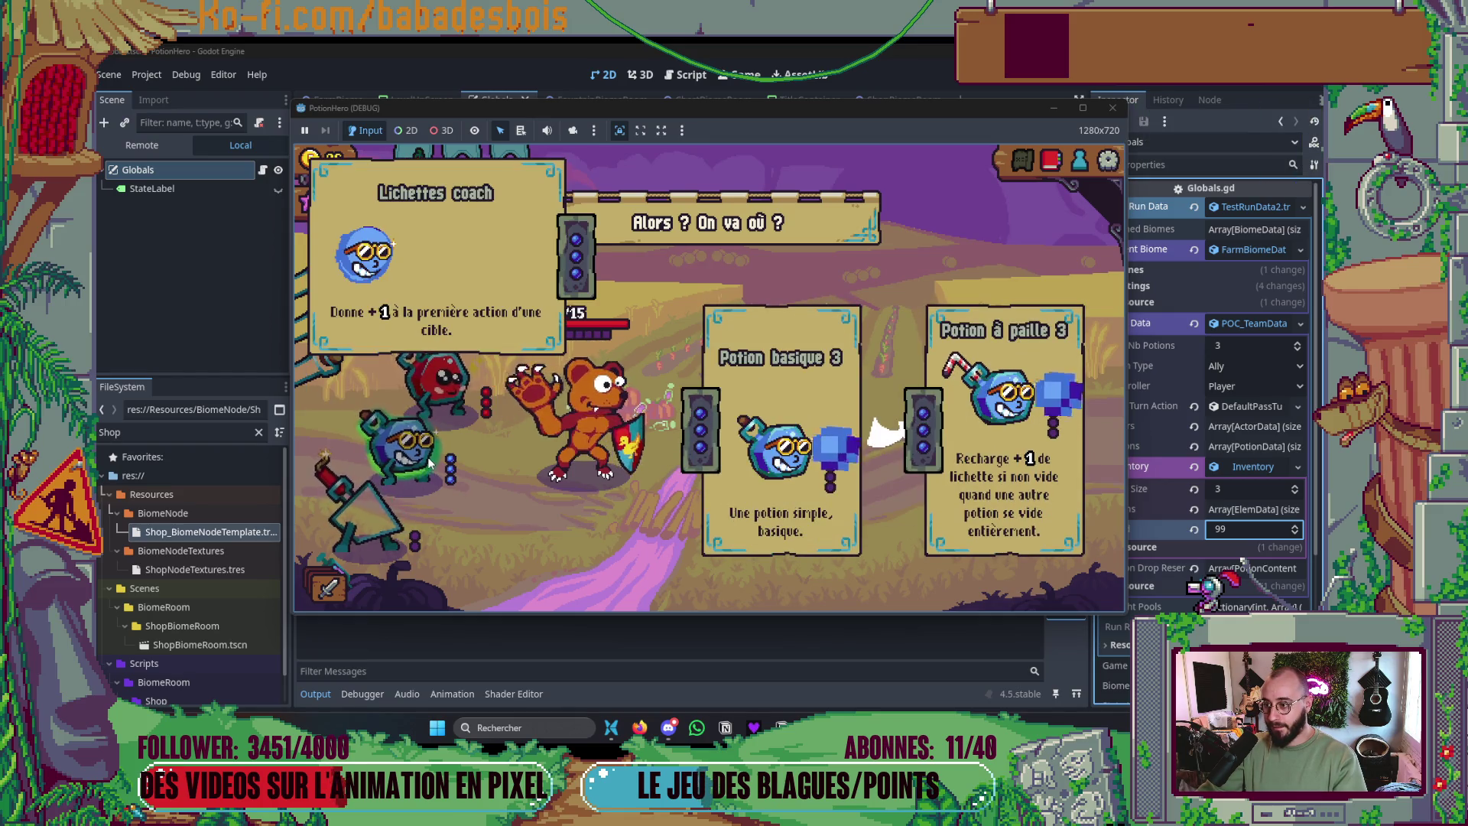
mouse_move(382, 537)
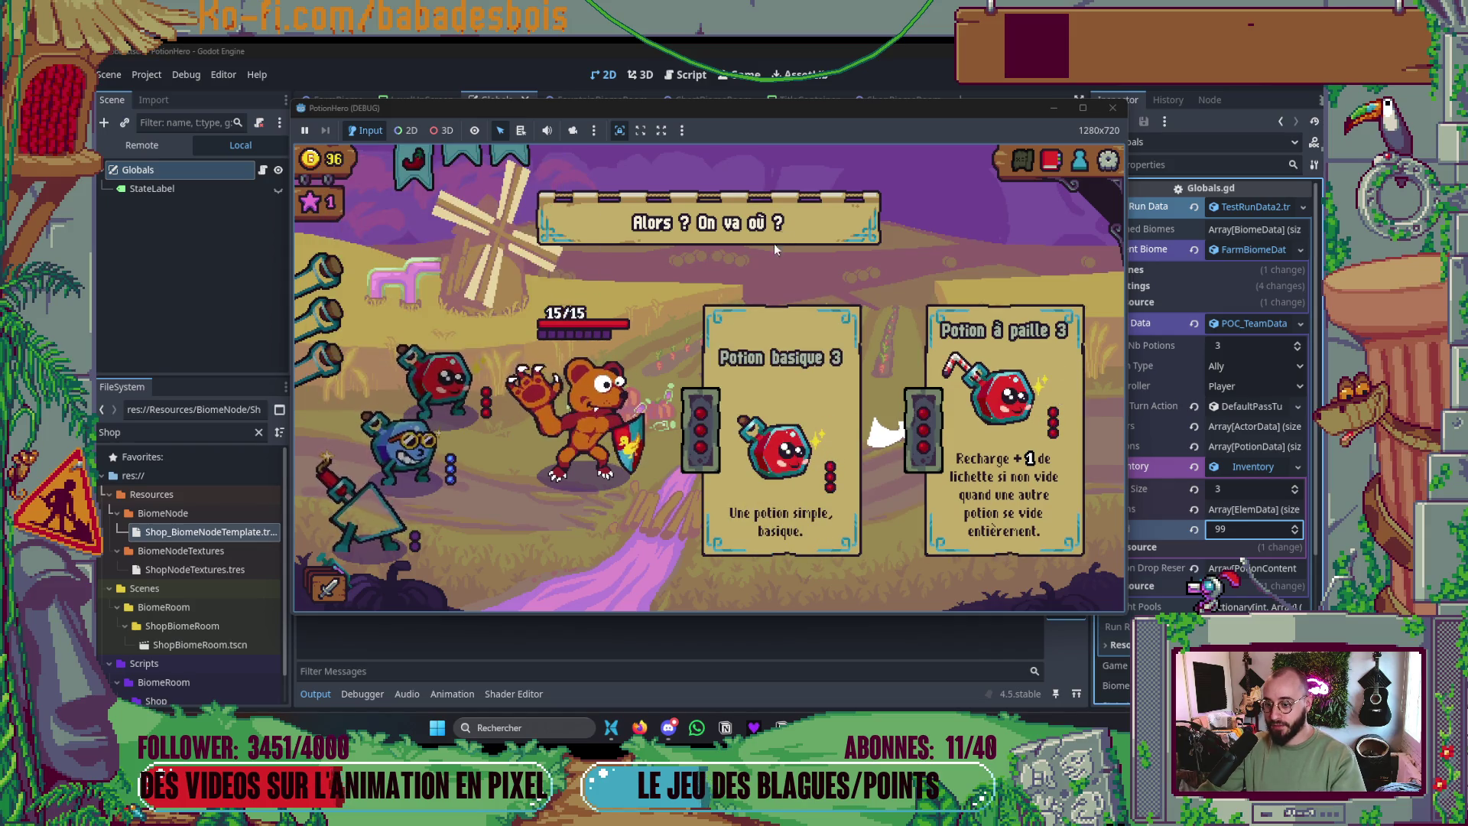
left_click(1113, 108)
key("alt+Tab")
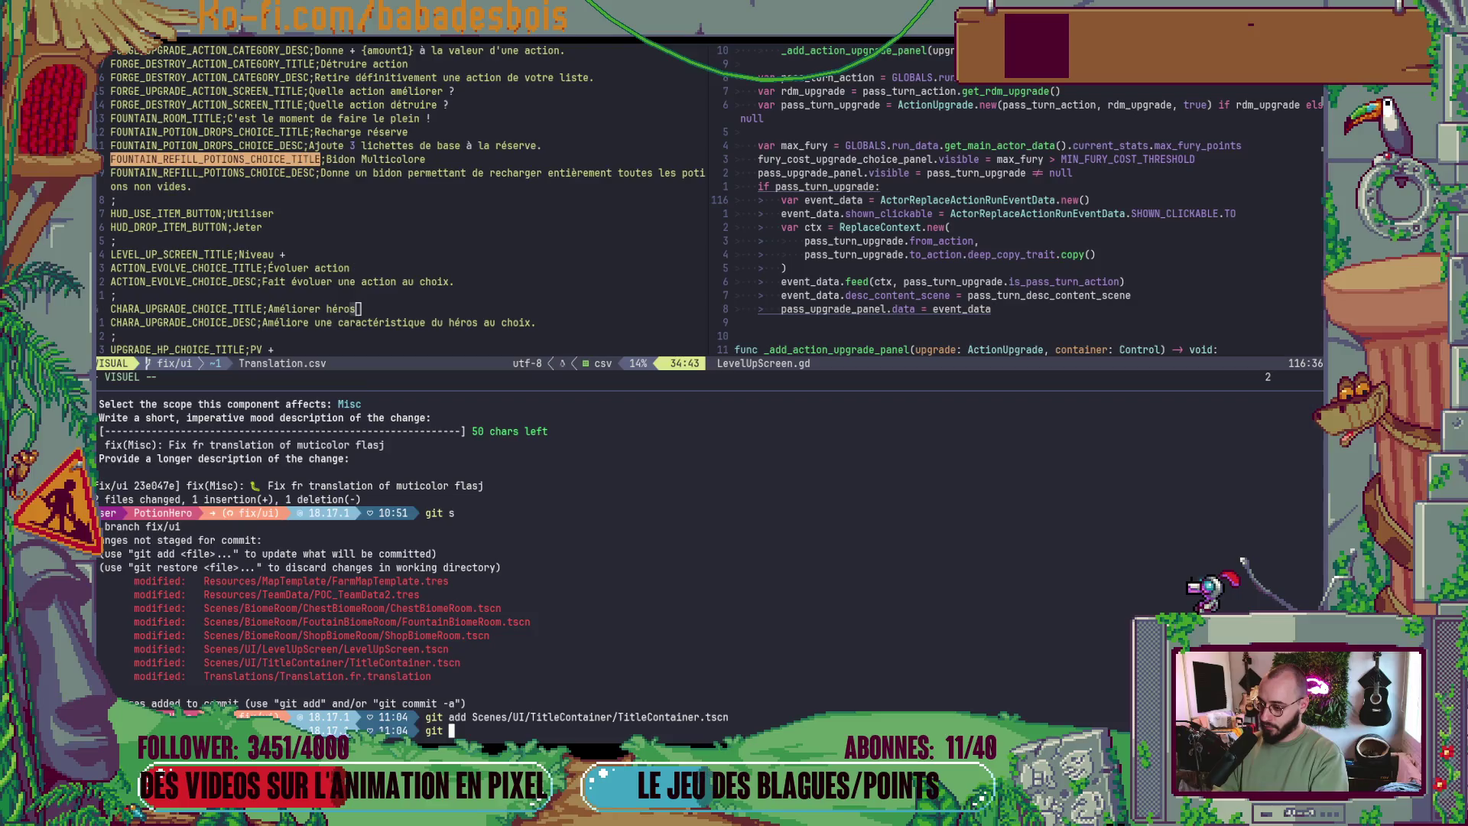
Stage Translations/Translation.fr.translation with git add.
type("dd")
double_click(361, 676)
middle_click(361, 676)
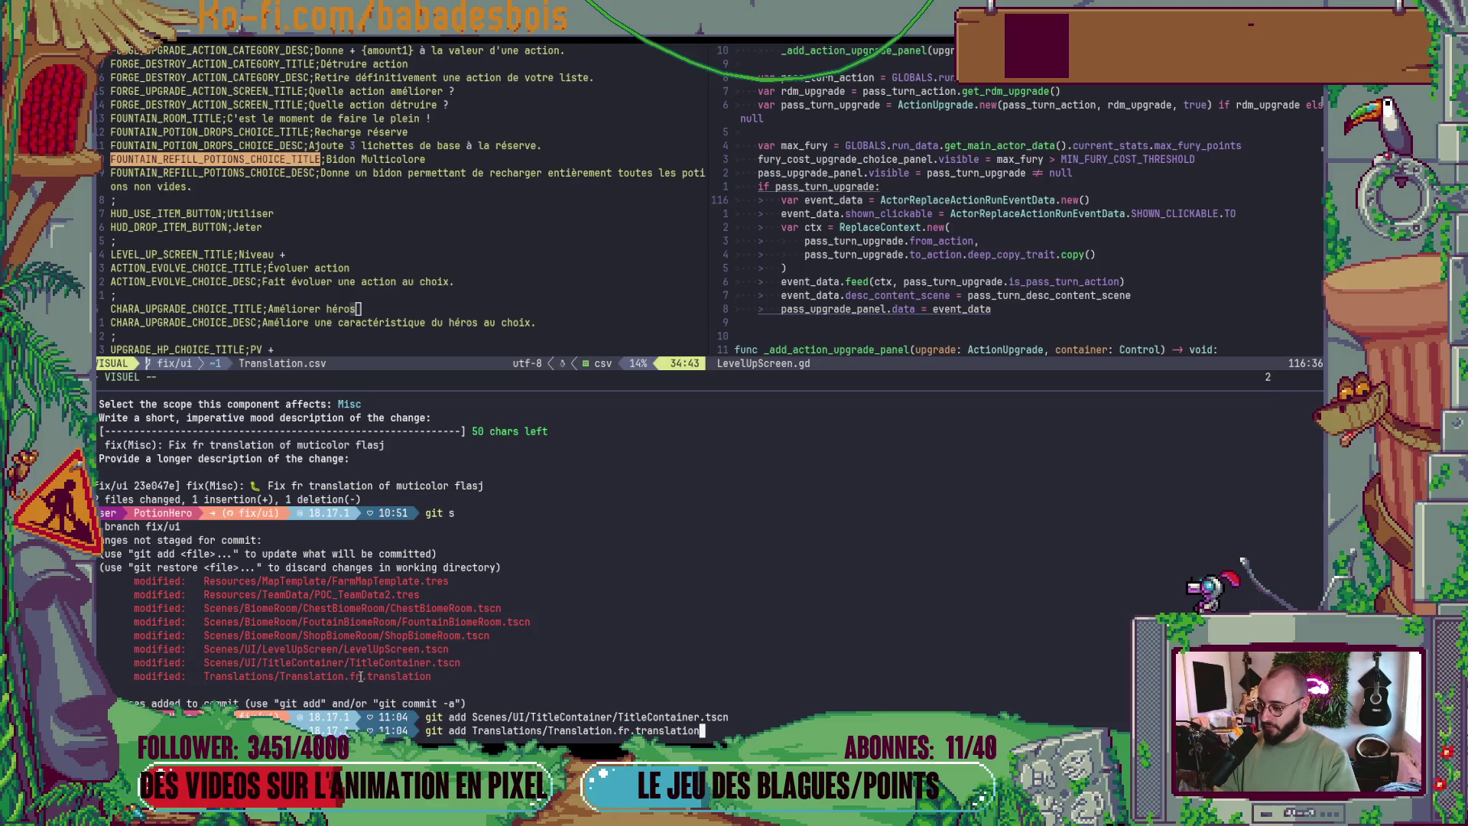
key("Return")
Review the unstaged changes with git diff, then check git status.
type("git ")
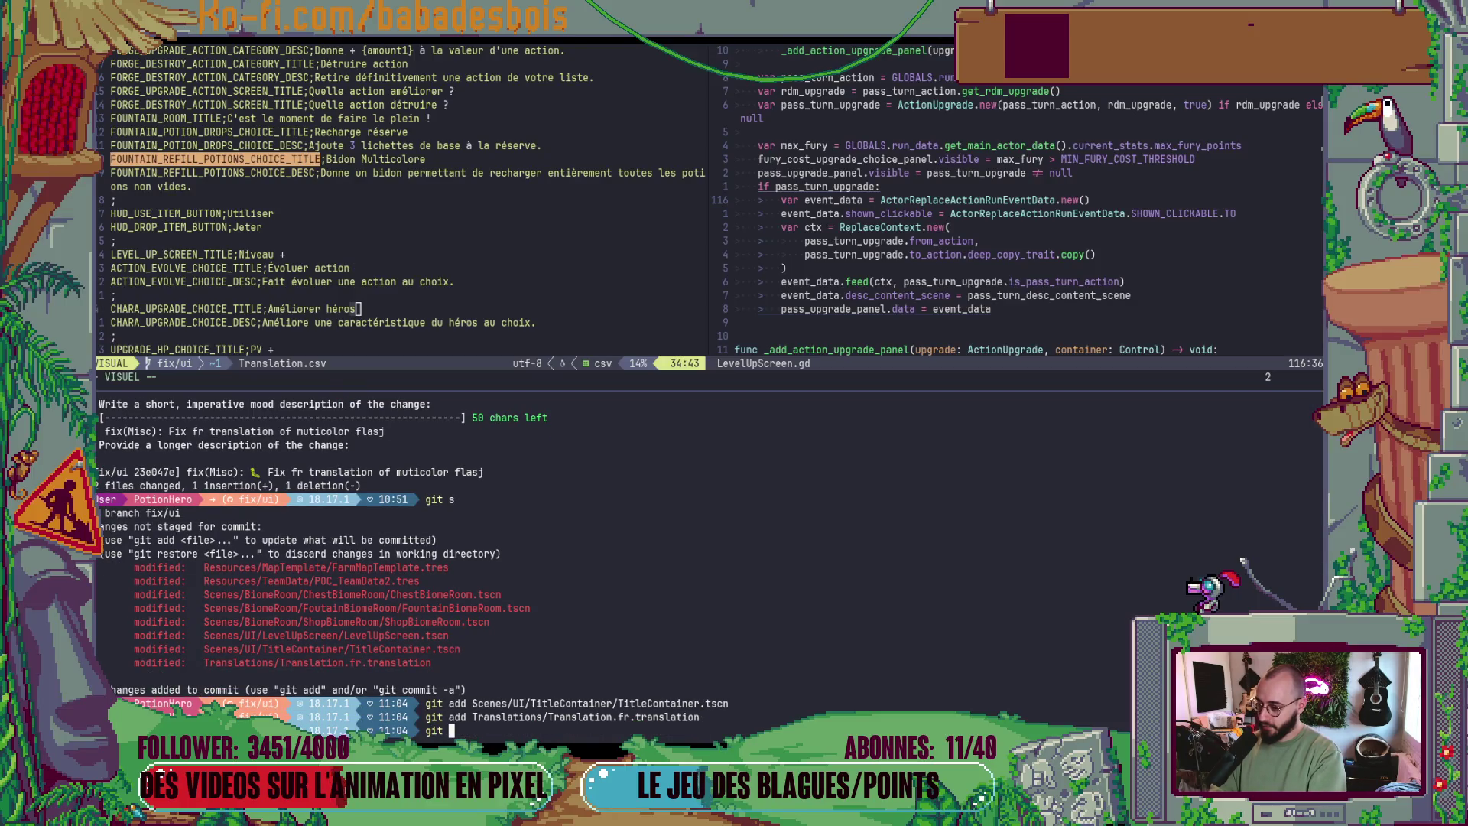
type("ff")
key("Return")
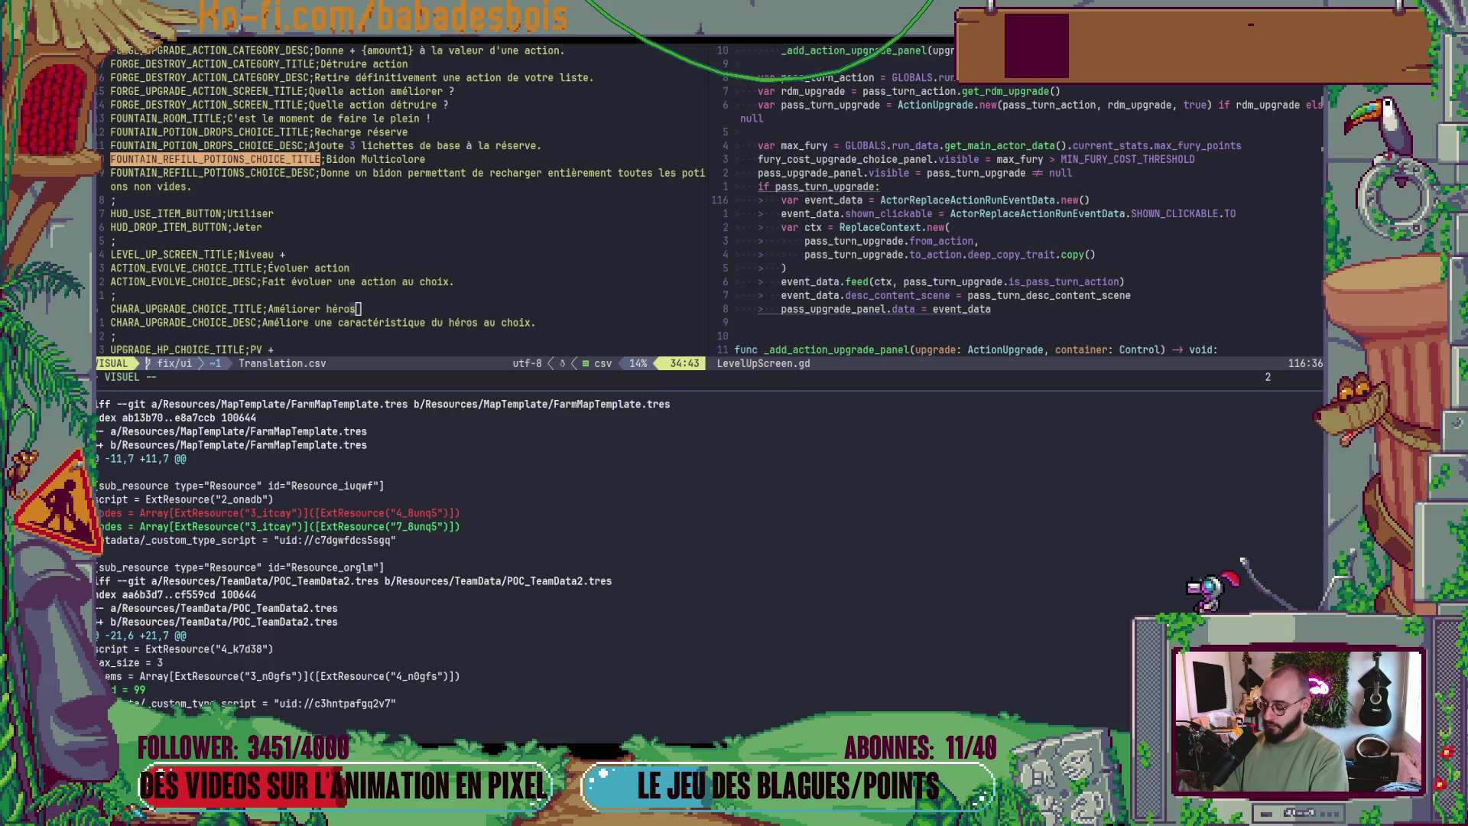
type("qgit")
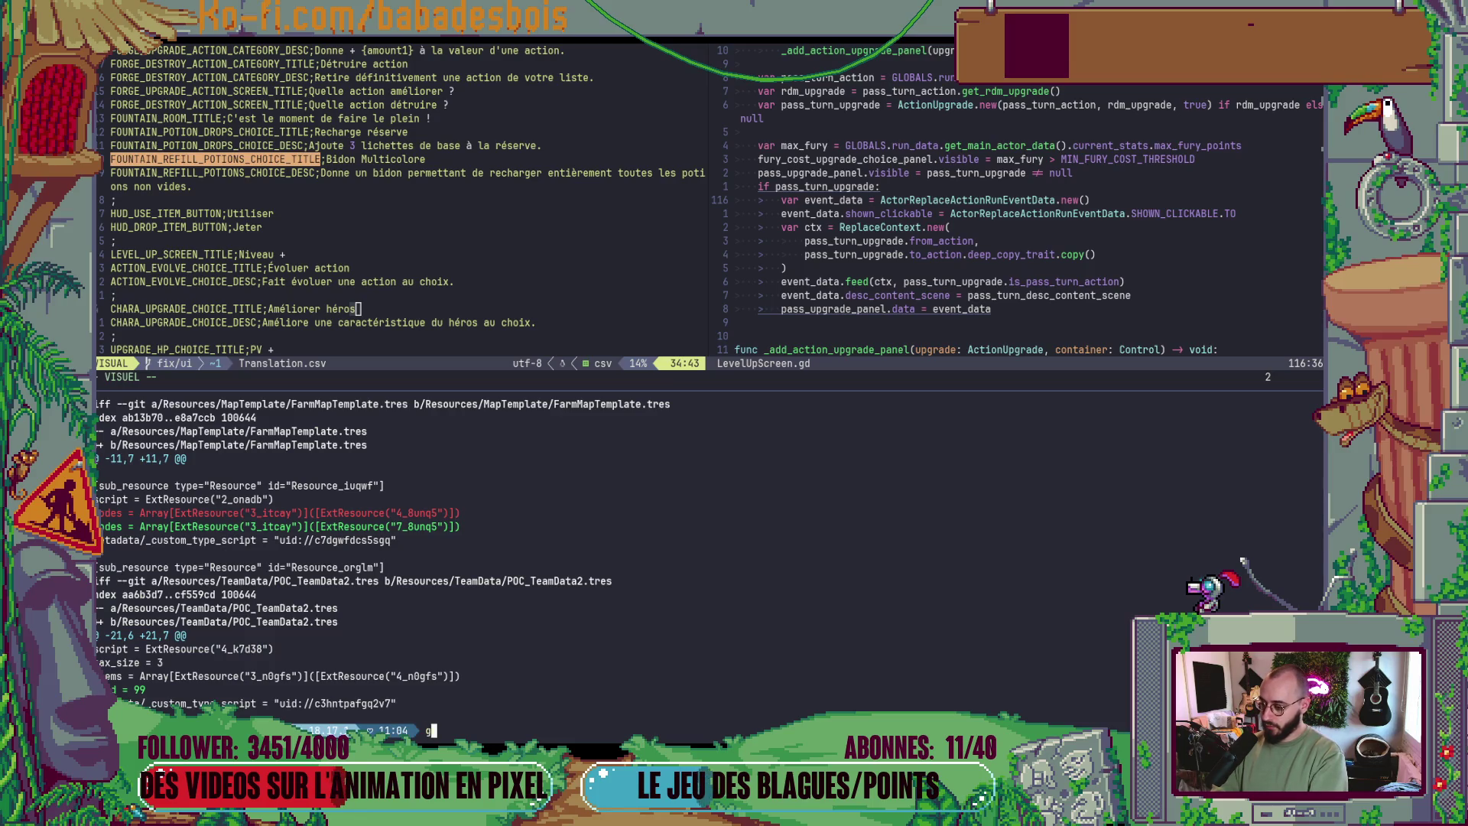
key("Return")
type("git s")
key("Return")
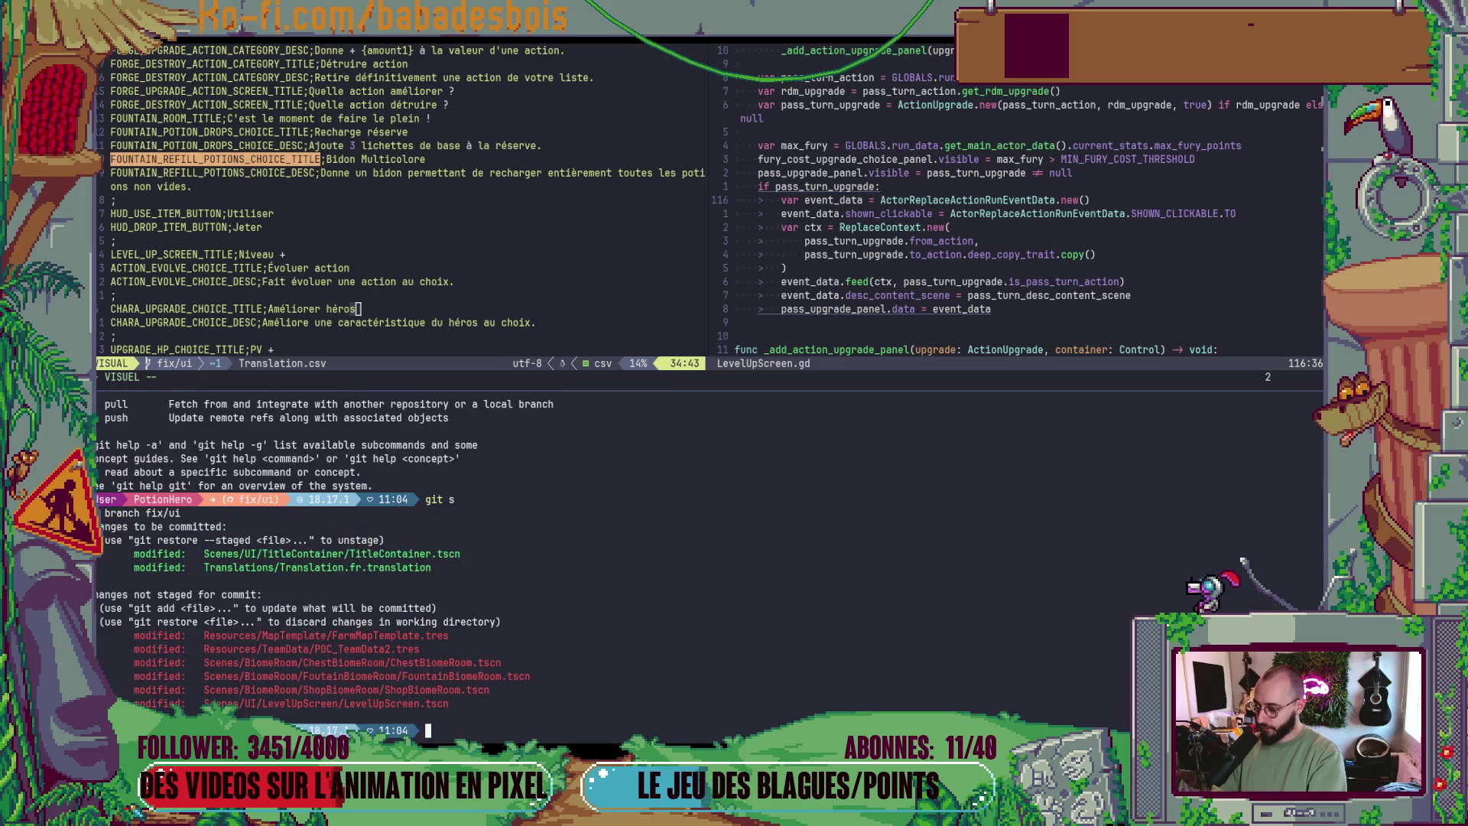
Show the git diff of Scenes/BiomeRoom/ChestBiomeRoom/ChestBiomeRoom.tscn.
type("git diff")
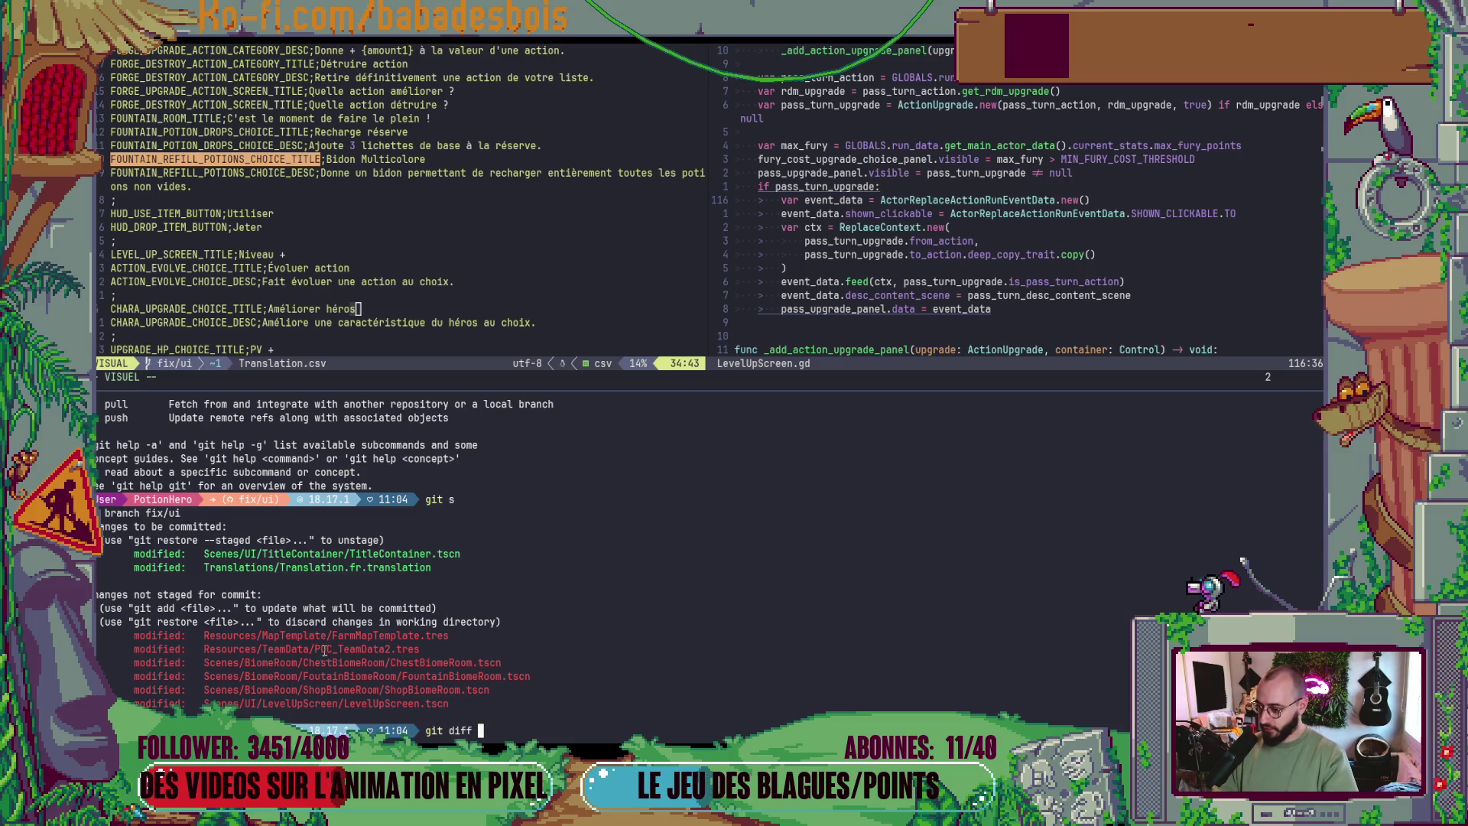
double_click(469, 662)
middle_click(469, 662)
key("Return")
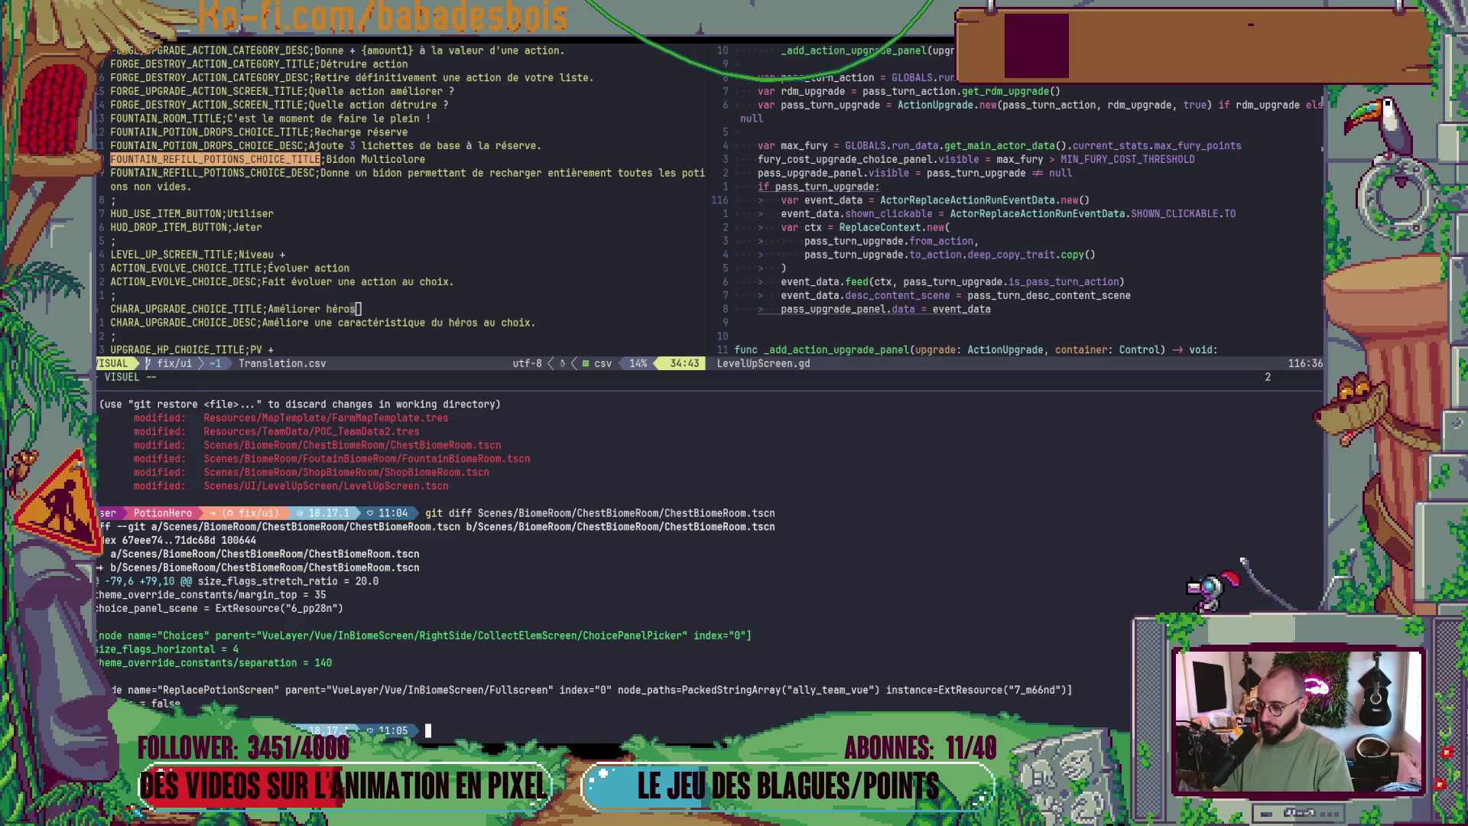
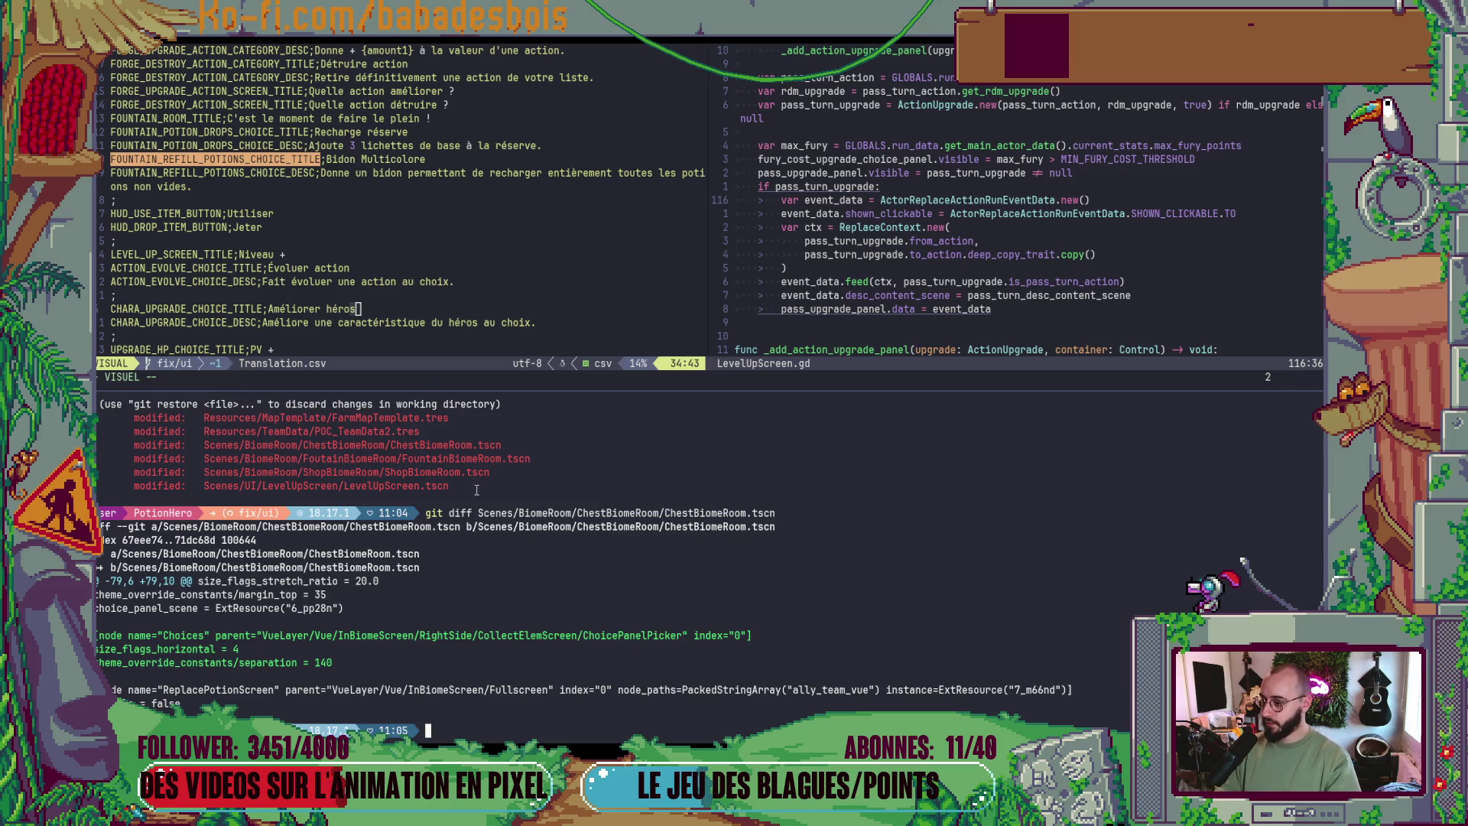
Commit the staged changes with cz as 'fix(UI): Make title container bigger by default'.
scroll(476, 490, "up", 3)
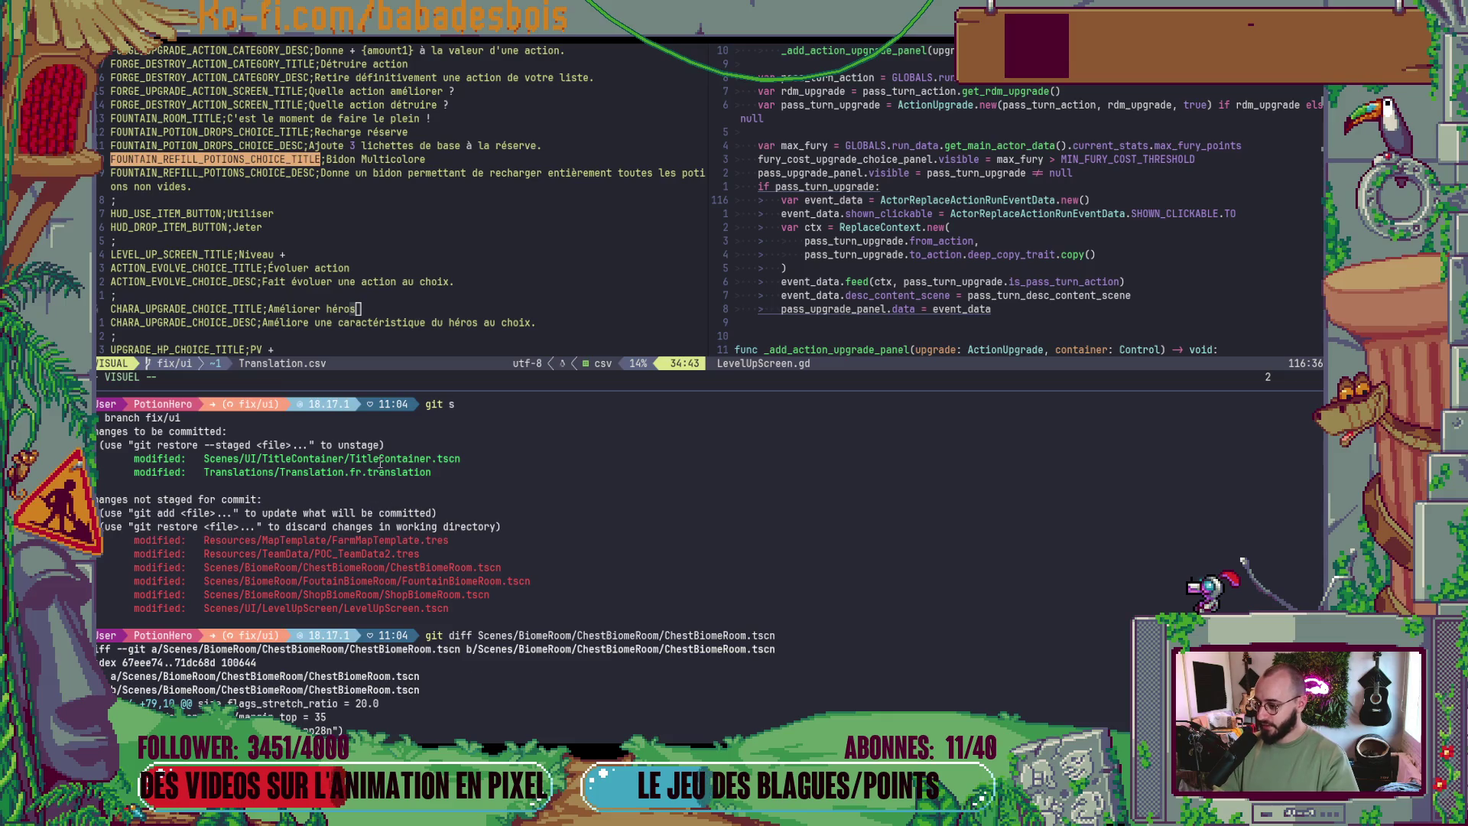
scroll(380, 462, "down", 3)
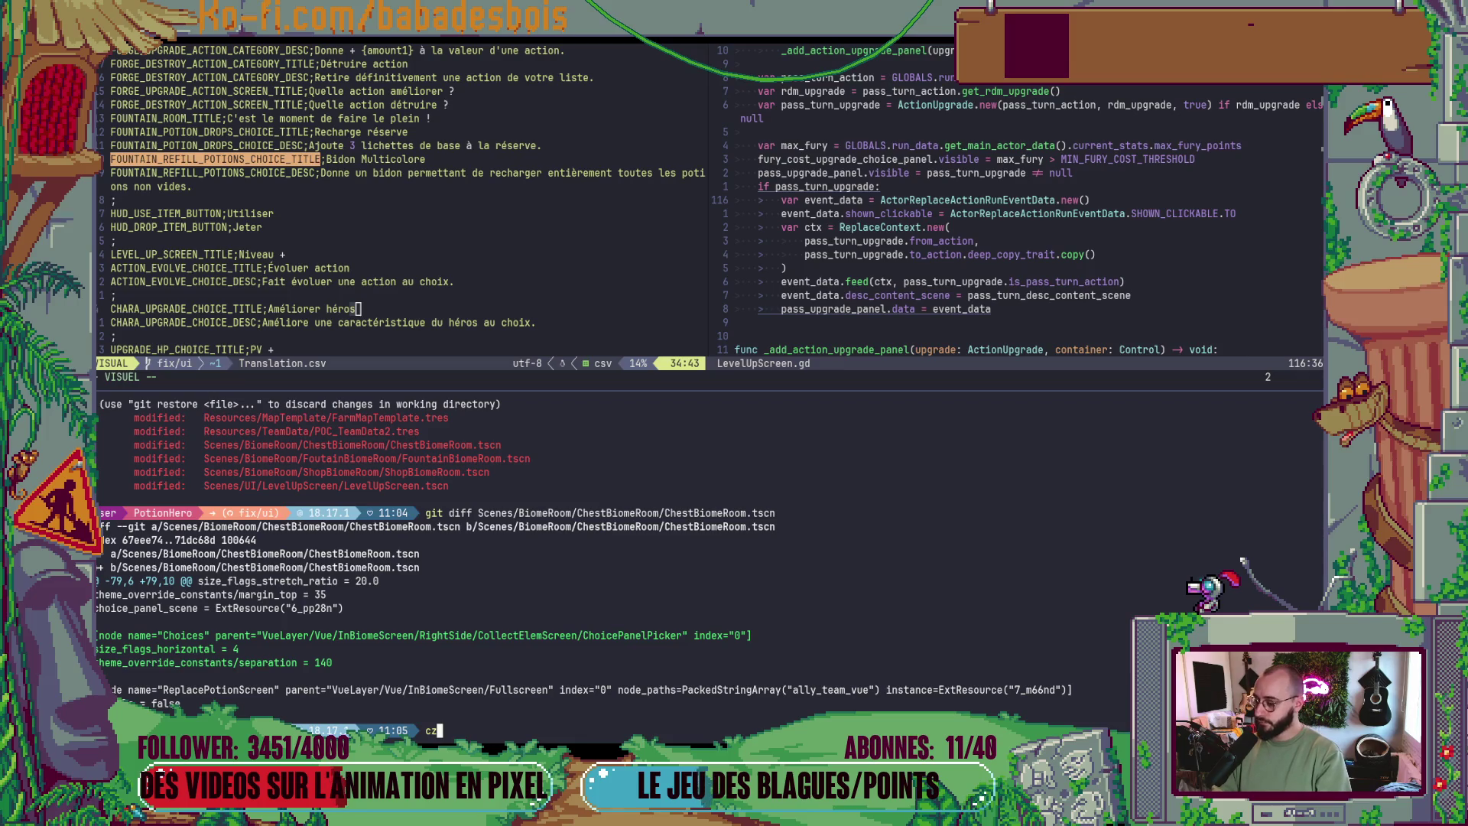
key("Return")
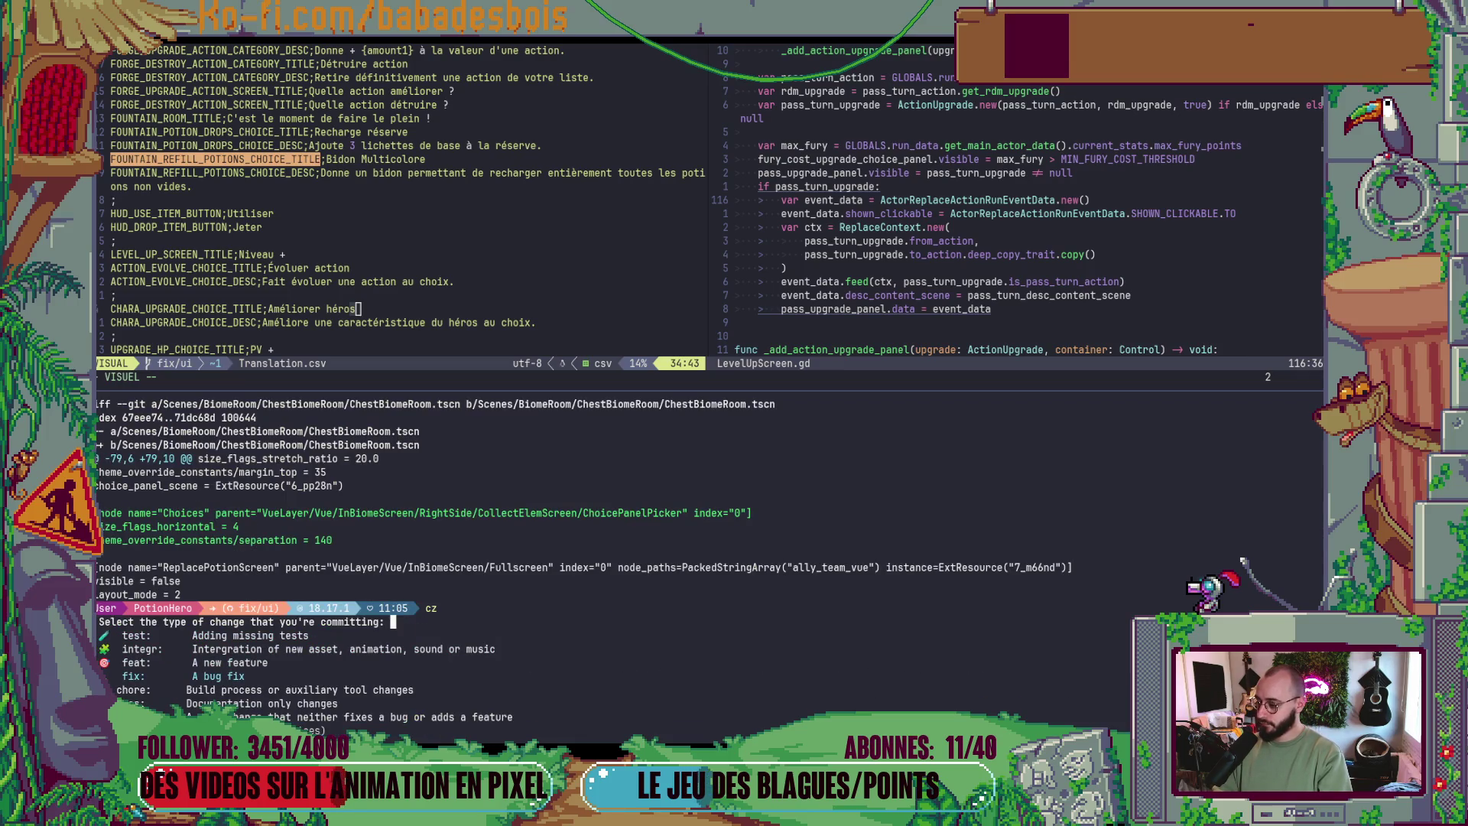
key("Down")
key("Down")
key("Down")
key("Return")
type("UI")
key("Return")
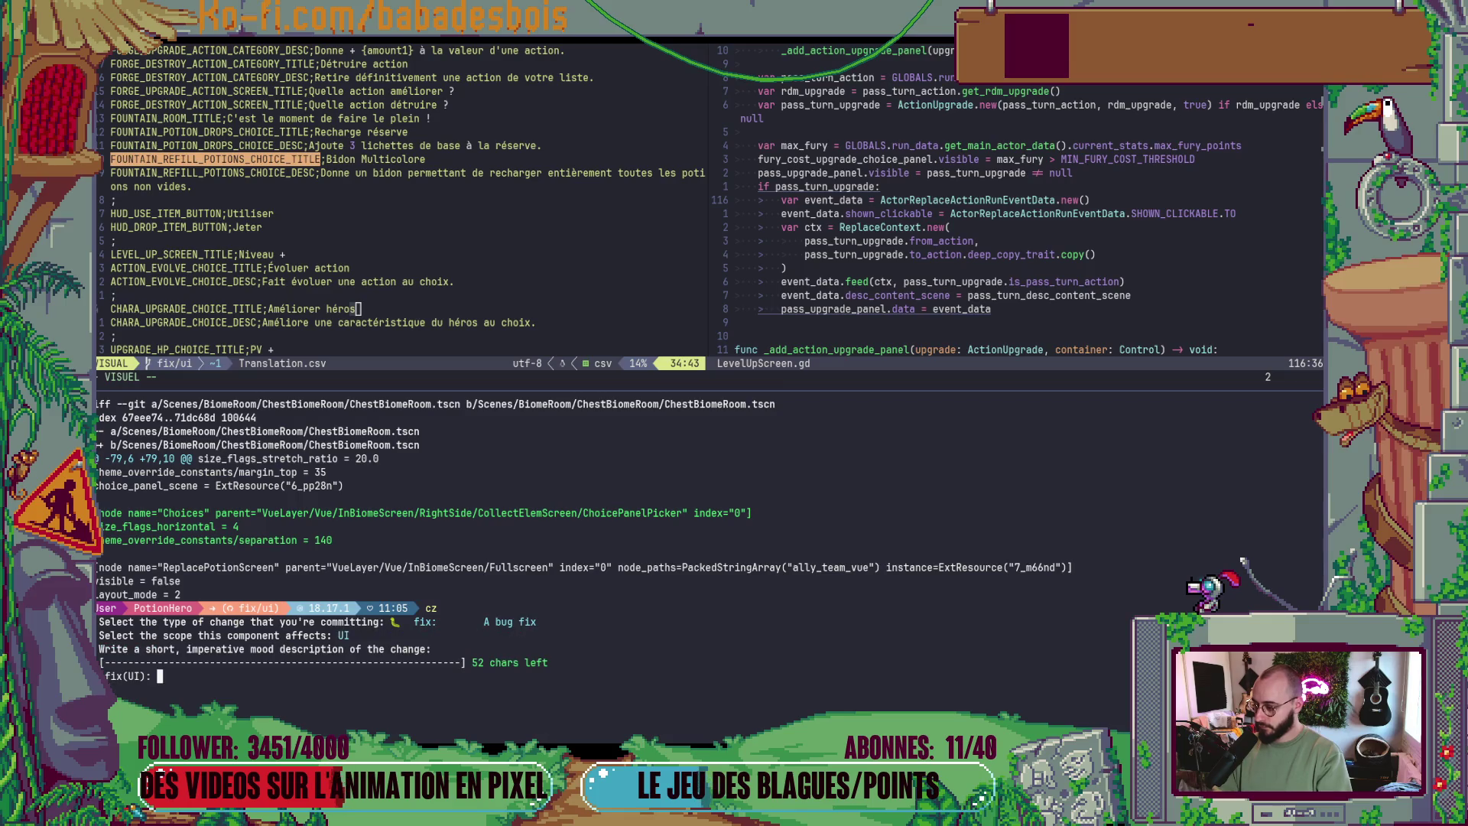
type("Make ")
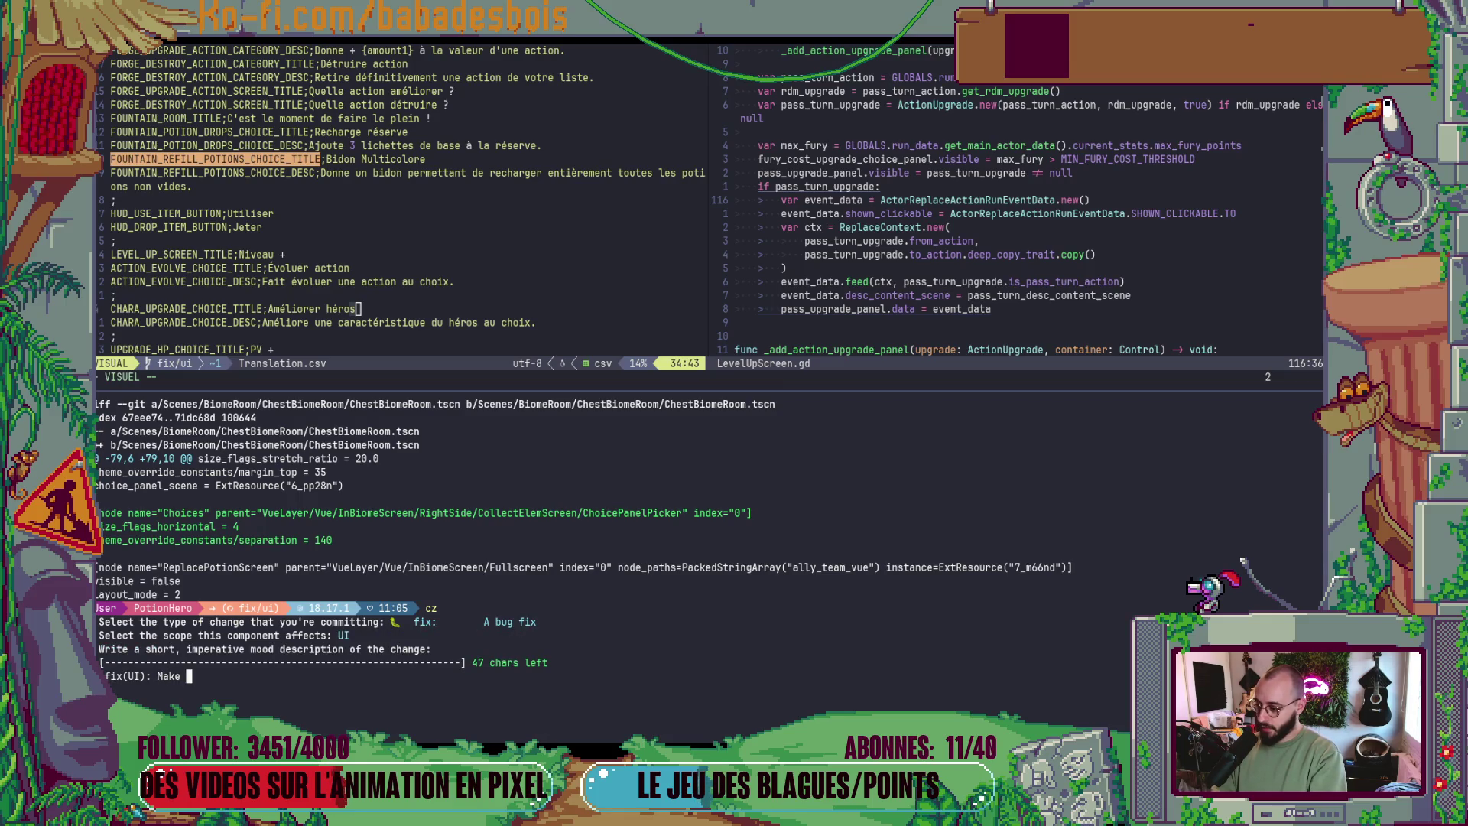
type("title container ")
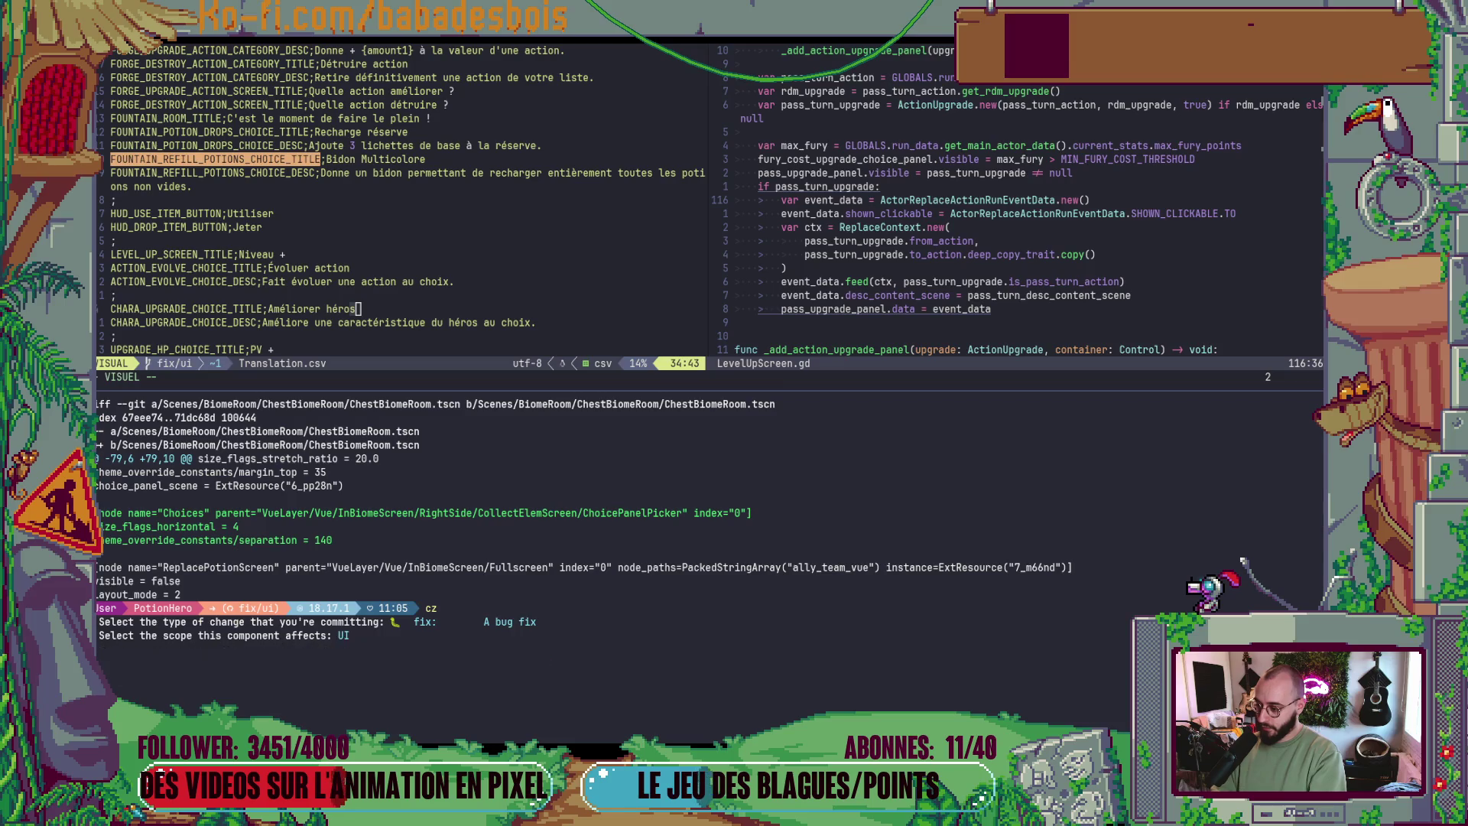
type("bigger by ")
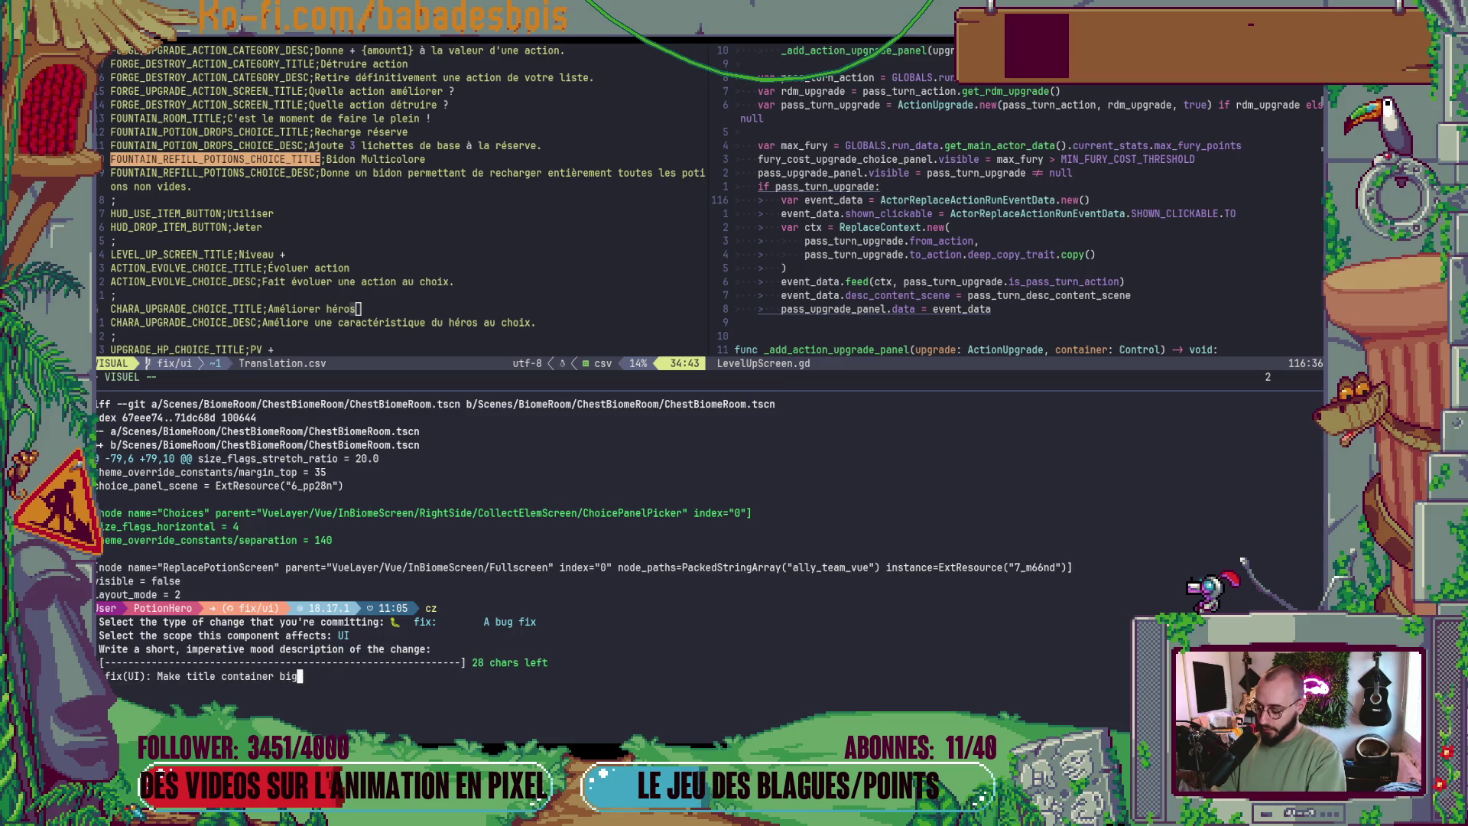
type("defau")
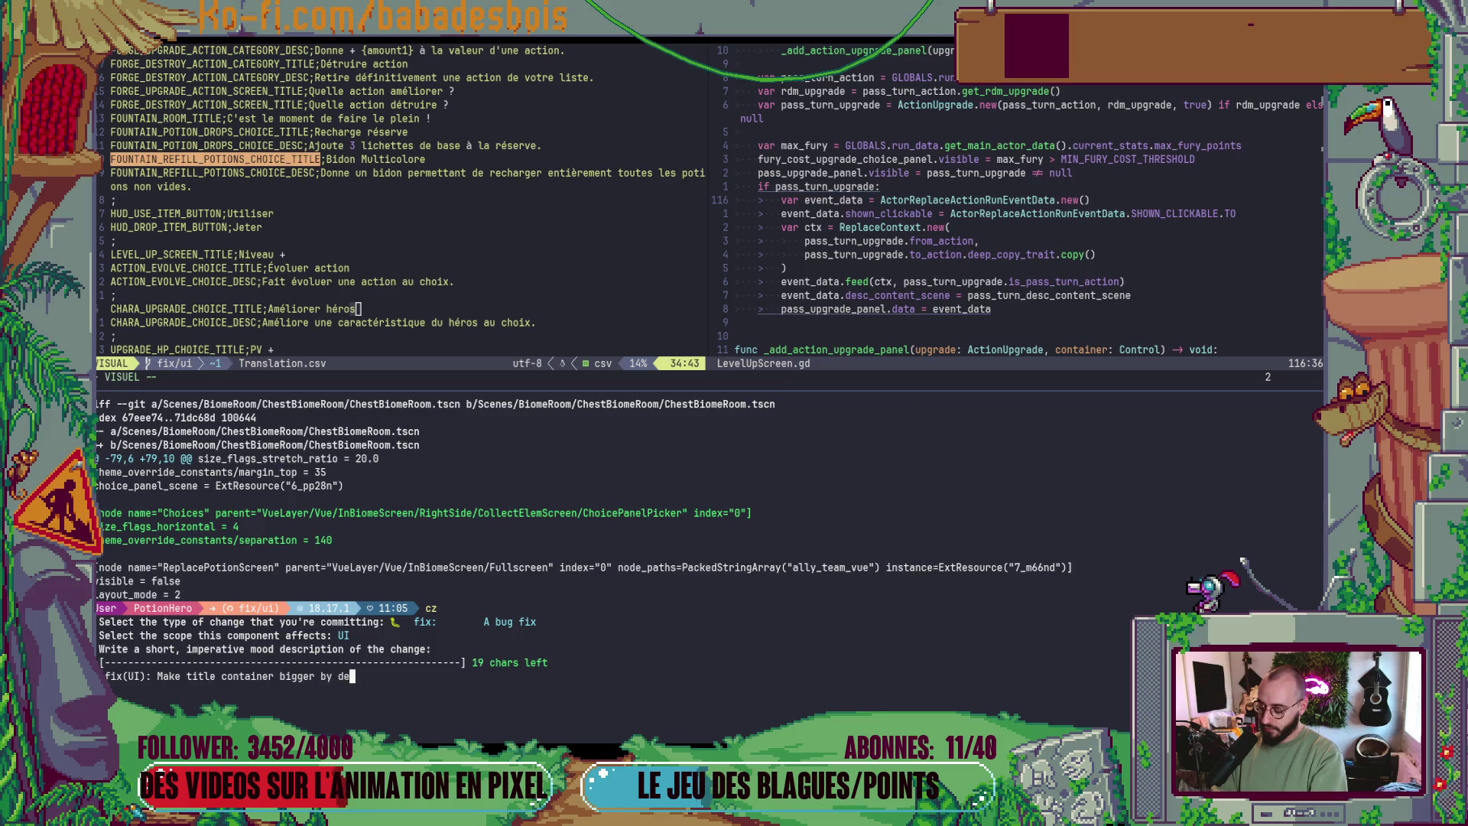
type("lt")
key("Return")
key("Return")
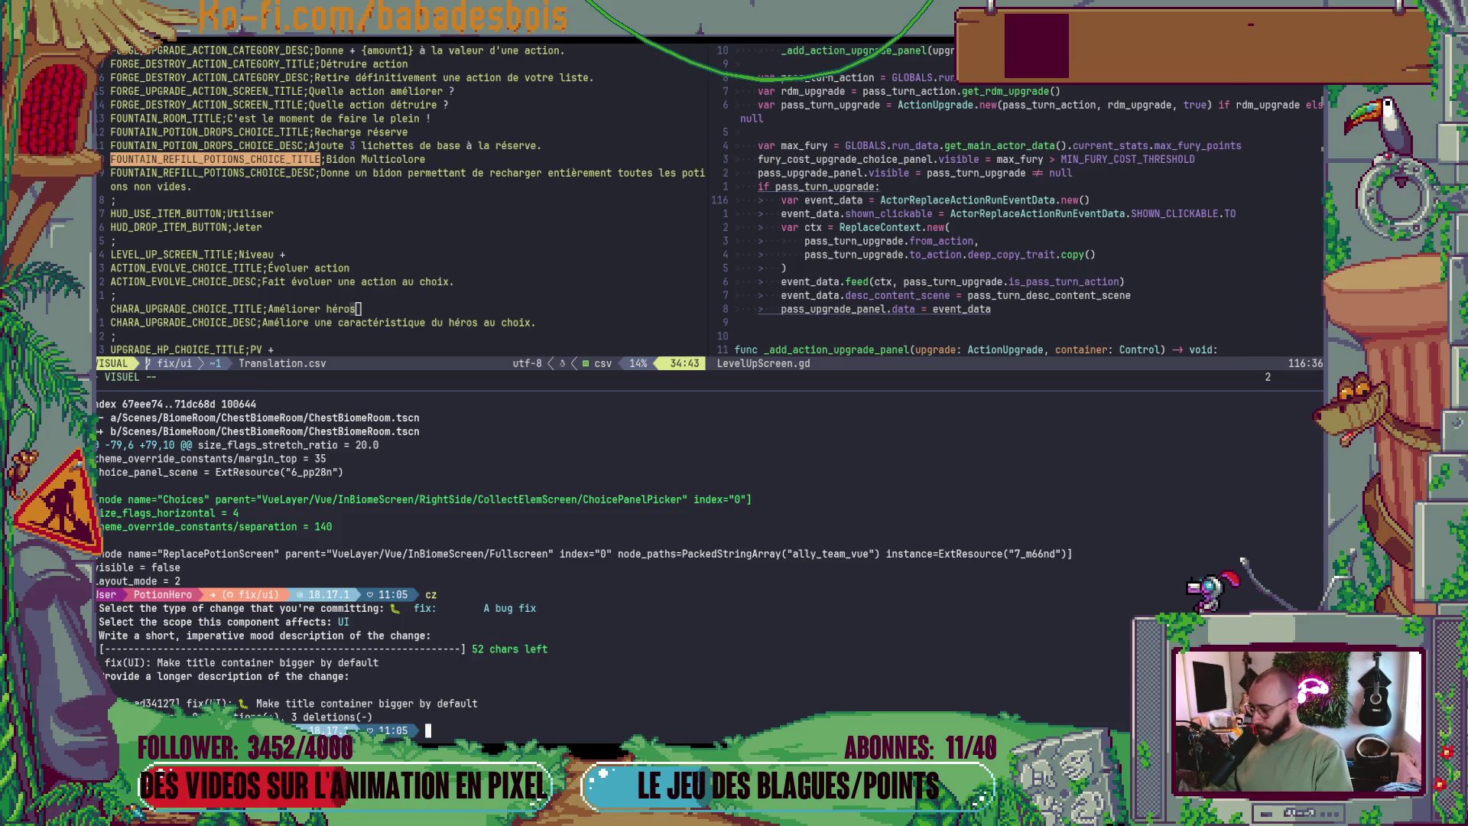
type("got s")
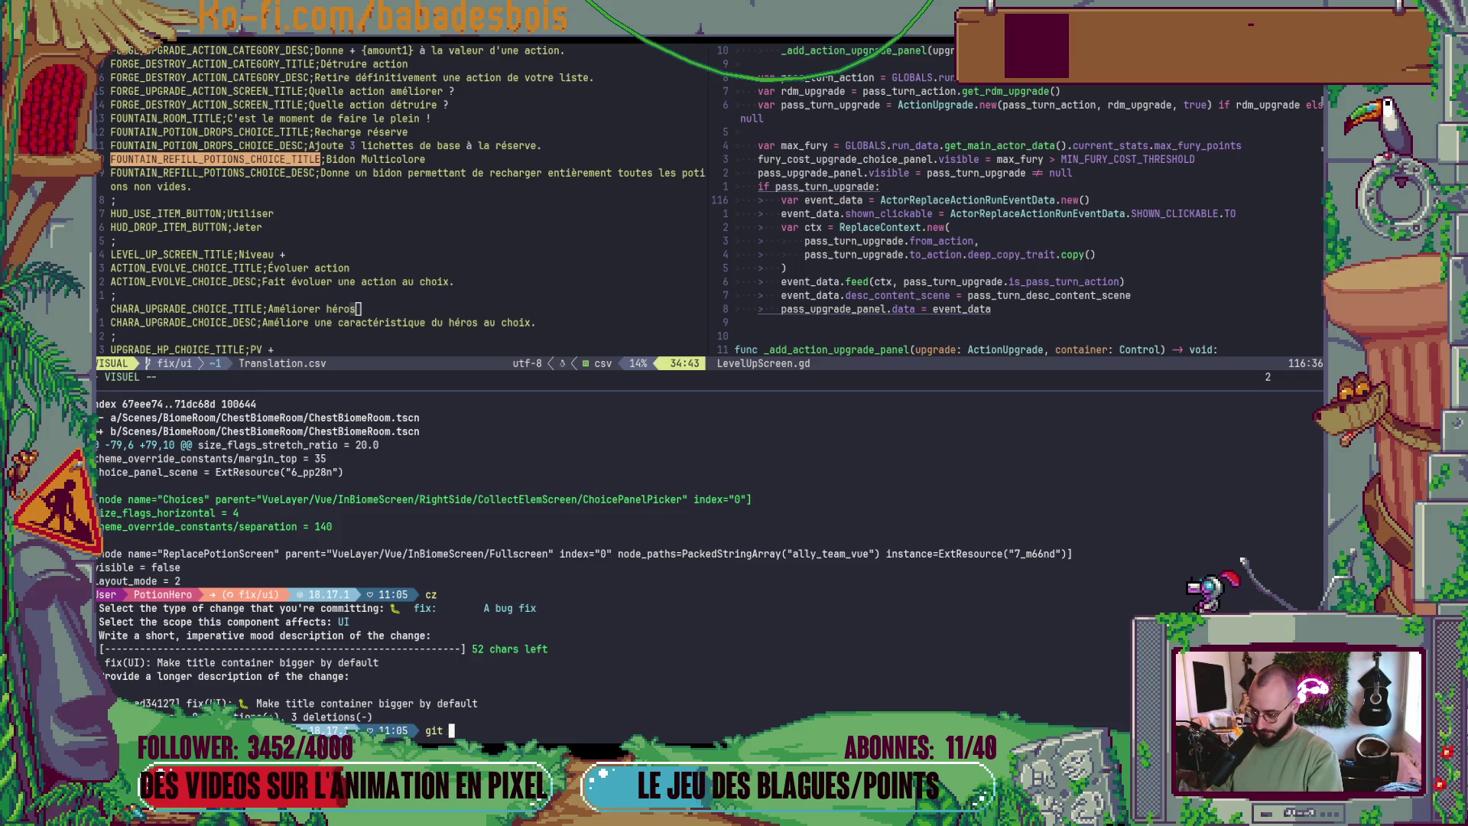
type("s")
Stage the Scenes/BiomeRoom/ folder with git add and check the status.
key("Return")
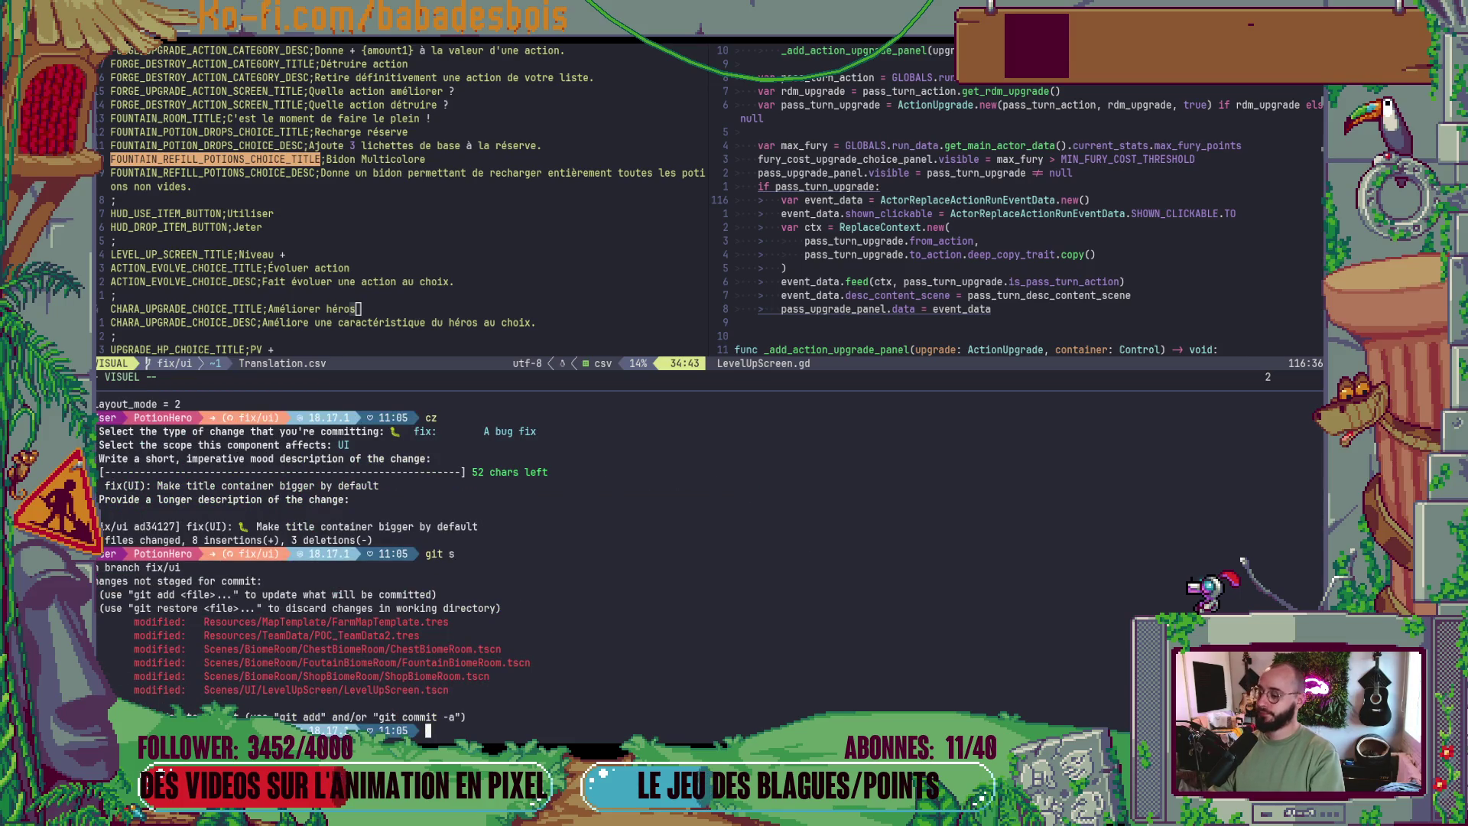
type("git ")
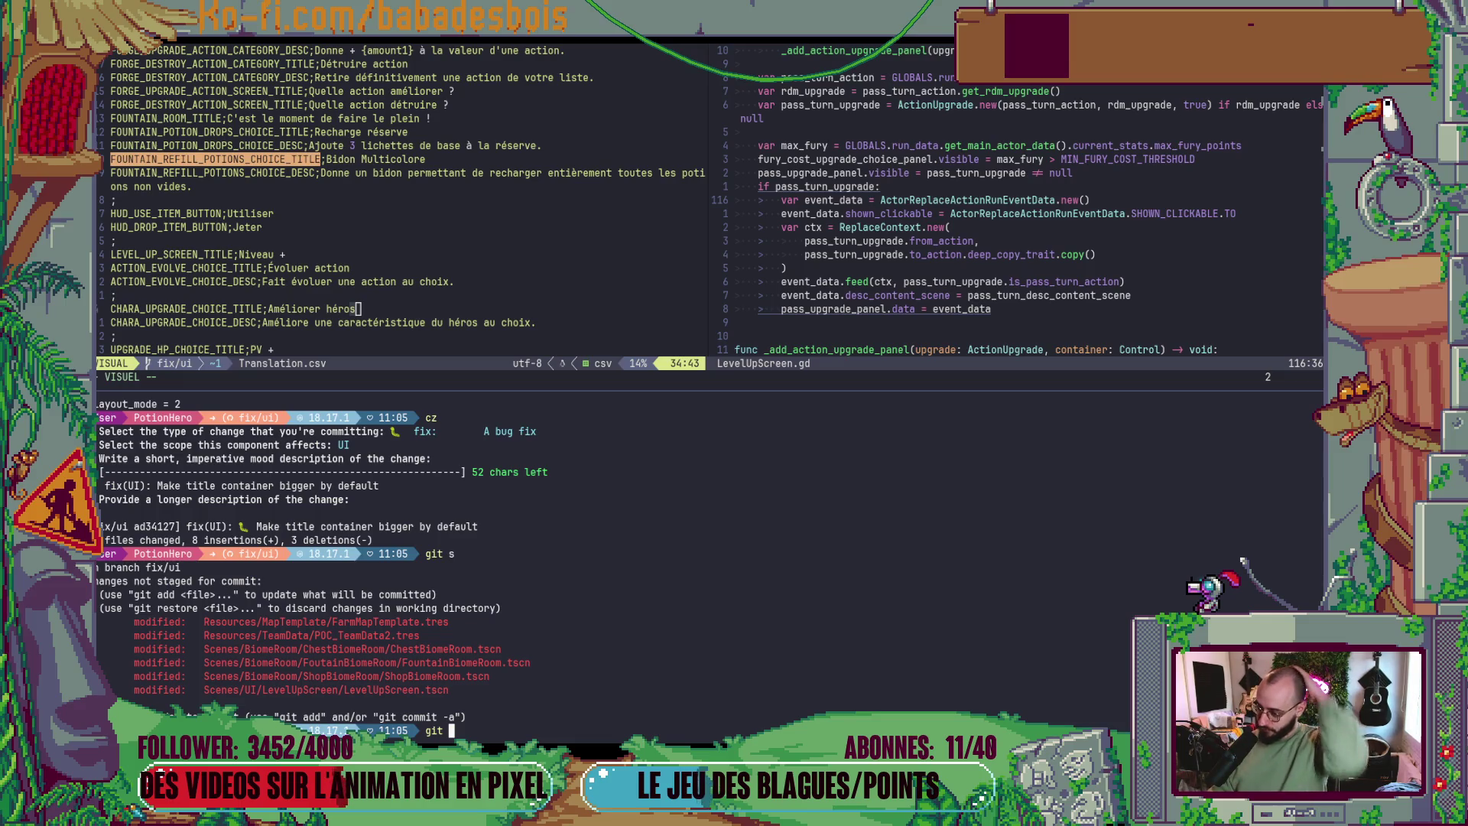
type("add")
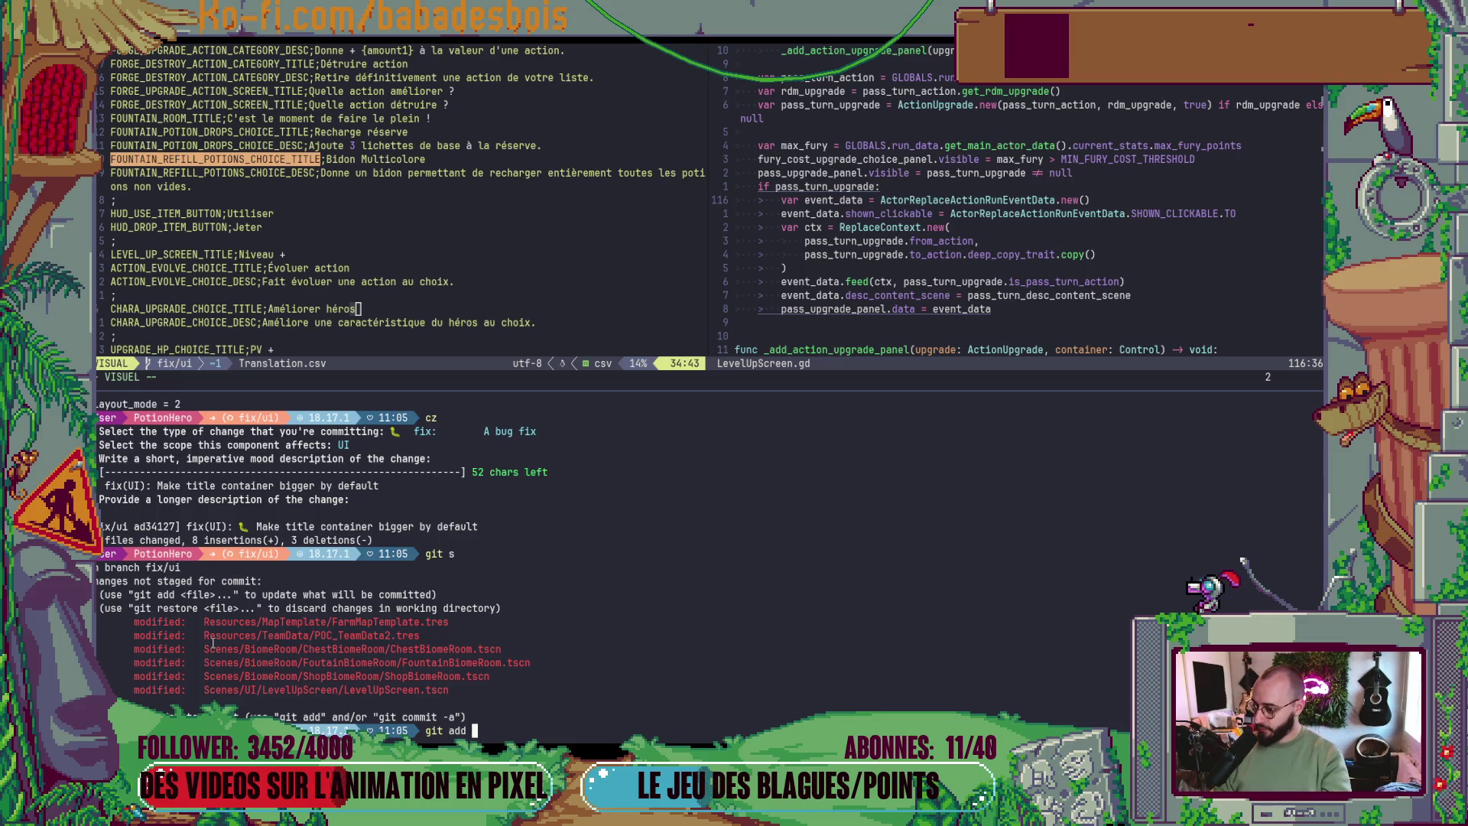
left_click_drag(206, 647, 274, 650)
middle_click(306, 650)
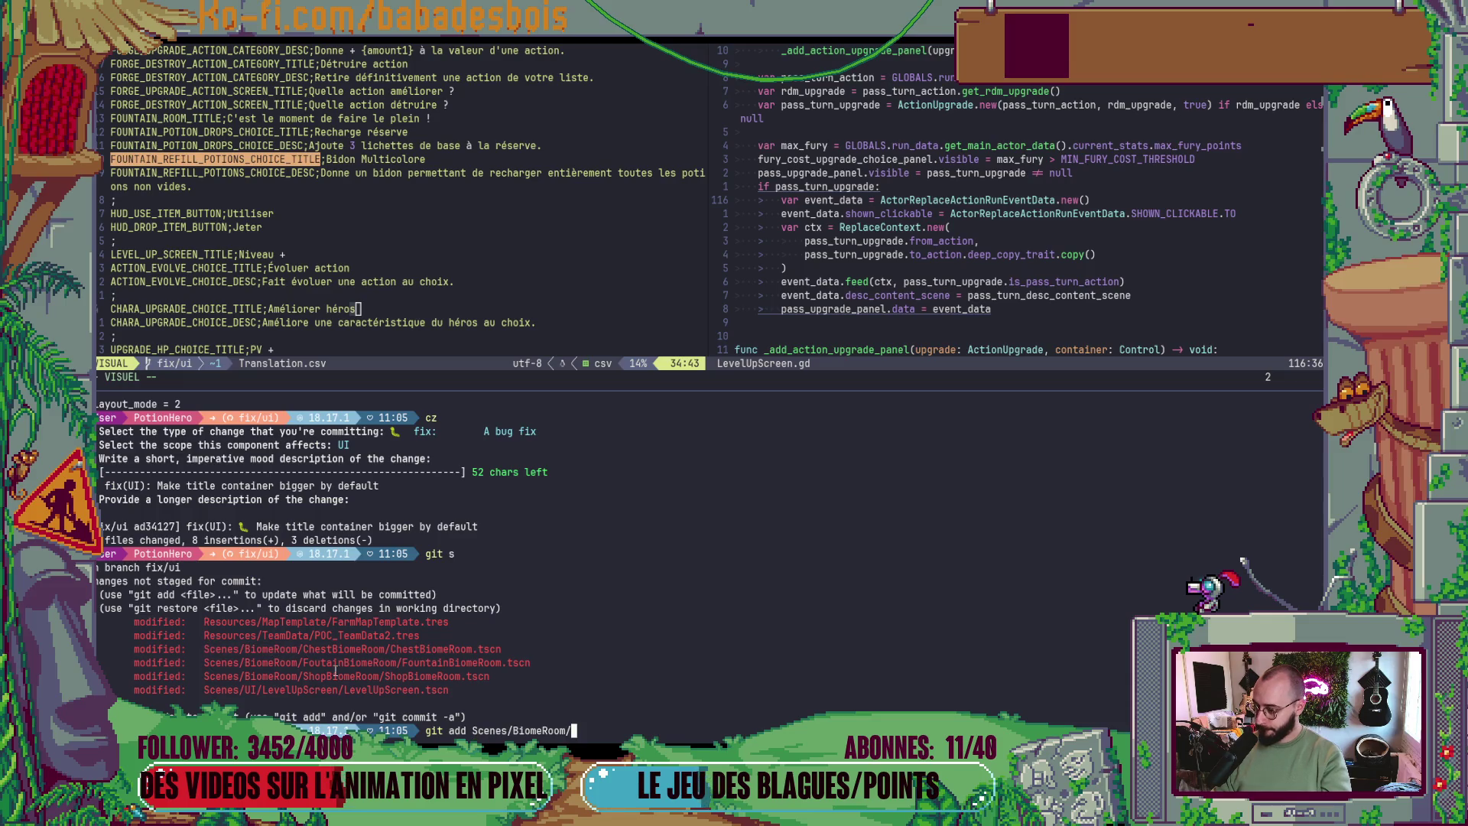
key("Return")
type("git s")
key("Return")
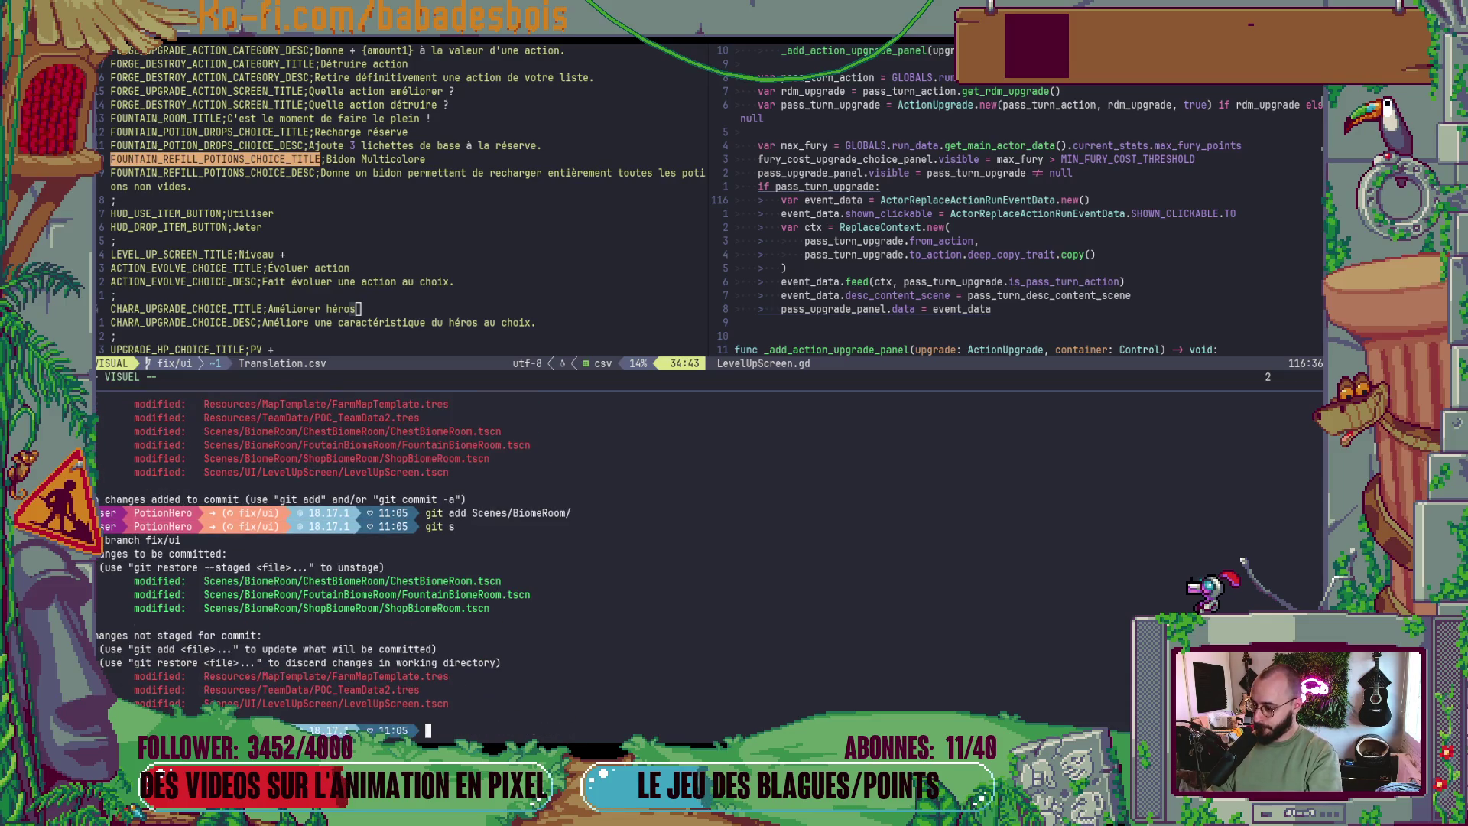
Stage the LevelUpScreen.tscn scene file.
type("git aff")
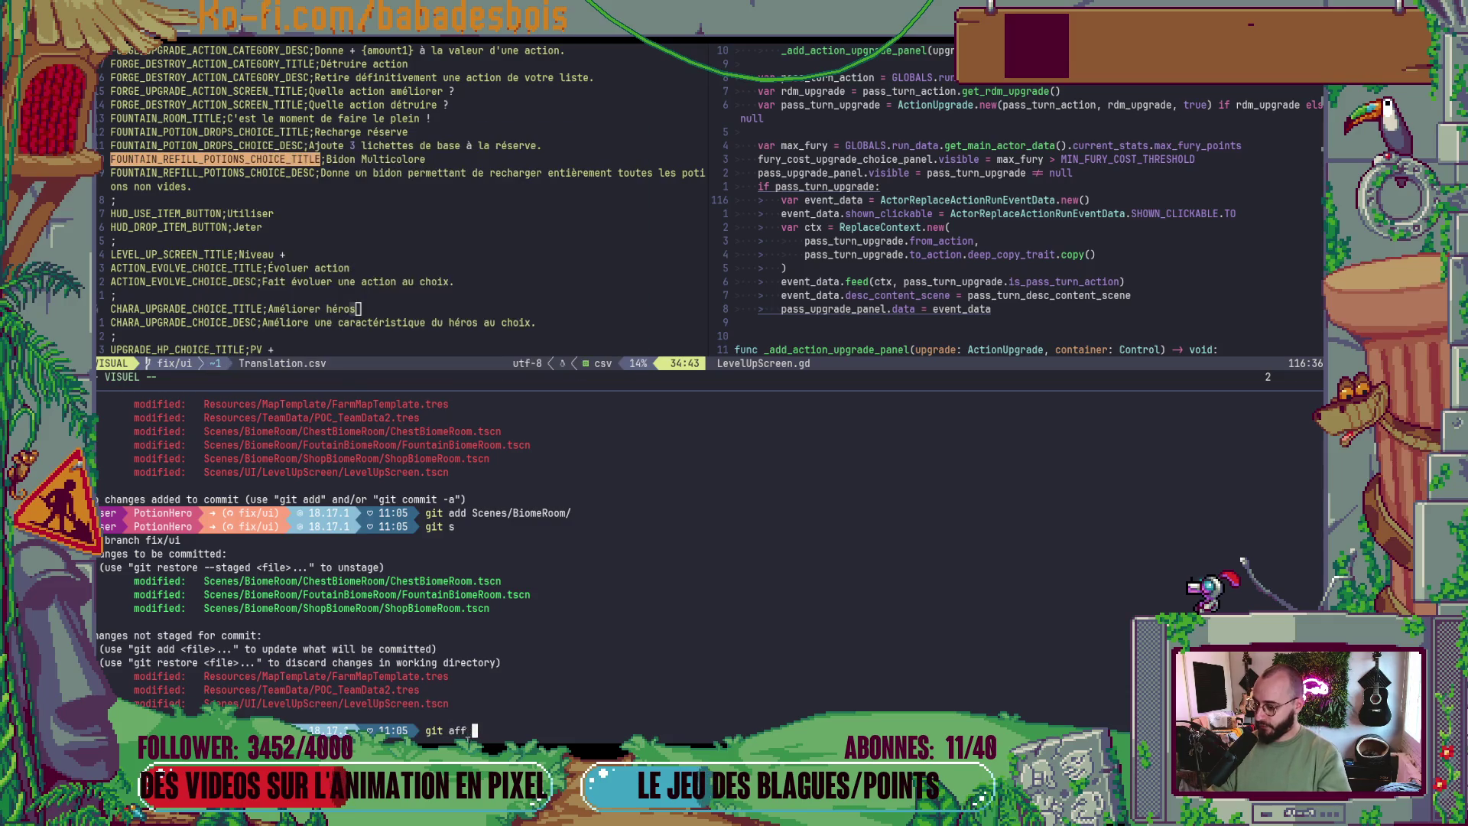
key("BackSpace")
key("BackSpace")
key("BackSpace")
type("dd")
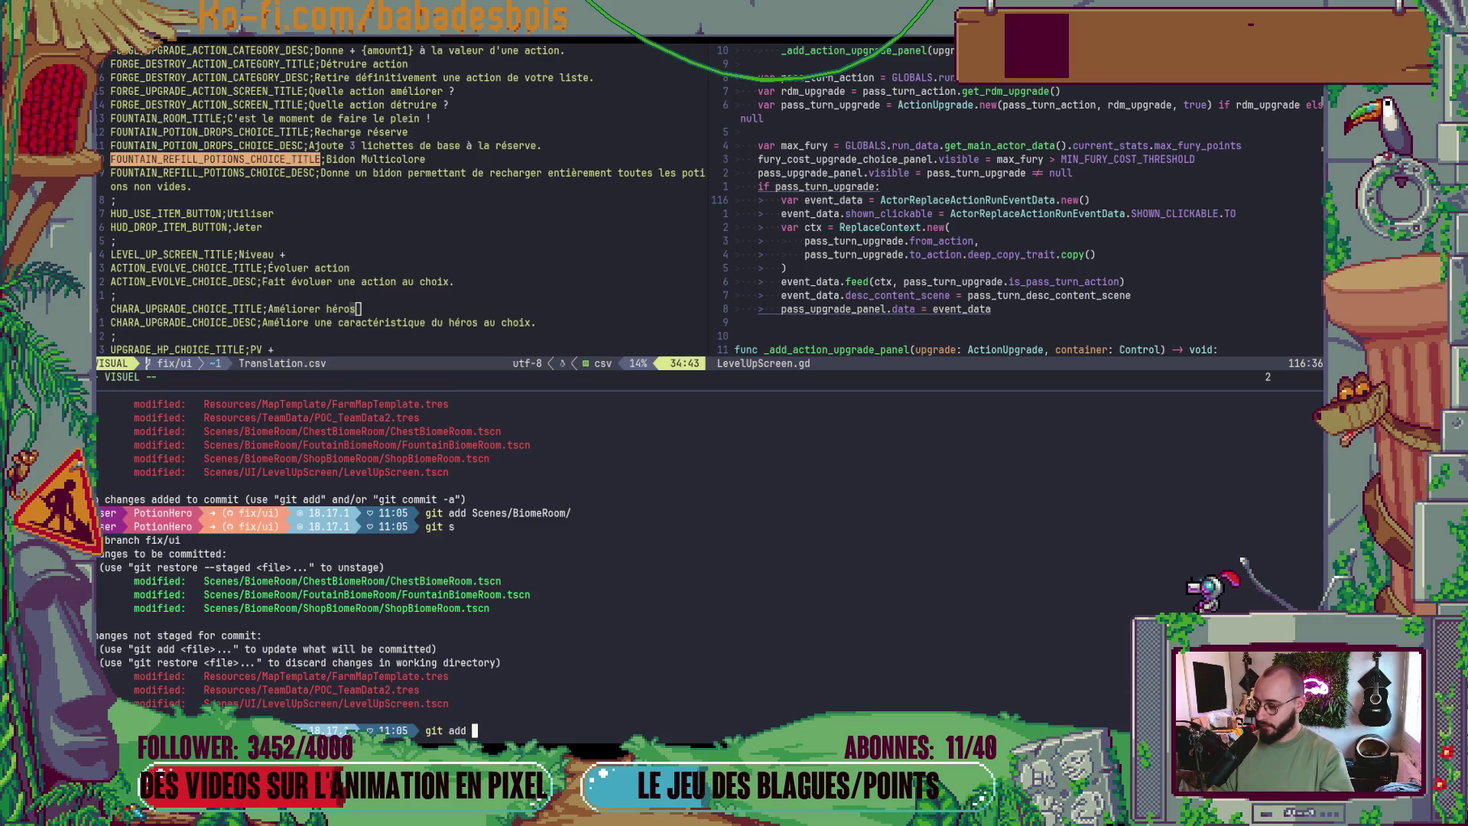
double_click(391, 702)
middle_click(409, 695)
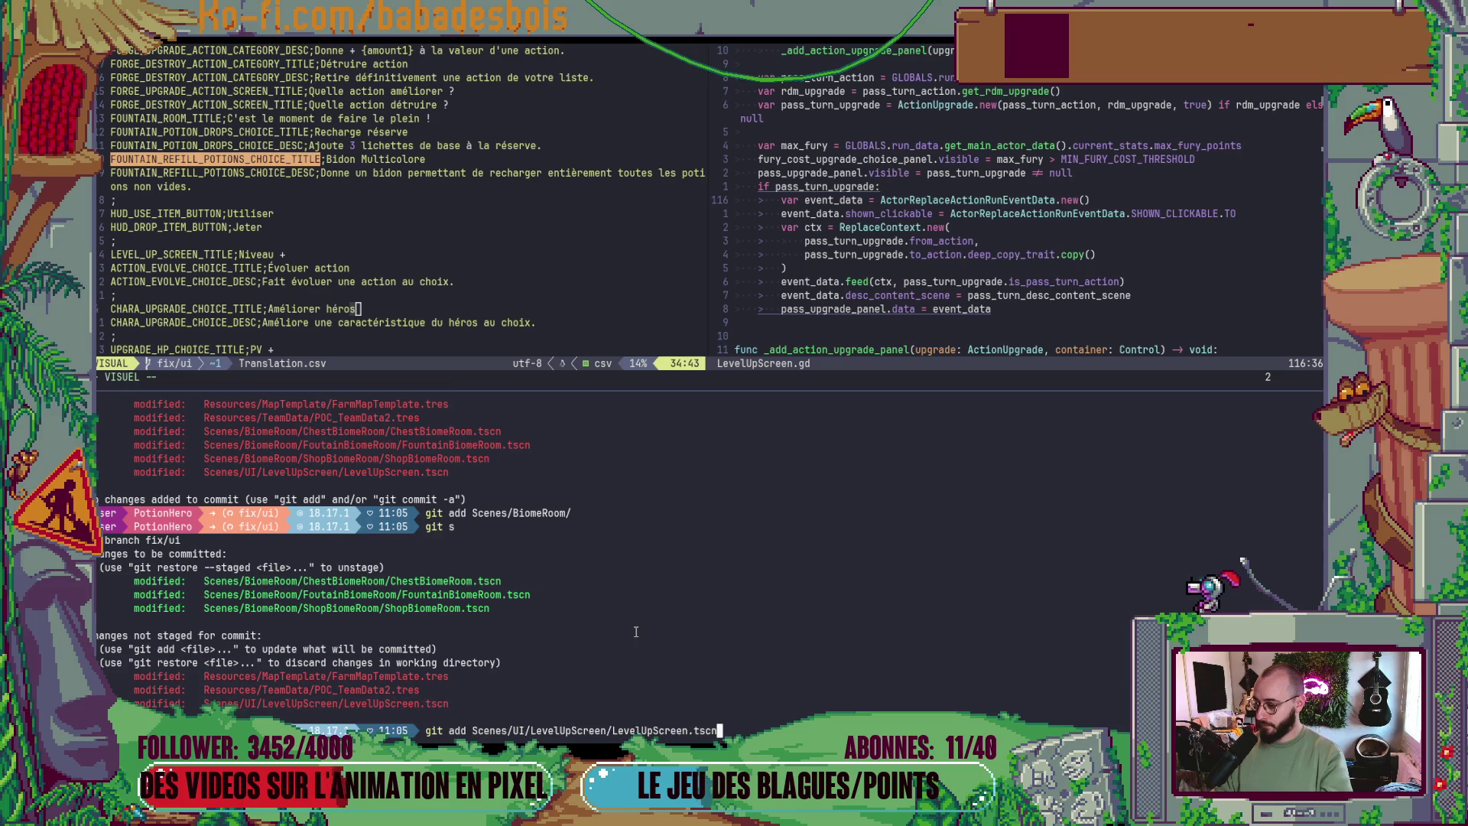
key("Return")
Commit the staged scenes via cz as 'fix(UI): Better separation/margin in menus'.
type("cz")
key("Return")
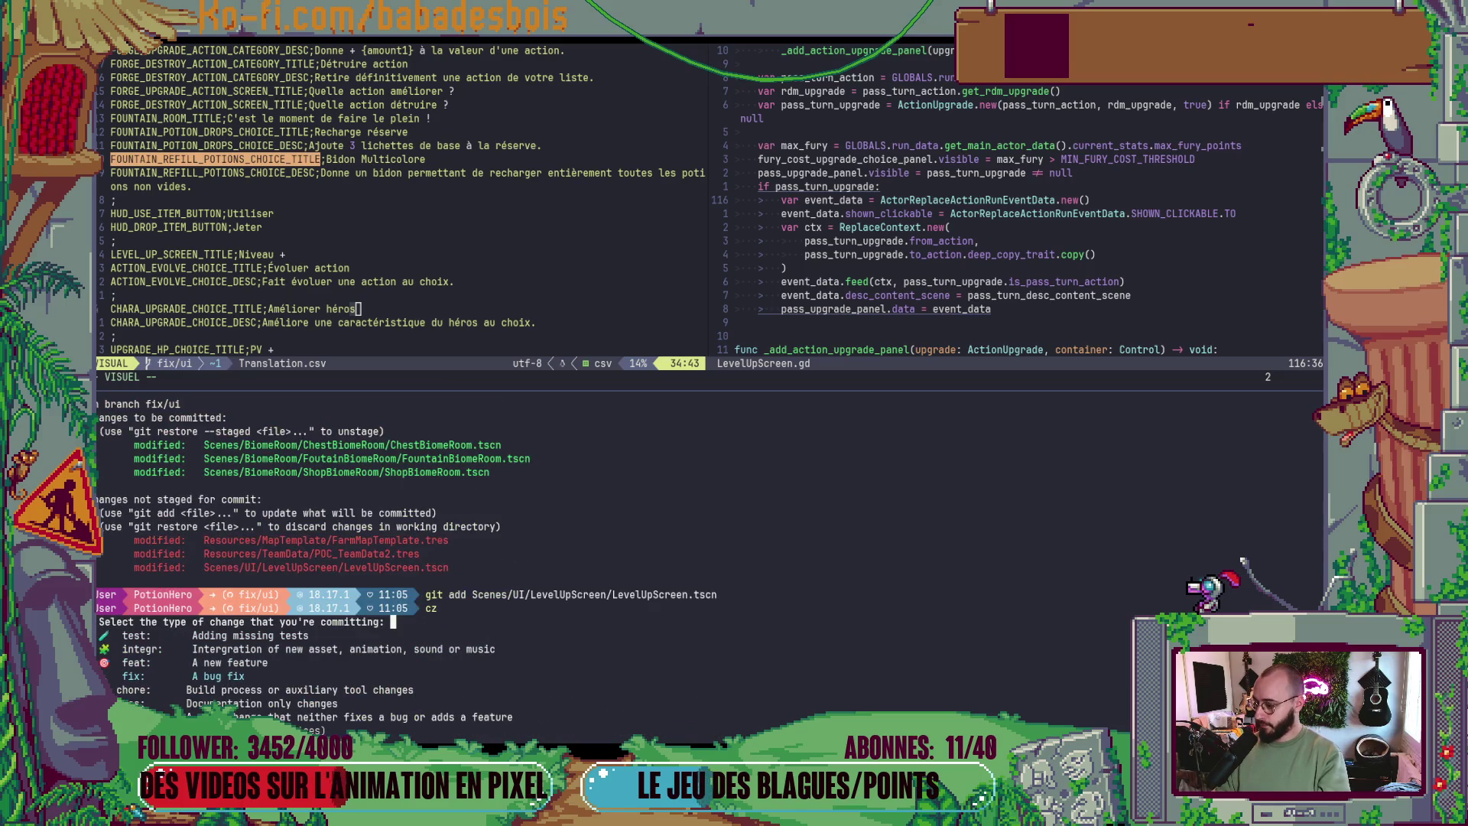
key("Return")
type("UI")
key("Return")
type("ake sep")
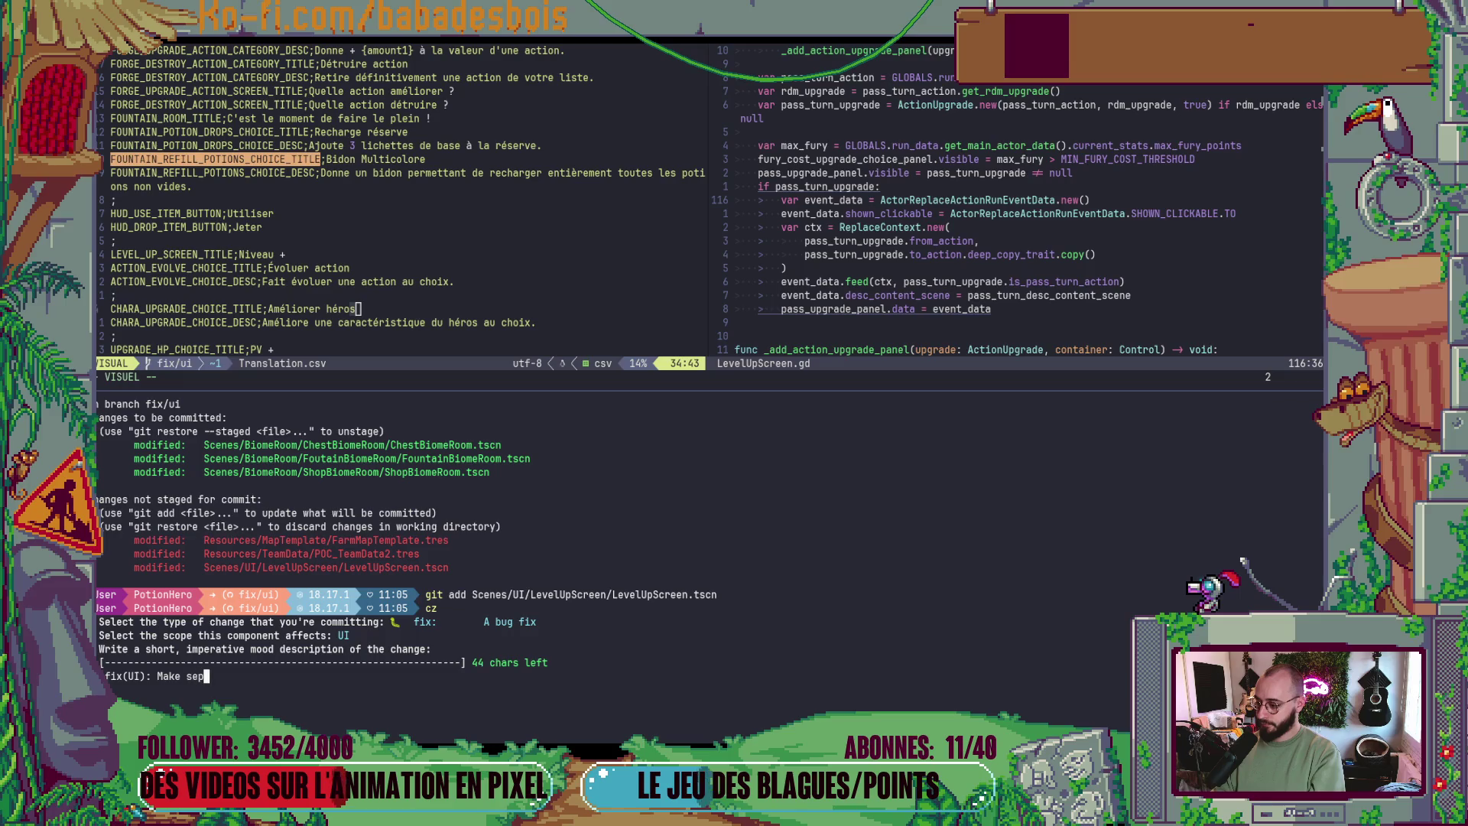
key("BackSpace")
type("epara")
type("tion")
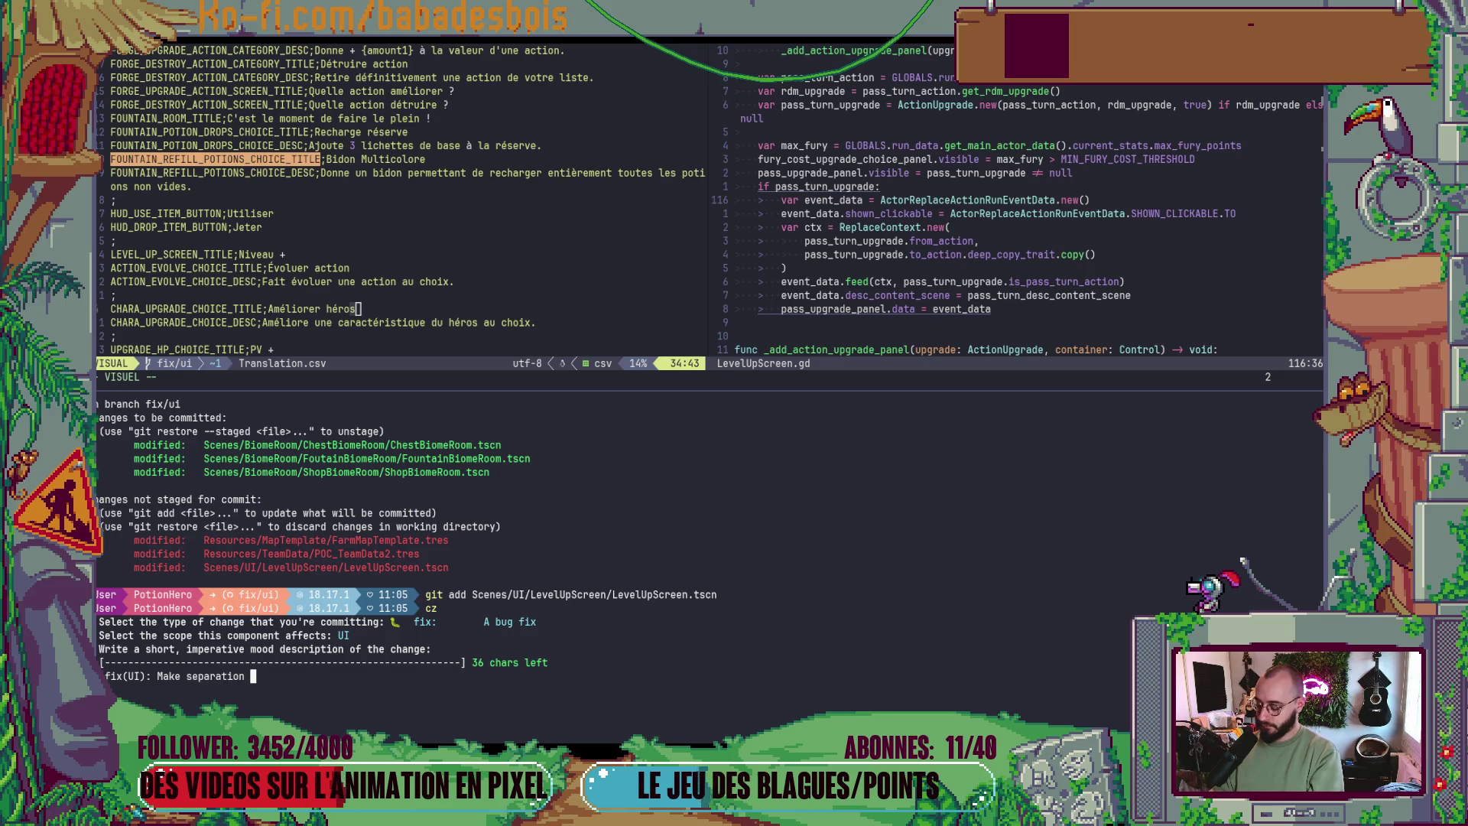
key("BackSpace")
key("BackSpace")
key("BackSpace")
key("ctrl+Left")
key("BackSpace")
key("BackSpace")
key("BackSpace")
key("BackSpace")
type("Better separation")
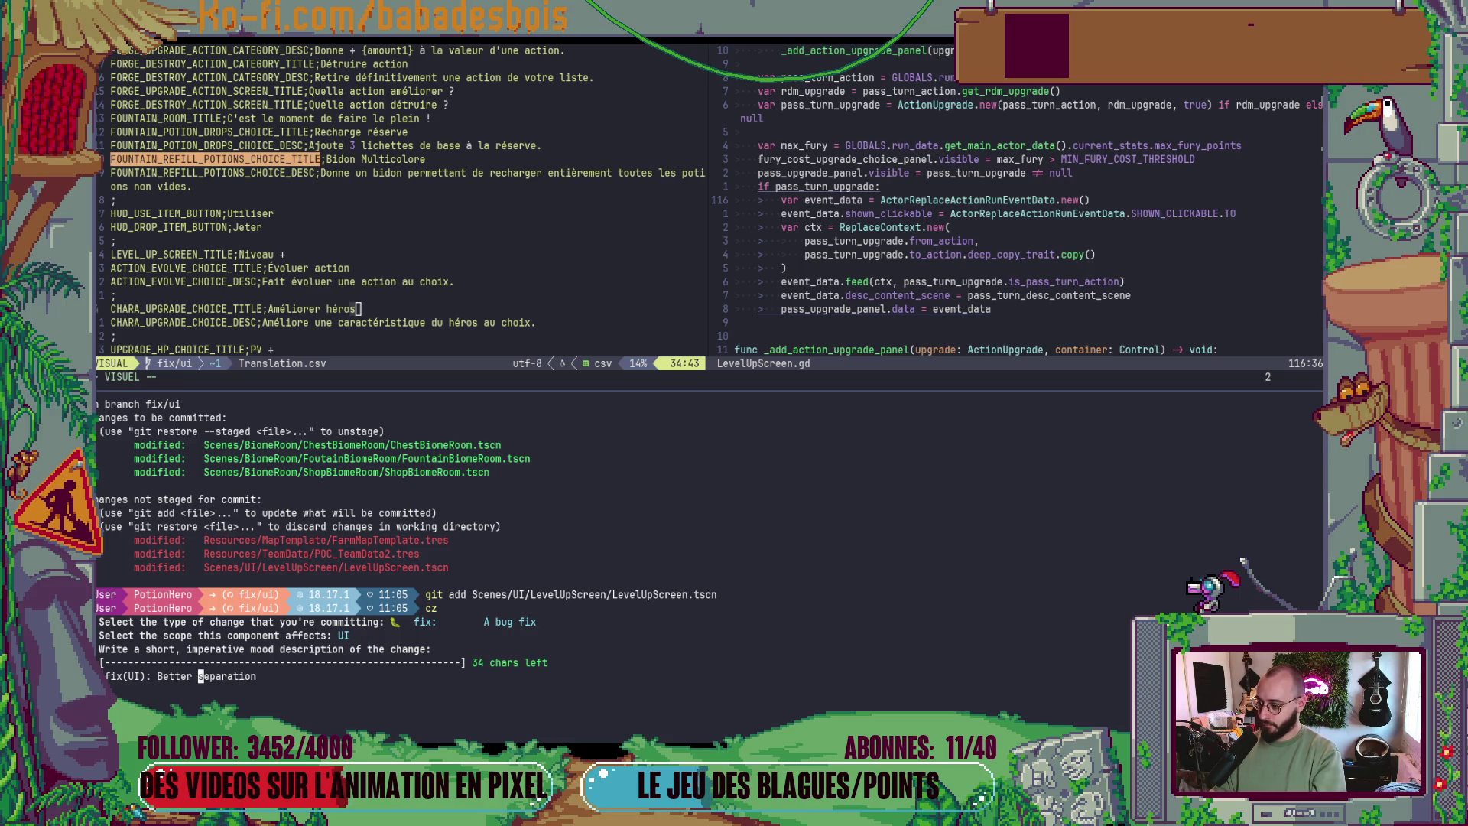
type("/margin ")
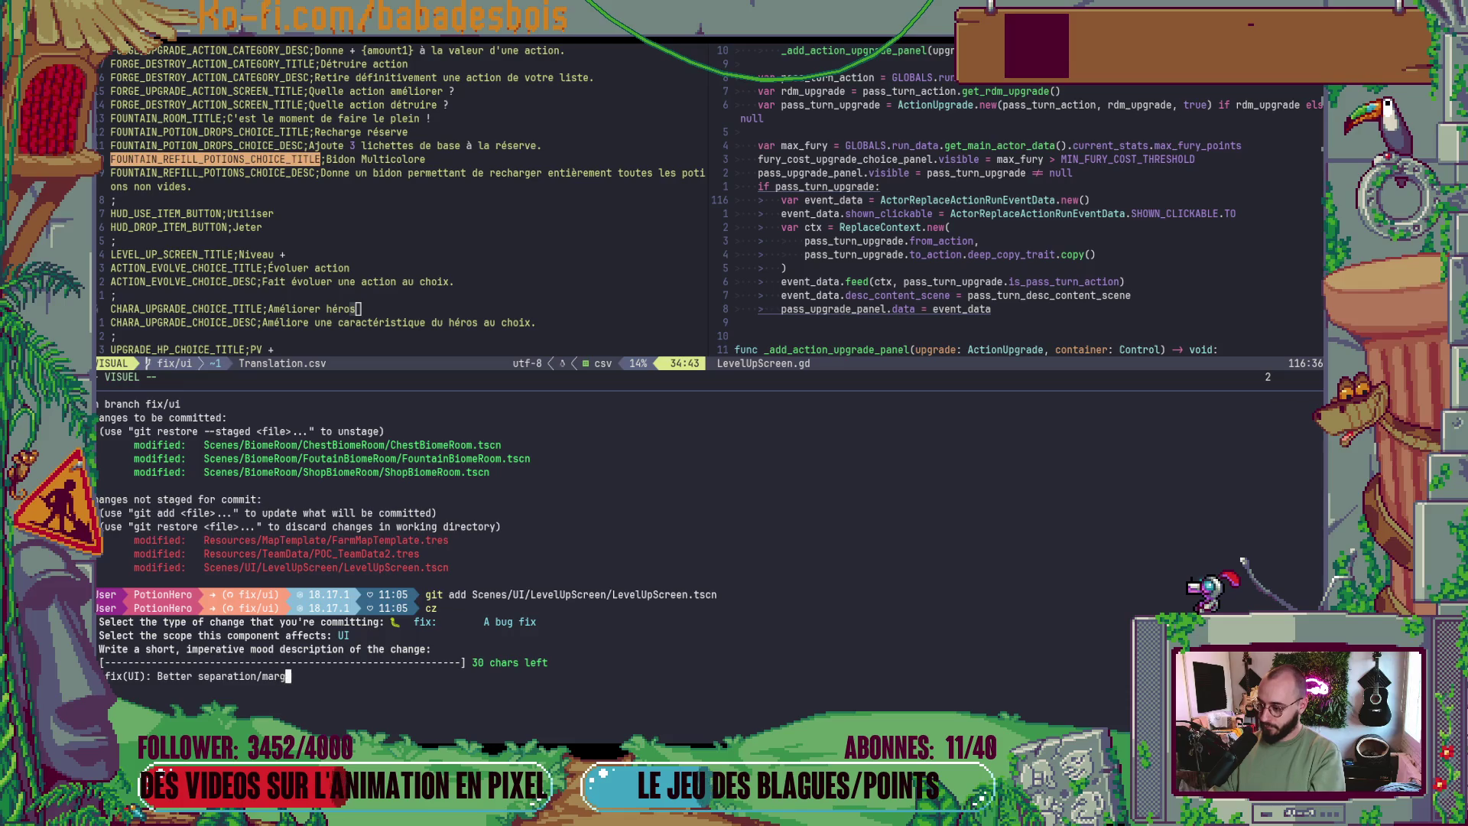
type("in menus")
key("Return")
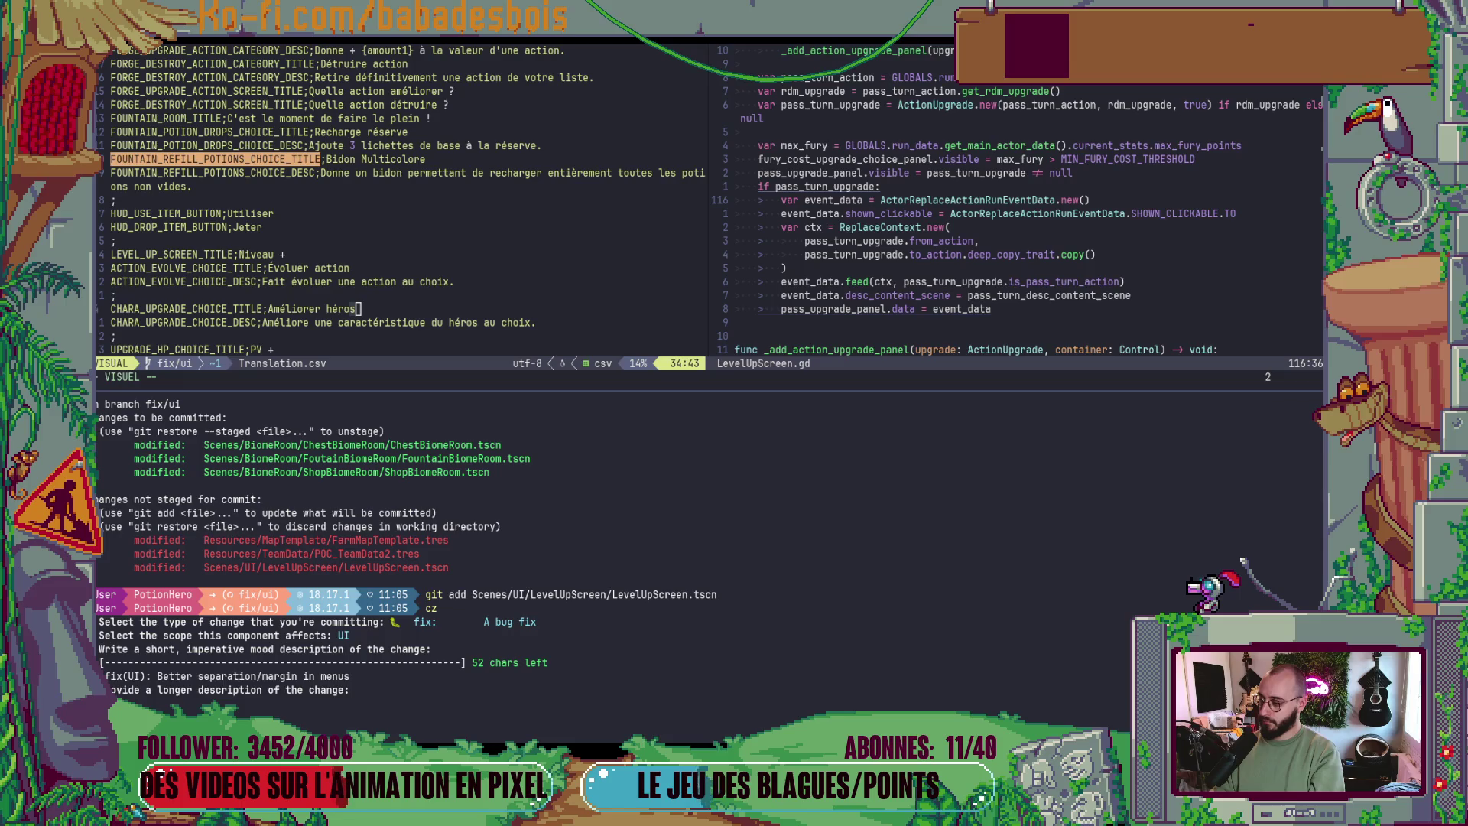
key("Return")
Check the repository status after the commit with git s.
type("git s")
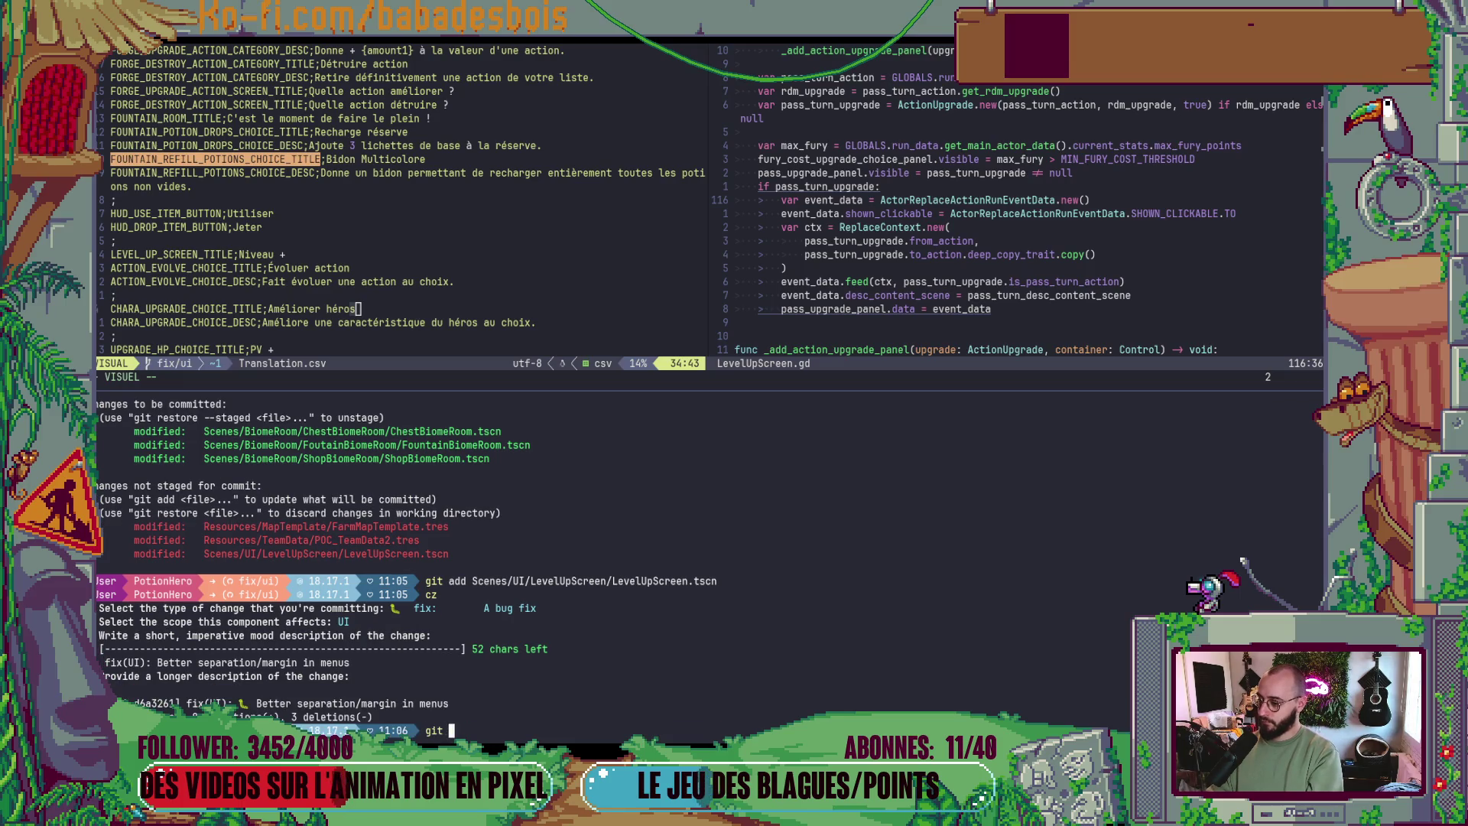
key("Return")
key("alt+Tab")
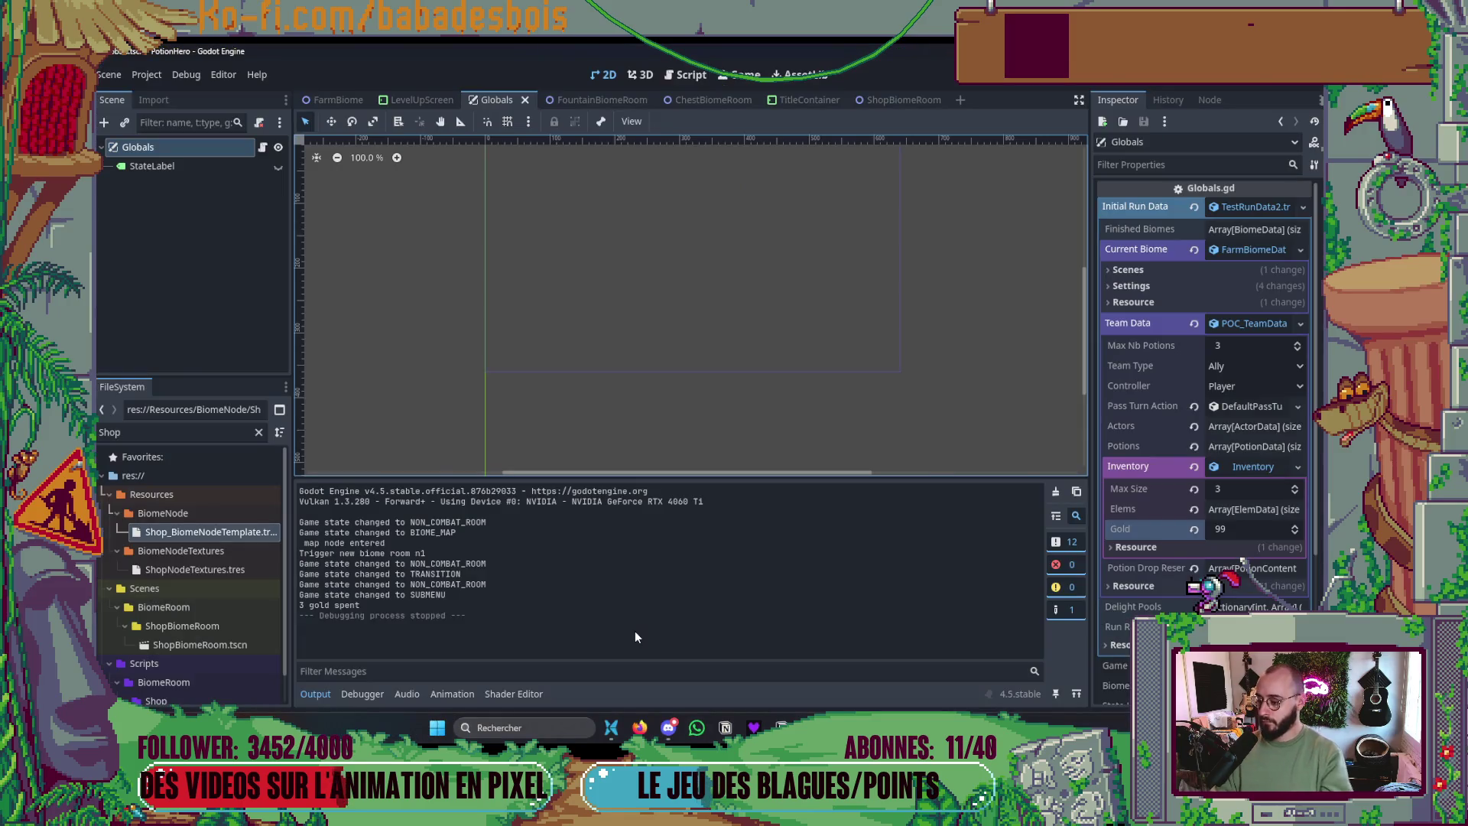
Move Notion task 258 'Agrandir le background du titre' to Review, then return to Godot.
left_click(315, 693)
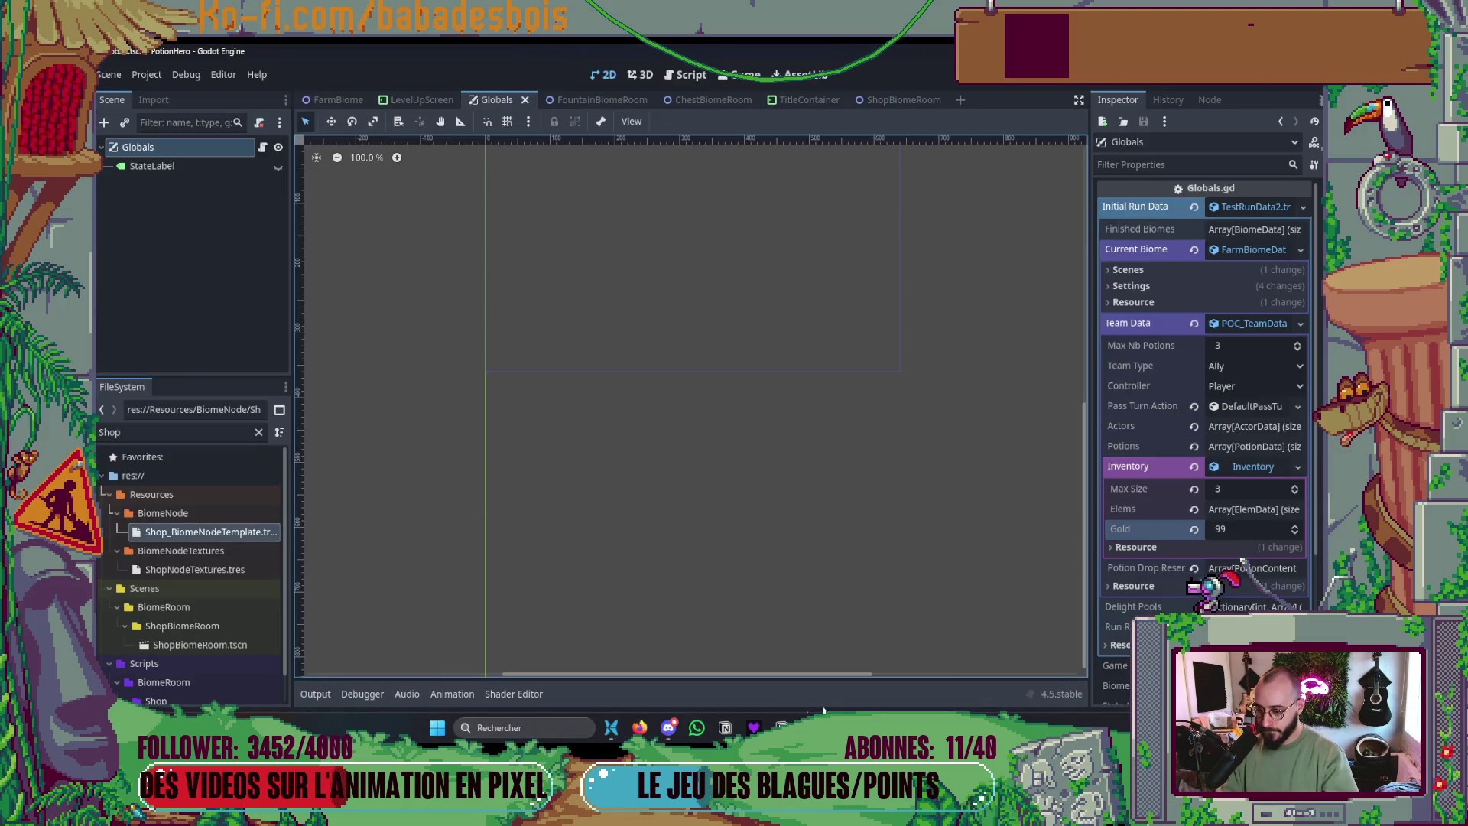
key("alt+Tab")
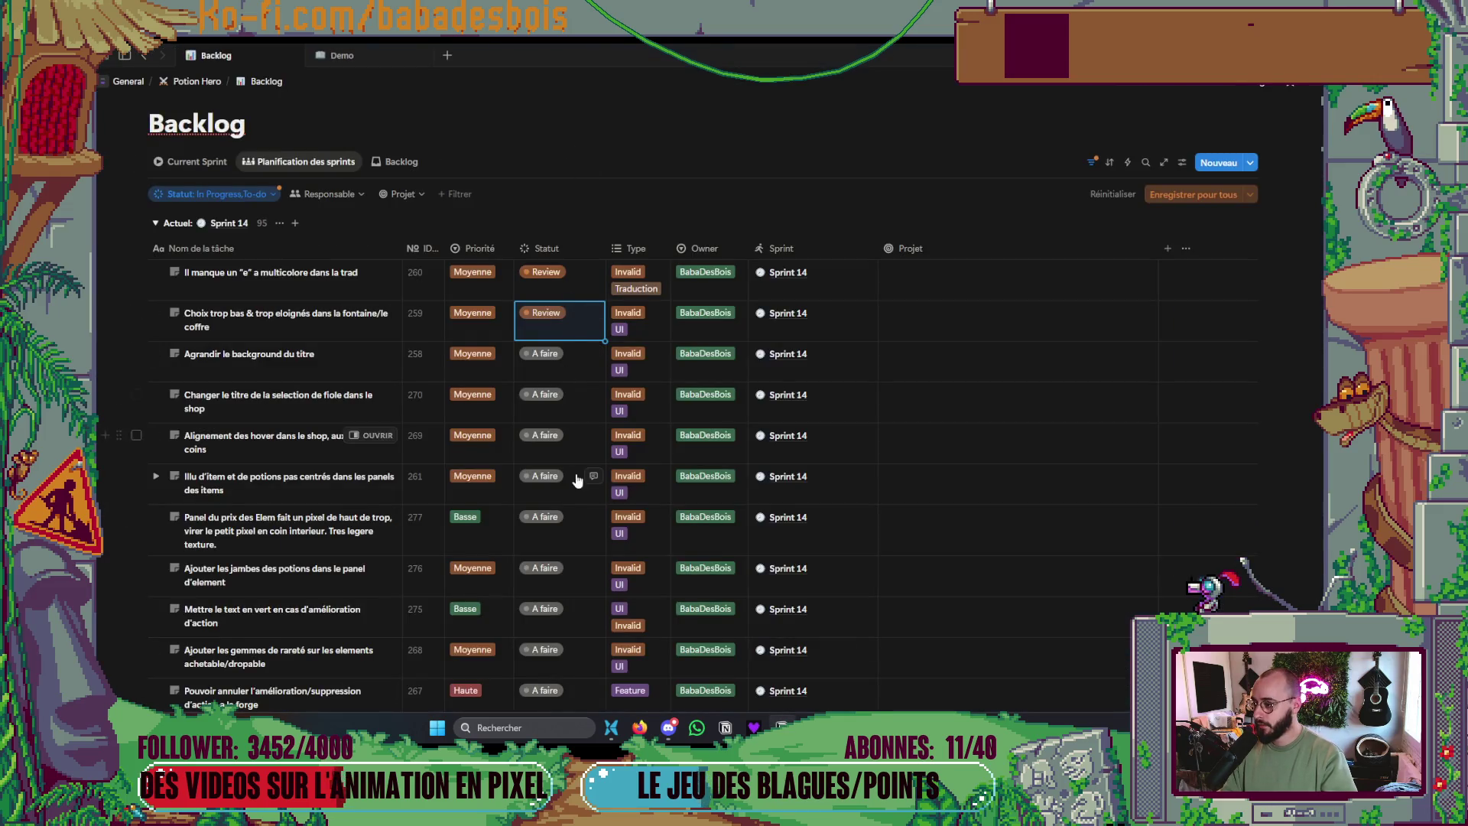
left_click(556, 366)
left_click(564, 463)
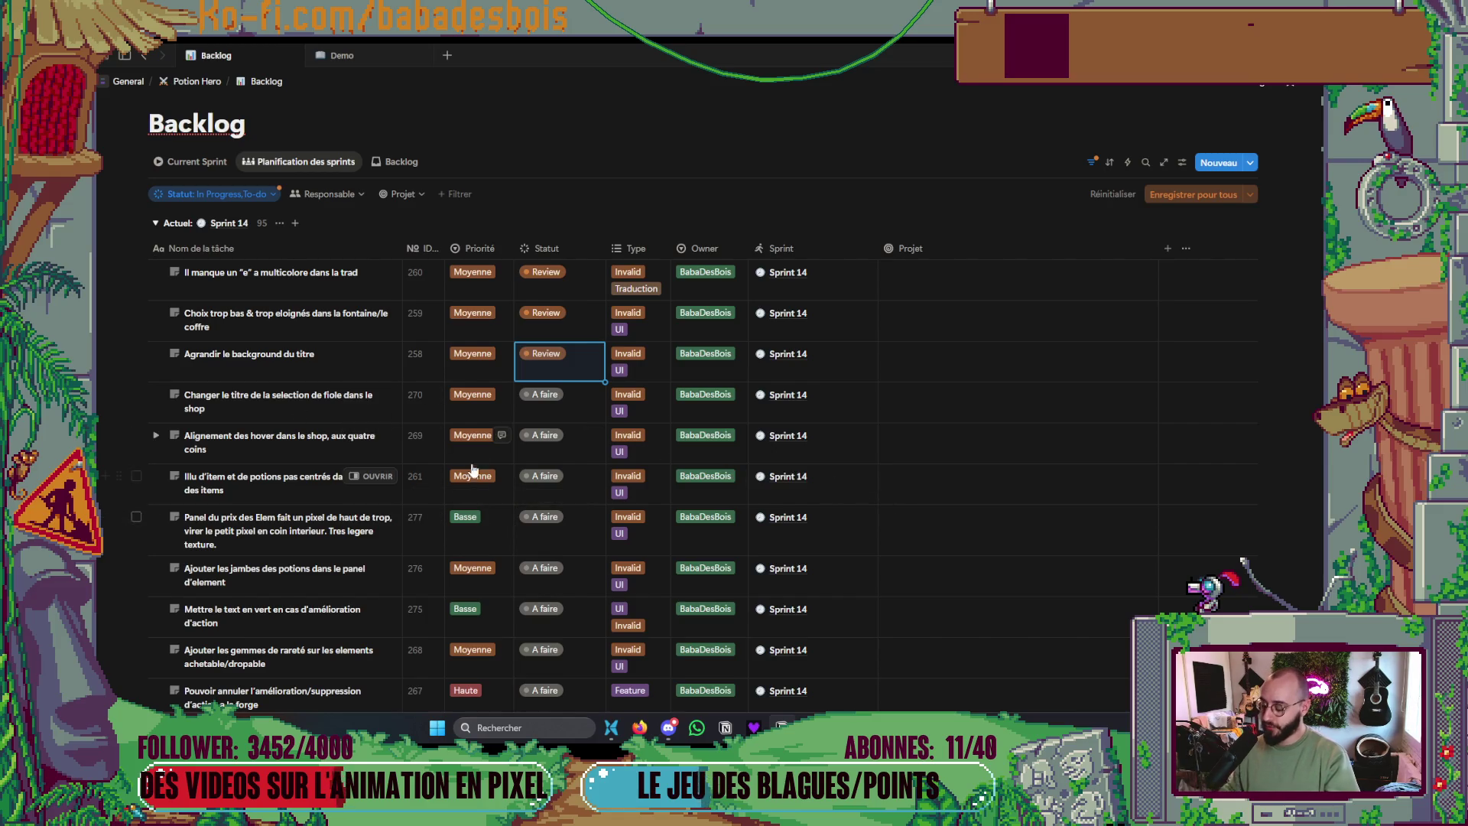
key("alt+Tab")
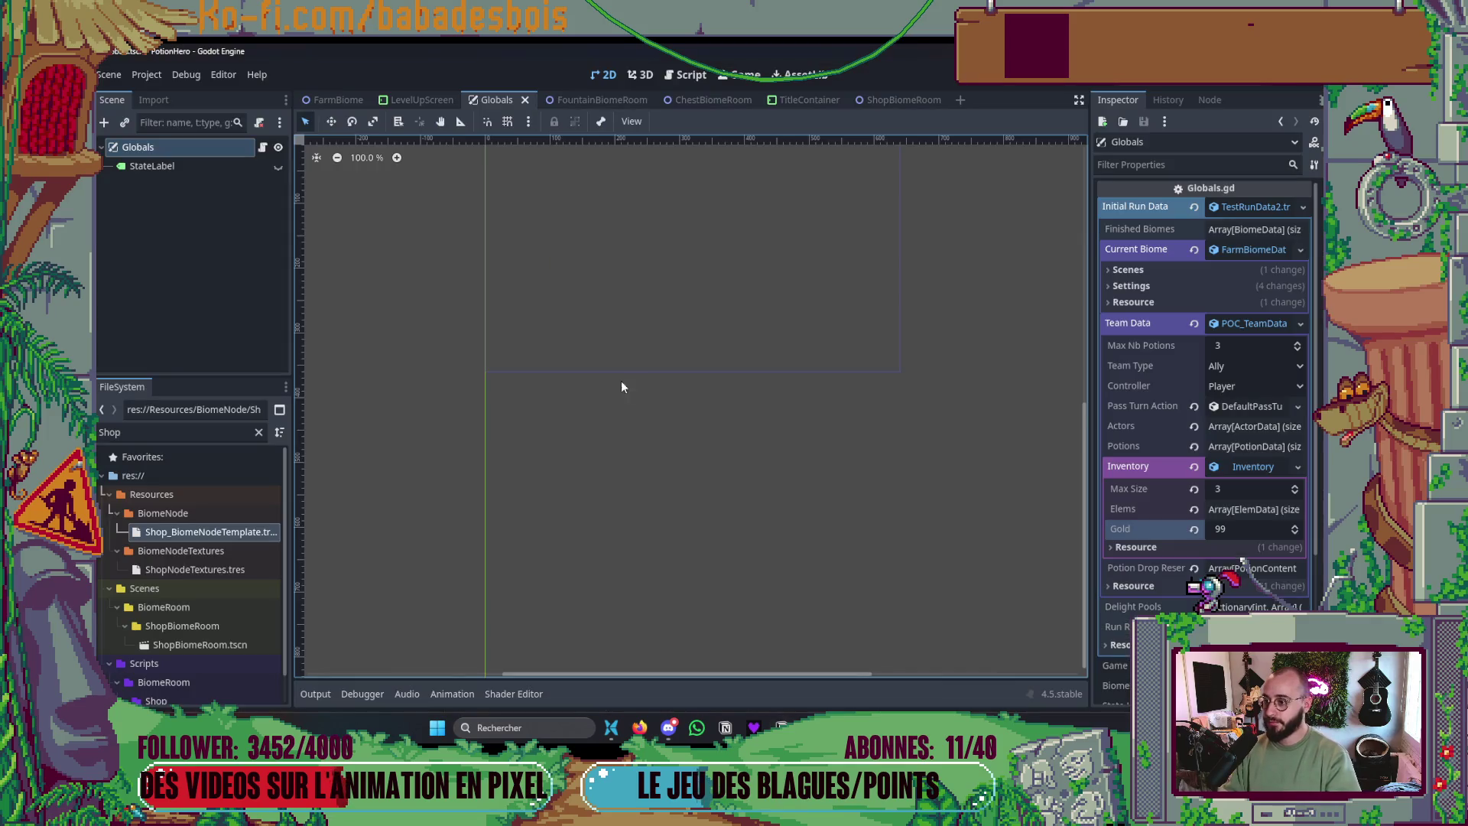
In ShopBiomeRoom, toggle the TitleContainer's replace-potion title on and off to check it.
left_click(907, 100)
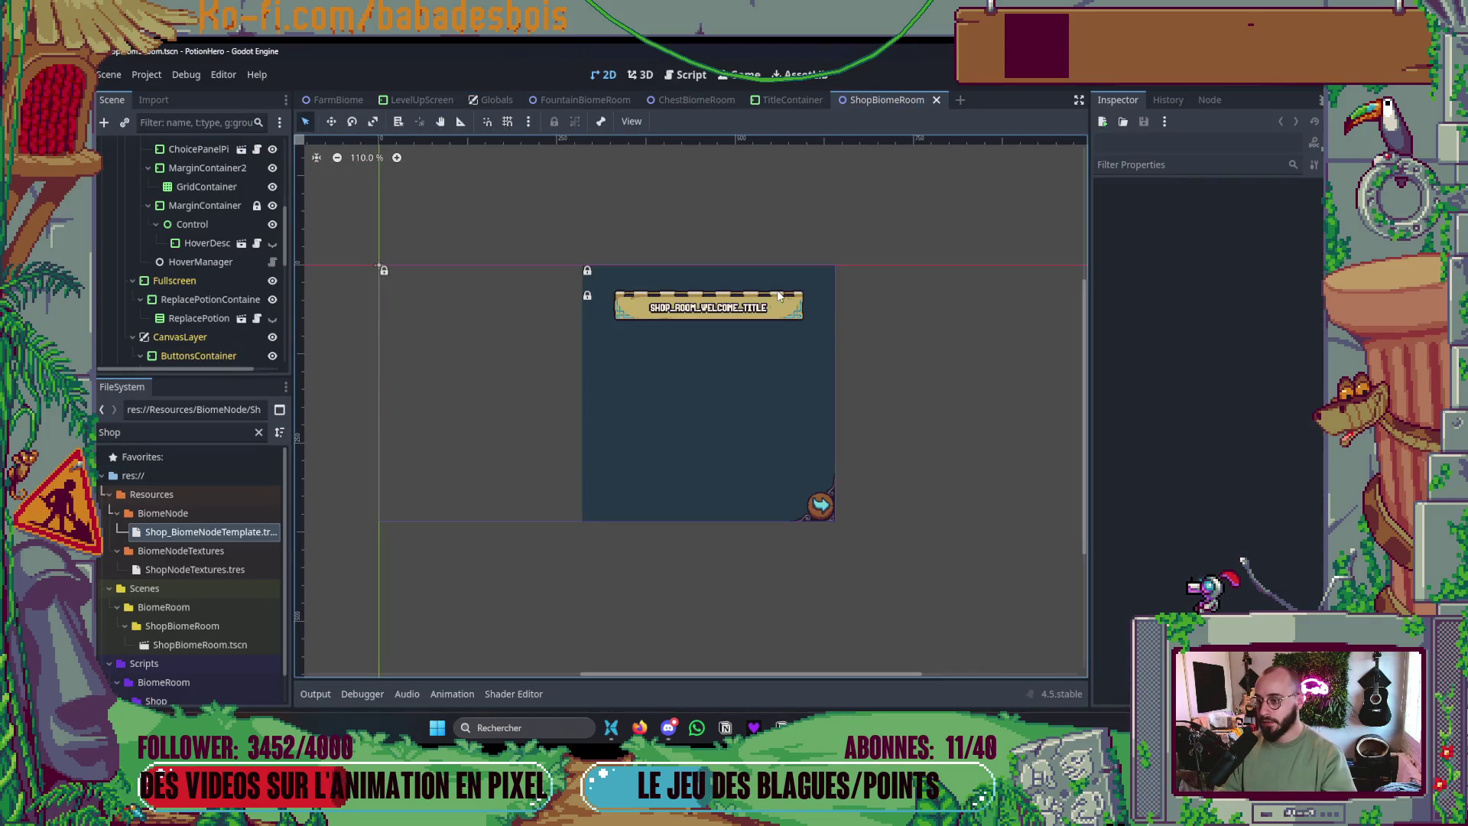
scroll(245, 255, "down", 5)
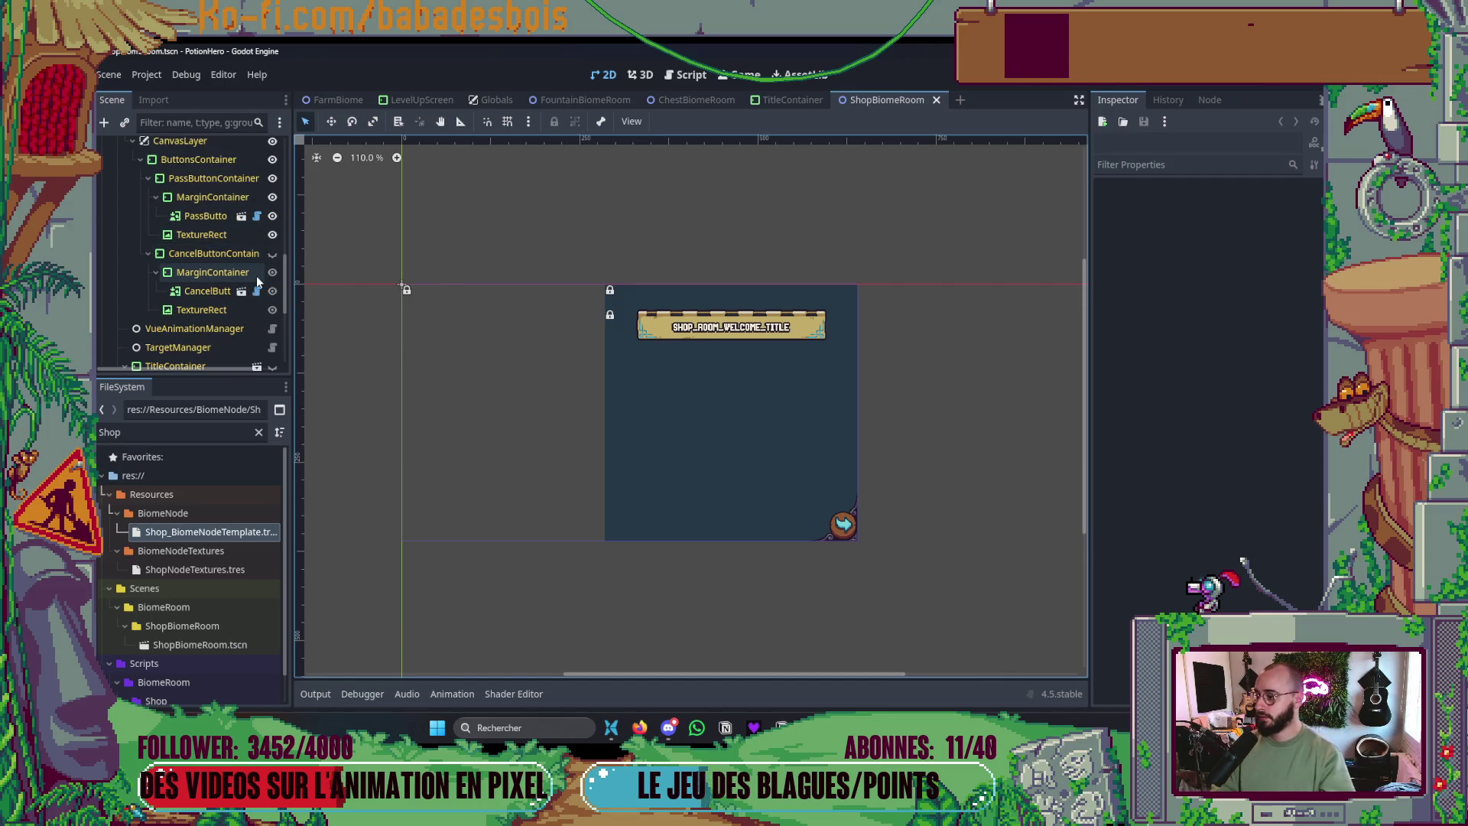
scroll(236, 311, "down", 1)
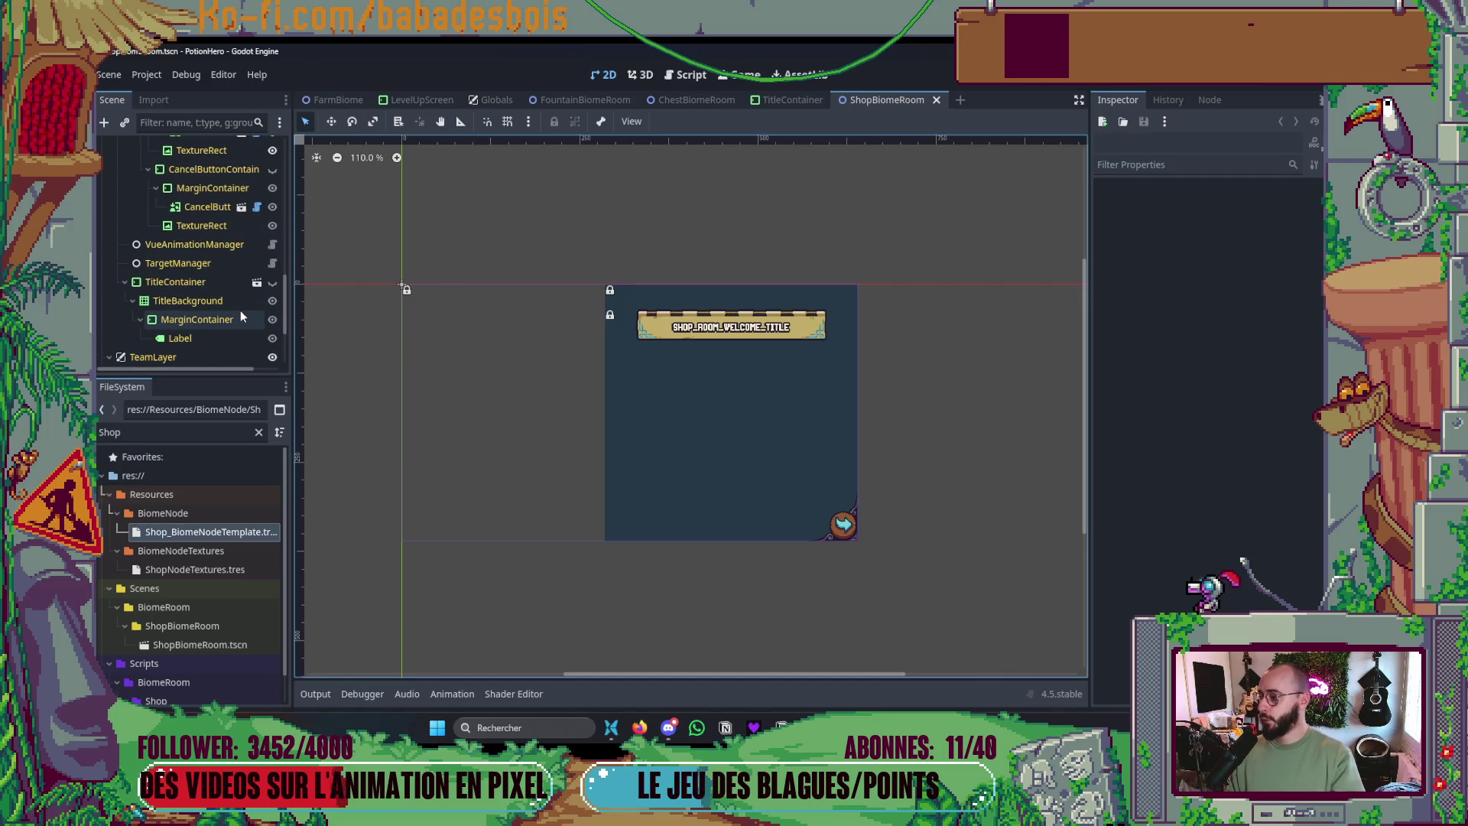
left_click(202, 282)
left_click(272, 283)
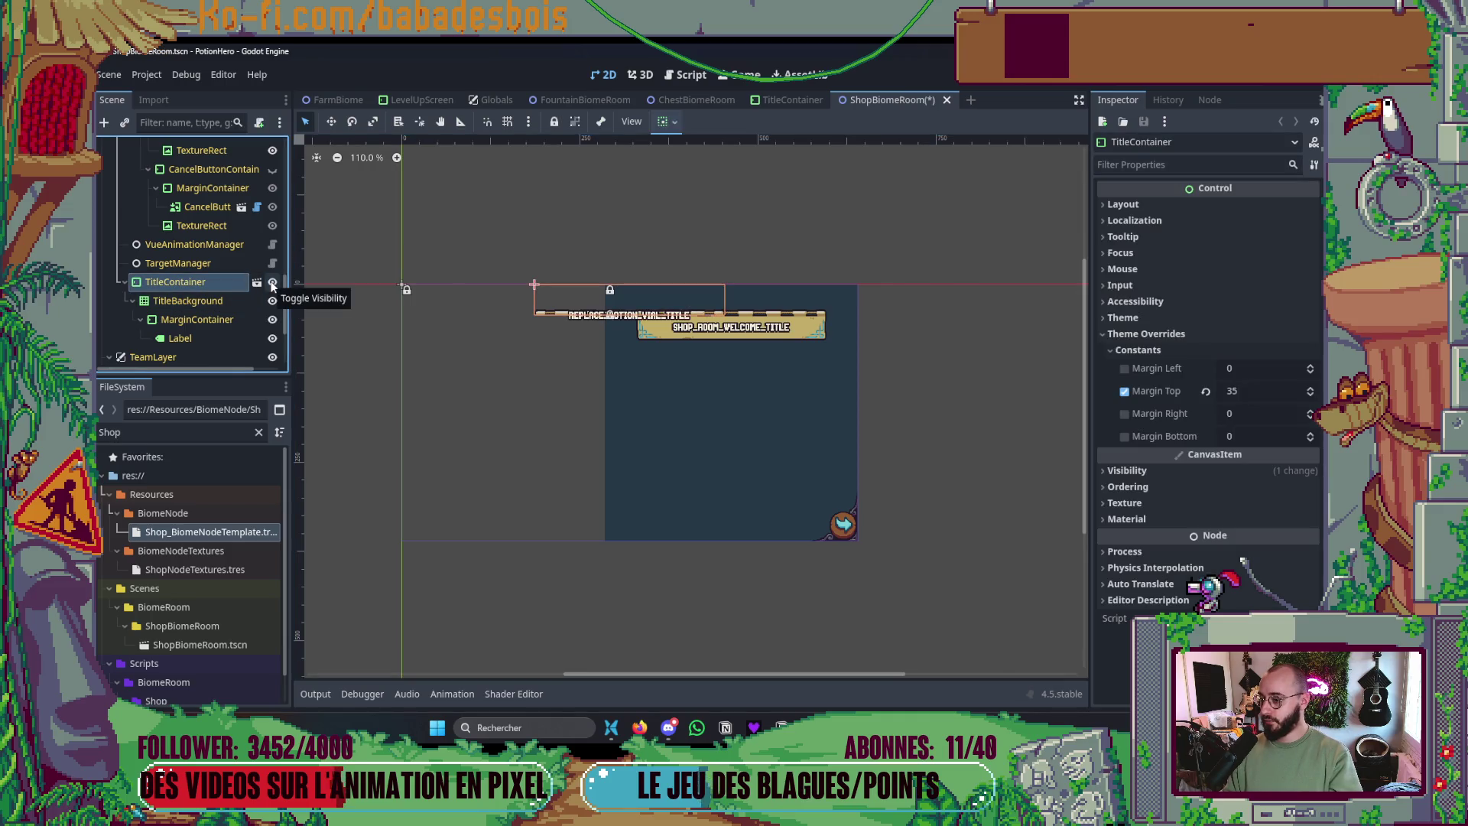
left_click(273, 283)
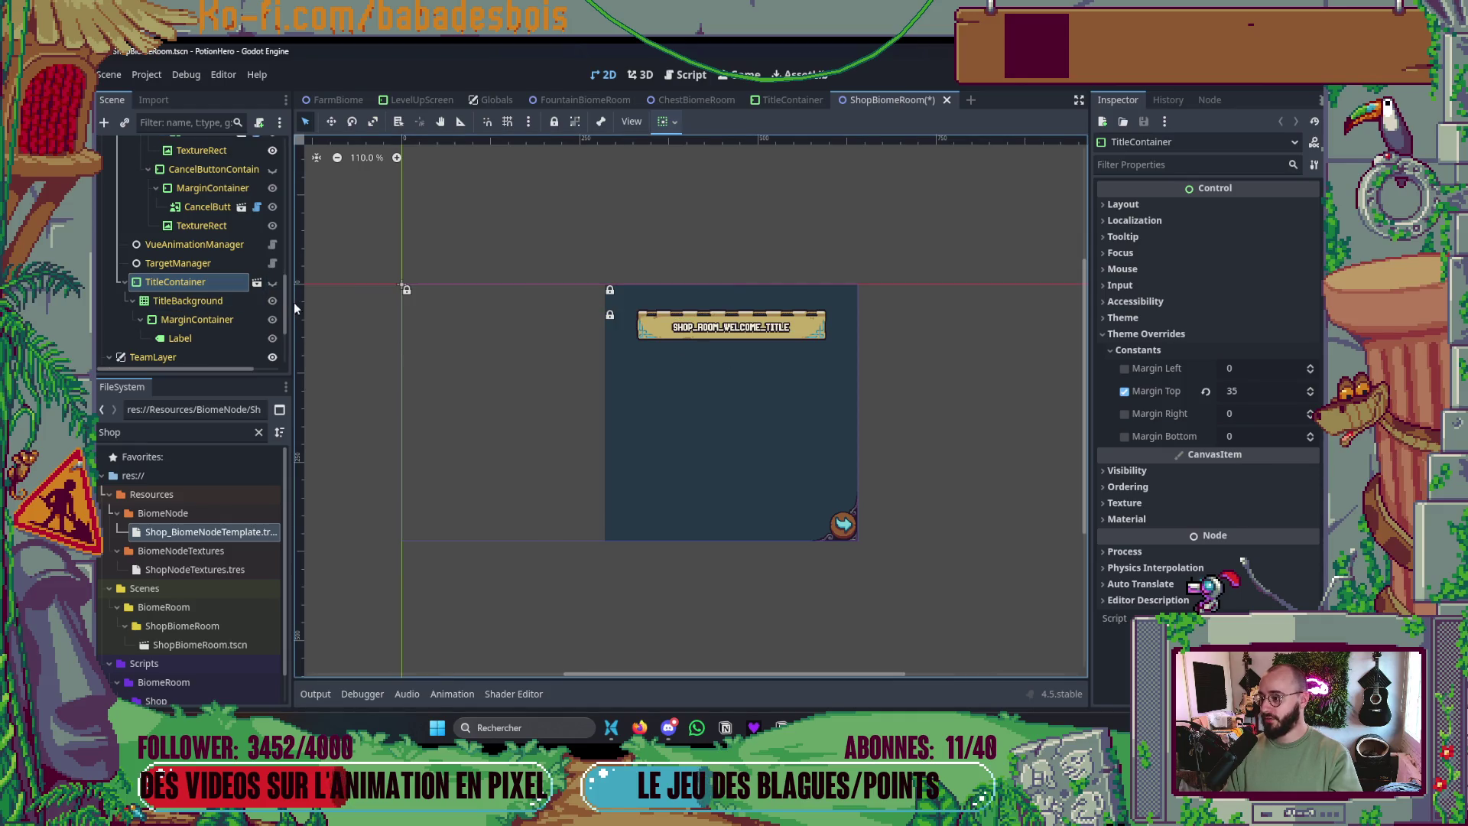
left_click(273, 281)
scroll(568, 323, "up", 5)
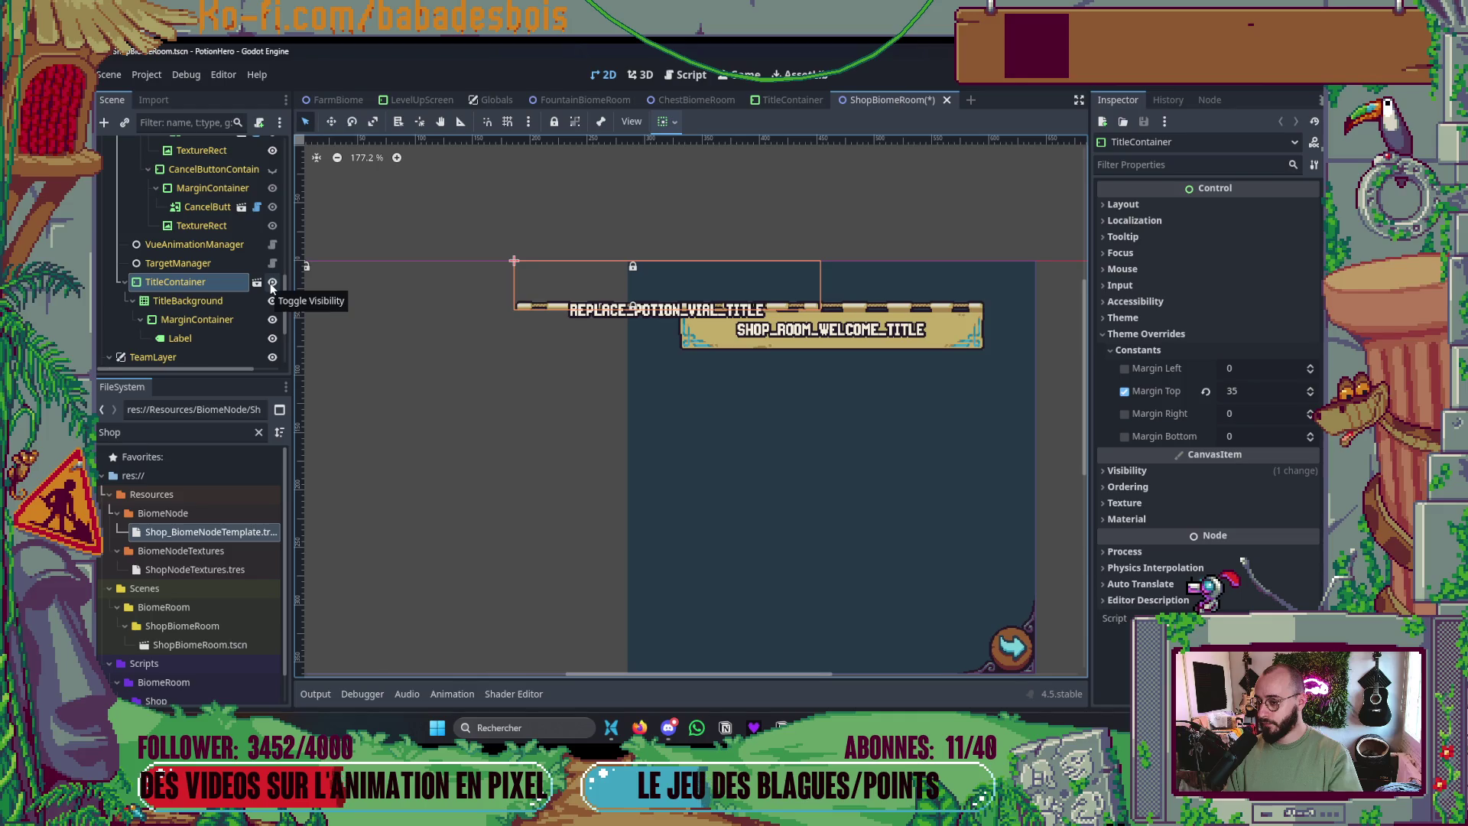
left_click(272, 283)
Collapse the RightSide, ReplacePotionContainer and CanvasLayer branches, then open the inherited BiomeRoom scene.
scroll(237, 301, "up", 5)
scroll(234, 309, "up", 6)
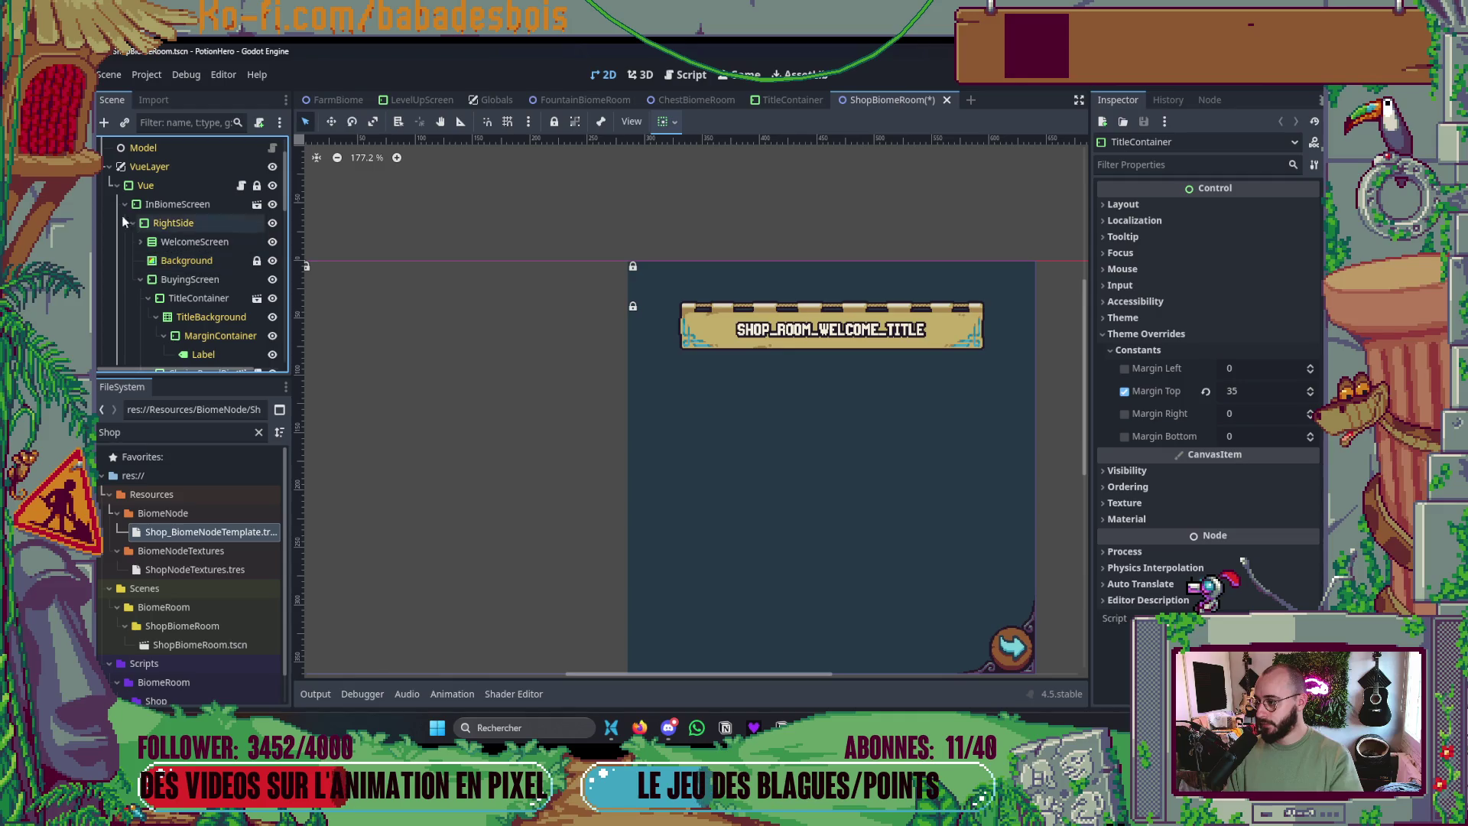
left_click(133, 222)
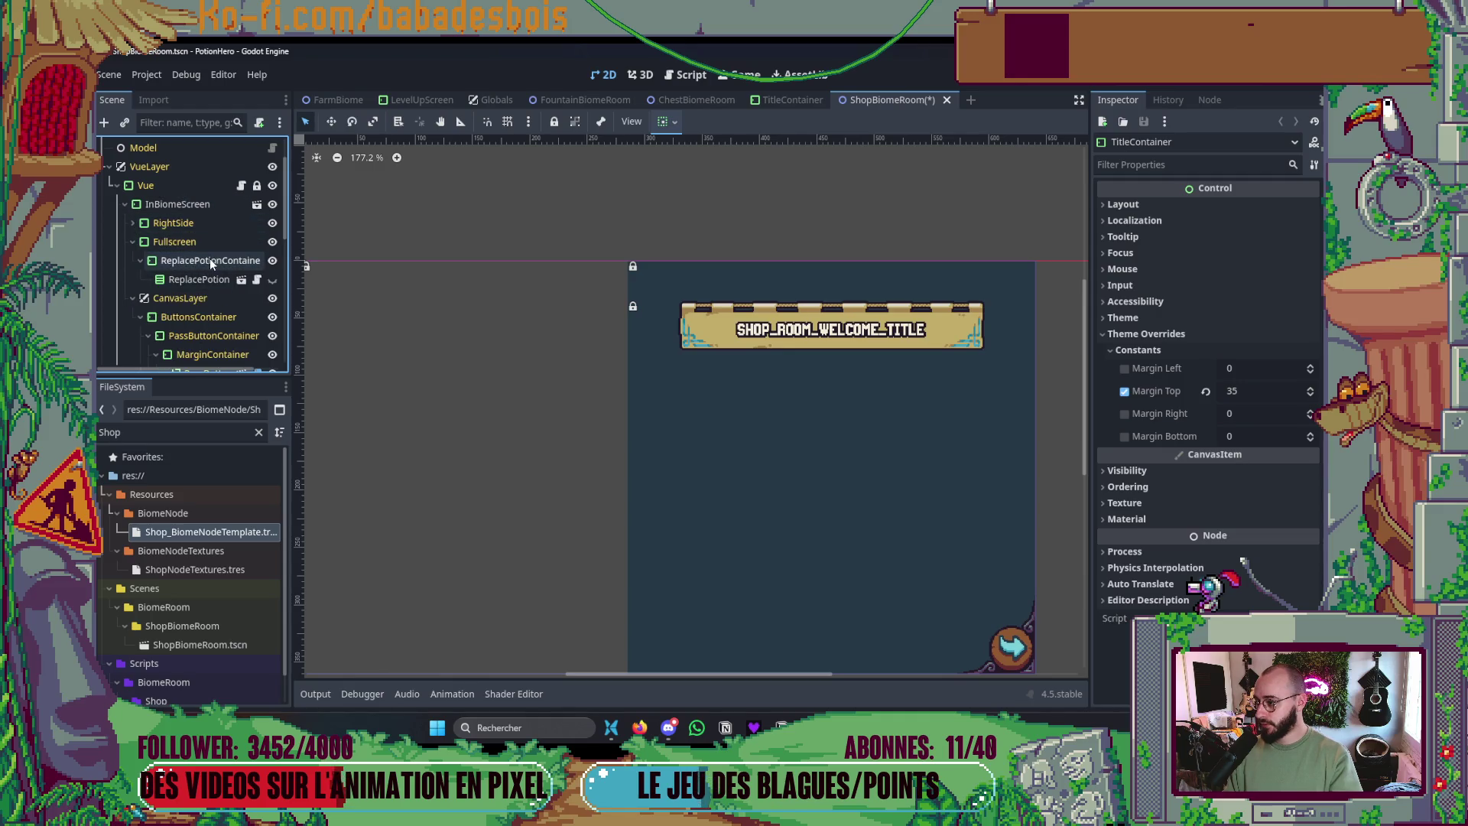
left_click(141, 261)
left_click(133, 279)
scroll(153, 302, "down", 5)
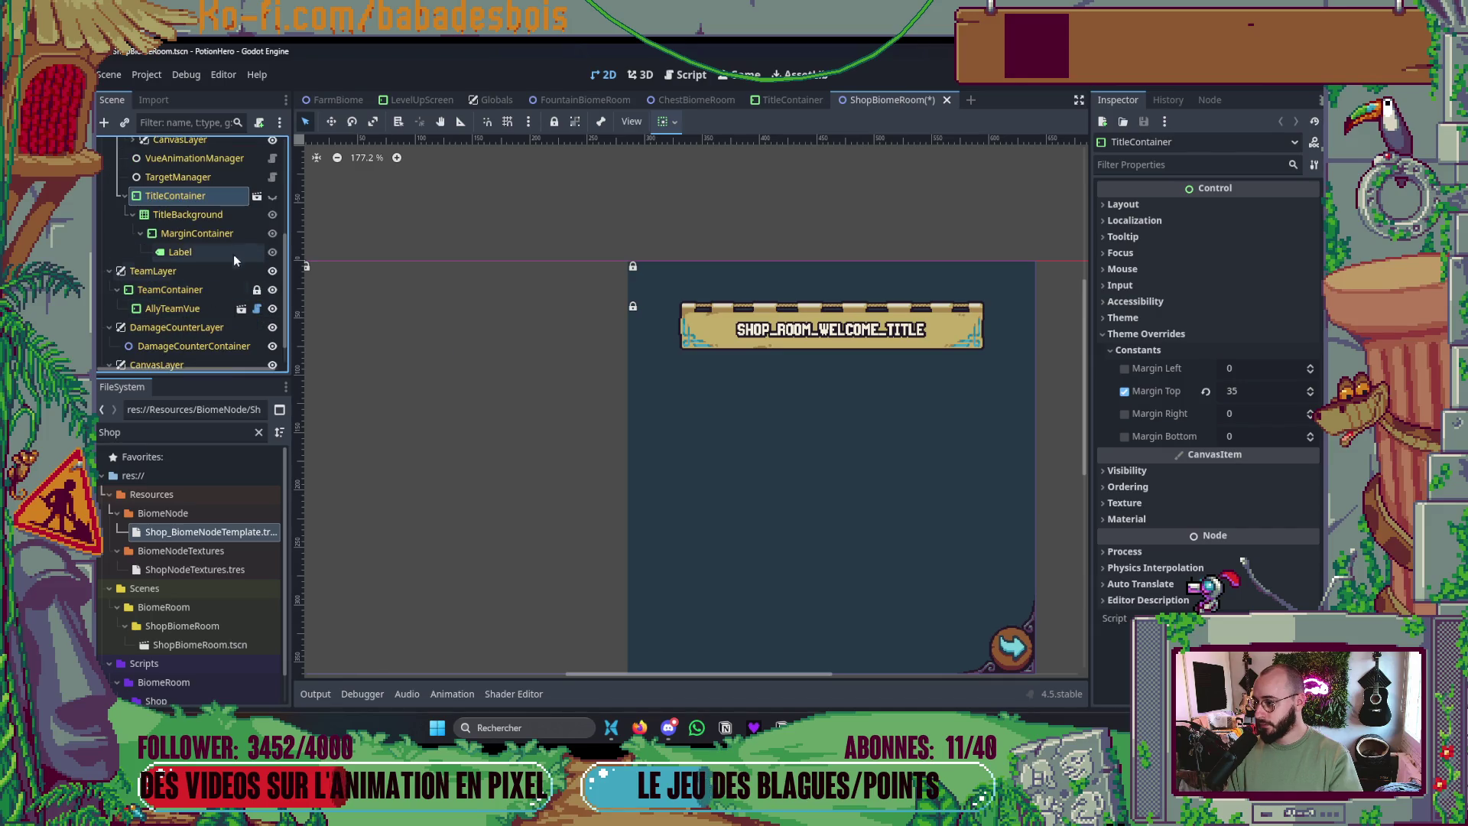
scroll(180, 289, "up", 5)
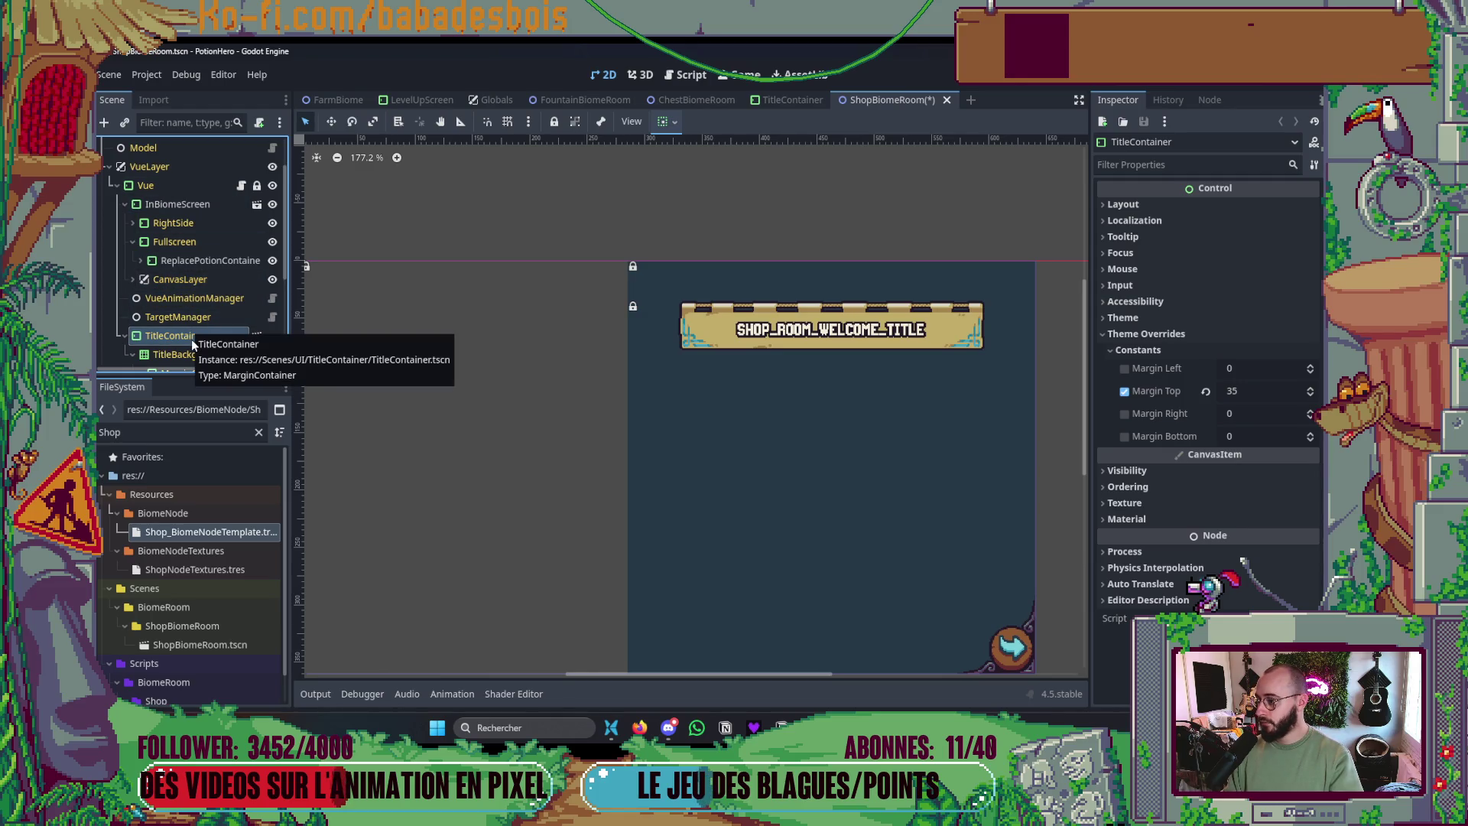
scroll(223, 217, "up", 2)
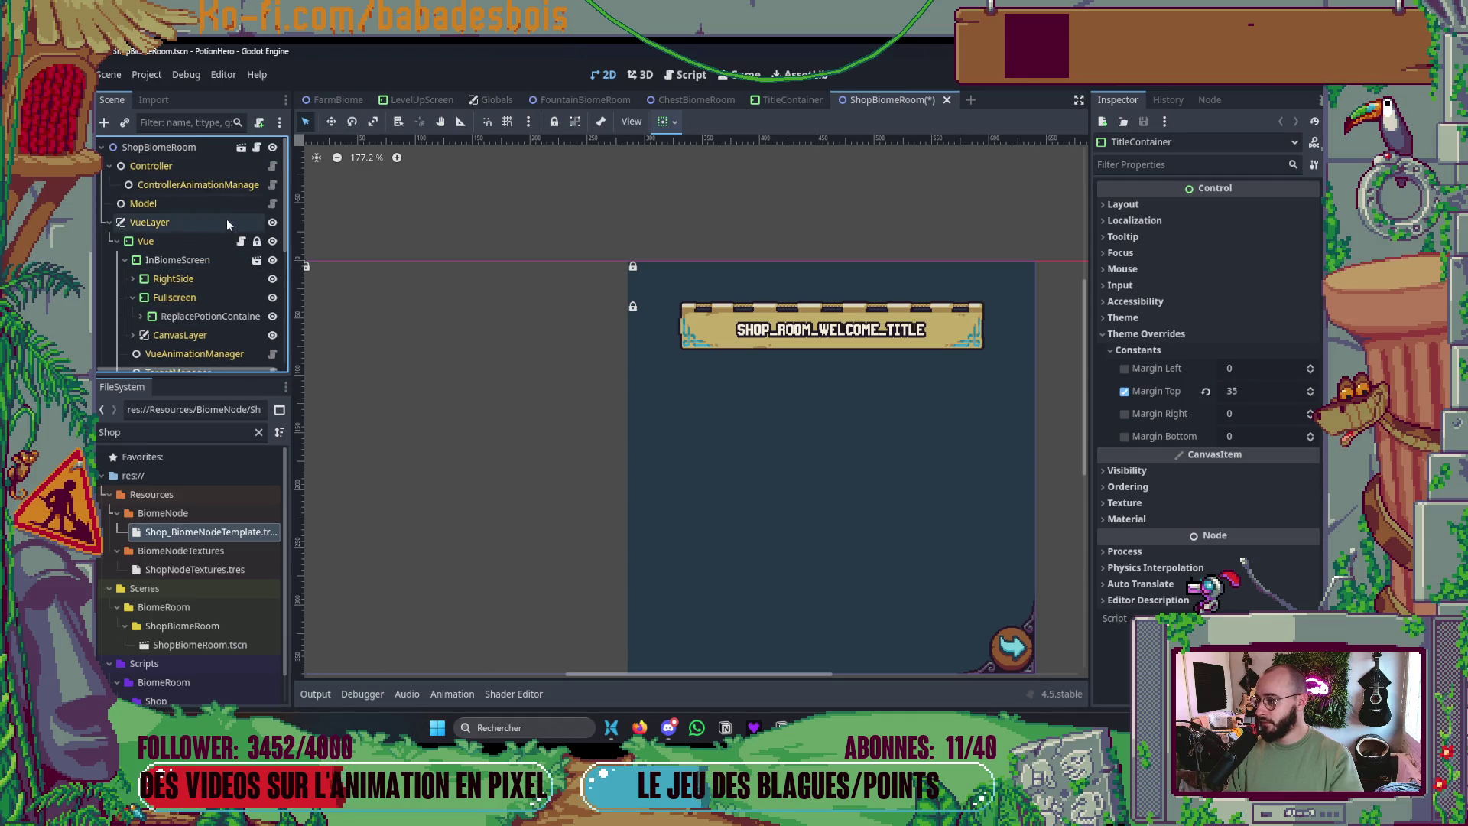
left_click(241, 147)
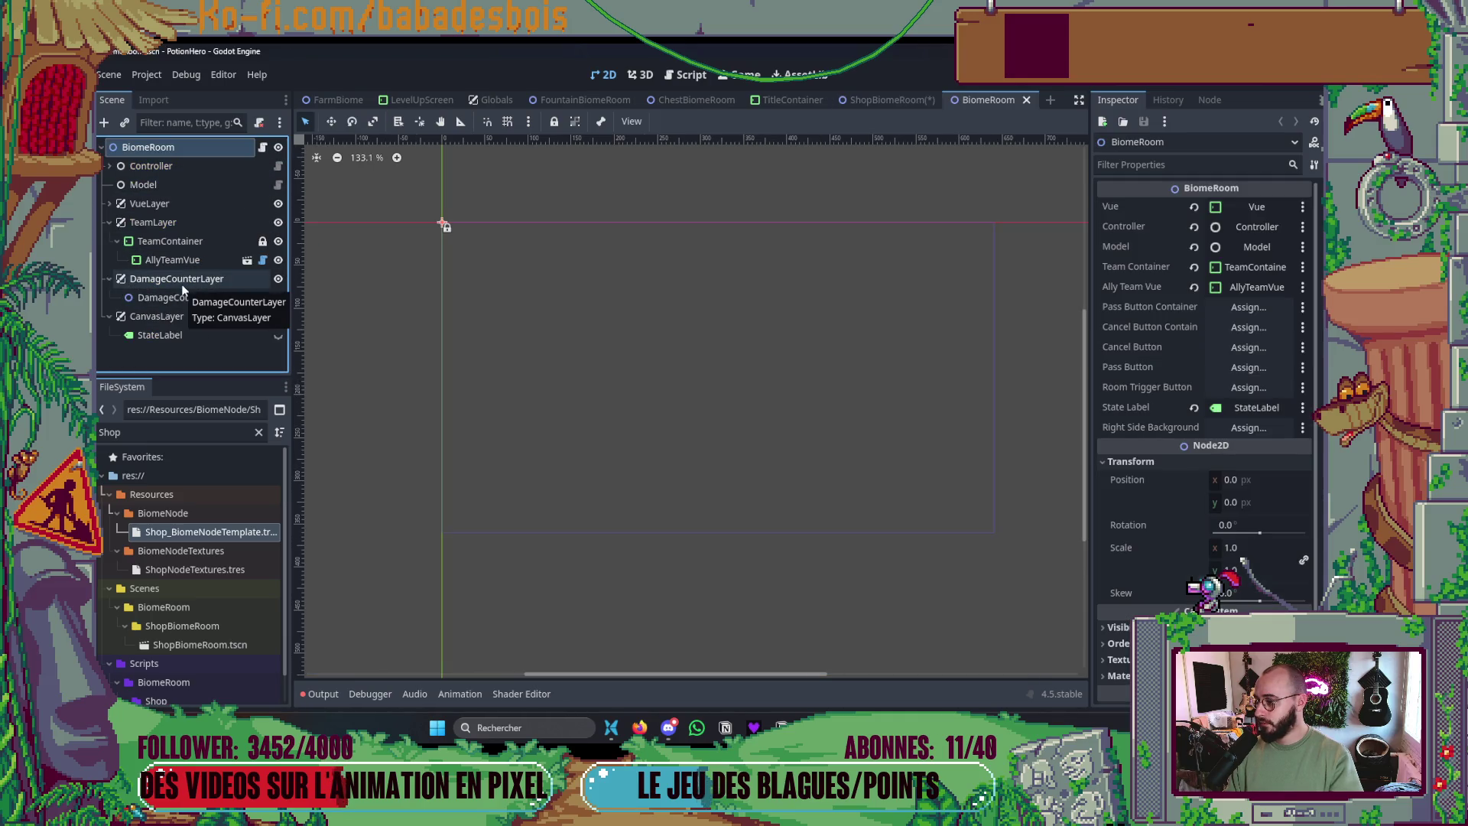
Add a MarginContainer child under the shop room's Vue node.
left_click(876, 100)
scroll(173, 296, "down", 2)
right_click(181, 175)
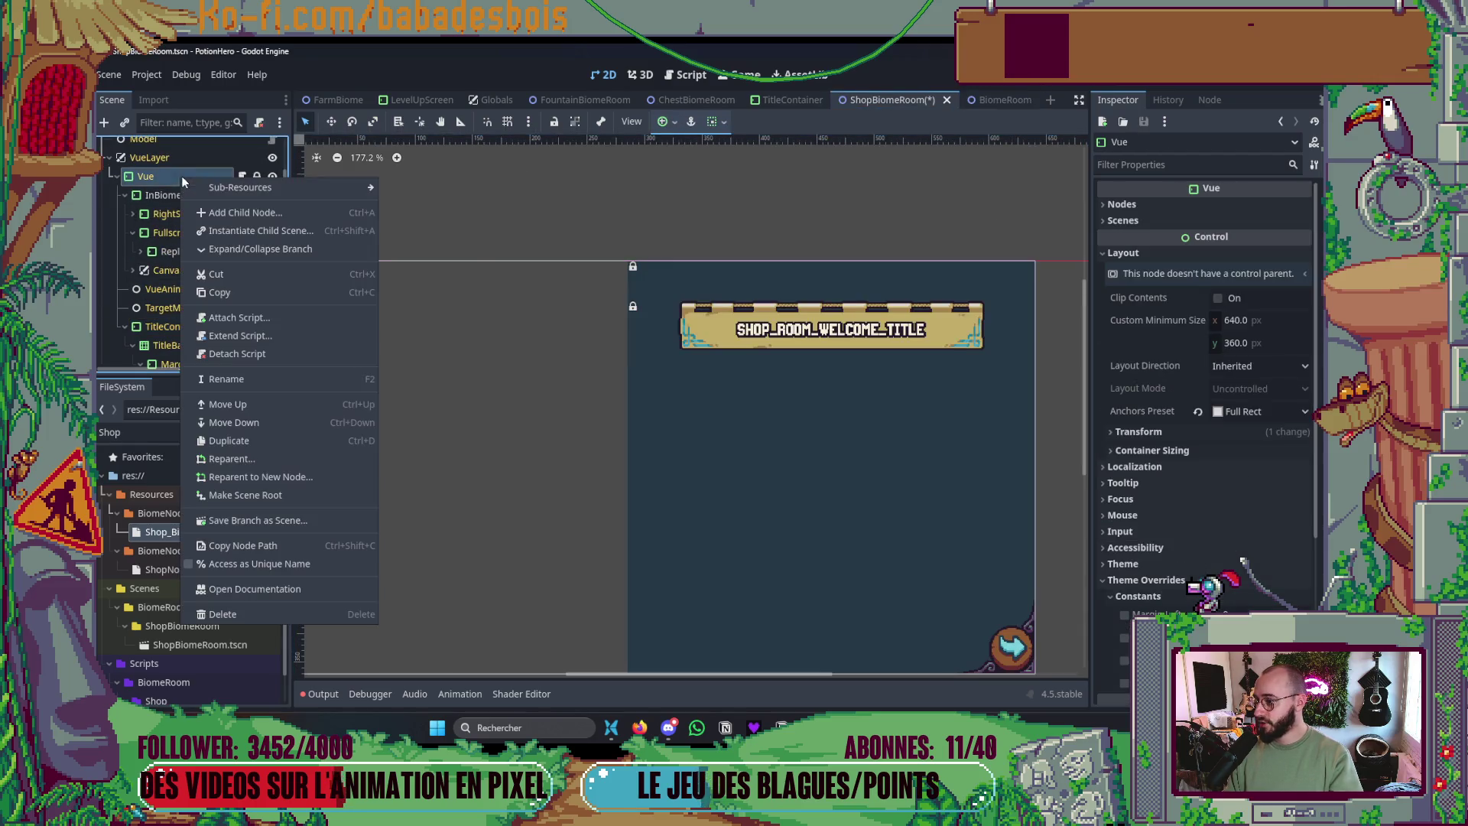
left_click(226, 217)
double_click(613, 297)
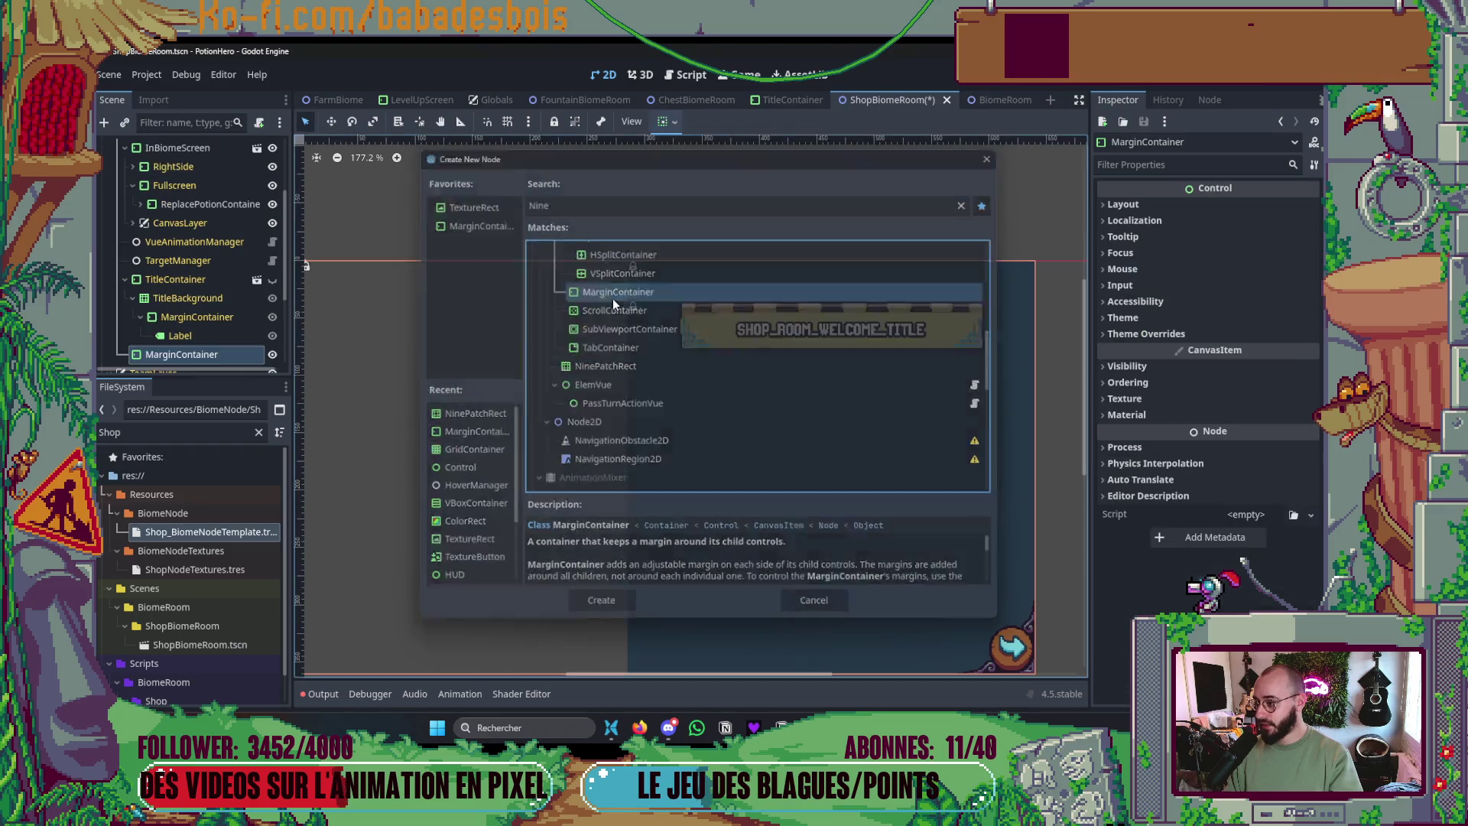
Make the replace-potion TitleContainer visible again, save the shop scene, and open BiomeRoom.
left_click(170, 279)
left_click(175, 335, "shift")
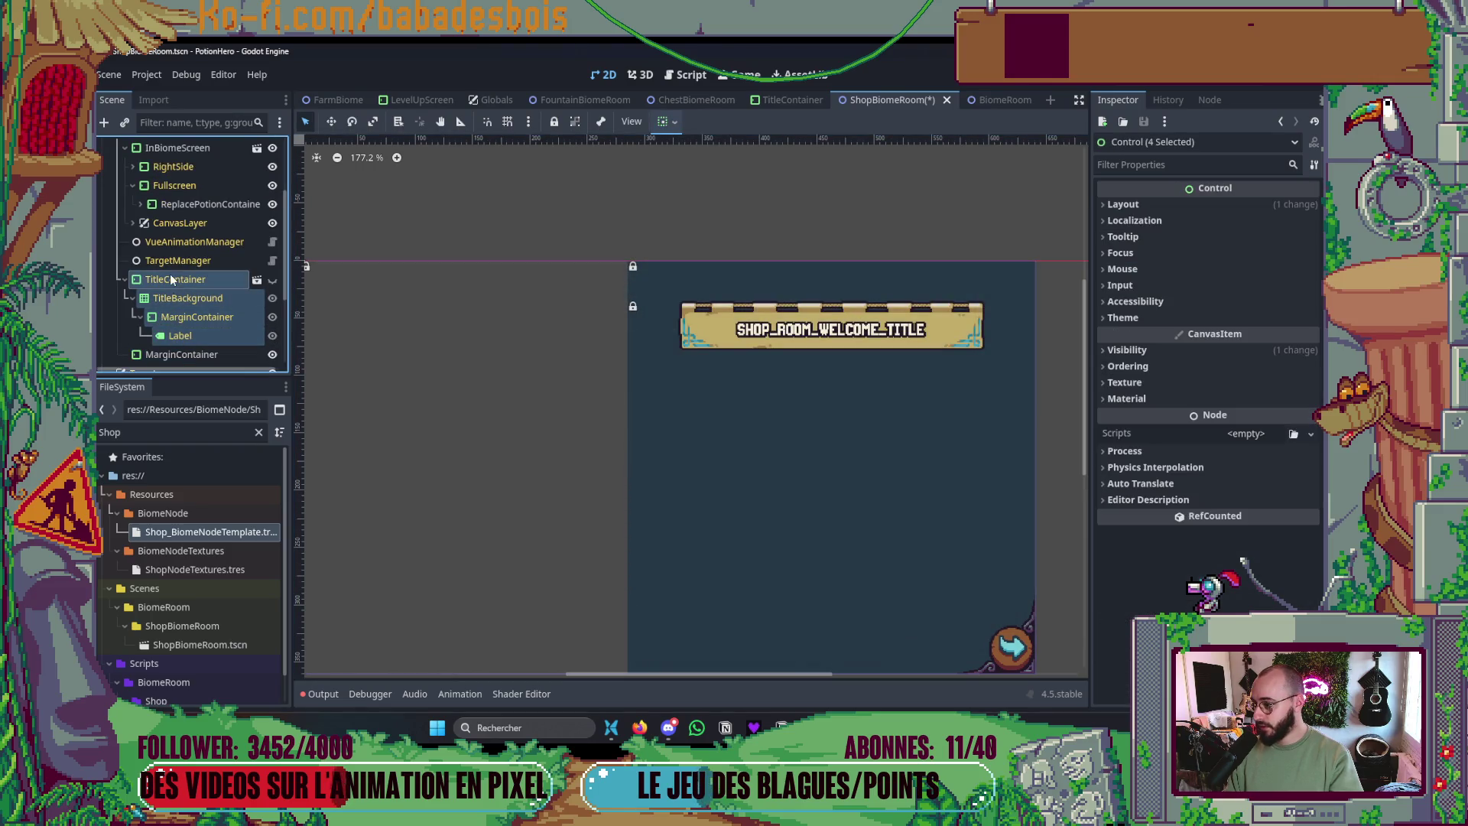
scroll(172, 291, "down", 1)
left_click(184, 326)
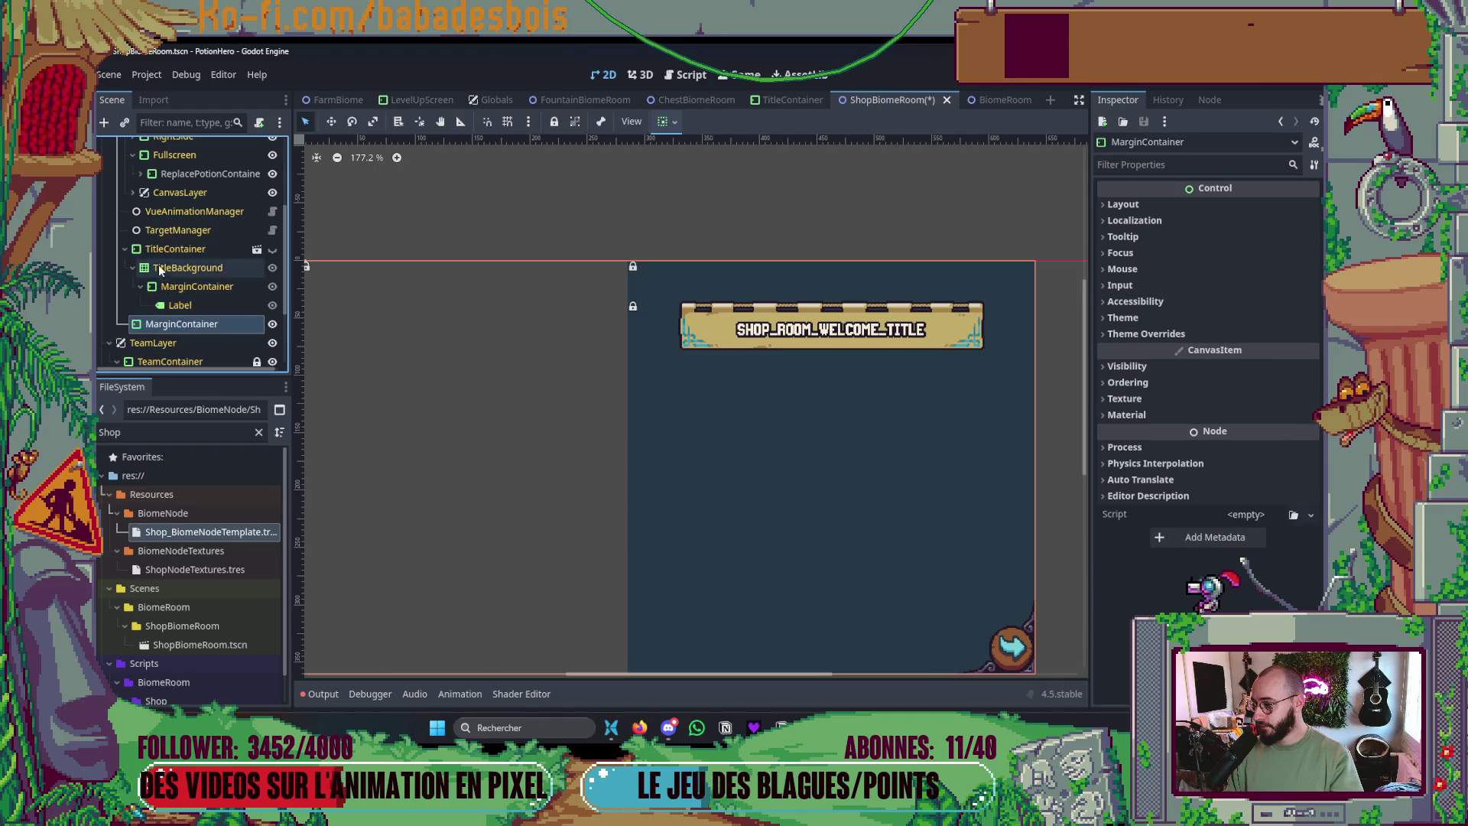
left_click(157, 255)
left_click(273, 254)
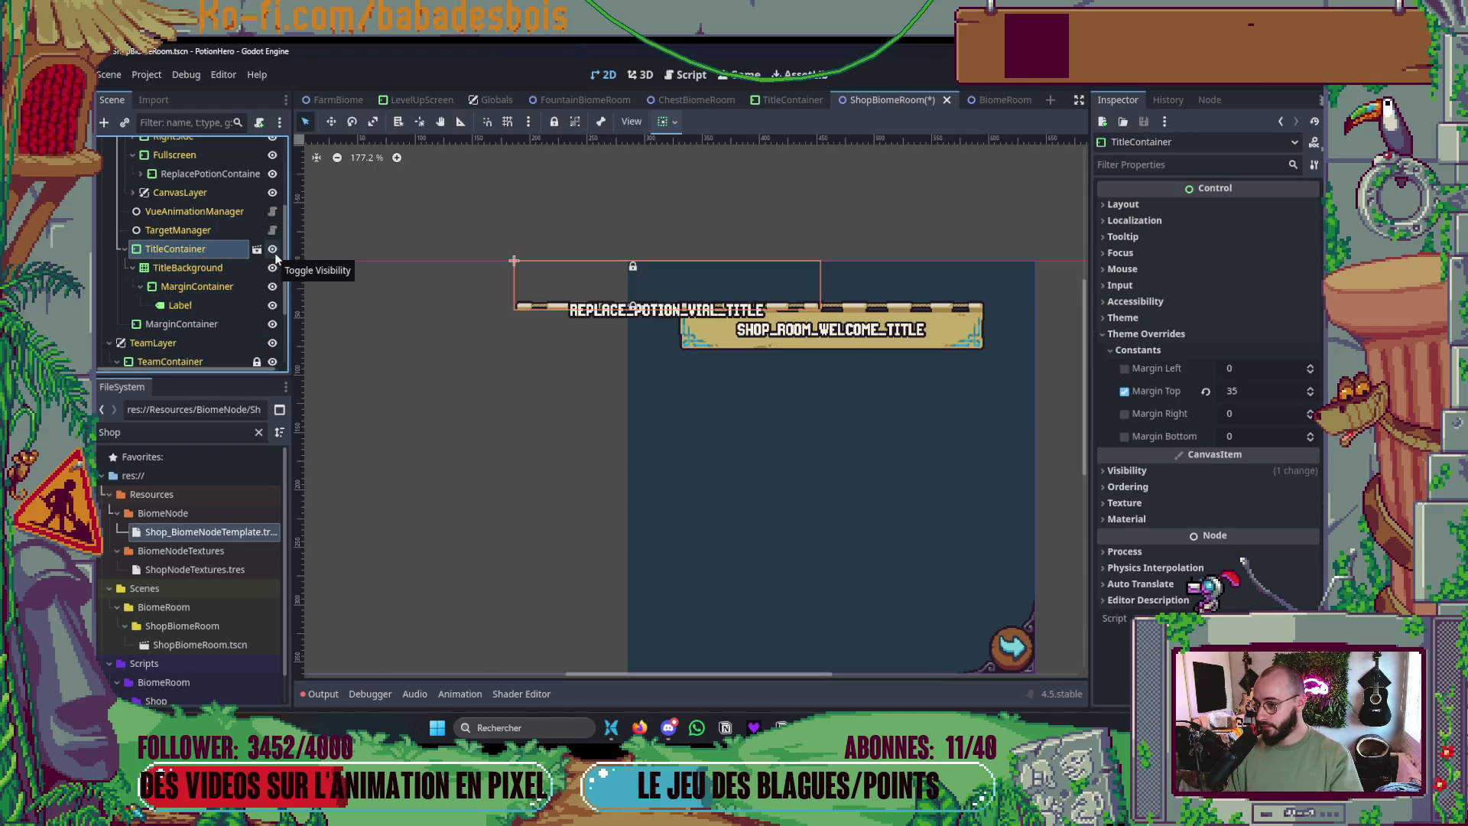
scroll(218, 271, "up", 3)
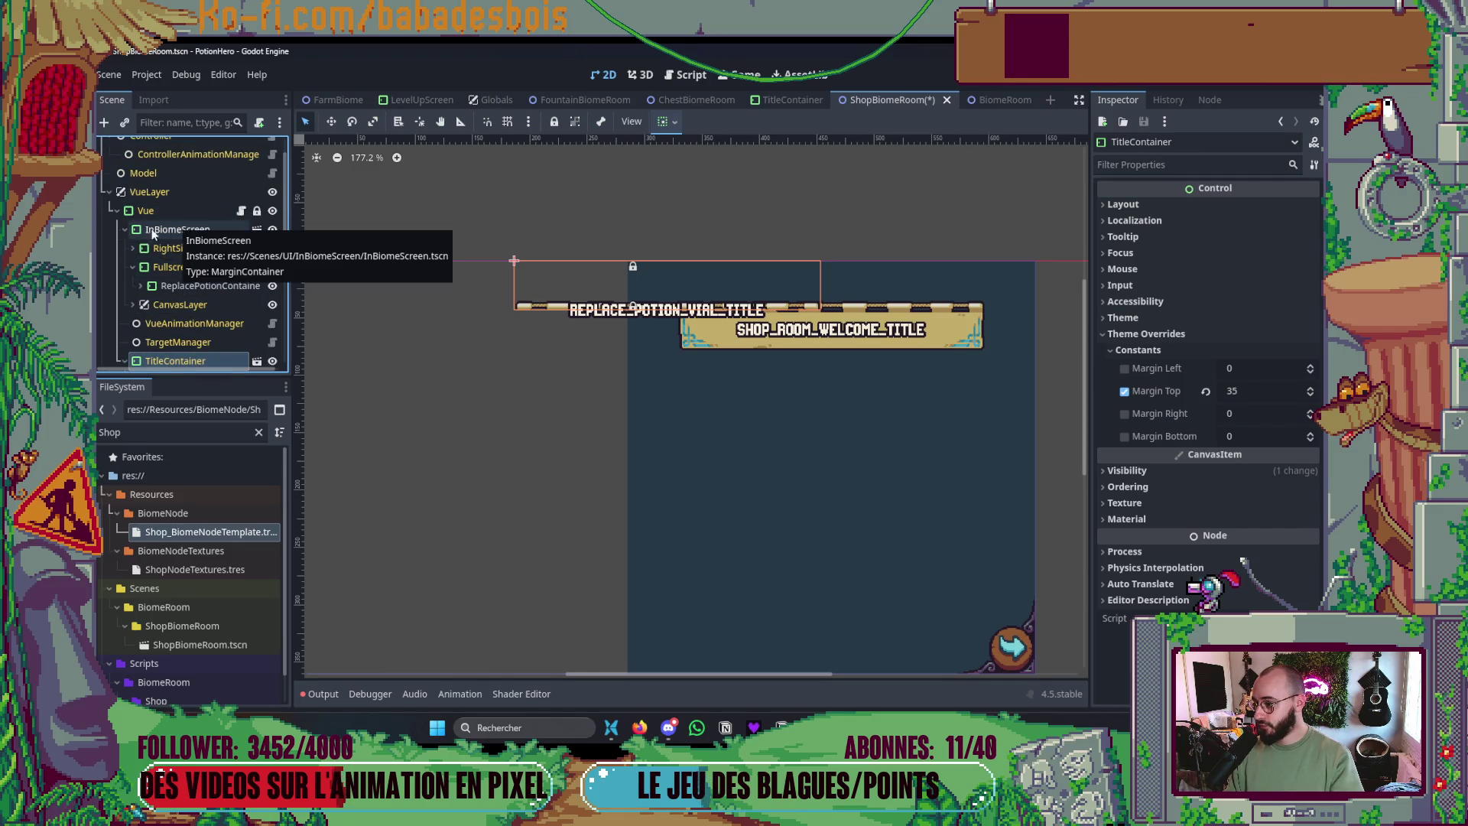
left_click(125, 230)
scroll(184, 257, "up", 1)
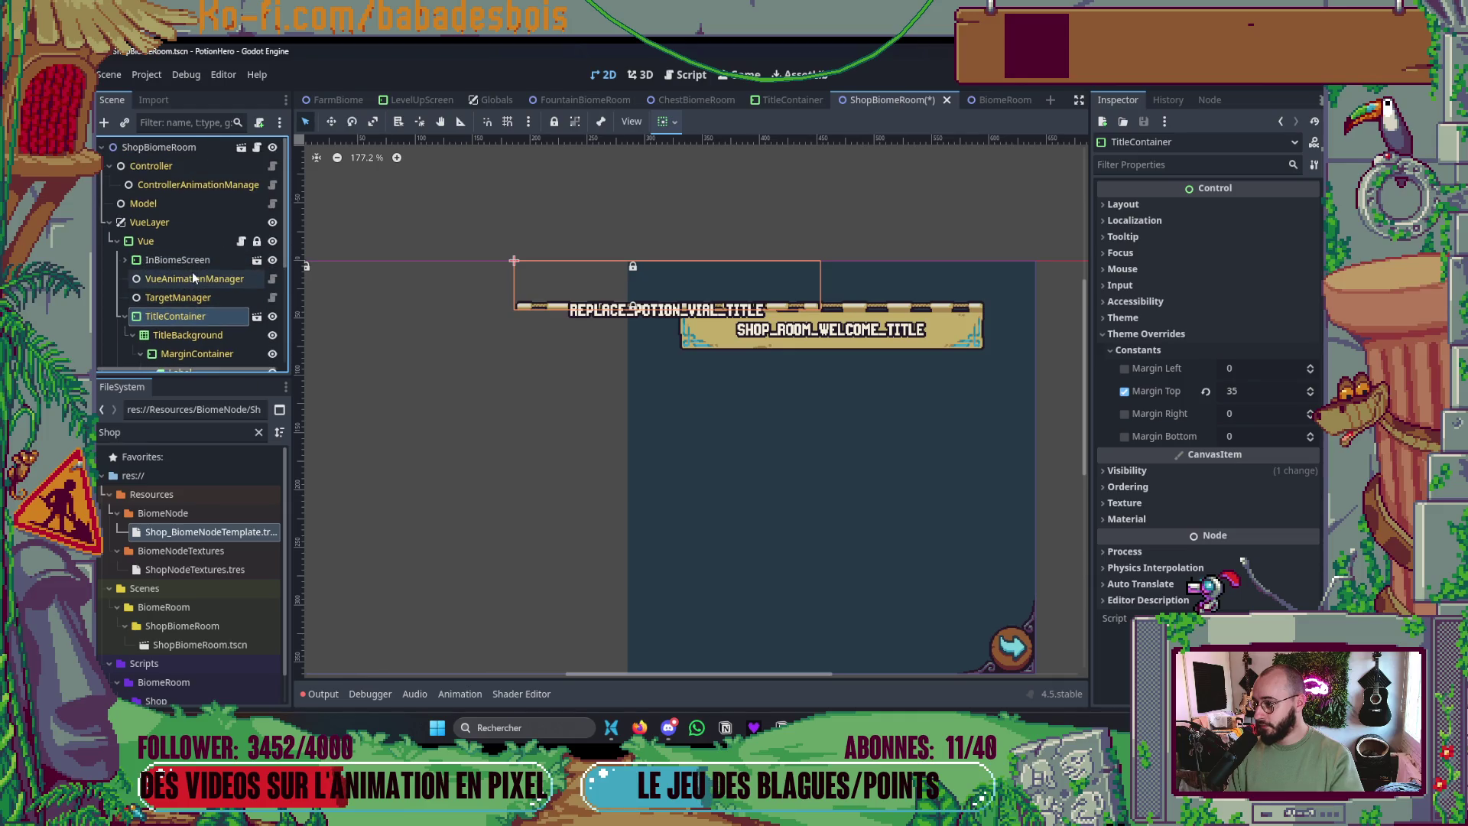
key("ctrl+s")
left_click(242, 147)
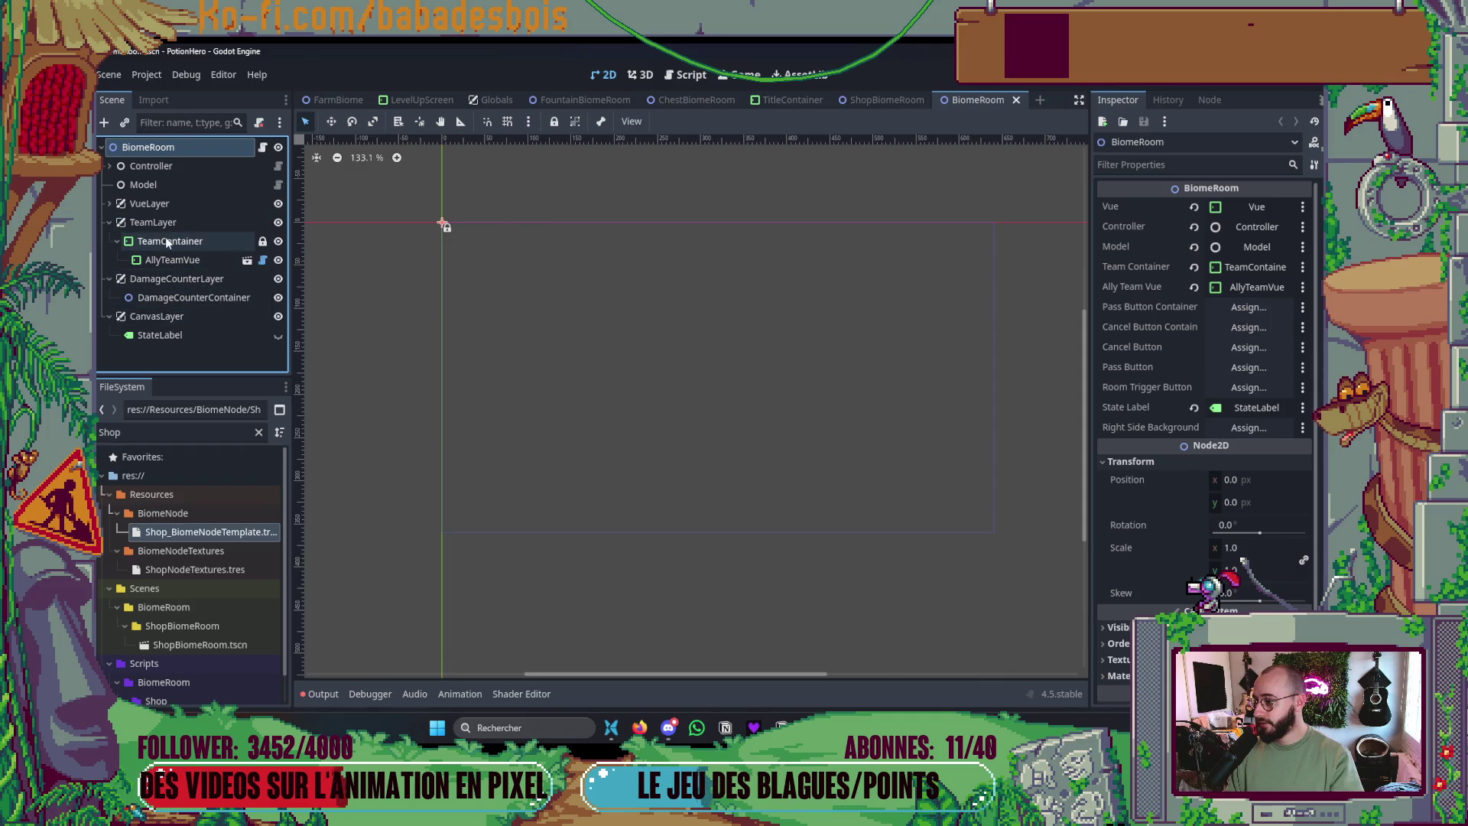
Show the BIOME_MAP_TITLE banner and move TitleContainer into a new MarginContainer under Vue.
left_click(109, 205)
left_click(187, 279)
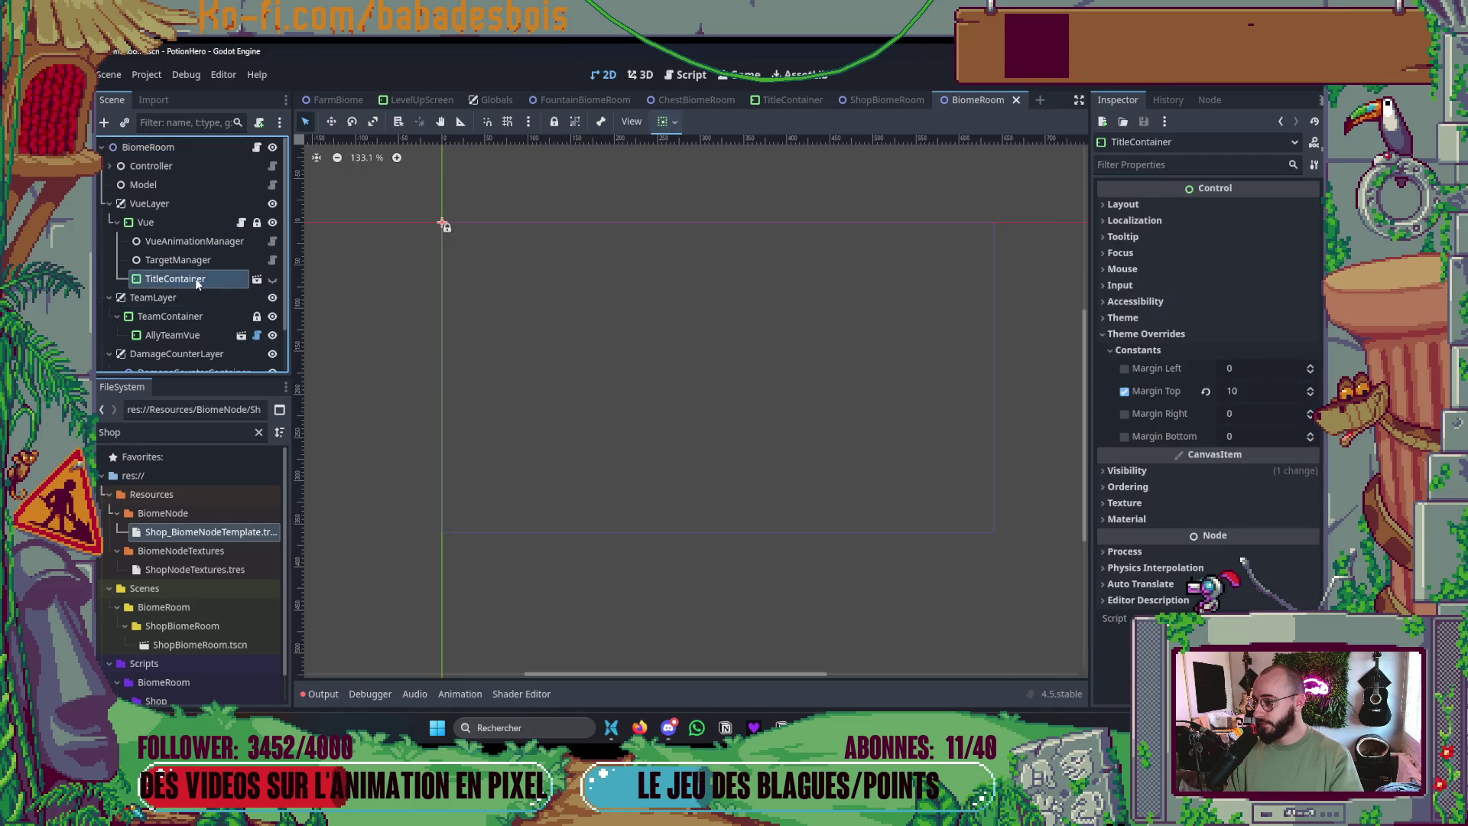
left_click(273, 280)
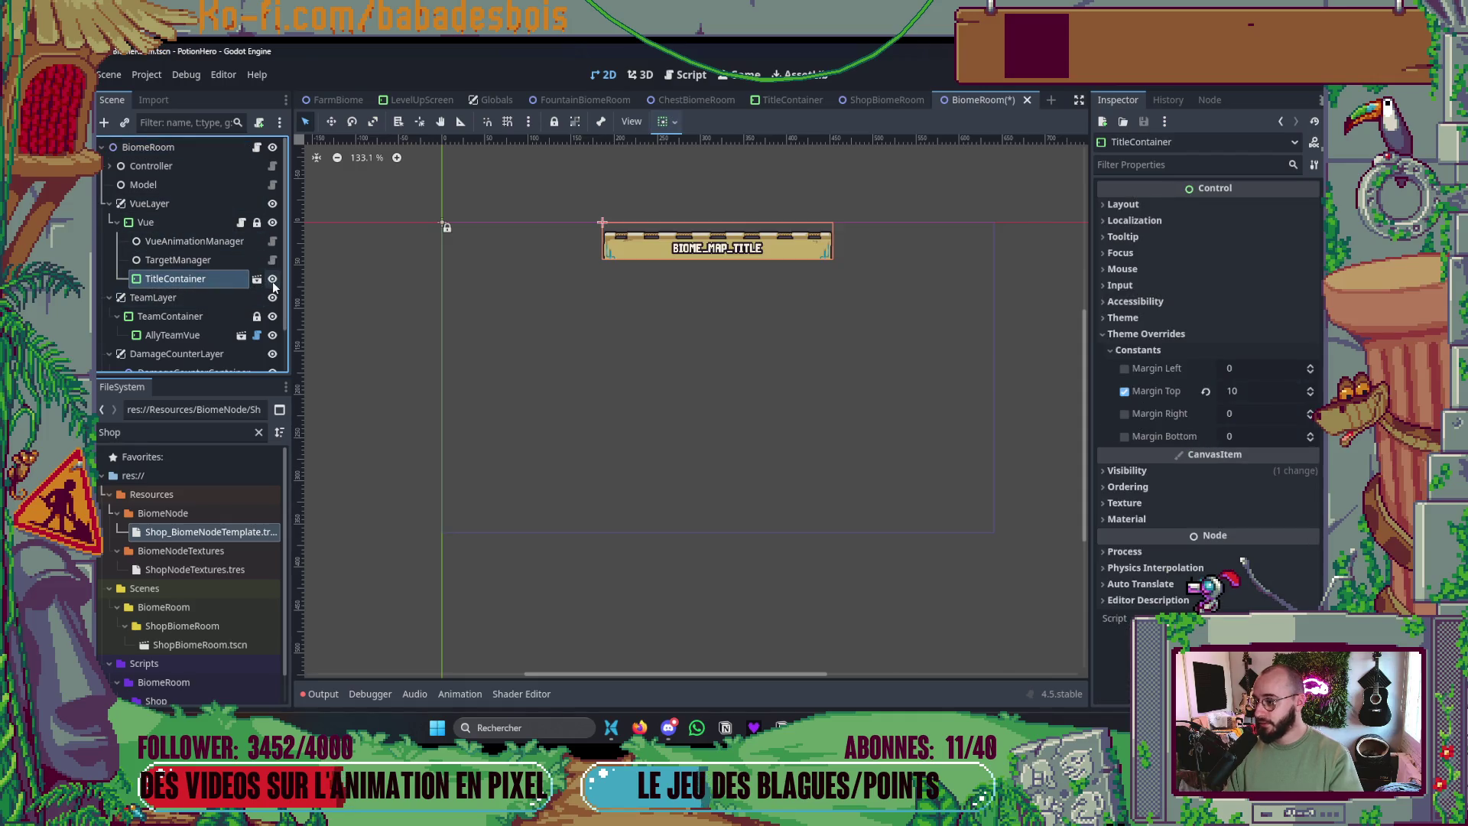
right_click(166, 222)
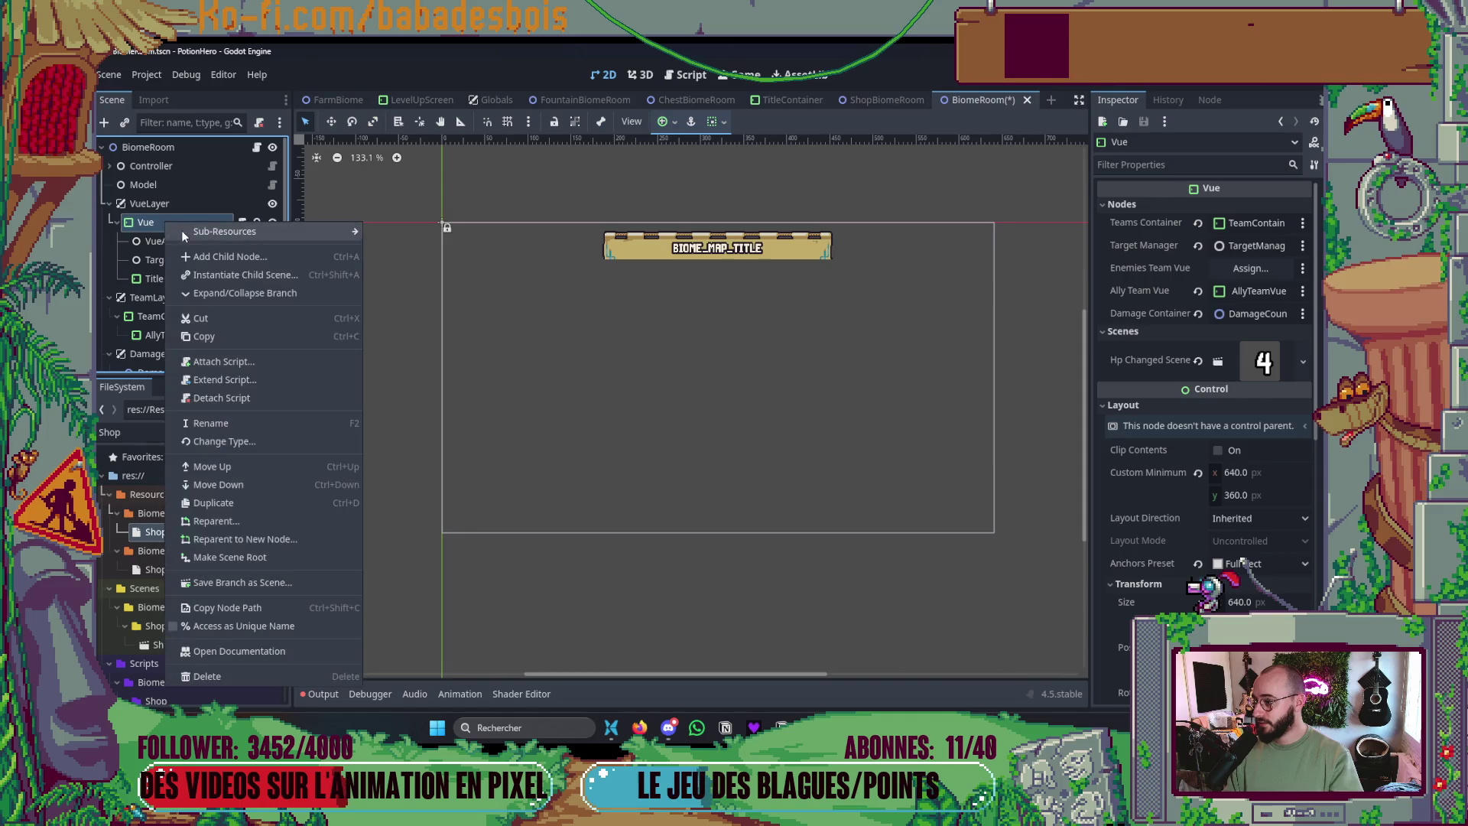
left_click(184, 232)
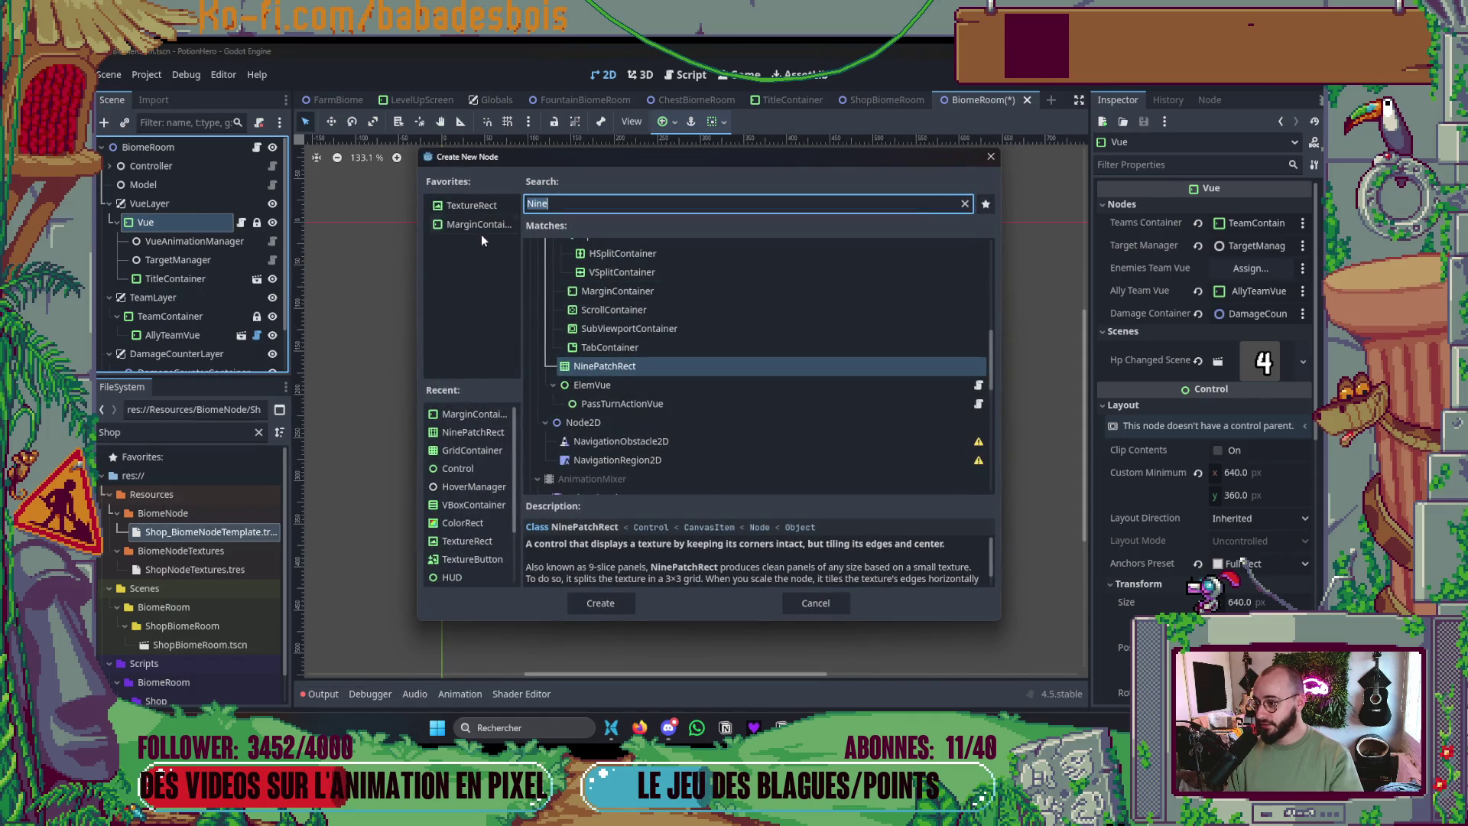
double_click(479, 224)
left_click_drag(184, 278, 205, 298)
Give the MarginContainer a theme override top margin of 10 and save.
left_click(181, 278)
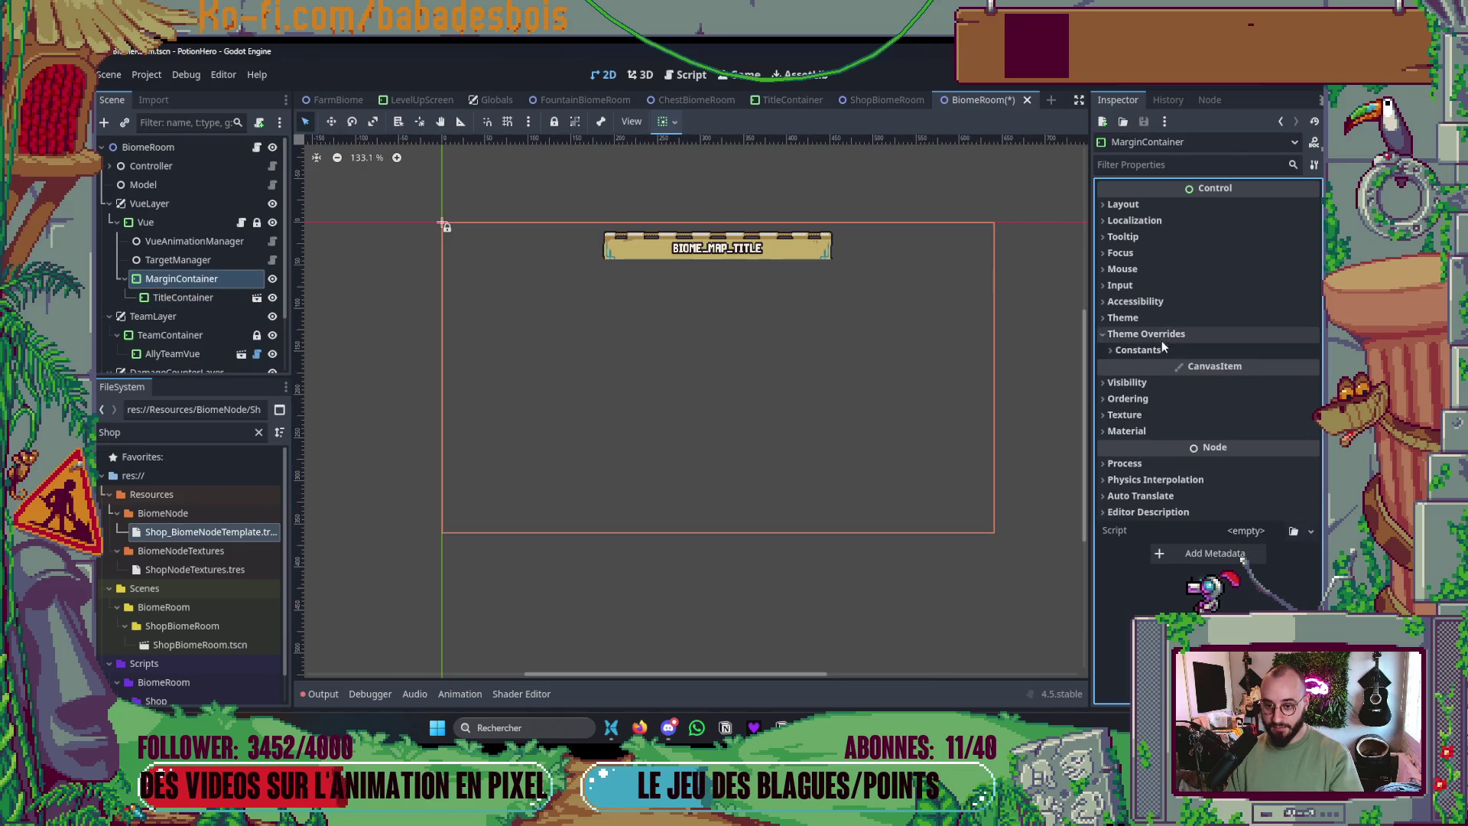
left_click(1161, 349)
left_click(1125, 391)
left_click(1269, 390)
type("10")
key("Return")
key("ctrl+s")
Remove TitleContainer's own top margin override, save, and close the BiomeRoom tab.
left_click(199, 297)
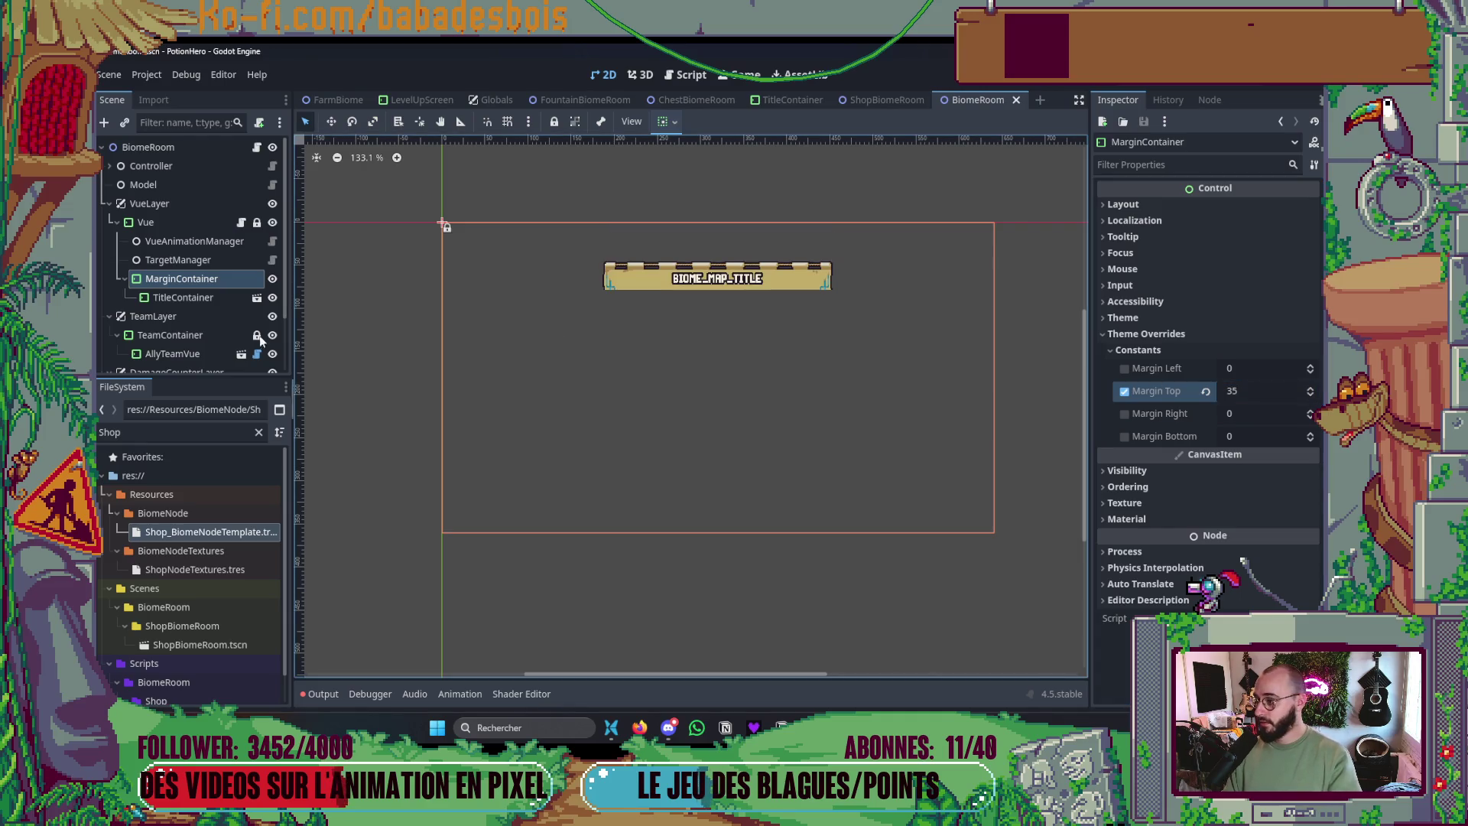
left_click(1124, 394)
left_click(941, 535)
key("ctrl+s")
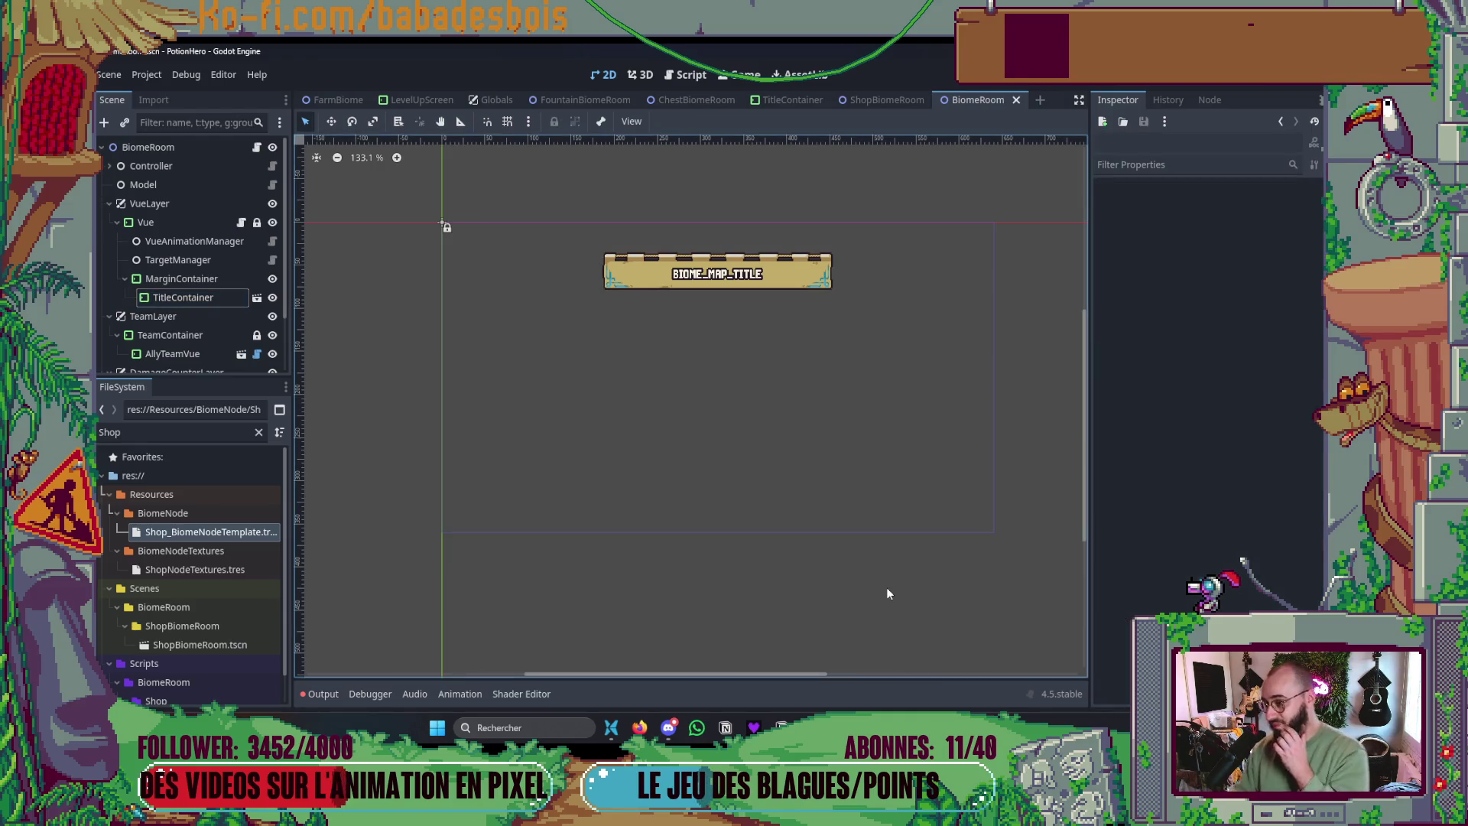
left_click(1015, 101)
key("Return")
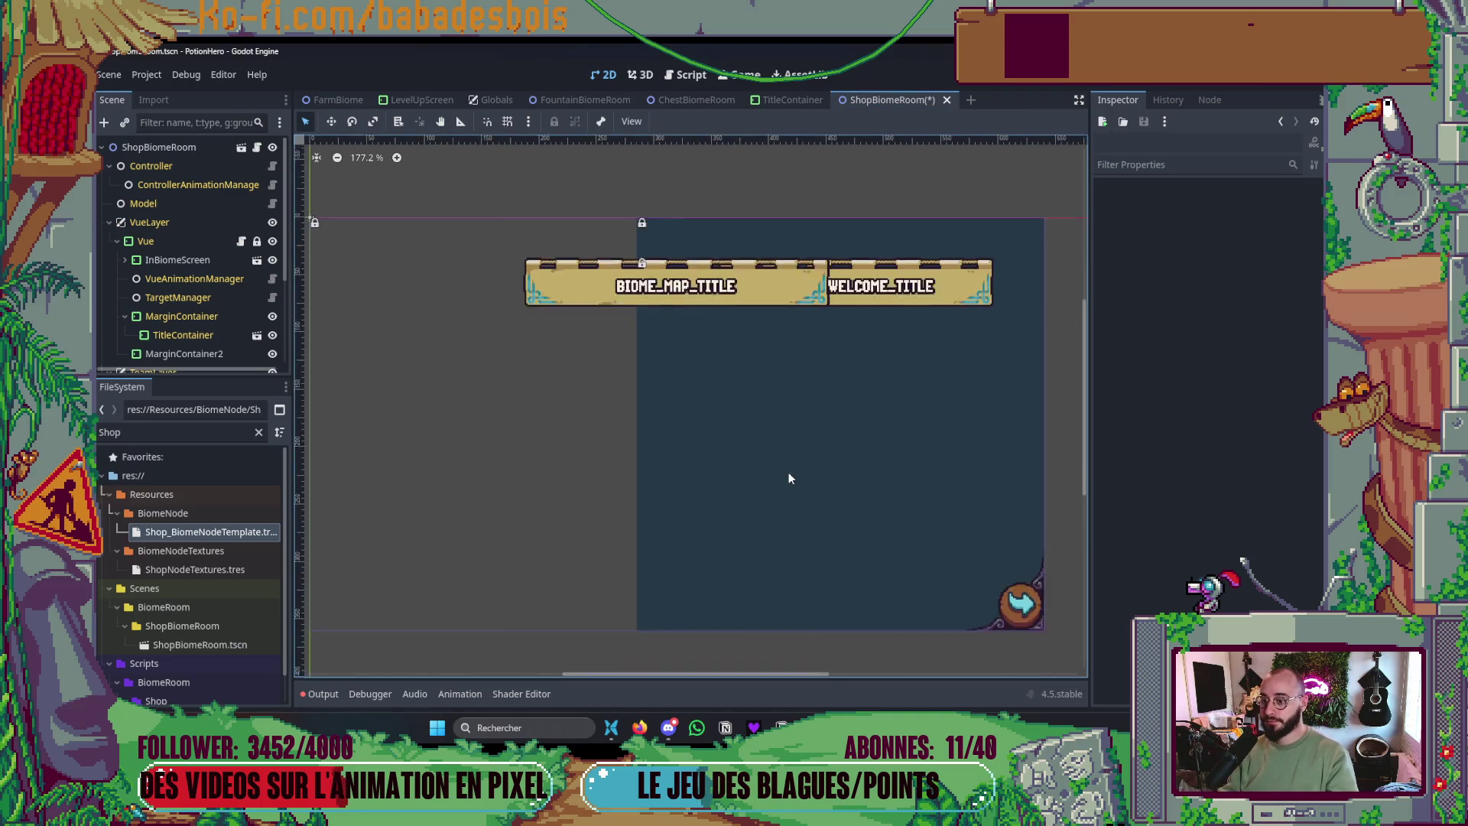
Delete MarginContainer2 from the ShopBiomeRoom scene tree.
scroll(197, 317, "down", 1)
scroll(207, 313, "down", 1)
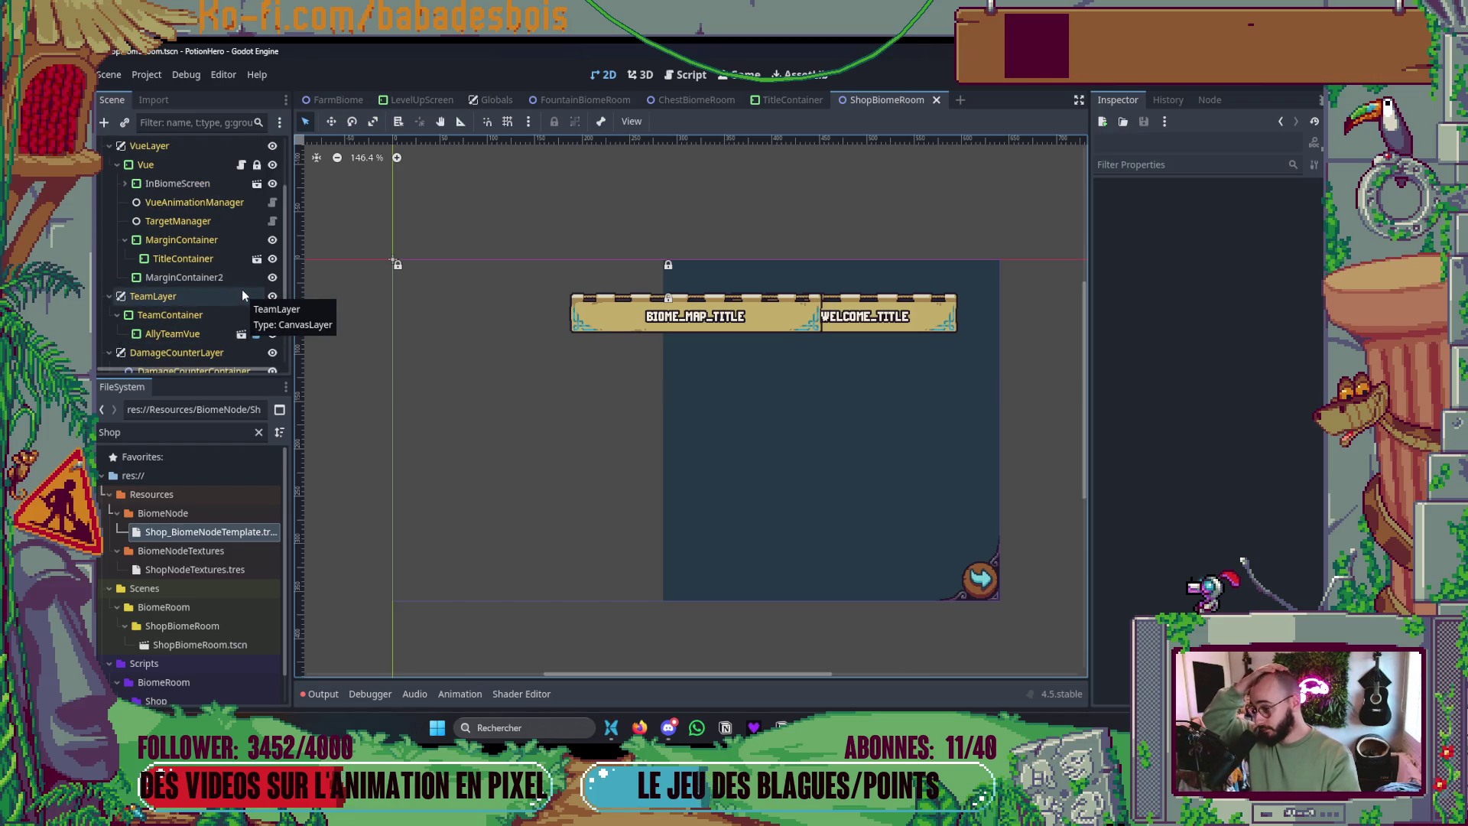
left_click(215, 277)
right_click(216, 277)
left_click(348, 672)
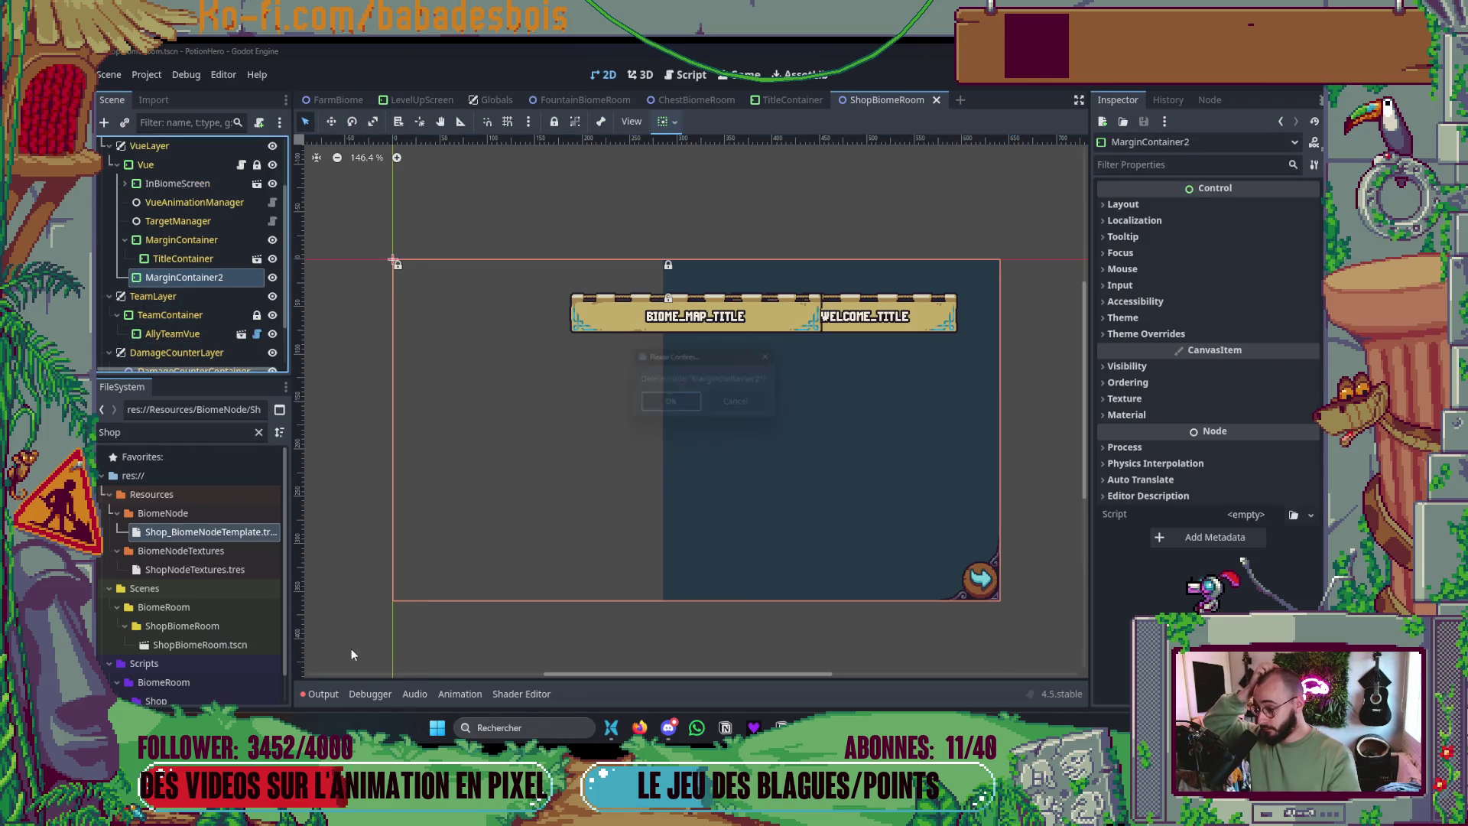
key("Return")
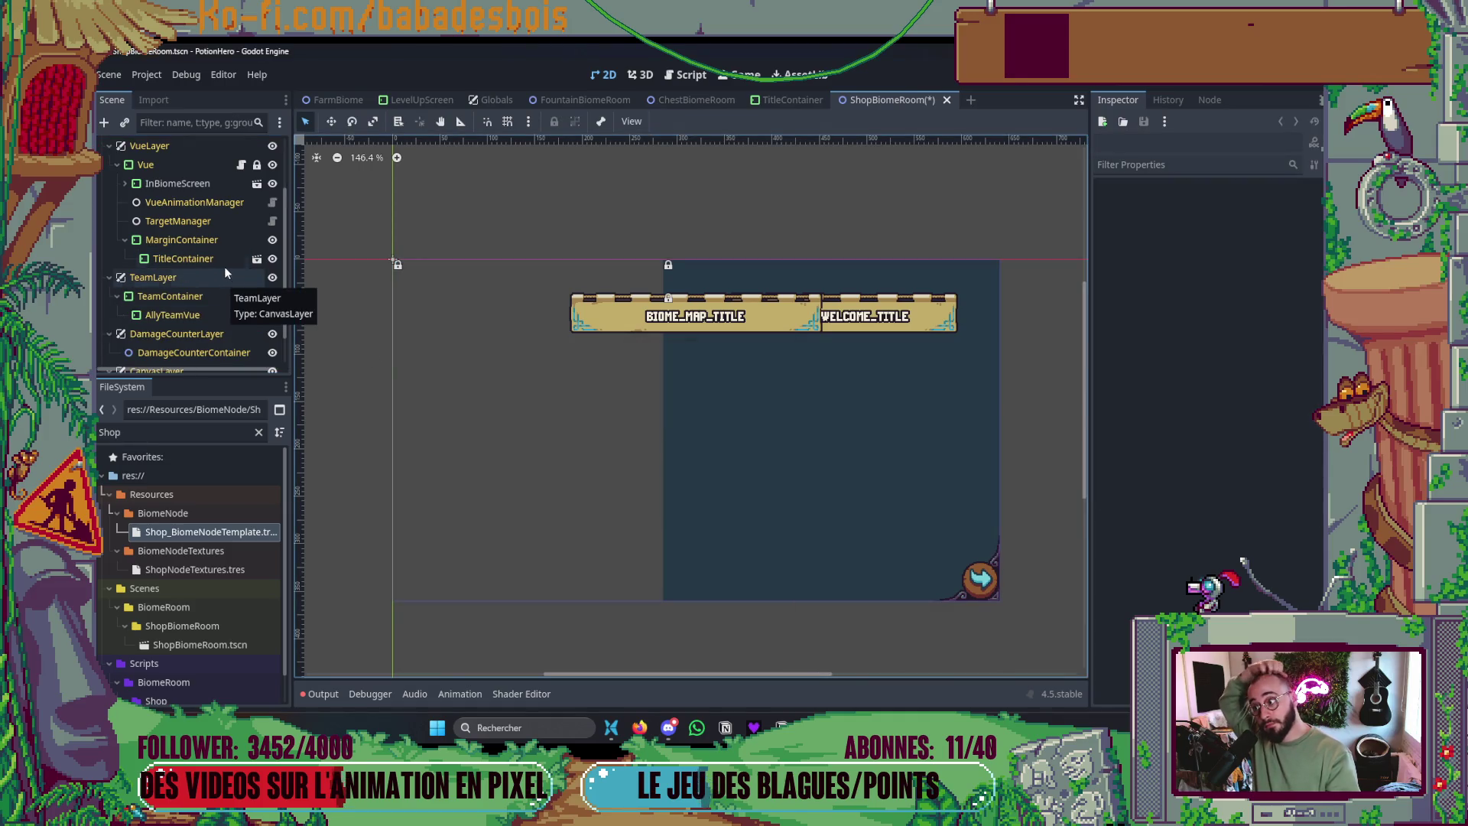
Enable Editable Children on TitleContainer and select its title Label.
right_click(200, 257)
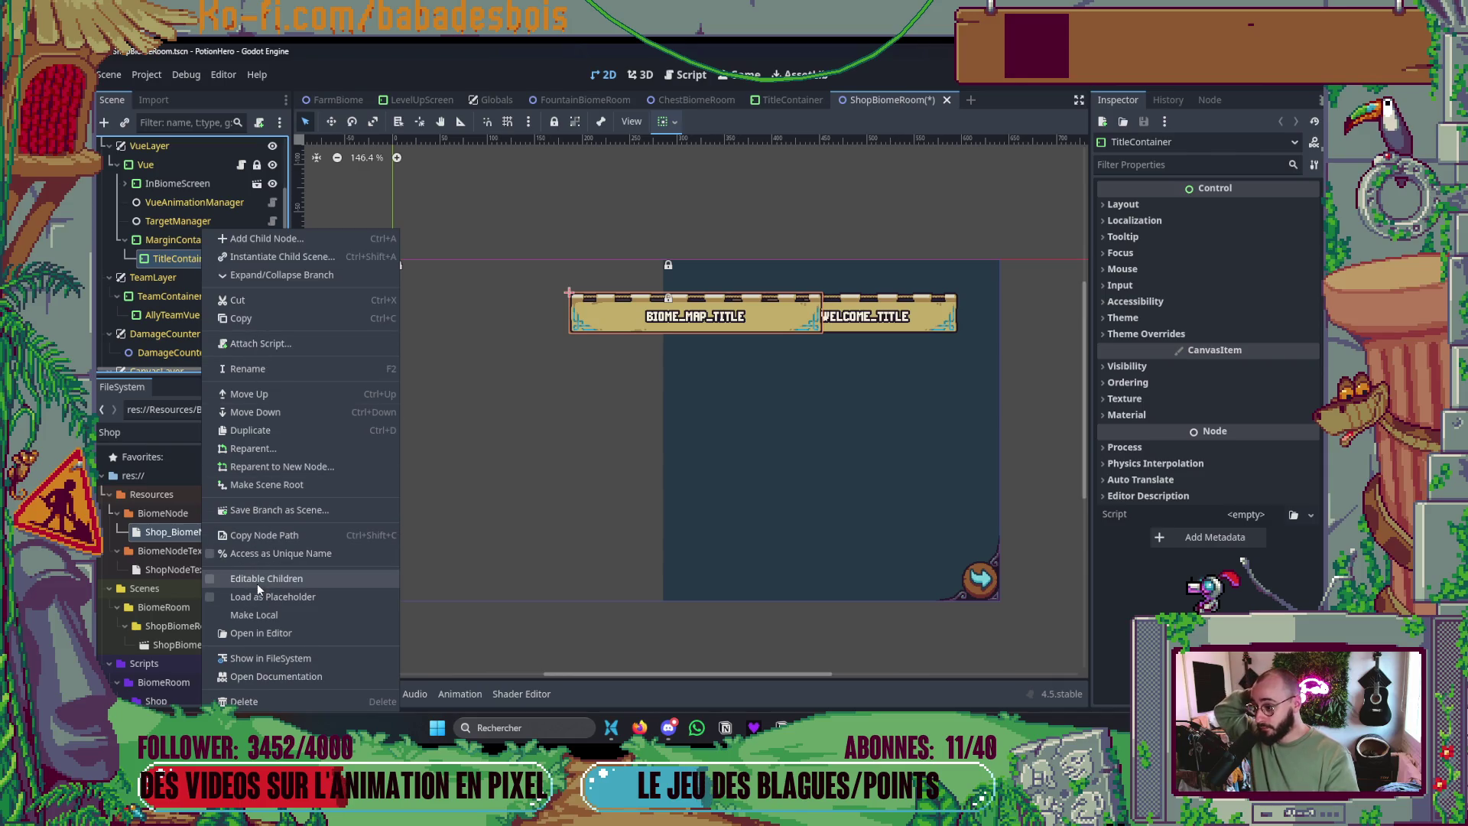
left_click(257, 580)
left_click(217, 315)
key("alt+Tab")
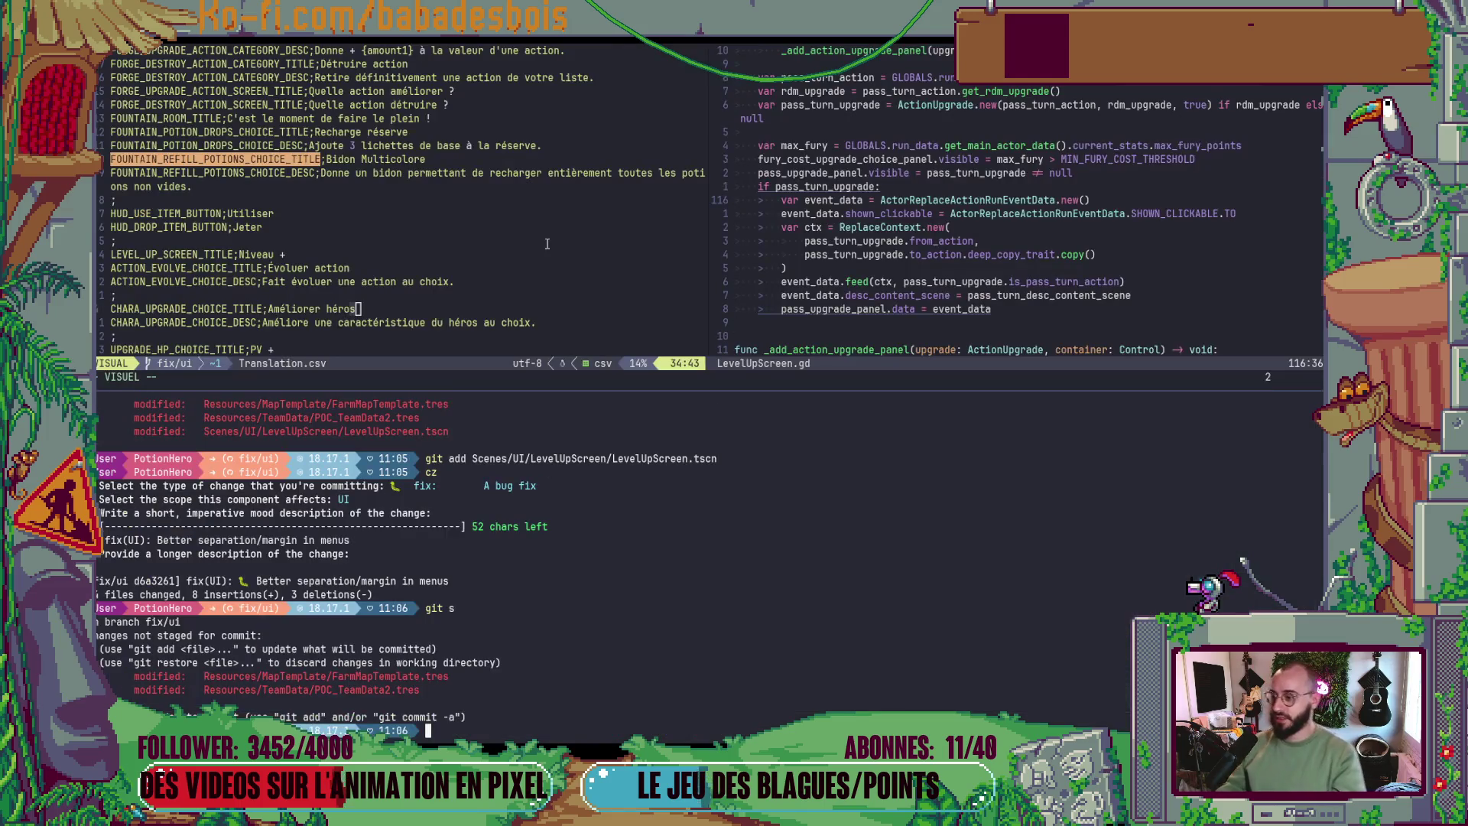
Save all Neovim buffers with :wa and close the terminal pane.
left_click(110, 241)
type(":wa")
key("Return")
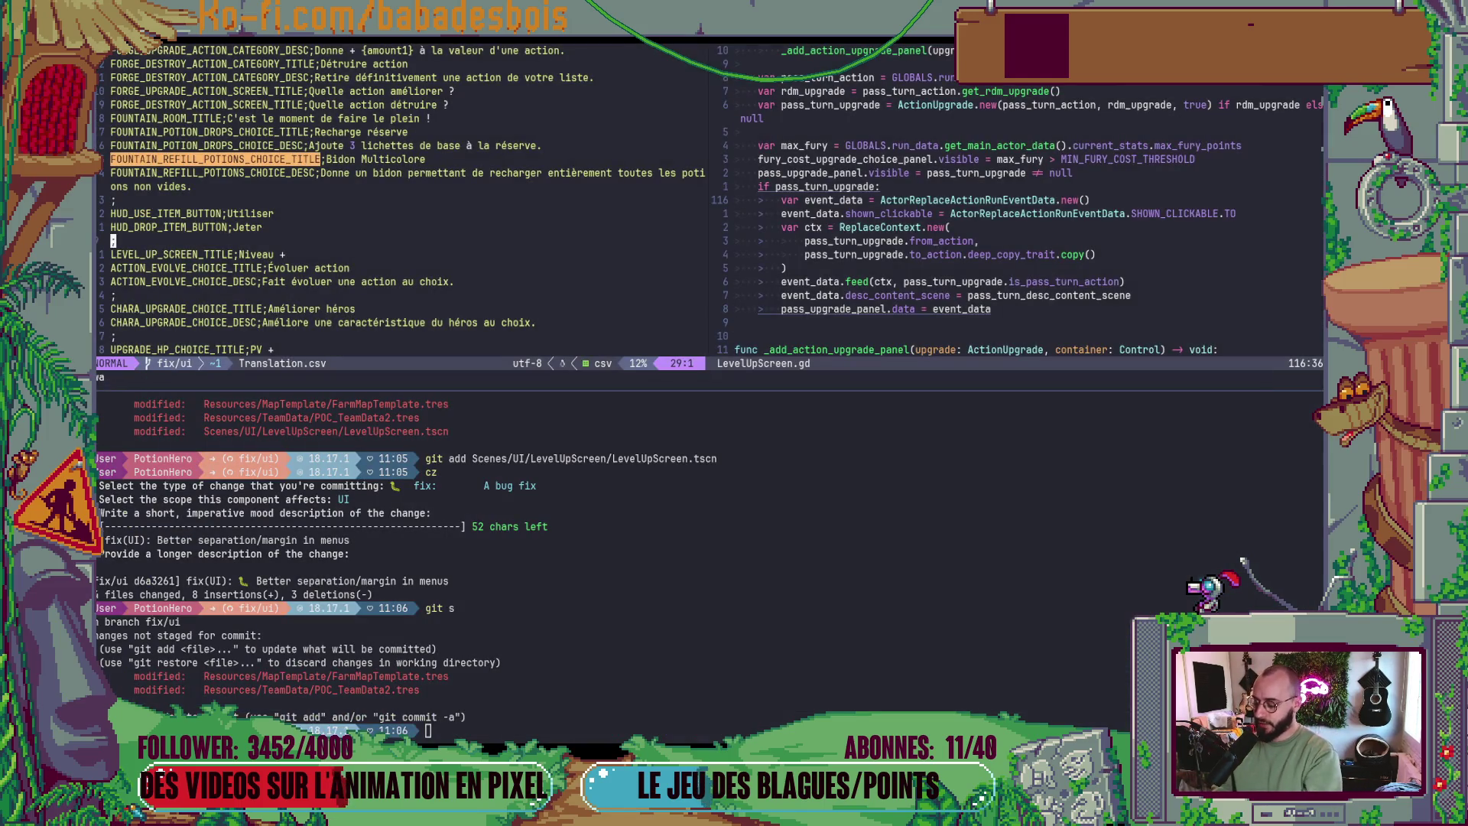
key("ctrl+b")
key("z")
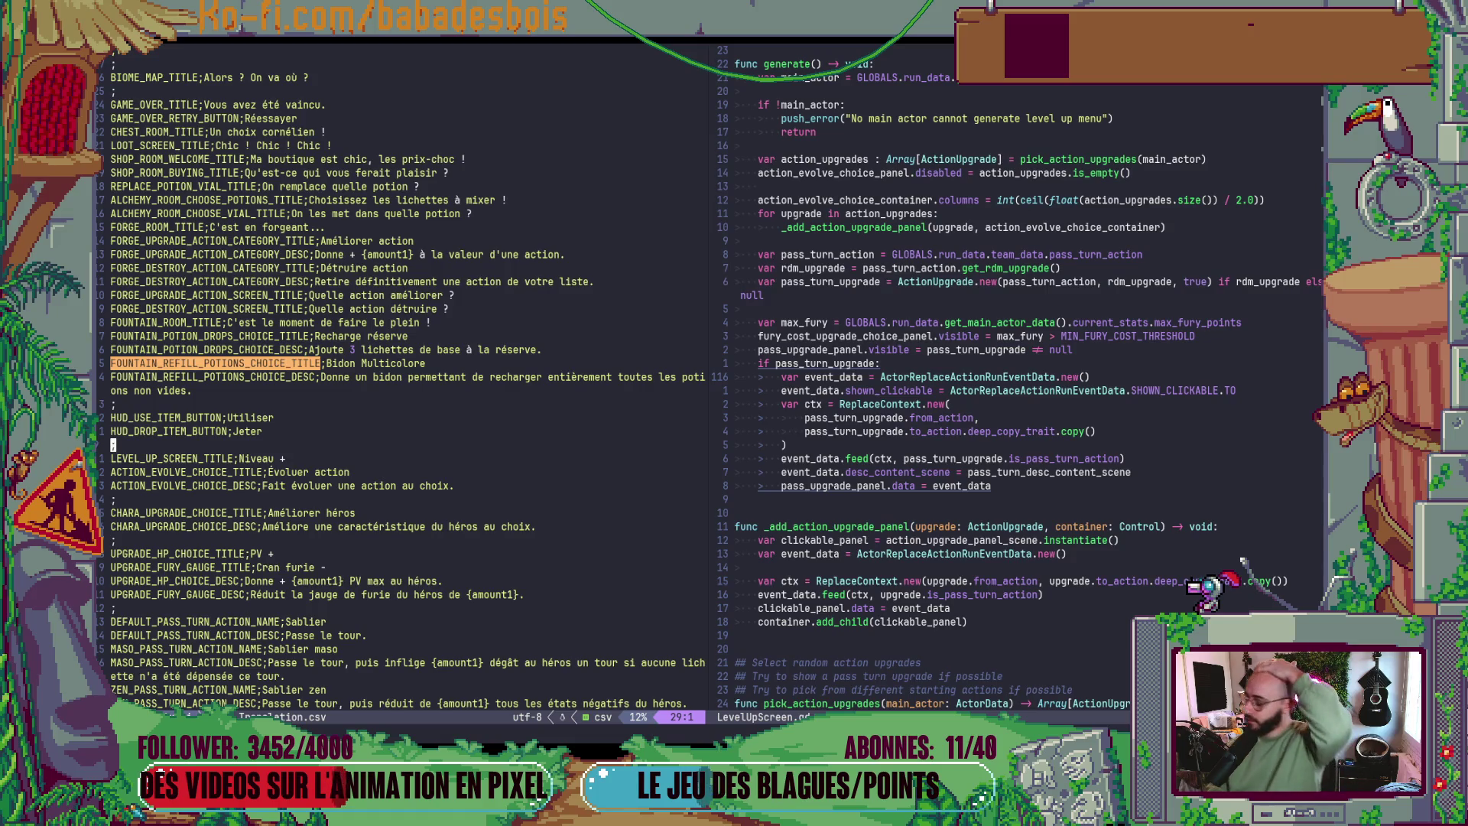
key("alt+Tab")
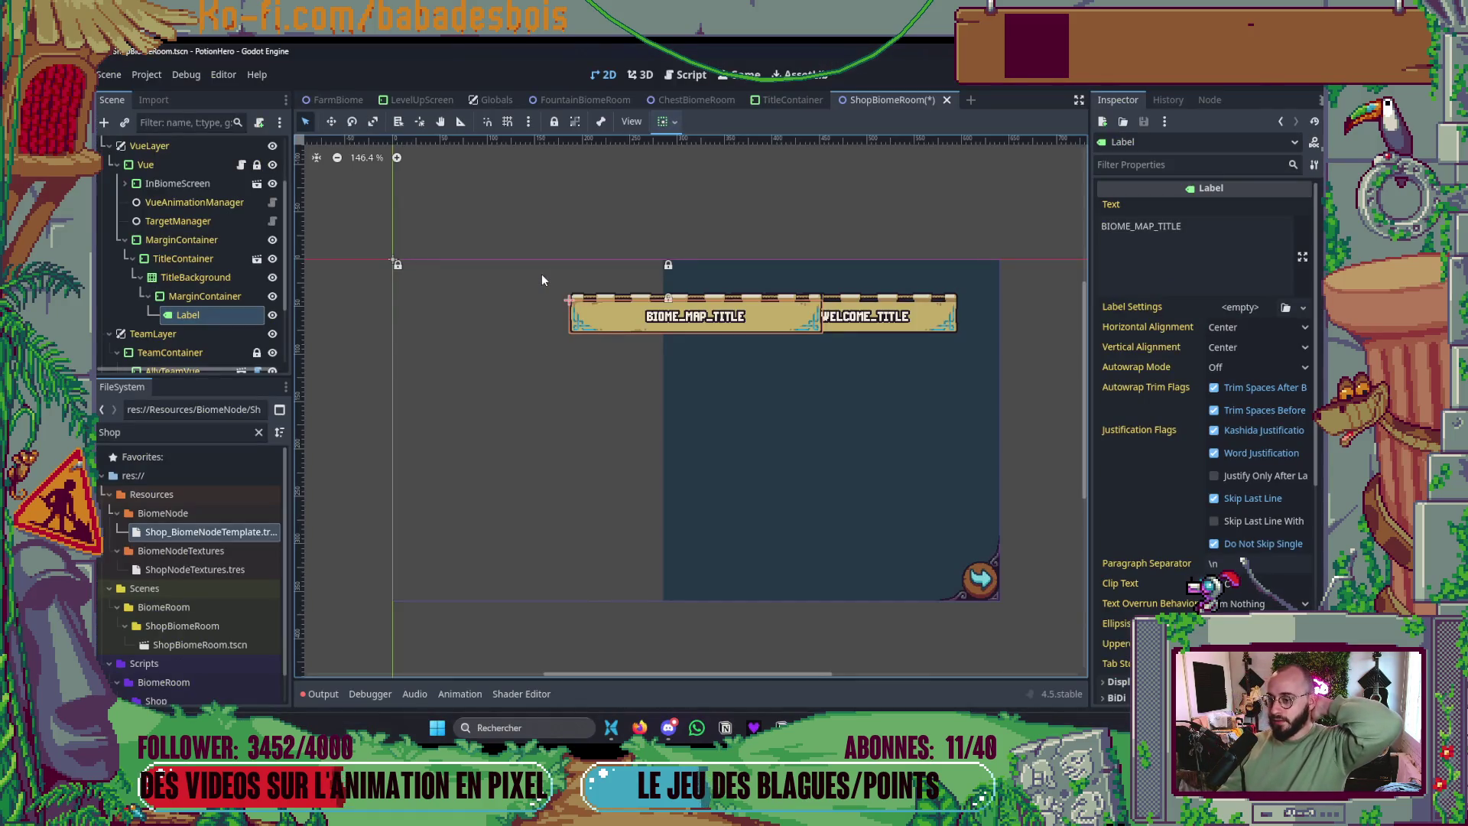
key("alt+Tab")
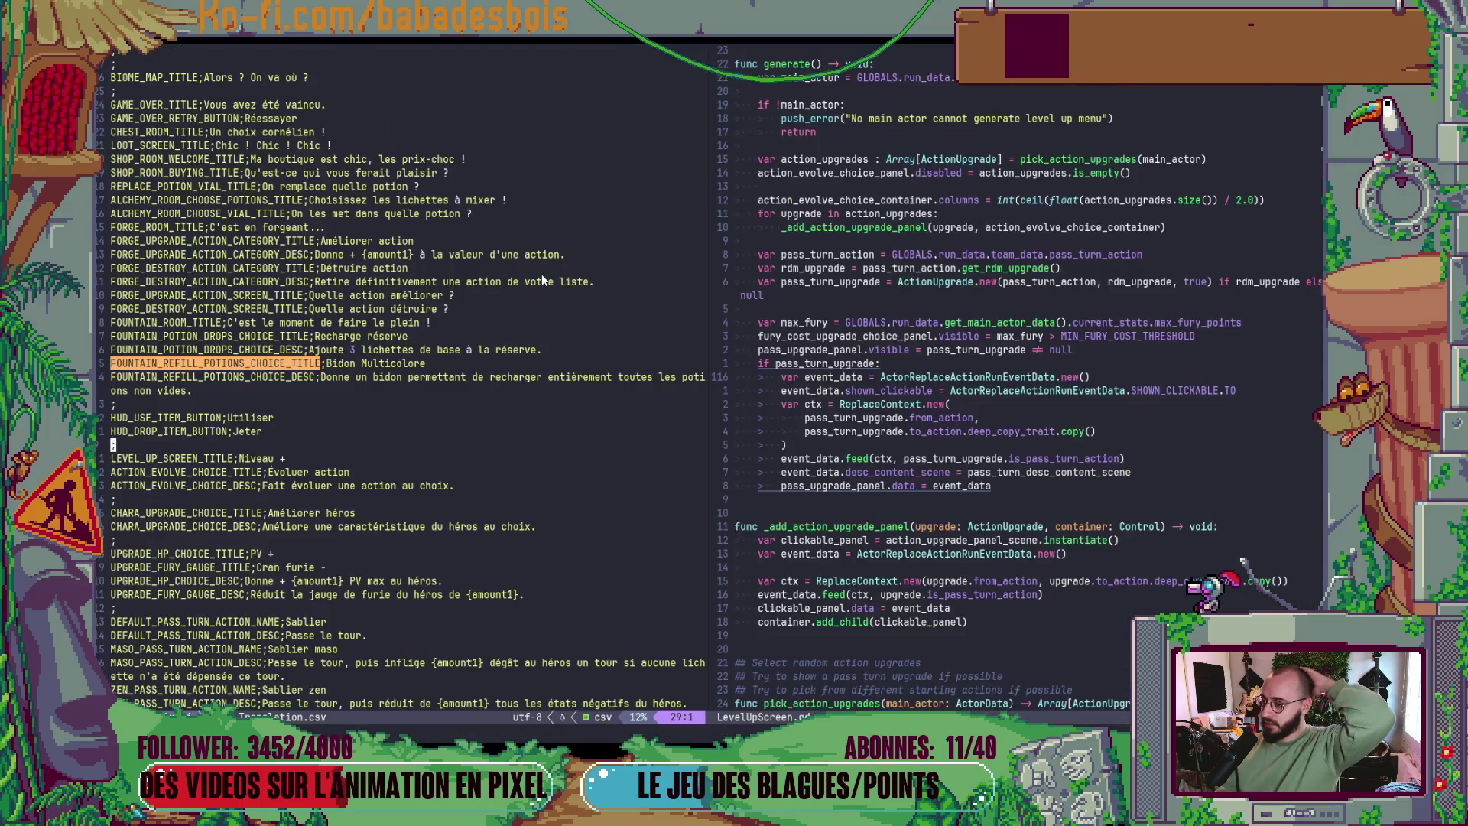
Search the translation file for REPLACE and yank the REPLACE_POTION_VIAL_TITLE key.
key("slash")
type("REPLACE")
key("Return")
key("0")
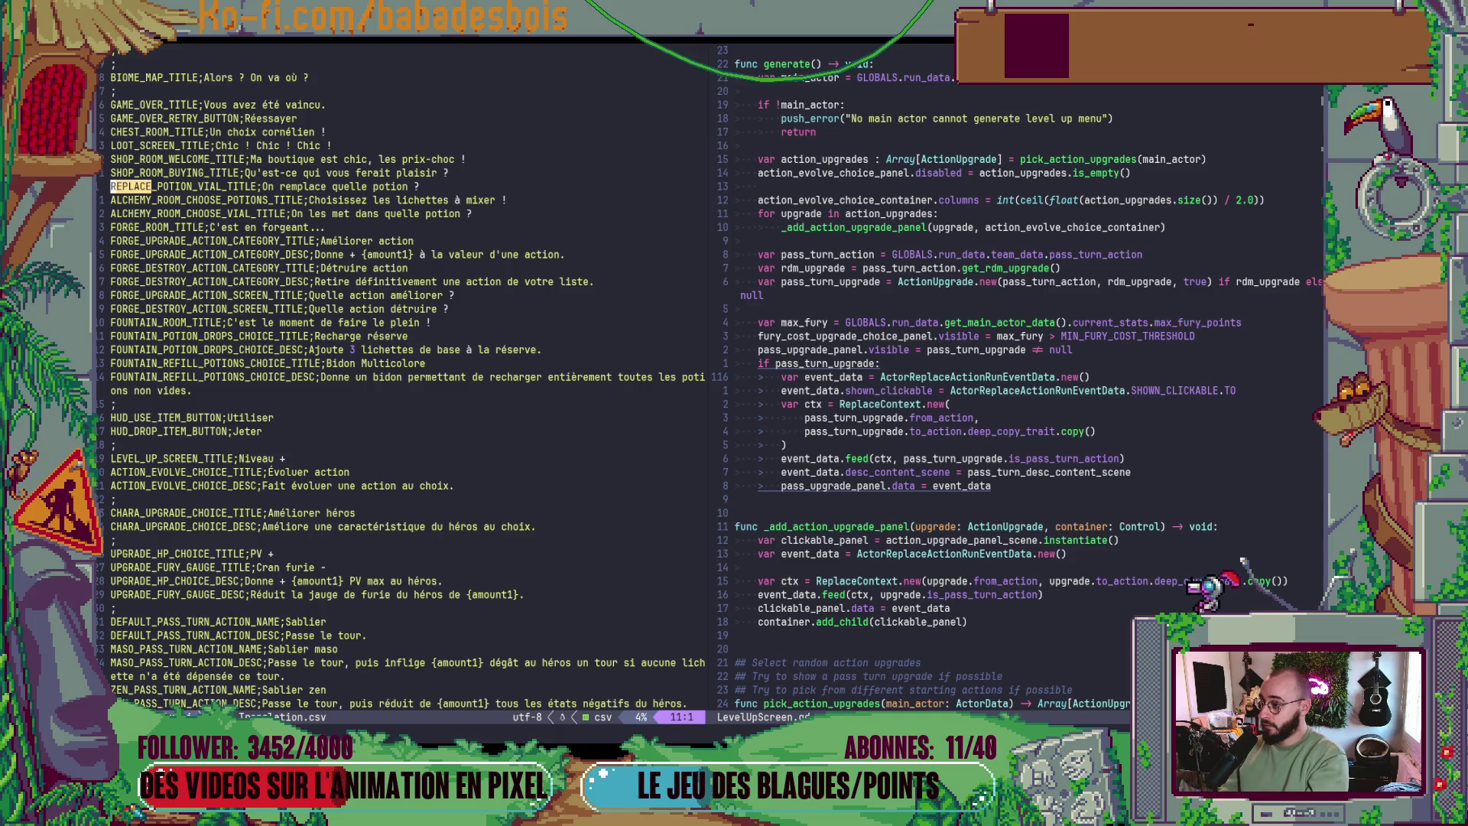
key("alt+Tab")
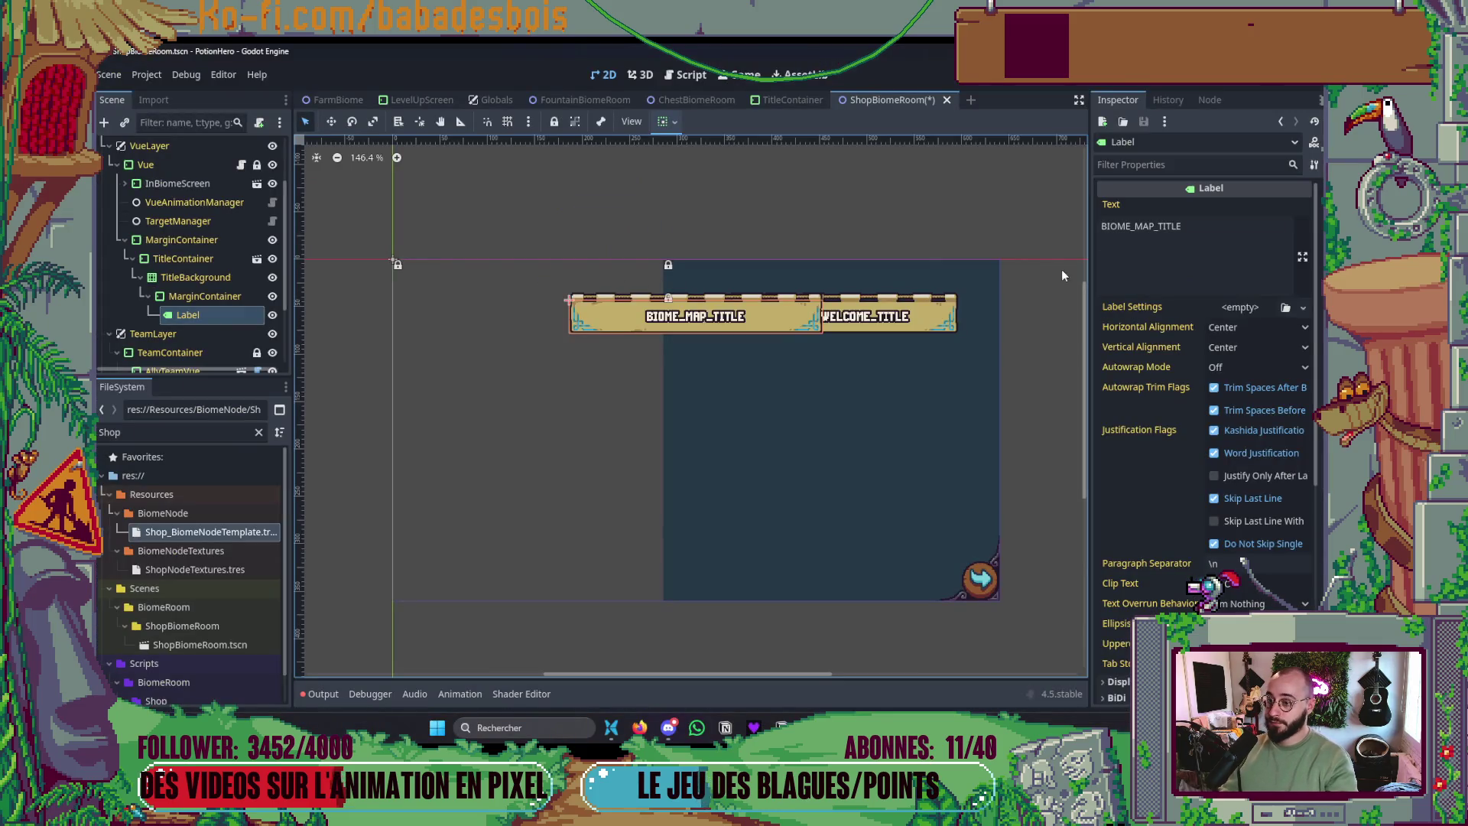
Set the title Label's text to REPLACE_POTION_VIAL_TITLE and save the scene.
double_click(1195, 228)
type("REPLACE_POTION_VIAL_TITLE")
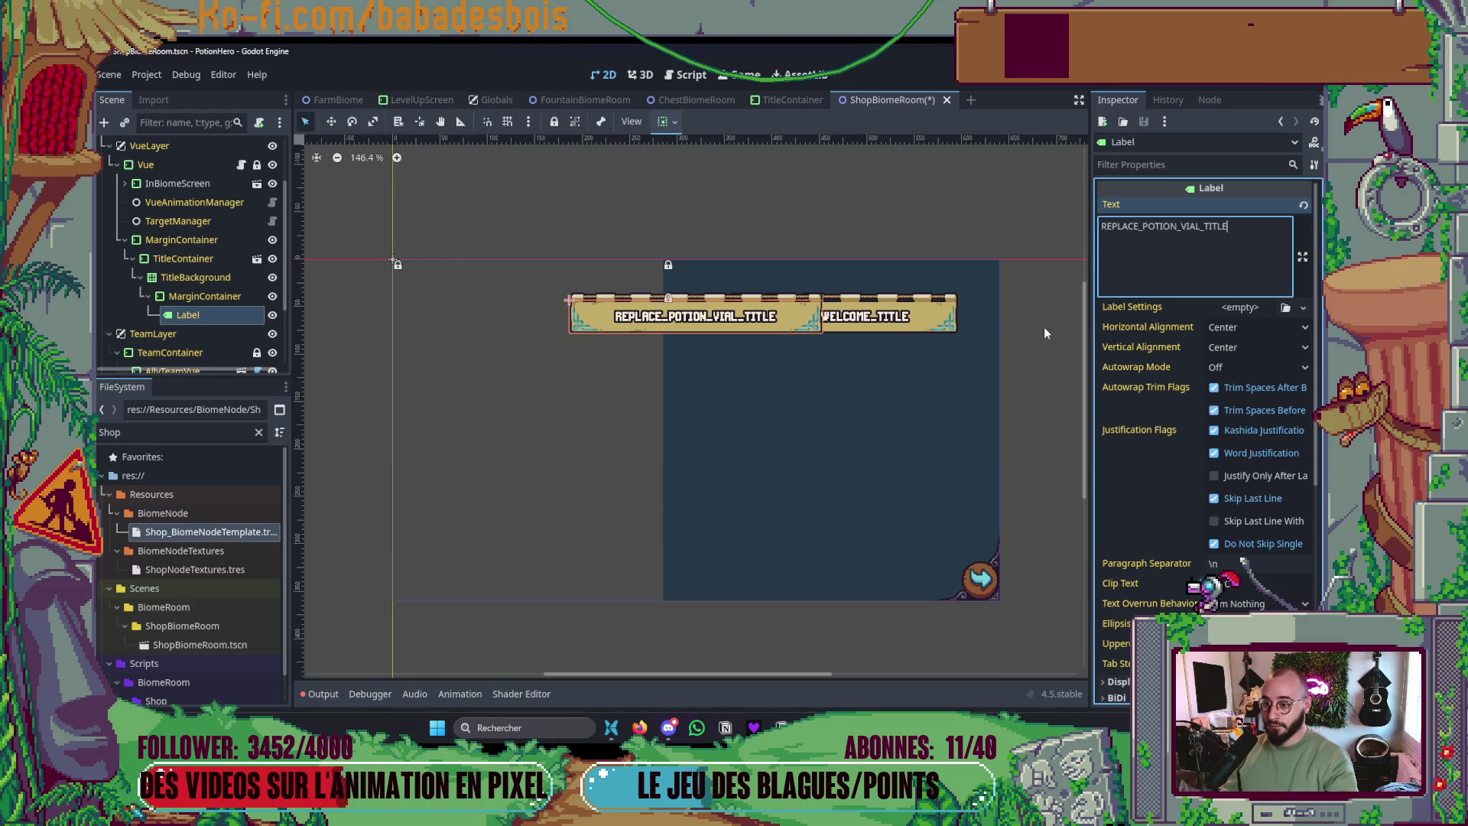
key("ctrl+s")
left_click(1004, 253)
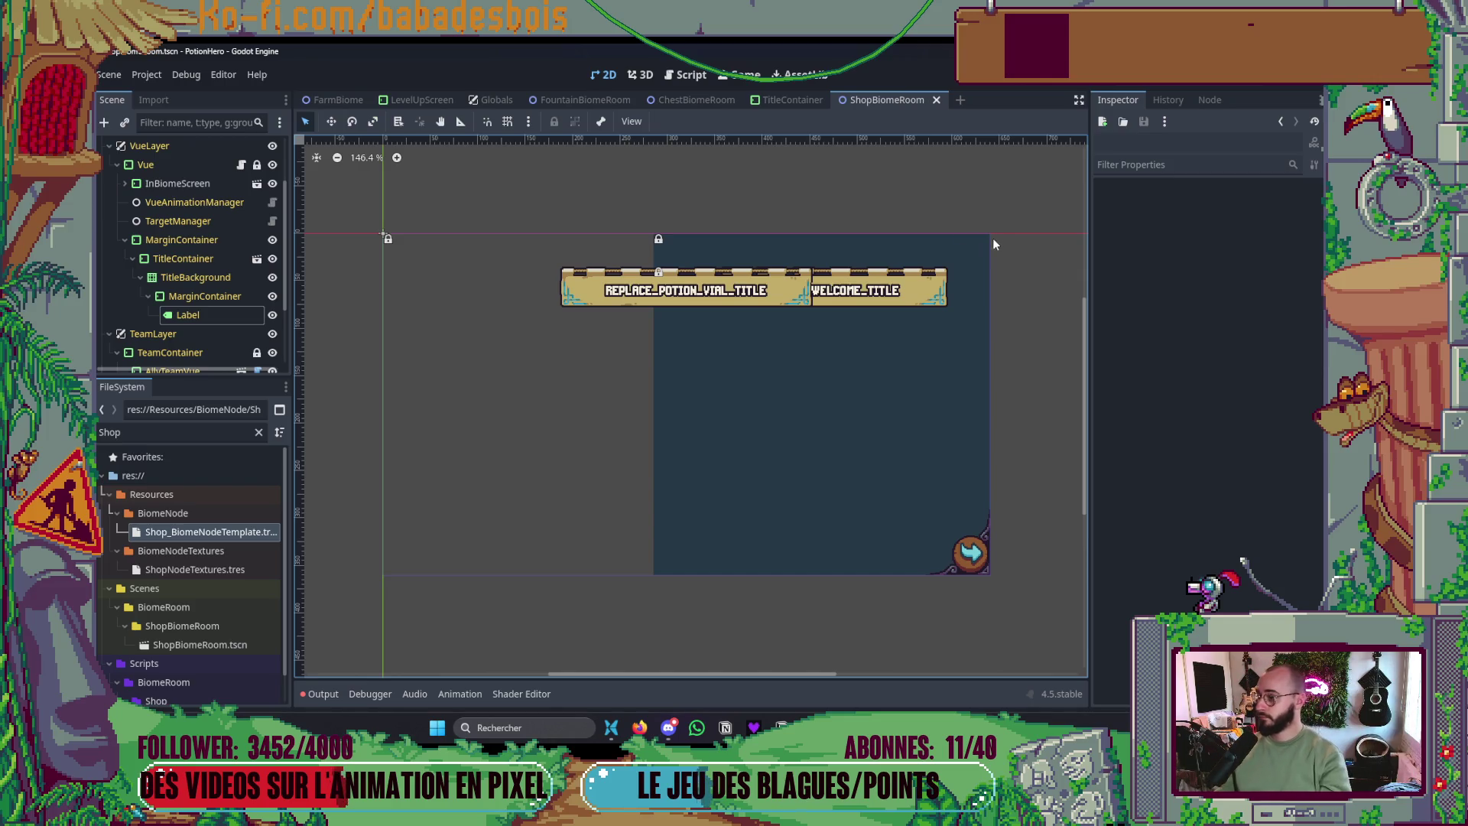
Hide the TitleContainer so only SHOP_ROOM_WELCOME_TITLE shows, and save ShopBiomeRoom.
left_click(273, 258)
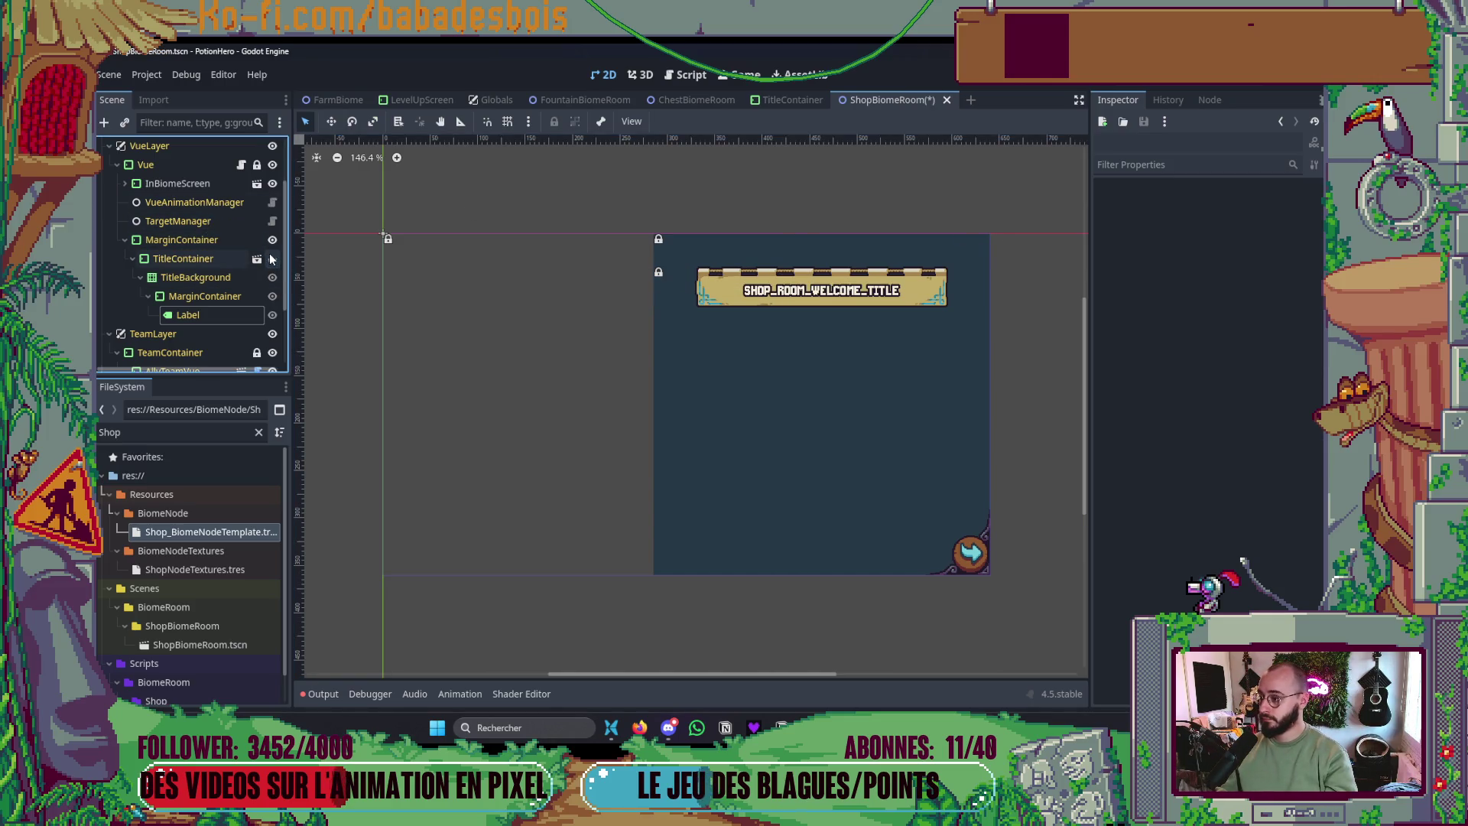
key("ctrl+s")
scroll(189, 196, "up", 3)
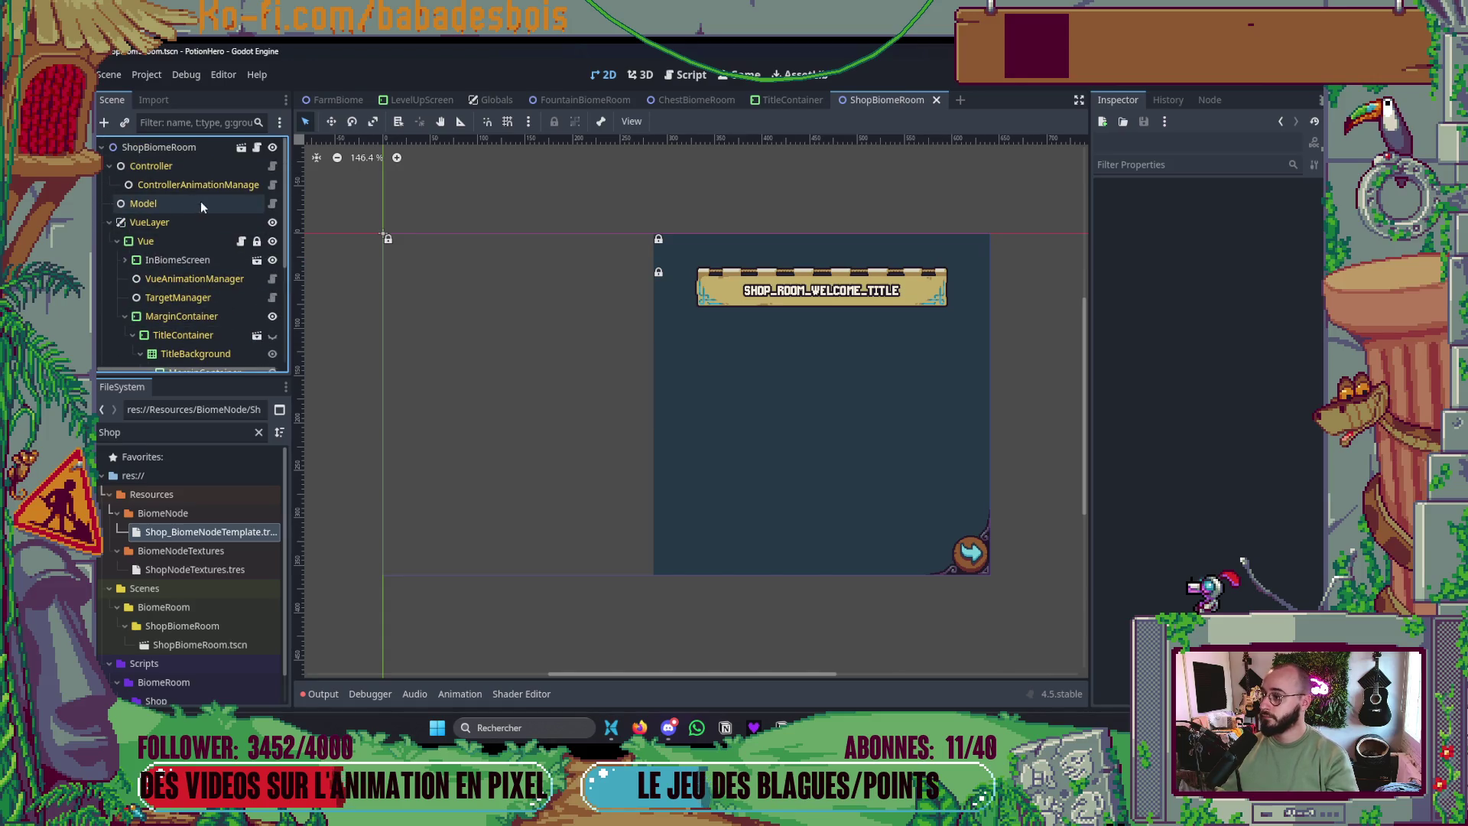
left_click(185, 150)
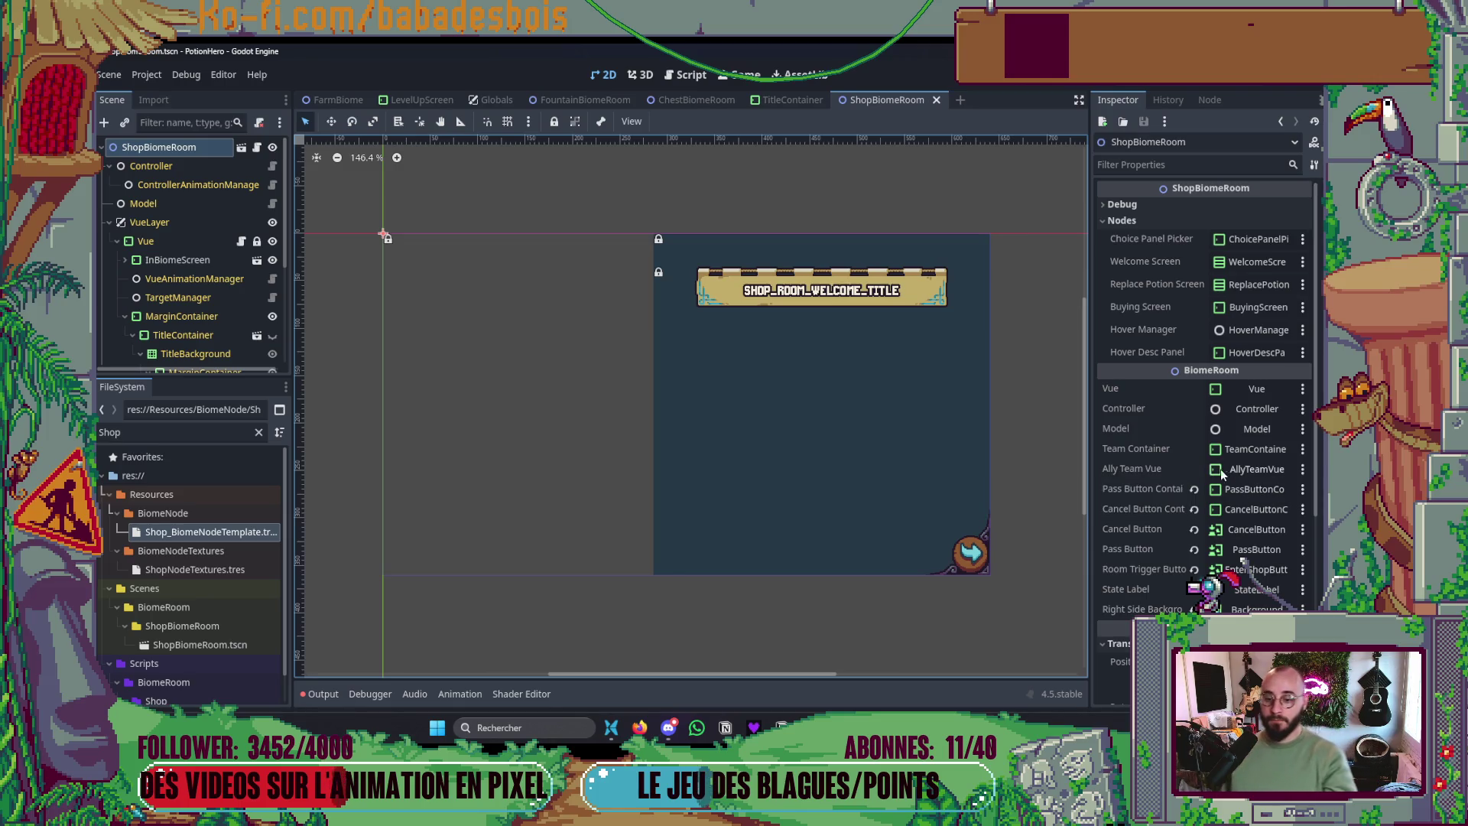
scroll(210, 224, "down", 4)
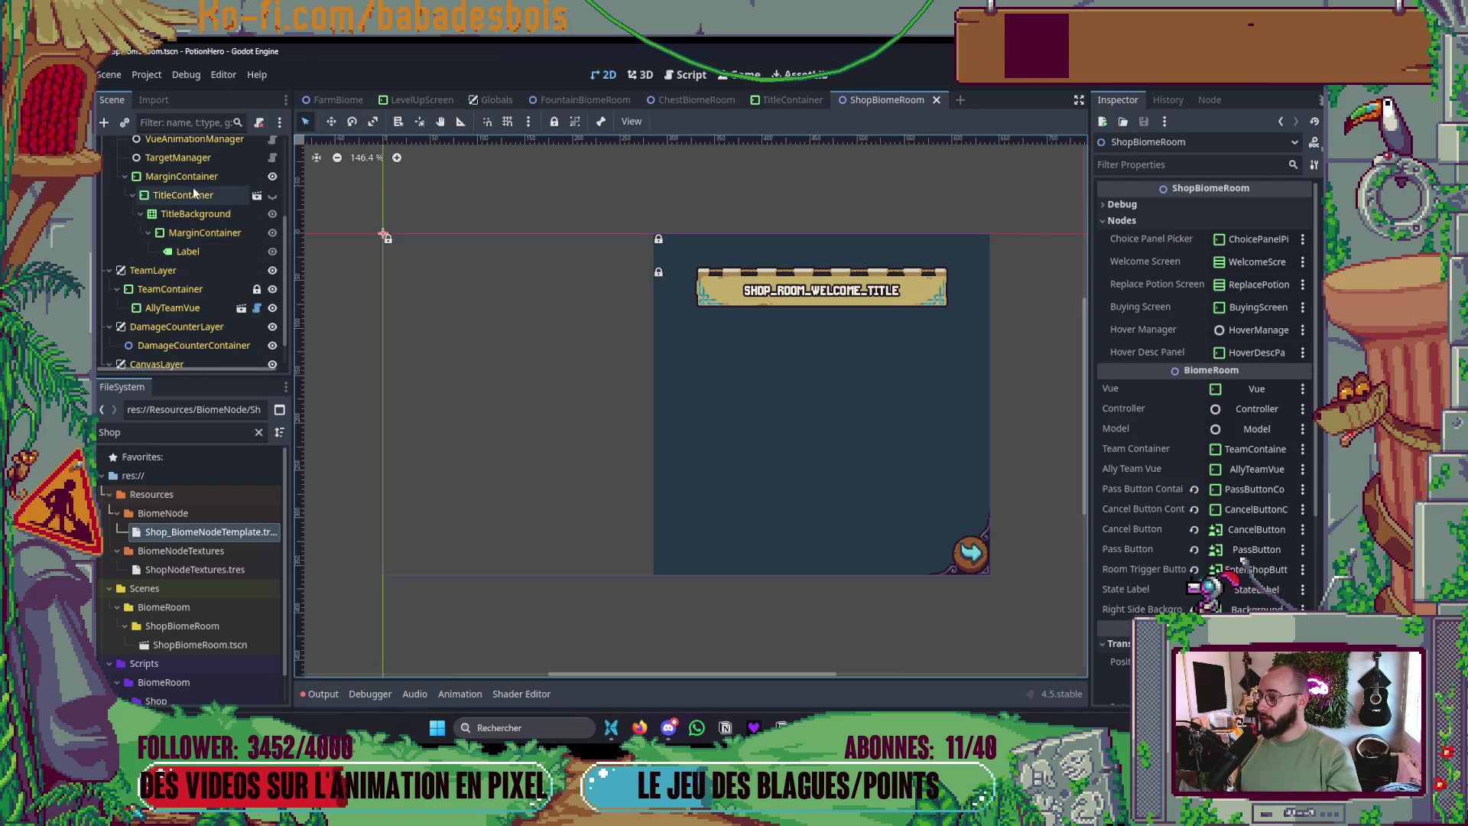
scroll(197, 258, "down", 1)
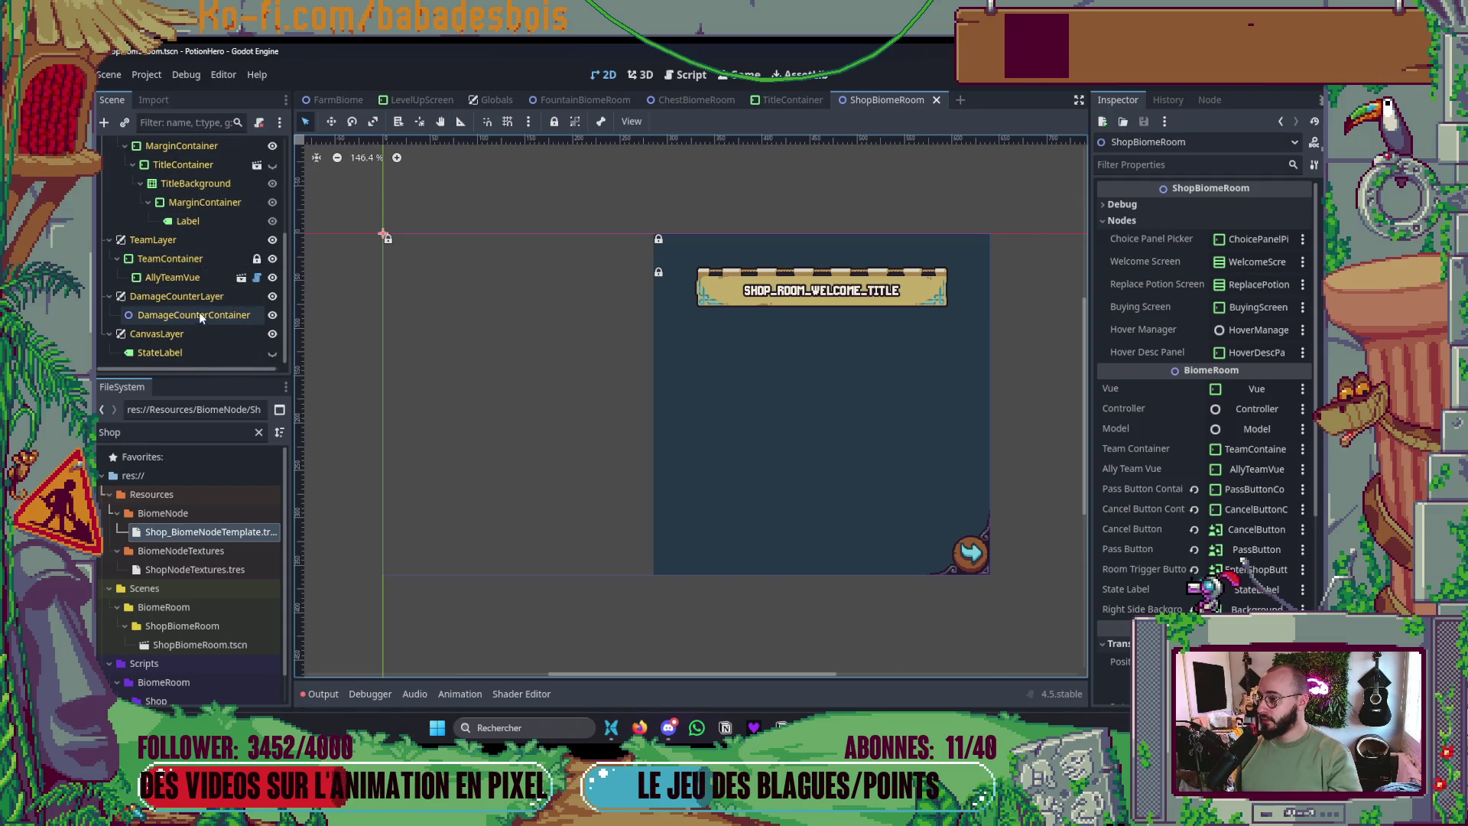
scroll(206, 260, "up", 5)
key("alt+Tab")
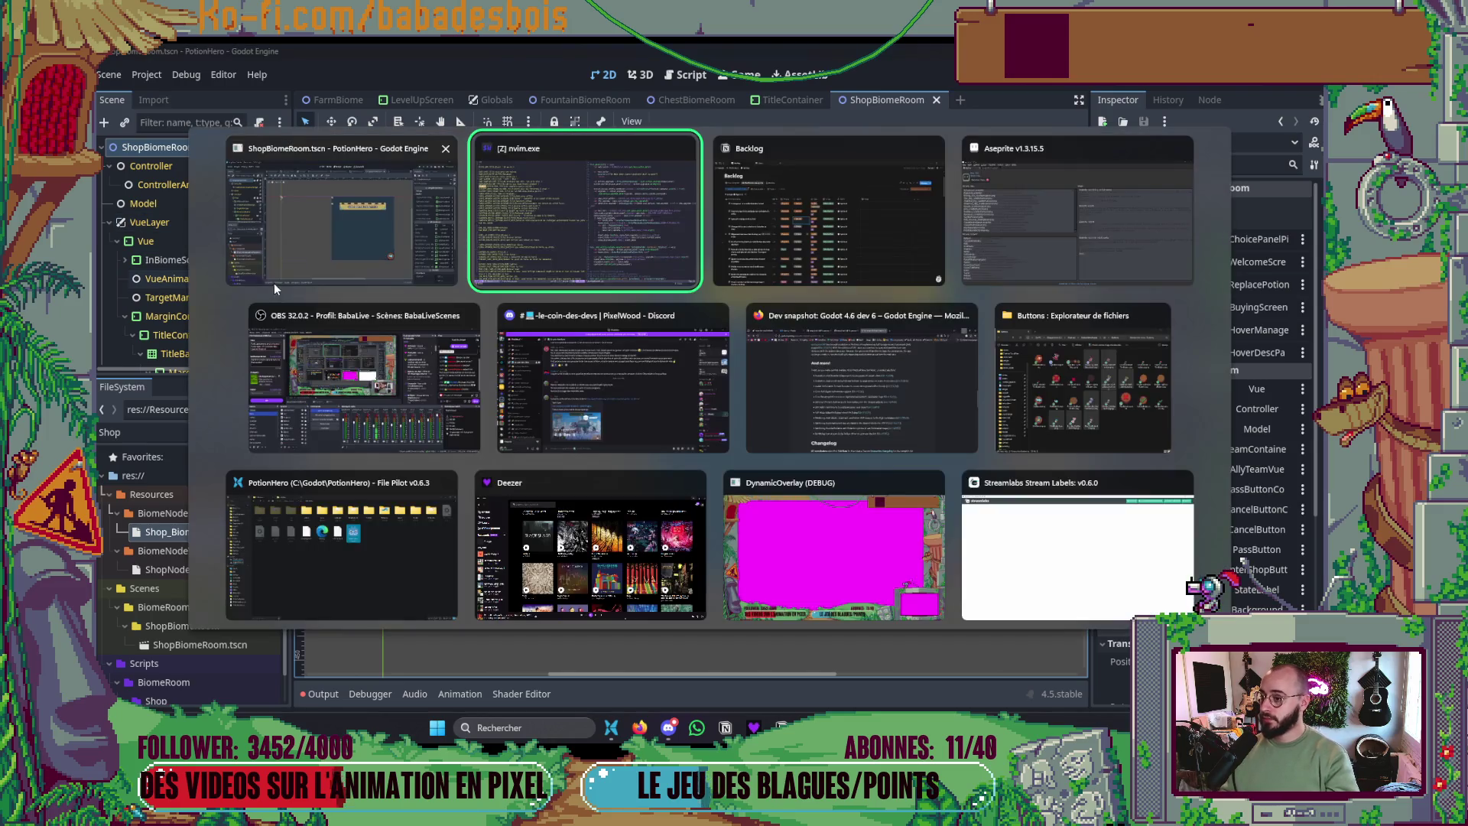
Open ShopBiomeRoom.gd in Neovim with the Telescope file finder.
key("ctrl+p")
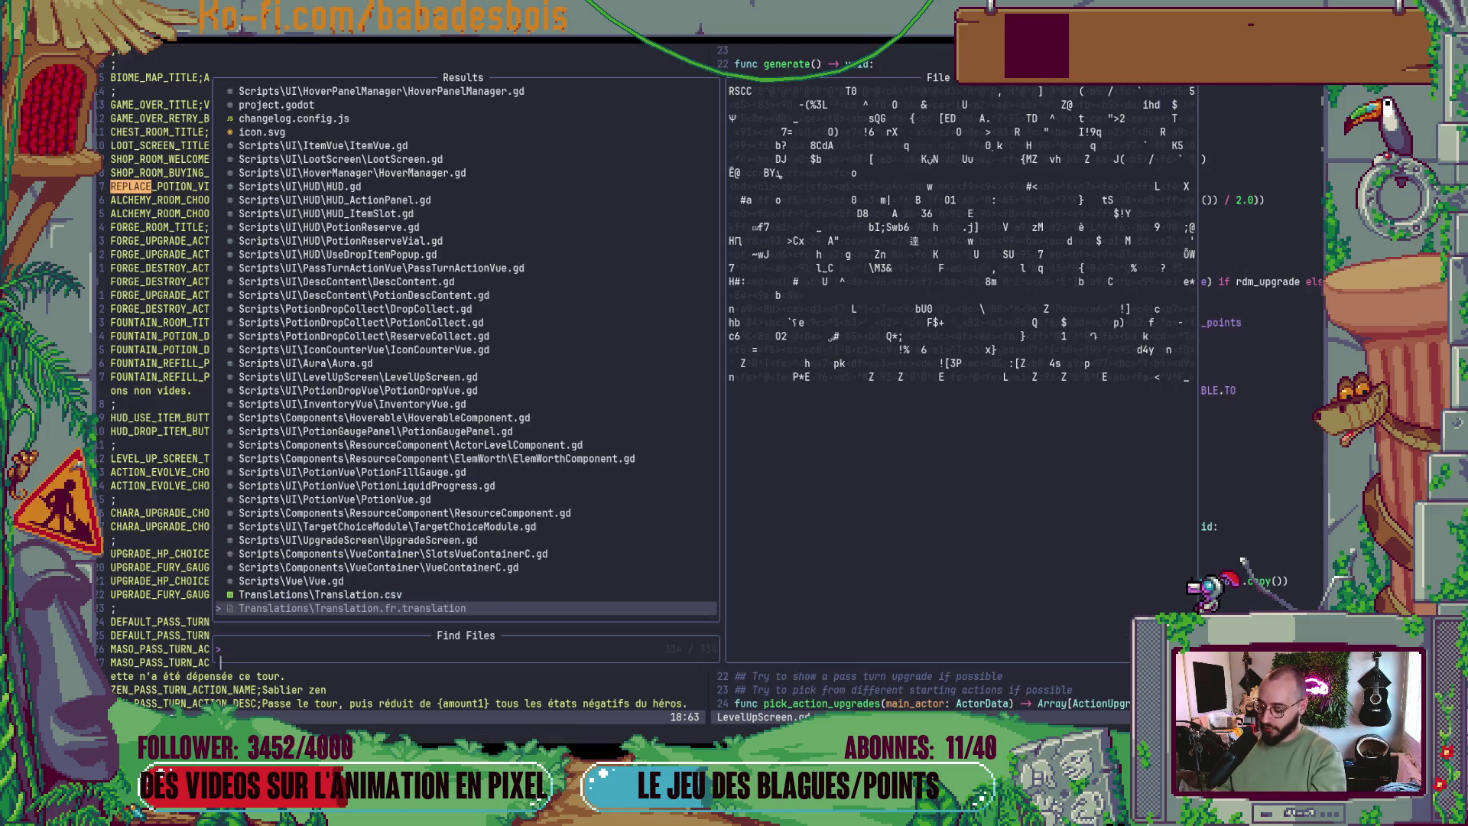
type("ShopP")
key("BackSpace")
type("Bio")
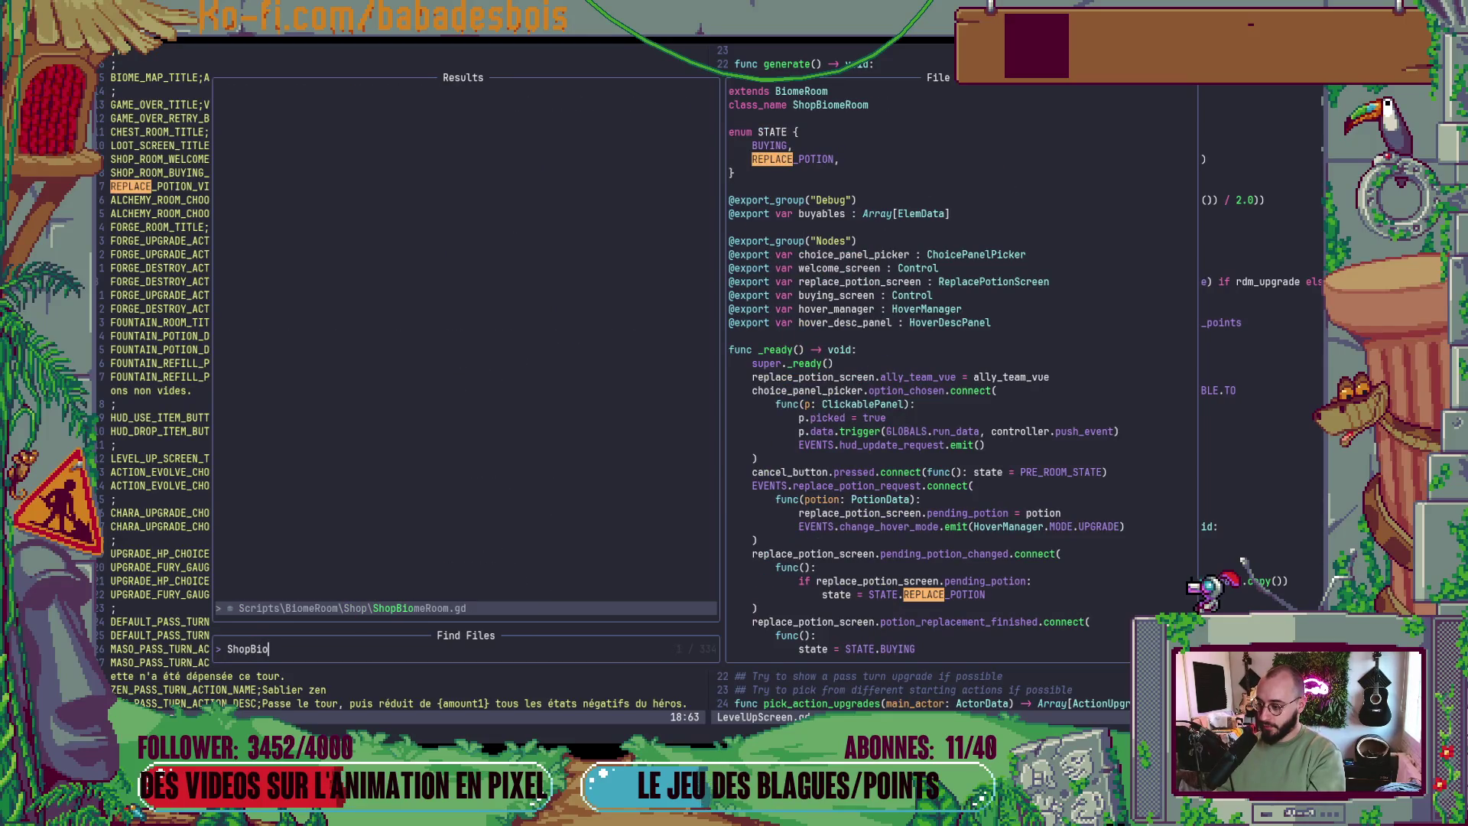
key("Return")
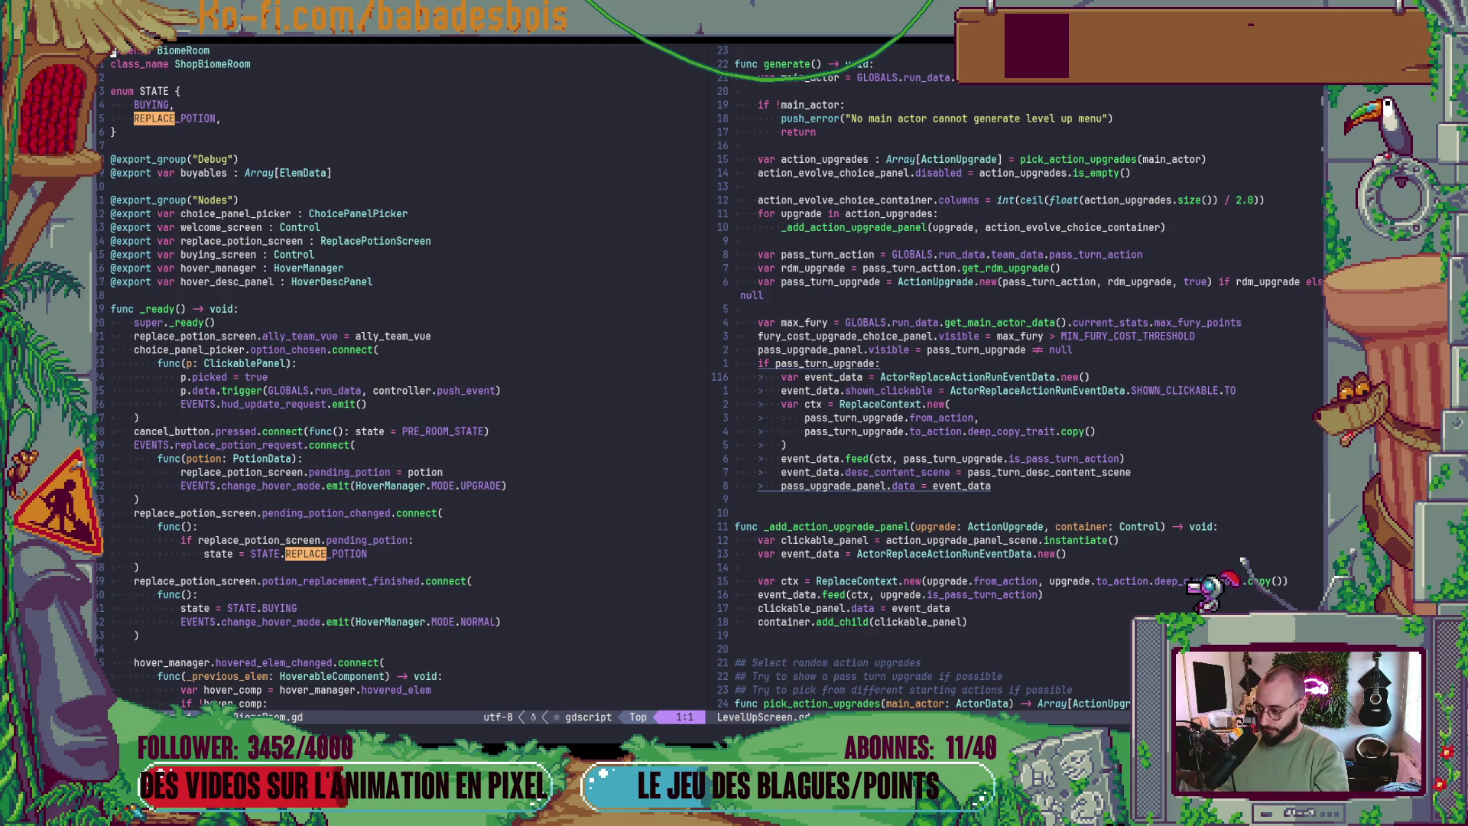
Step through the REPLACE matches down to the update() visibility logic, then return to Godot.
key("n")
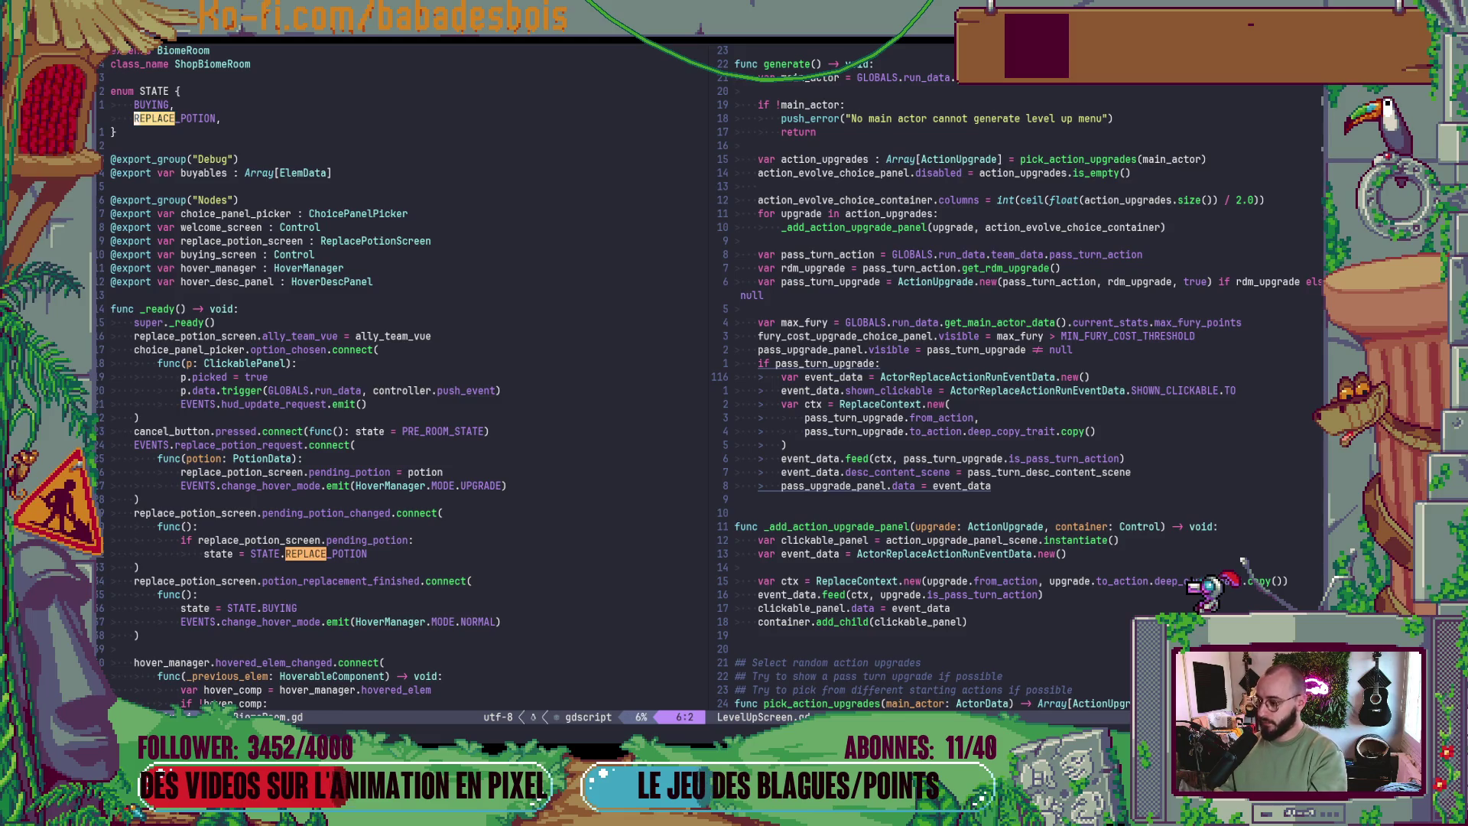
key("n")
key("n")
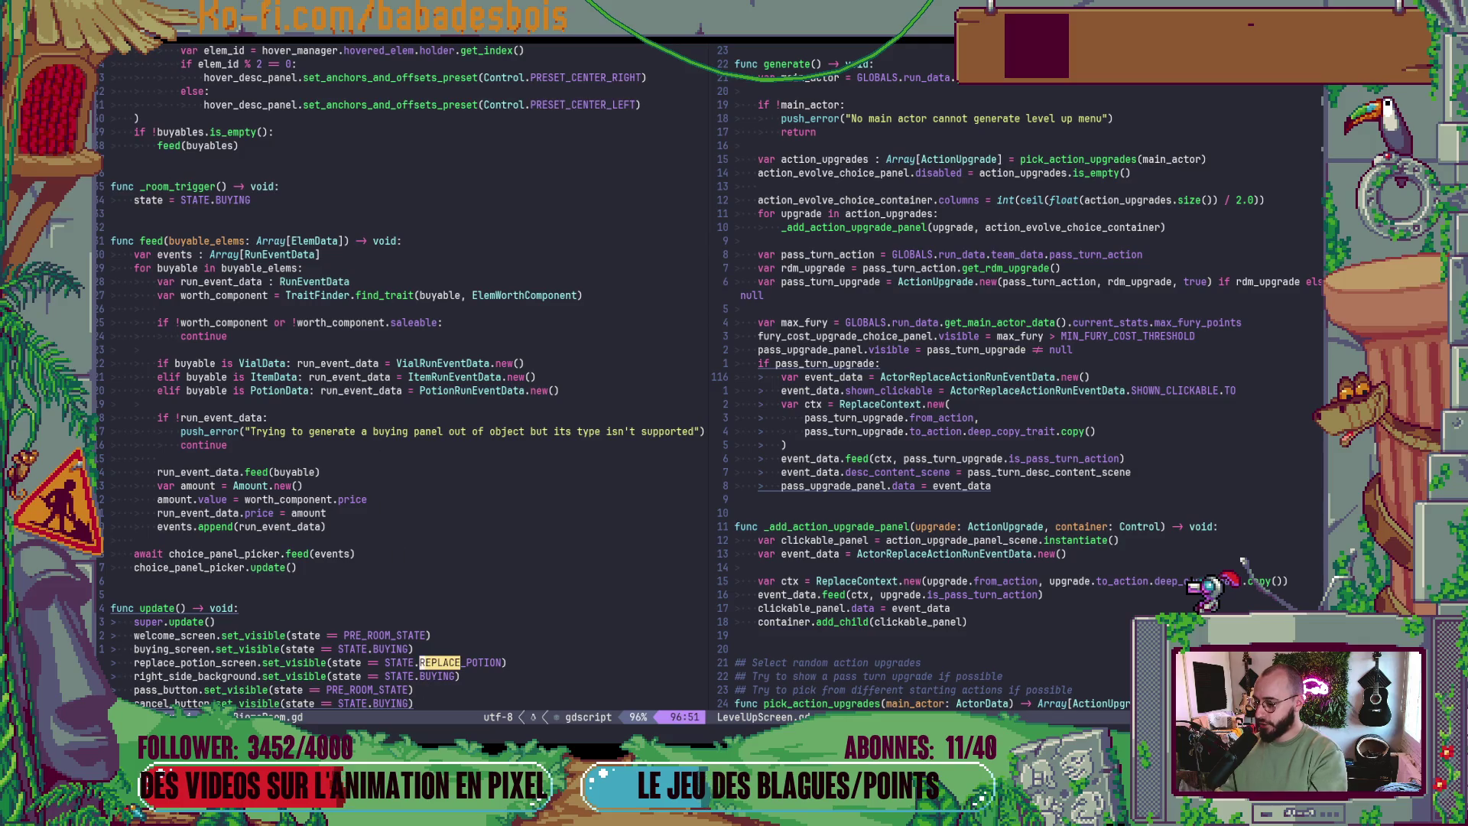
scroll(468, 391, "down", 5)
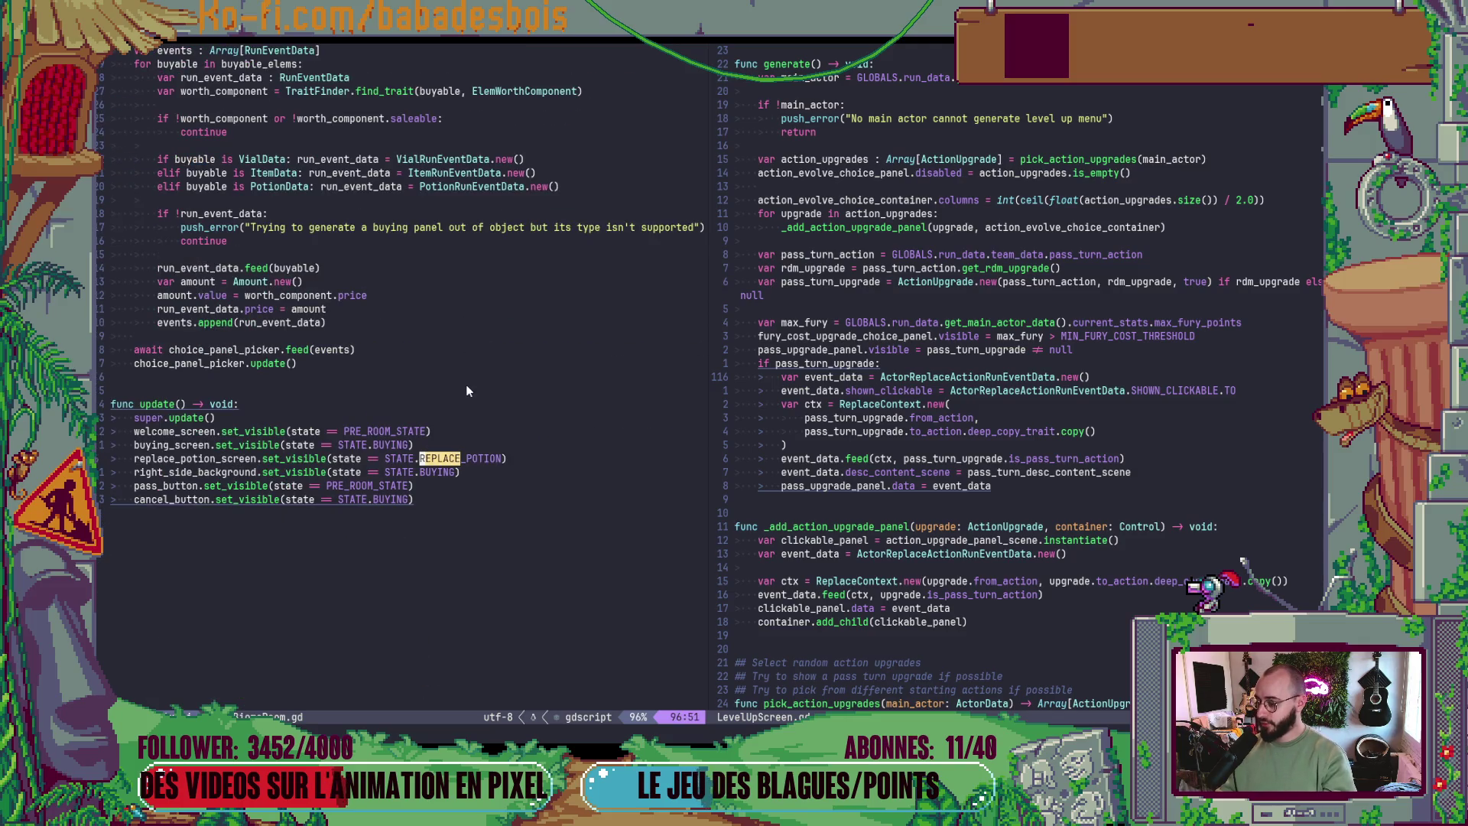
key("alt+Tab")
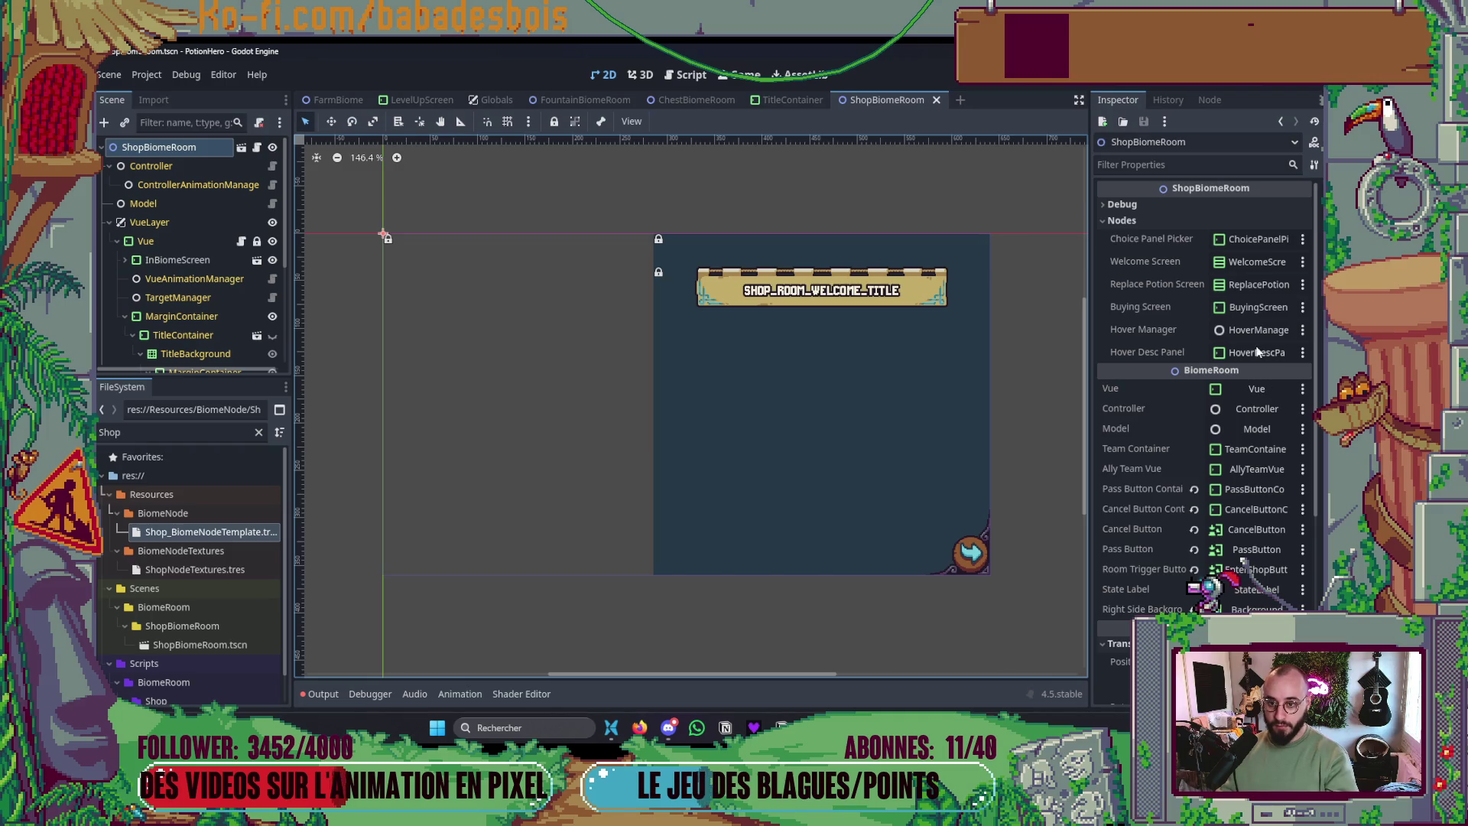
Expand InBiomeScreen and ReplacePotionContainer and select the ReplacePotion node.
scroll(210, 310, "down", 3)
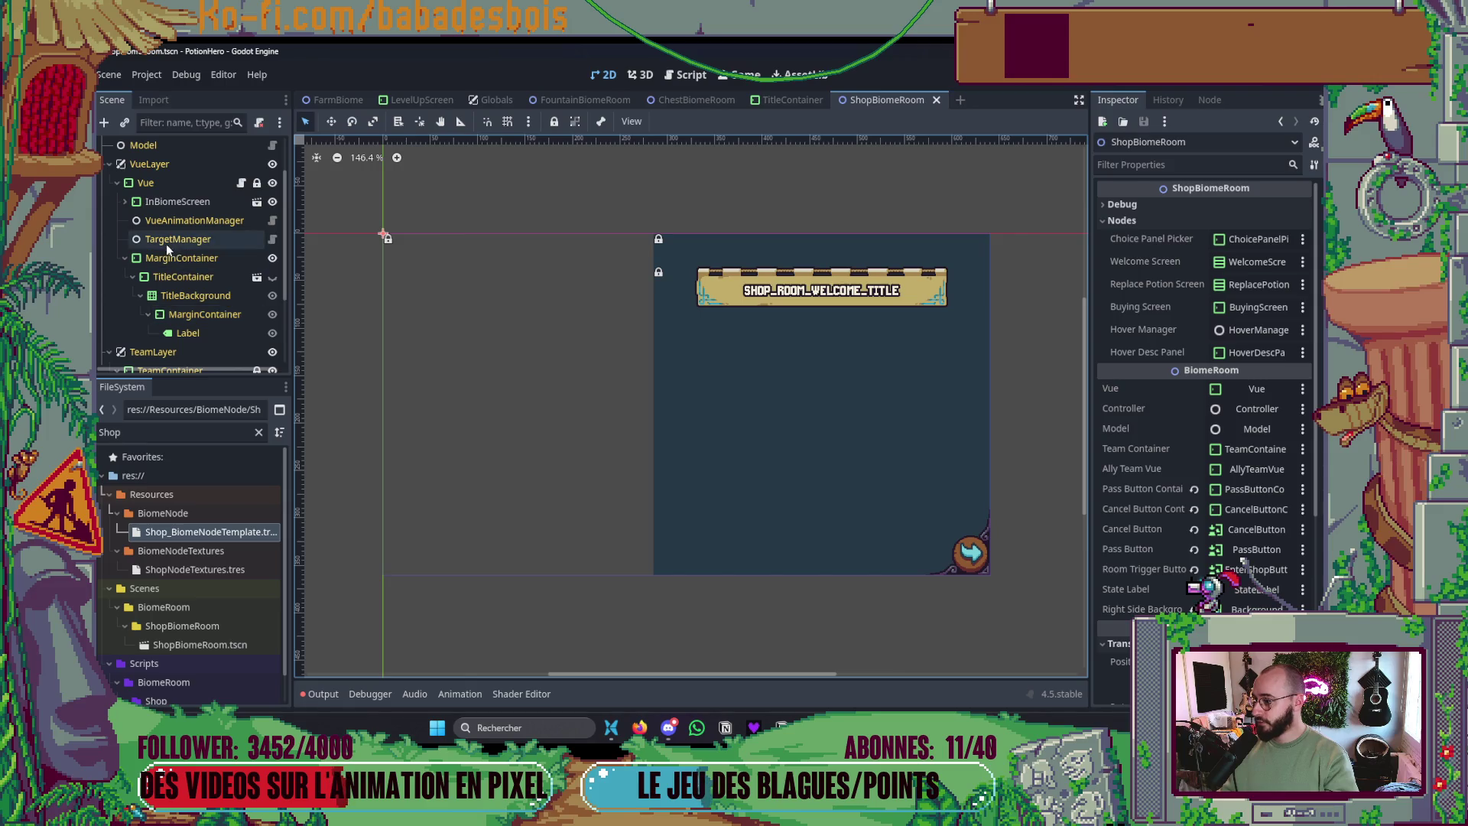
left_click(124, 200)
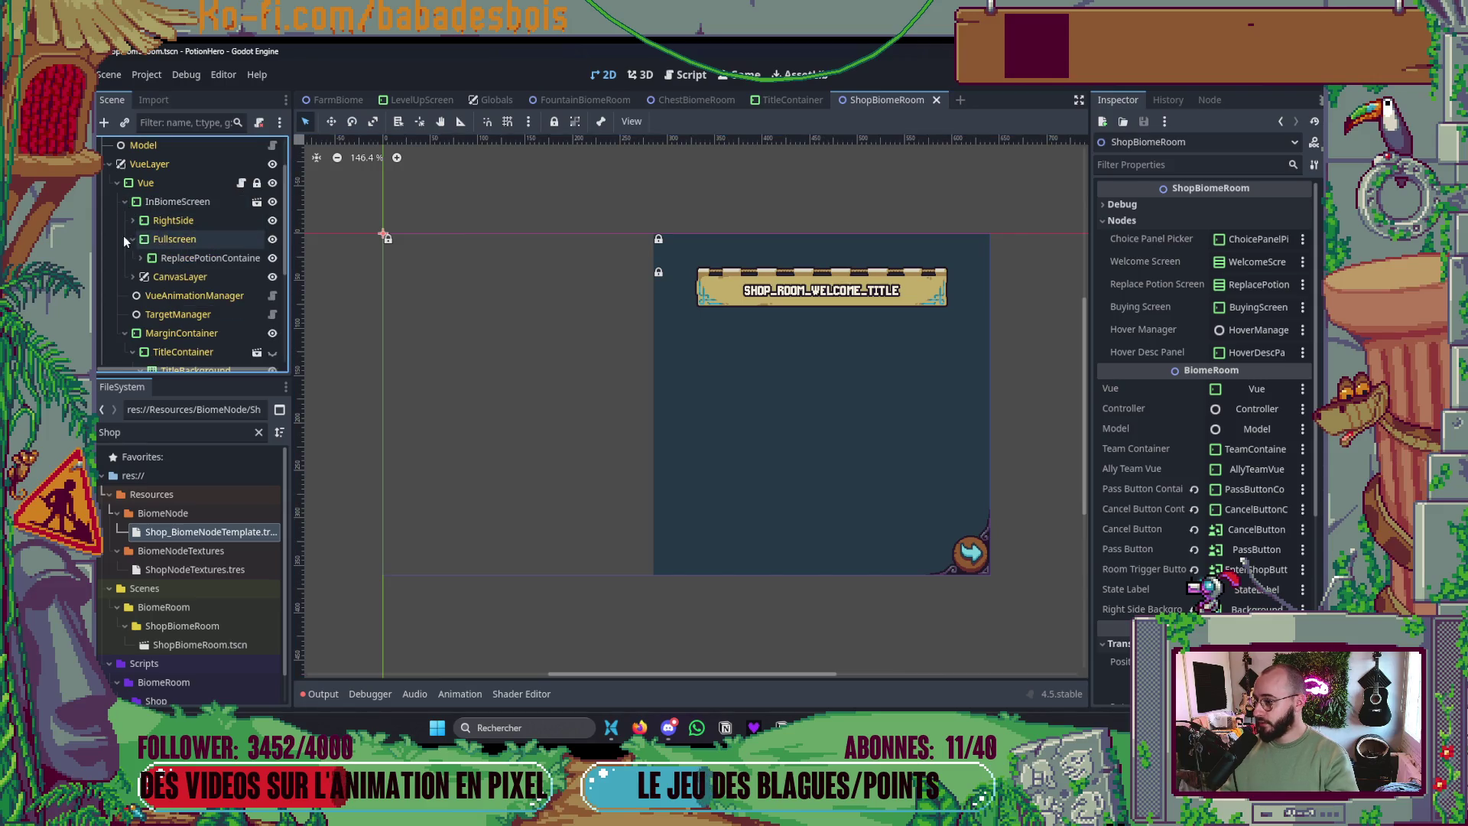
left_click(203, 260)
left_click(138, 259)
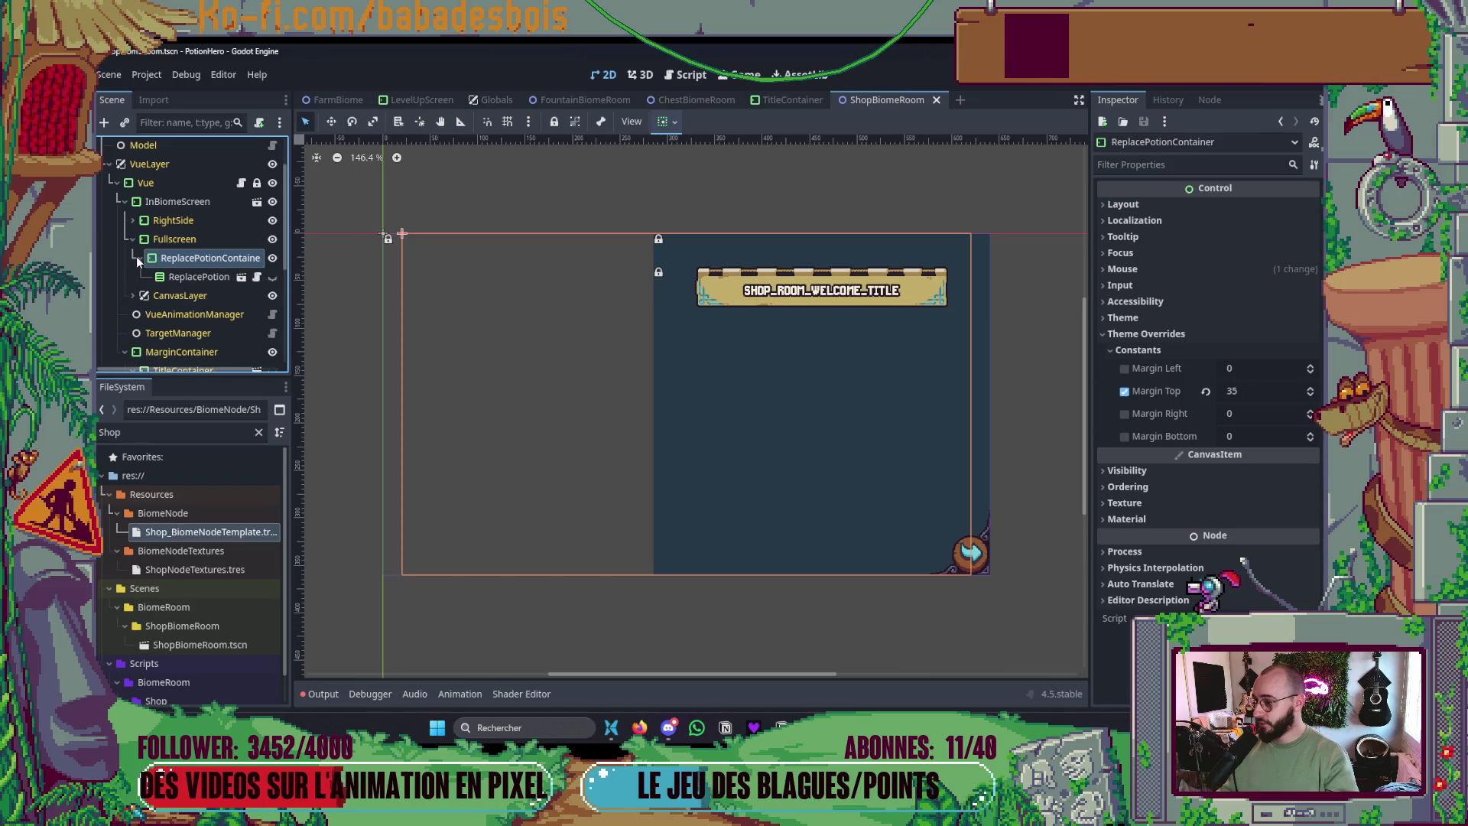
left_click(200, 279)
Make ReplacePotion visible in the shop scene and open its scene for editing.
scroll(280, 279, "down", 5)
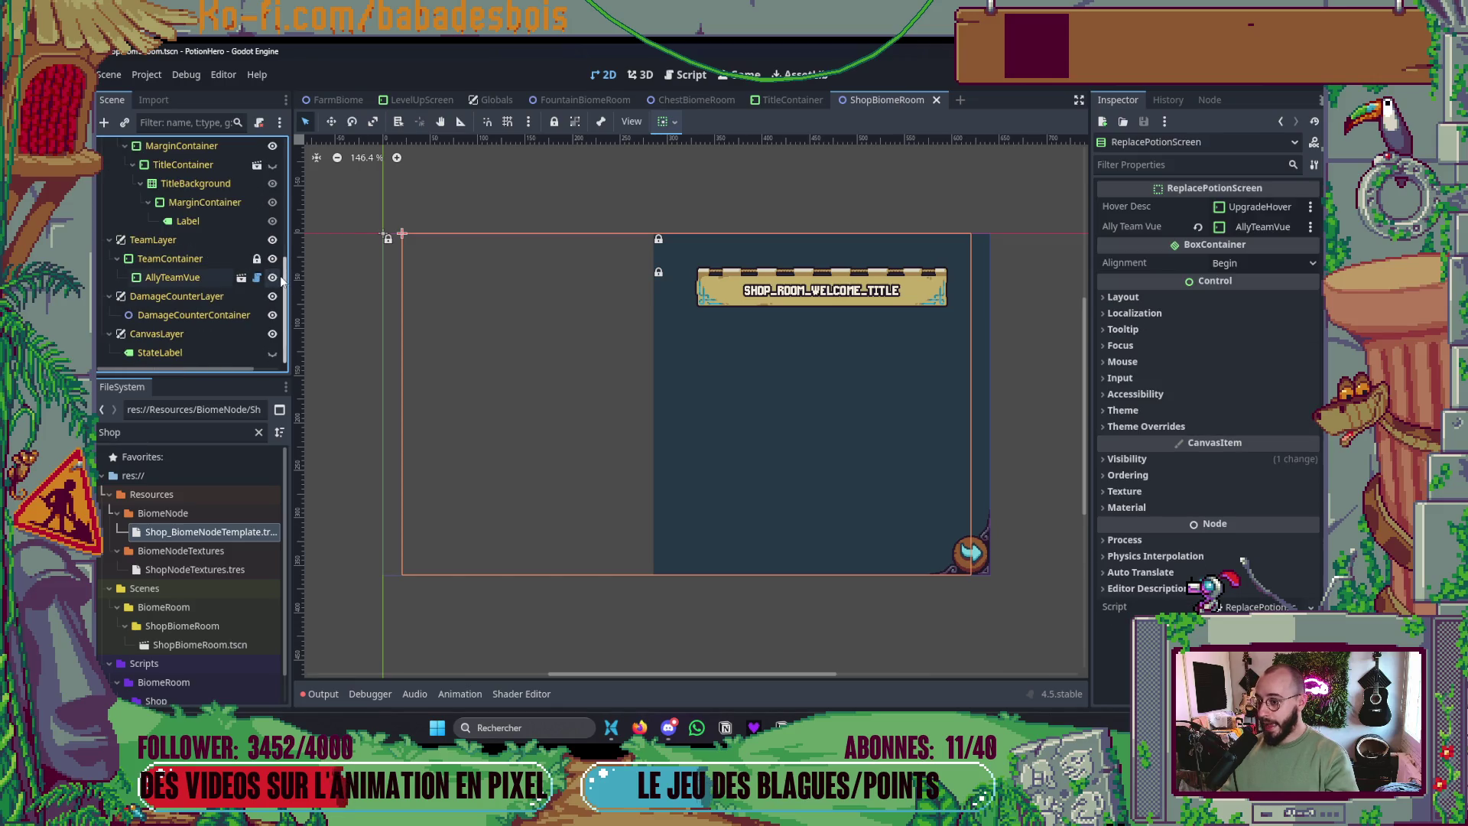
scroll(279, 280, "up", 4)
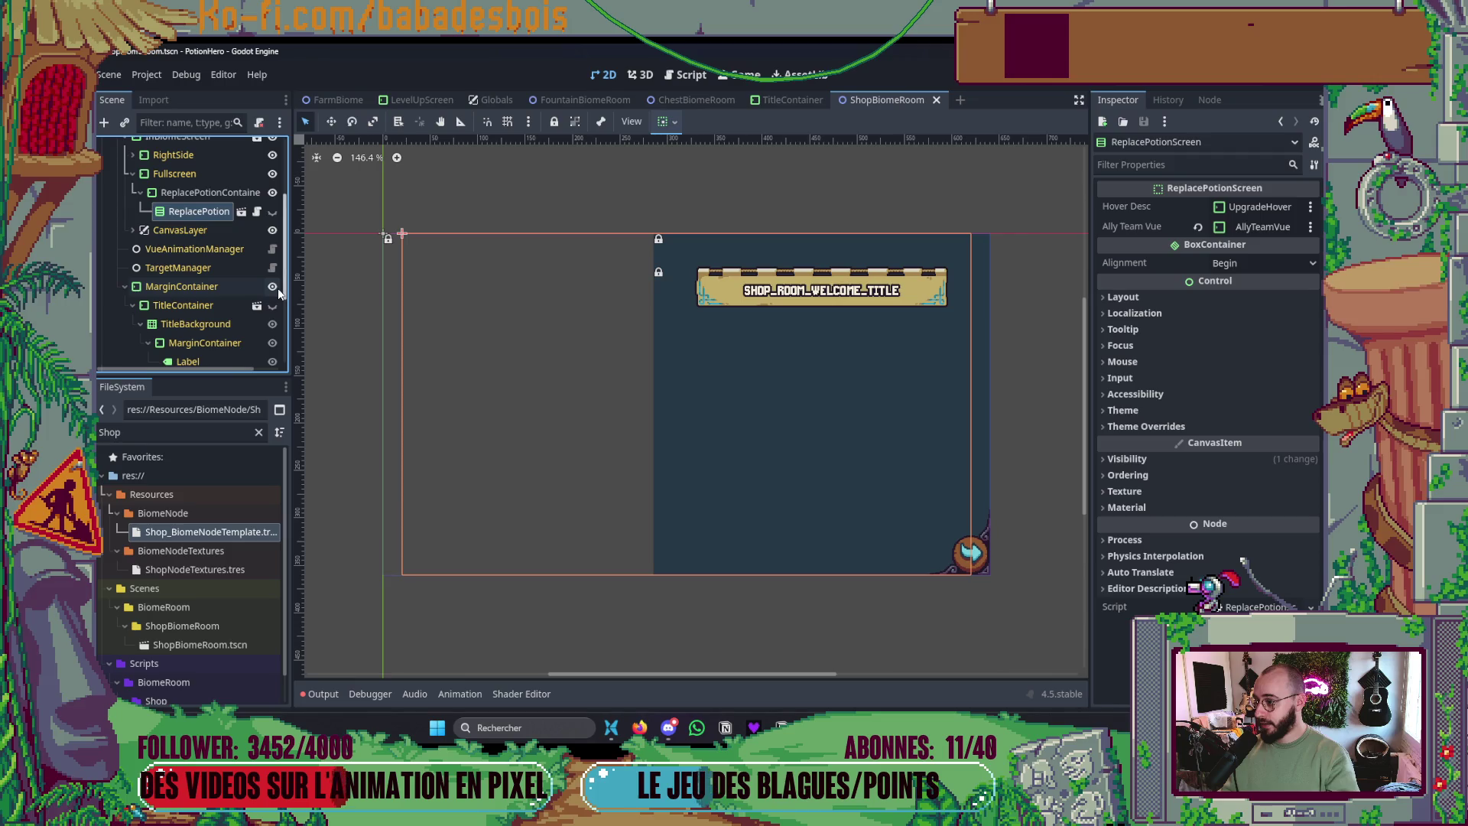
scroll(279, 299, "up", 3)
left_click(273, 295)
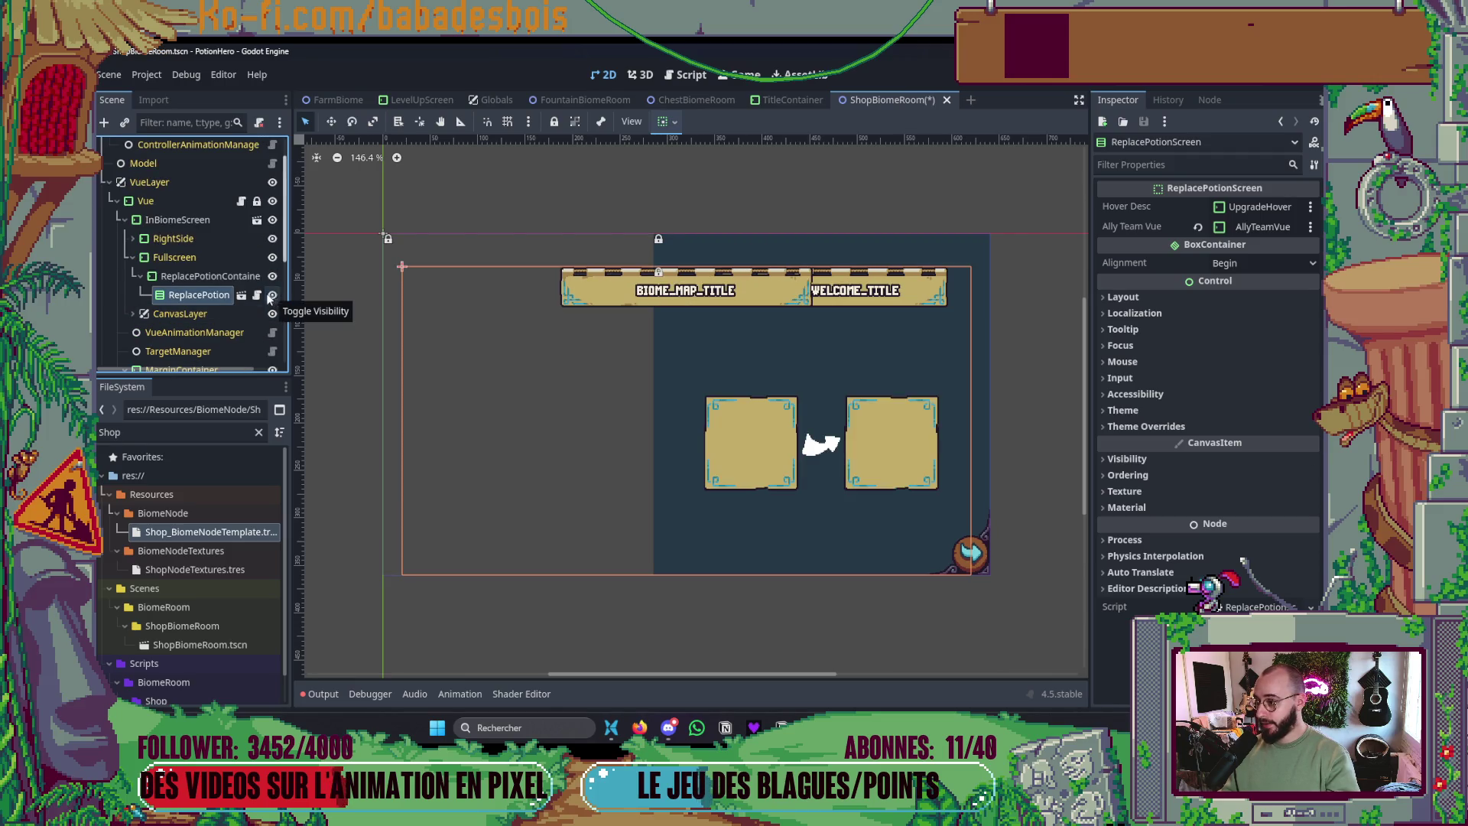
left_click(241, 296)
Append REPLACE_POTION_VIAL_TITLE to the TitleContainer Label's text and close the replace scene tab.
left_click(194, 165)
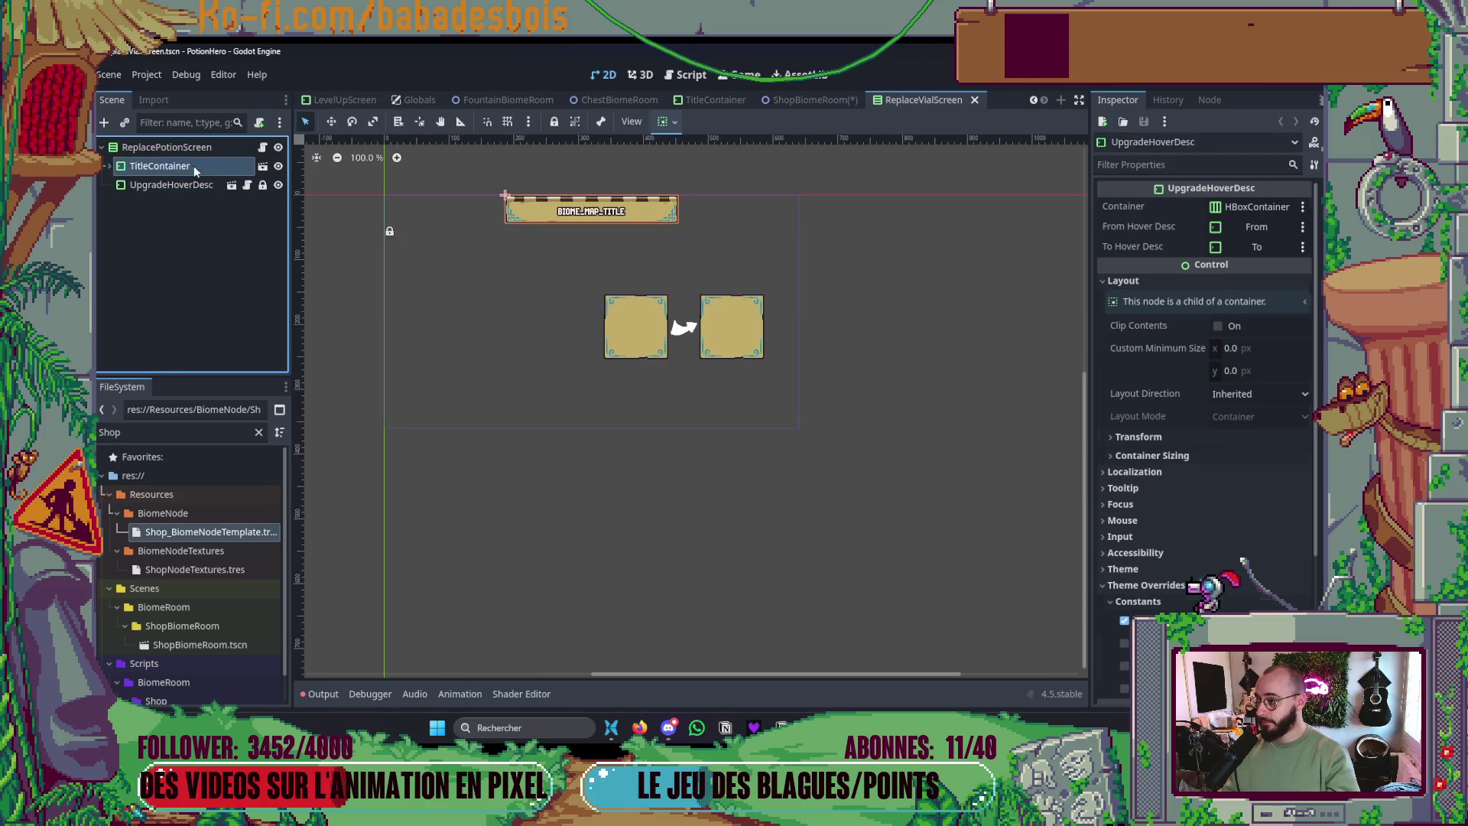
left_click(109, 166)
left_click(164, 222)
left_click(1218, 235)
type("REPLACE_POTION_VIAL_TITLE")
left_click(871, 315)
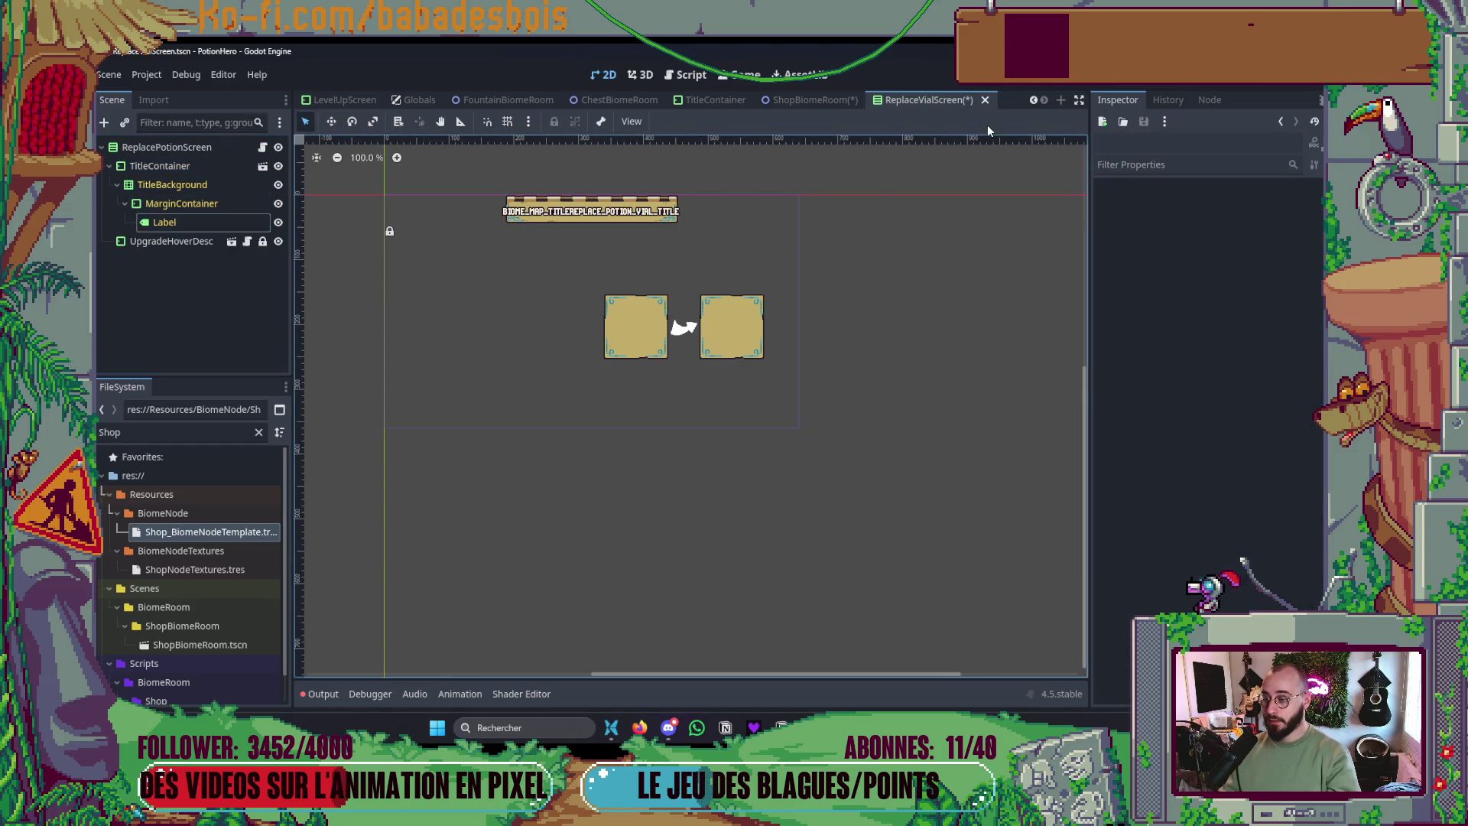
left_click(985, 100)
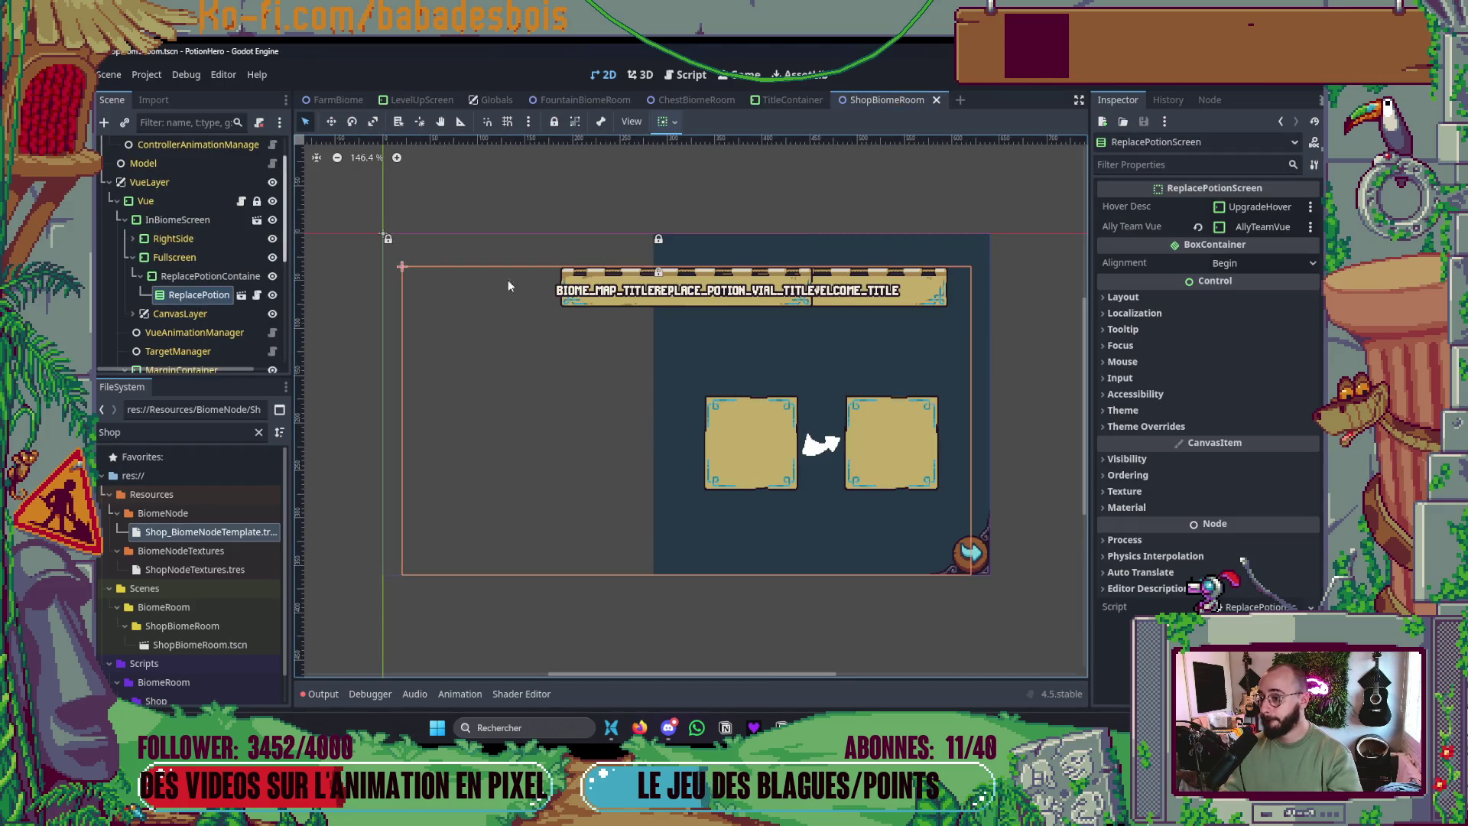
scroll(270, 305, "down", 5)
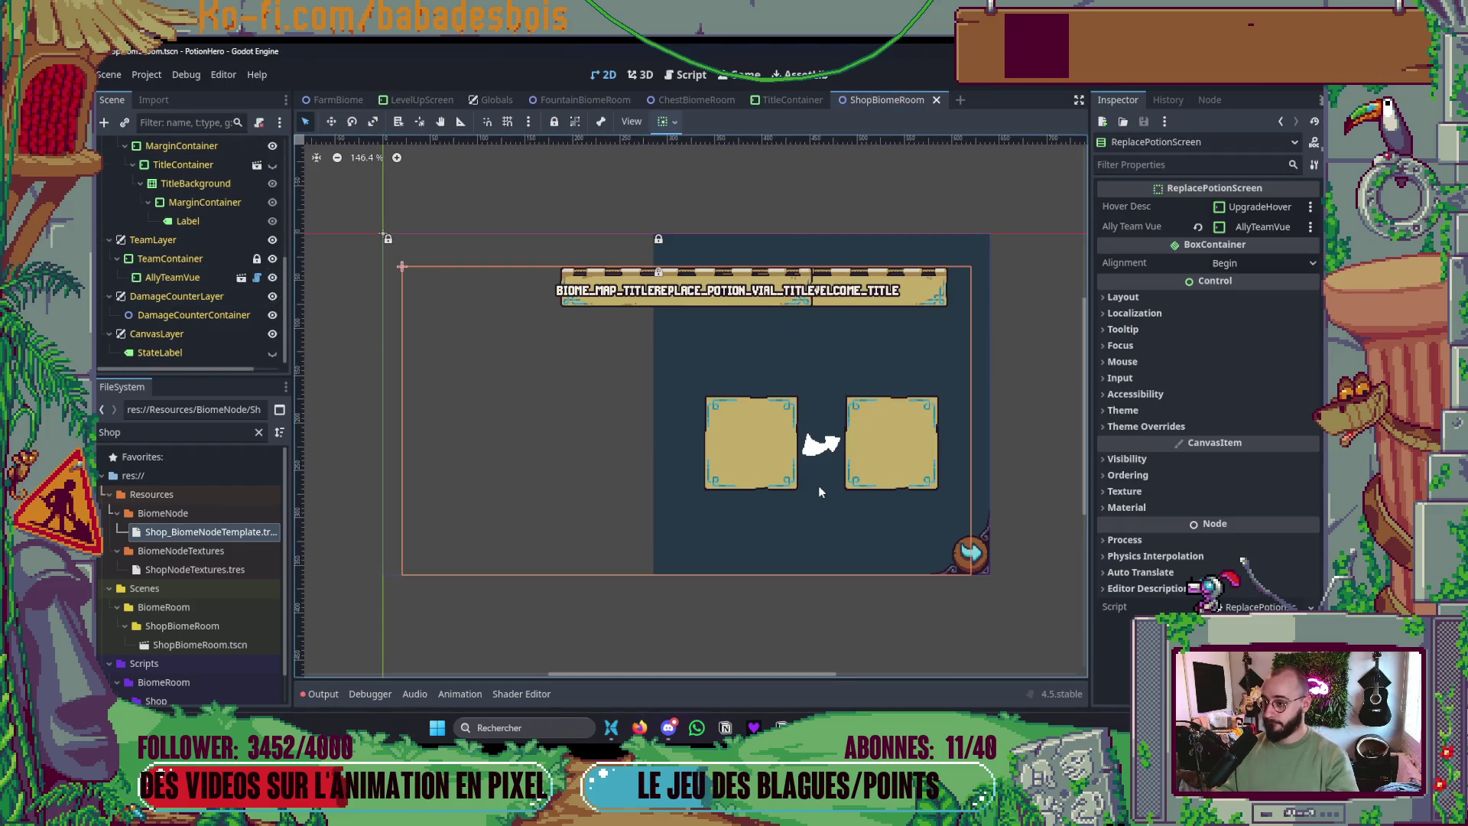
scroll(203, 311, "up", 3)
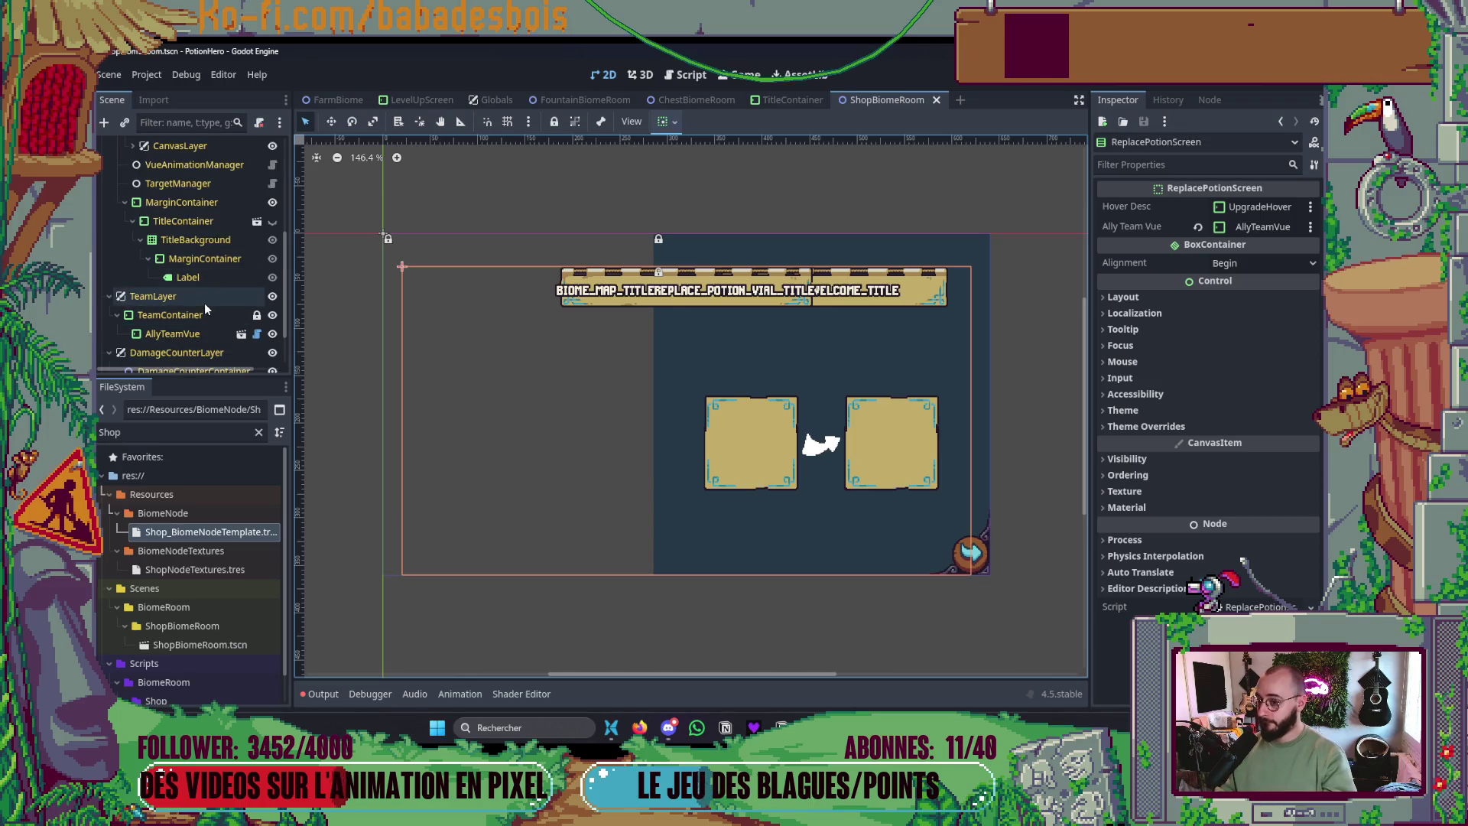
Hide the ReplacePotion screen in the shop scene again.
scroll(204, 295, "up", 4)
left_click(273, 268)
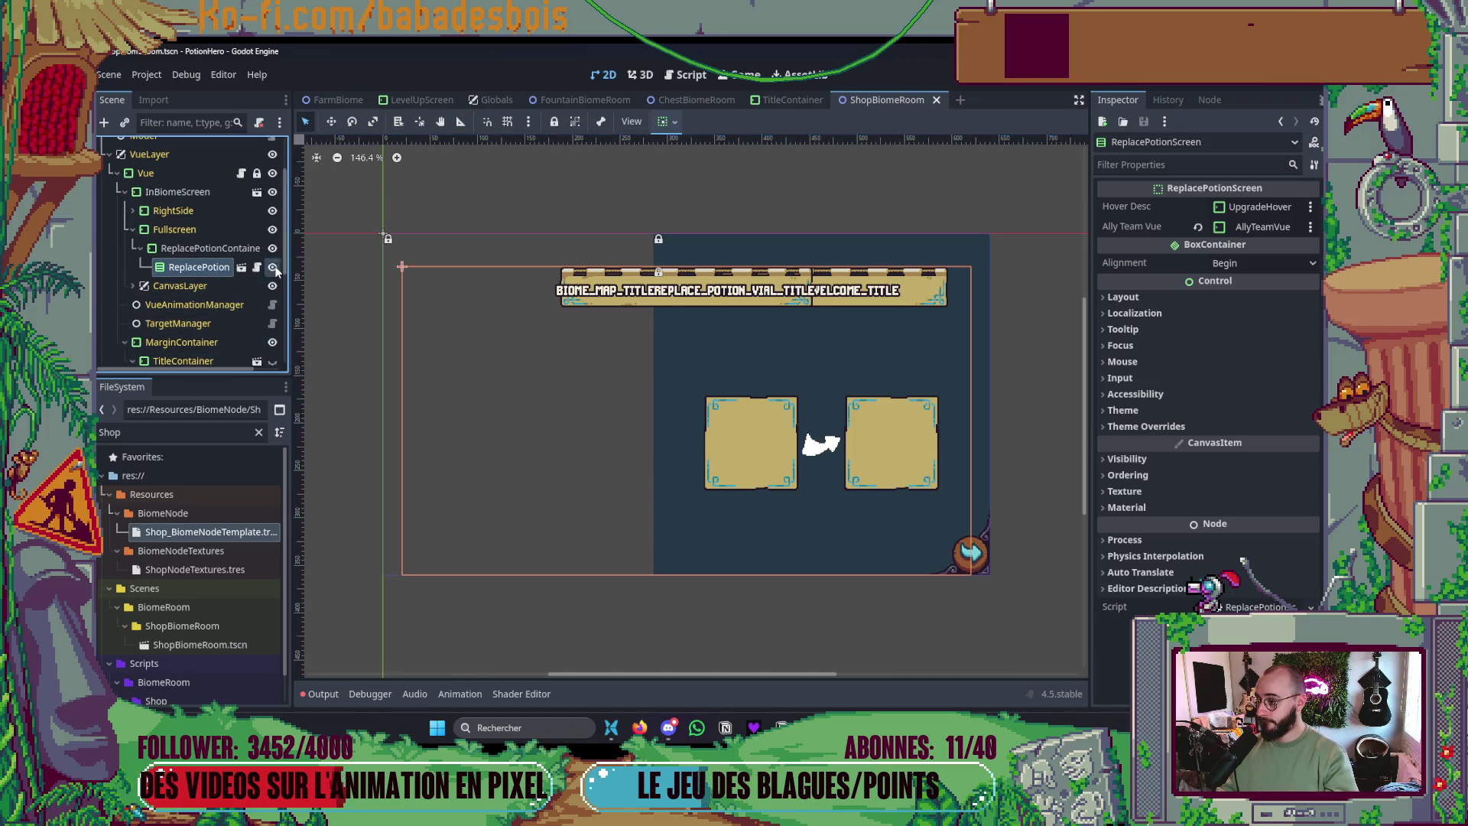
left_click(273, 266)
Playtest the game twice, opening the world map and travelling to the first map node.
key("F5")
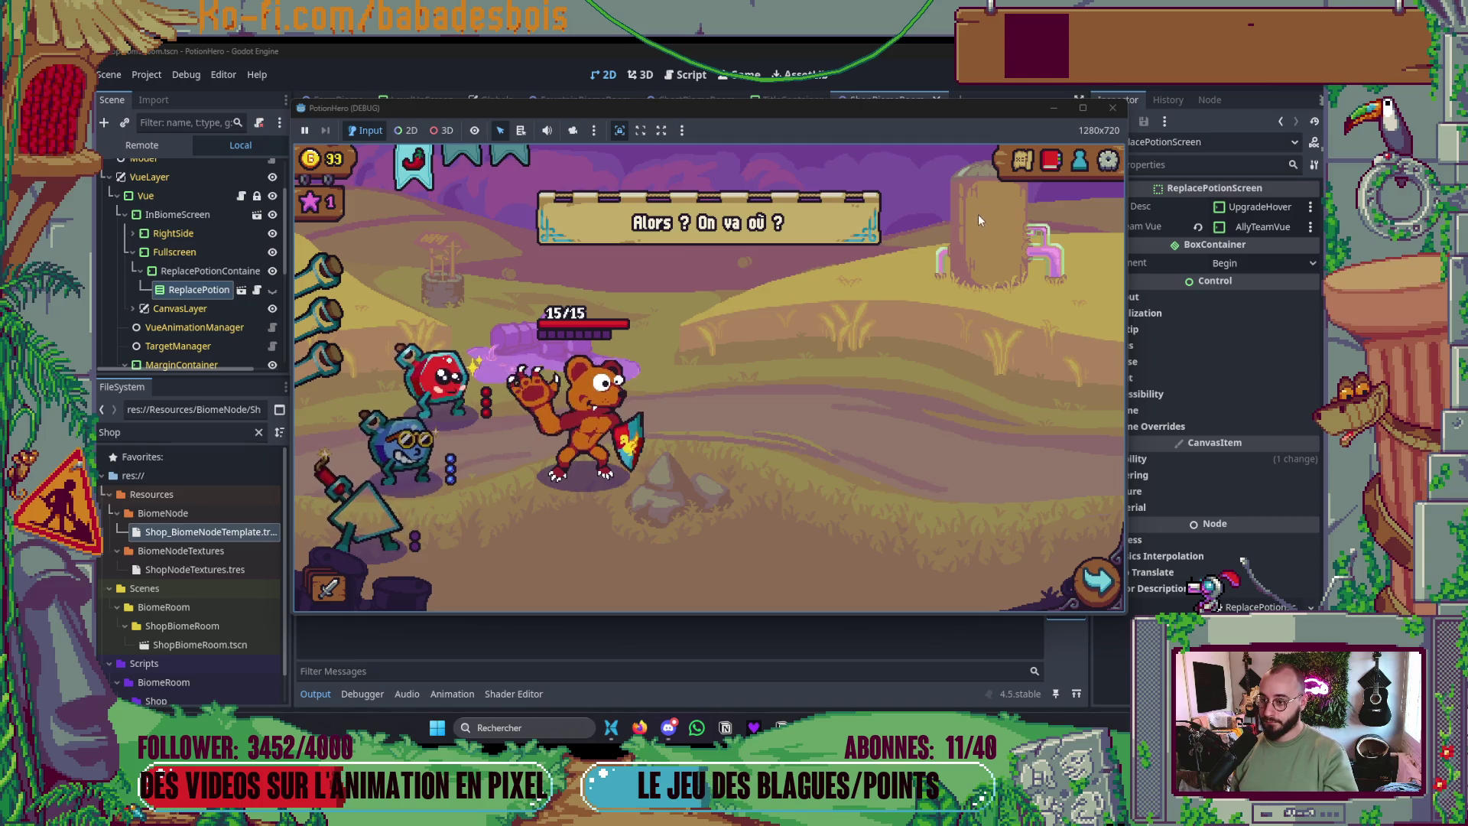
left_click(1020, 160)
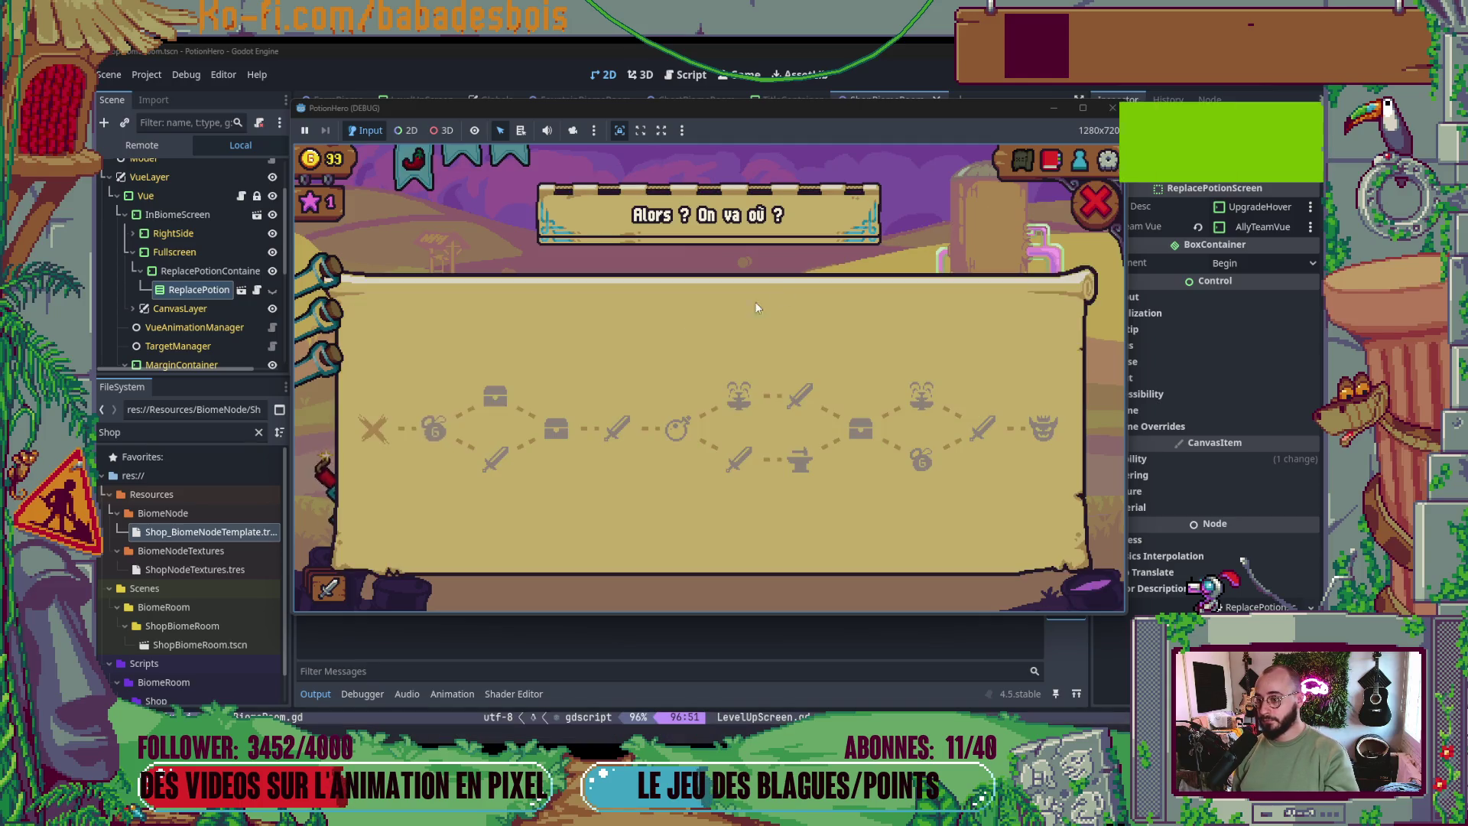
left_click(1096, 201)
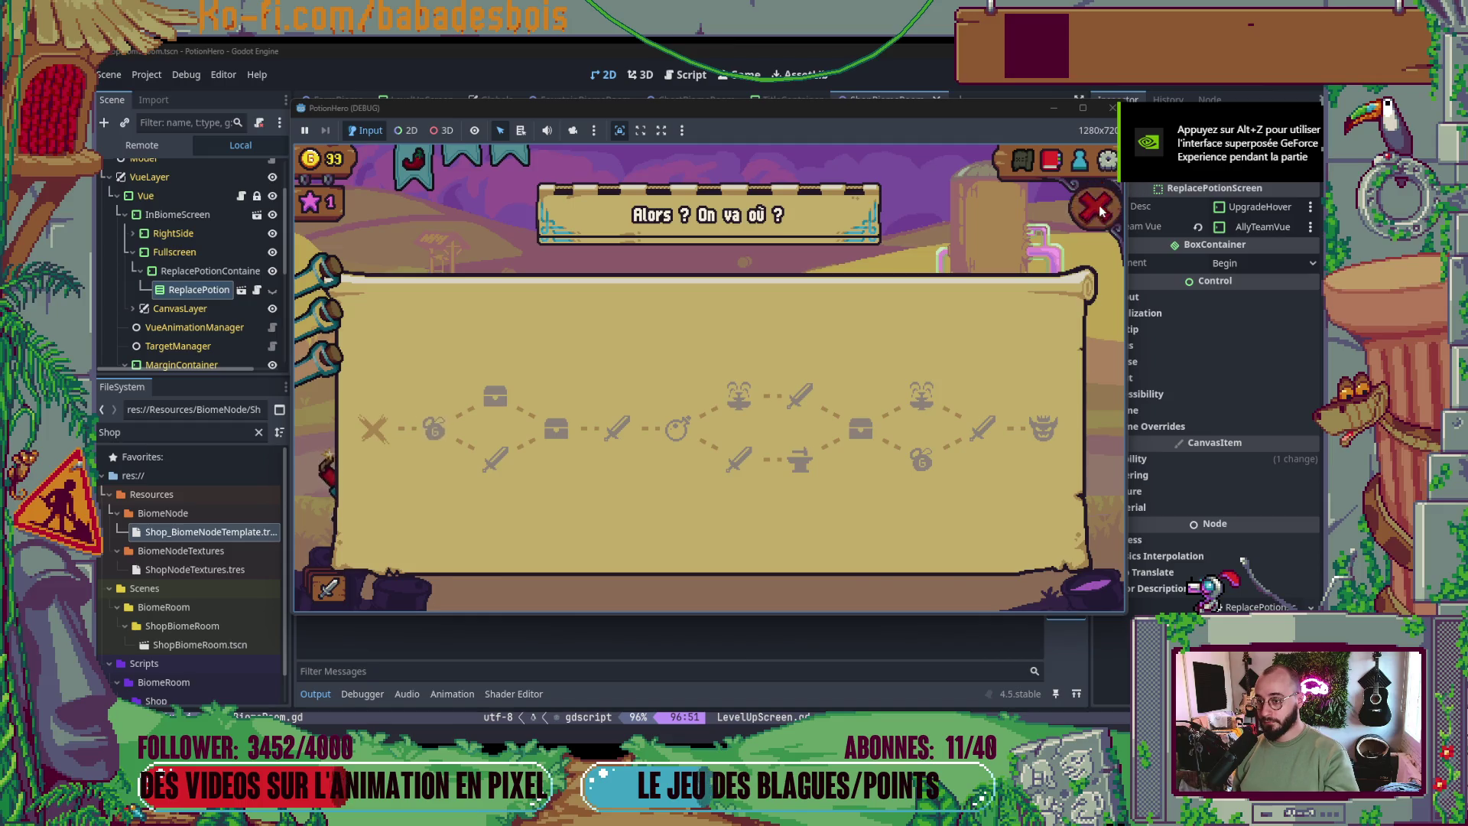
left_click(1113, 108)
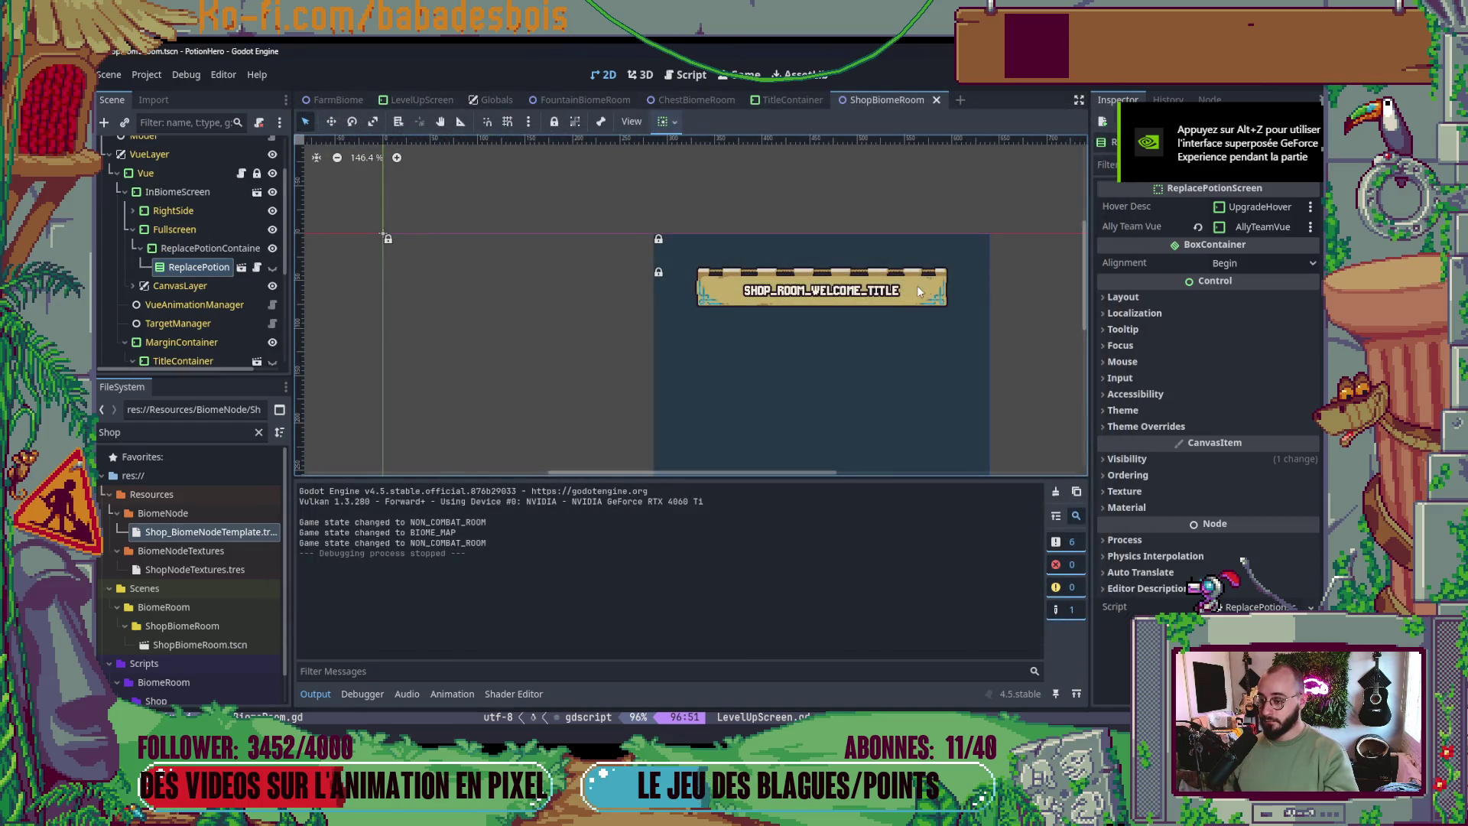
key("F5")
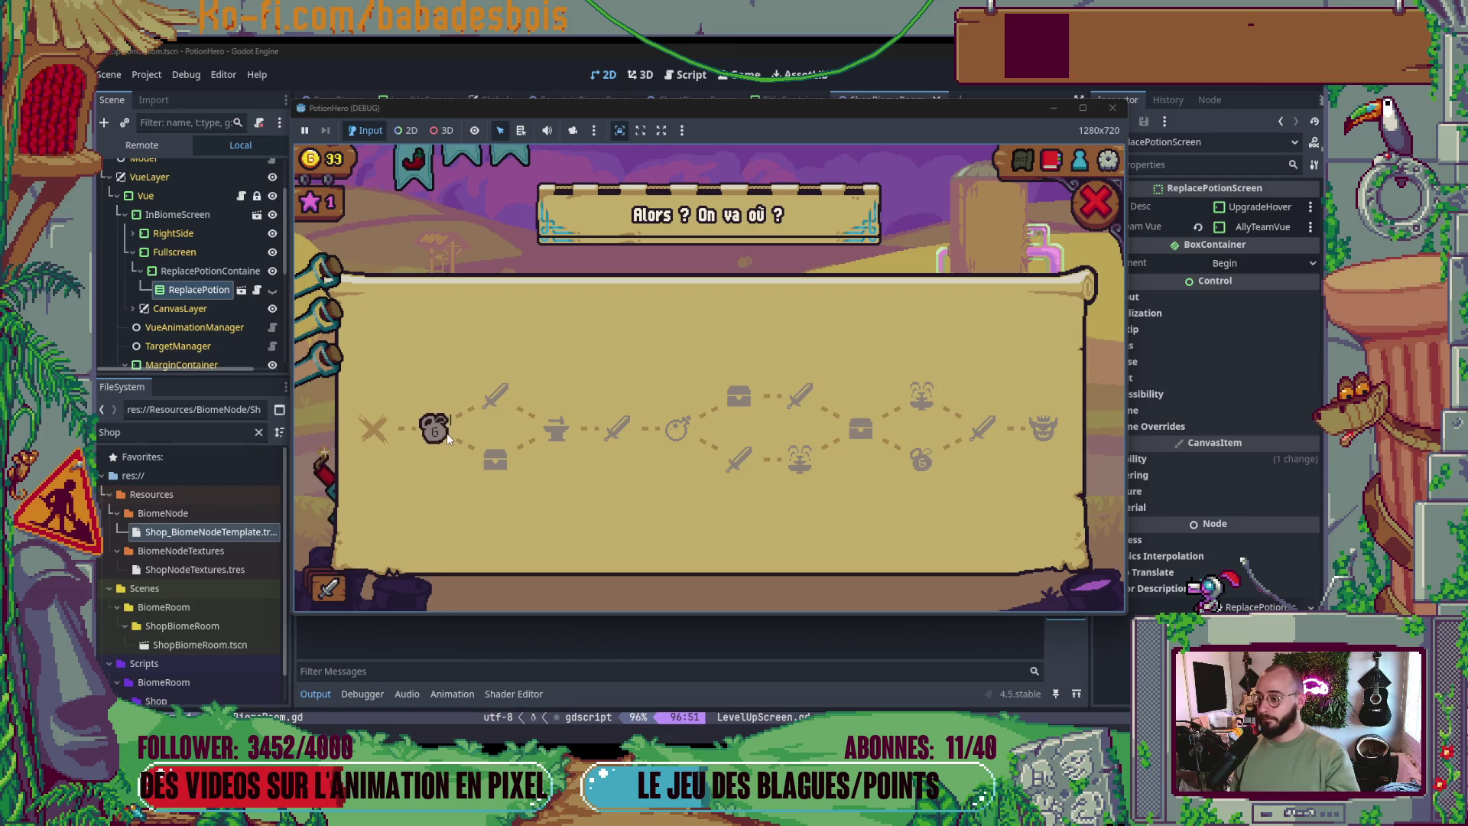
left_click(437, 429)
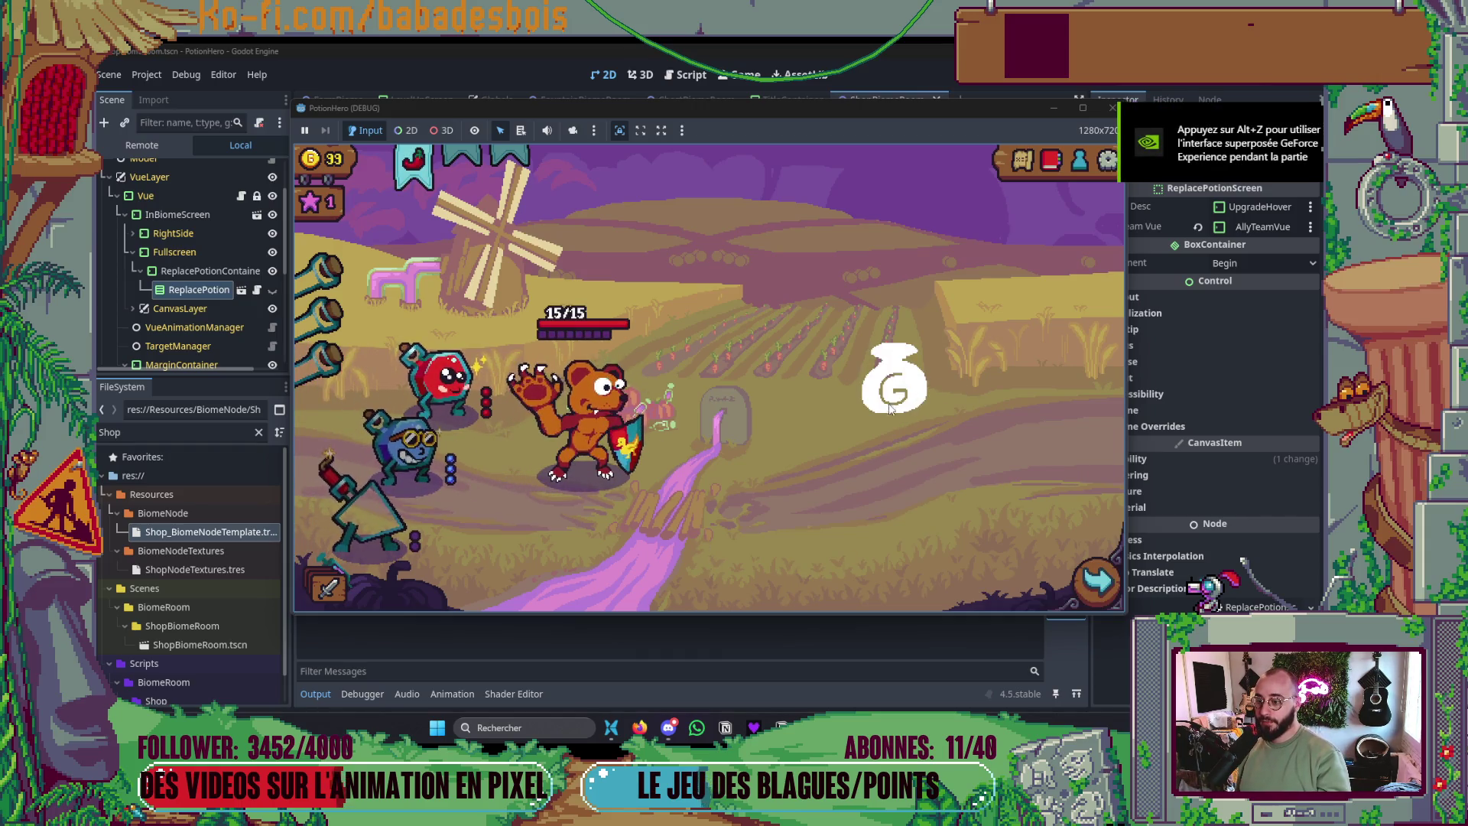
left_click(1113, 108)
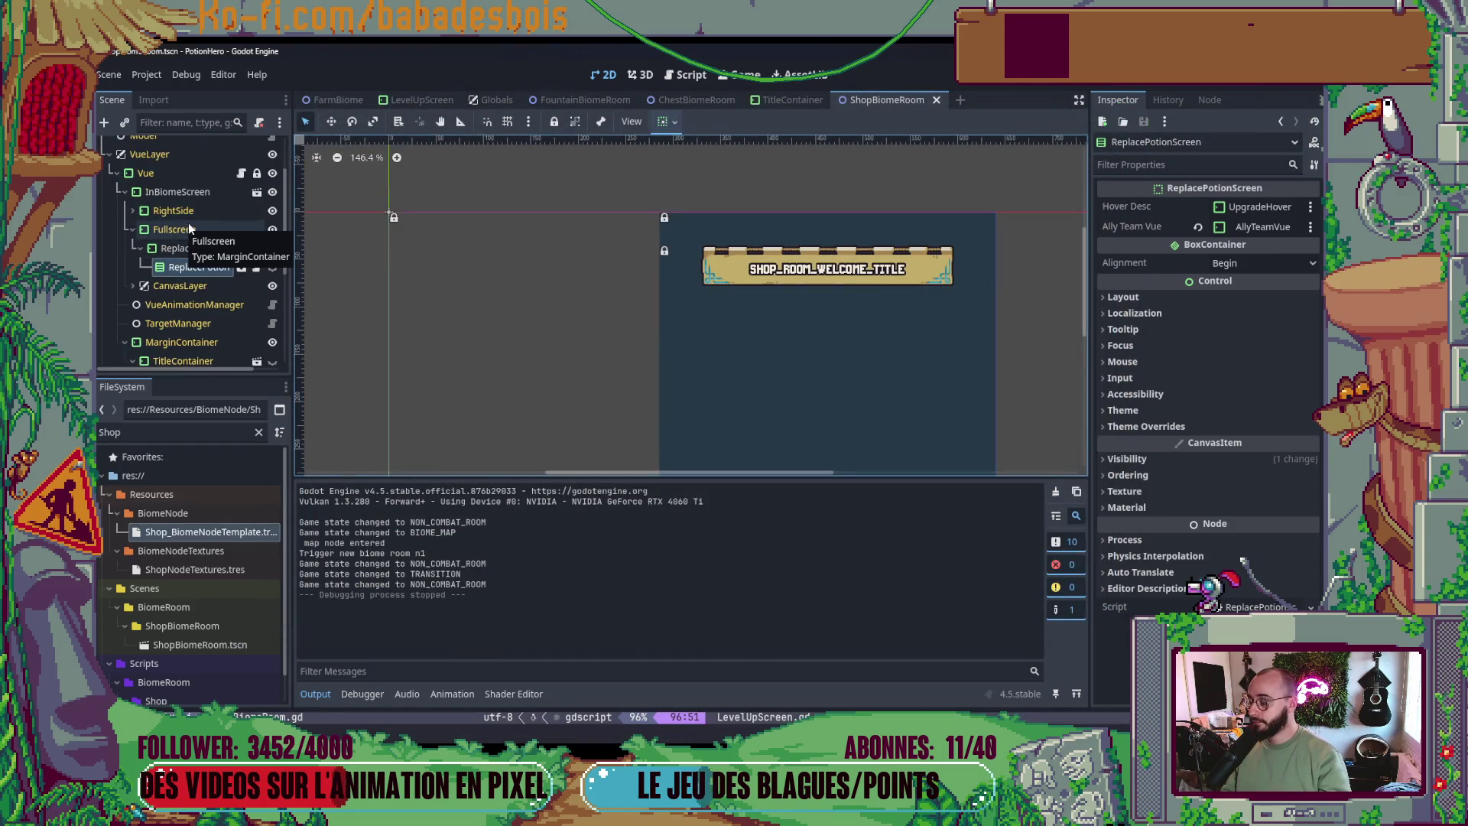
Set the BiomeRoom MarginContainer's Mouse Filter to Ignore and run the game with F5.
scroll(200, 212, "down", 3)
scroll(185, 239, "up", 5)
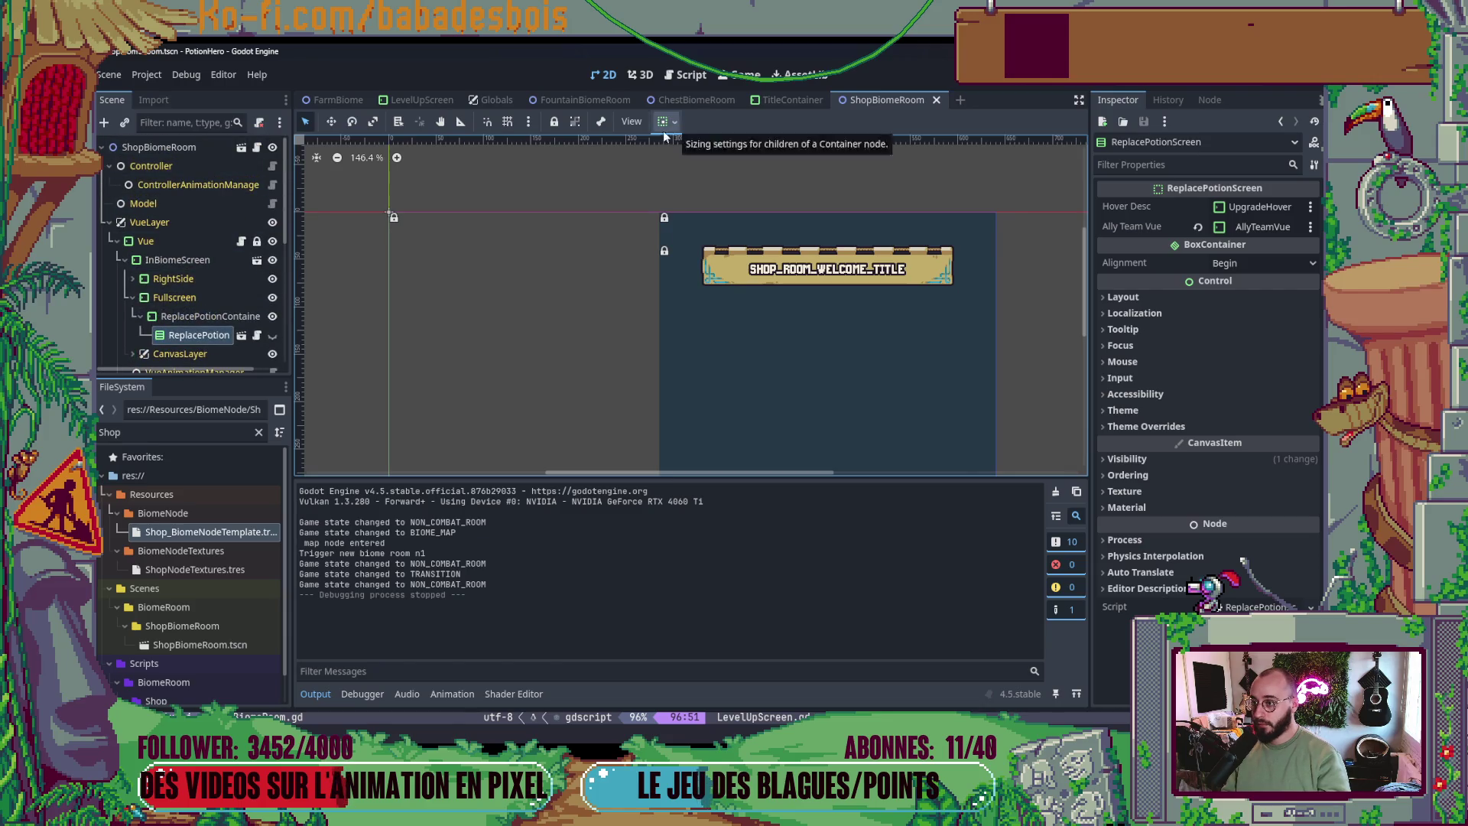
left_click(241, 152)
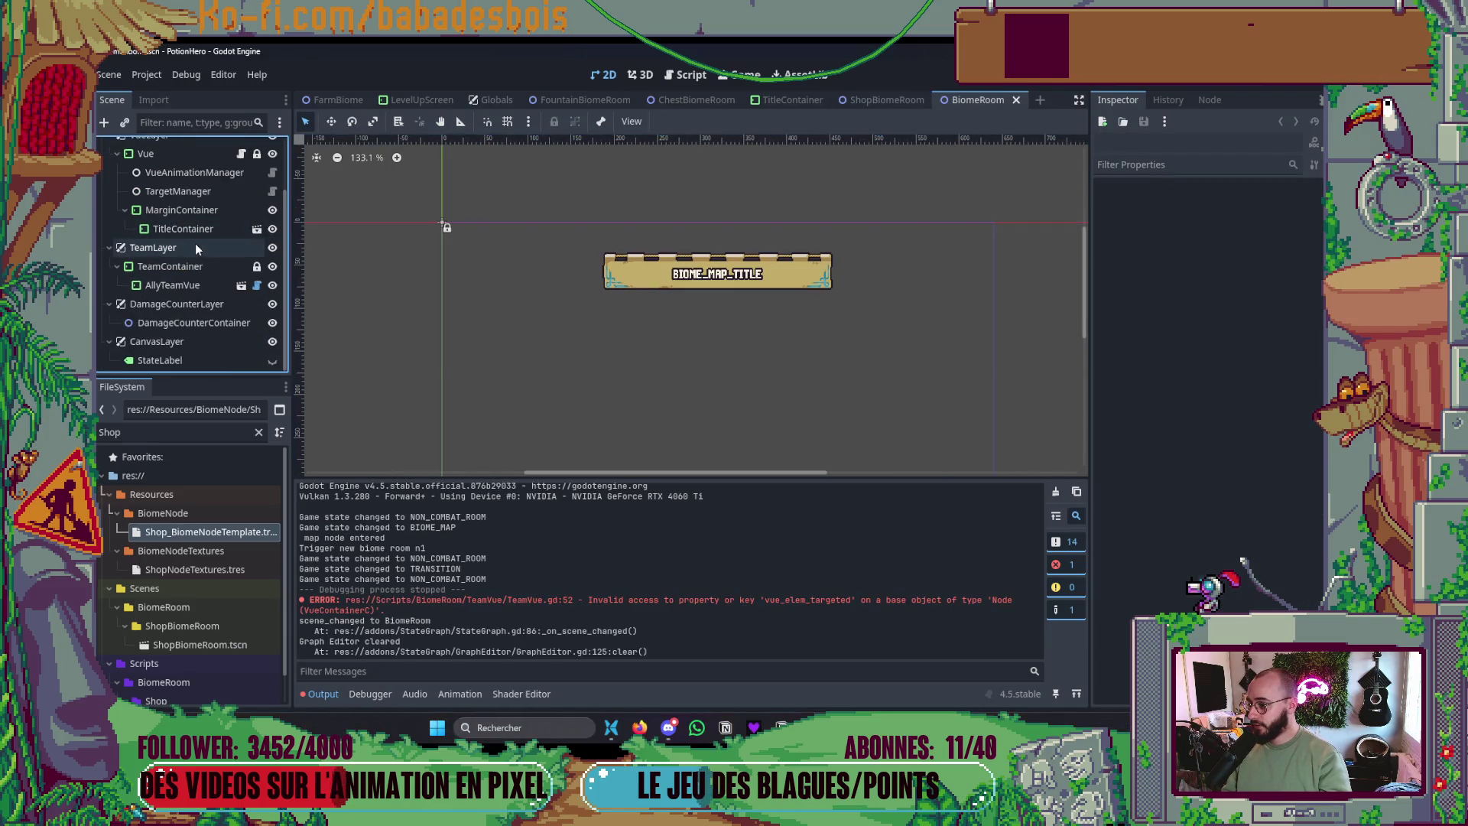
scroll(186, 259, "up", 3)
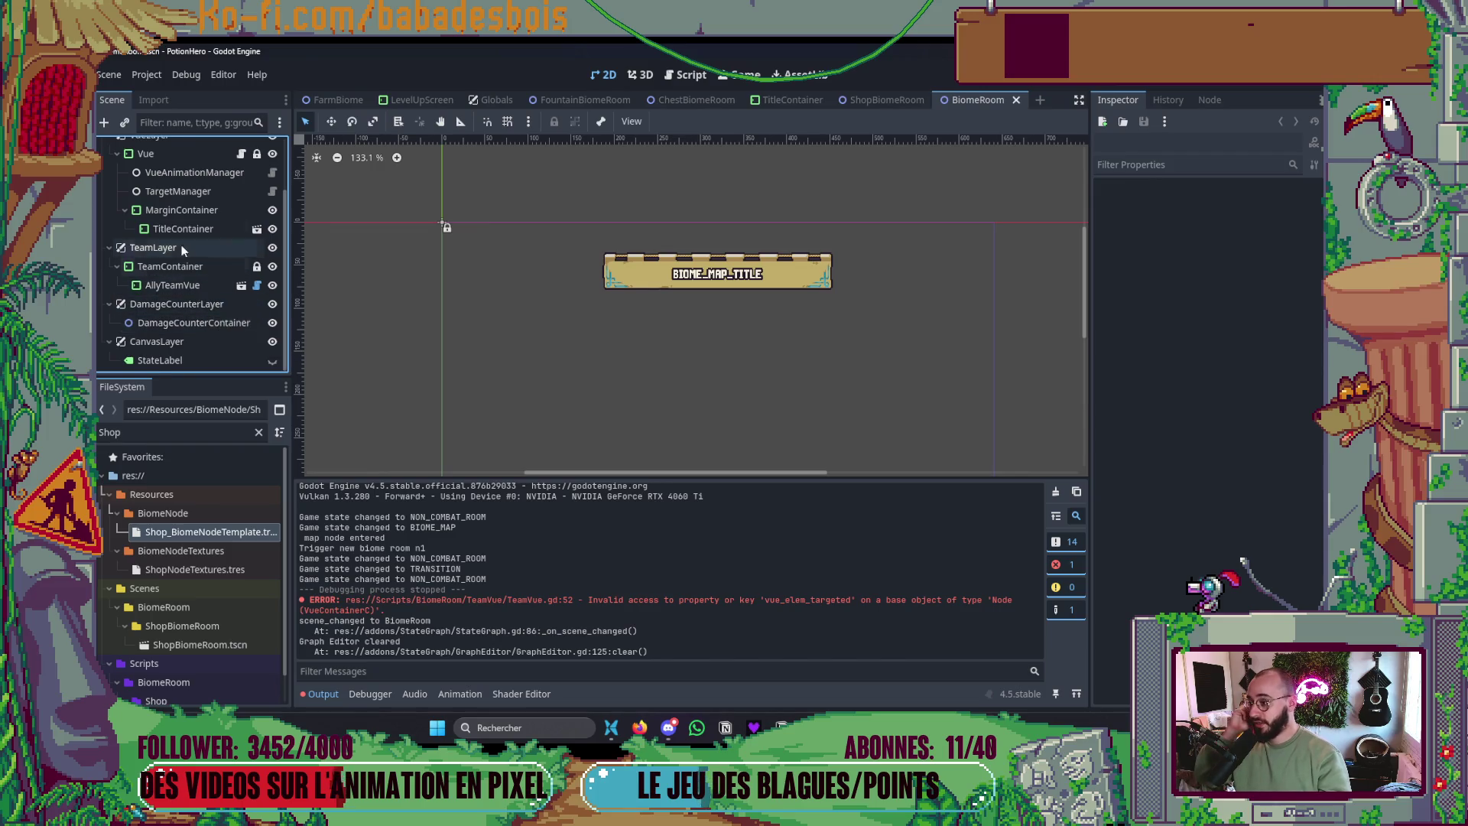
double_click(179, 267)
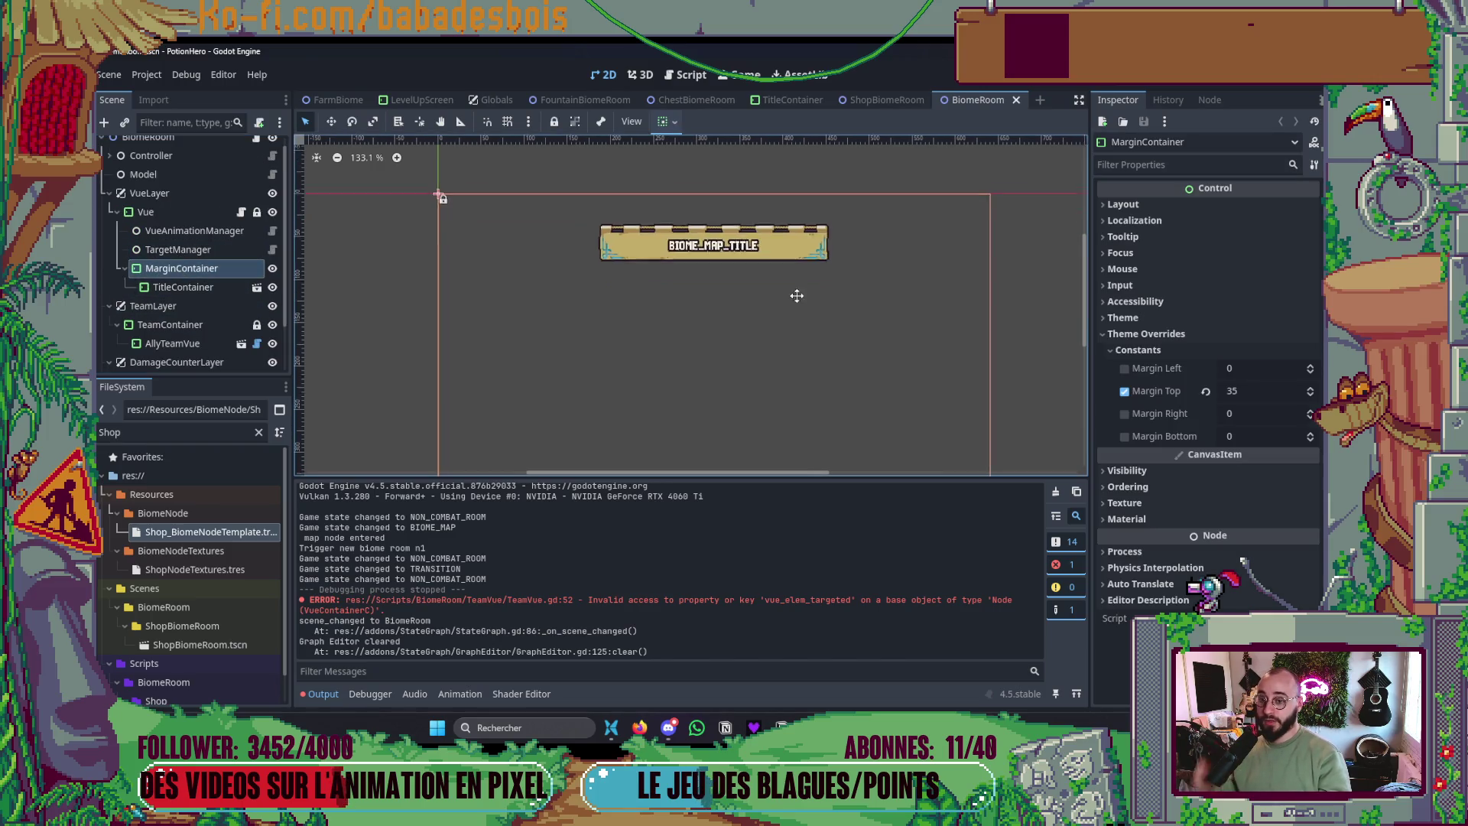
left_click(1133, 270)
left_click(1235, 288)
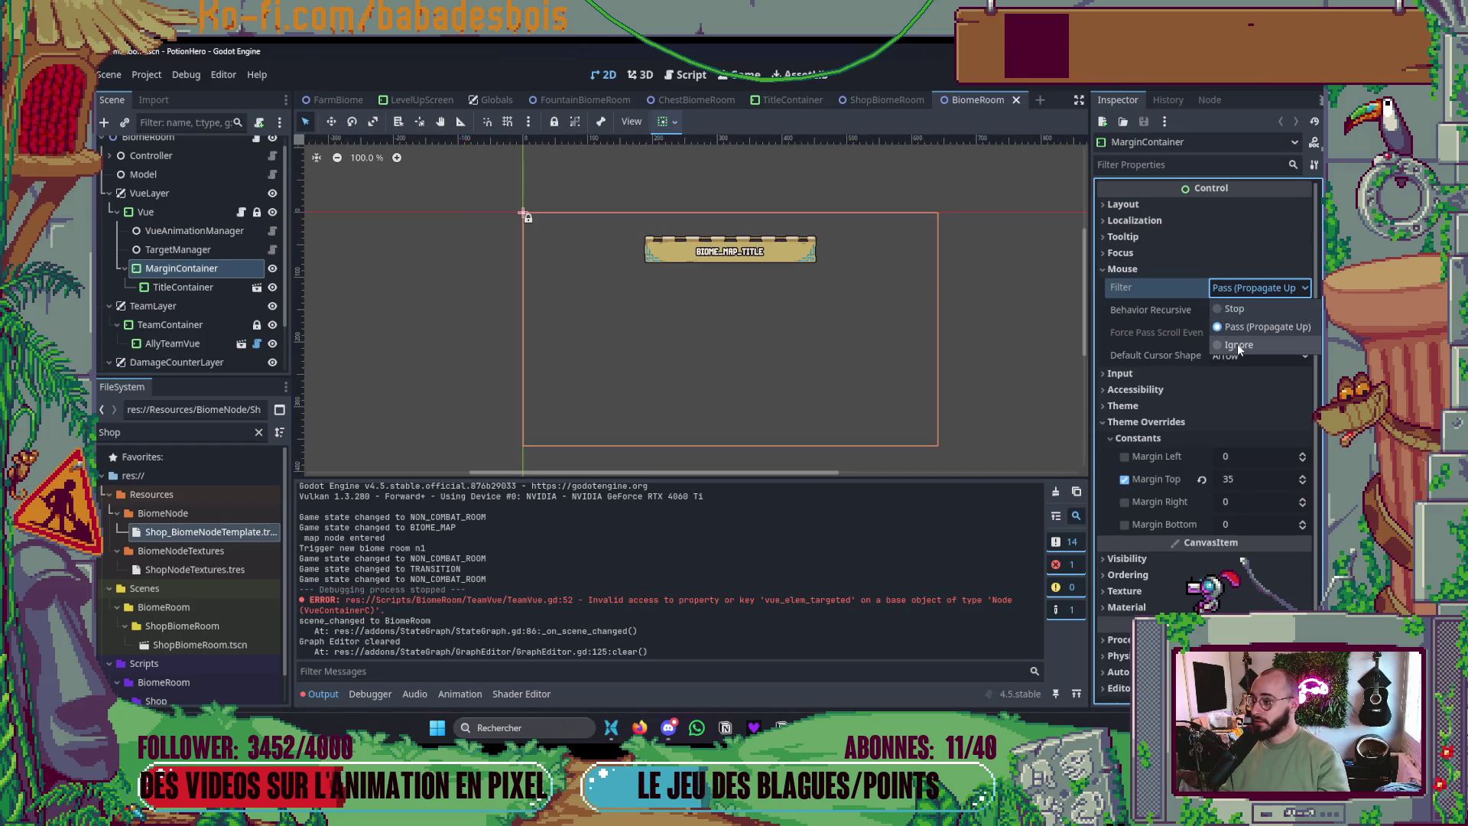
left_click(1240, 347)
key("F5")
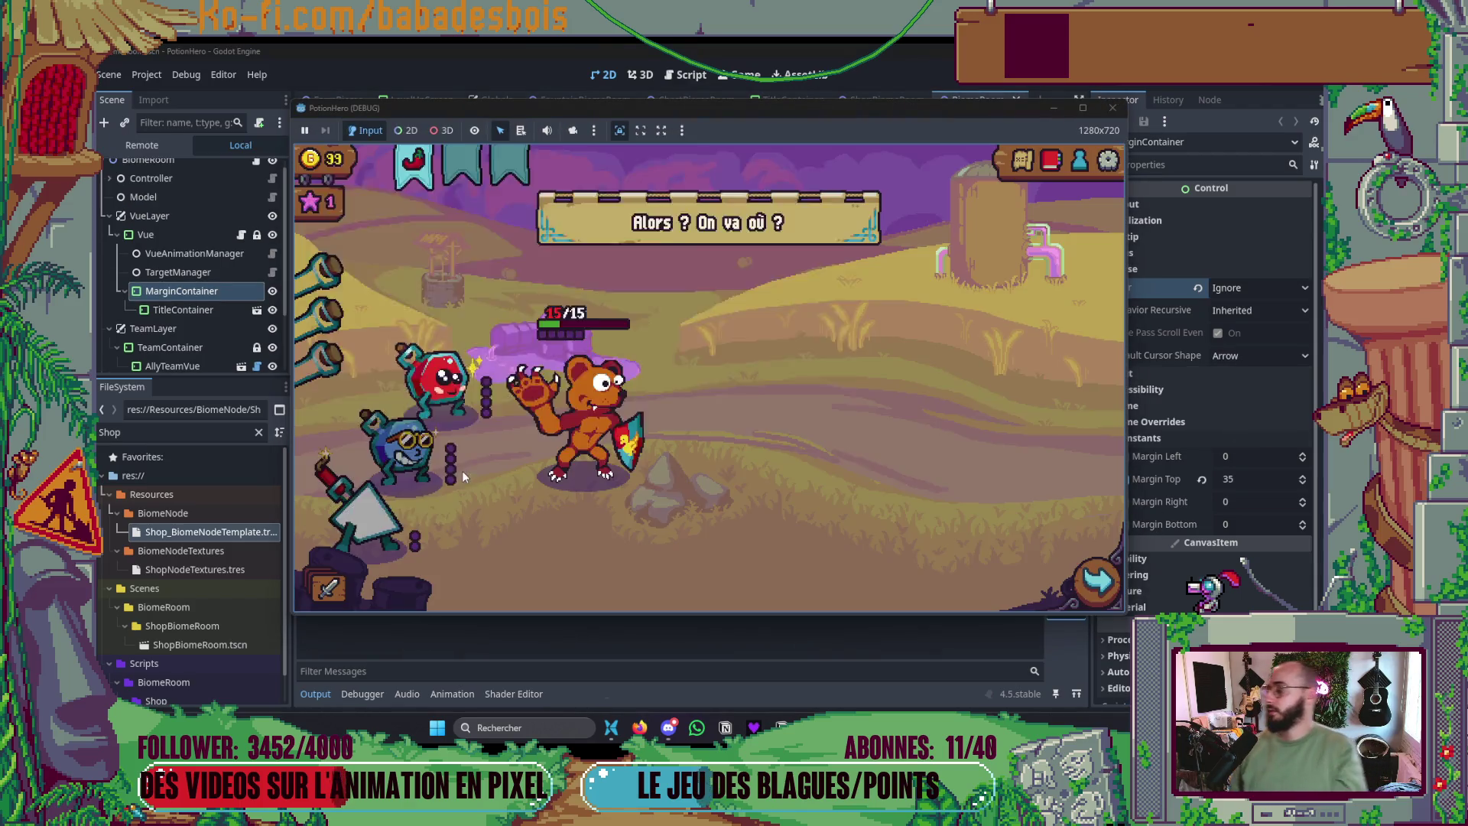
Travel to the shop, give the 4-gold bulb potion to the blue character, then stop the game.
left_click(1023, 162)
left_click(436, 427)
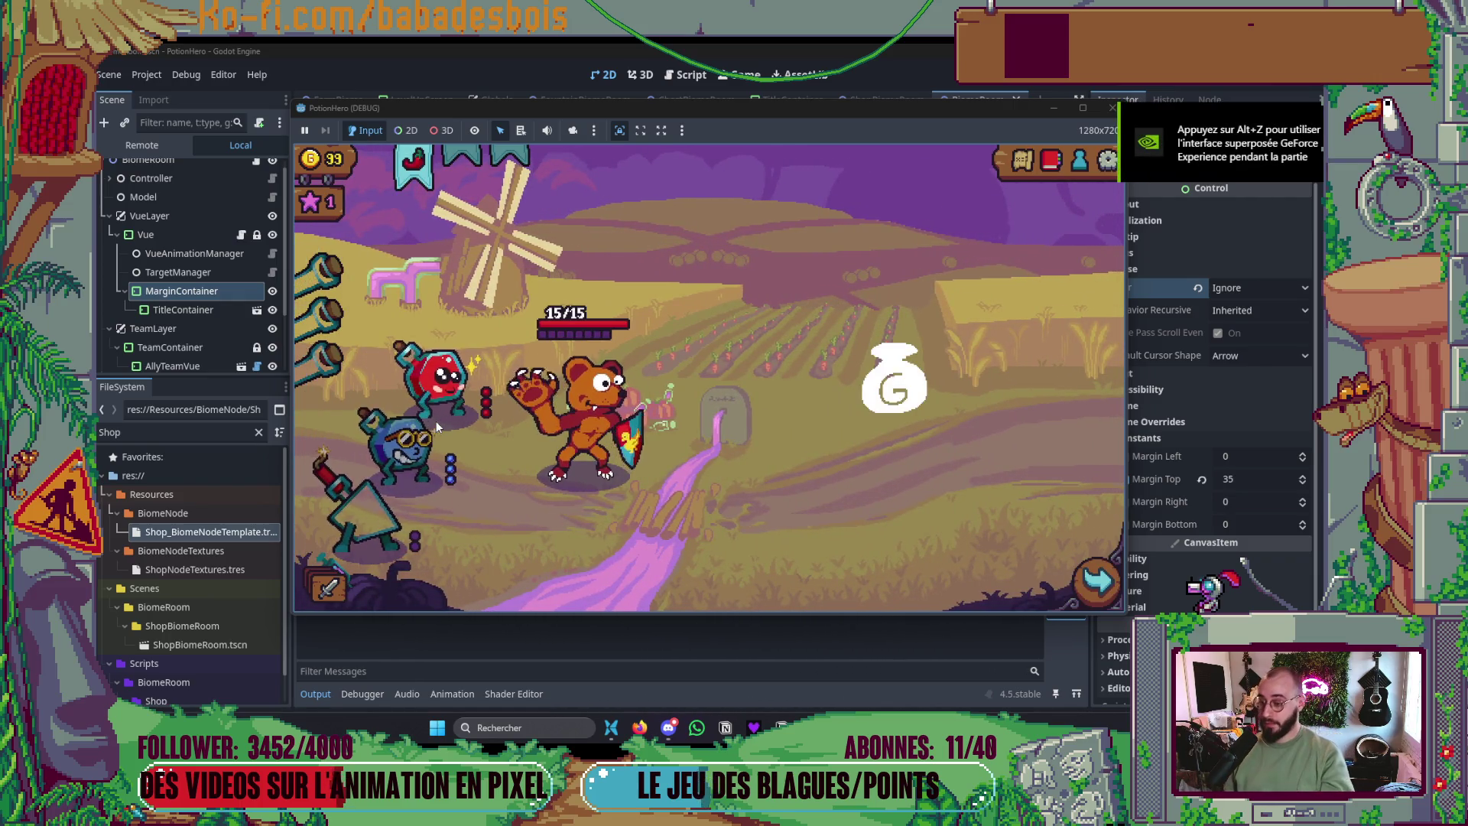
left_click(897, 373)
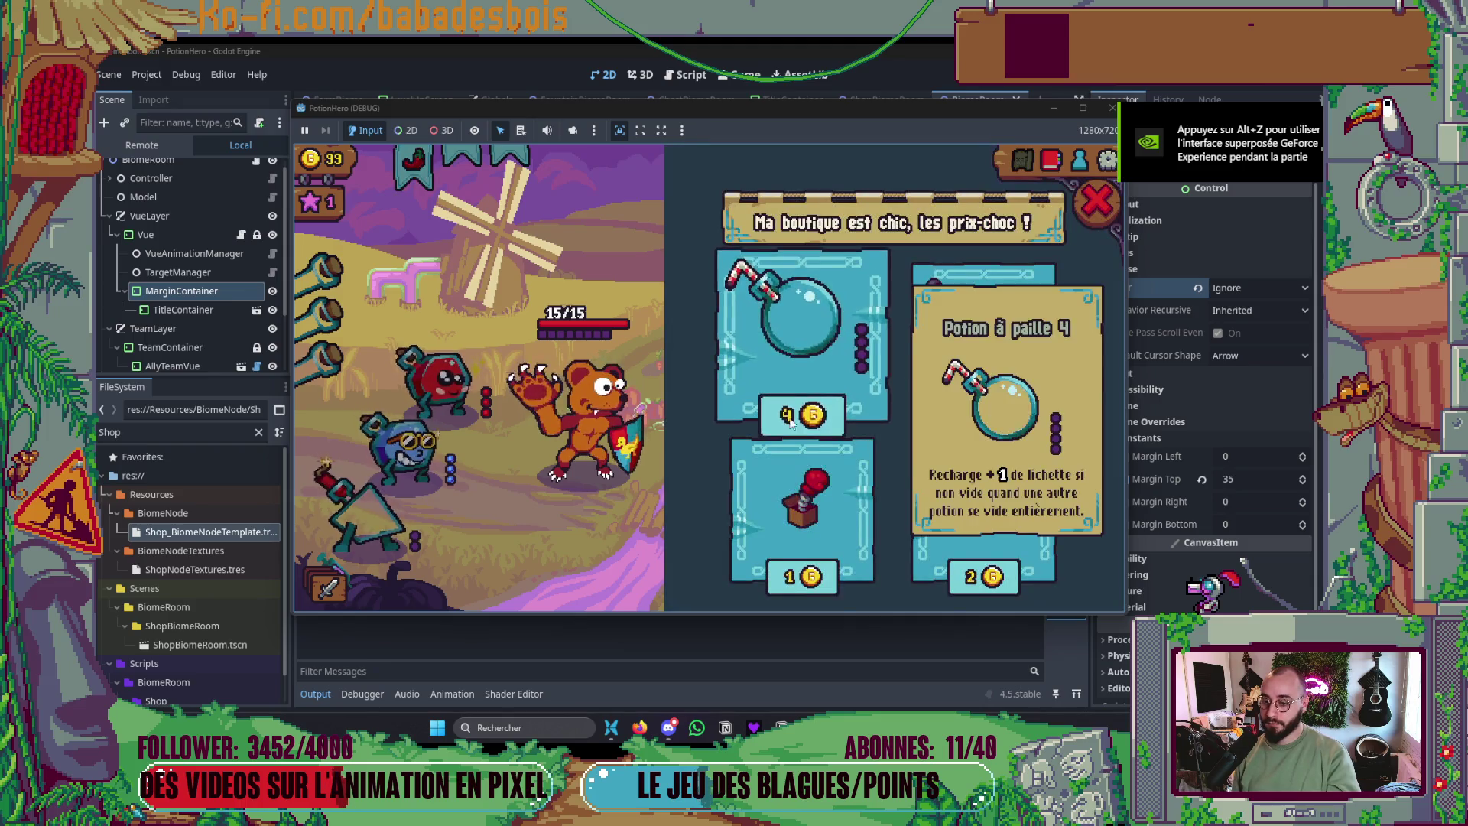
mouse_move(976, 378)
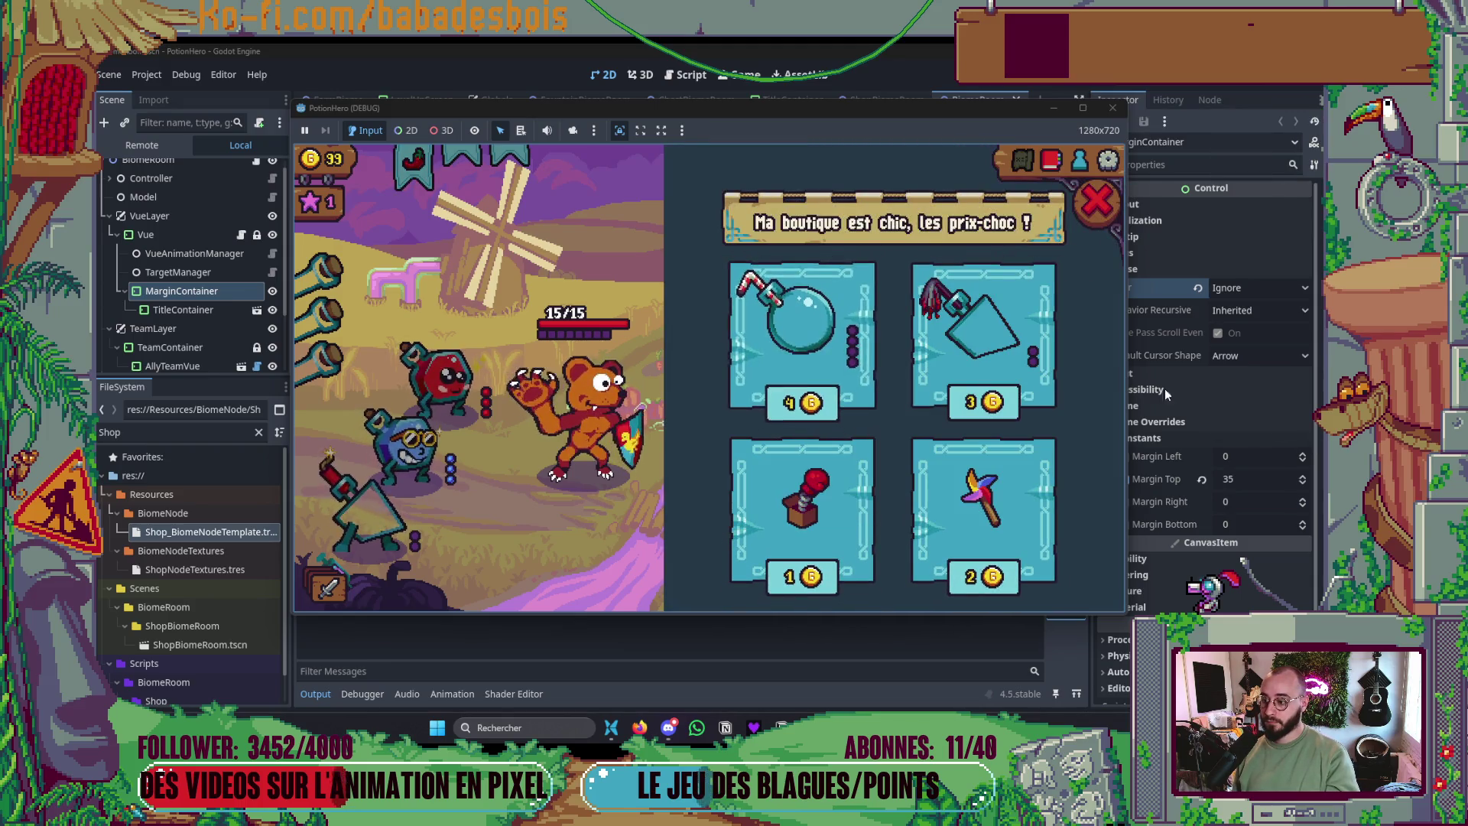
mouse_move(855, 361)
left_click_drag(855, 362, 401, 451)
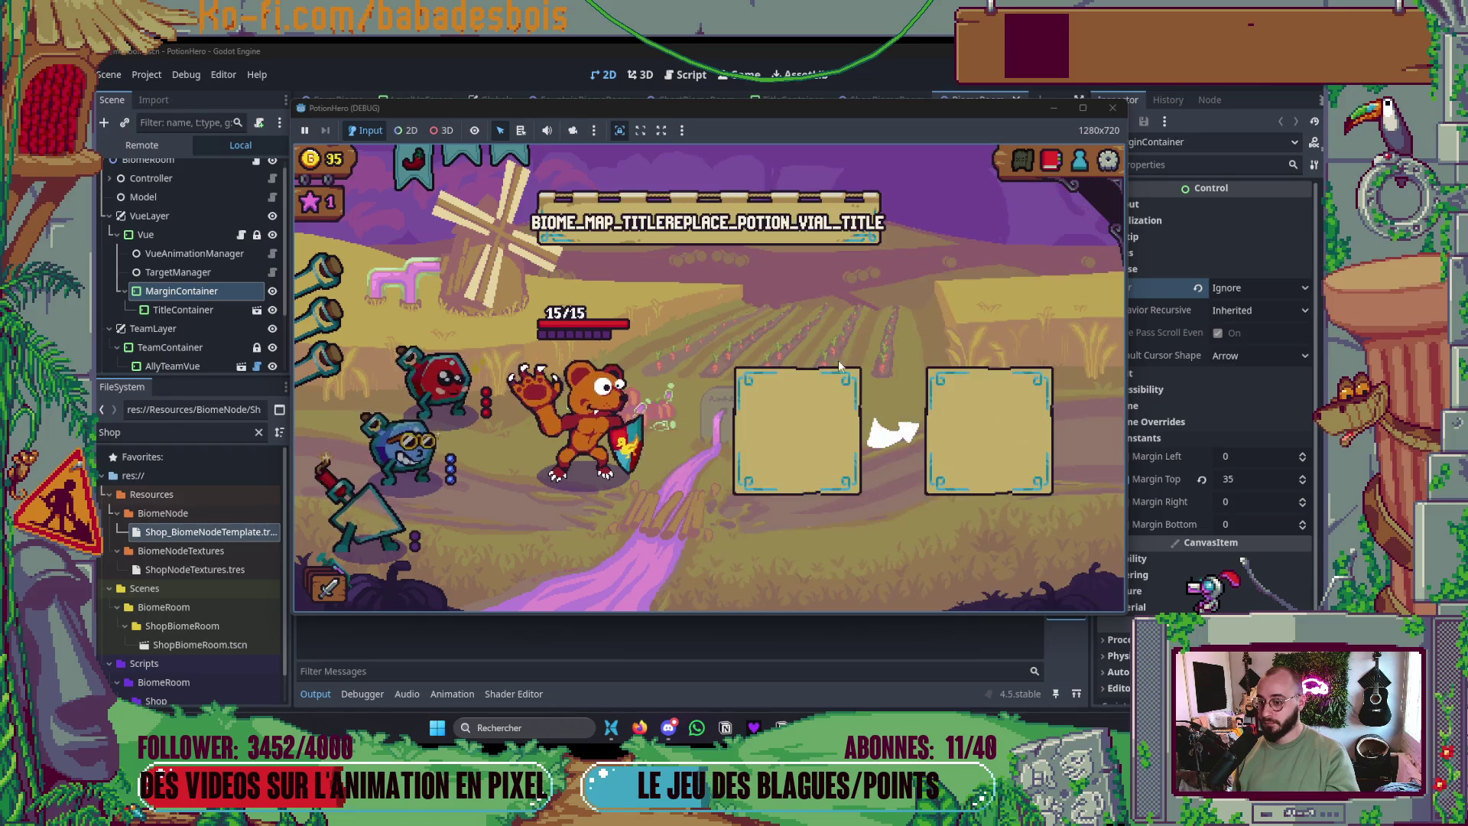
left_click(400, 457)
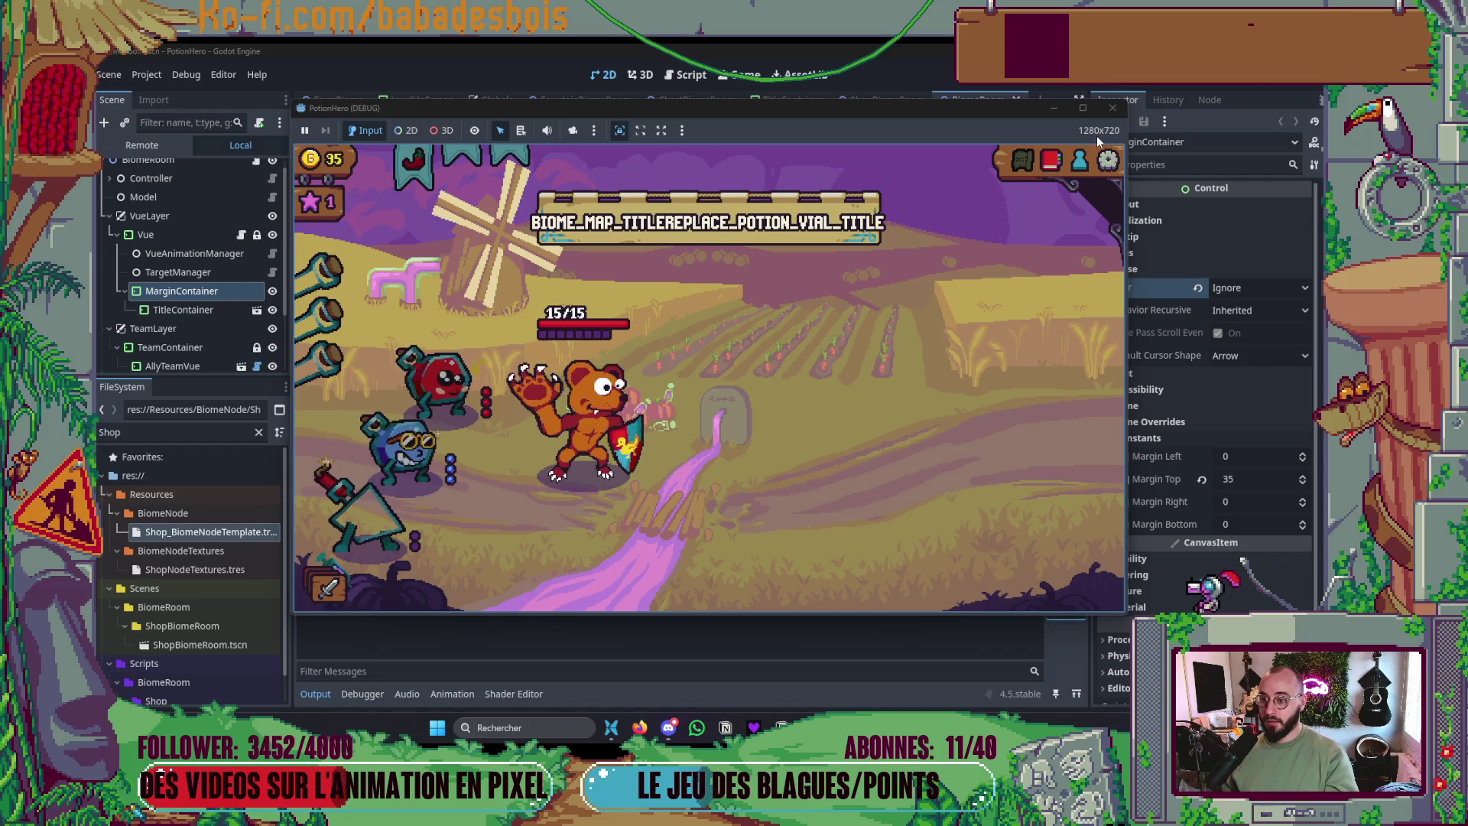
left_click(1113, 108)
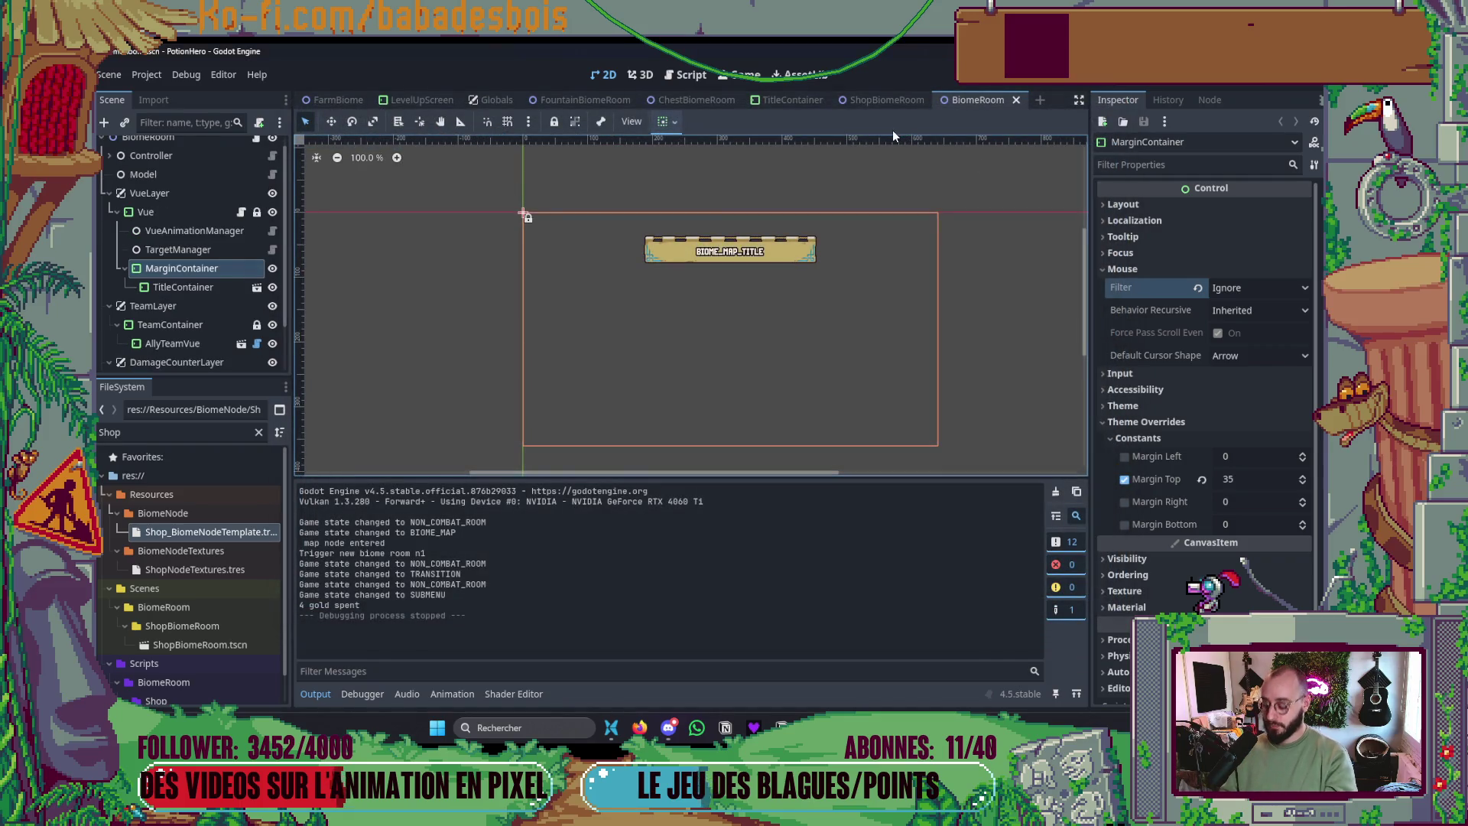
Delete BIOME_MAP_TITLE from the ReplaceVialScreen title Label's text and relaunch the game.
key("ctrl+shift+o")
type("replace")
key("Return")
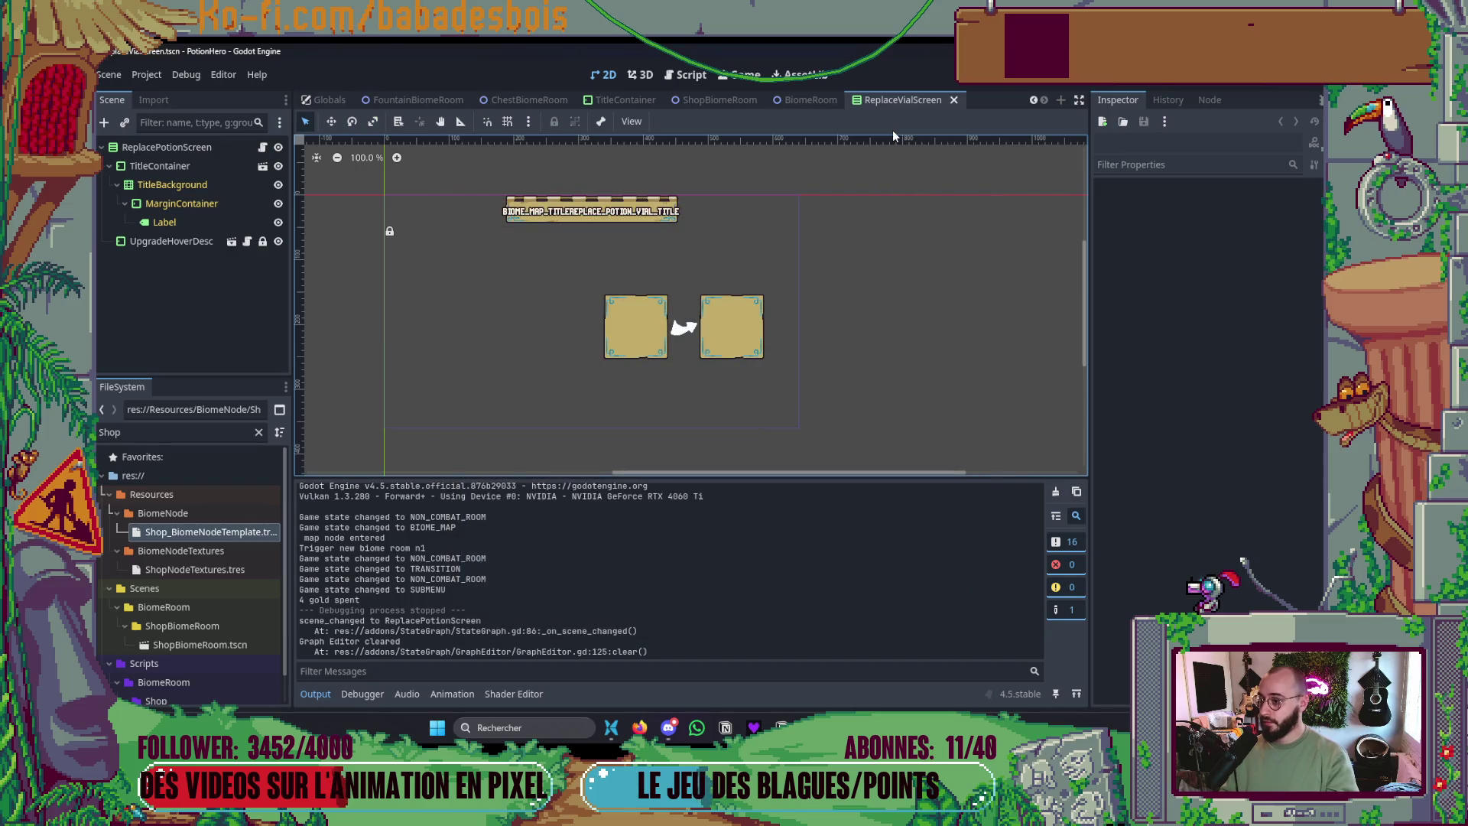
left_click(216, 224)
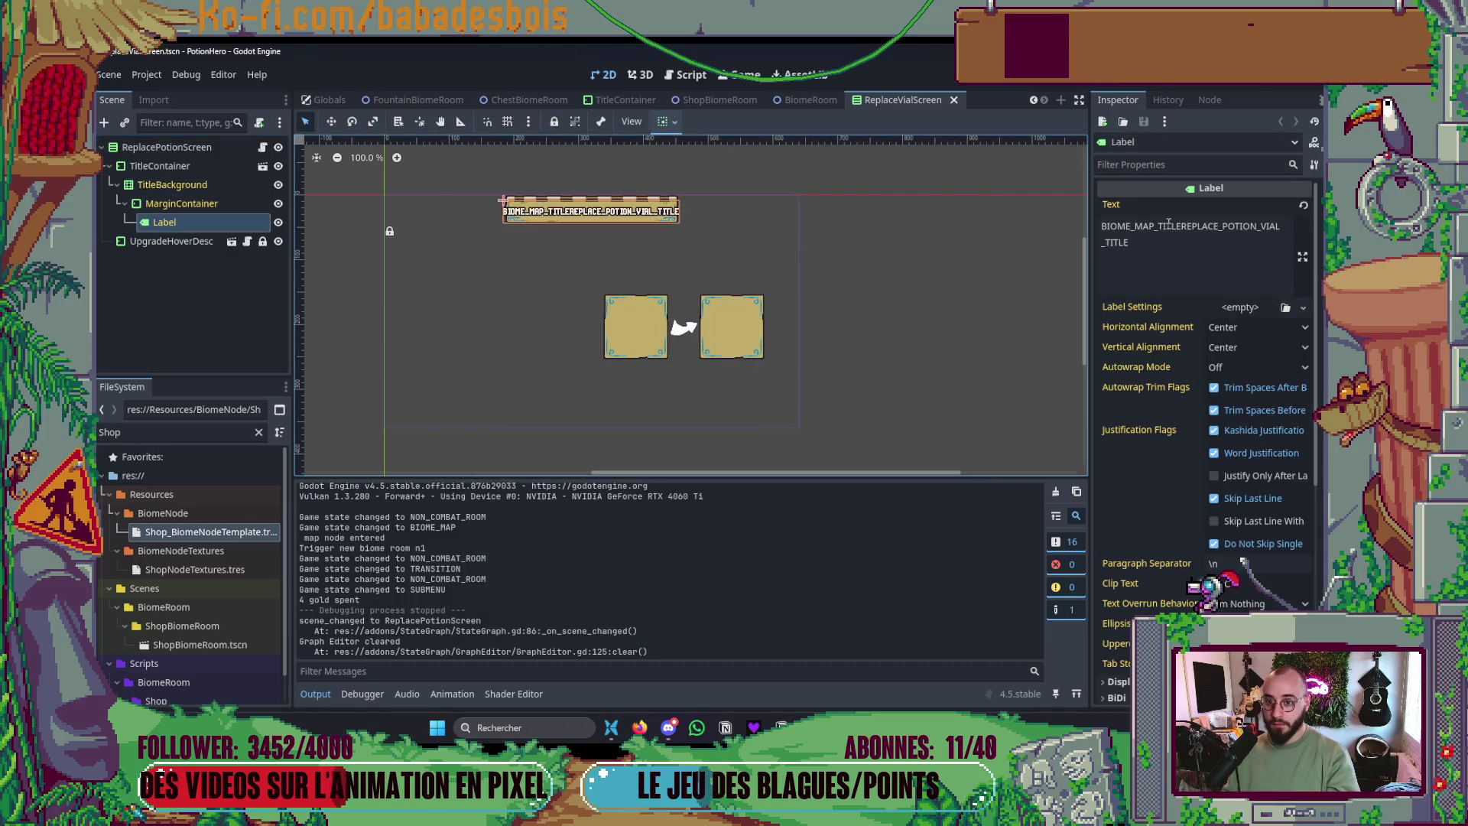
left_click(1184, 228)
key("ctrl+BackSpace")
key("F6")
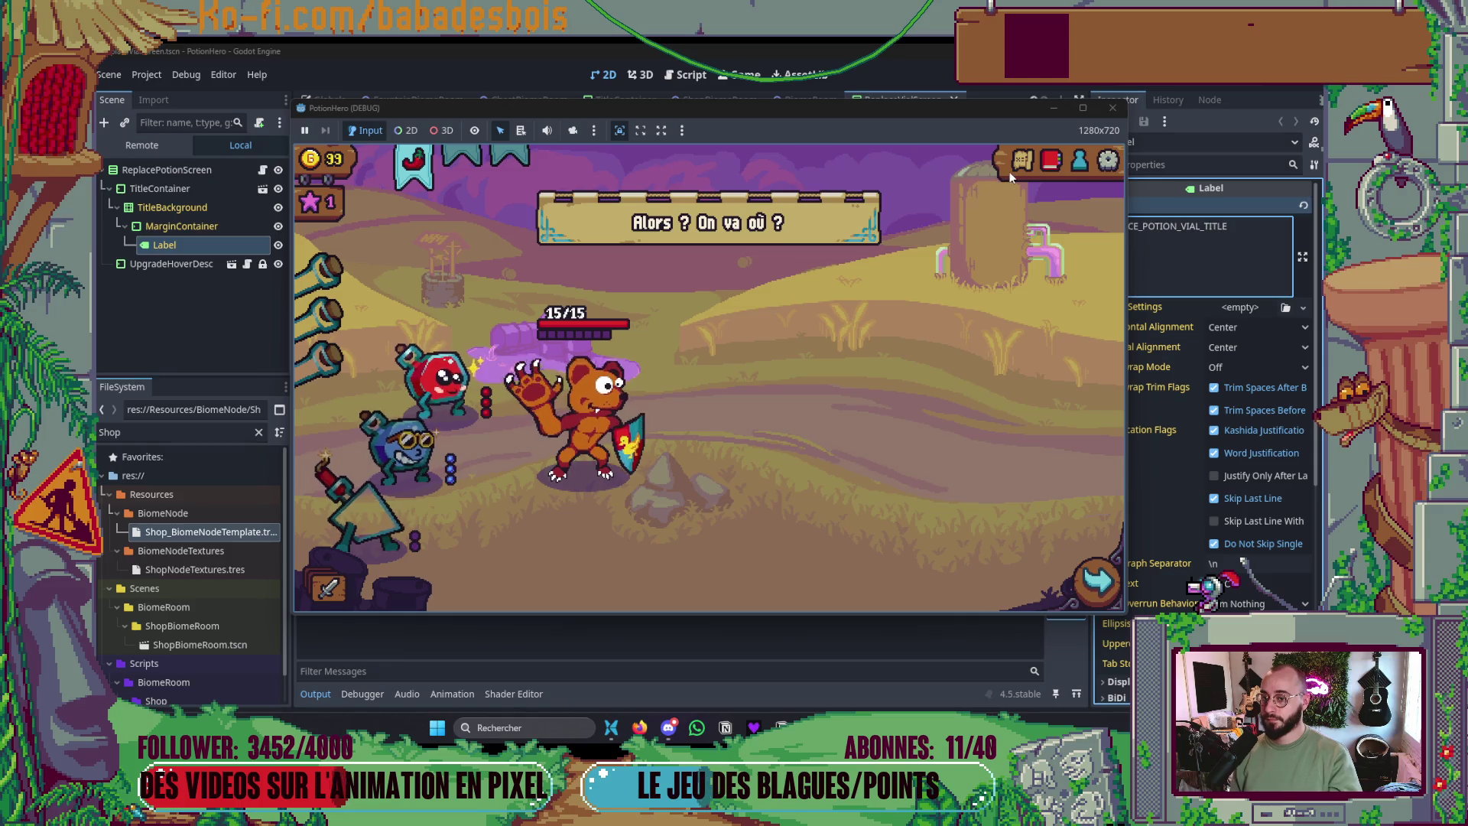
Travel to the next farm area and open the shop to check the item hover panels.
left_click(1023, 166)
left_click(437, 429)
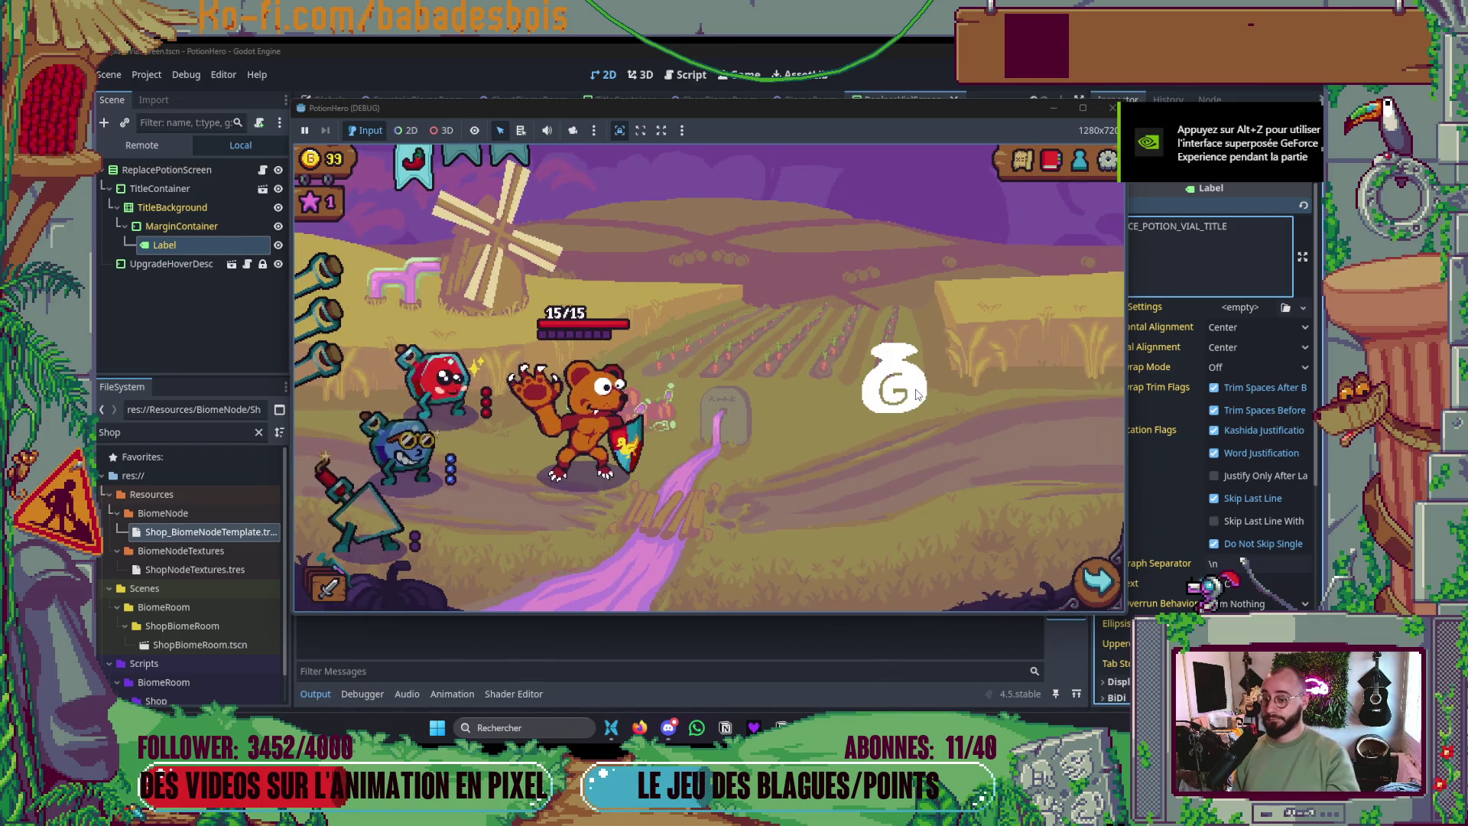
left_click(901, 388)
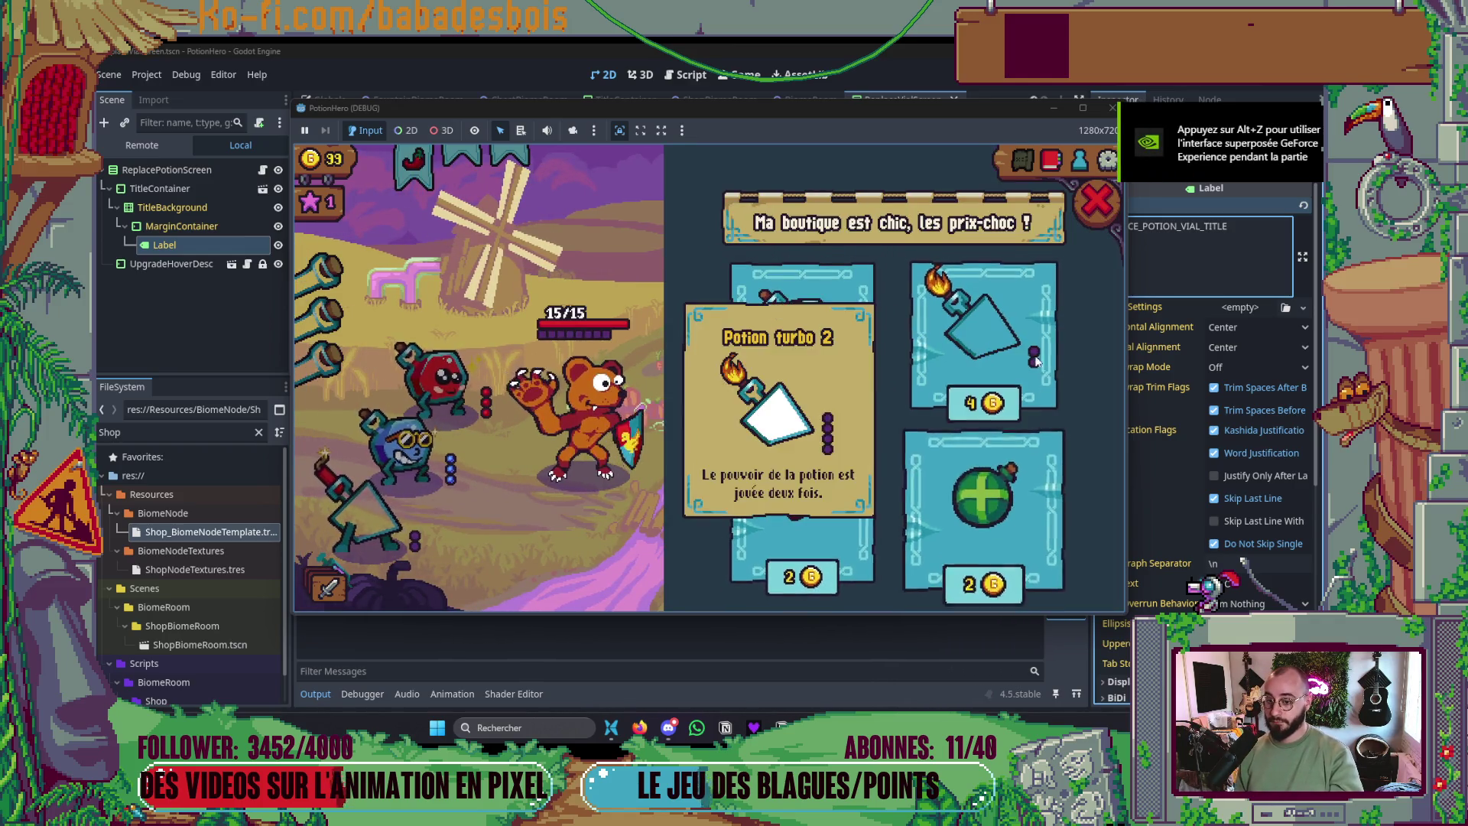
mouse_move(935, 319)
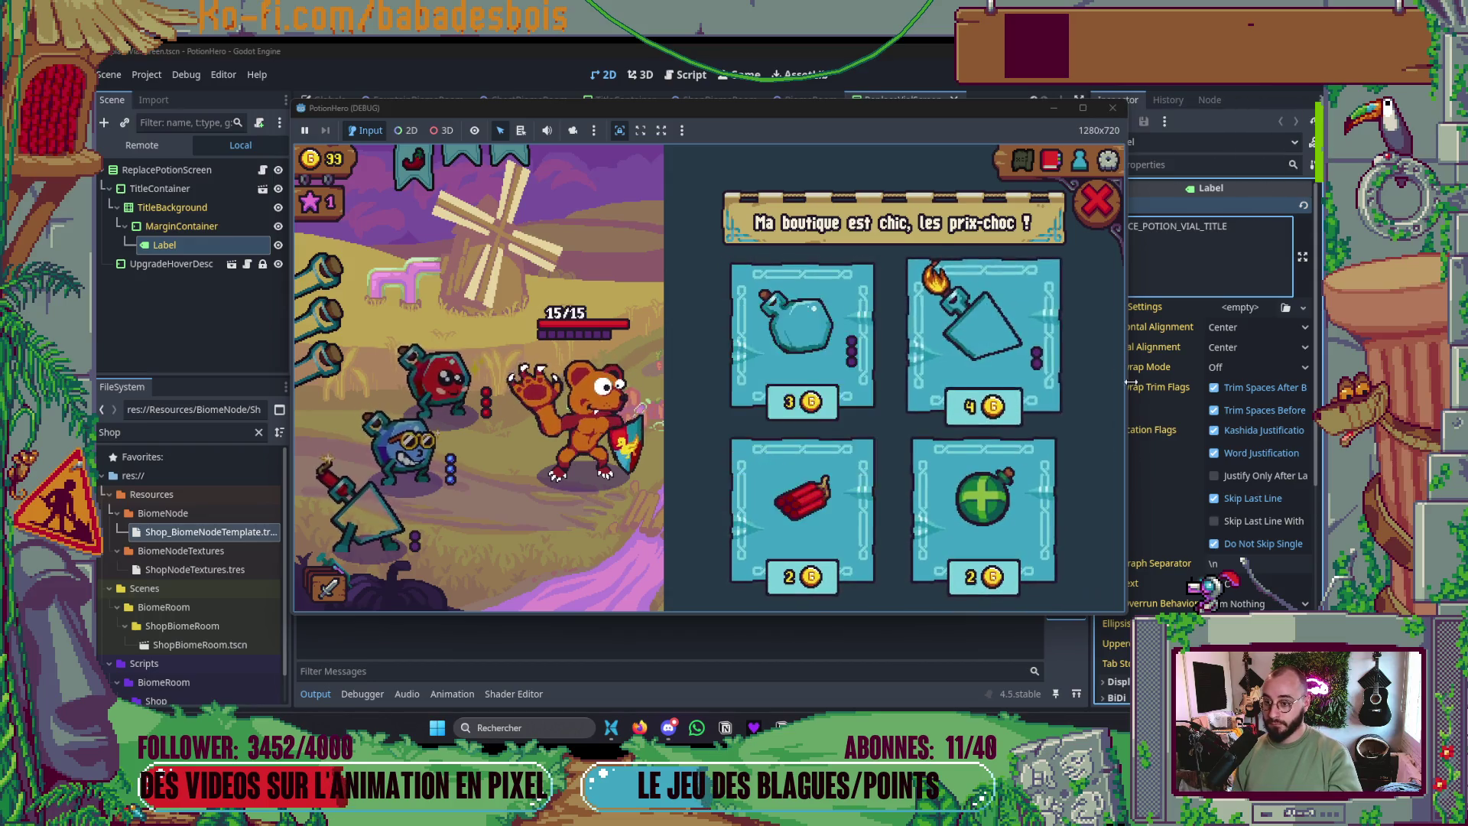
mouse_move(754, 333)
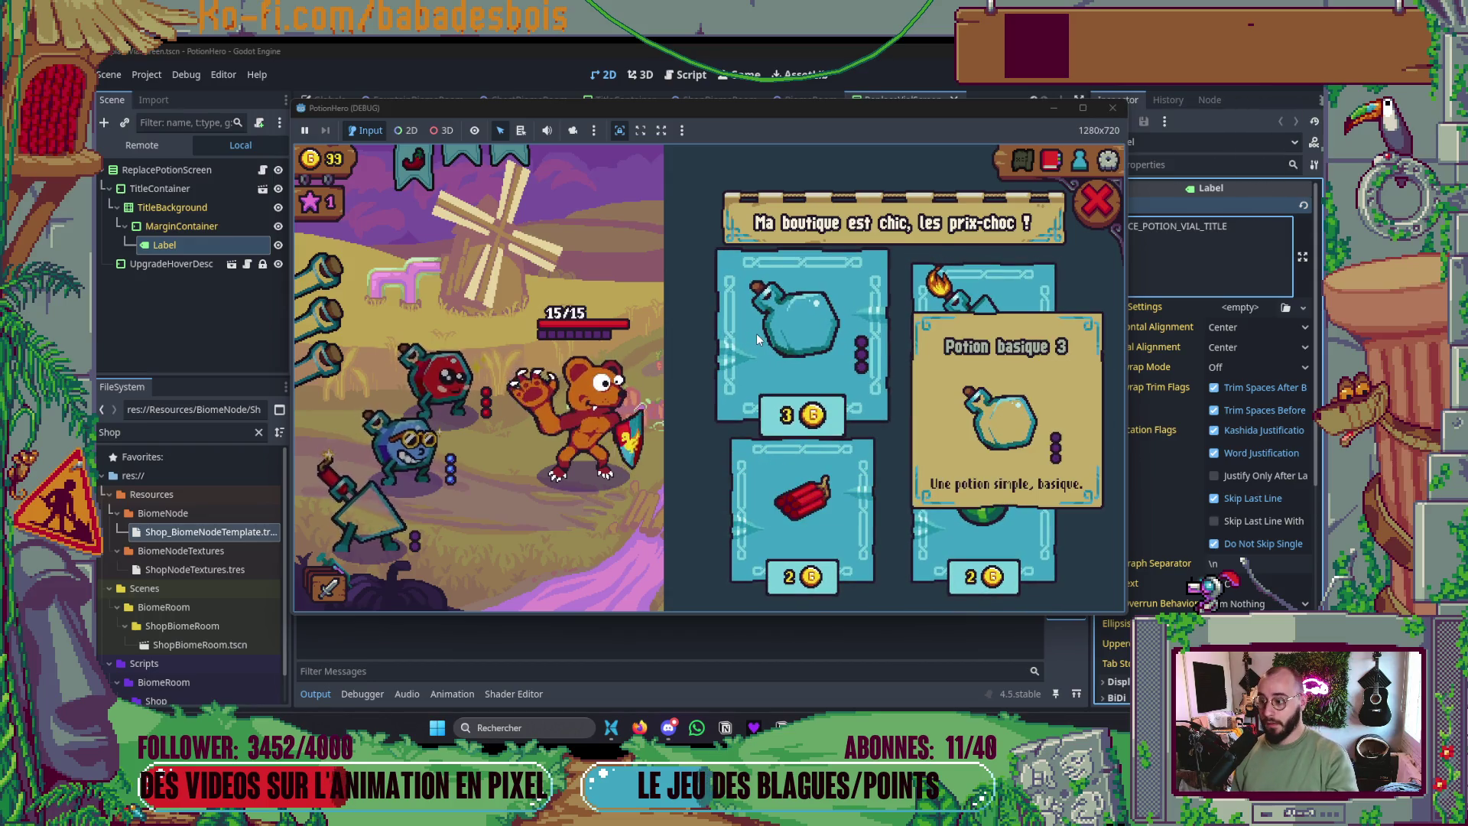
Buy the turbo potion, cancel the replacement, close the shop and stop the game.
left_click(1028, 320)
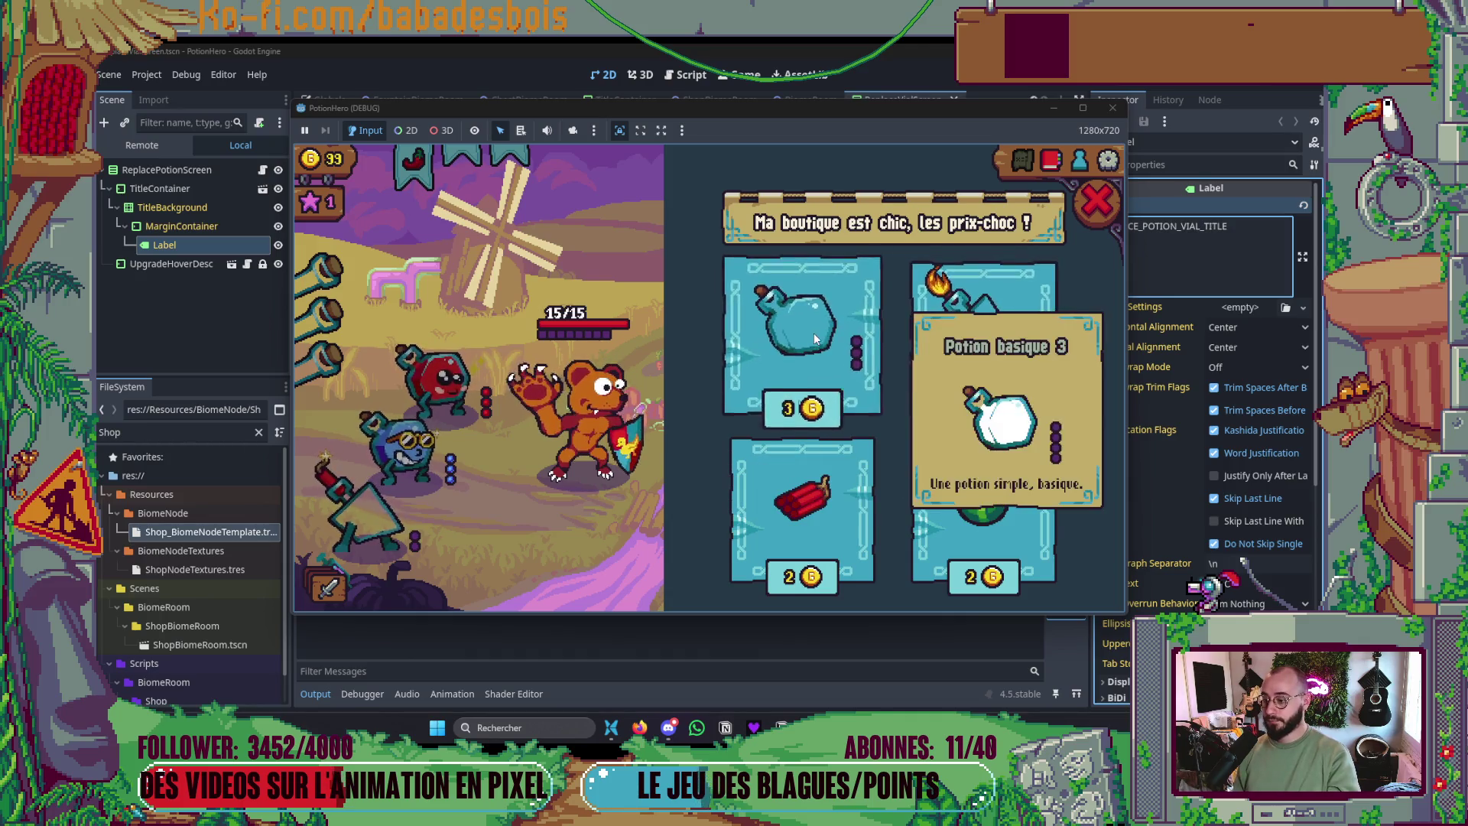
mouse_move(374, 443)
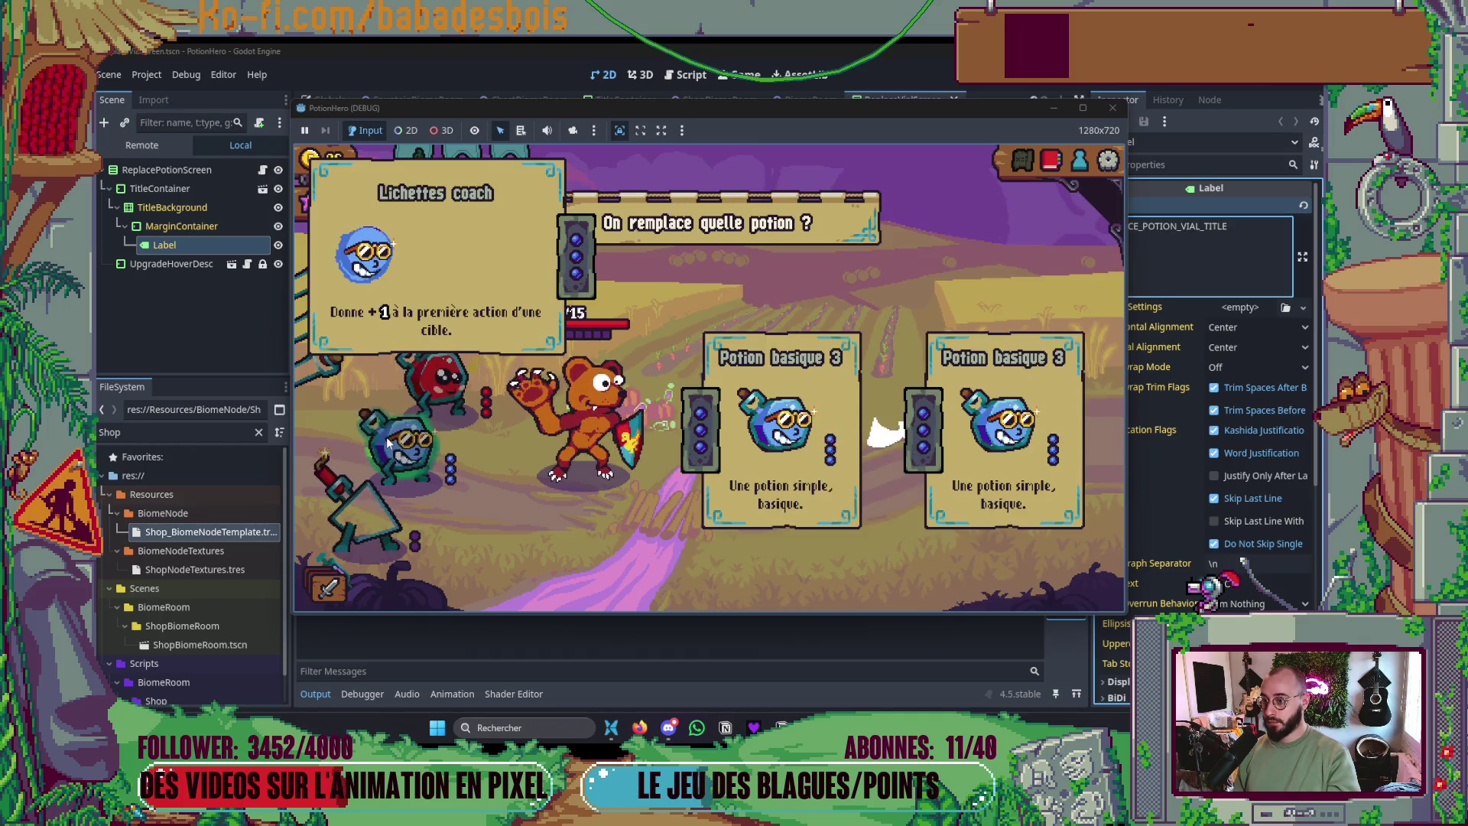
key("Escape")
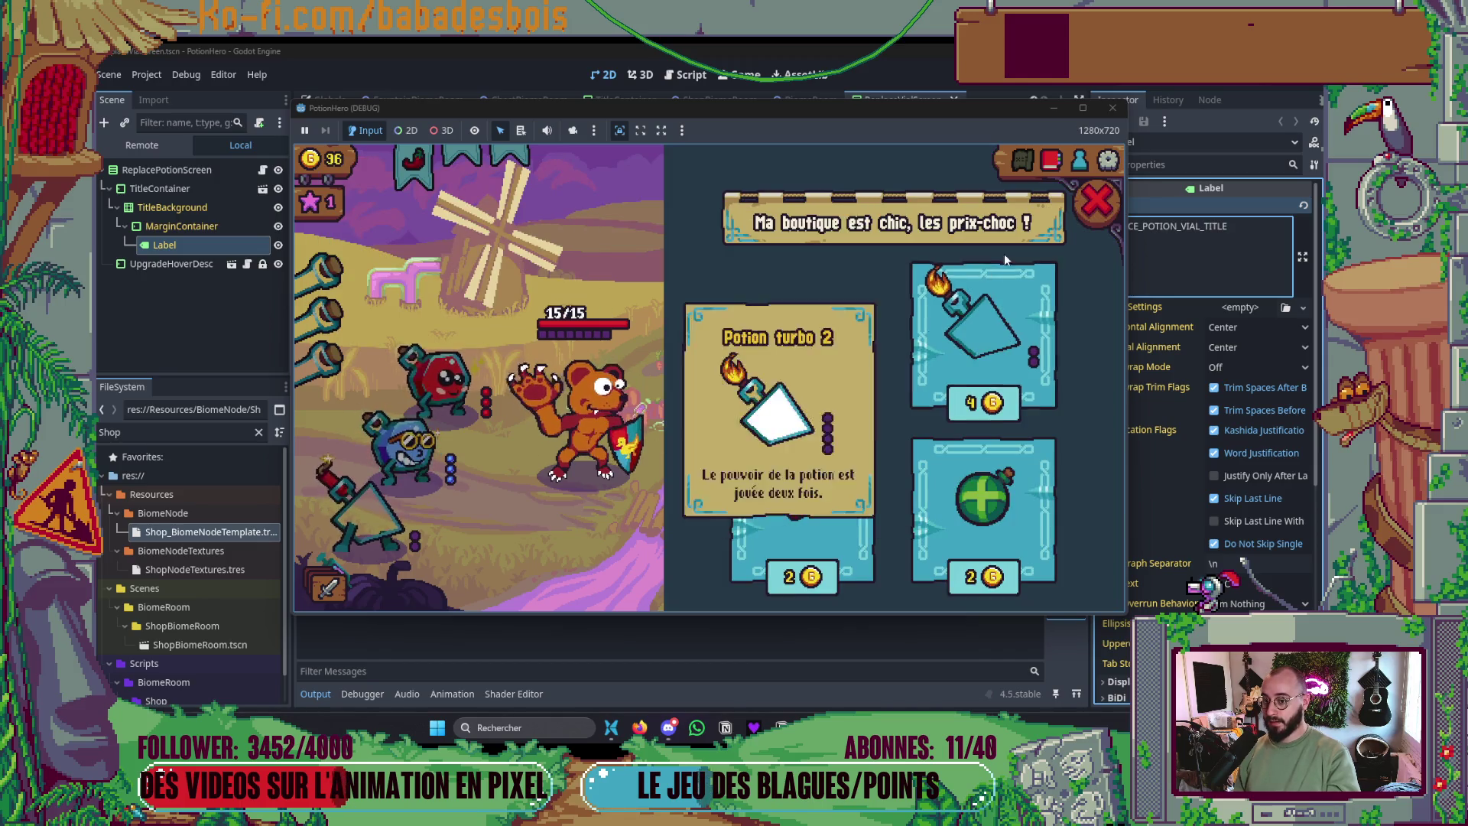
left_click(1101, 203)
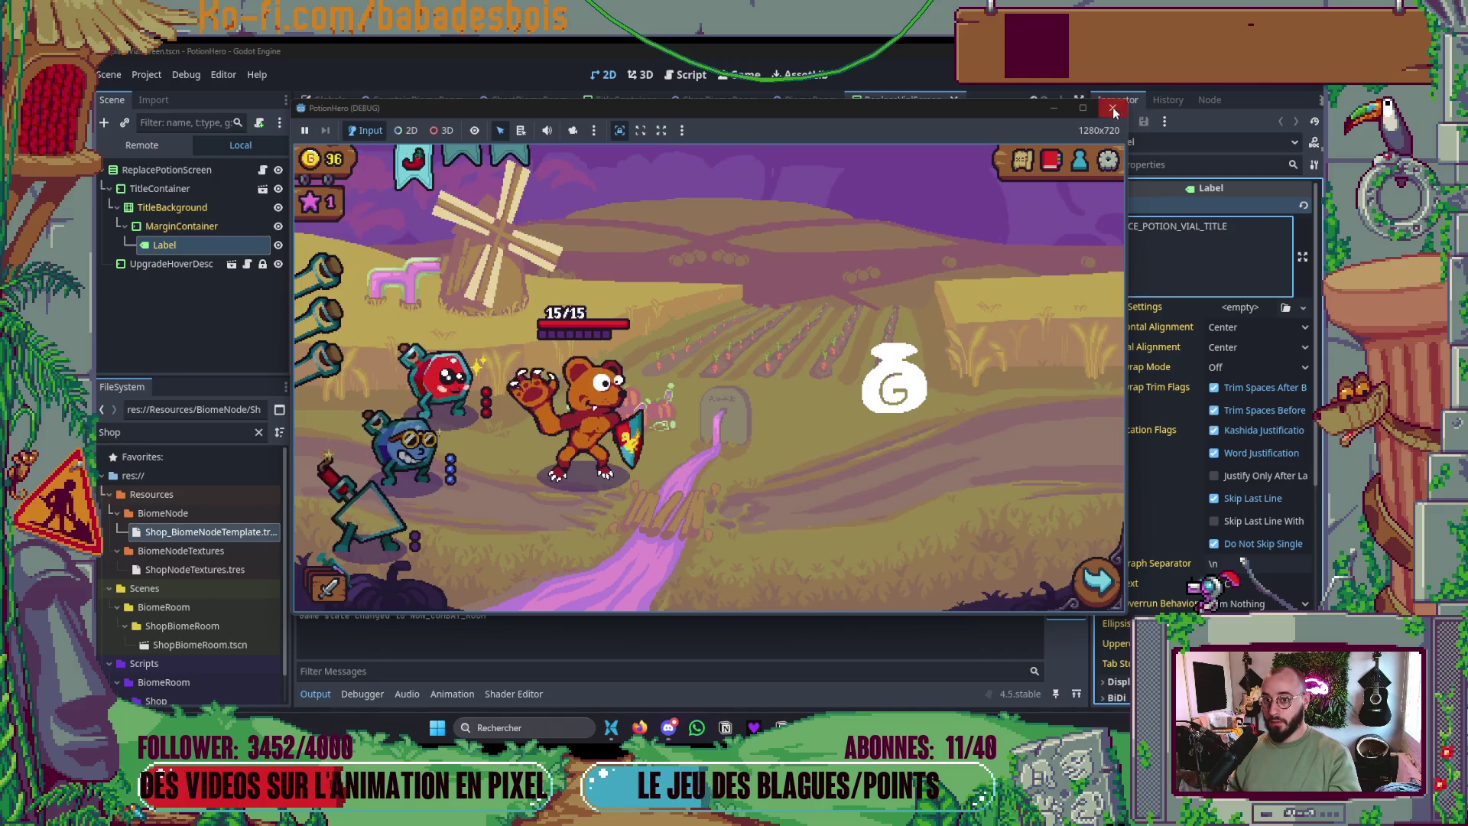
left_click(1114, 107)
left_click(316, 694)
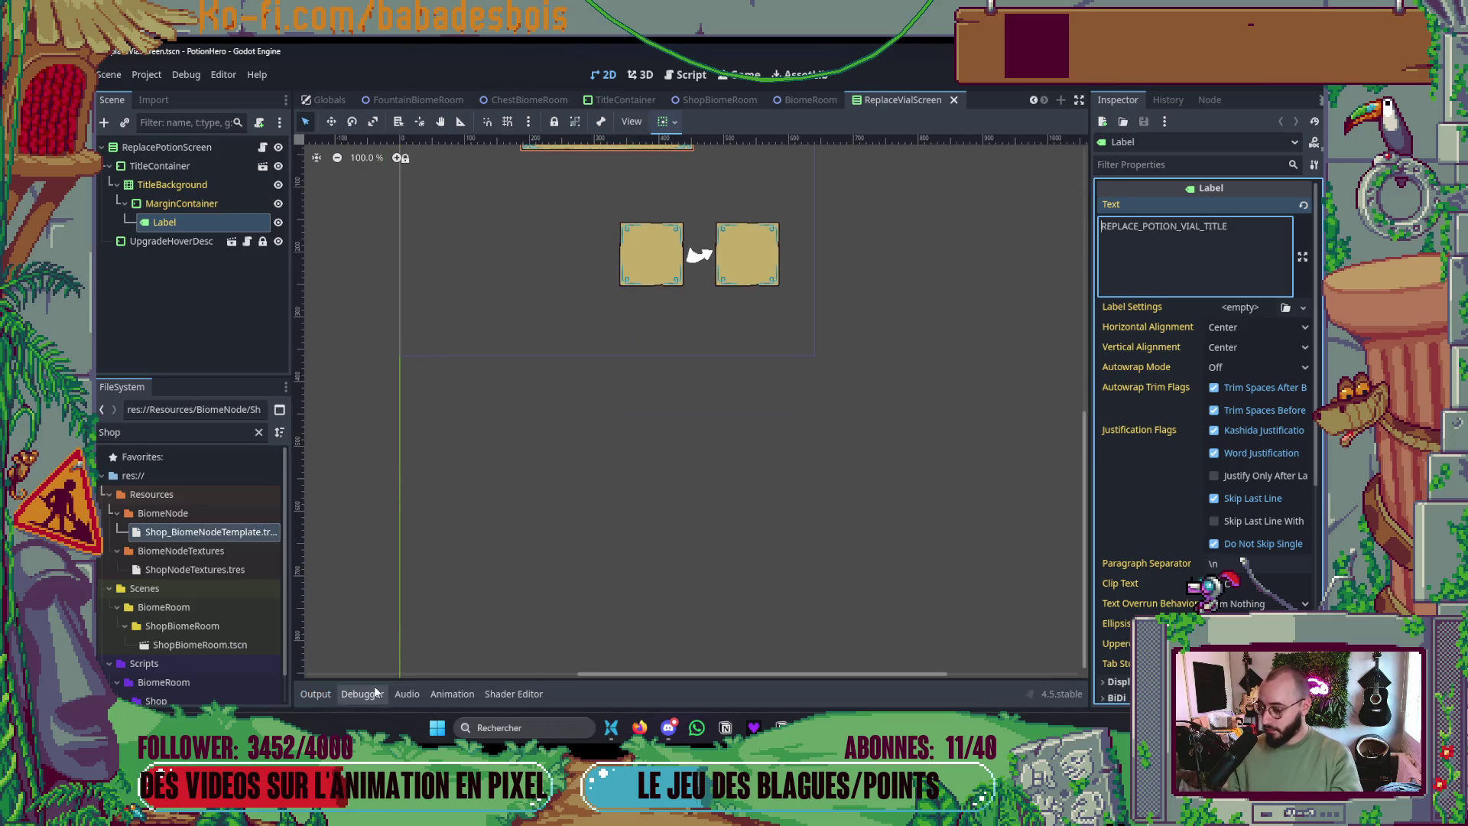
Set task 270's Statut to Review in the Notion backlog.
key("alt+Tab")
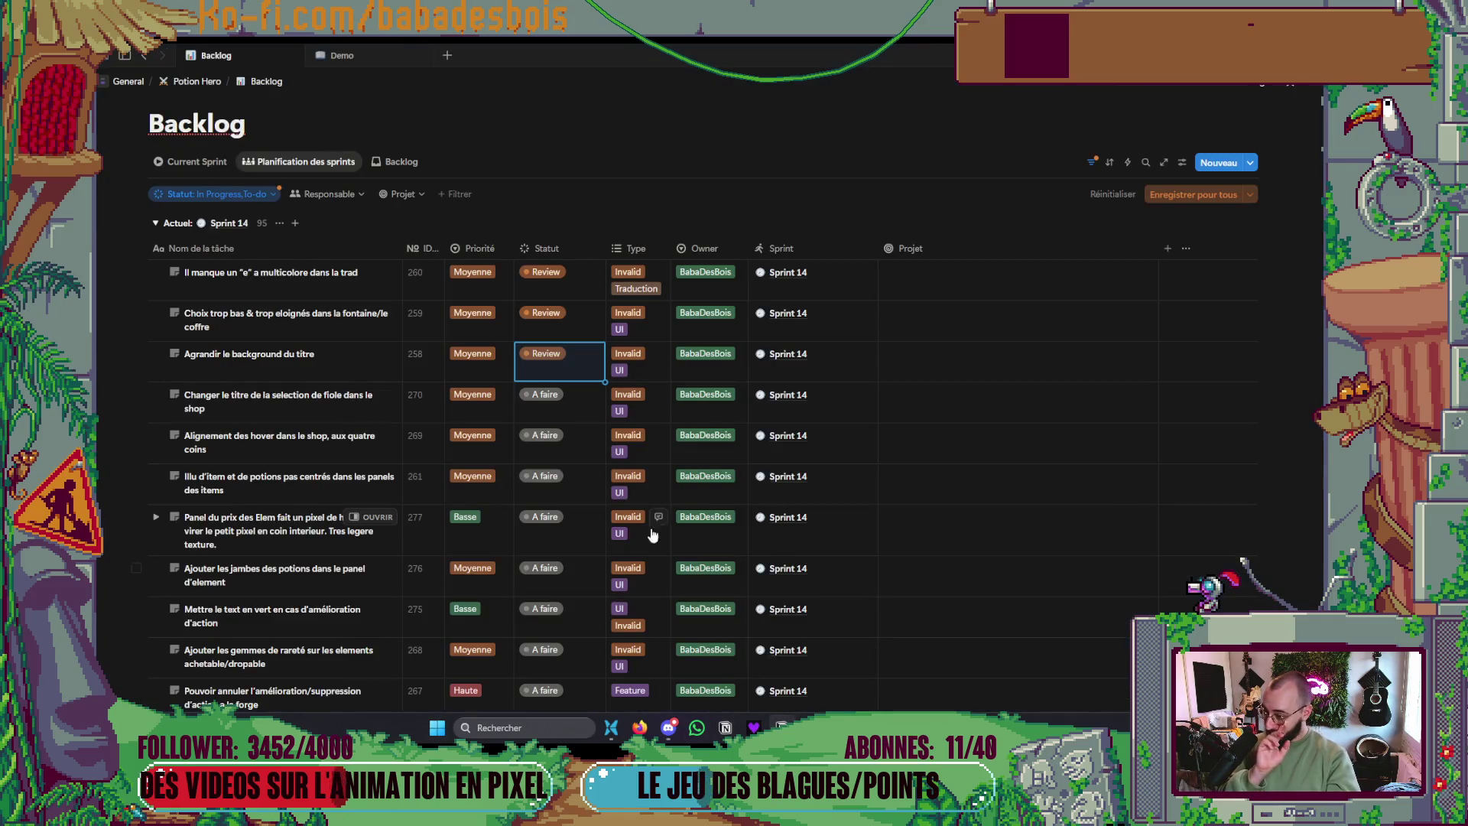
left_click(580, 422)
left_click(544, 505)
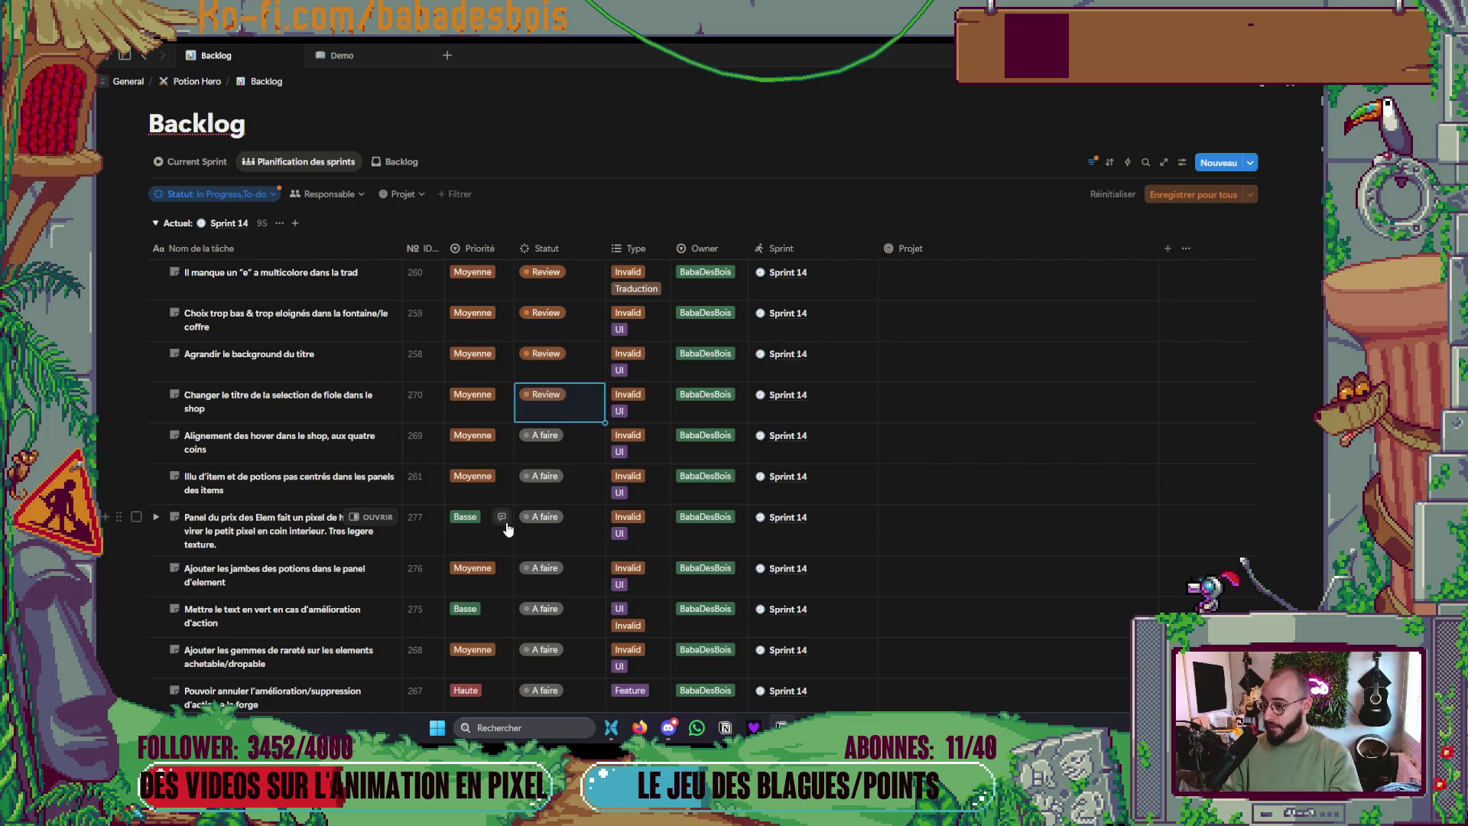
key("alt+Tab")
key("Tab")
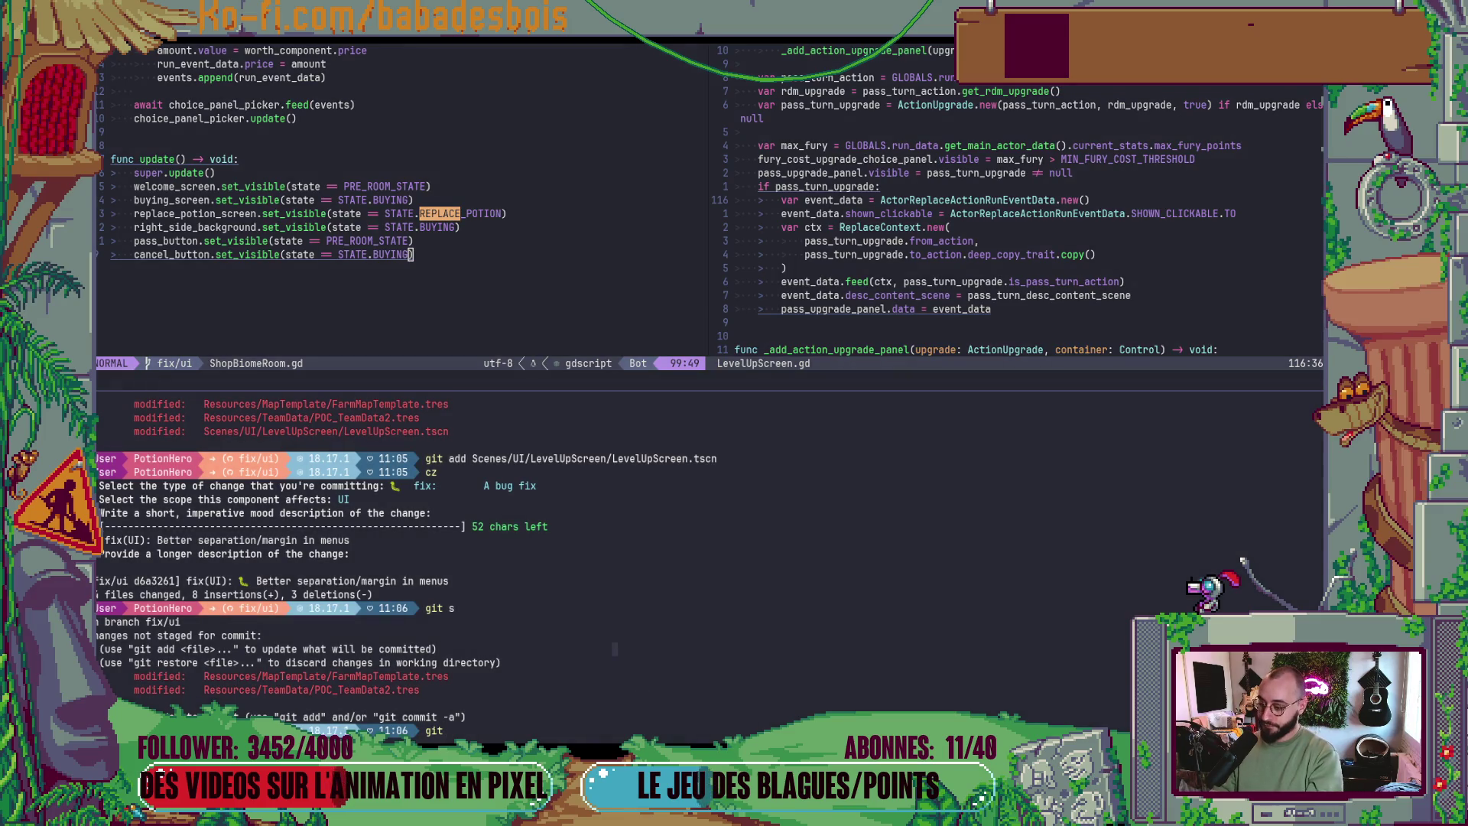
Run git status and stage ShopBiomeRoom.tscn, ReplaceVialScreen.tscn and BiomeRoom.tscn.
type("s")
key("Return")
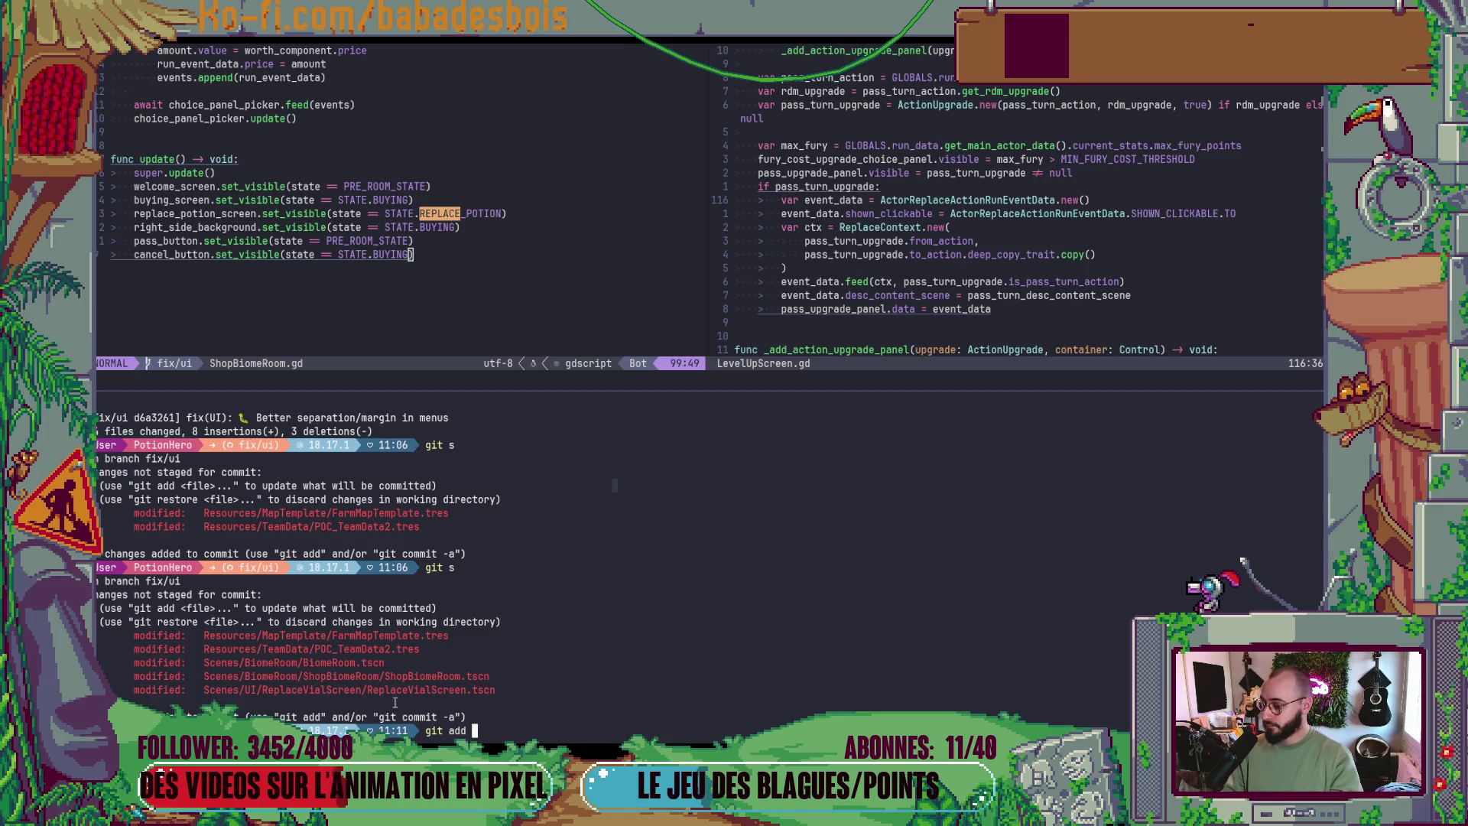
double_click(389, 676)
right_click(390, 676)
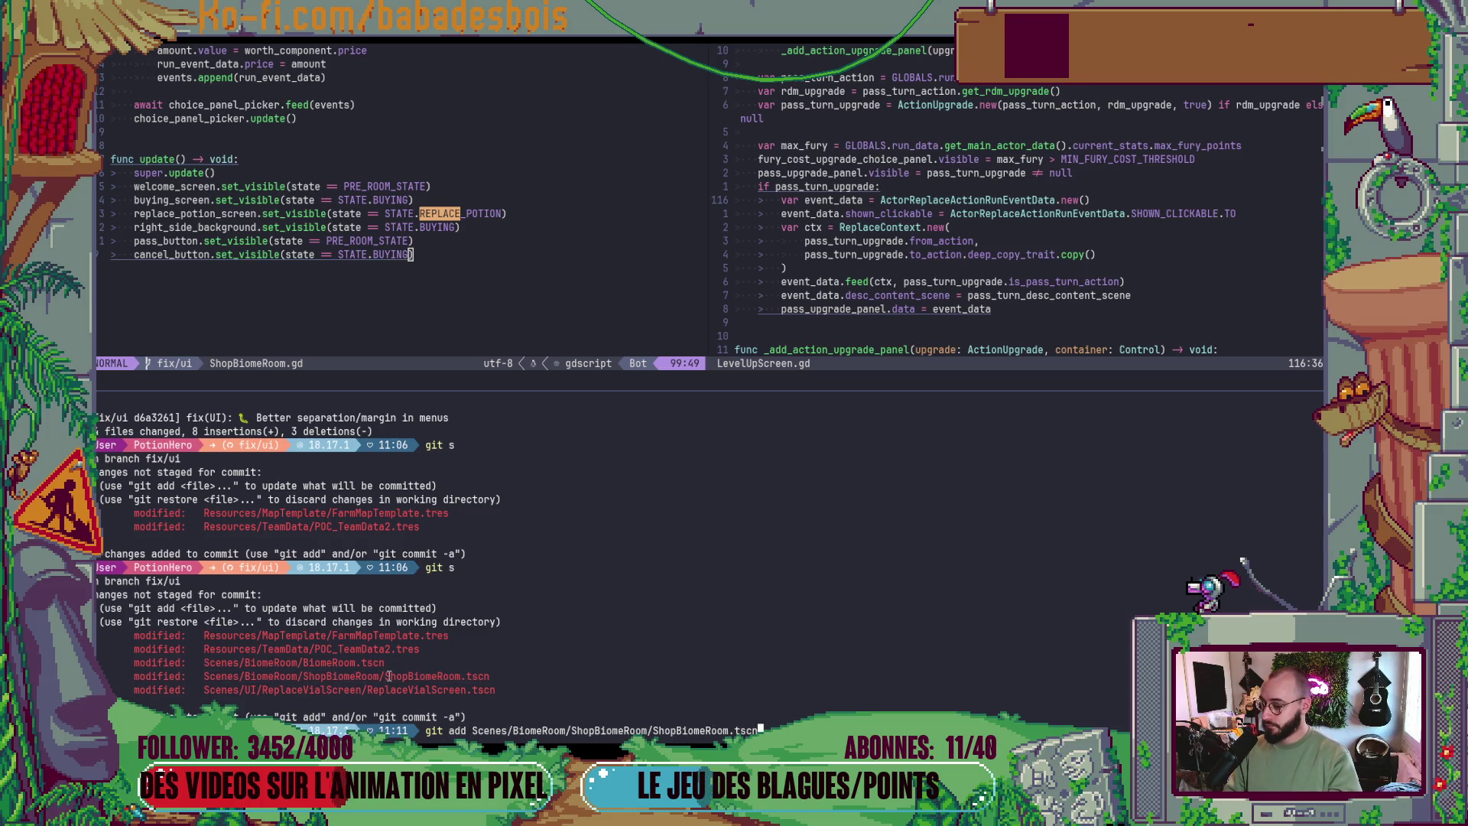
key("Return")
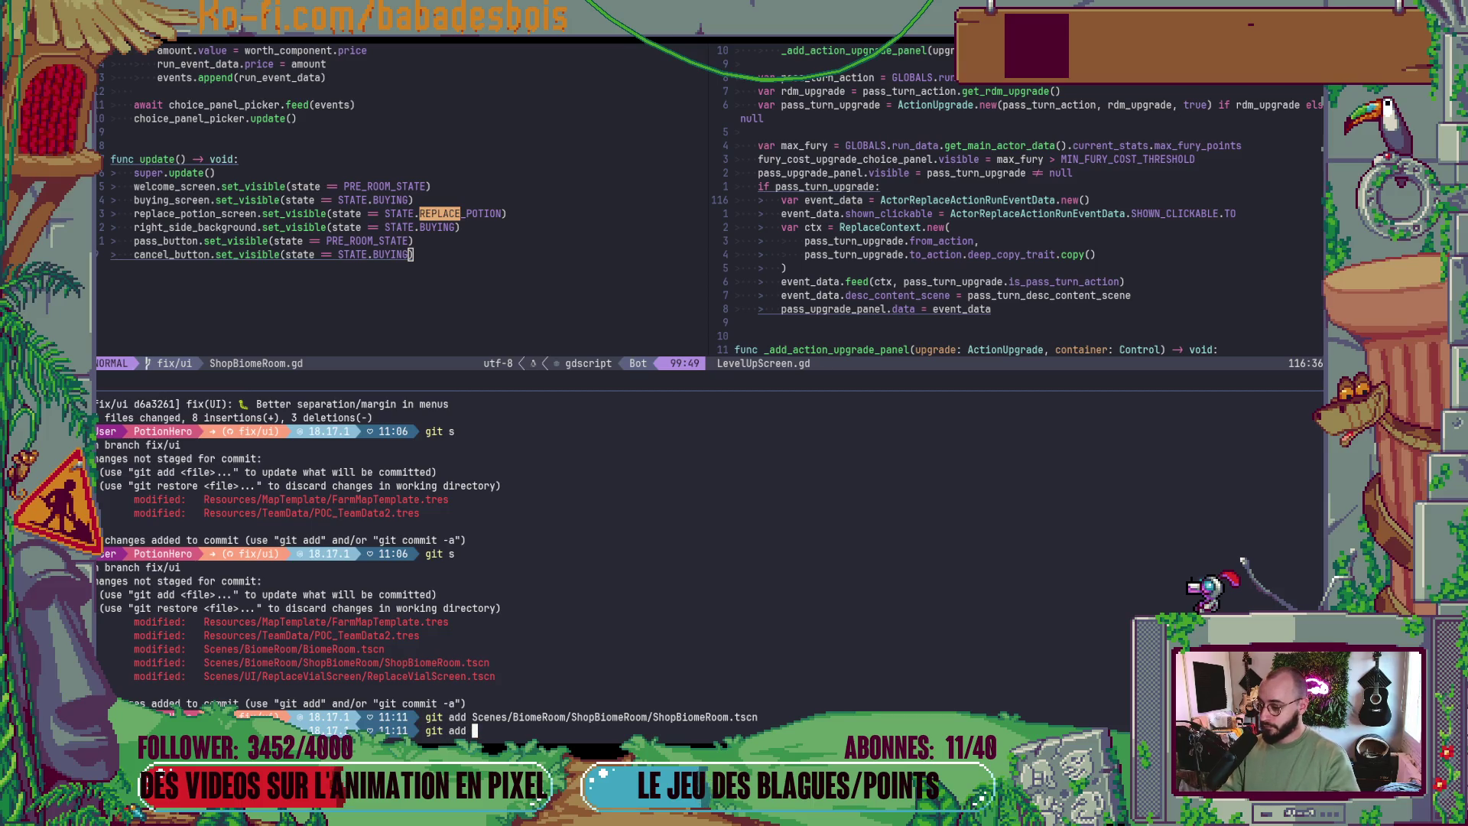
double_click(374, 676)
right_click(374, 676)
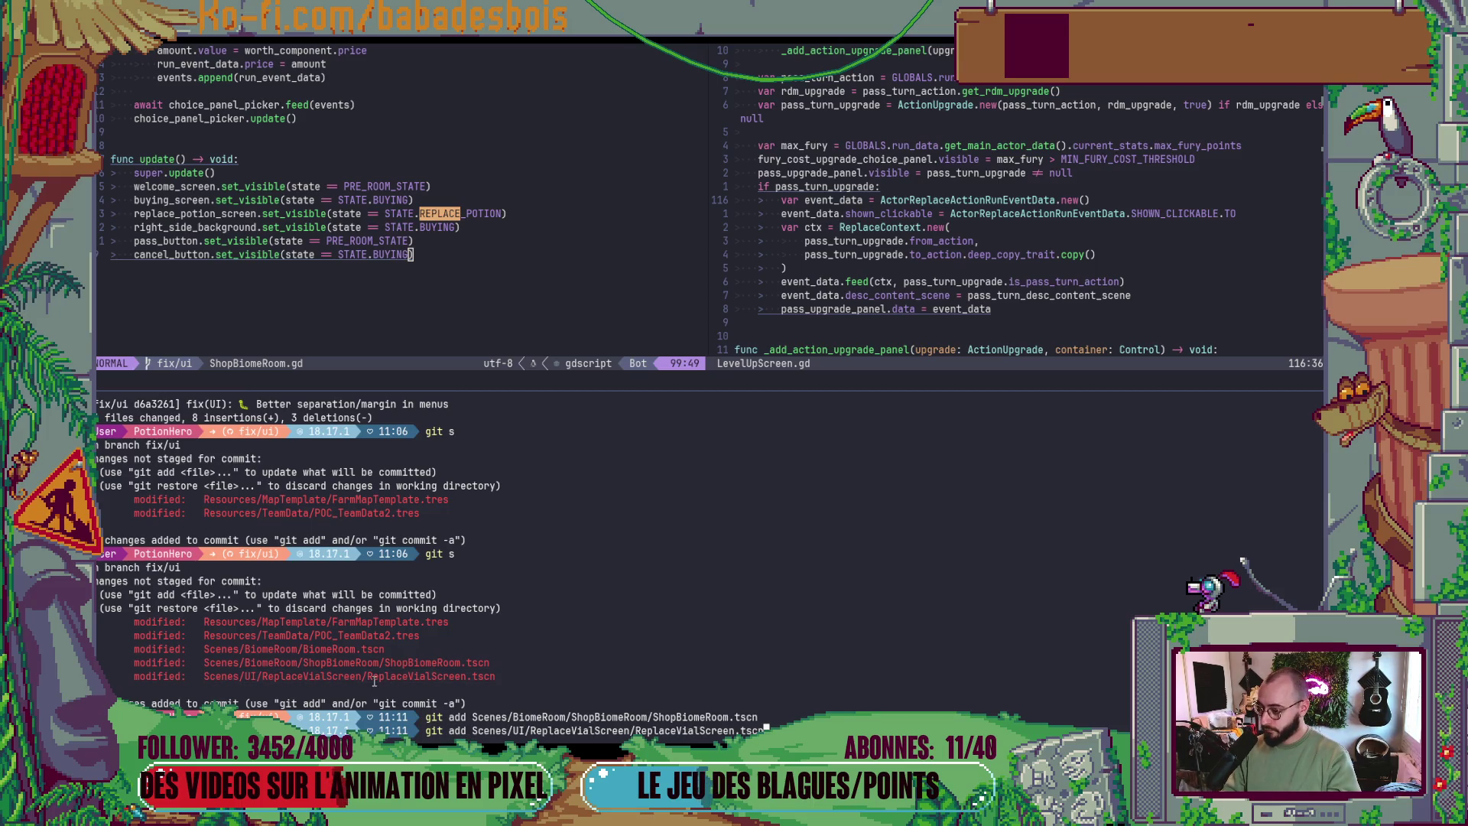
key("Return")
type("git add Scenes/BiomeRoom/BiomeRoom.tscn")
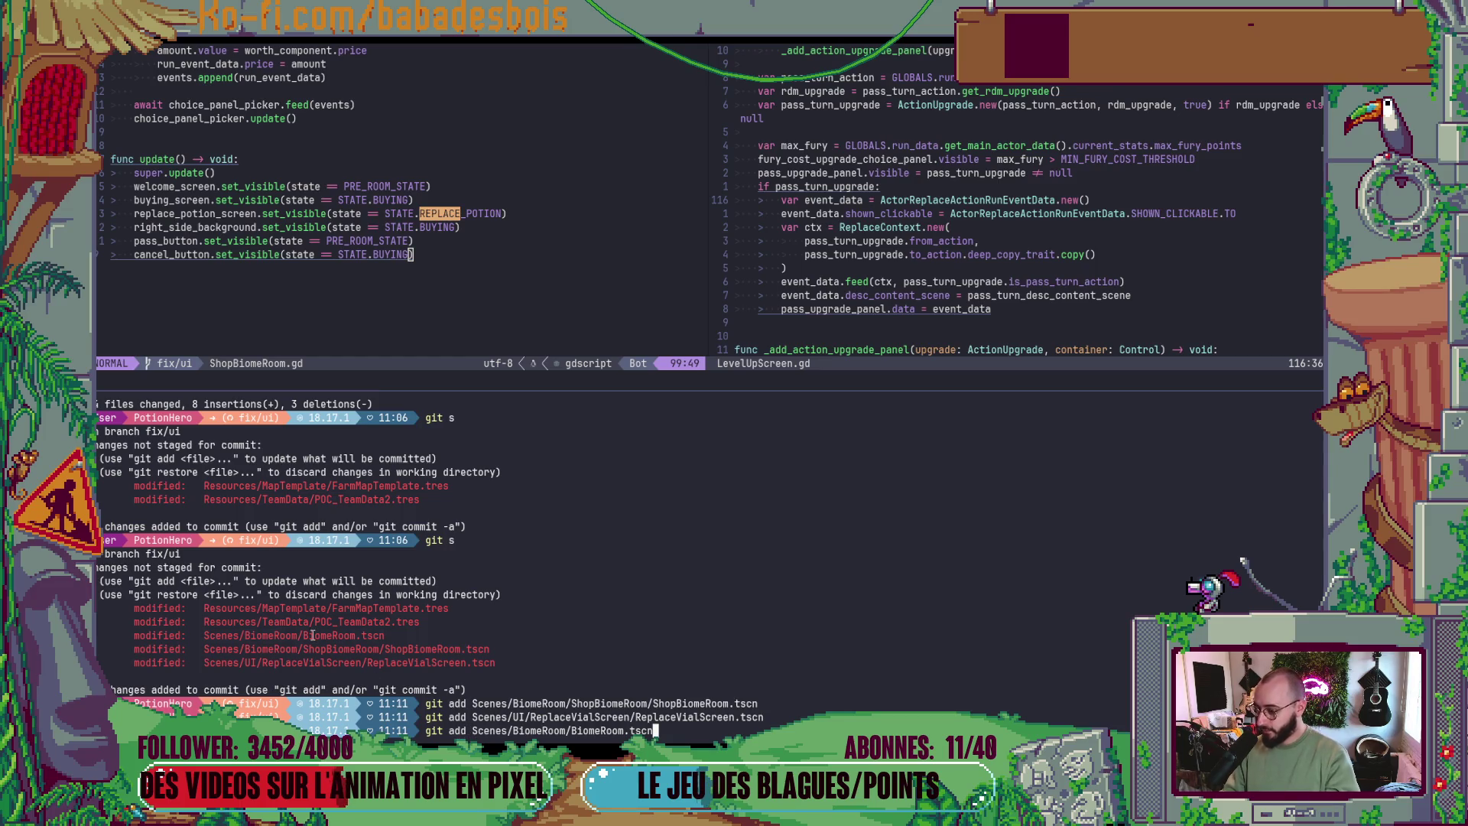
key("Return")
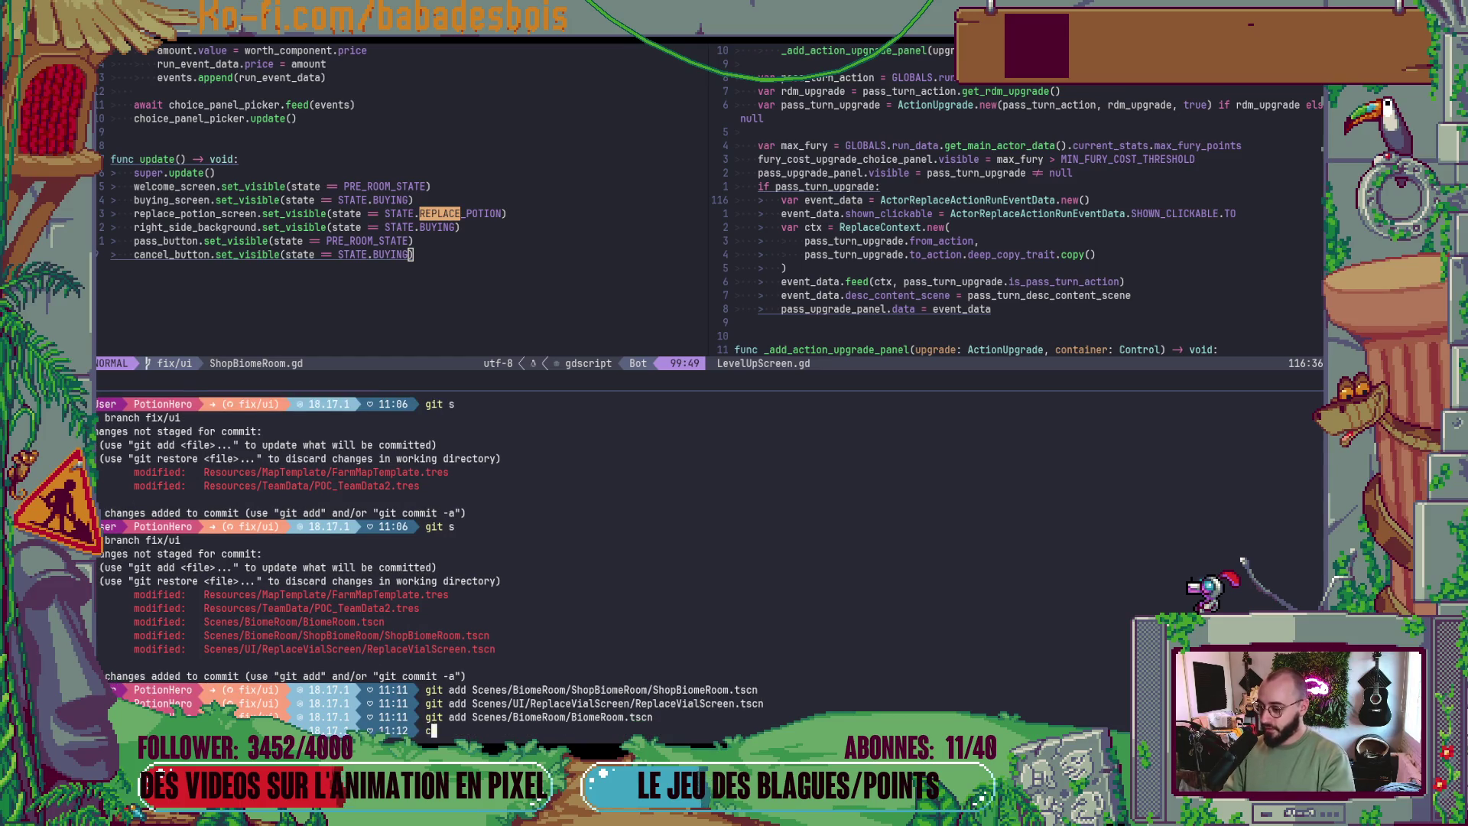
Commit with cz as type fix, scope UI, message 'Fix ReplaceVial title in shop'.
type("z")
key("Return")
key("Down")
key("Return")
type("UI")
key("Return")
type("Fix ")
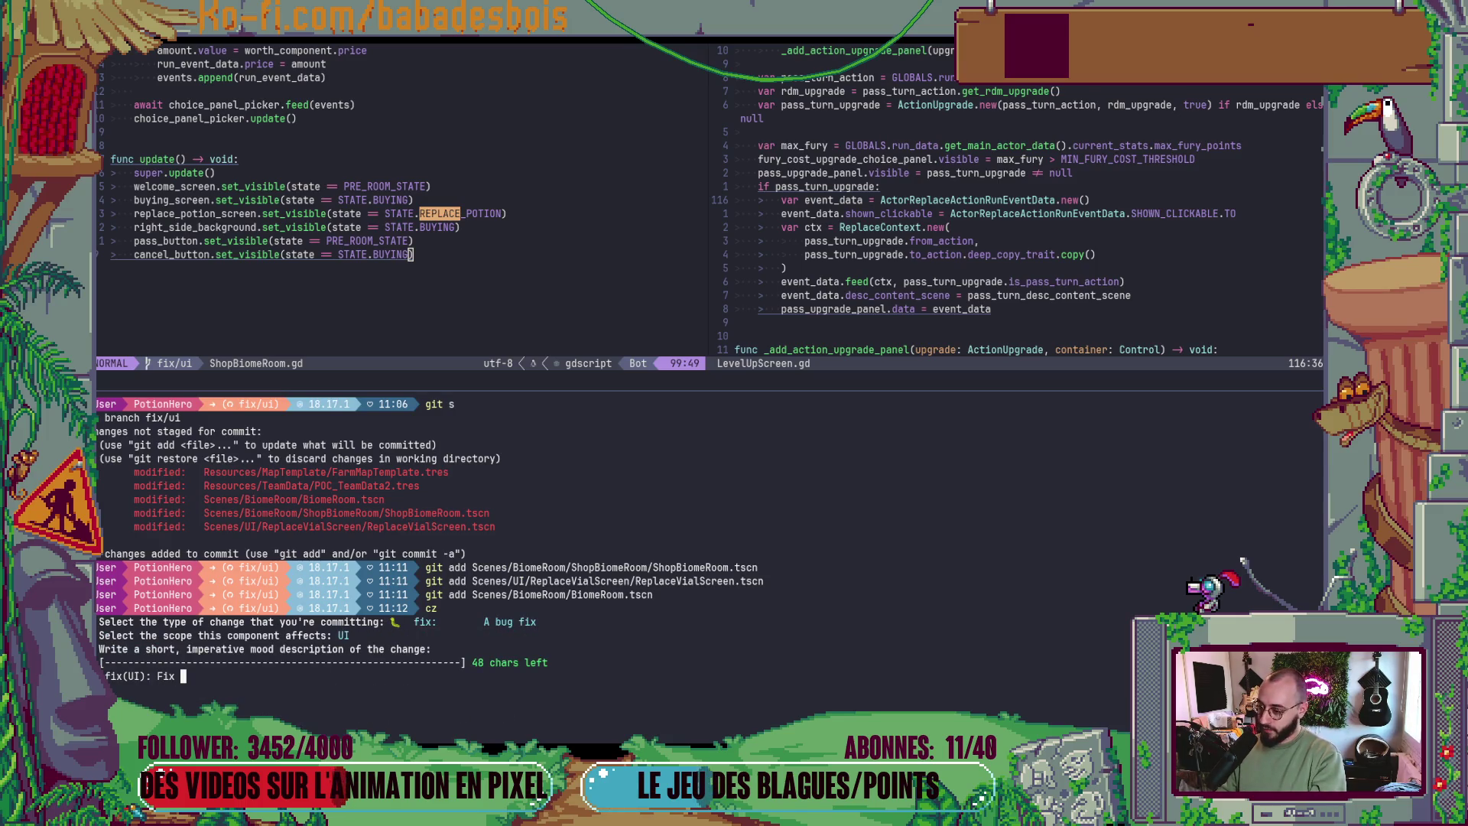
type("ReplaceVial ")
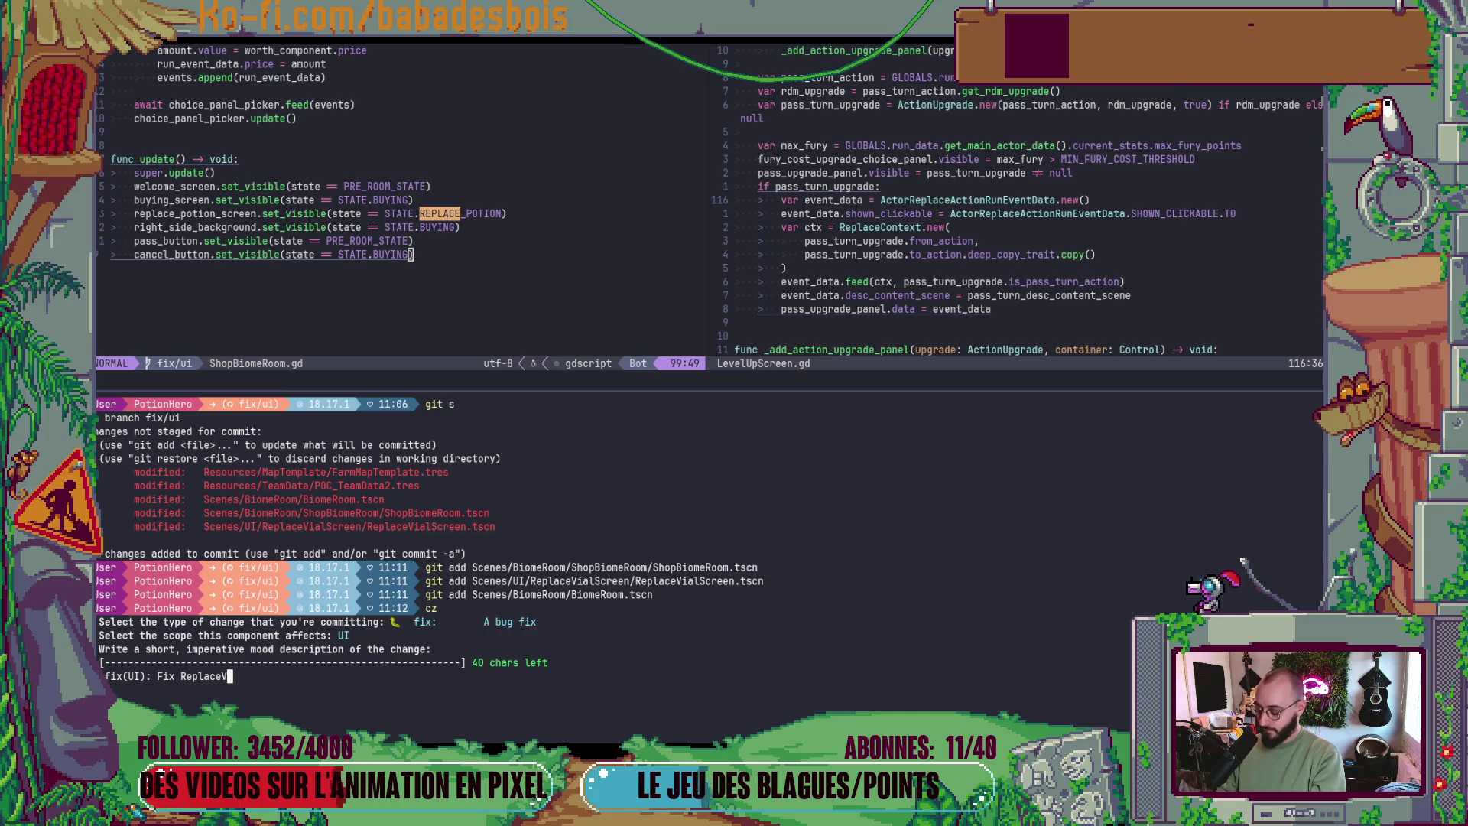
type("title in shop")
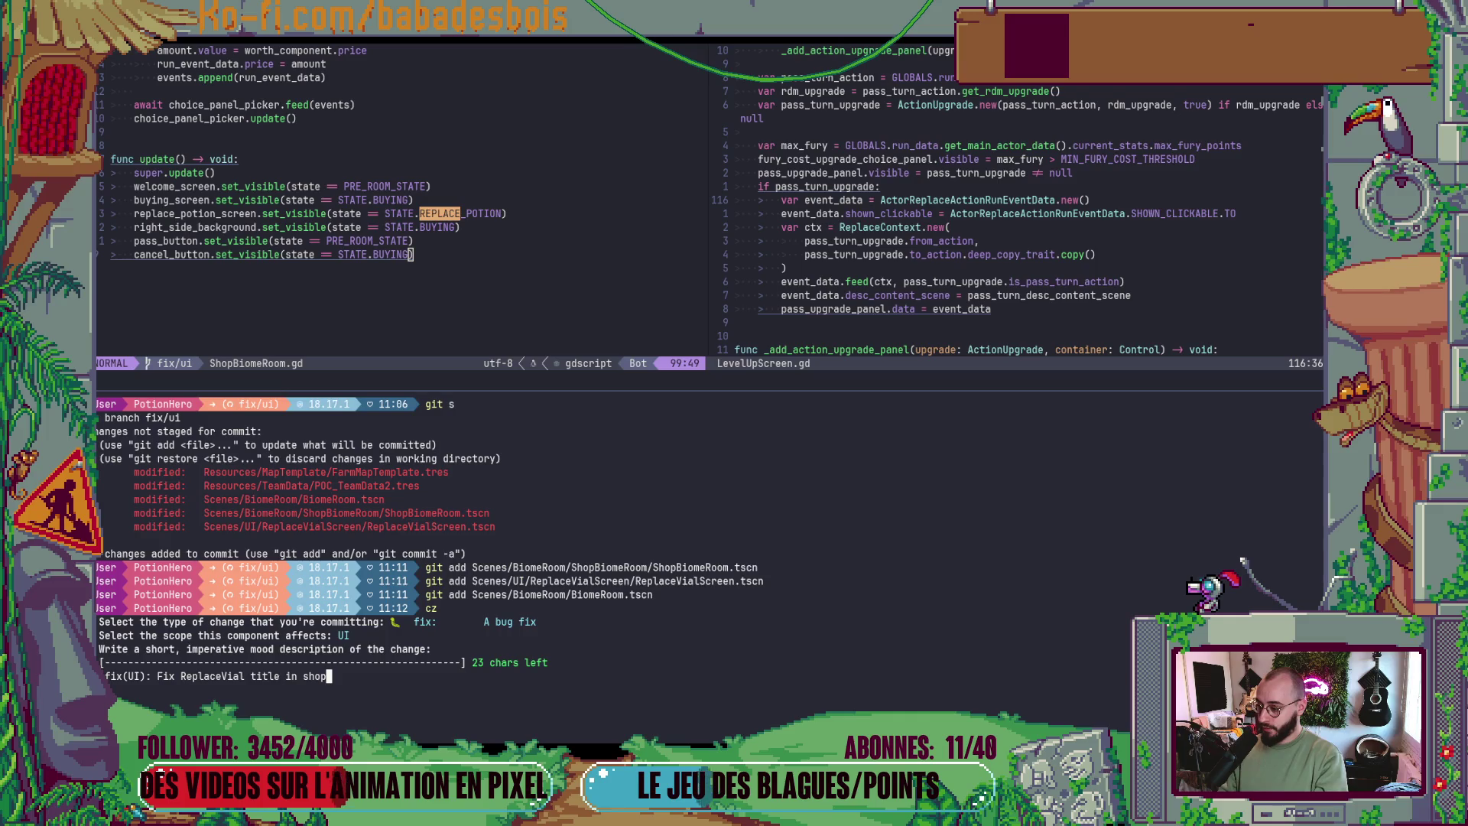
key("Return")
key("Return")
key("alt+Tab")
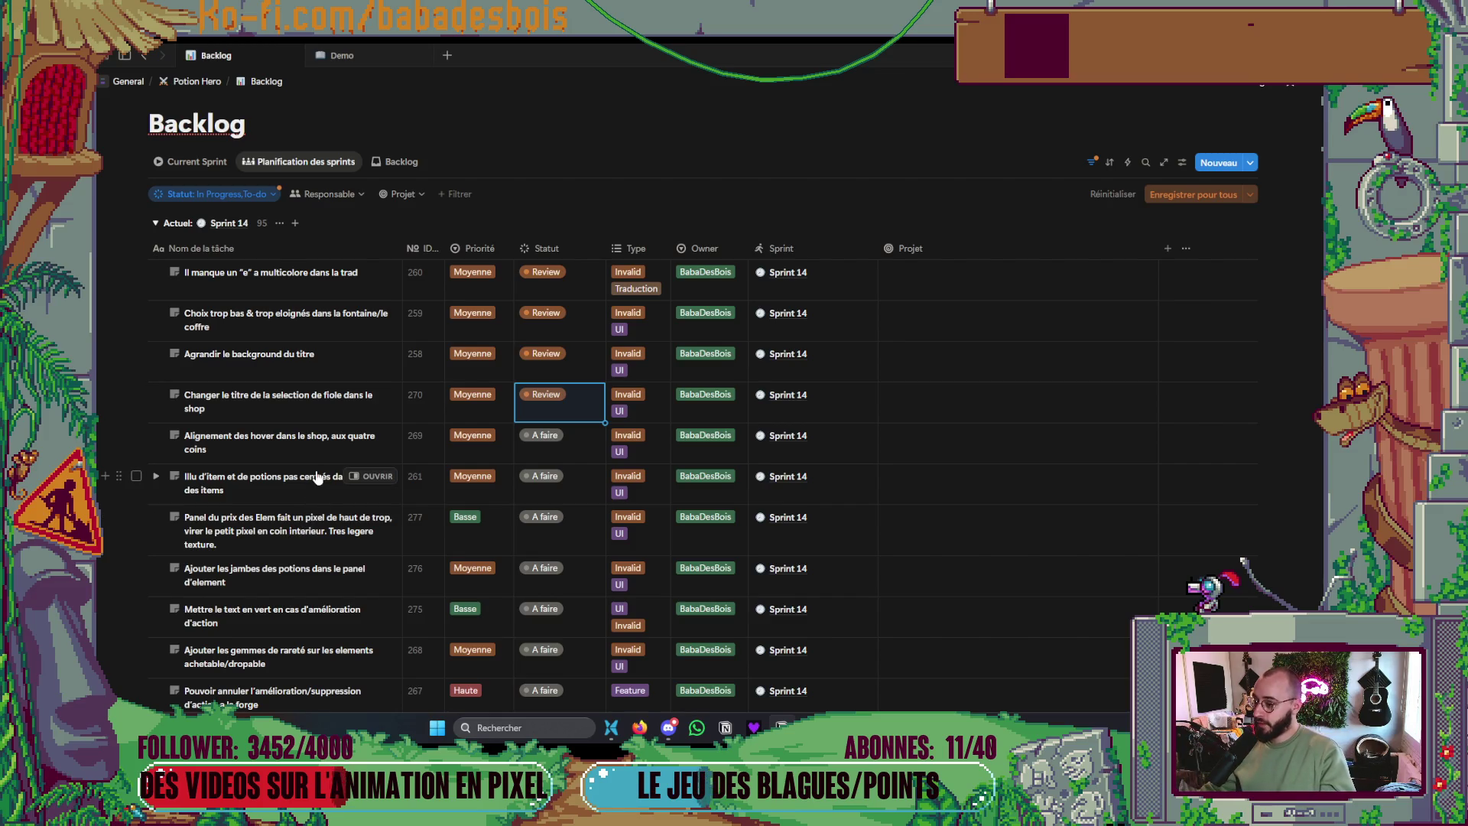
Scroll through the remaining sprint tasks in the Notion Backlog, then switch back to Godot.
scroll(482, 650, "down", 3)
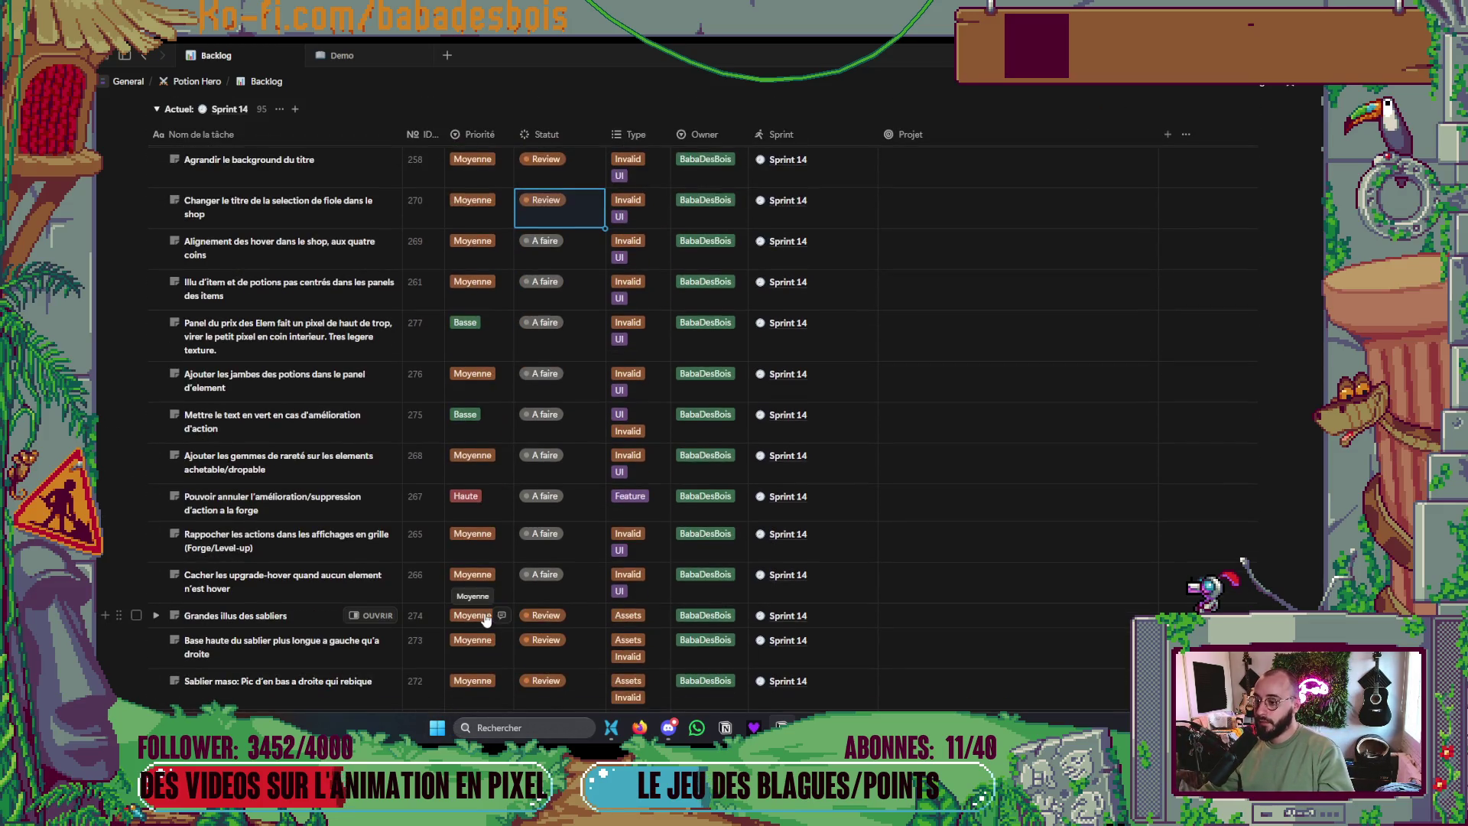
scroll(485, 620, "down", 1)
scroll(482, 611, "up", 2)
scroll(477, 607, "down", 1)
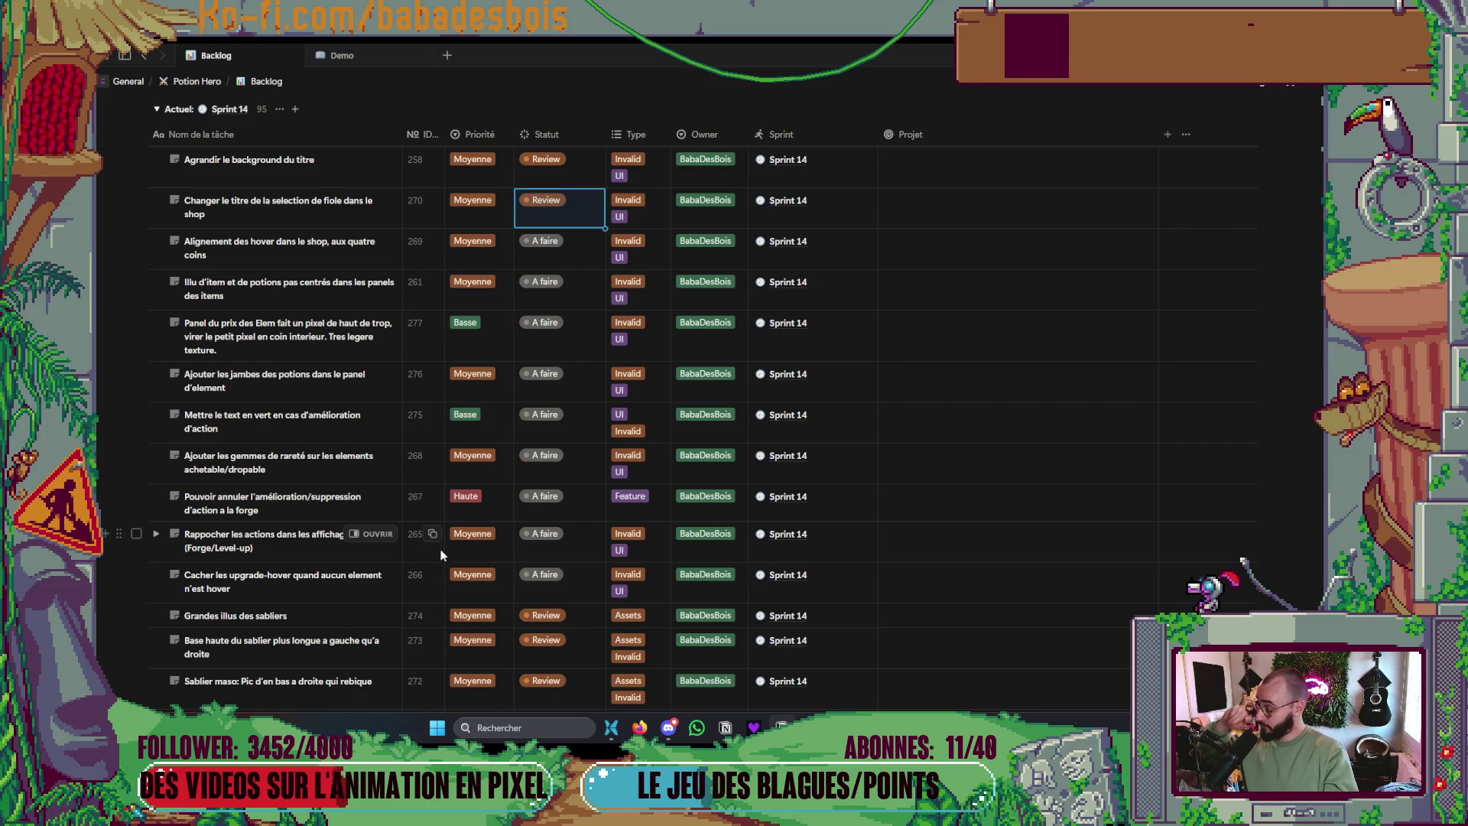
scroll(1065, 241, "up", 3)
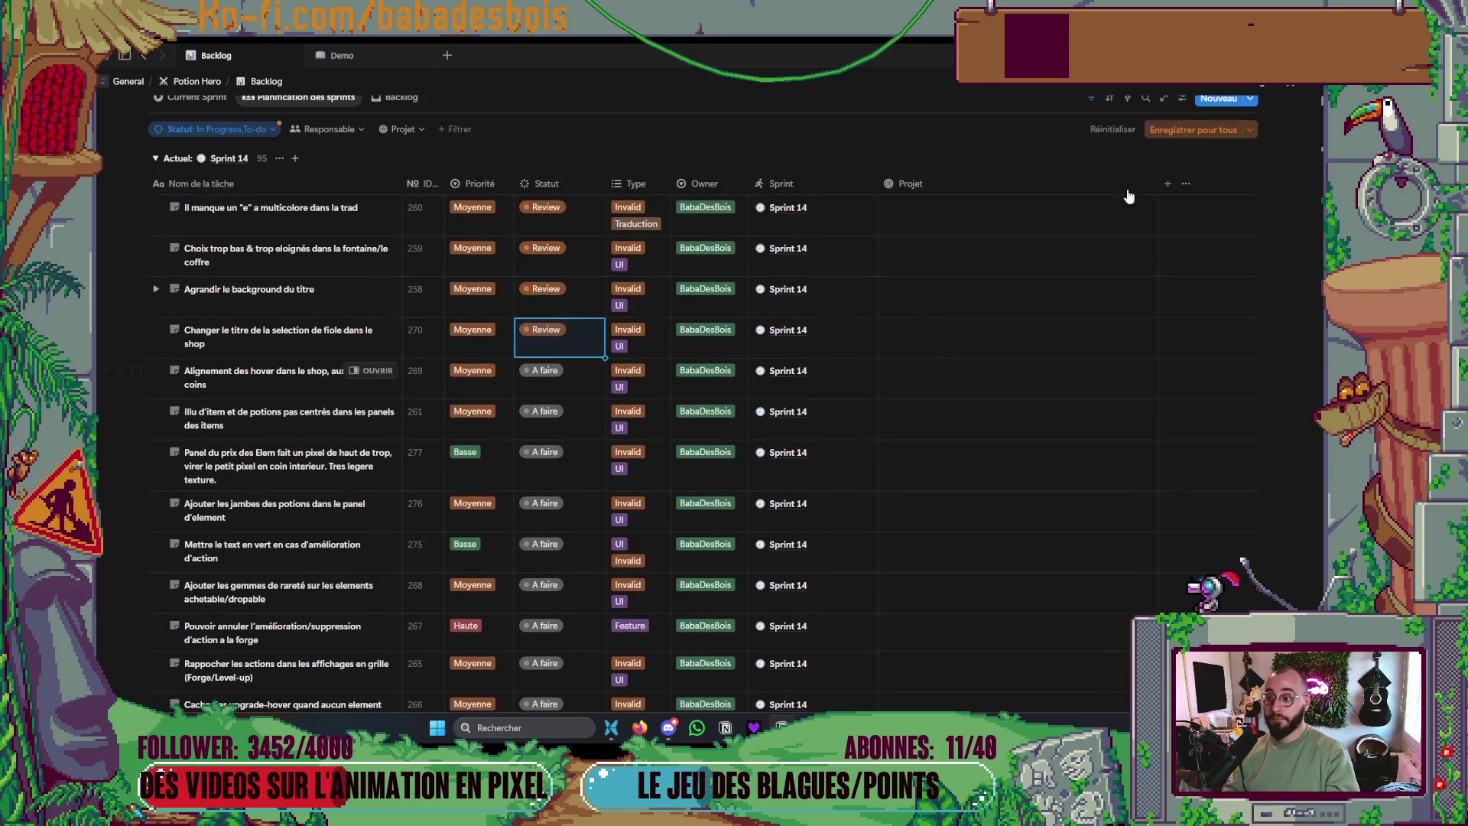
key("alt+Tab")
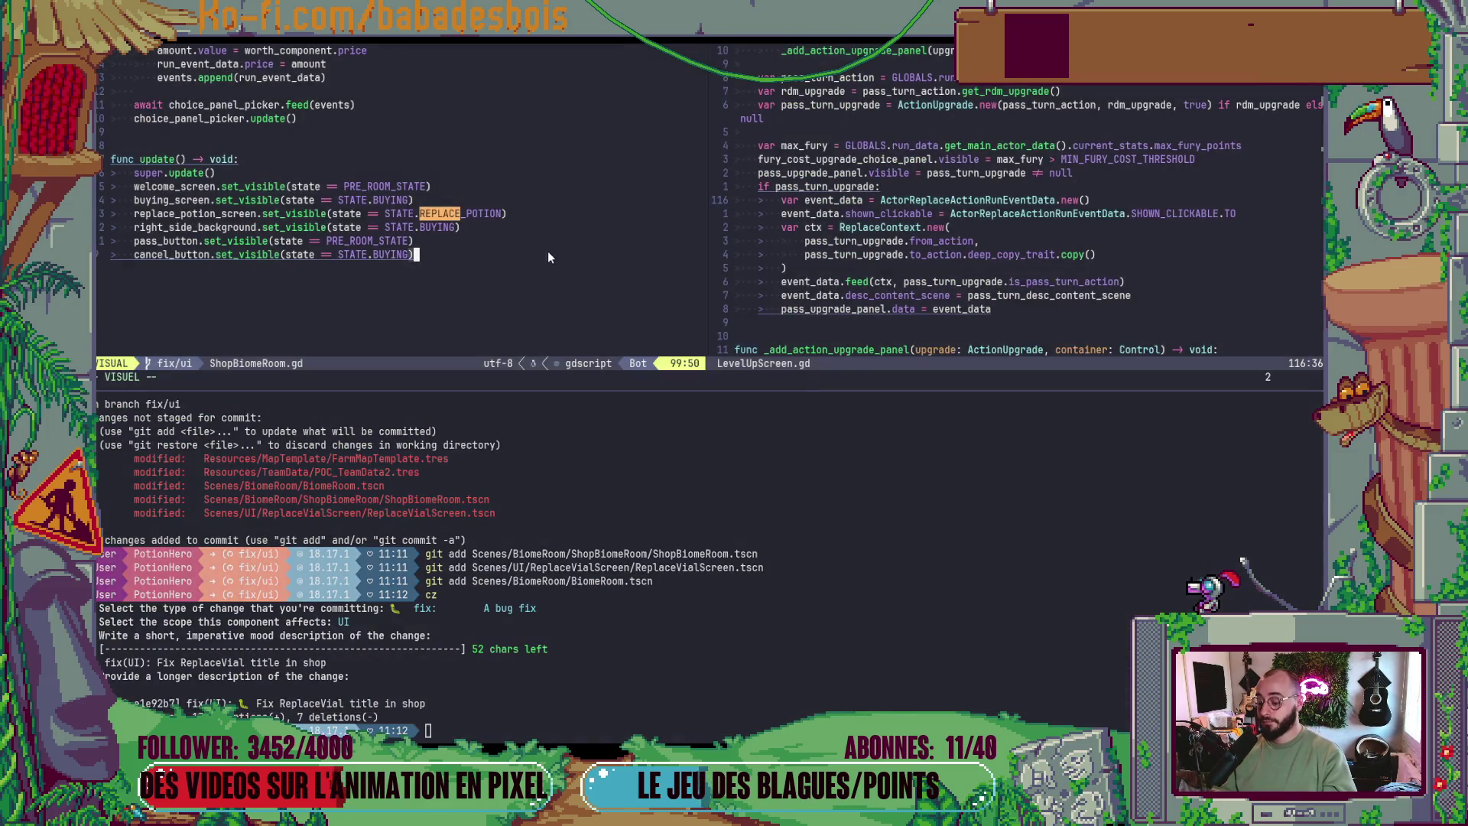
key("alt+Tab")
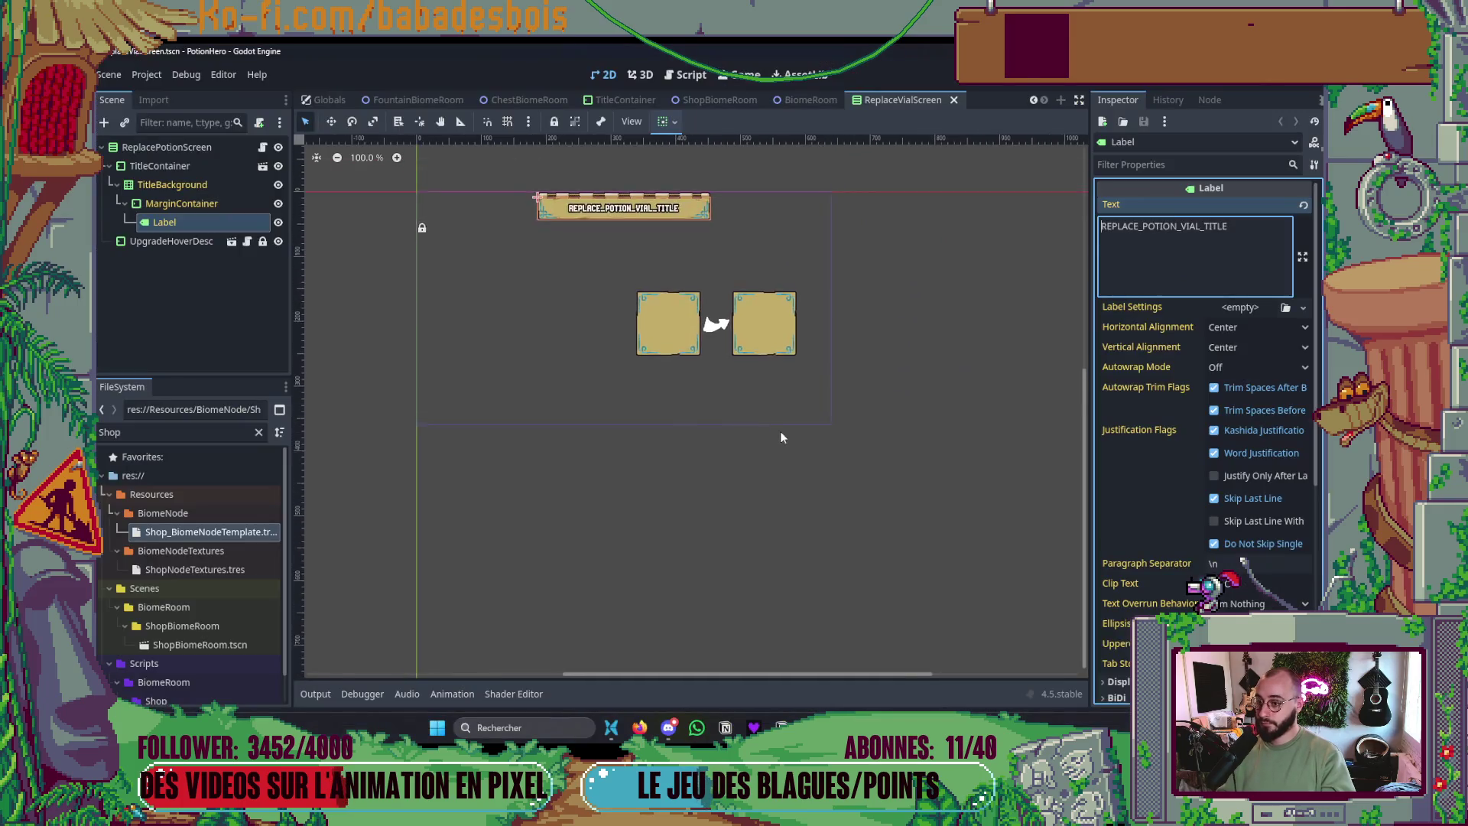
Switch to the ShopBiomeRoom scene, hide the ReplacePotion overlay and collapse the Fullscreen, InBiomeScreen and MarginContainer branches.
left_click(867, 487)
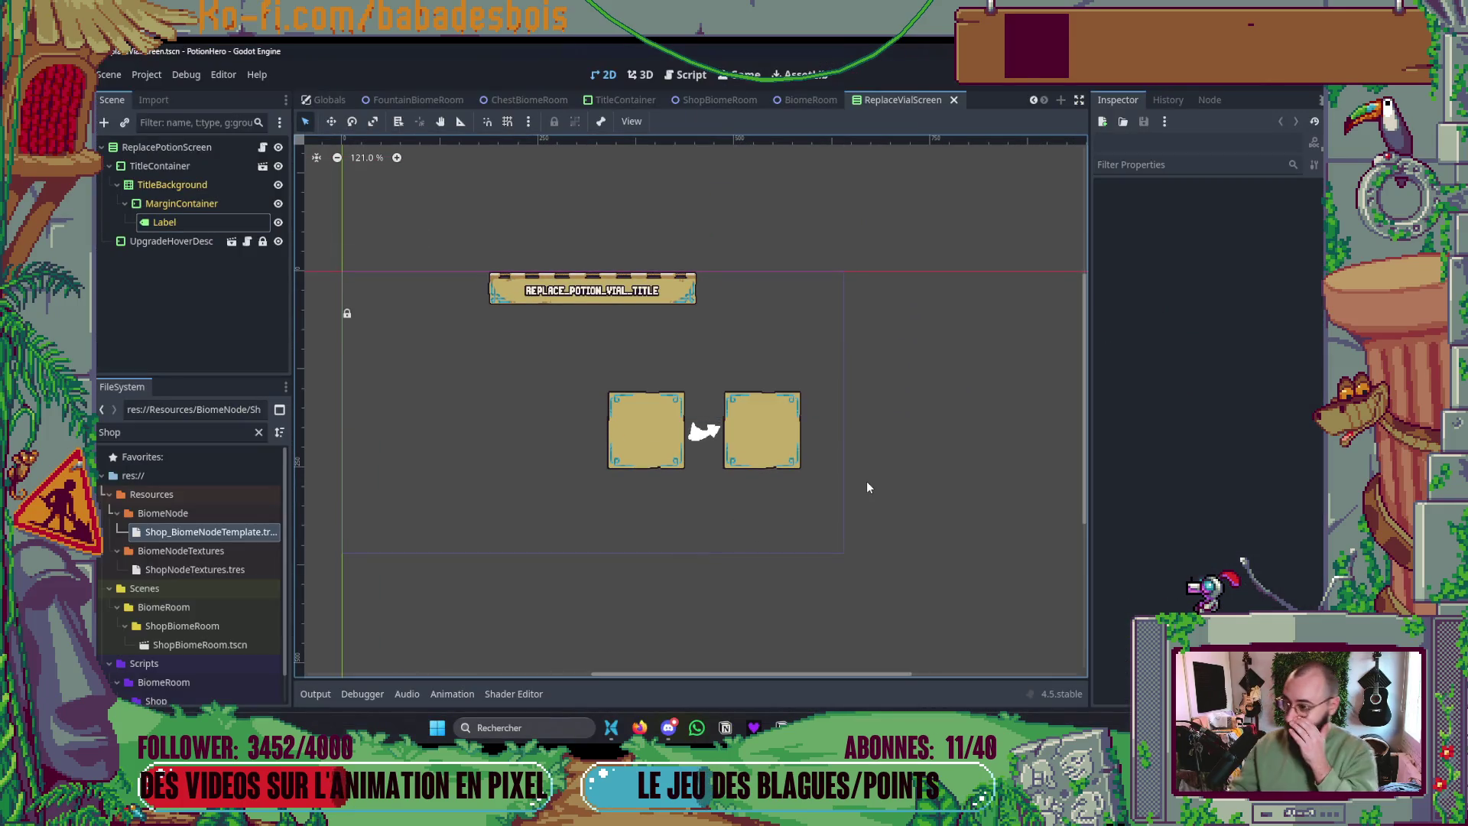
left_click(723, 100)
left_click(273, 336)
scroll(230, 312, "down", 2)
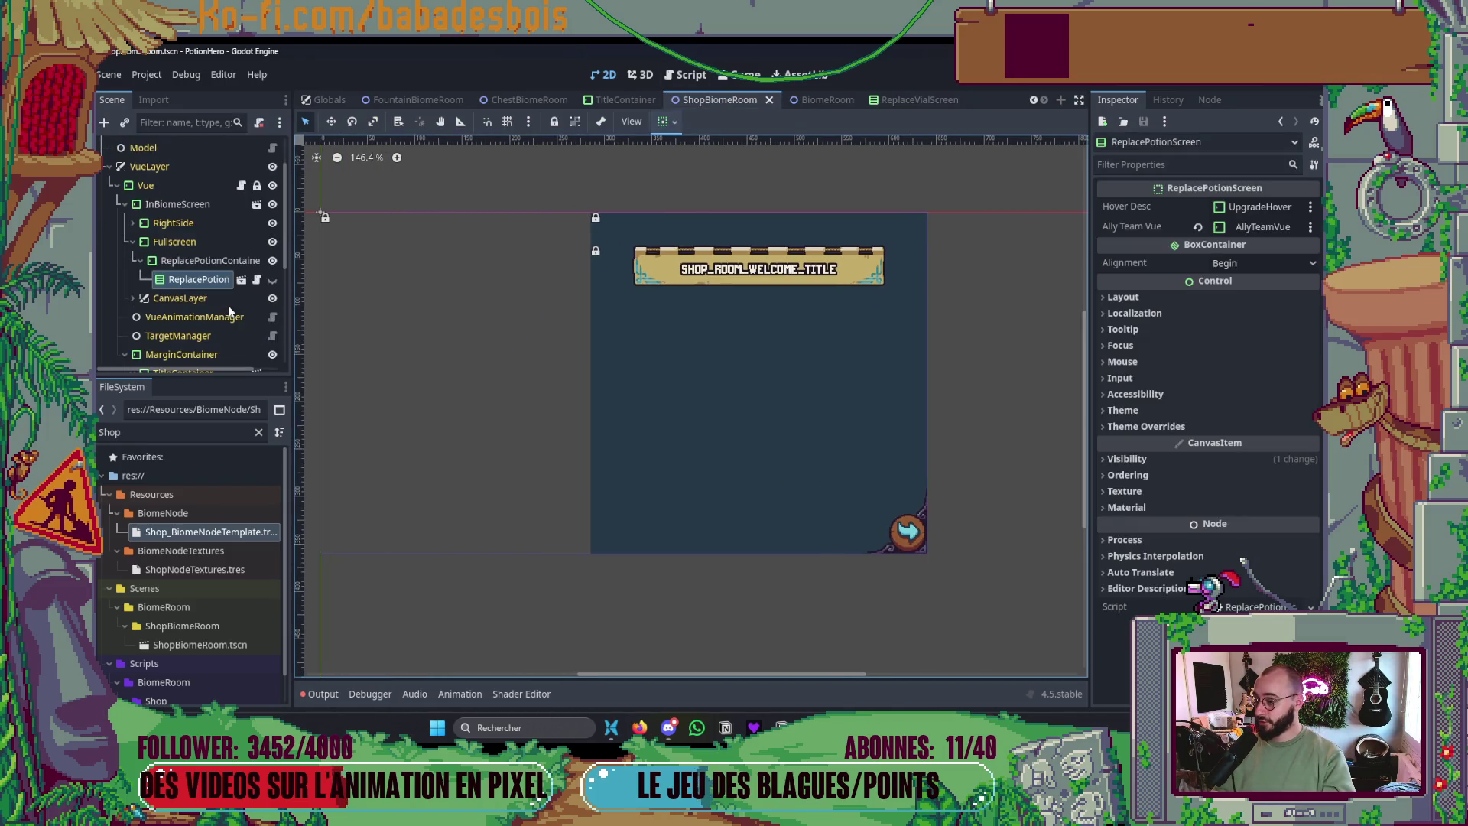
scroll(228, 306, "up", 2)
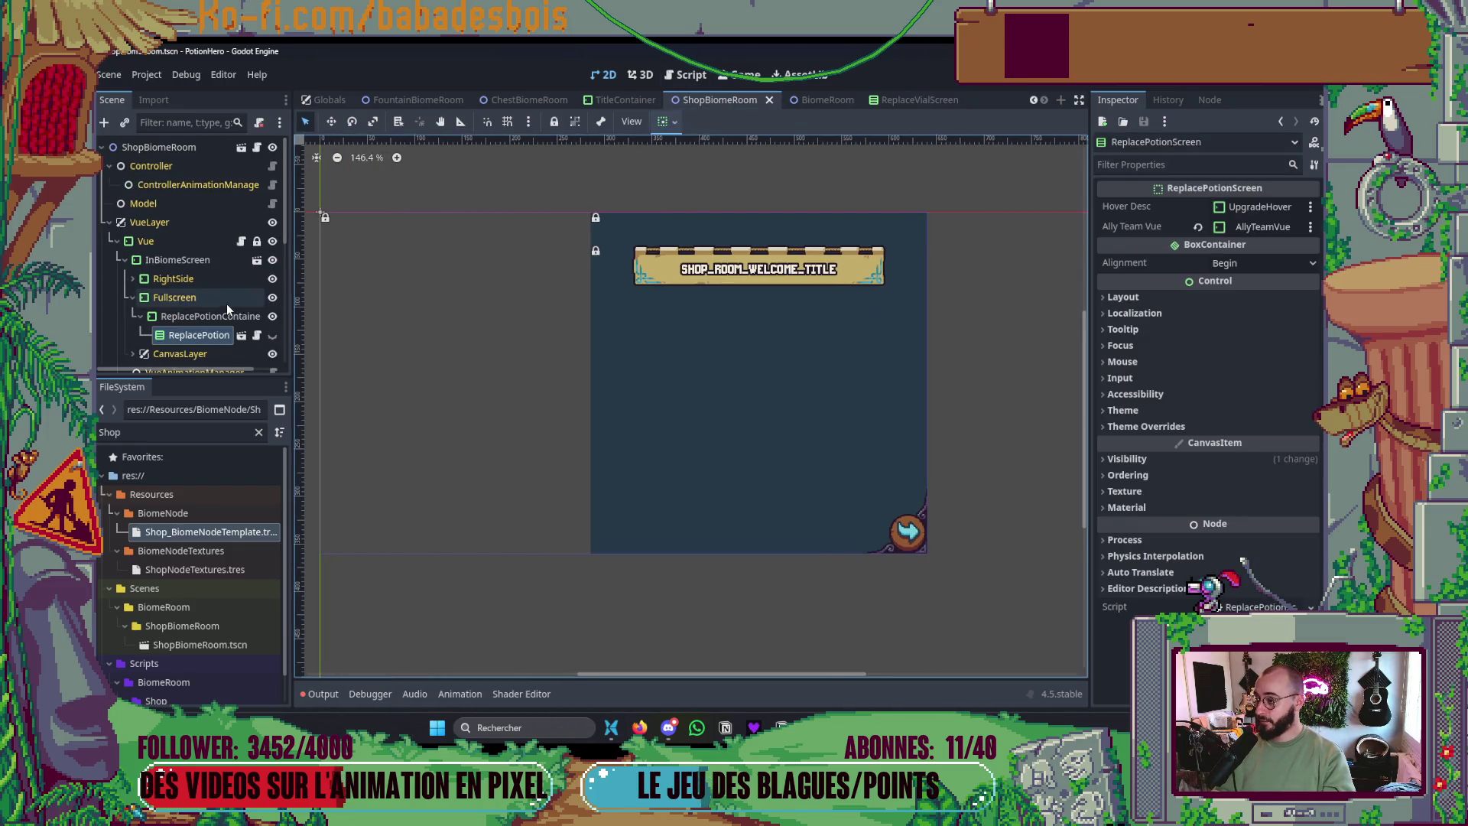
left_click(139, 299)
left_click(133, 297)
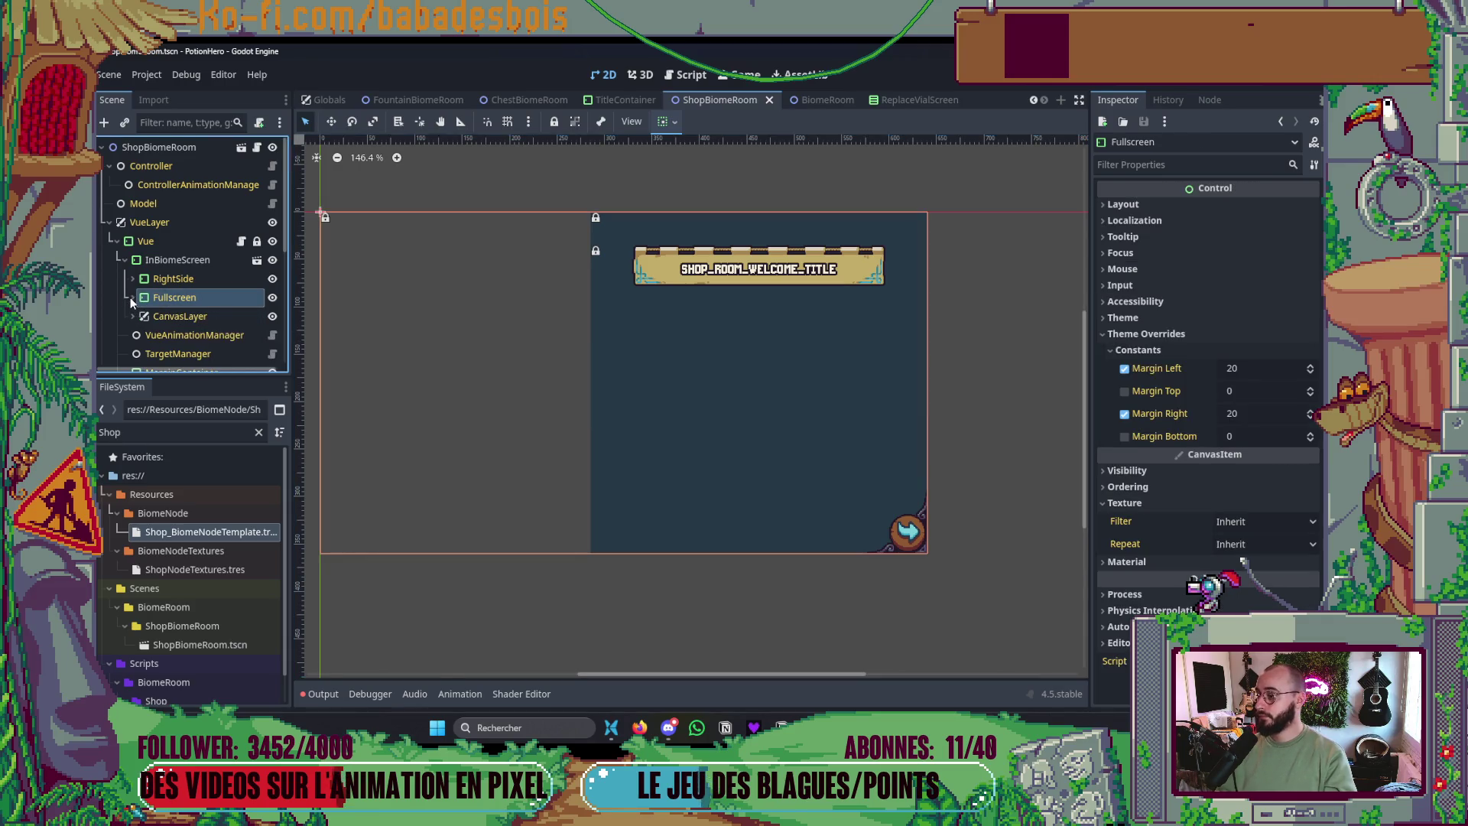
left_click(126, 261)
scroll(147, 310, "down", 2)
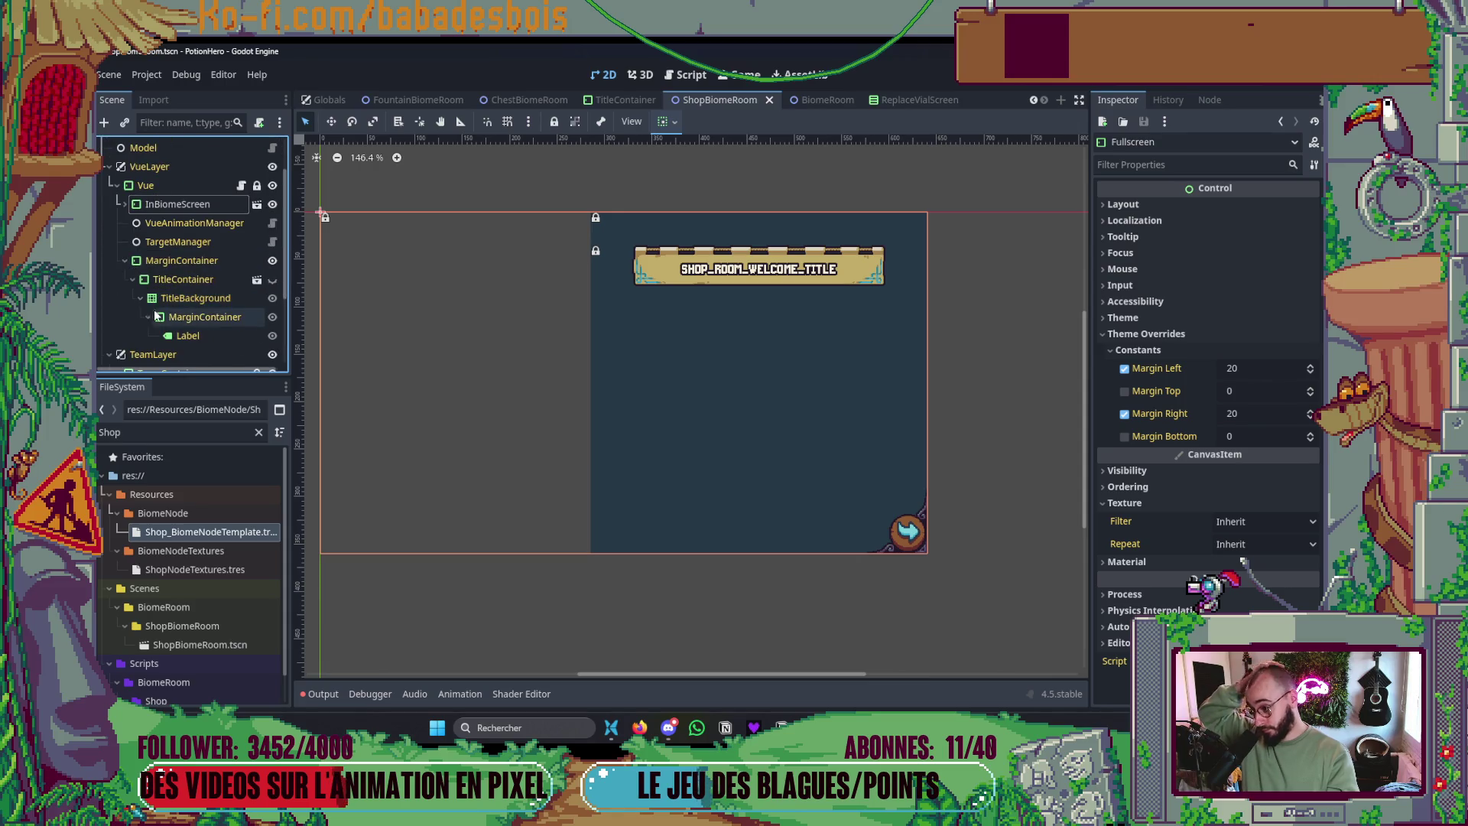
scroll(132, 329, "up", 2)
left_click(124, 316)
scroll(126, 298, "down", 2)
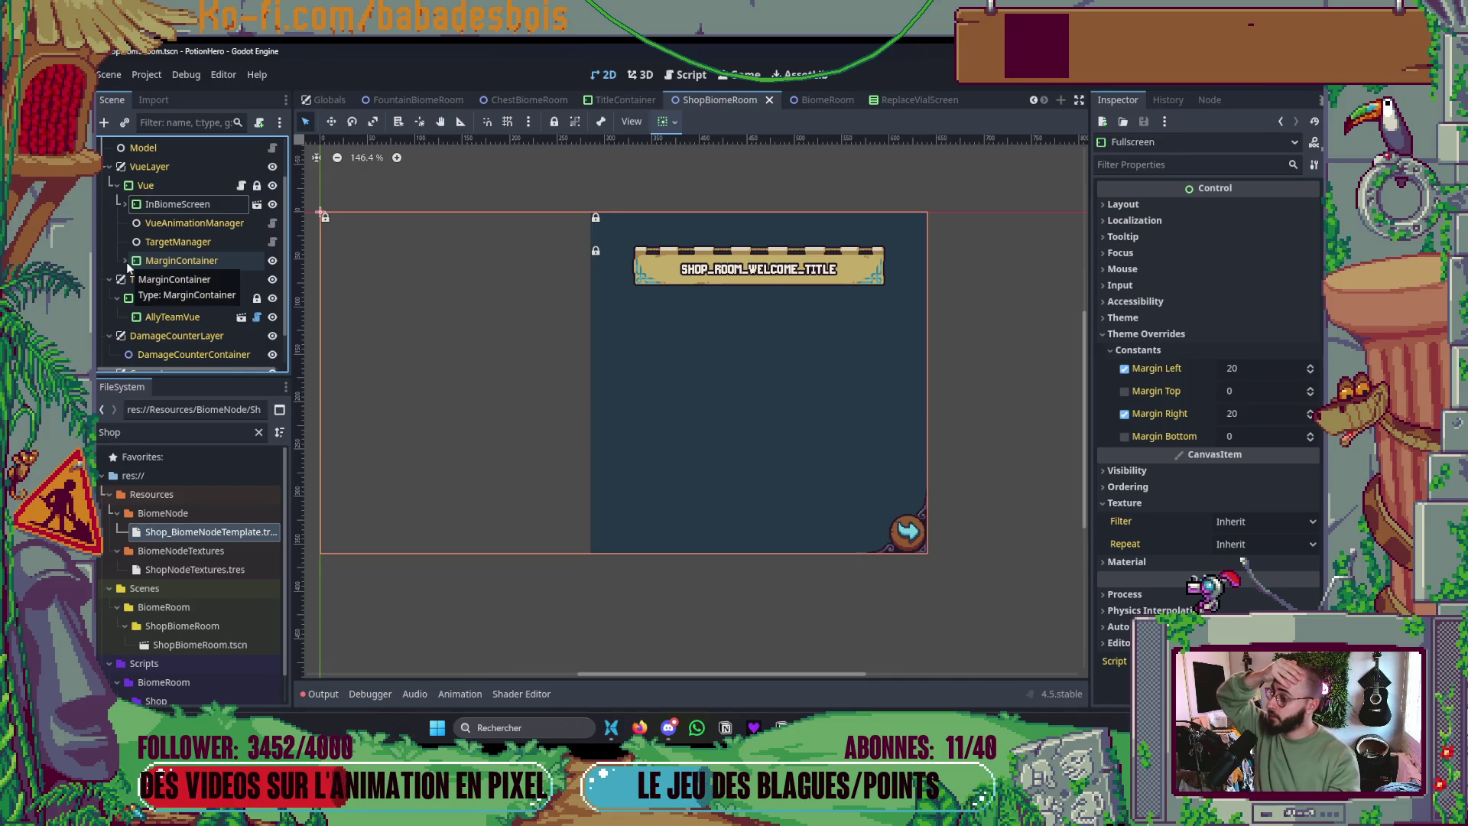
Expand InBiomeScreen and RightSide and inspect the TitleBackground and GridContainer nodes.
left_click(122, 204)
left_click(134, 221)
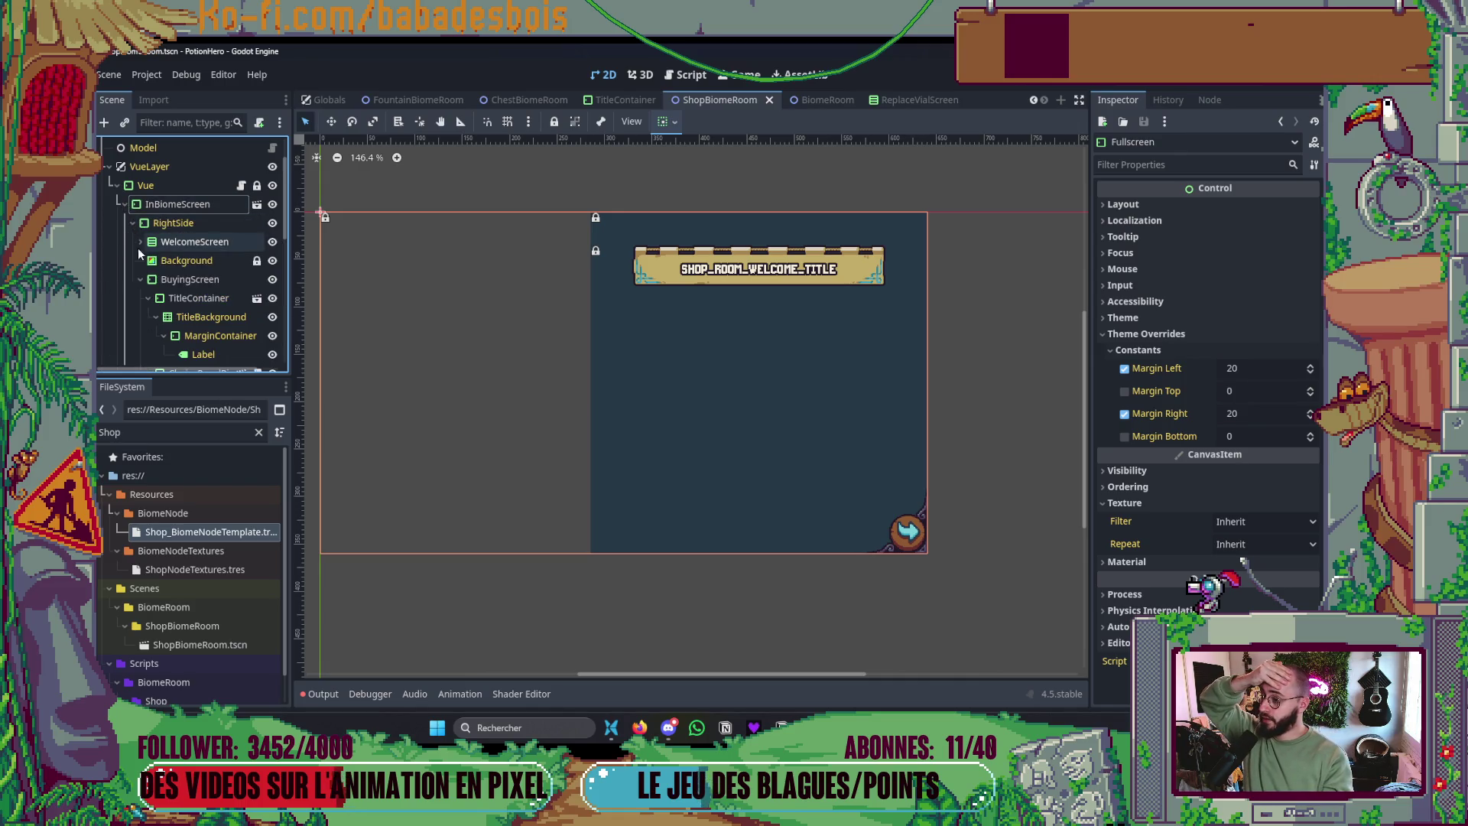
scroll(153, 274, "down", 2)
left_click(192, 277)
left_click(201, 258)
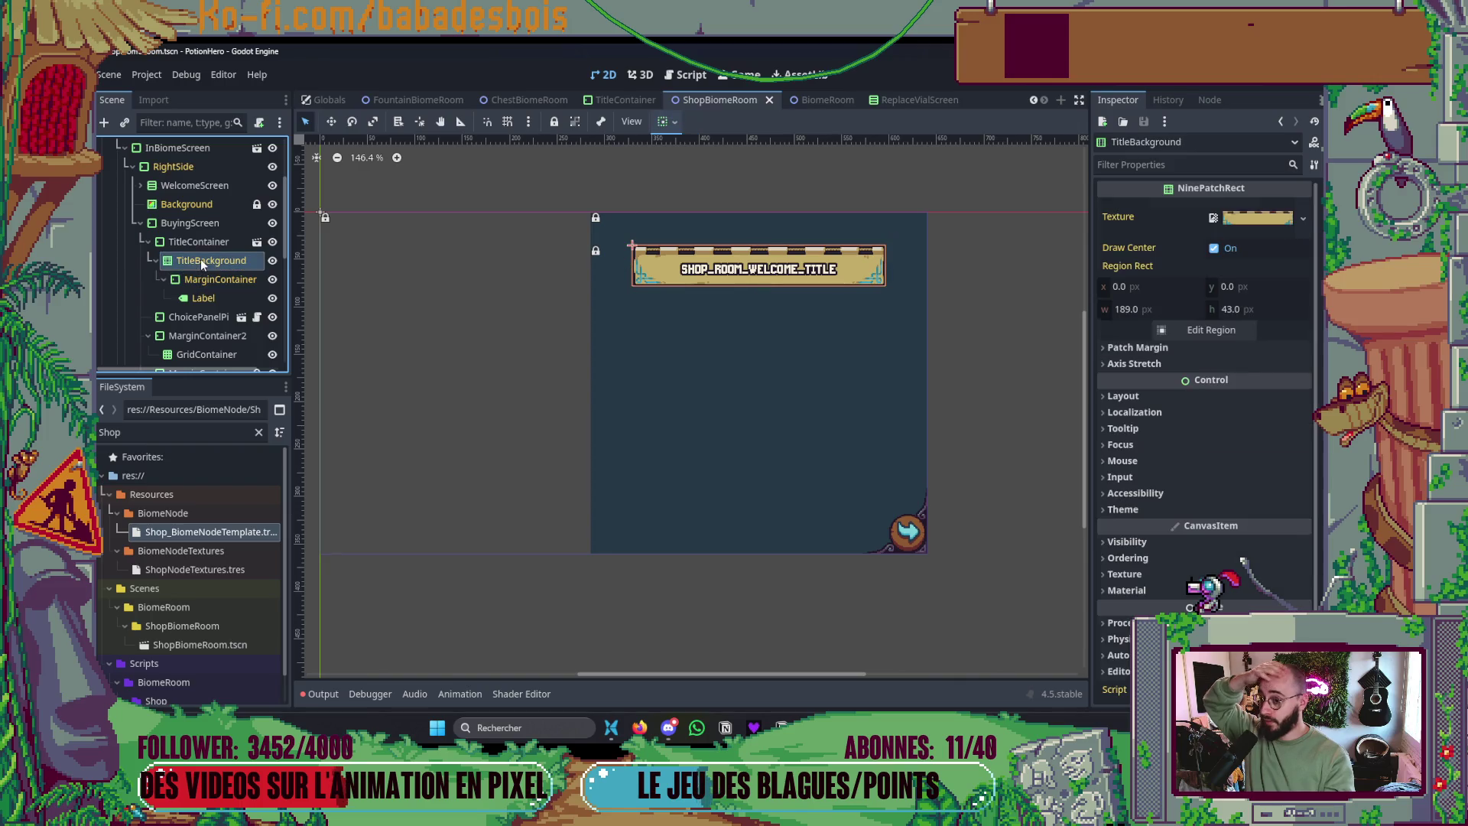
scroll(176, 337, "down", 2)
left_click(148, 186)
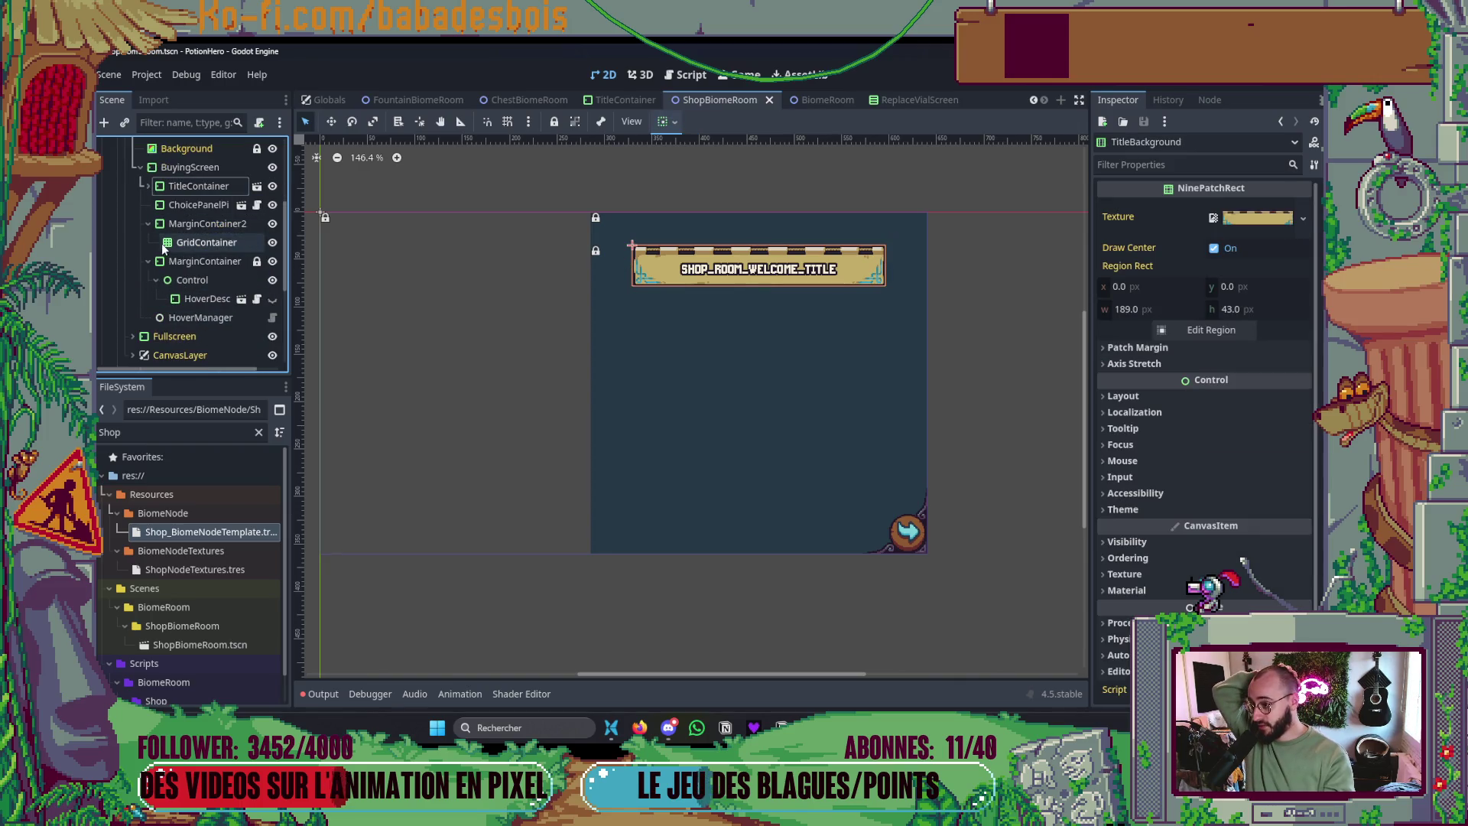
left_click(203, 242)
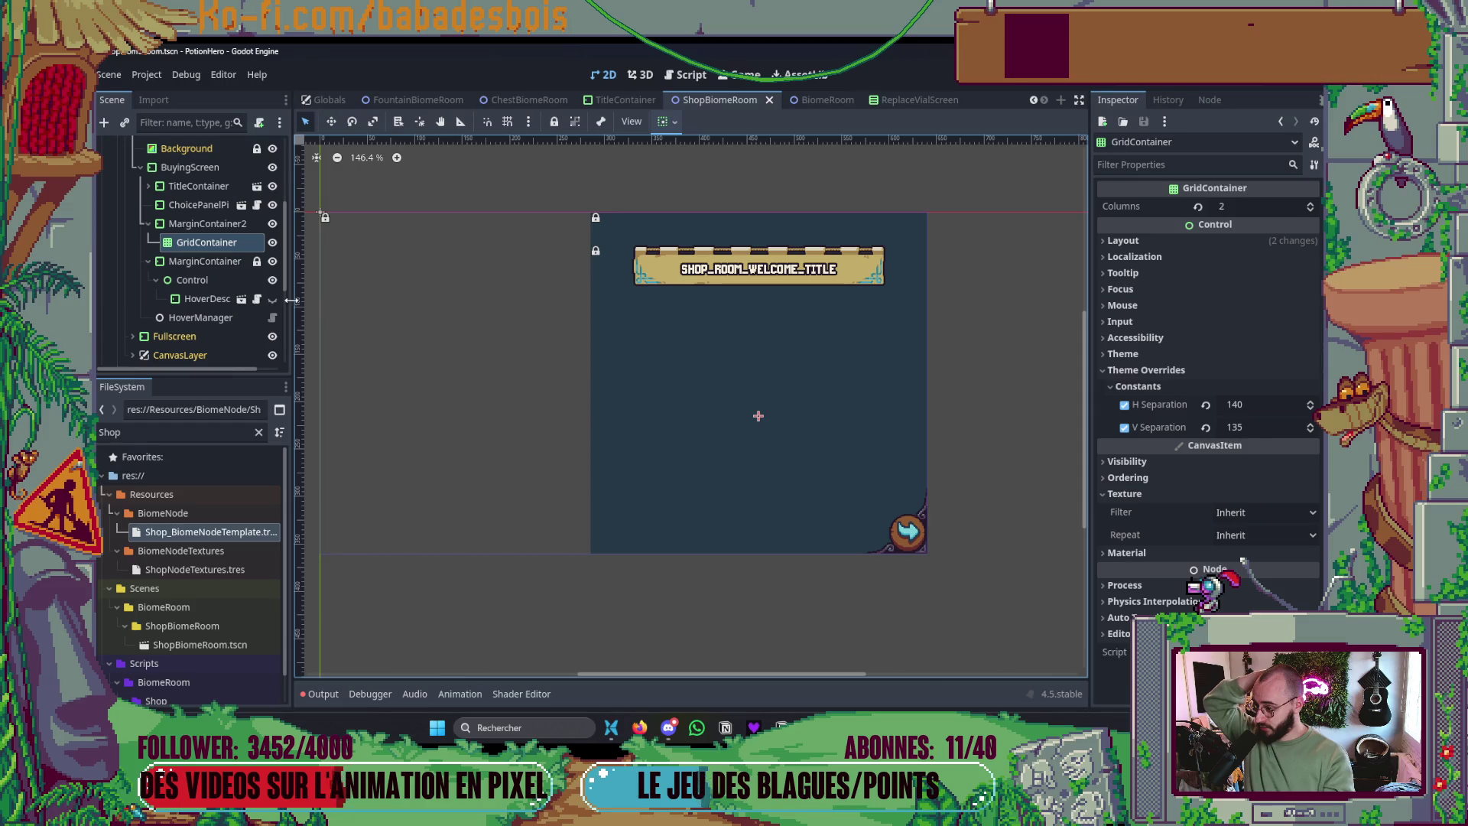
Set the Control under MarginContainer to Fill vertically in its container.
left_click(231, 262)
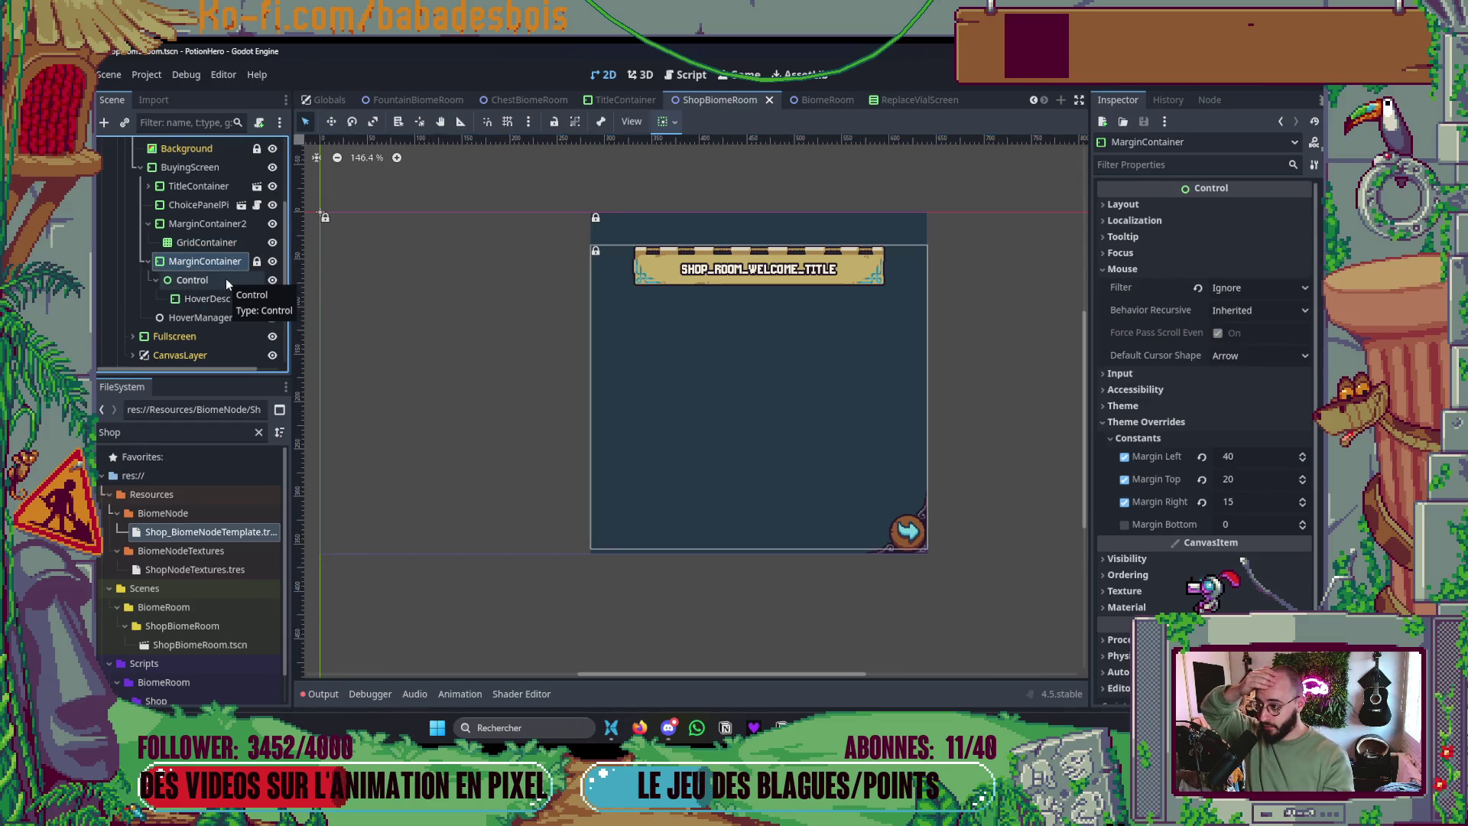
left_click(226, 279)
left_click(676, 121)
left_click(742, 245)
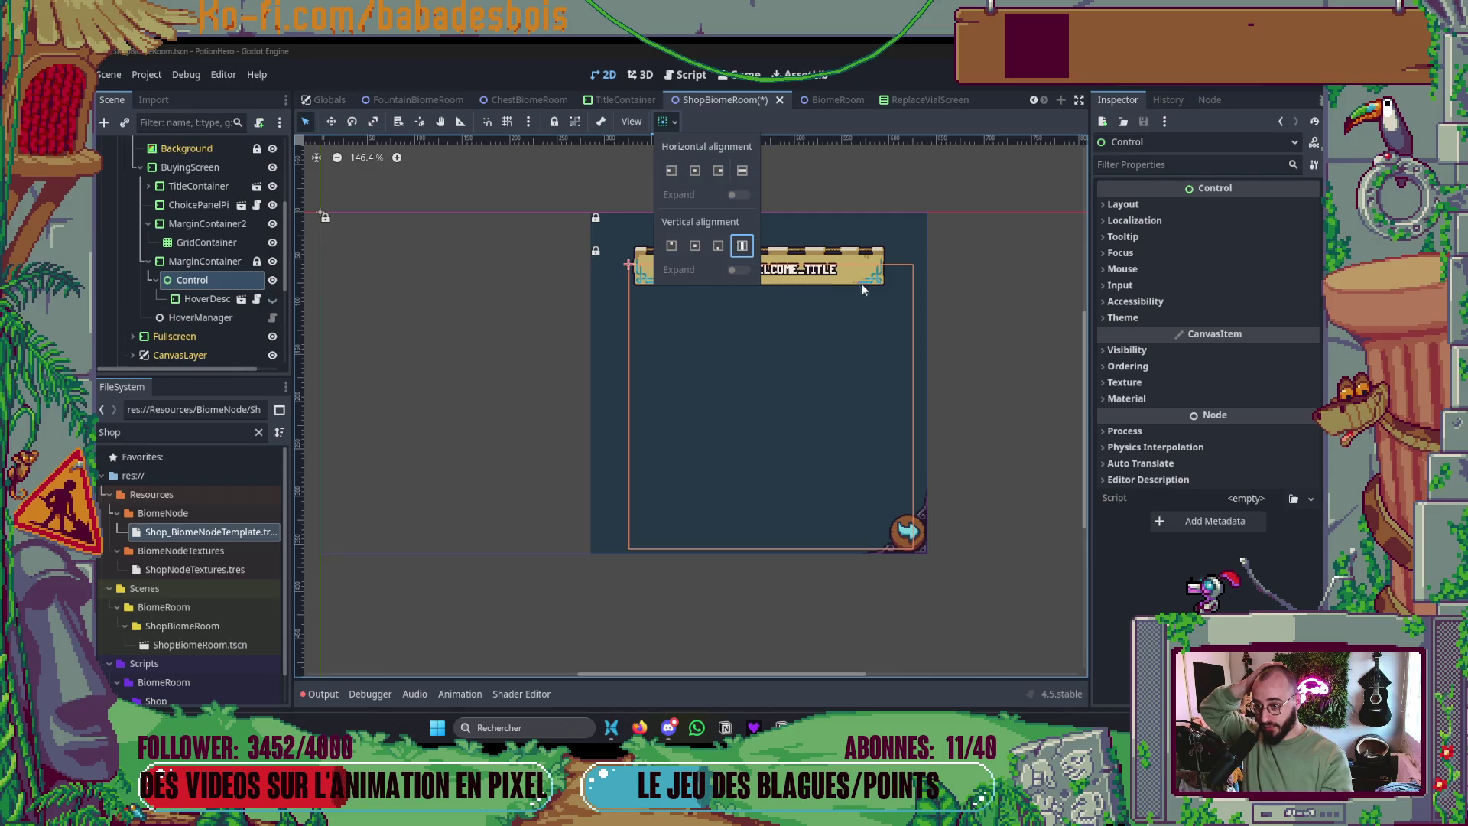
left_click(209, 264)
left_click(208, 264)
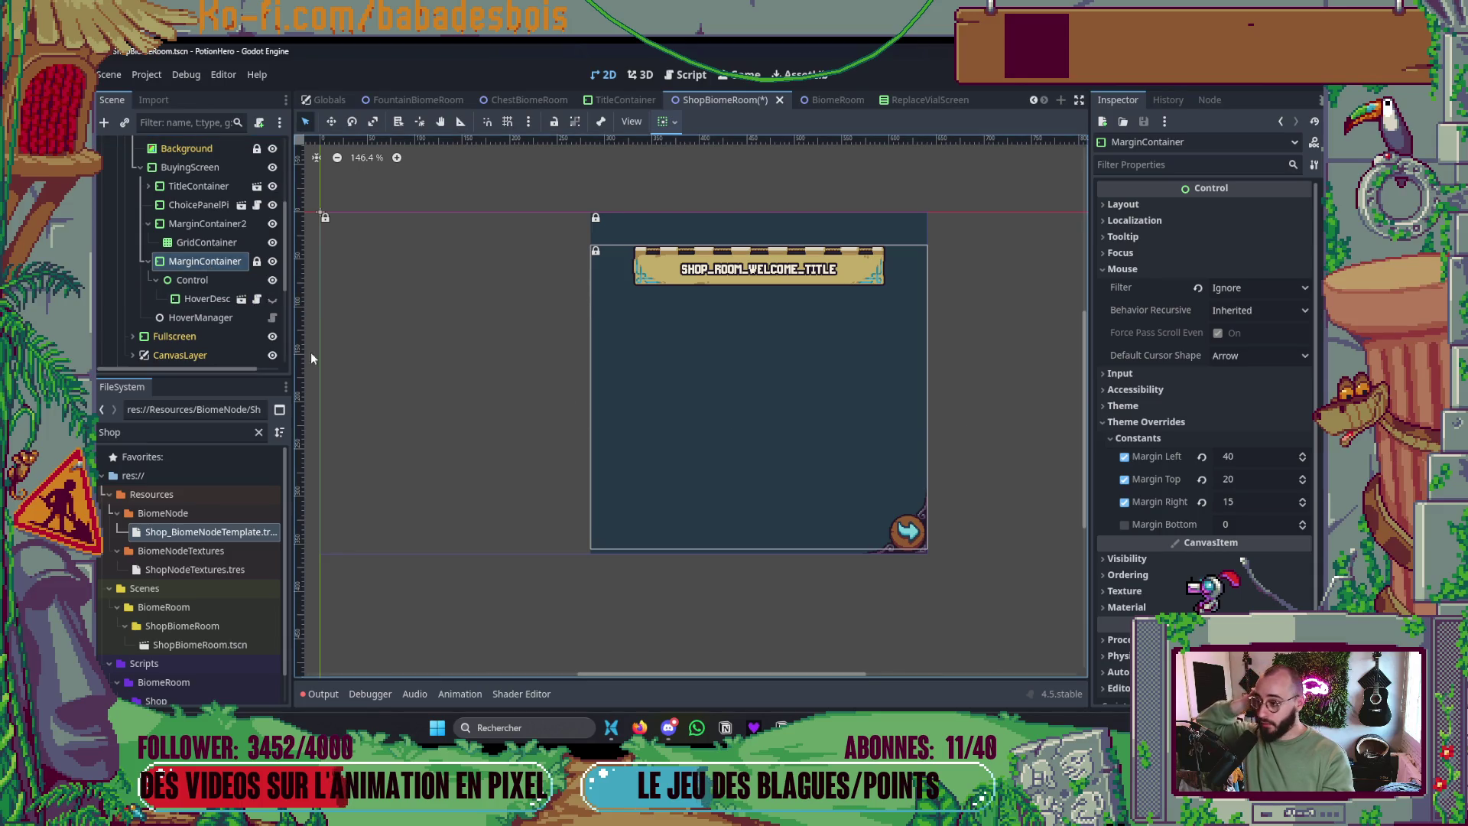
Set the MarginContainer's top and bottom margin overrides to 50.
left_click(1245, 526)
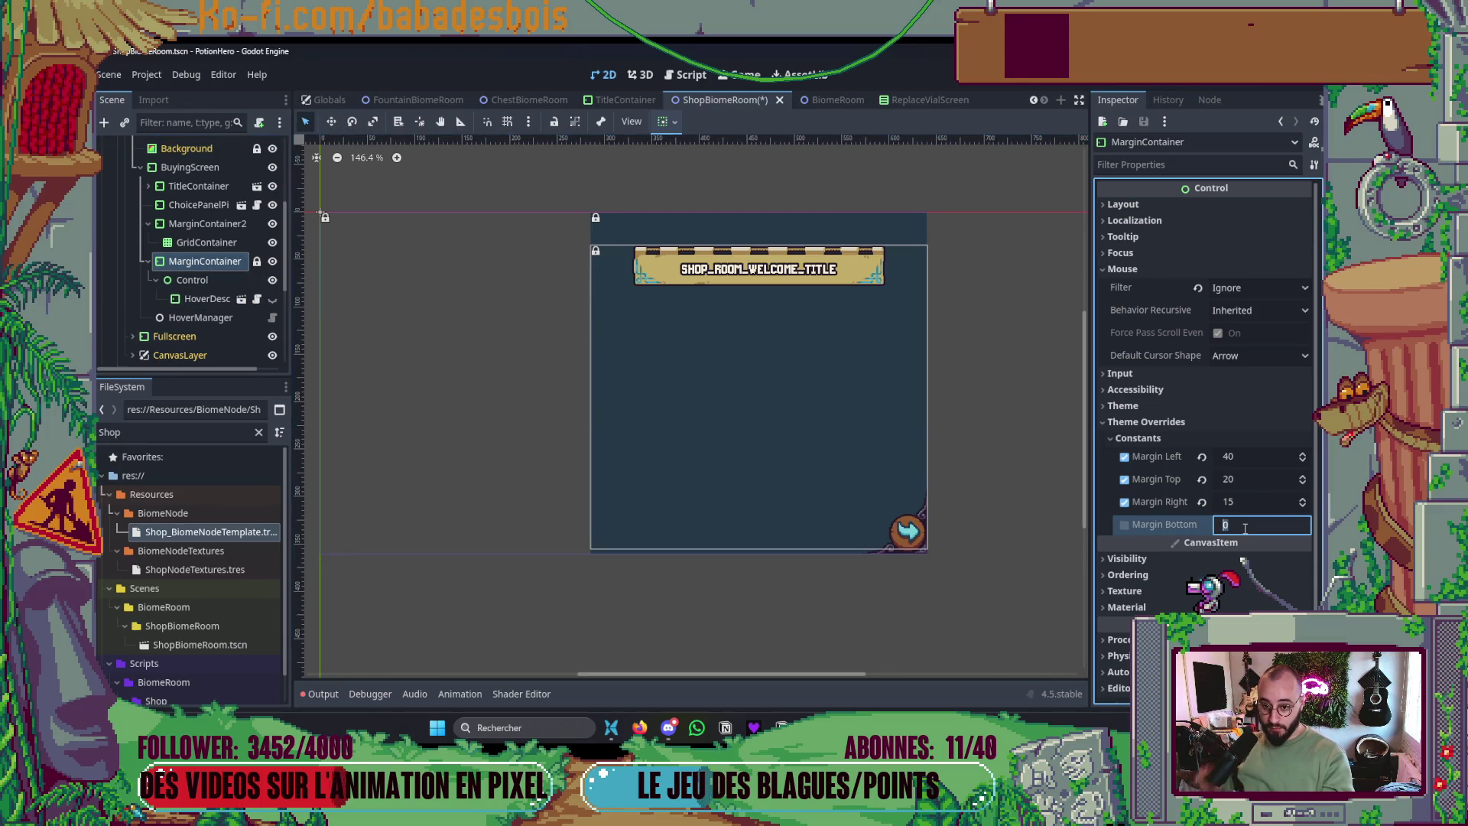
left_click(1257, 480)
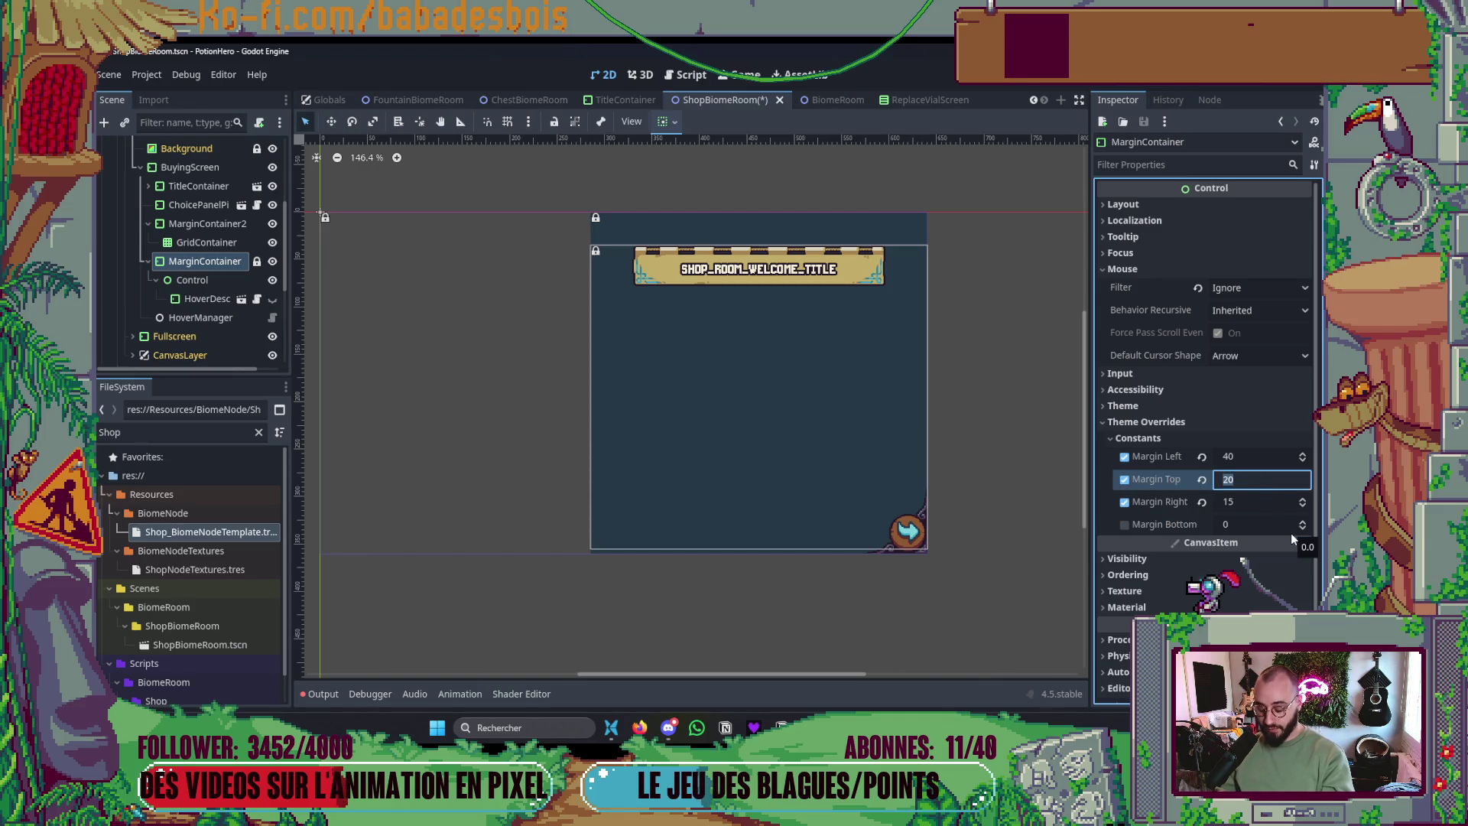
type("50")
key("Tab")
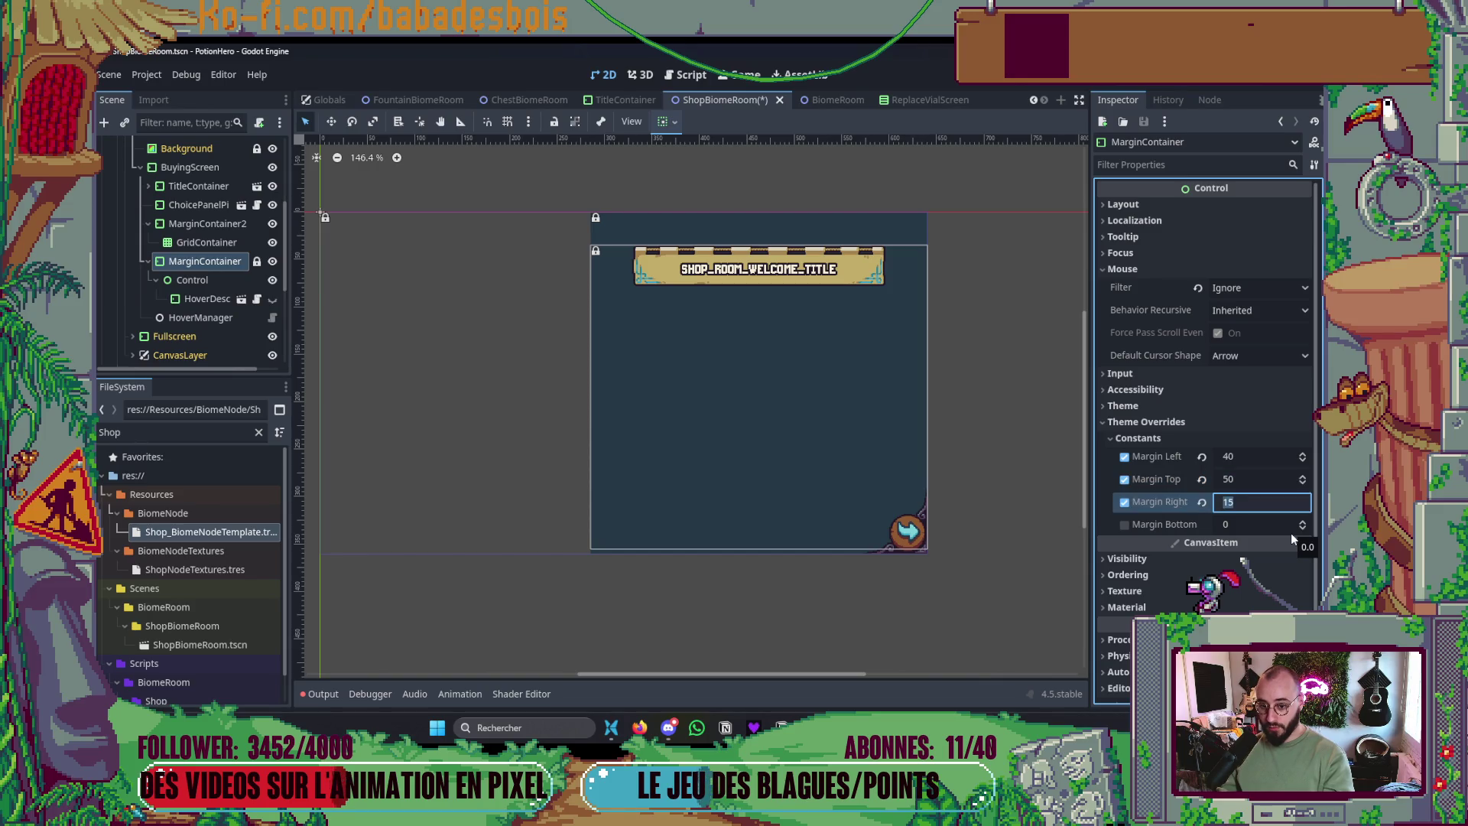
key("Tab")
type("50")
key("Return")
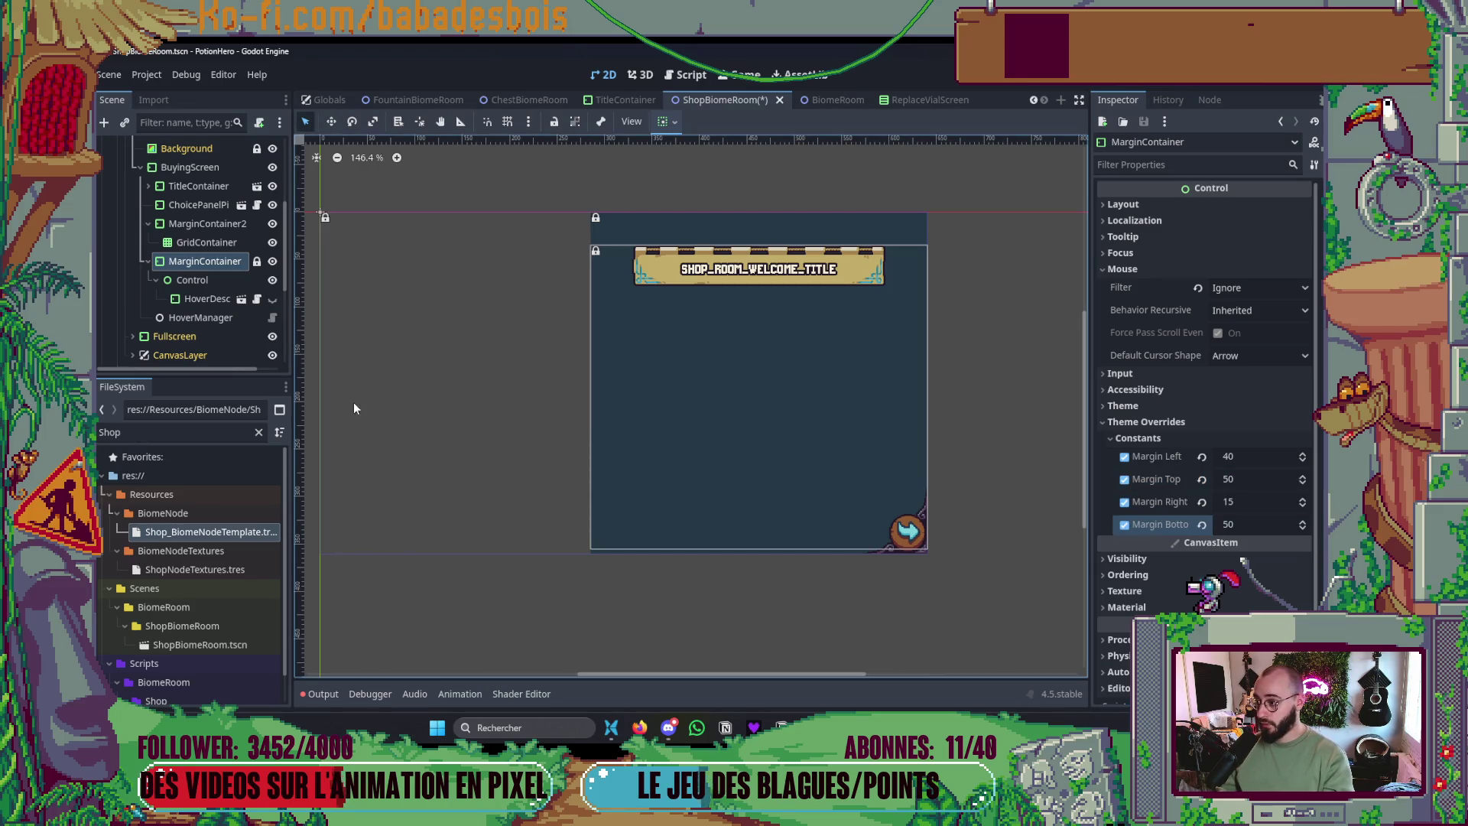
Set the MarginContainer's right margin to 40 and save the shop scene.
left_click(214, 280)
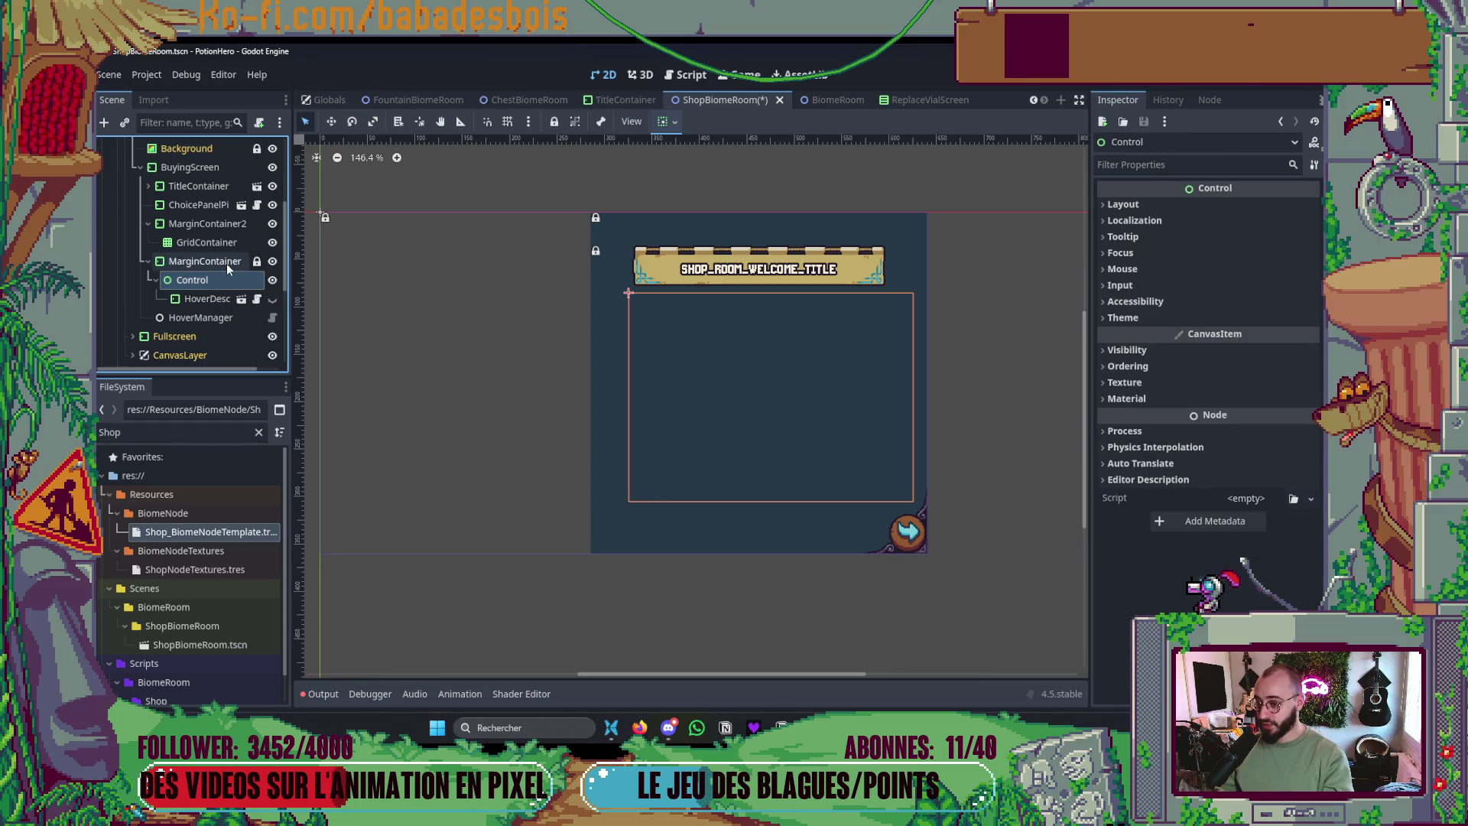
left_click(227, 263)
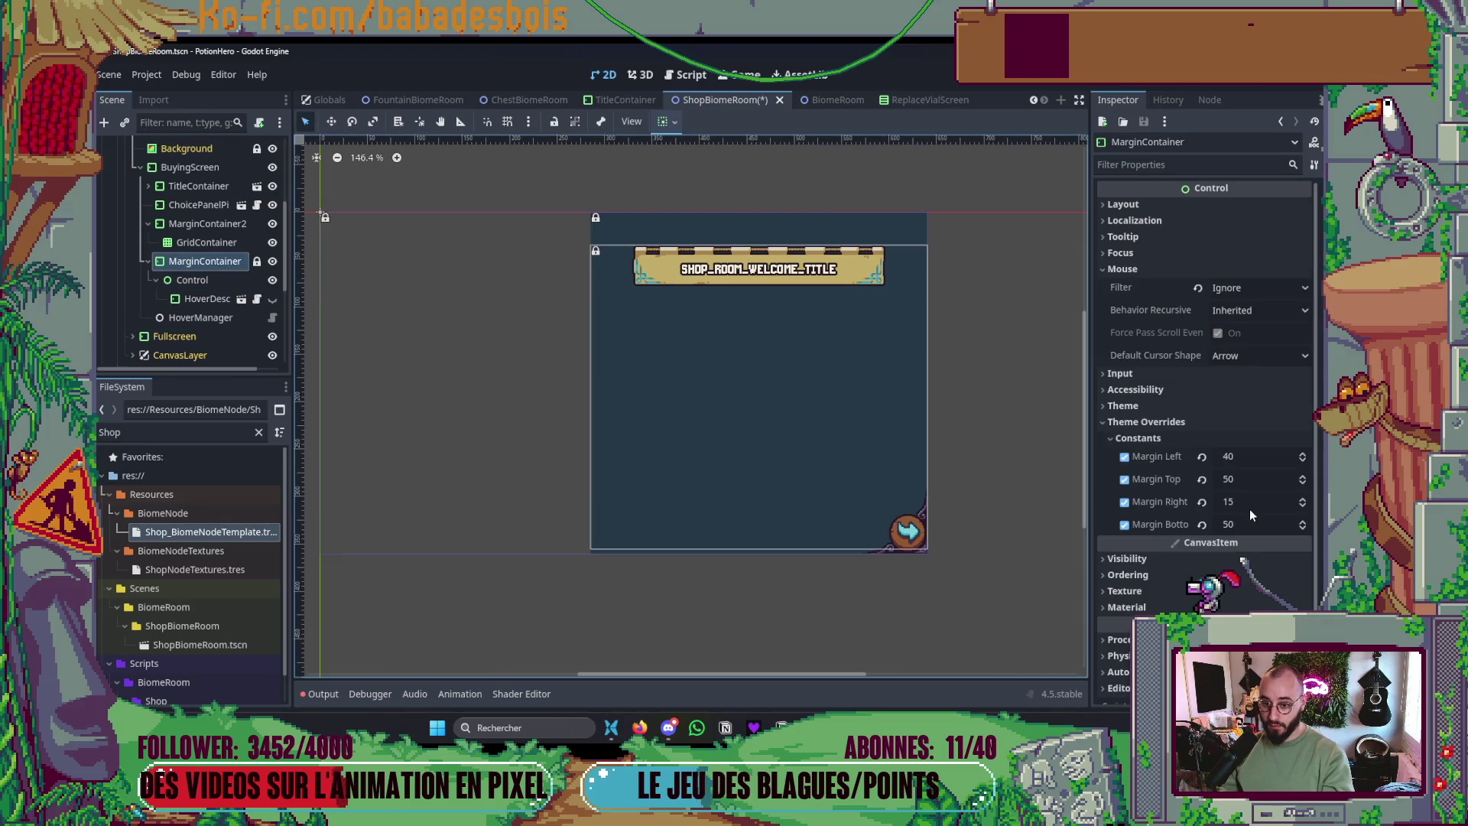
left_click(1252, 506)
key("Return")
key("ctrl+s")
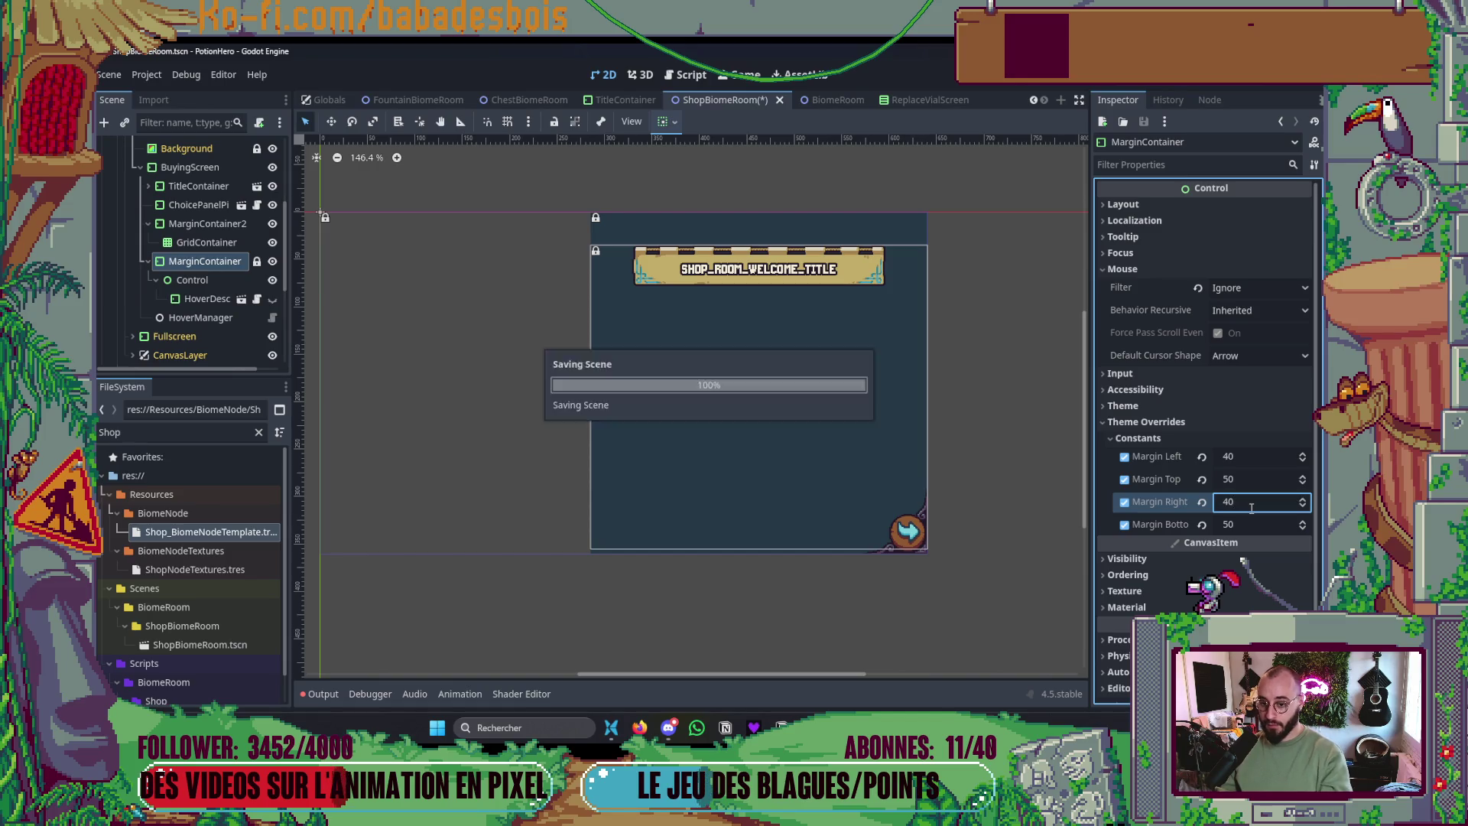
key("alt+Tab")
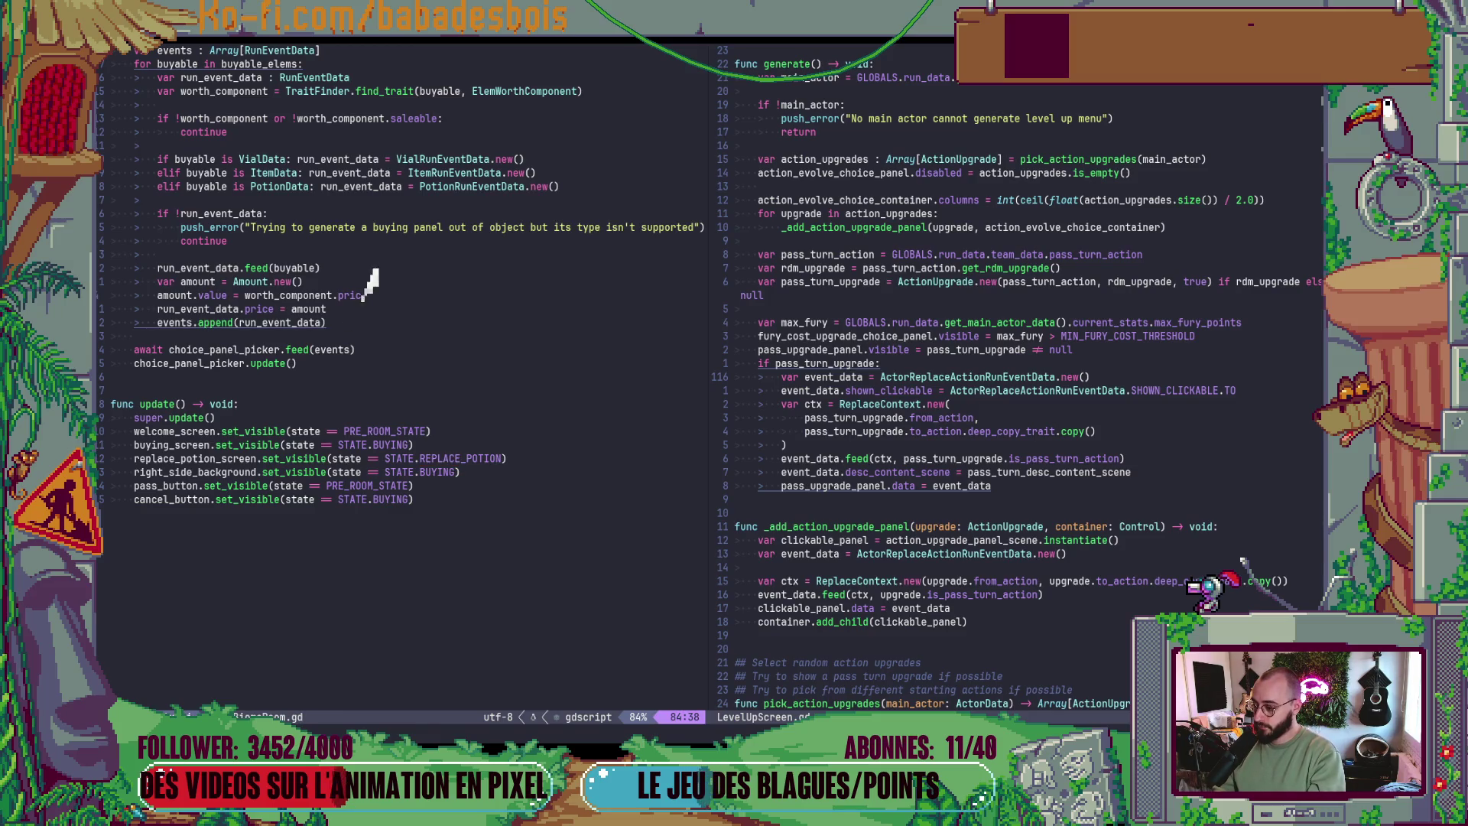
Replace the elem_id parity if-check with a match on elem_id.
key("space")
key("f")
key("f")
key("Escape")
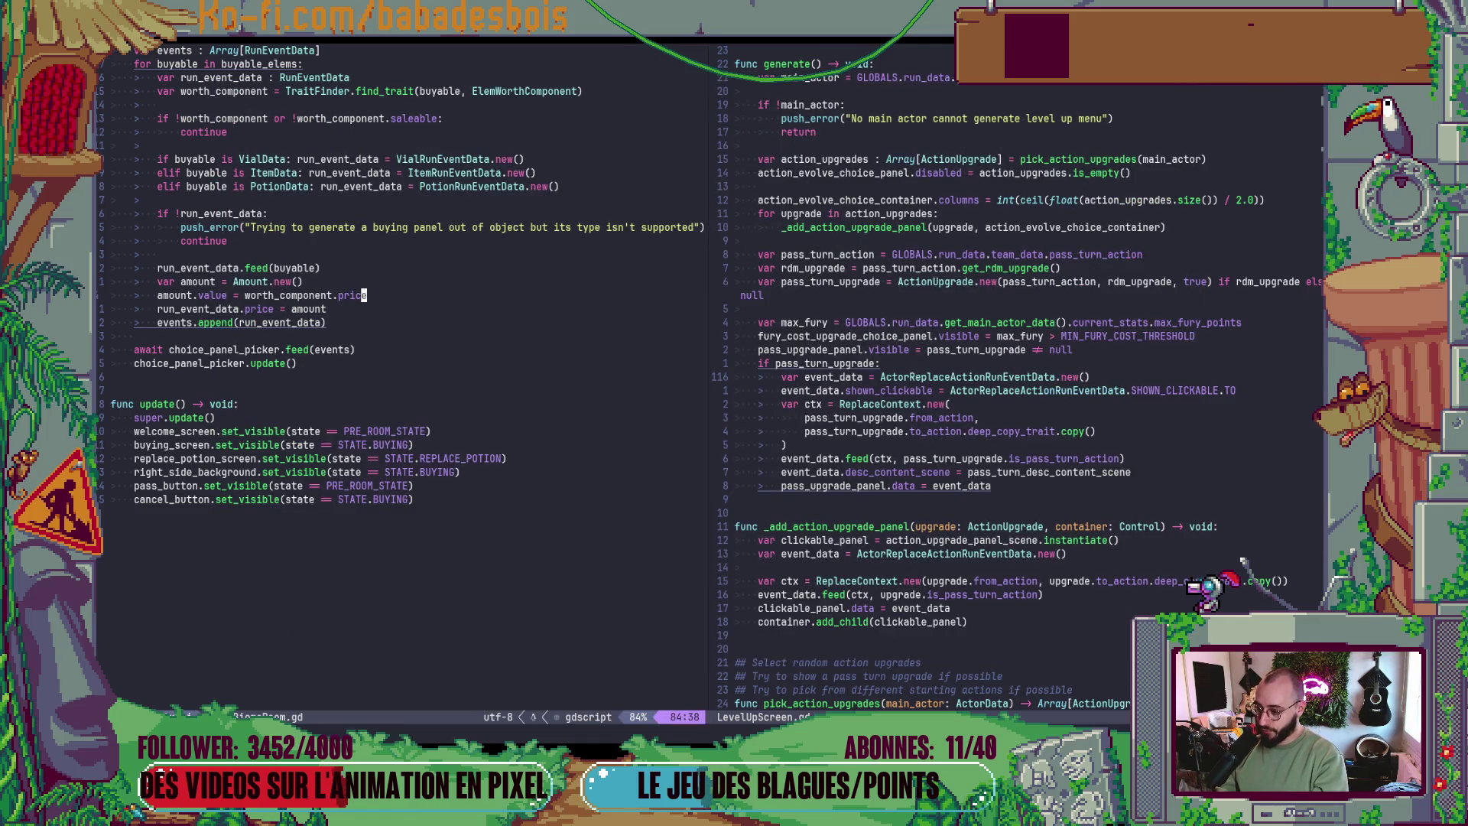
scroll(435, 298, "up", 9)
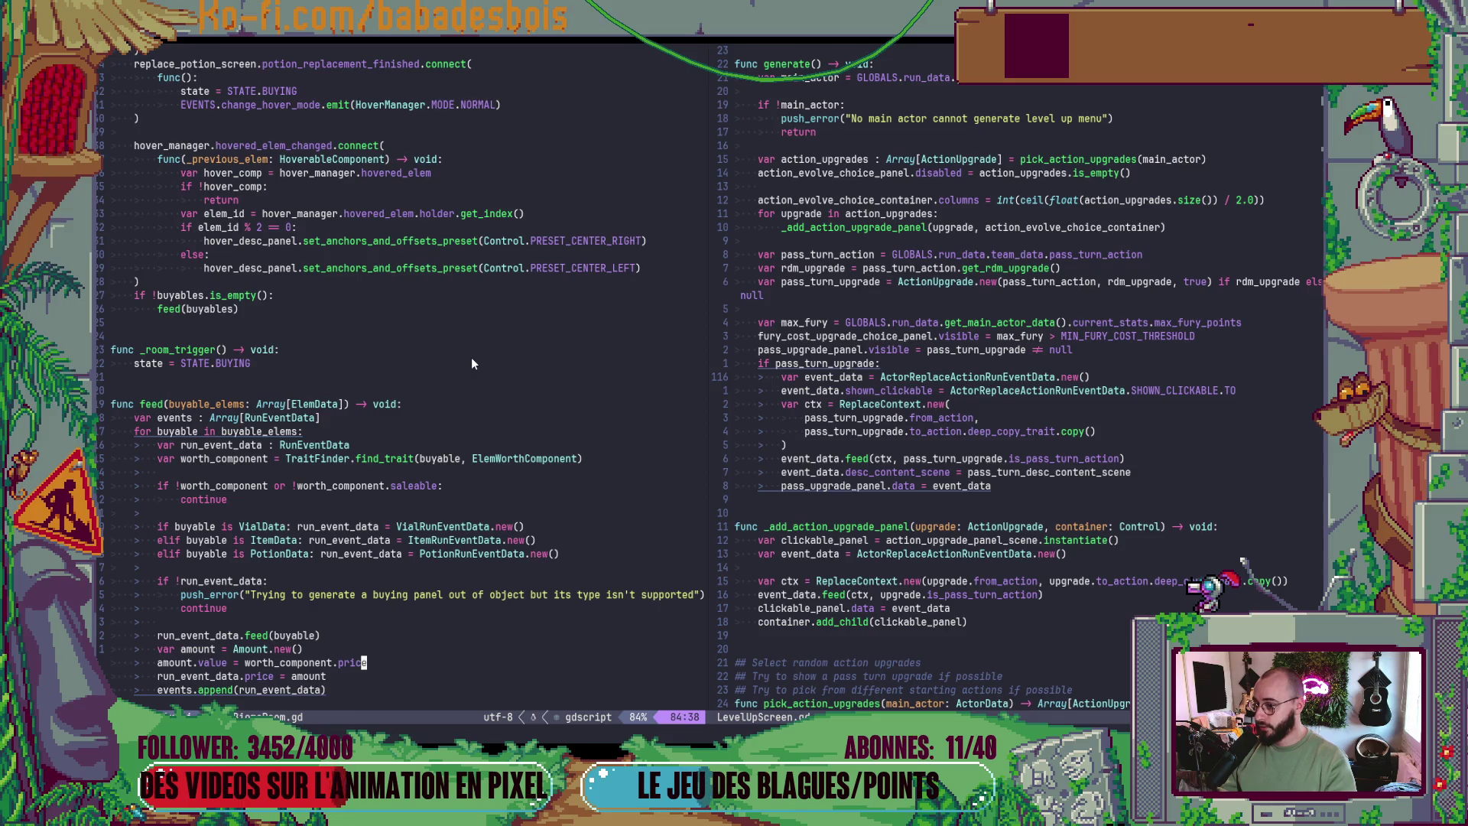
scroll(471, 356, "up", 3)
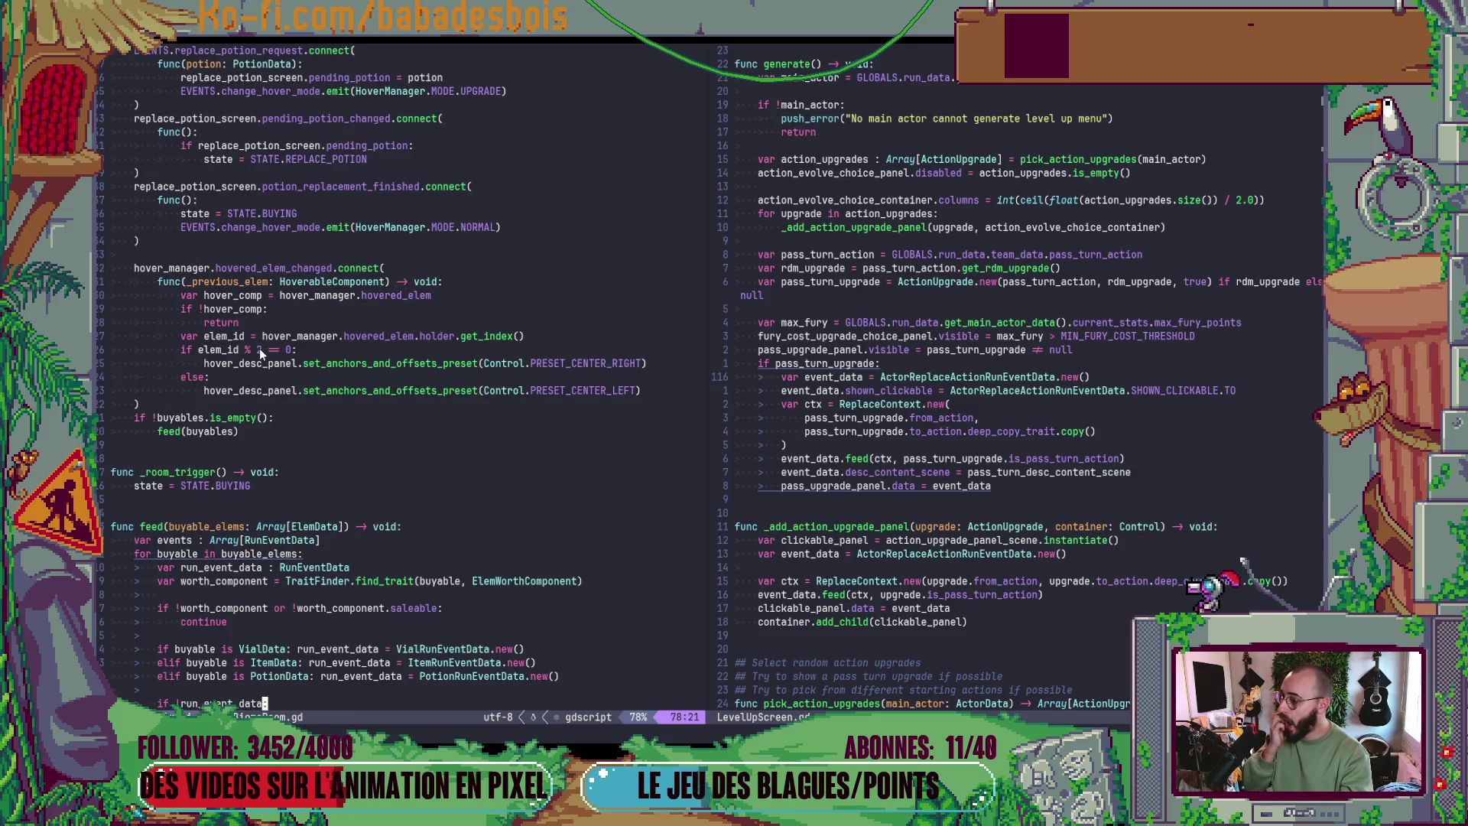
left_click(289, 349)
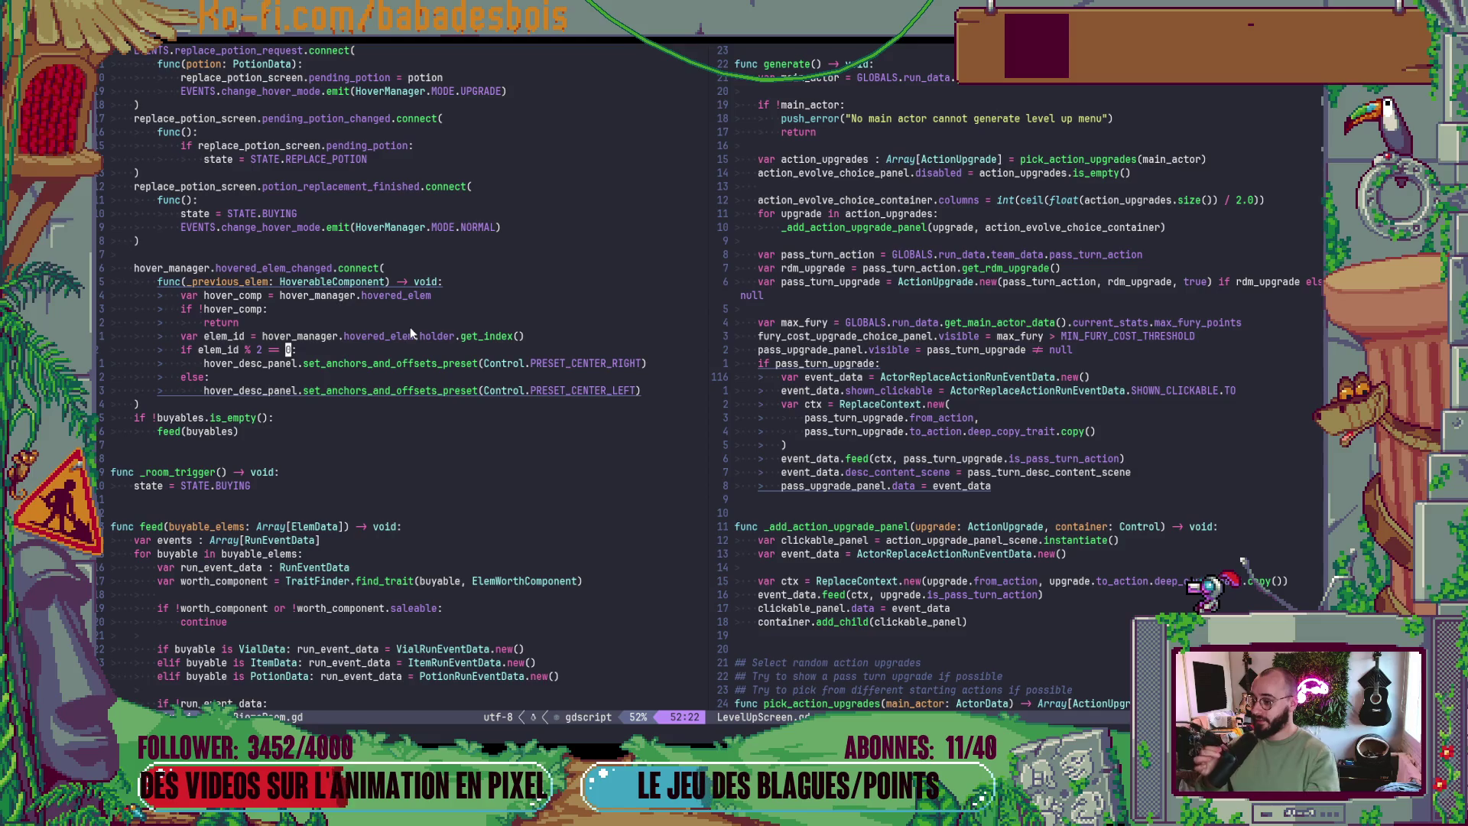
key("asciicircum")
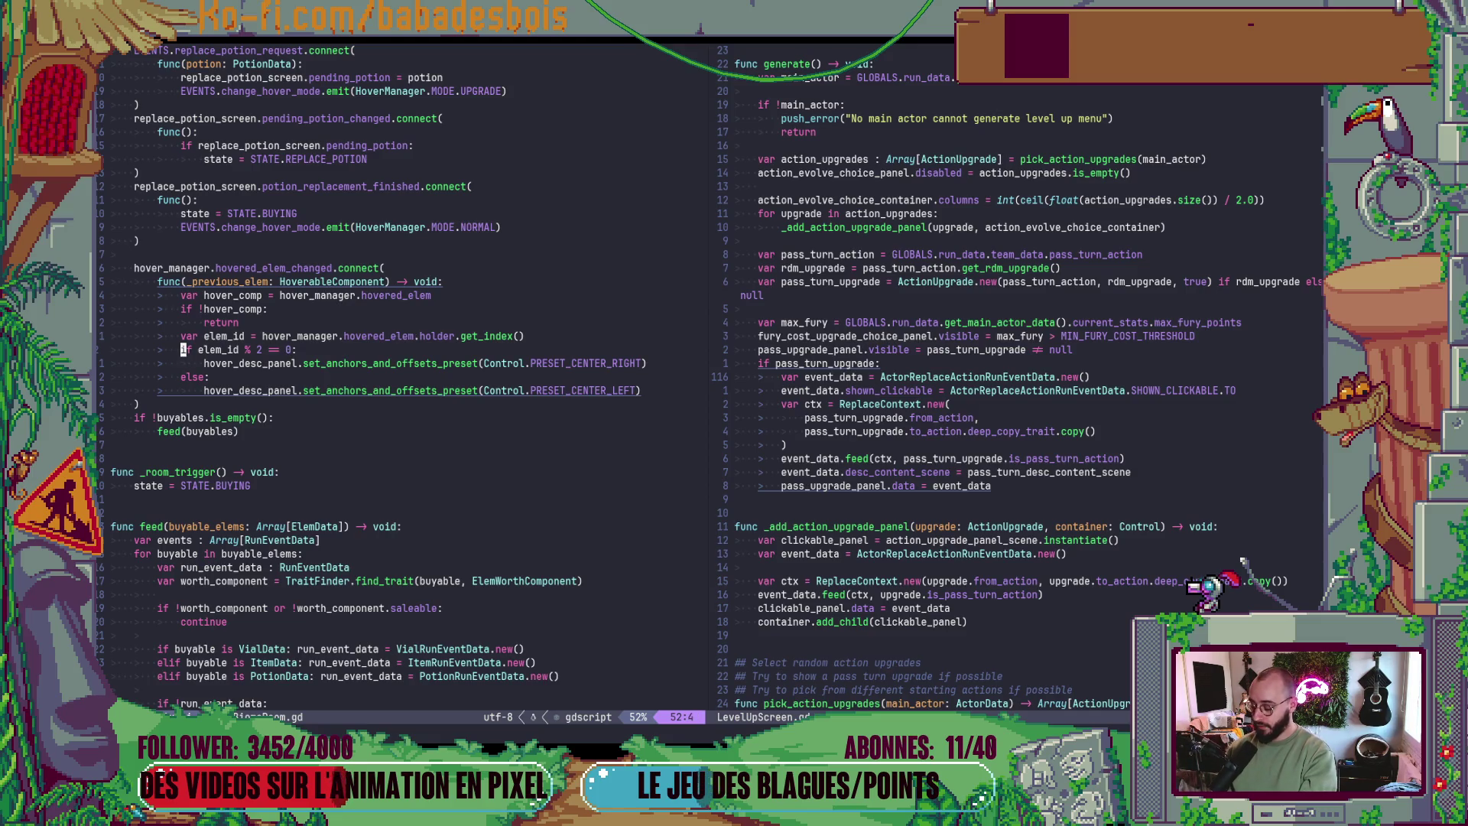
type("Cmatch()")
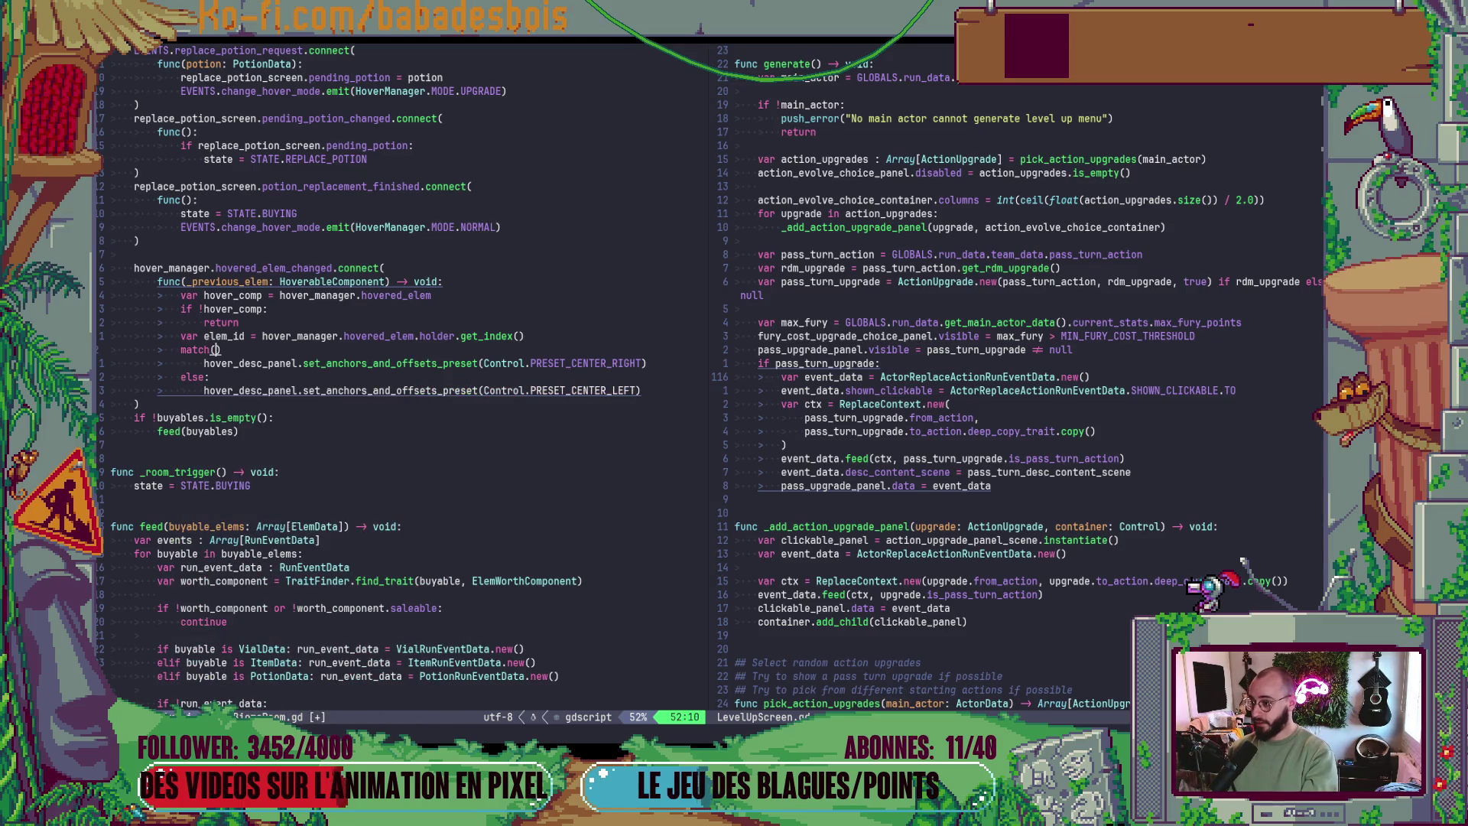
type("elem_id")
key("End")
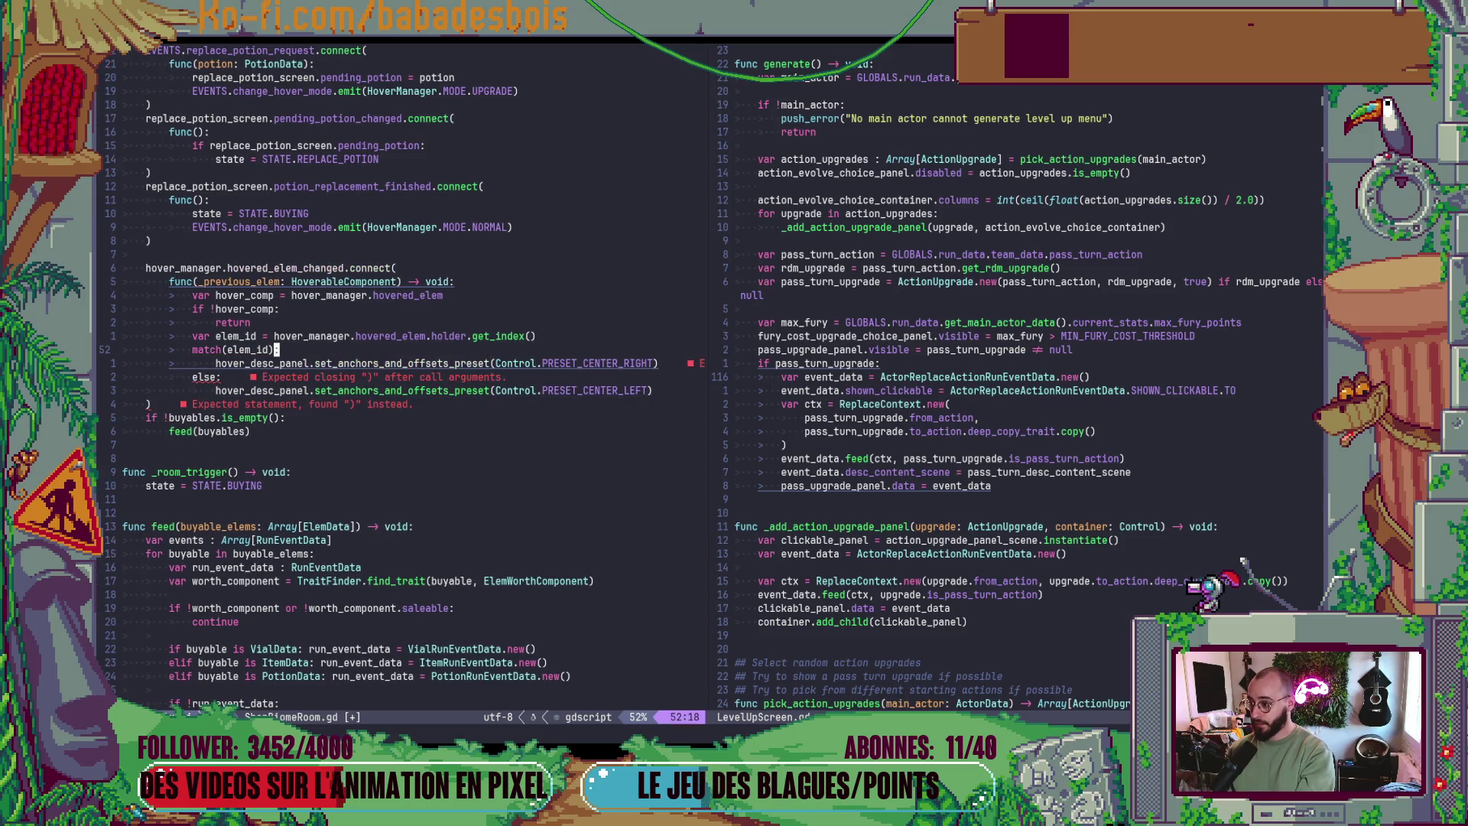
Add a 0 case anchoring the hover description panel to PRESET_TOP_LEFT.
key("O")
type("0")
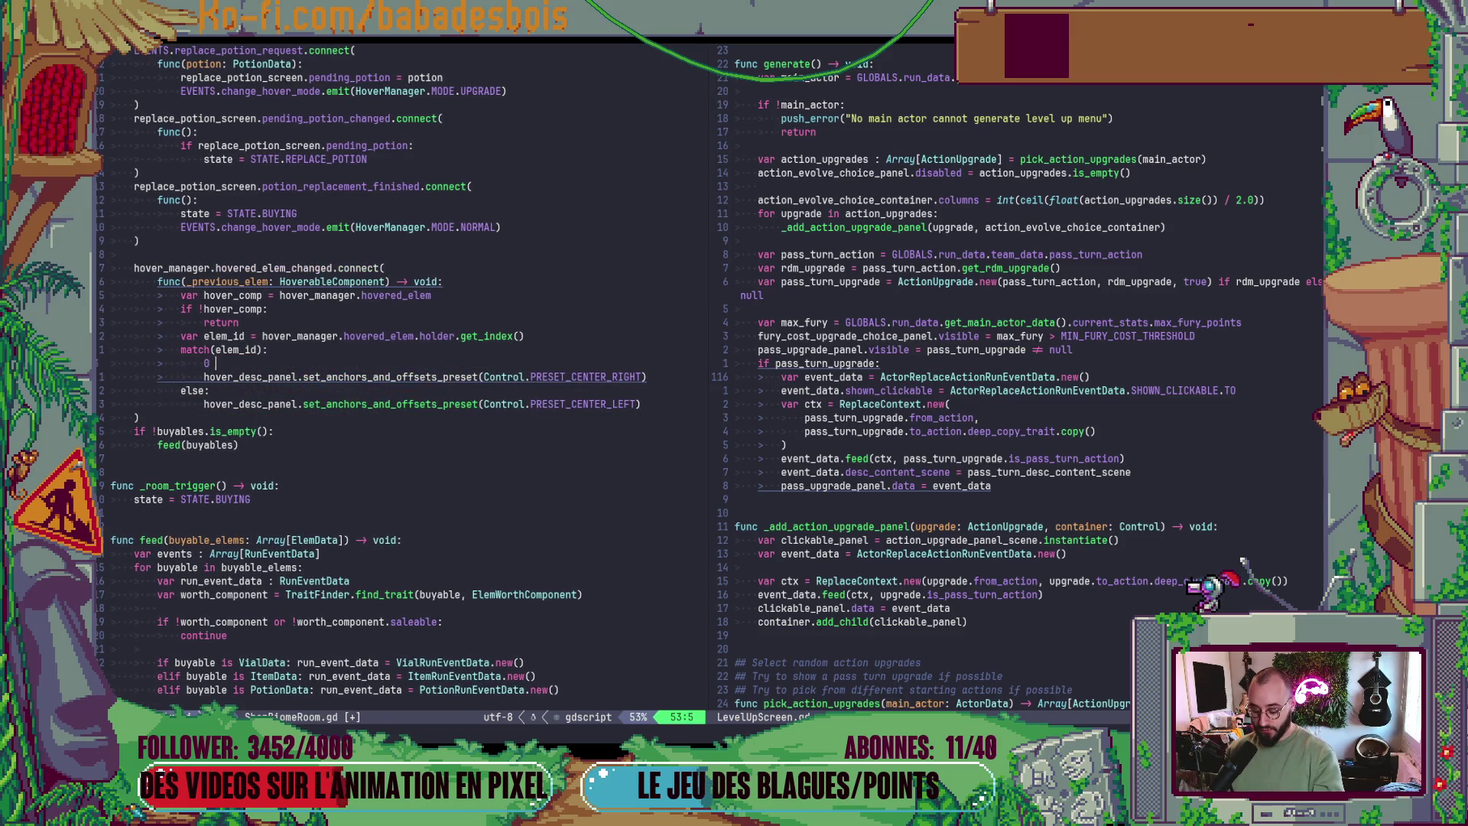
key("Escape")
key("greater")
key("greater")
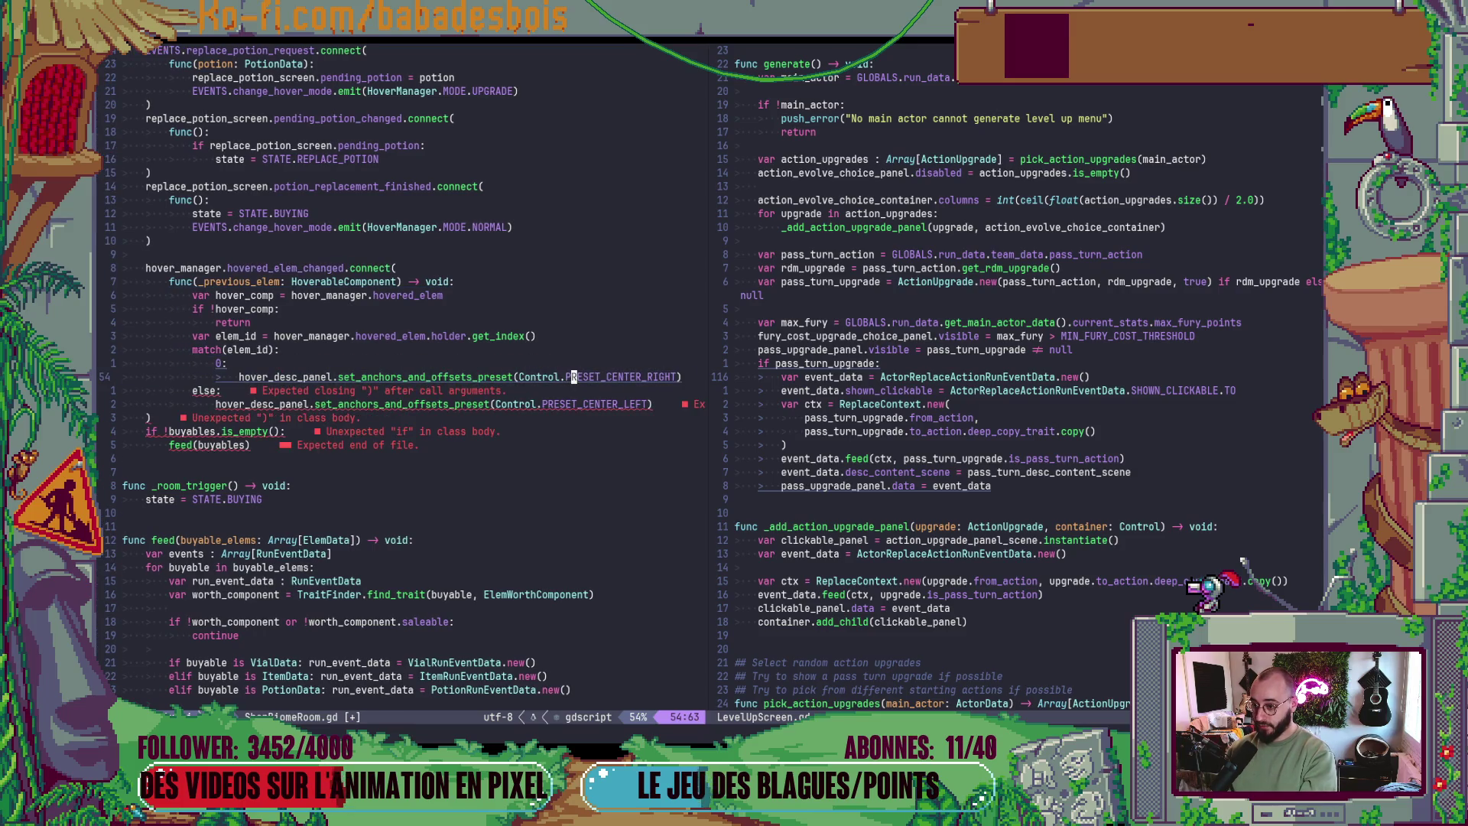
type("cwT_TO")
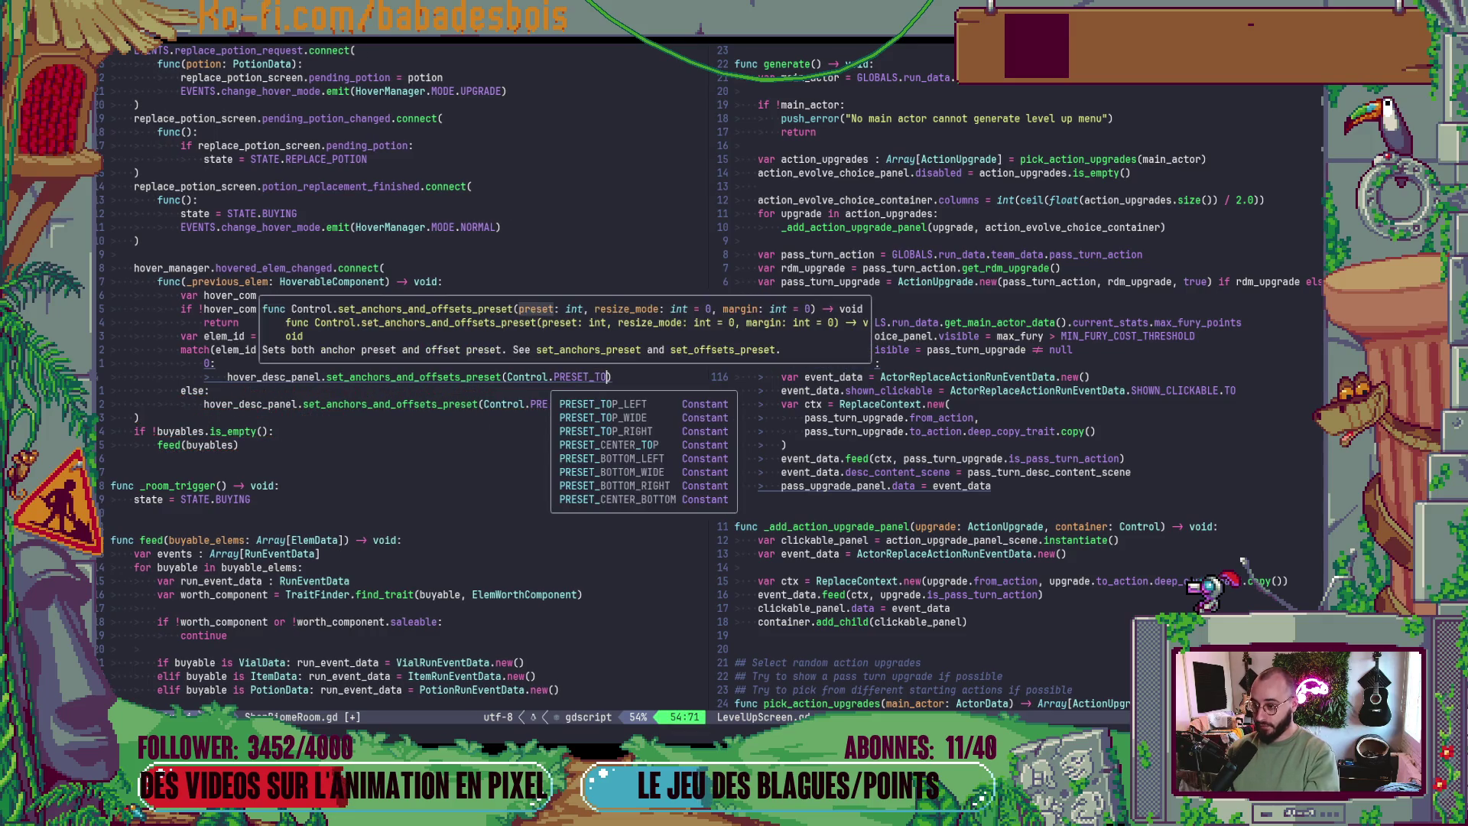
key("Return")
key("Escape")
Turn the else branch into a match case and give case 1 PRESET_TOP_RIGHT.
key("j")
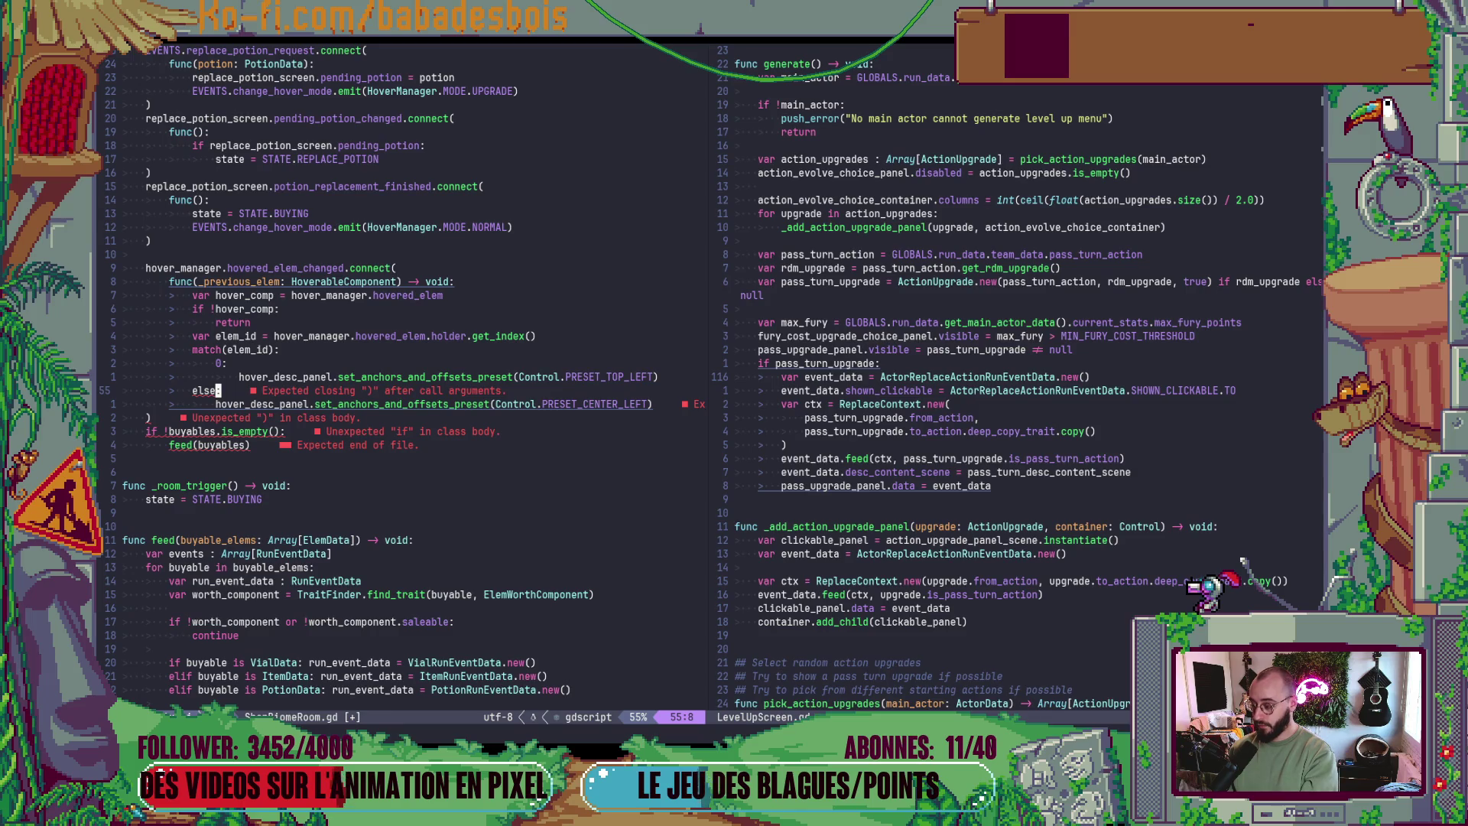
key("greater")
key("j")
key("greater")
key("k")
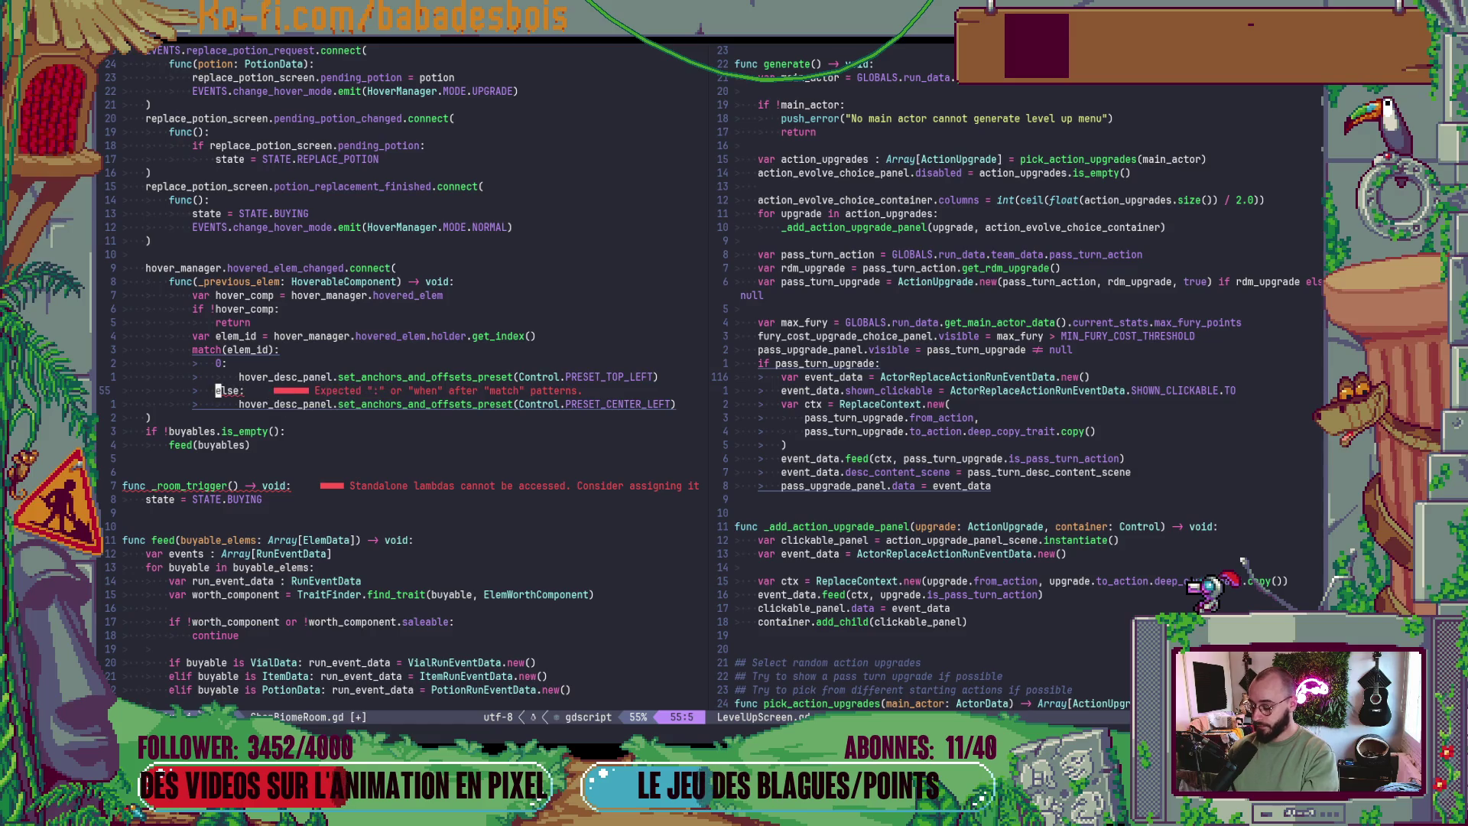
key("c")
key("c")
type("_:")
key("Escape")
key("j")
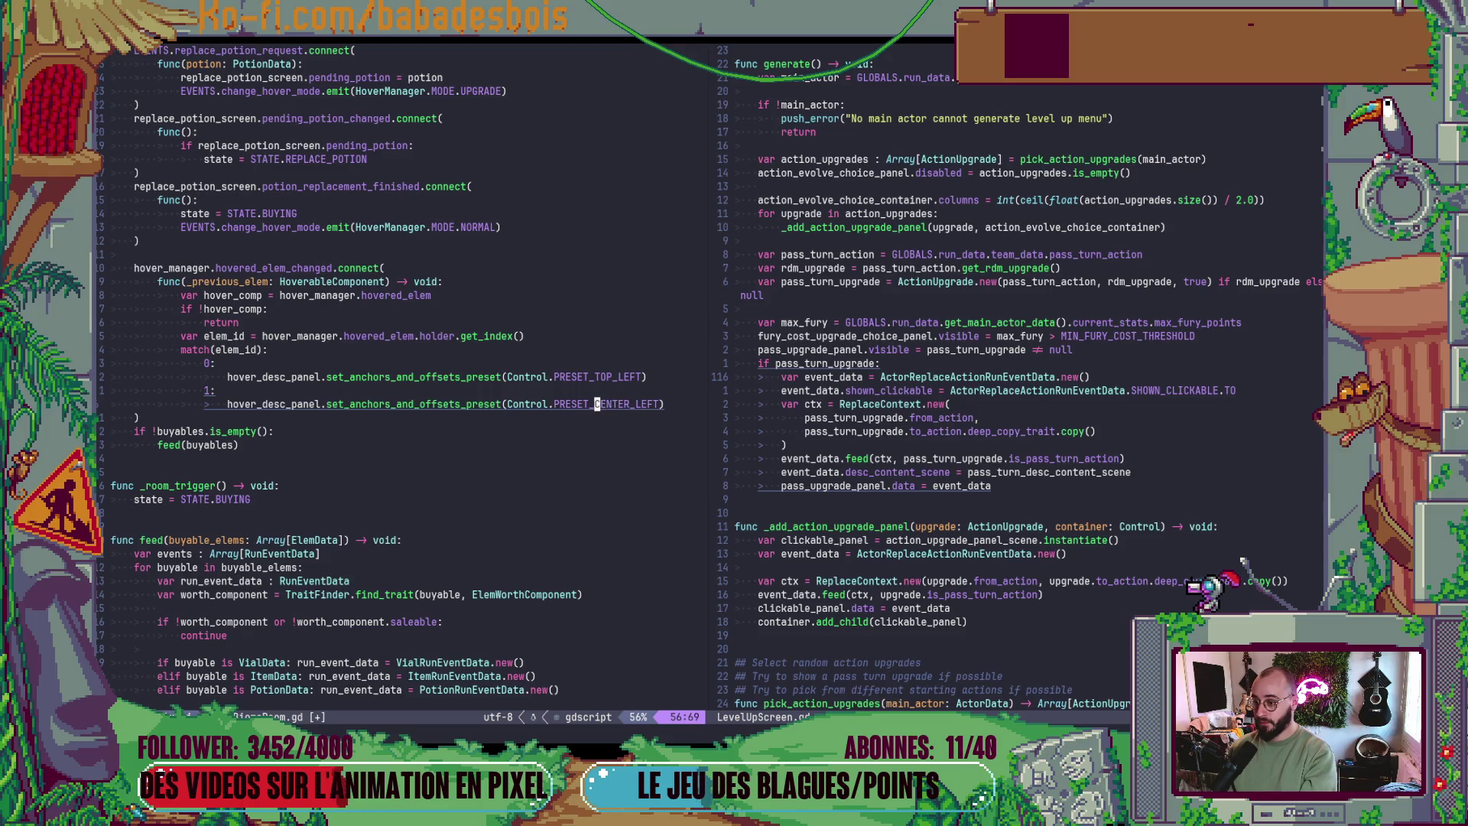
type("cwT")
key("Down")
key("Return")
Duplicate the 0 and 1 match arms as two new cases below them.
key("Escape")
key("k")
key("k")
key("k")
key("x")
key("x")
key("x")
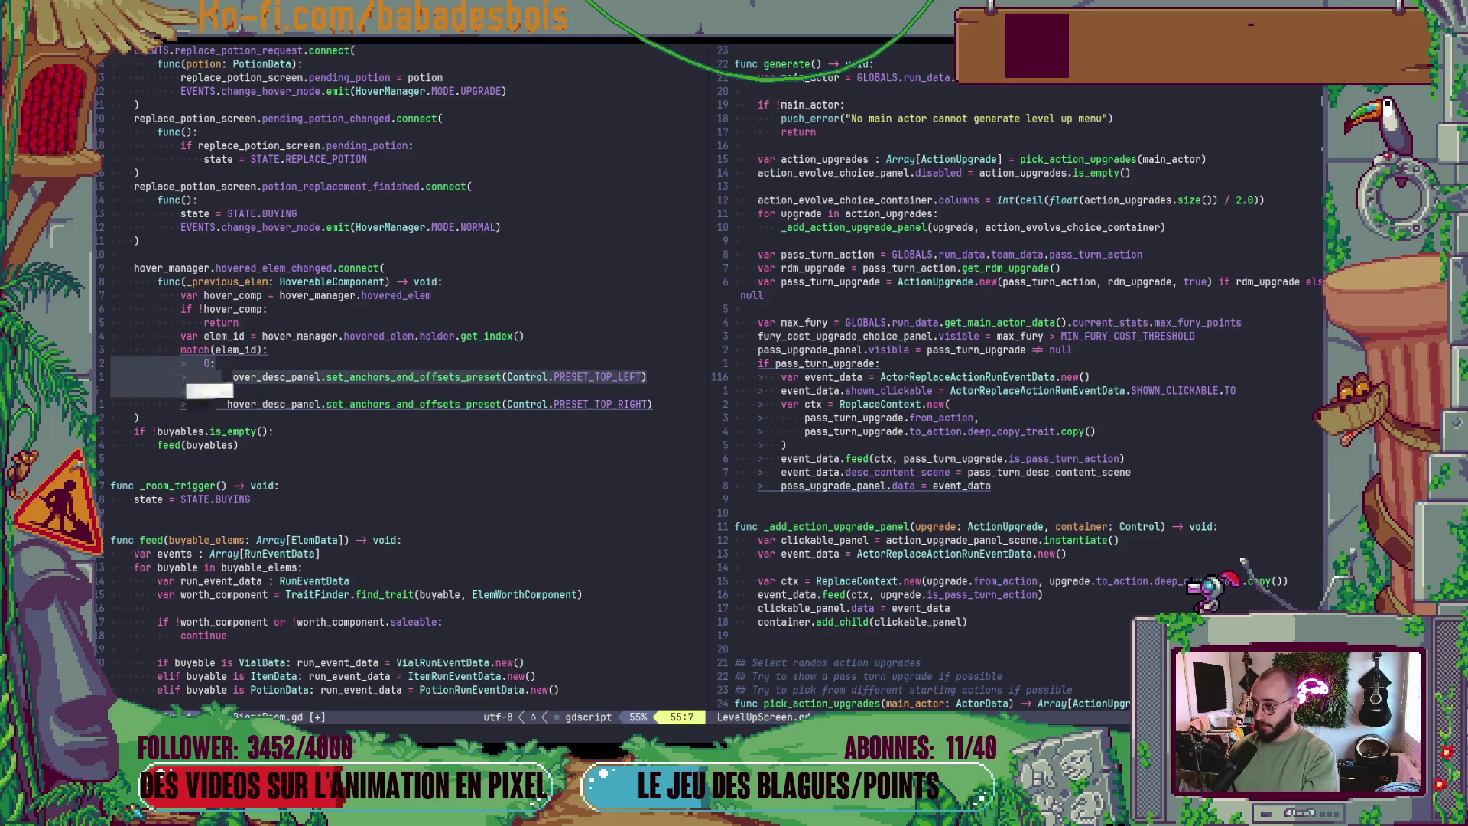
left_click(112, 404)
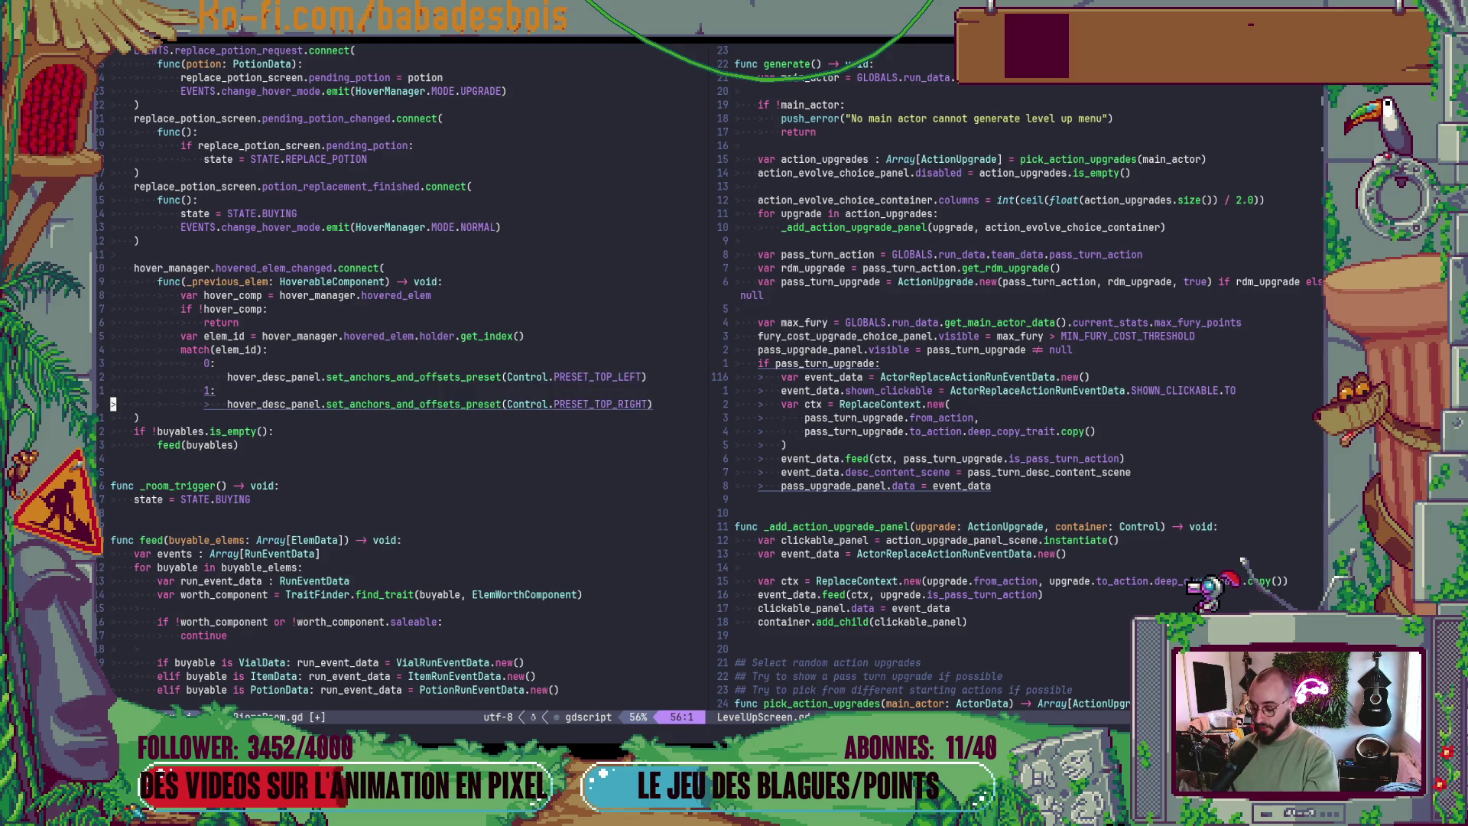
key("p")
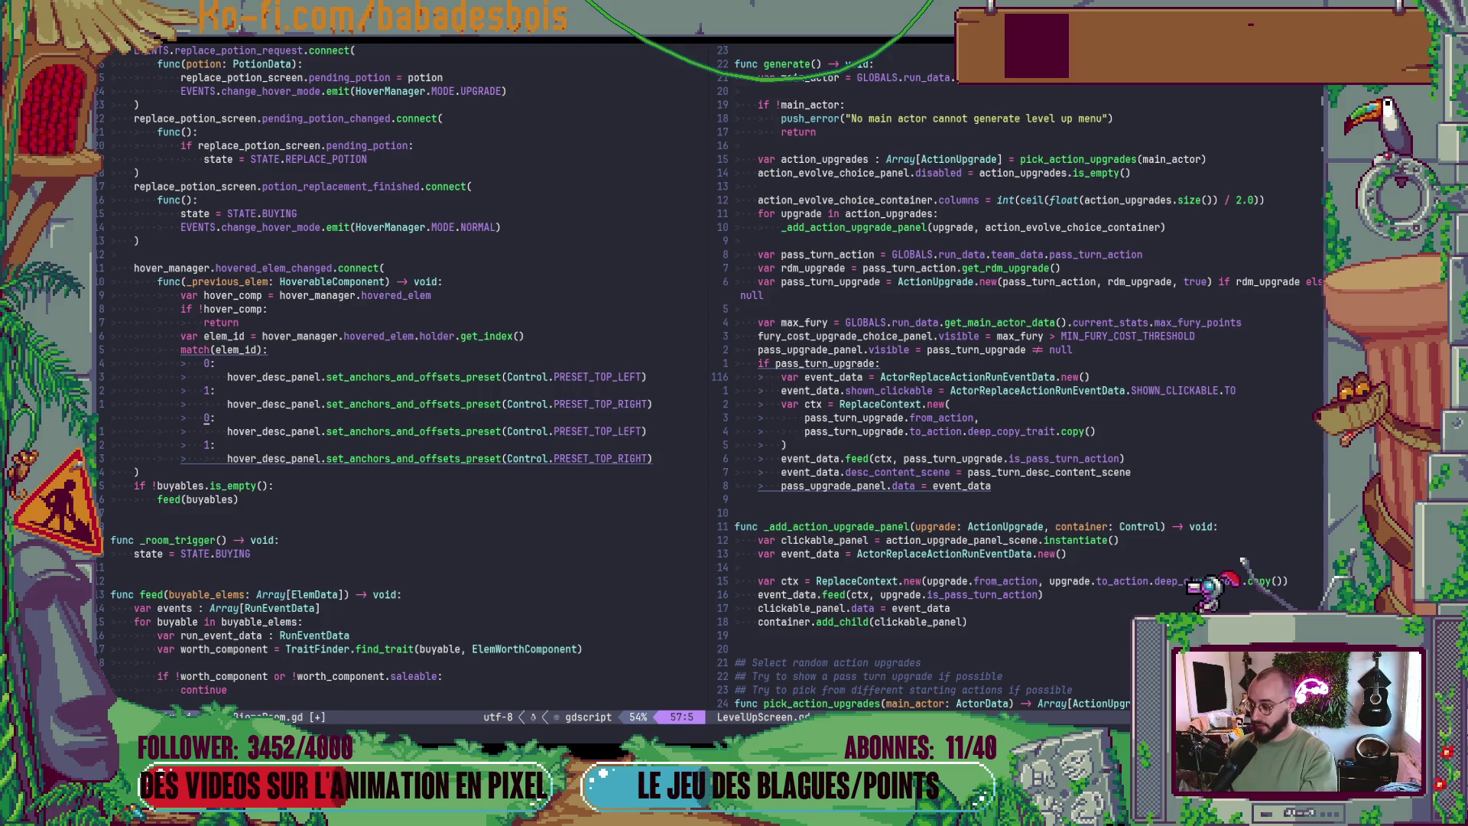
Change case 2's anchor preset to PRESET_BOTTOM_LEFT.
key("j")
key("j")
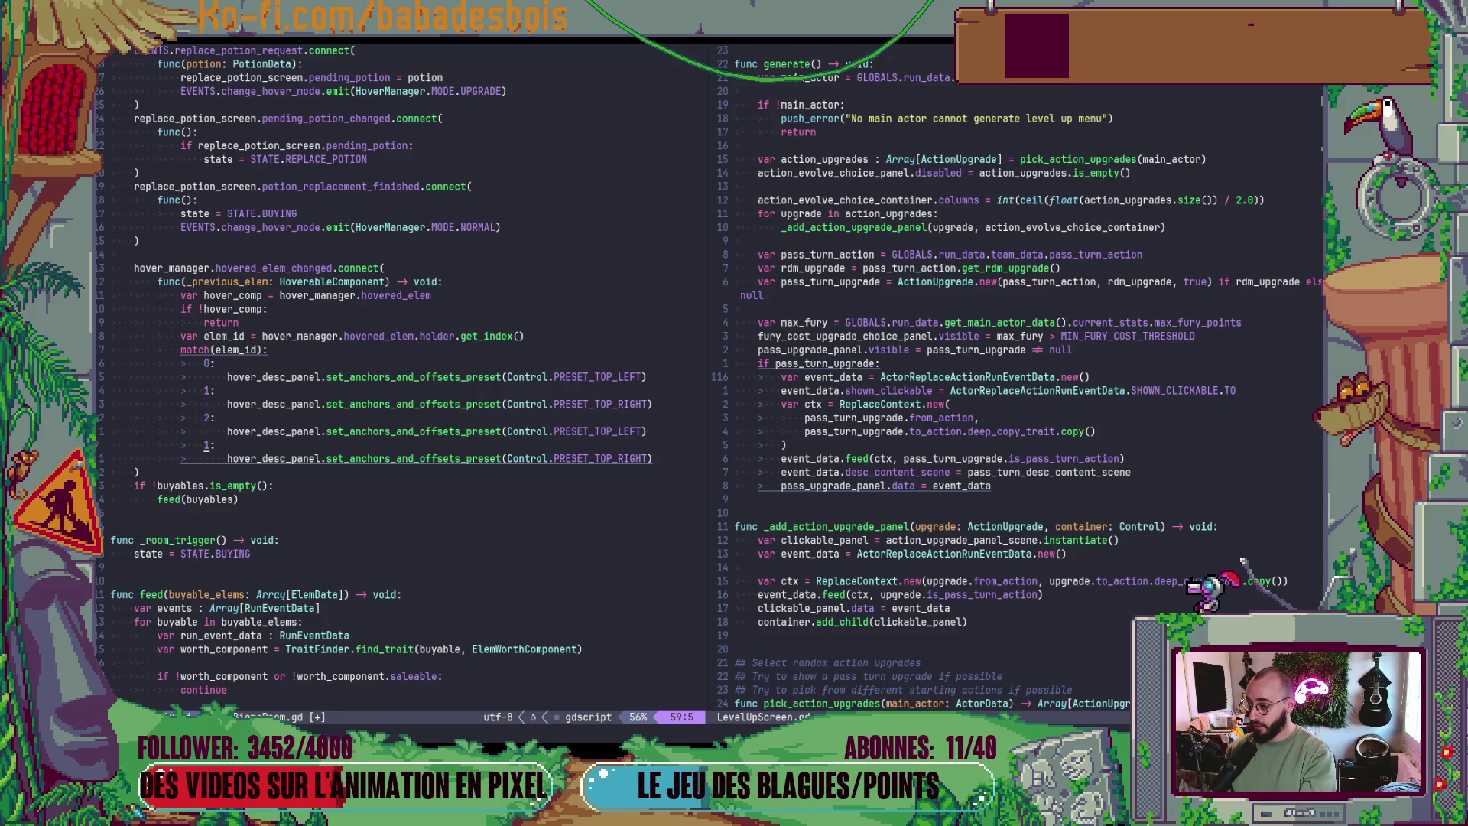
key("k")
key("$")
key("h")
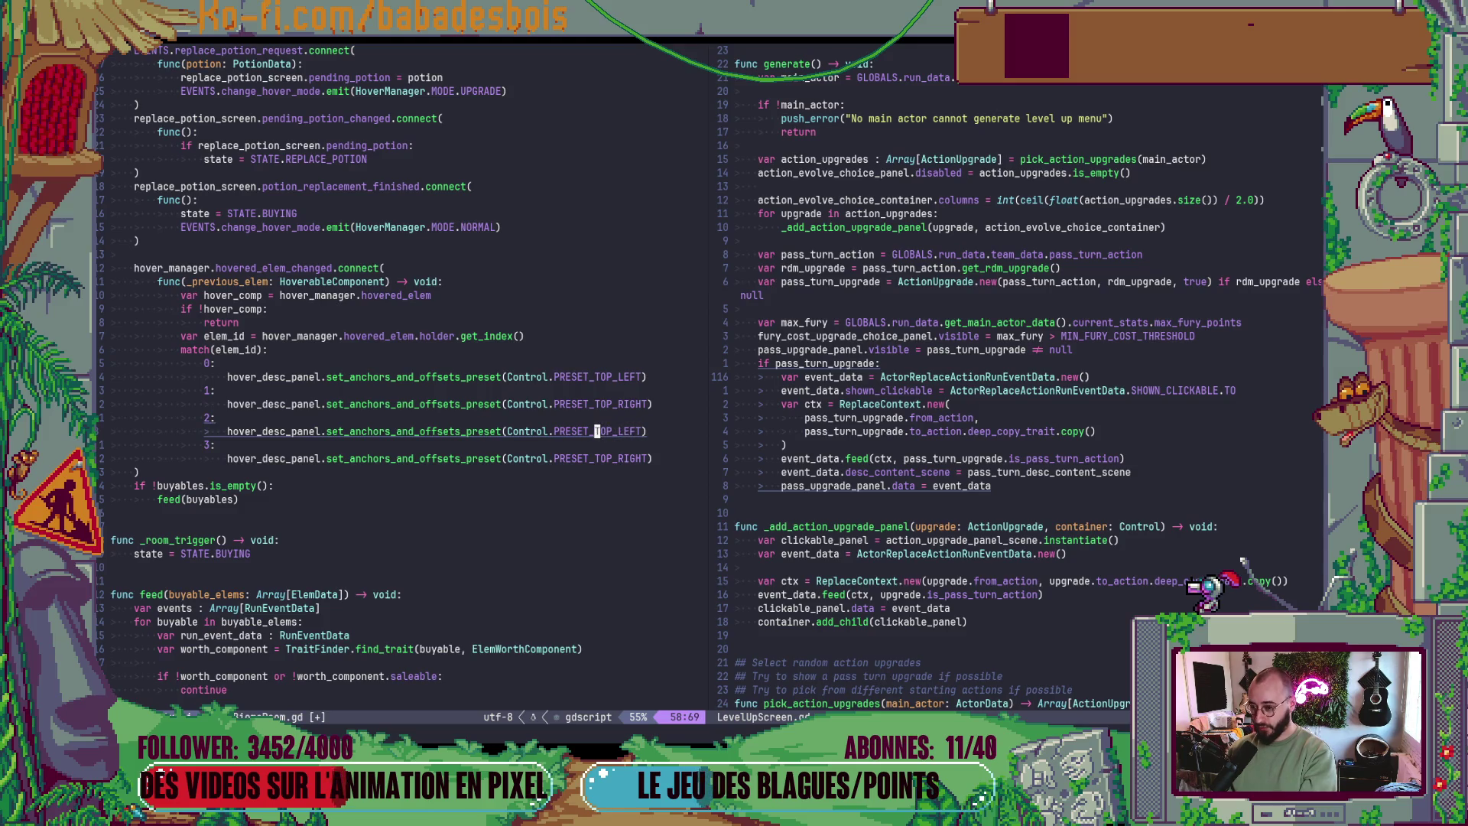
key("c")
key("t")
key("parenright")
type("o")
key("Down")
key("Return")
key("Escape")
Change case 3's anchor preset to PRESET_BOTTOM_RIGHT and save the script with :w.
key("j")
key("j")
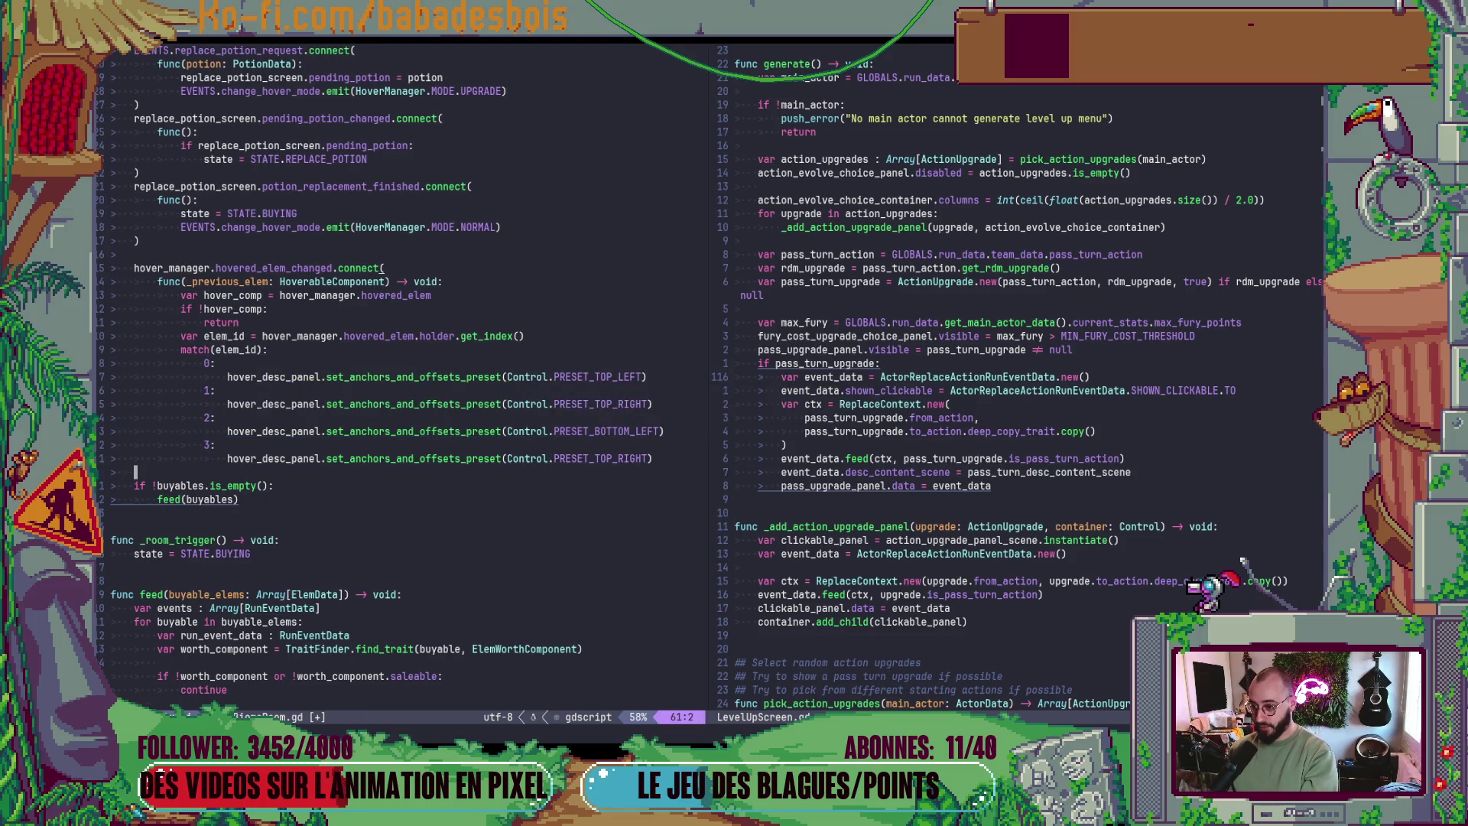
key("greater")
key("F")
key("period")
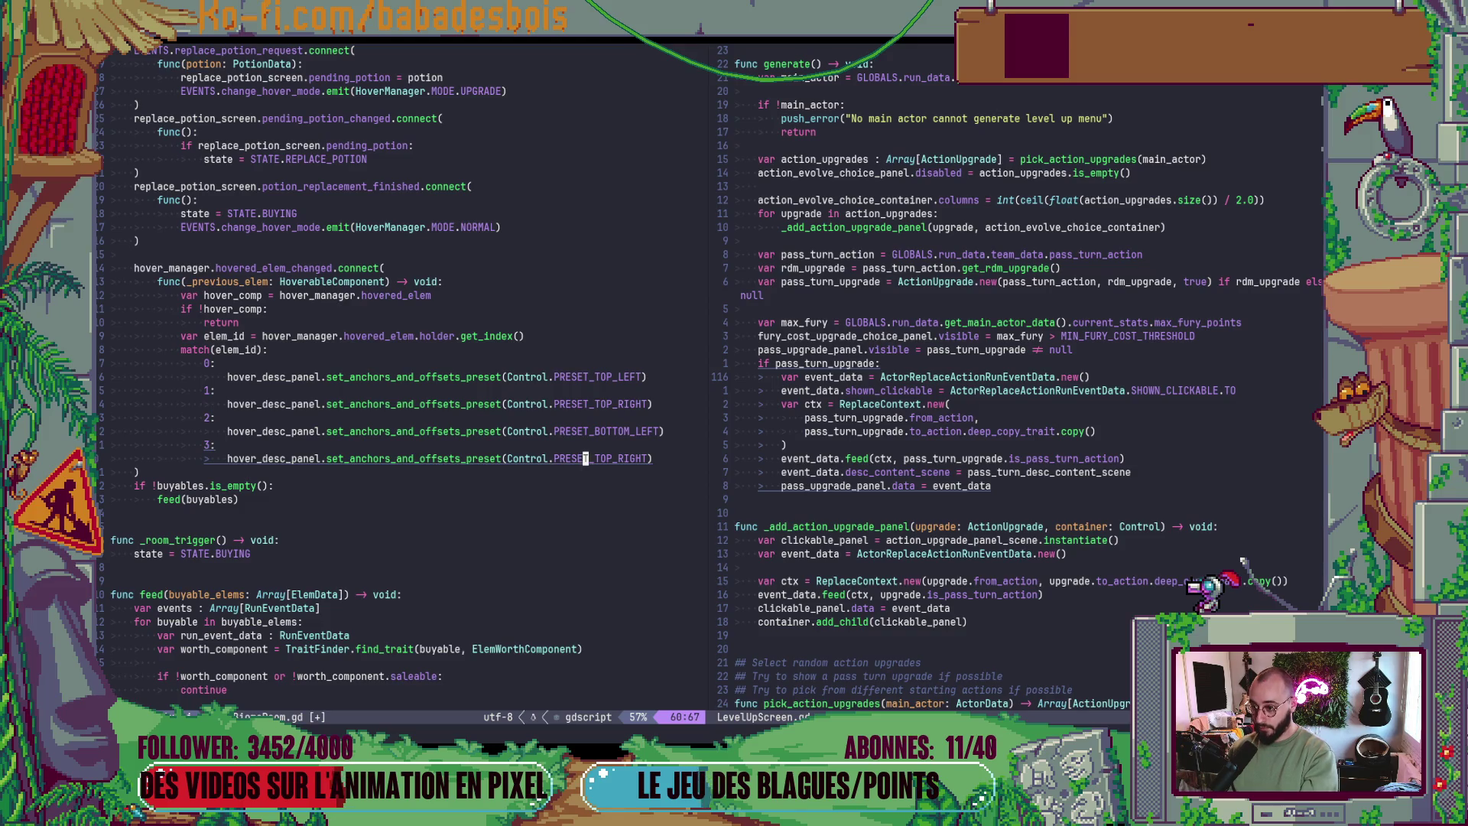
key("c")
key("t")
key("underscore")
type("BOTT")
type("OM")
key("Escape")
type(":w")
key("Return")
key("alt+Tab")
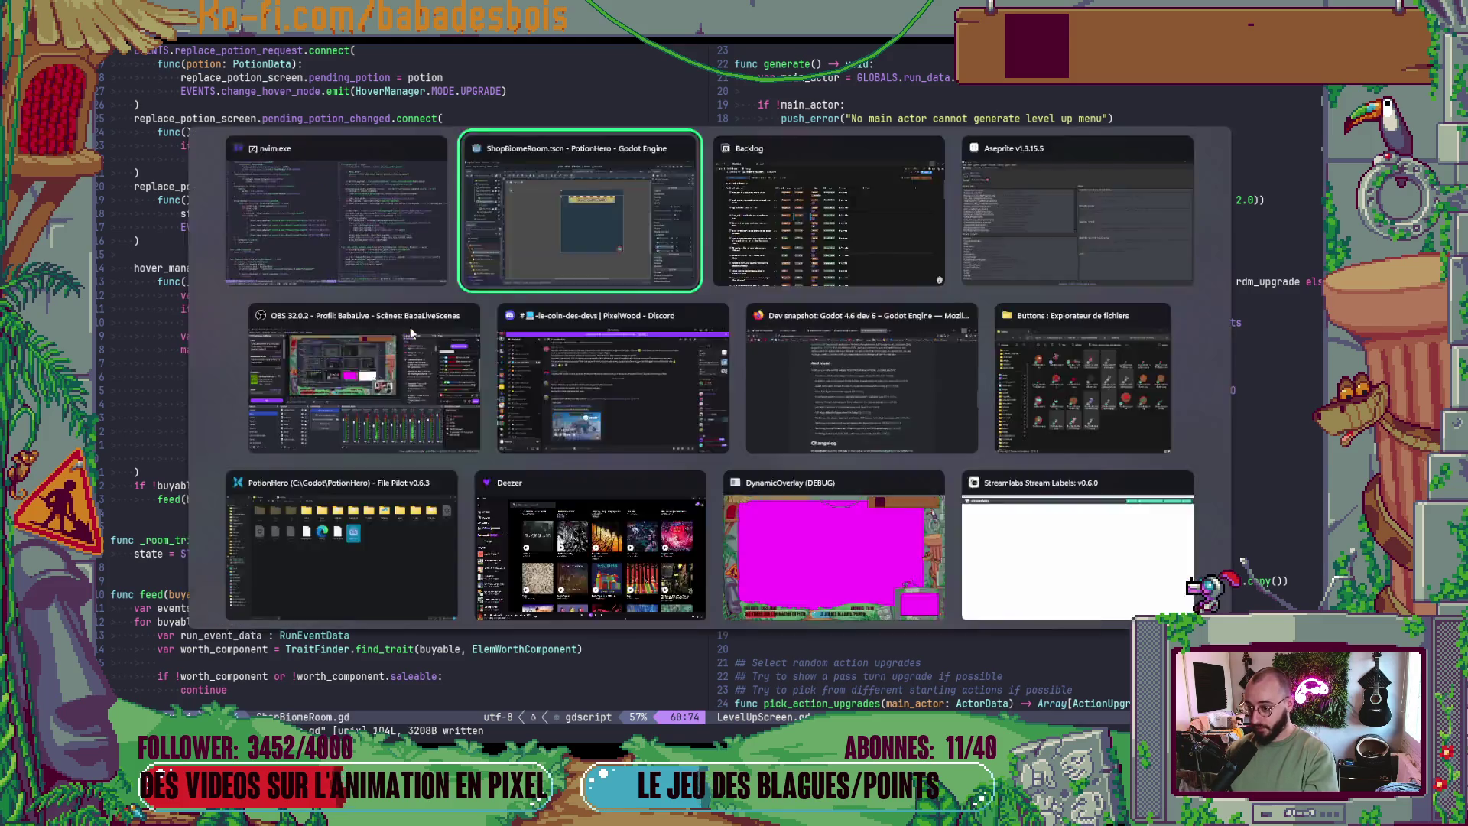
Run the game with F5, travel to the shop to see the Enclume dorée hover card, then stop the game.
key("F5")
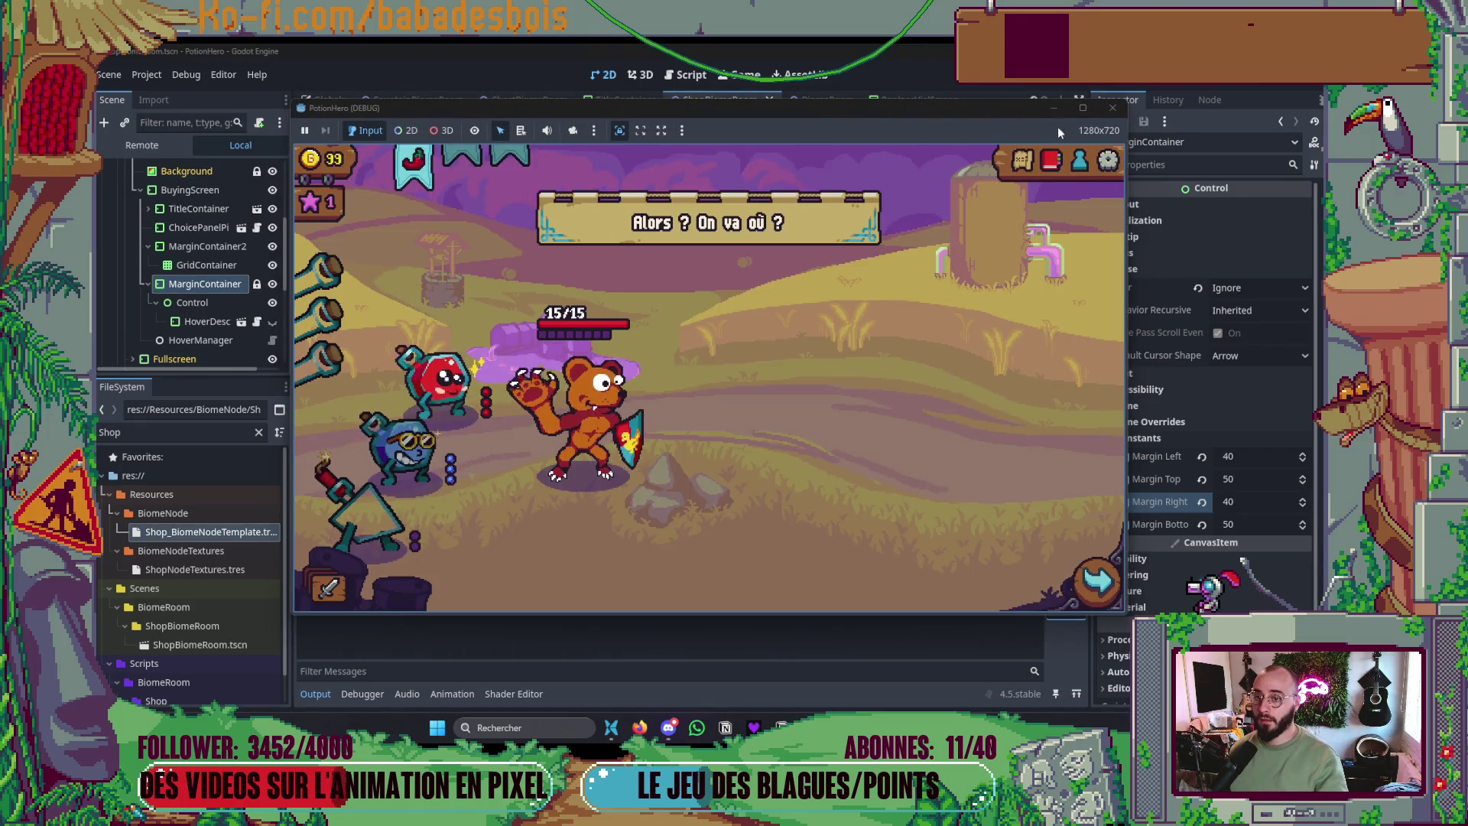
left_click(437, 432)
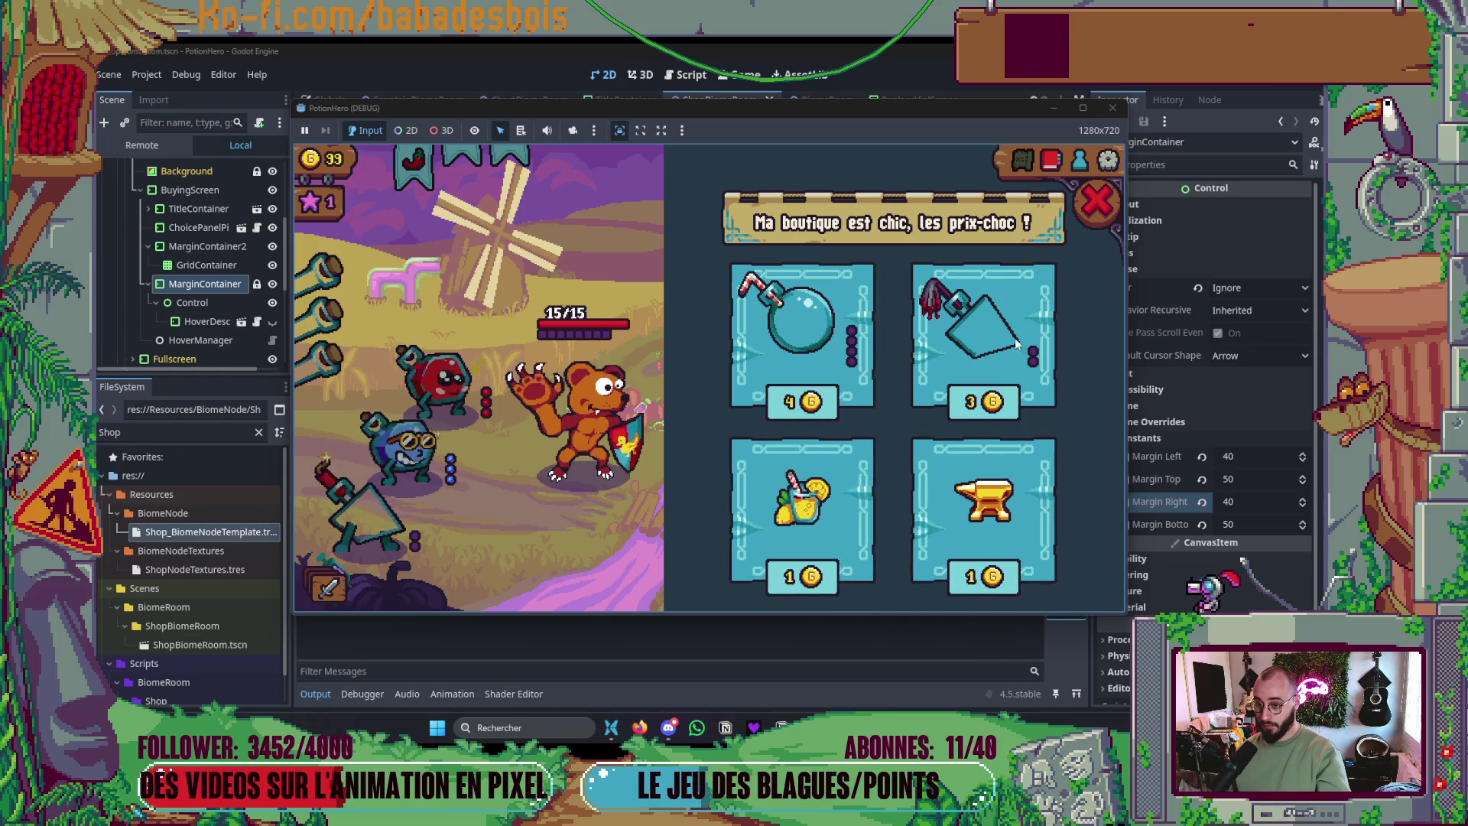
left_click(1097, 200)
left_click(1113, 107)
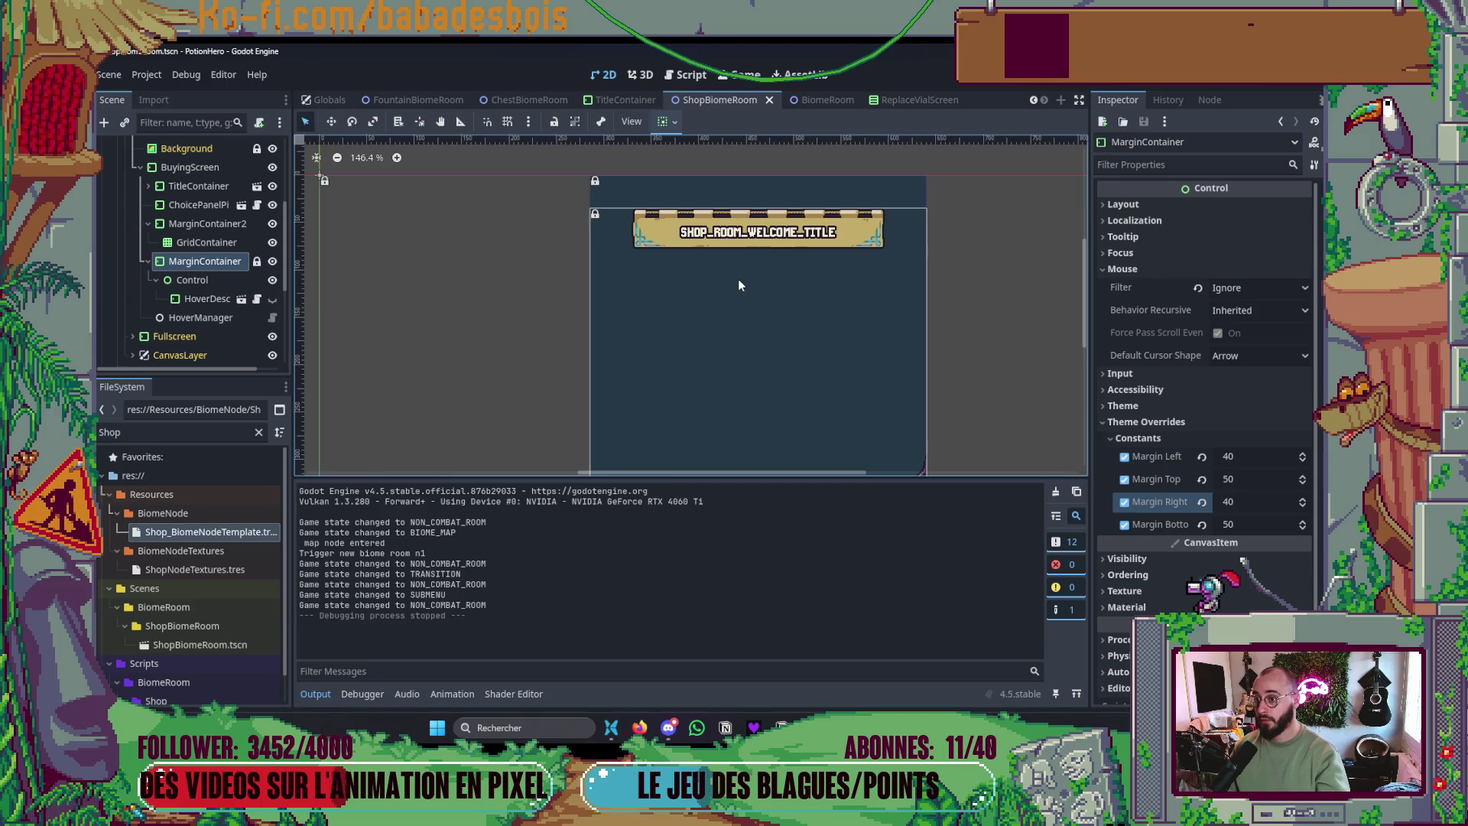
scroll(260, 293, "up", 3)
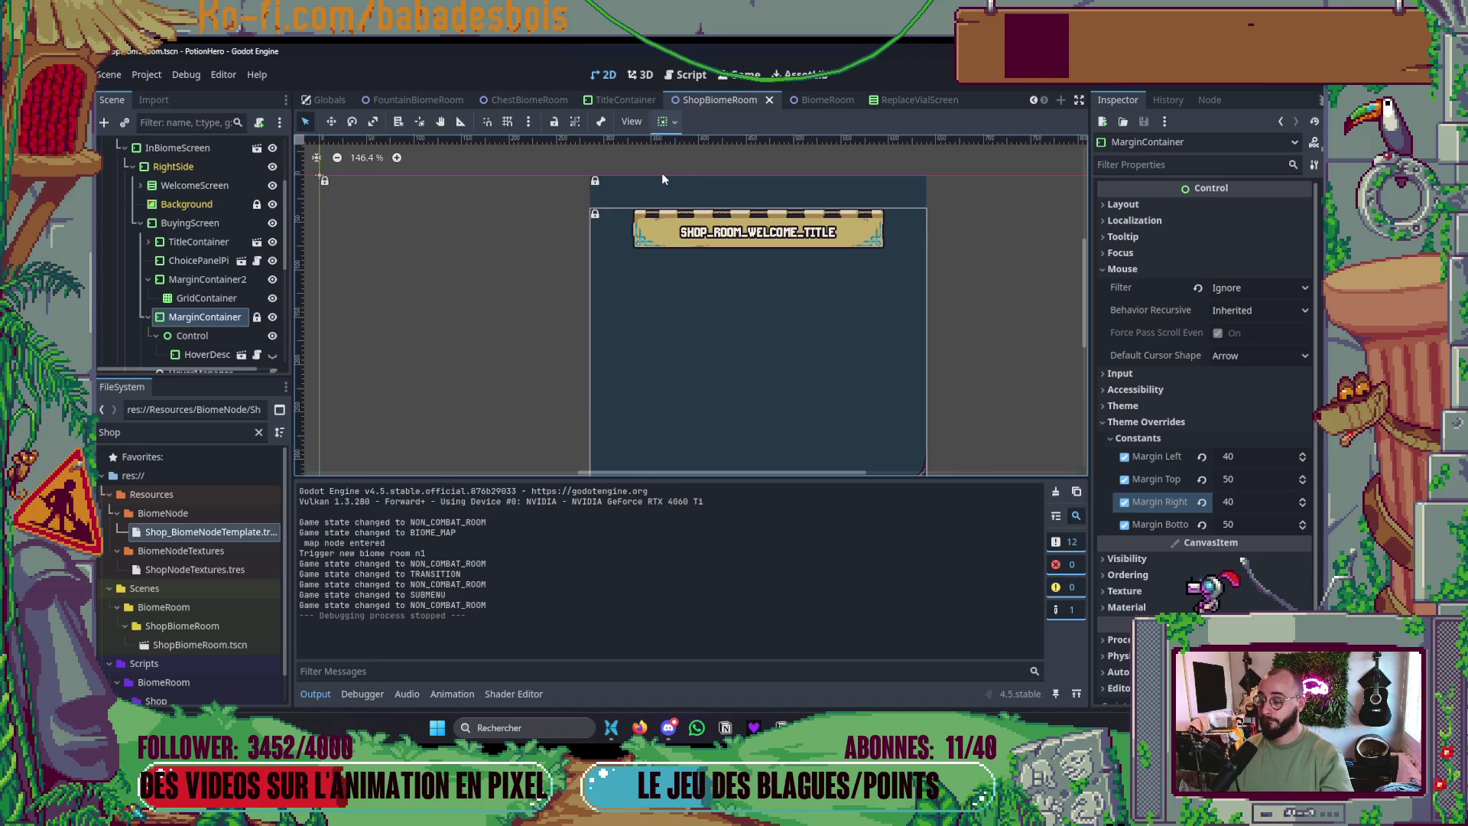
Set the hover Control's mouse Filter to Ignore, save the scene and relaunch the game.
scroll(240, 318, "down", 3)
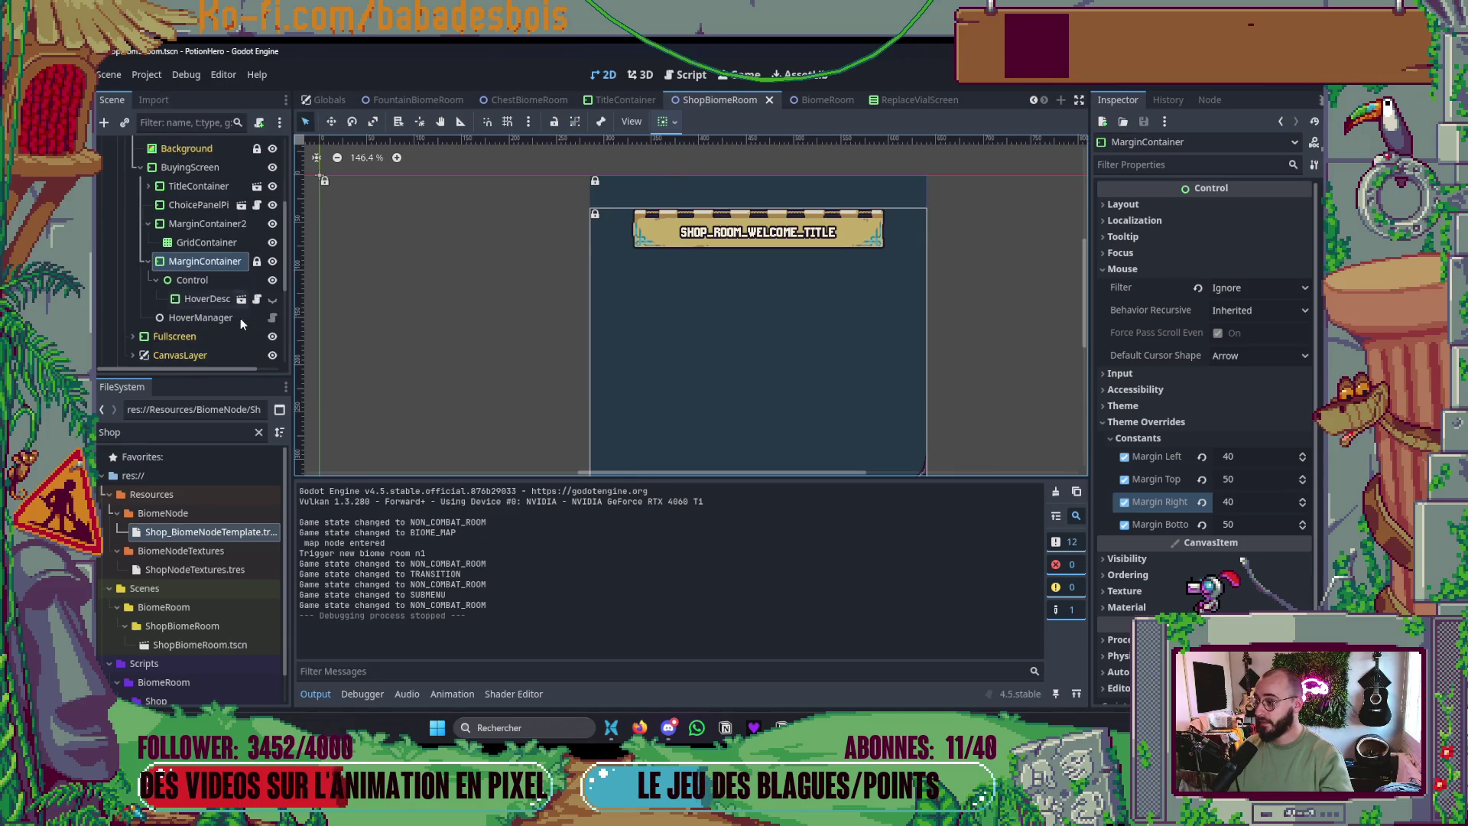
left_click(203, 283)
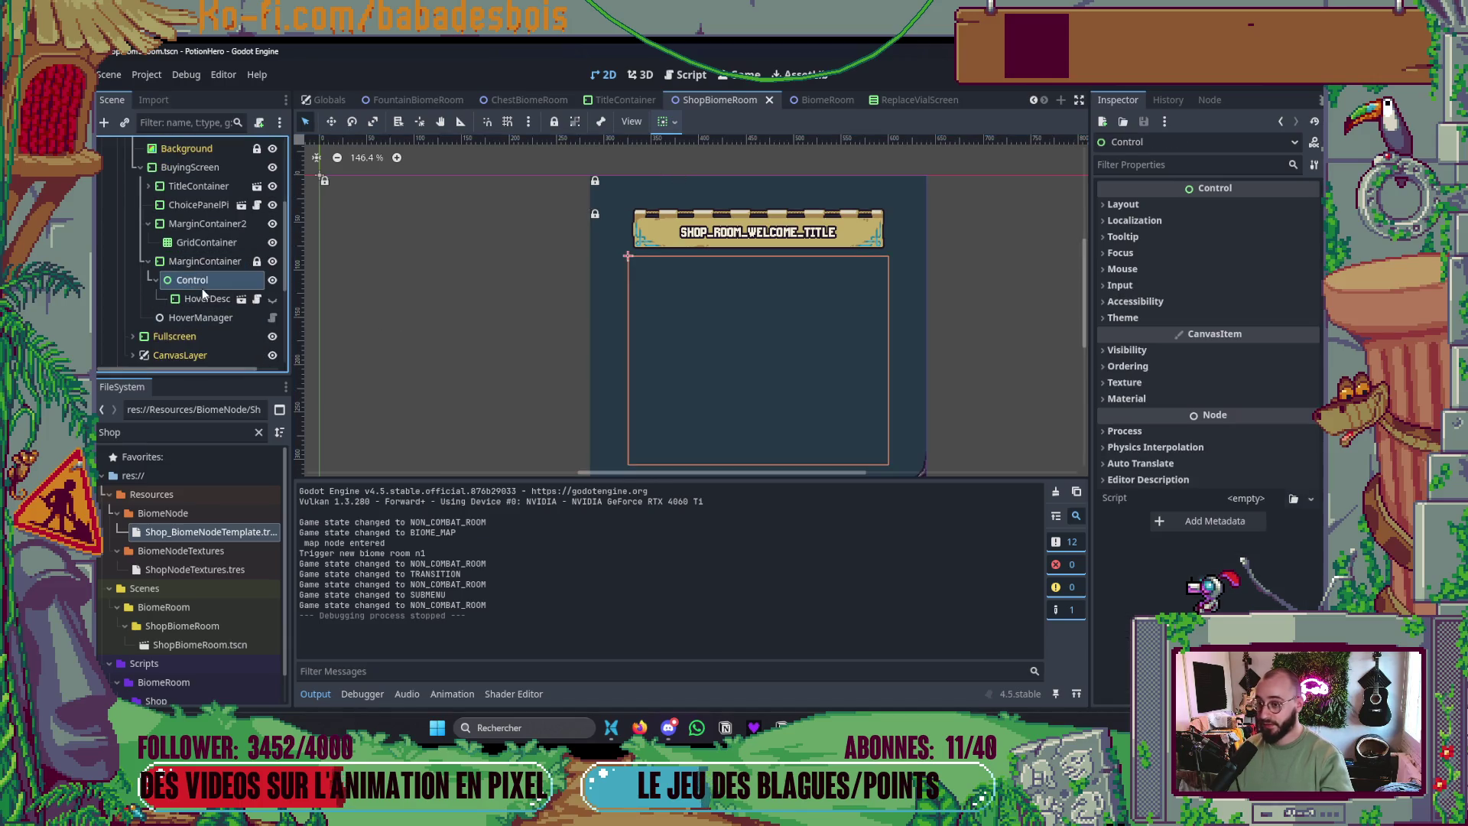
left_click(1147, 269)
left_click(1238, 289)
left_click(1242, 344)
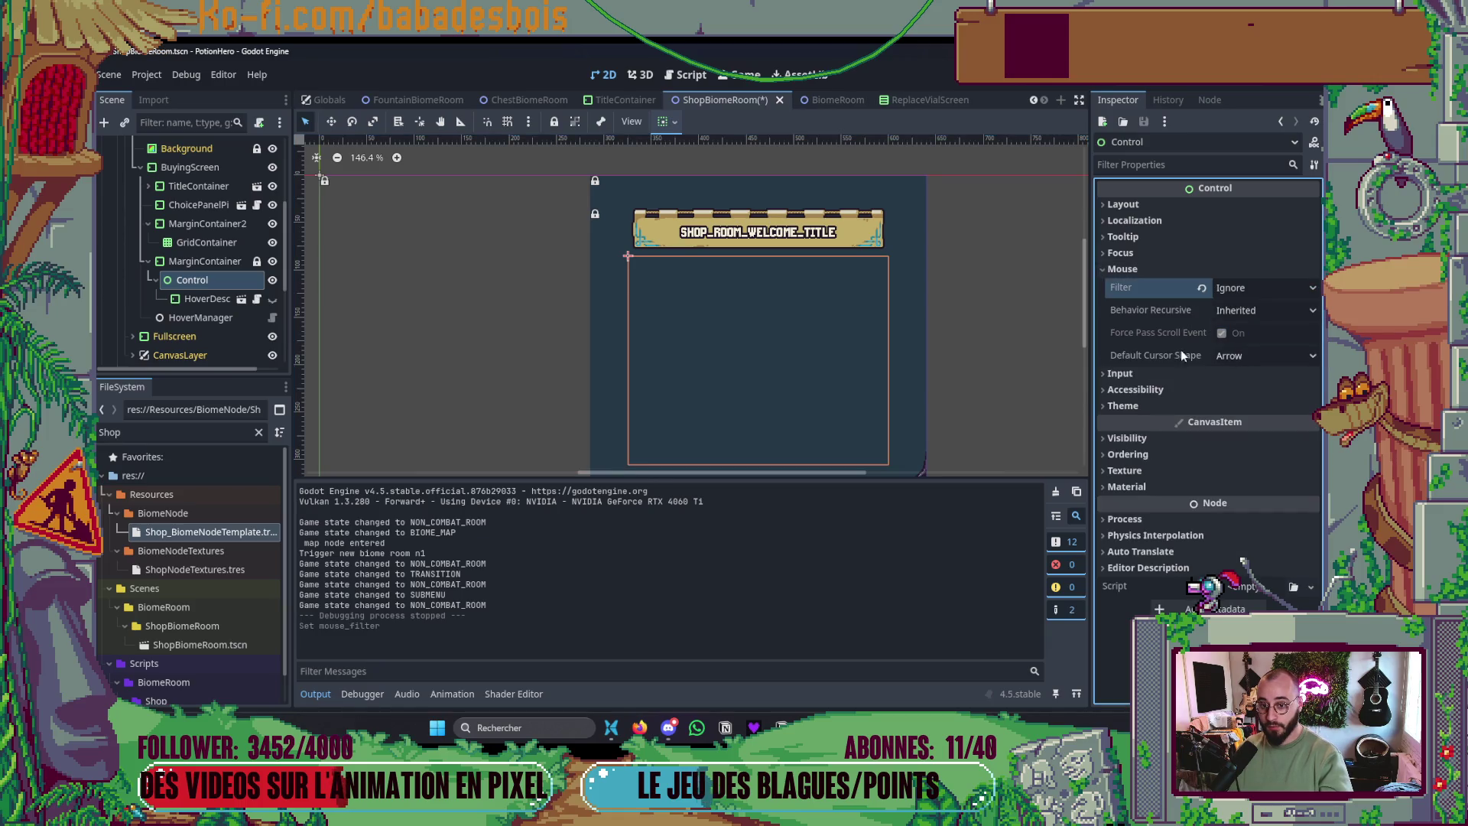
left_click(205, 260)
key("ctrl+s")
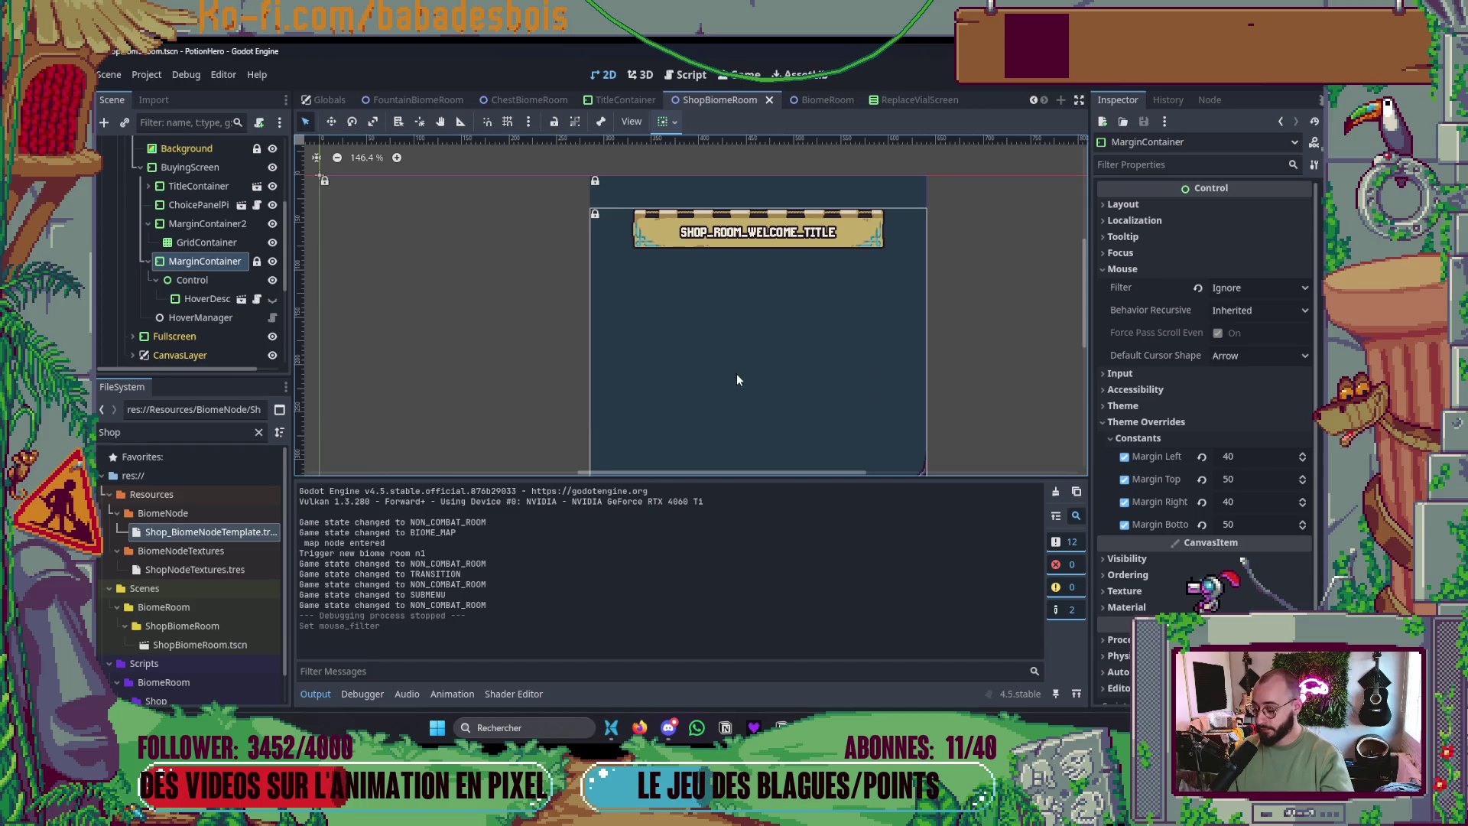
key("F5")
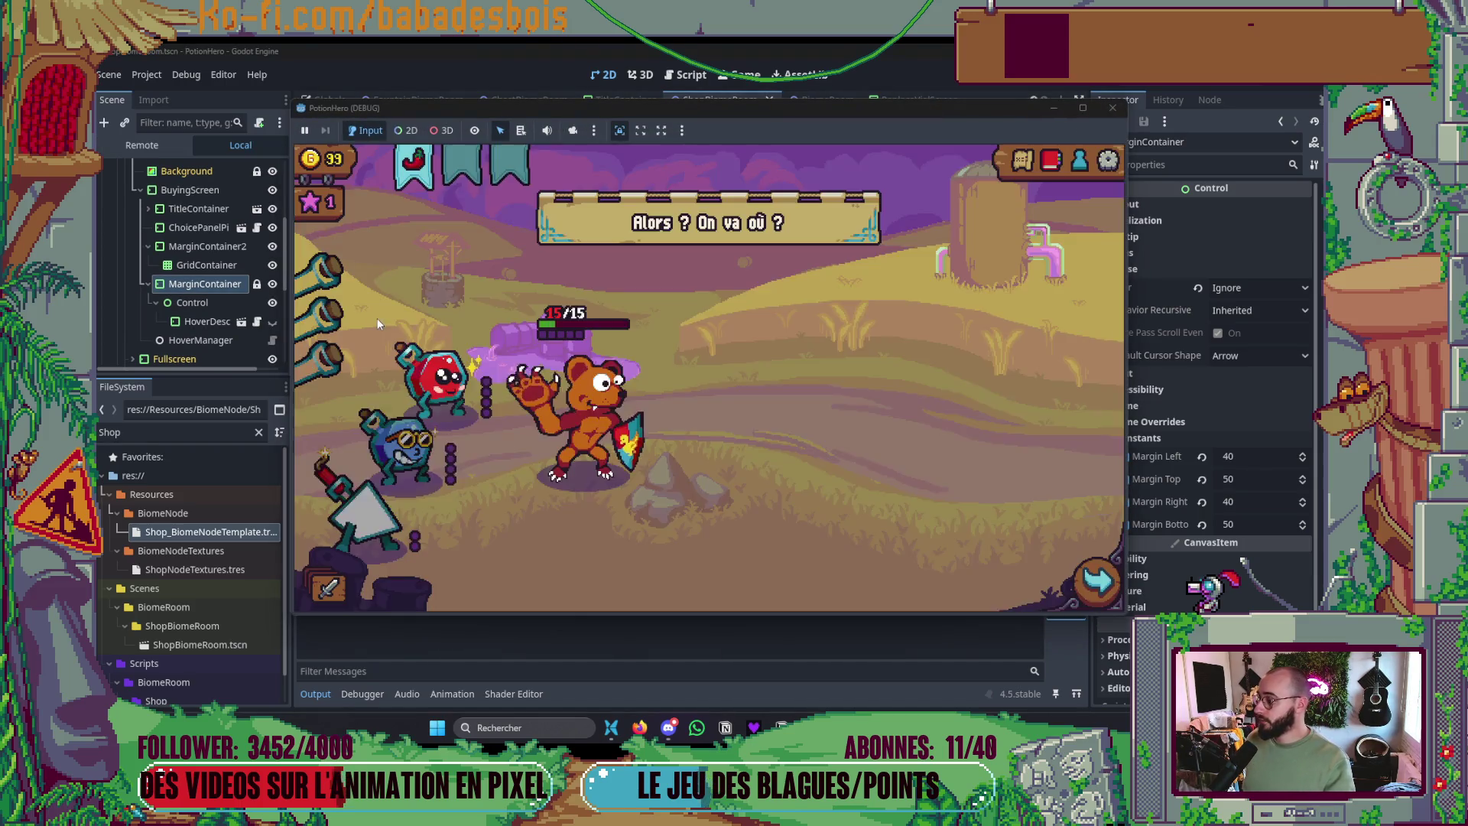
Travel to the shop, check the Dynamite and Potion à paille 3 hover cards, then close the game.
left_click(1024, 161)
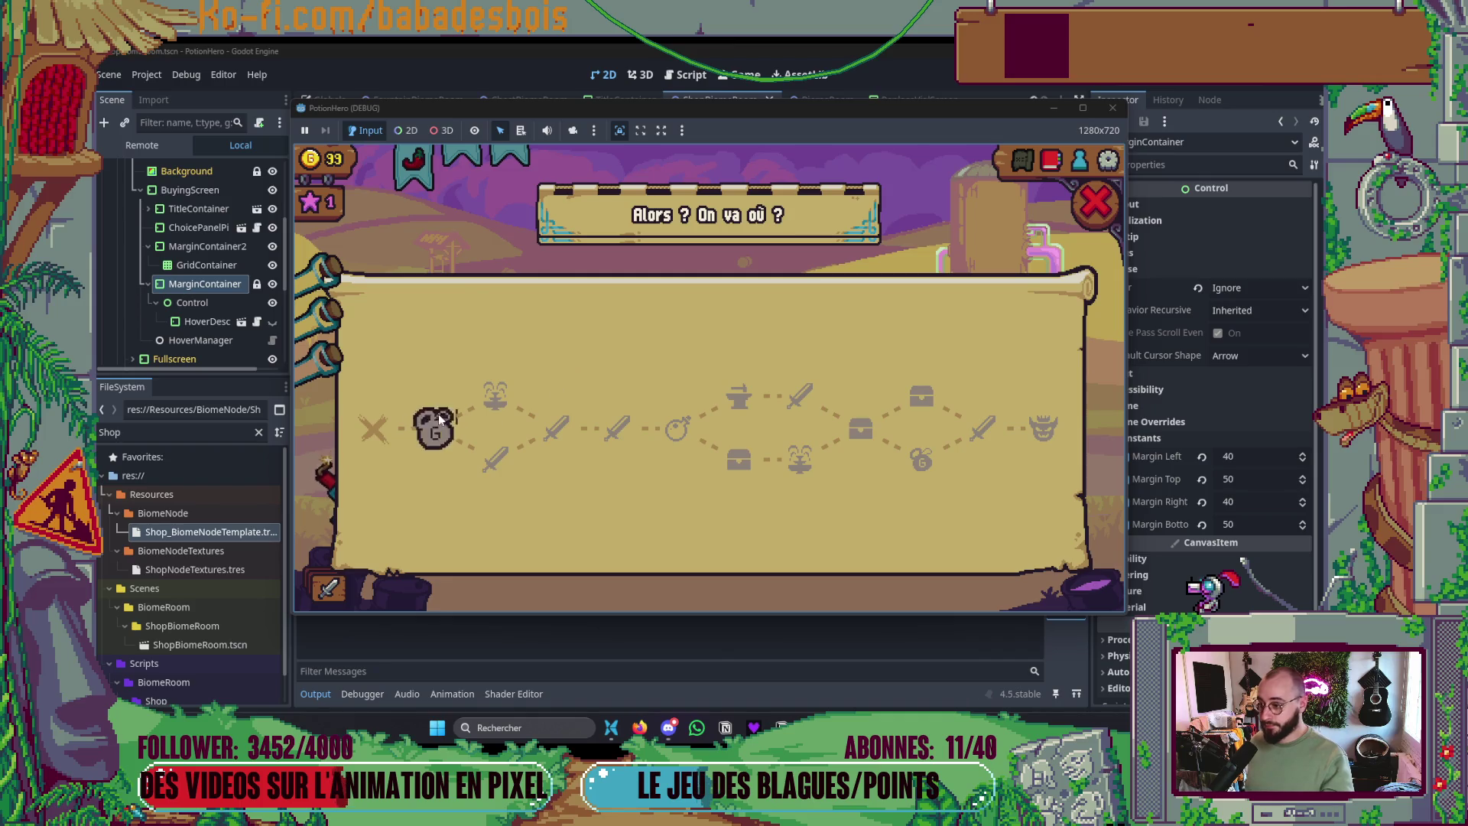
left_click(432, 427)
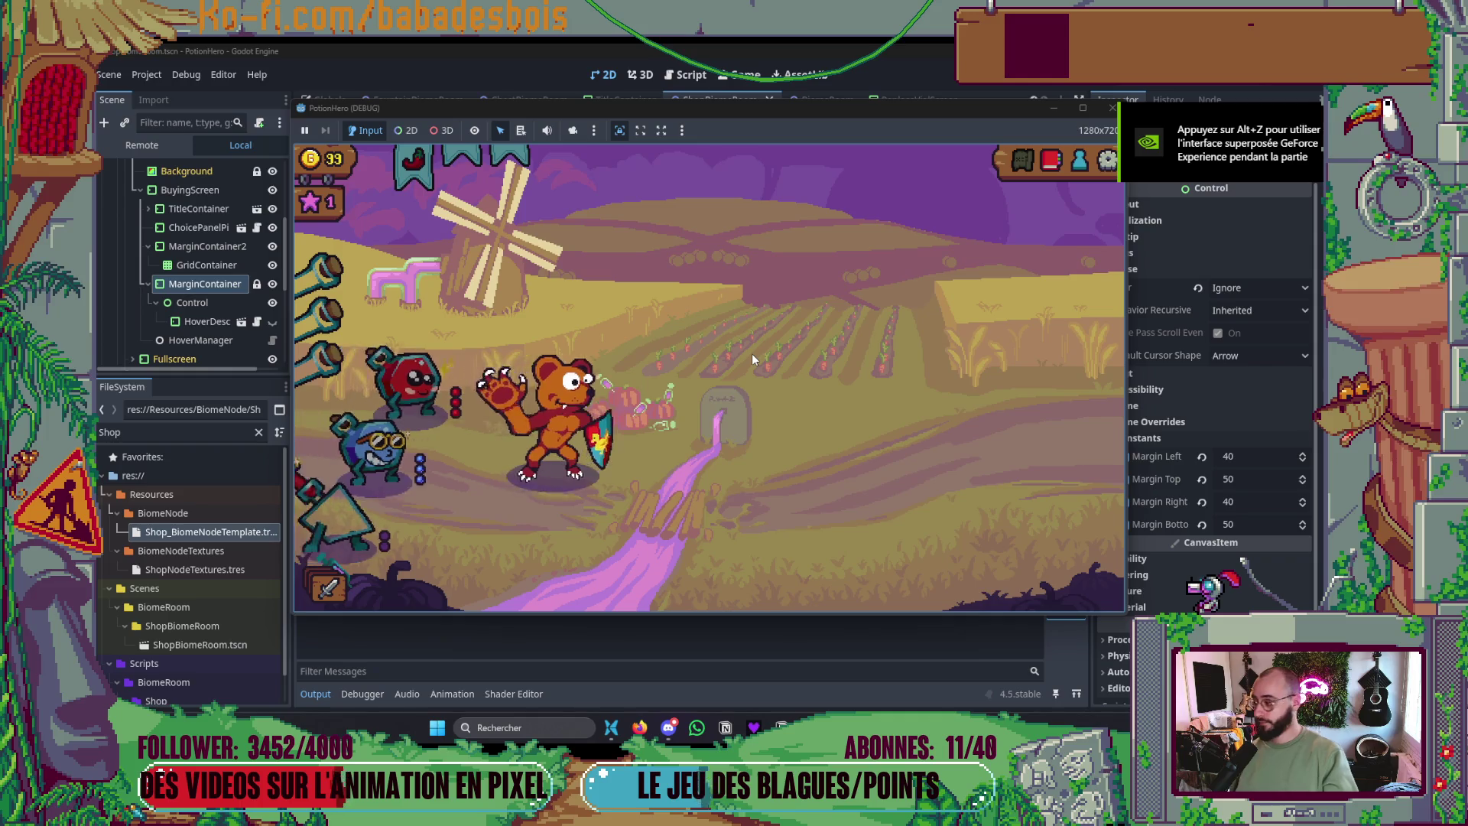
left_click(921, 398)
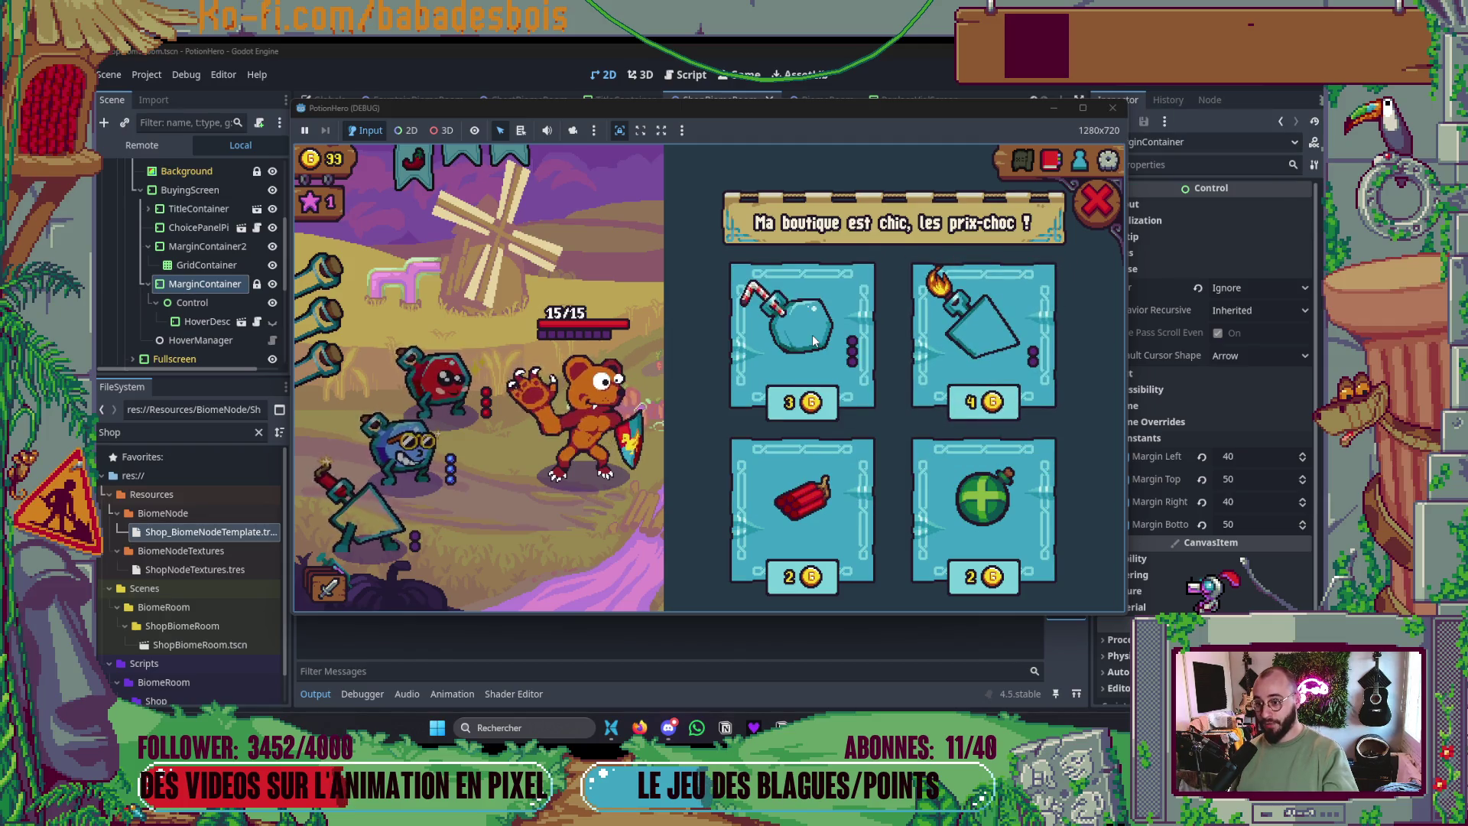
mouse_move(784, 511)
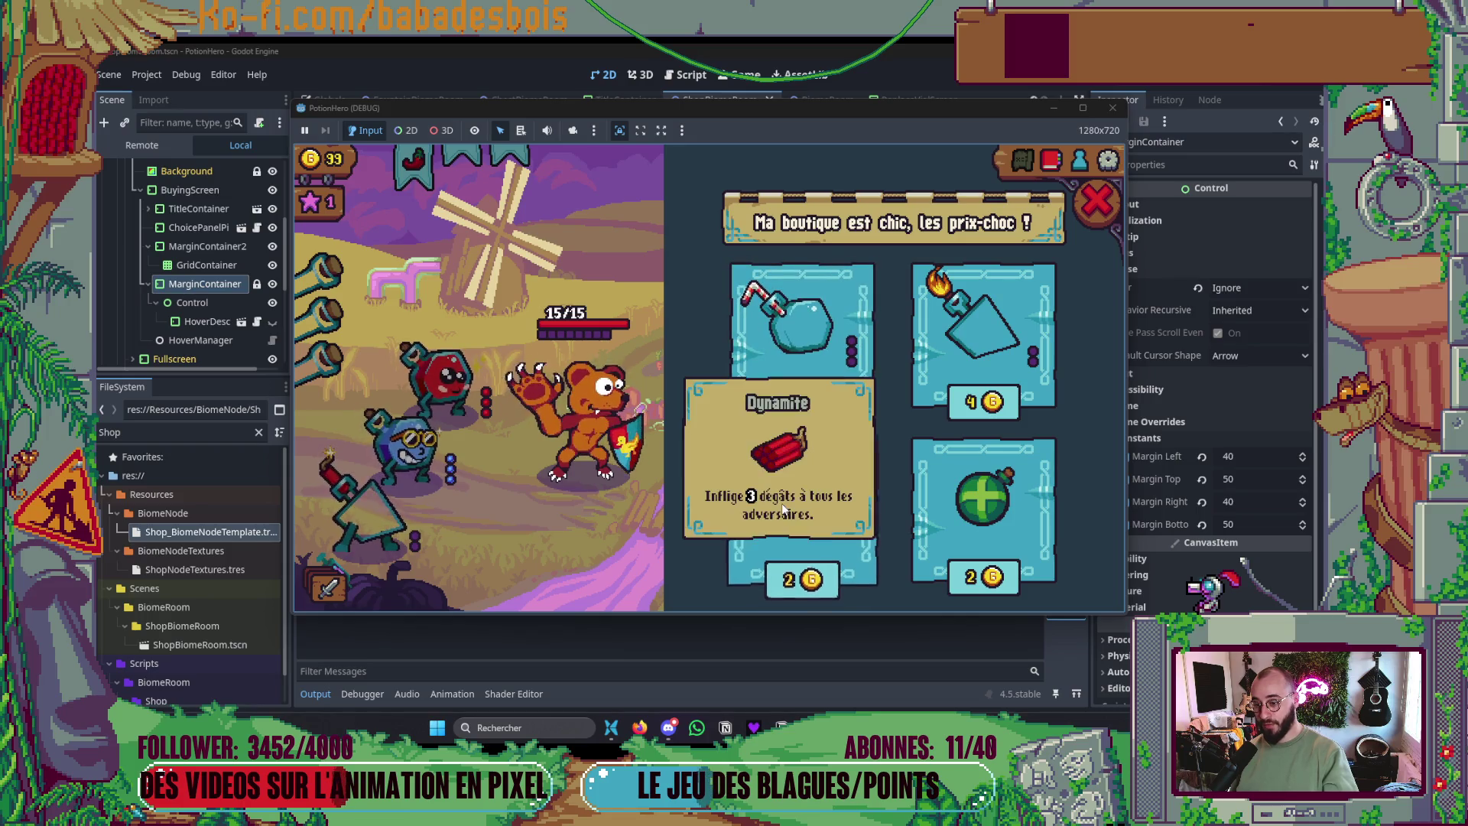
mouse_move(809, 319)
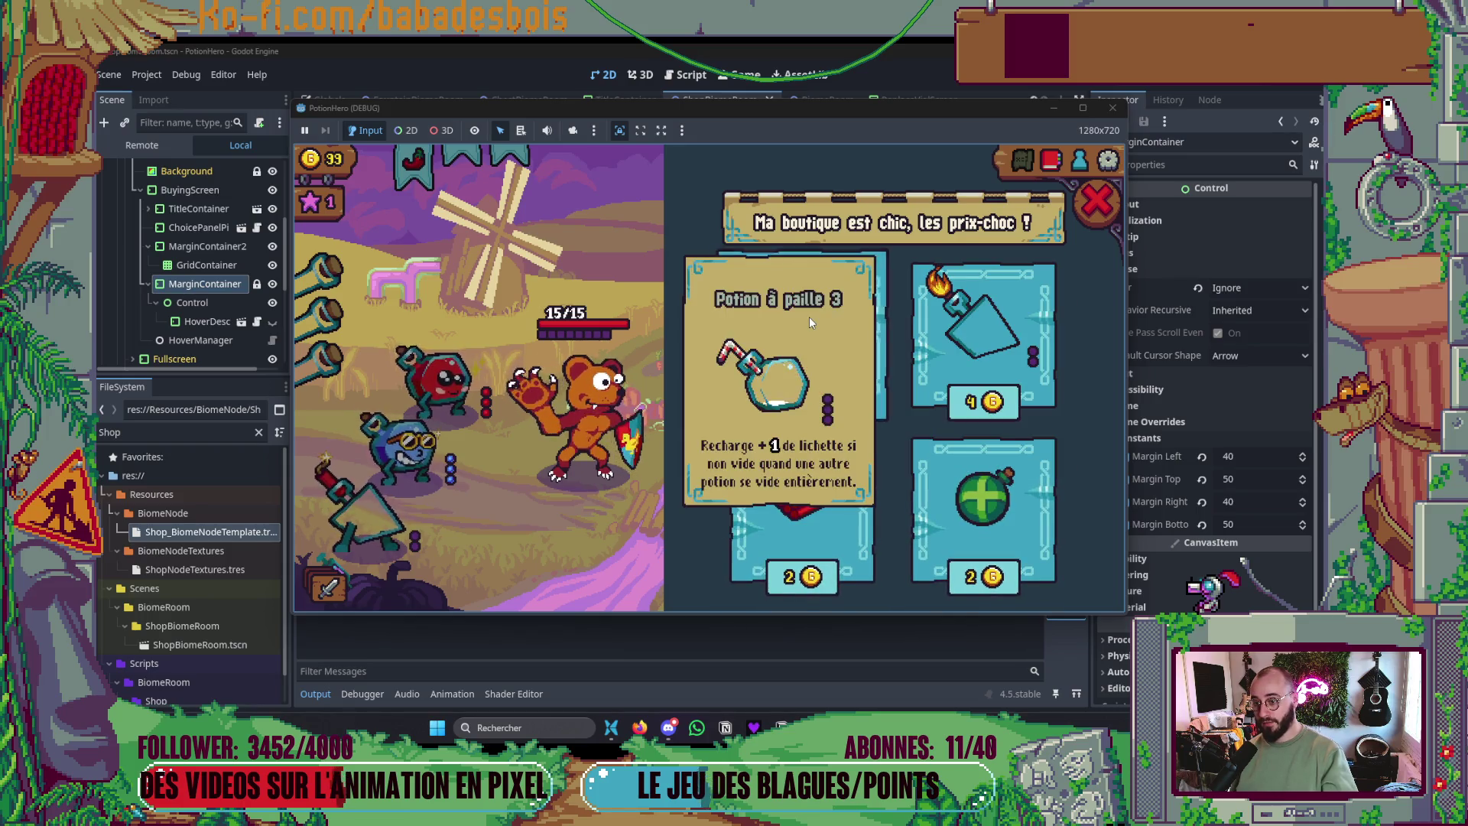
left_click(1111, 111)
key("alt+Tab")
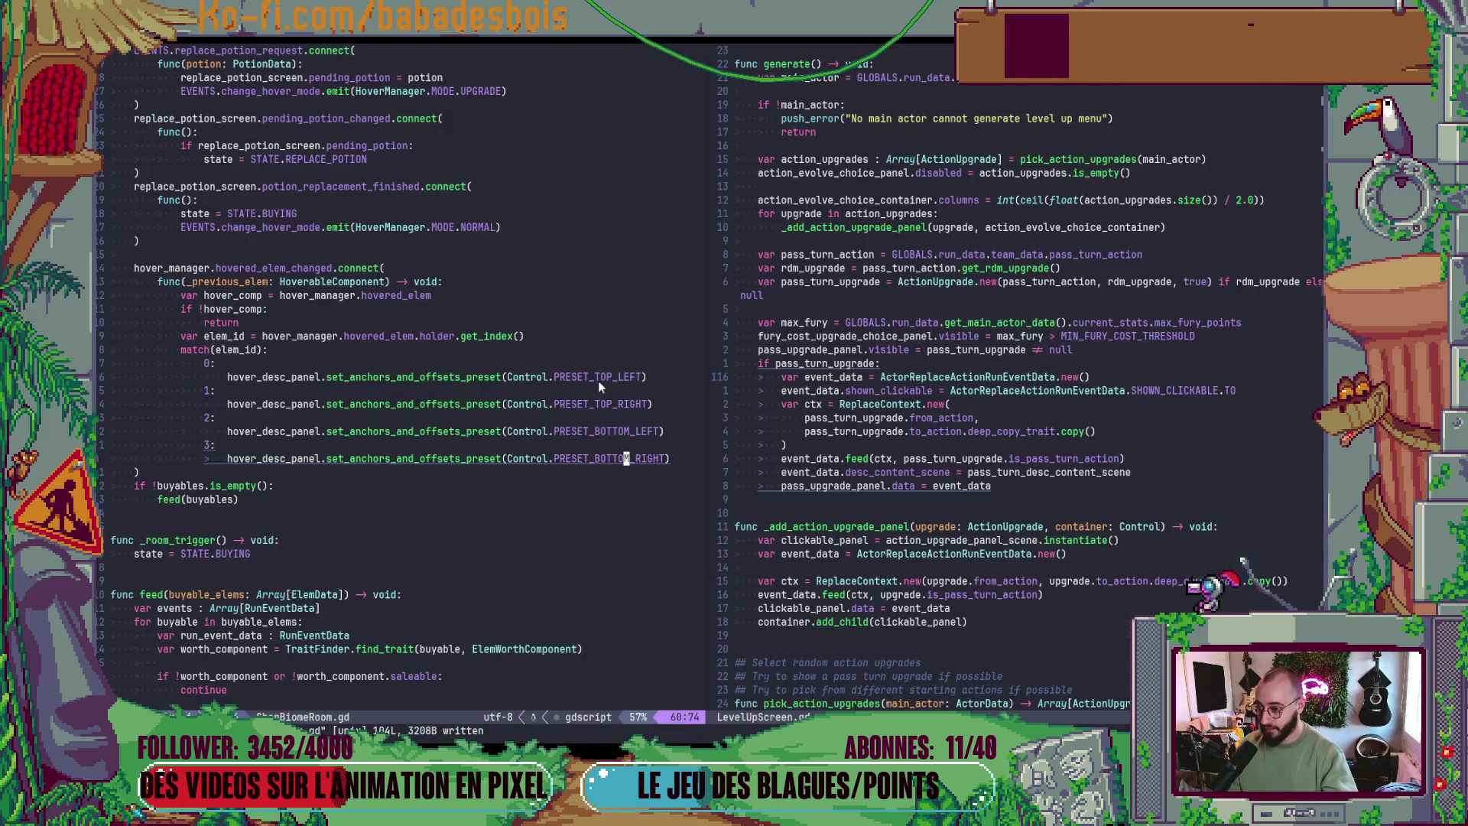
Swap the top anchor lines so case 0 uses TOP_RIGHT and case 1 TOP_LEFT.
key("6")
key("k")
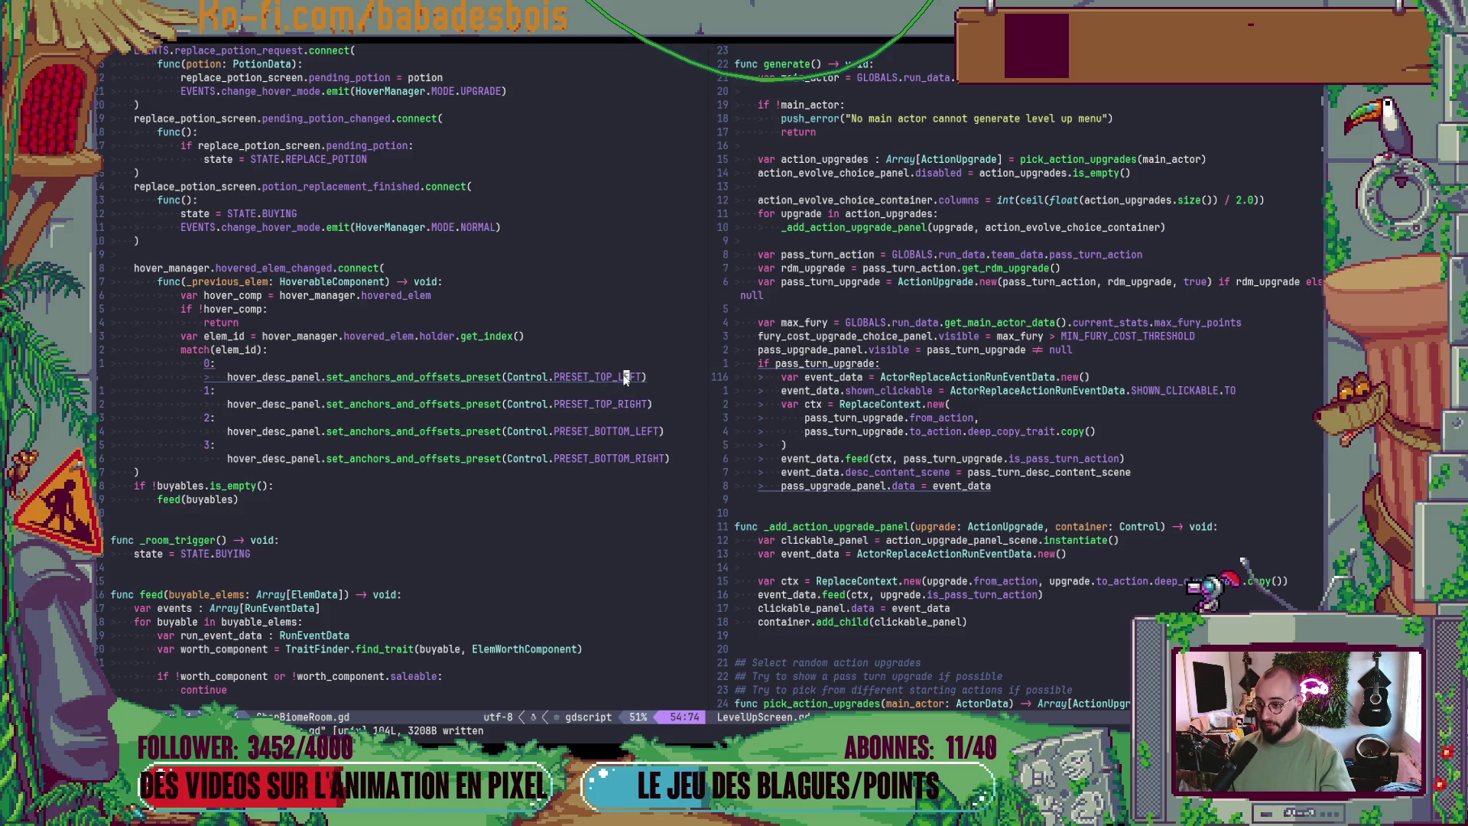
key("d")
key("d")
key("j")
key("p")
key("d")
key("d")
key("k")
key("P")
key("j")
key("j")
key("j")
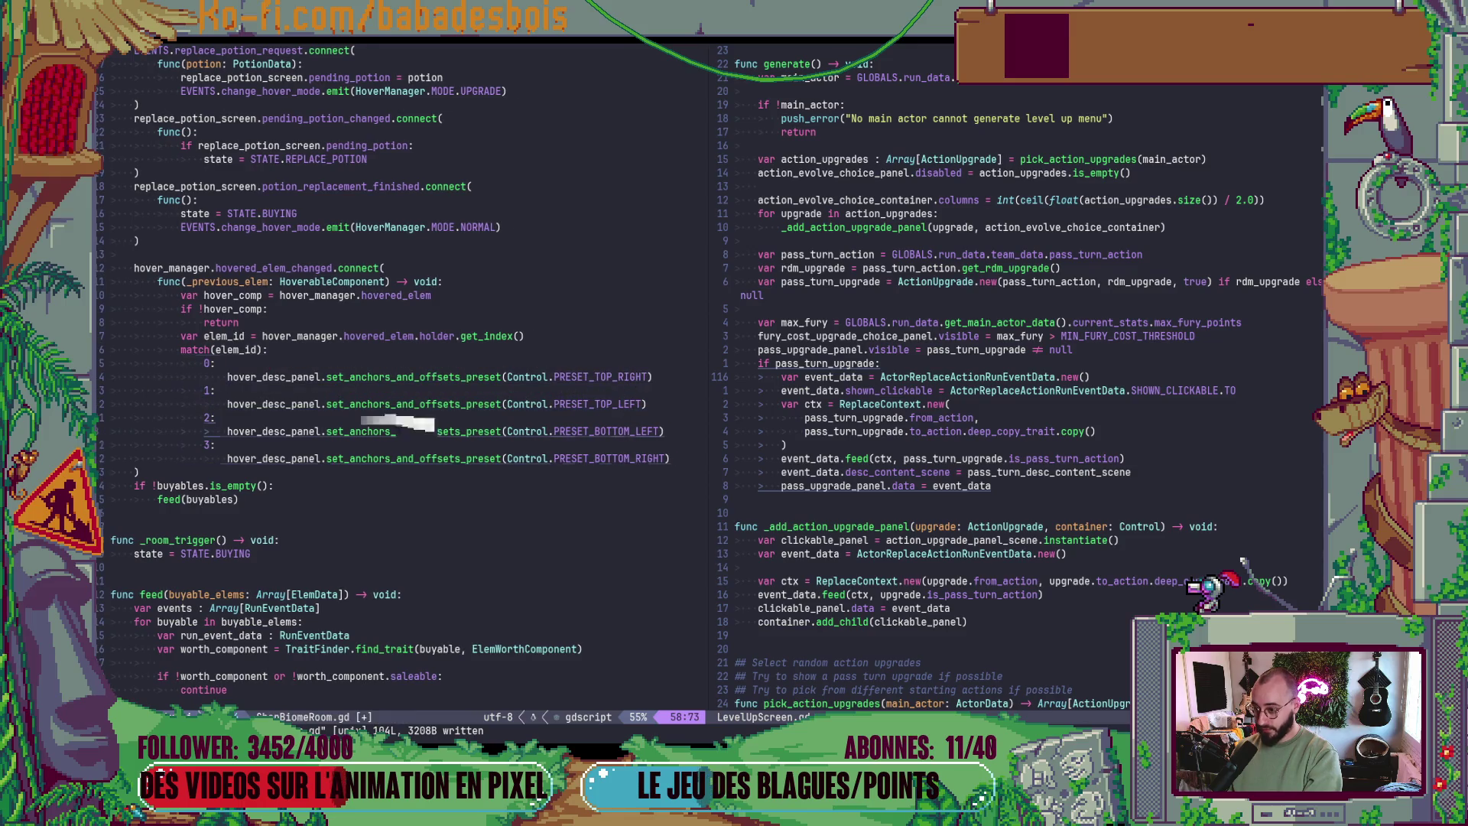
Swap the bottom lines so case 2 uses BOTTOM_RIGHT and case 3 BOTTOM_LEFT, then rerun the game.
key("d")
key("d")
key("p")
key("j")
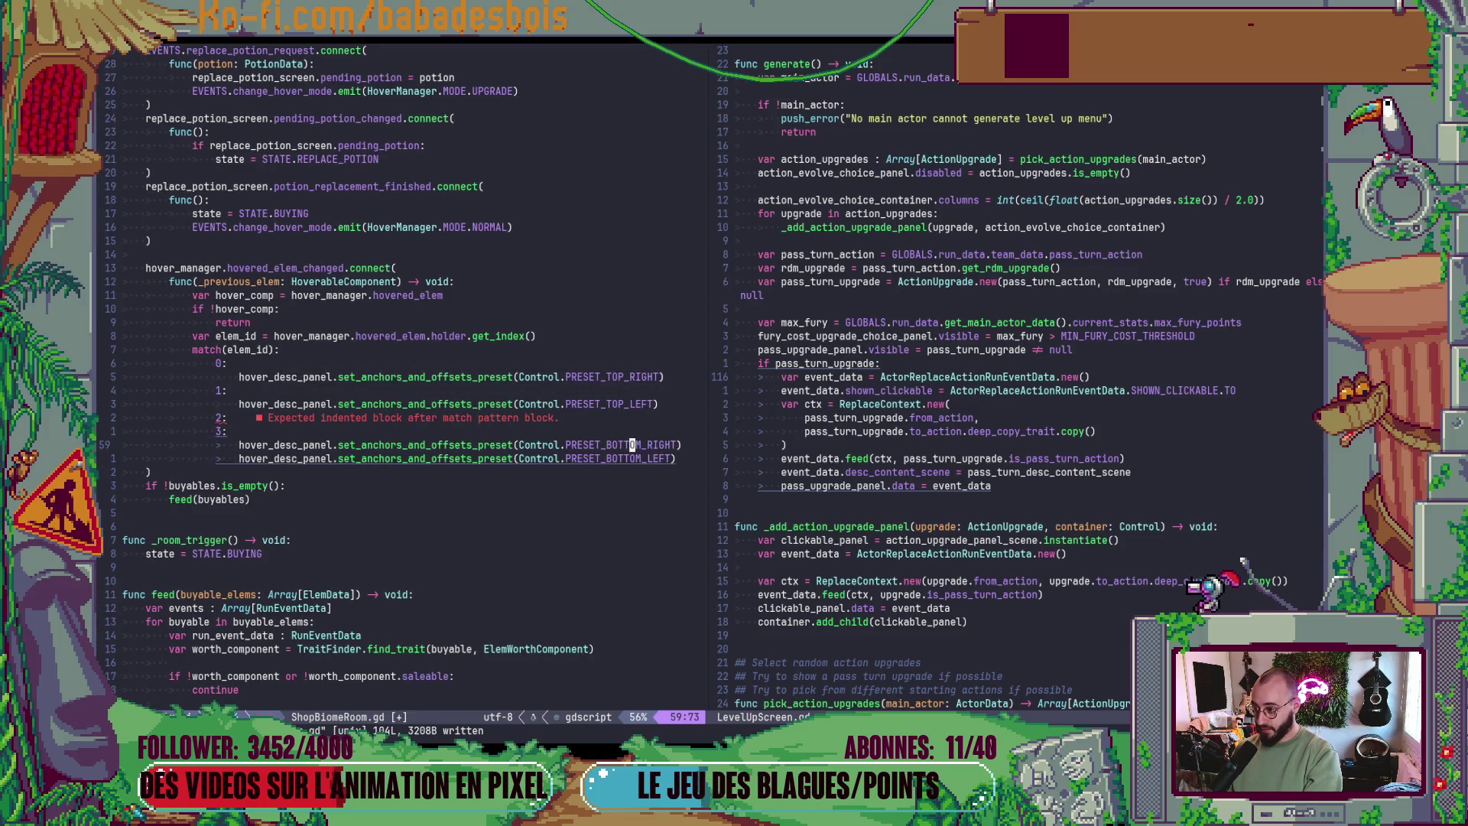
key("d")
key("d")
key("k")
key("k")
key("P")
key("alt+Tab")
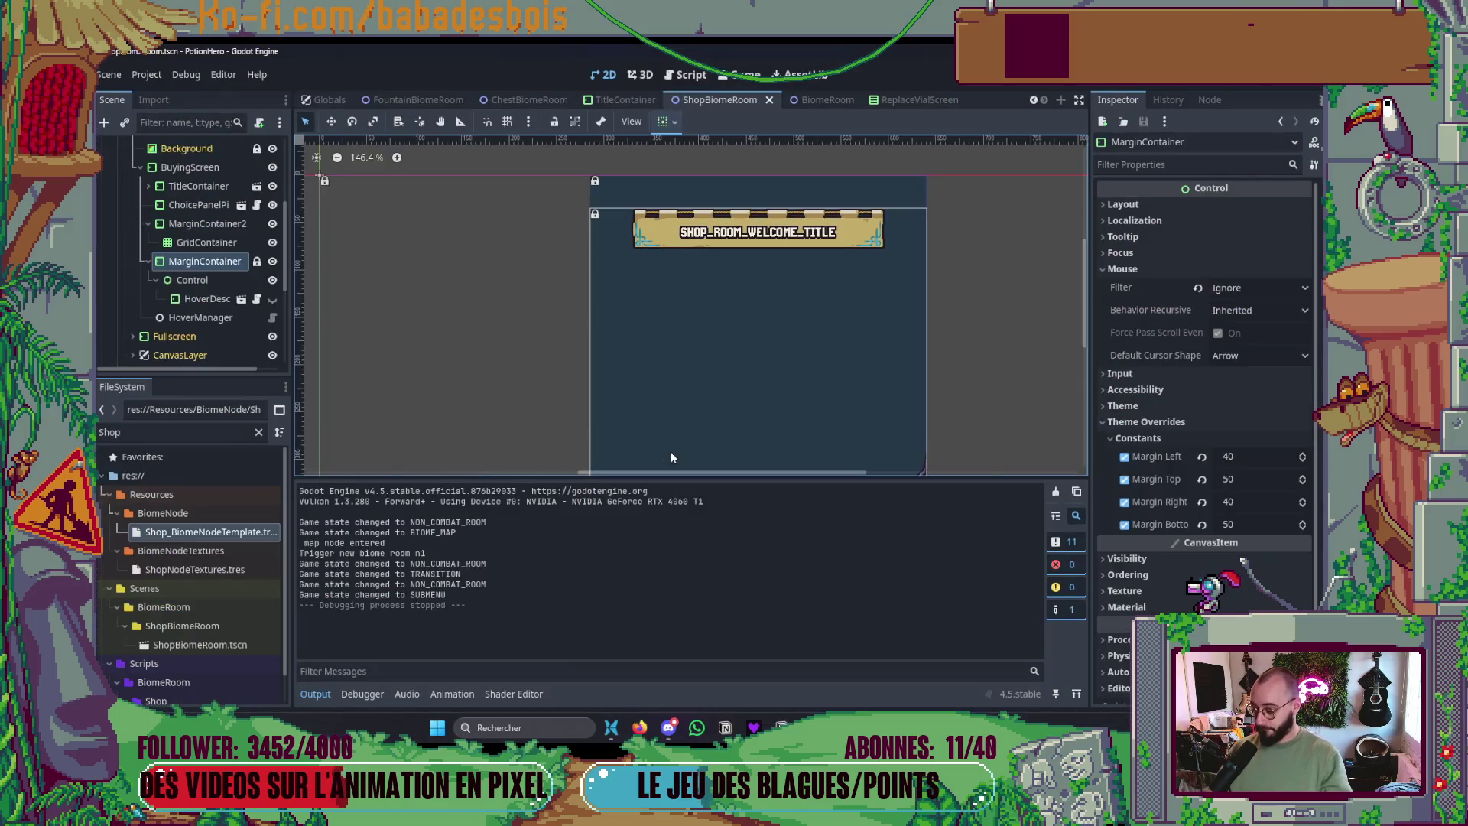
key("F5")
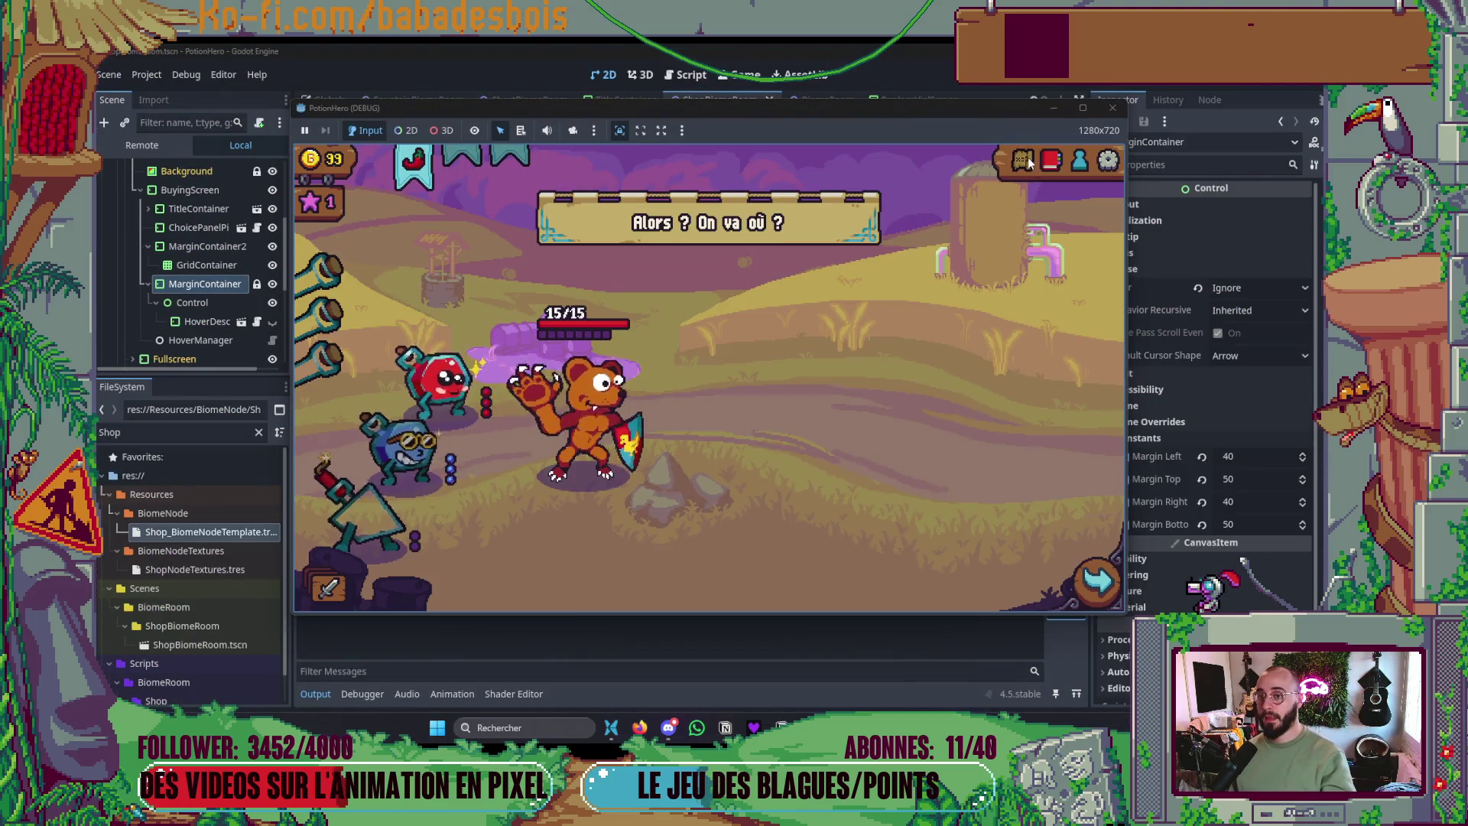
Travel to the shop and check the item hover cards, including Uppercut surprise, with the swapped corners.
left_click(1025, 158)
left_click(433, 429)
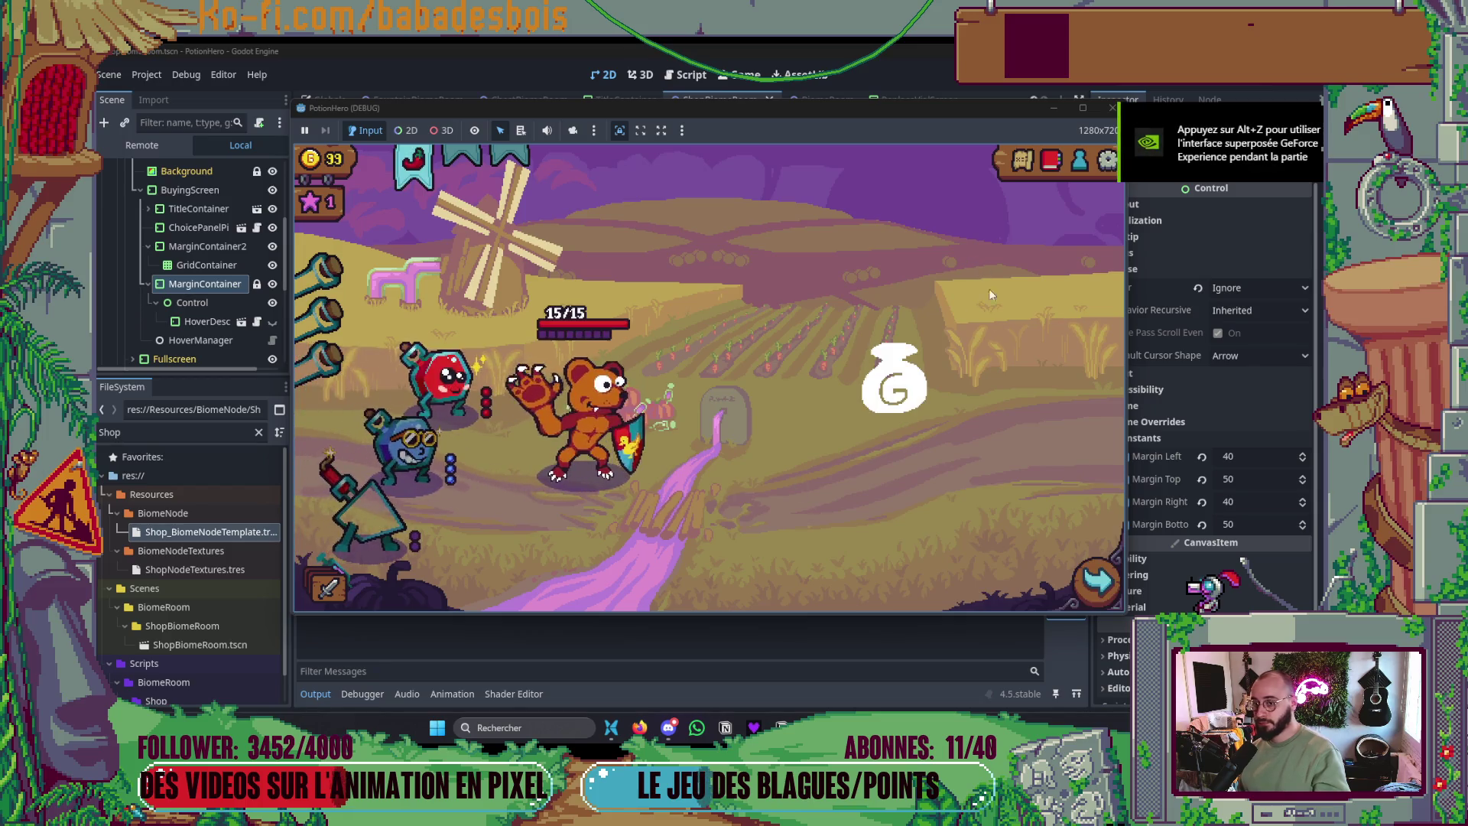
left_click(921, 387)
mouse_move(741, 343)
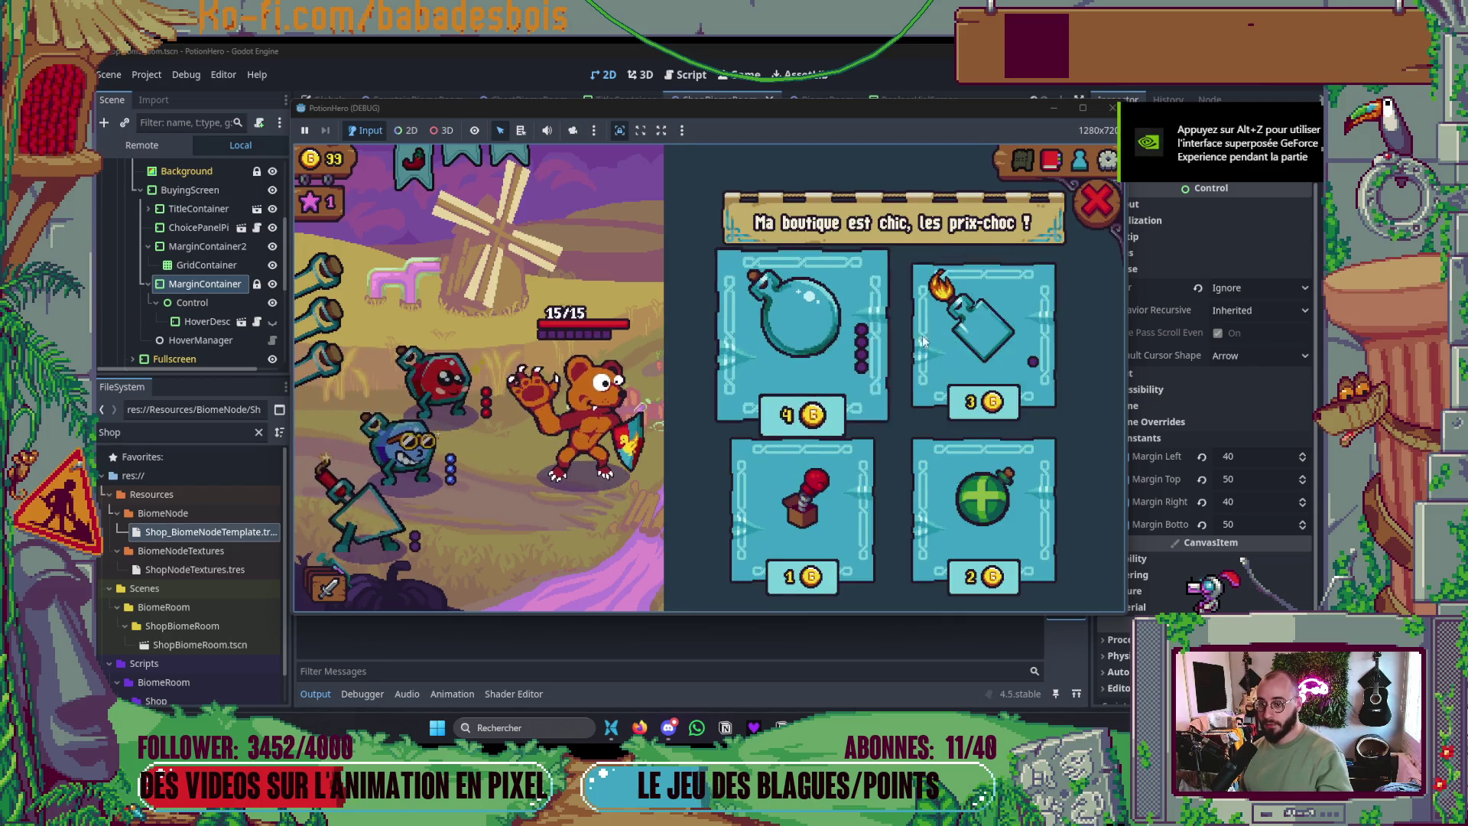
mouse_move(1004, 498)
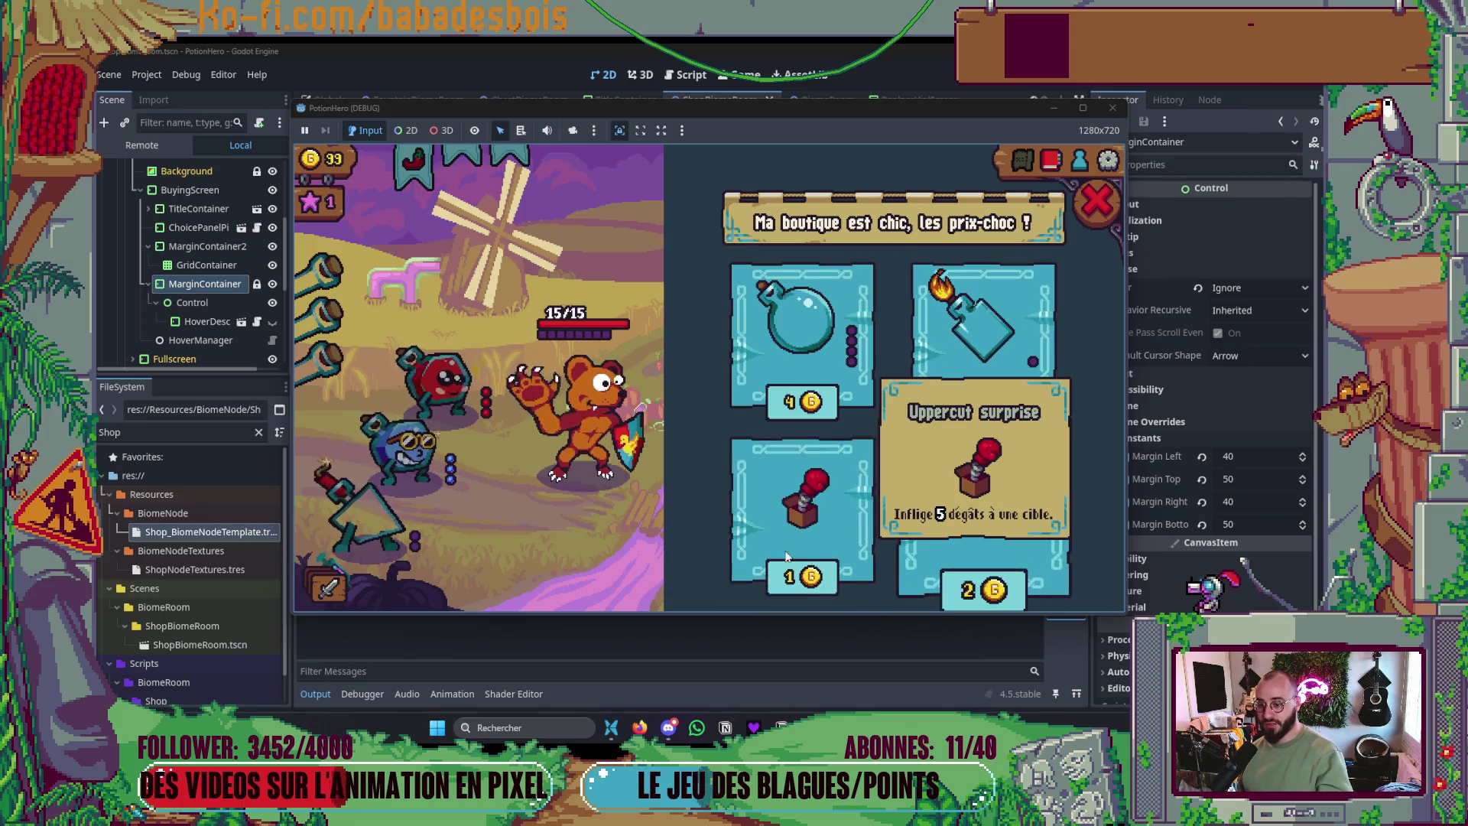
mouse_move(963, 317)
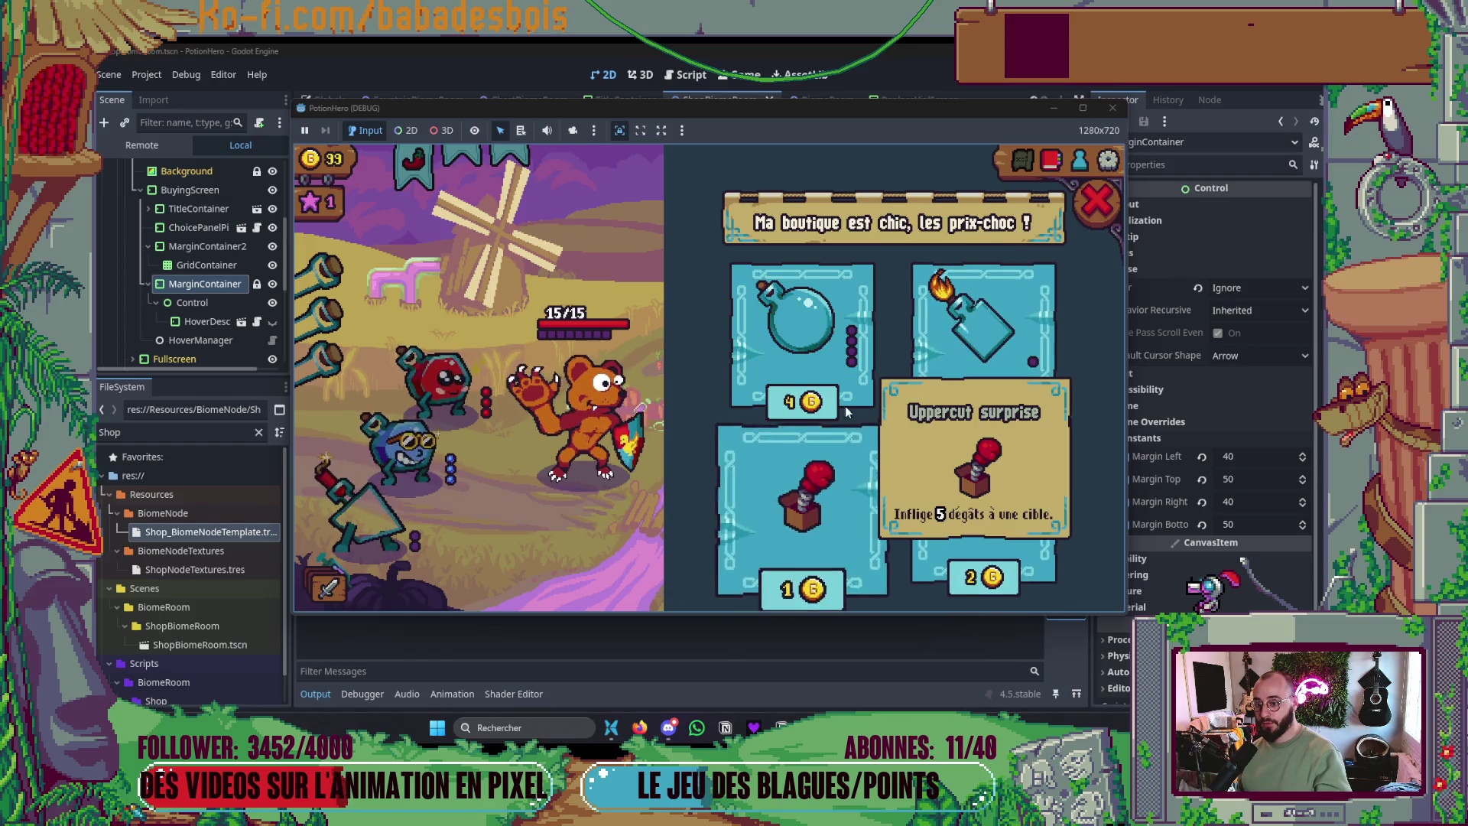
Stop the game and collapse the Output panel to enlarge the scene view.
left_click(1113, 108)
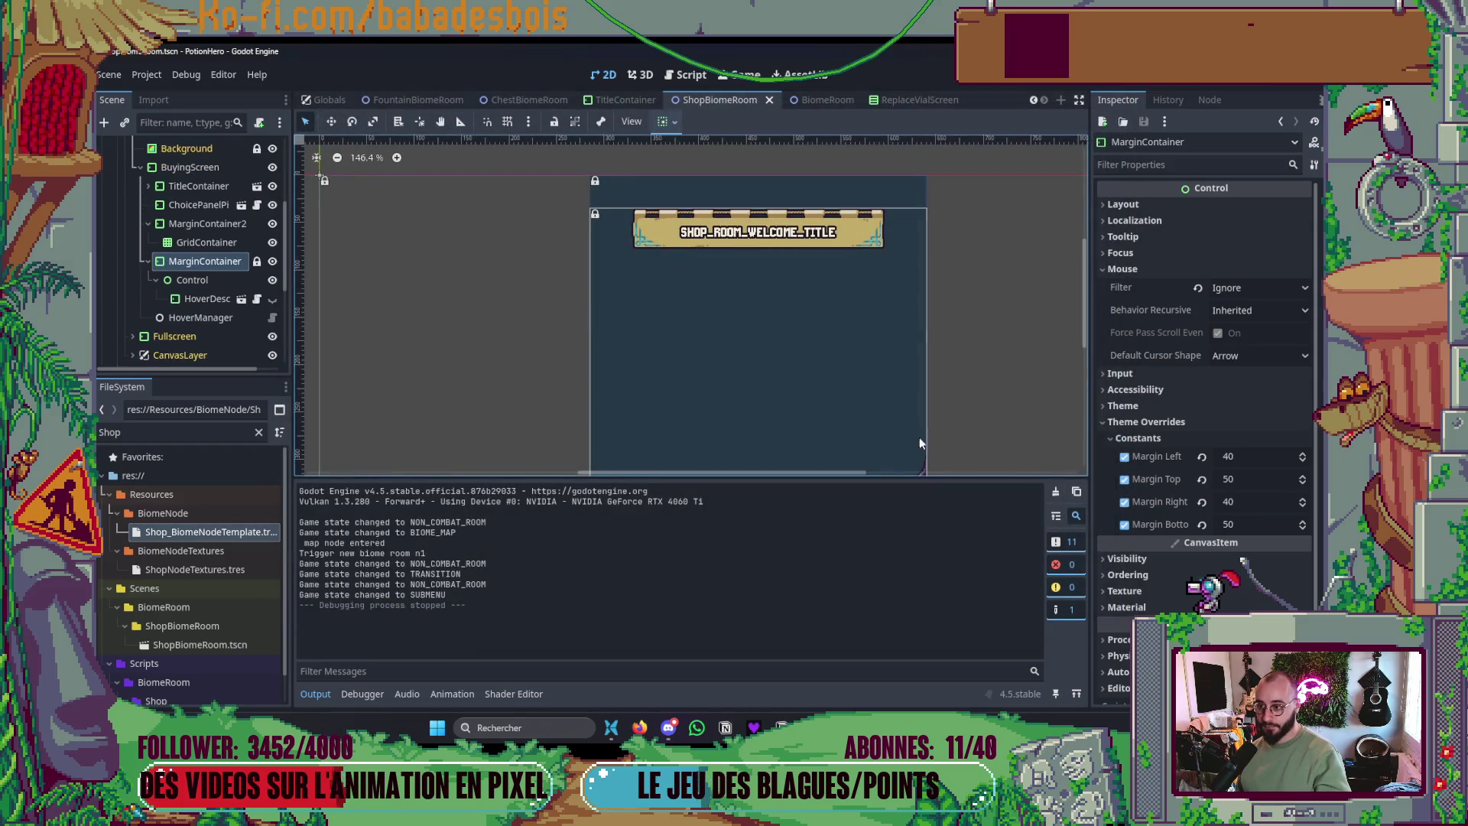
scroll(865, 318, "down", 1)
left_click(317, 696)
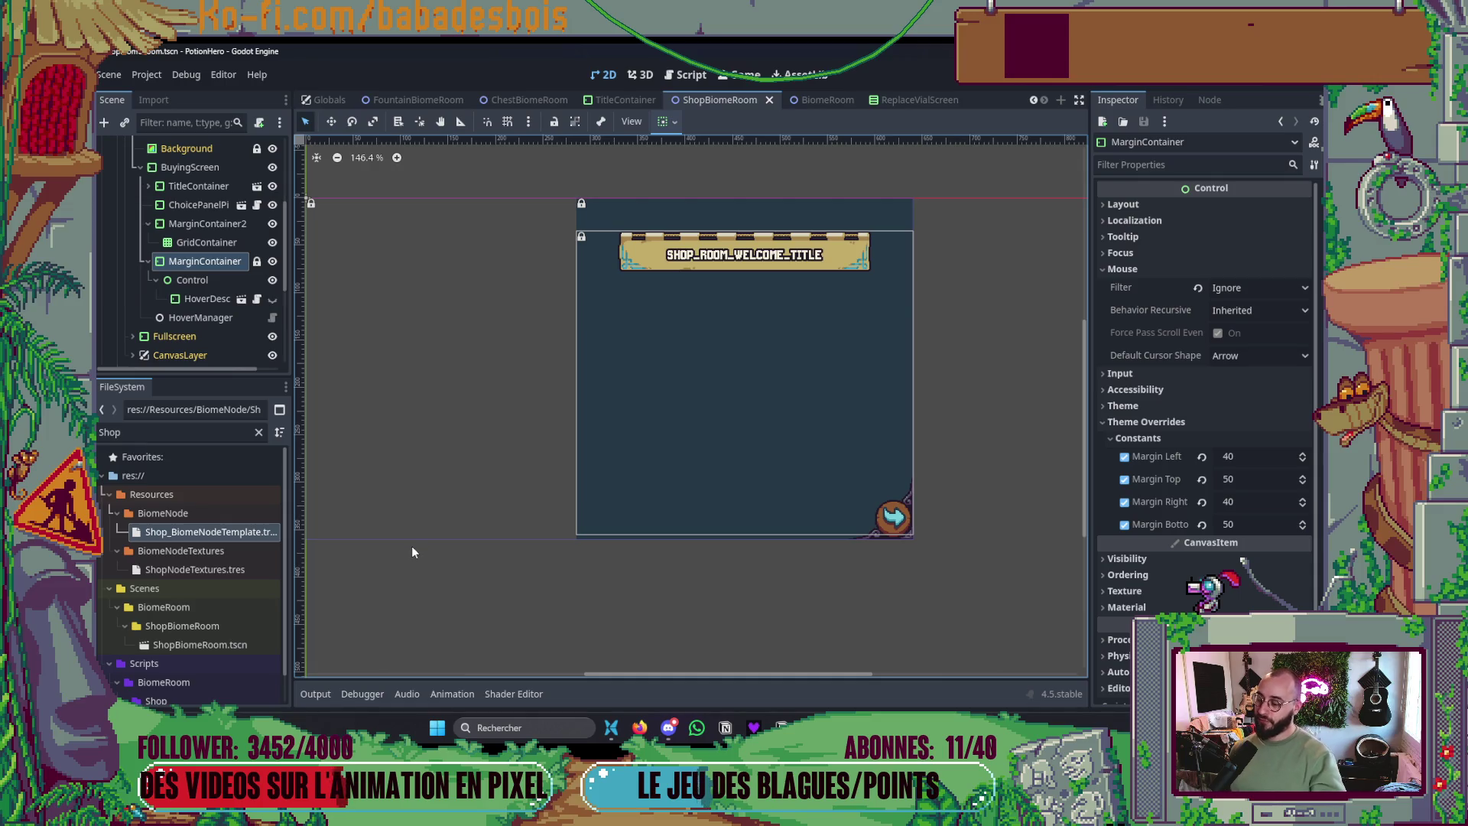
key("alt+Tab")
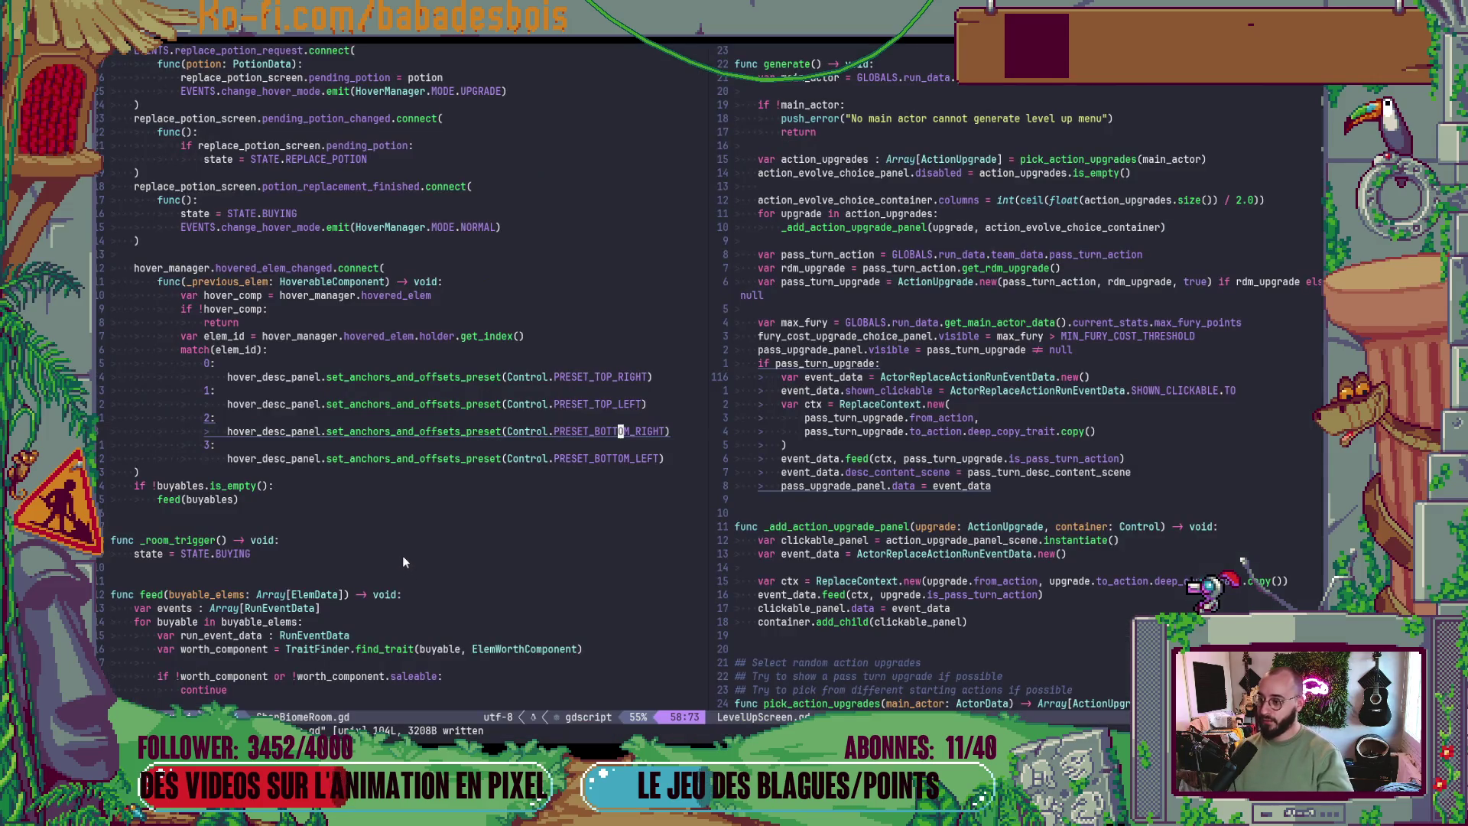
Add a get_tree().process_frame line at the top of the hovered-item callback.
left_click(459, 296)
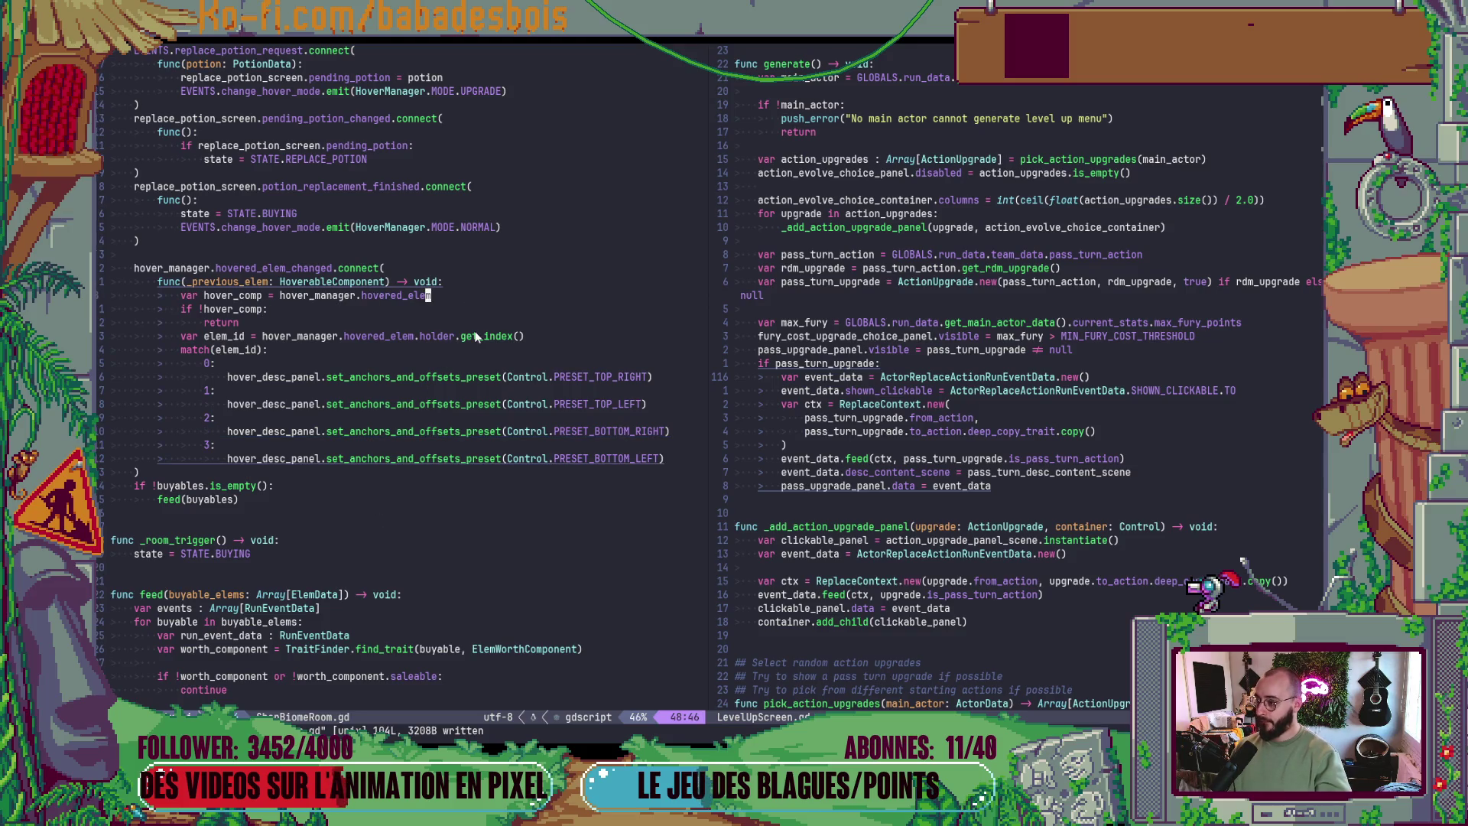
key("shift+o")
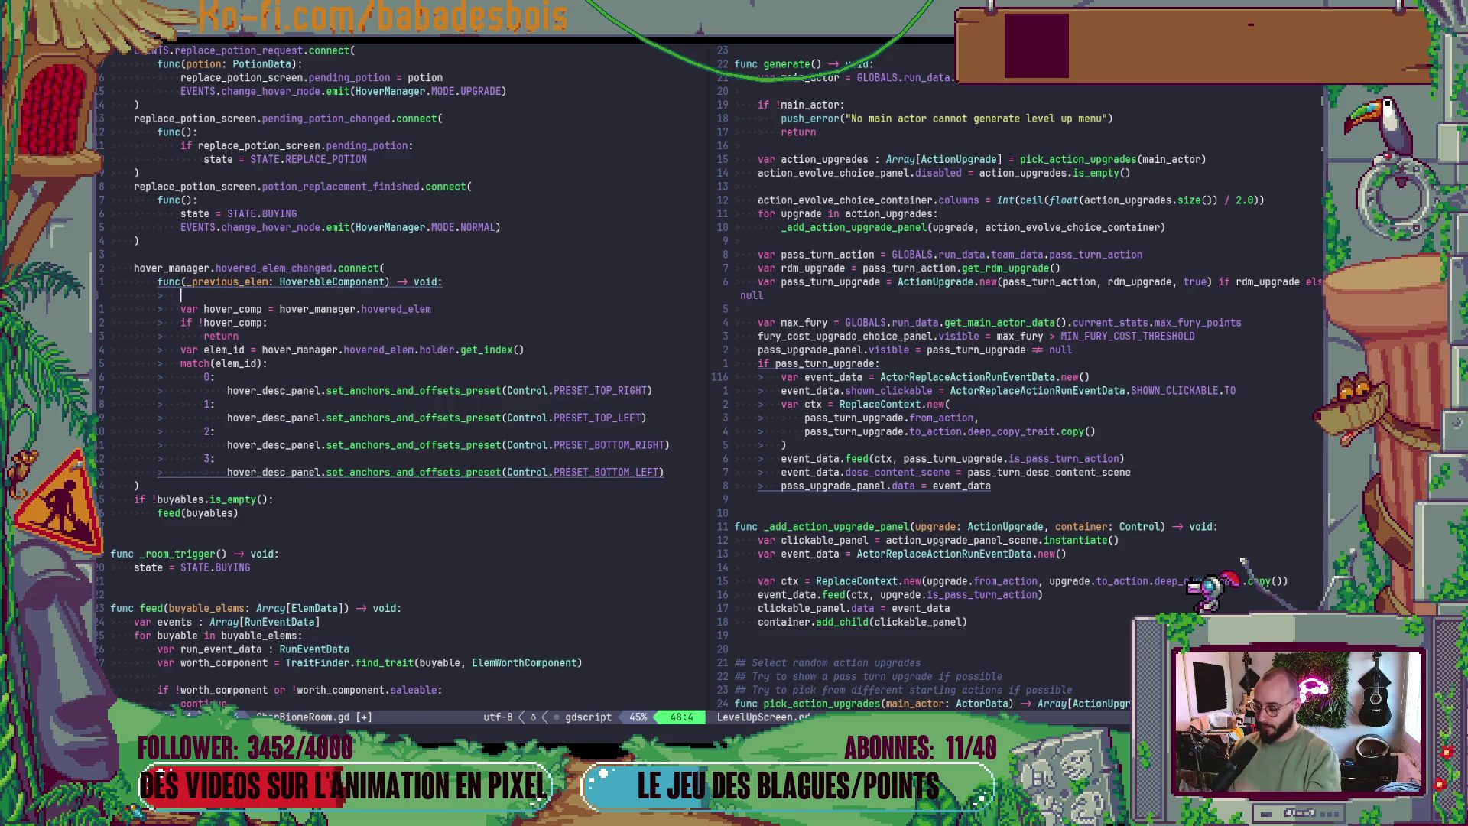
key("ctrl+k")
type("get_tre")
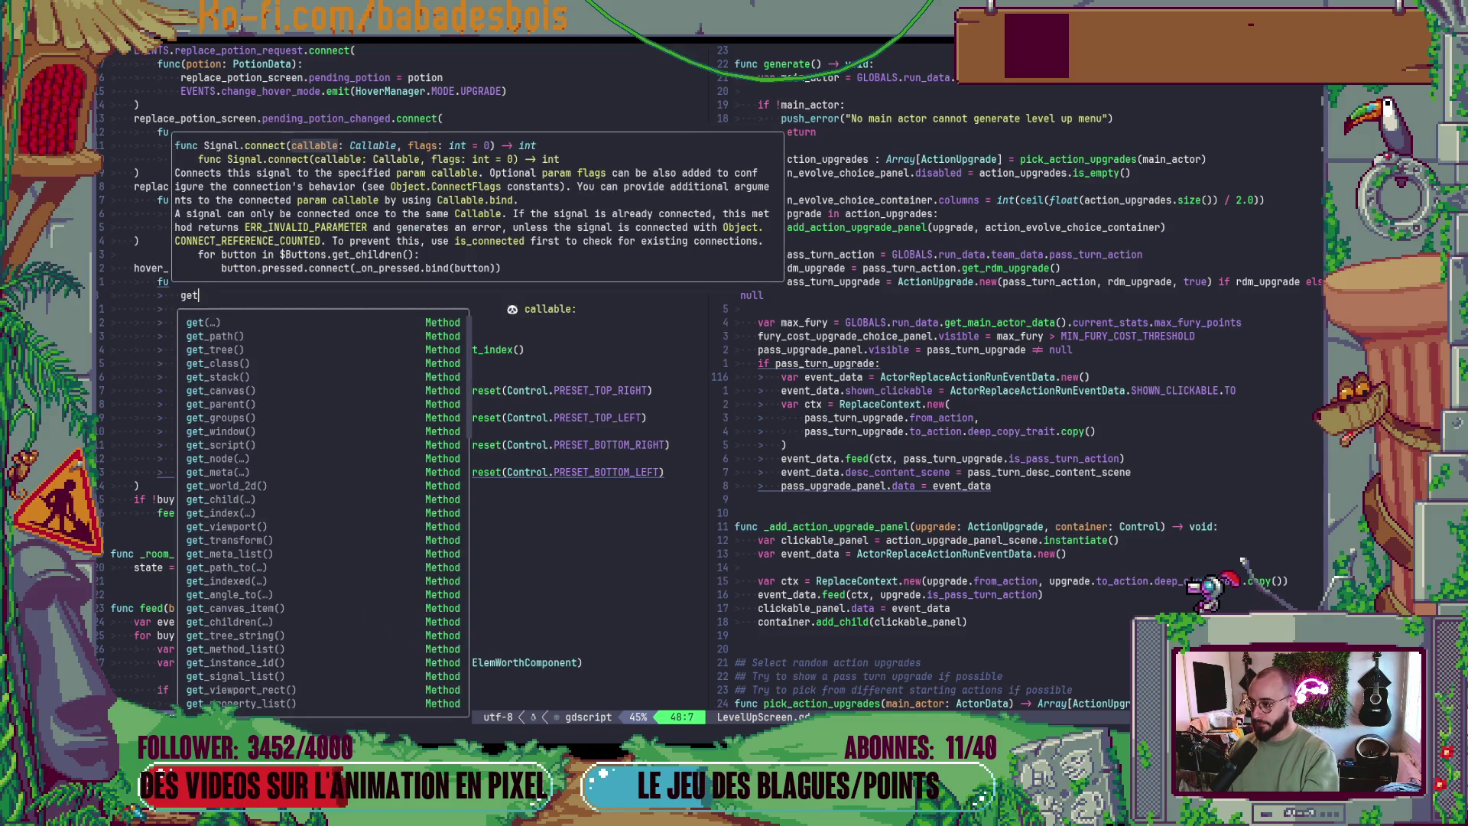
key("Return")
type(".")
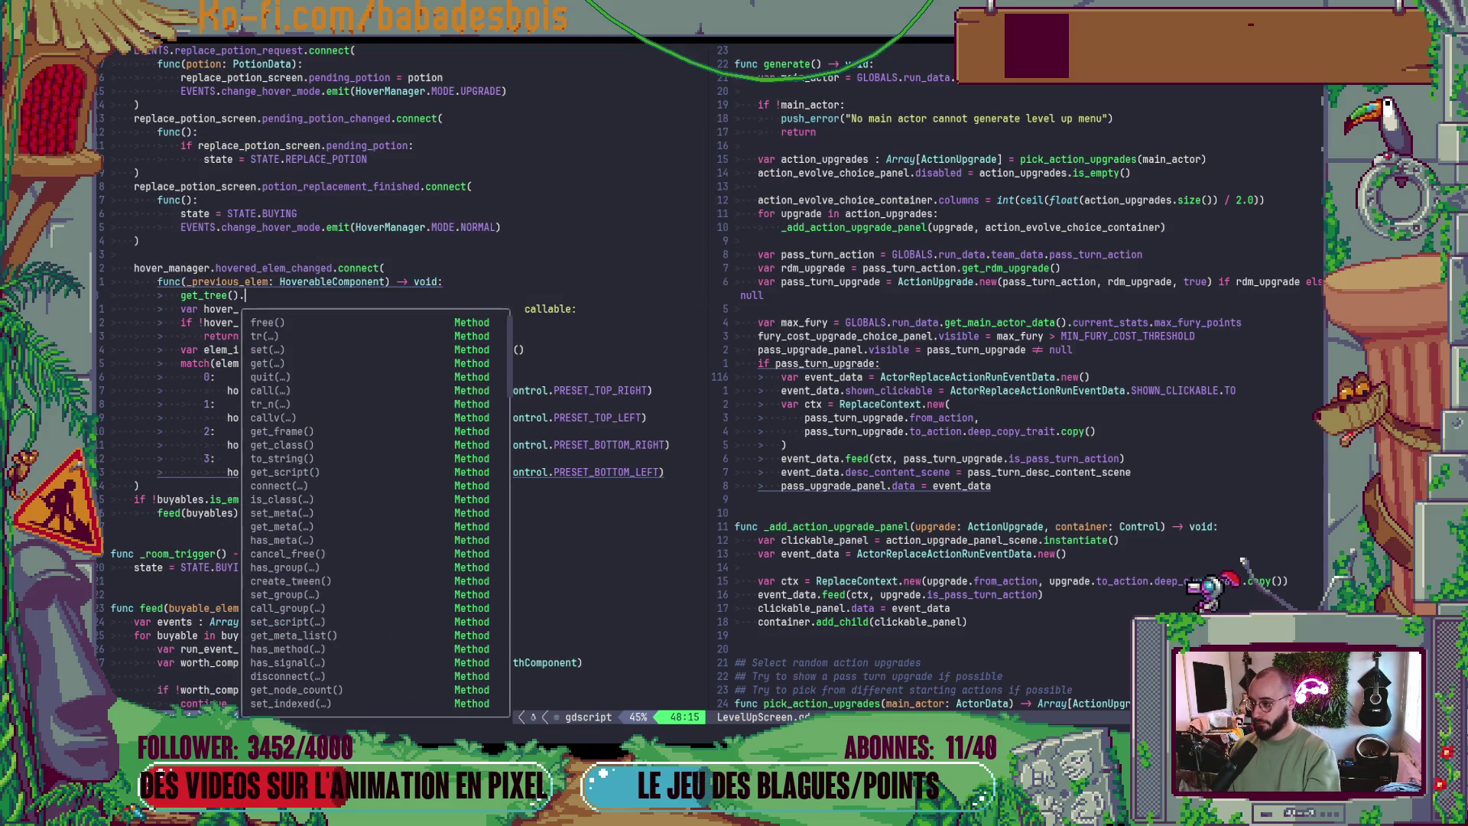
type("pr")
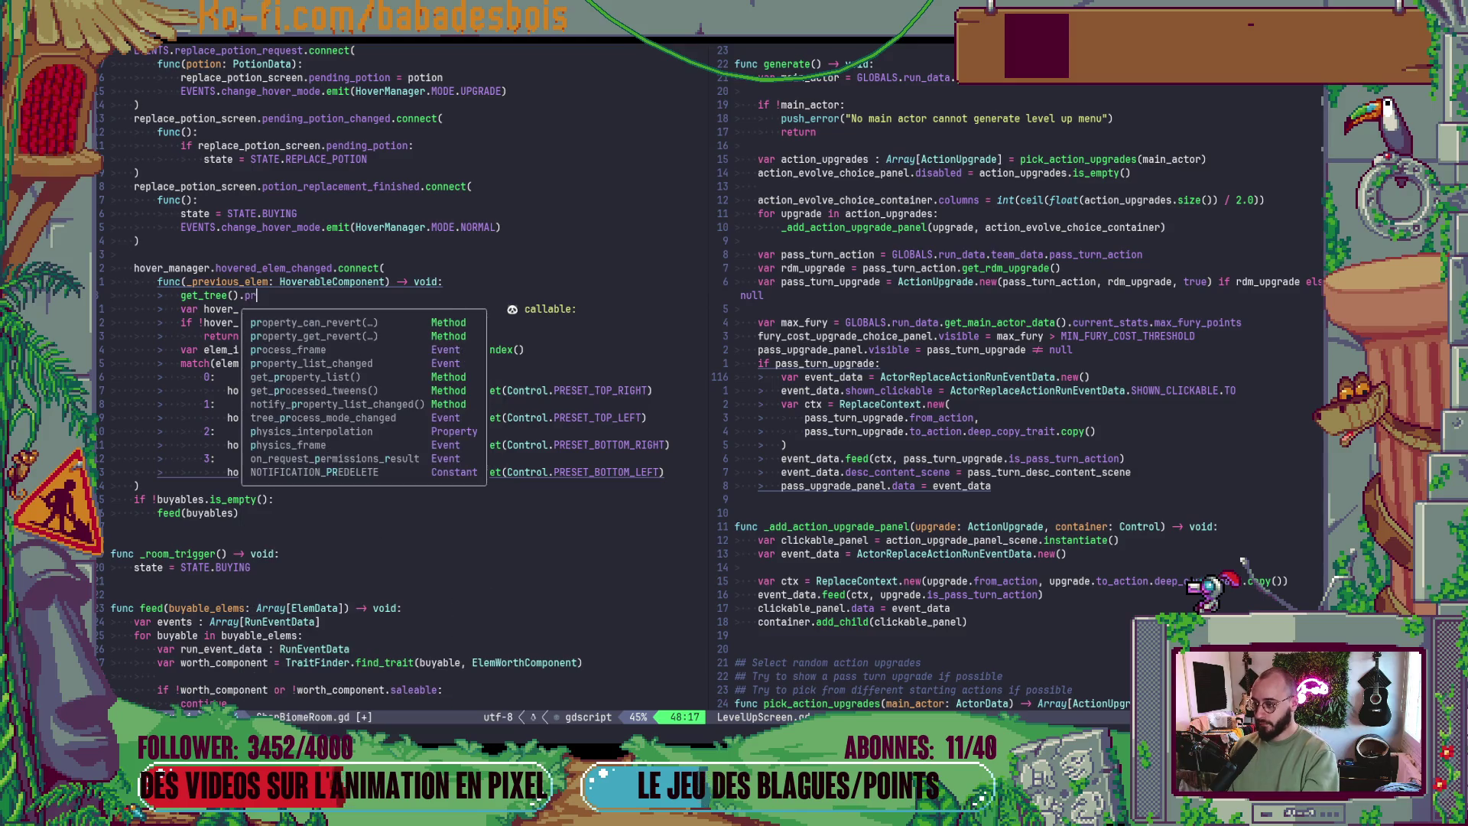
key("Return")
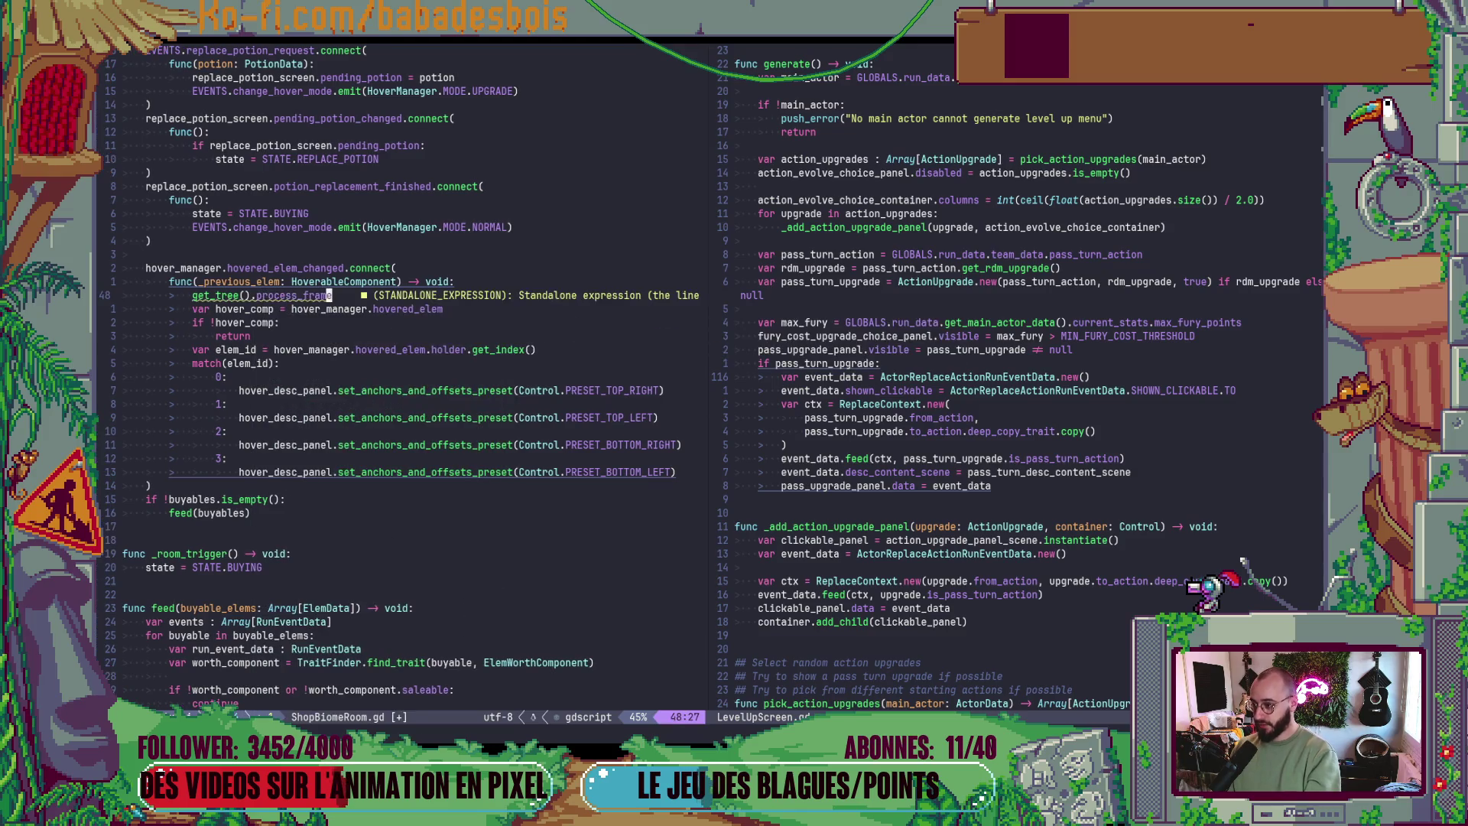
key("Escape")
Prefix that line with await, save the script, and run the game from Godot.
key("shift+o")
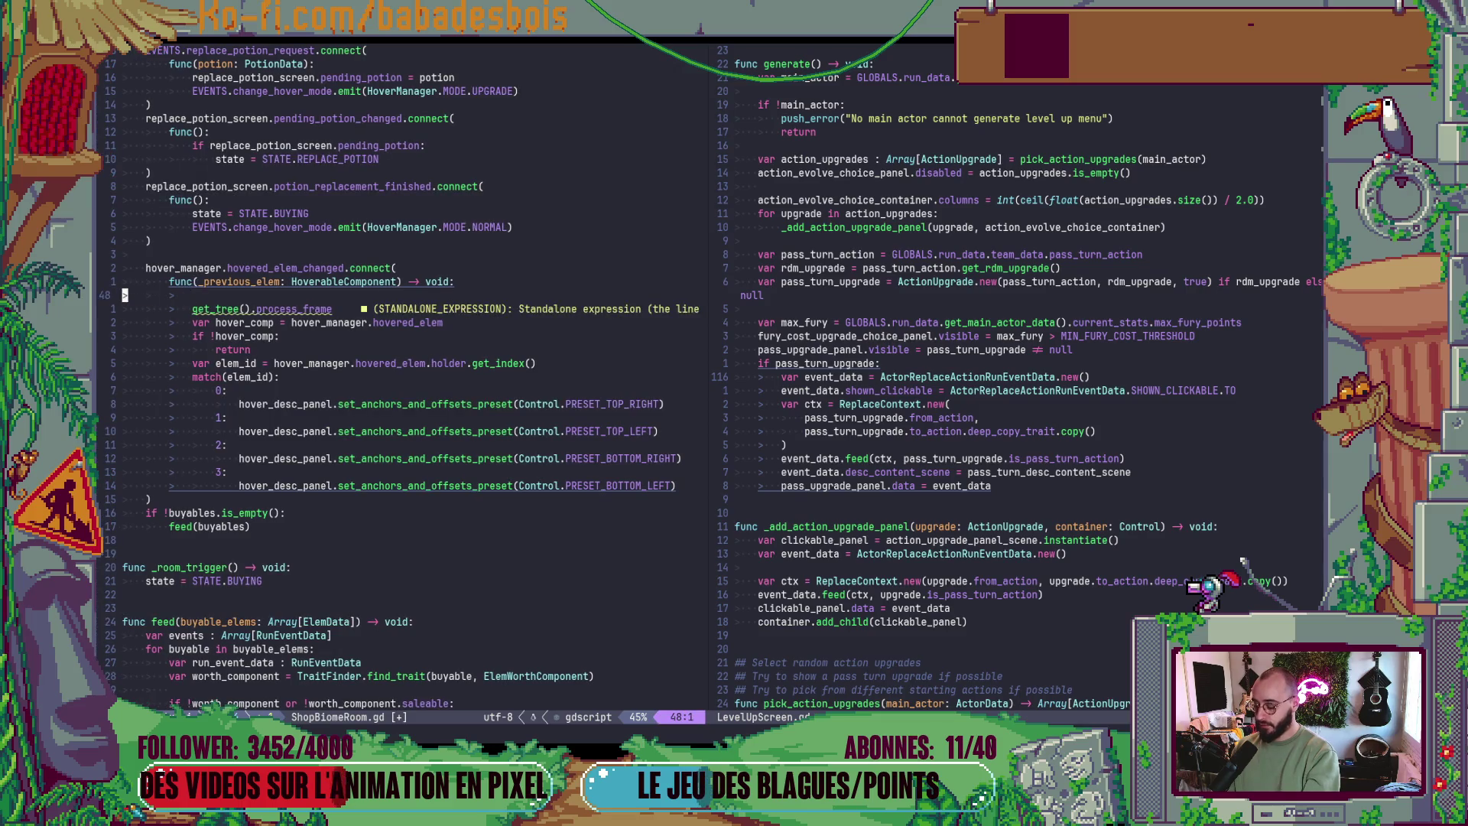
key("d")
key("d")
type("iawai")
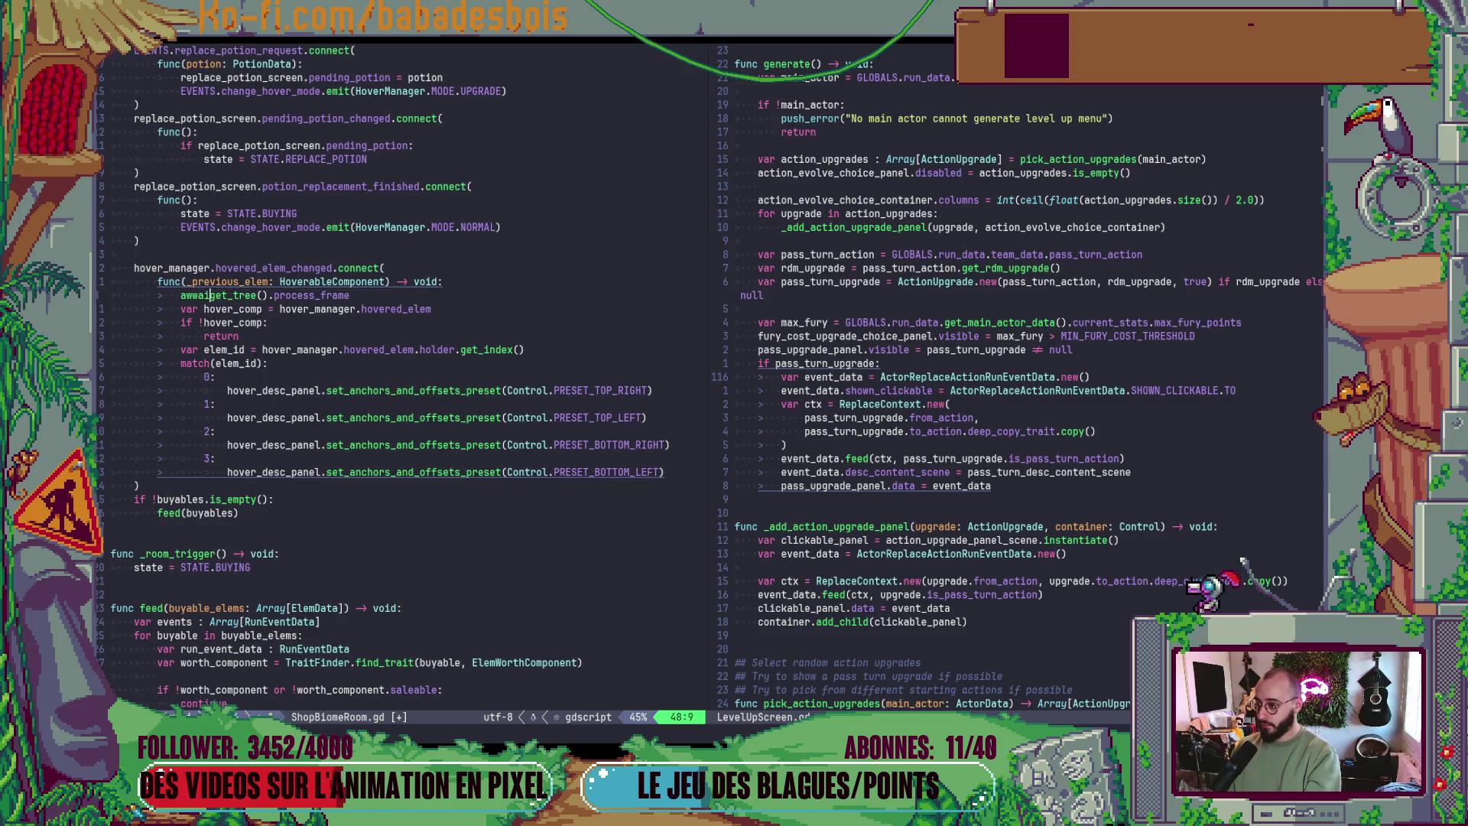
key("BackSpace")
key("BackSpace")
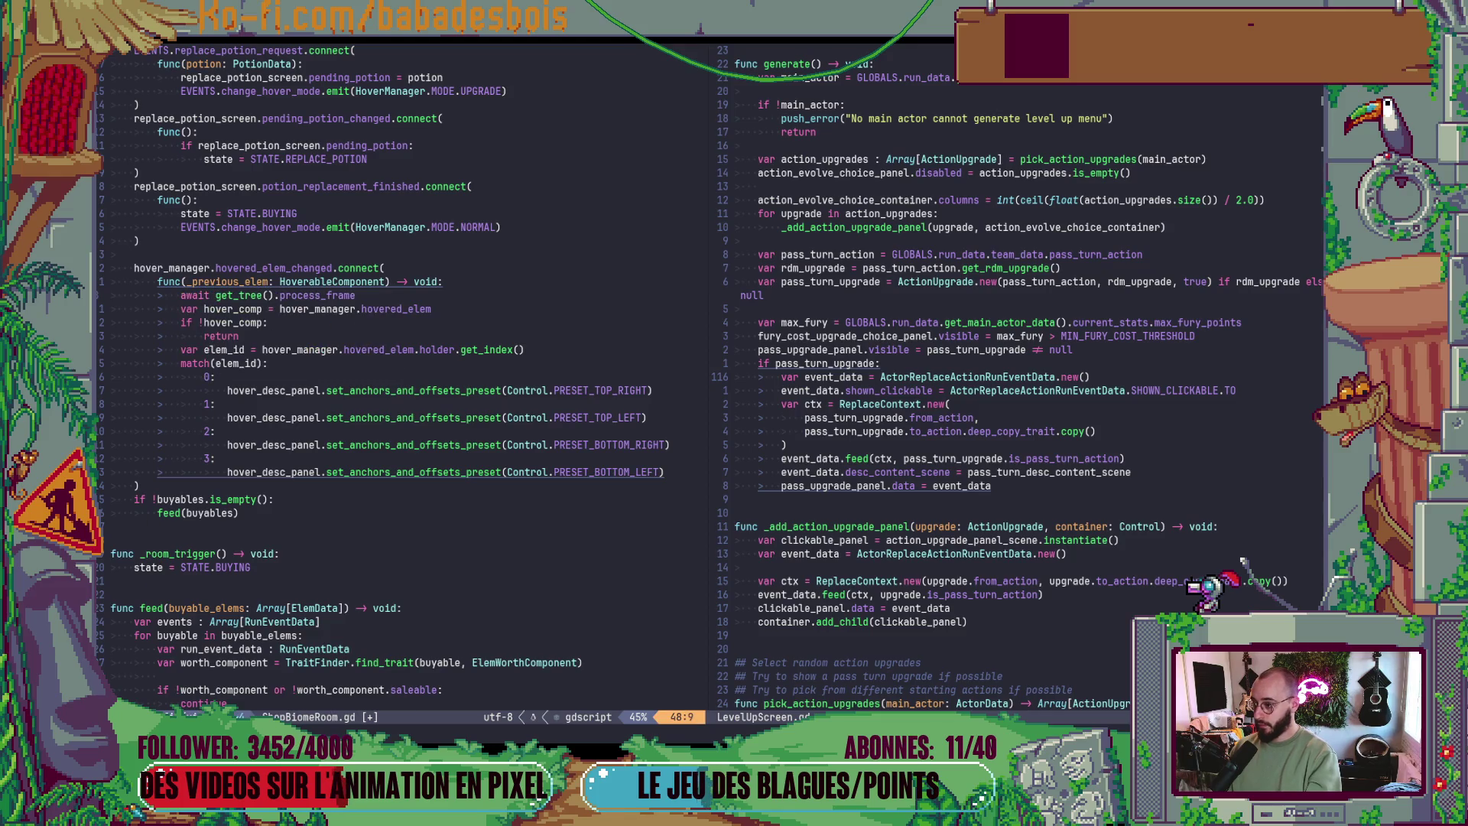
key("alt+Tab")
key("F5")
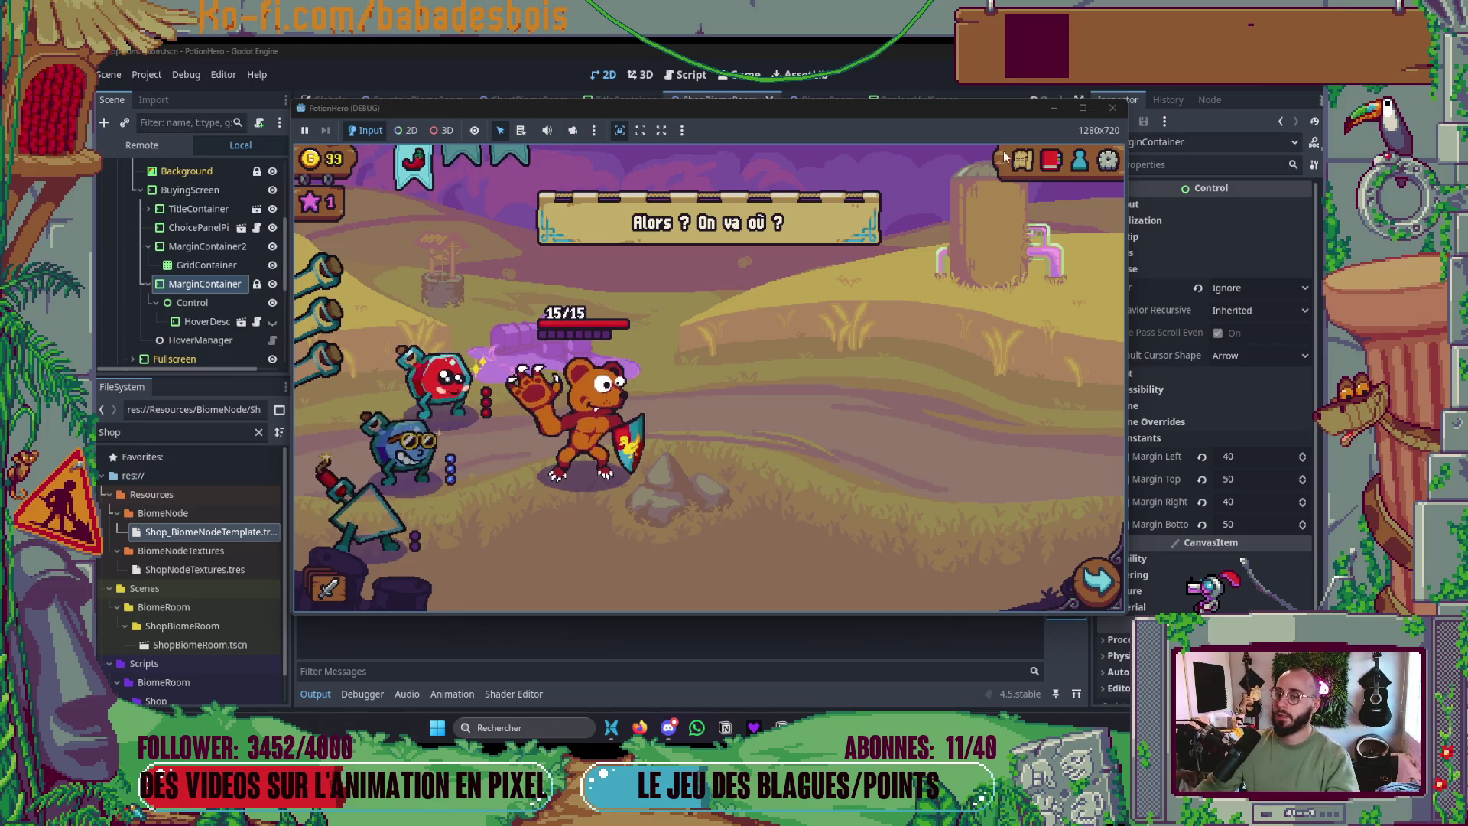
Enter the first map node and check the Potion maso 2 and Potion à paille 3 cards, then stop the game.
left_click(437, 430)
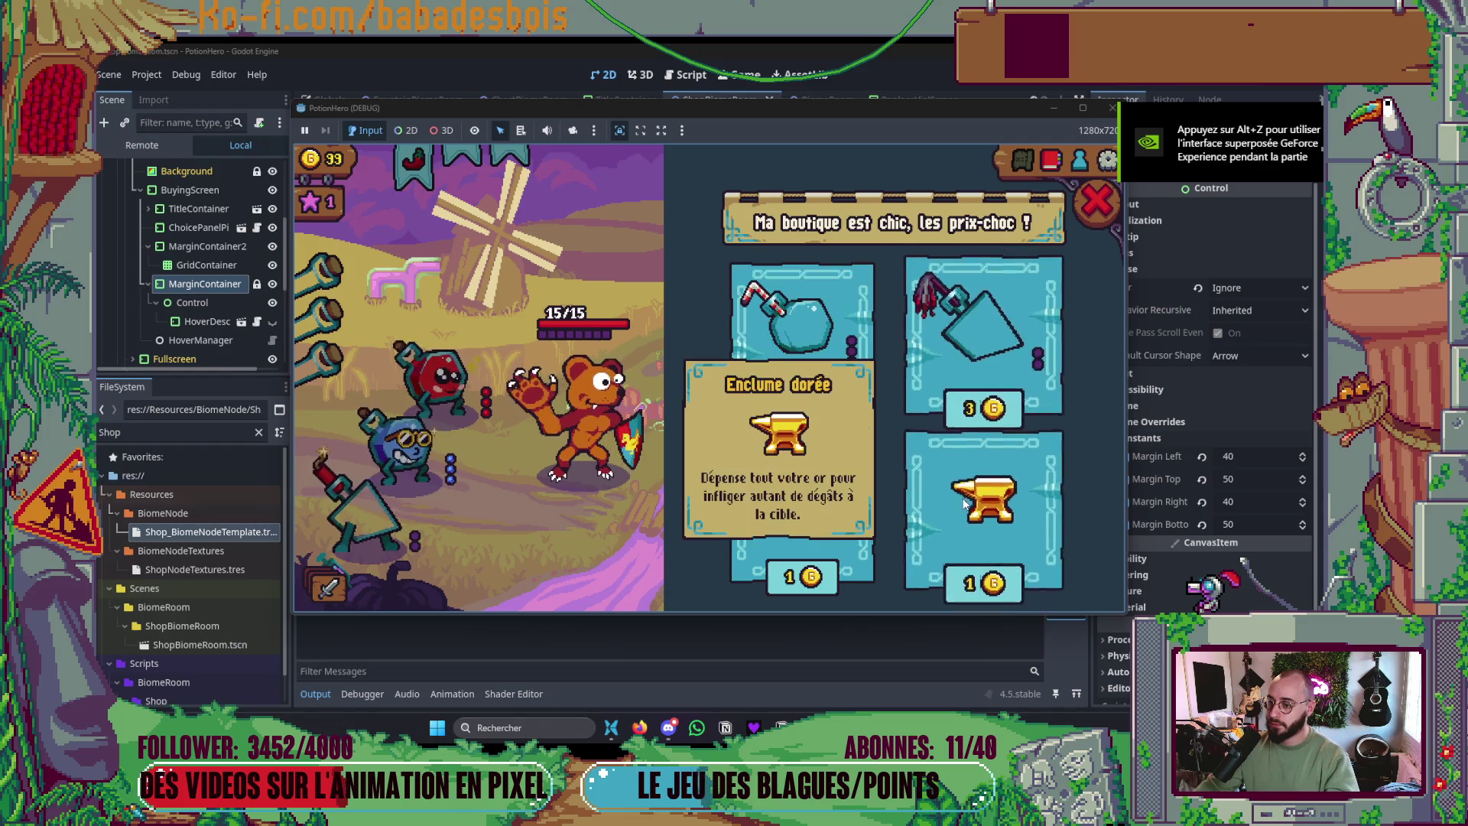
mouse_move(821, 364)
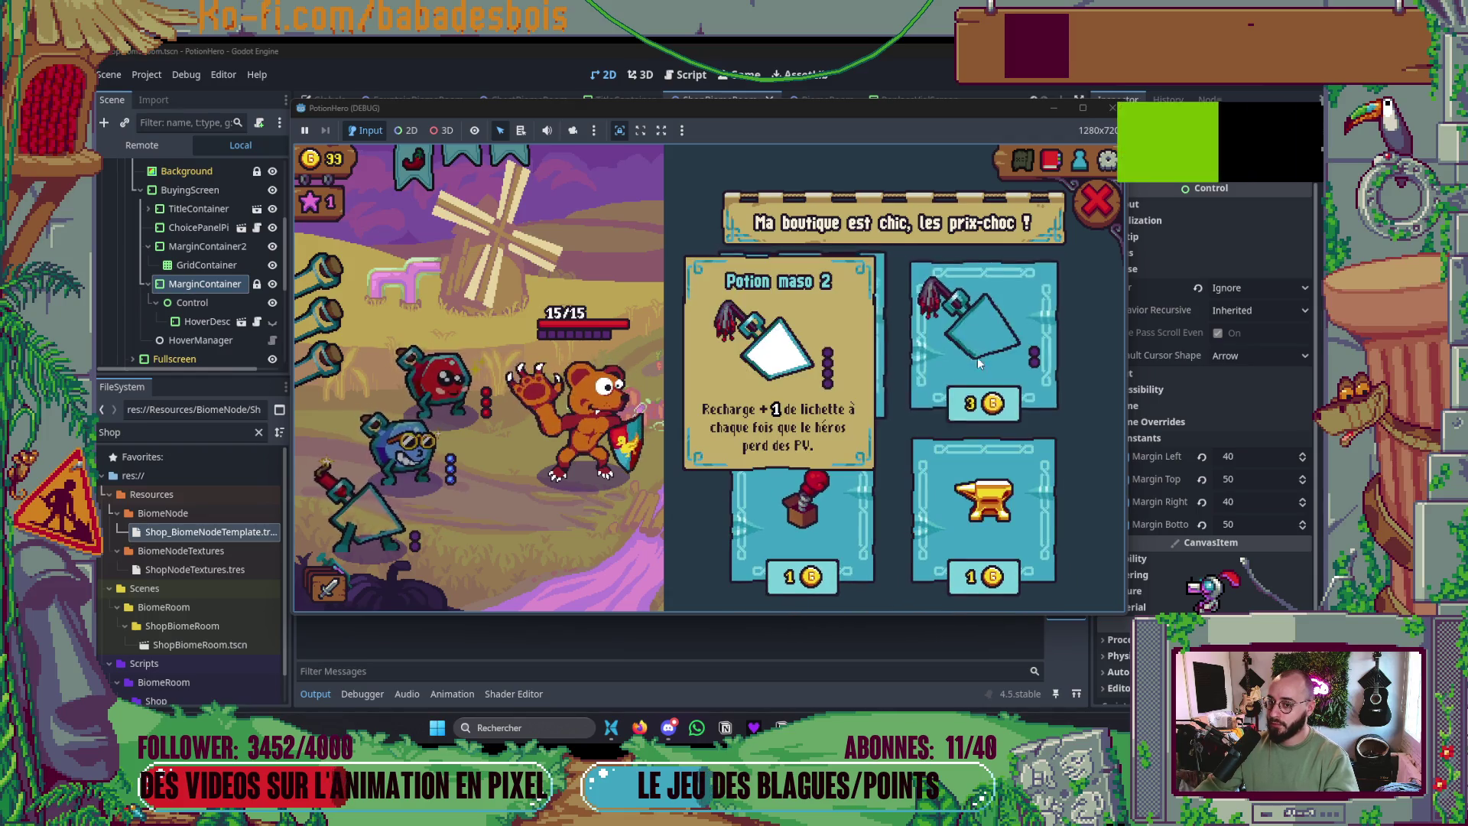
mouse_move(975, 357)
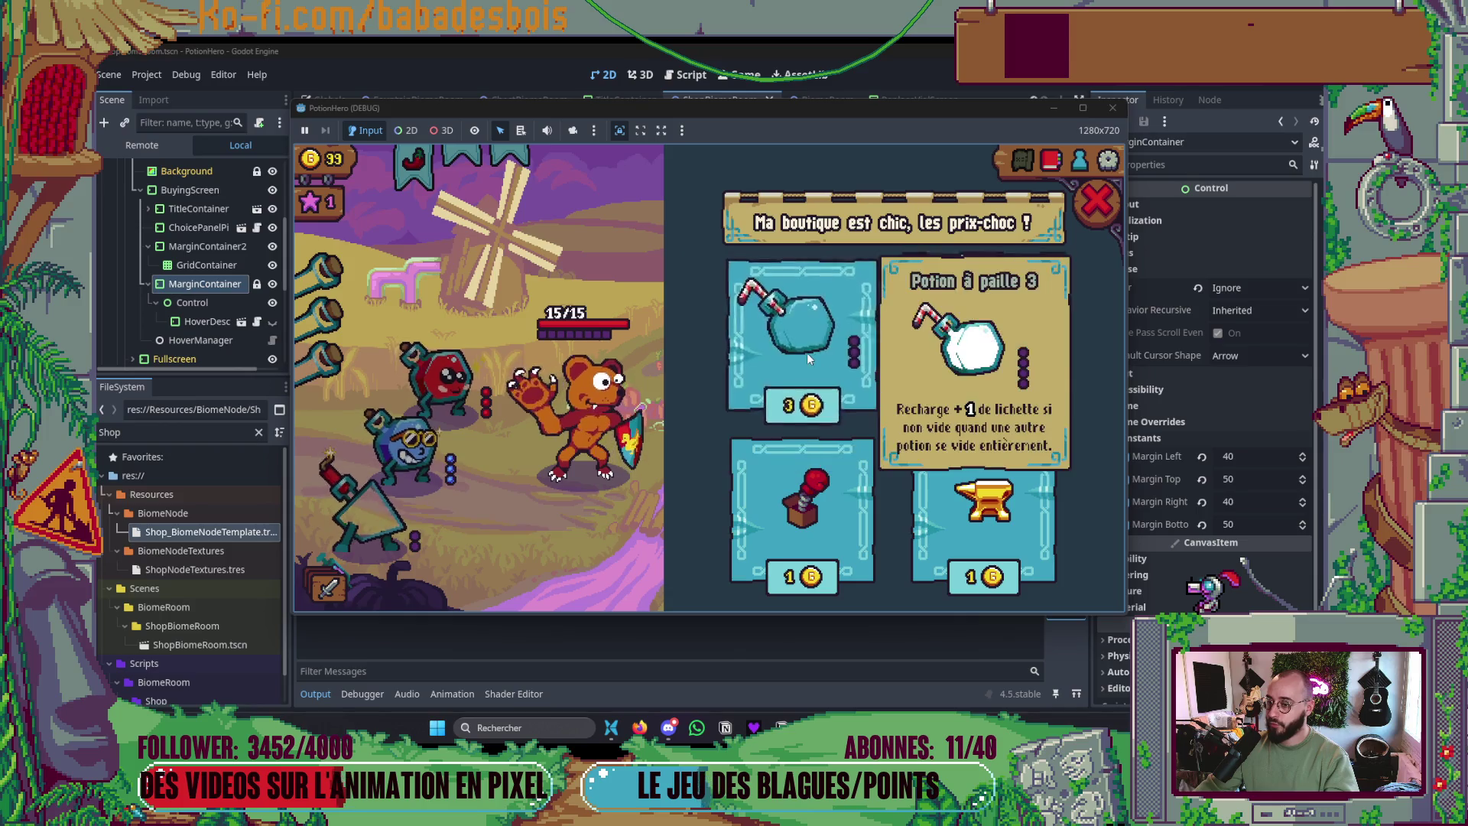
left_click(1113, 108)
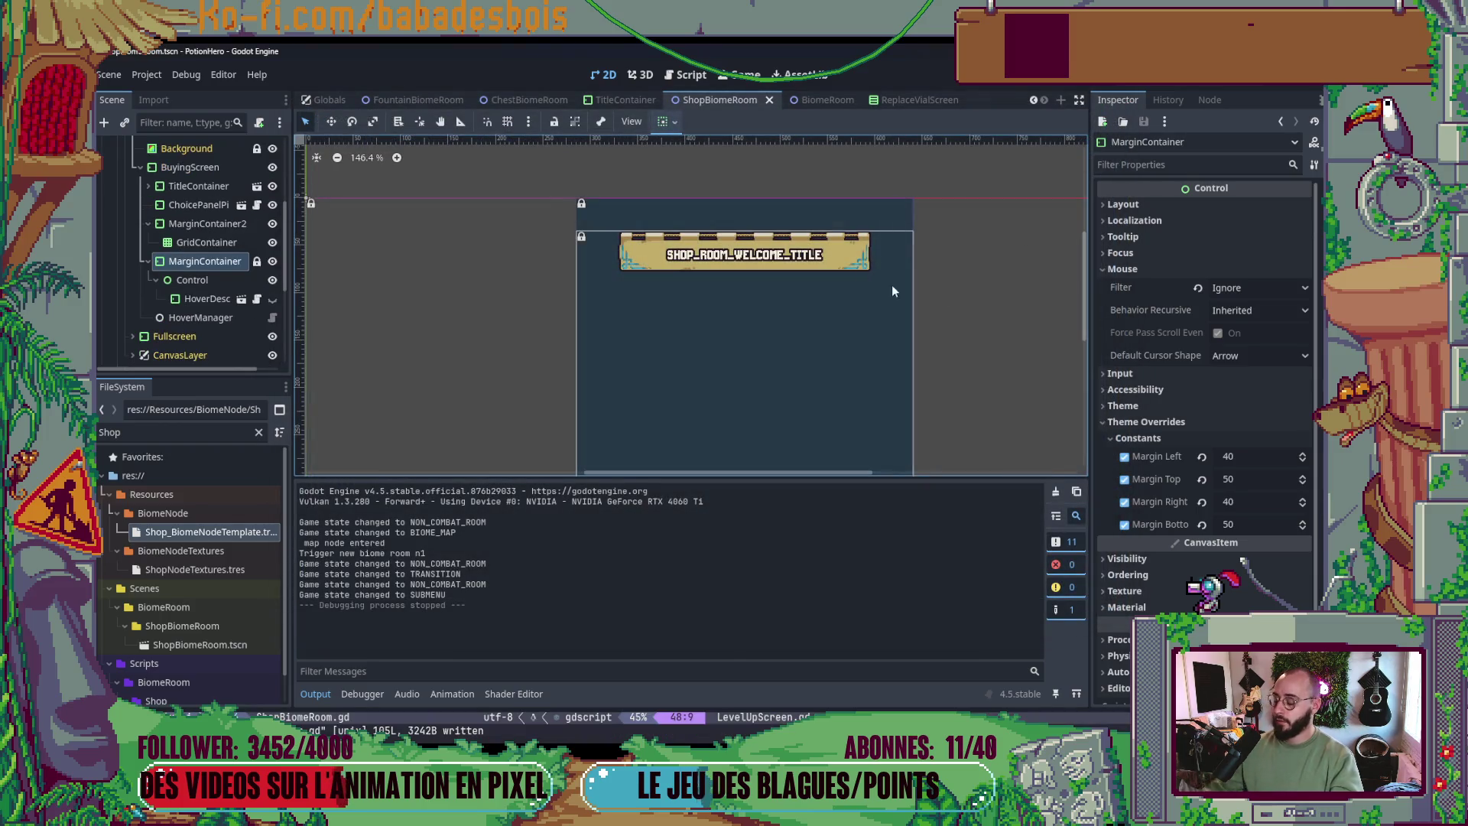
key("alt+Tab")
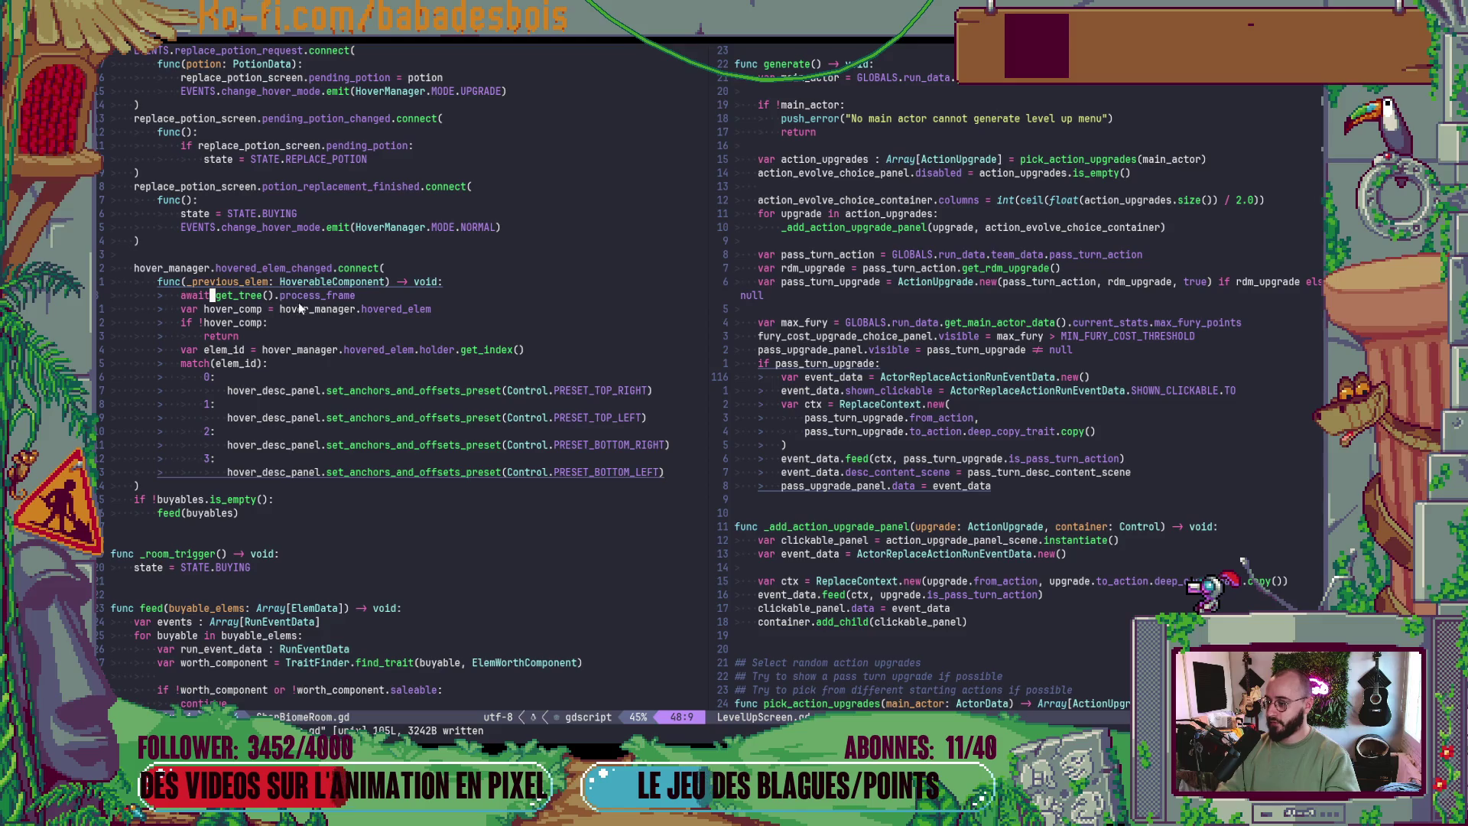
Duplicate the await process_frame line twice so the handler waits three frames, and save.
key("y")
key("y")
key("p")
key("p")
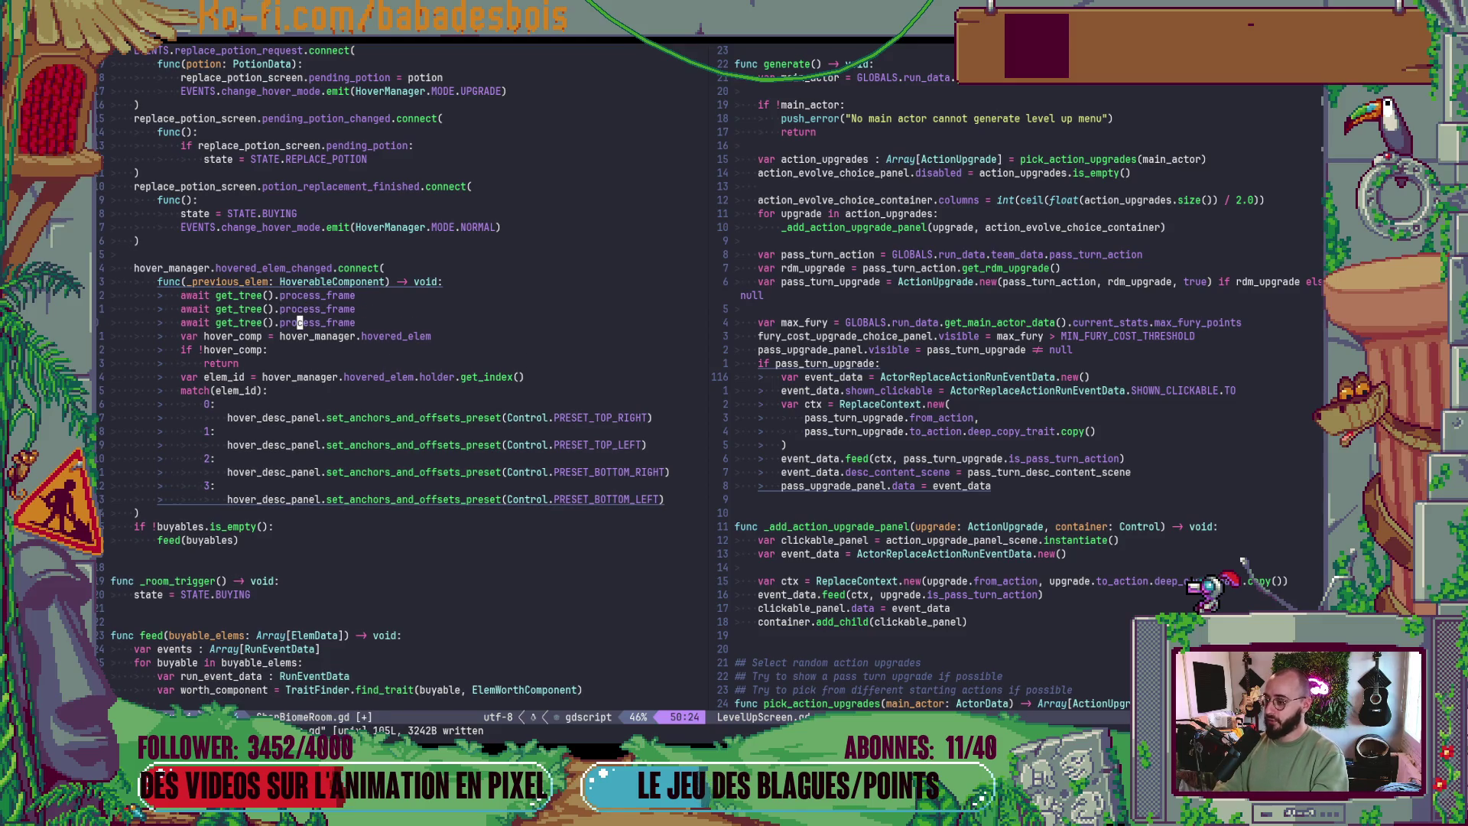
key("alt+Tab")
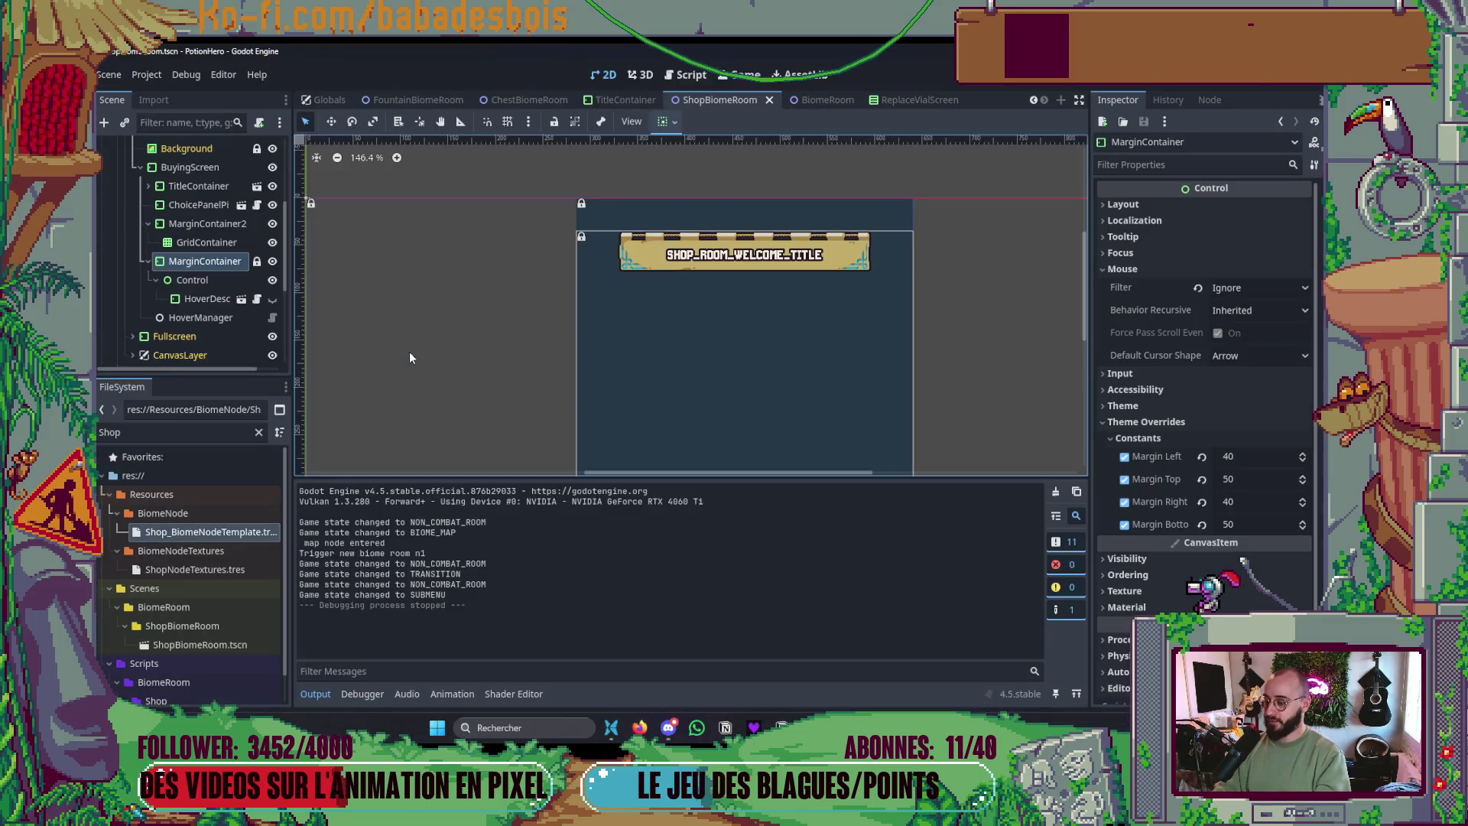
Relaunch the game, pick the shop node on the map, and enter the shop.
key("F5")
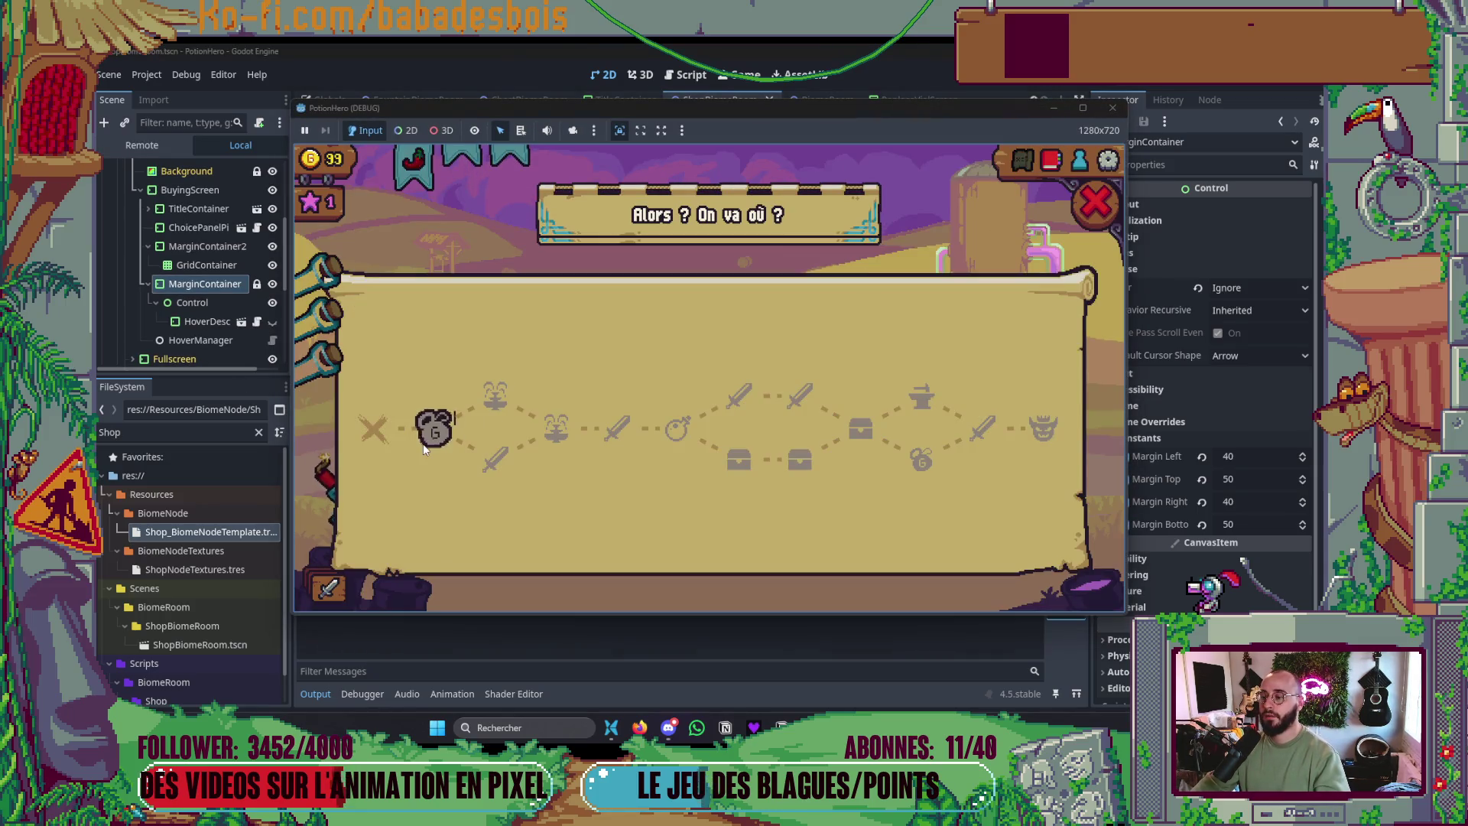
left_click(424, 443)
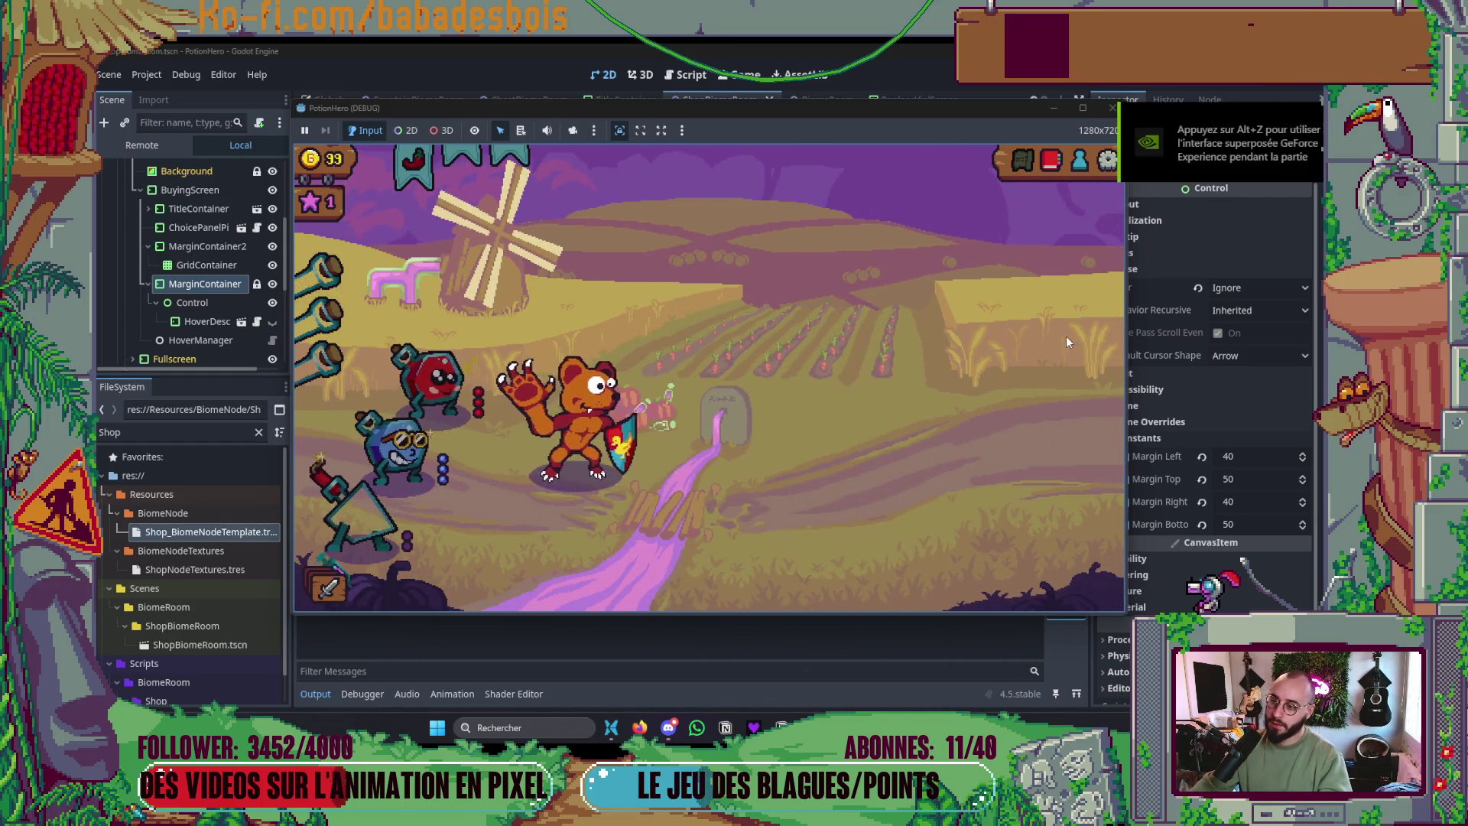
left_click(895, 387)
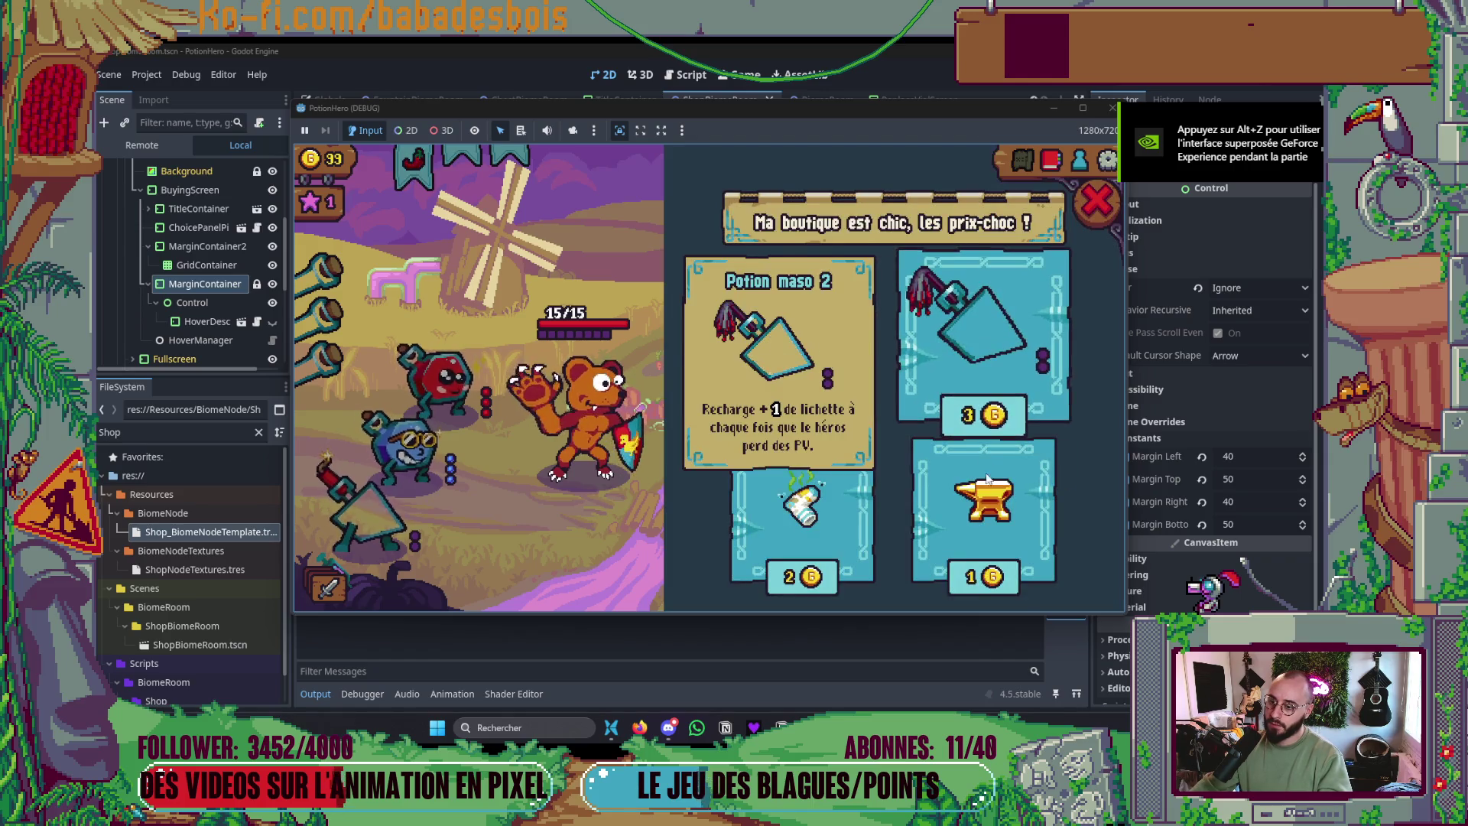
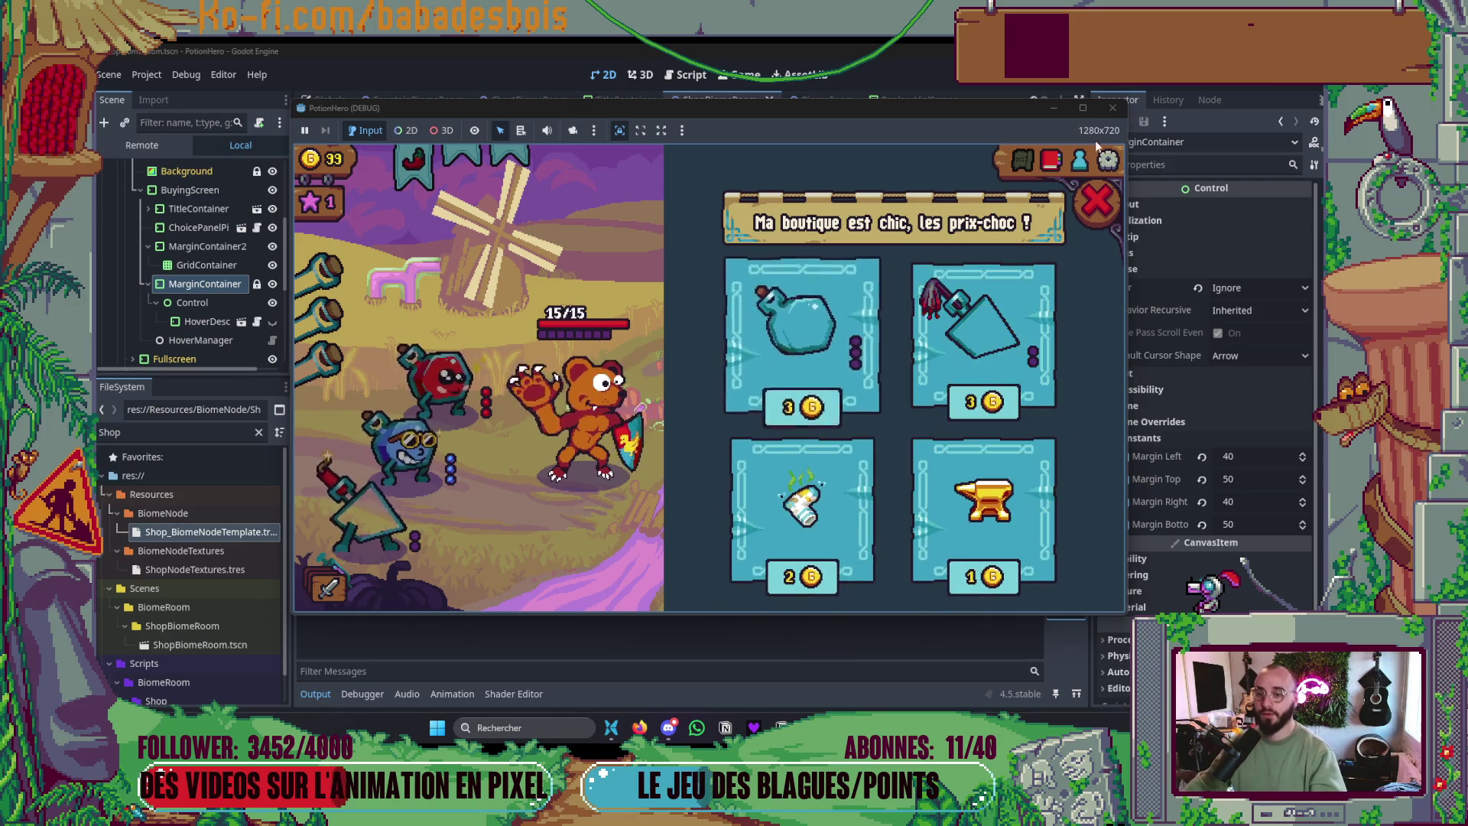
Stop the game, delete the three 'await get_tree().process_frame' lines in ShopBiomeRoom.gd, and edit the right margin.
left_click(1110, 109)
key("alt+Tab")
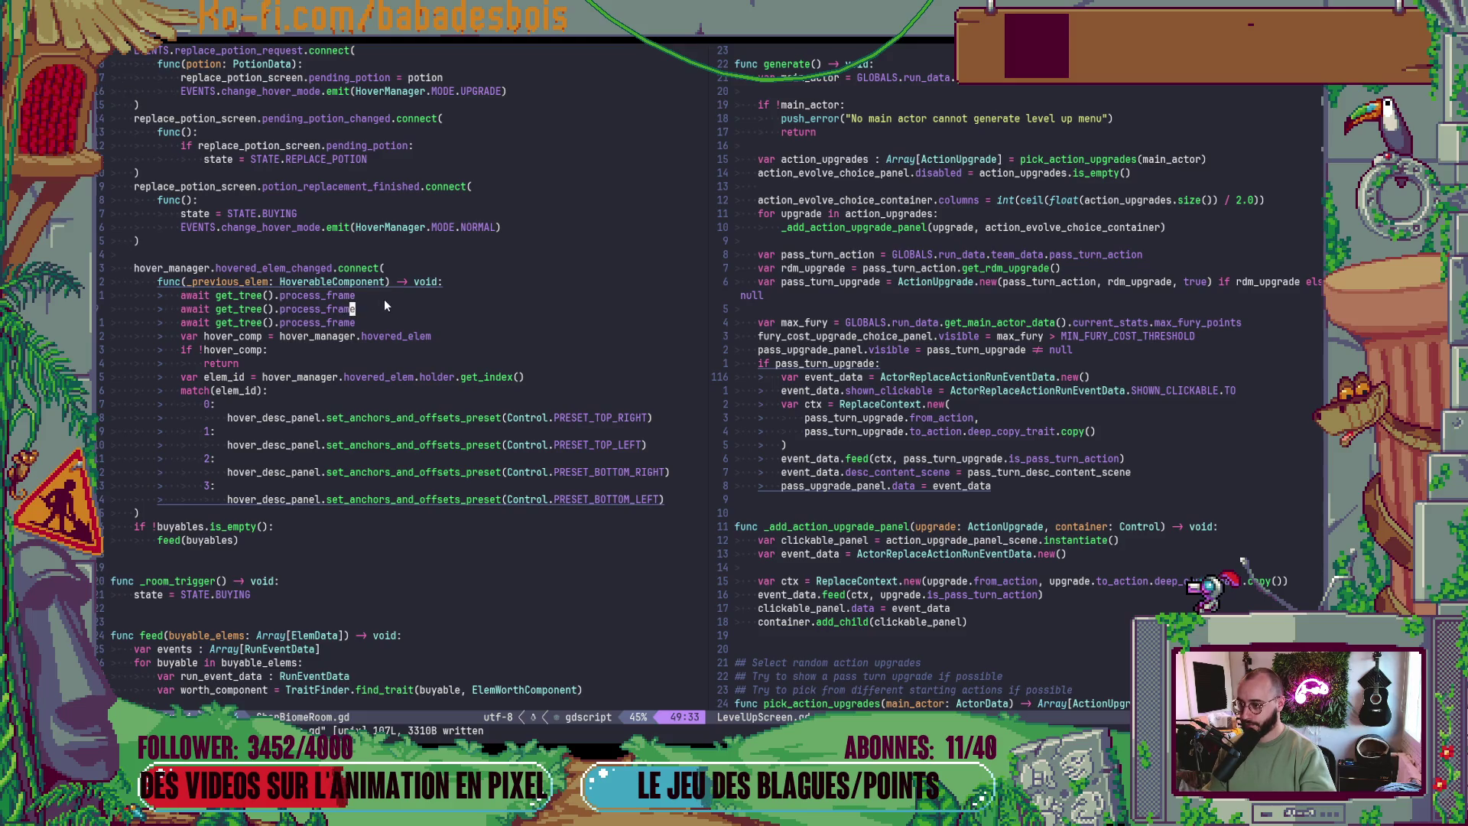
key("shift+v")
key("j")
key("j")
key("d")
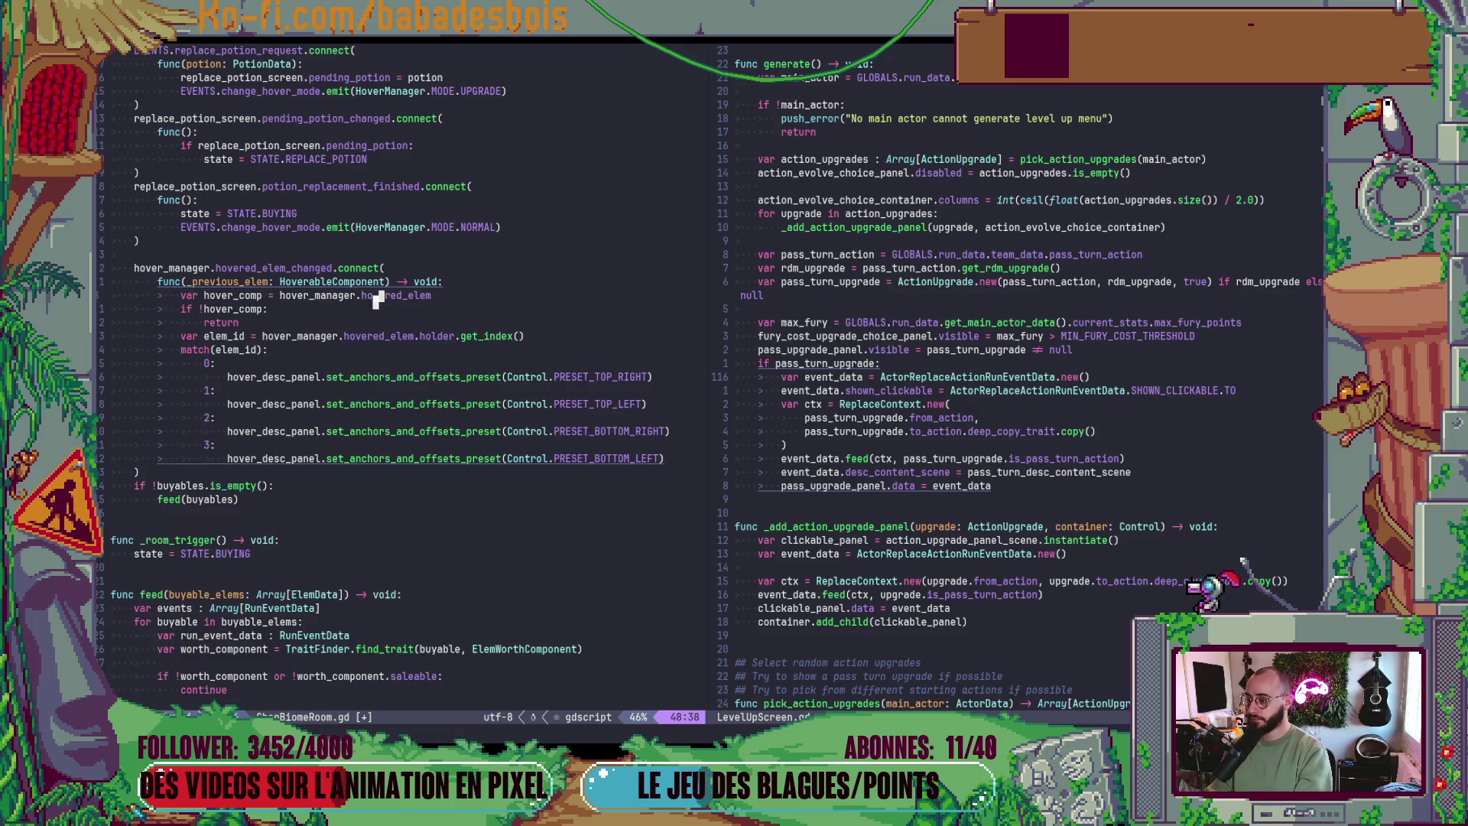
key("alt+Tab")
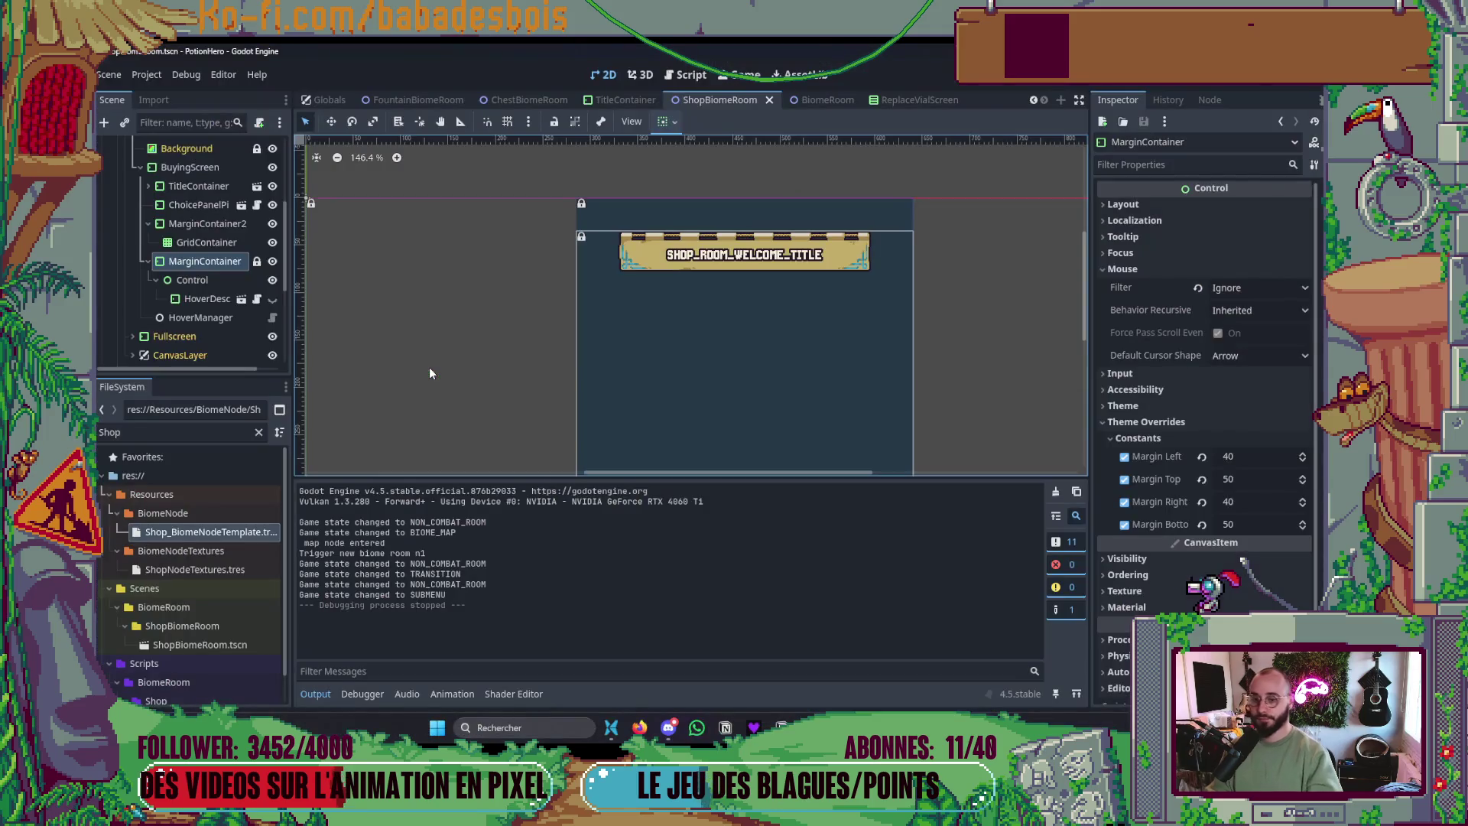
left_click(1251, 501)
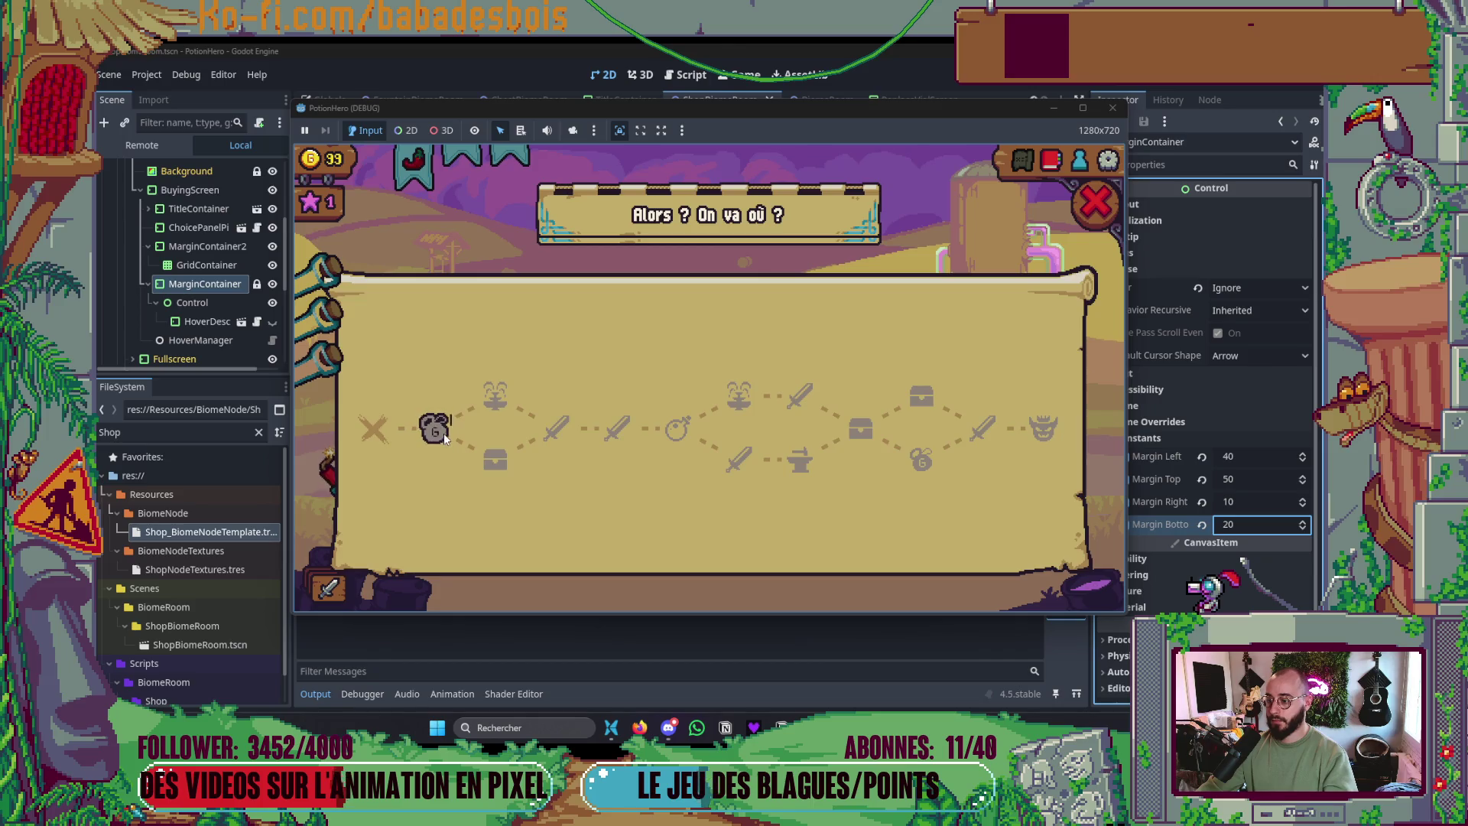
Enter the shop in the running game, set the bottom margin to 10, and check the hover cards.
left_click(444, 433)
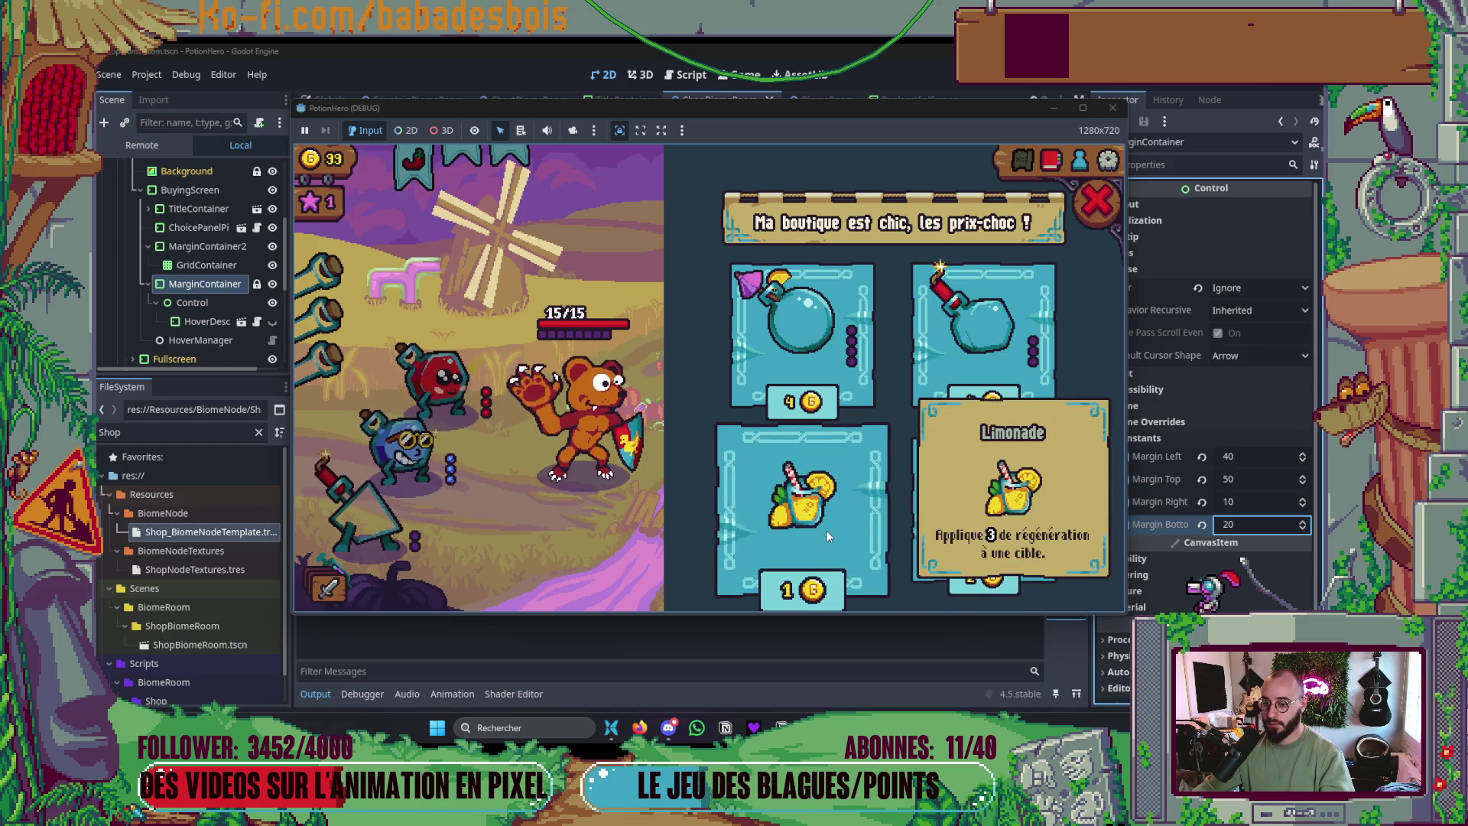
left_click(1255, 524)
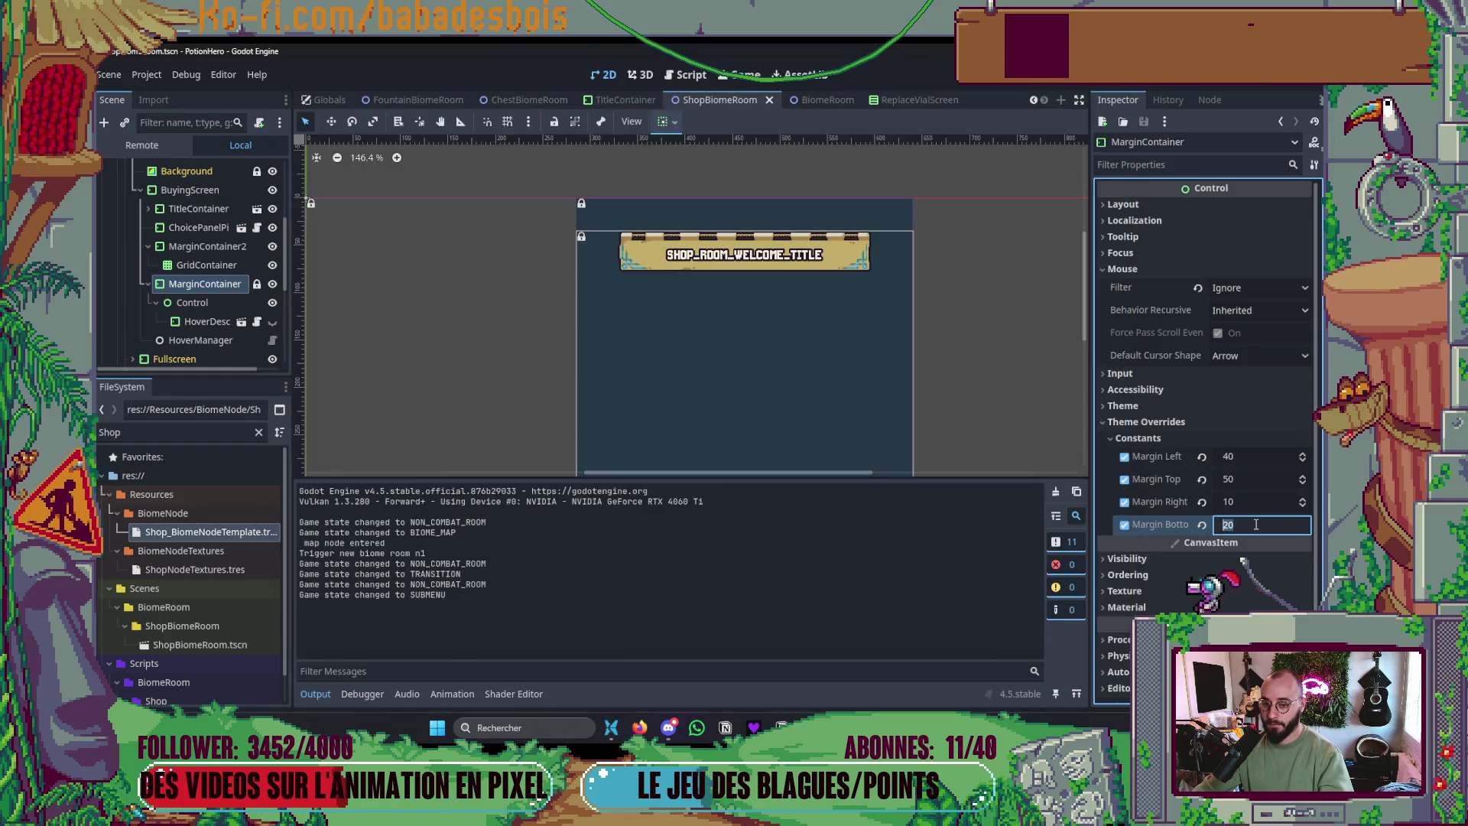
type("10")
key("alt+Tab")
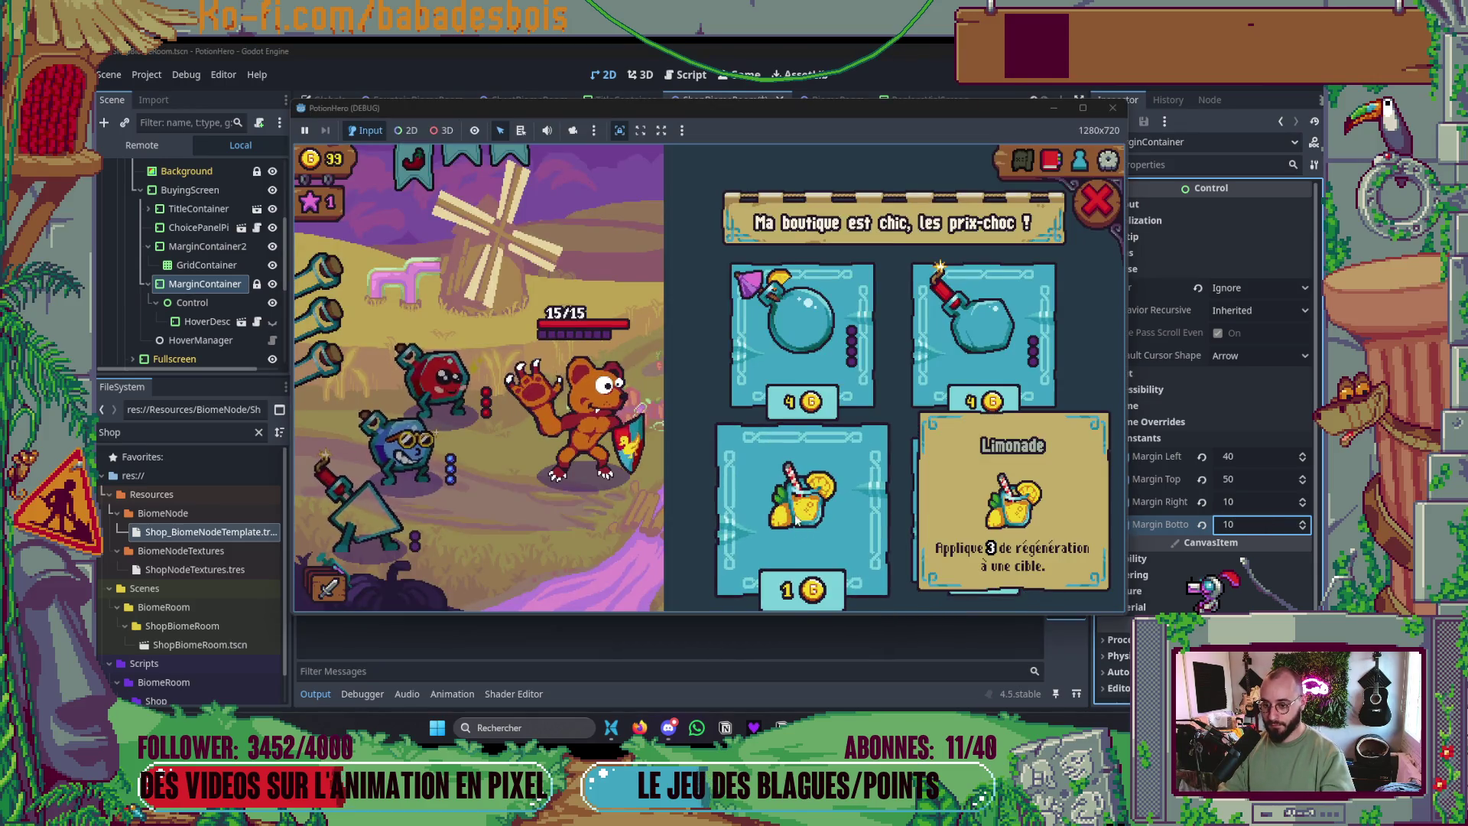
mouse_move(999, 457)
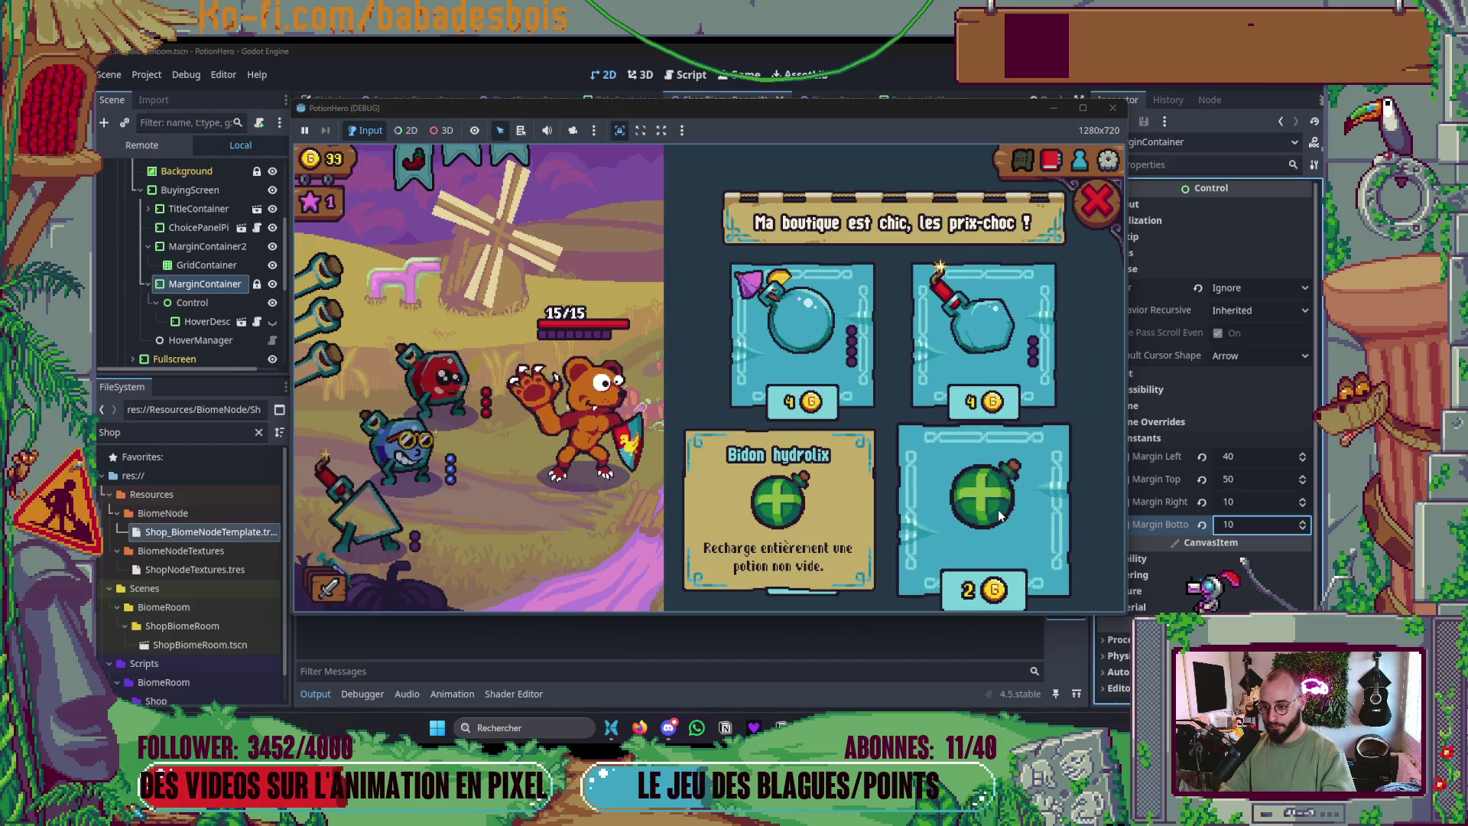
mouse_move(808, 385)
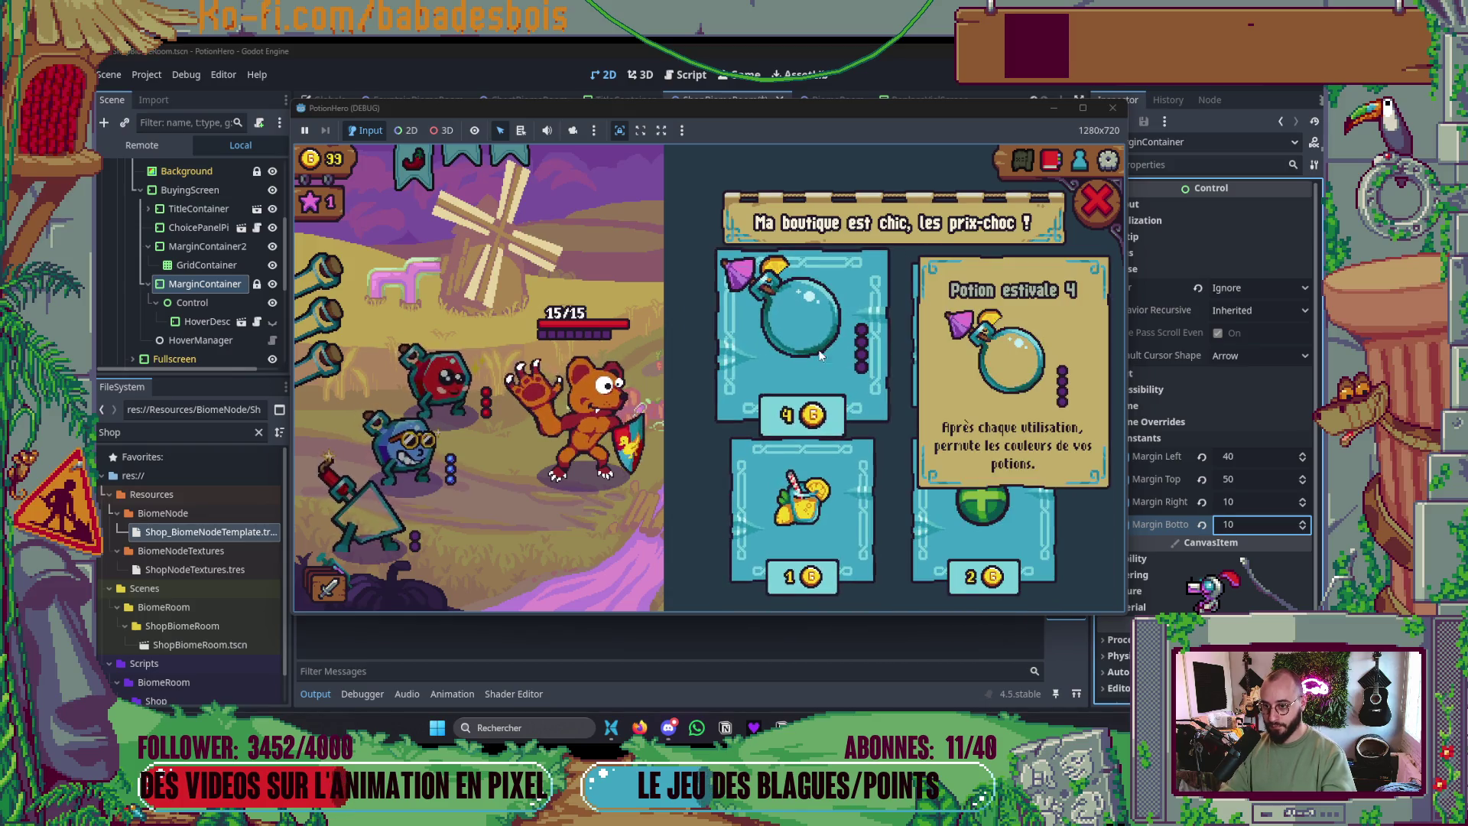
mouse_move(945, 333)
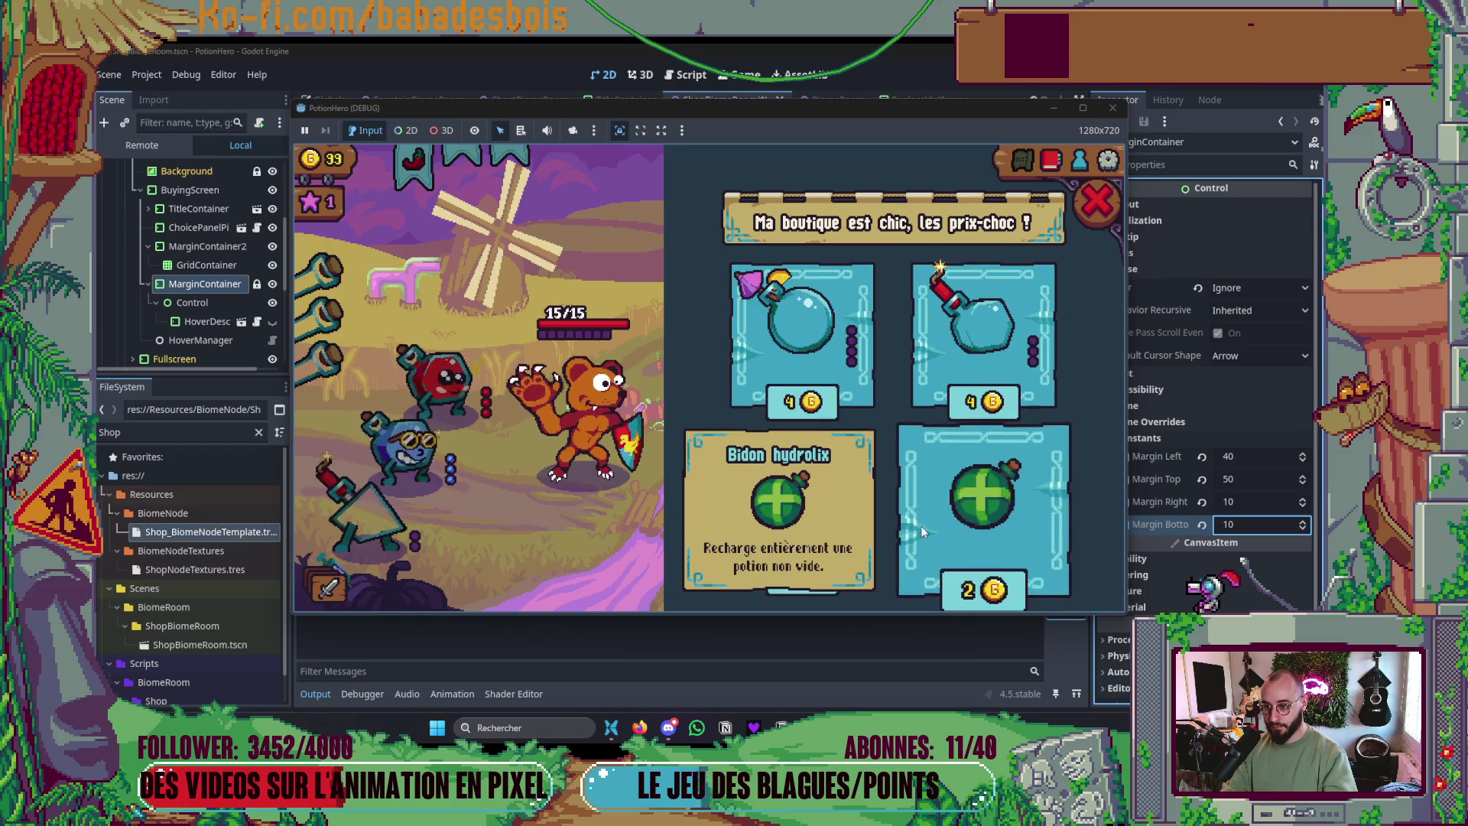
left_click(1250, 478)
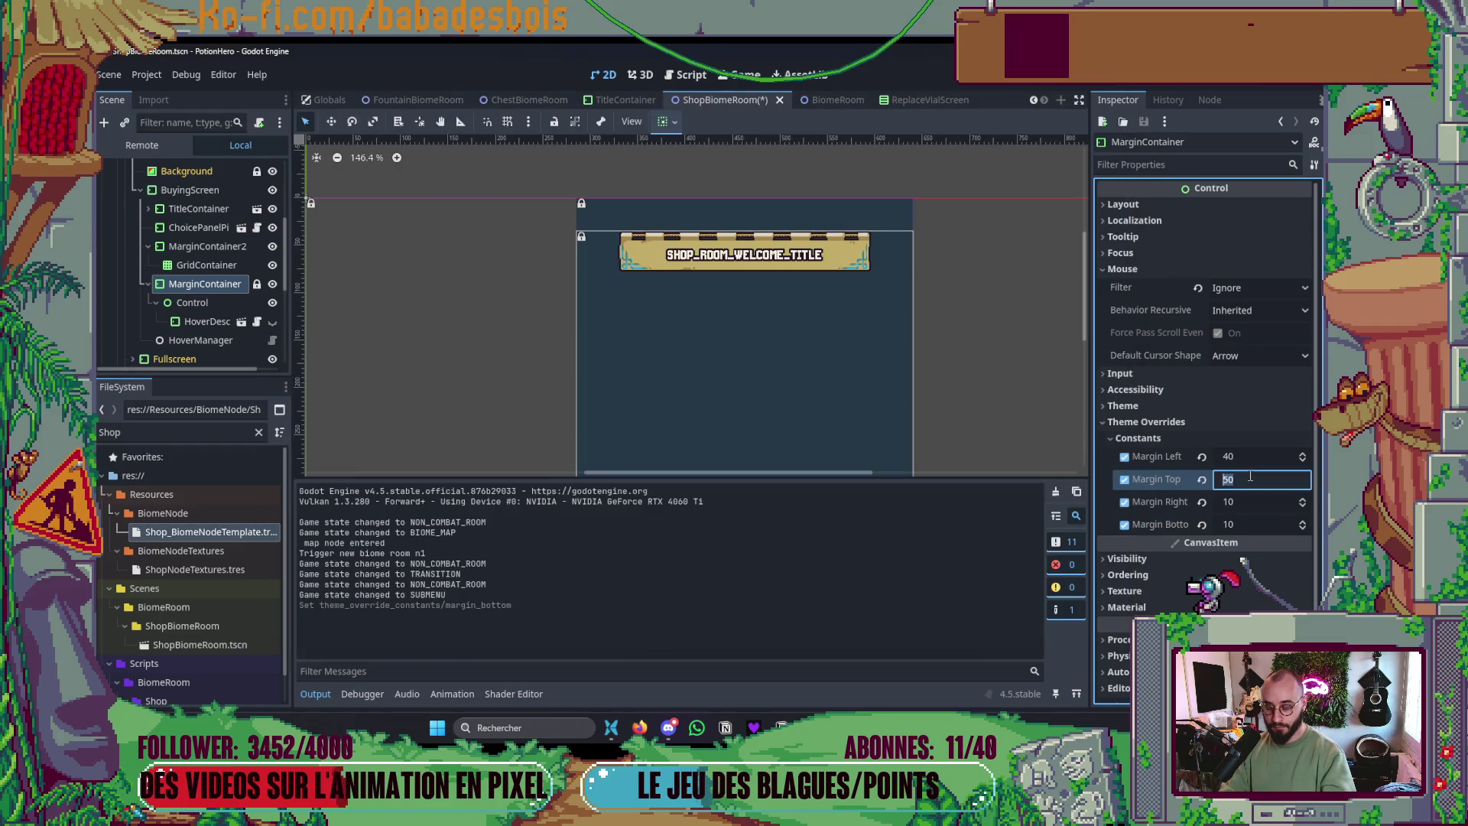
type("52")
Set the shop container's top, left and right margins to 52, 50 and 20.
key("alt+Tab")
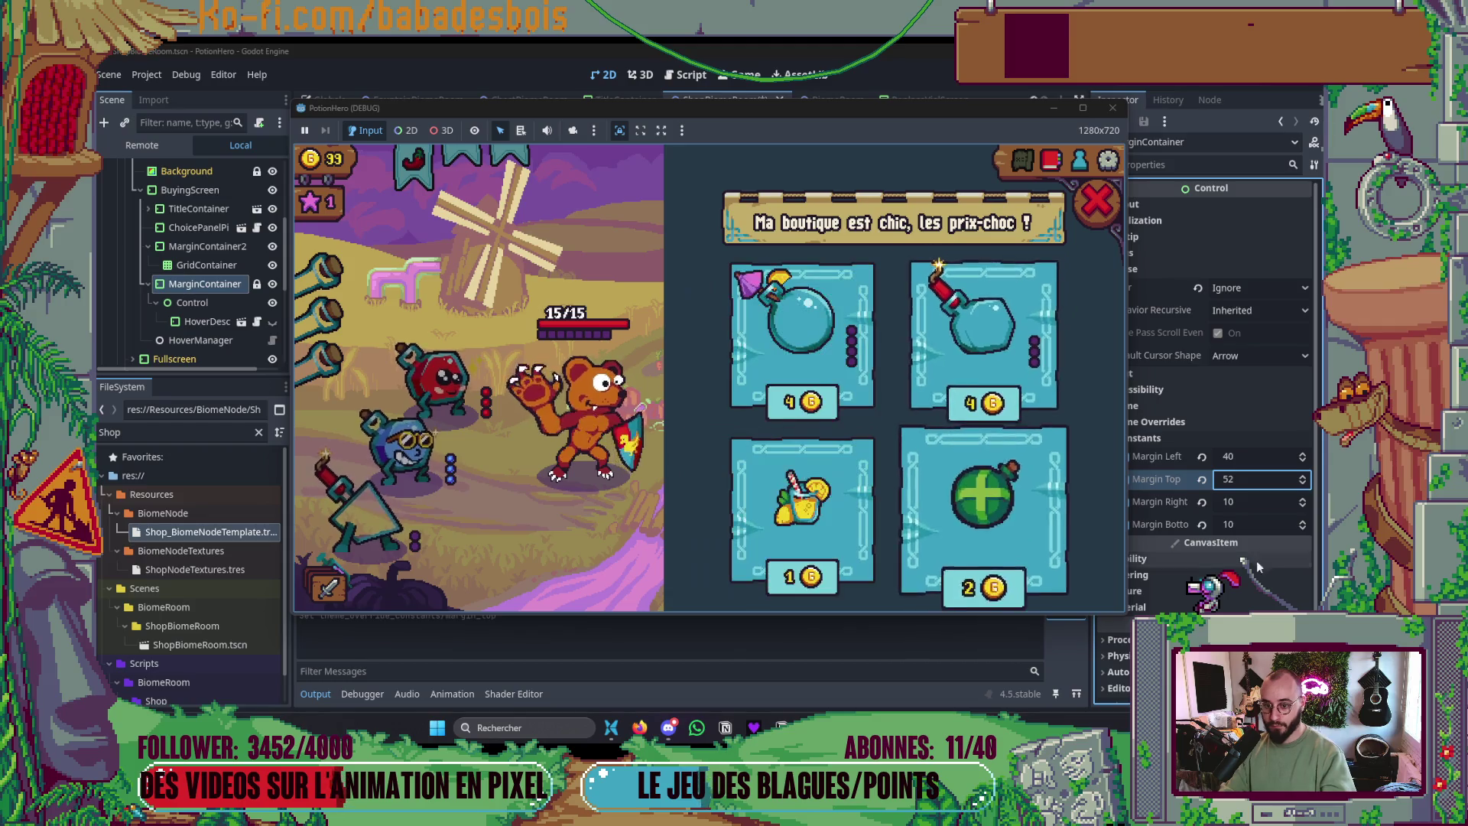
left_click(1264, 457)
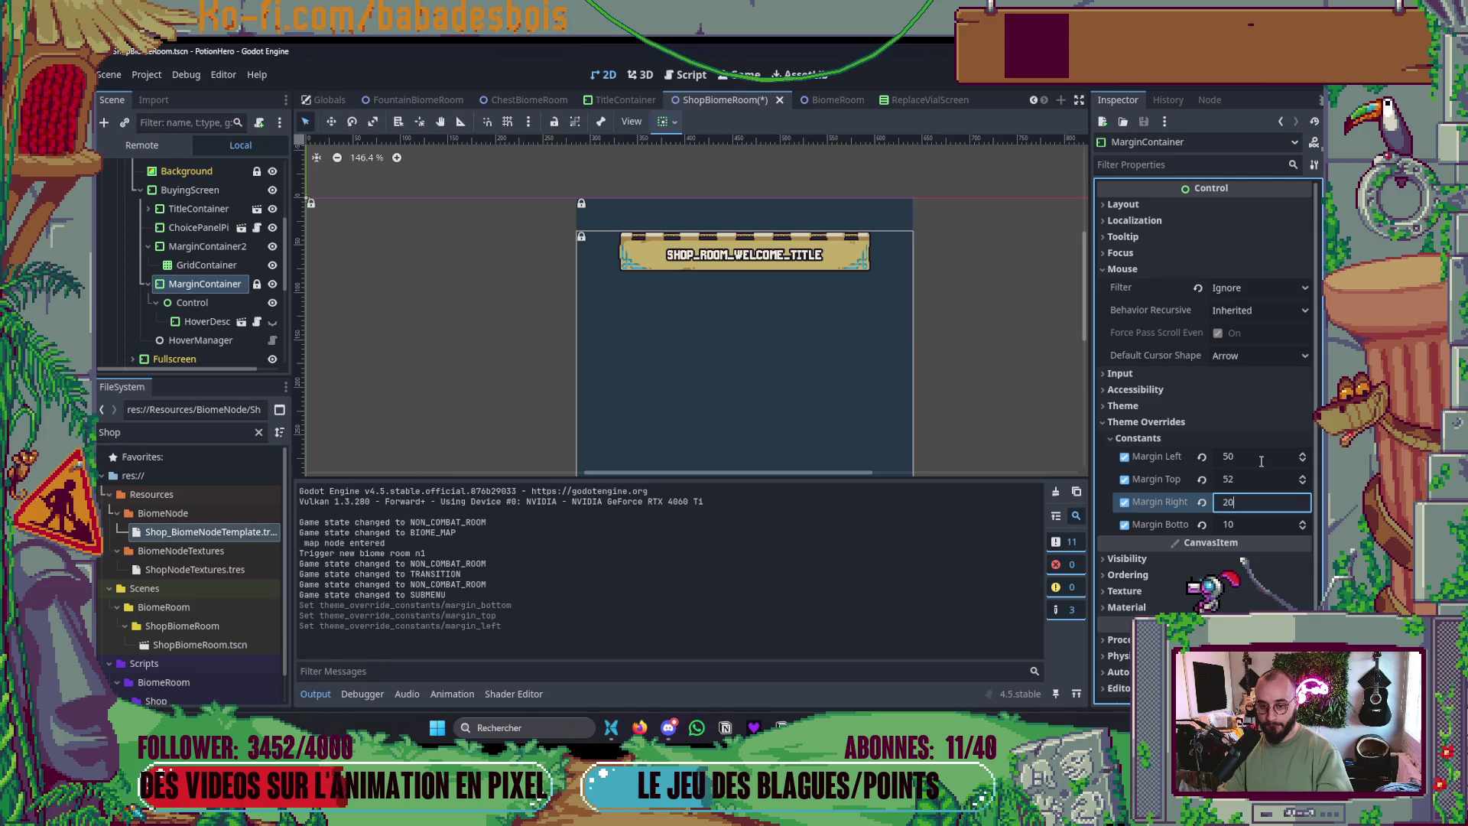
key("Return")
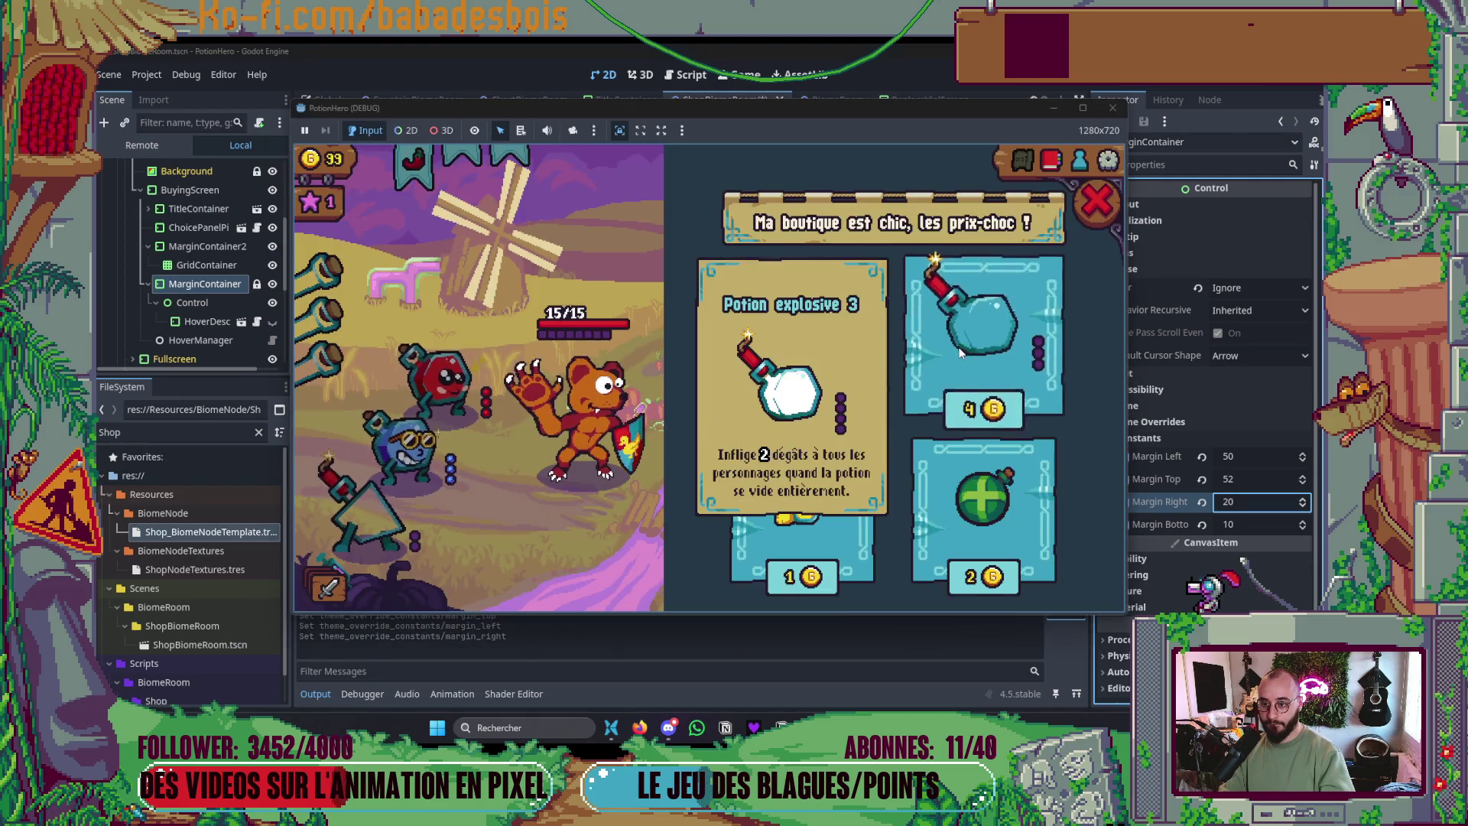
Check the hover cards over the shop items in the game, then close the shop.
mouse_move(778, 522)
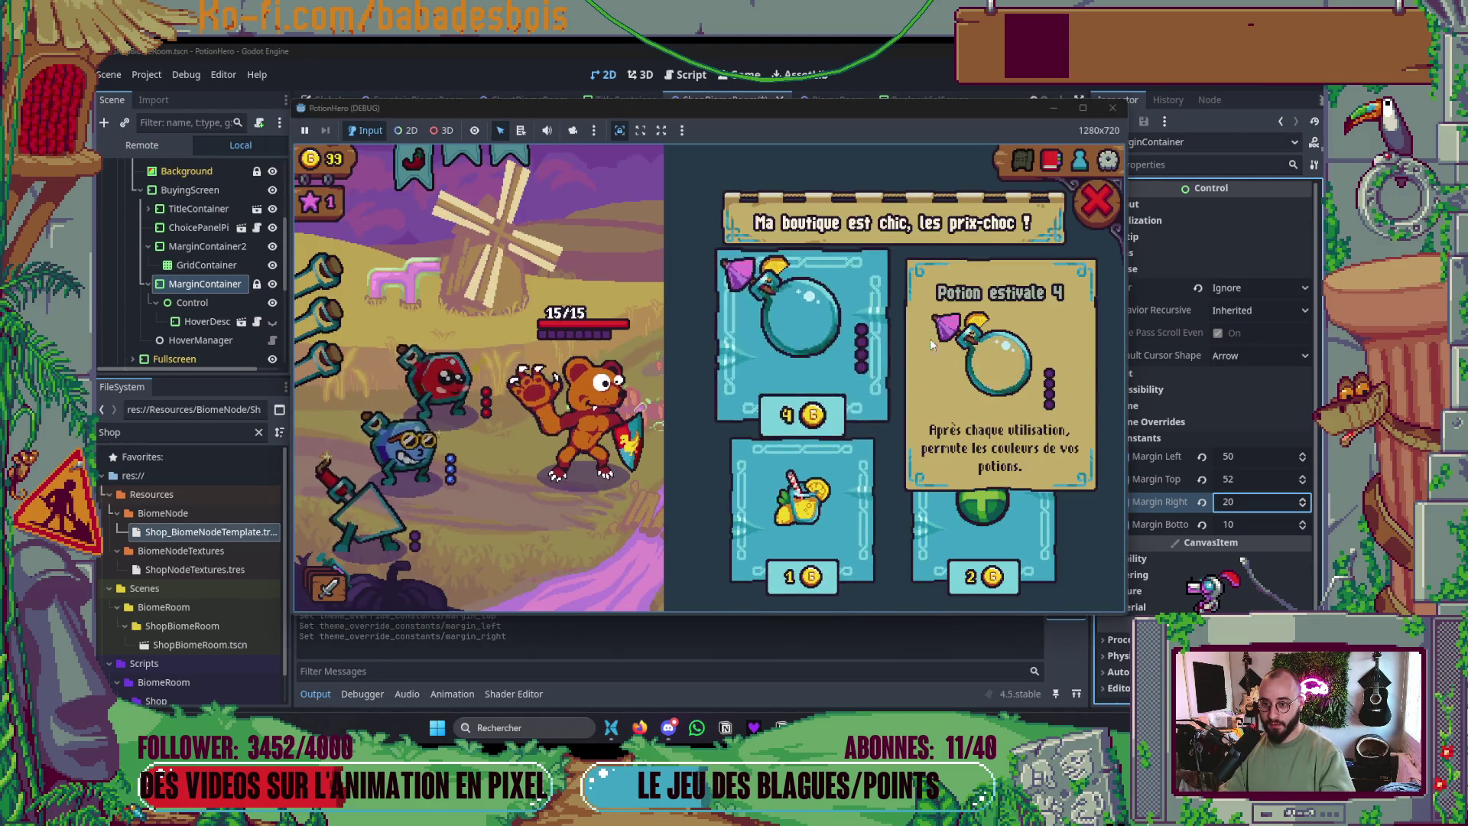
mouse_move(966, 549)
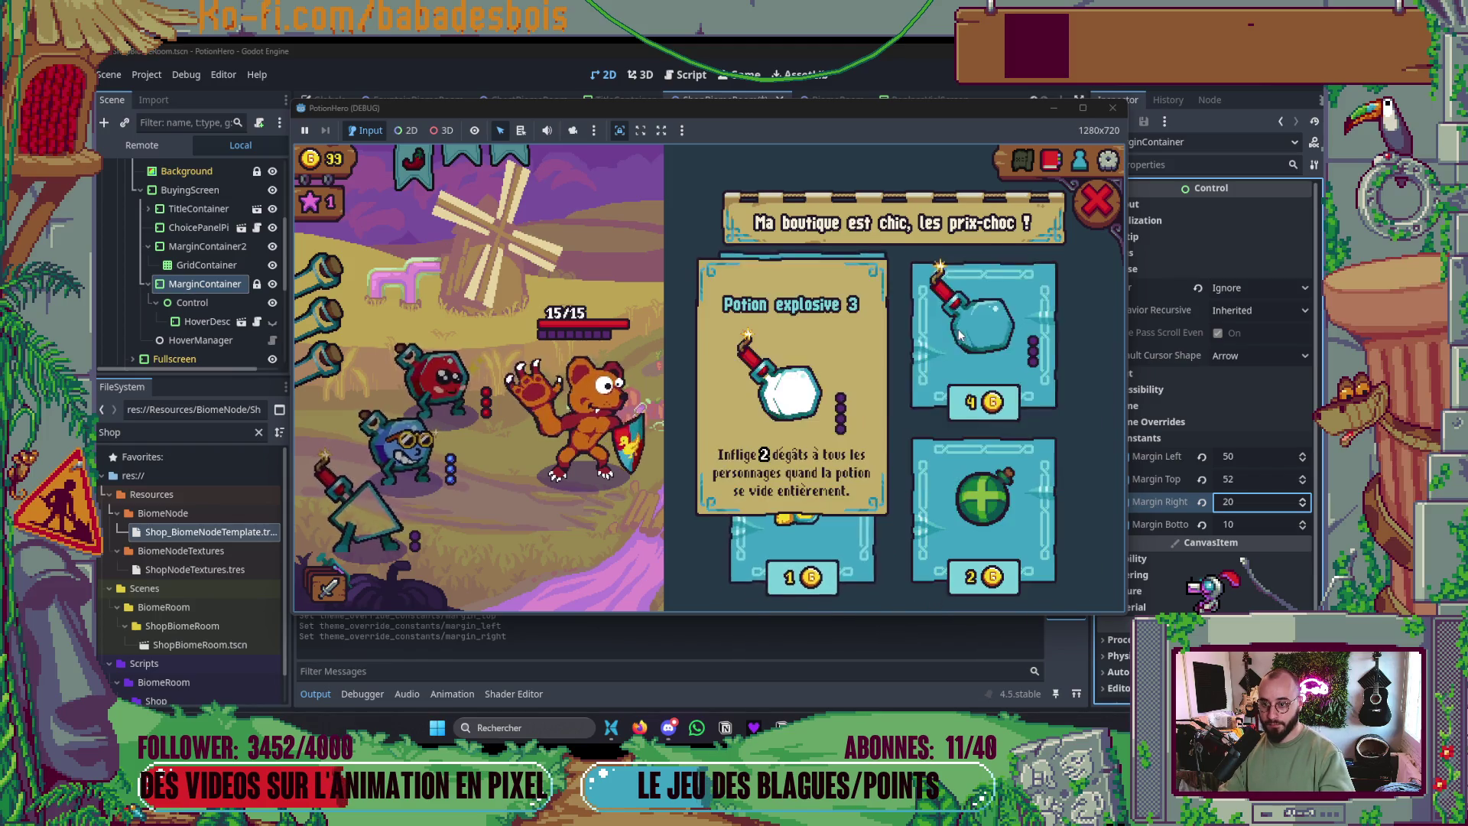
mouse_move(834, 358)
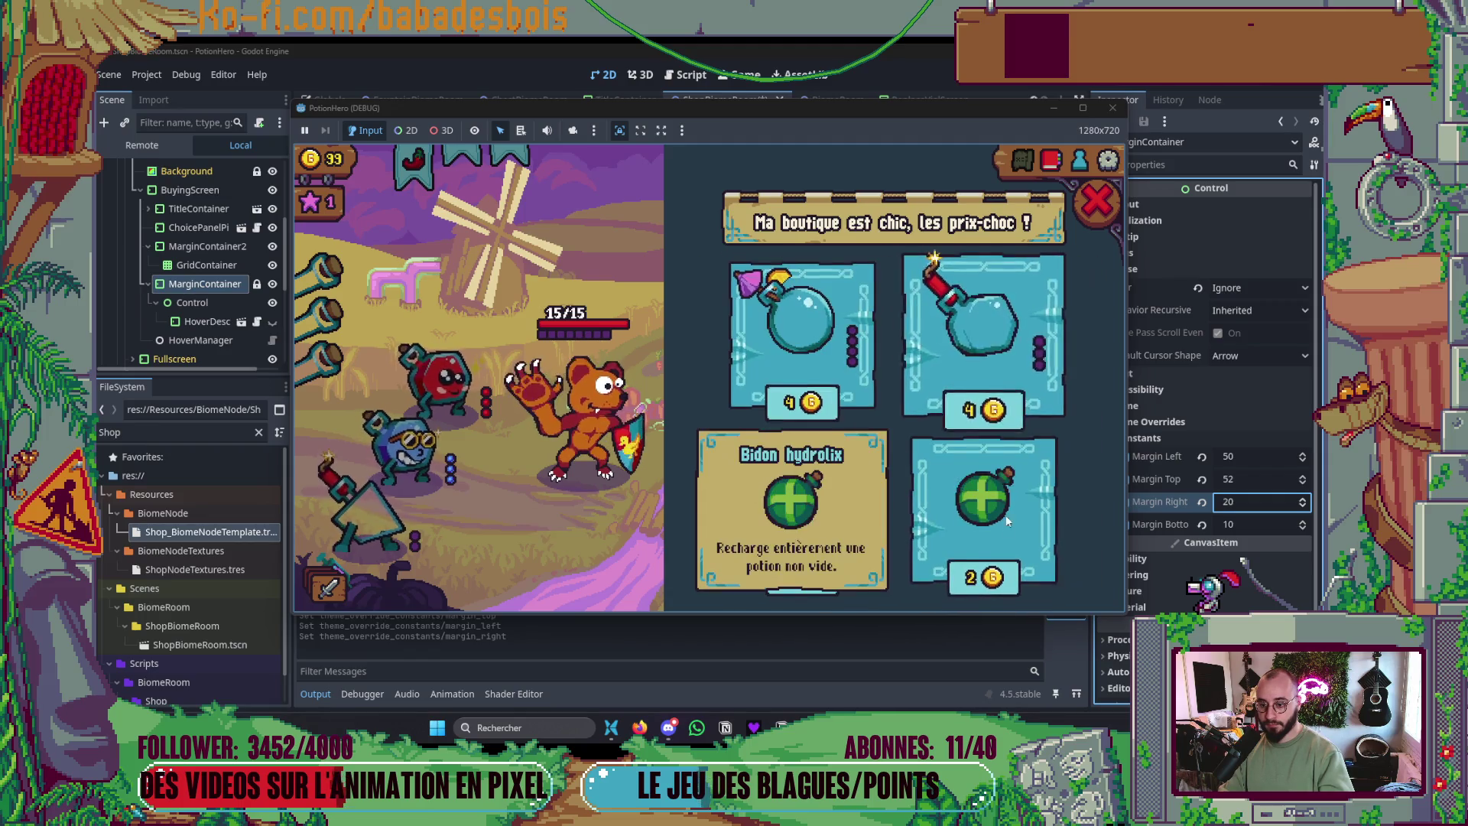
mouse_move(803, 427)
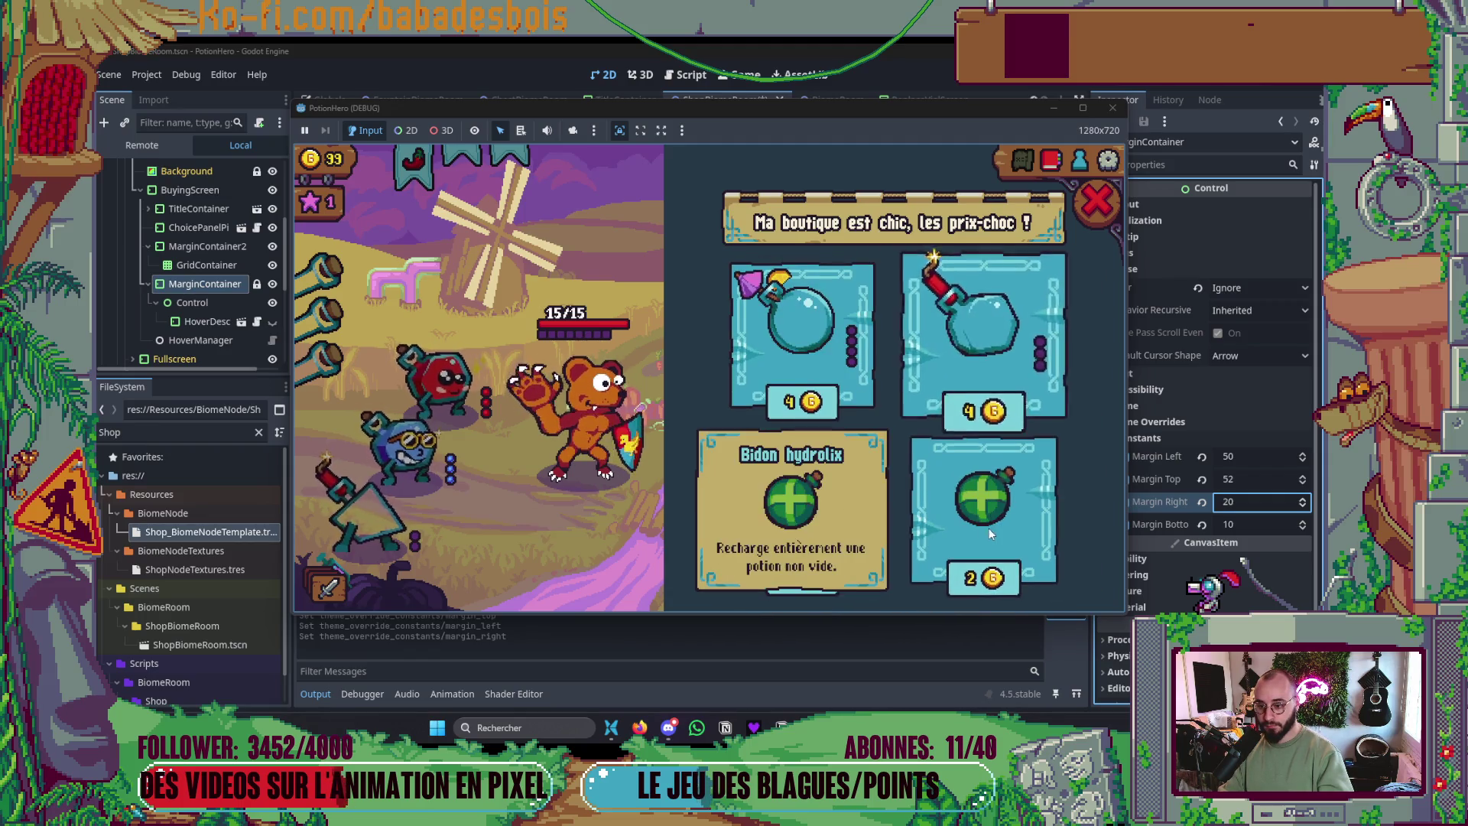
mouse_move(897, 324)
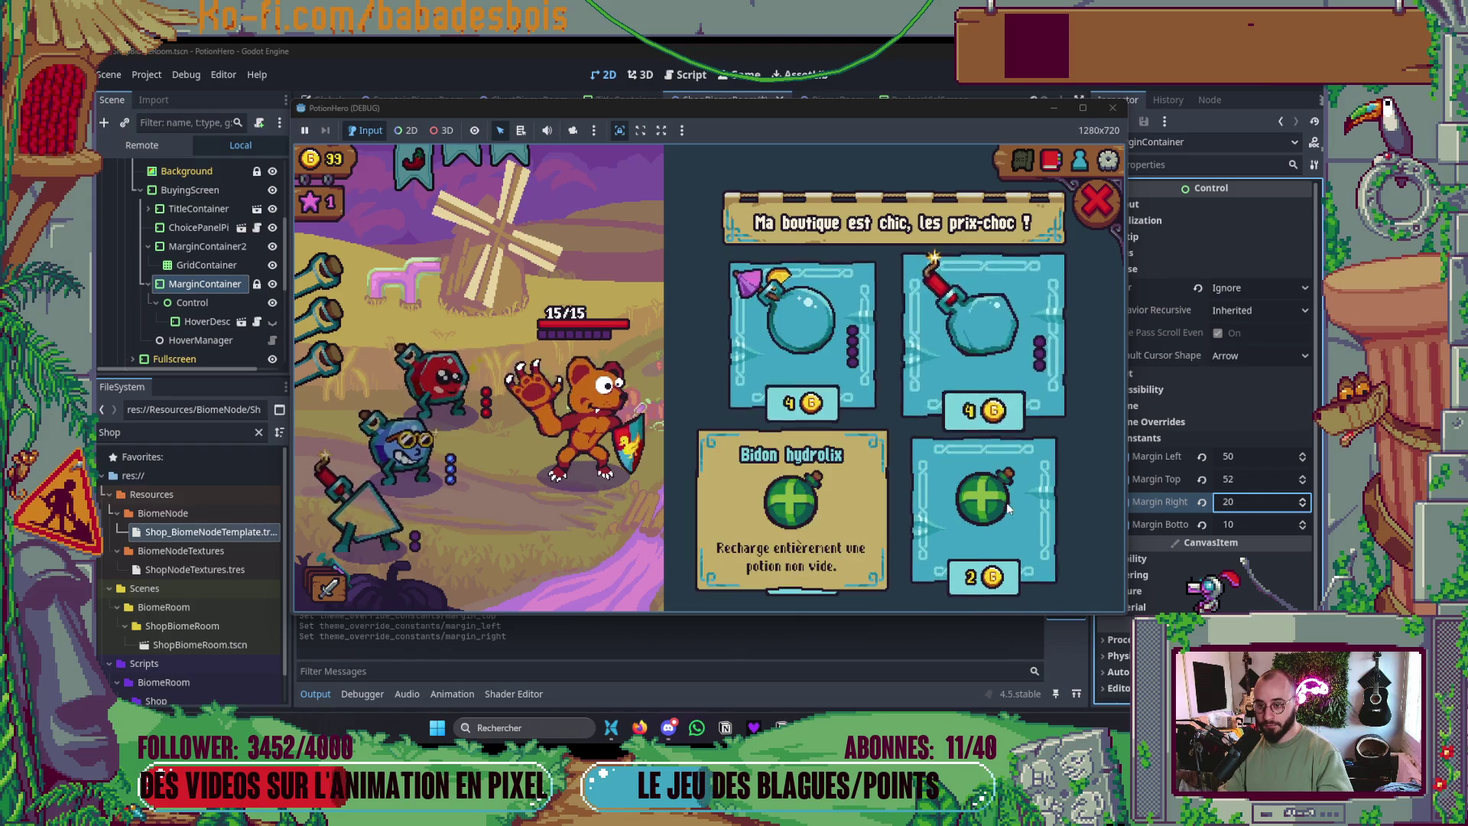
mouse_move(835, 314)
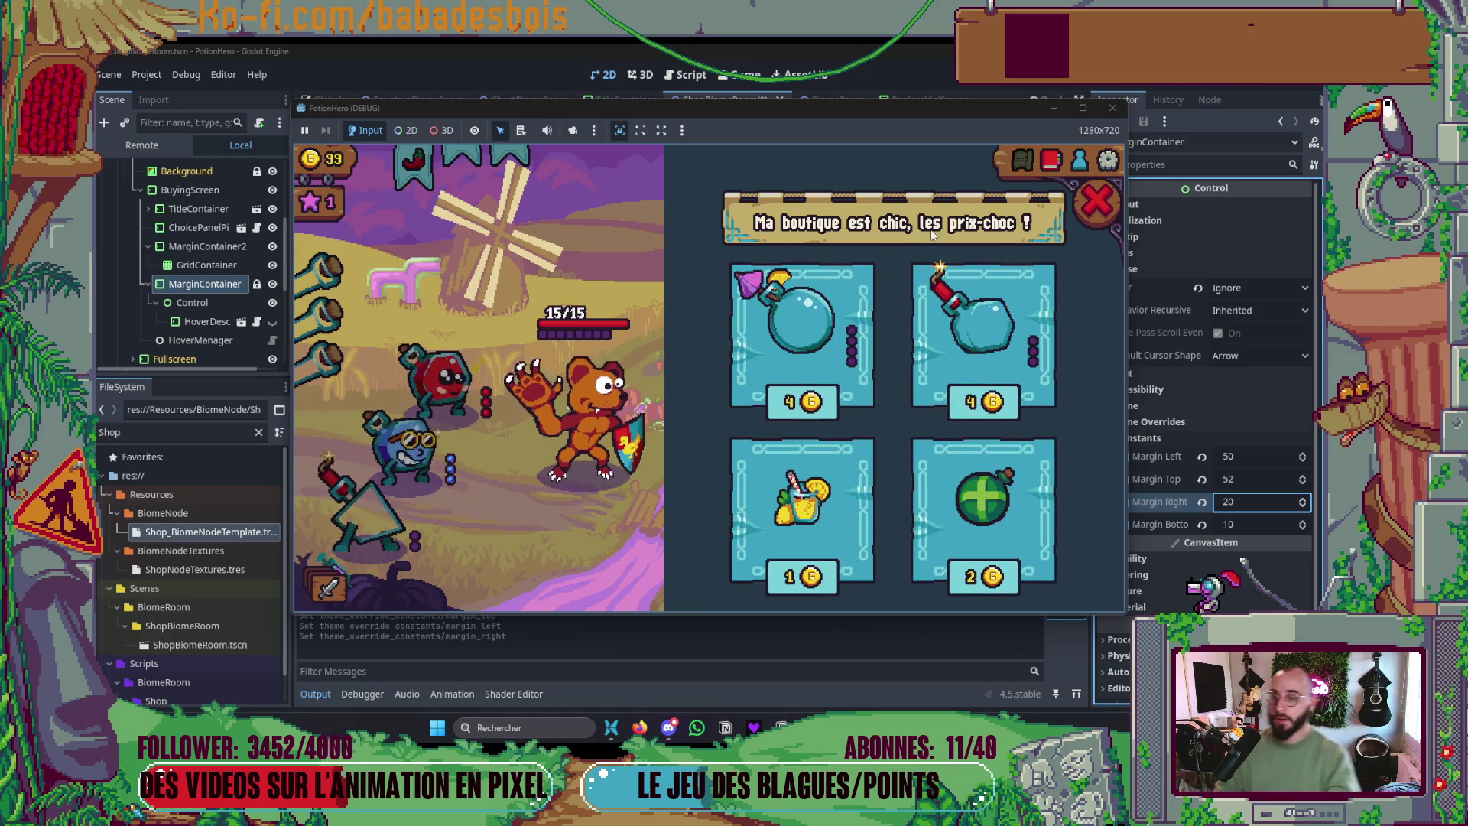
left_click(1101, 211)
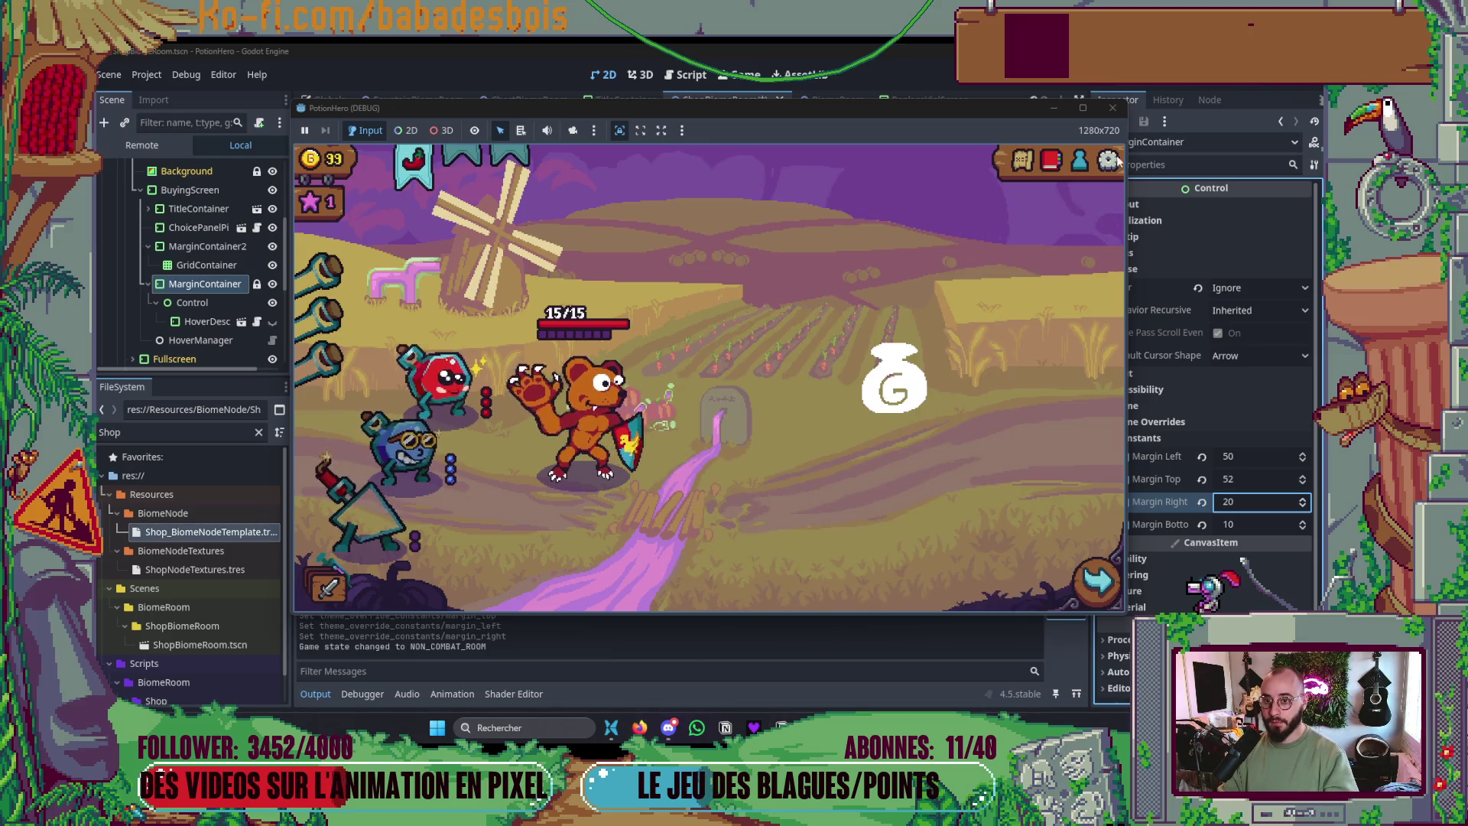
Stop the game, save the ShopBiomeRoom scene and hide the Output panel.
left_click(1112, 107)
key("ctrl+s")
scroll(673, 360, "down", 2)
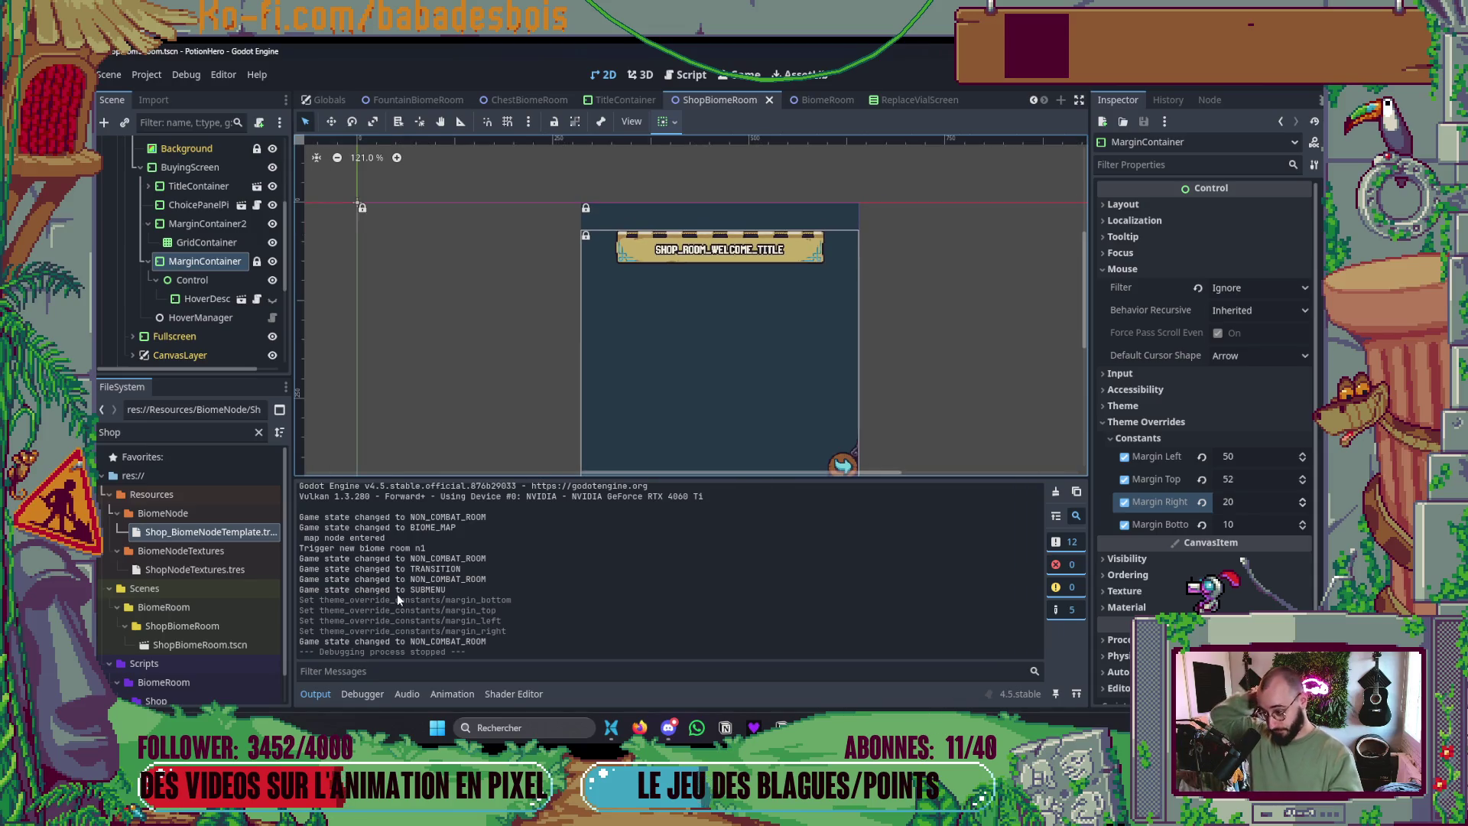
left_click(334, 698)
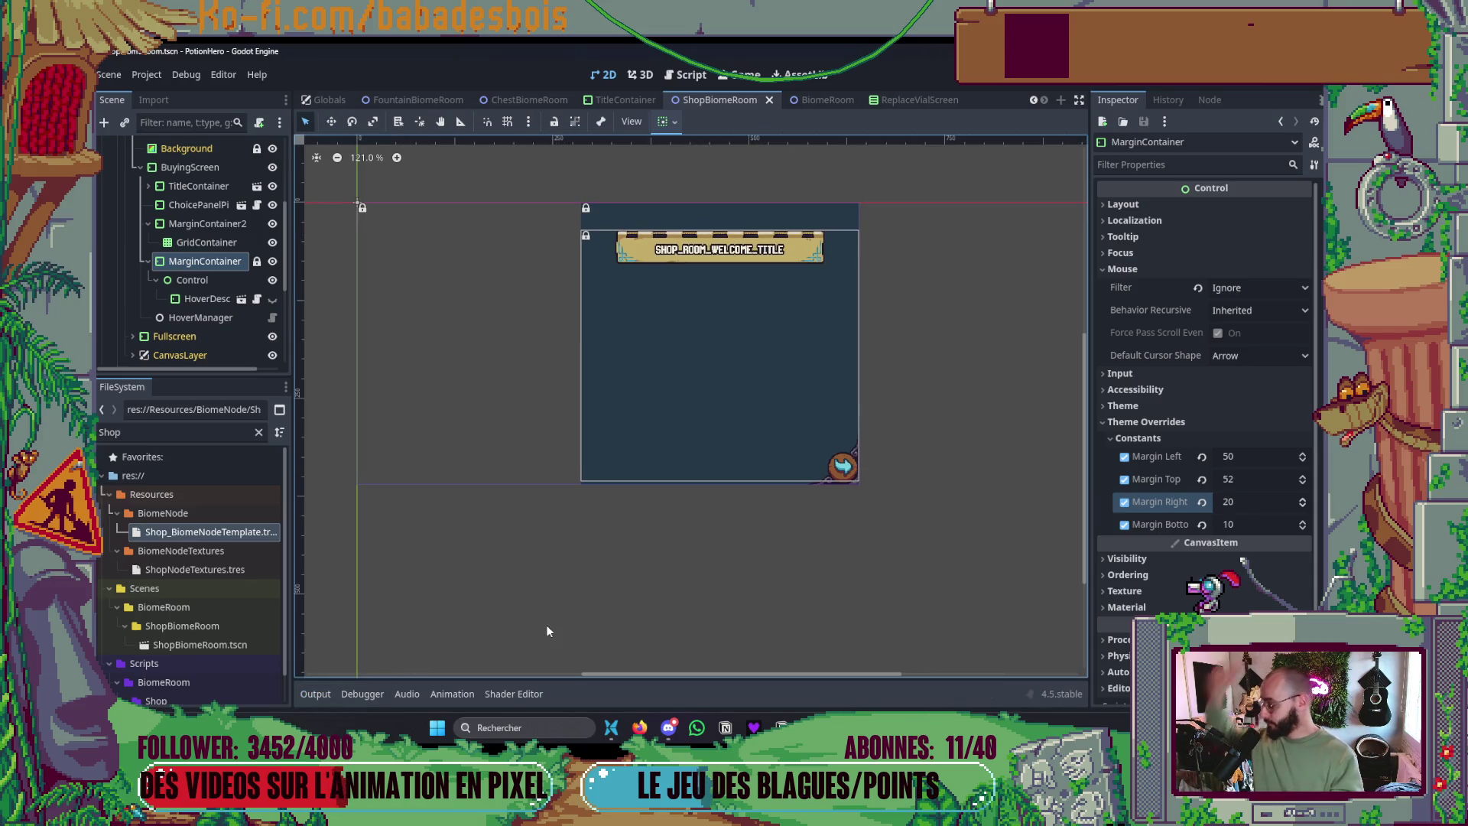
Rerun the game, open the shop from the gold bag to check the layout, then stop it.
key("F5")
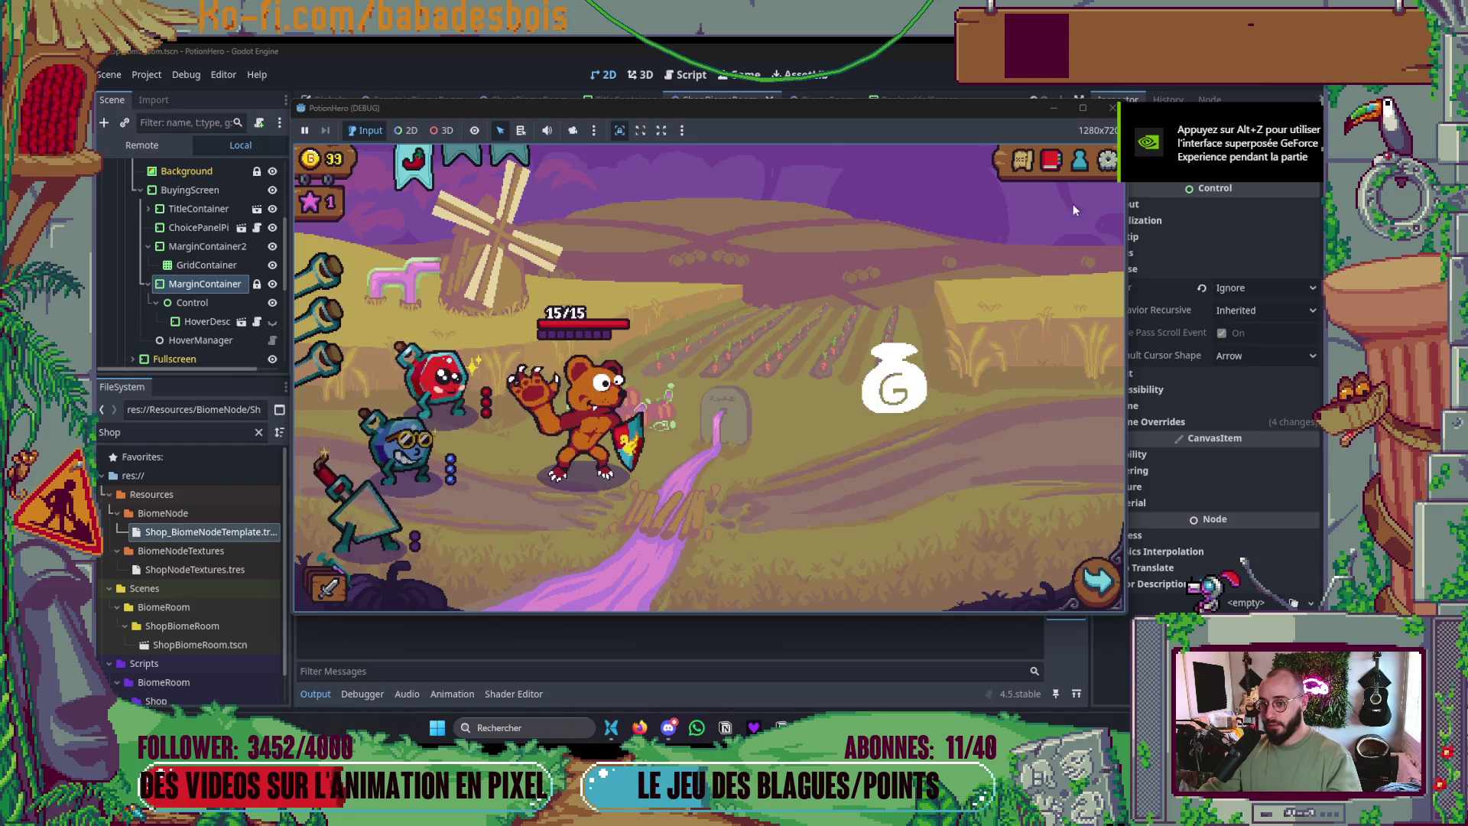
left_click(942, 337)
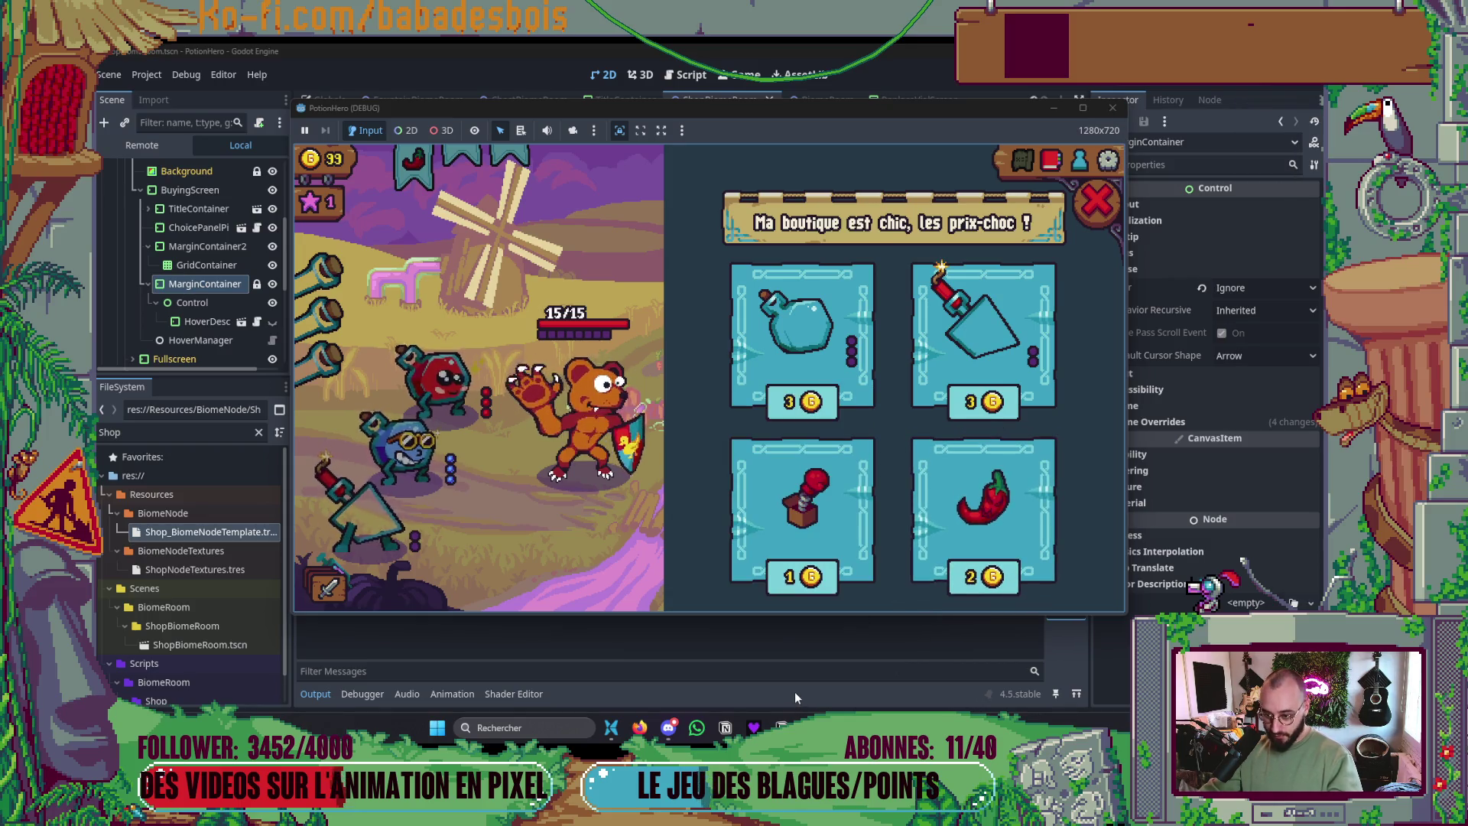
mouse_move(809, 568)
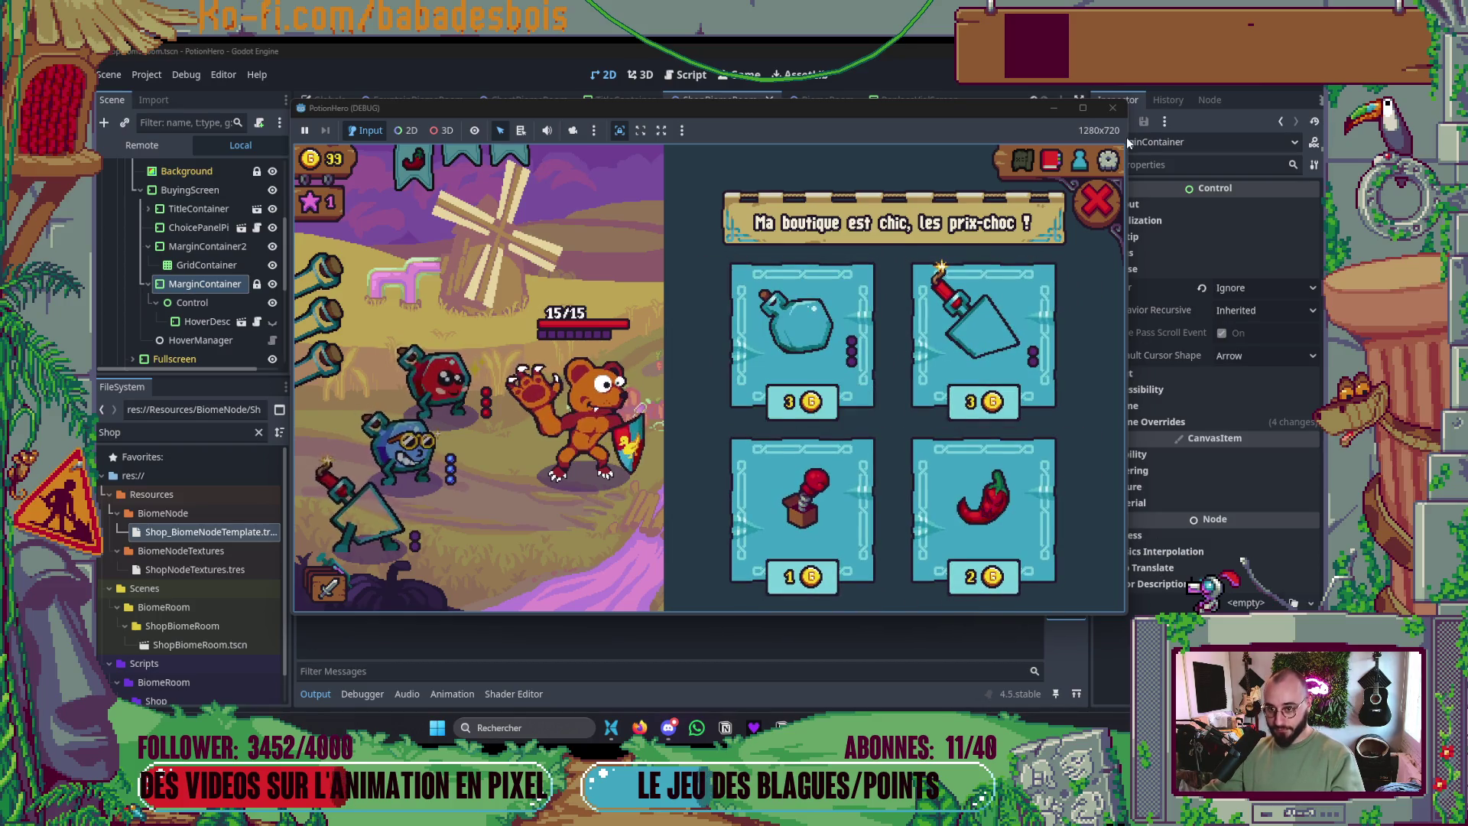
left_click(1113, 107)
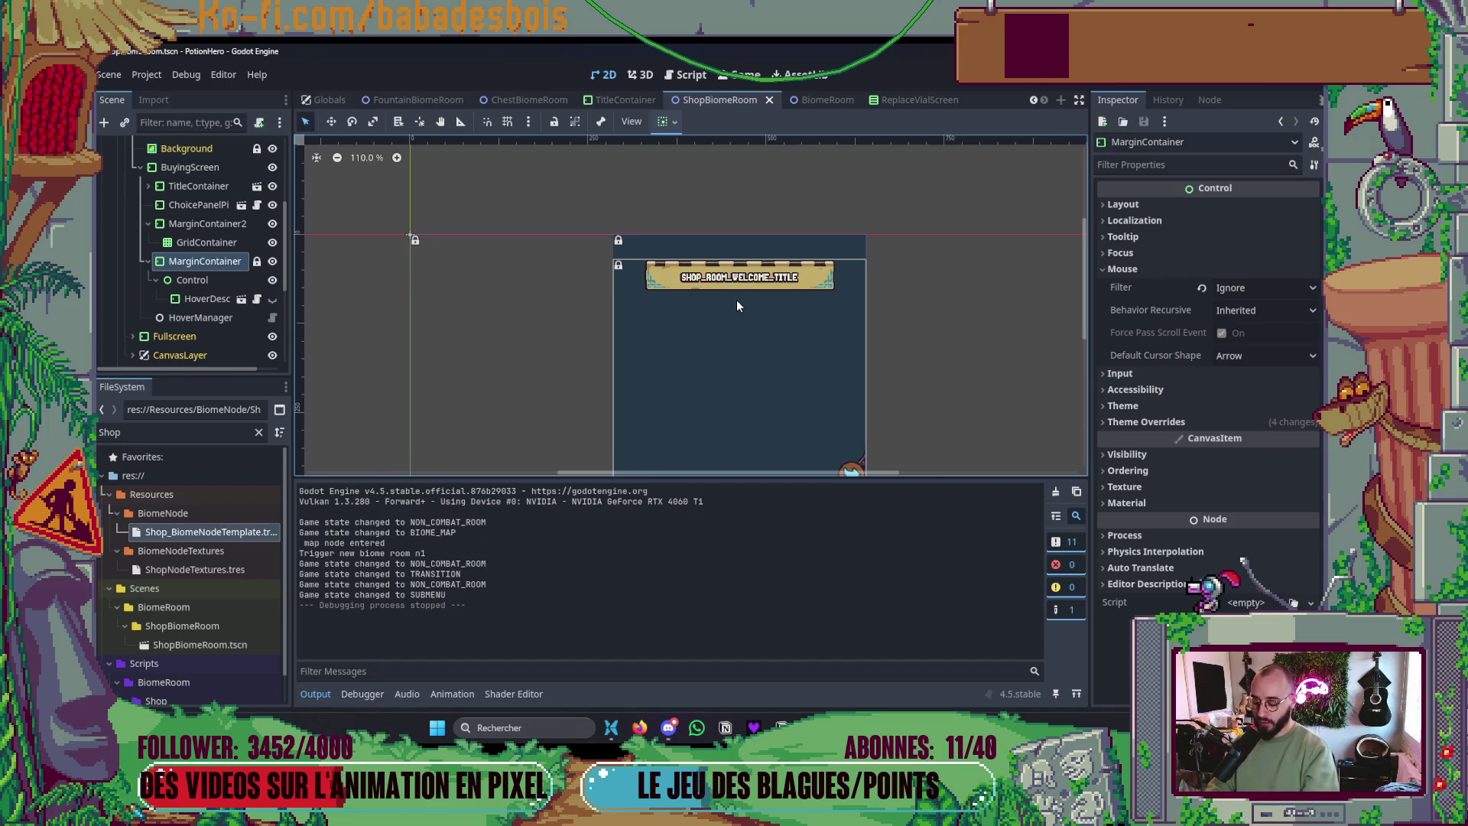
Open the ClickablePanel scene through the scene search.
key("ctrl+shift+a")
type("CLik")
key("BackSpace")
key("BackSpace")
type("ick")
key("Return")
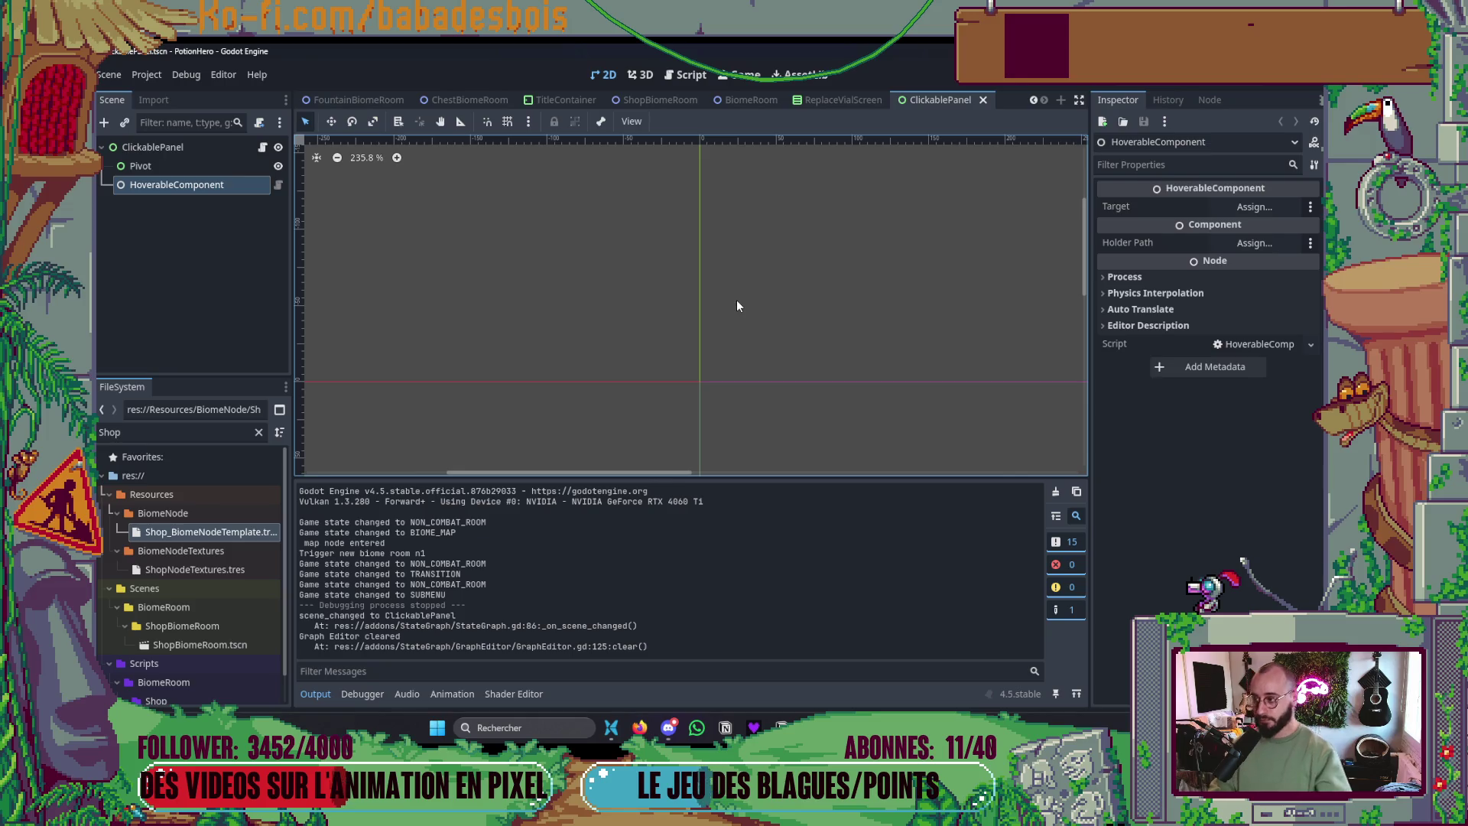
Hide the output log, recenter the canvas, select Pivot, then close the ClickablePanel scene.
scroll(743, 256, "down", 2)
left_click(300, 693)
scroll(706, 581, "down", 2)
mouse_move(915, 476)
left_mouse_down()
mouse_move(810, 508)
mouse_move(731, 563)
mouse_move(783, 446)
left_mouse_up()
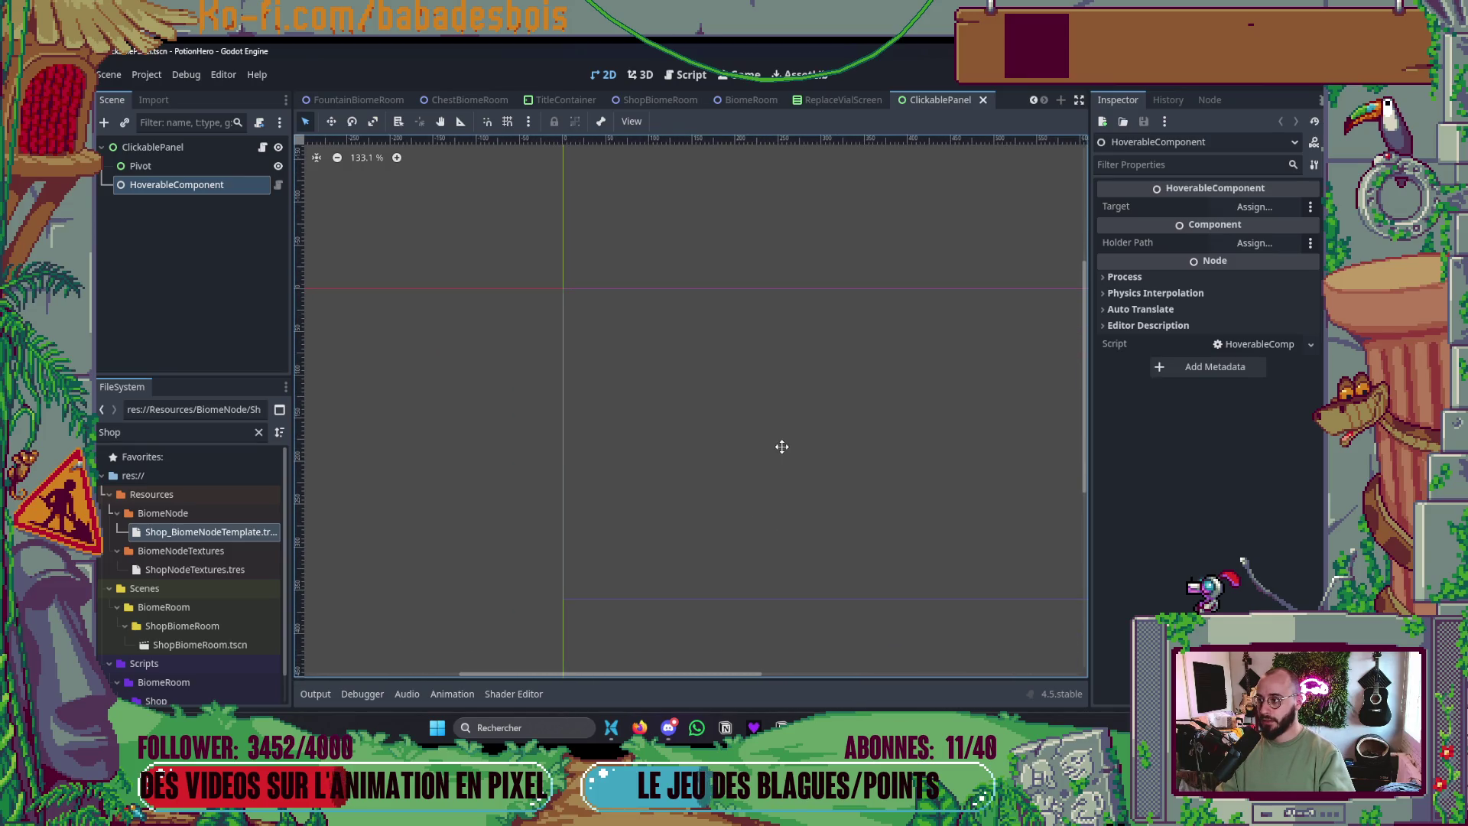
left_click(194, 165)
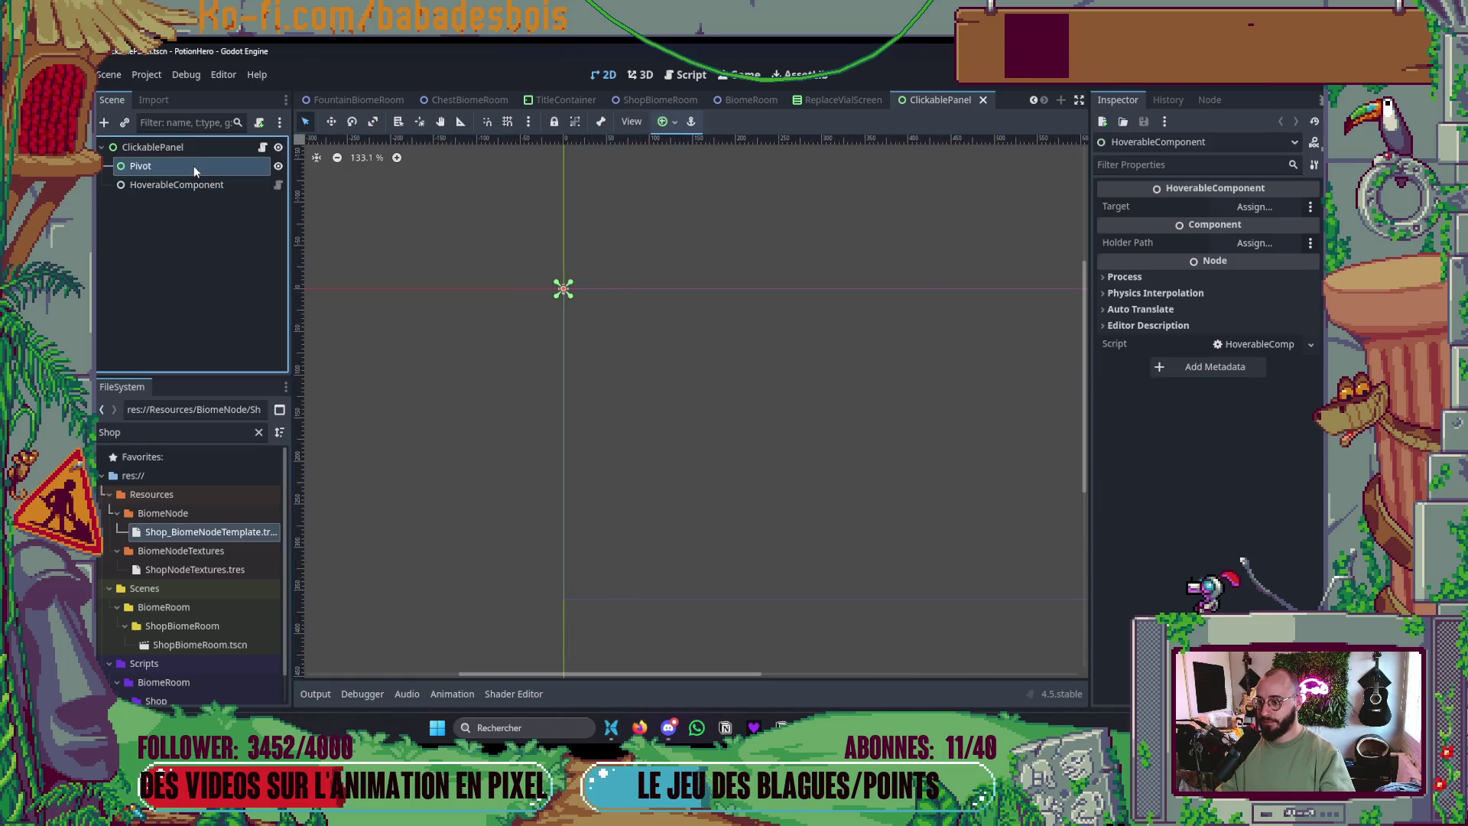
left_click(984, 99)
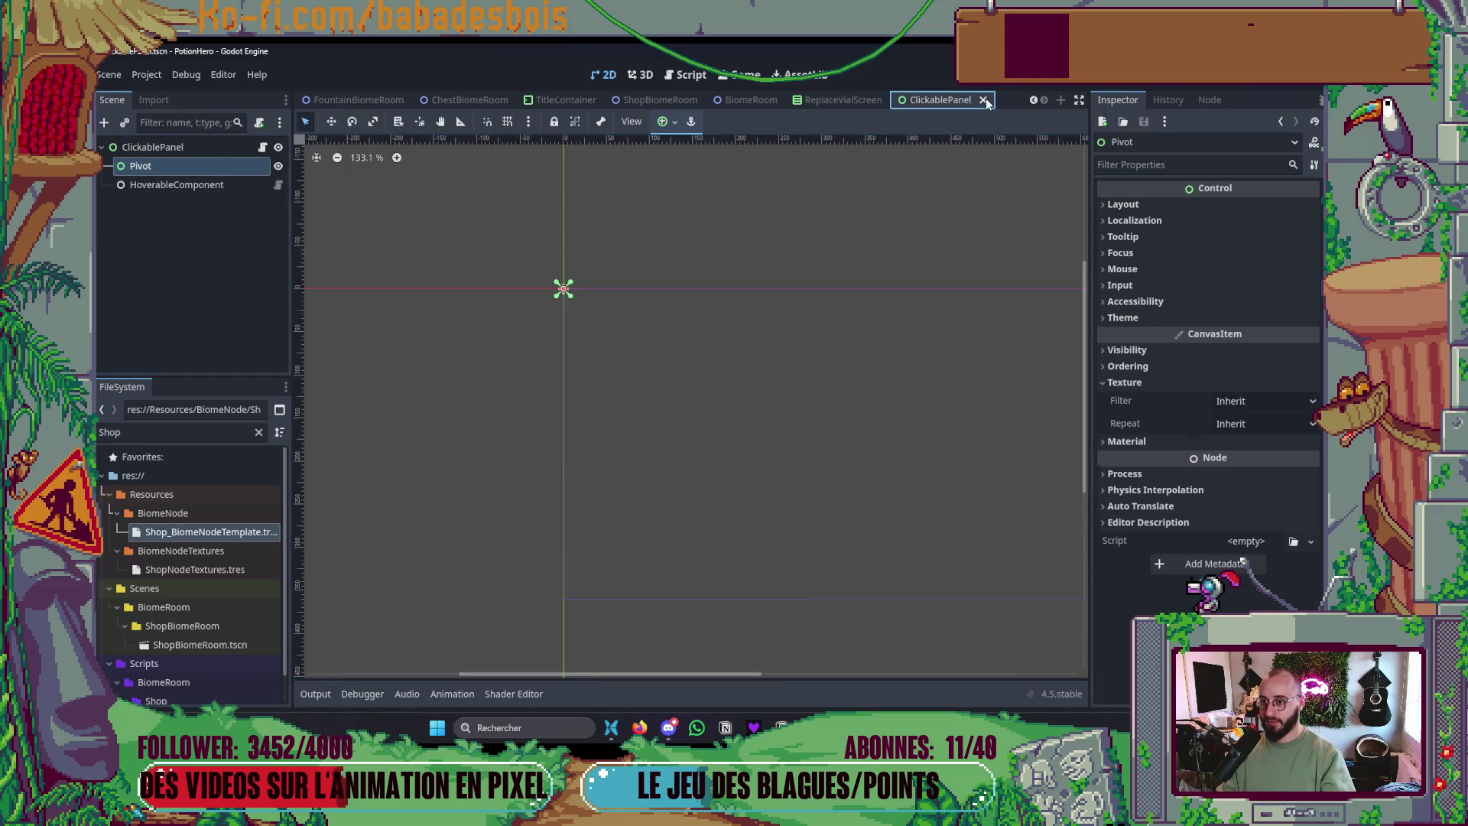
key("ctrl+shift+o")
Open the ElementPanel scene by searching for 'Ele'.
type("Elem")
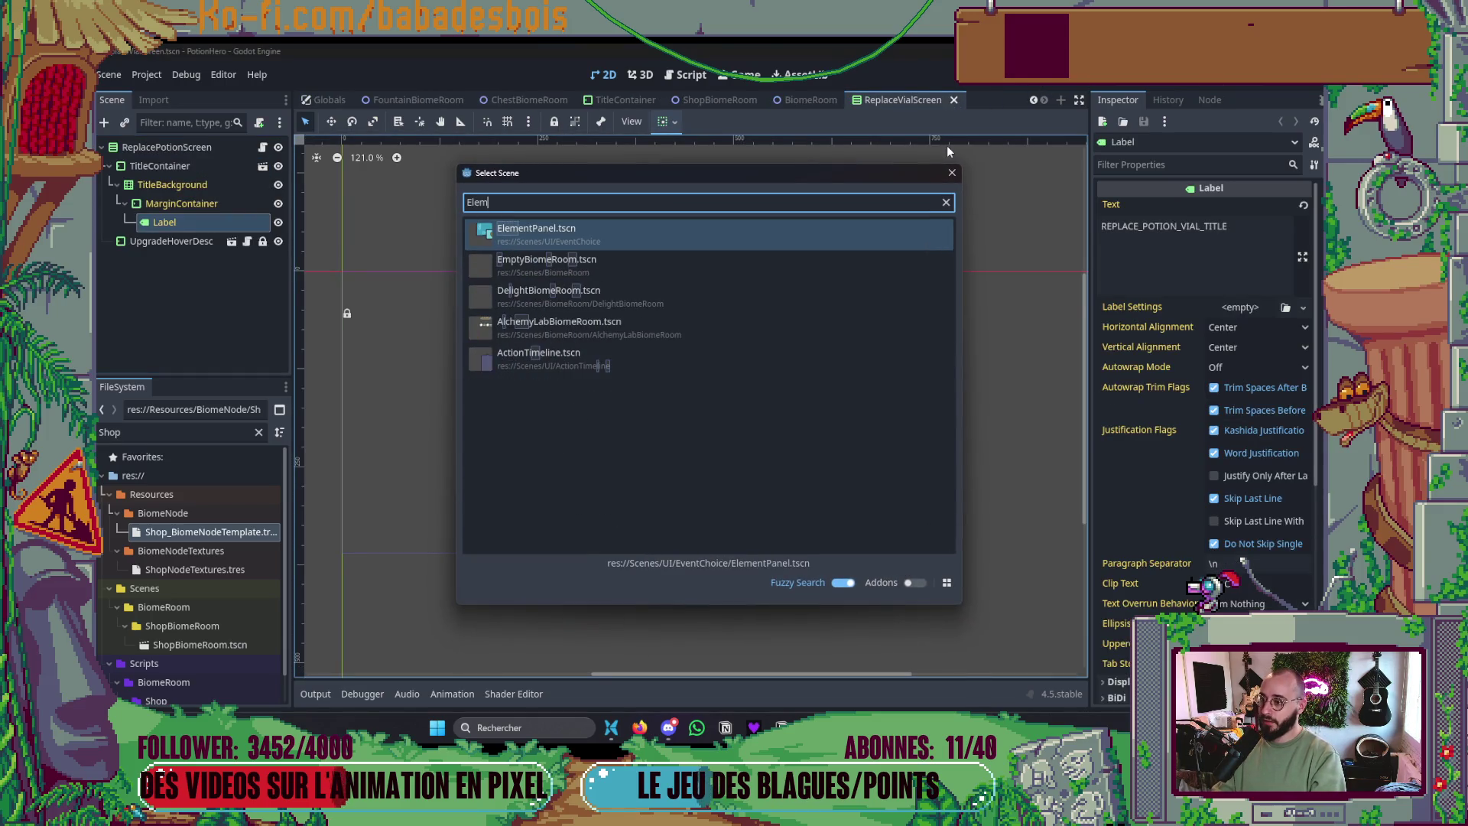
key("Return")
scroll(713, 569, "down", 2)
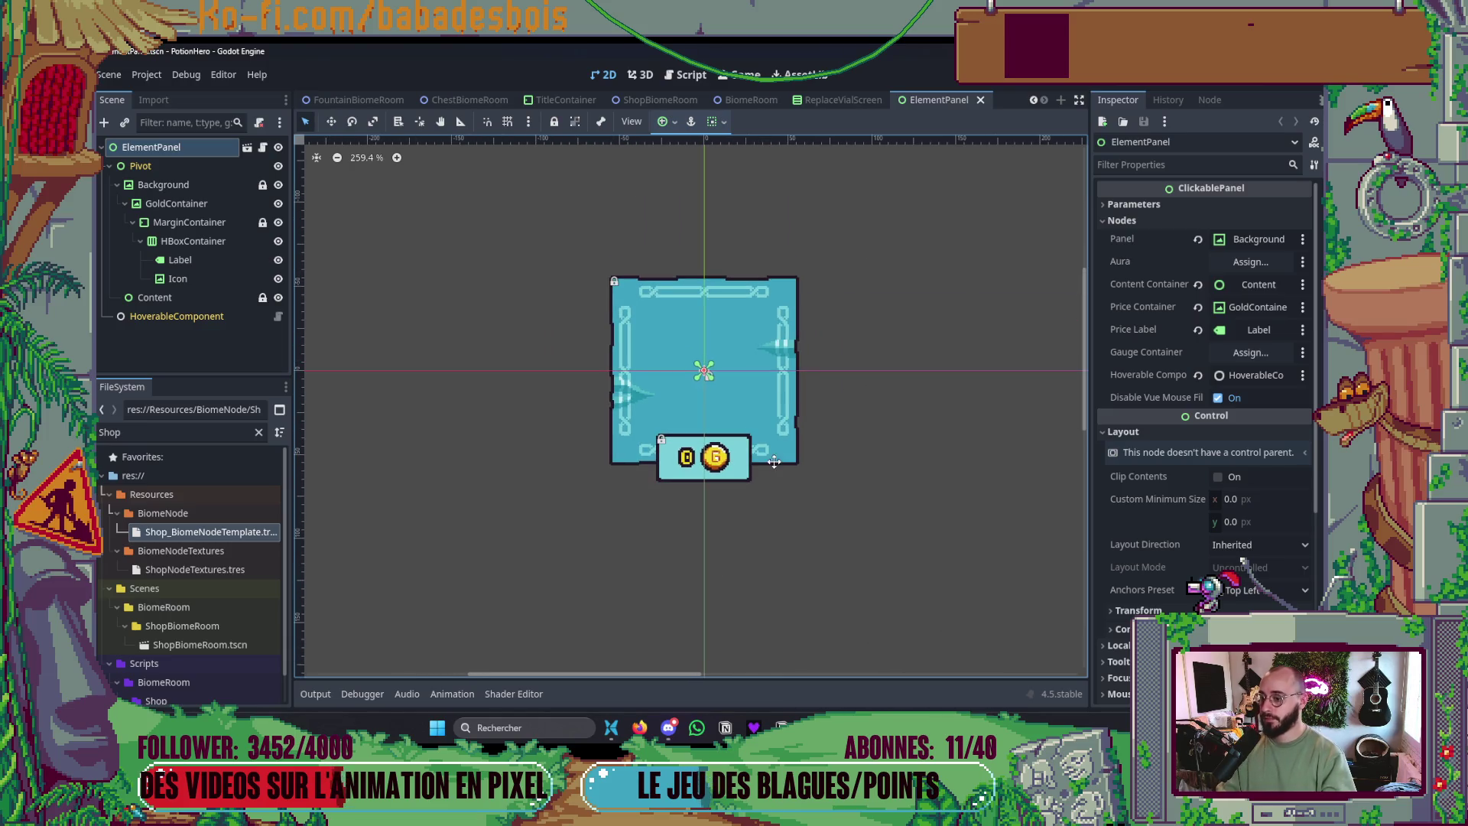
Instance the ItemVue scene as a child of Content, then undo it.
left_click(117, 184)
left_click(153, 165)
left_click(174, 200)
right_click(175, 200)
left_click(232, 231)
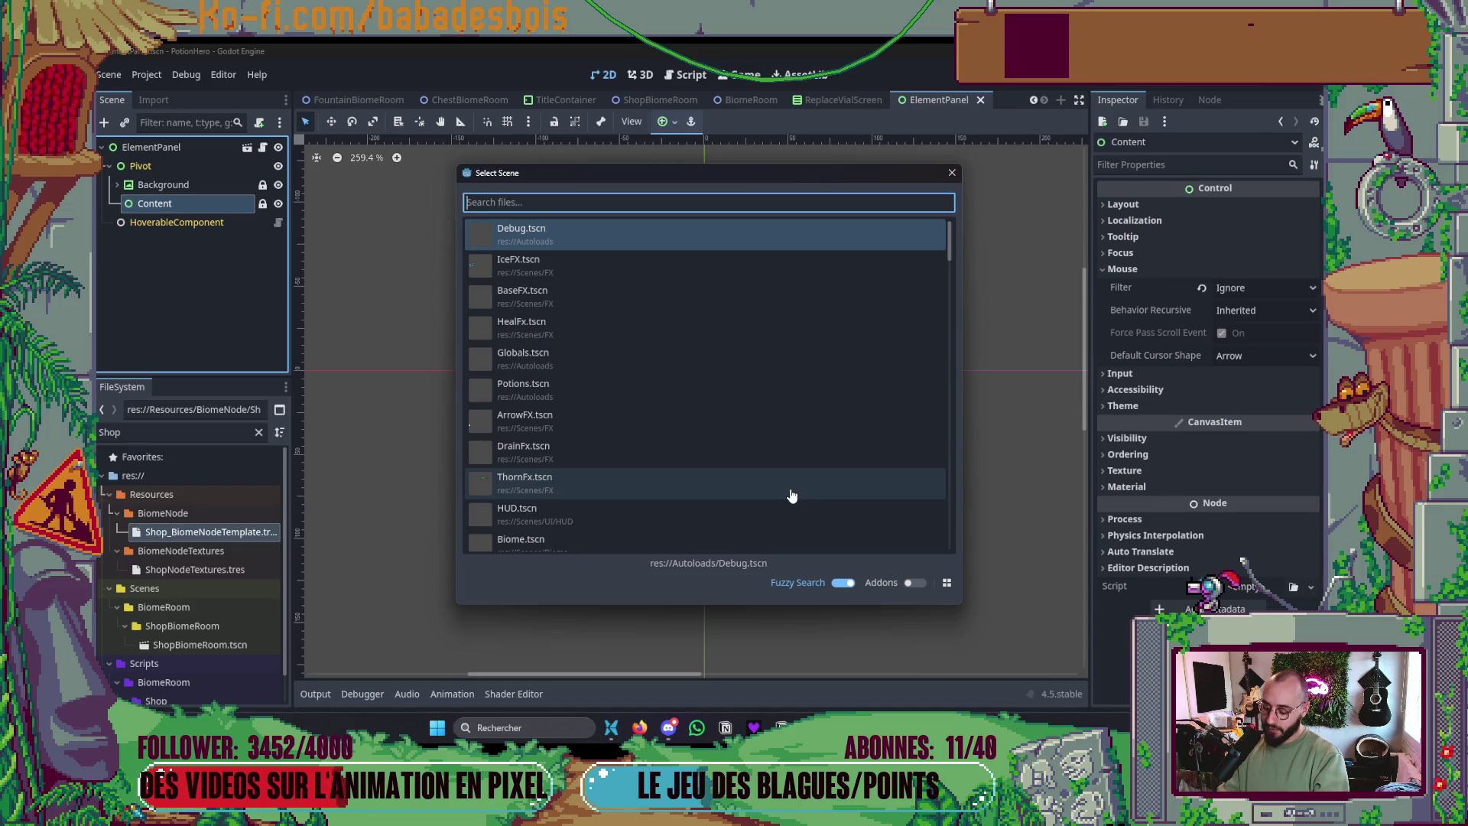
type("item")
key("Return")
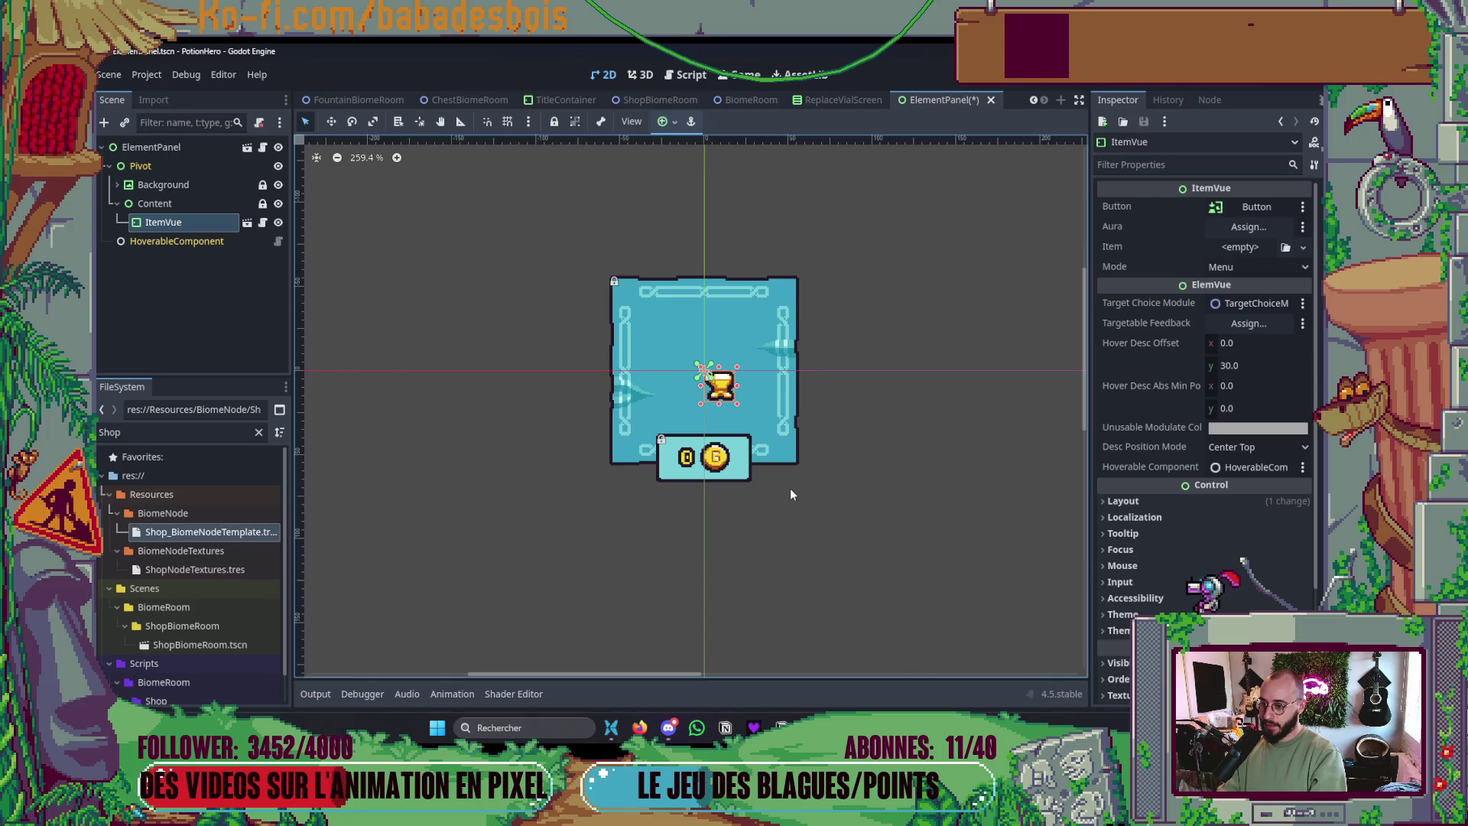
key("ctrl+z")
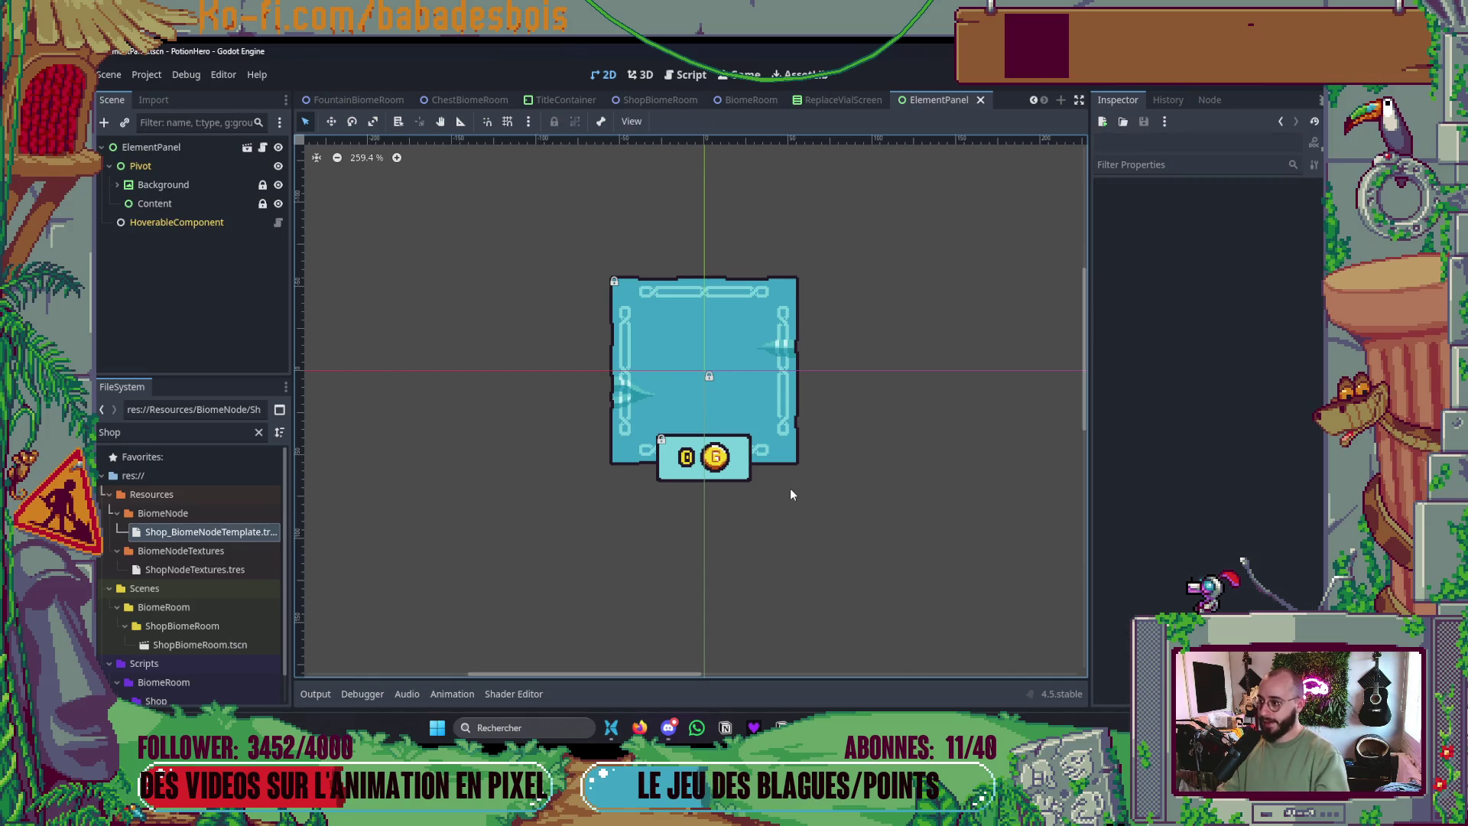
Give the Content node the Full Rect anchor preset so it fills the panel.
left_click(155, 203)
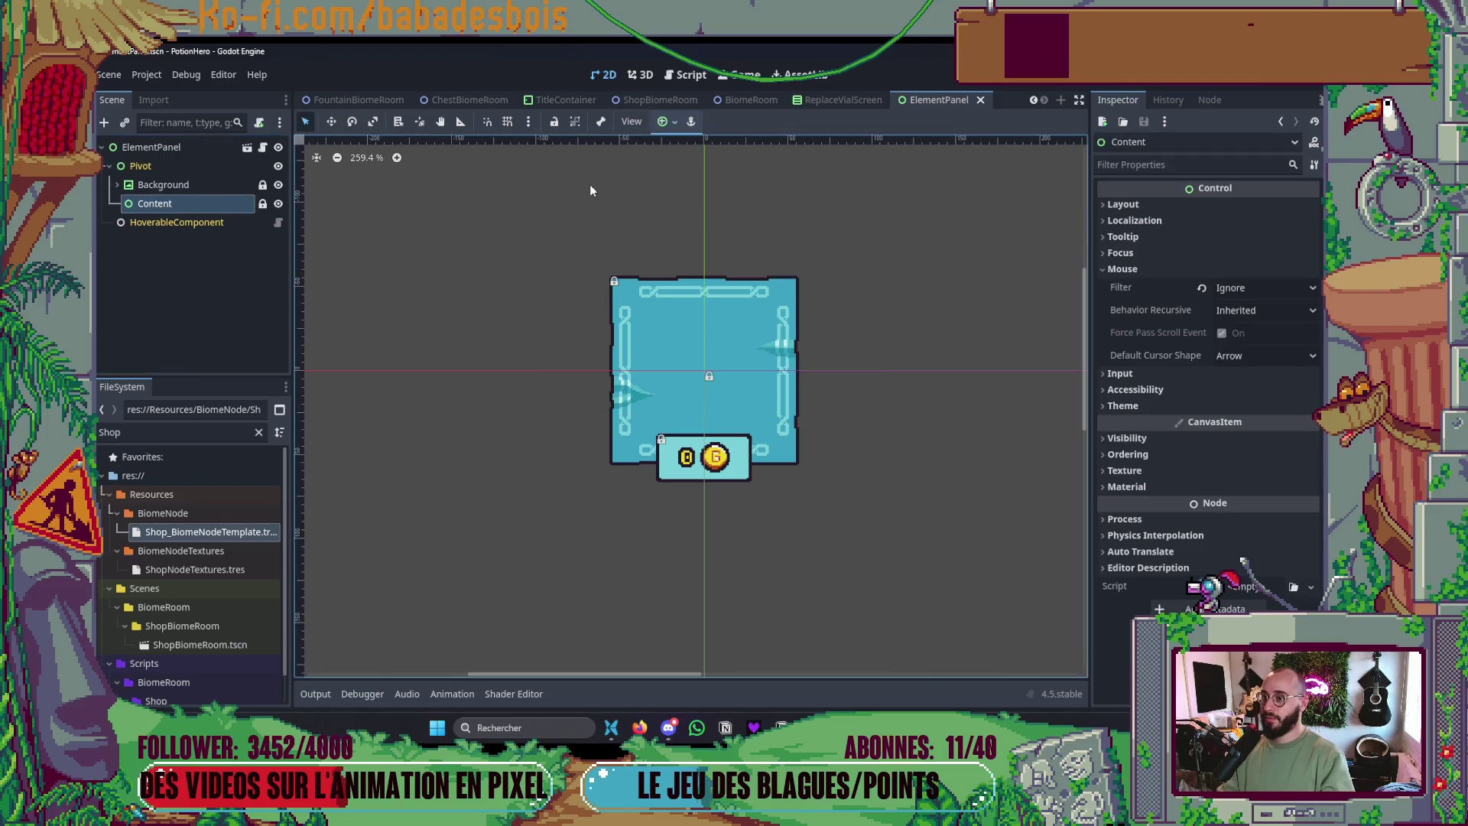
right_click(226, 199)
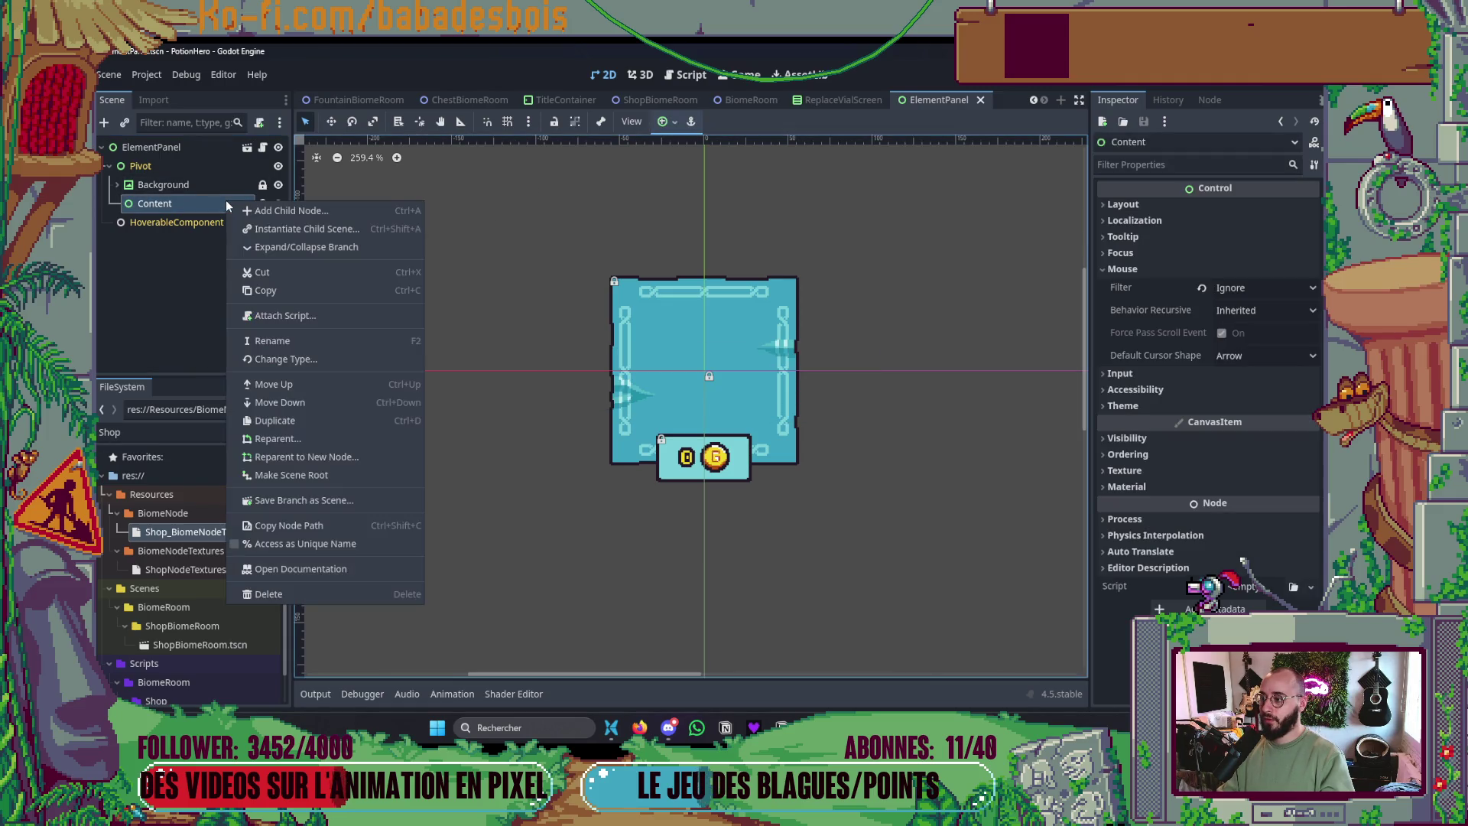
left_click(207, 208)
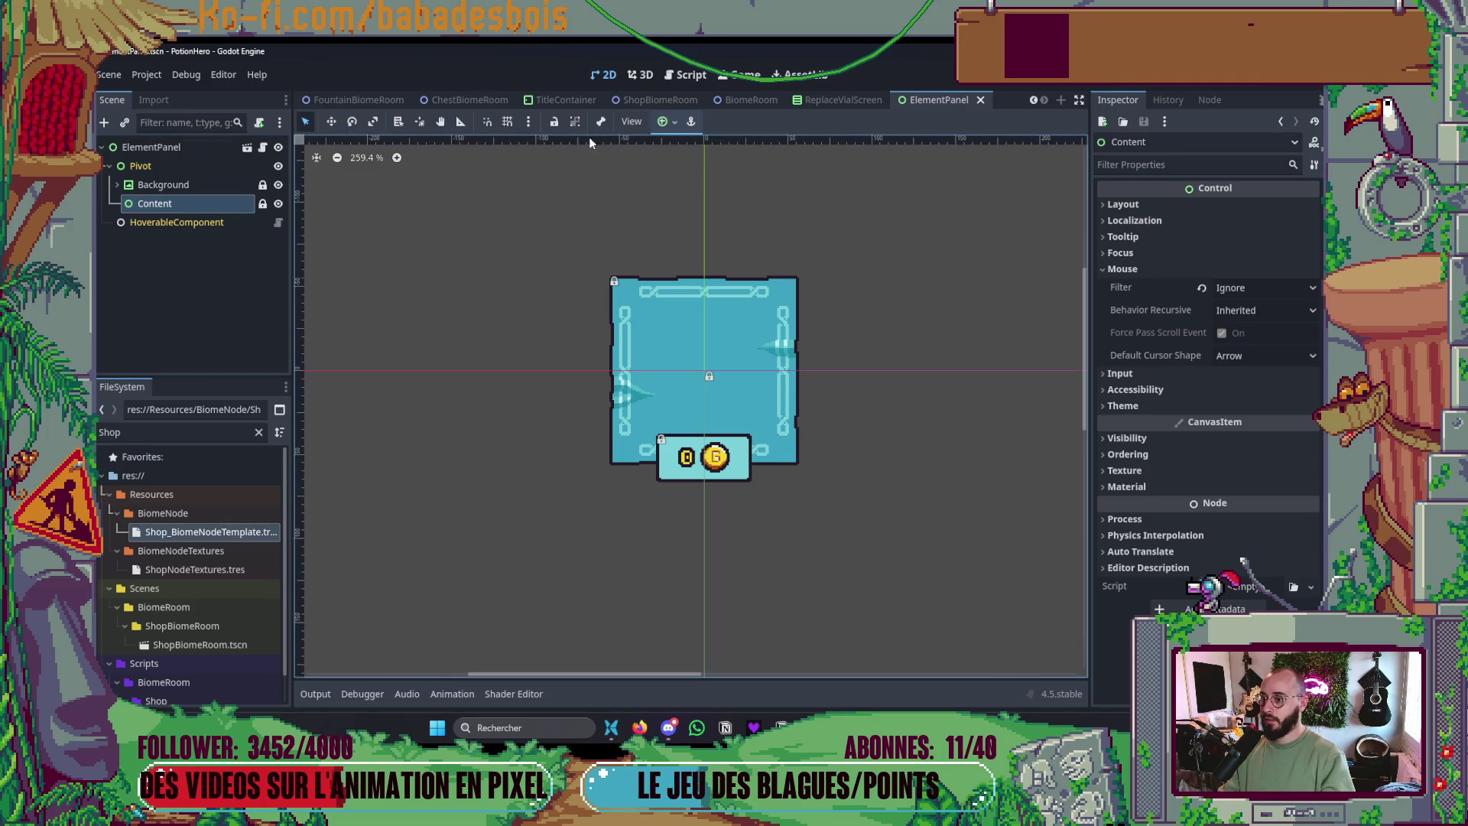
left_click(676, 121)
left_click(741, 241)
left_click(743, 306)
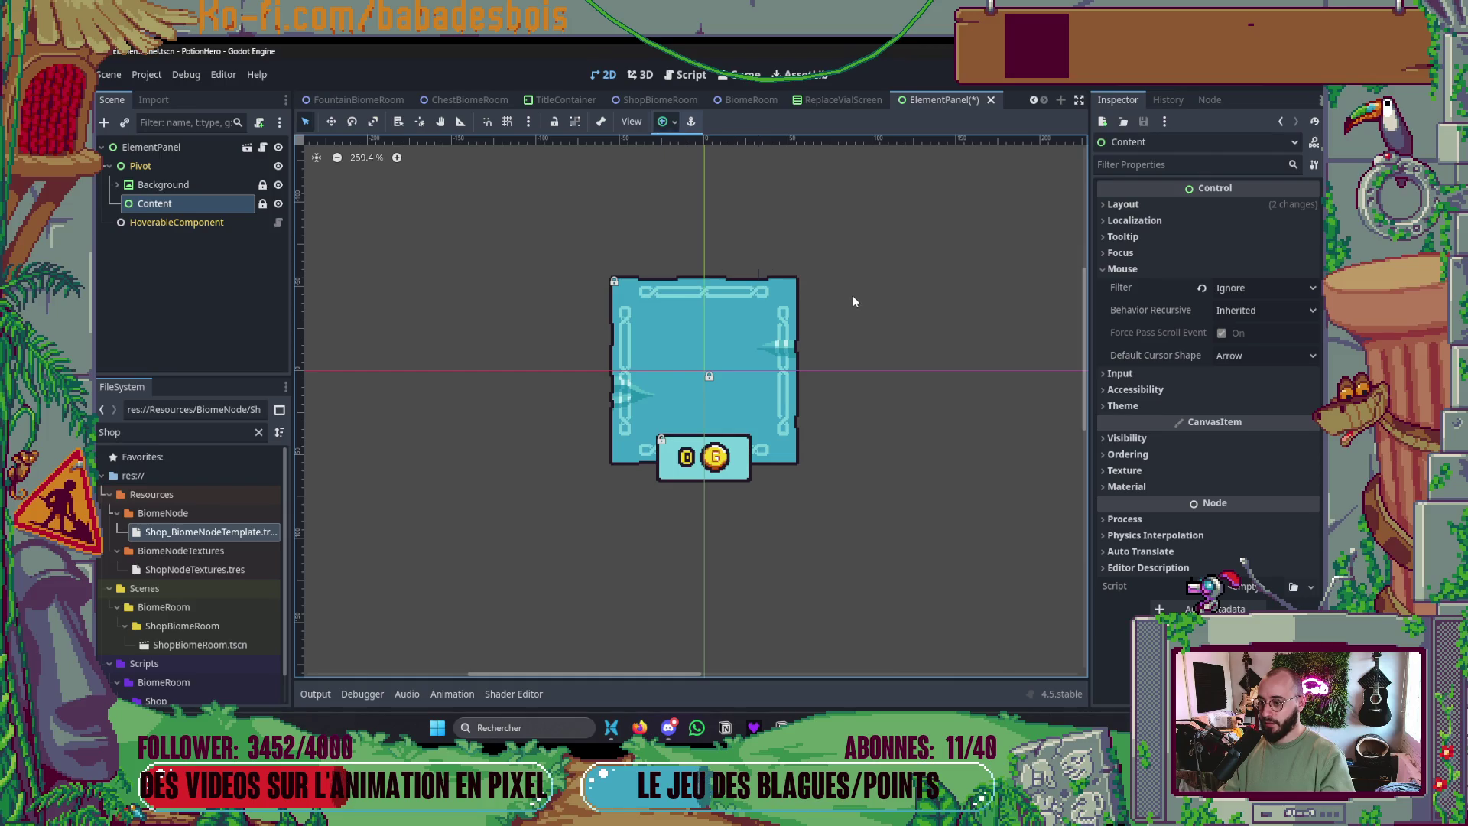
Unlock the Background and Content nodes and save ElementPanel.
left_click(262, 184)
key("ctrl+s")
left_click(181, 186)
left_click(178, 208)
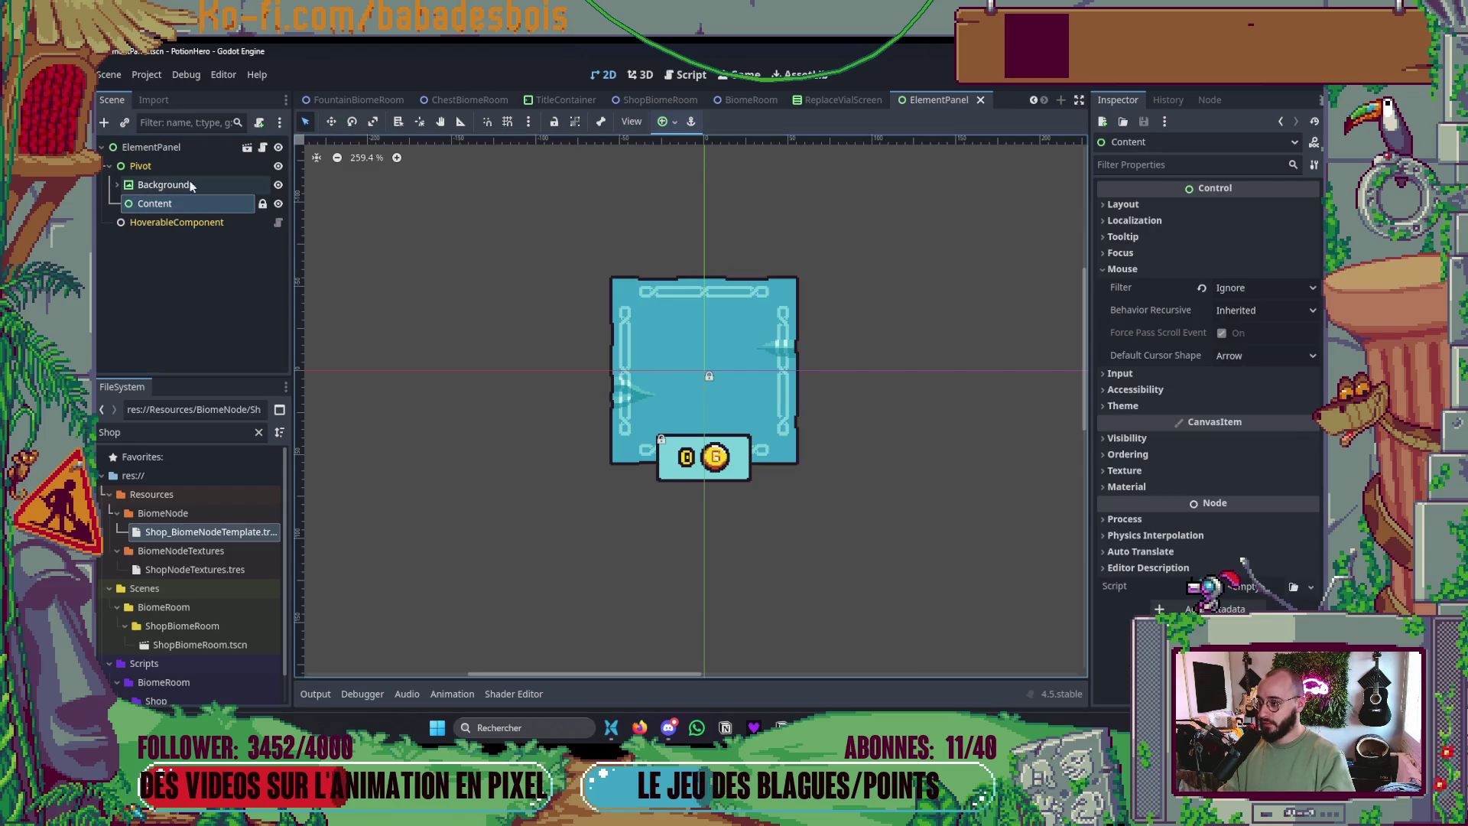
left_click(262, 204)
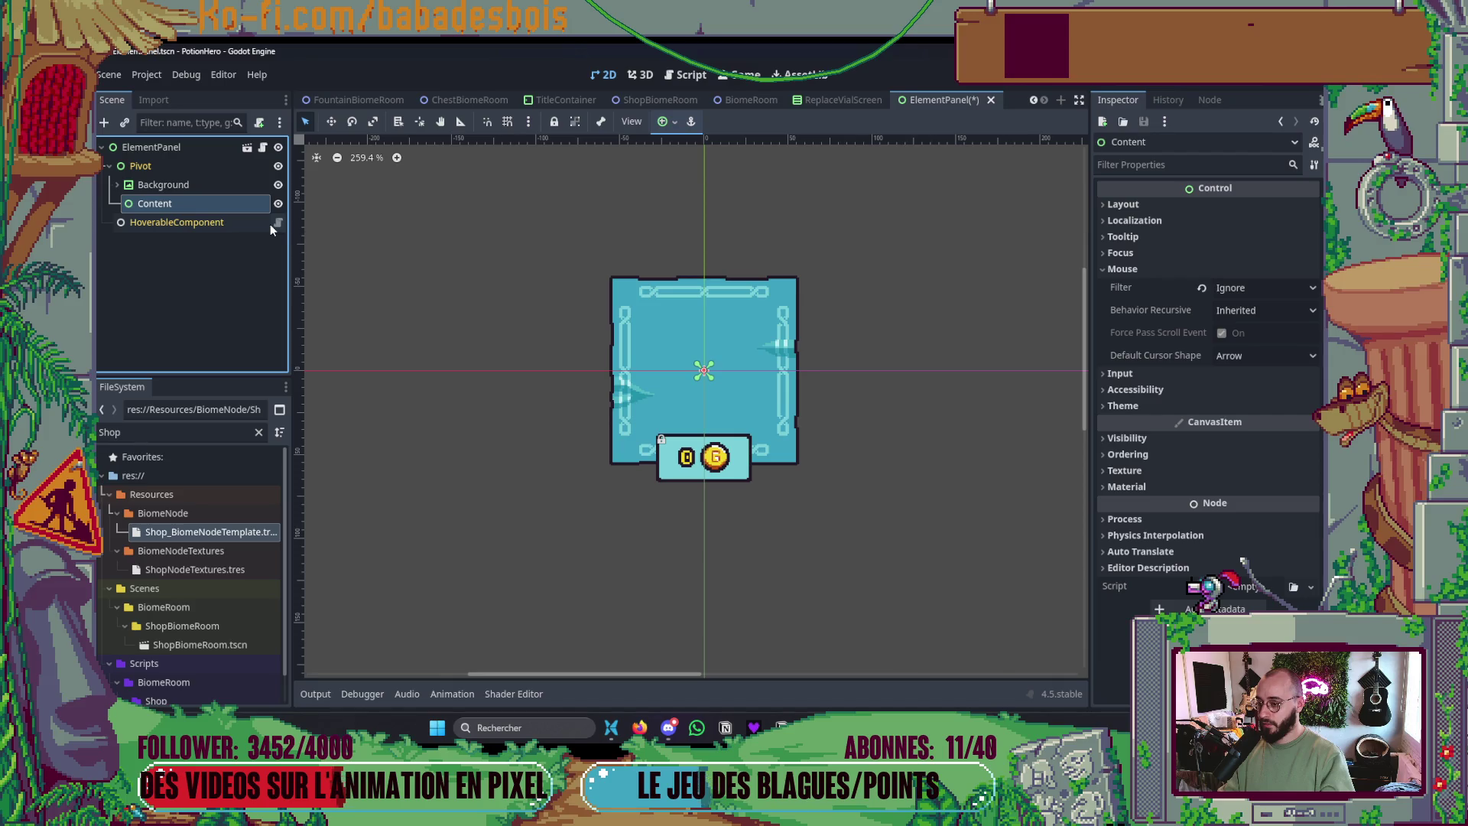
scroll(736, 328, "up", 5)
scroll(734, 334, "down", 4)
key("ctrl+s")
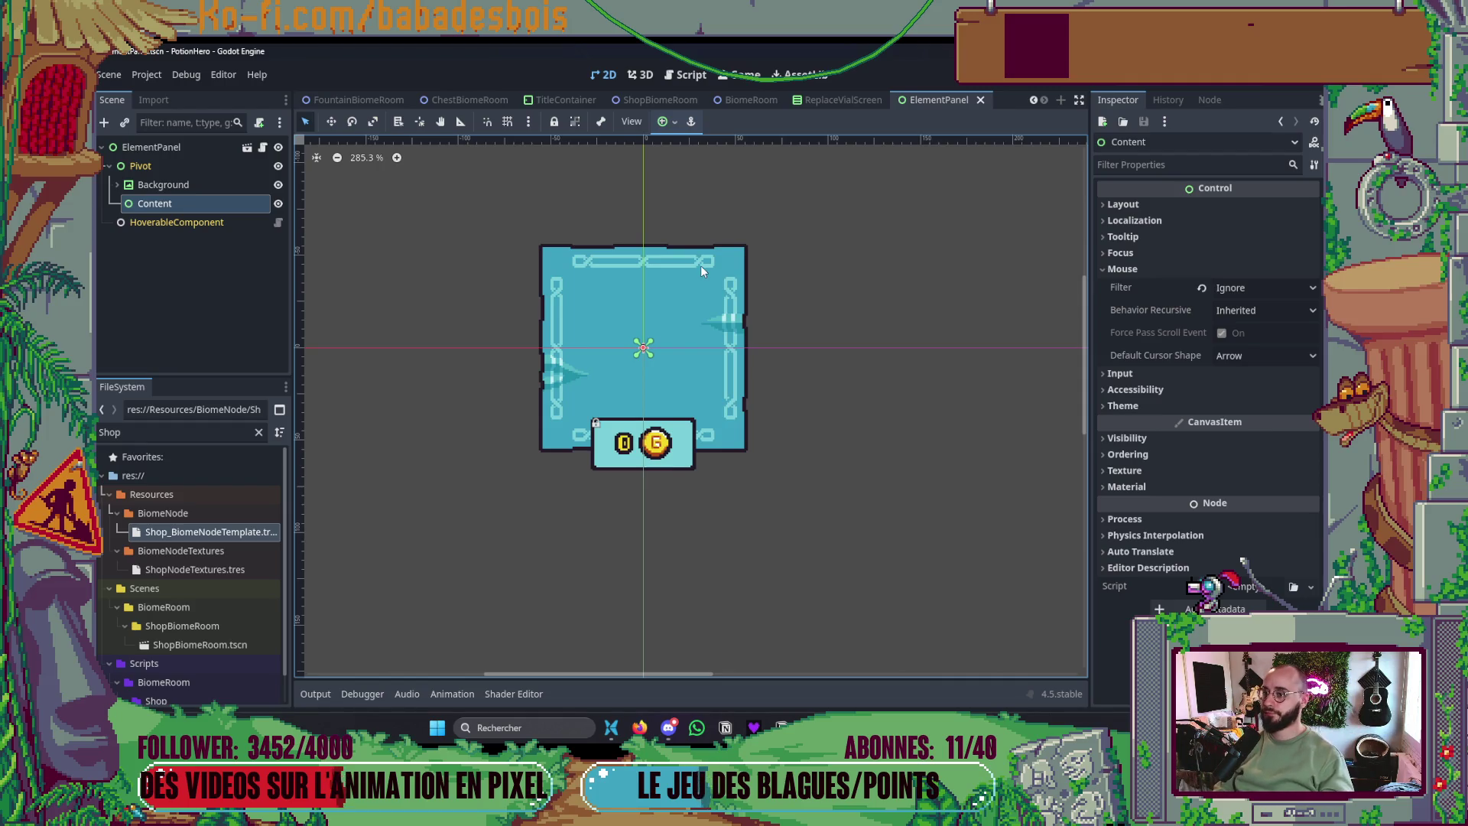
Close the ReplaceVialScreen, BiomeRoom and ShopBiomeRoom scenes and return to ElementPanel.
left_click(844, 102)
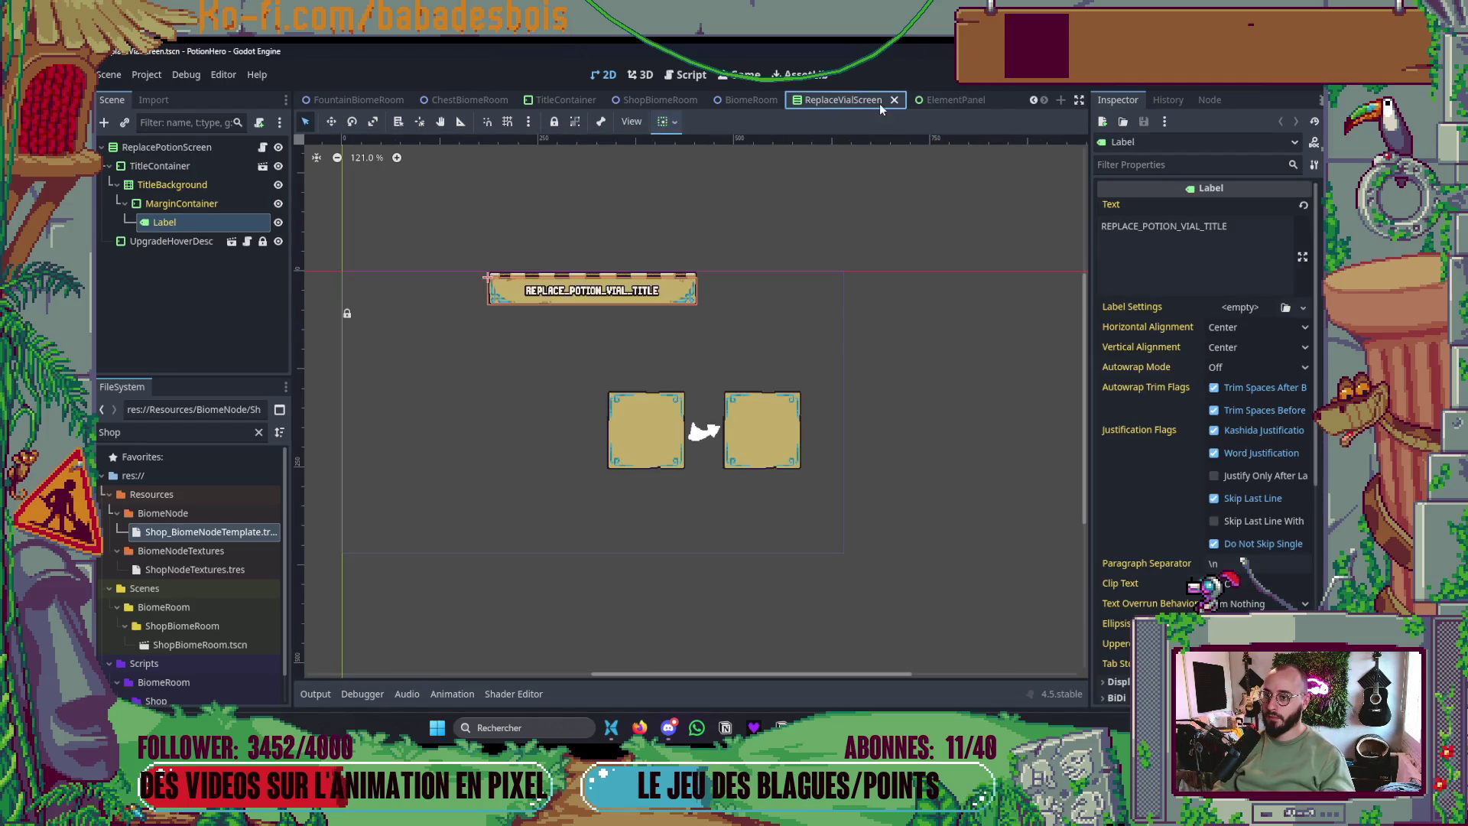
left_click(890, 103)
left_click(835, 102)
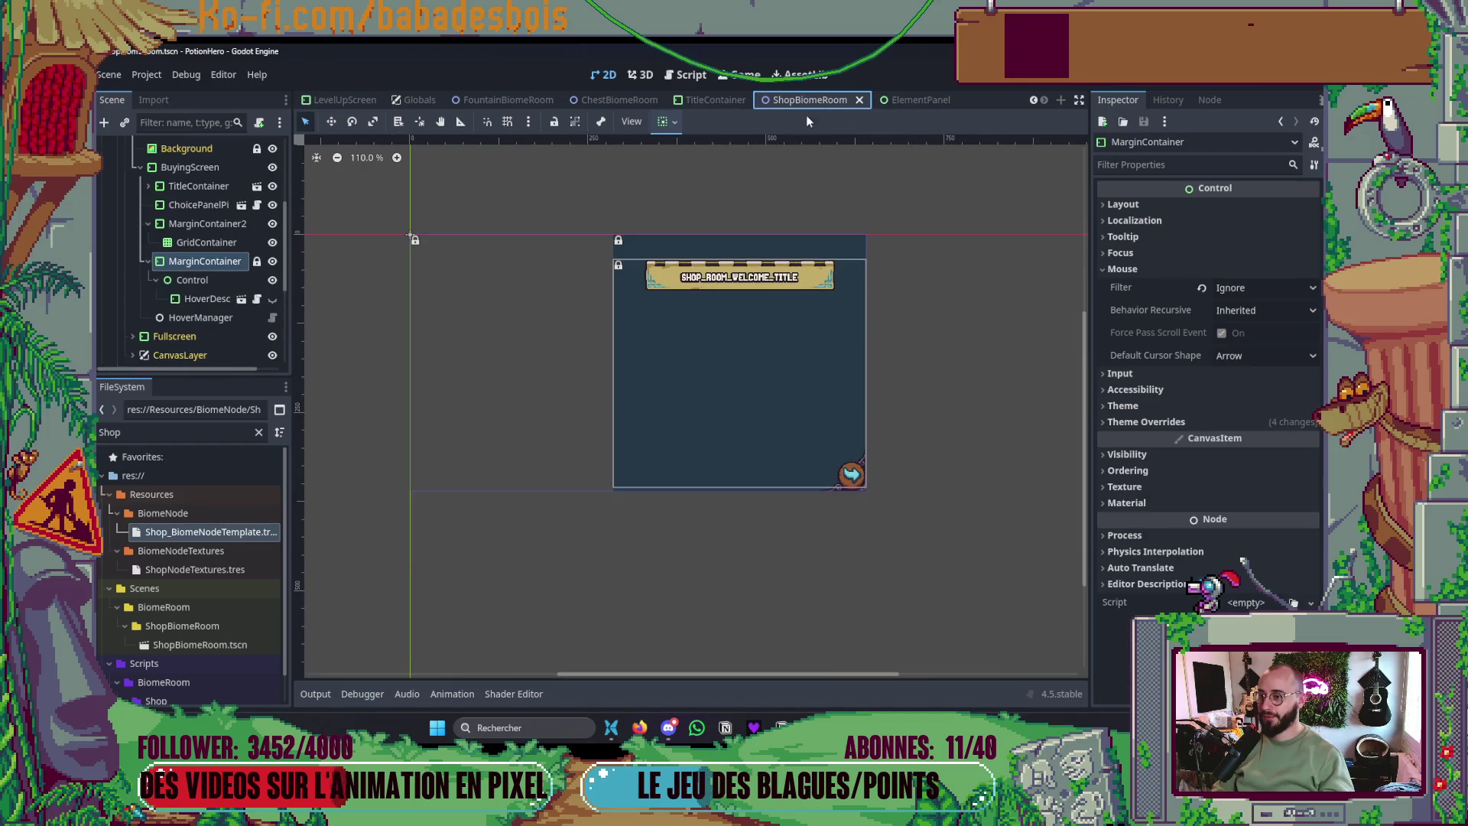
left_click(860, 100)
left_click(861, 99)
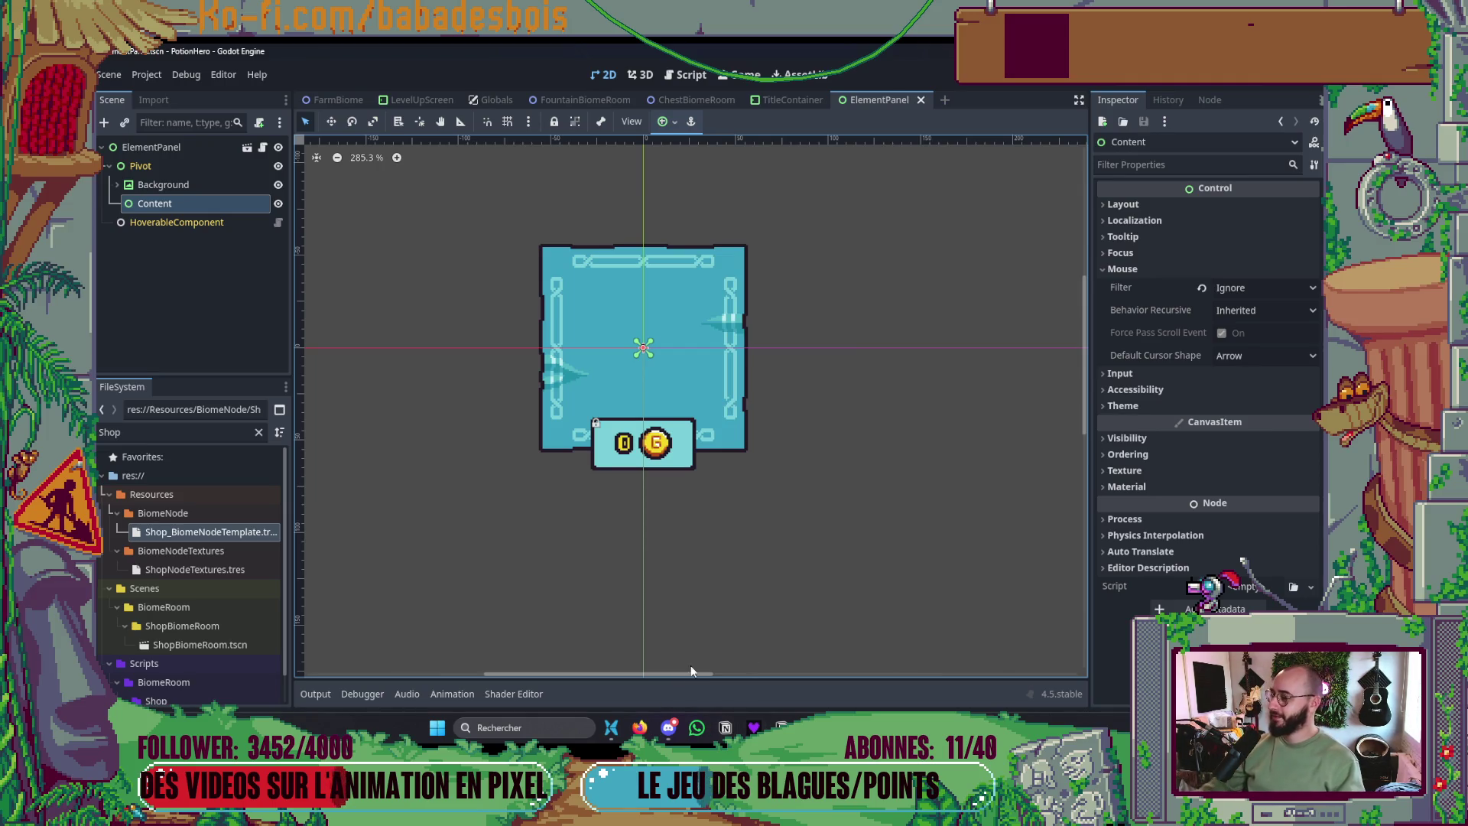
Start instancing a child scene under Content, then cancel it.
right_click(233, 206)
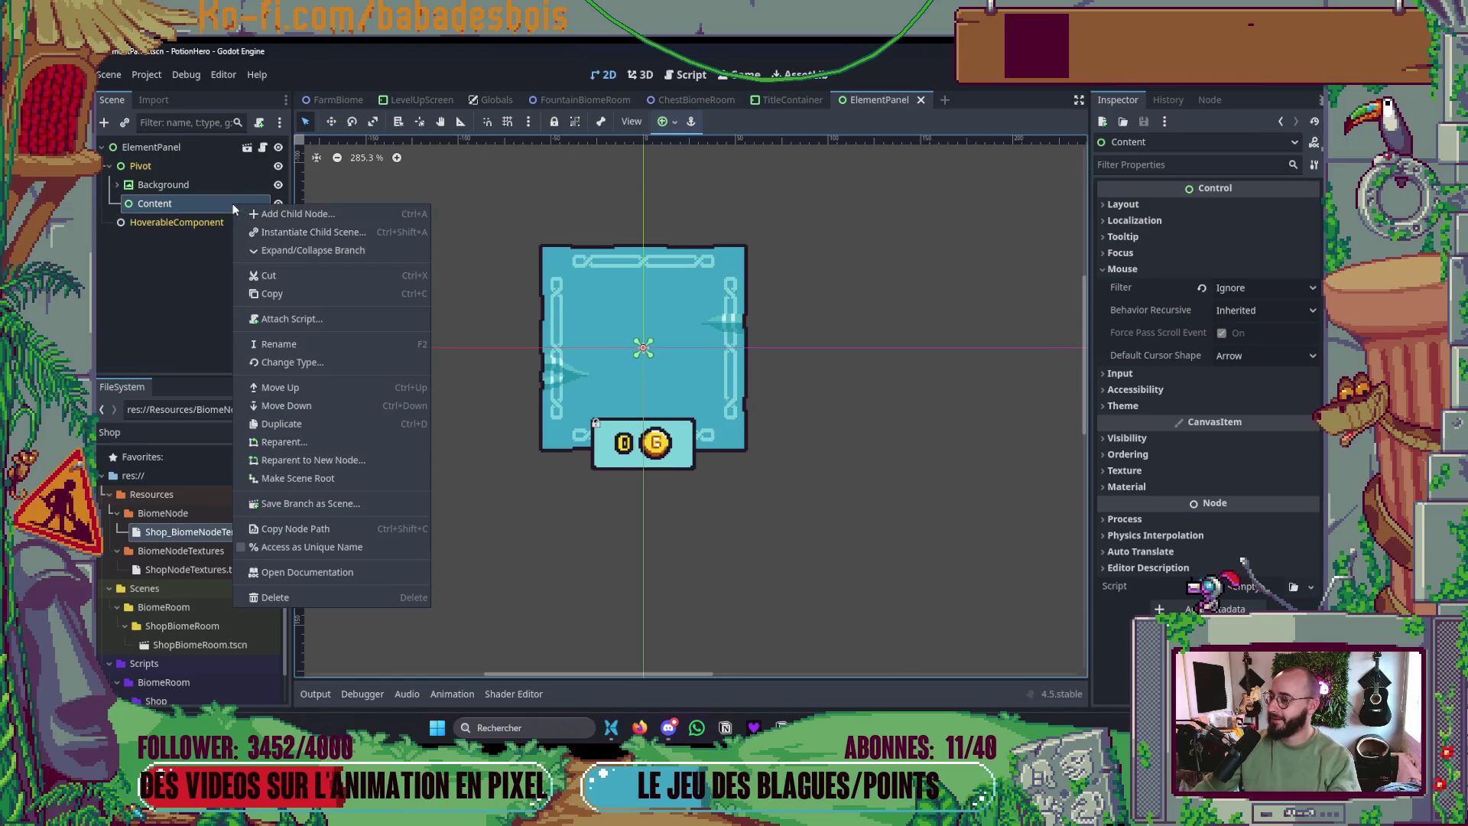
left_click(260, 233)
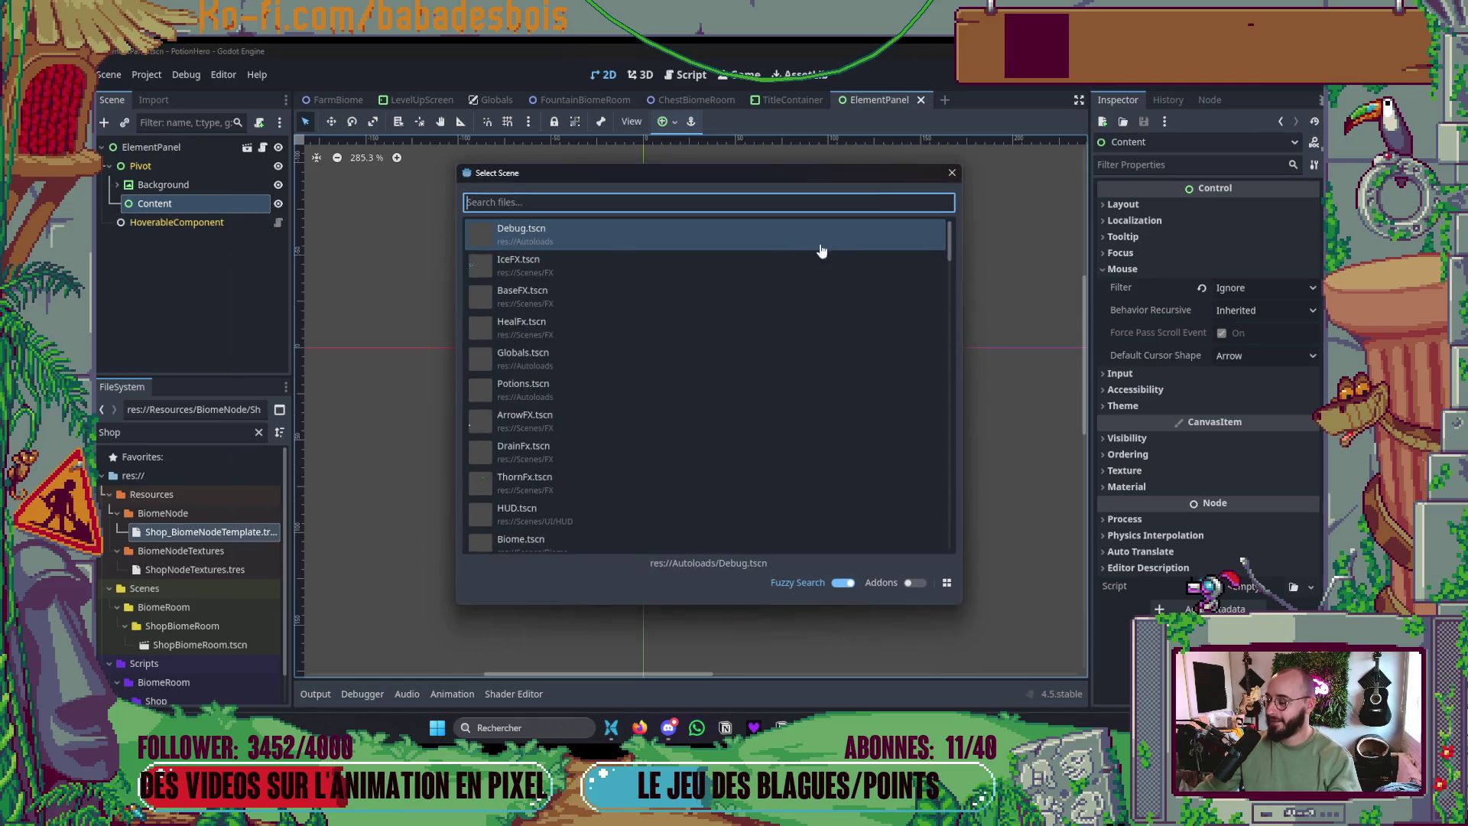
left_click(951, 174)
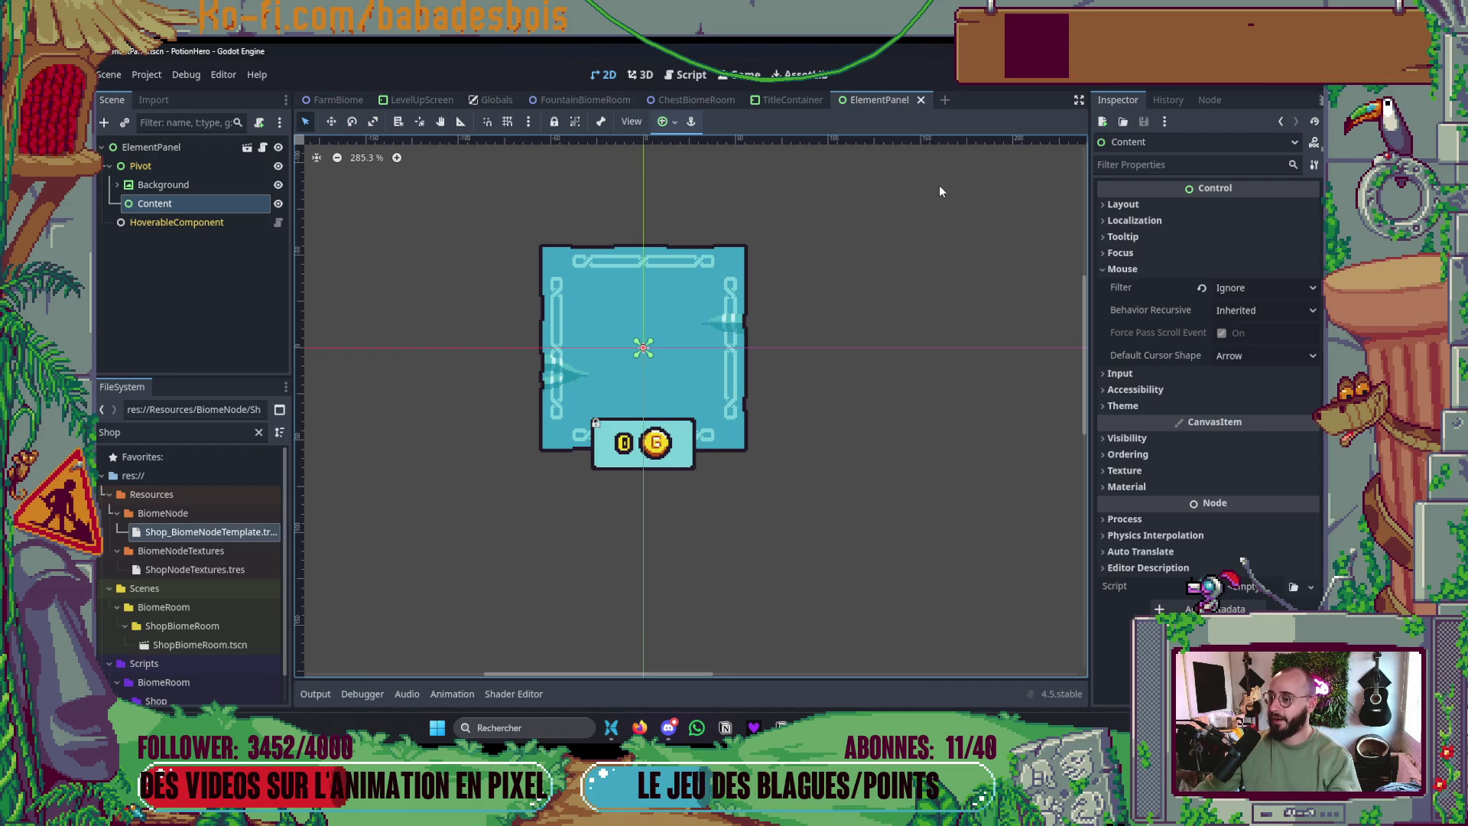
scroll(632, 358, "up", 4)
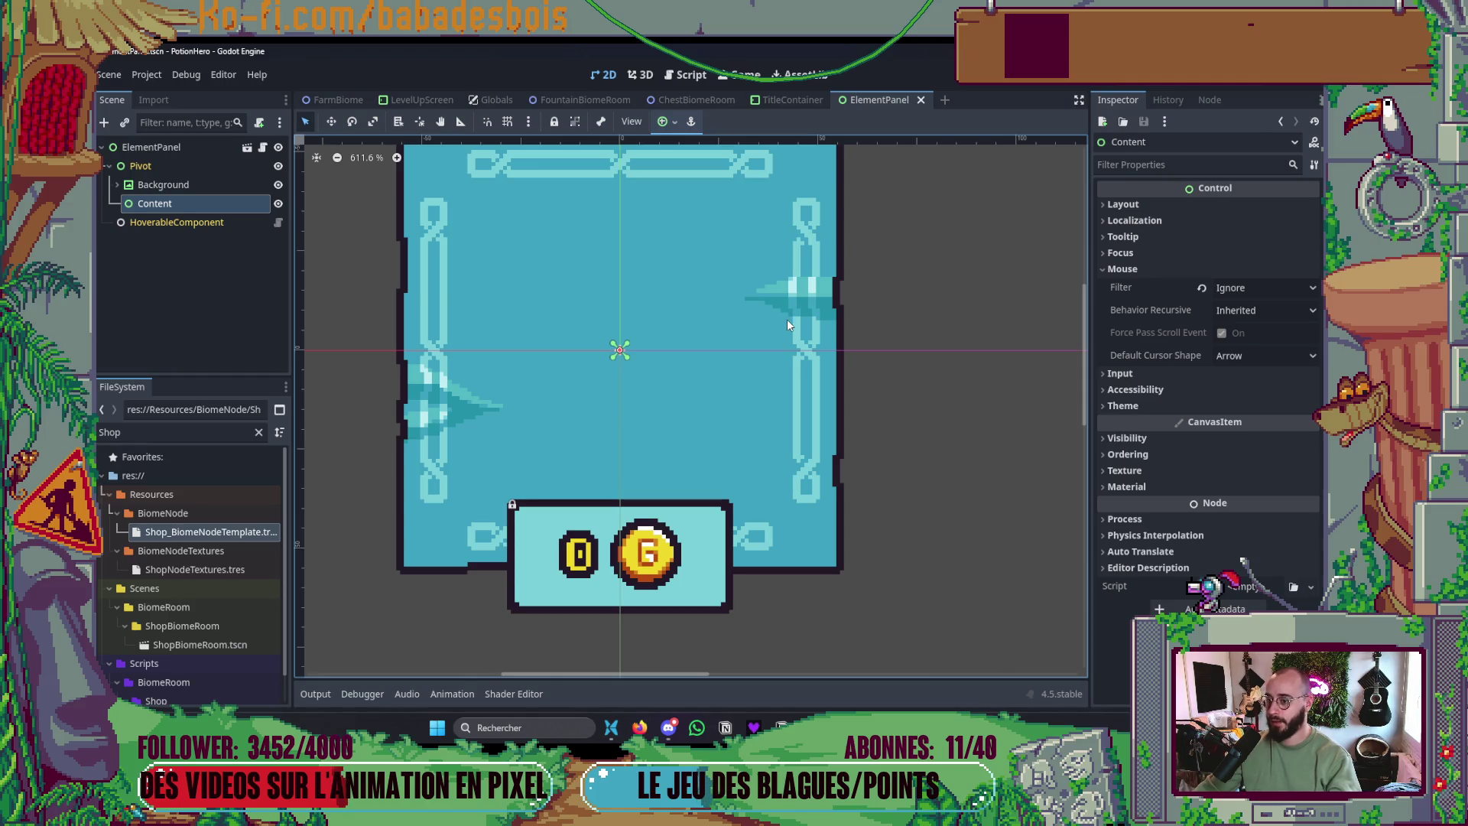
scroll(786, 318, "down", 3)
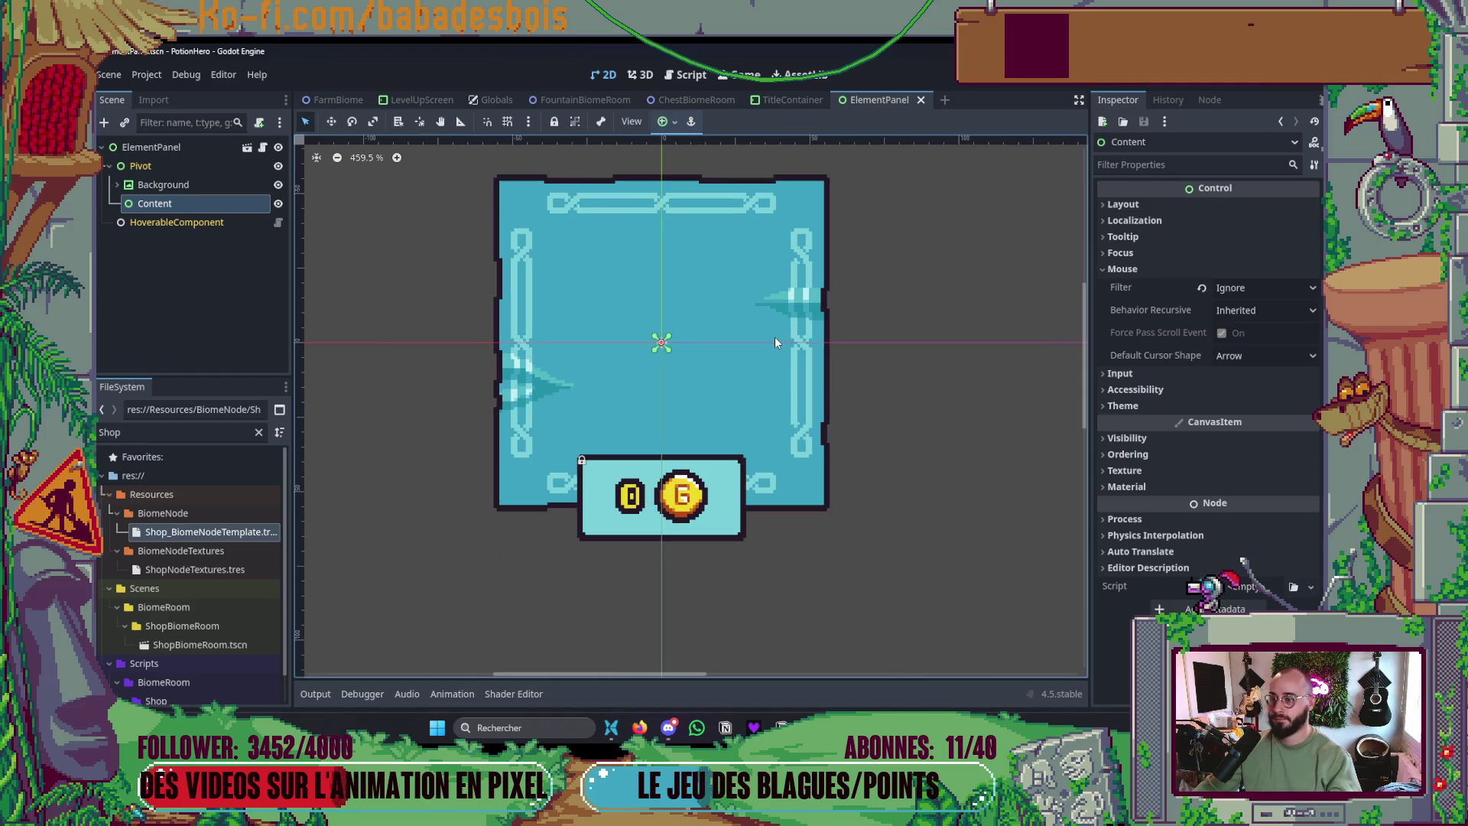
scroll(771, 346, "down", 2)
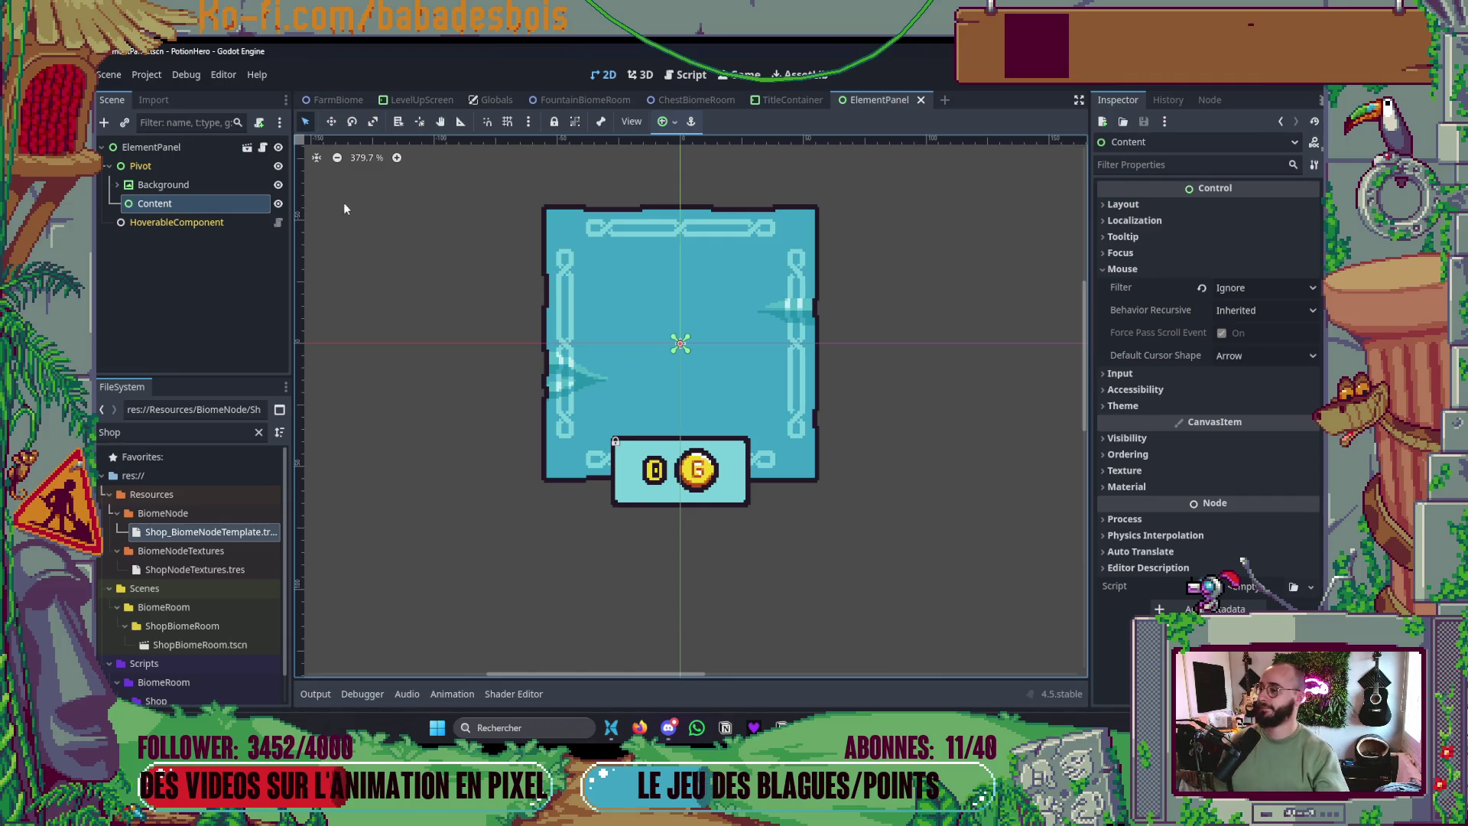
Instance DescContent.tscn under the Content node, found by searching 'Content'.
right_click(182, 200)
left_click(233, 222)
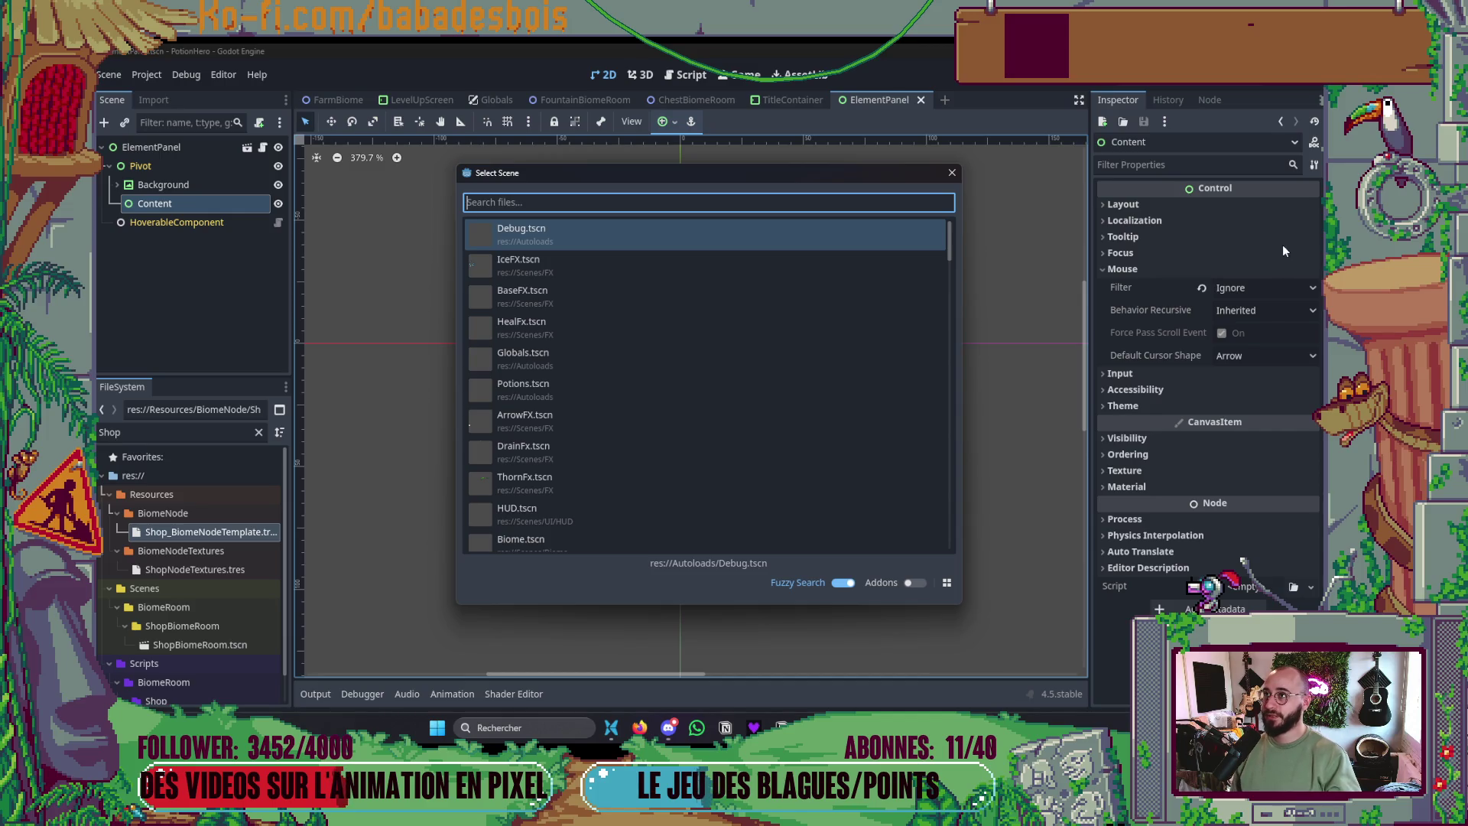
type("Content")
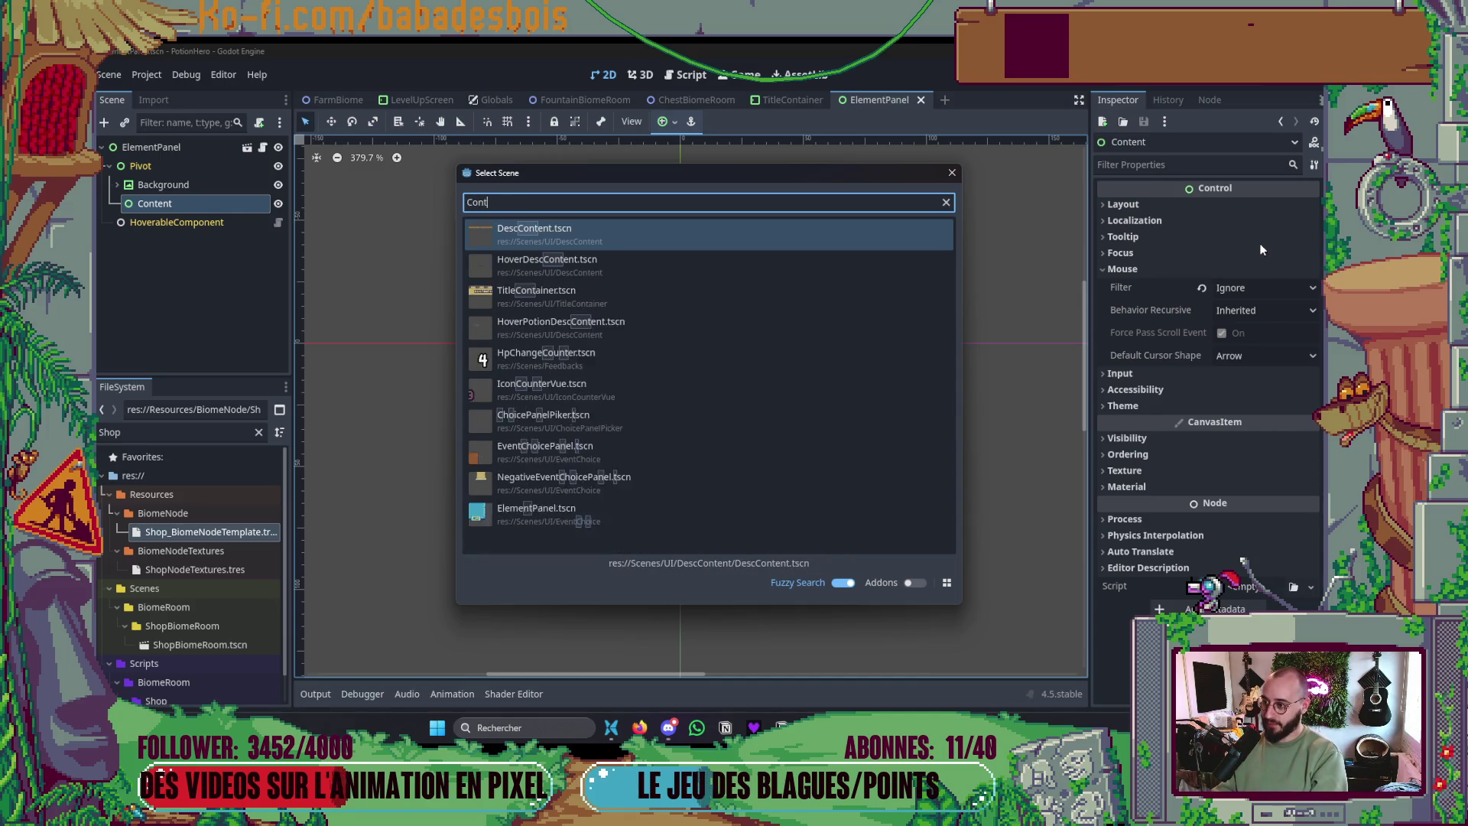
key("Down")
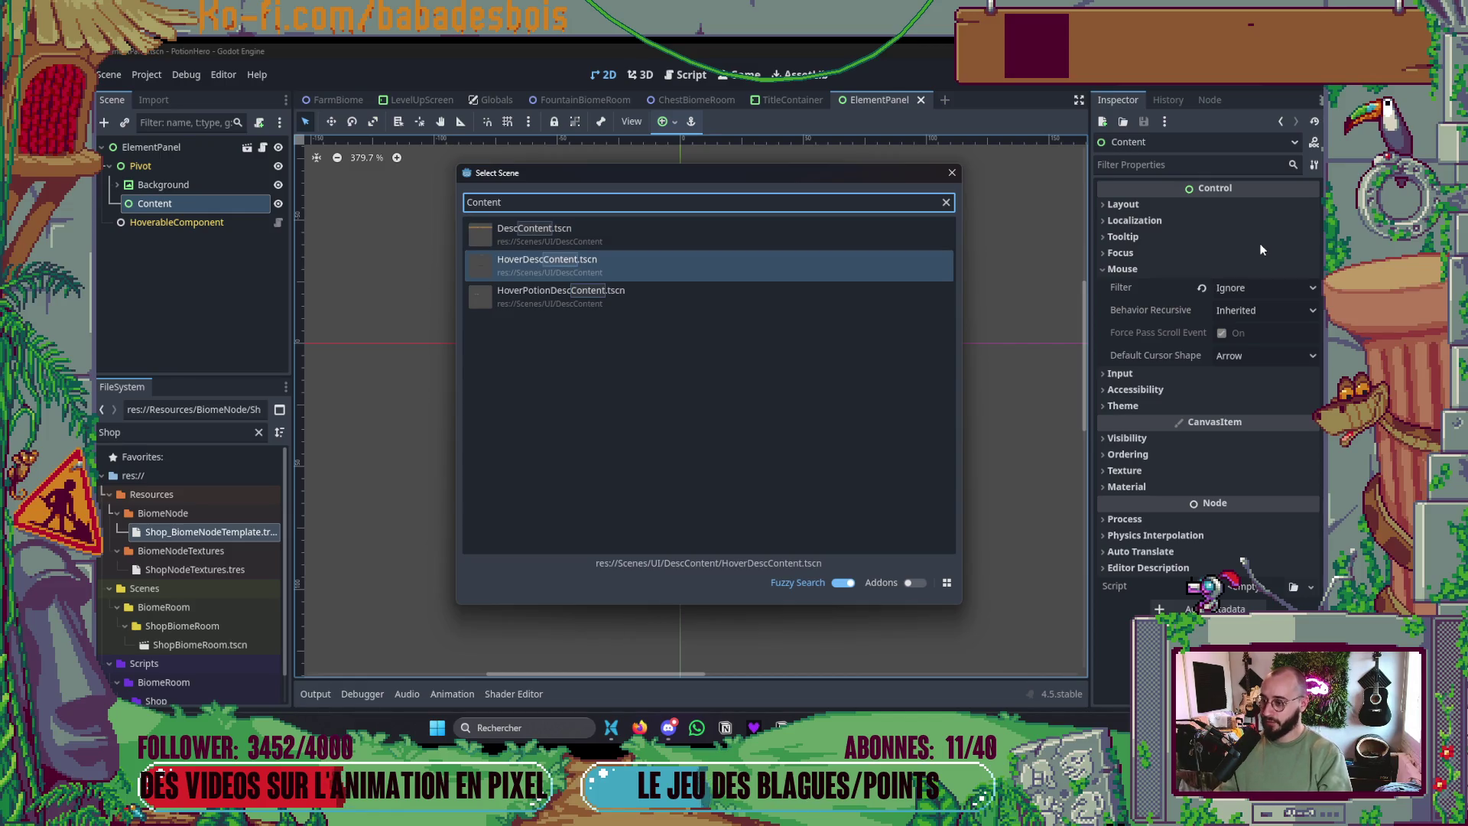
key("Up")
key("Up")
key("Up")
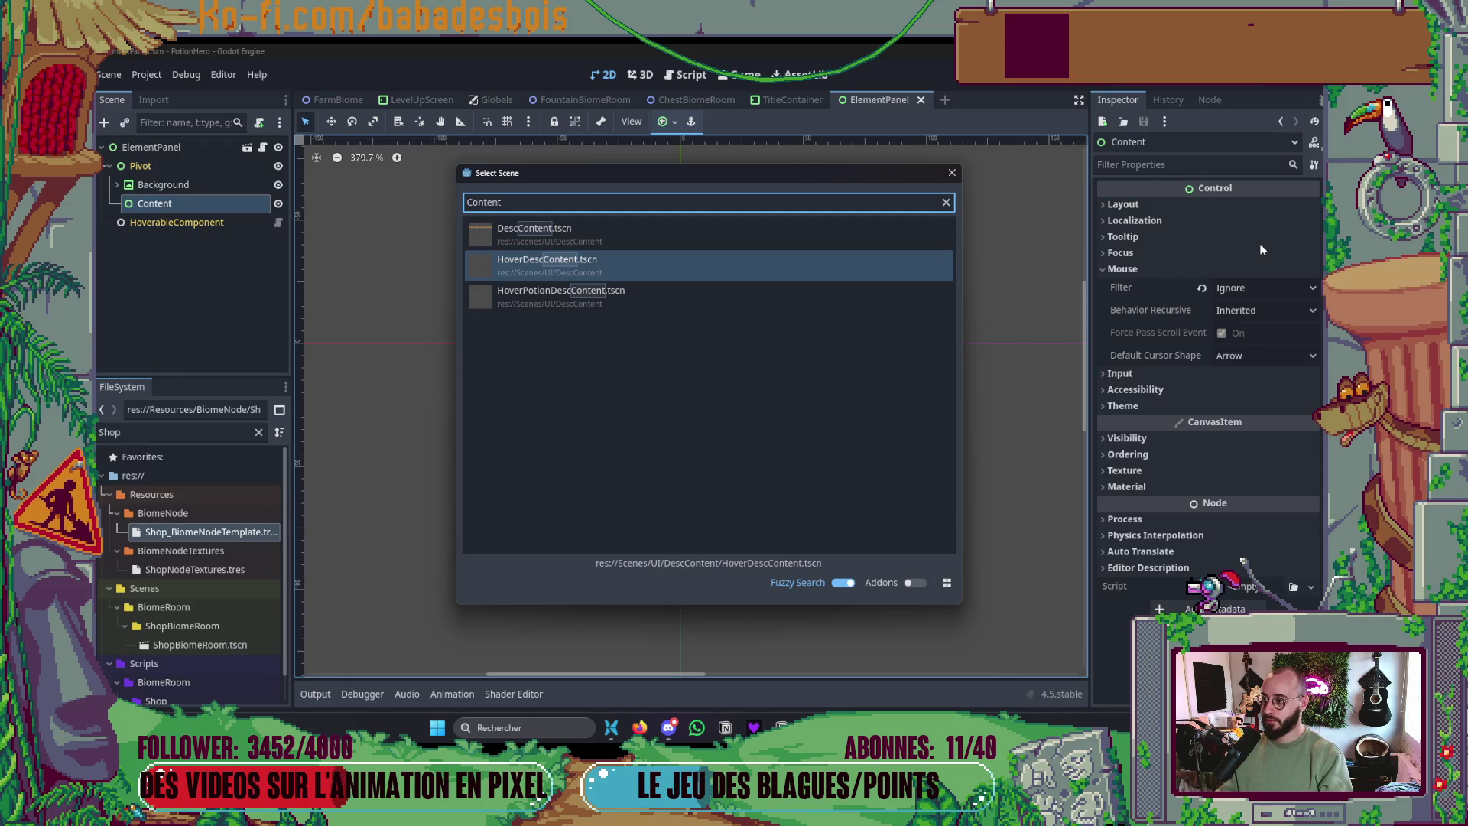
key("Up")
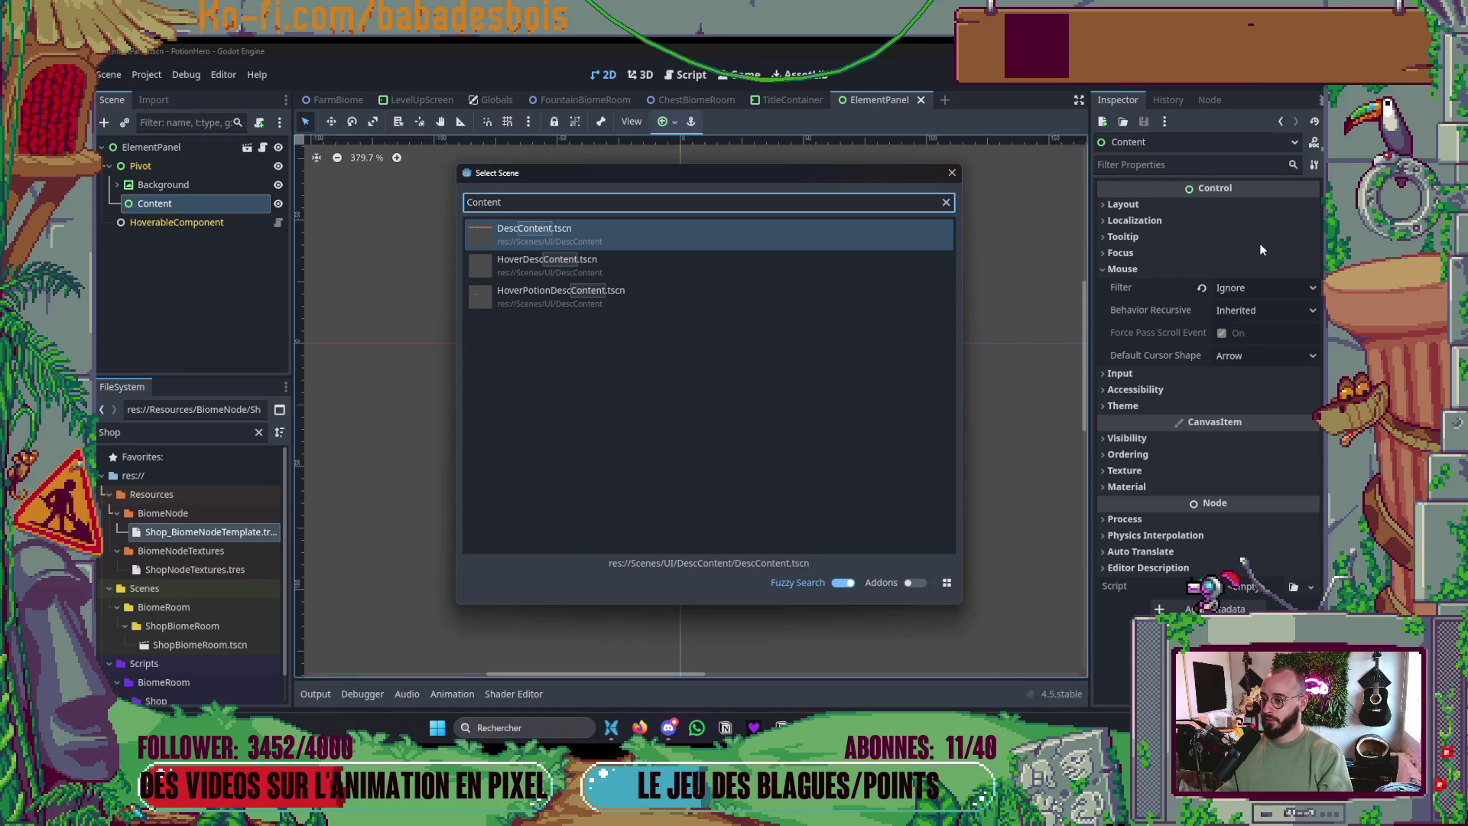
key("Return")
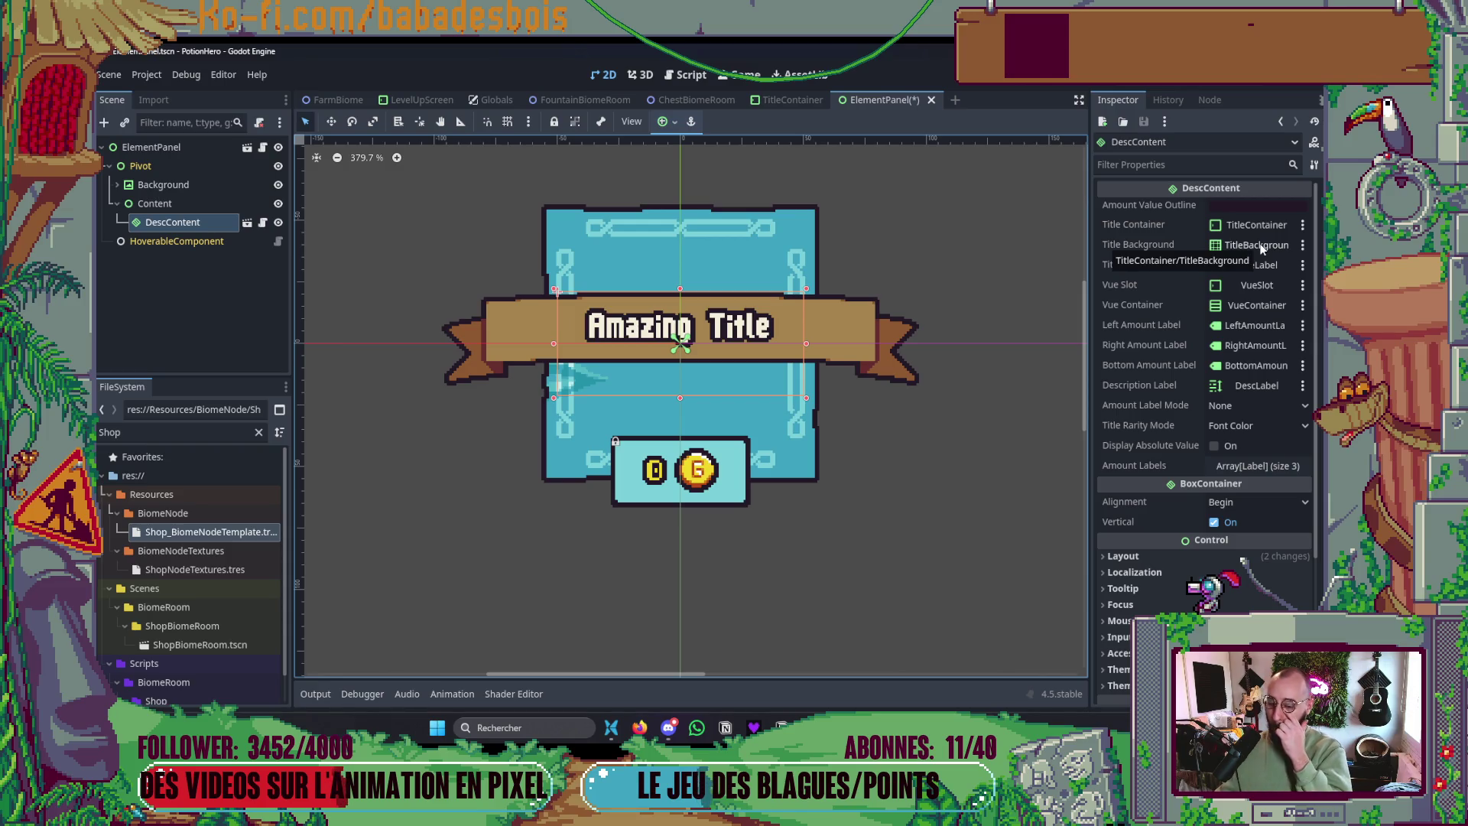
Undo the DescContent instance, reselect Content and switch away from Godot.
key("ctrl+z")
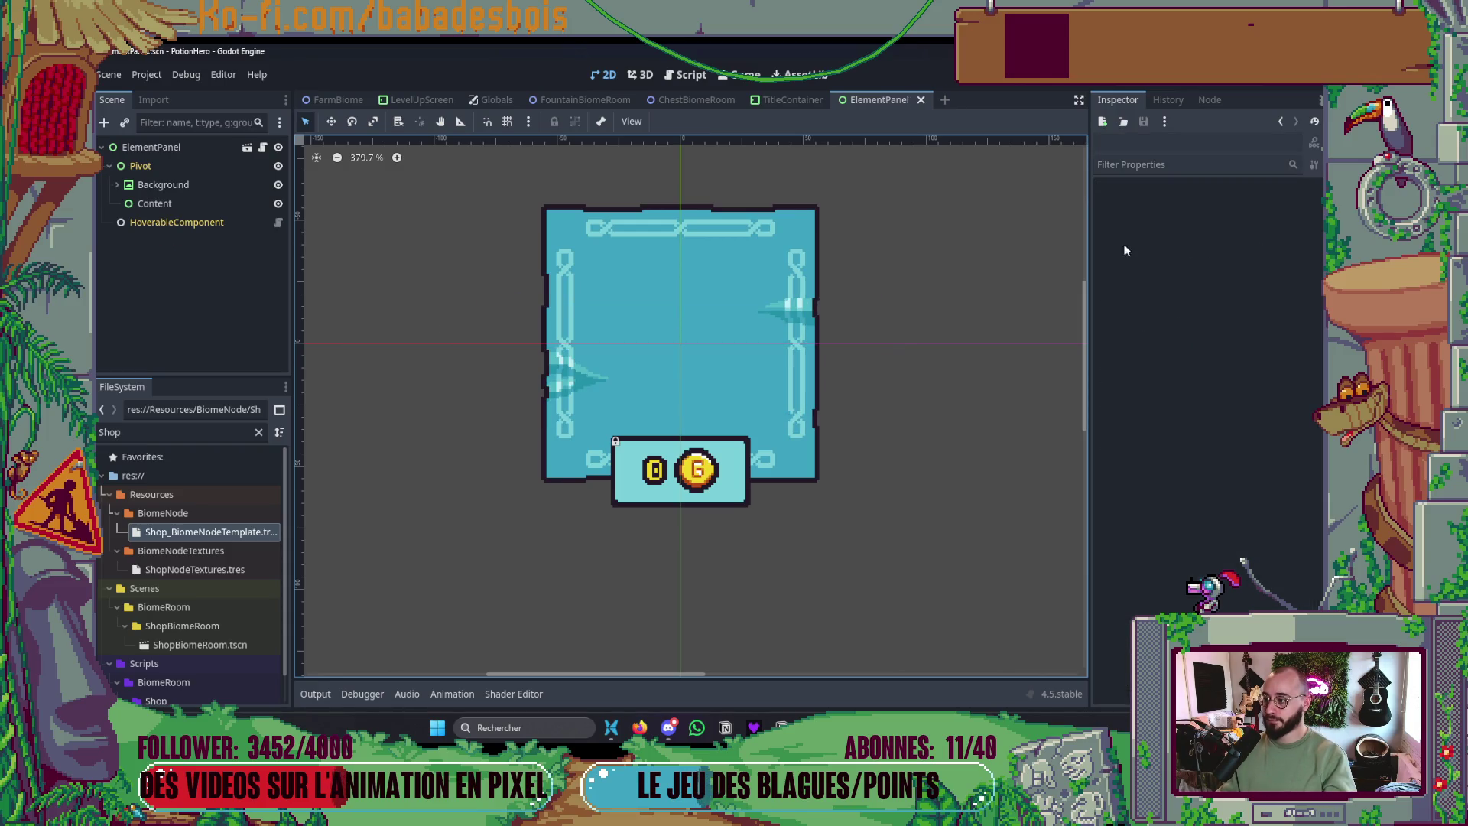
left_click(177, 203)
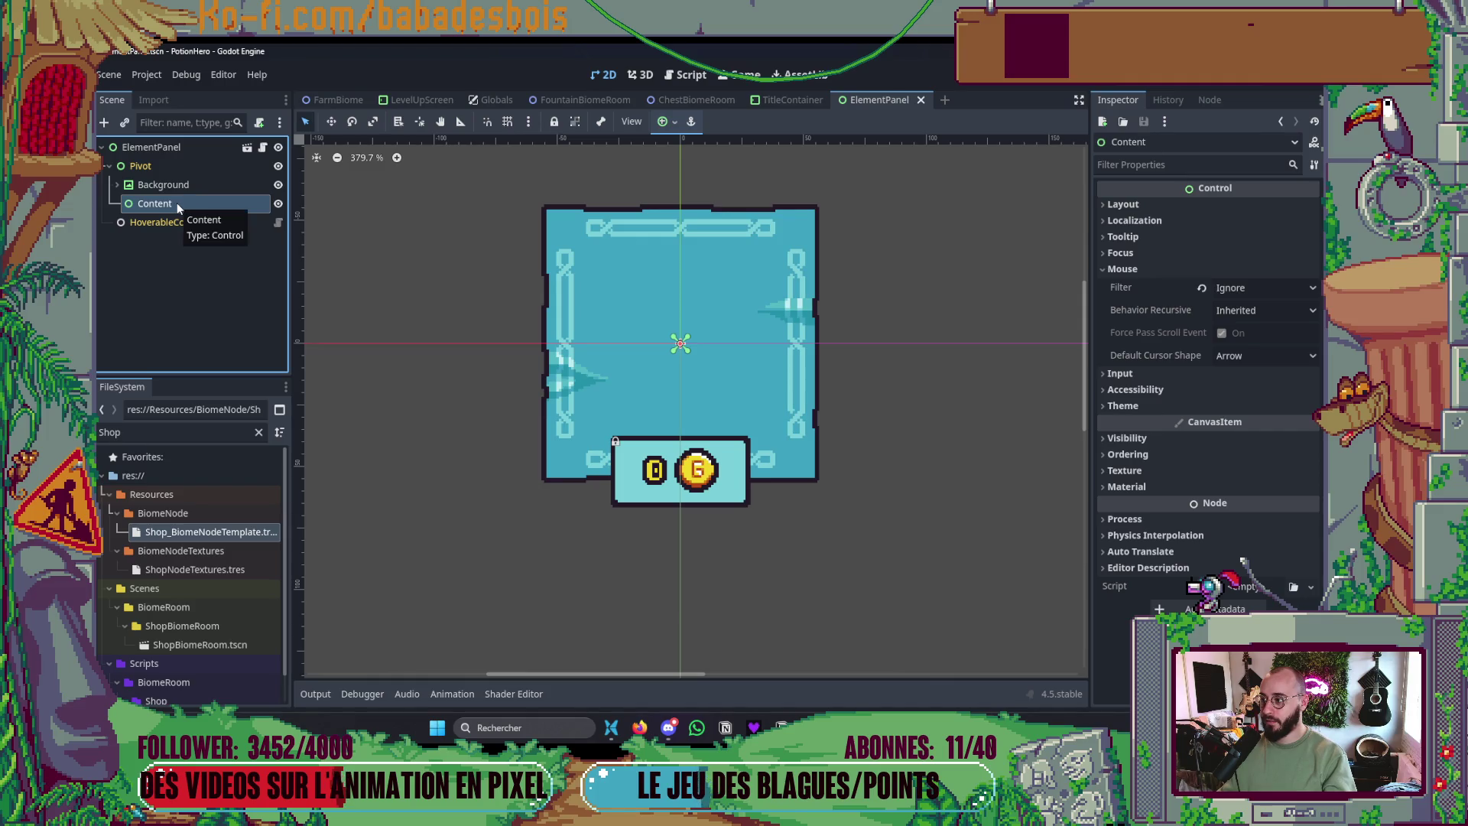
key("alt+Tab")
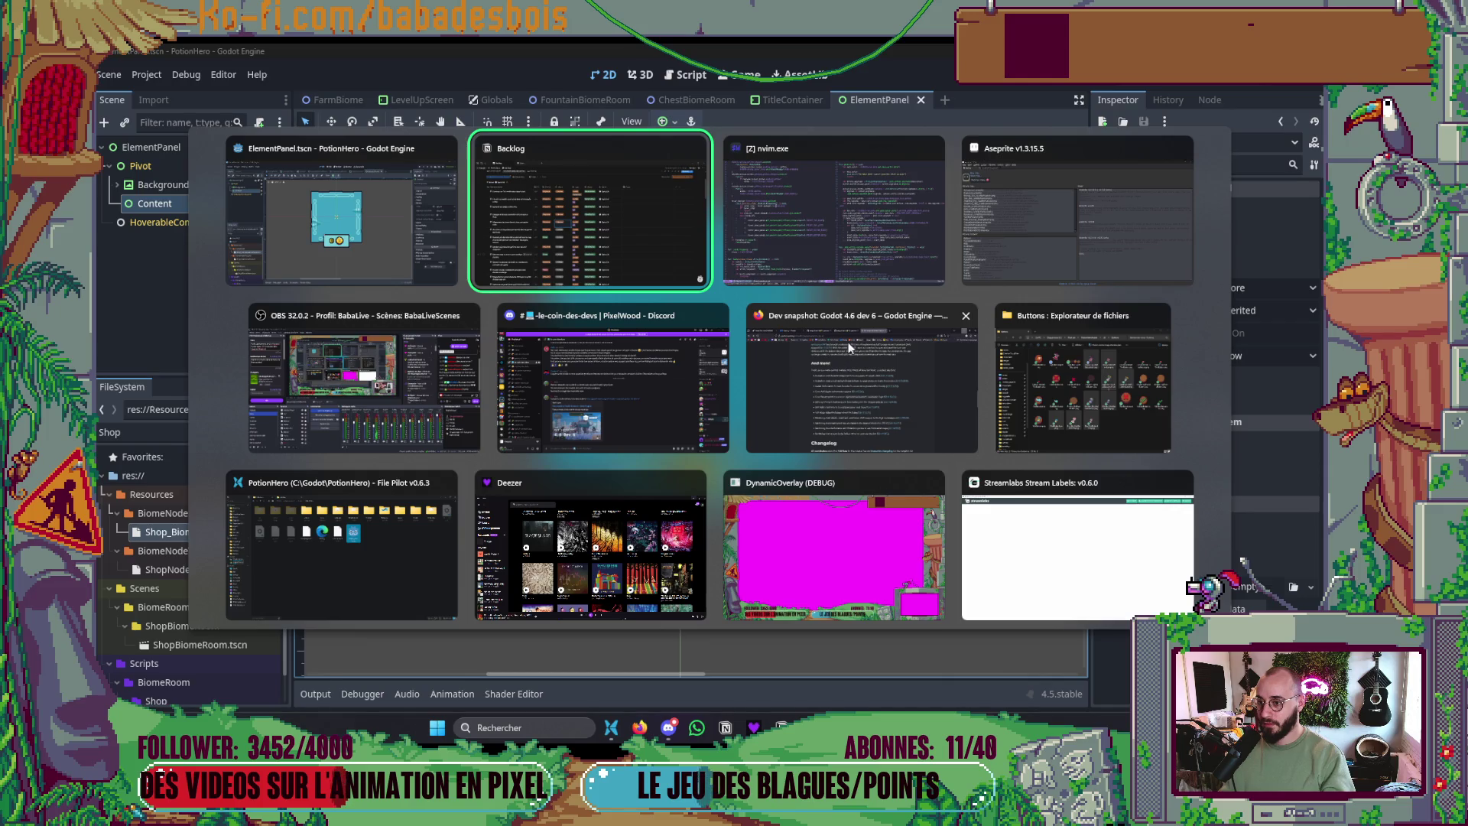
In Neovim, jump to the ItemRunEventData definition and place the caret on generate_single_desc_content.
key("alt+Tab")
scroll(432, 443, "down", 5)
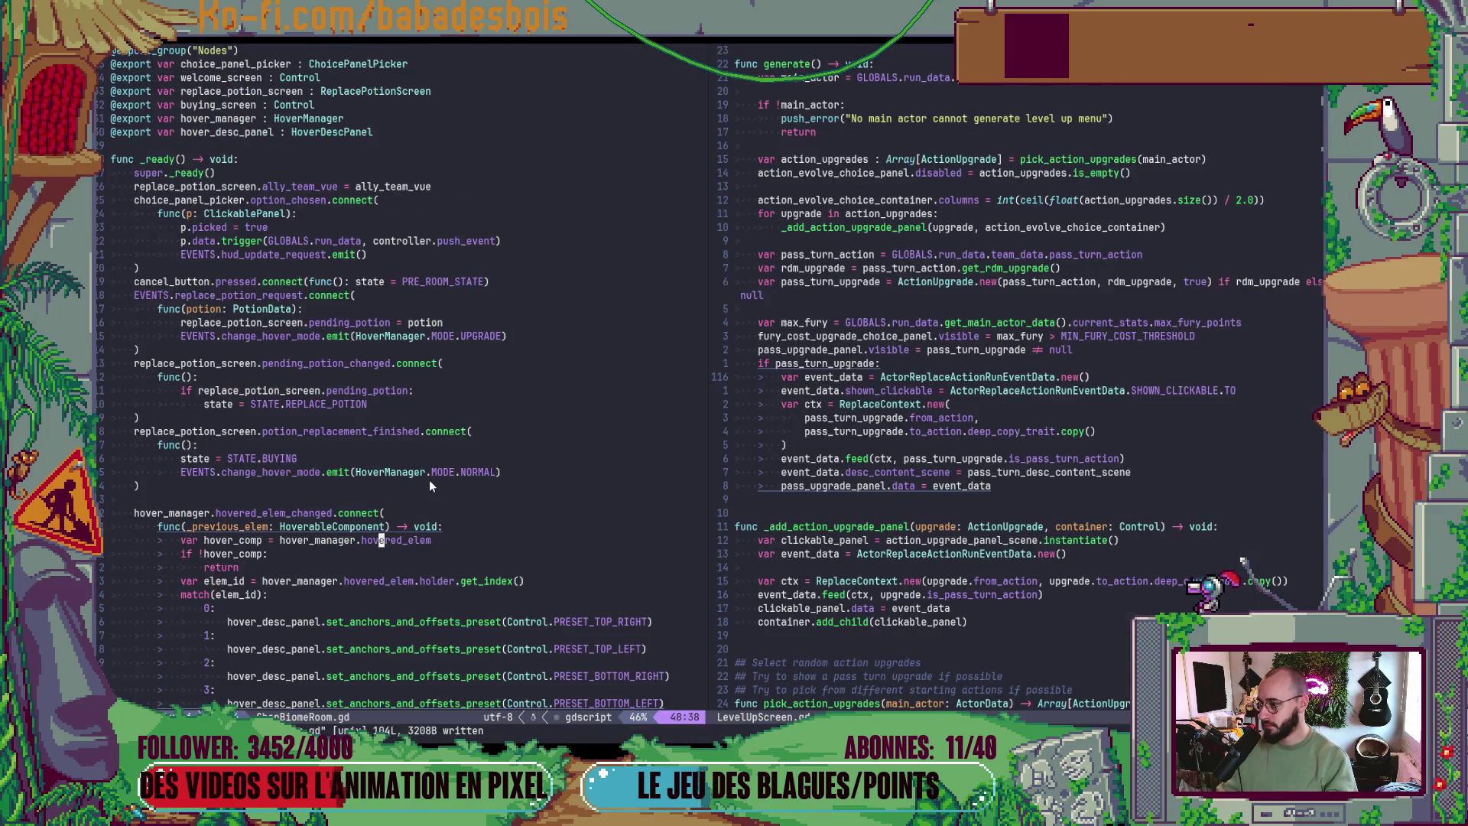
scroll(425, 478, "down", 5)
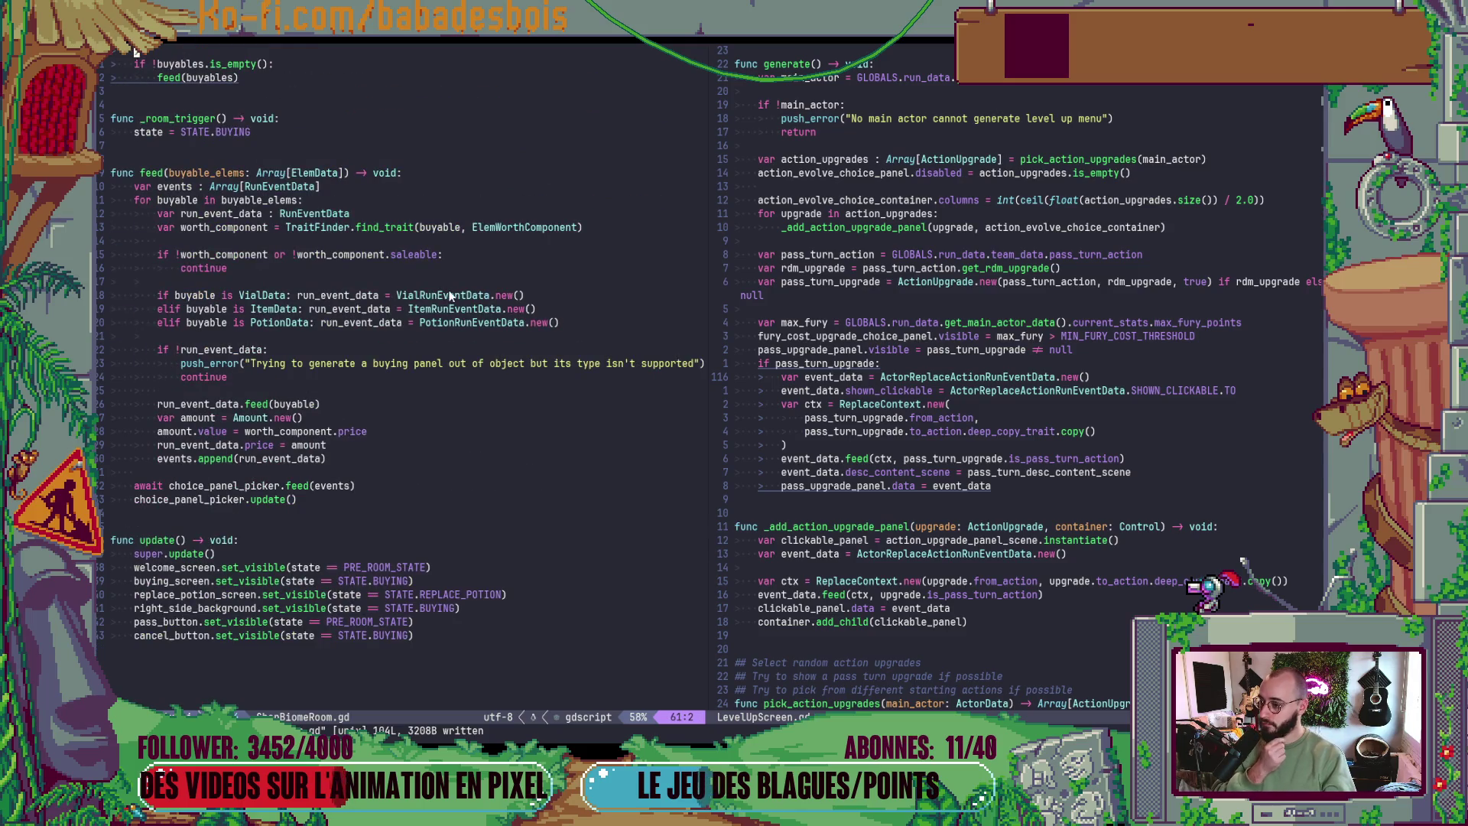
left_click(423, 312)
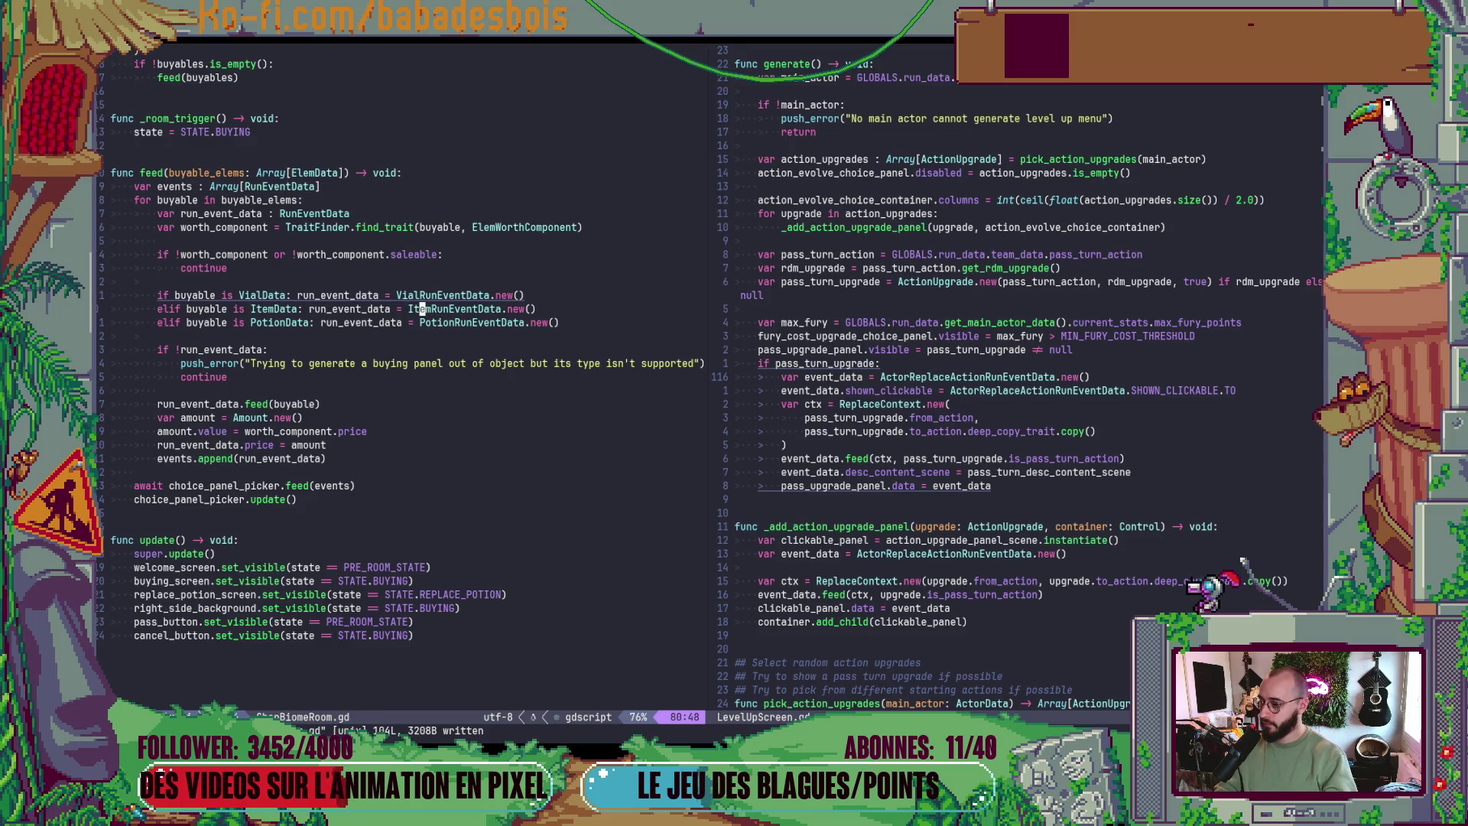
key("g")
key("d")
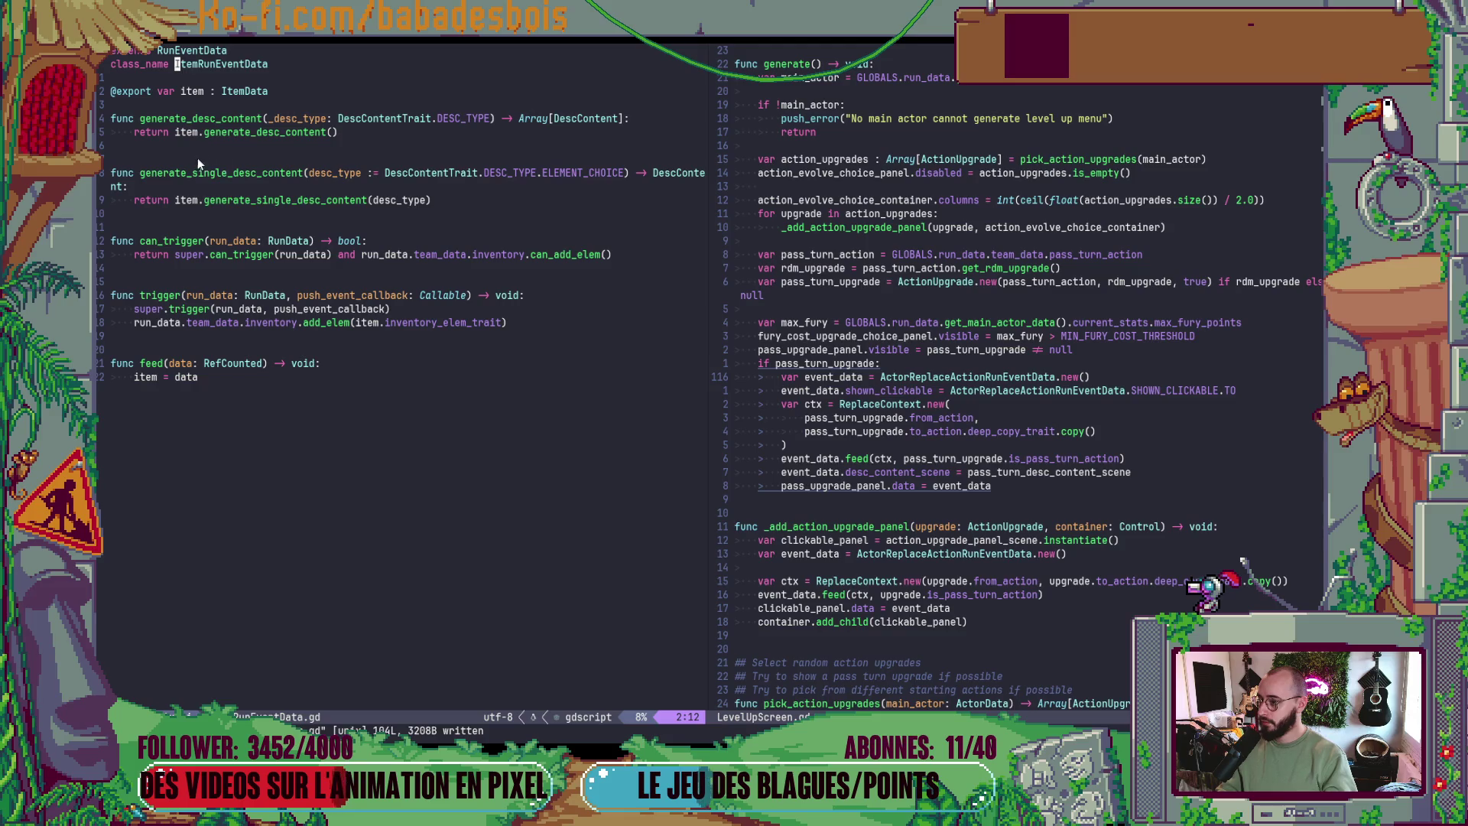
left_click(270, 201)
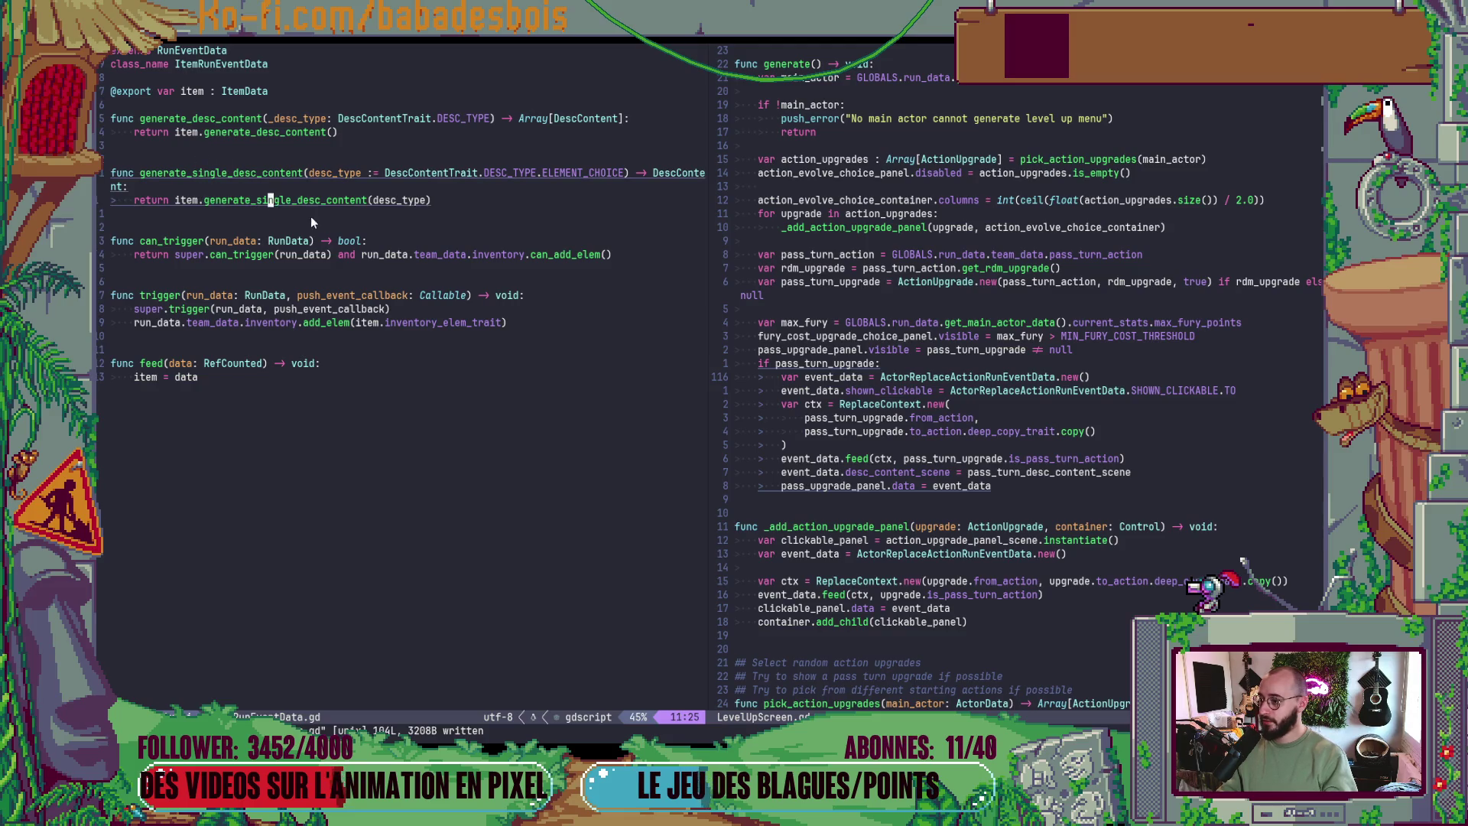
Search Godot's Quick Open Scene for 'SingleDe', dismiss it, and return to Neovim.
key("alt+Tab")
key("ctrl+shift+o")
type("Single")
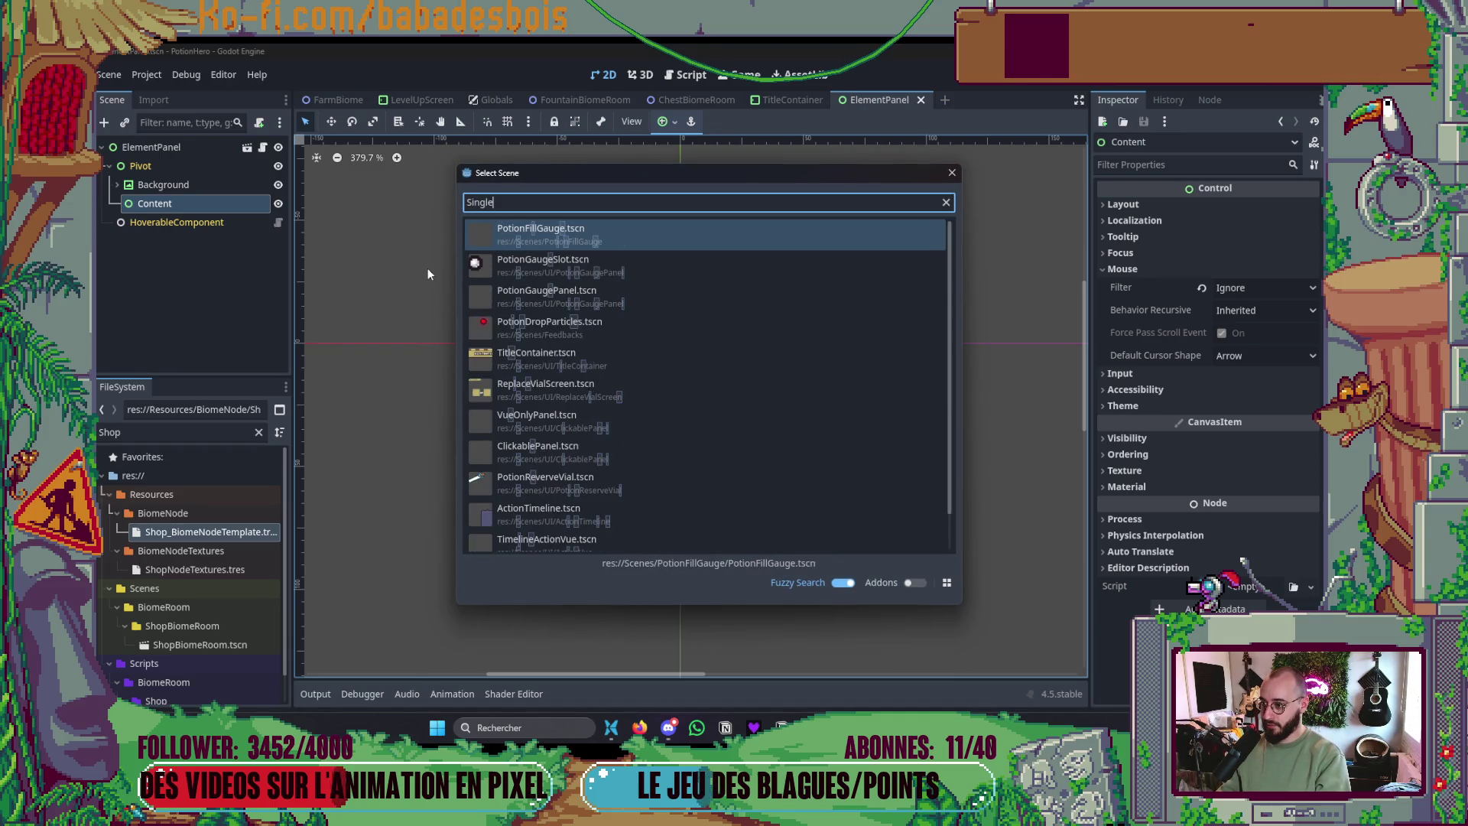
type("S")
key("BackSpace")
type("De")
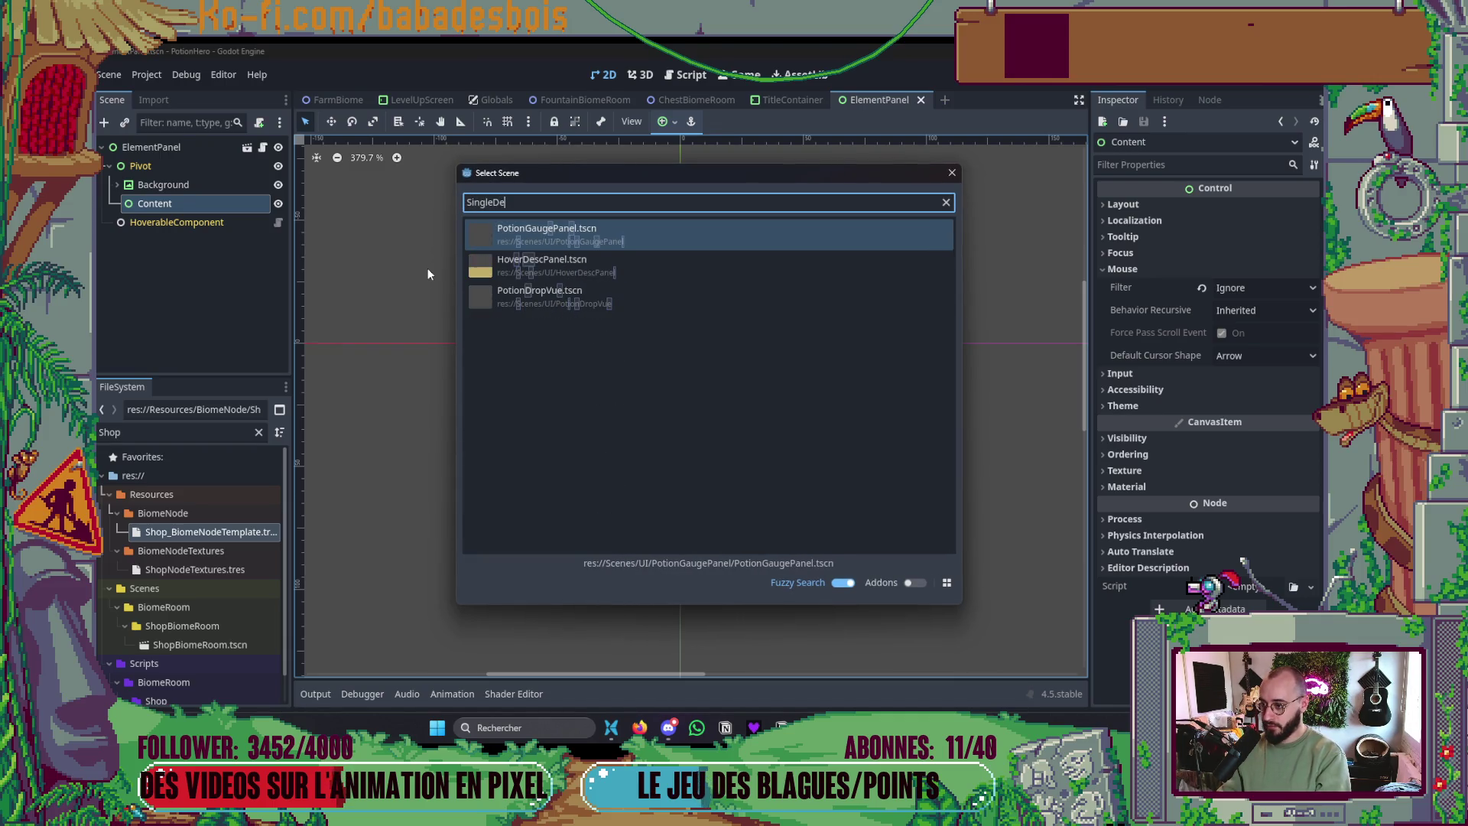
key("Return")
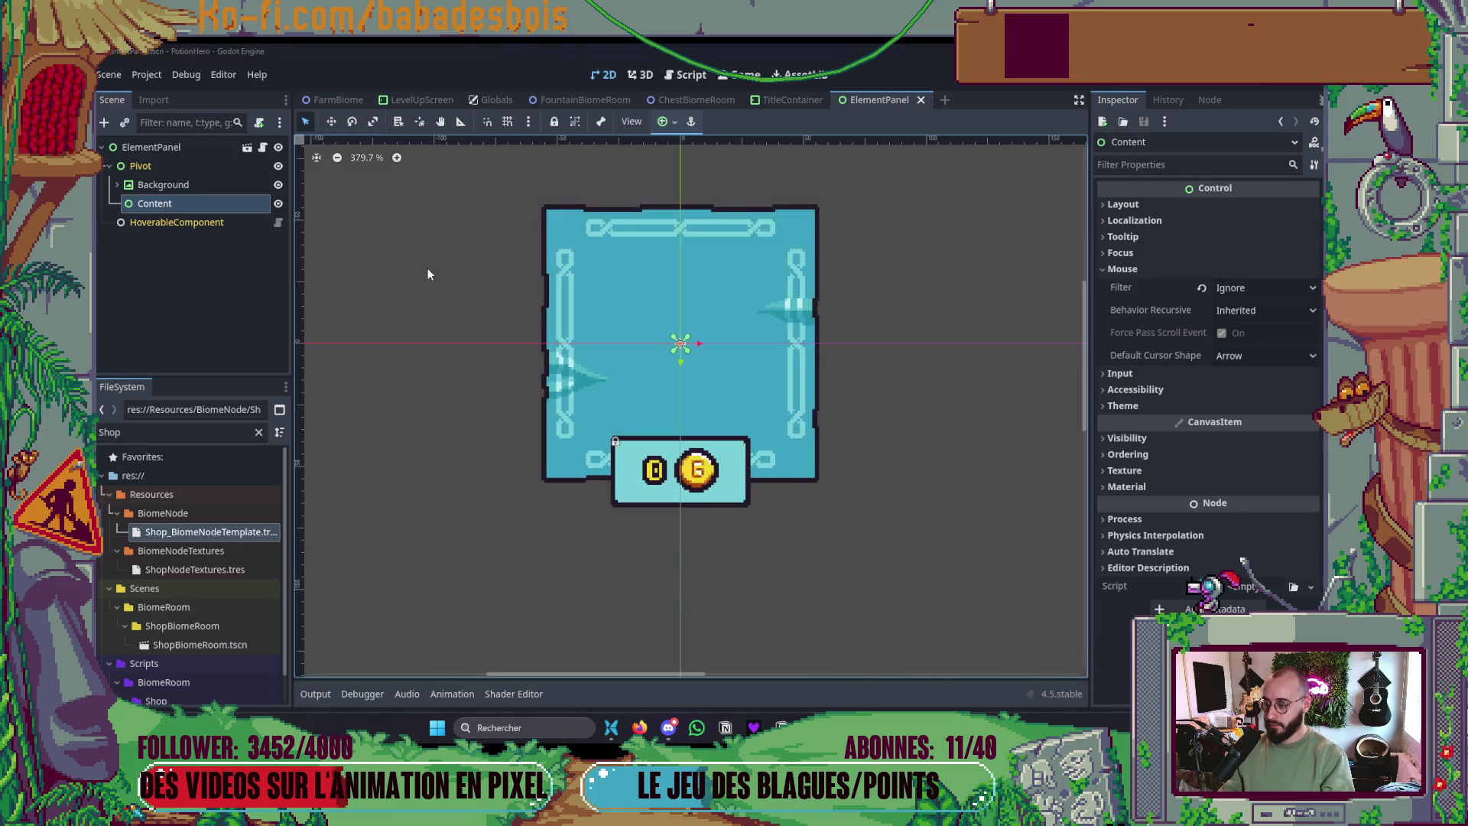
key("alt+Tab")
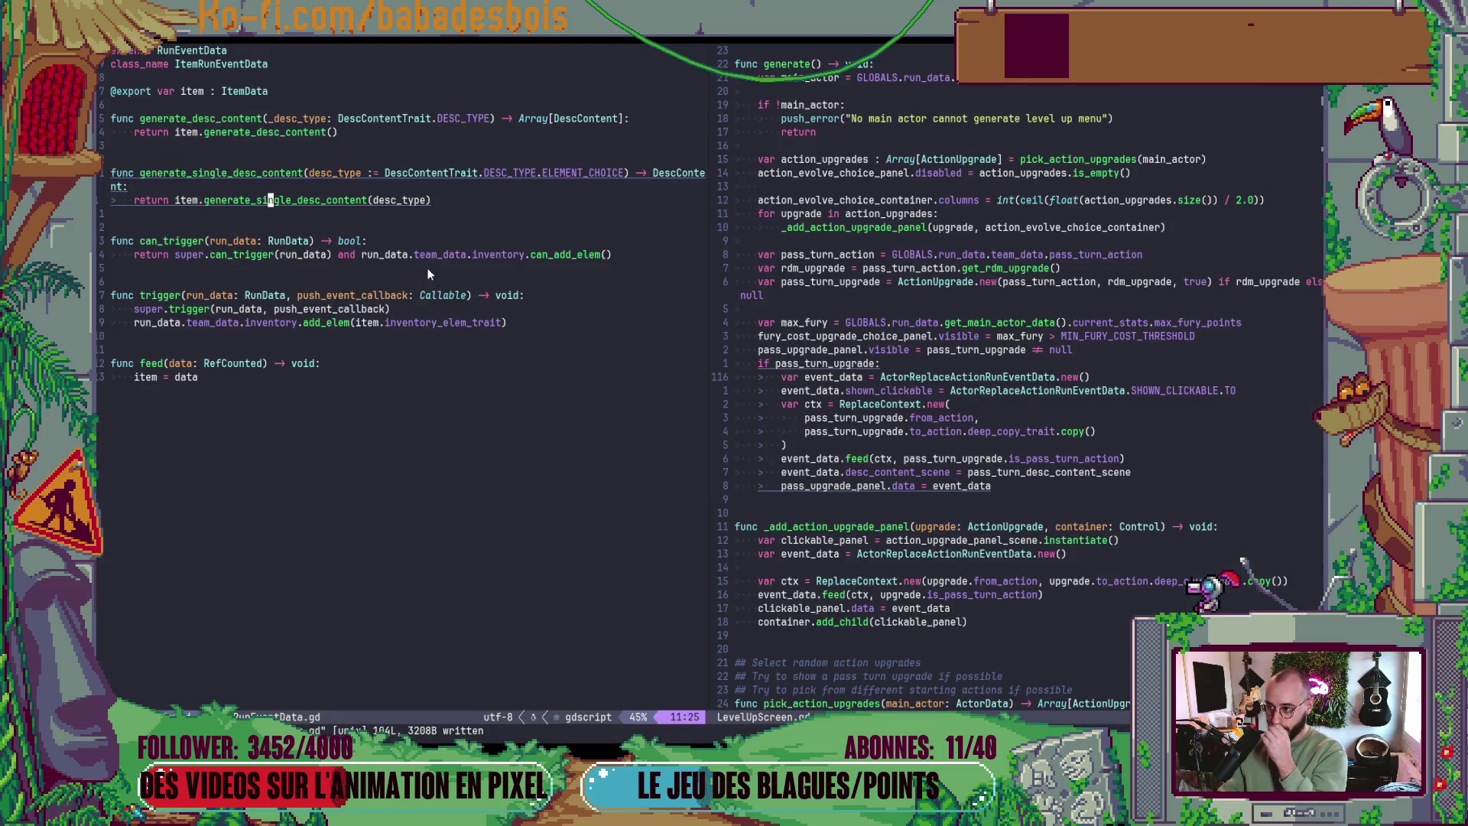
Follow generate_single_desc_content into the parent script, then on to generate_desc_content's definition.
key("g")
key("d")
key("j")
key("dollar")
key("F")
key("g")
key("g")
key("d")
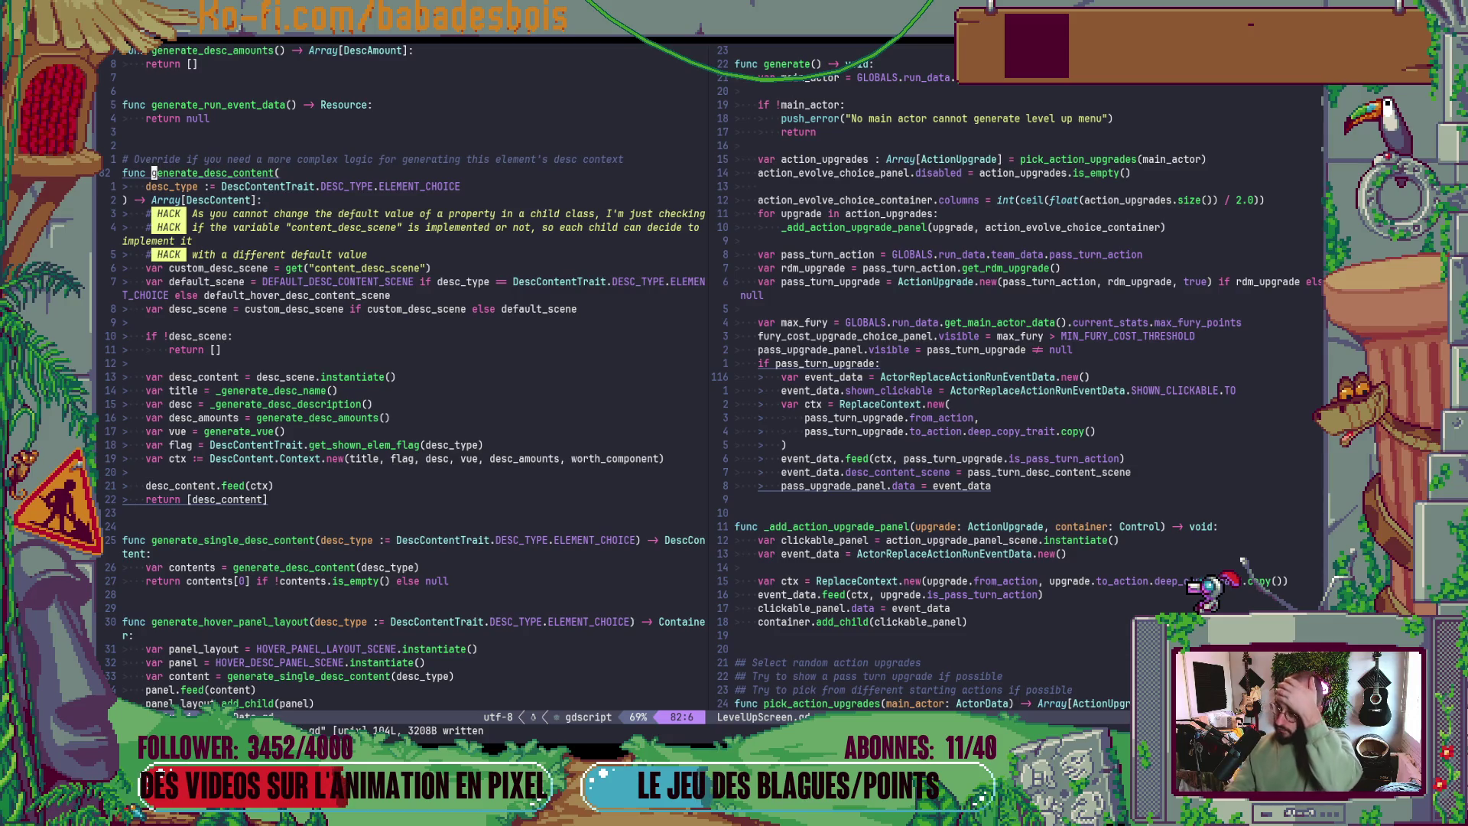
Jump back to the generate_desc_content call site, then run the PotionHero game in Godot.
key("ctrl+o")
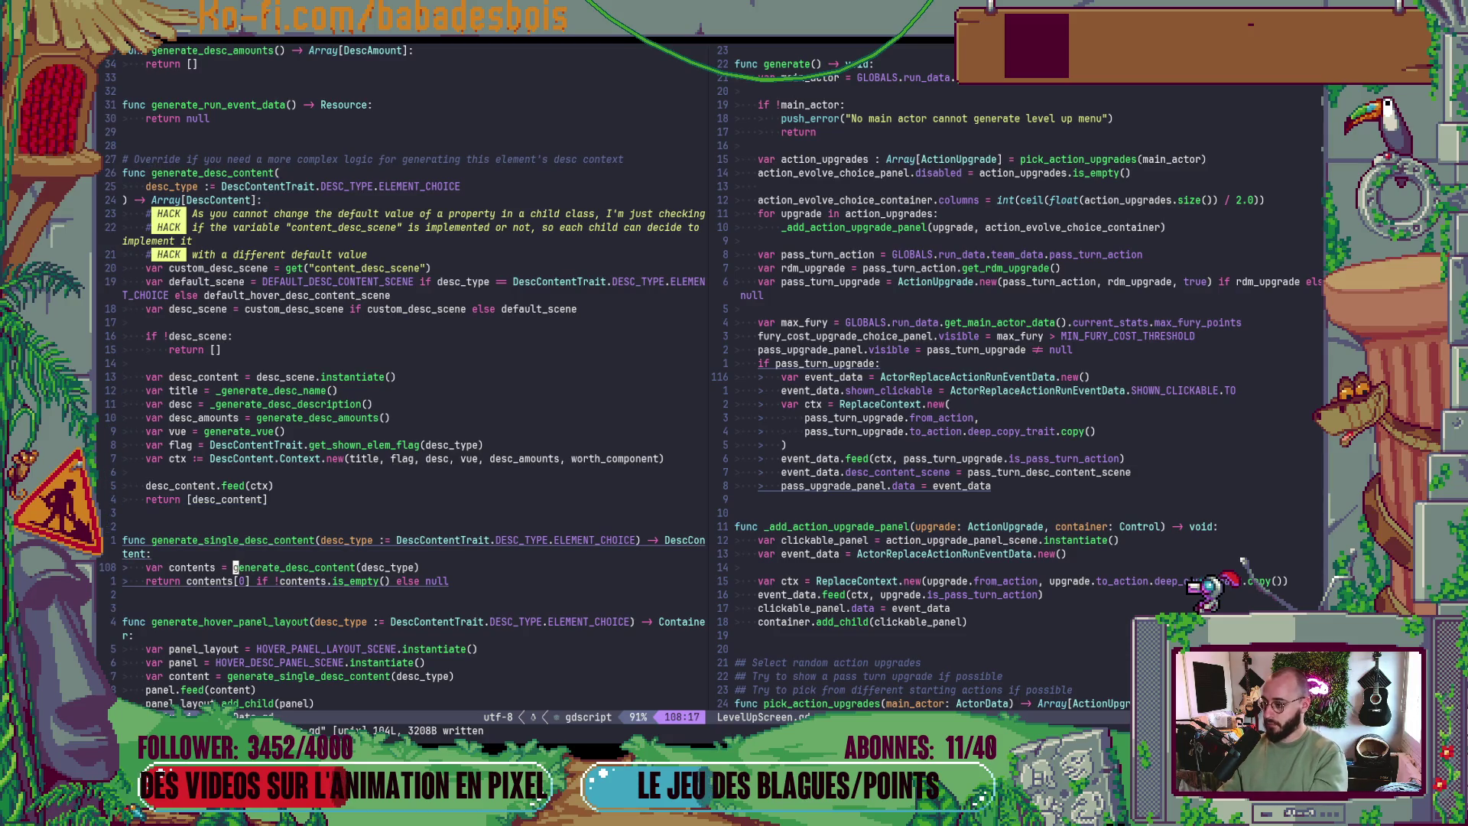
key("alt+Tab")
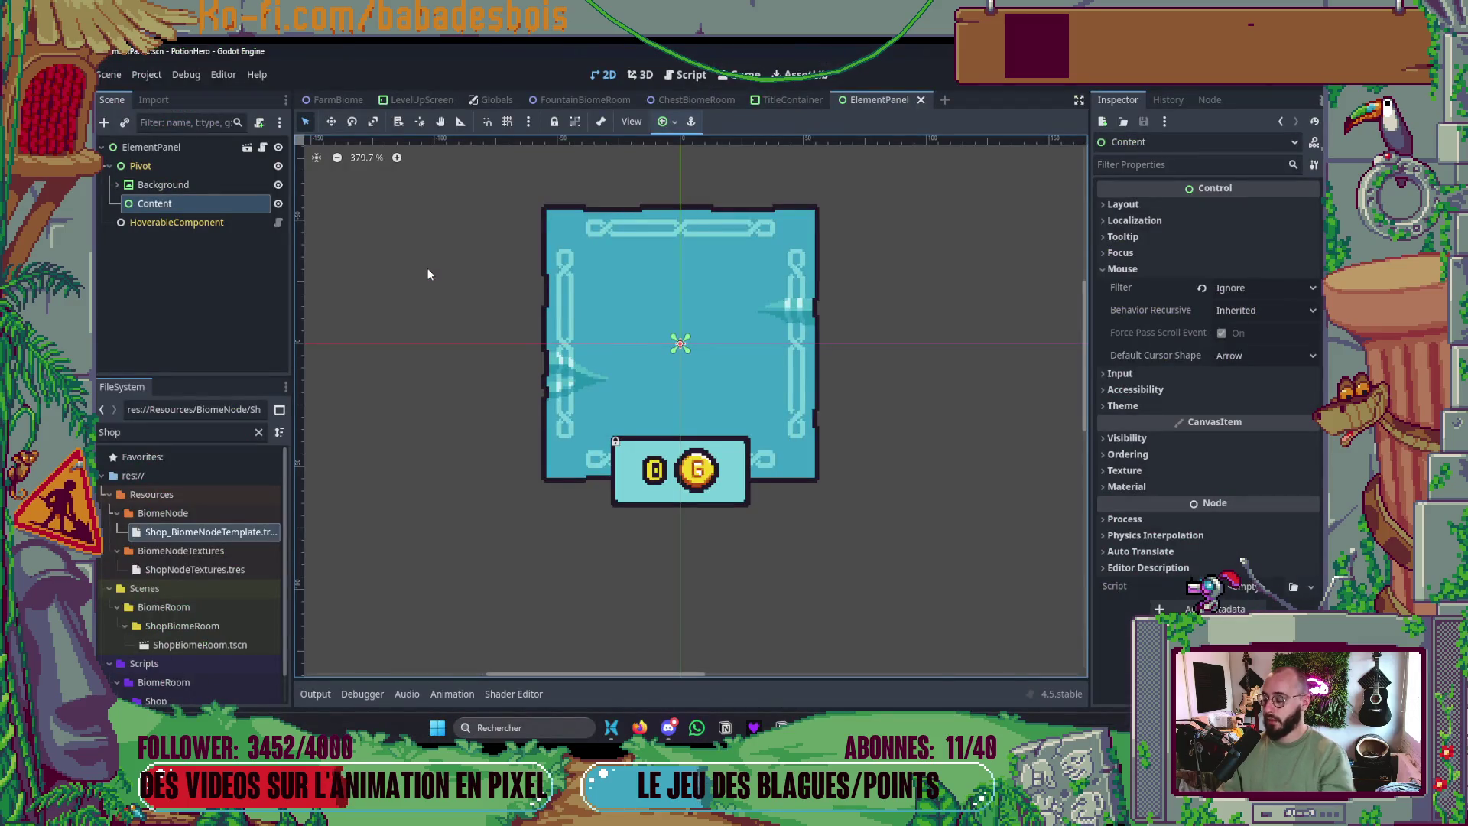
key("F5")
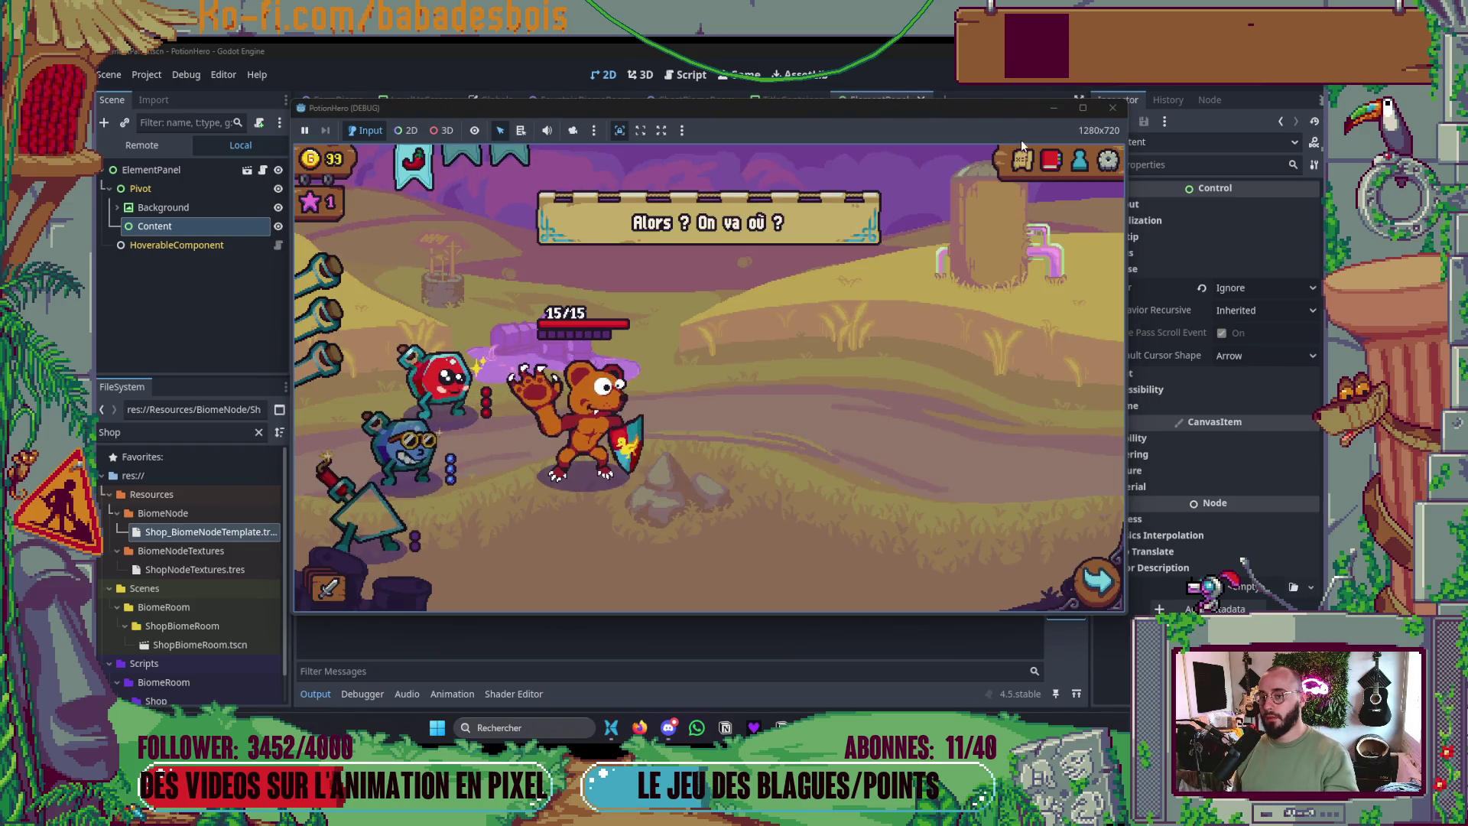
Run PotionHero, travel to the next map node, open the money-bag shop, then return to the editor.
left_click(1022, 157)
left_click(433, 427)
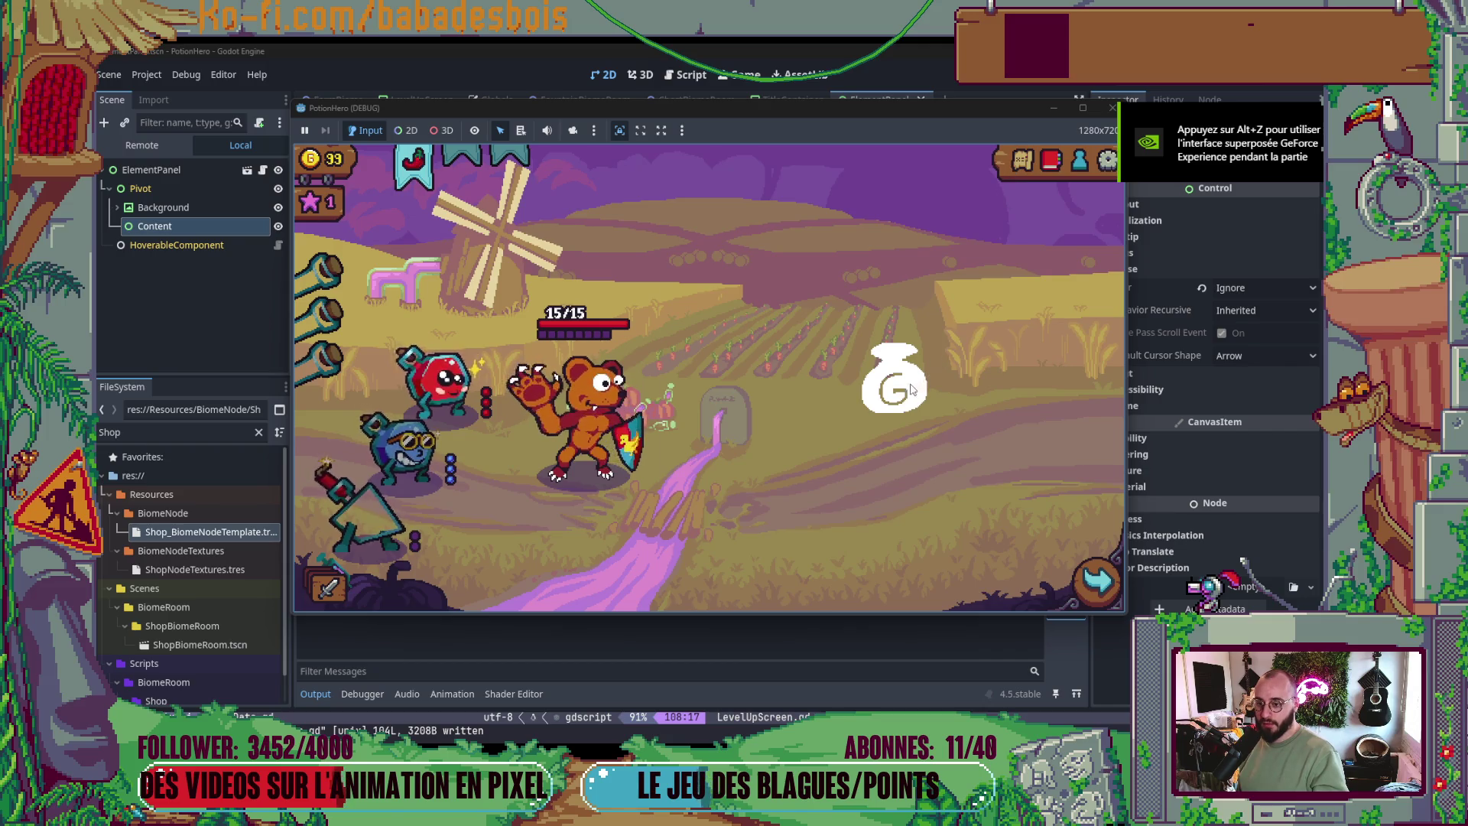
left_click(912, 388)
left_click(142, 144)
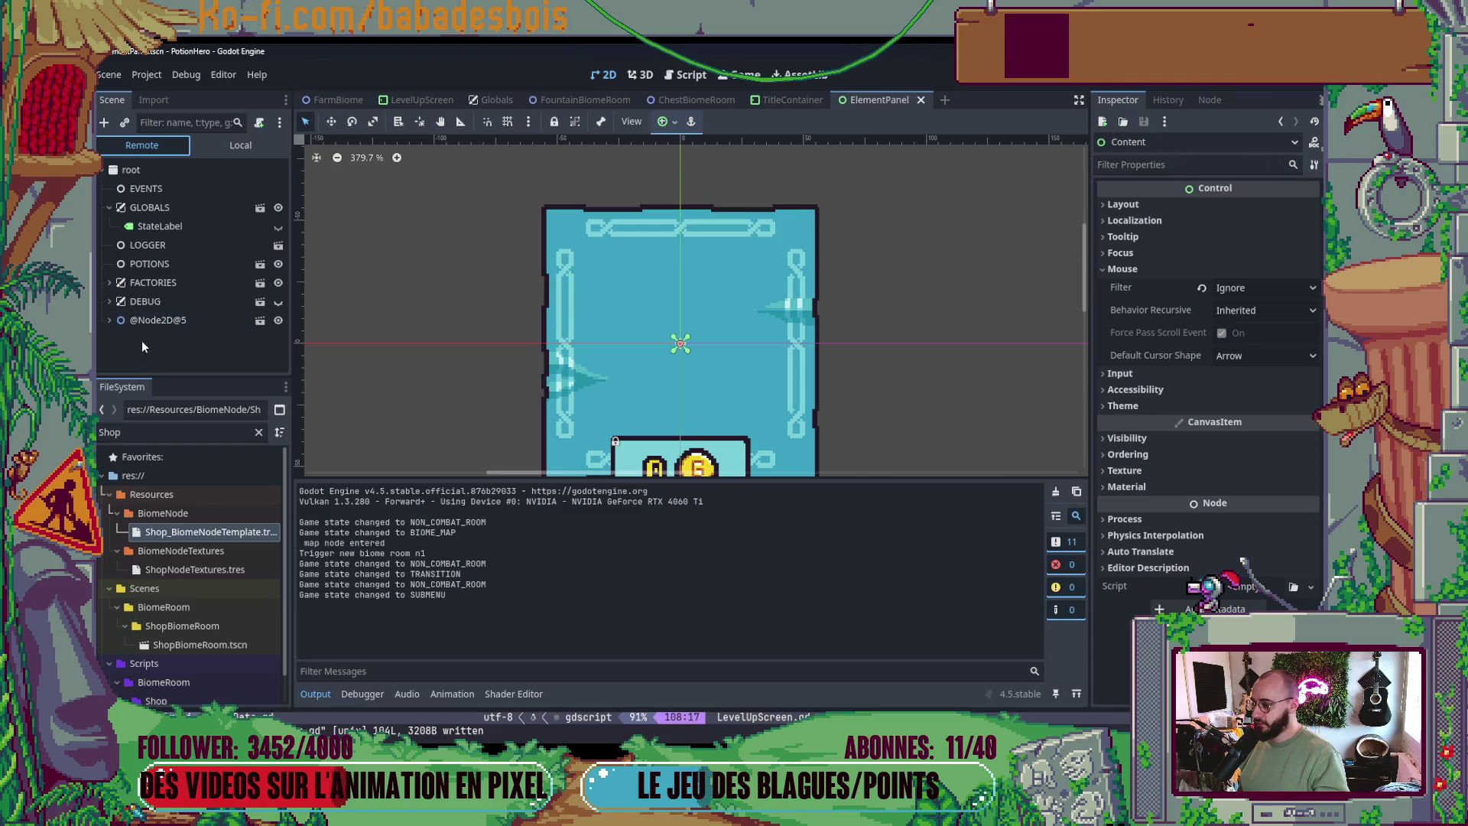
left_click(109, 319)
scroll(156, 315, "down", 3)
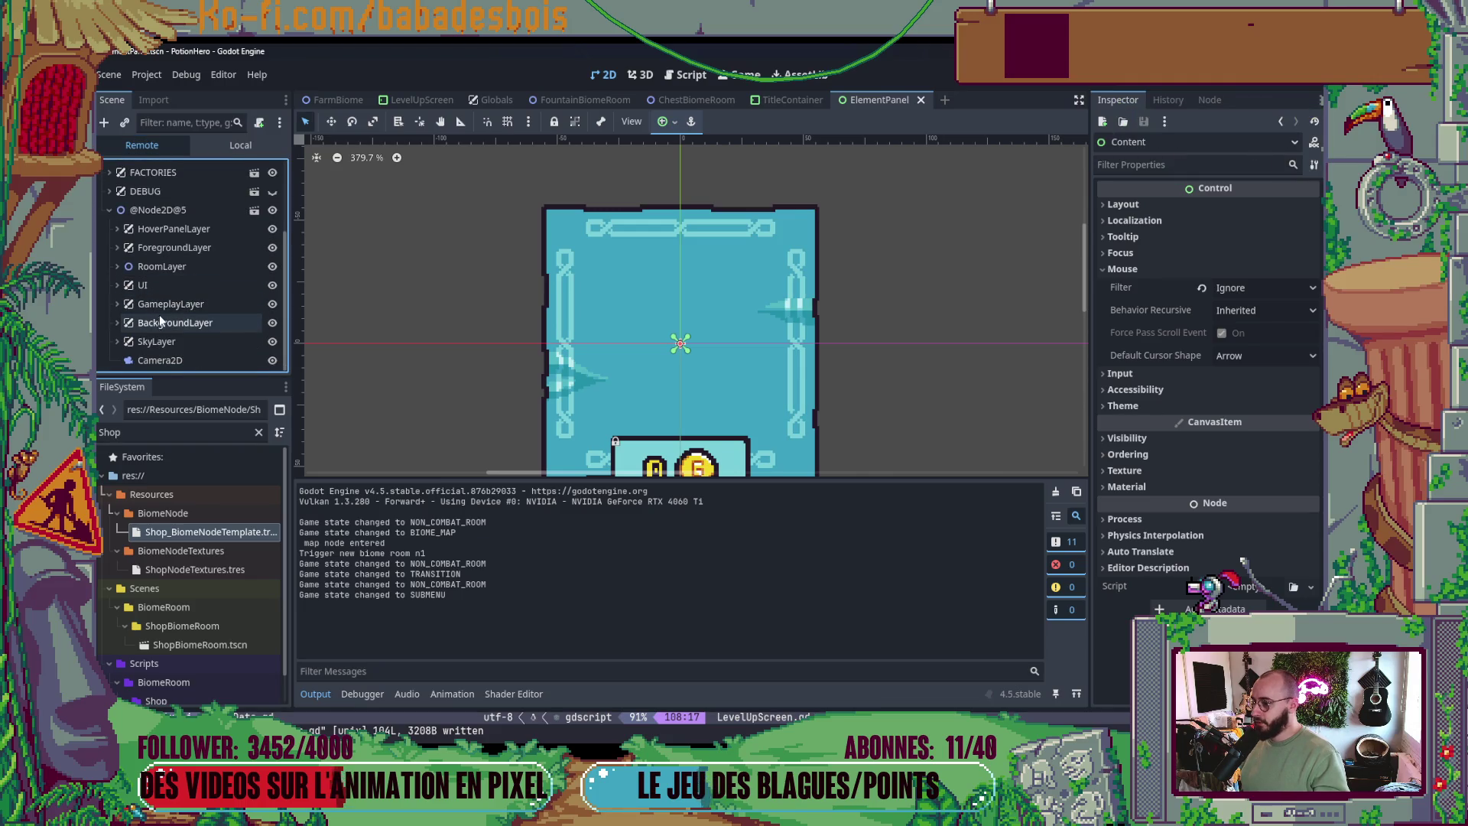
scroll(158, 315, "up", 3)
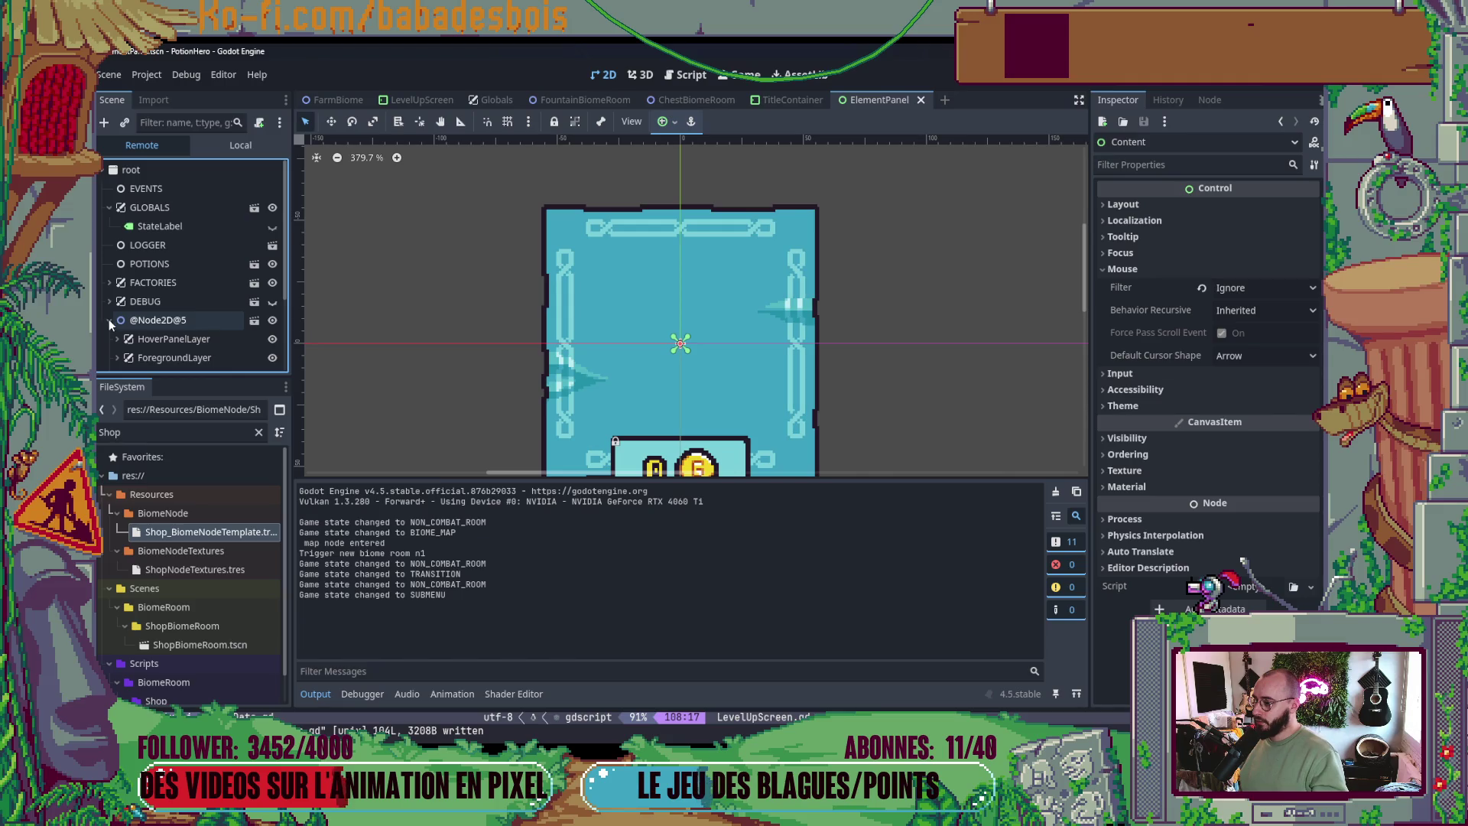
left_click(110, 320)
left_click(109, 207)
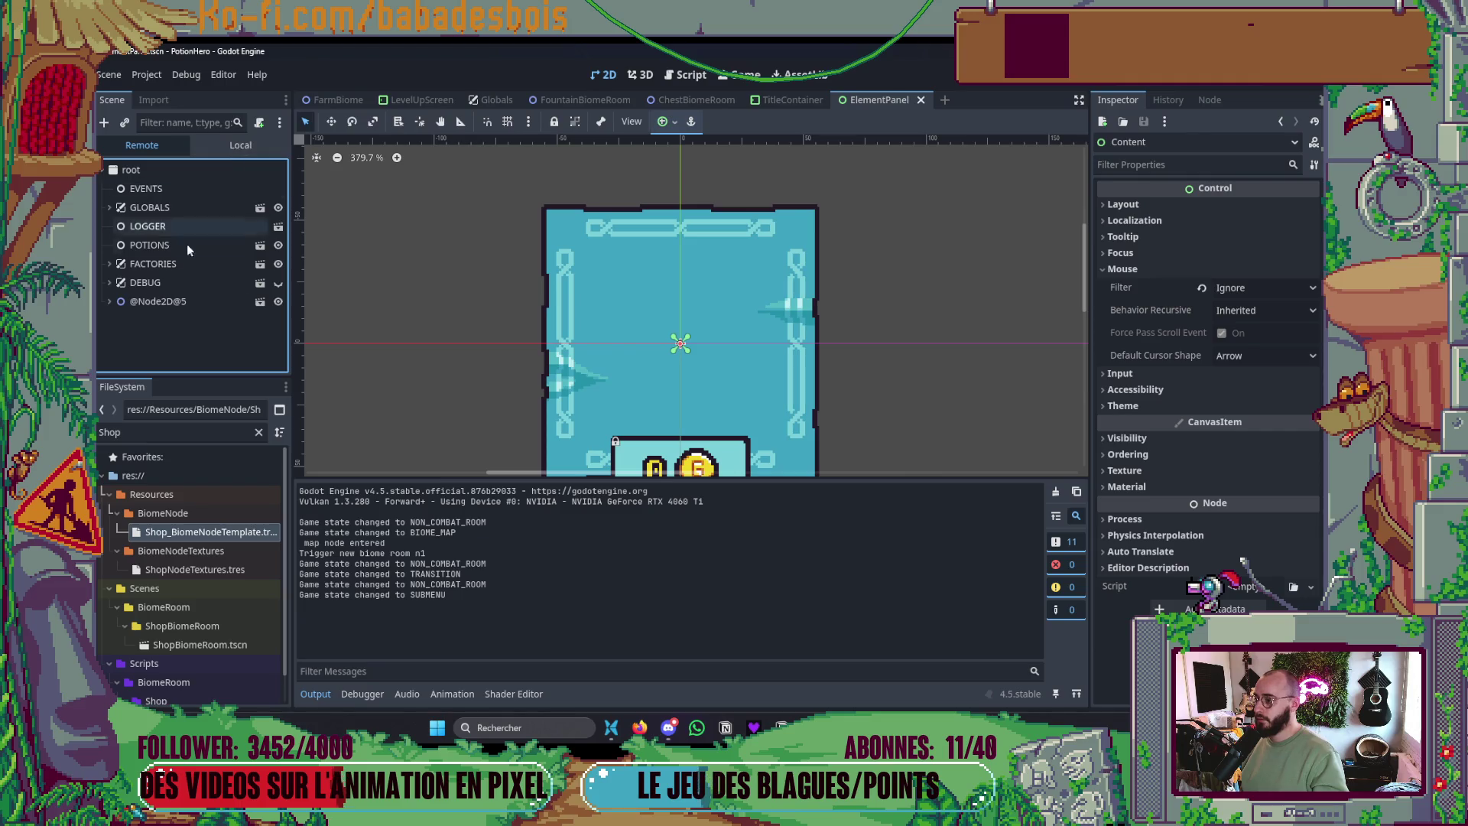
left_click(109, 301)
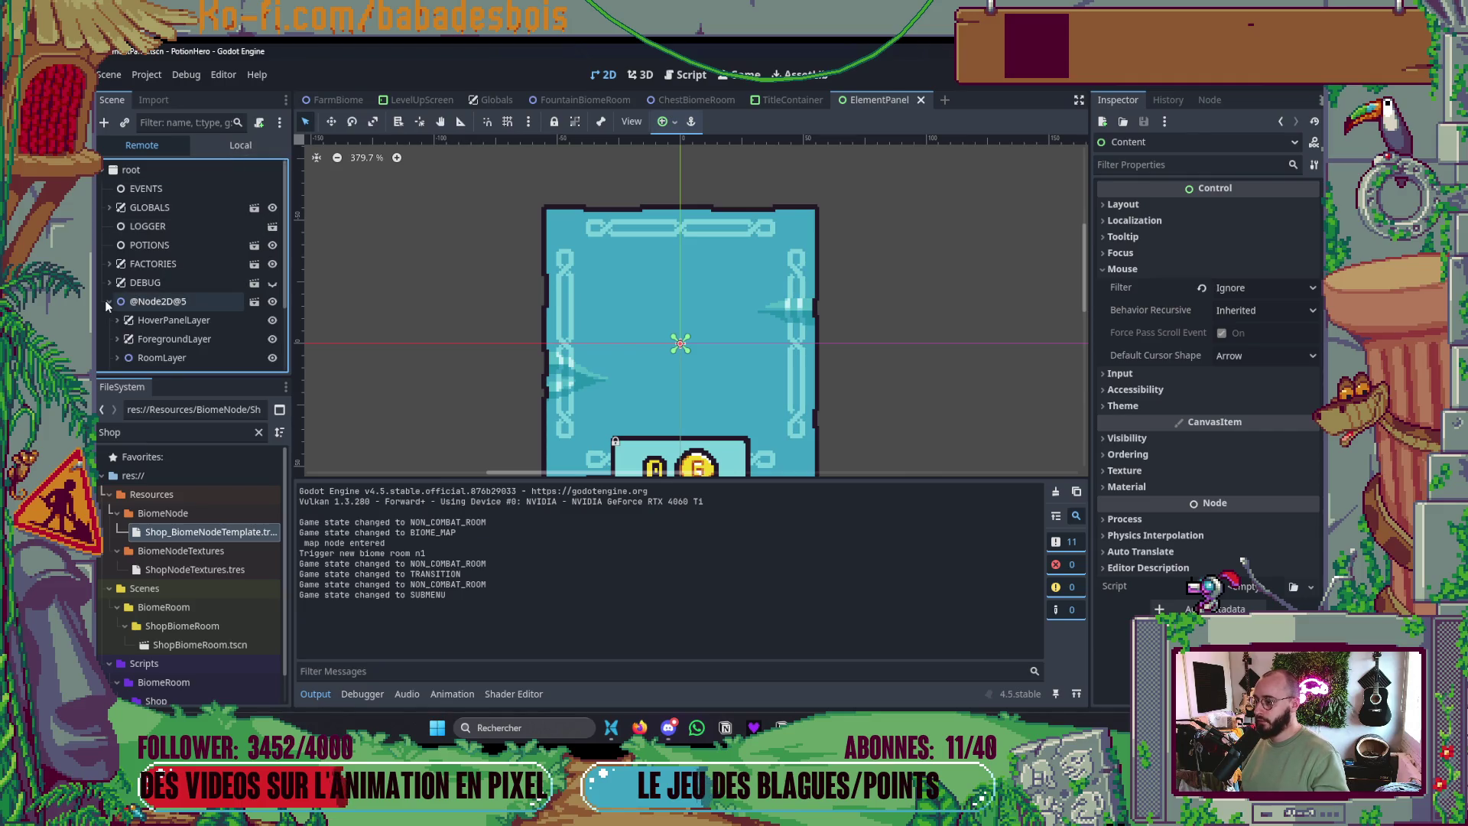
scroll(135, 312, "down", 2)
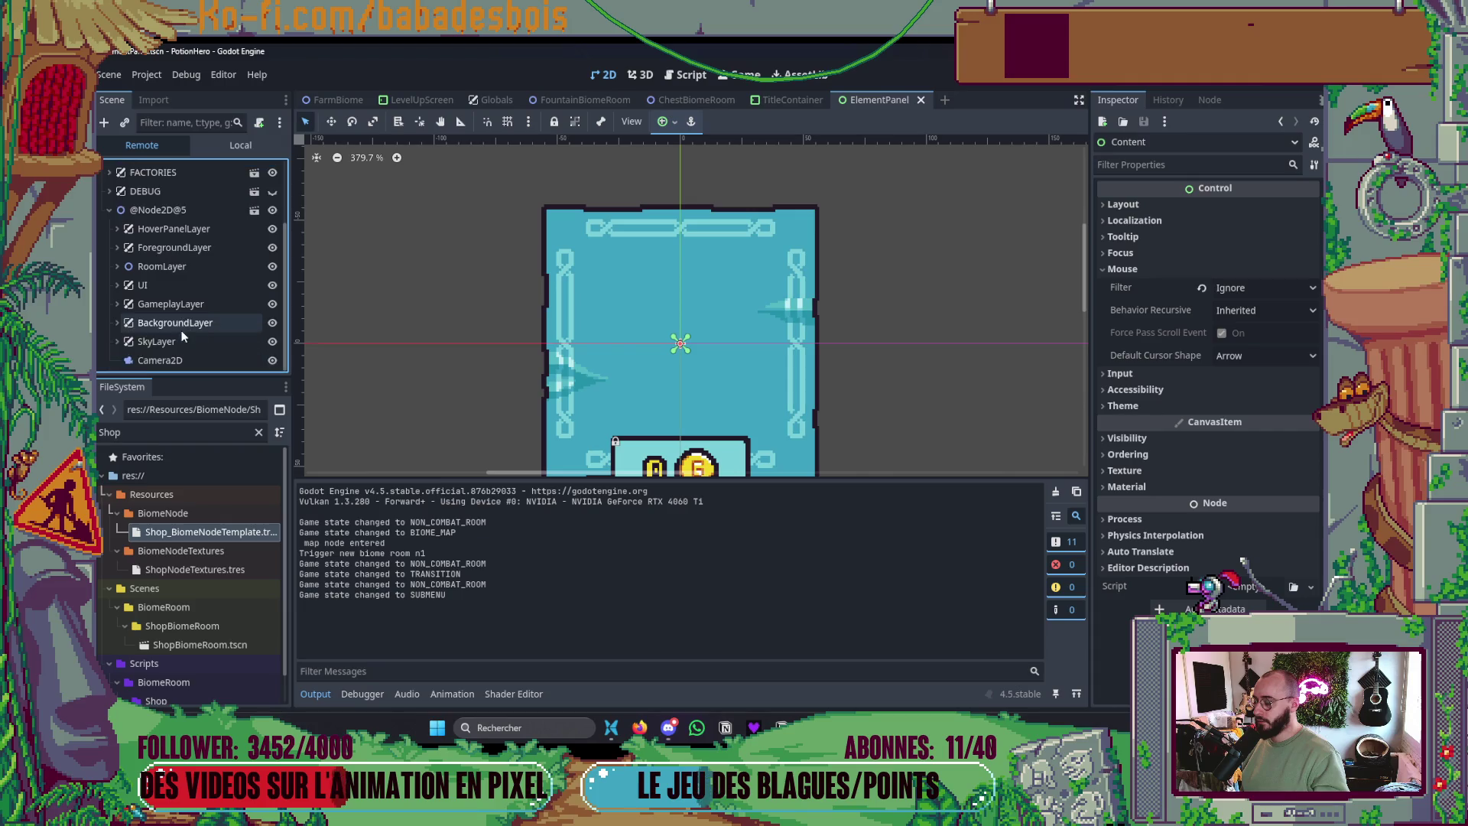
left_click(117, 267)
left_click(125, 285)
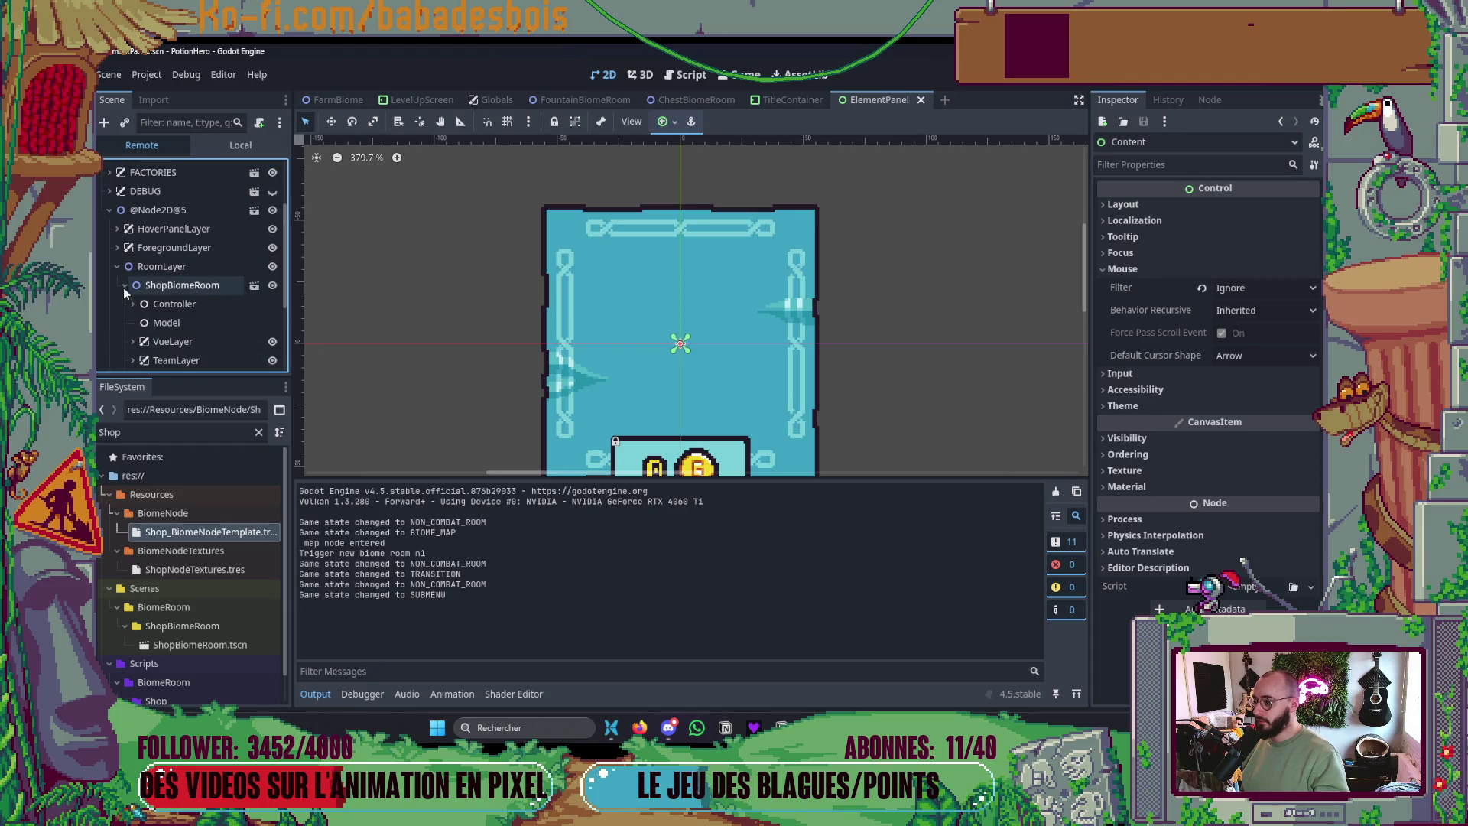
scroll(153, 298, "down", 2)
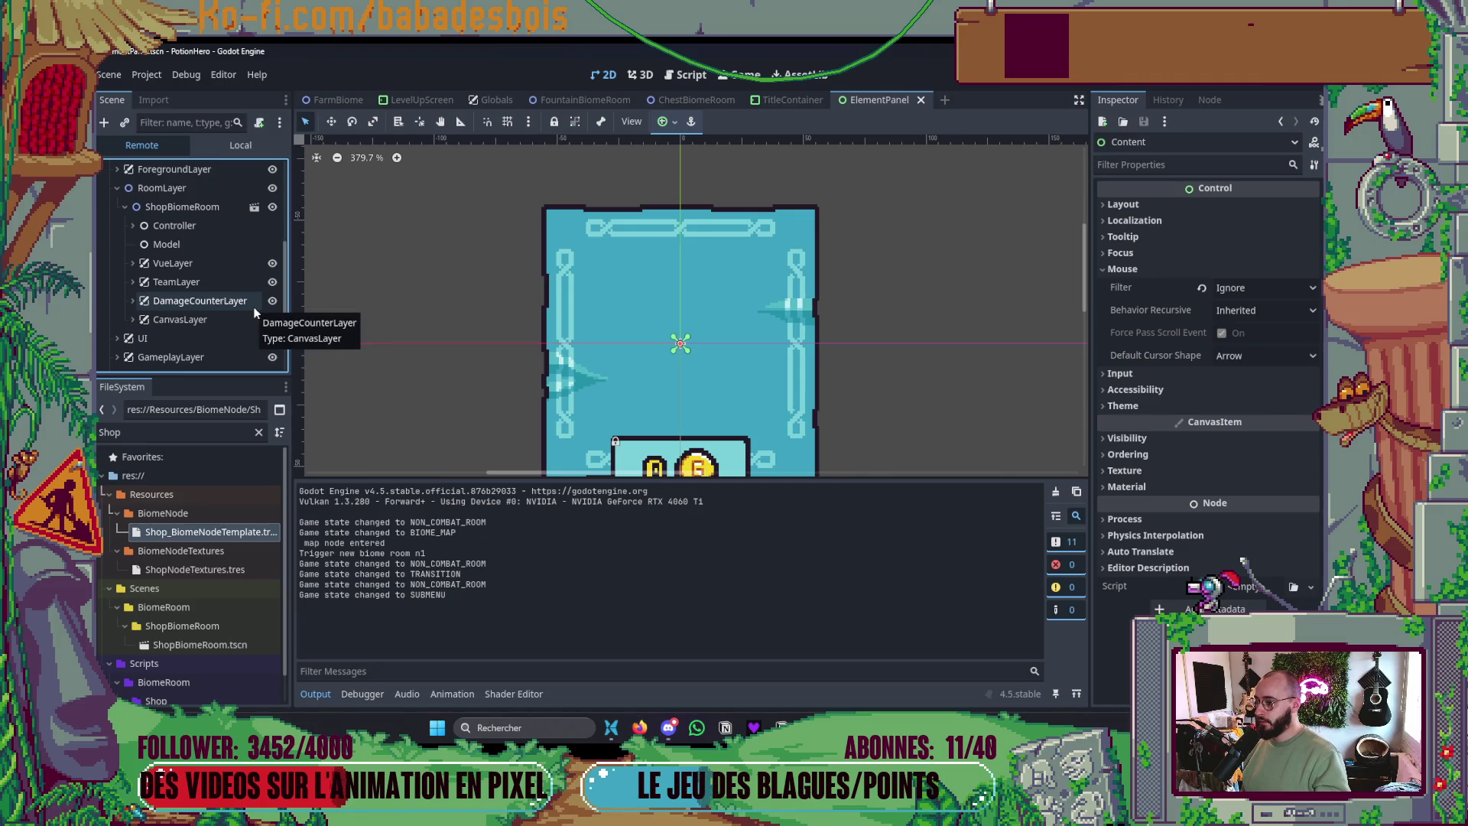
Expand VueLayer > Vue > InBiomeScreen > RightSide in the live shop room.
left_click(133, 282)
left_click(141, 302)
left_click(141, 302)
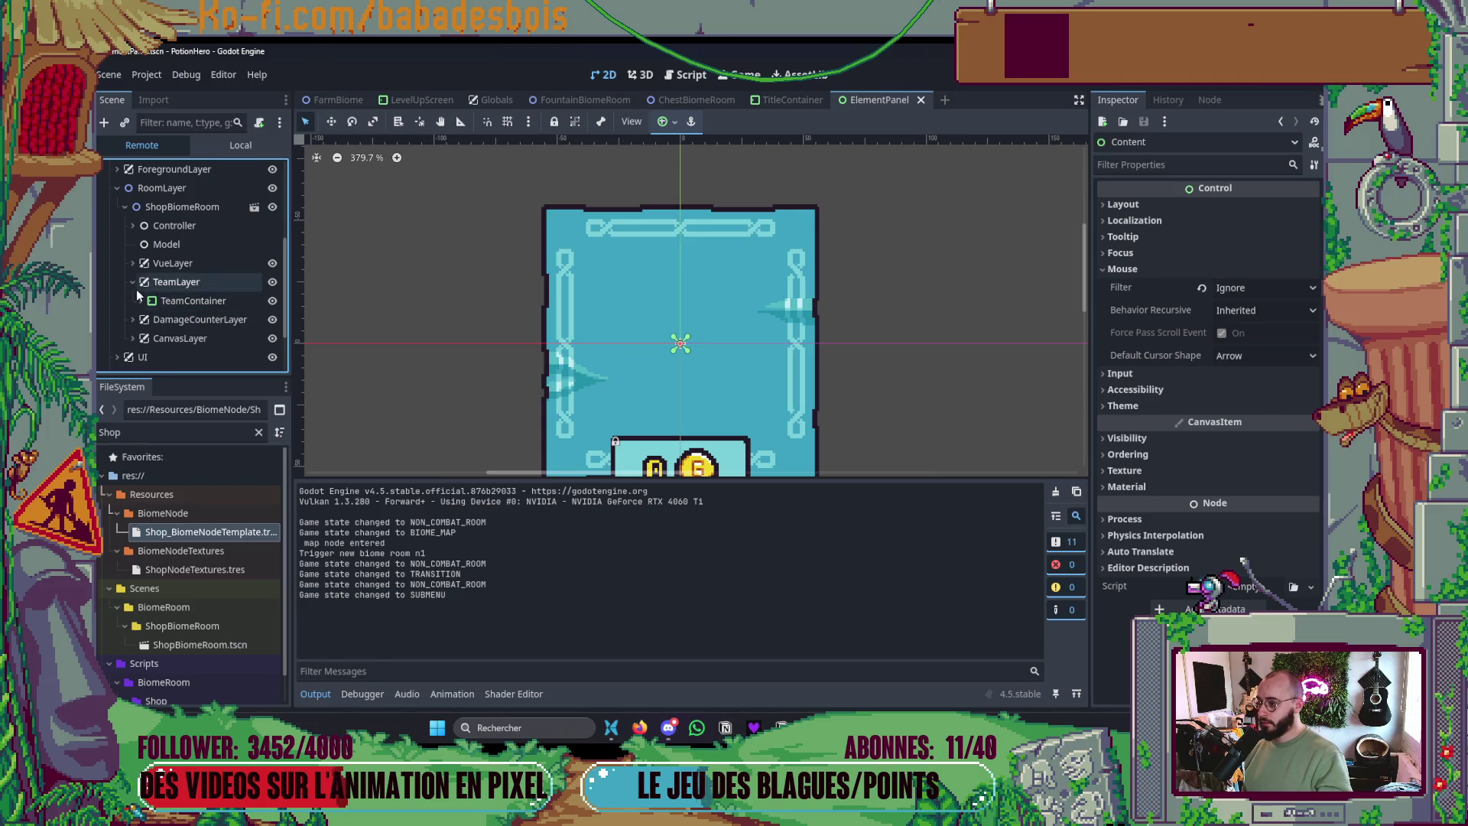
left_click(133, 282)
left_click(132, 263)
left_click(141, 282)
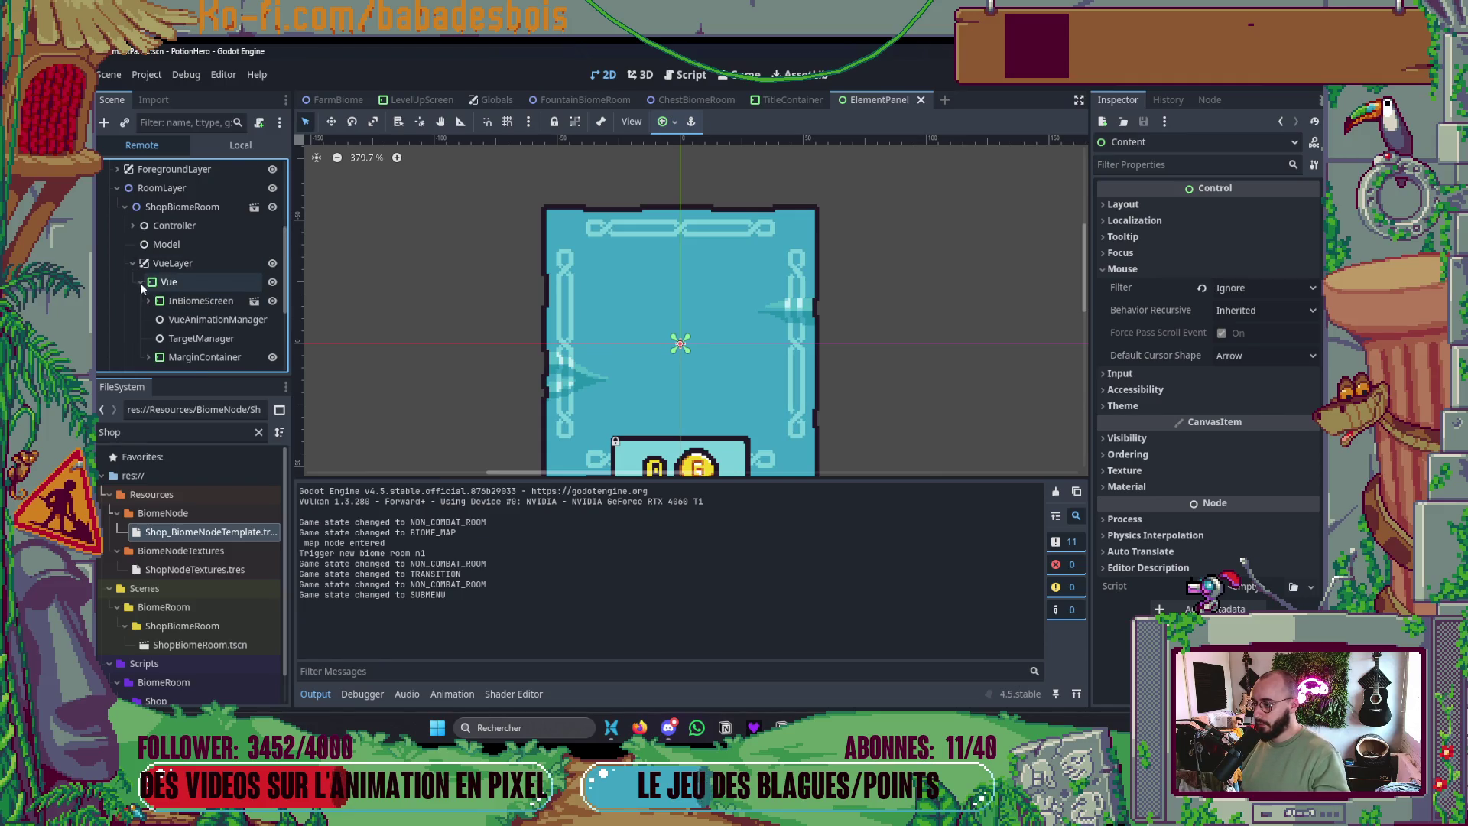
scroll(203, 268, "down", 2)
left_click(201, 249)
left_click(148, 249)
left_click(194, 268)
left_click(155, 269)
scroll(158, 283, "down", 2)
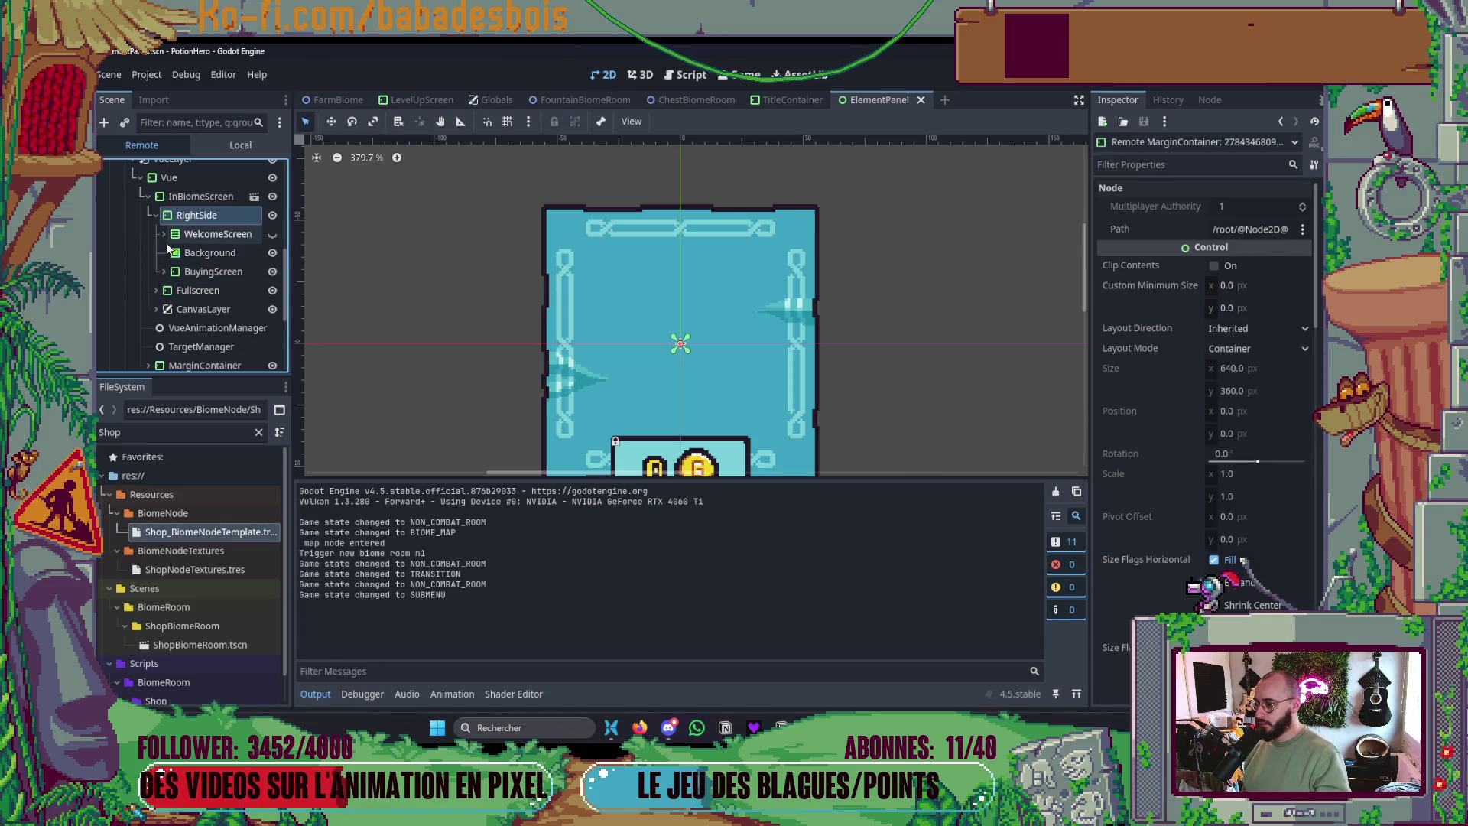
Expand BuyingScreen, widen the scene dock, and inspect the ChoicePanelPicker node.
left_click(165, 270)
scroll(167, 264, "down", 3)
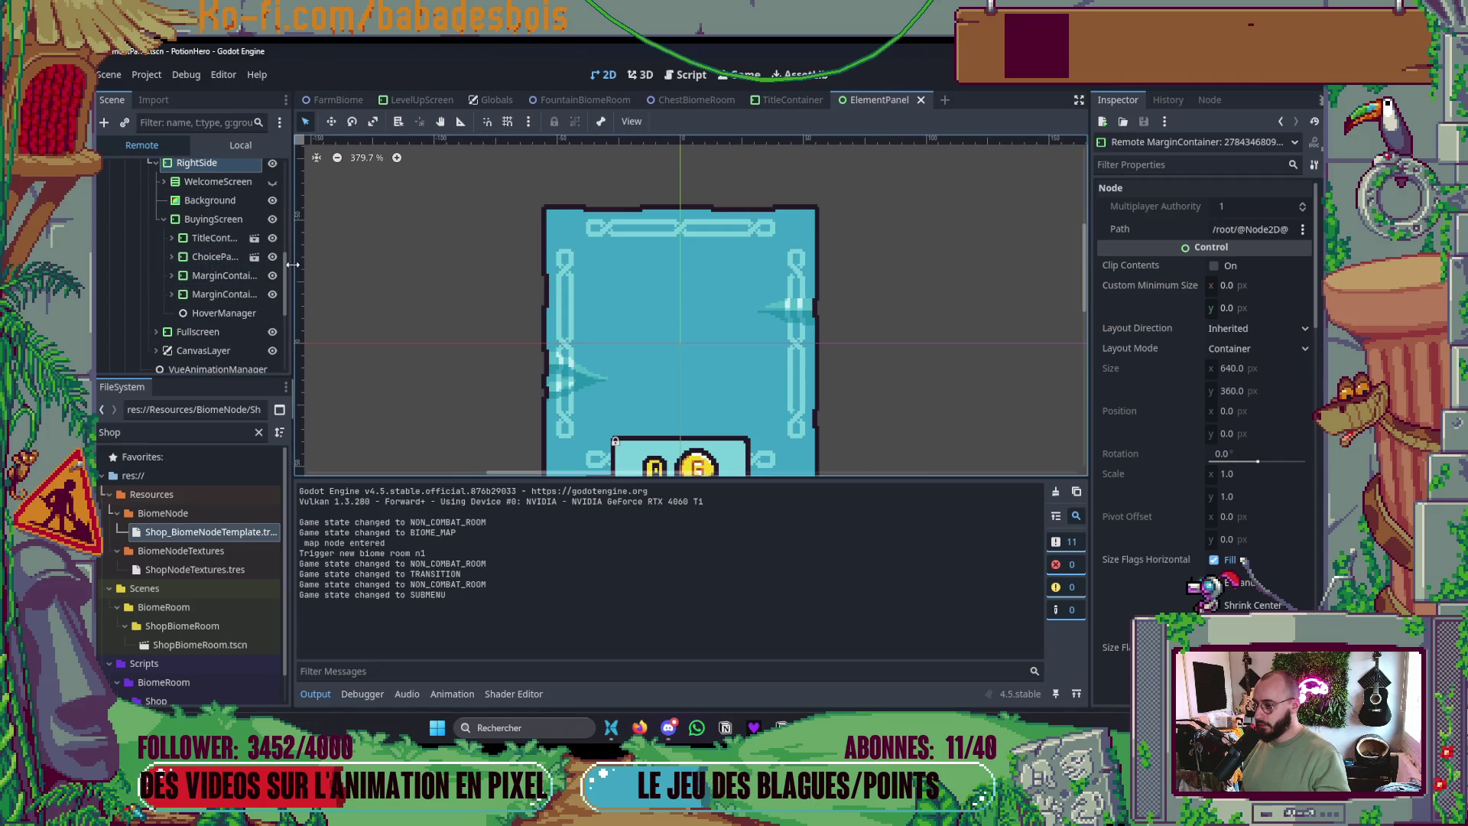
left_click_drag(292, 264, 407, 264)
double_click(176, 260)
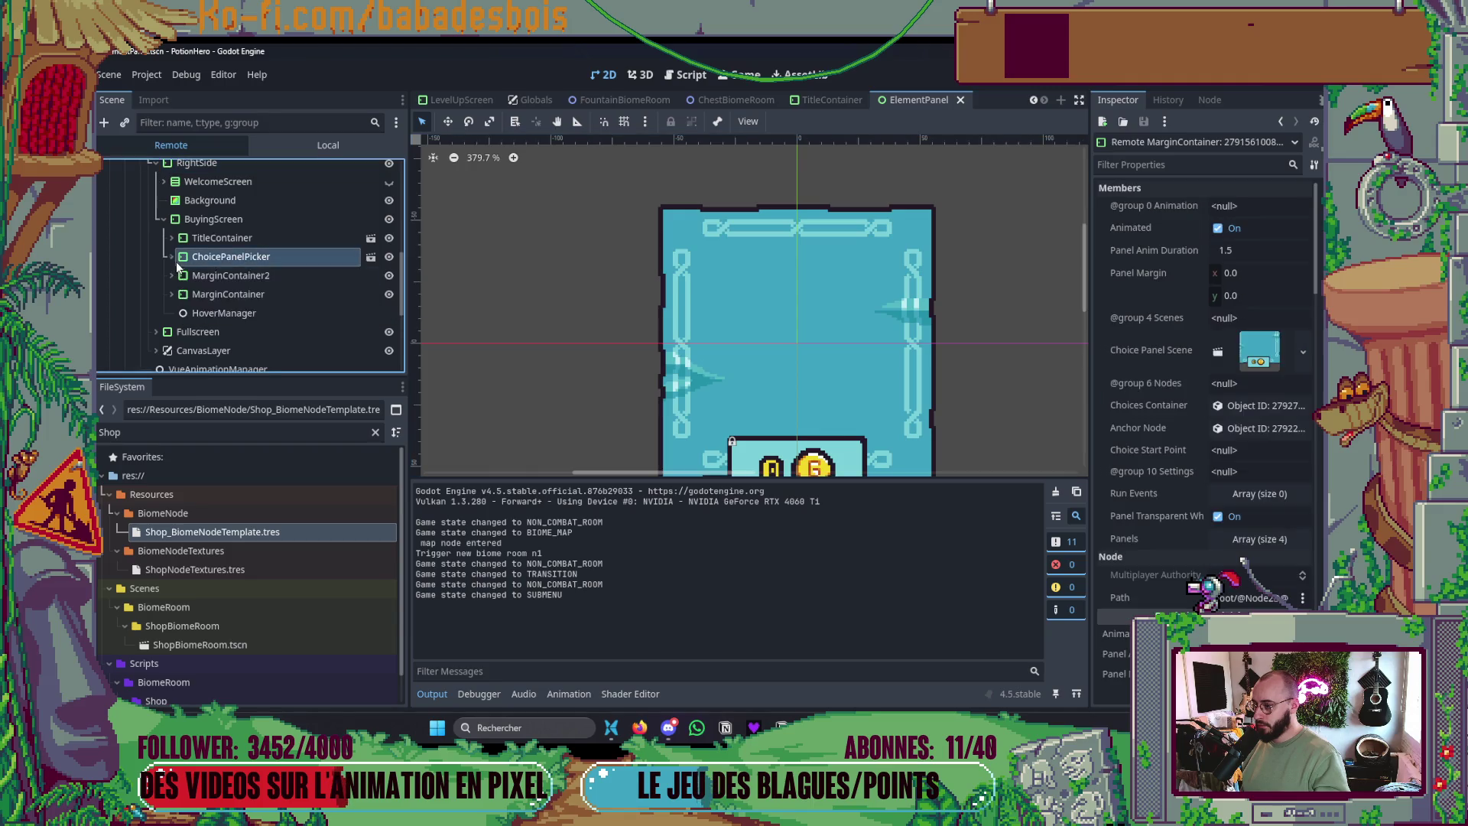
Trace BuyingScreen's MarginContainer2 > GridContainer > ElementPanel > Content and inspect DescContent.
left_click(172, 257)
scroll(203, 306, "down", 3)
scroll(202, 301, "up", 3)
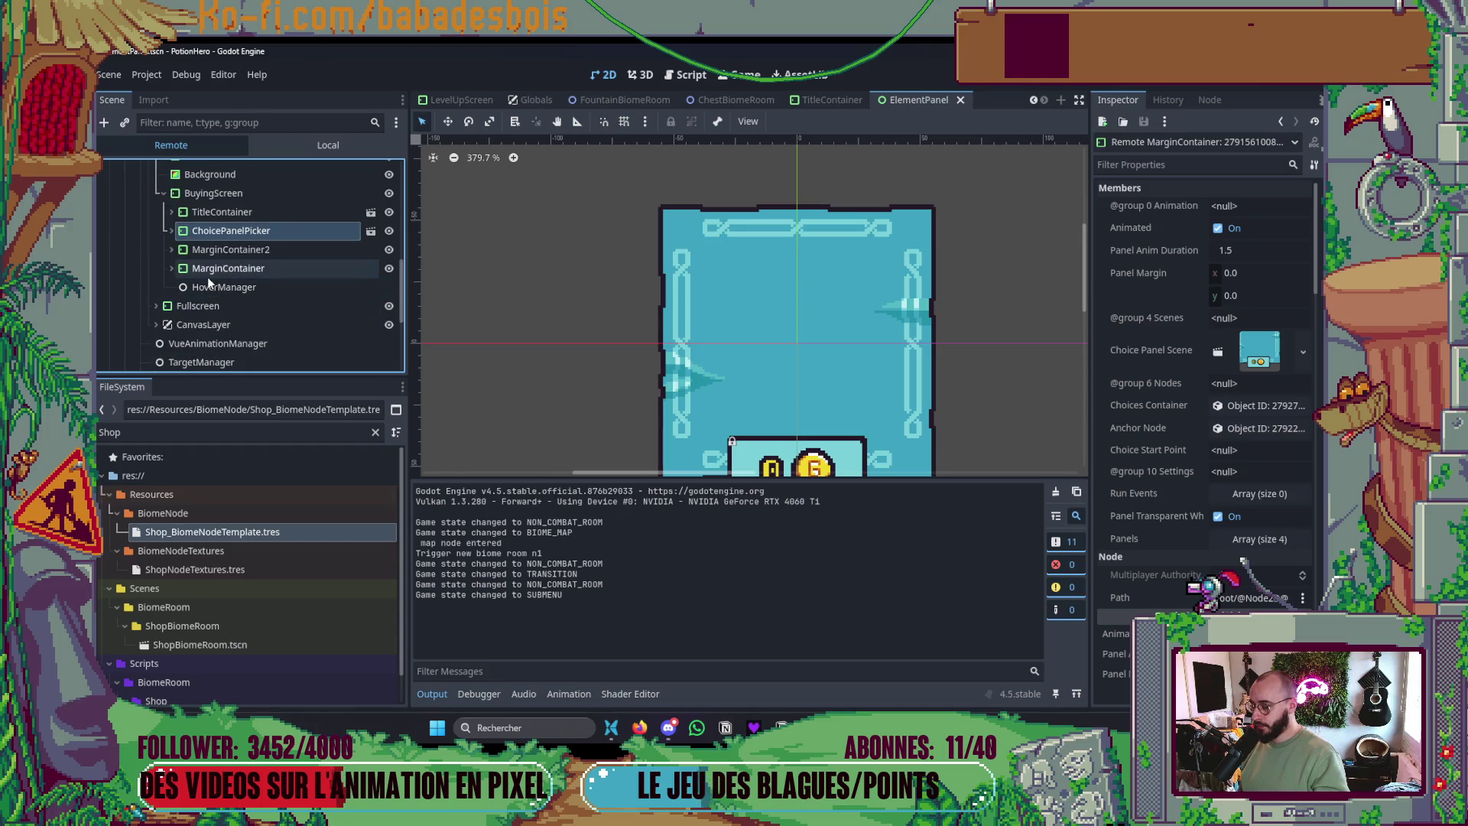
left_click(171, 249)
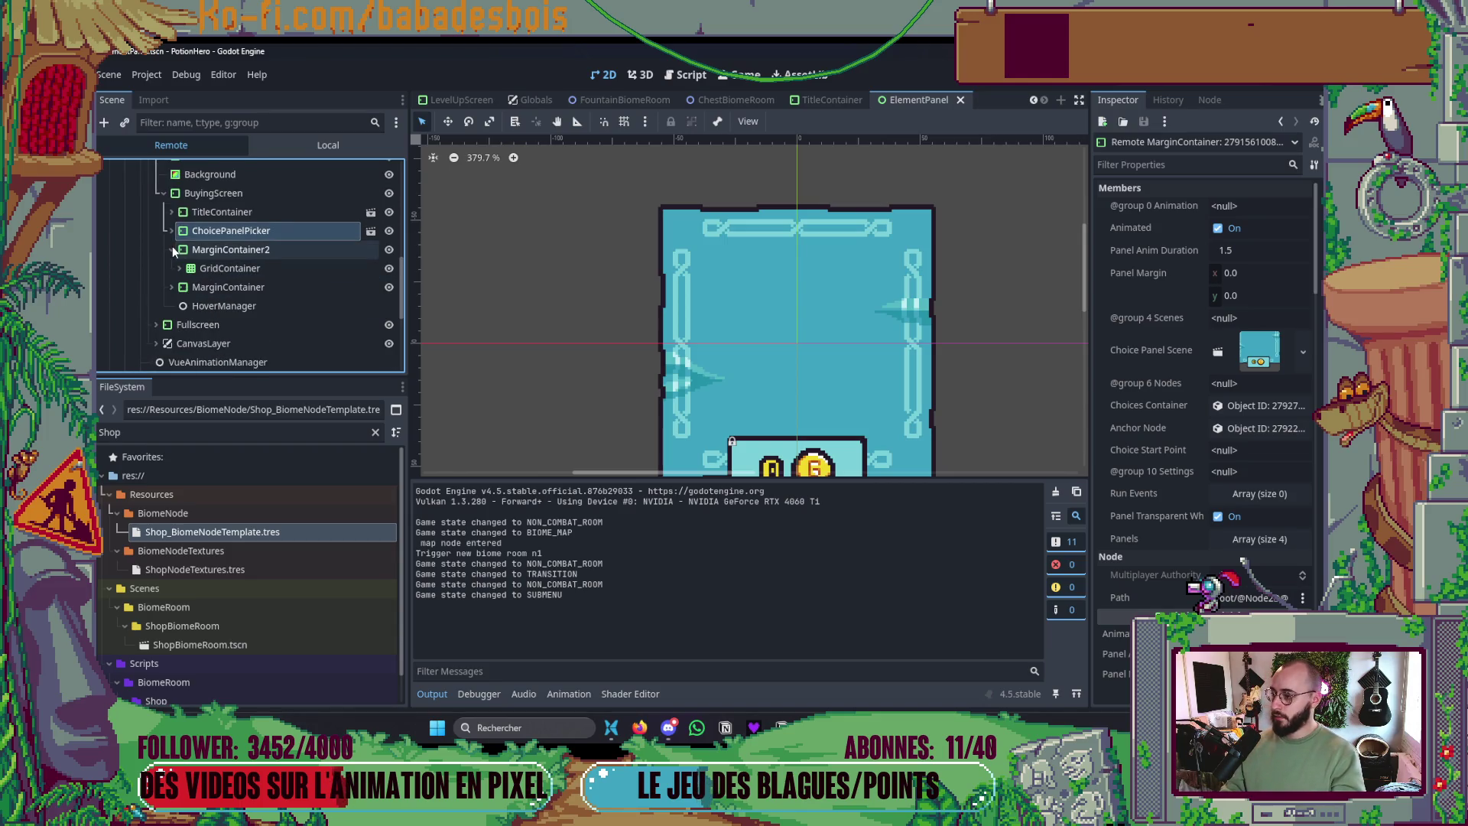
left_click(227, 268)
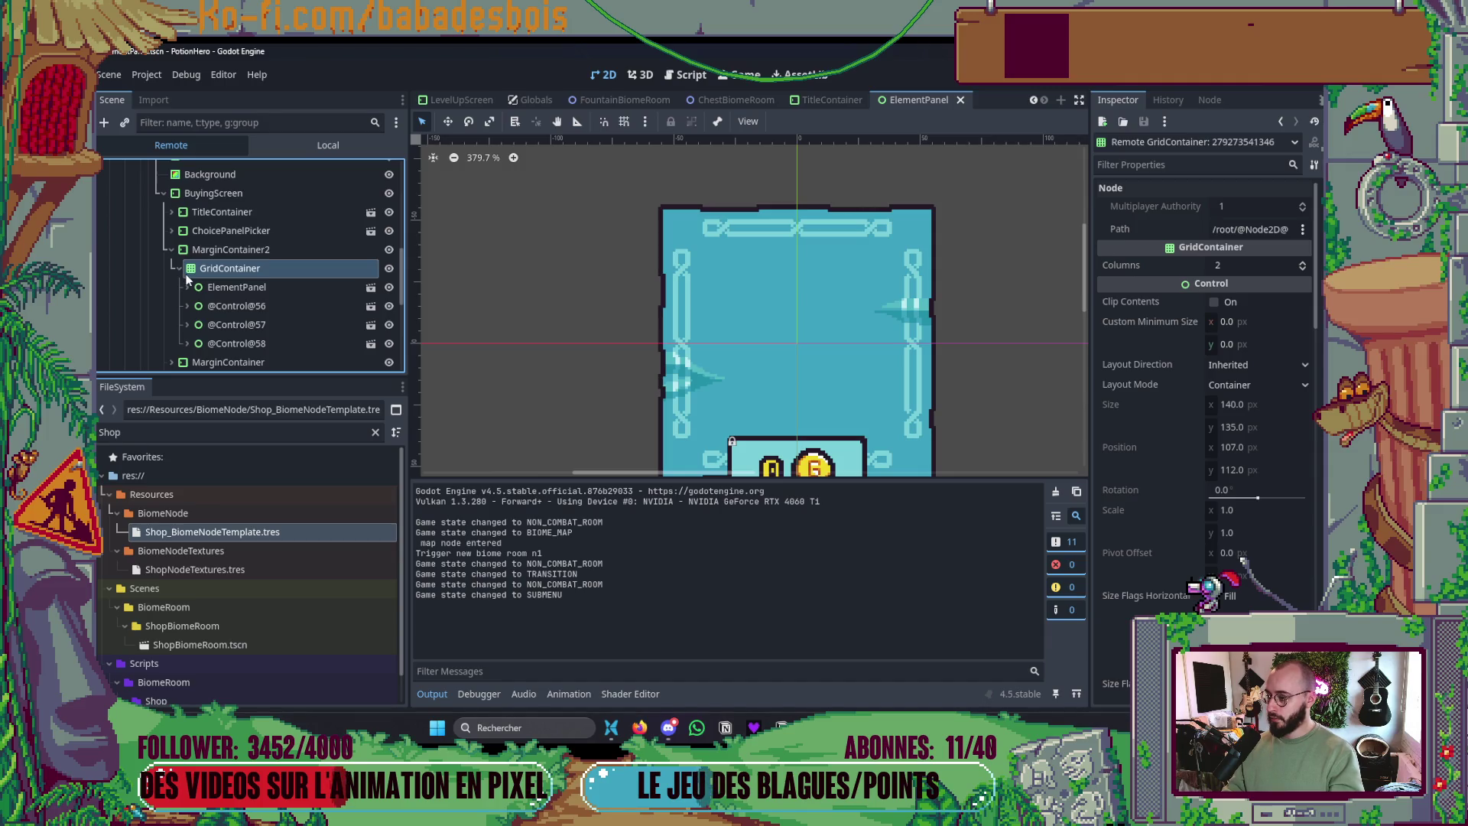
left_click(186, 287)
scroll(201, 276, "down", 2)
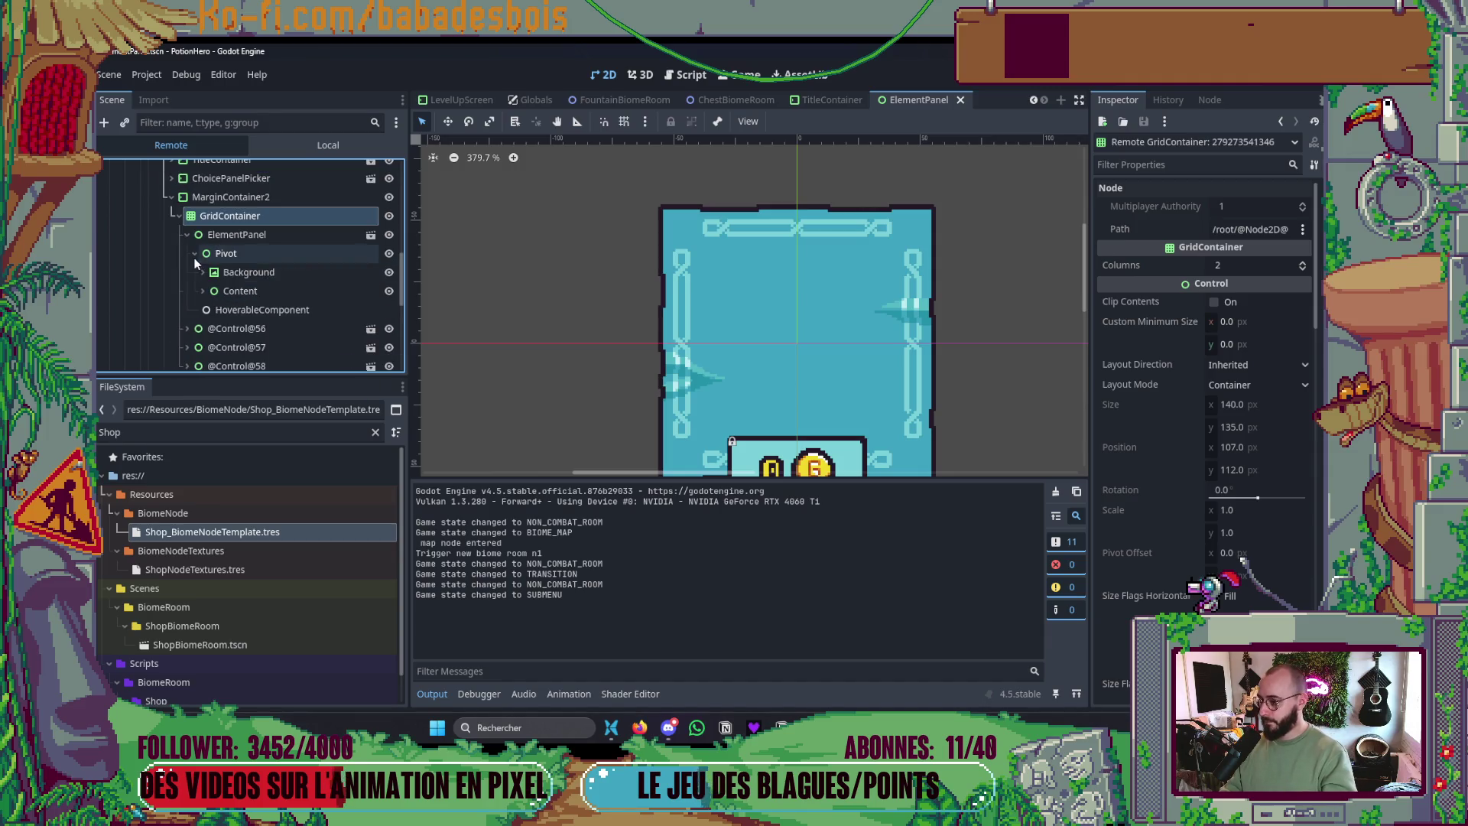
left_click(203, 291)
scroll(201, 292, "down", 2)
left_click(213, 258)
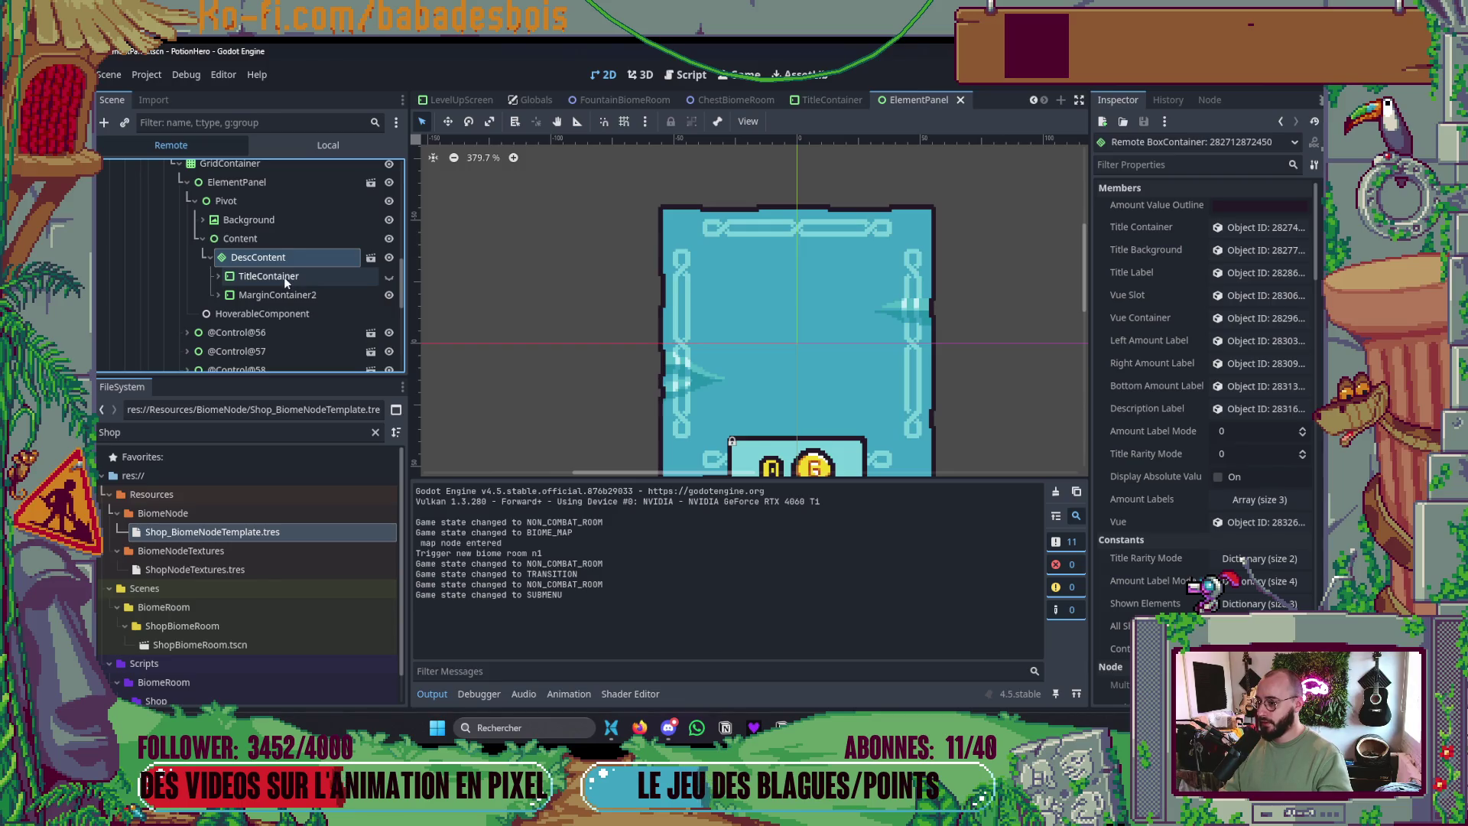
Follow DescContent down through VueContainer and HBoxContainer to inspect VueSlot, then return to the Local tree.
left_click(217, 295)
left_click(253, 314)
left_click(227, 313)
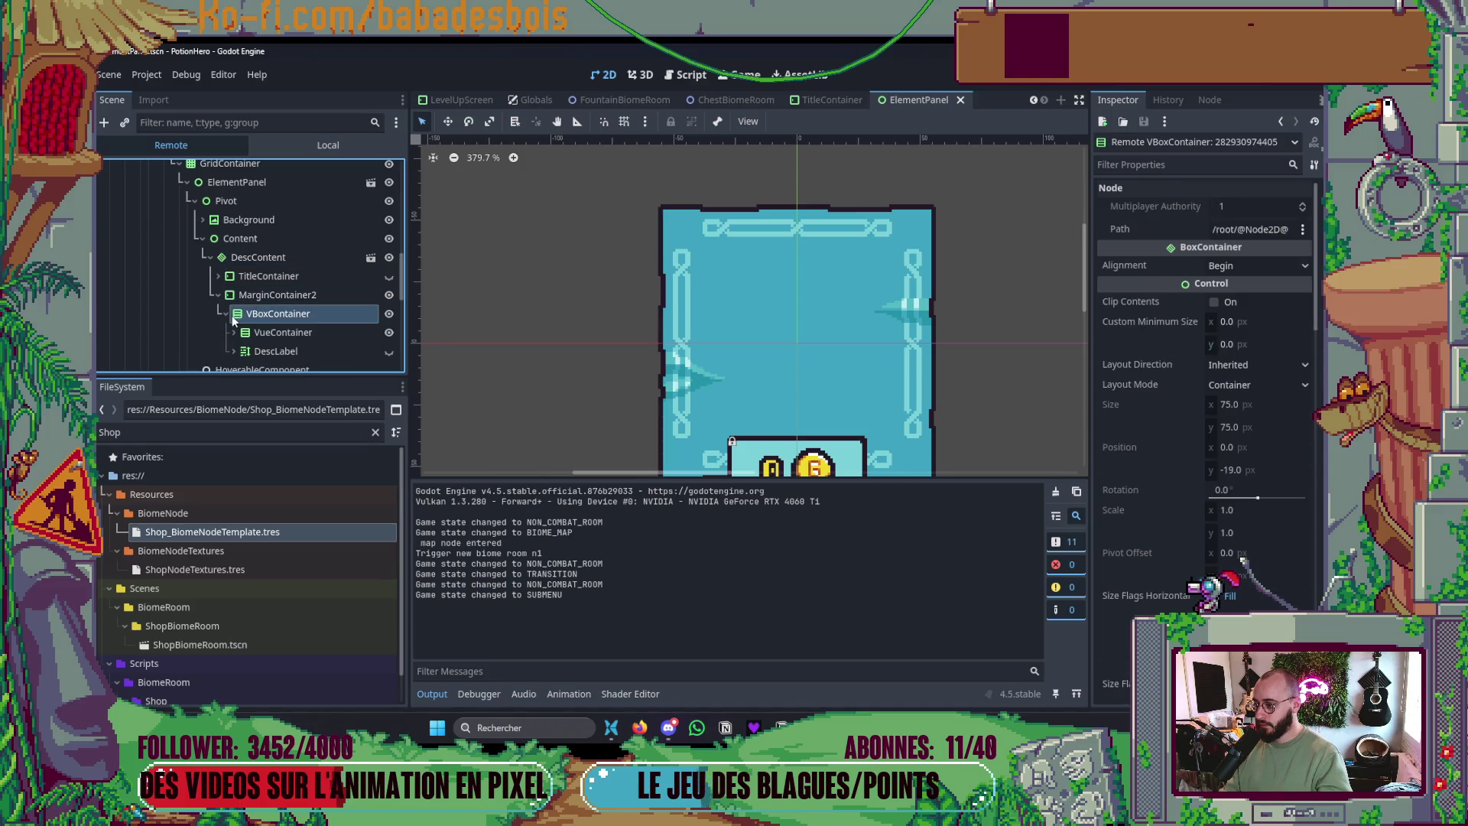
left_click(269, 333)
scroll(245, 341, "down", 2)
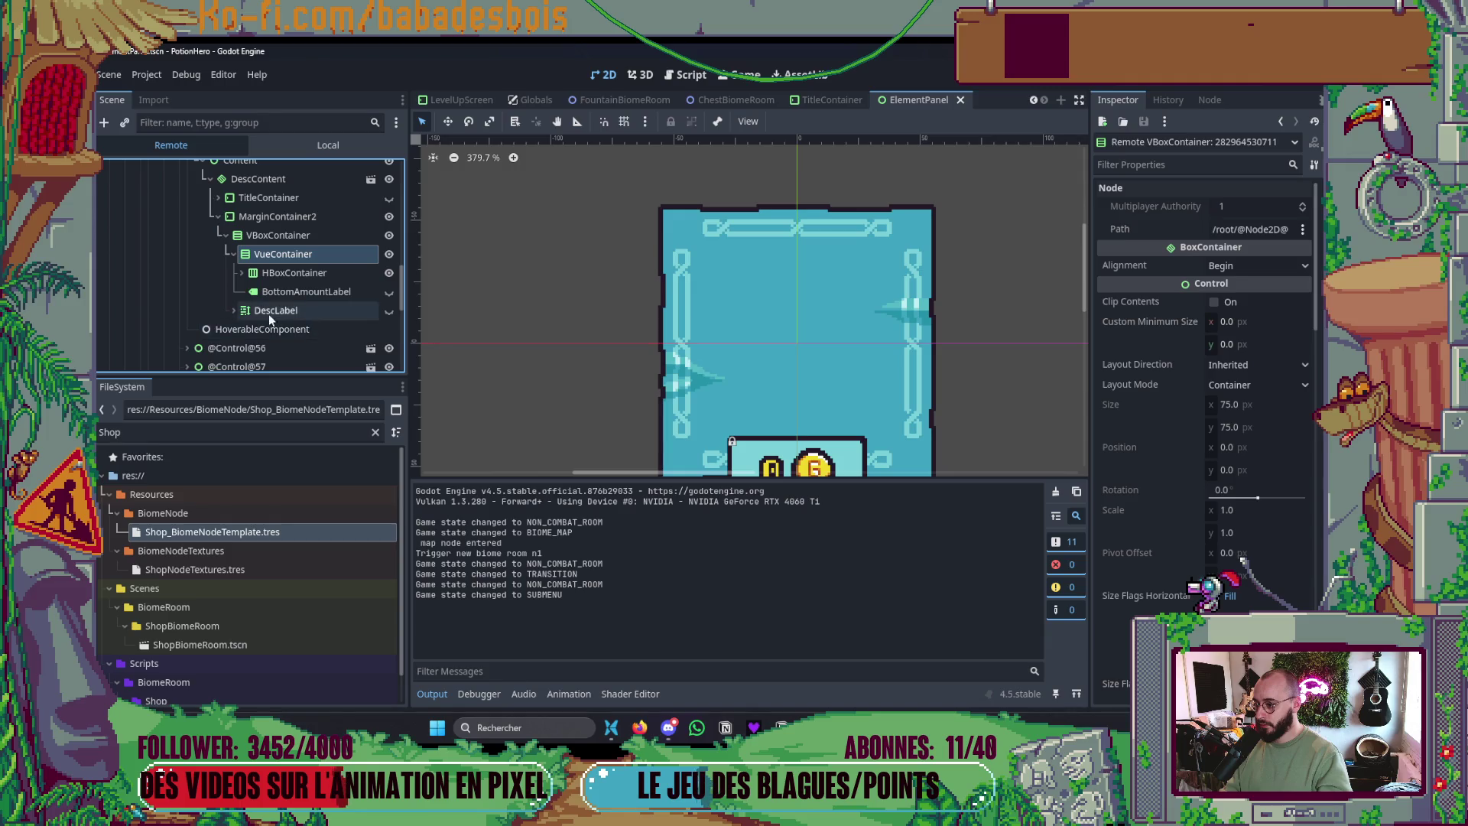
left_click(275, 273)
left_click(241, 273)
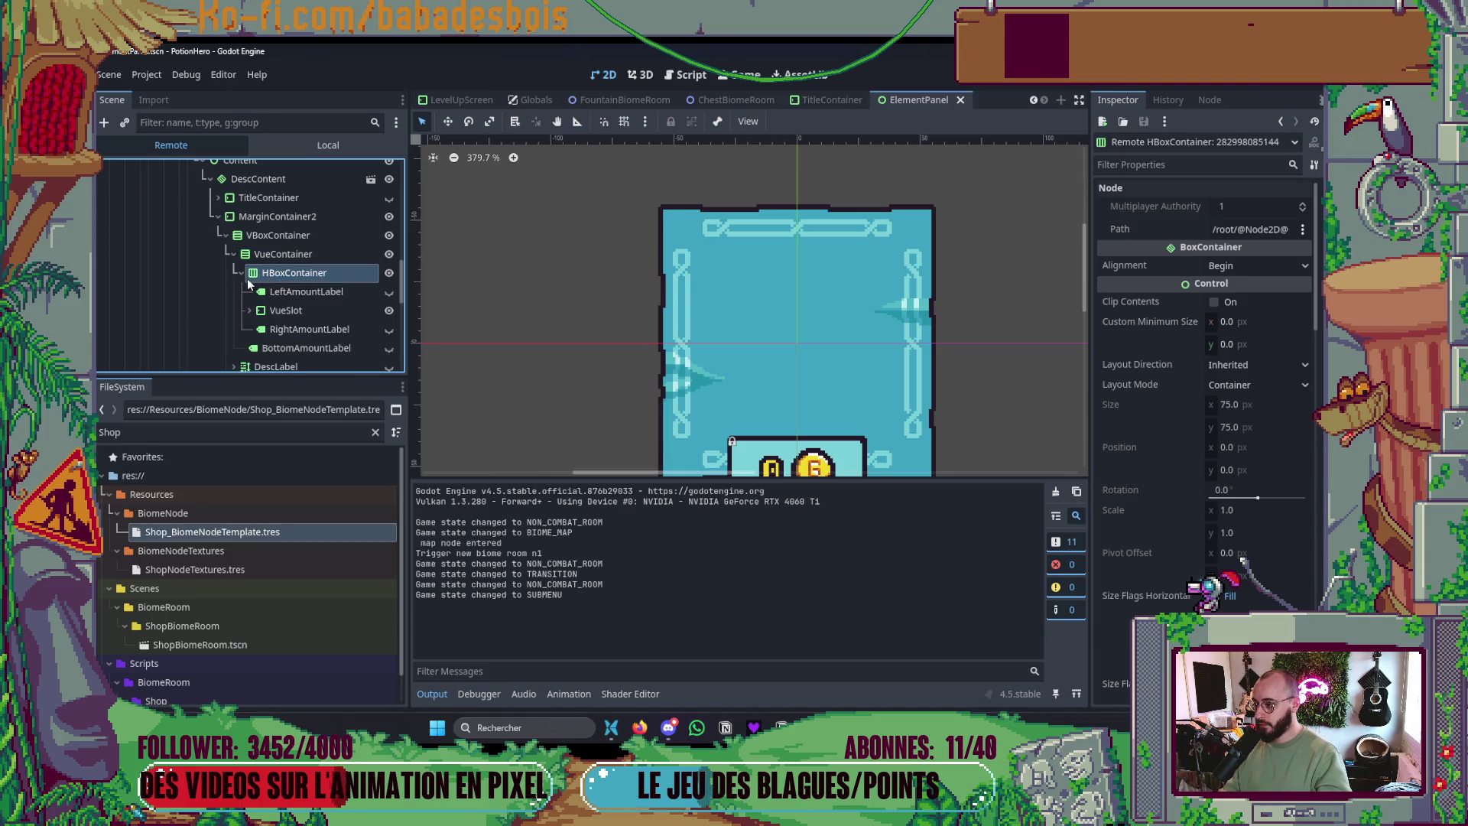
left_click(303, 310)
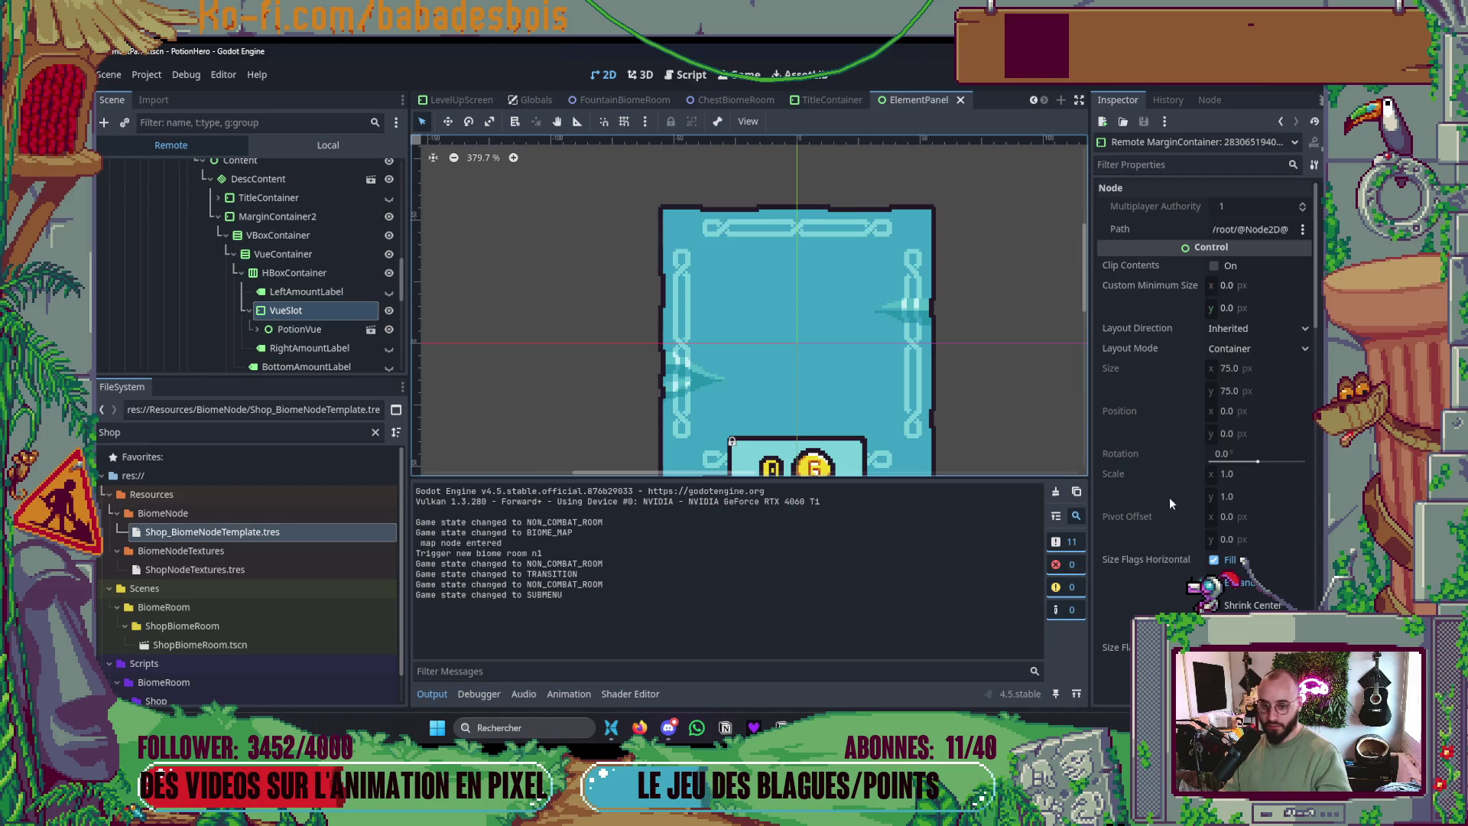
scroll(1183, 500, "down", 10)
scroll(1194, 512, "down", 8)
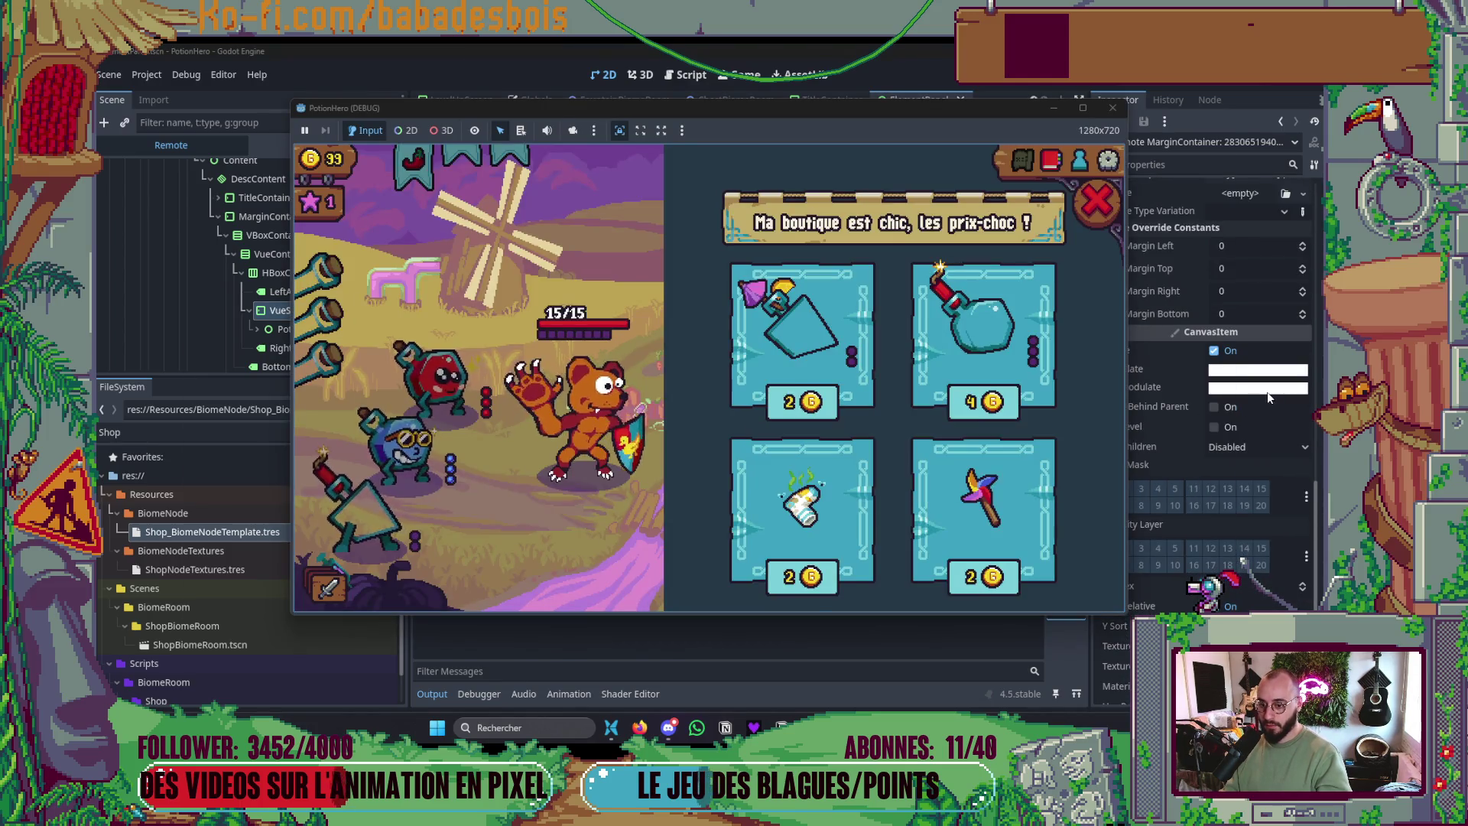
left_click(1268, 391)
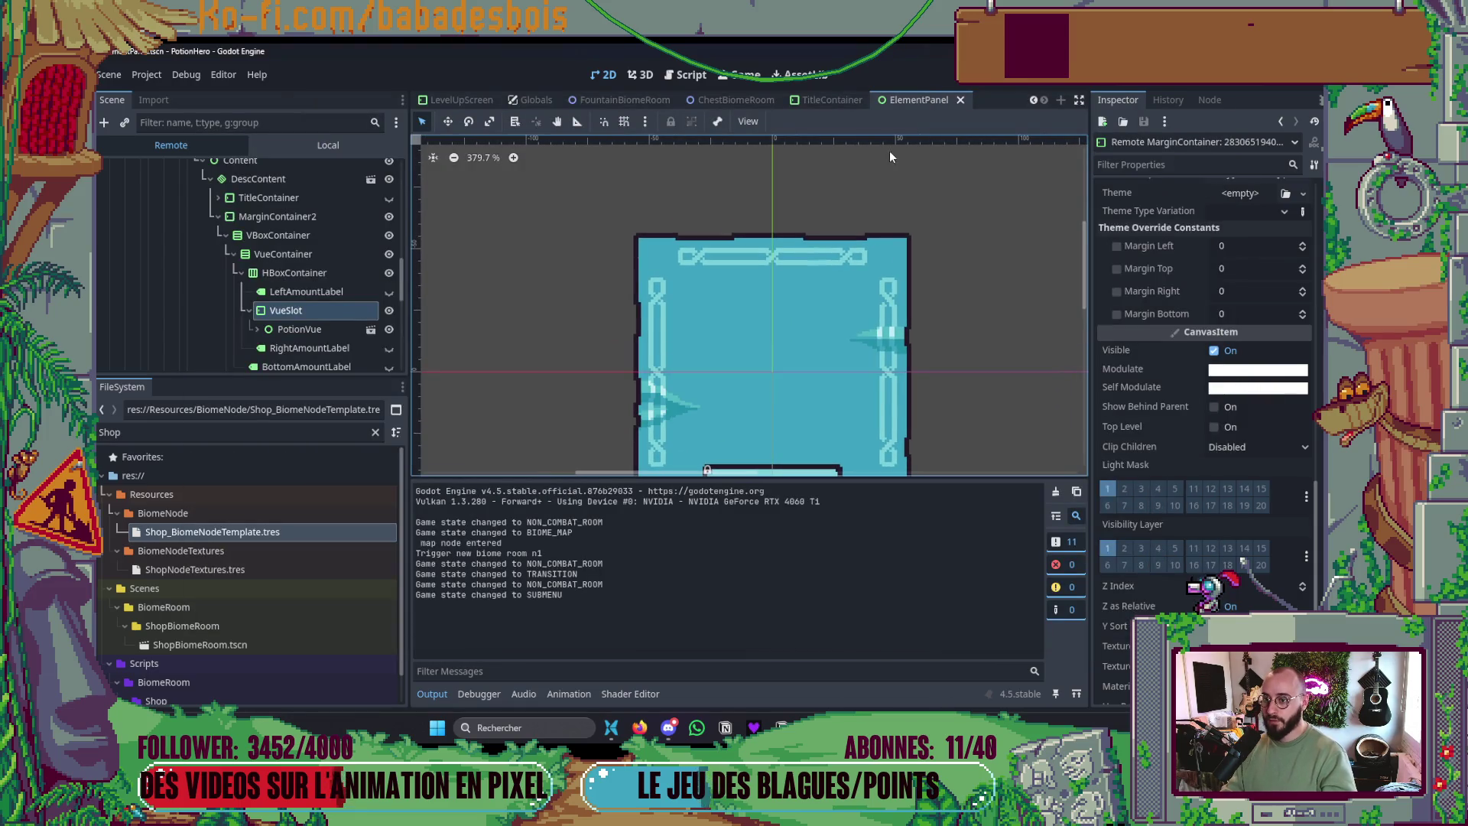
left_click(328, 145)
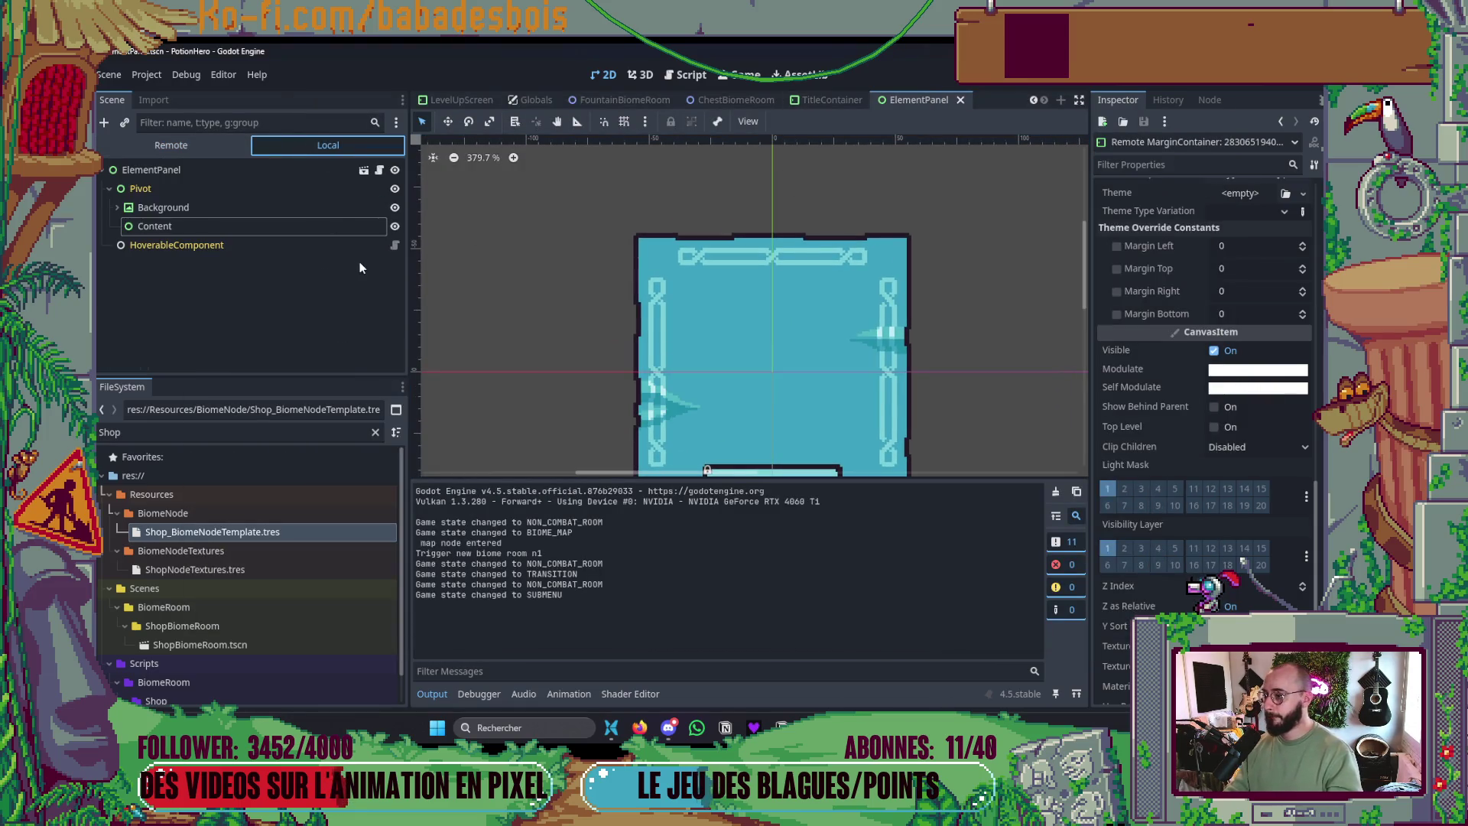
Instantiate the DescContent scene as a child of the panel's Content node.
right_click(169, 228)
left_click(222, 257)
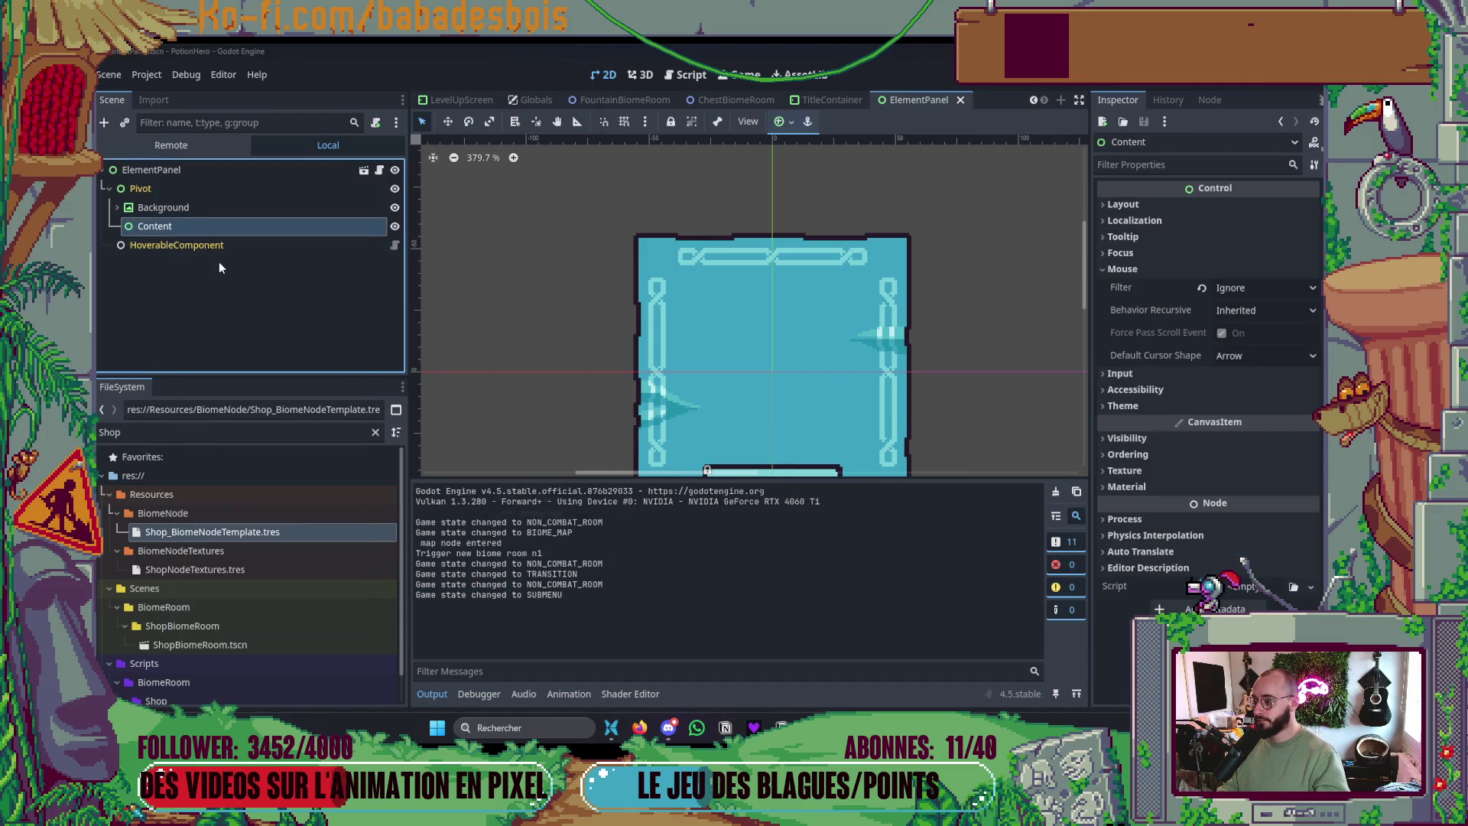
type("Desc")
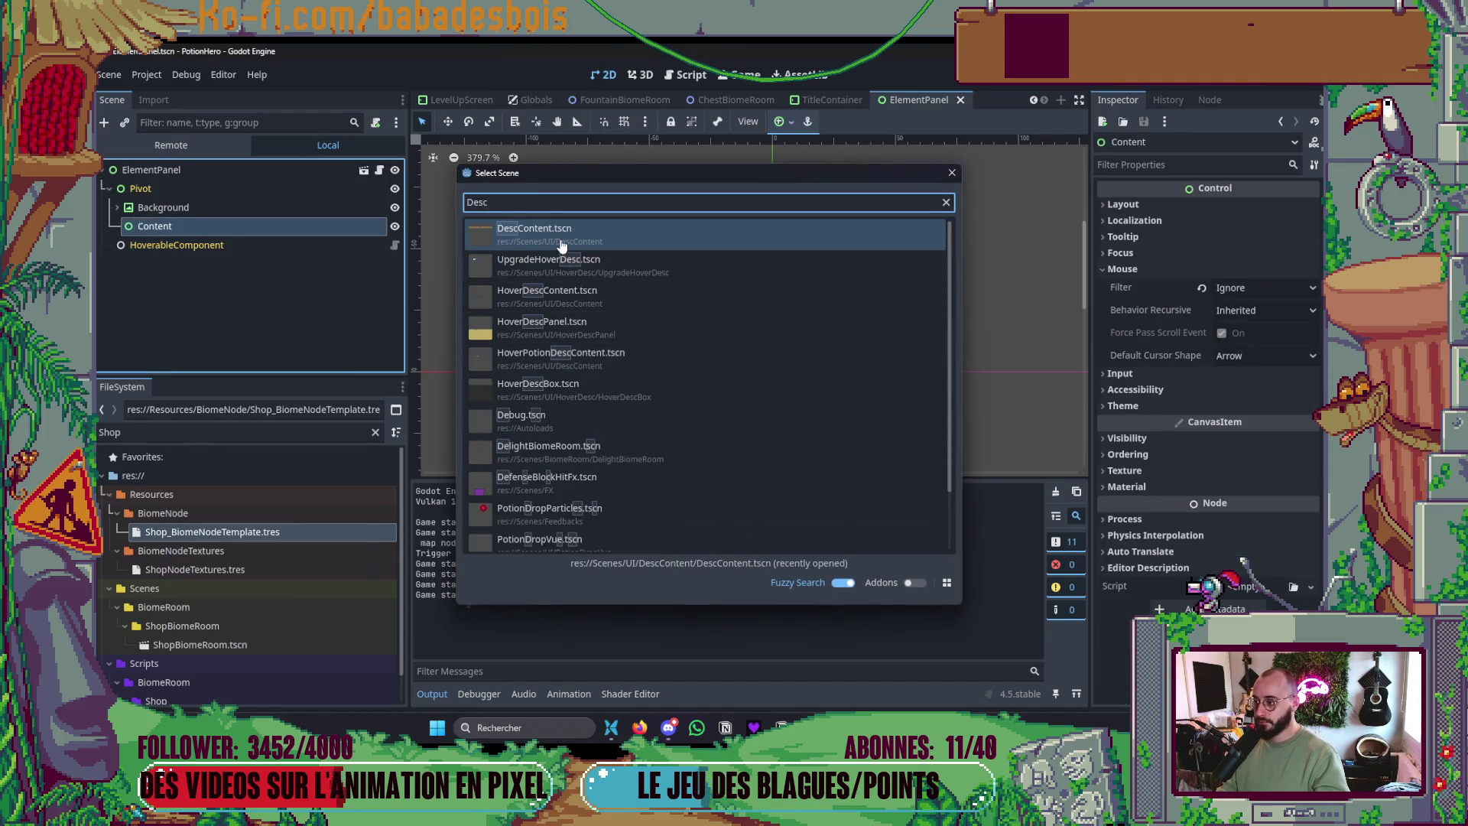
key("Return")
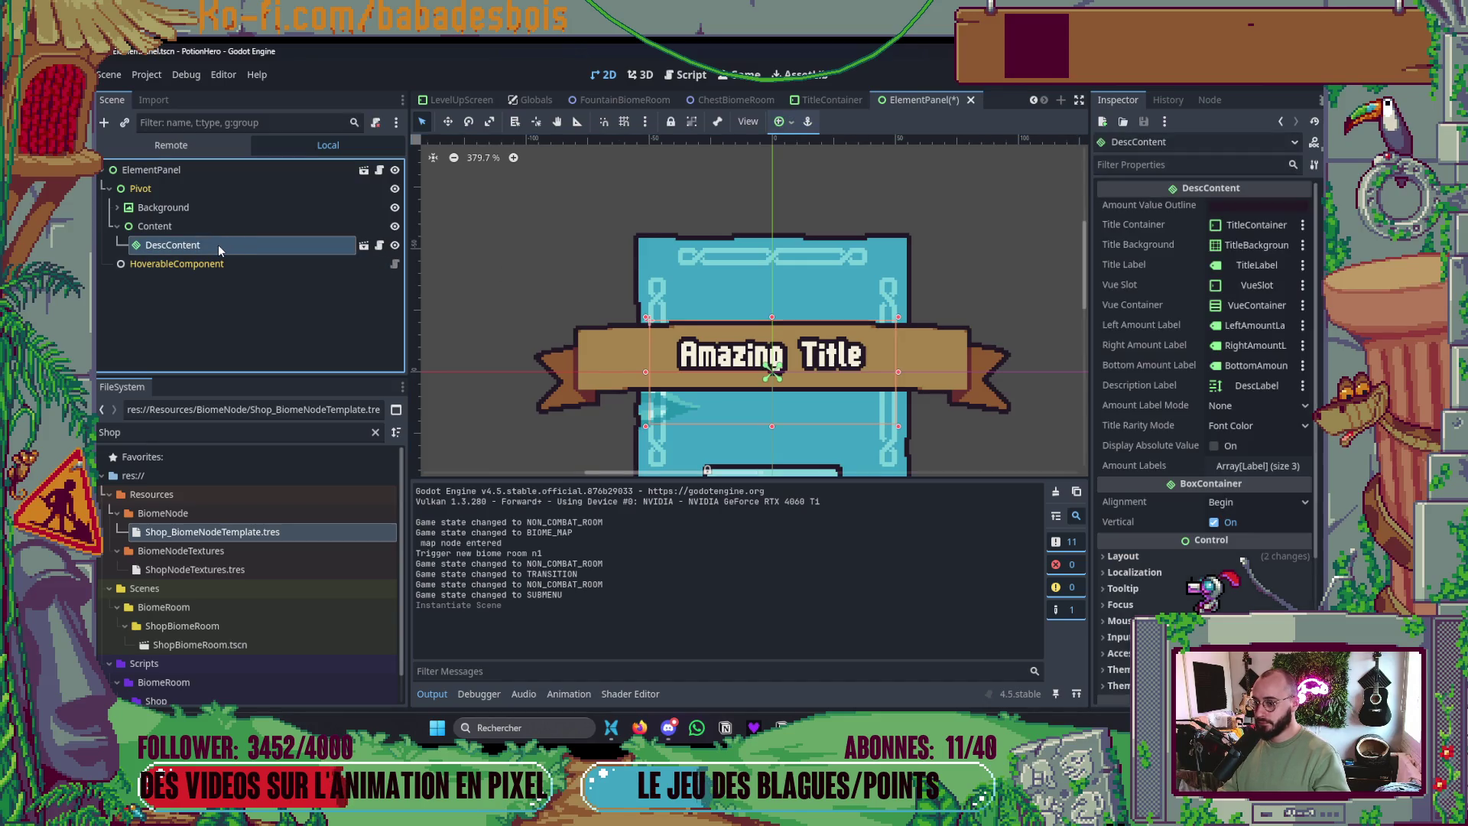
Make DescContent's children editable and hide its TitleContainer.
right_click(263, 246)
left_click(325, 578)
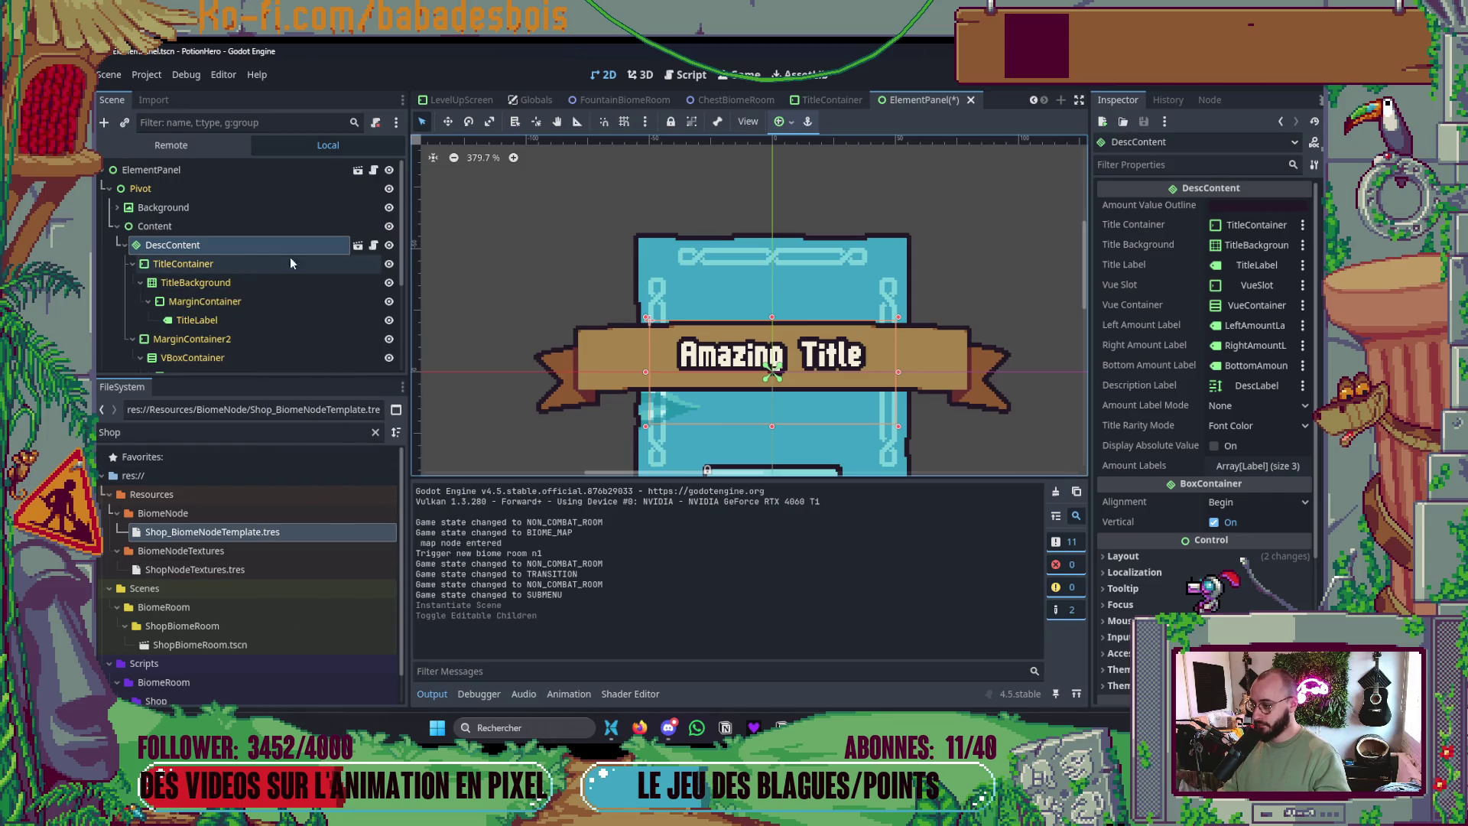
left_click(388, 261)
scroll(489, 283, "down", 3)
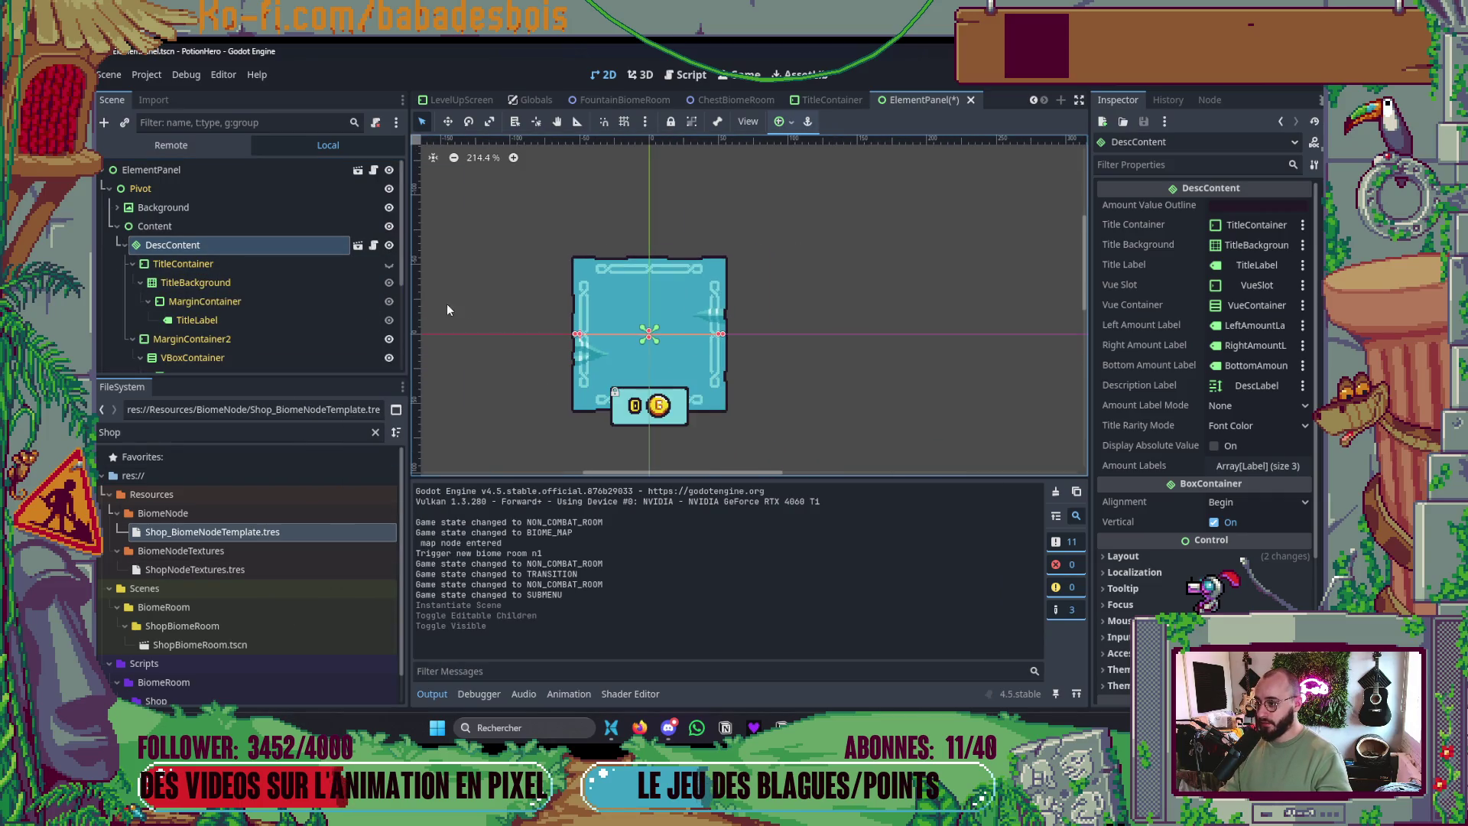
scroll(232, 299, "down", 3)
Instantiate the ItemVue scene inside DescContent's VueSlot.
left_click(233, 302)
right_click(230, 303)
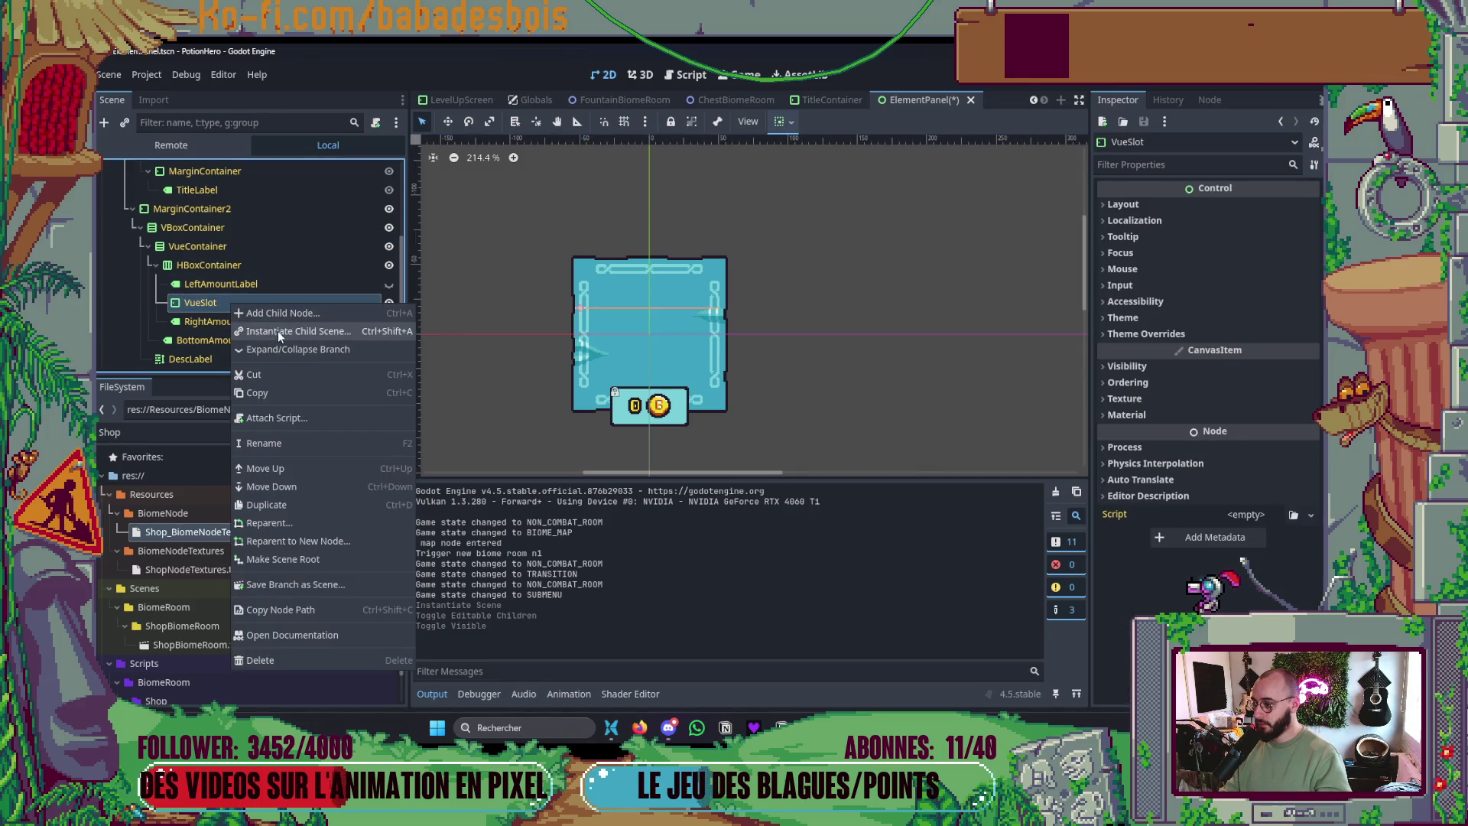
left_click(284, 339)
type("Ite")
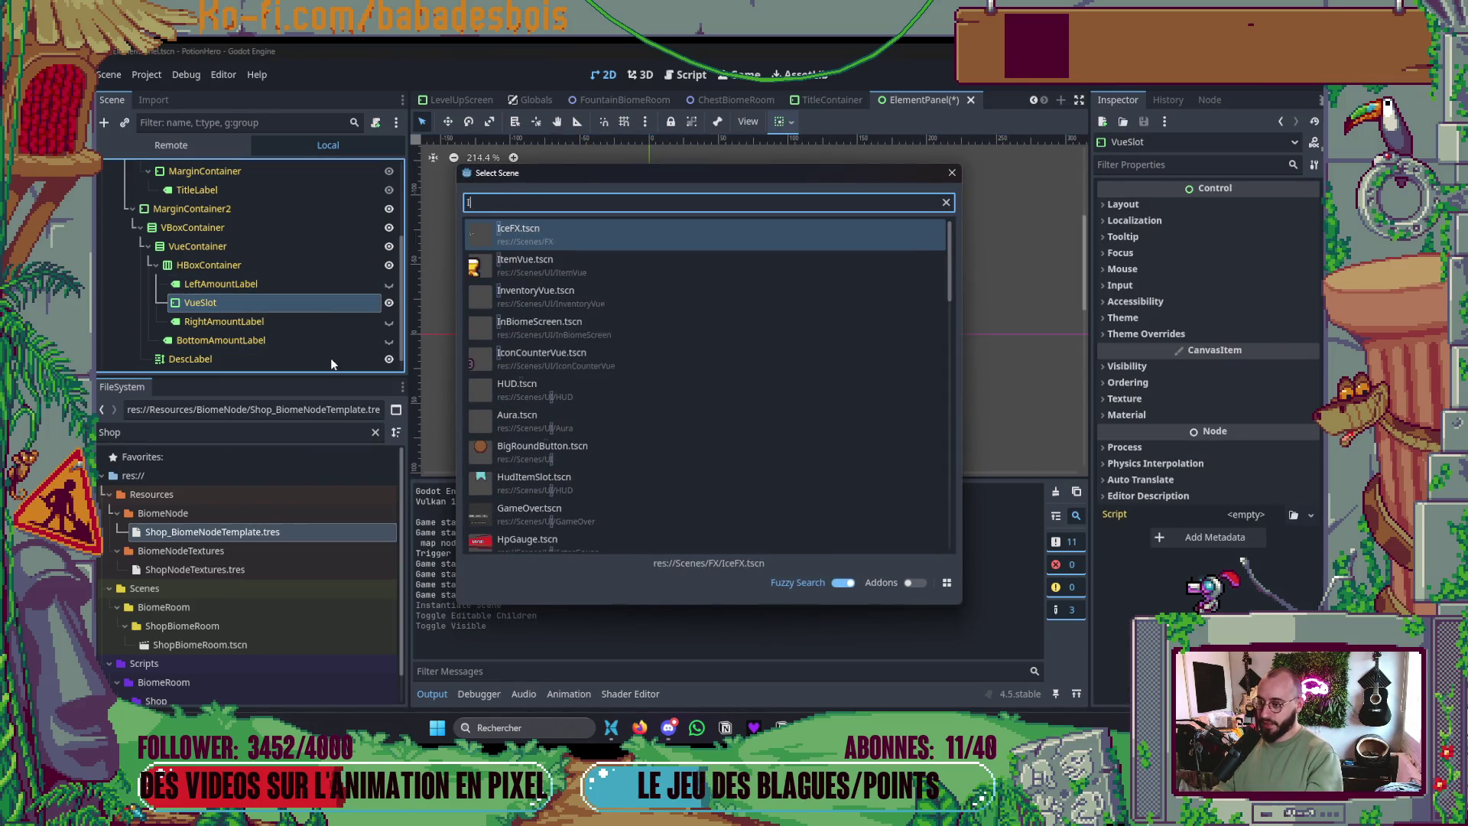
key("Return")
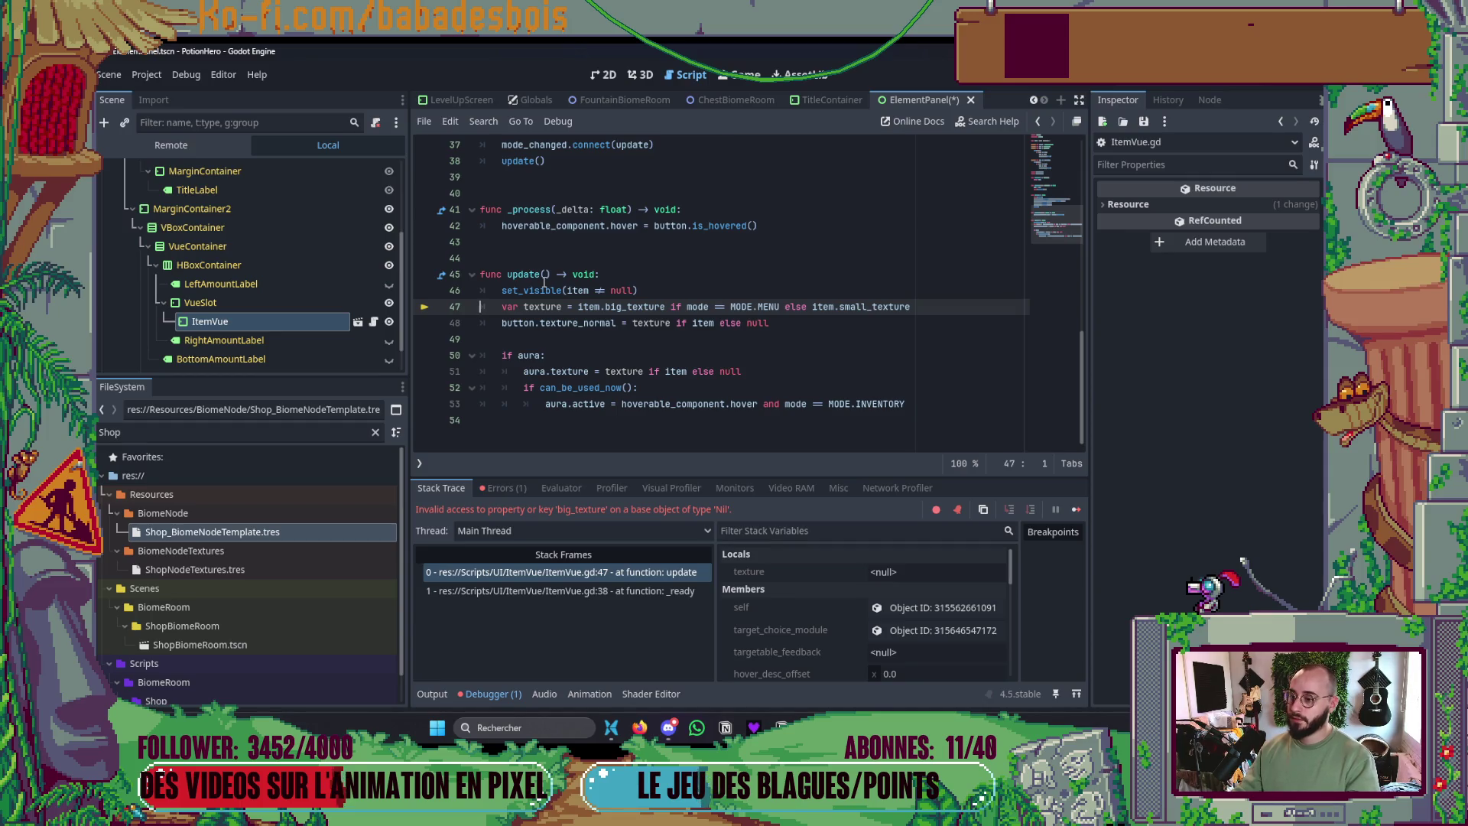
Insert an 'if !item:' guard after the set_visible line in ItemVue.gd's update().
mouse_move(546, 284)
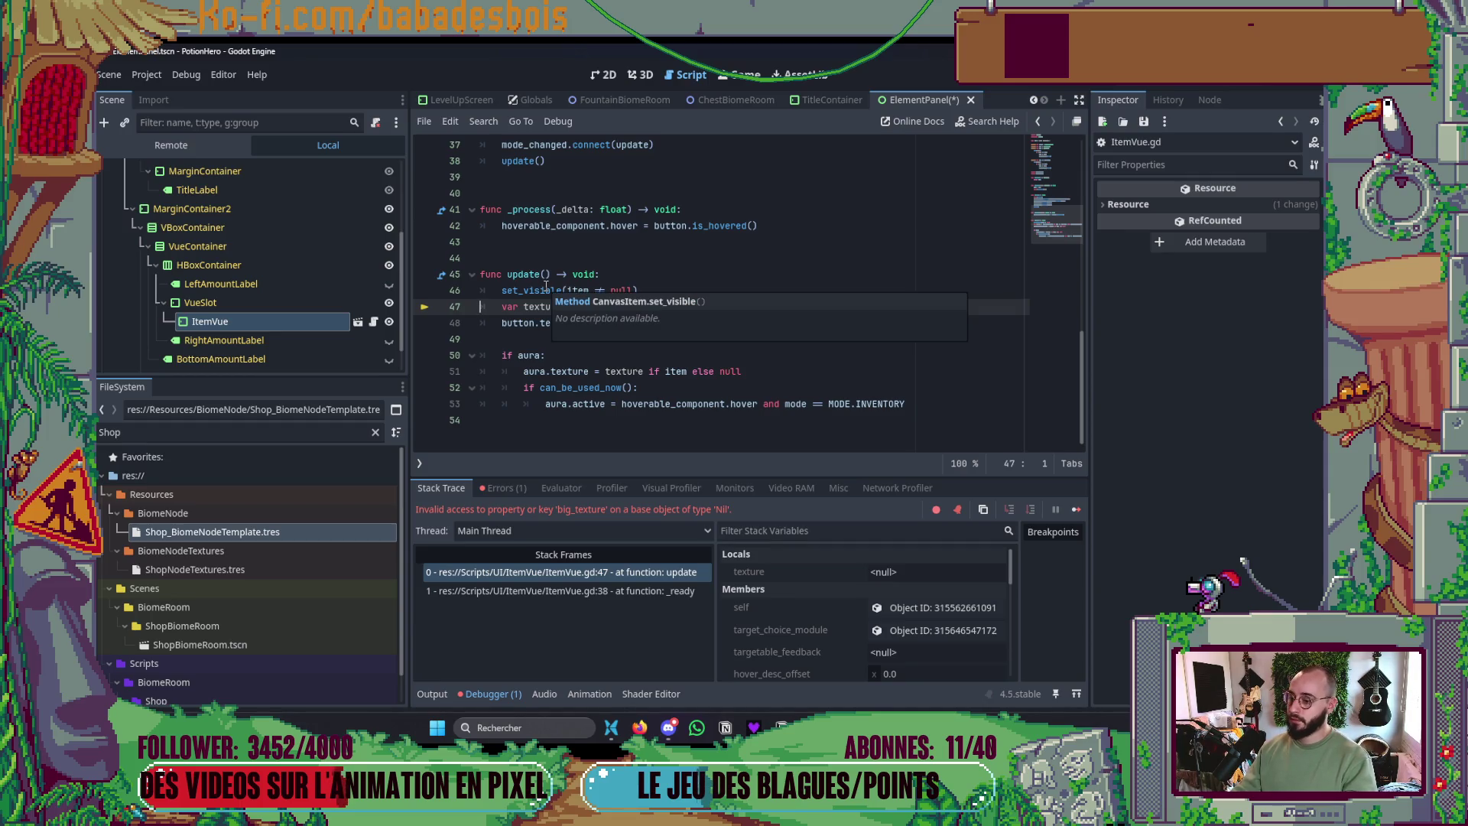
scroll(899, 292, "up", 12)
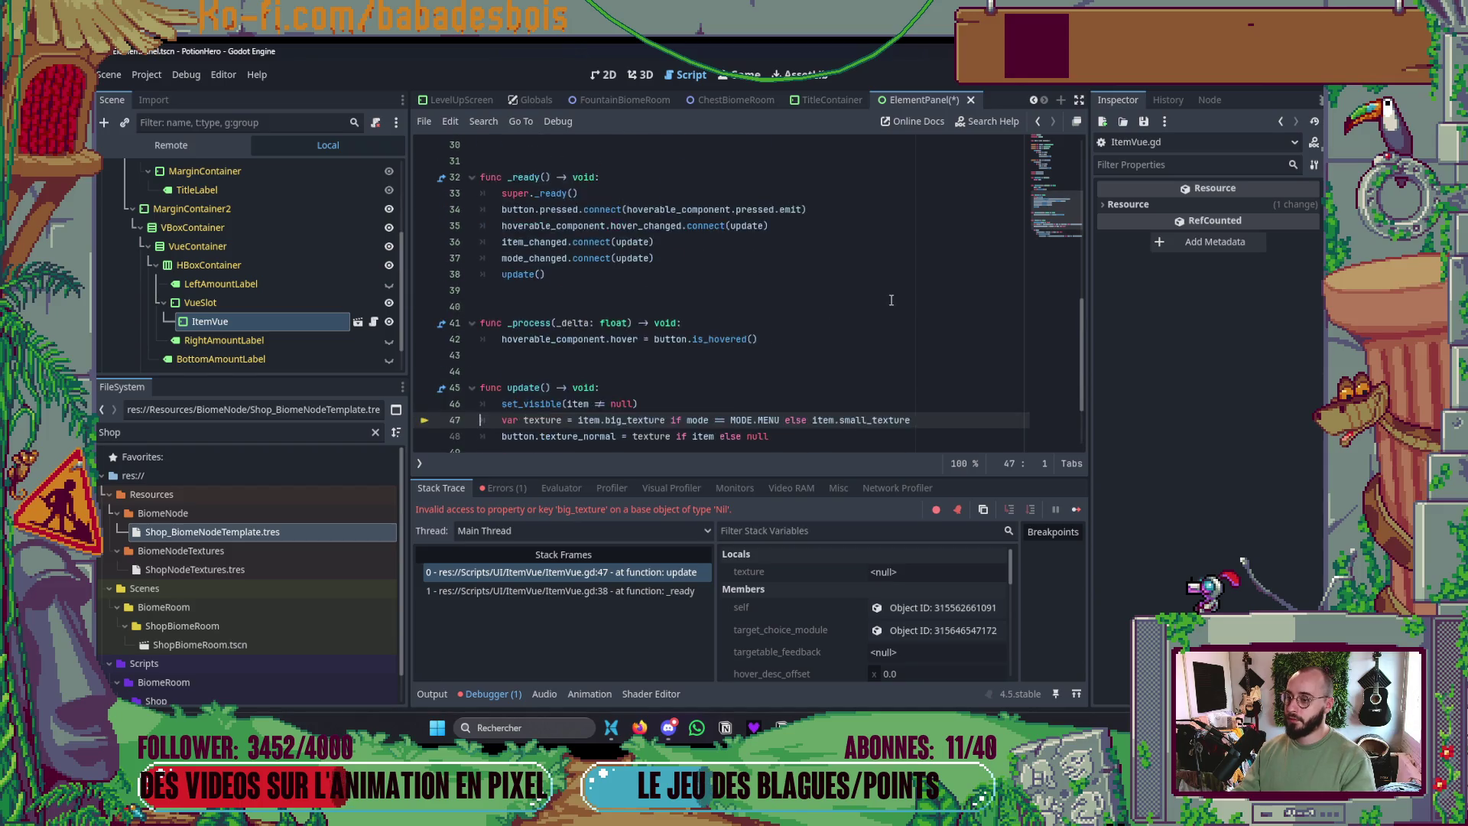
scroll(899, 292, "down", 12)
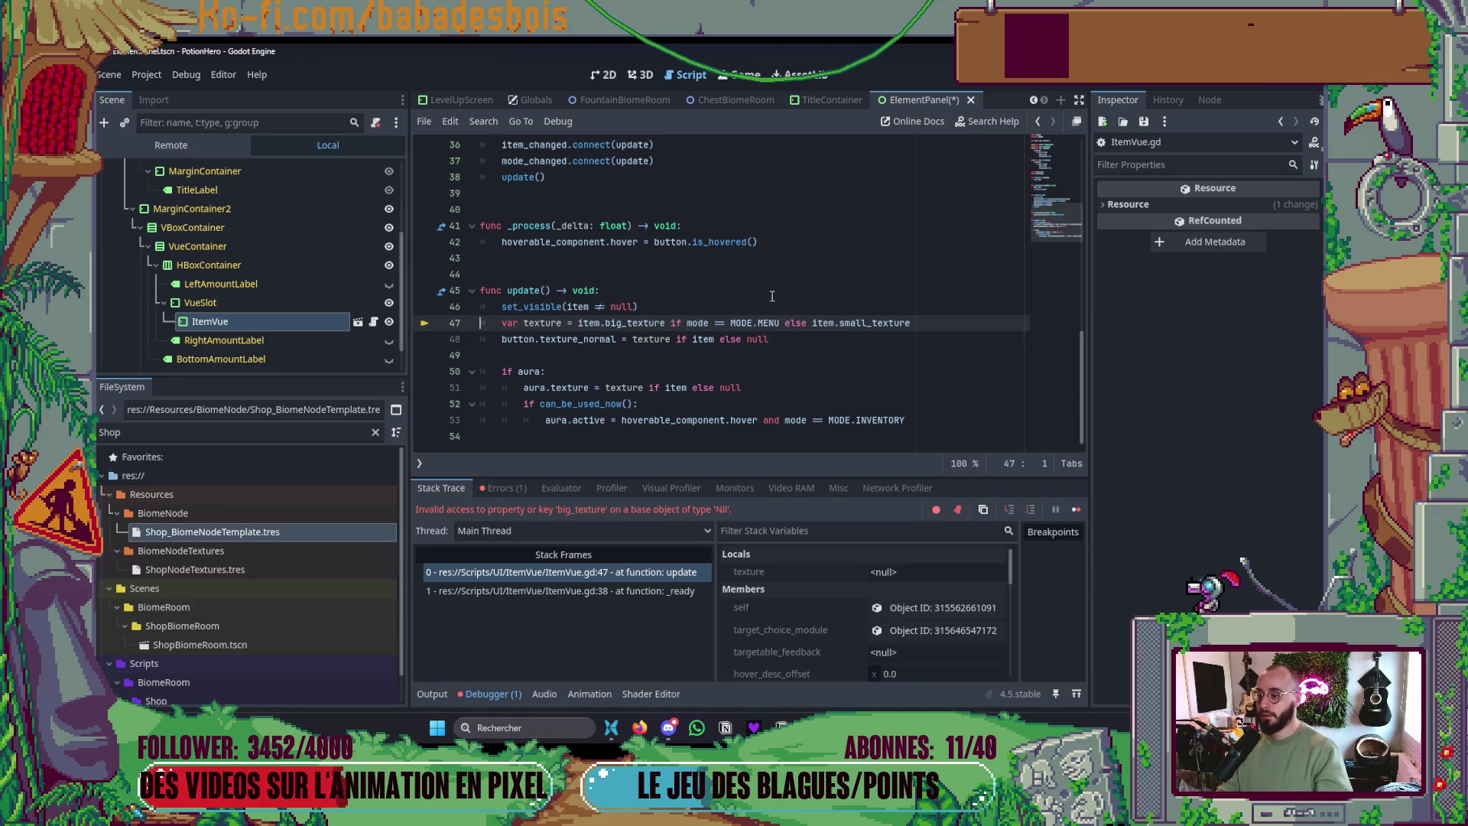
left_click(700, 291)
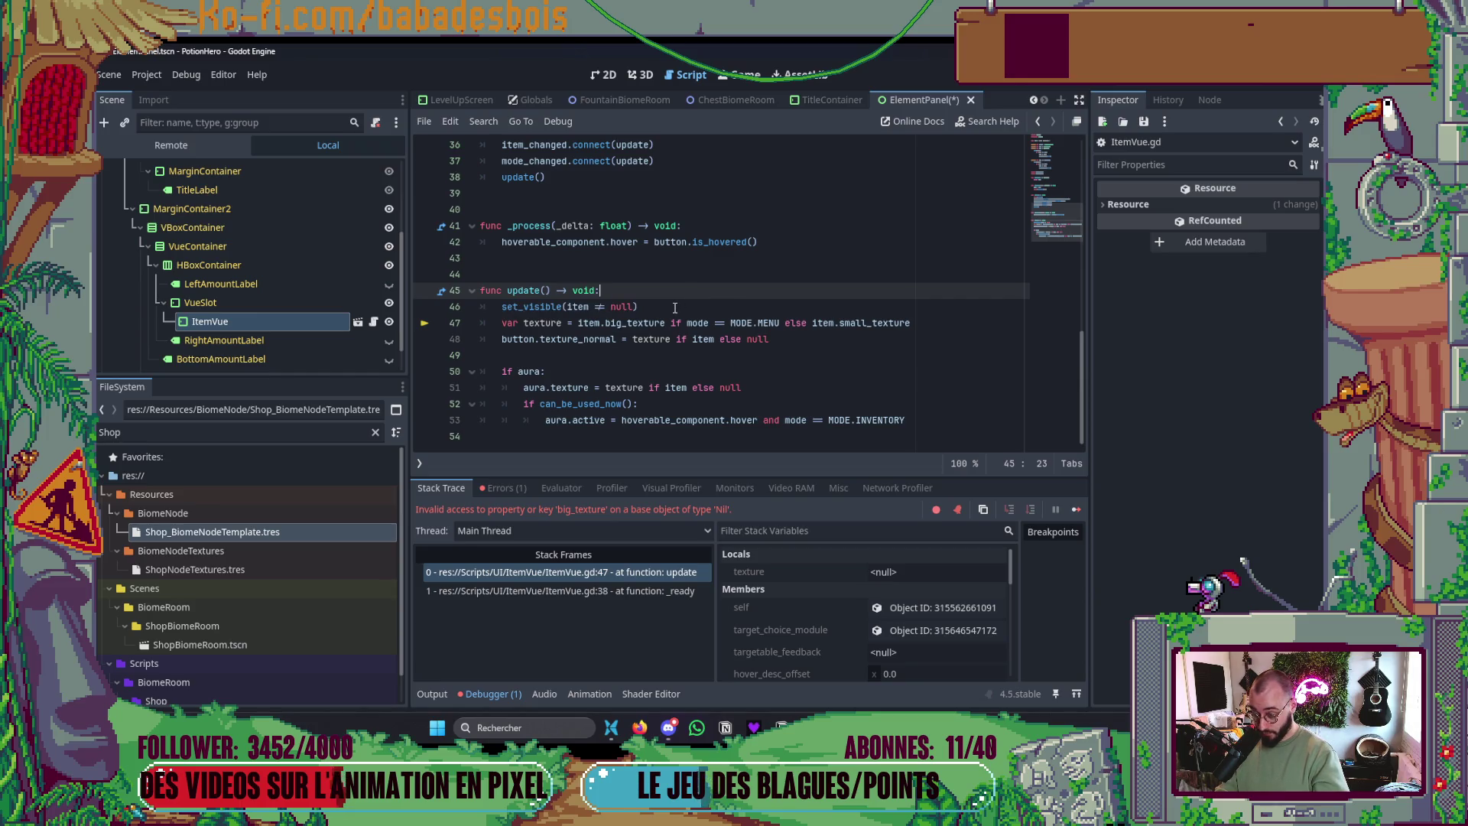
left_click(675, 307)
key("Return")
type("if")
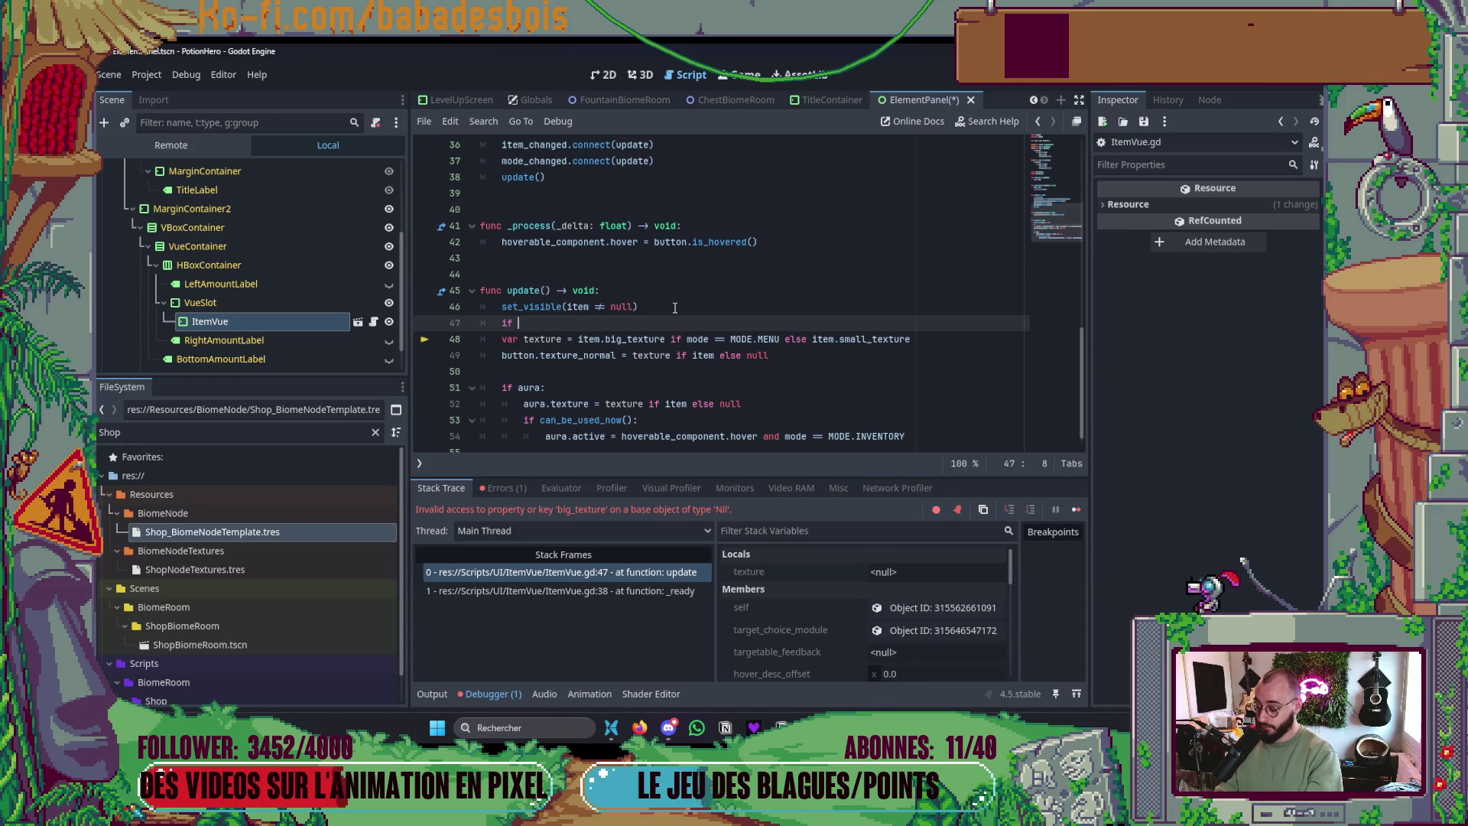
type("i")
key("BackSpace")
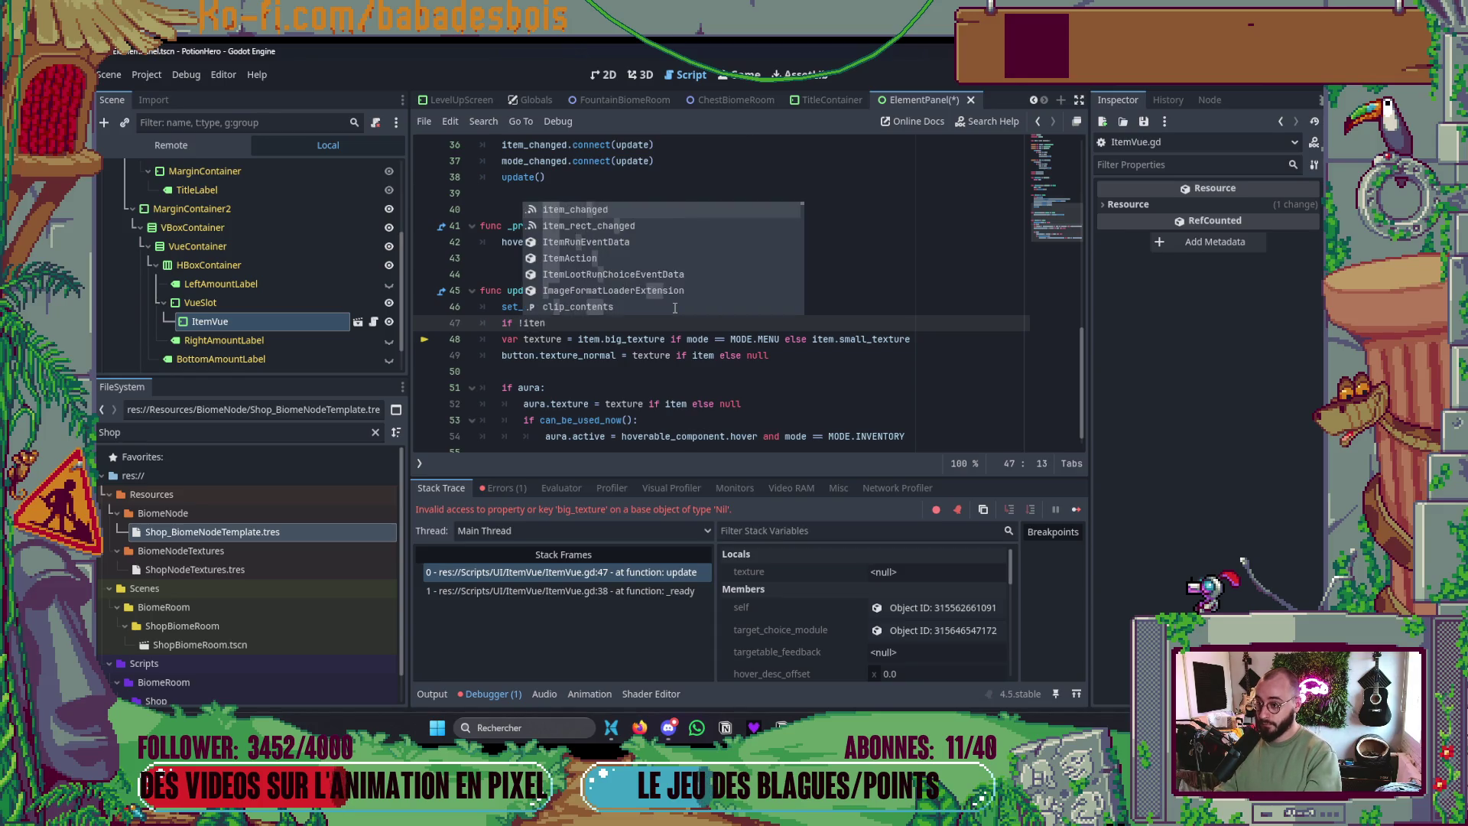
type(":")
key("Return")
Finish the guard with 'return' and run the game to test the fix.
type("re")
type("ut")
key("BackSpace")
key("BackSpace")
type("turn")
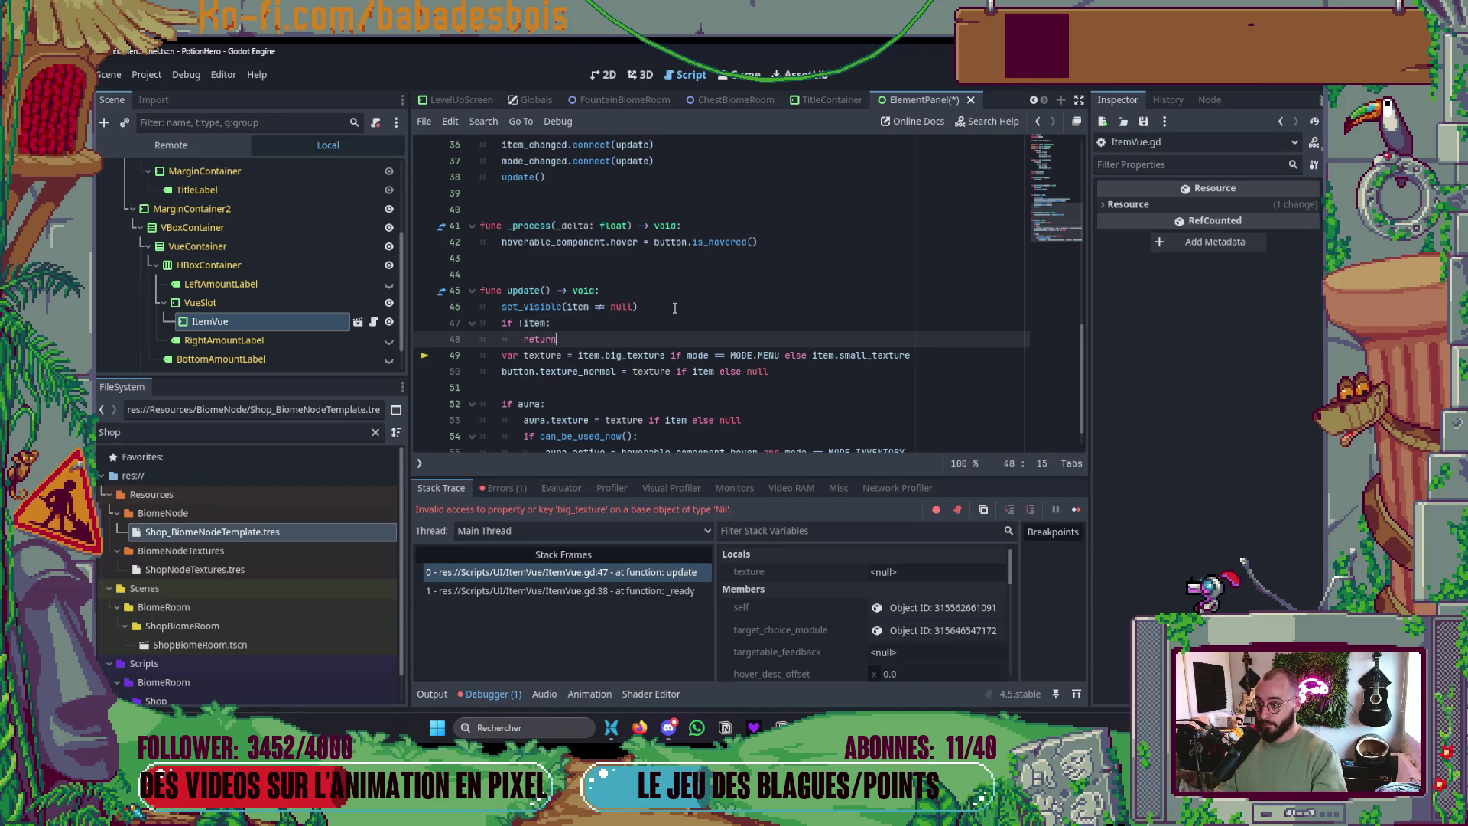
key("F5")
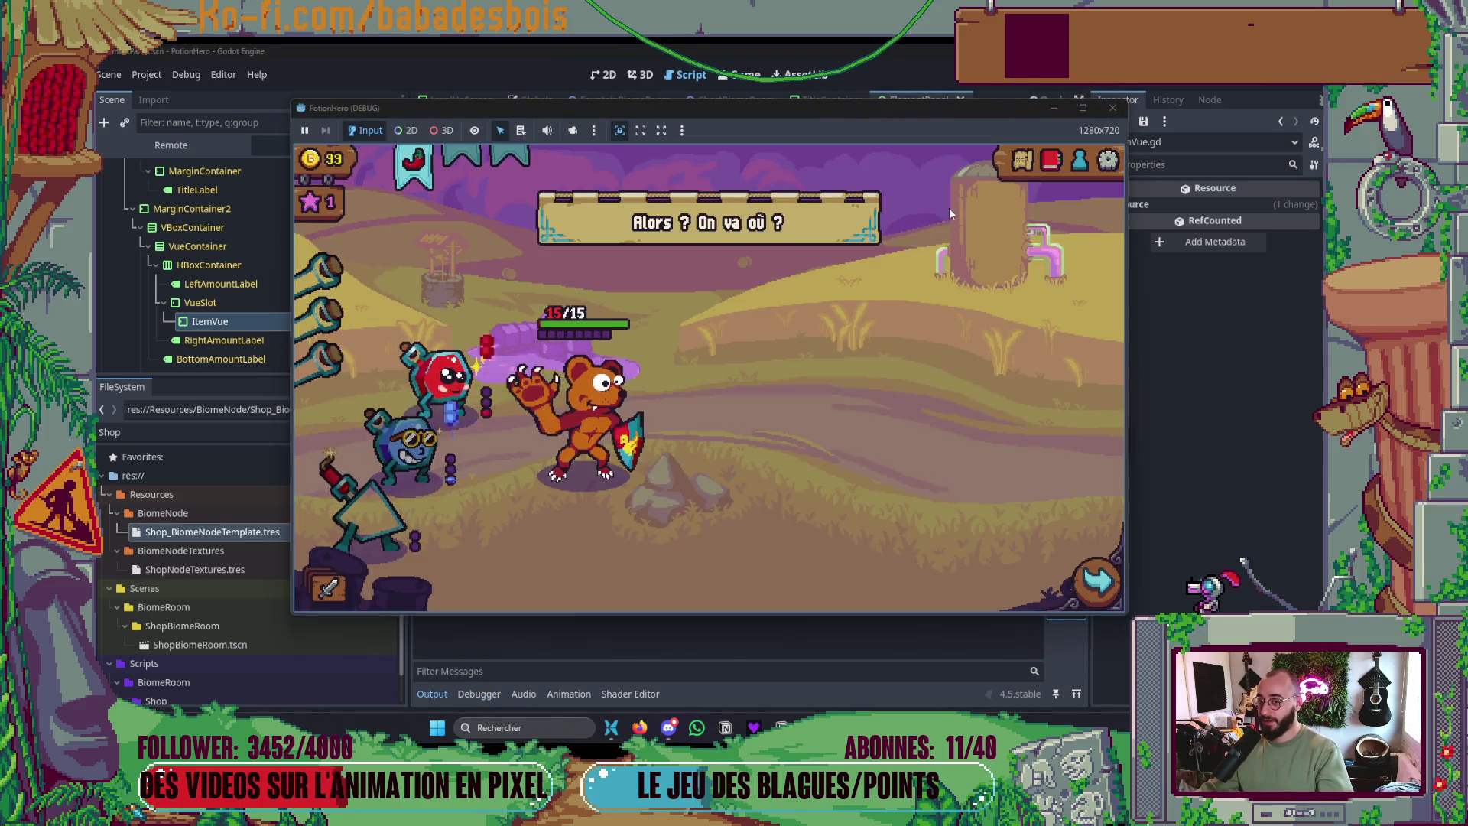
Close the game and set VueSlot to Center+Expand horizontally and Center vertically.
left_click(1113, 108)
left_click(604, 77)
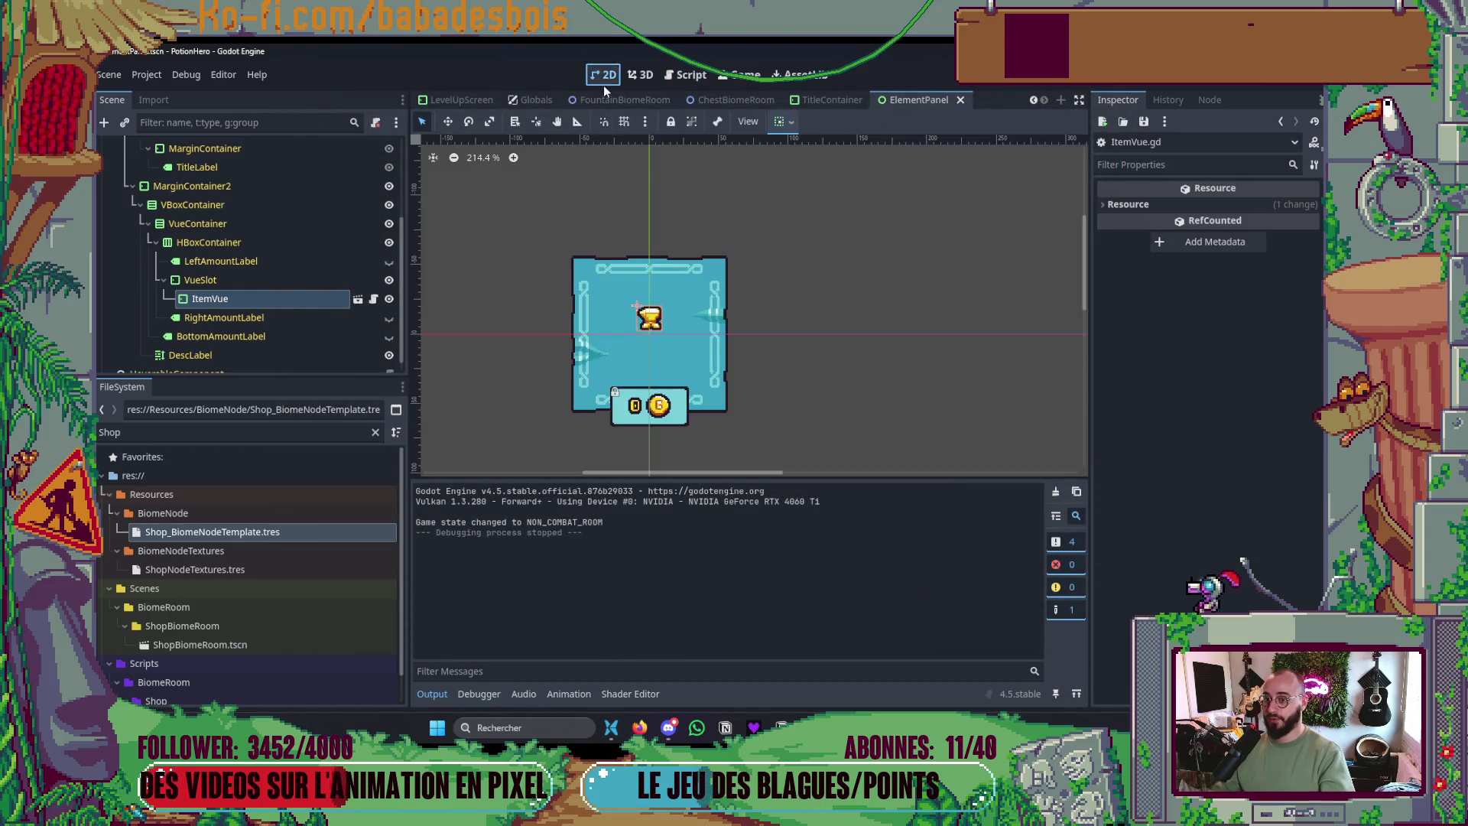
scroll(717, 300, "up", 6)
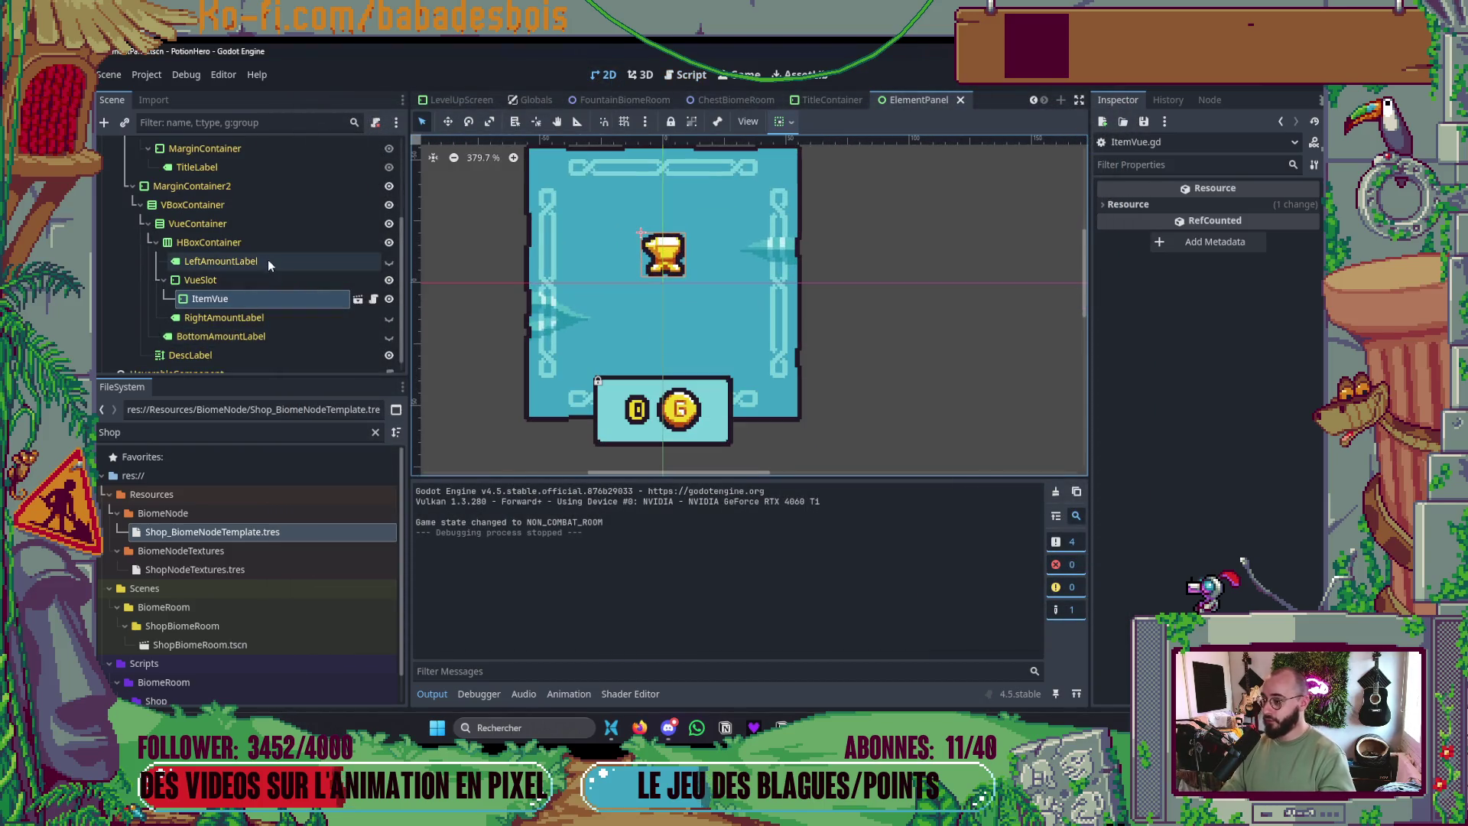
left_click(257, 280)
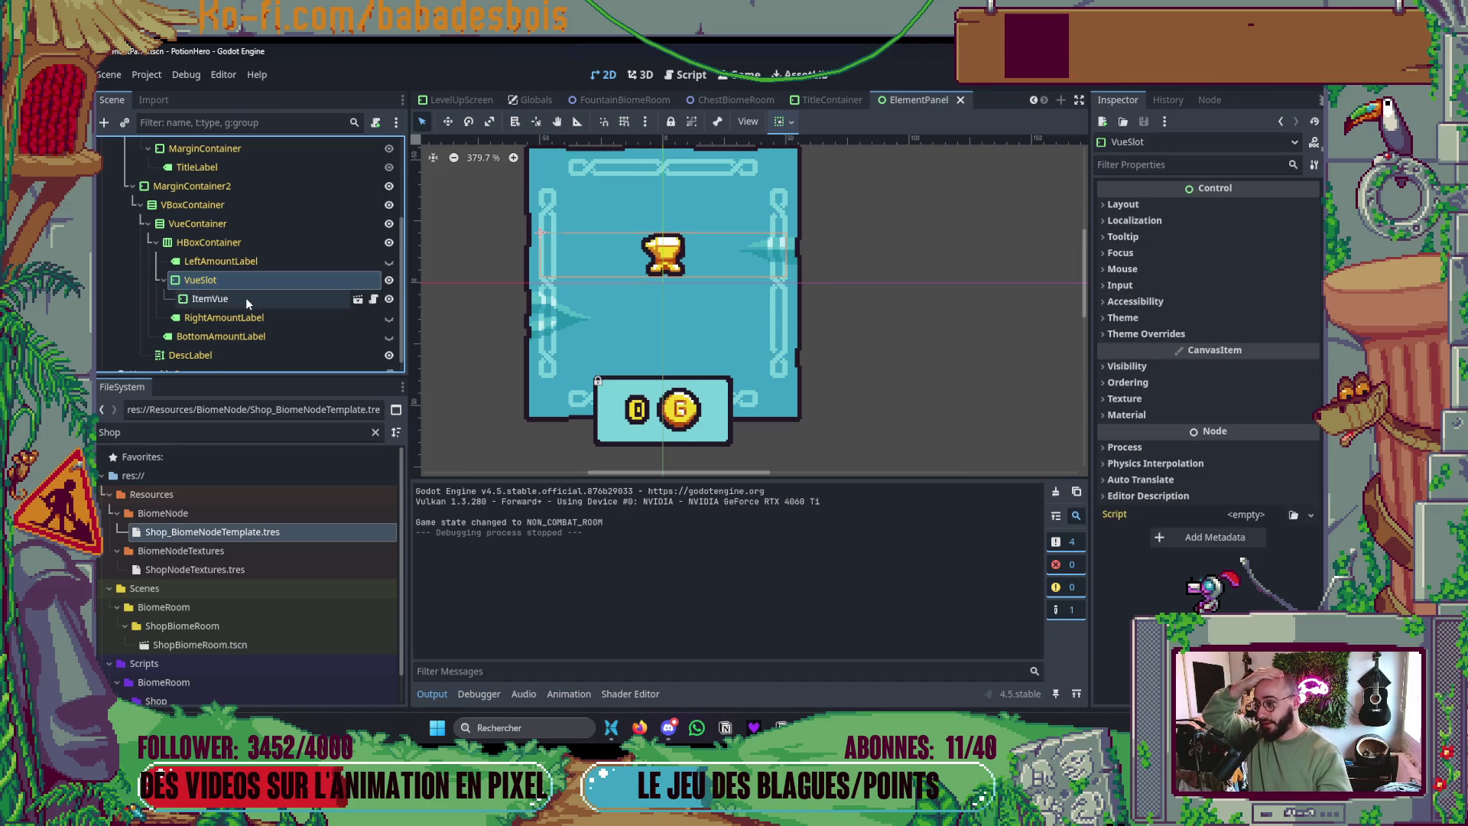
left_click(246, 298)
left_click(249, 280)
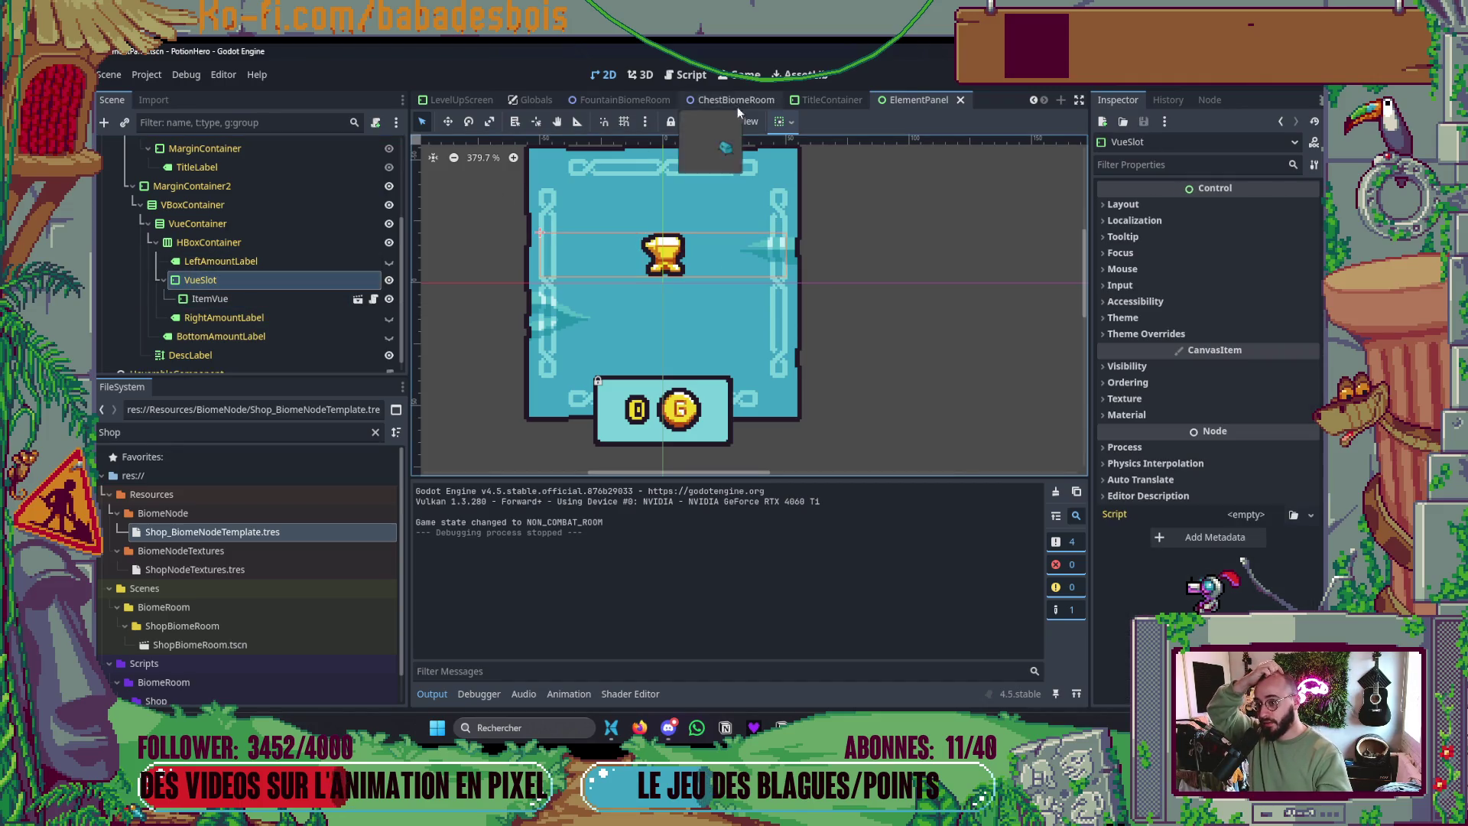
left_click(787, 124)
left_click(810, 172)
left_click(812, 245)
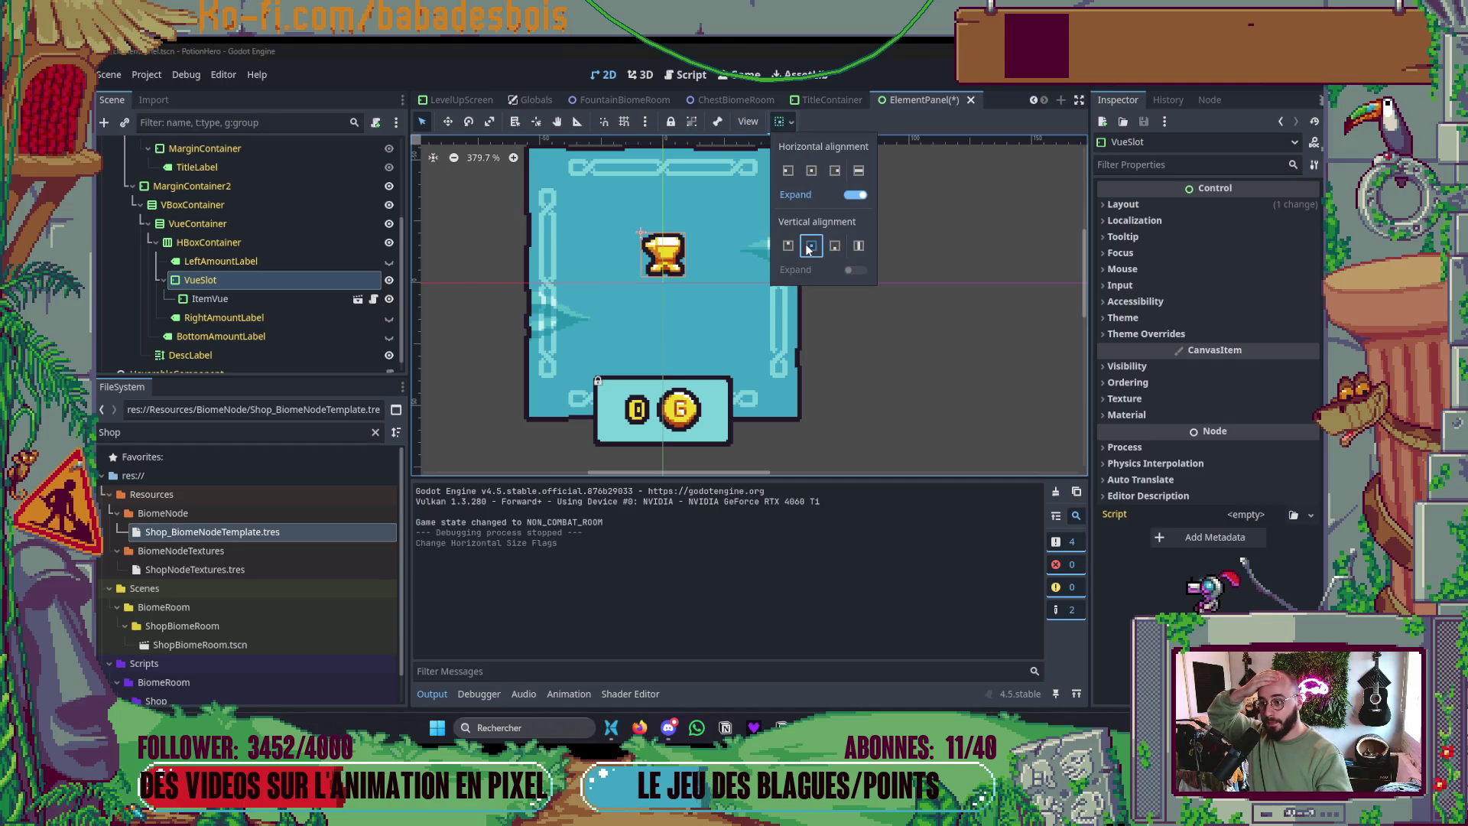
left_click(241, 302)
Set the VBoxContainer's horizontal sizing to Center.
left_click(242, 300)
left_click(241, 286)
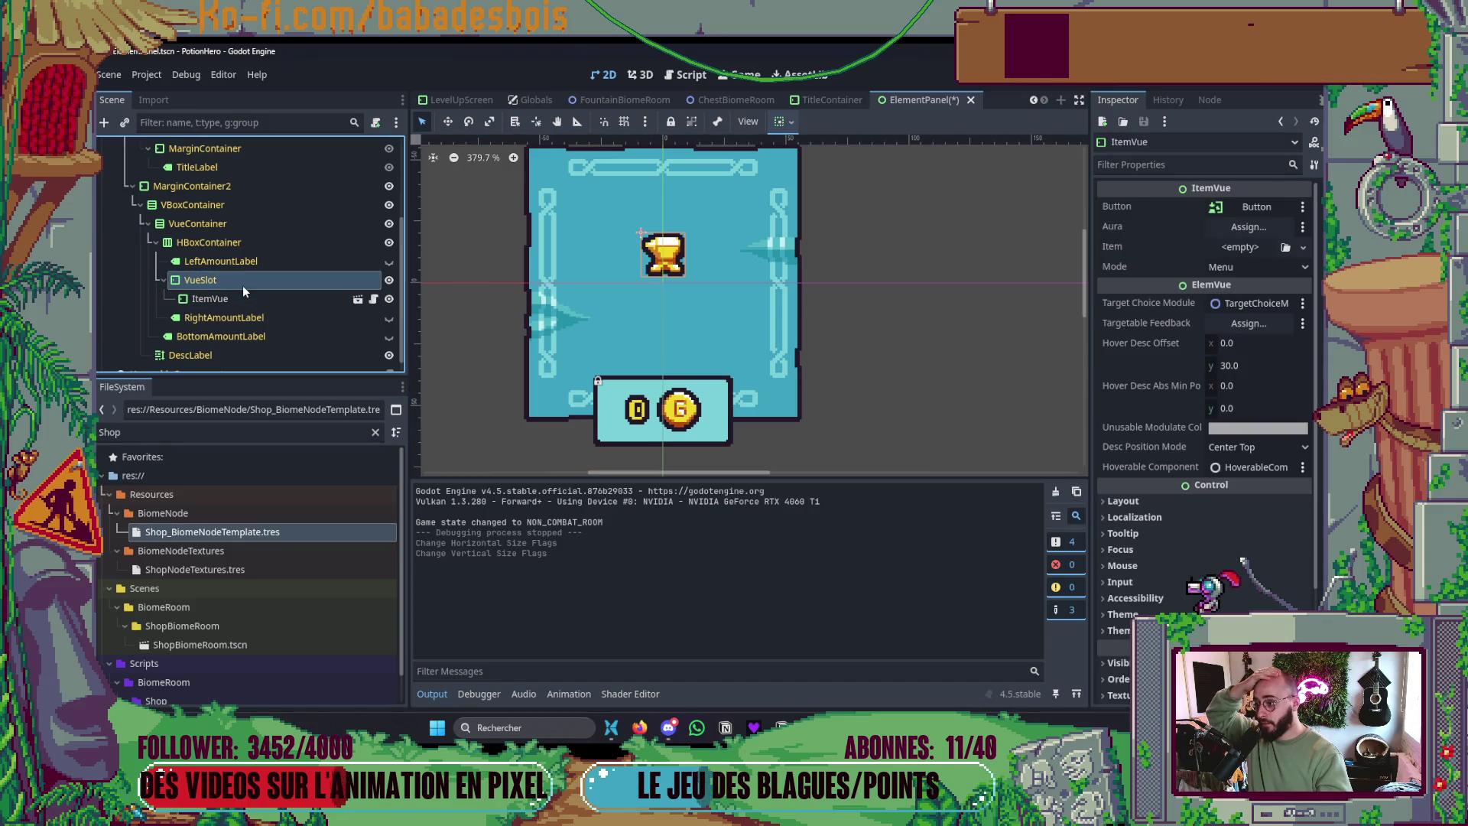
left_click(228, 224)
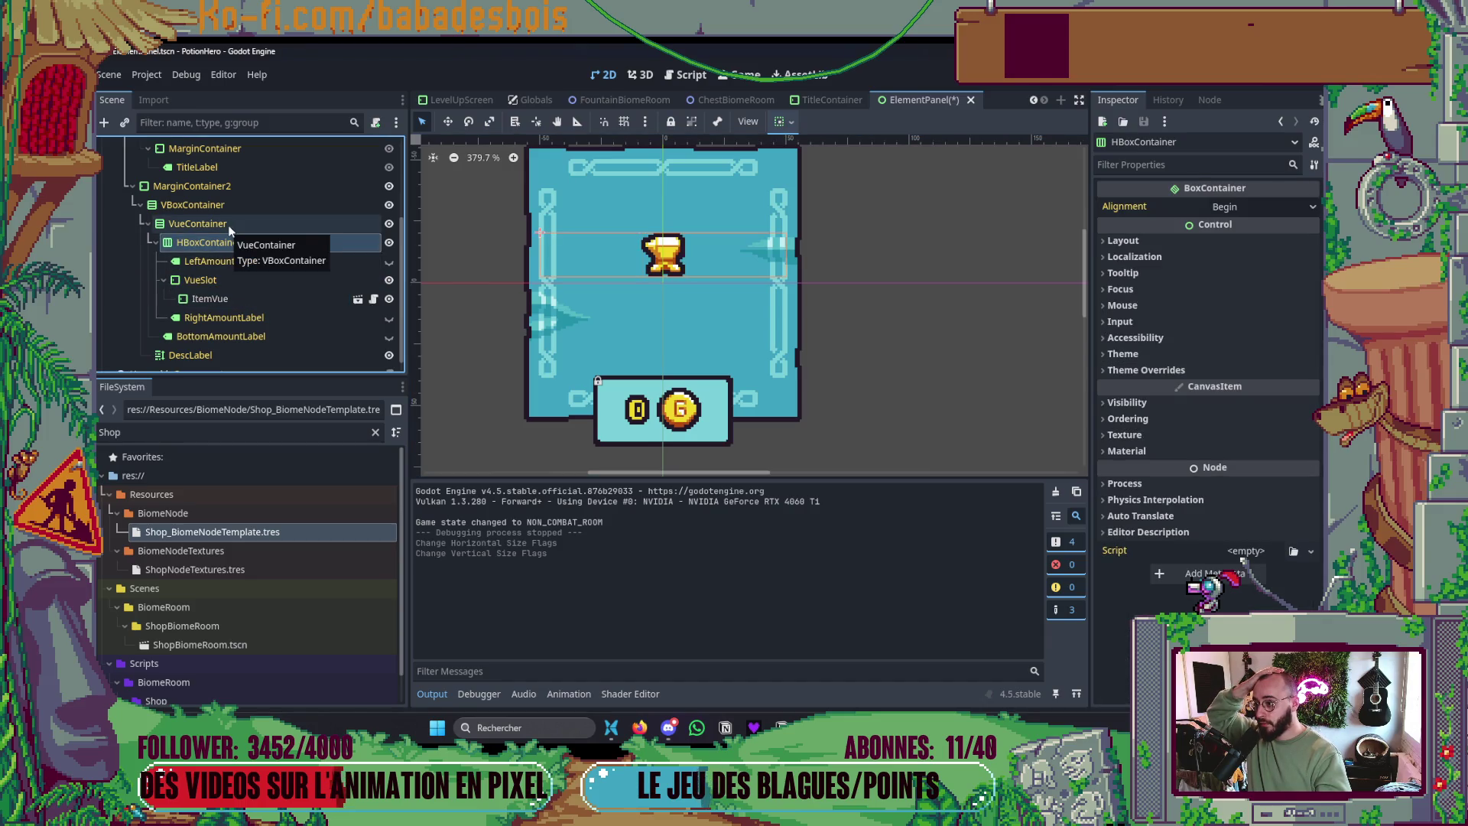
left_click(232, 207)
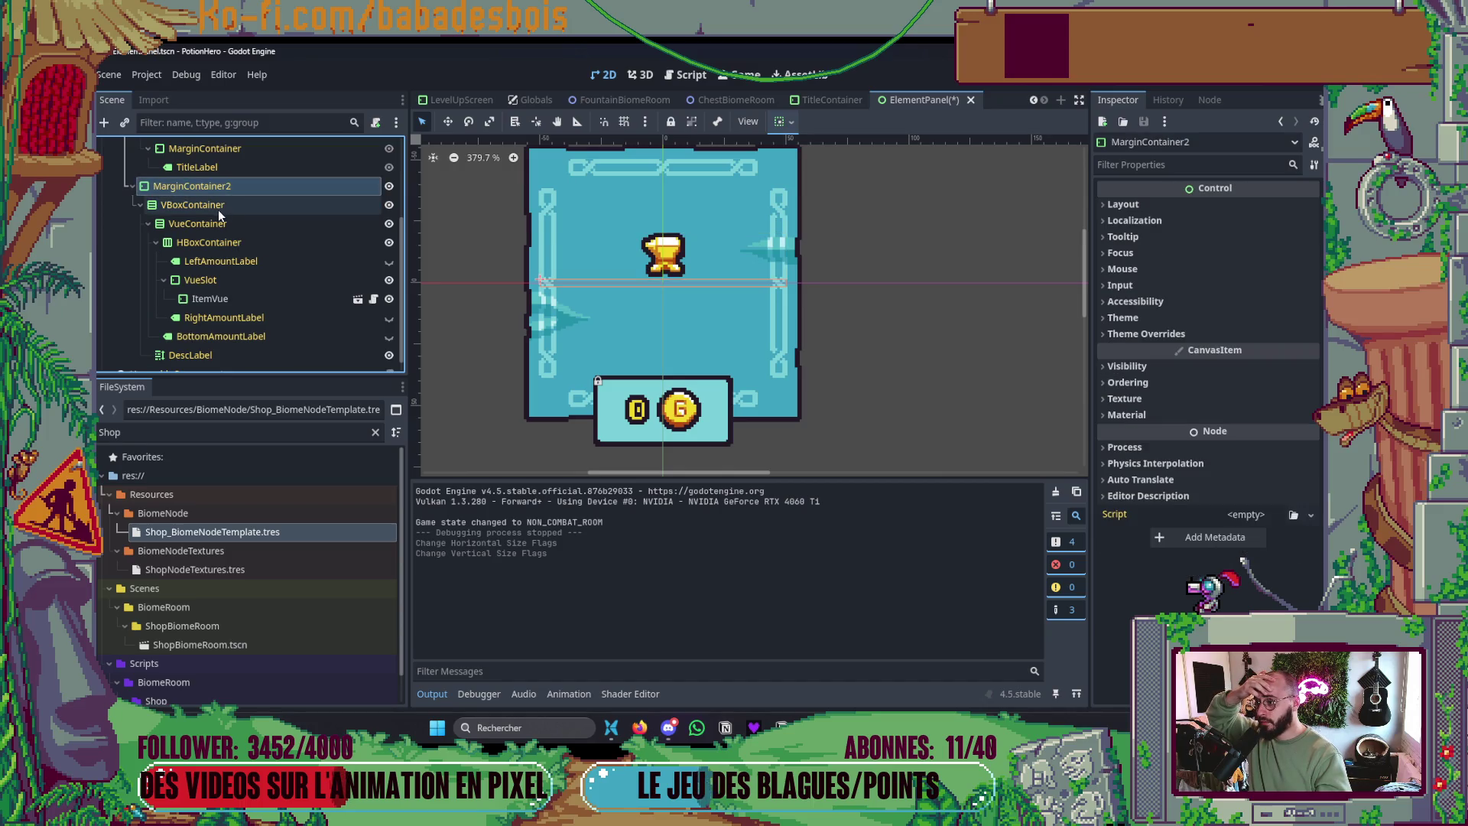
left_click(792, 125)
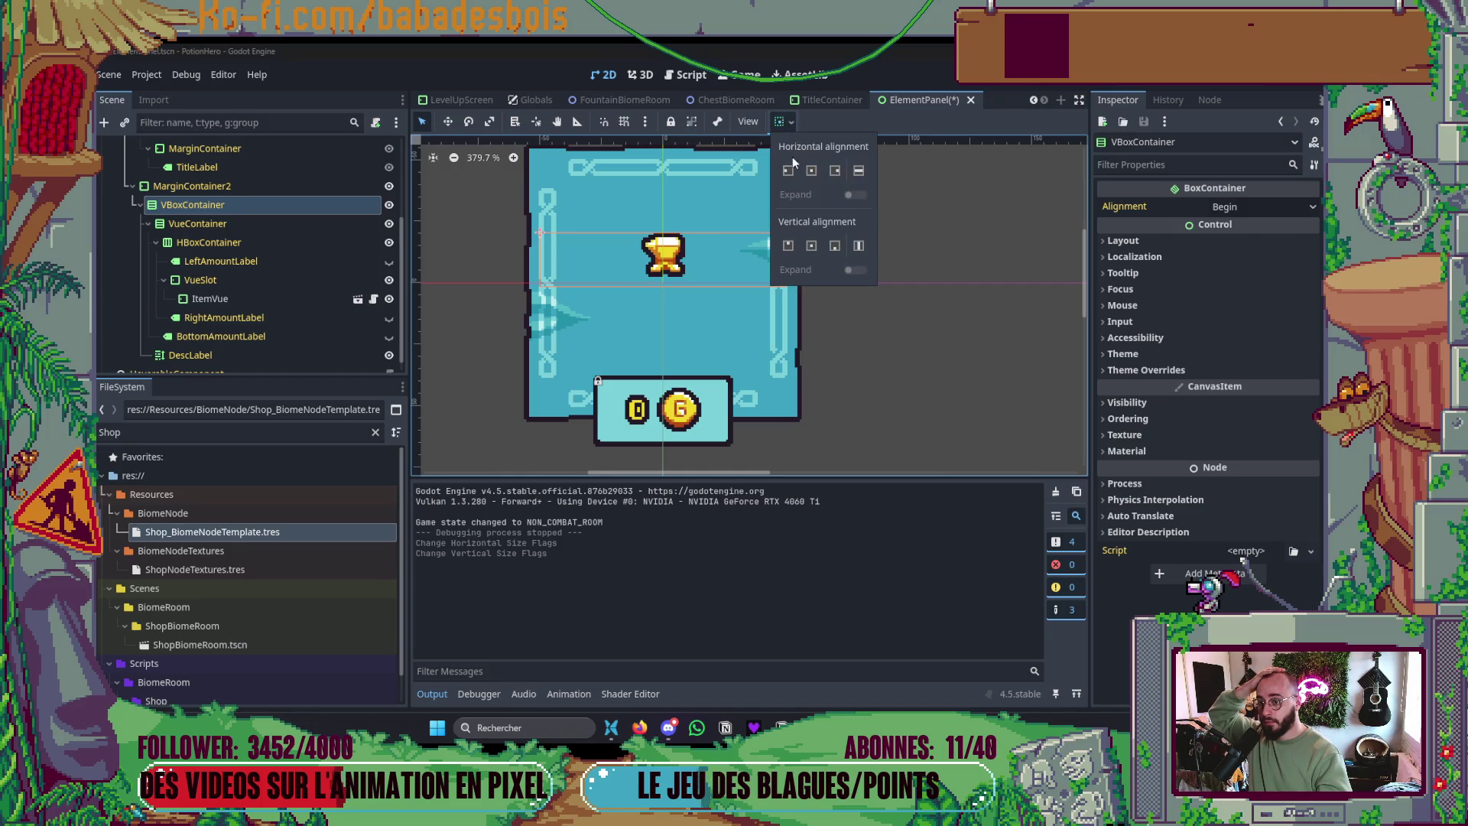
left_click(811, 172)
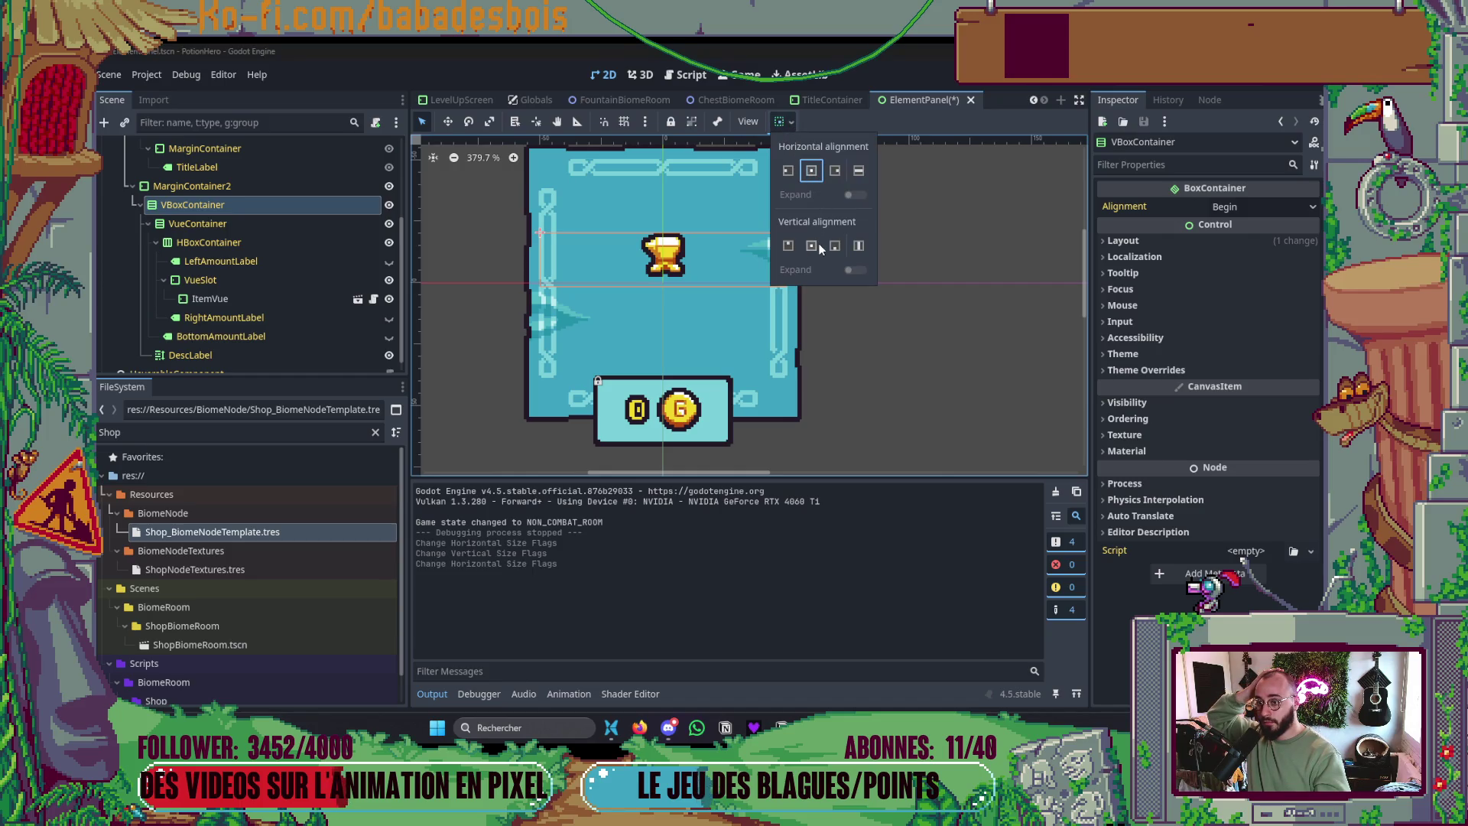
Hide the DescLabel in the ElementPanel after comparing it shown and hidden.
scroll(559, 334, "down", 3)
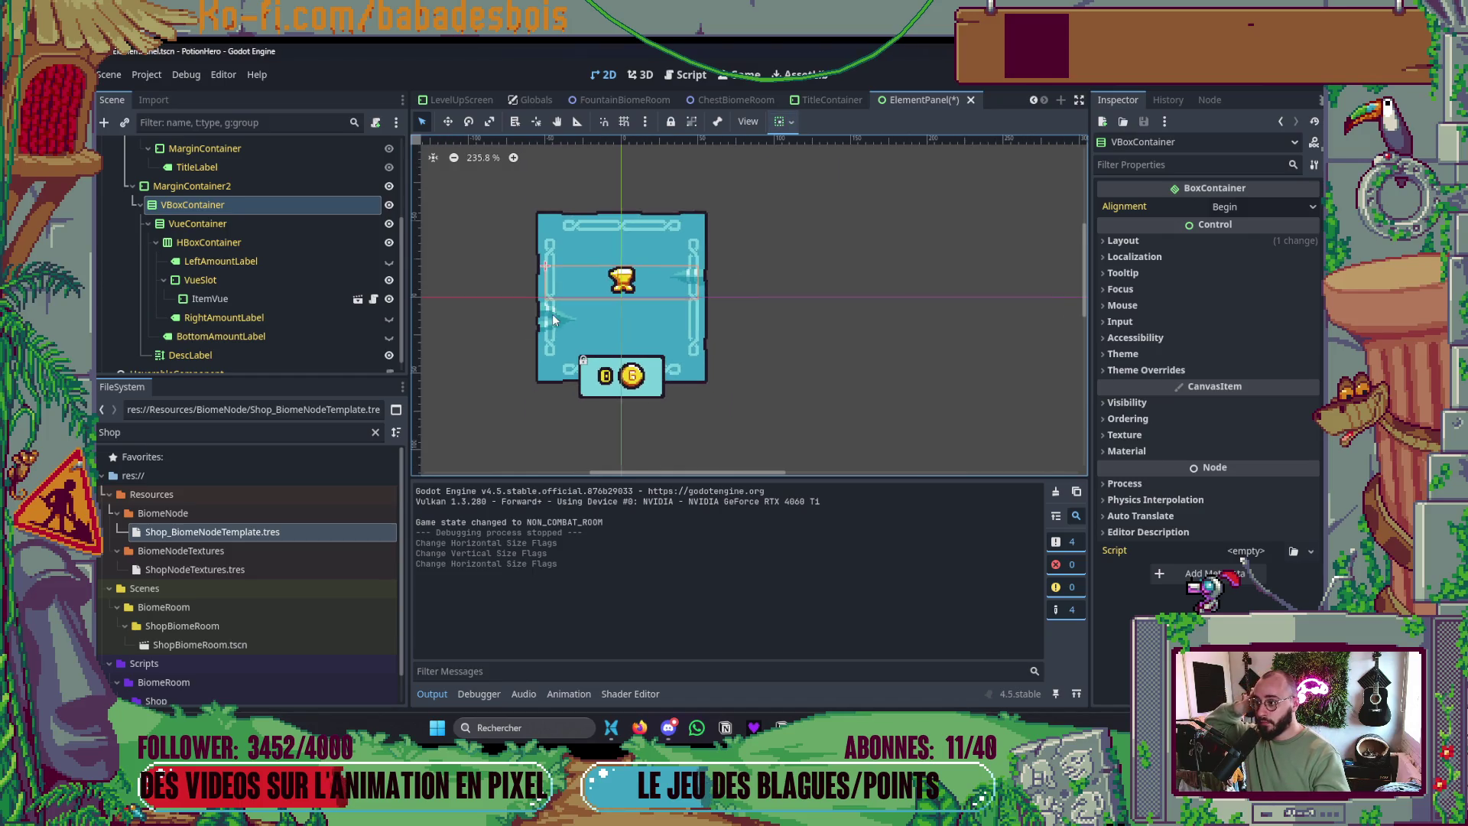
left_click(149, 224)
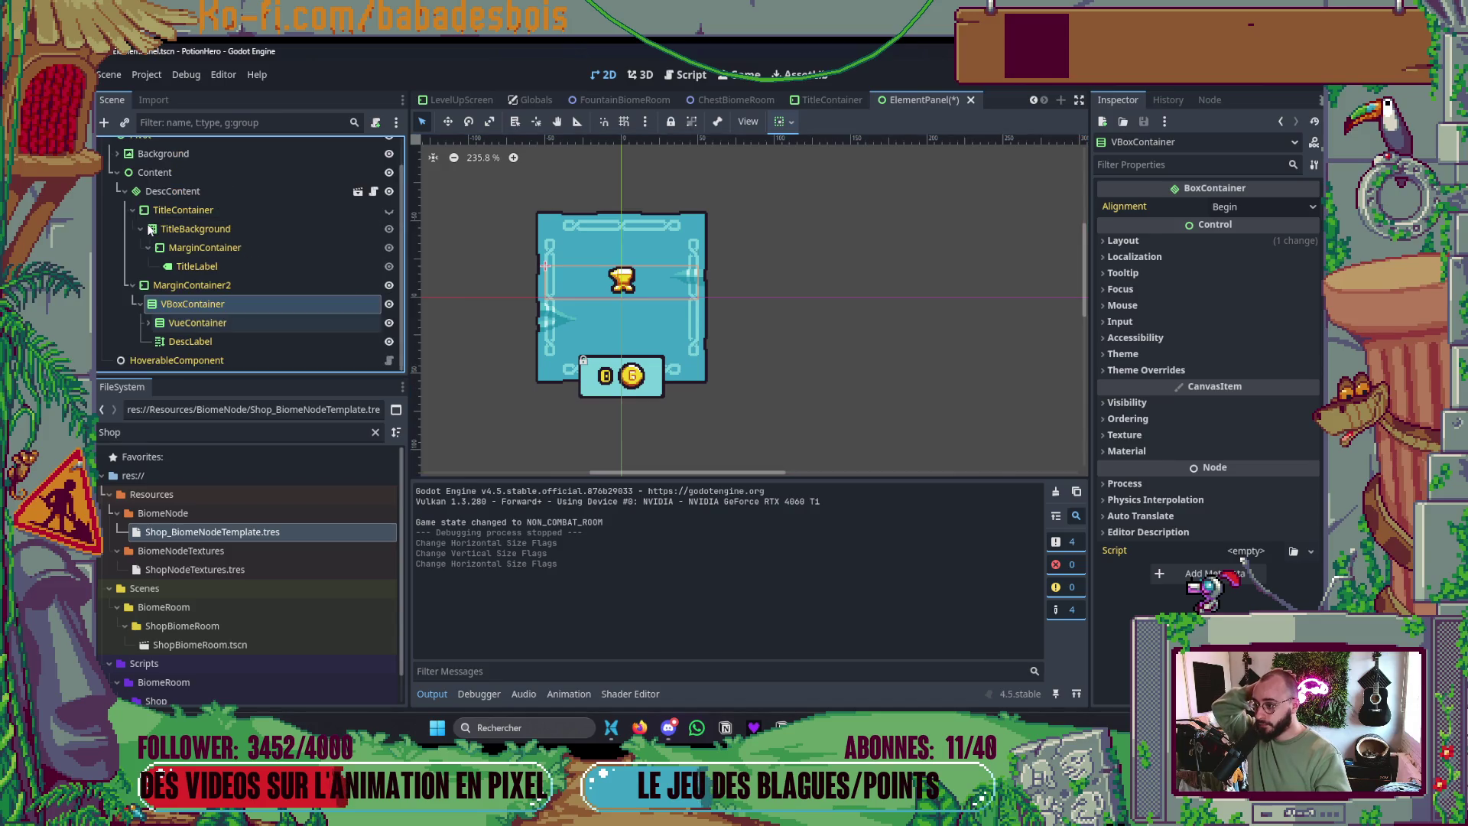
left_click(388, 342)
left_click(389, 342)
left_click(388, 342)
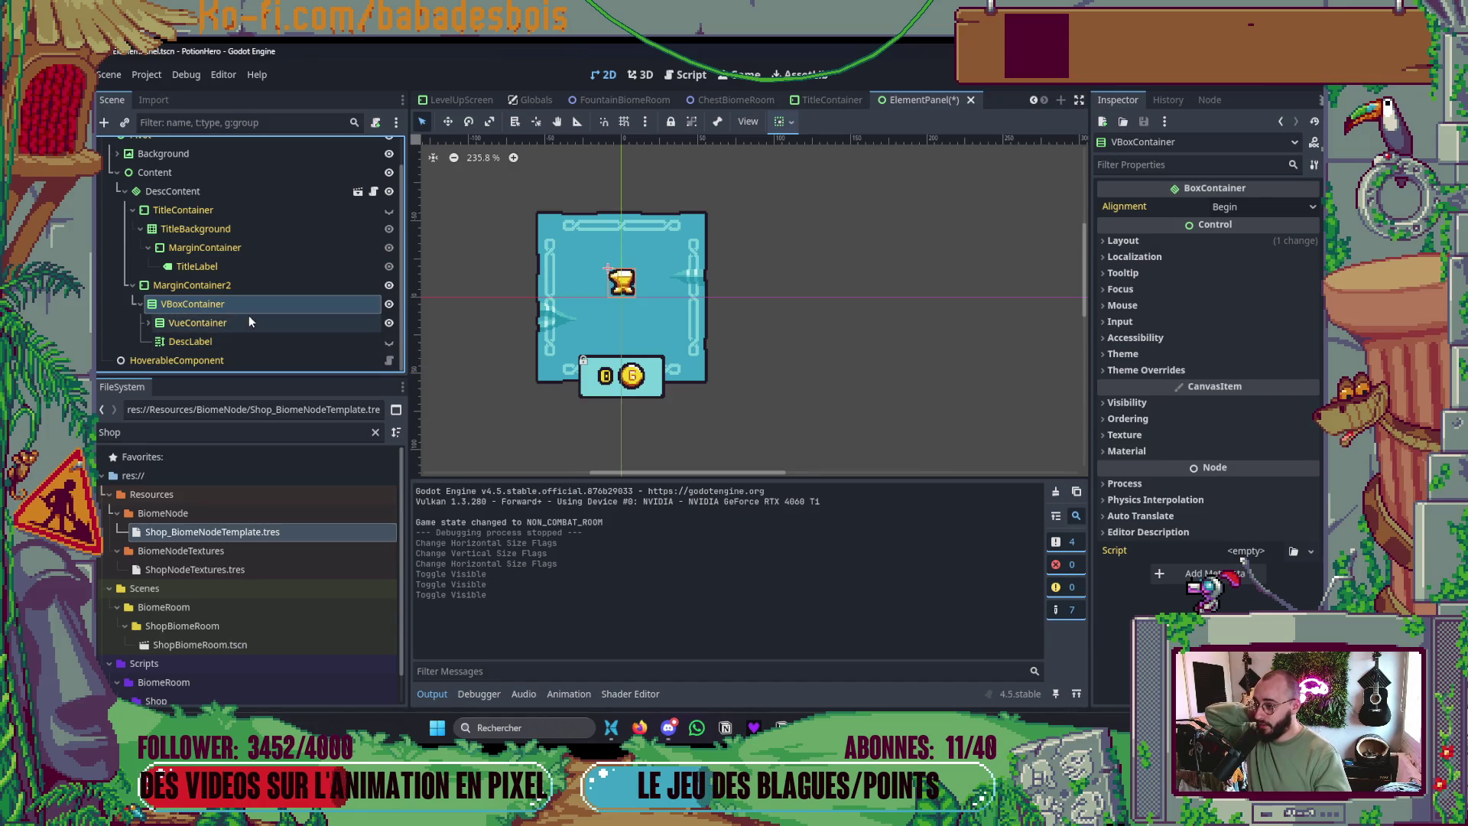
left_click(231, 286)
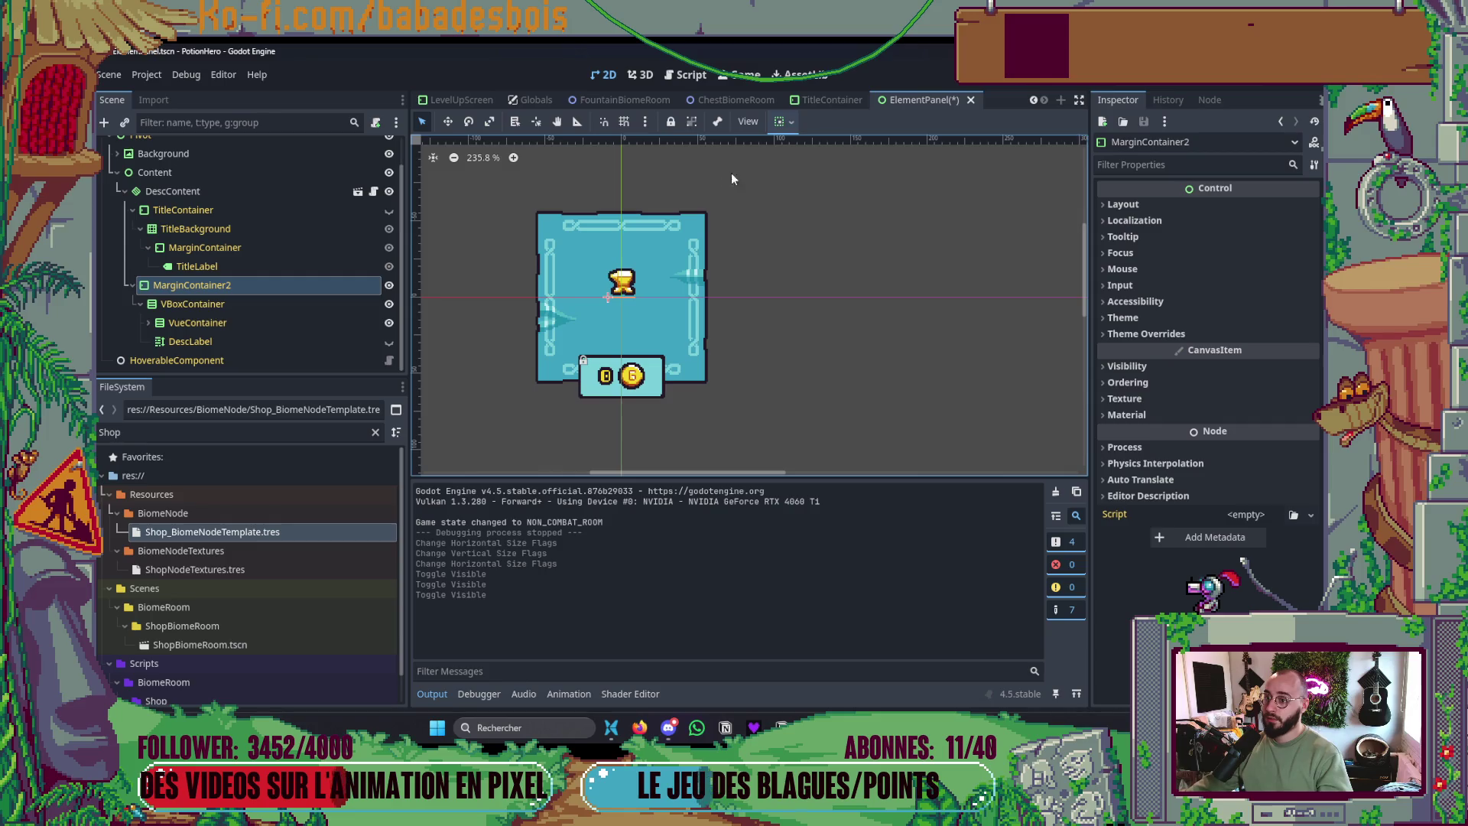
Center MarginContainer2 horizontally with vertical Fill+Expand, and center VBoxContainer both ways.
left_click(784, 122)
left_click(813, 174)
left_click(859, 245)
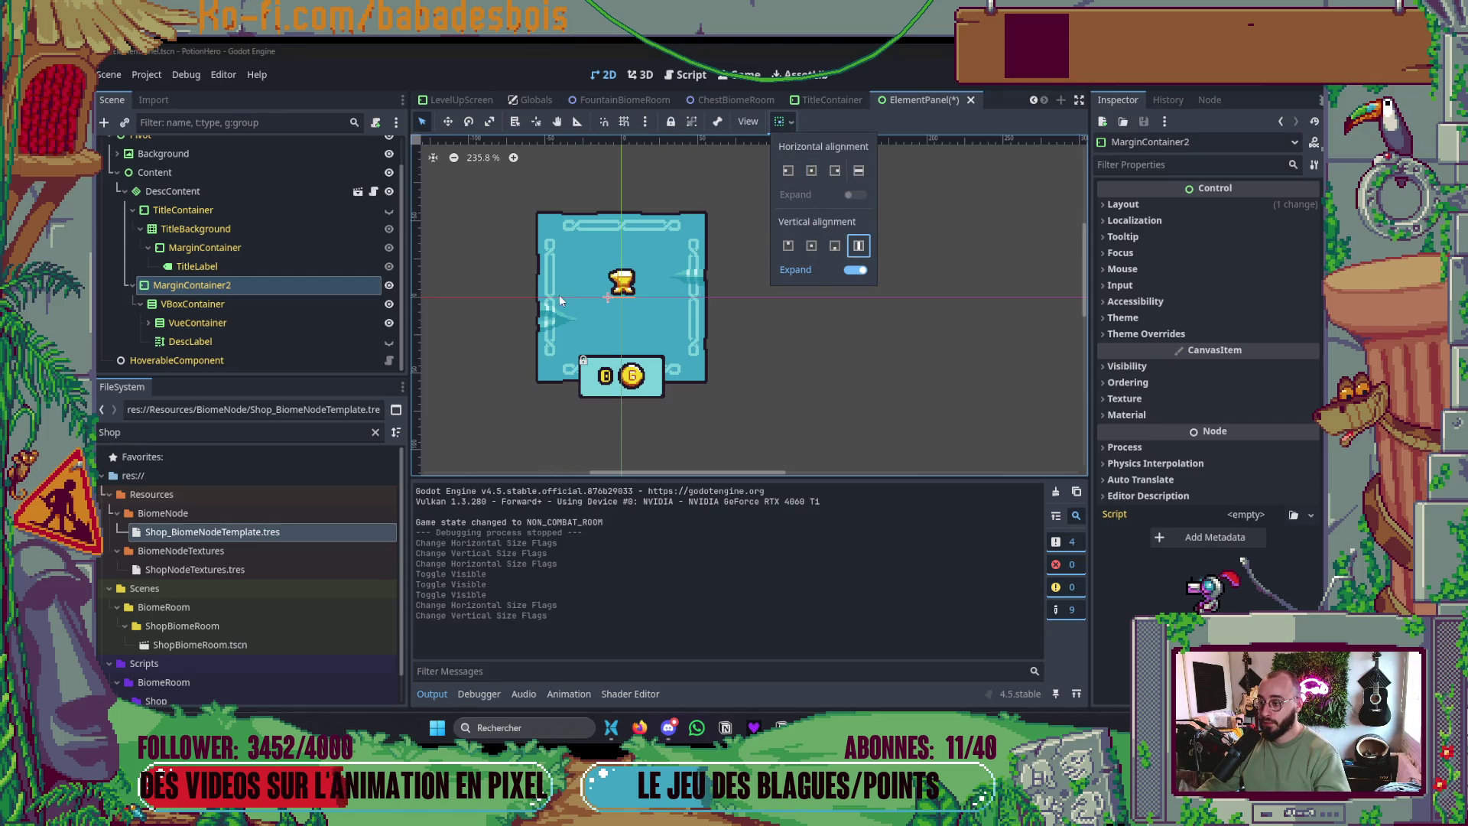
left_click(188, 306)
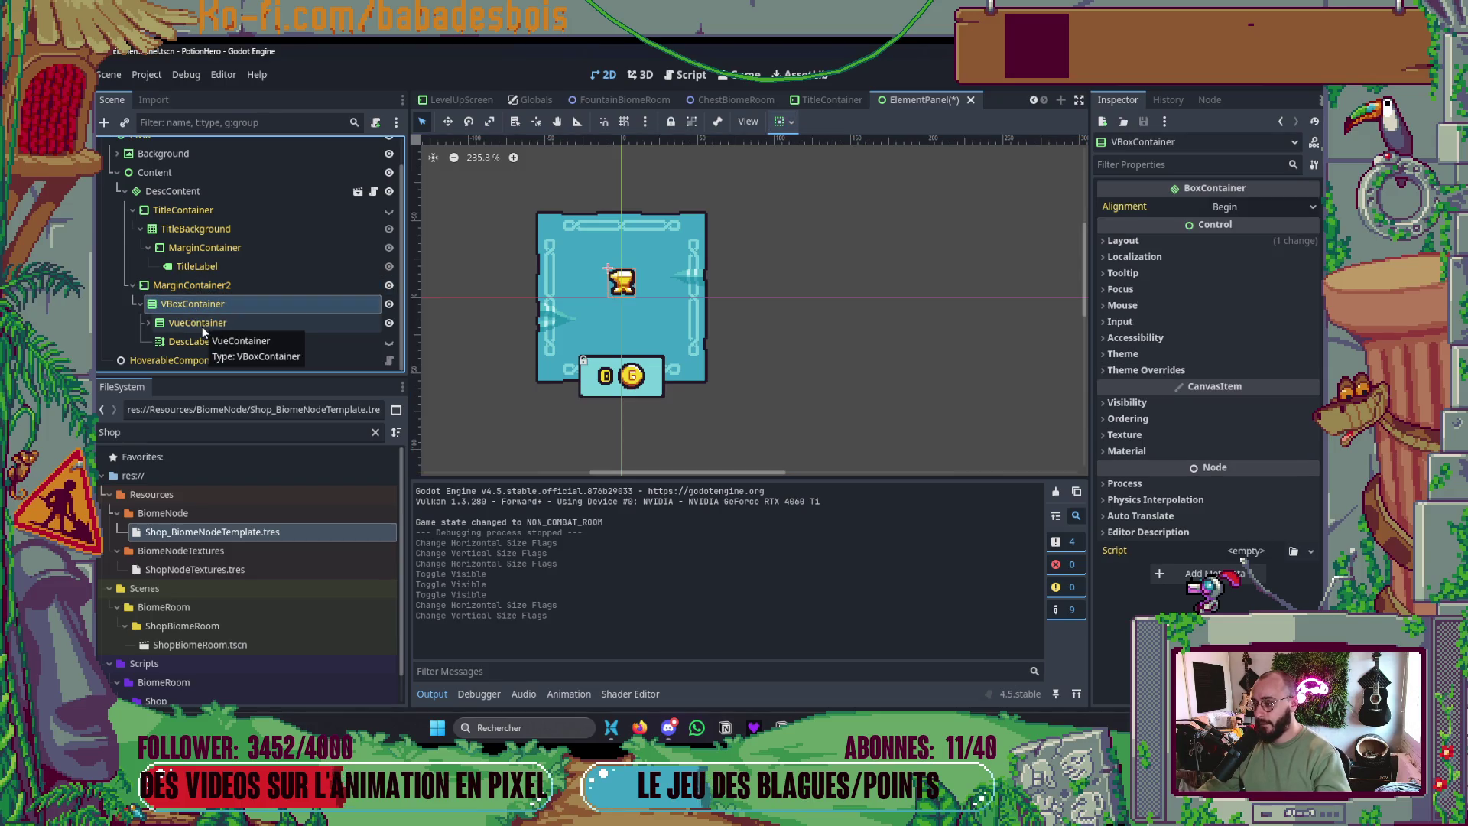
left_click(783, 122)
left_click(809, 170)
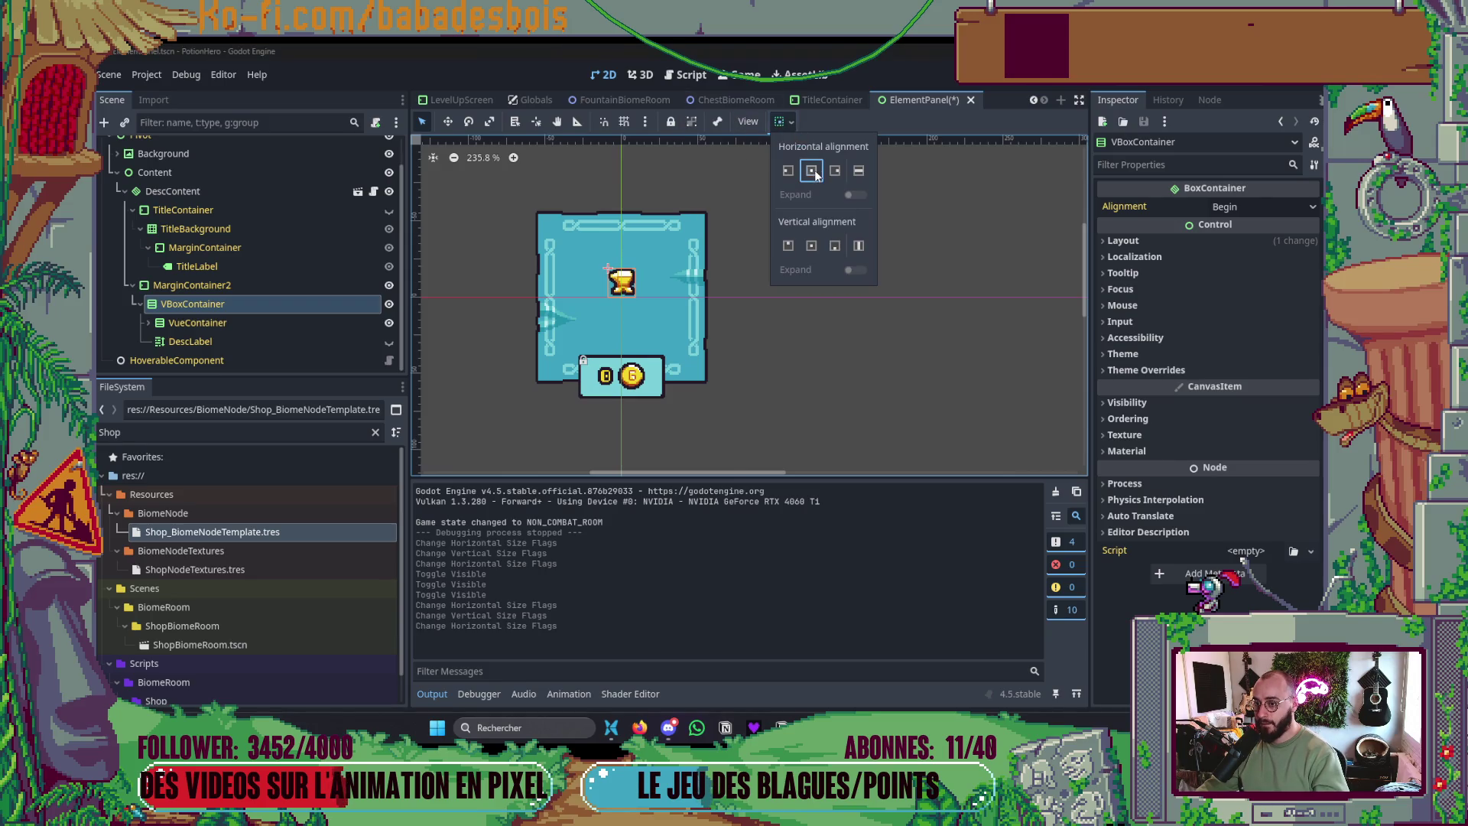
left_click(814, 245)
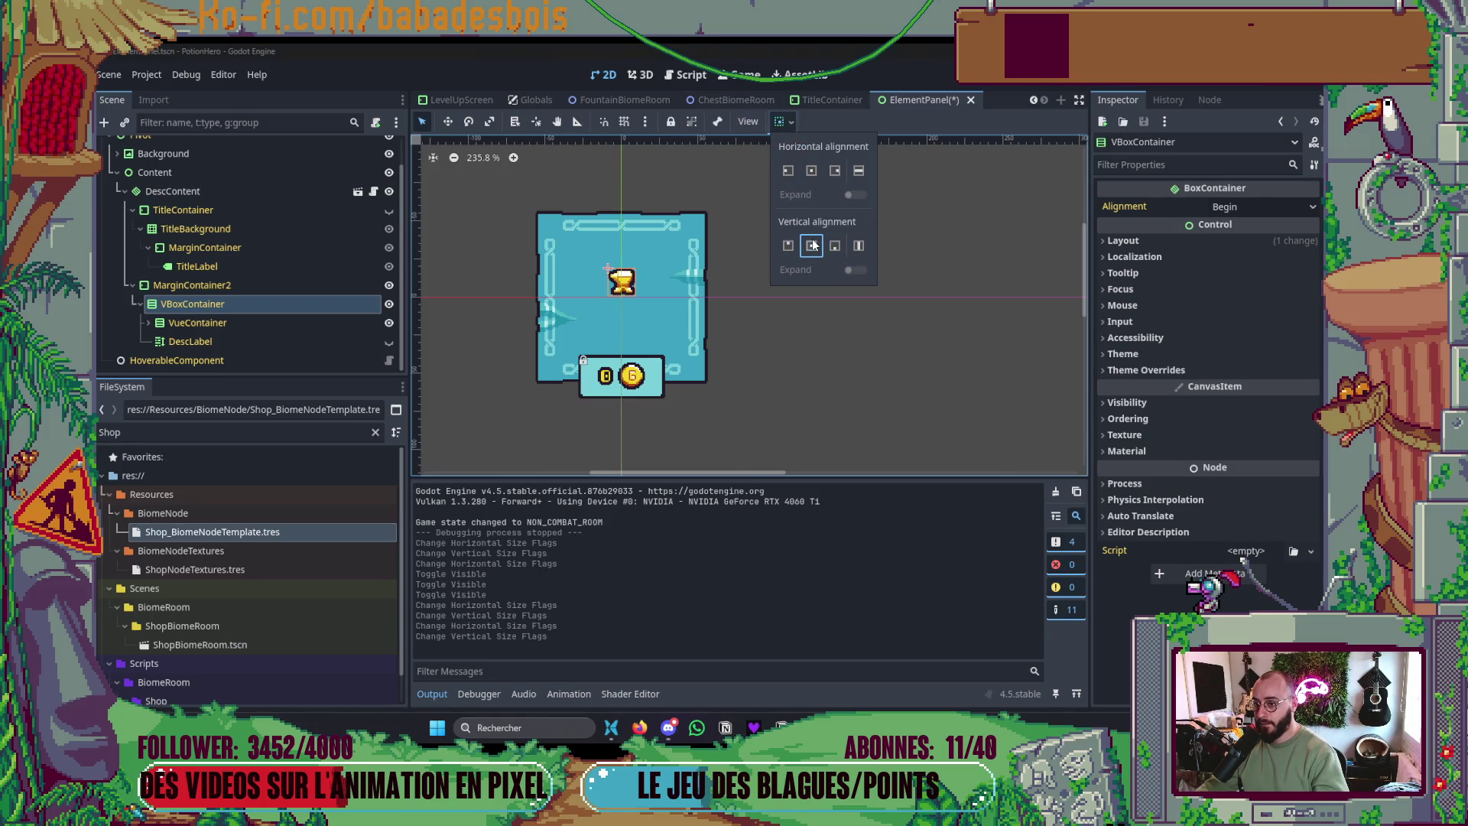
left_click(172, 324)
Center the VueContainer horizontally and vertically.
left_click(176, 323)
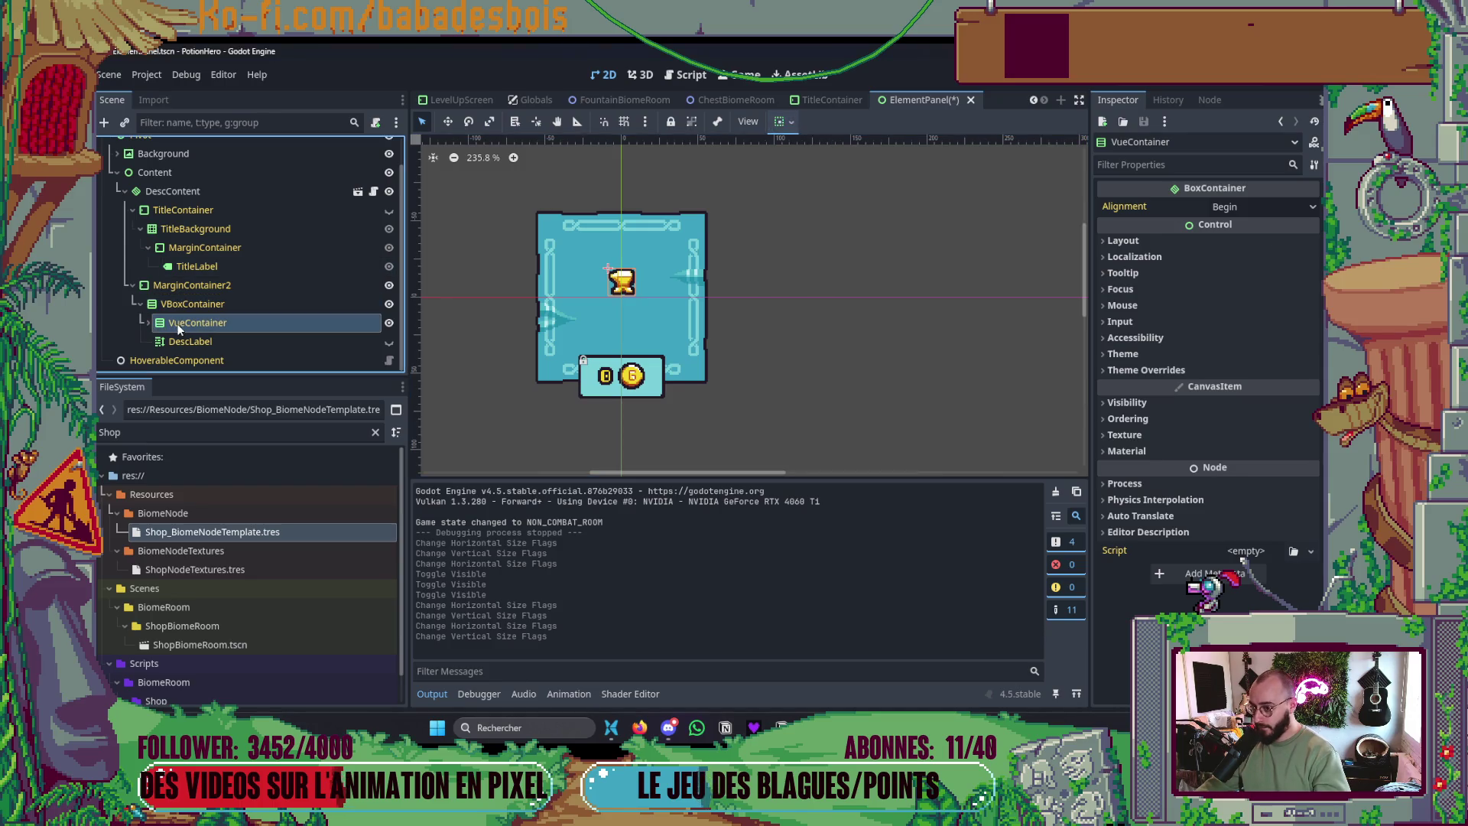
left_click(783, 122)
left_click(796, 243)
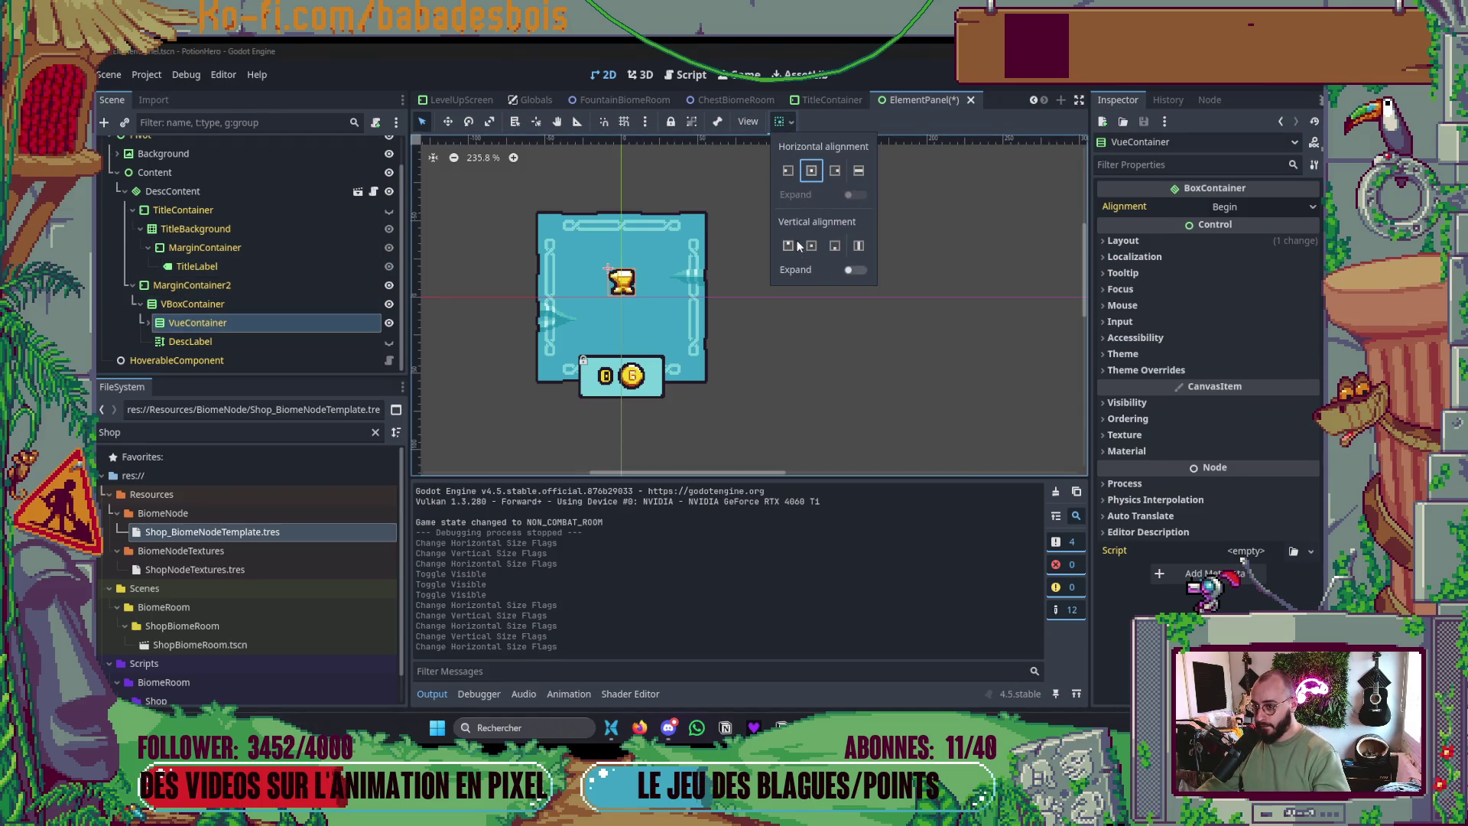
left_click(812, 244)
left_click(164, 327)
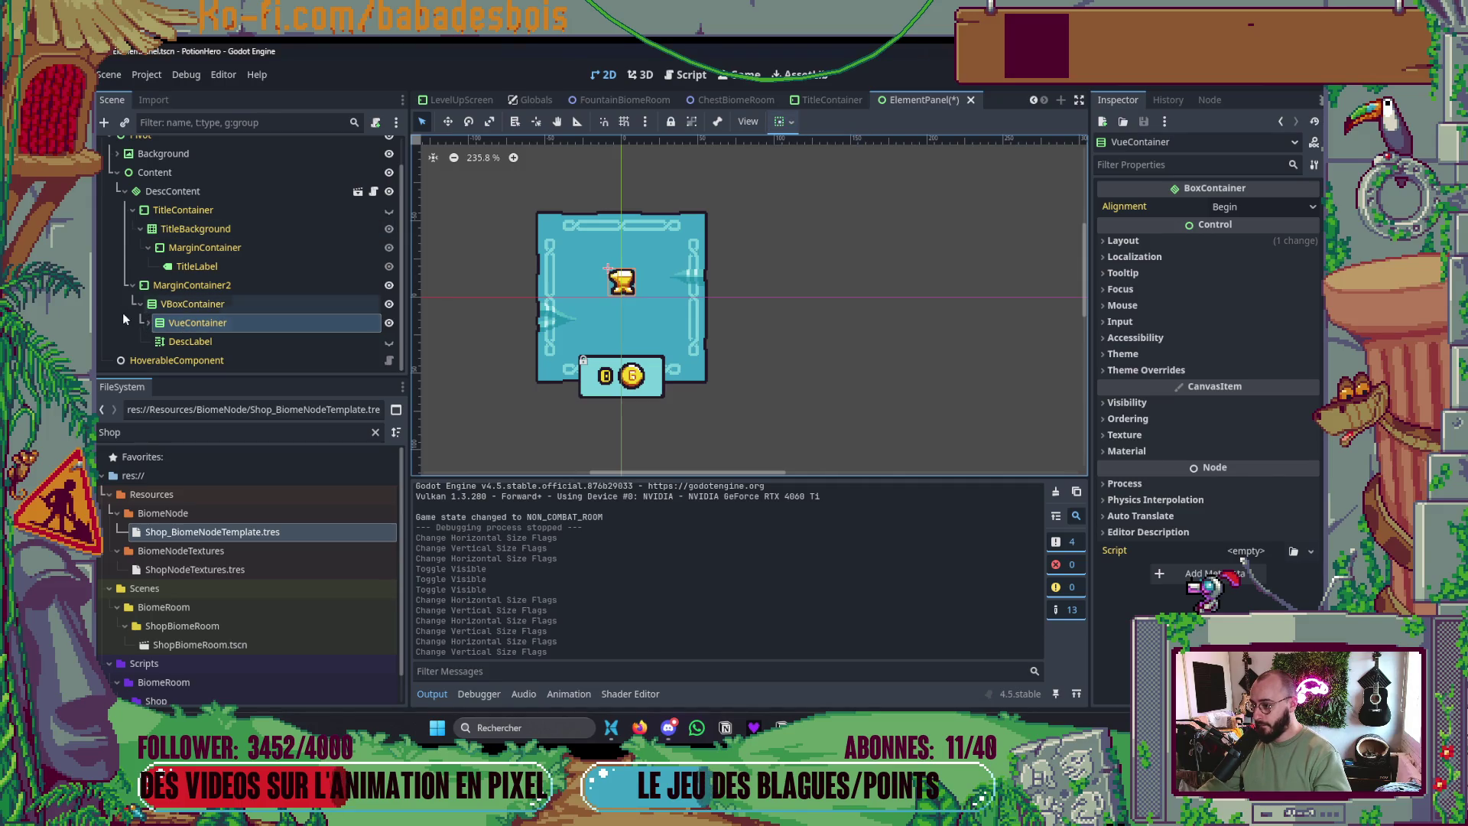
left_click(147, 323)
scroll(226, 252, "down", 3)
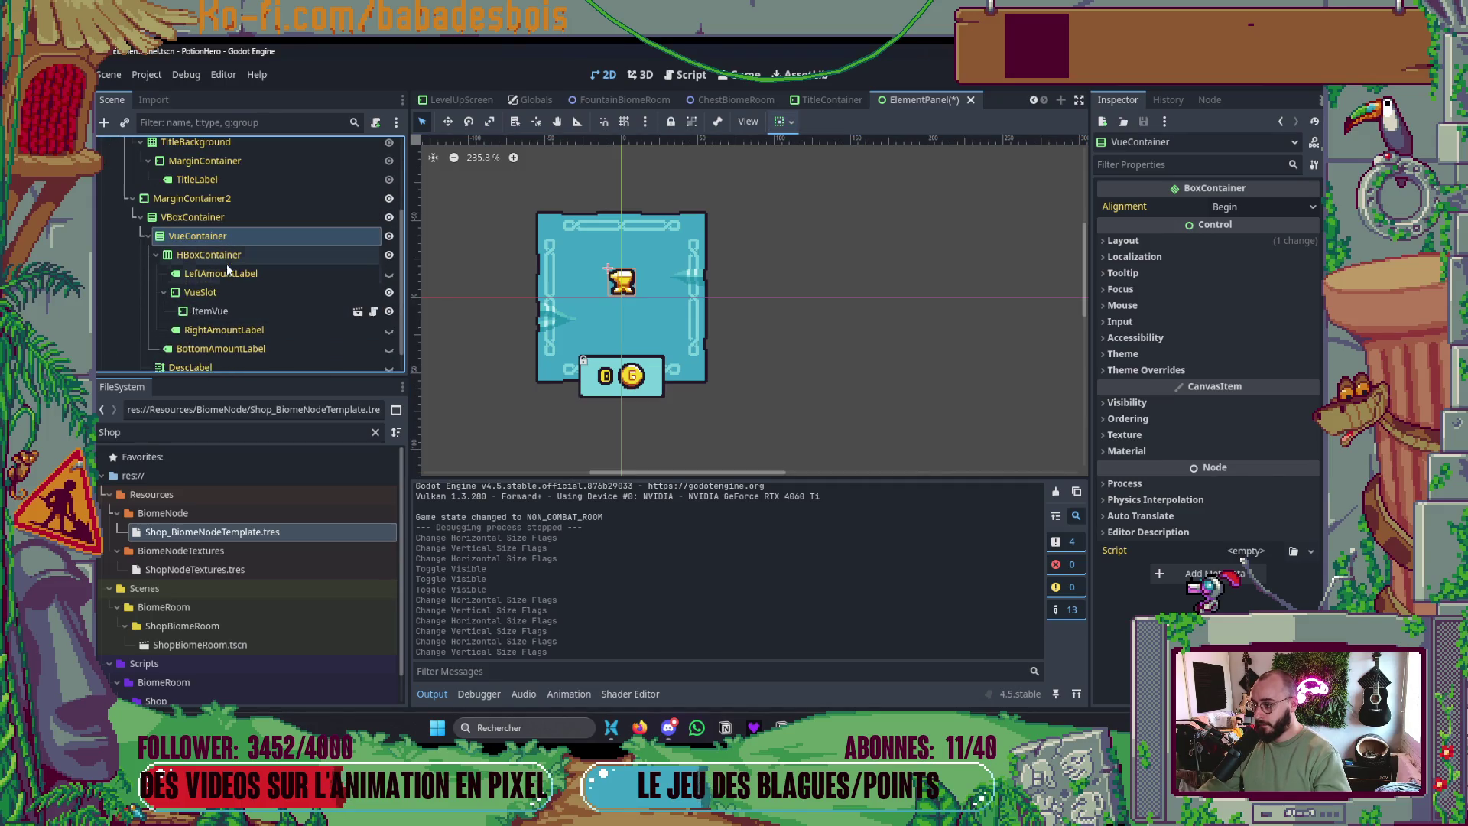
Center ItemVue vertically inside VueSlot and save the ElementPanel scene.
left_click(229, 297)
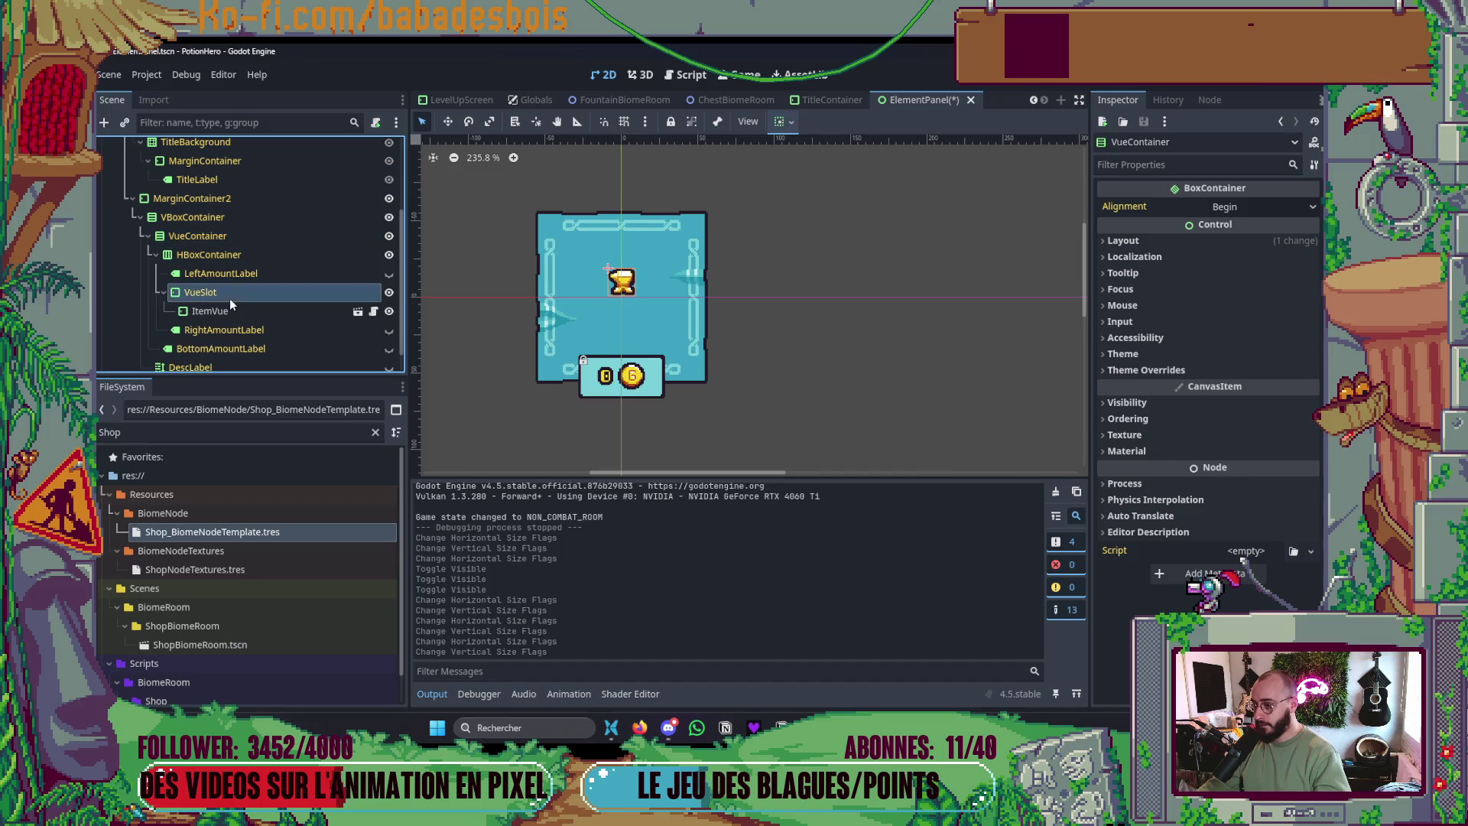
left_click(792, 121)
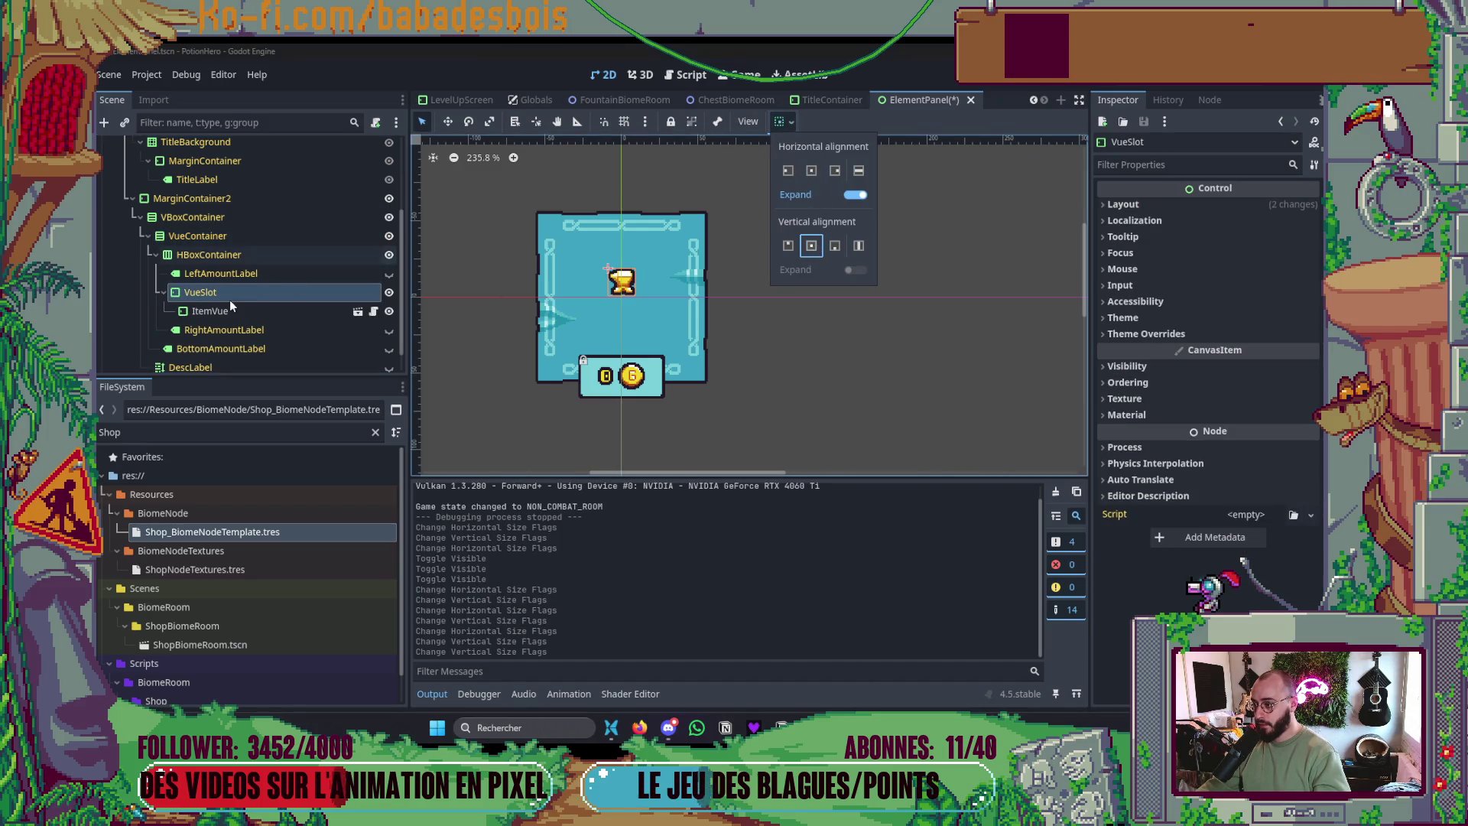
left_click(223, 310)
left_click(781, 121)
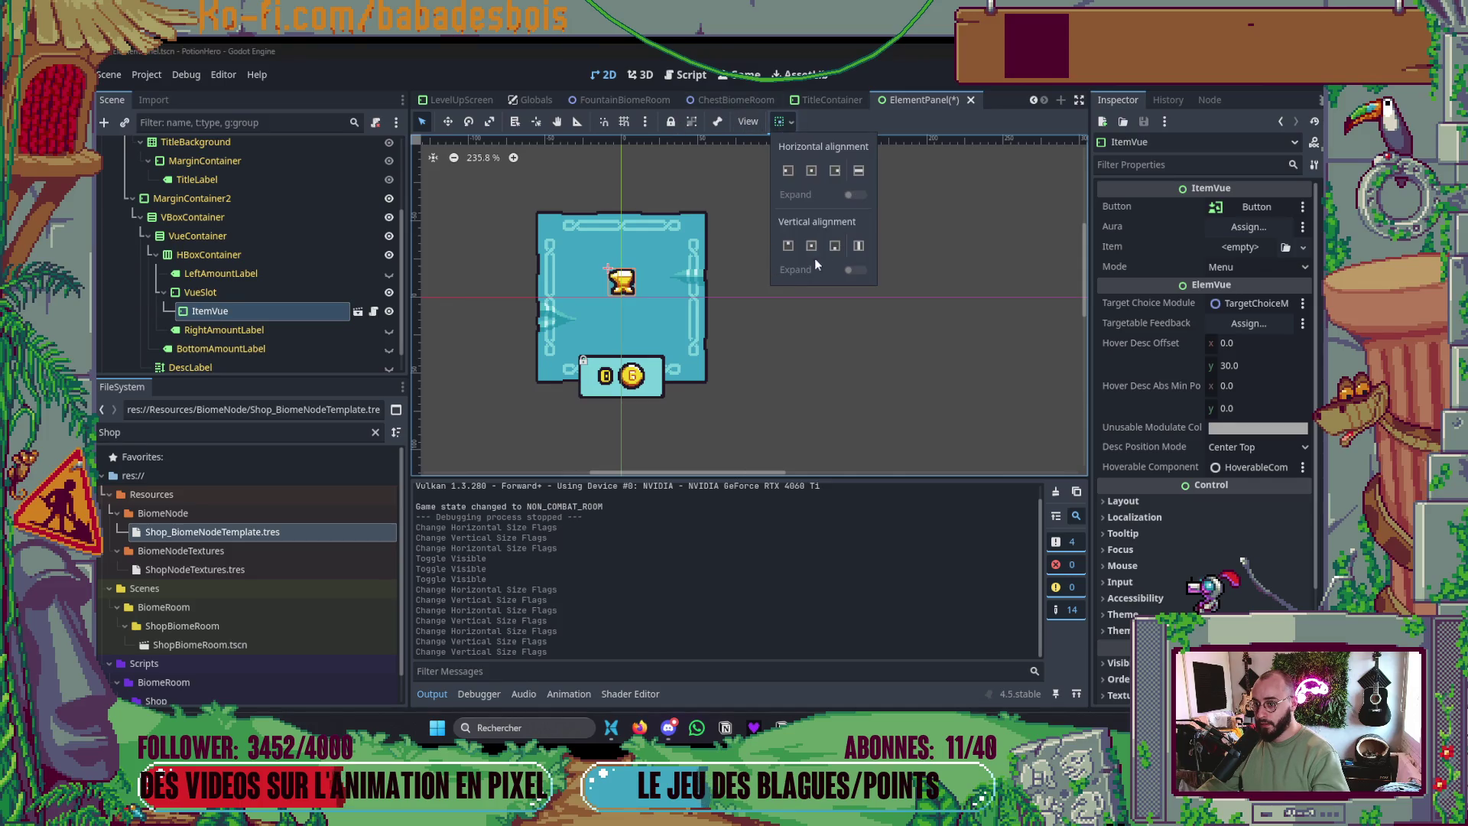
left_click(804, 250)
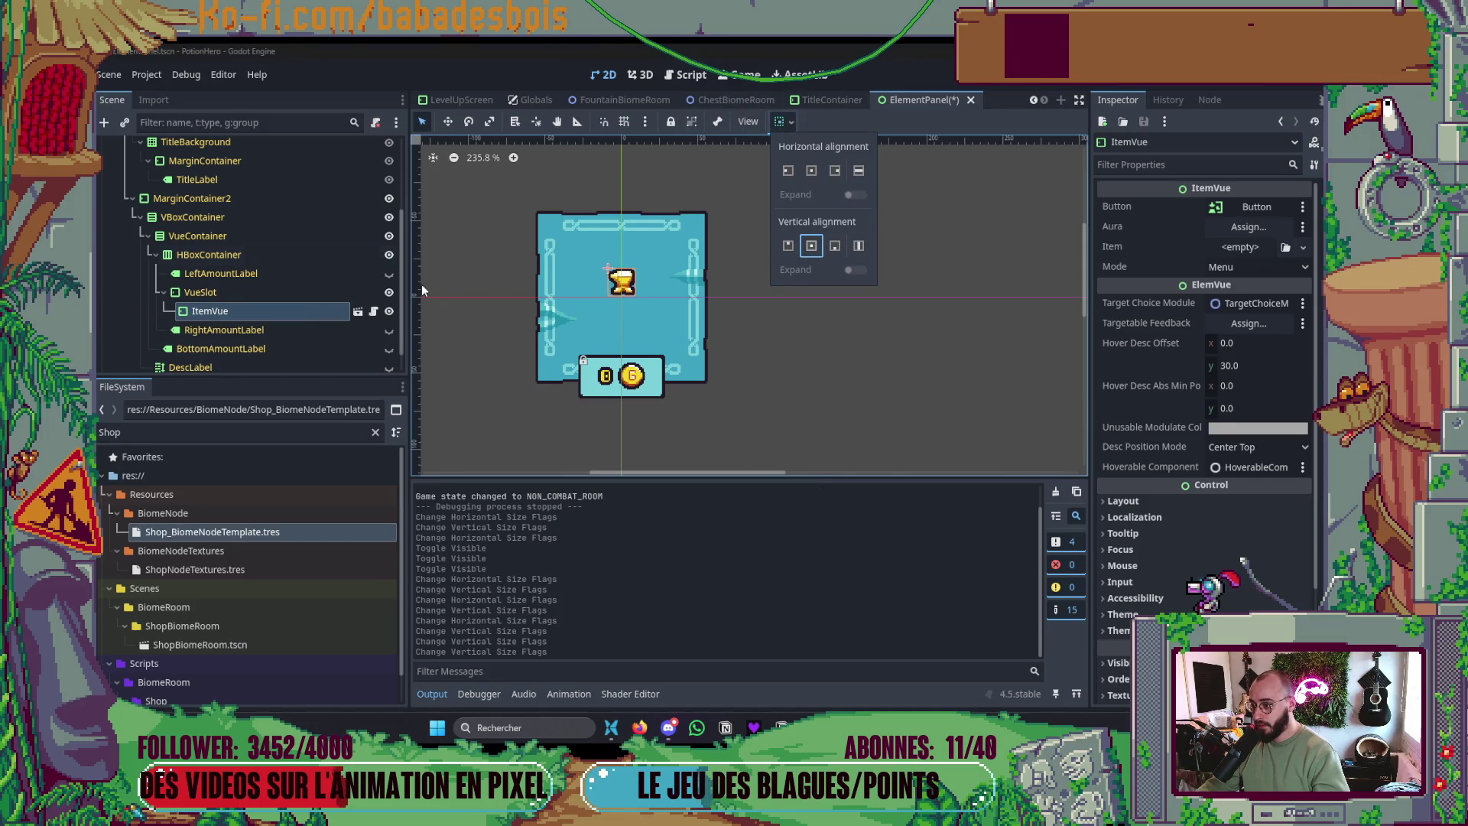
left_click(741, 291)
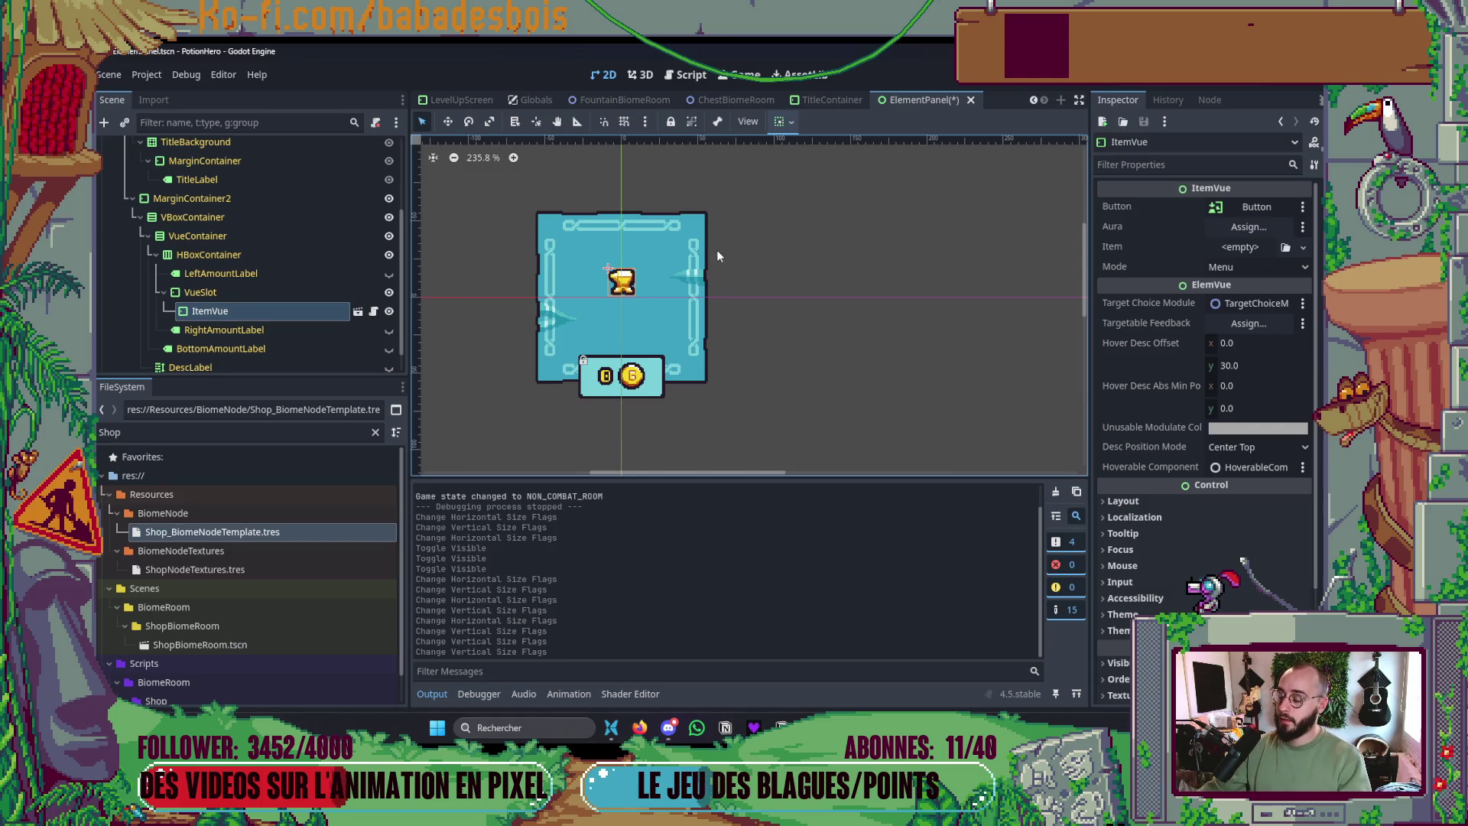
scroll(717, 250, "down", 1)
scroll(757, 228, "down", 1)
key("ctrl+s")
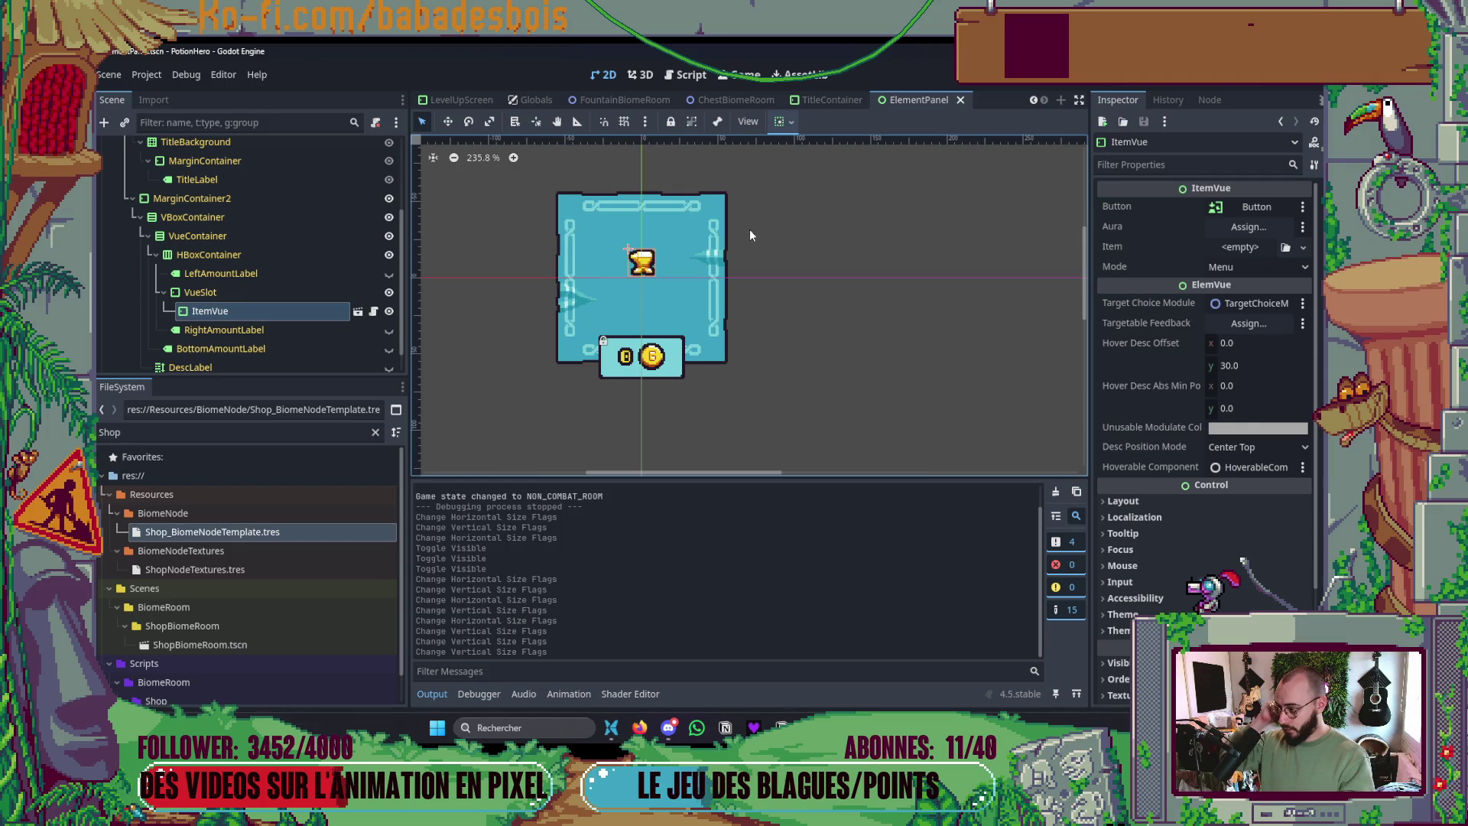
Review the MarginContainer2, VBoxContainer and VueContainer layout and DescLabel's text settings.
scroll(335, 261, "up", 2)
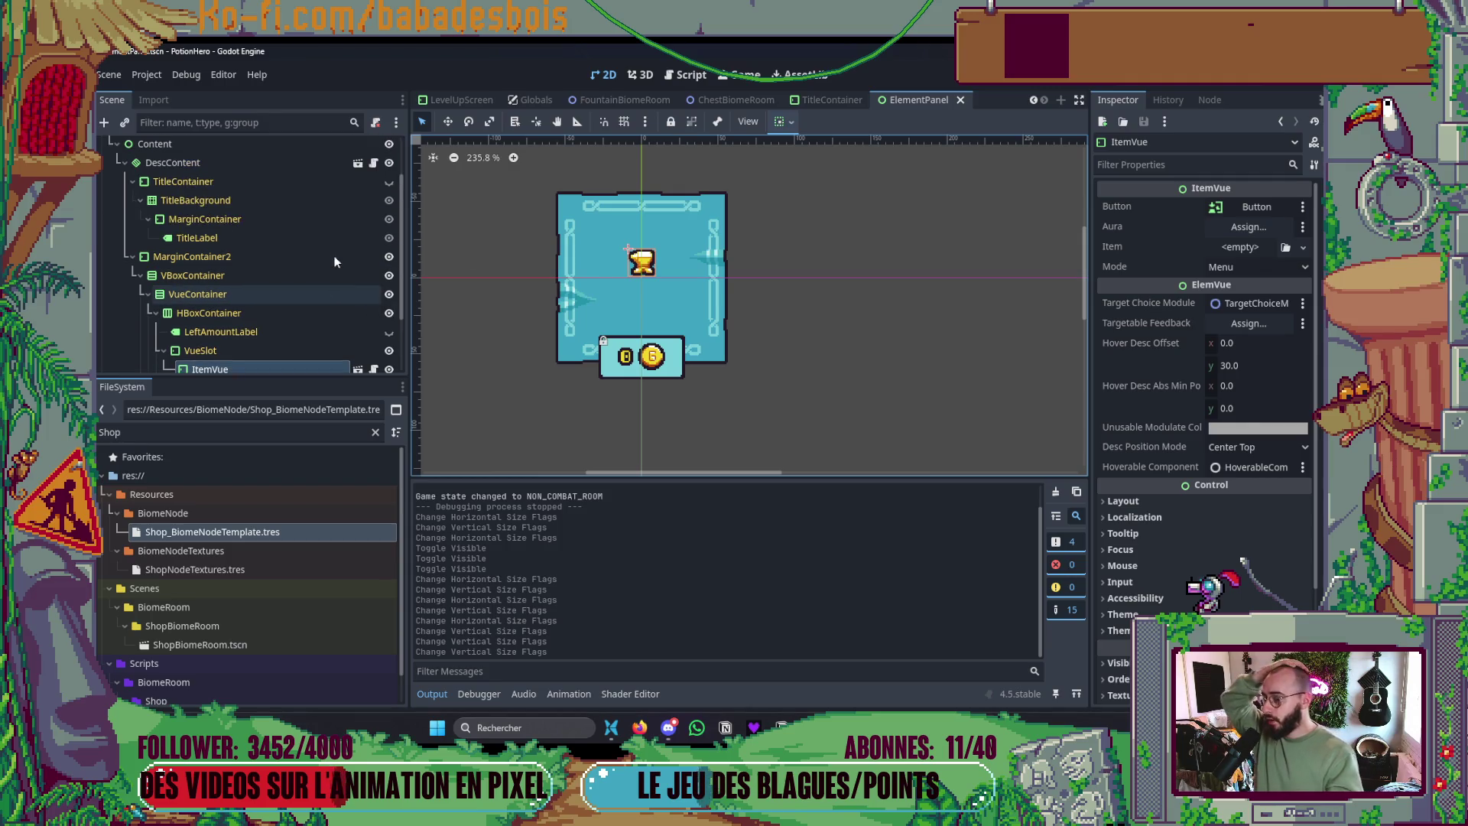
left_click(309, 259)
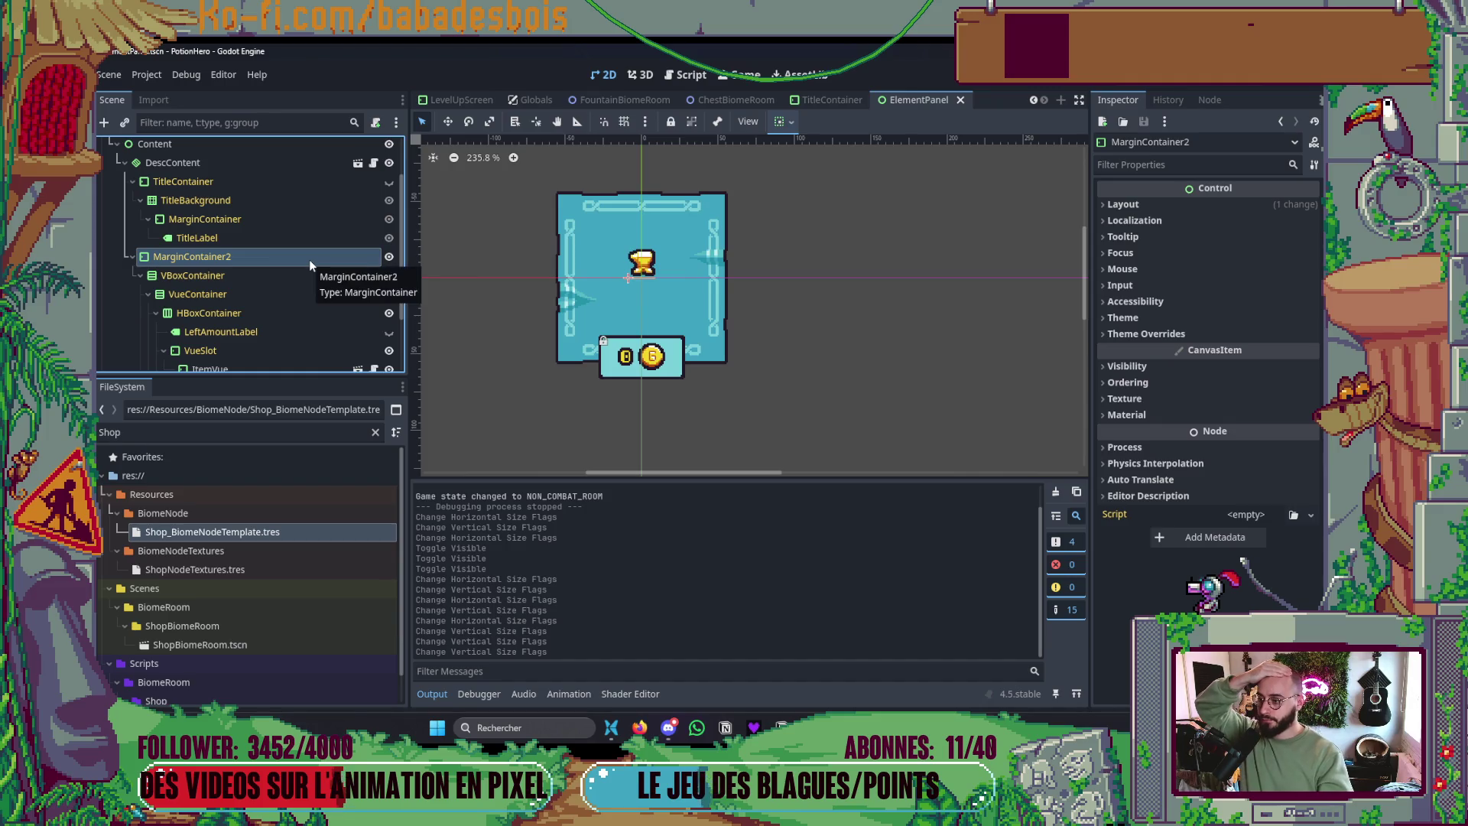
left_click(272, 289)
left_click(272, 279)
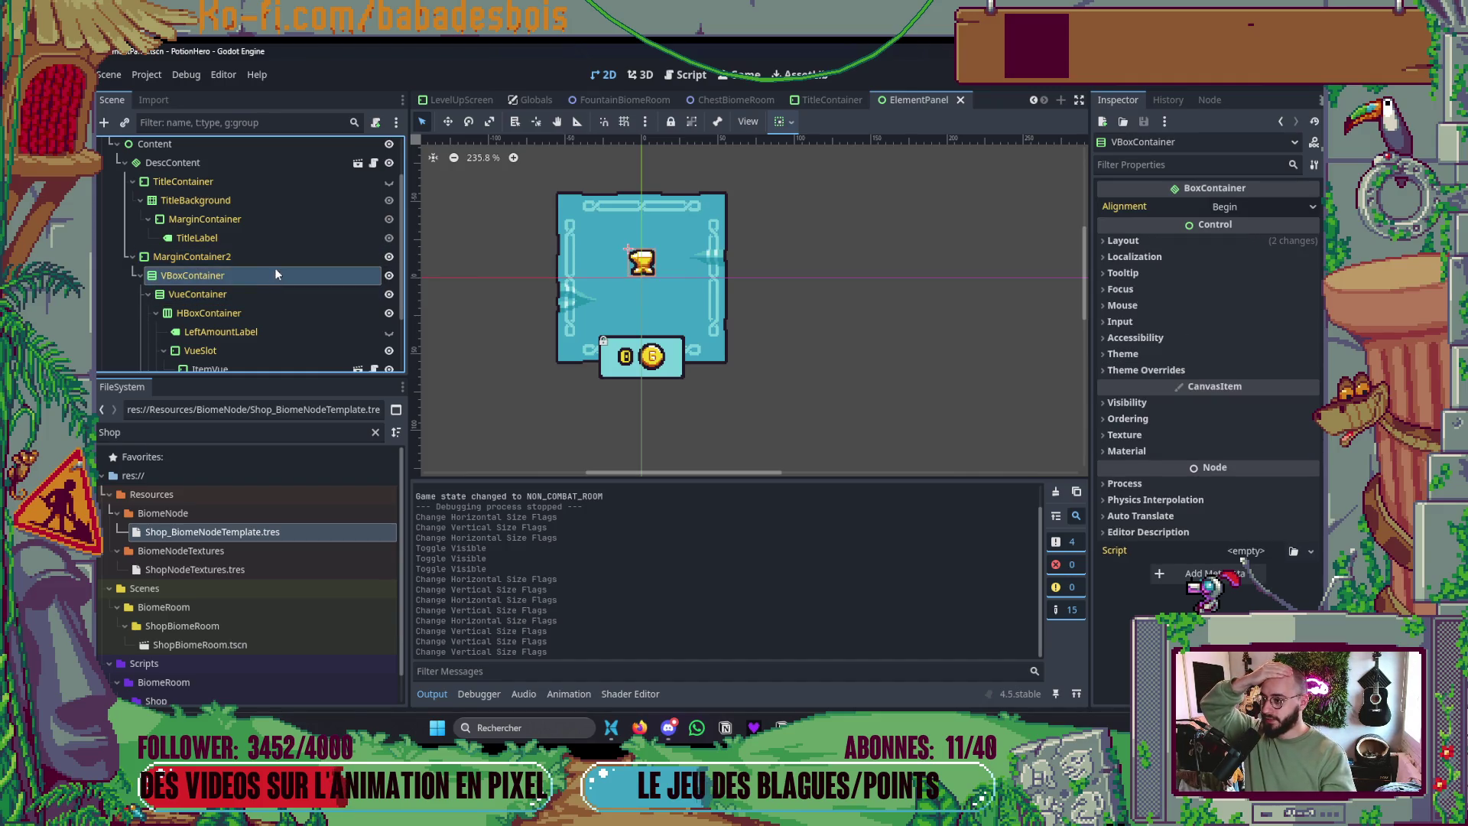
left_click(277, 260)
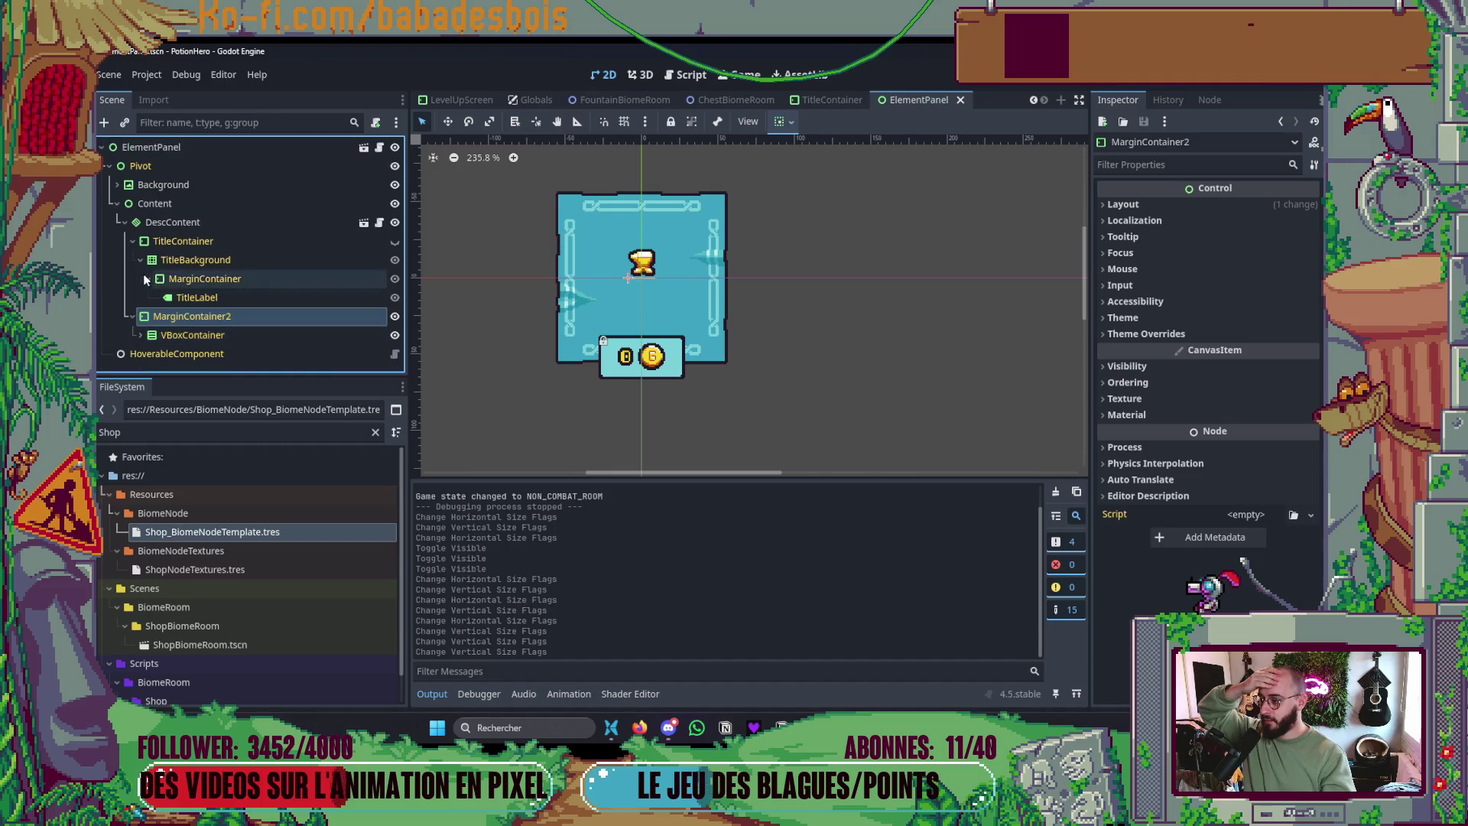
scroll(140, 340, "down", 3)
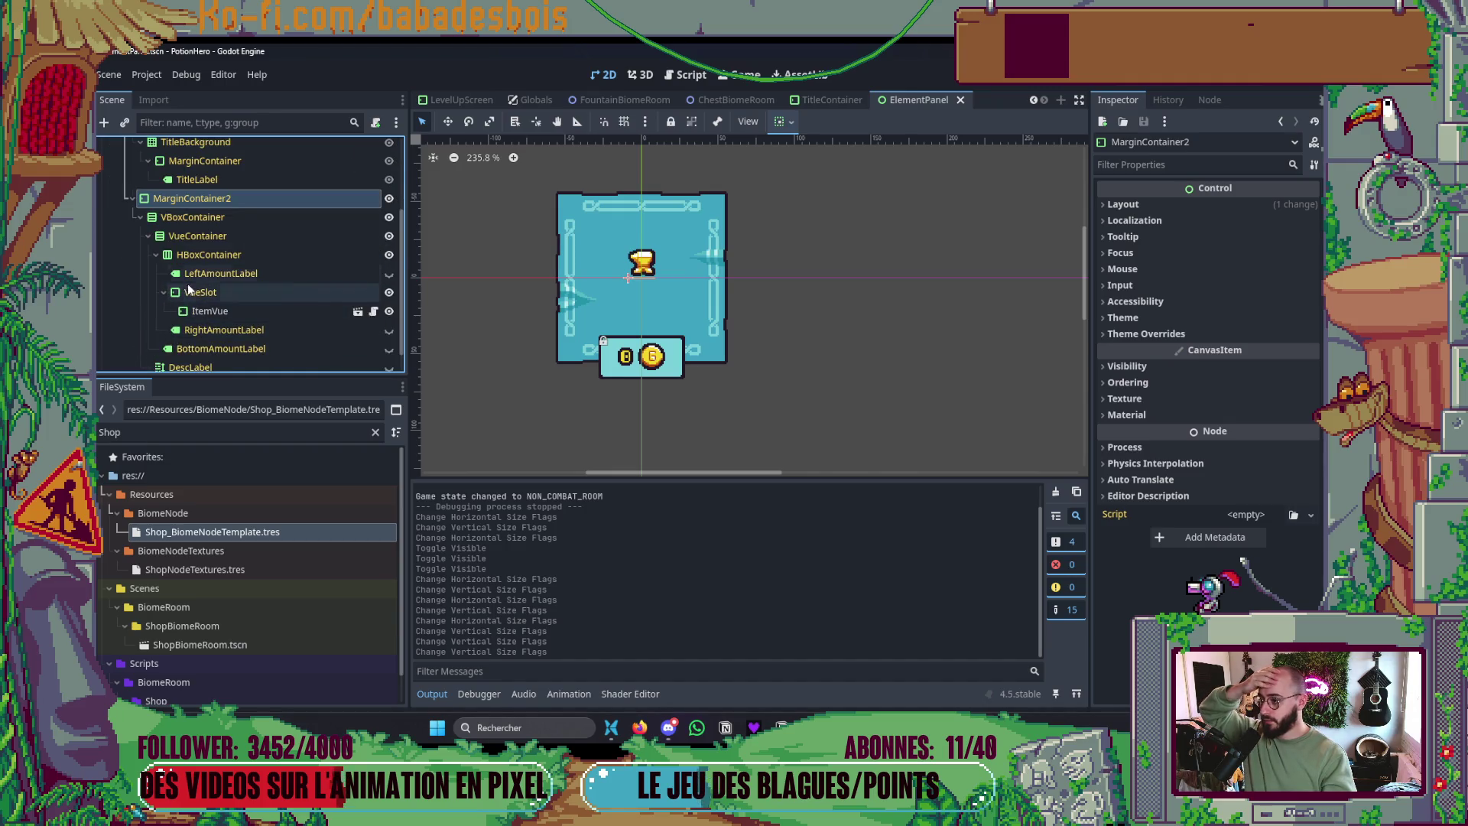
left_click(147, 236)
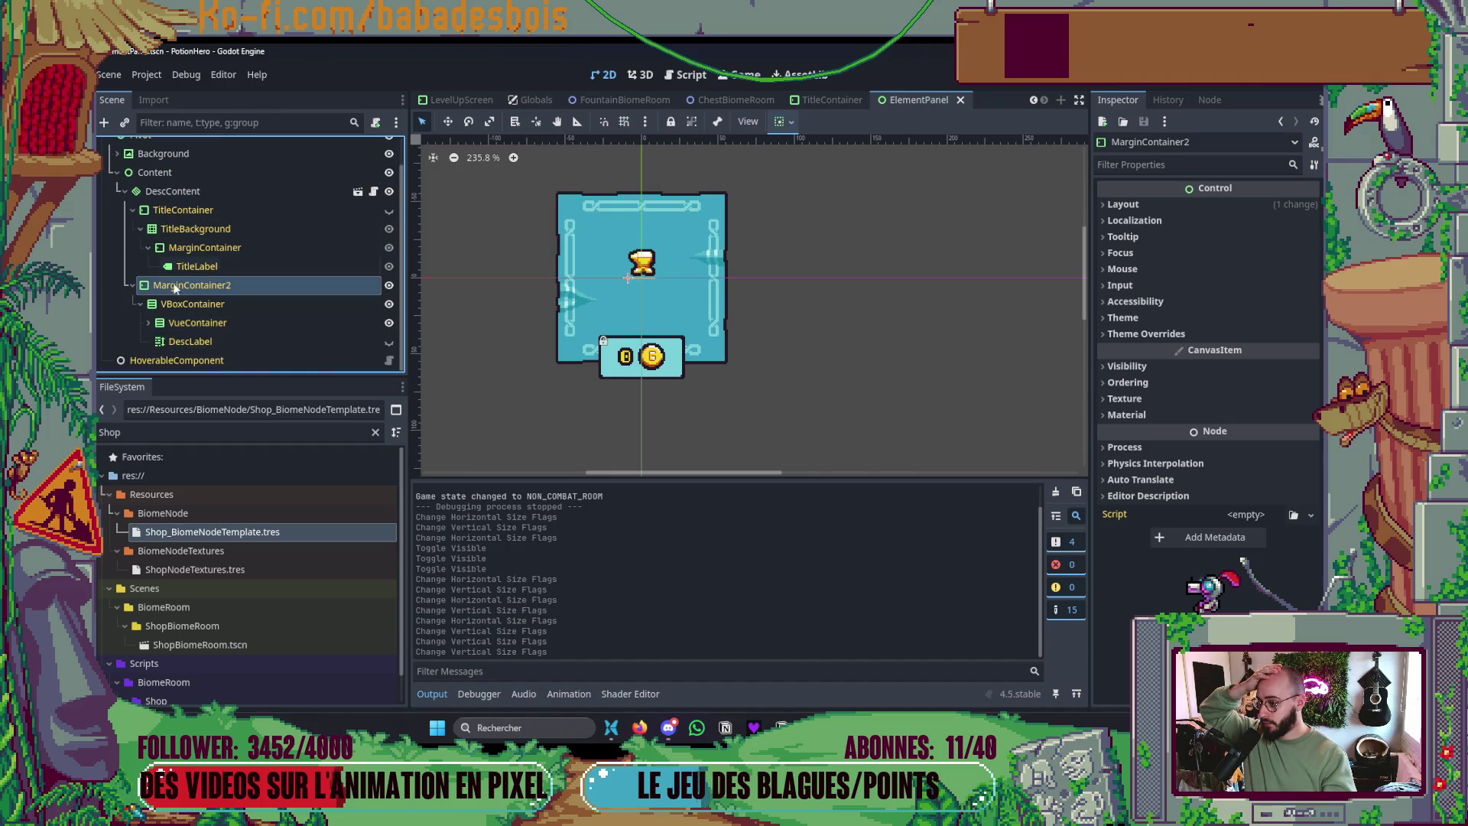
left_click(213, 342)
Hide the VueContainer and expand MarginContainer2's Theme Overrides in the Inspector.
left_click(389, 322)
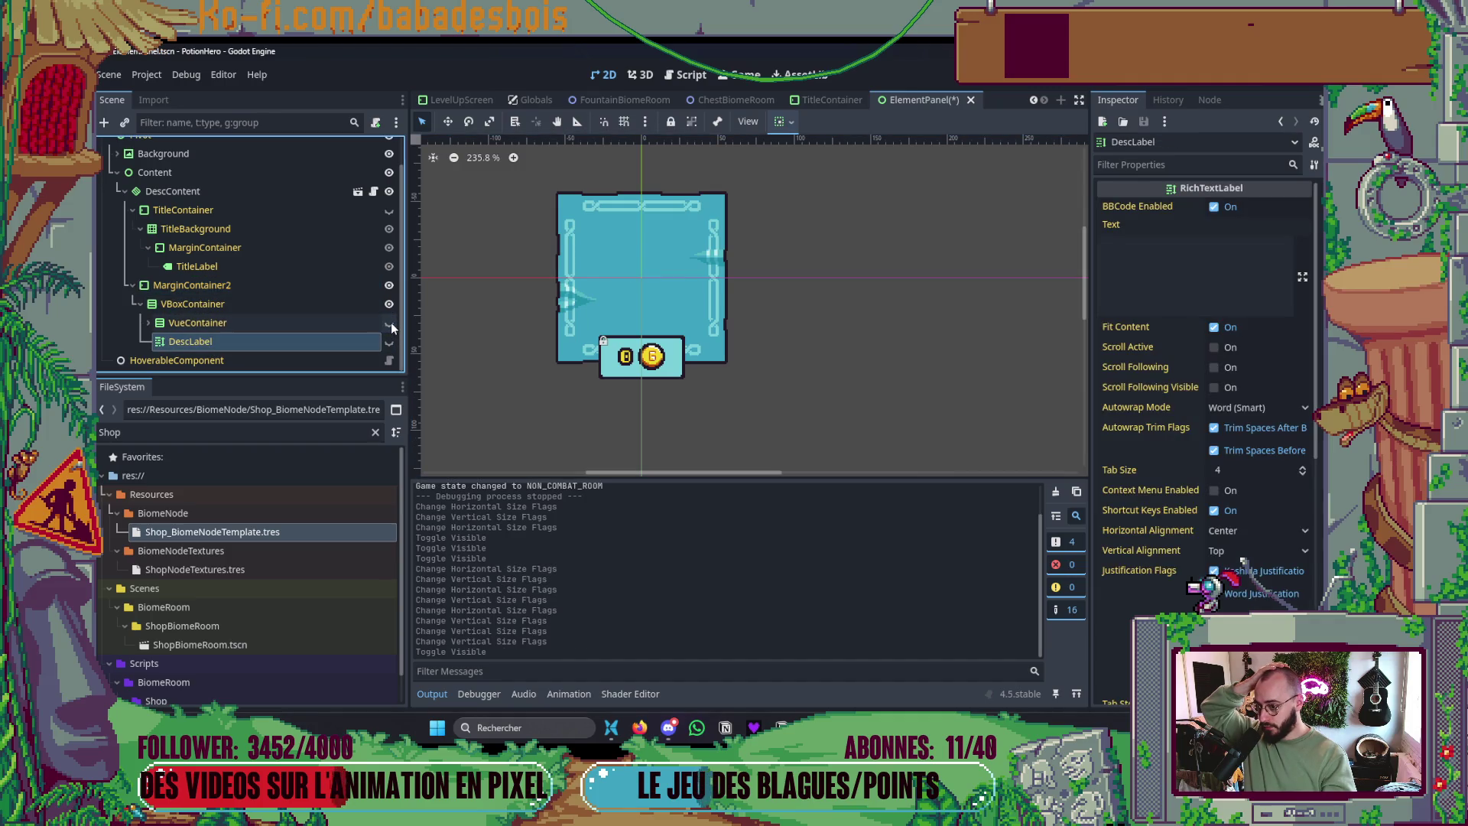
left_click(320, 305)
left_click(269, 289)
left_click(266, 308)
left_click(275, 289)
left_click(1146, 336)
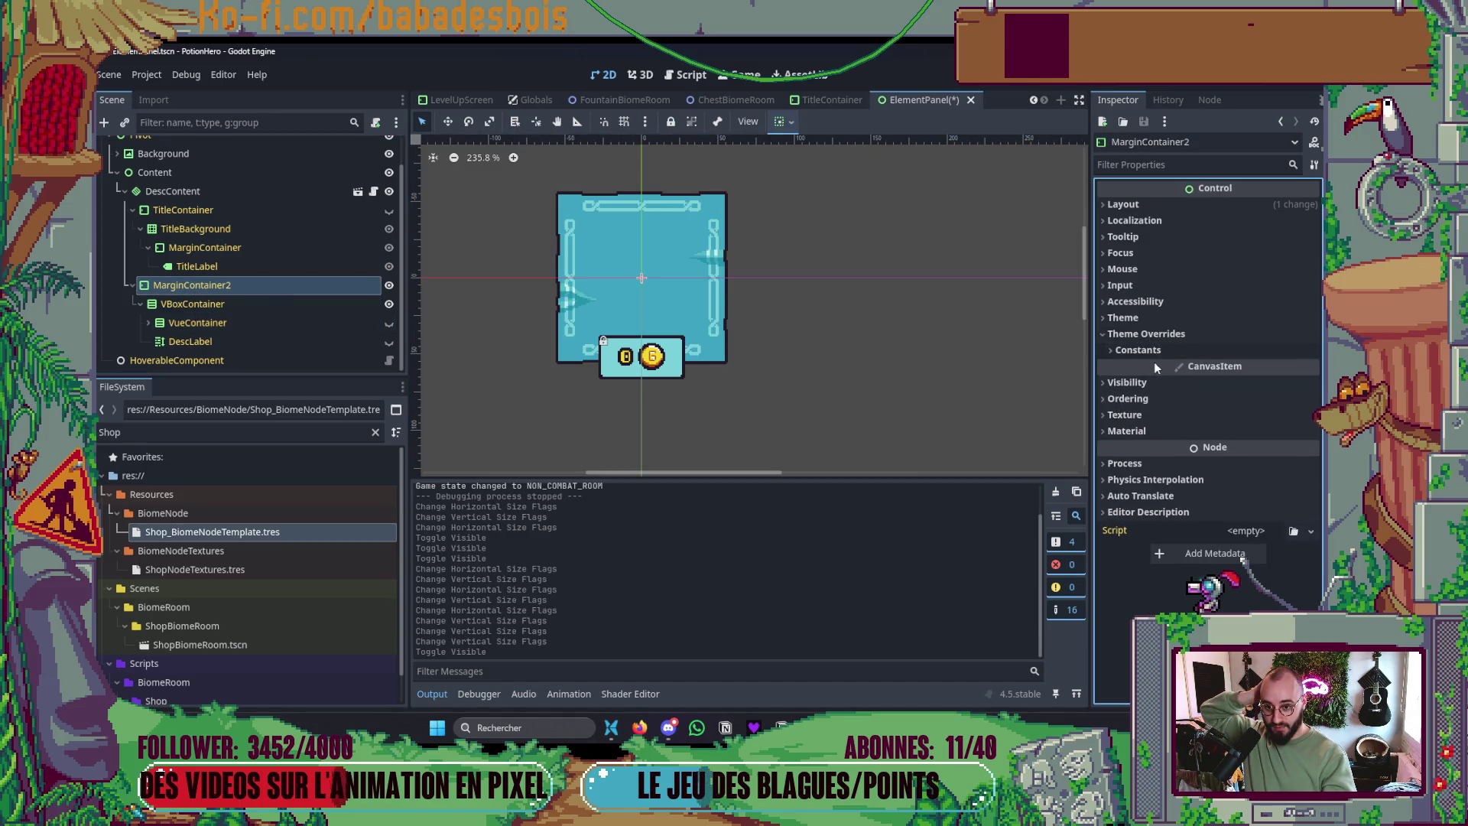
Try removing MarginContainer2's Margin Top override, then restore it to -19 and save ElementPanel.
left_click(1159, 345)
left_click(1125, 392)
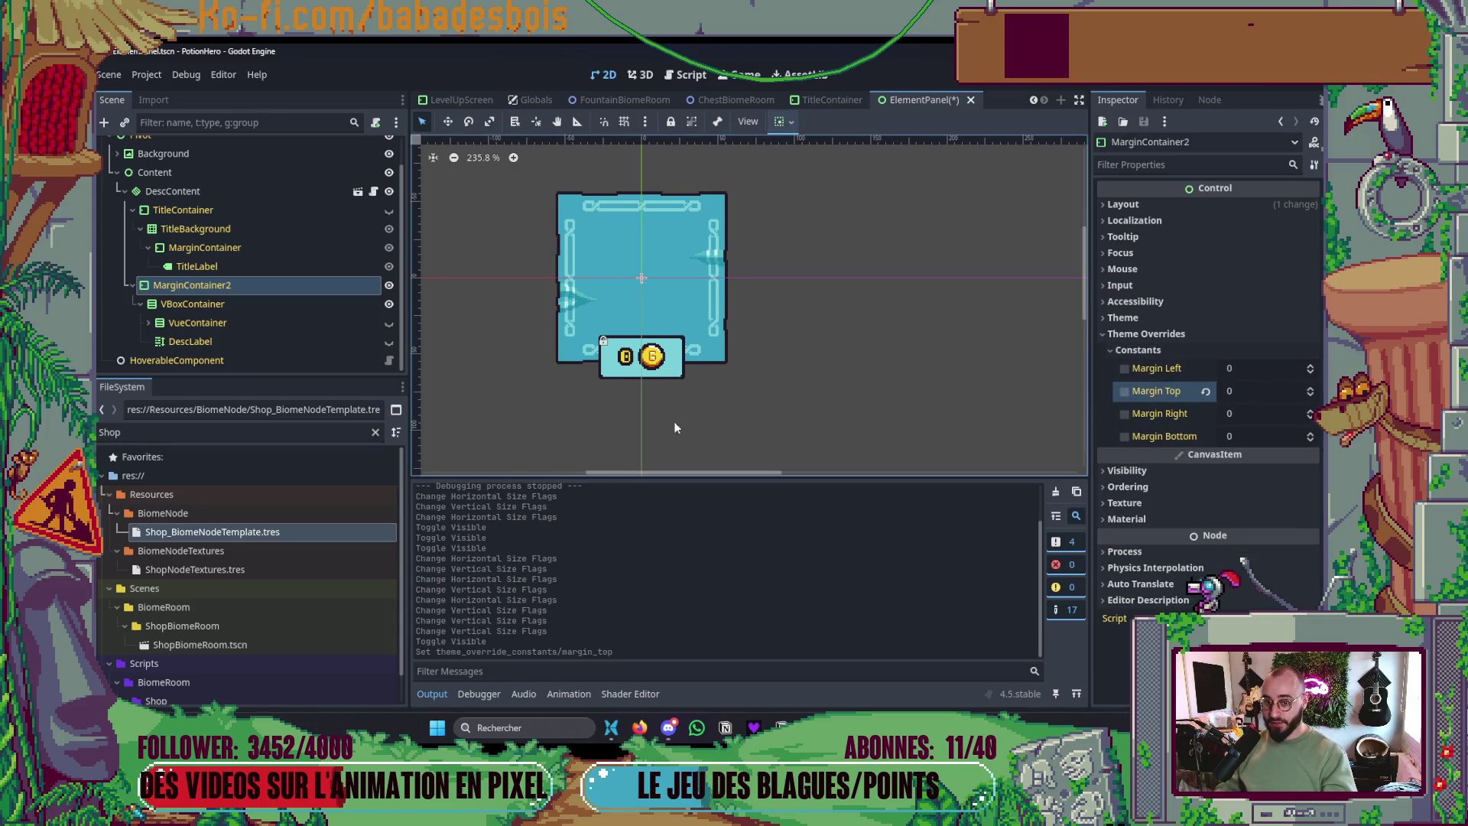
key("ctrl+s")
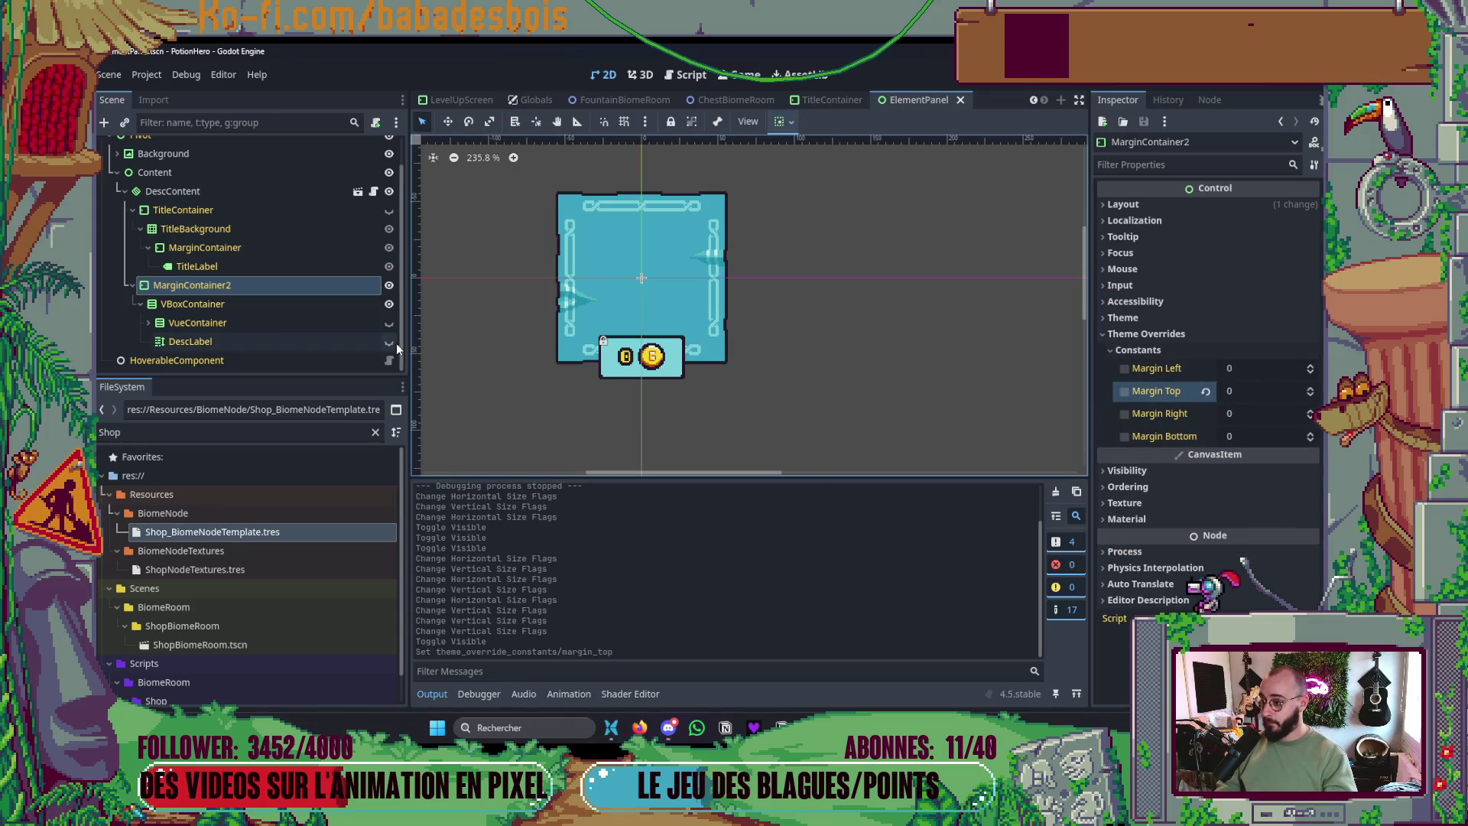
key("ctrl+z")
key("ctrl+s")
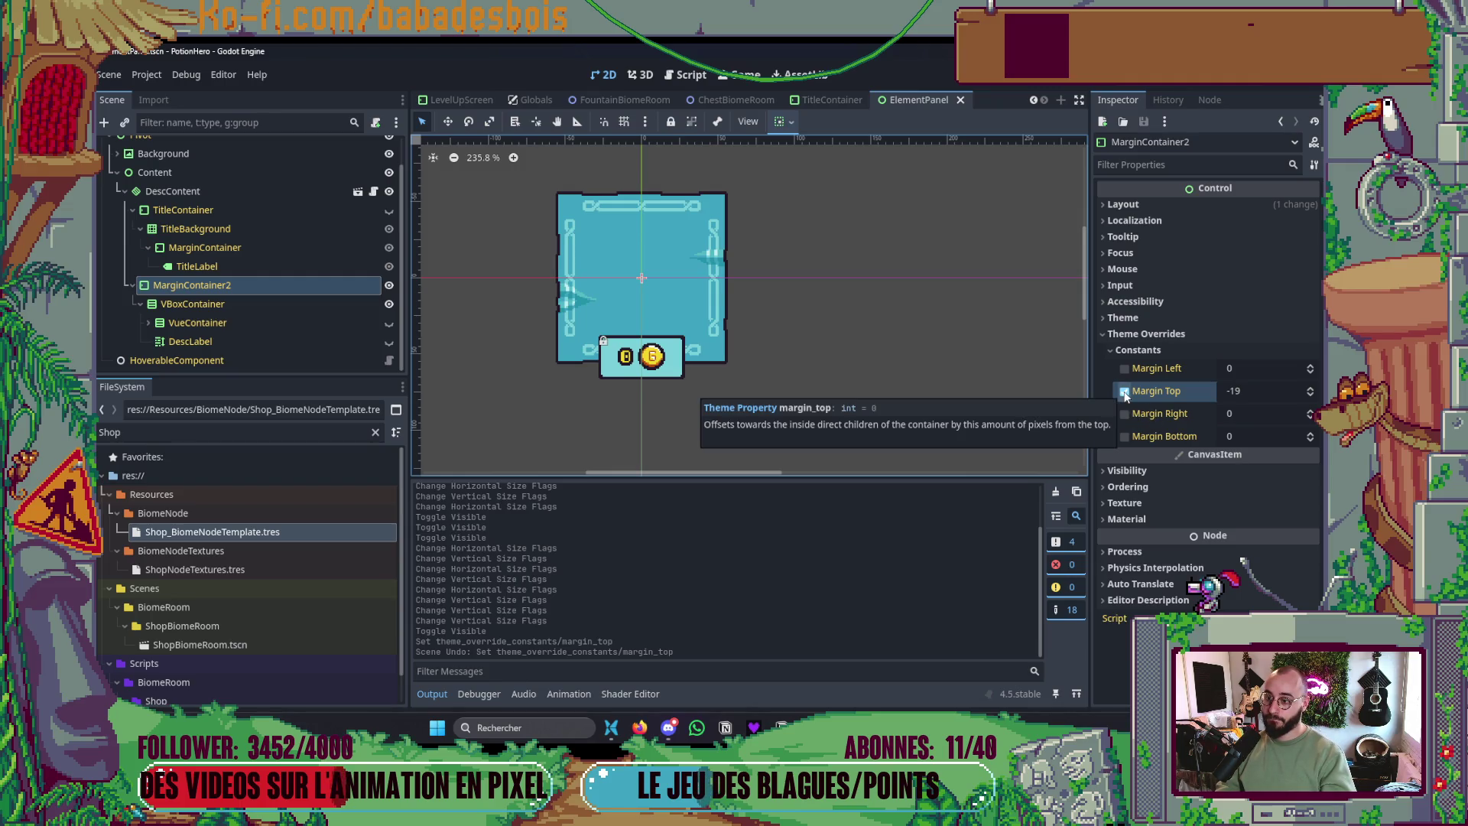
key("alt+Tab")
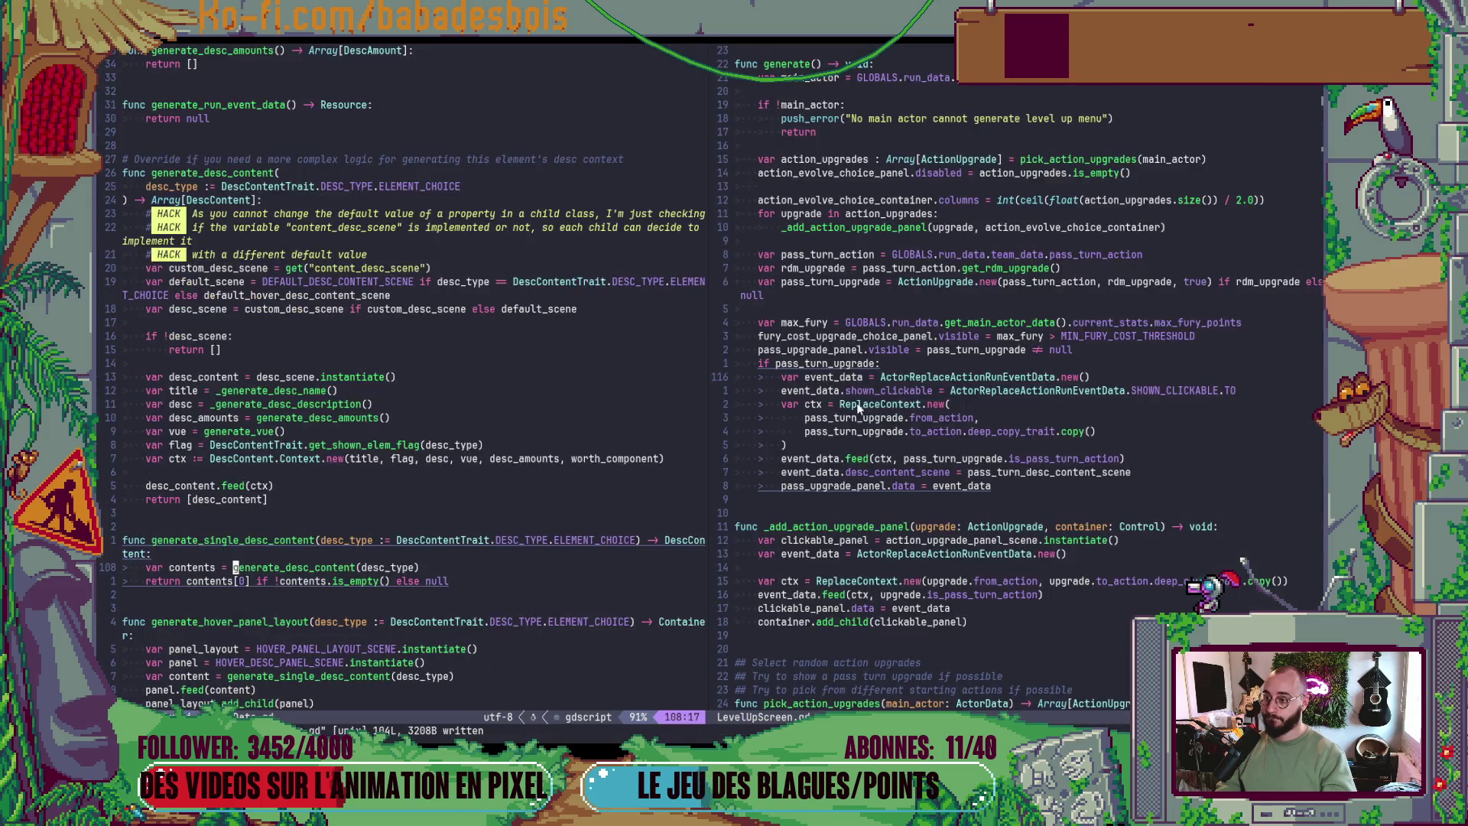
Open DescContent.gd with Telescope Find Files and scroll to its feed function.
key("alt+Tab")
key("alt+Tab")
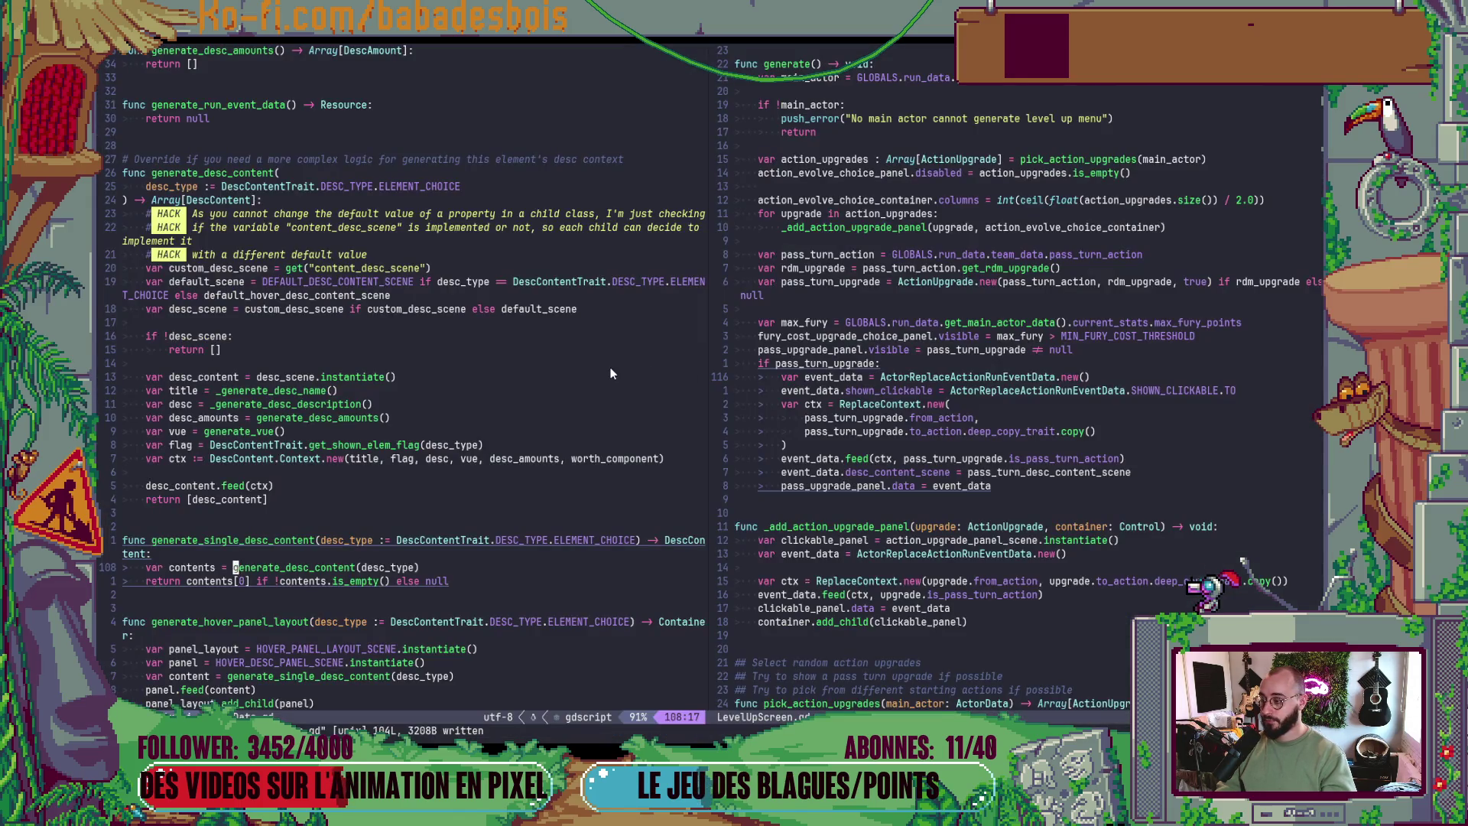
key("space")
key("f")
key("f")
type("DescCo")
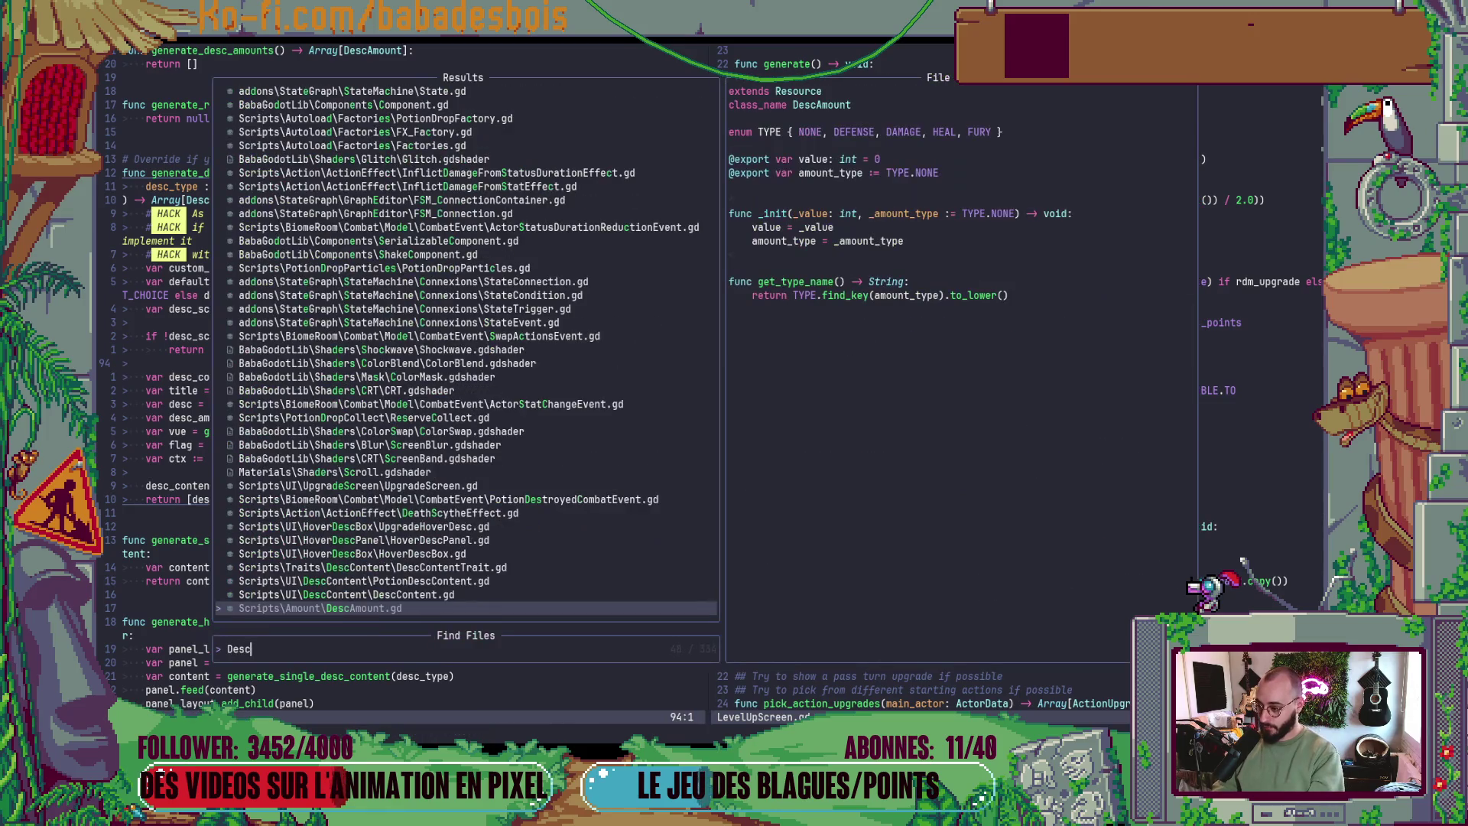
key("Return")
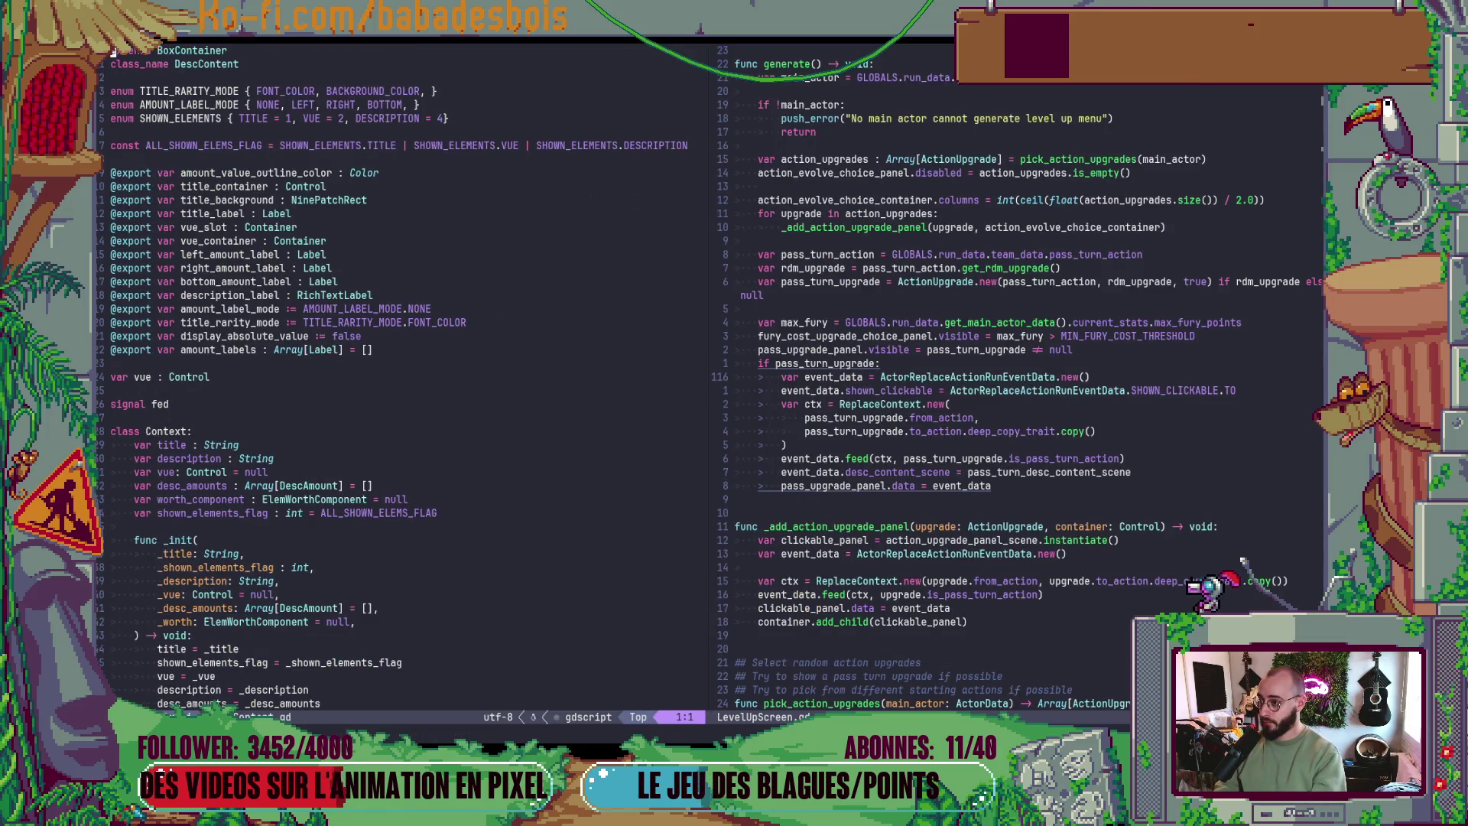
scroll(484, 417, "down", 4)
scroll(429, 377, "up", 3)
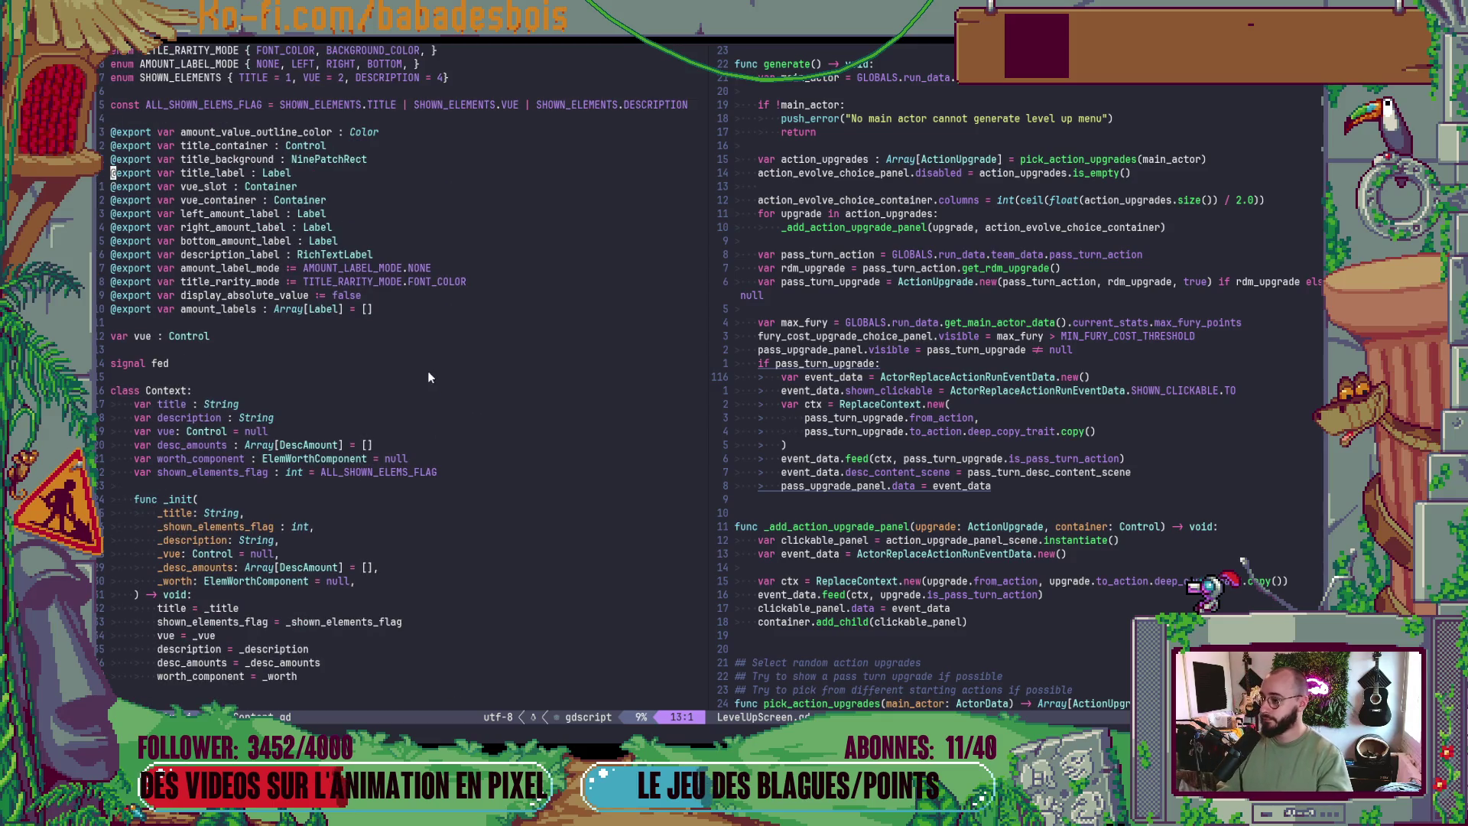
scroll(408, 382, "down", 9)
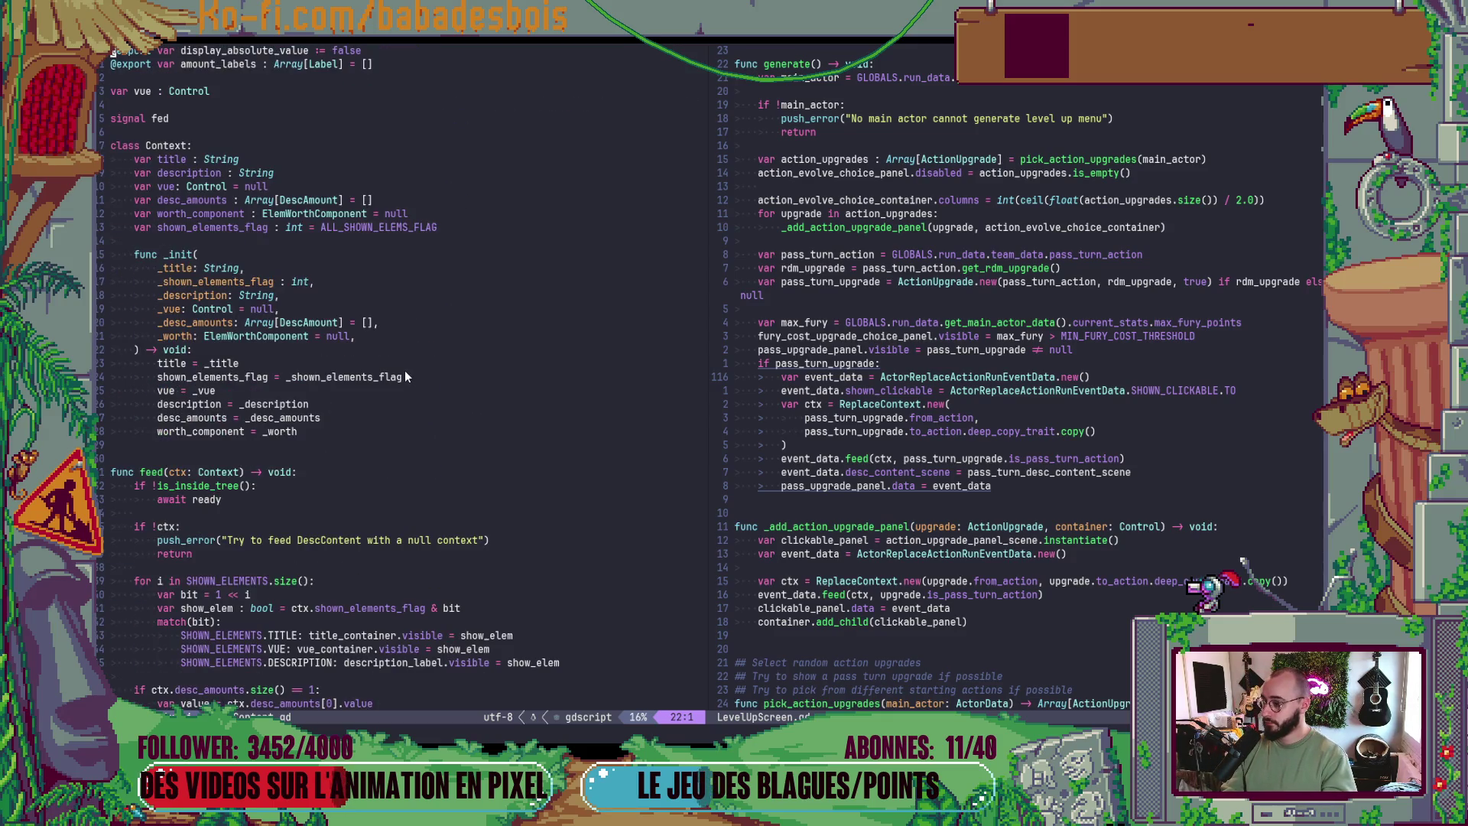
scroll(405, 376, "down", 3)
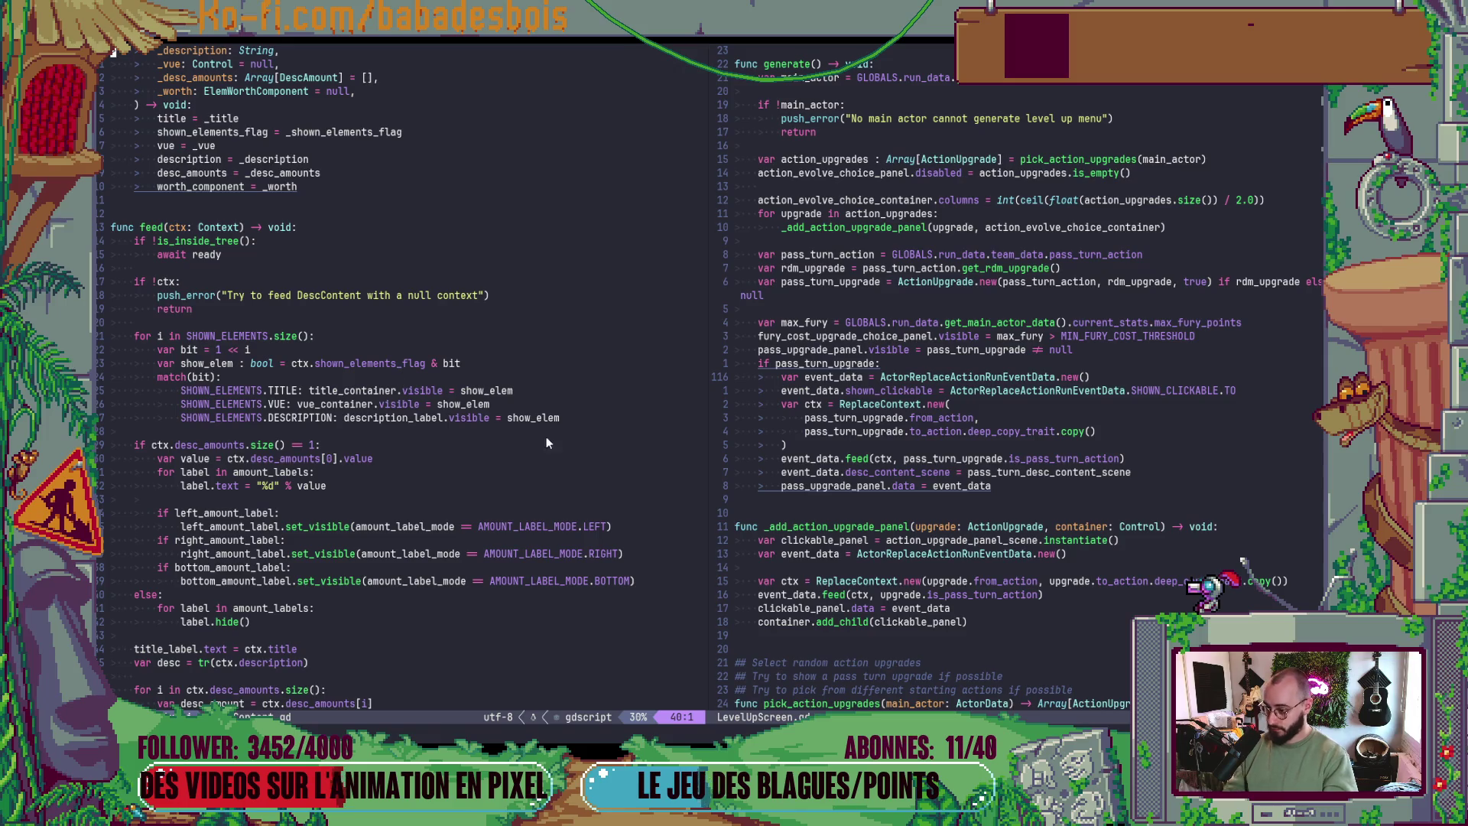
Draft an if check on title_container below the match block, then delete that line.
left_click(588, 420)
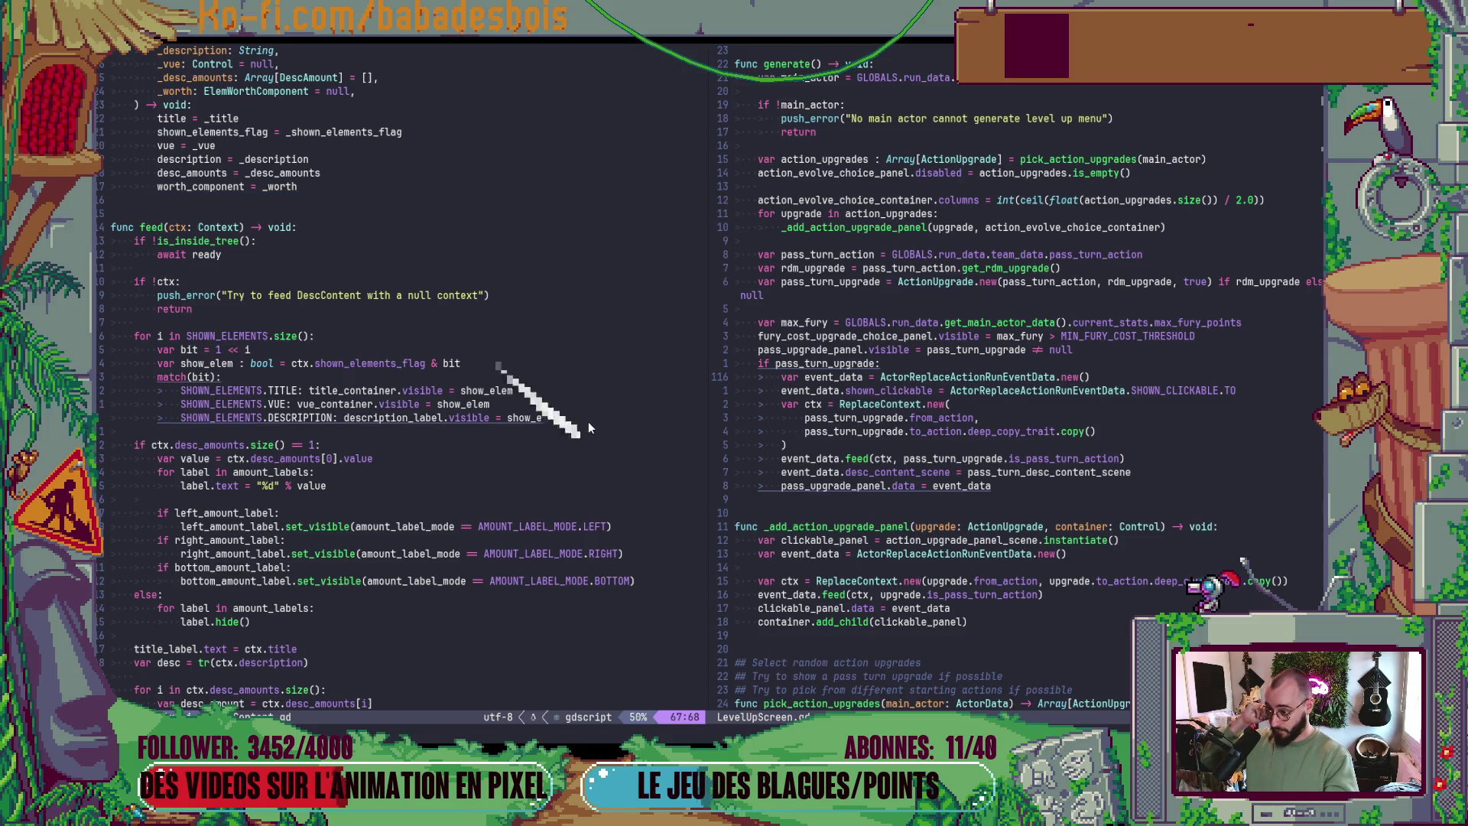
key("o")
key("Return")
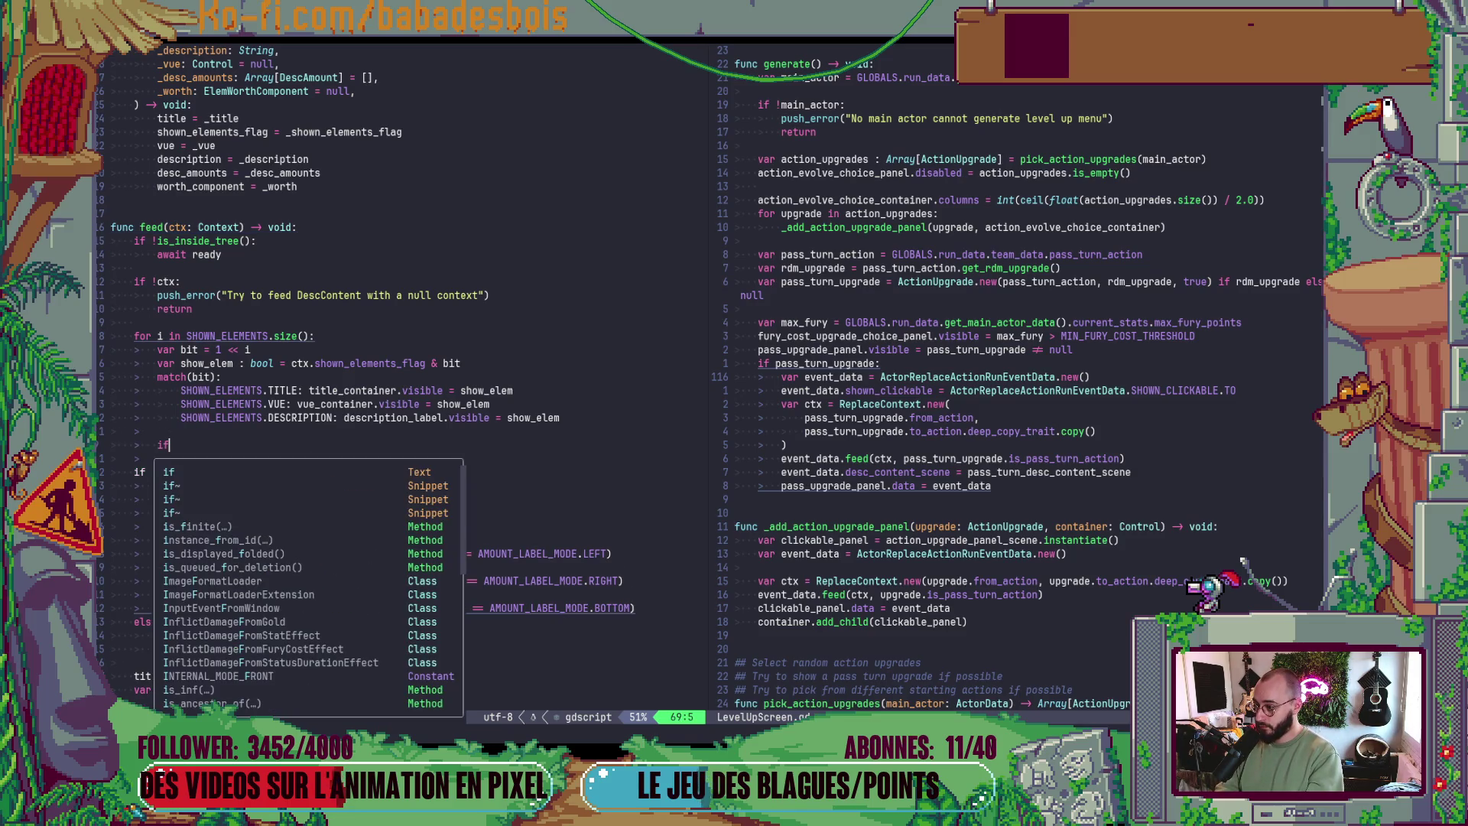
key("BackSpace")
key("BackSpace")
key("BackSpace")
type("f ")
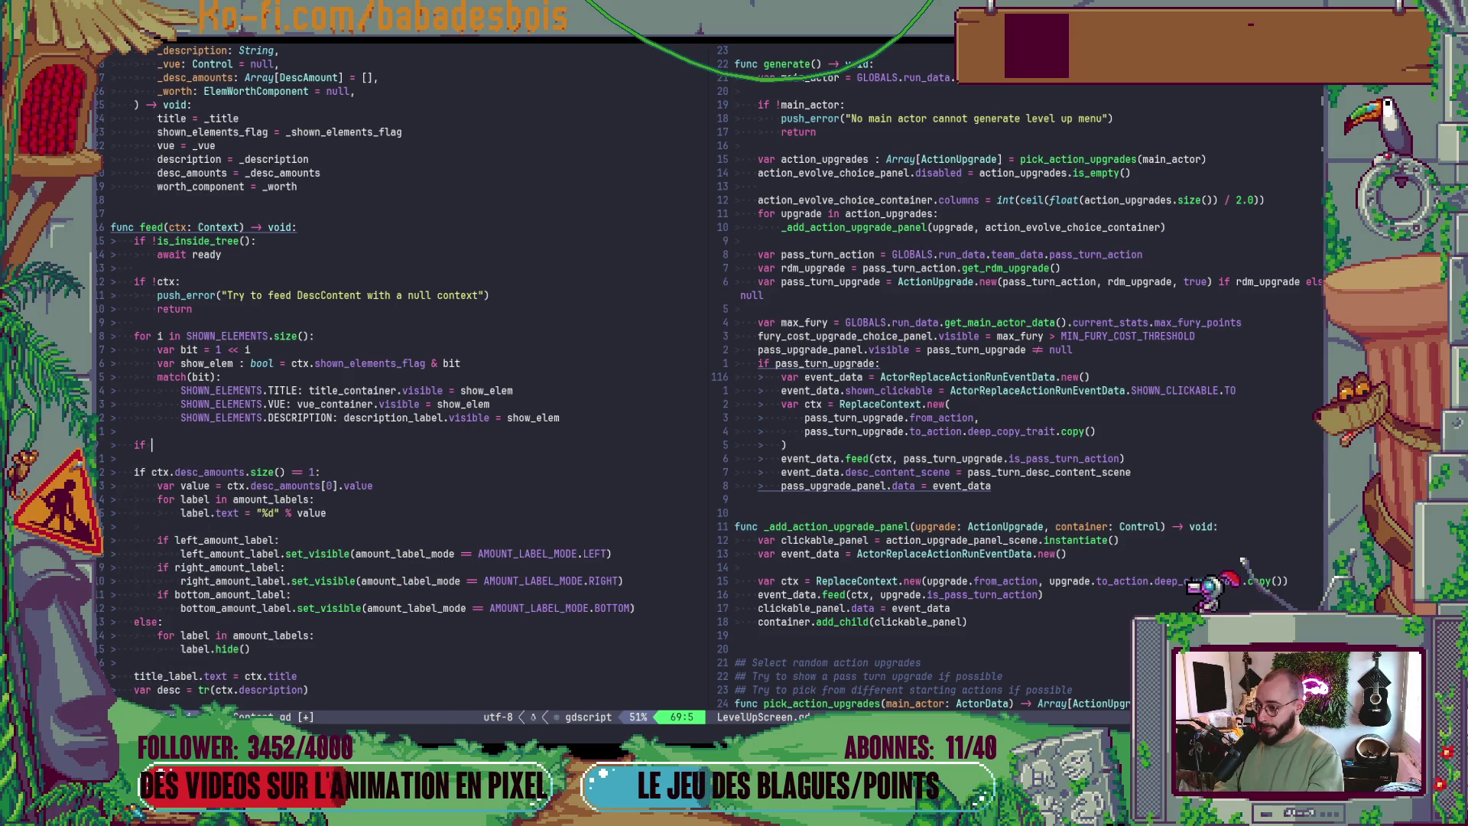
type("title_container.bu")
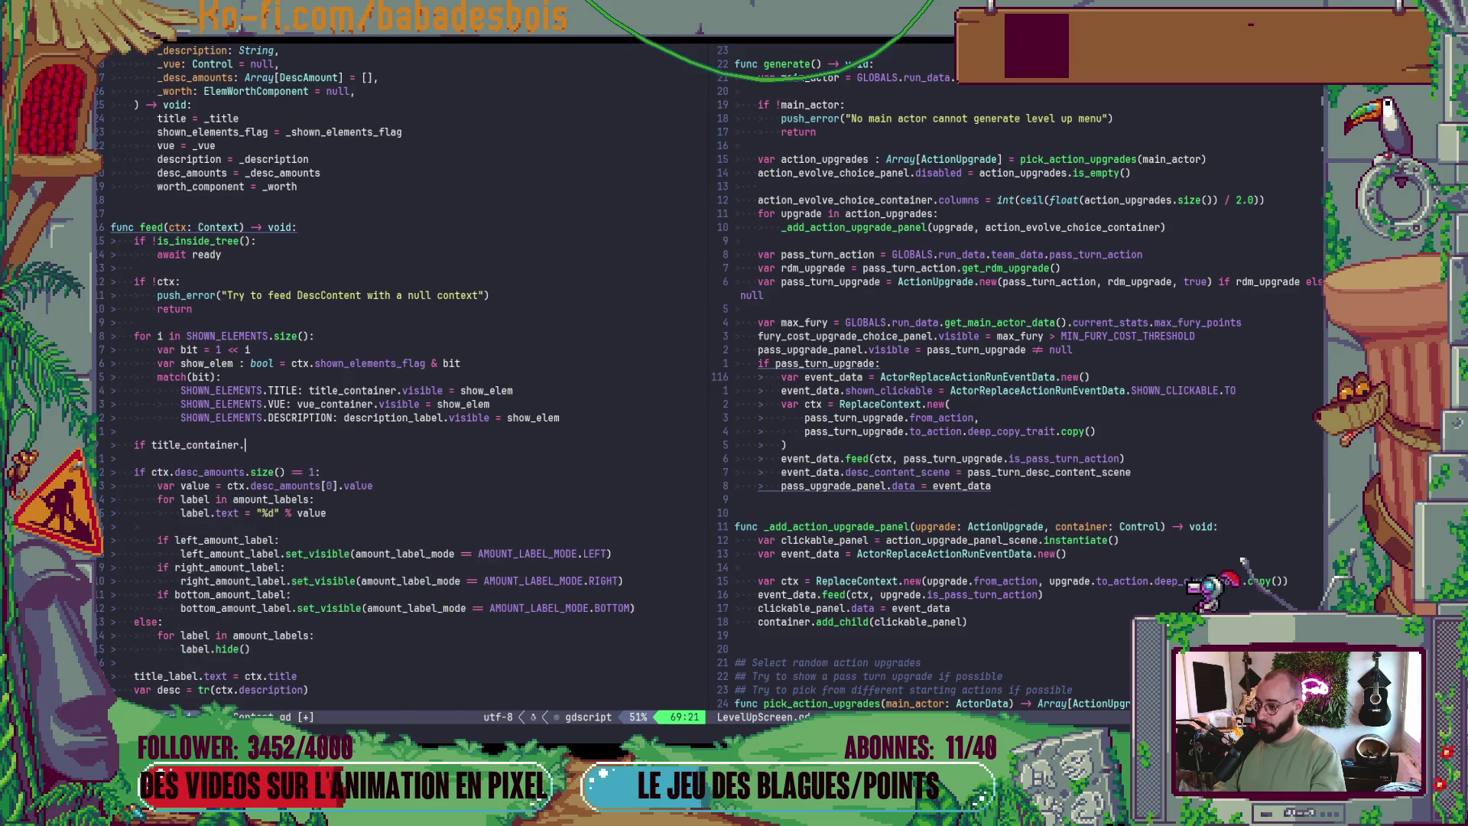
key("BackSpace")
key("BackSpace")
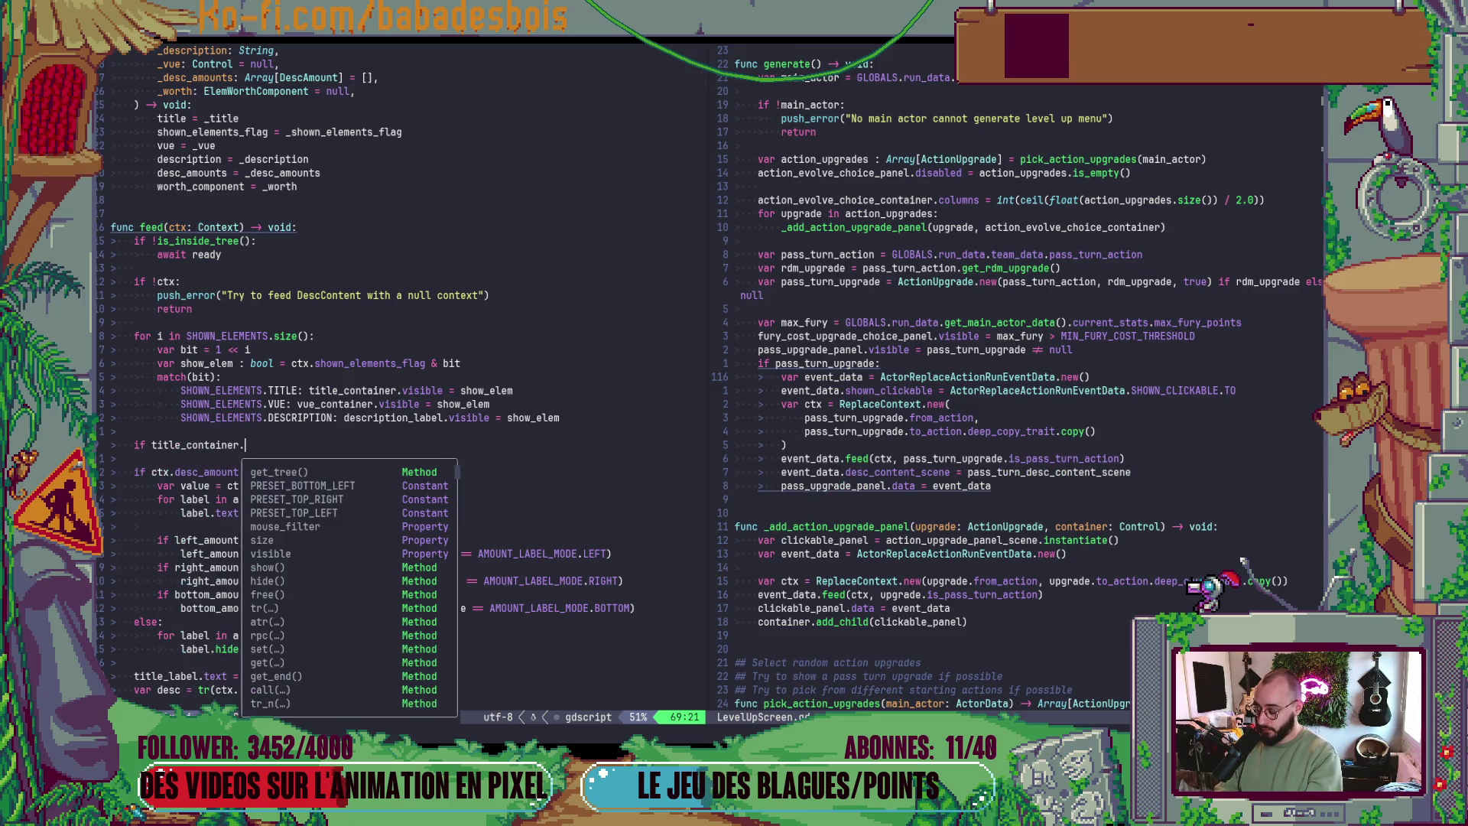
type("vu")
key("Escape")
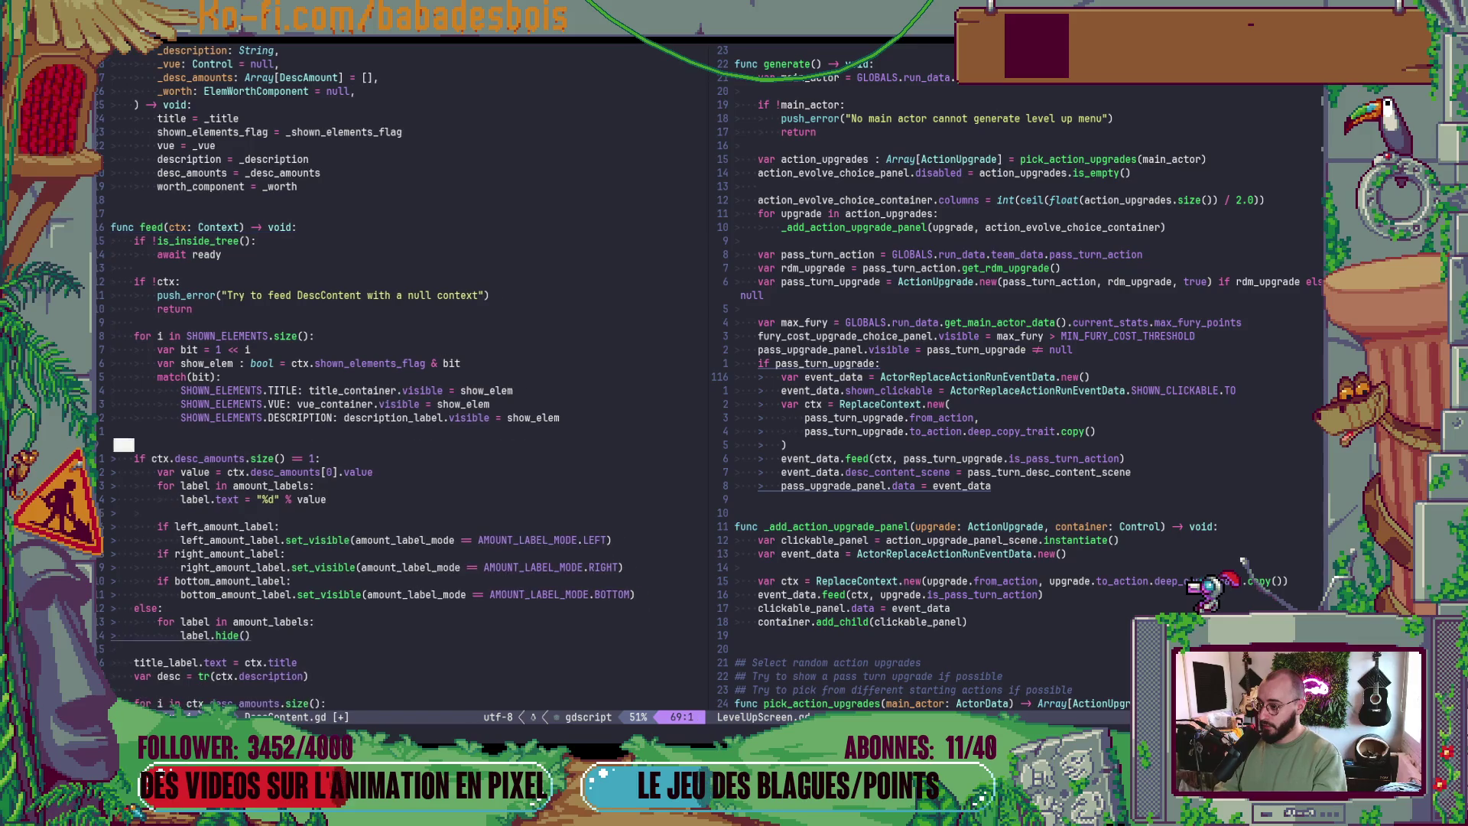
key("d")
key("d")
key("alt+Tab")
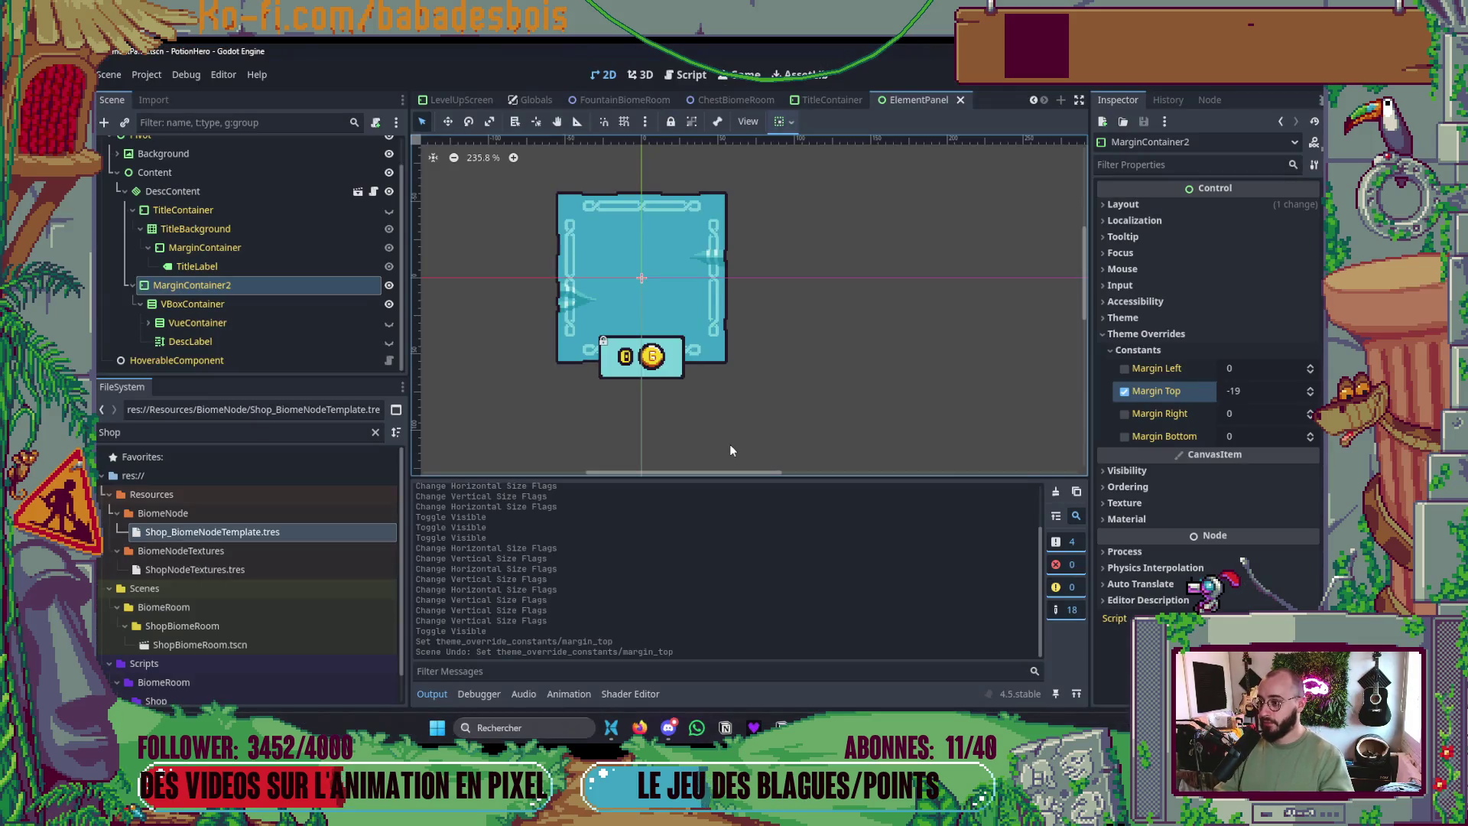
Make TitleContainer visible again, remove MarginContainer2's -19 Margin Top override, and save.
left_click(192, 191)
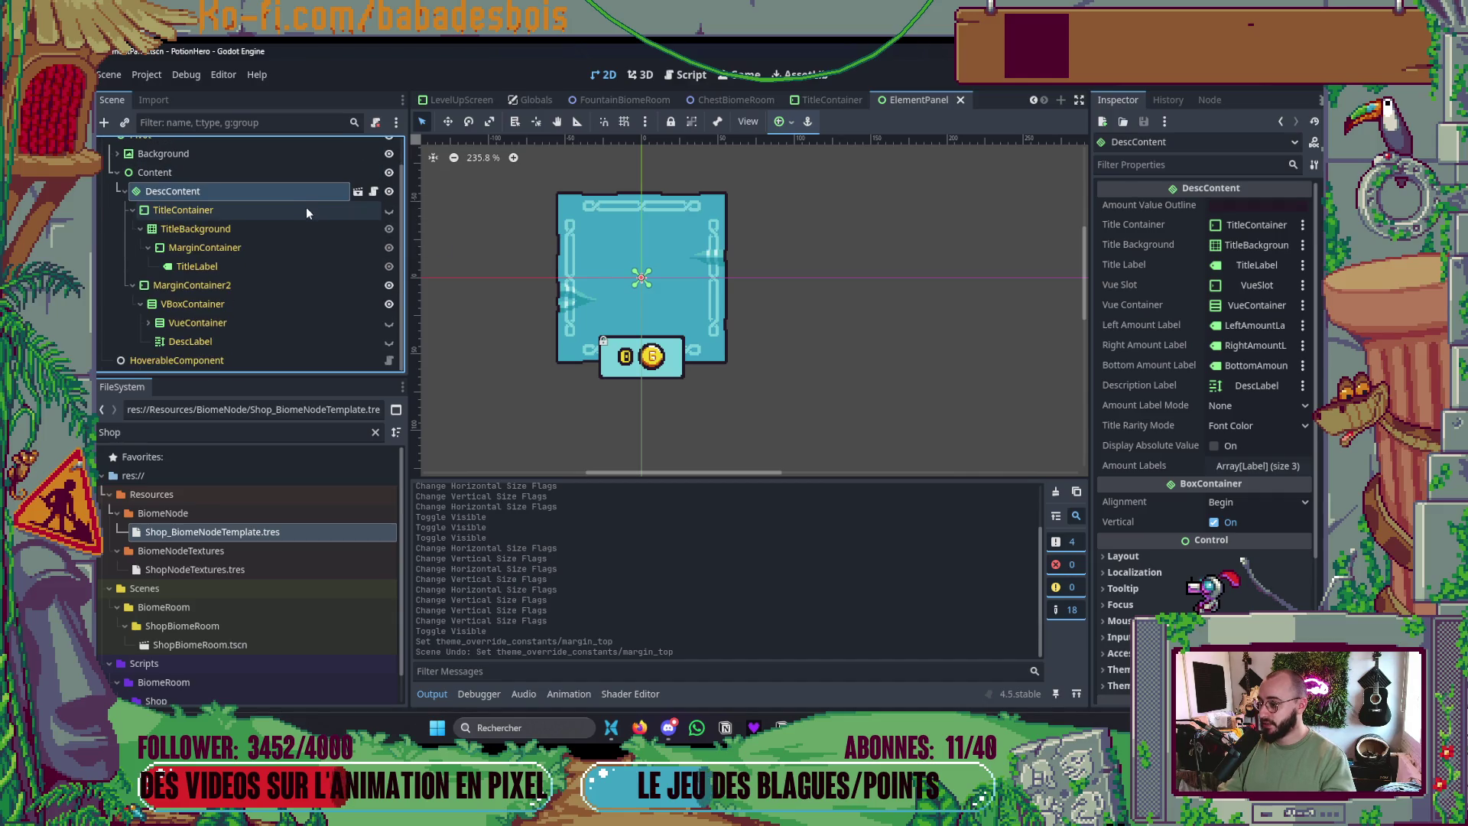
left_click(388, 209)
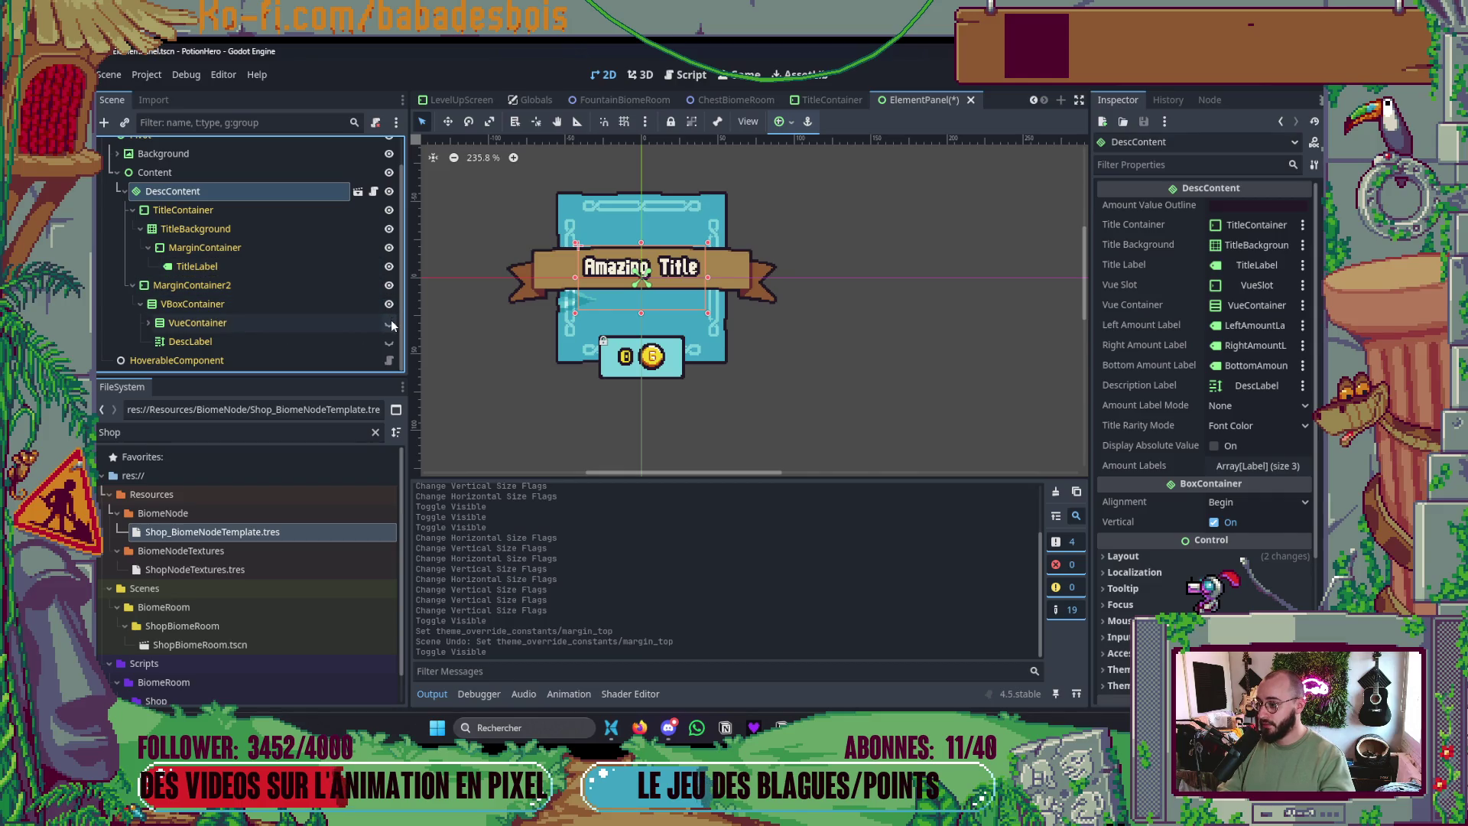
left_click(296, 285)
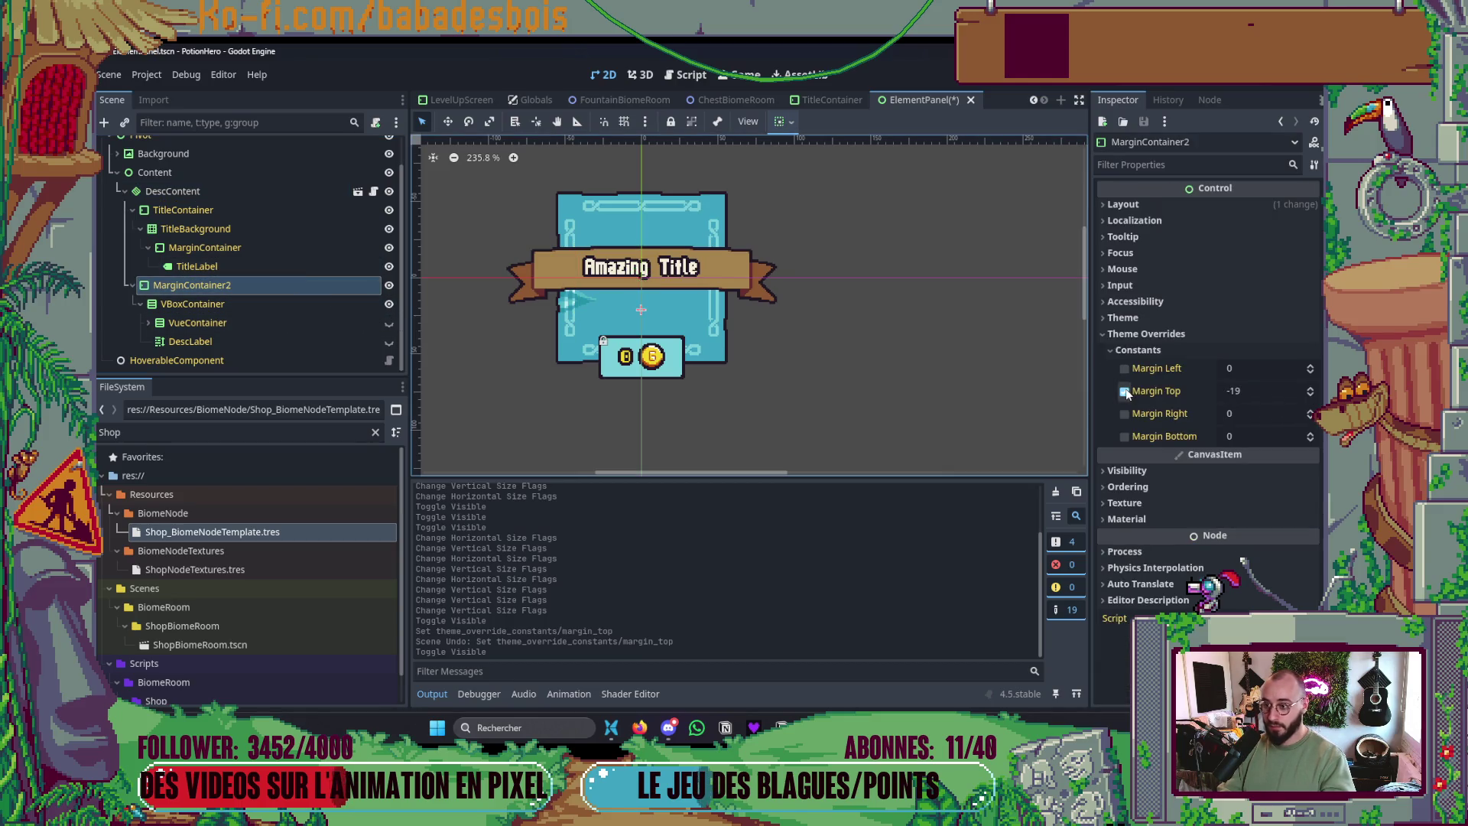
left_click(1125, 391)
key("ctrl+s")
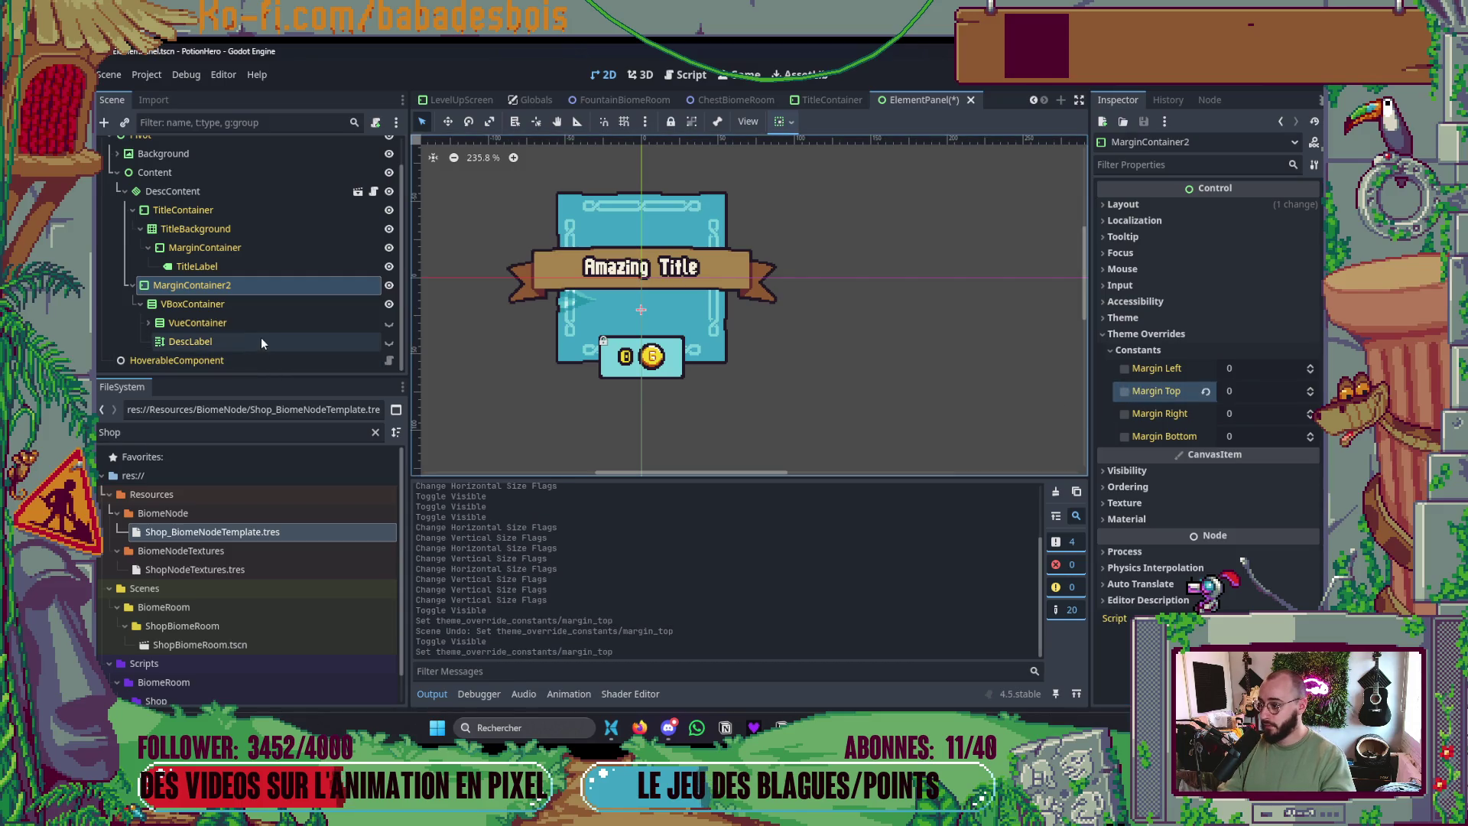
Delete the DescContent node from ElementPanel, save the scene, and run the game with F5.
left_click(199, 302)
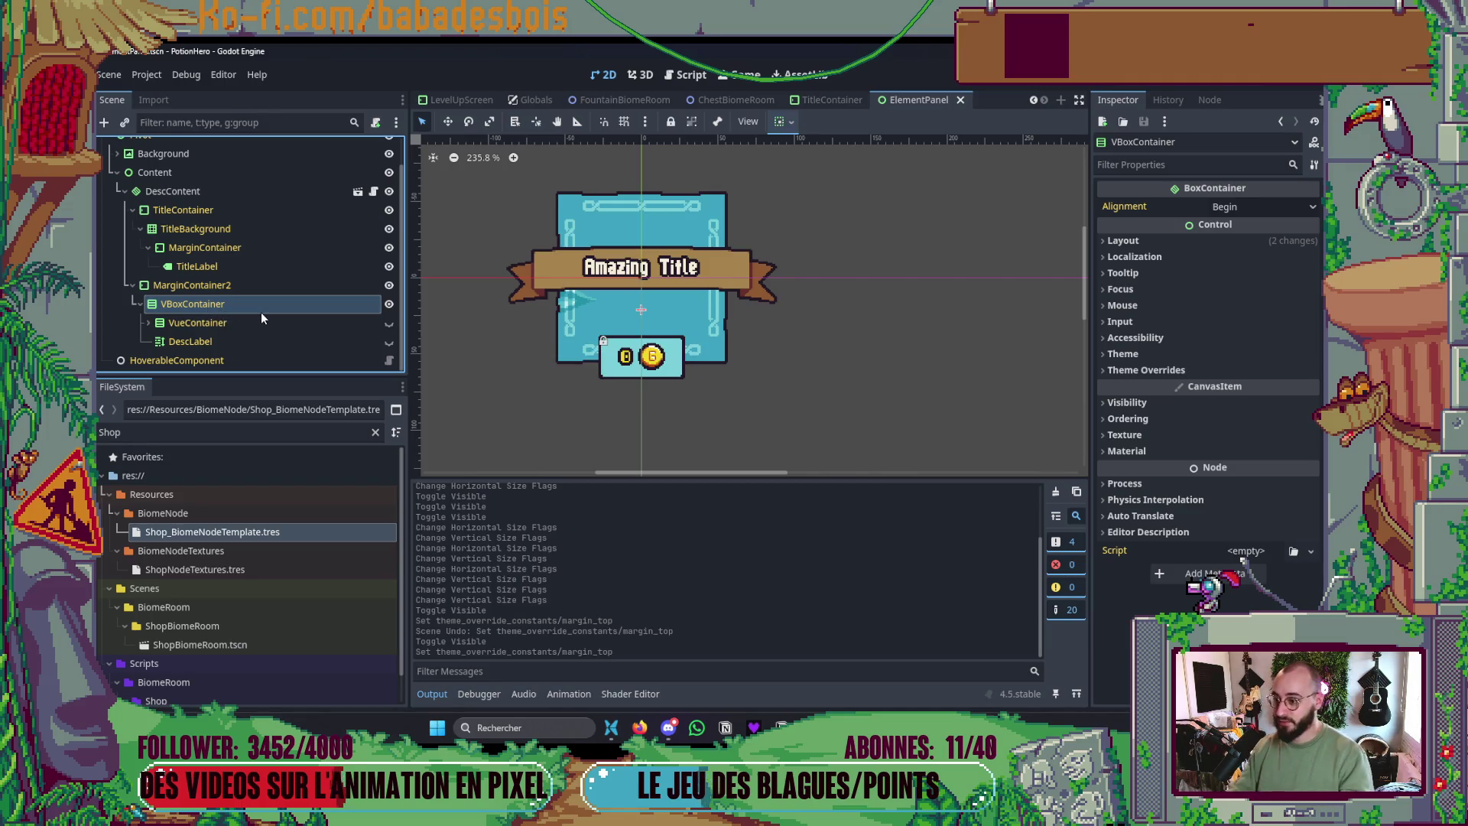
left_click(215, 191)
key("Delete")
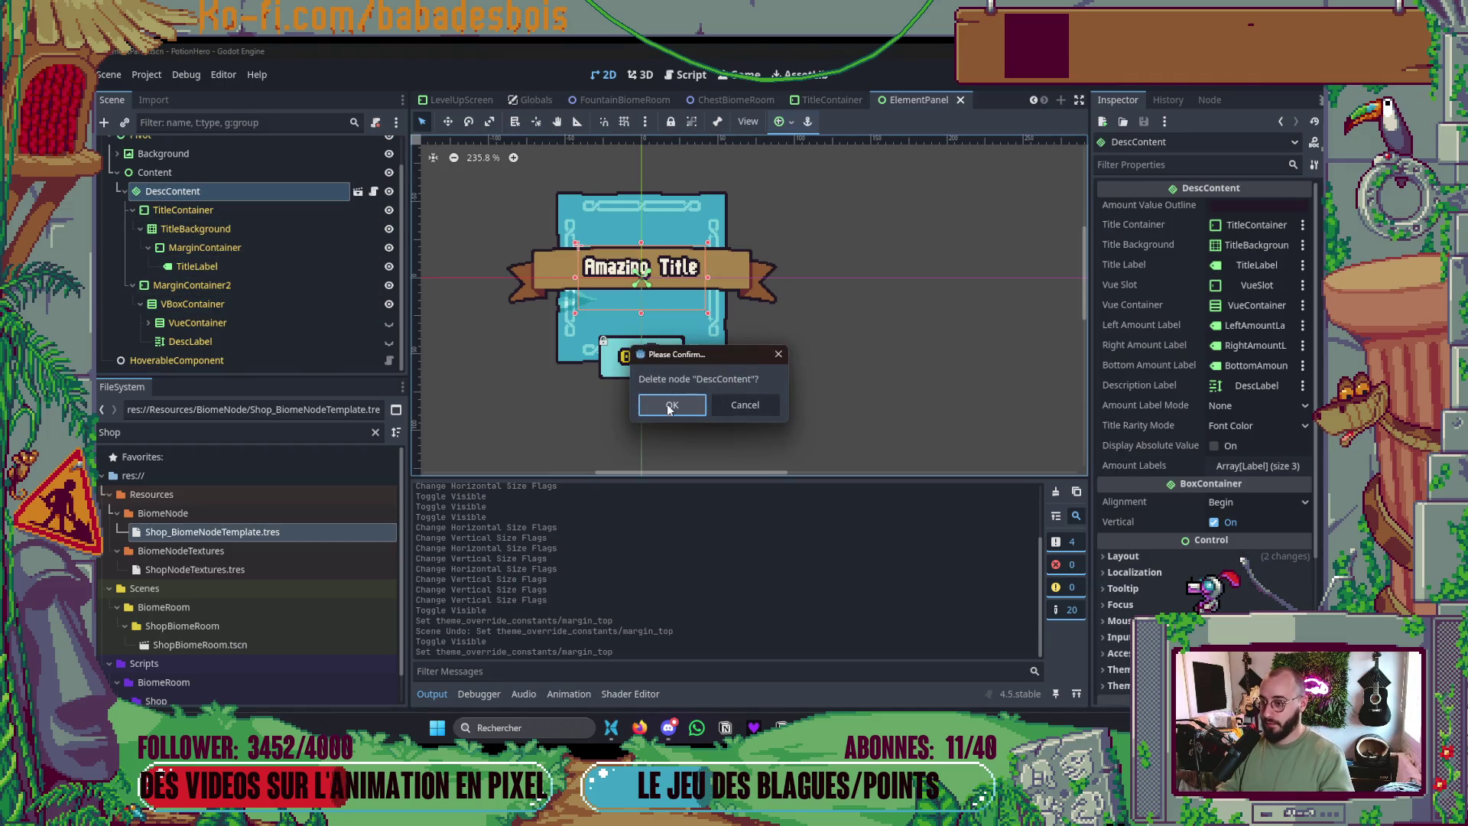
left_click(669, 403)
key("ctrl+s")
key("F5")
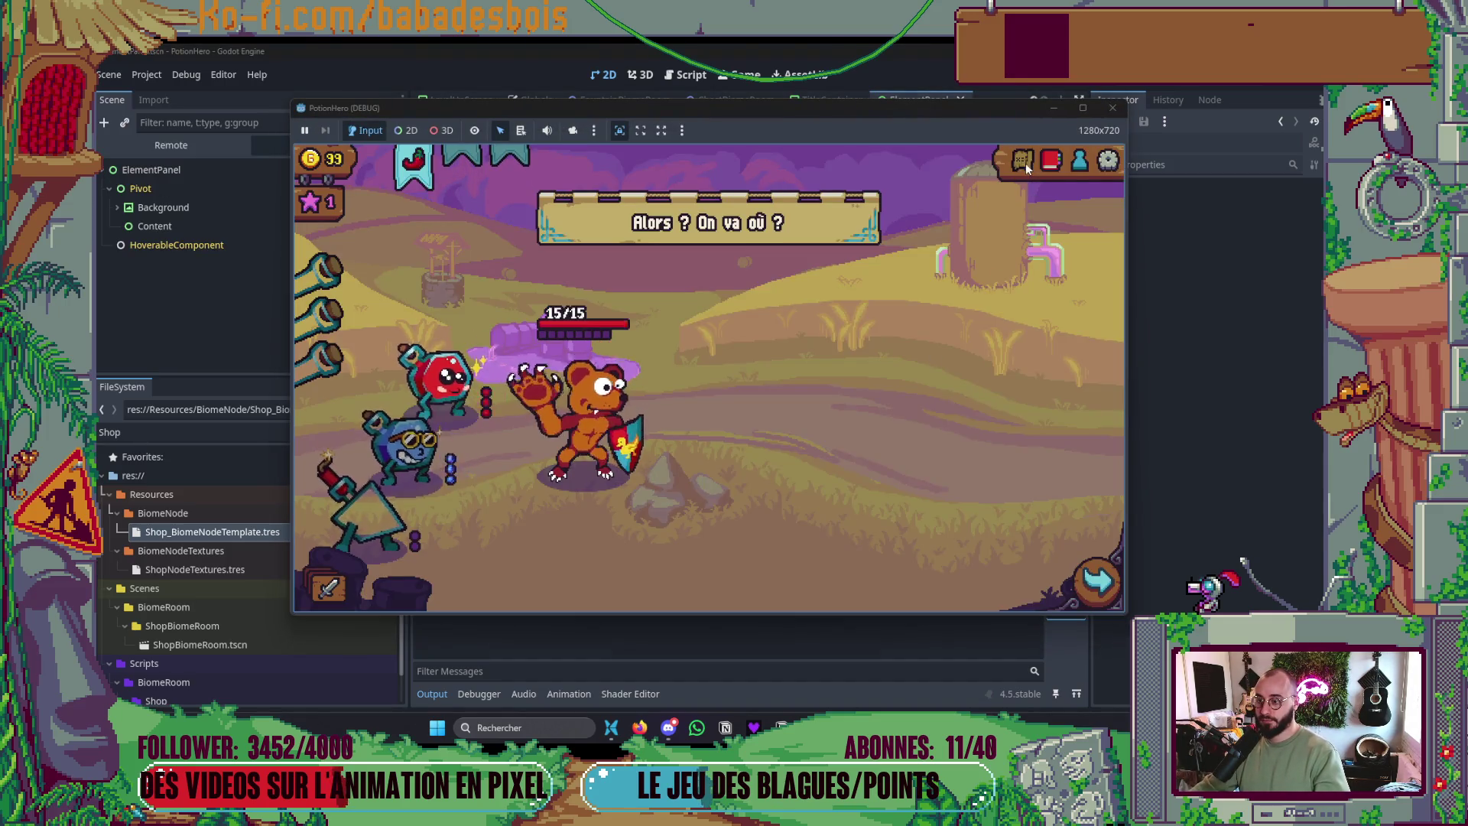
Travel via the map to the shop, check an item's hover card, then stop the game.
left_click(1026, 162)
left_click(424, 428)
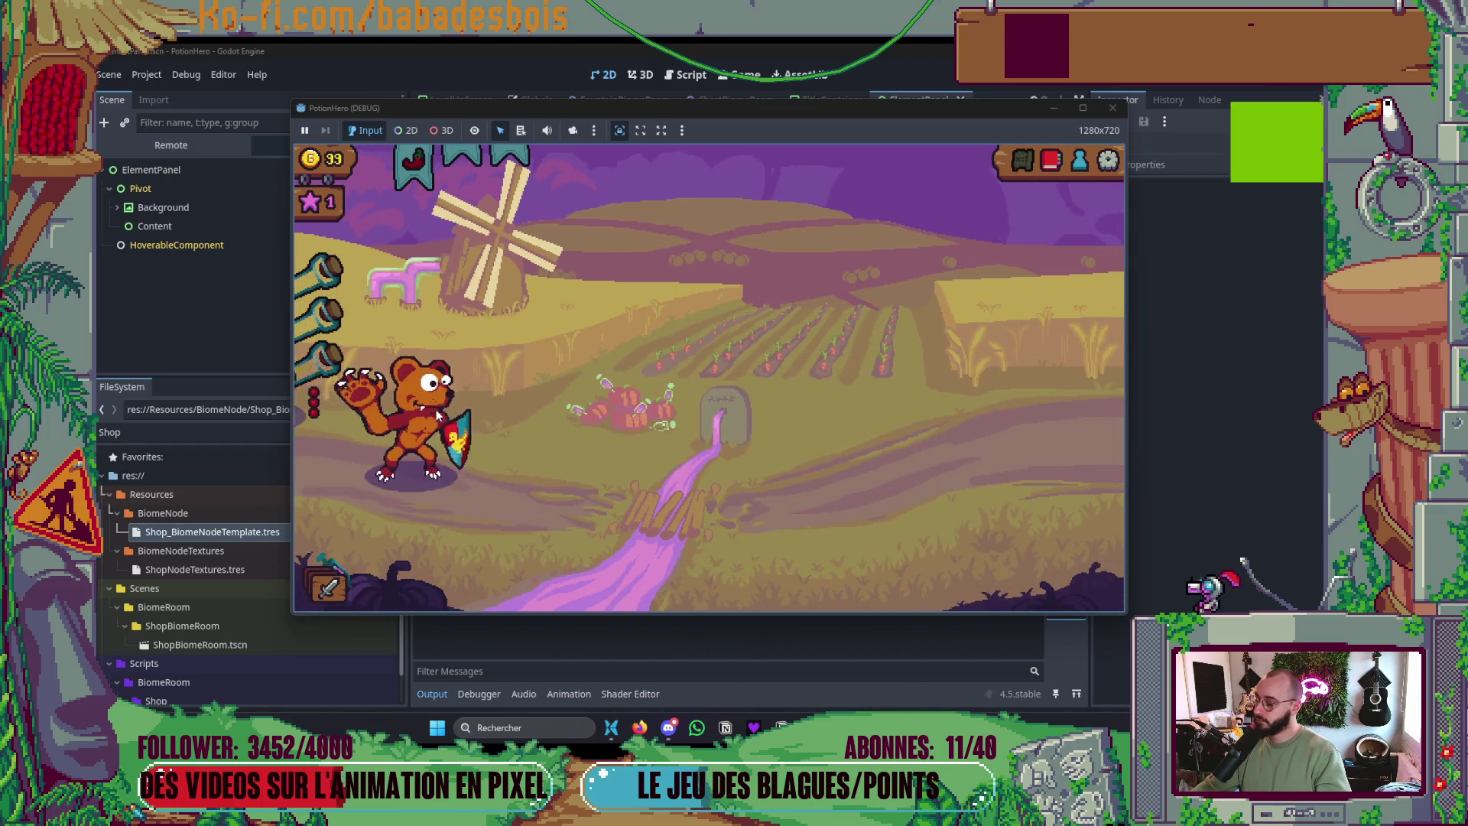
left_click(894, 378)
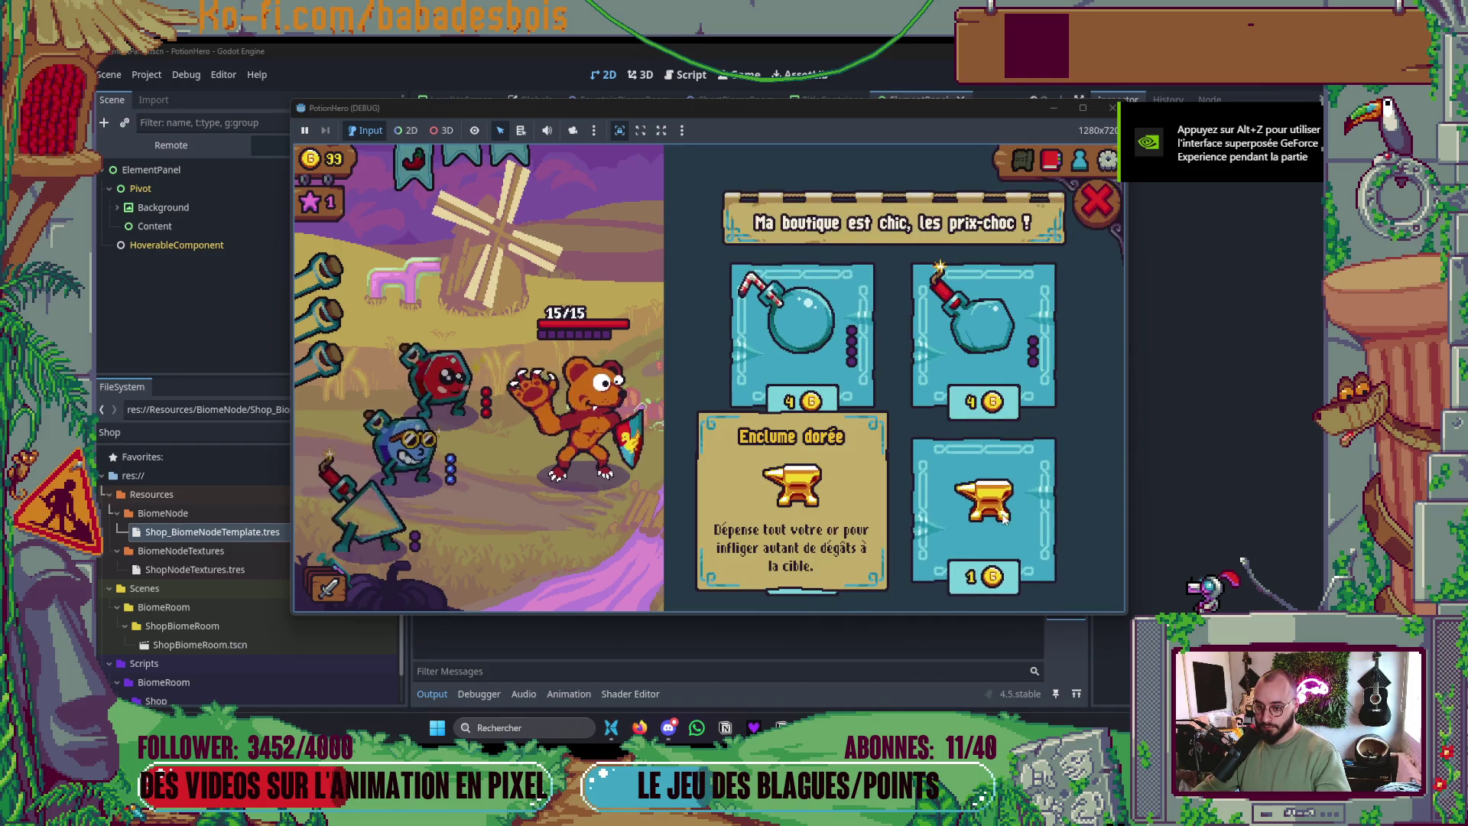
mouse_move(759, 556)
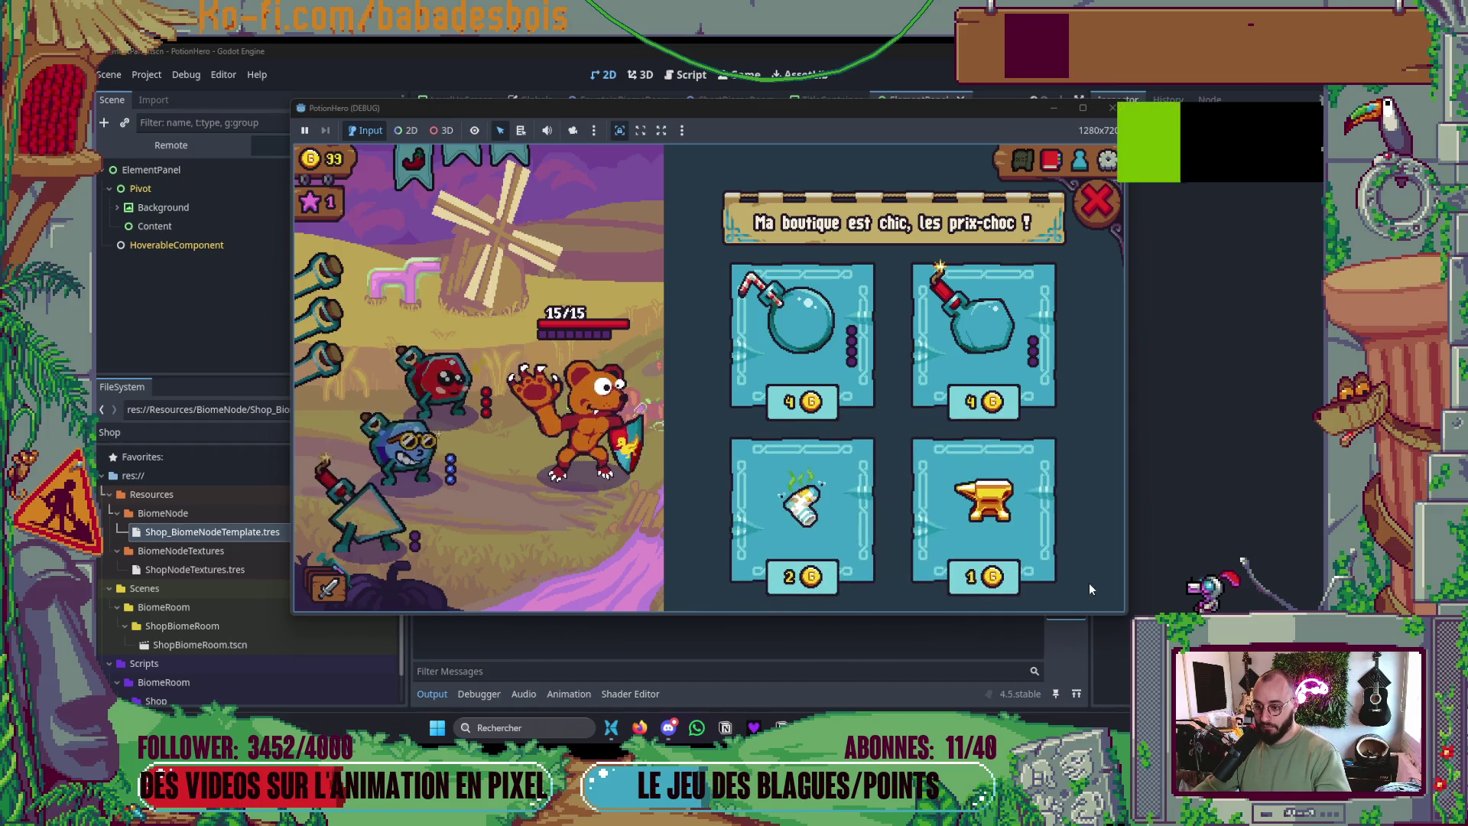
left_click(1097, 201)
left_click(1113, 107)
scroll(832, 350, "down", 1)
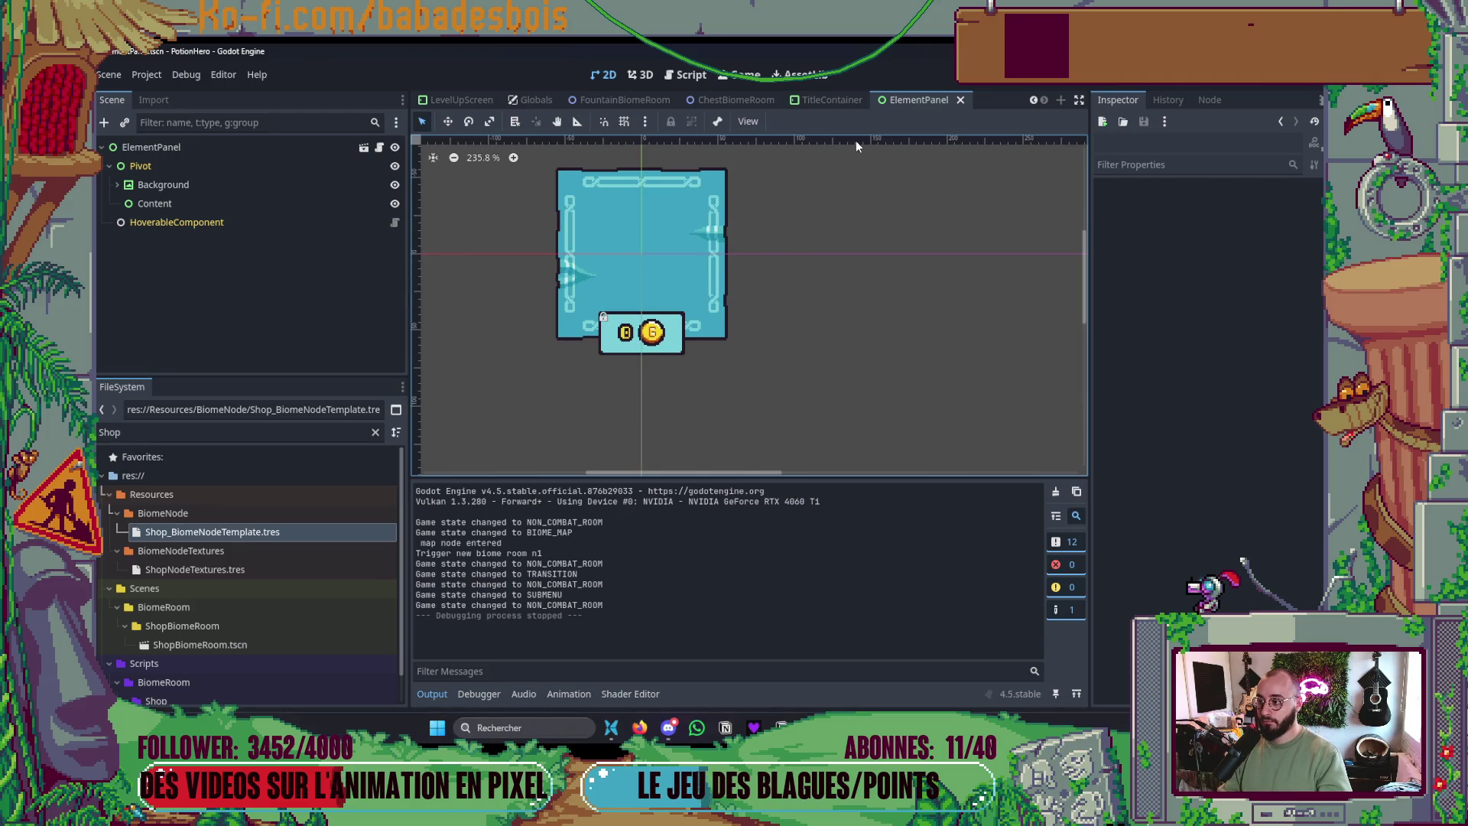
Quick-open DescContent.tscn, select its MarginContainer2 node, and run the game with F5.
key("ctrl+shift+o")
type("Desc")
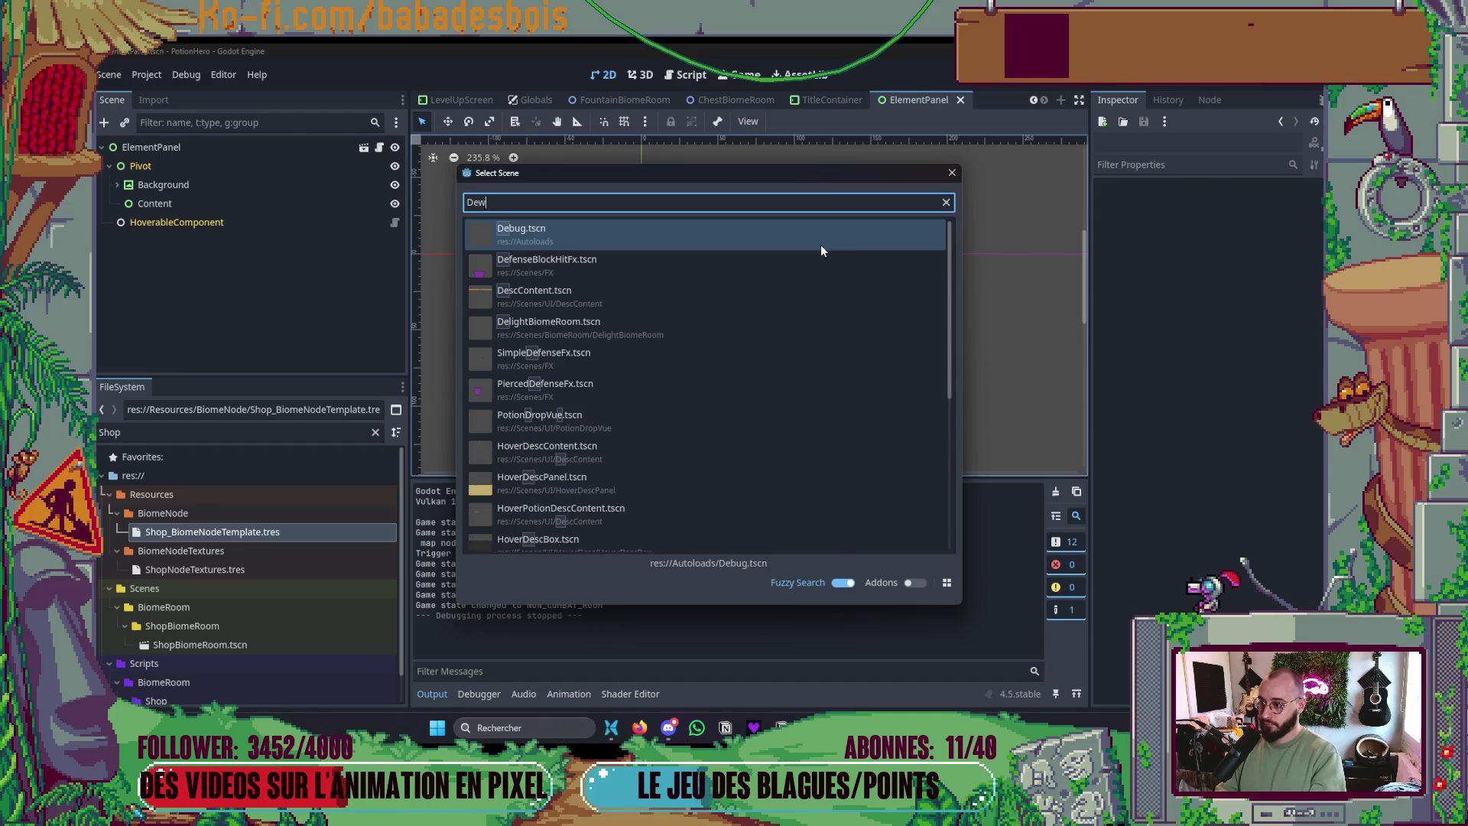
key("Return")
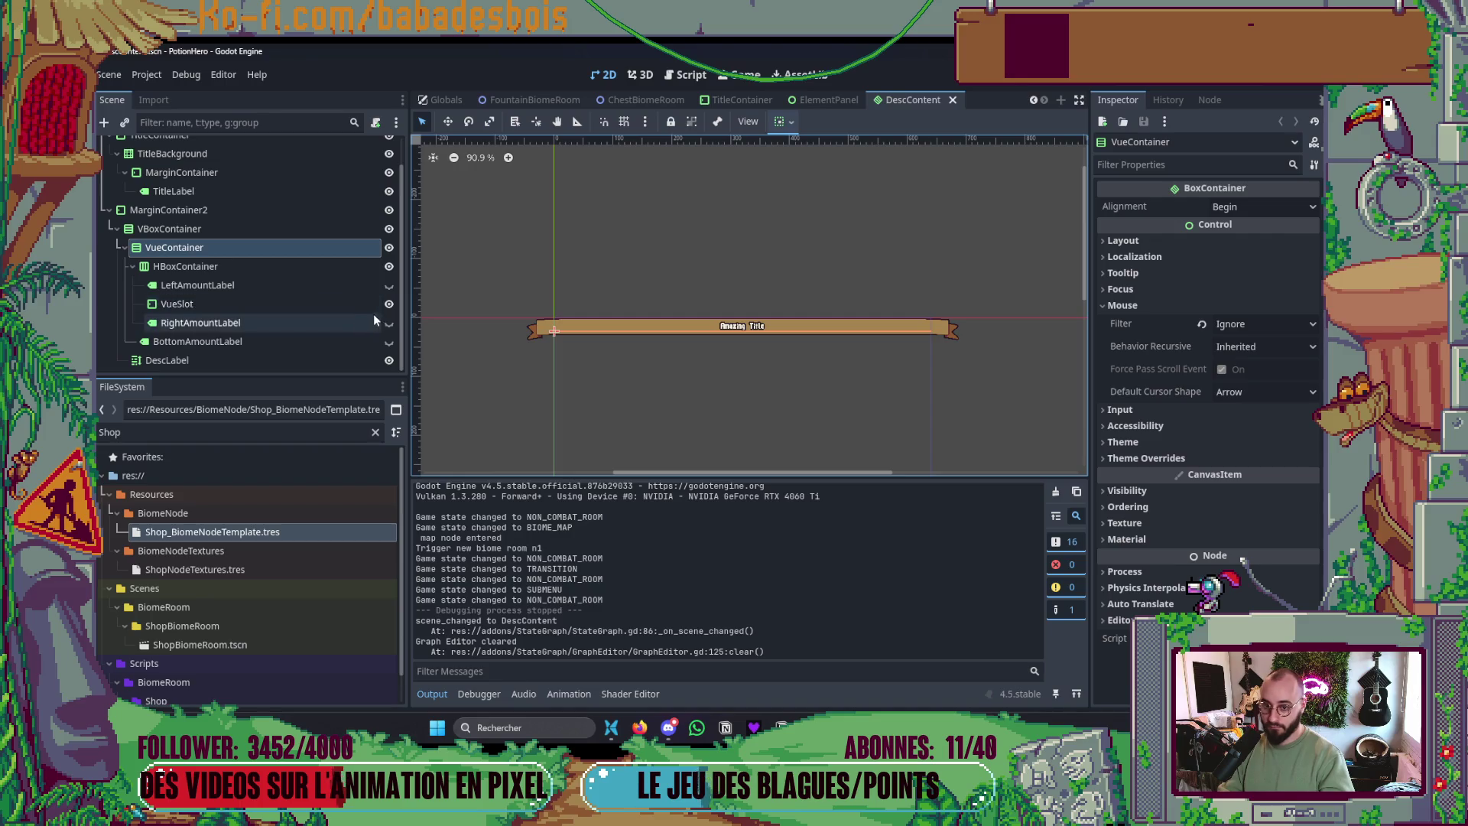
left_click(201, 213)
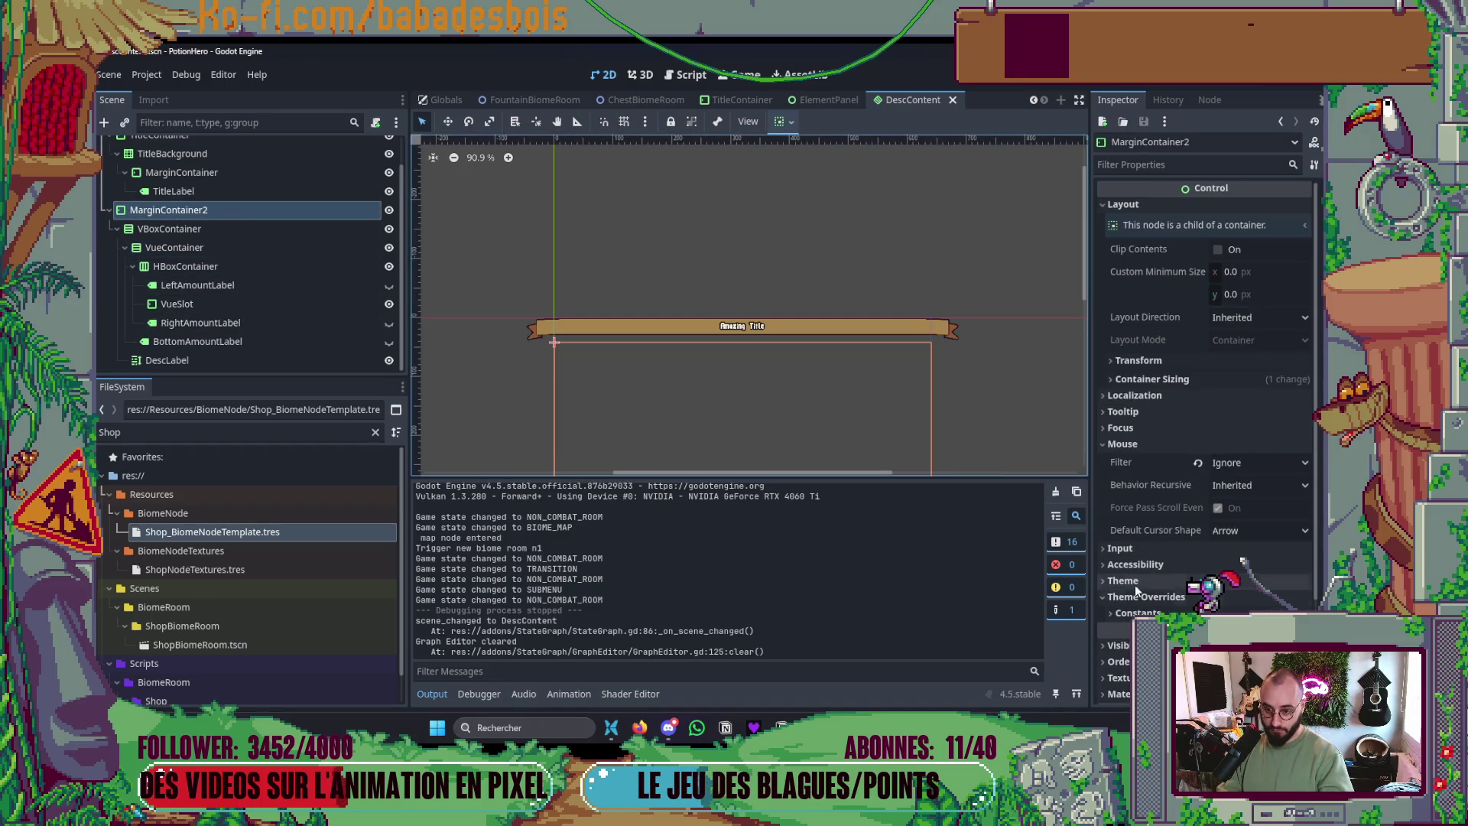
key("F5")
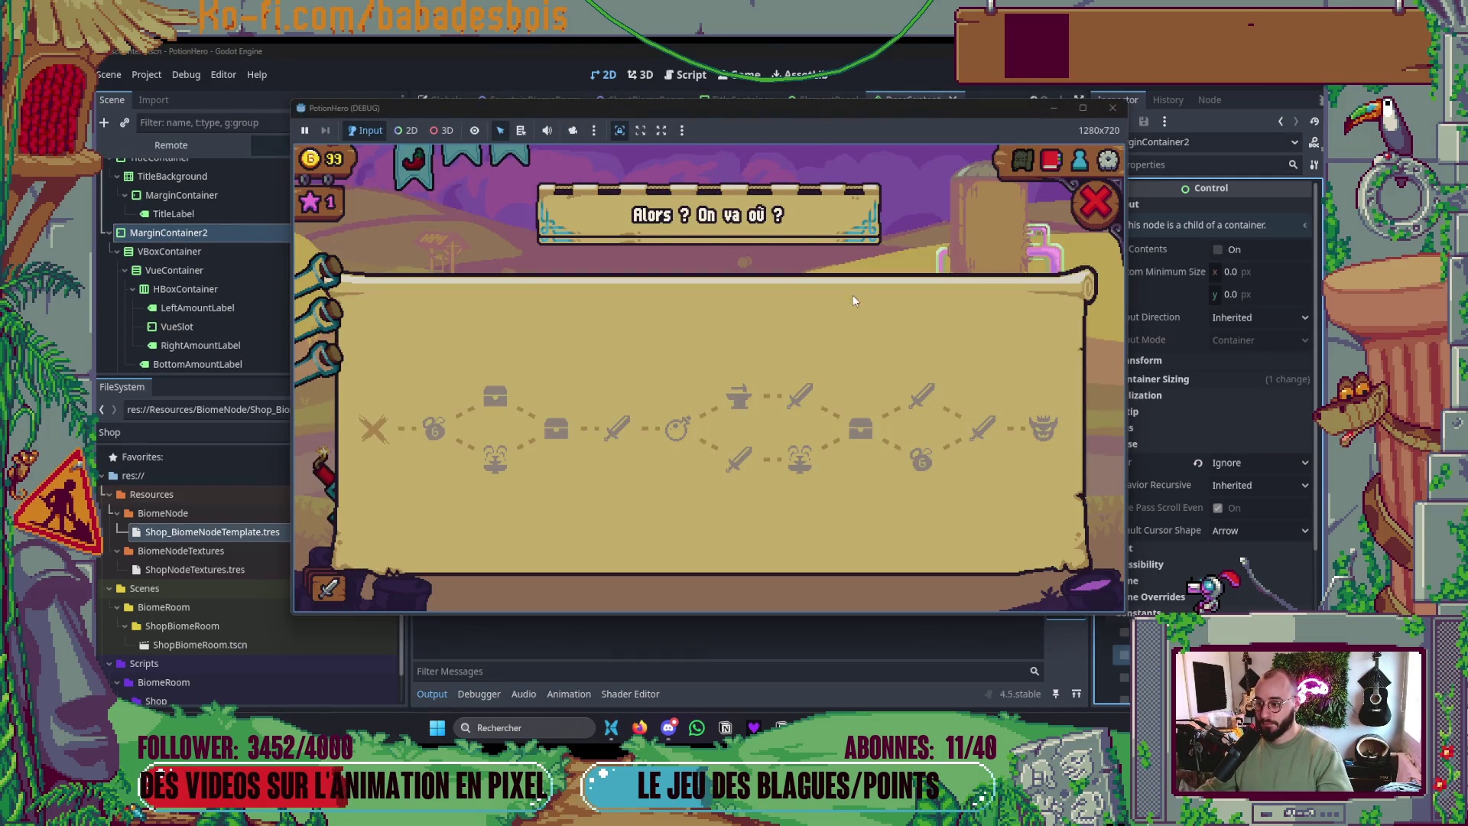
Enter the shop room from the map, hover several item cards to check descriptions, then close the game.
left_click(434, 441)
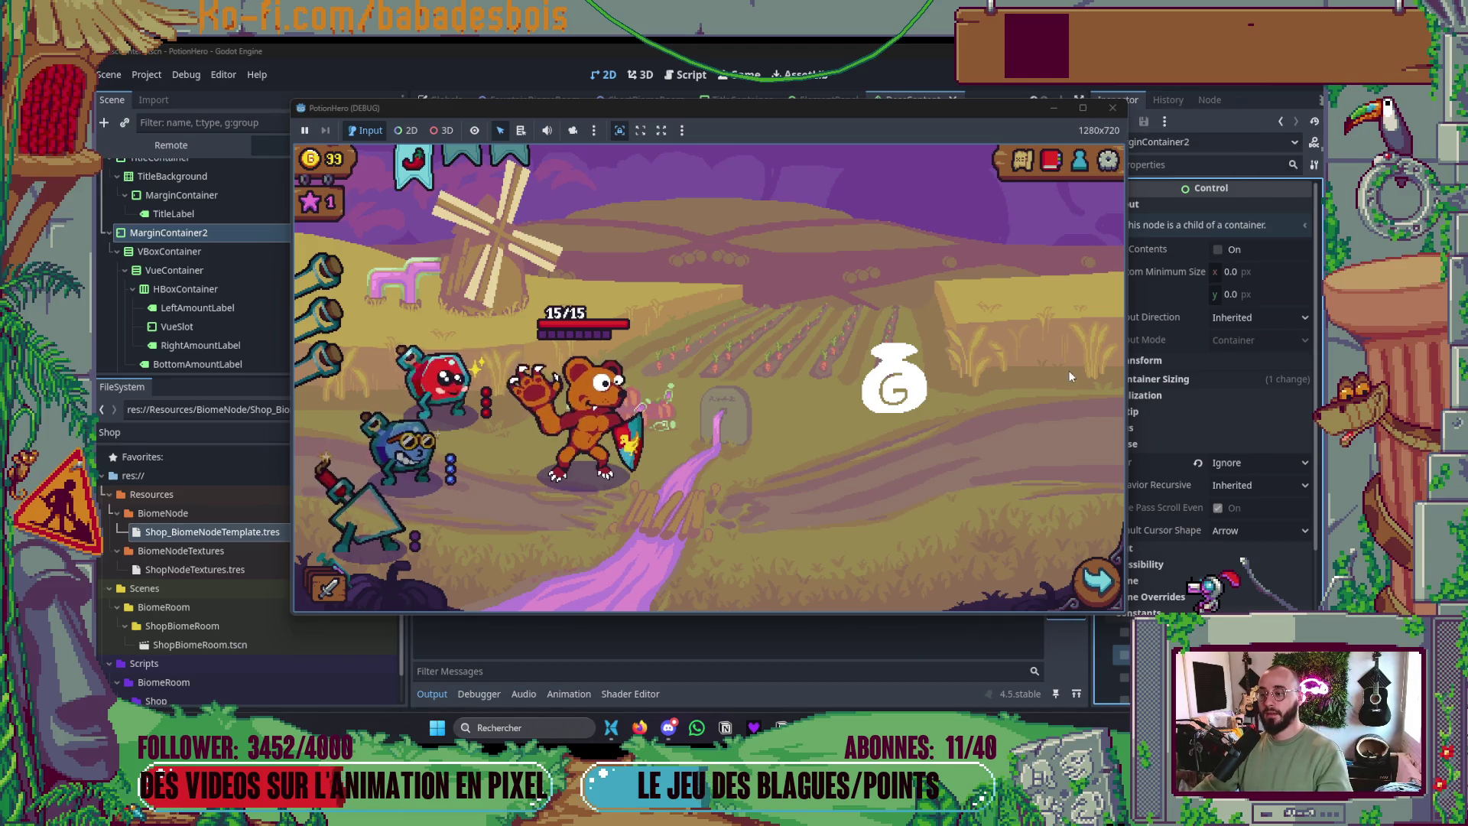
left_click(924, 392)
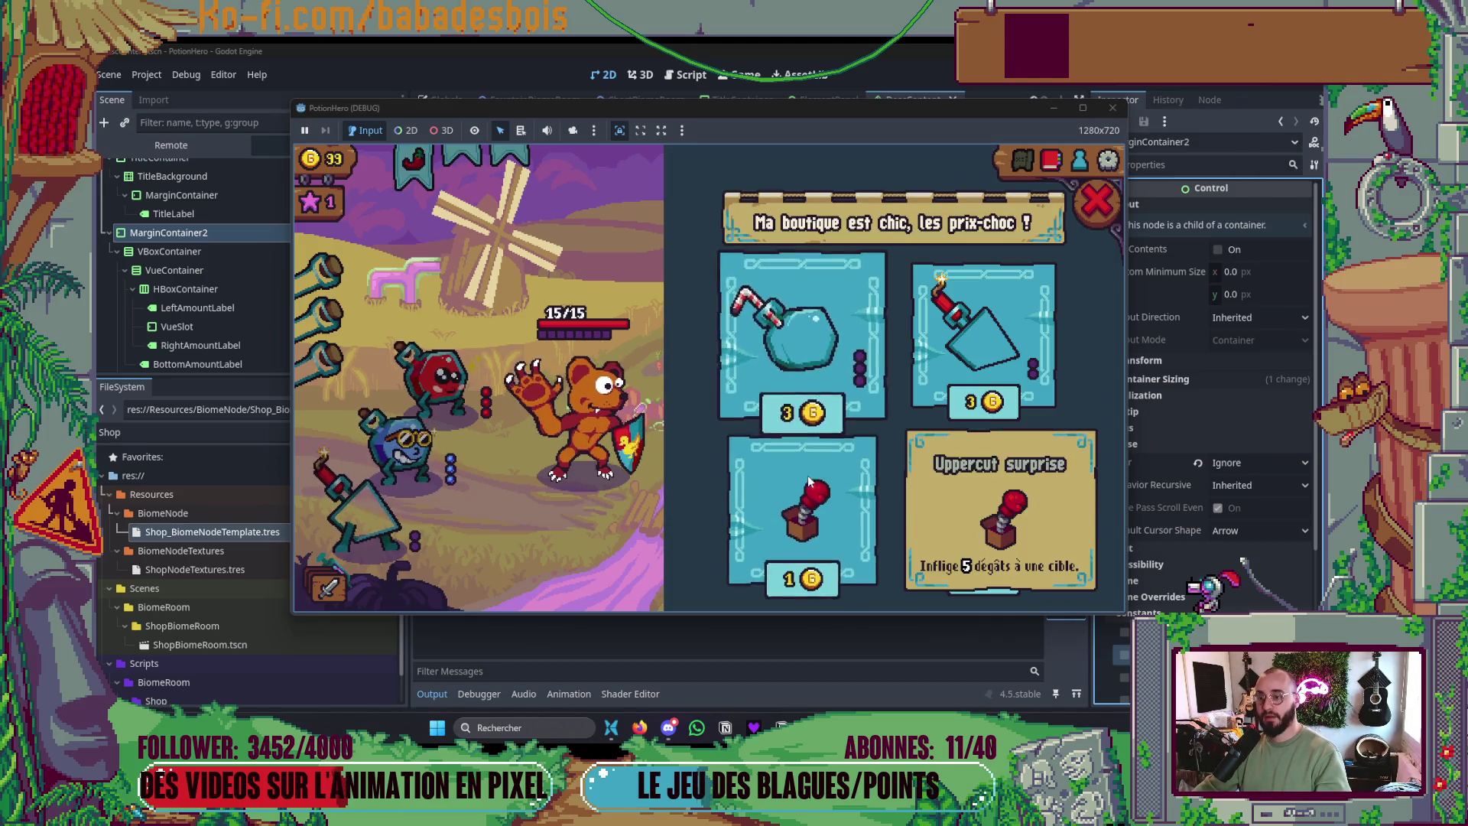
mouse_move(960, 357)
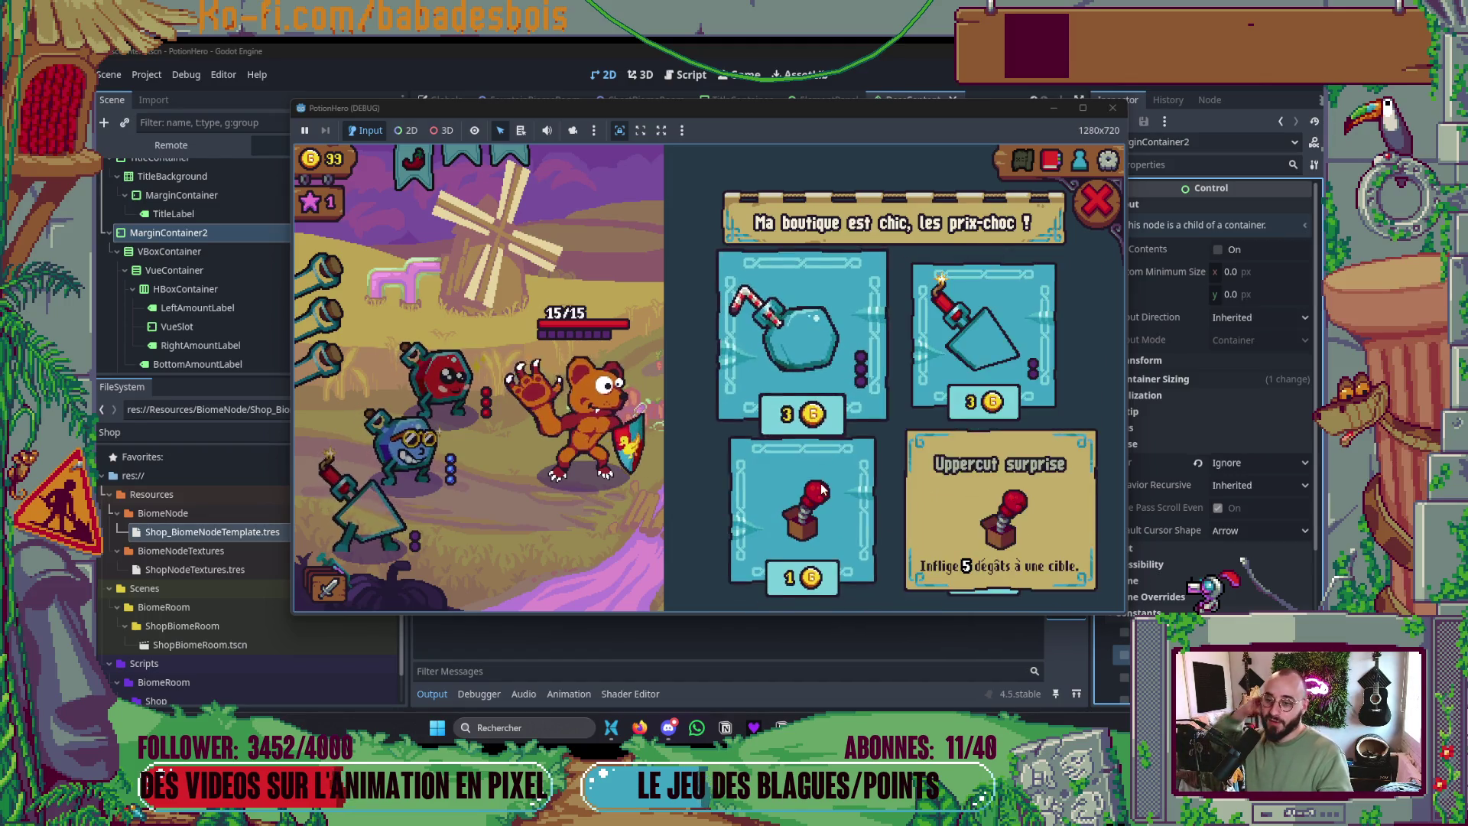
mouse_move(962, 516)
mouse_move(1014, 367)
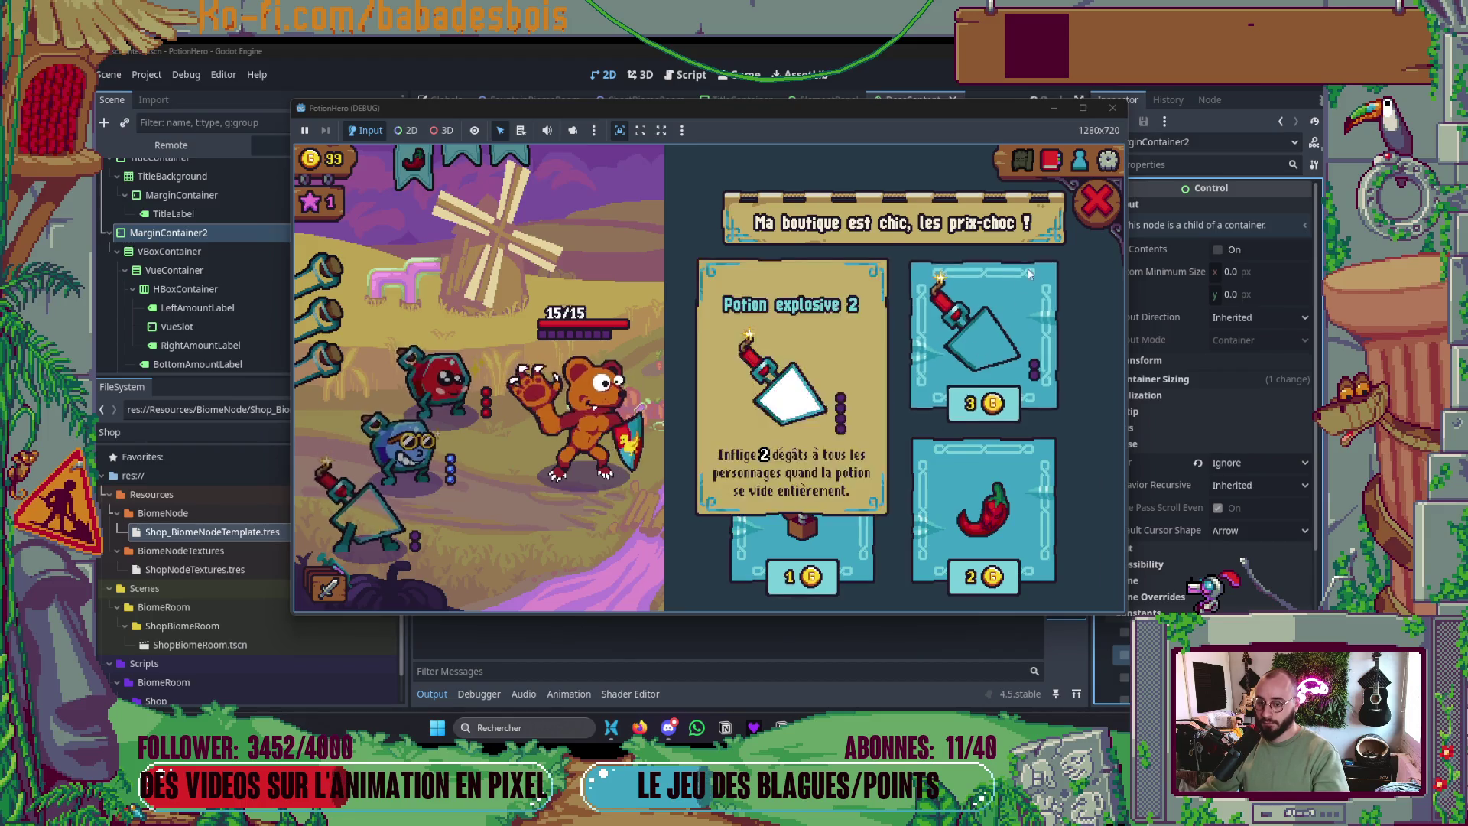
left_click(1113, 108)
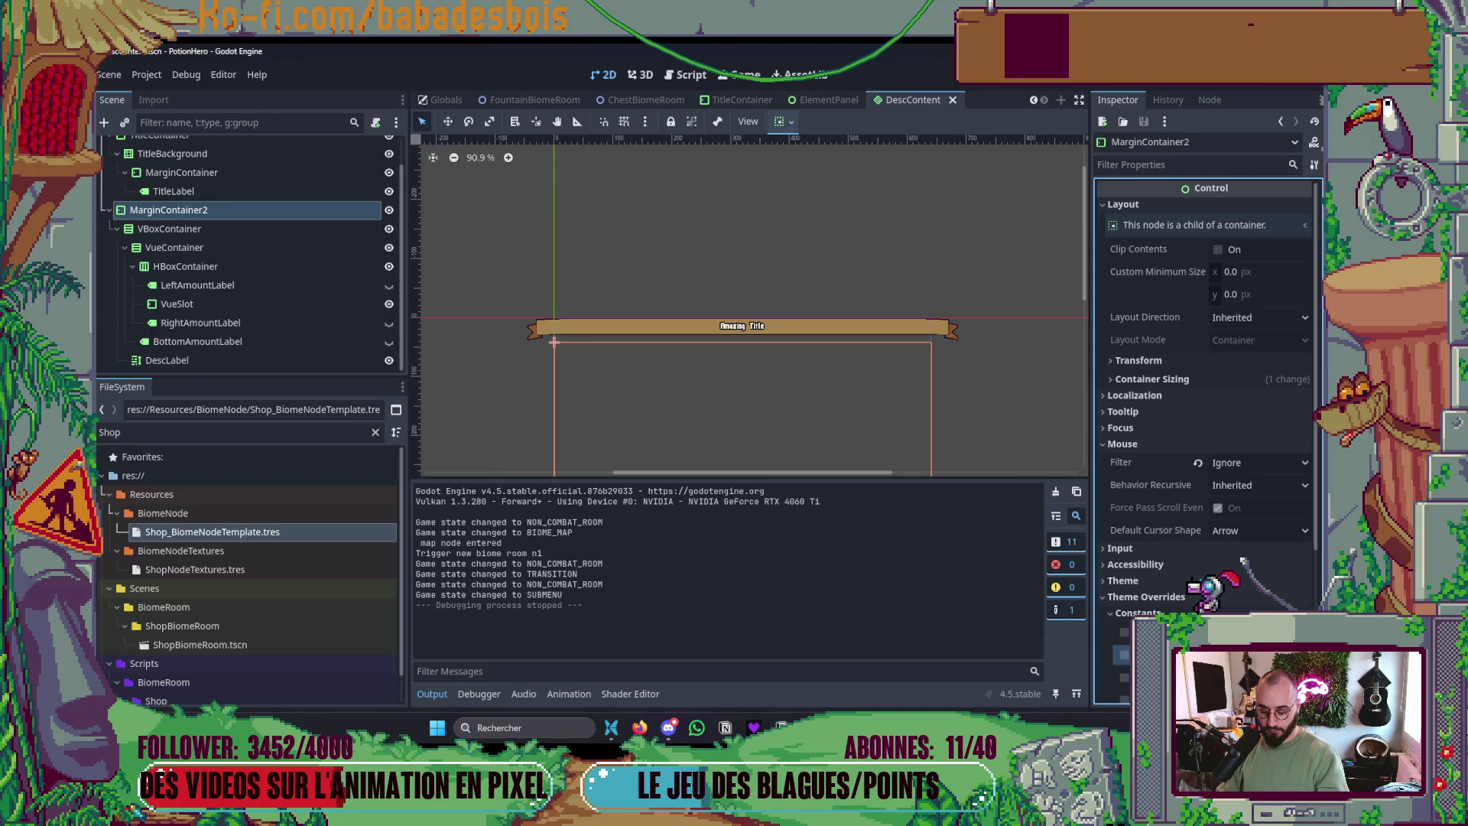
Relaunch the game, travel to the shop room, hover the sock item, and close the shop.
key("F5")
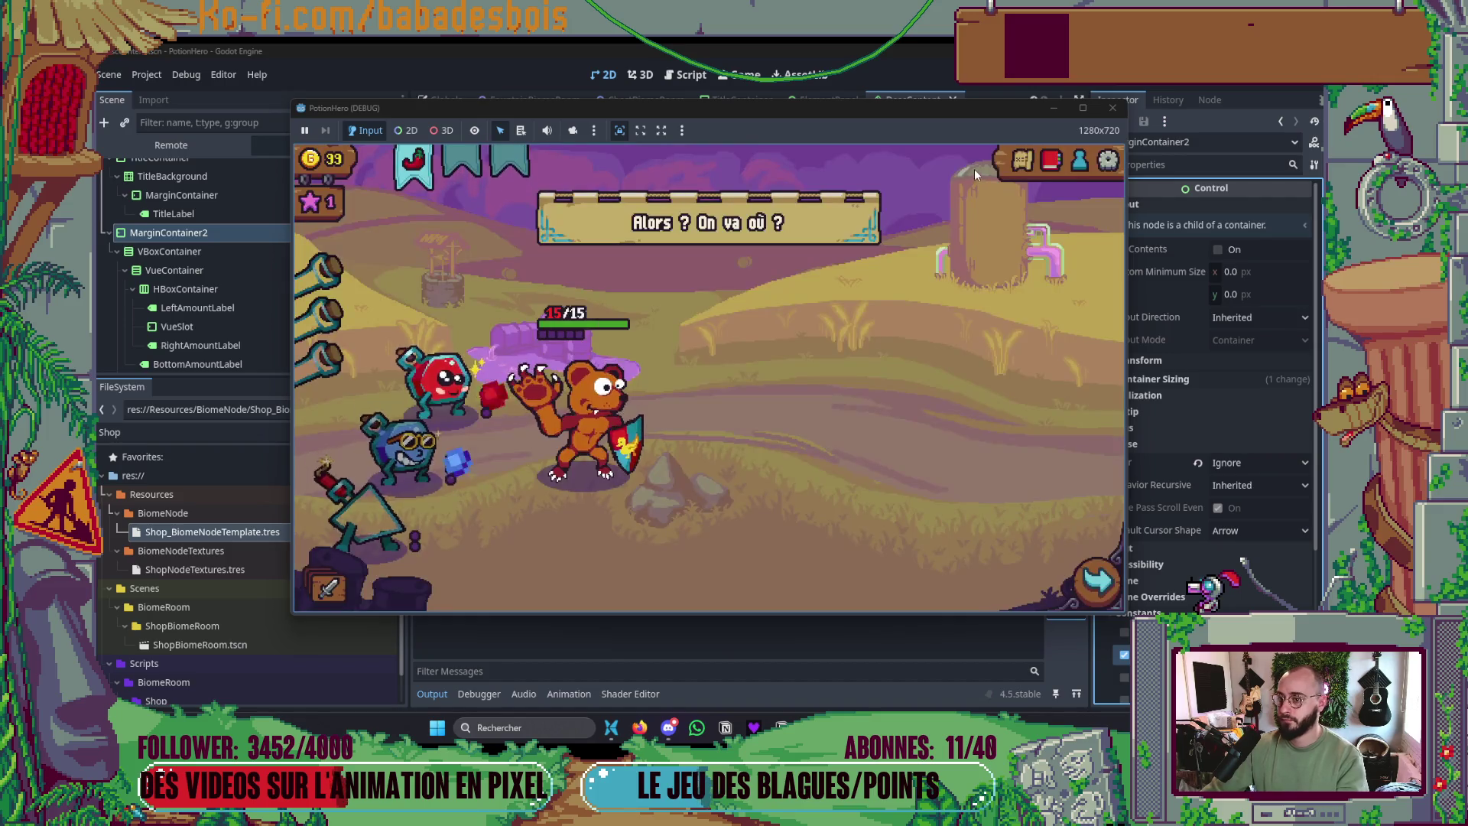
left_click(1011, 158)
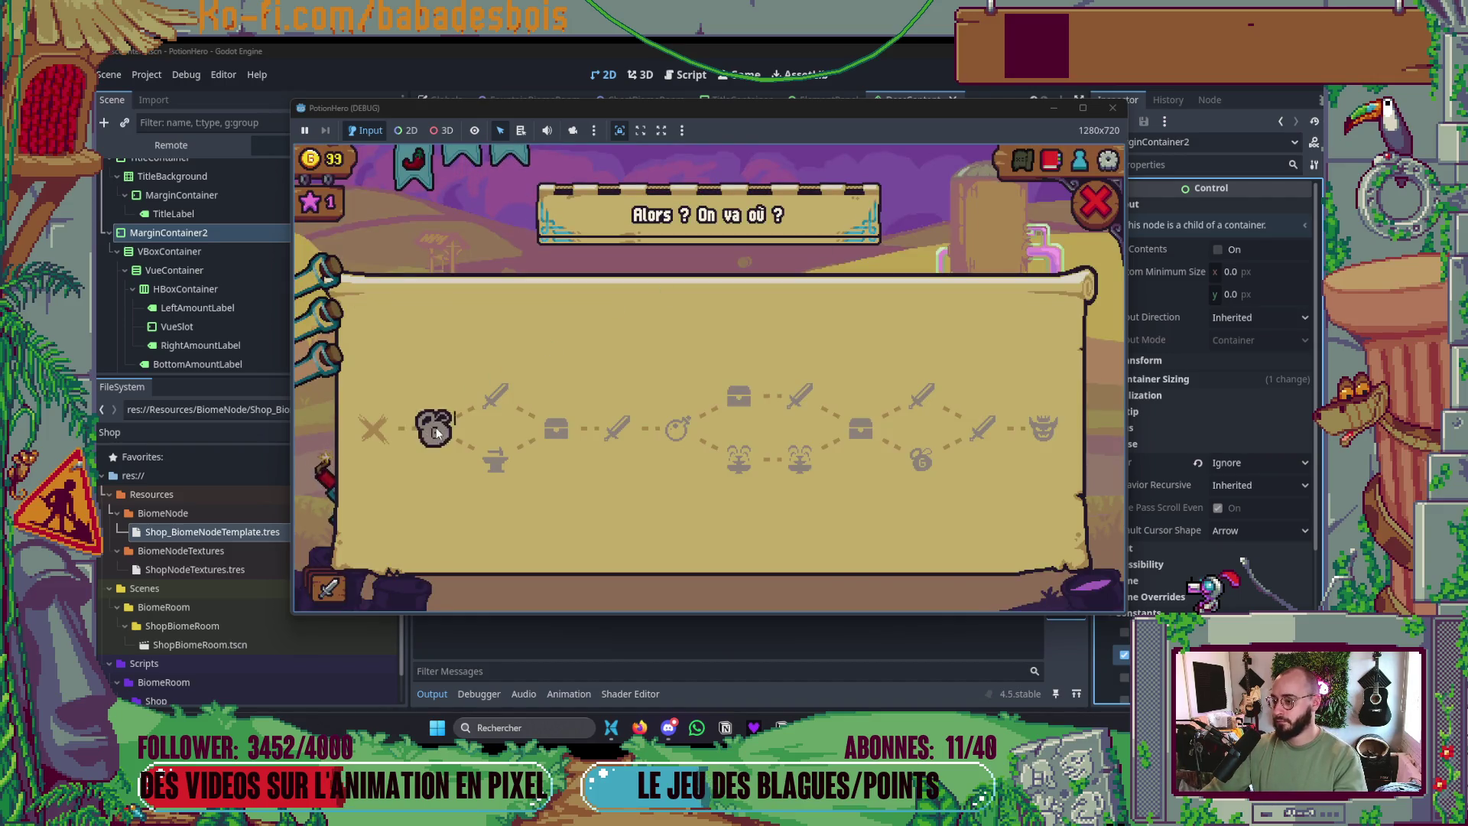
left_click(437, 433)
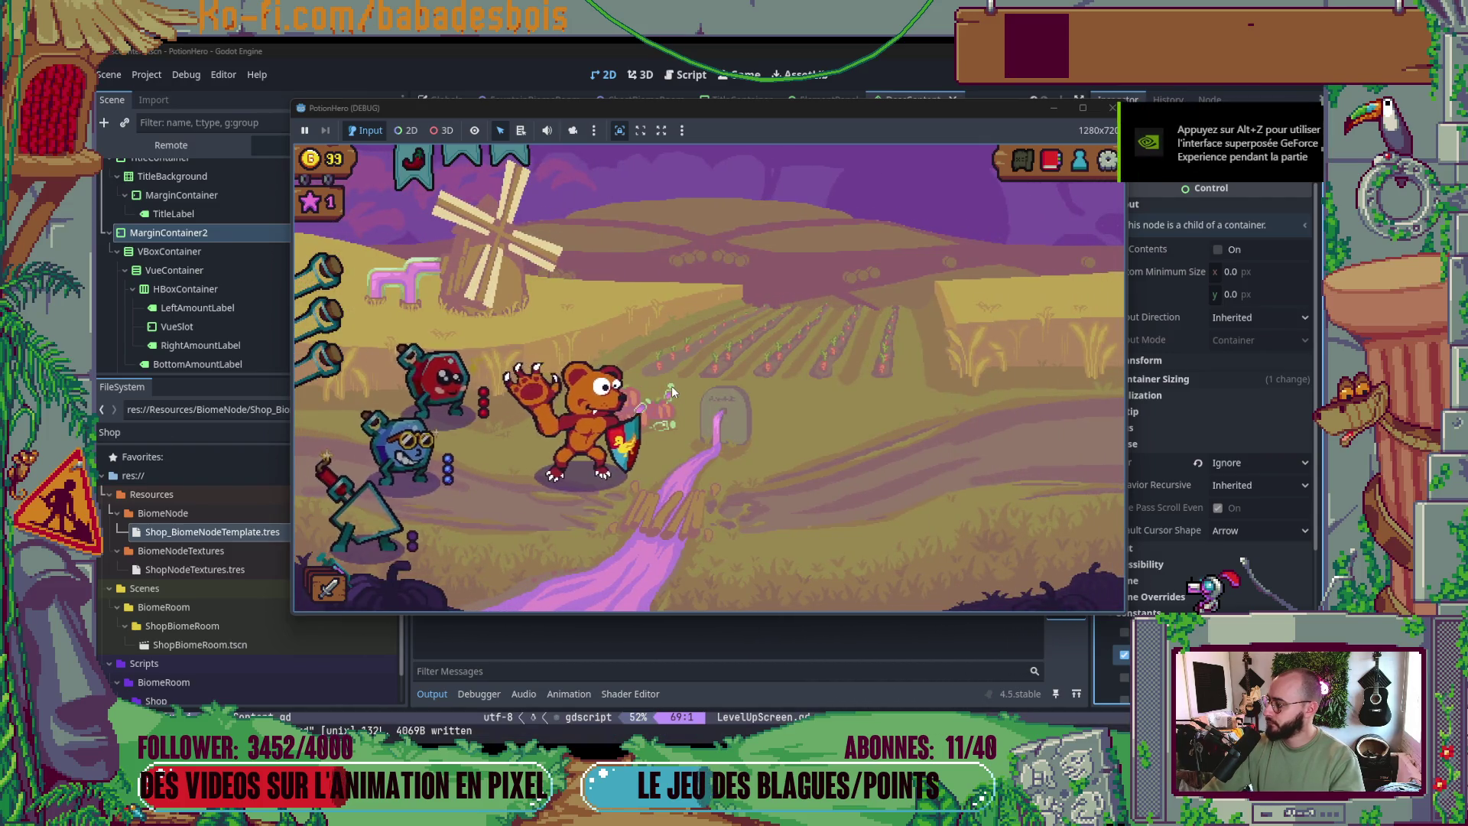
left_click(895, 389)
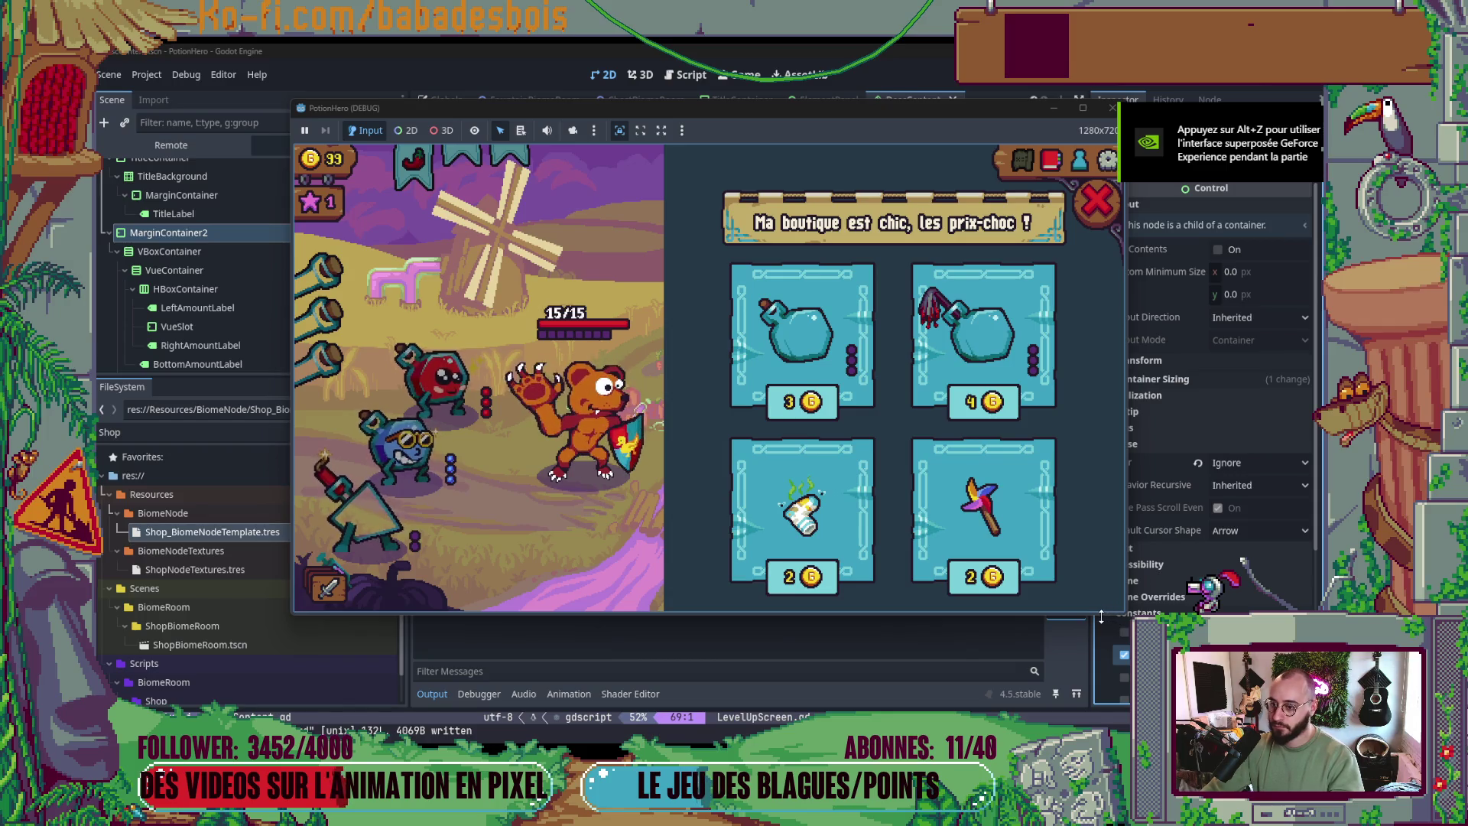
mouse_move(796, 547)
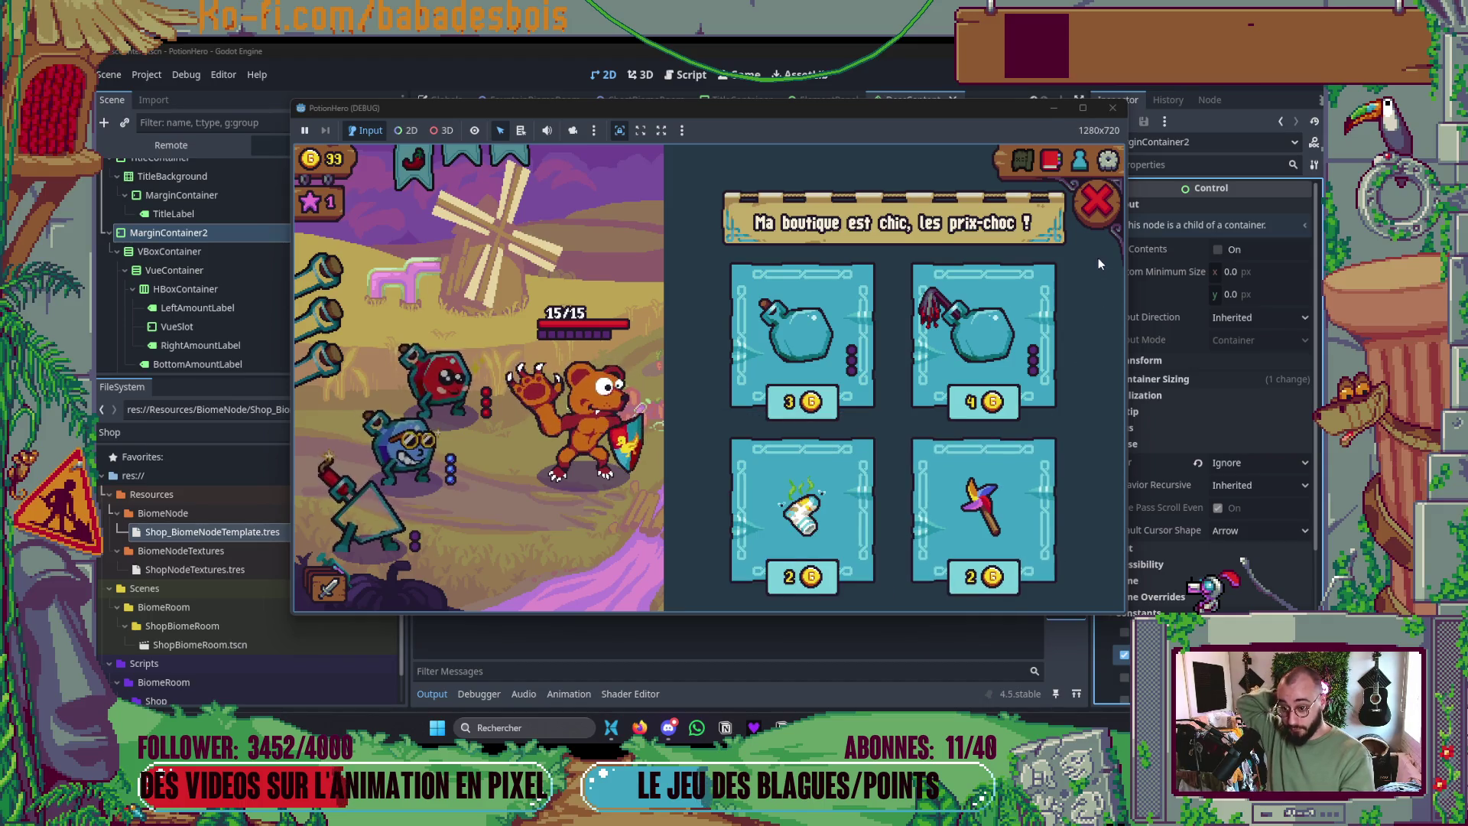
left_click(1097, 201)
Stop the running game, save DescContent.tscn, and return to the Neovim terminal.
left_click(1113, 108)
key("ctrl+s")
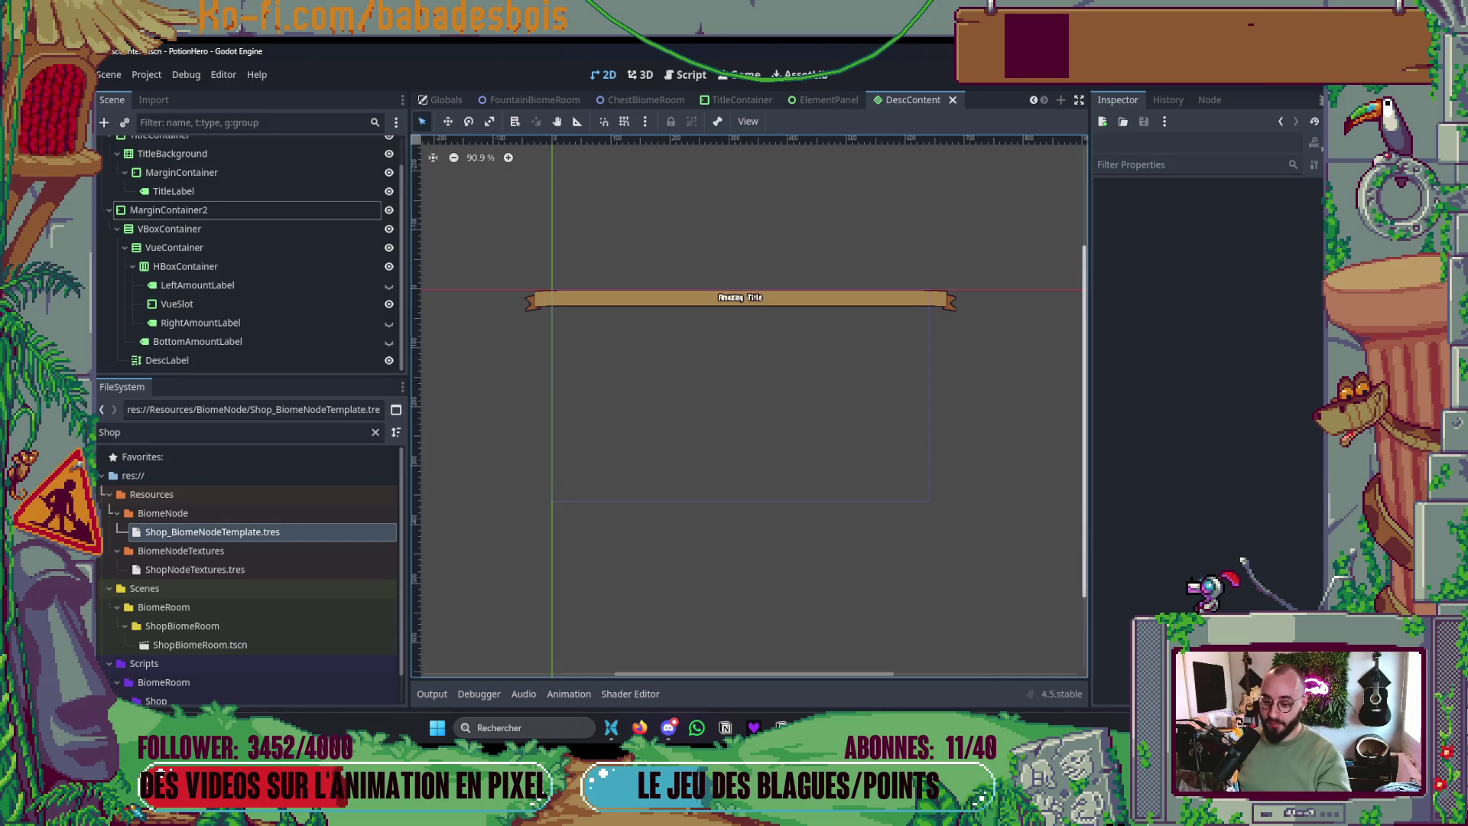
mouse_move(896, 727)
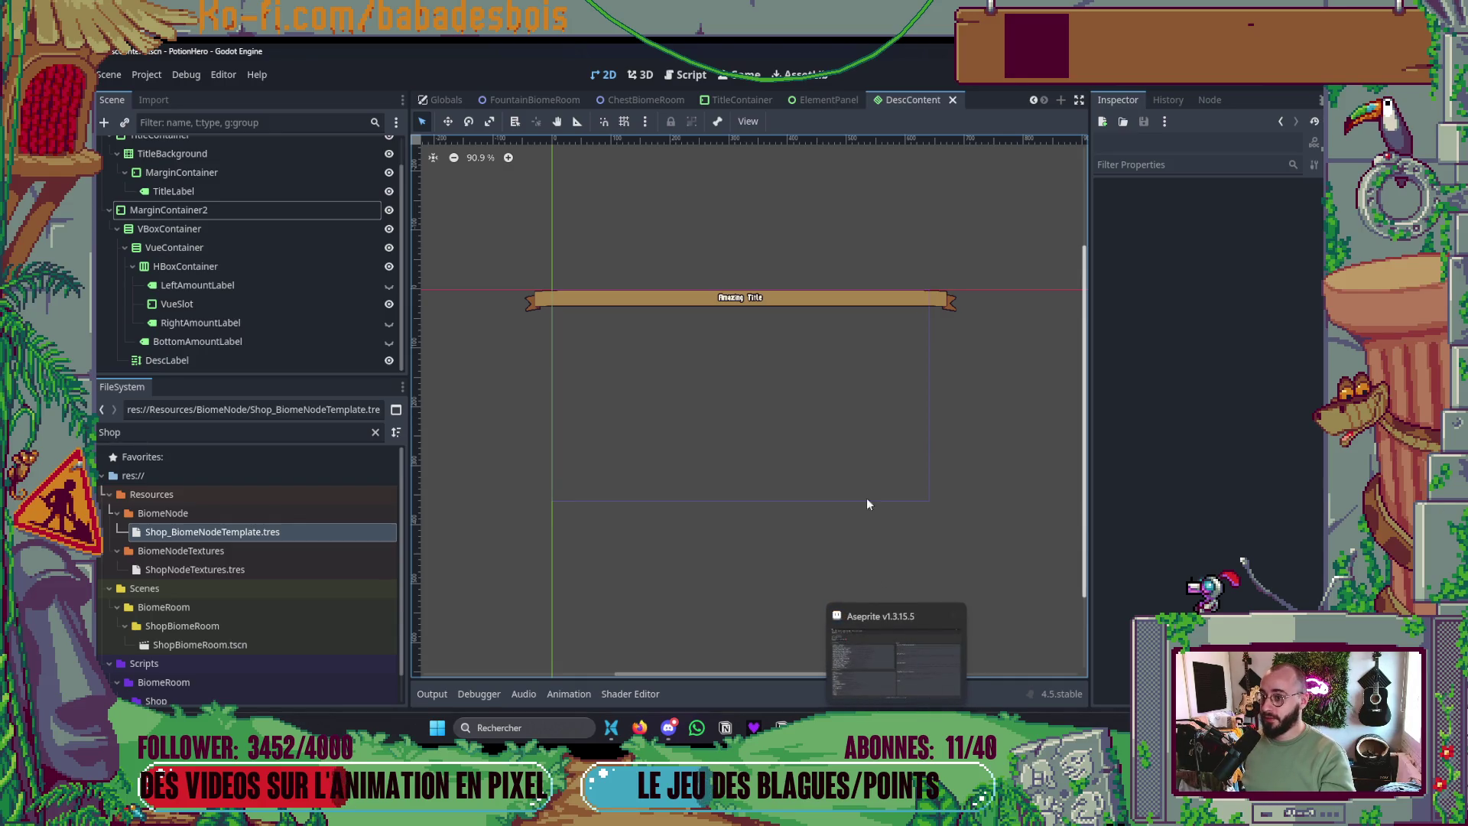
scroll(864, 474, "up", 2)
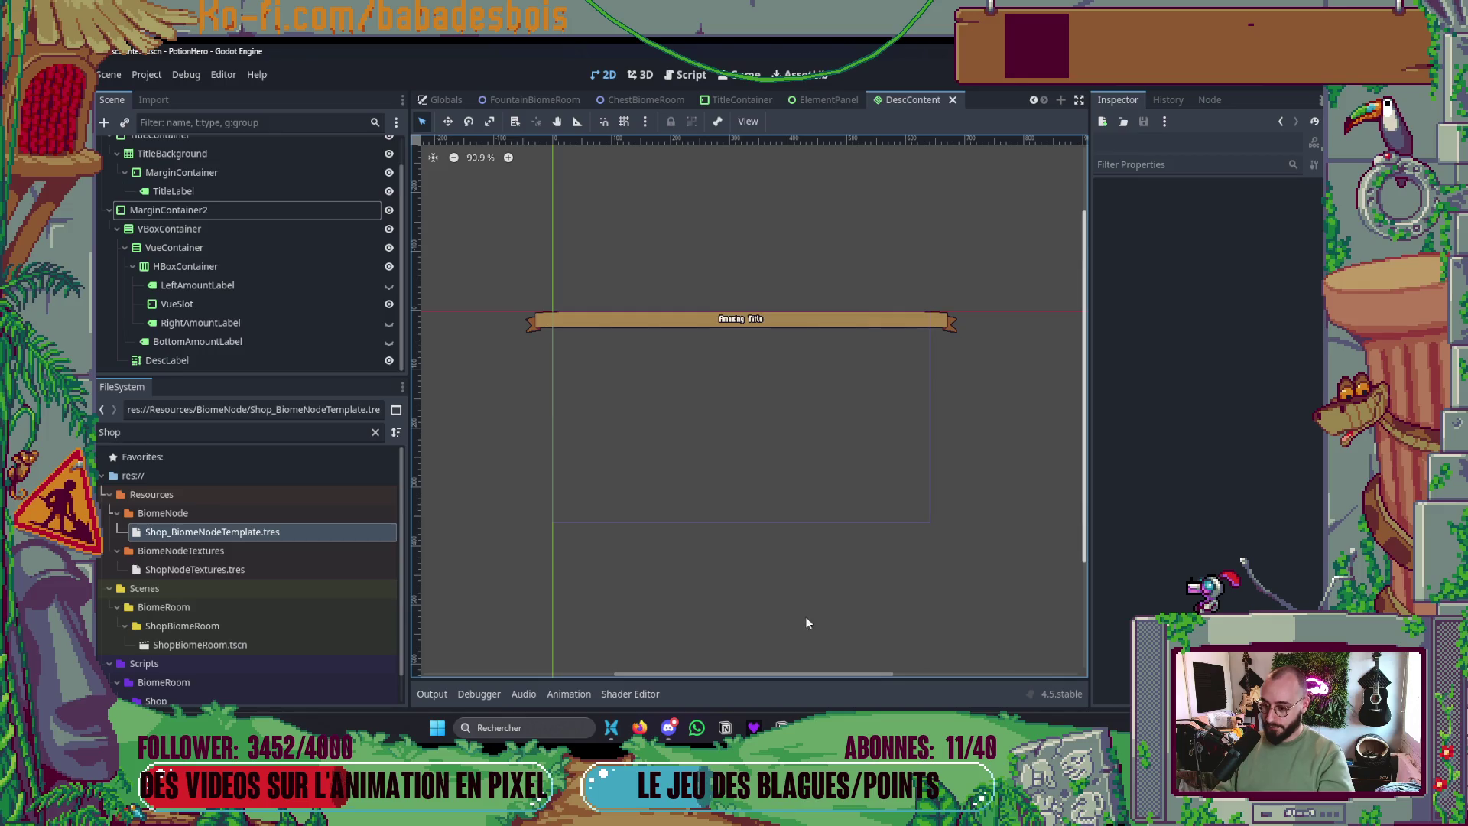
key("alt+Tab")
Open a terminal split below the code and stage DescContent.tscn with git add.
left_click(533, 585)
key("ctrl+backslash")
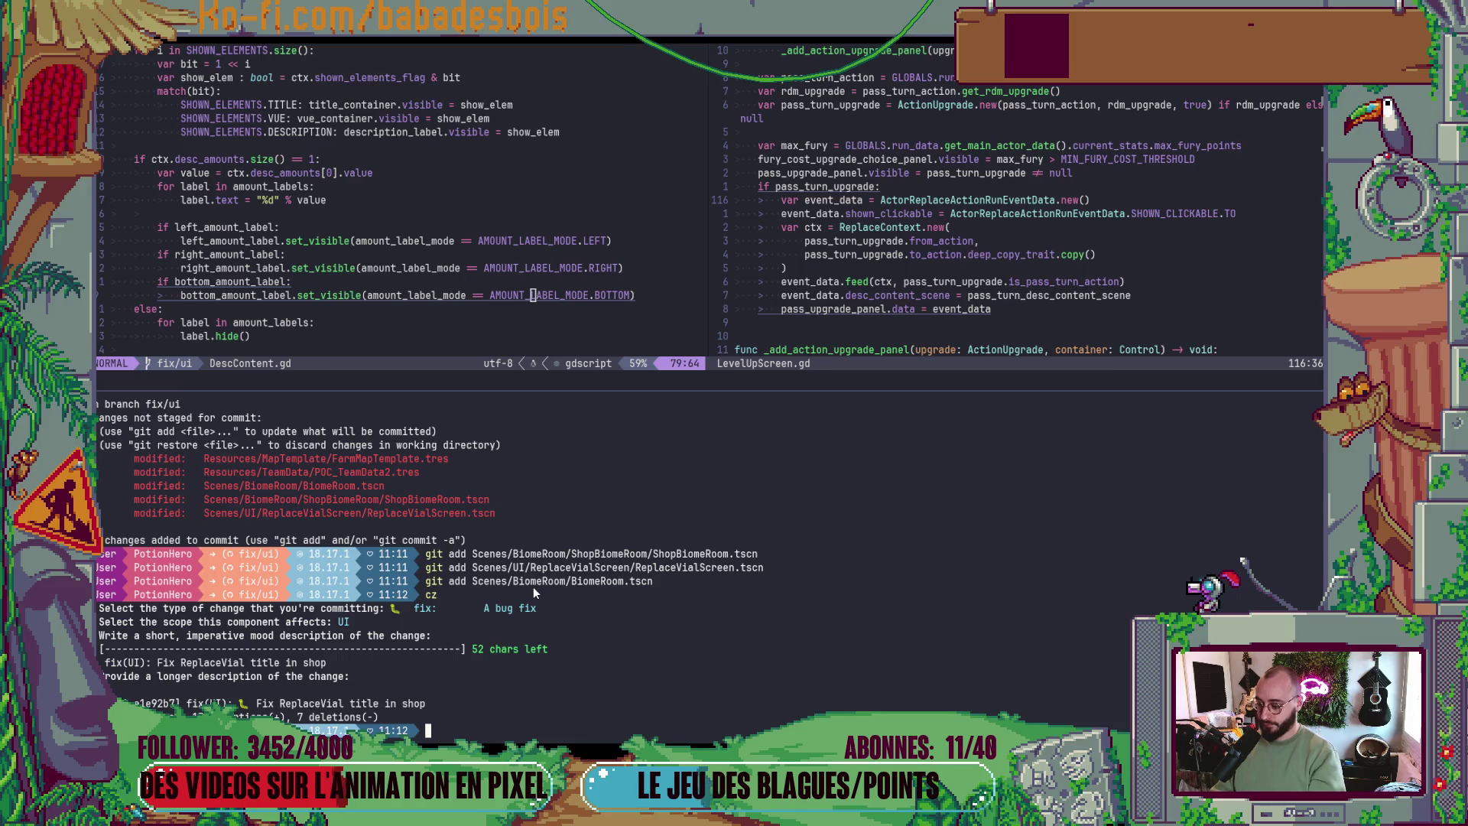
type("git add")
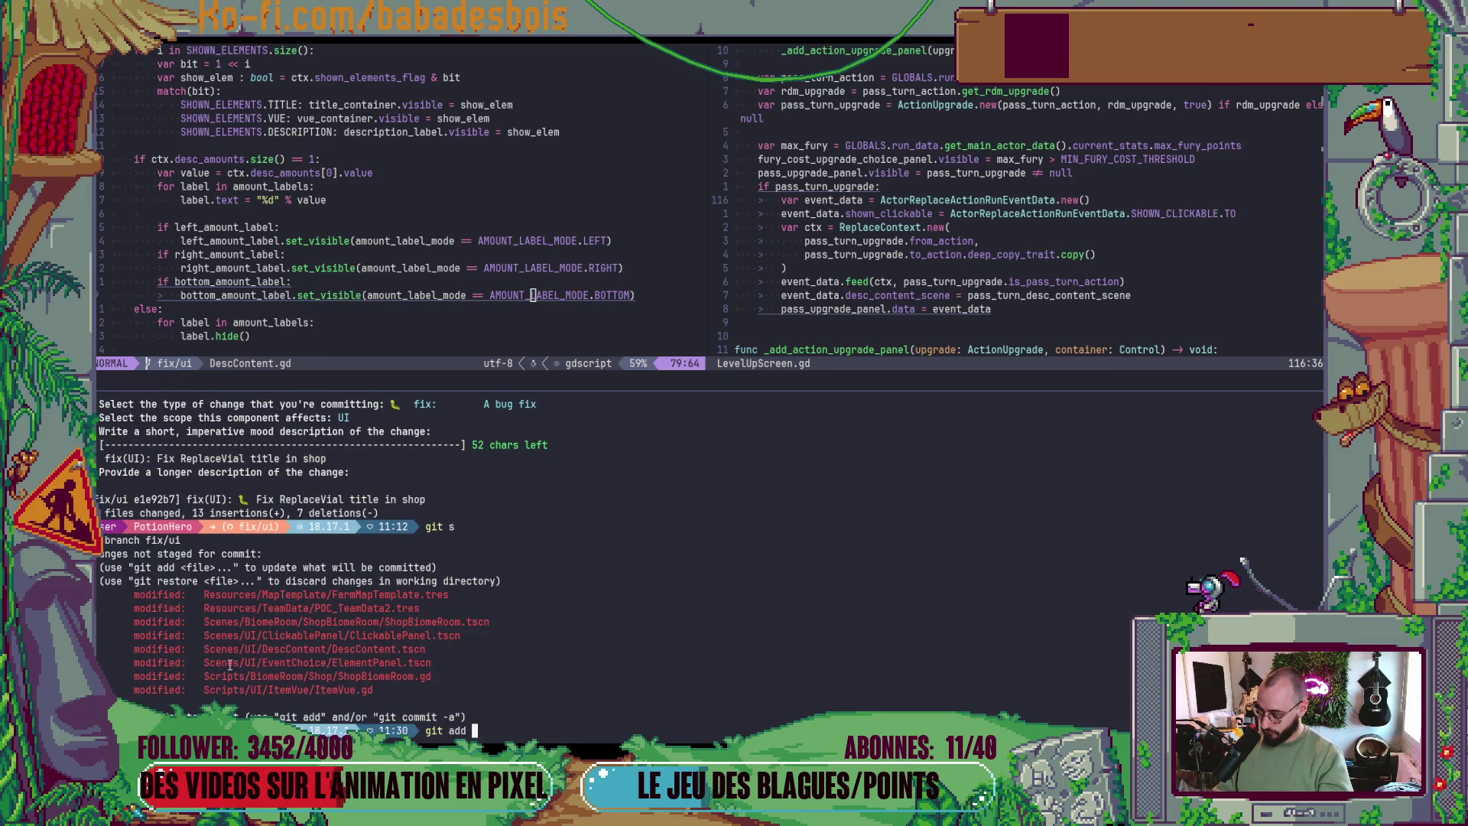
double_click(252, 649)
middle_click(252, 651)
key("Return")
Review the ElementPanel.tscn diff, discard it with git restore, and check git status.
type("git ")
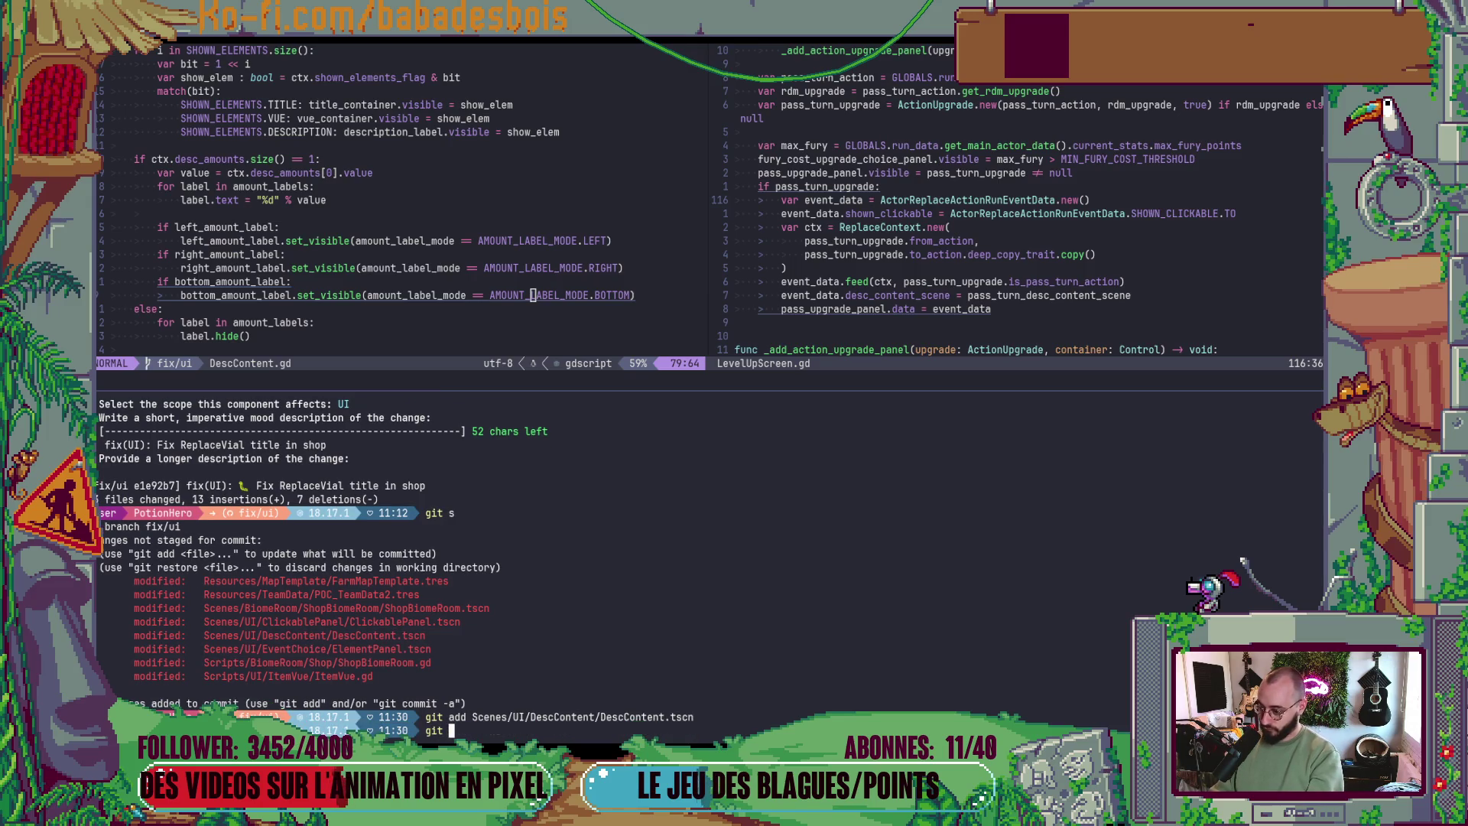
type("diff")
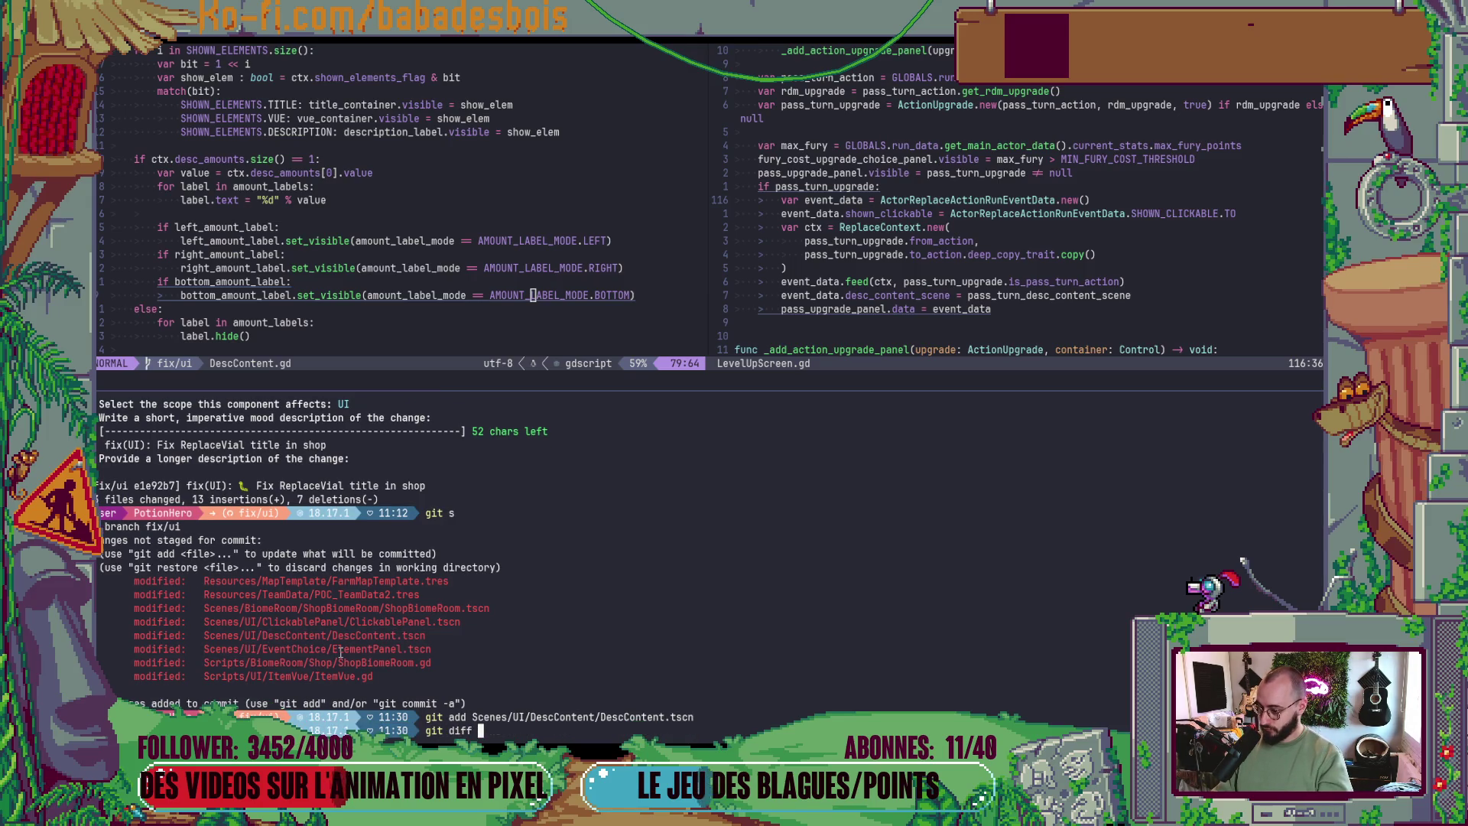
double_click(341, 649)
middle_click(341, 651)
key("Return")
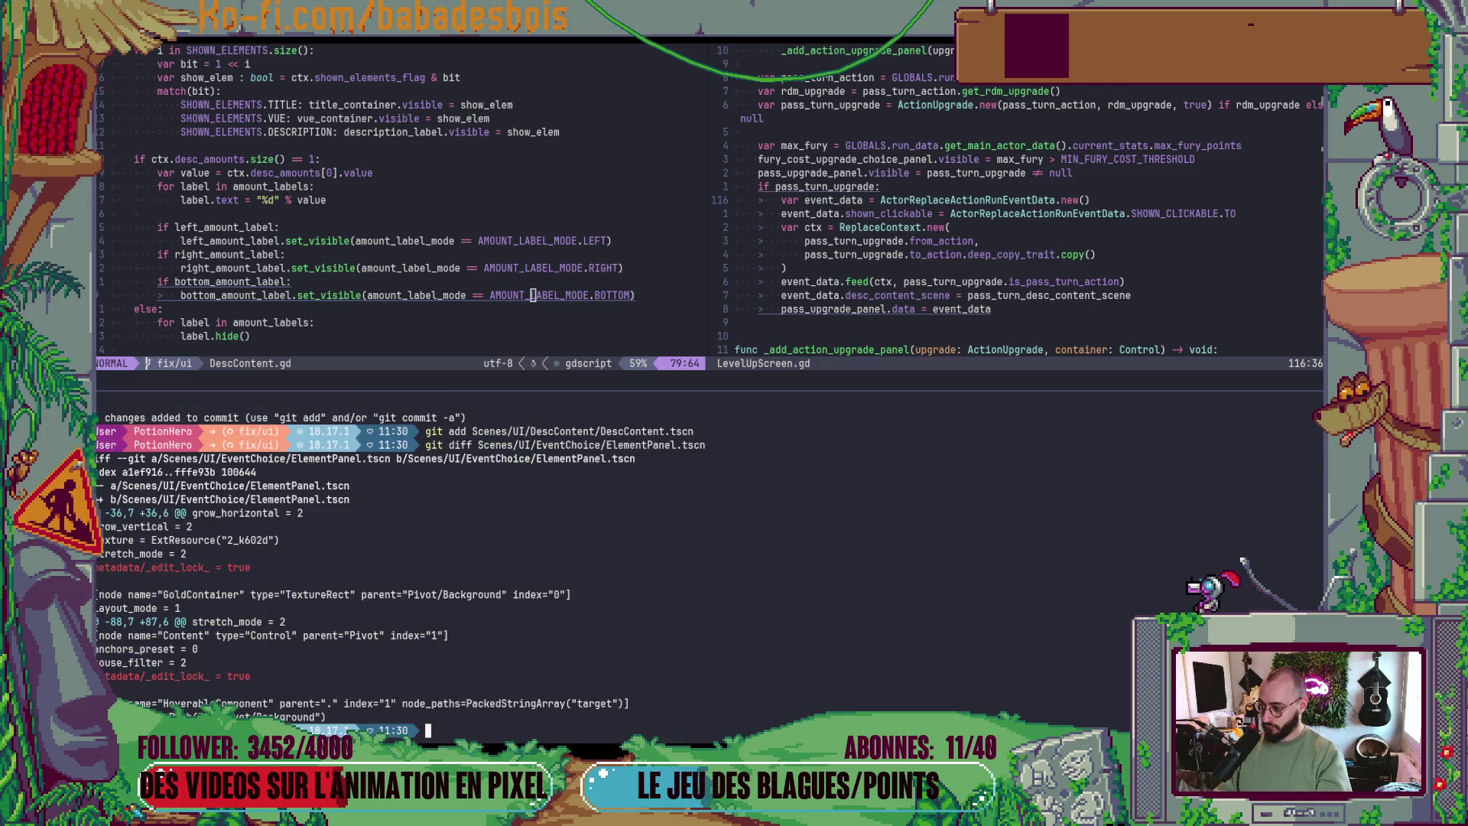
key("Up")
key("ctrl+Left")
key("ctrl+Left")
key("ctrl+Left")
key("ctrl+w")
type("r")
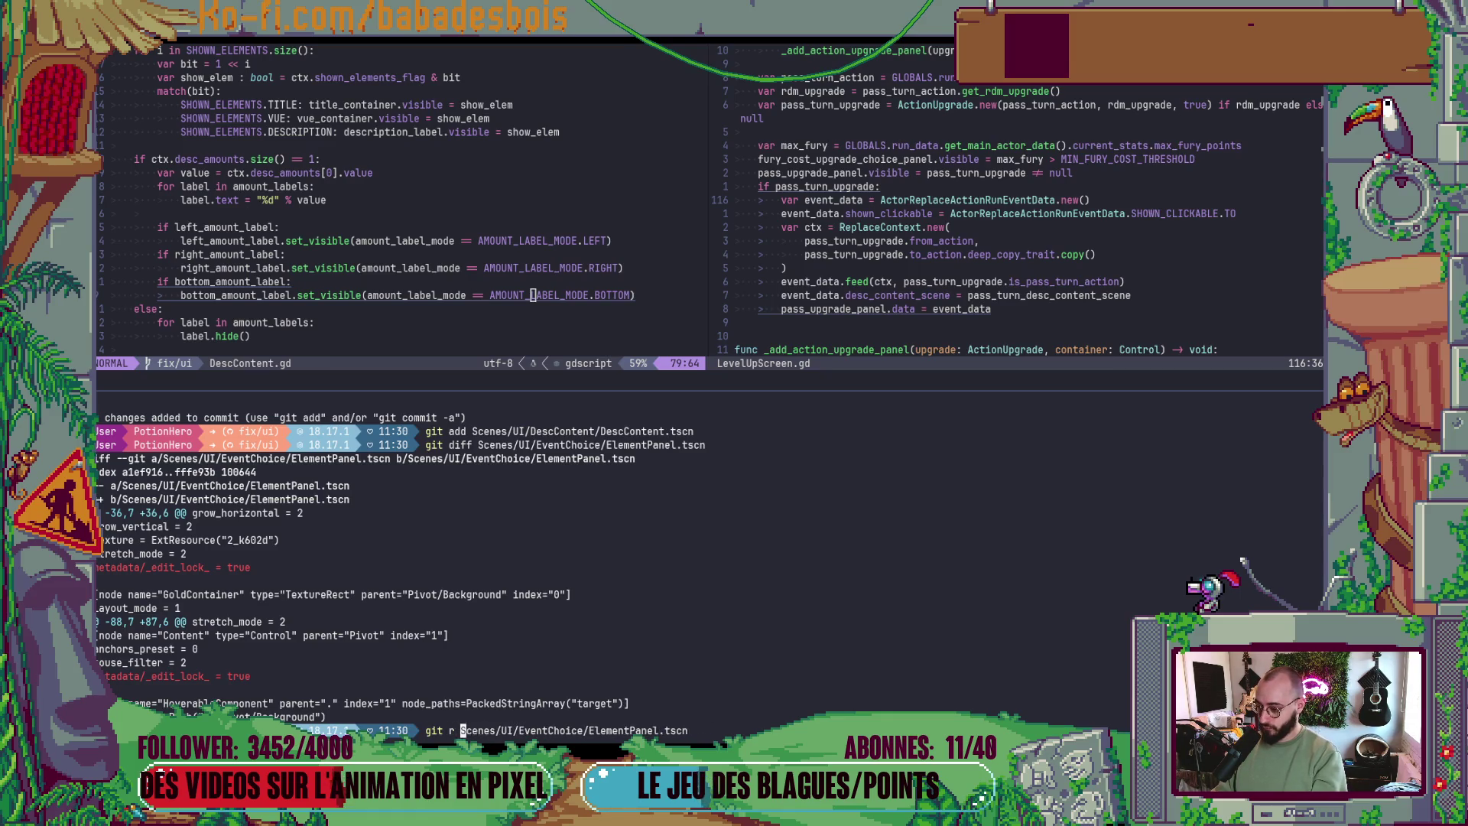
key("Return")
type("git s")
key("Return")
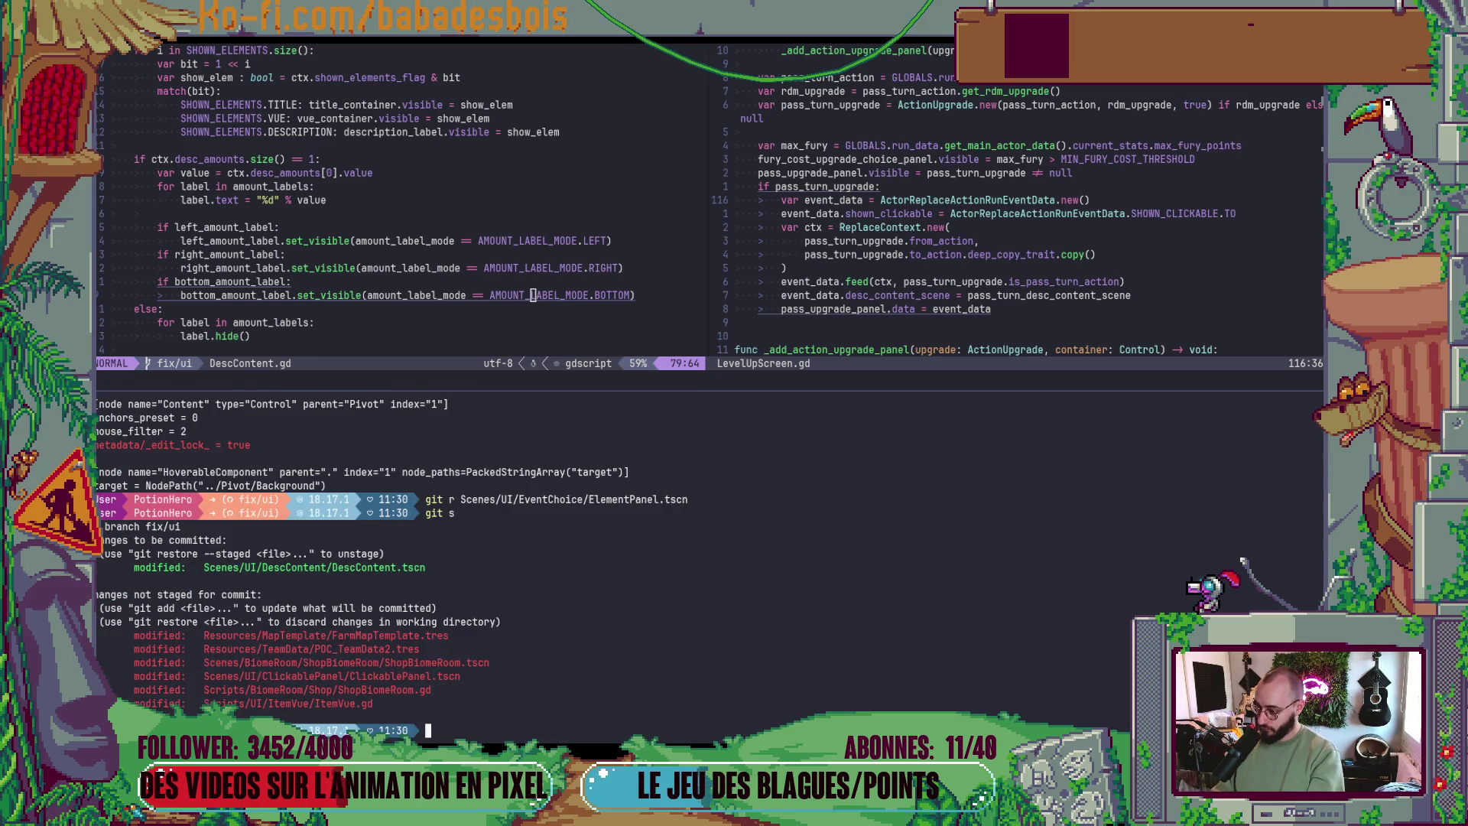
Review the ClickablePanel.tscn diff and reload the restored ElementPanel scene in Godot.
type("git ")
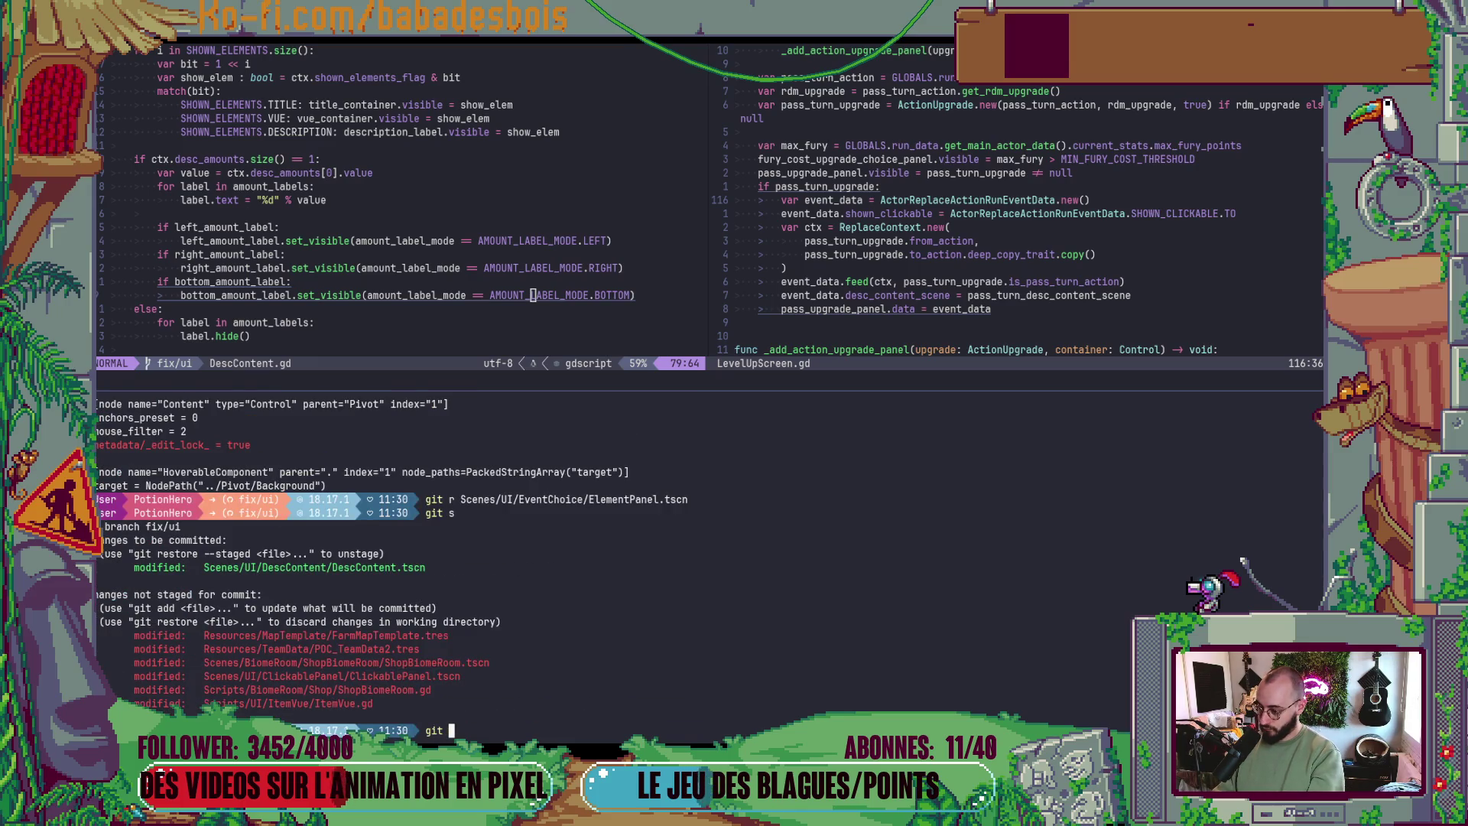
type("diff")
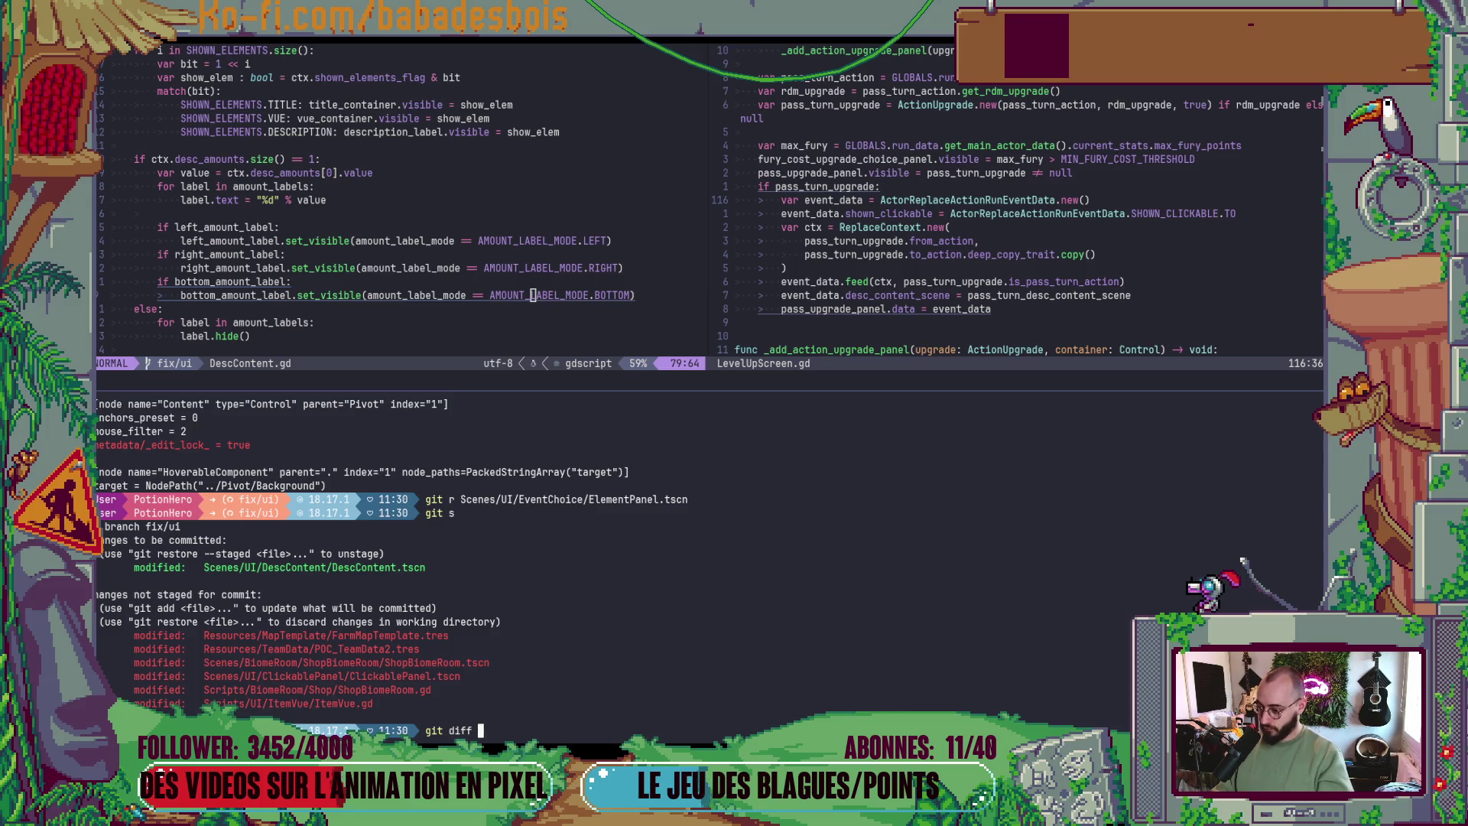
double_click(351, 670)
middle_click(351, 670)
key("Return")
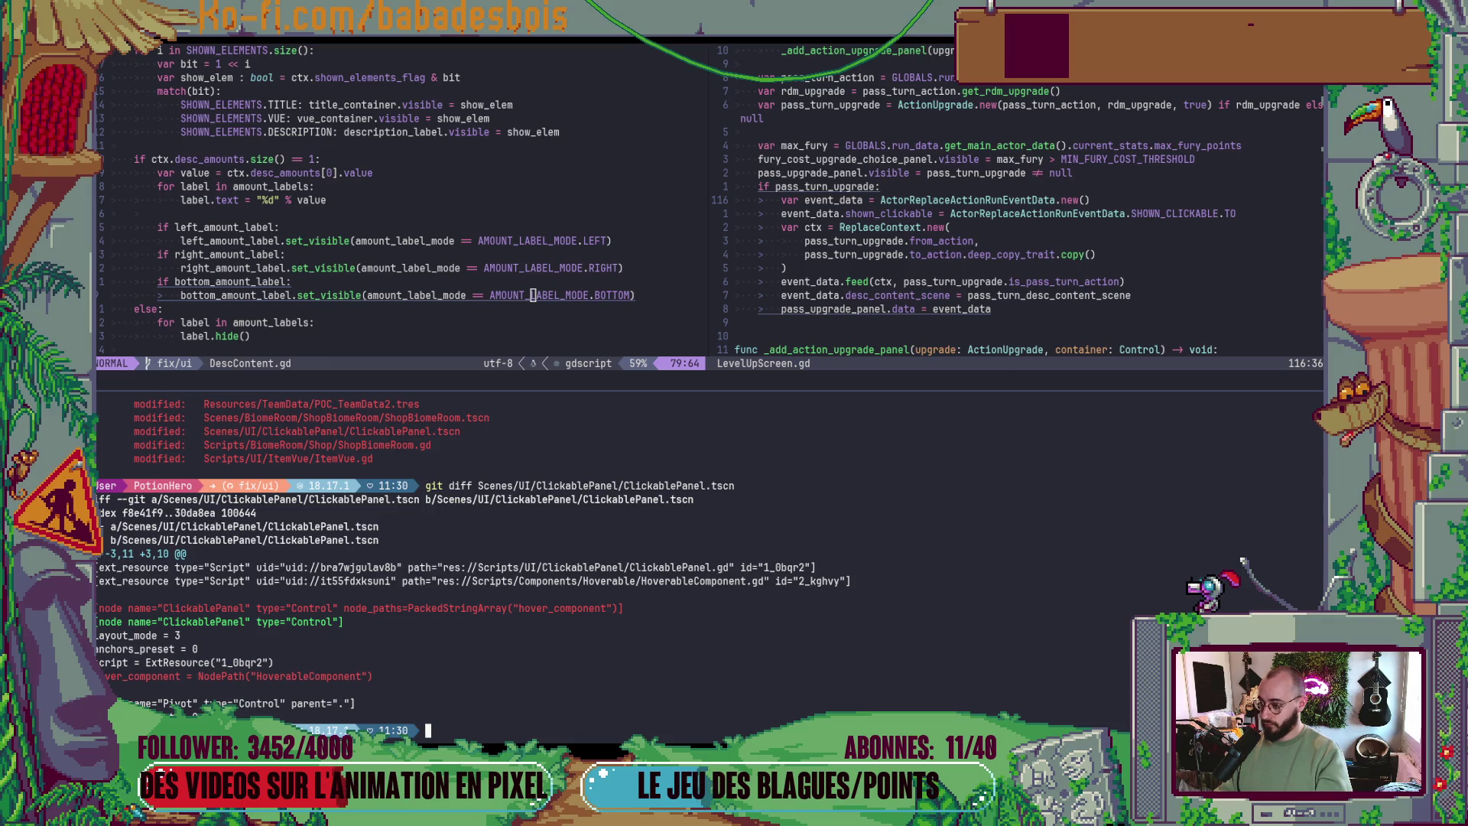
key("alt+Tab")
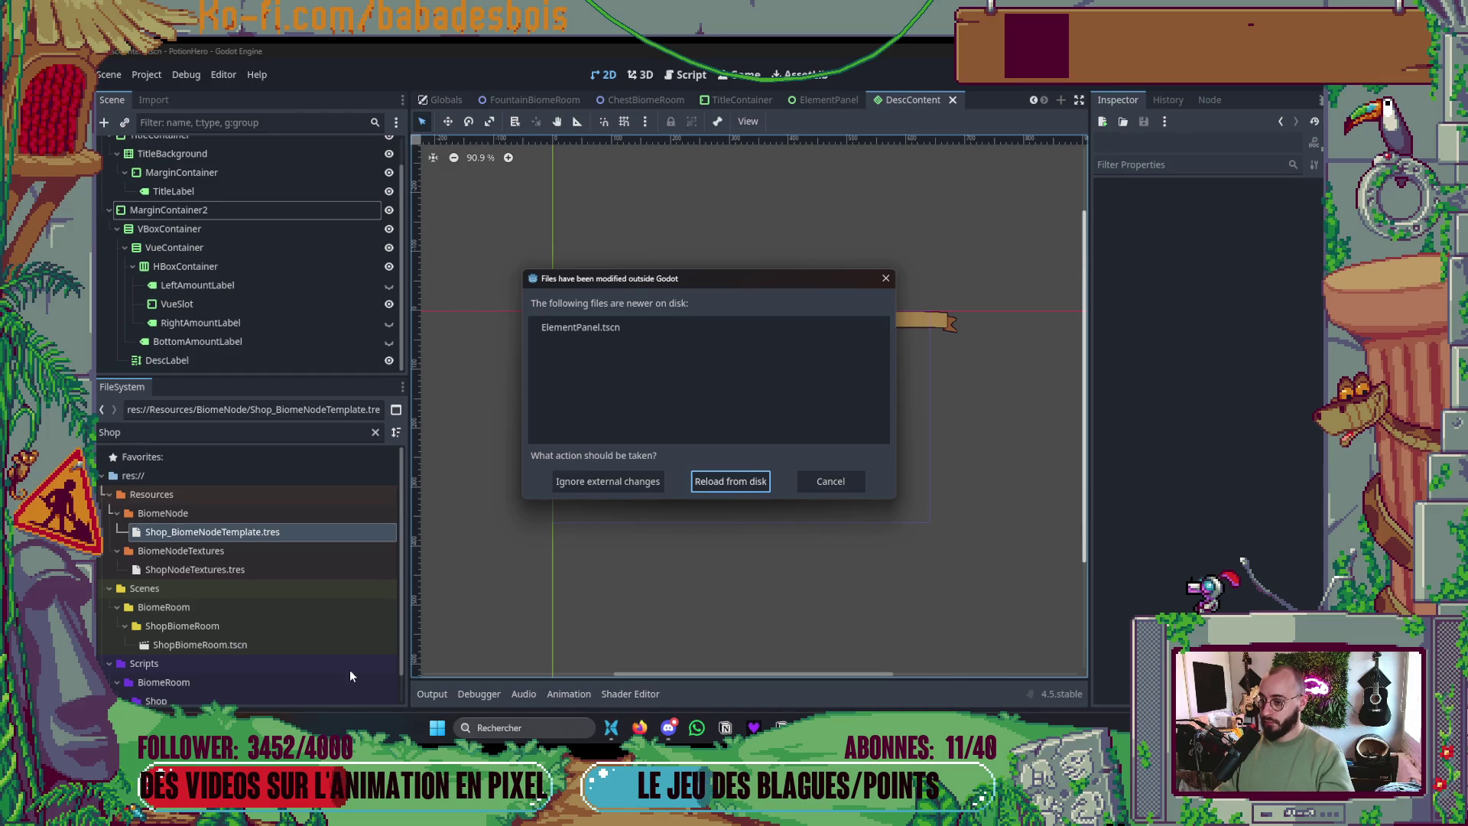
left_click(750, 483)
key("alt+Tab")
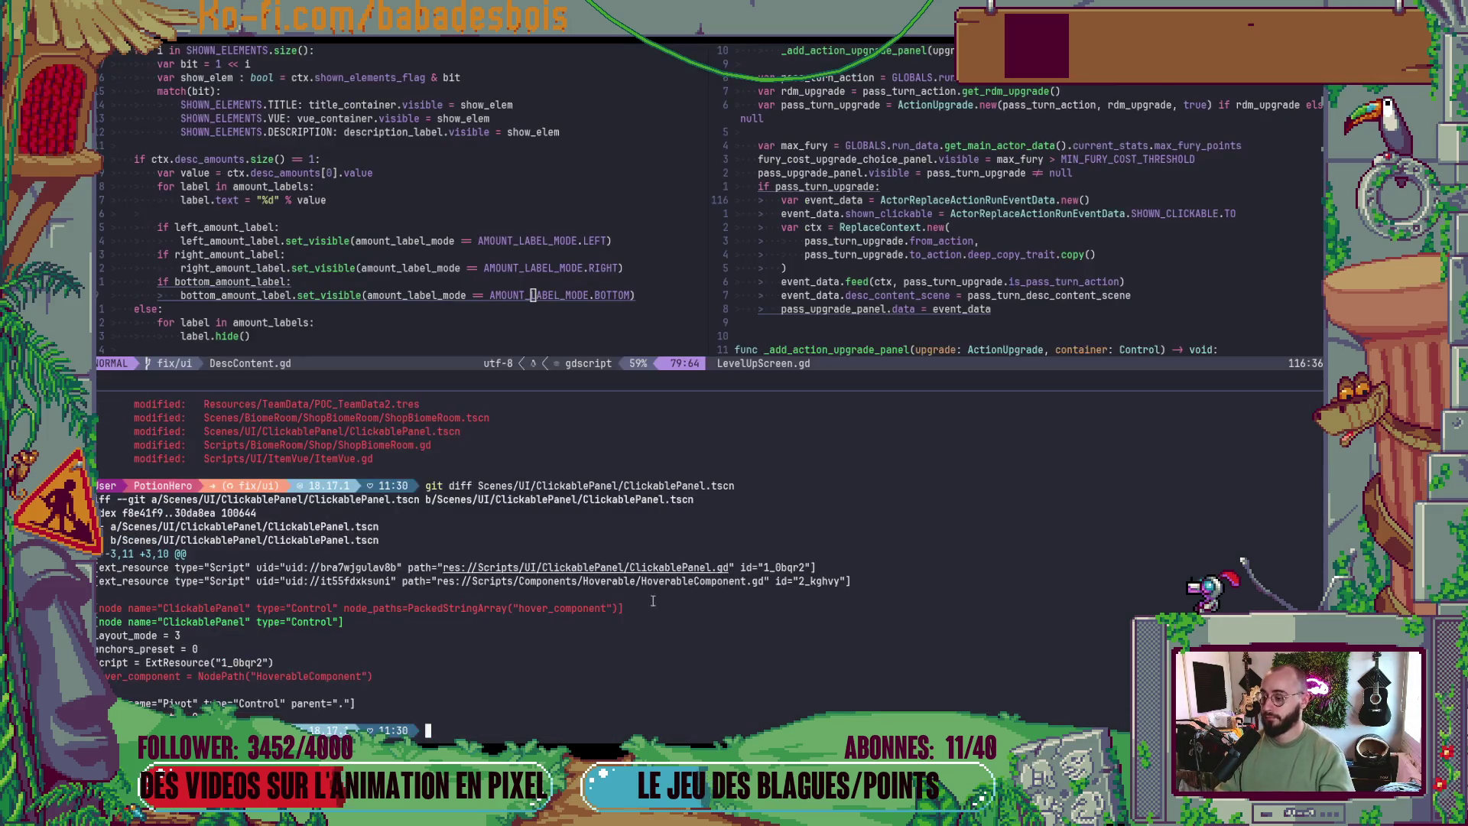
Discard the ClickablePanel.tscn changes with git restore and check git status.
key("Up")
key("ctrl+Left")
key("ctrl+Left")
key("ctrl+Left")
key("ctrl+w")
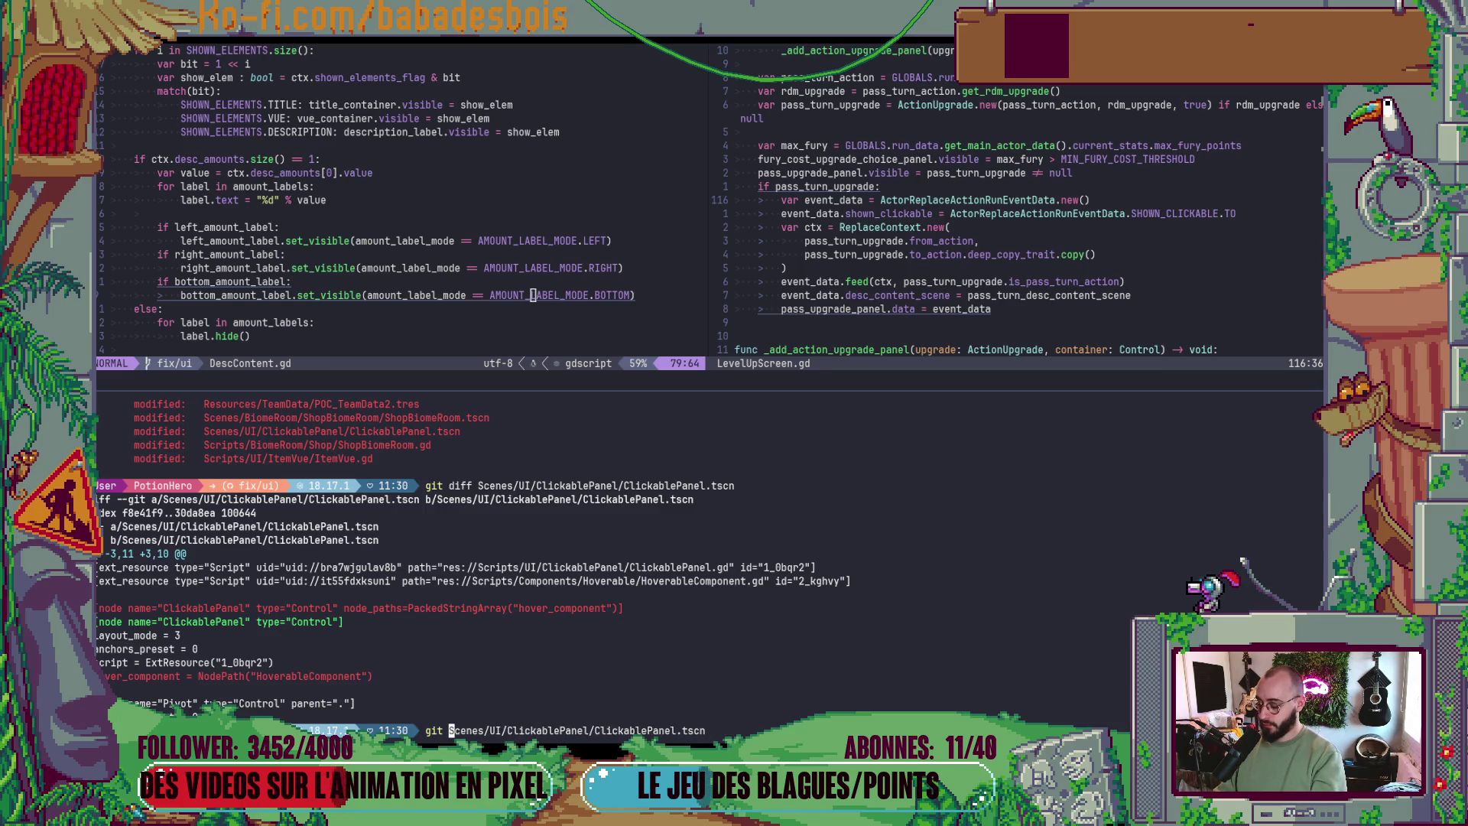
type("r")
key("Return")
type("git s")
key("Return")
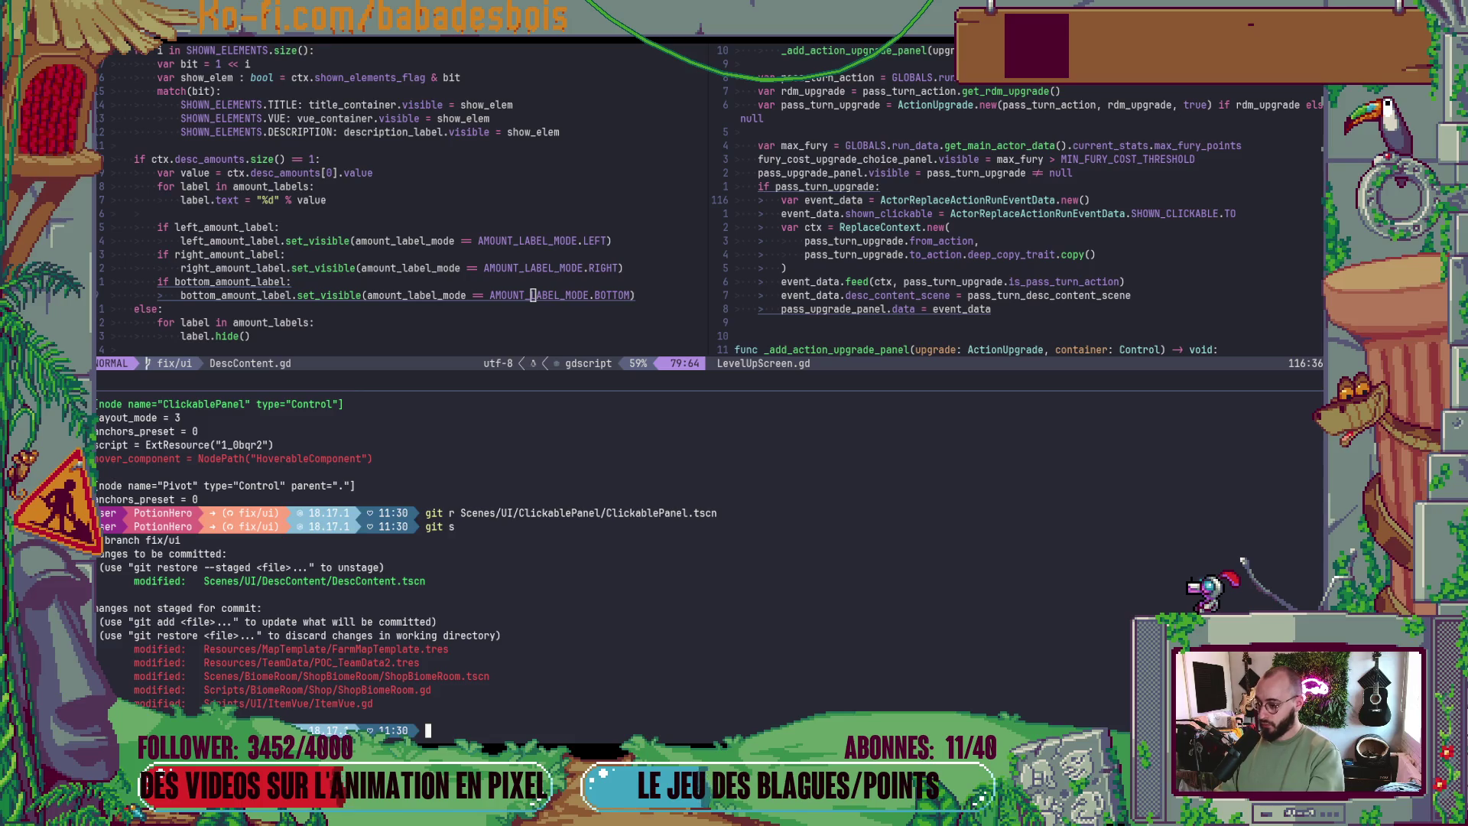
Review the ShopBiomeRoom.tscn diff, check status, and begin a git add for ItemVue.gd.
type("git diff")
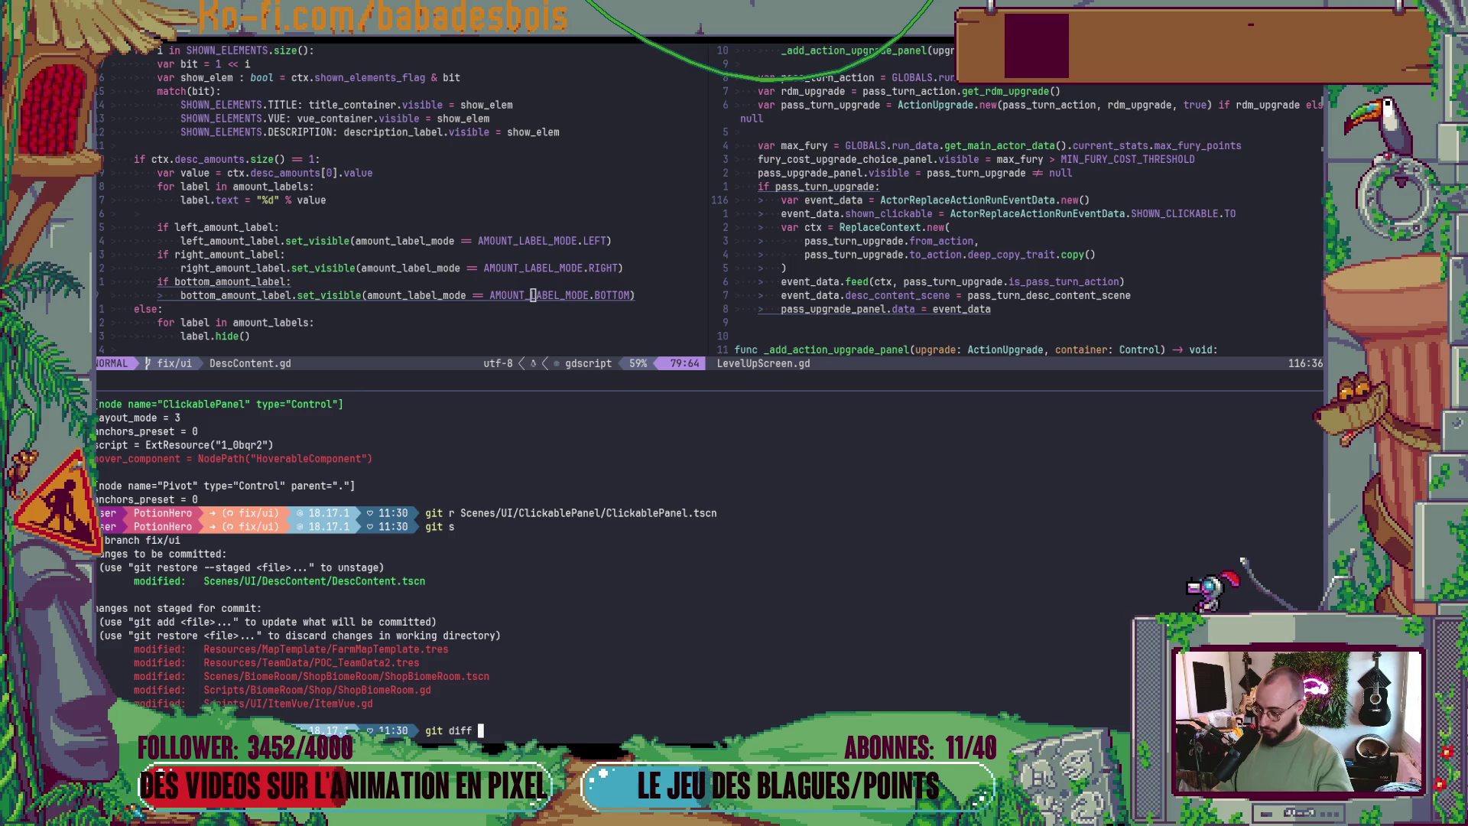
double_click(462, 676)
middle_click(462, 676)
key("Return")
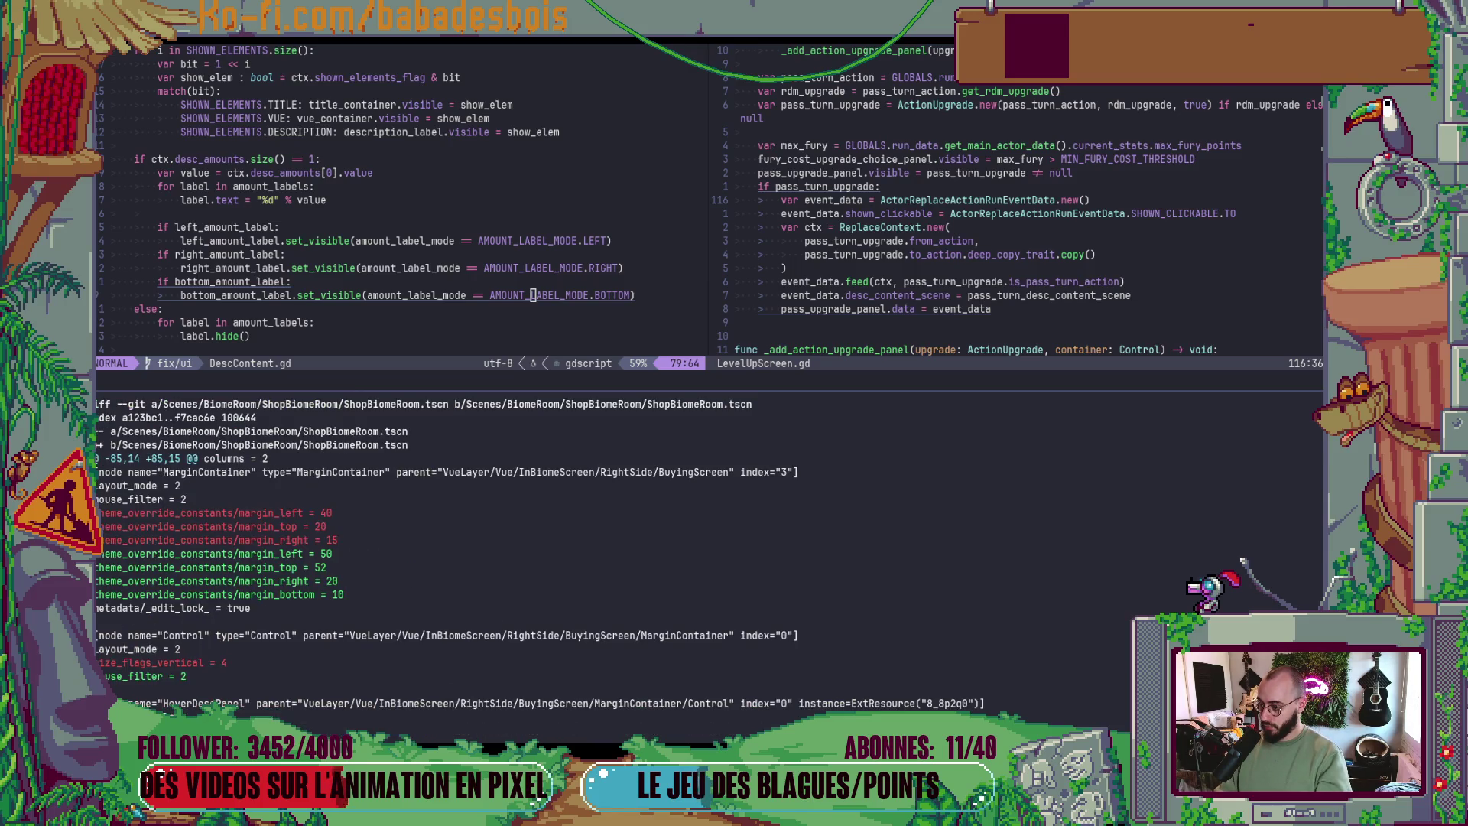
type("git s")
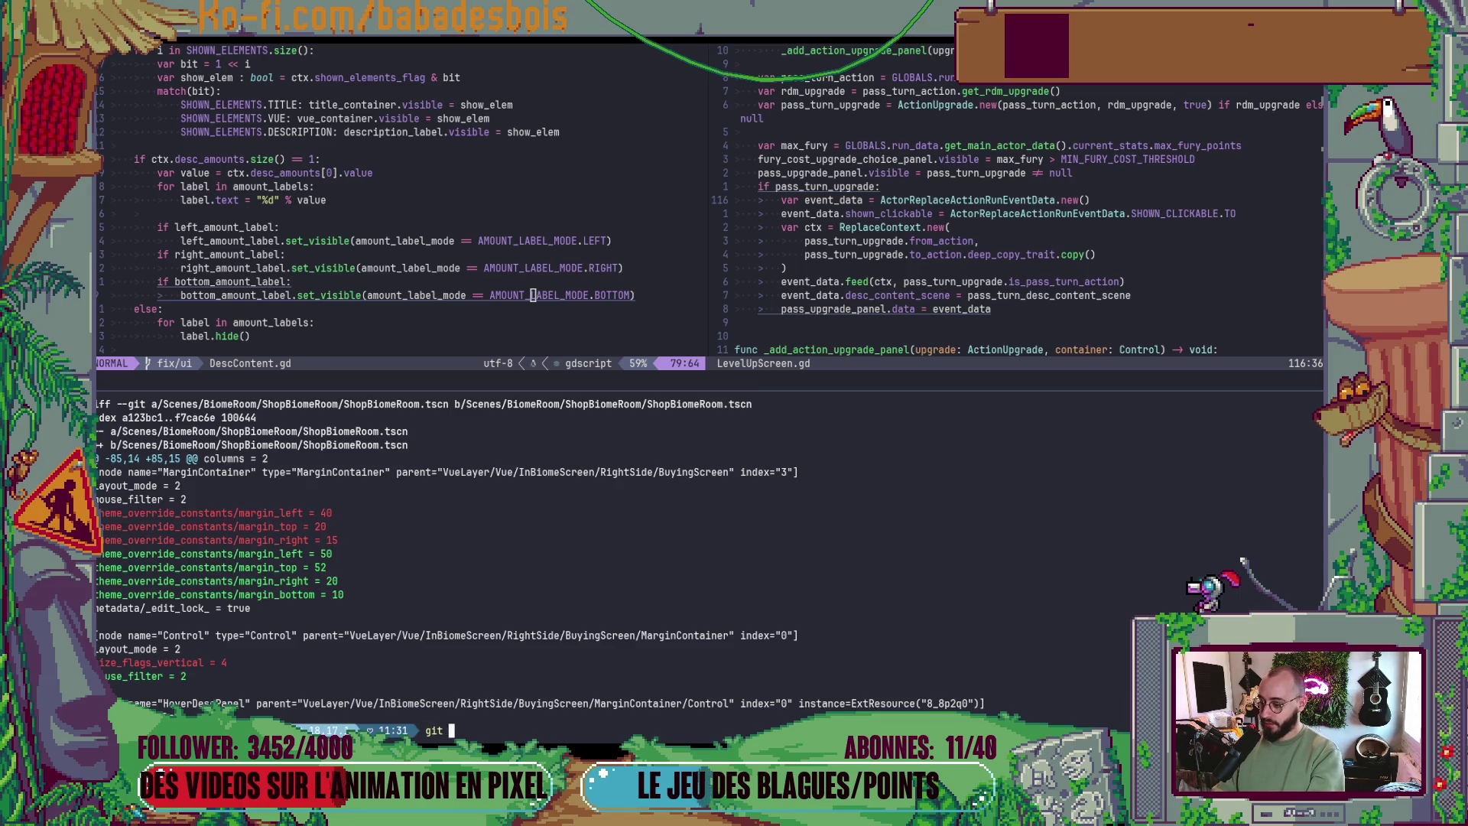
key("Return")
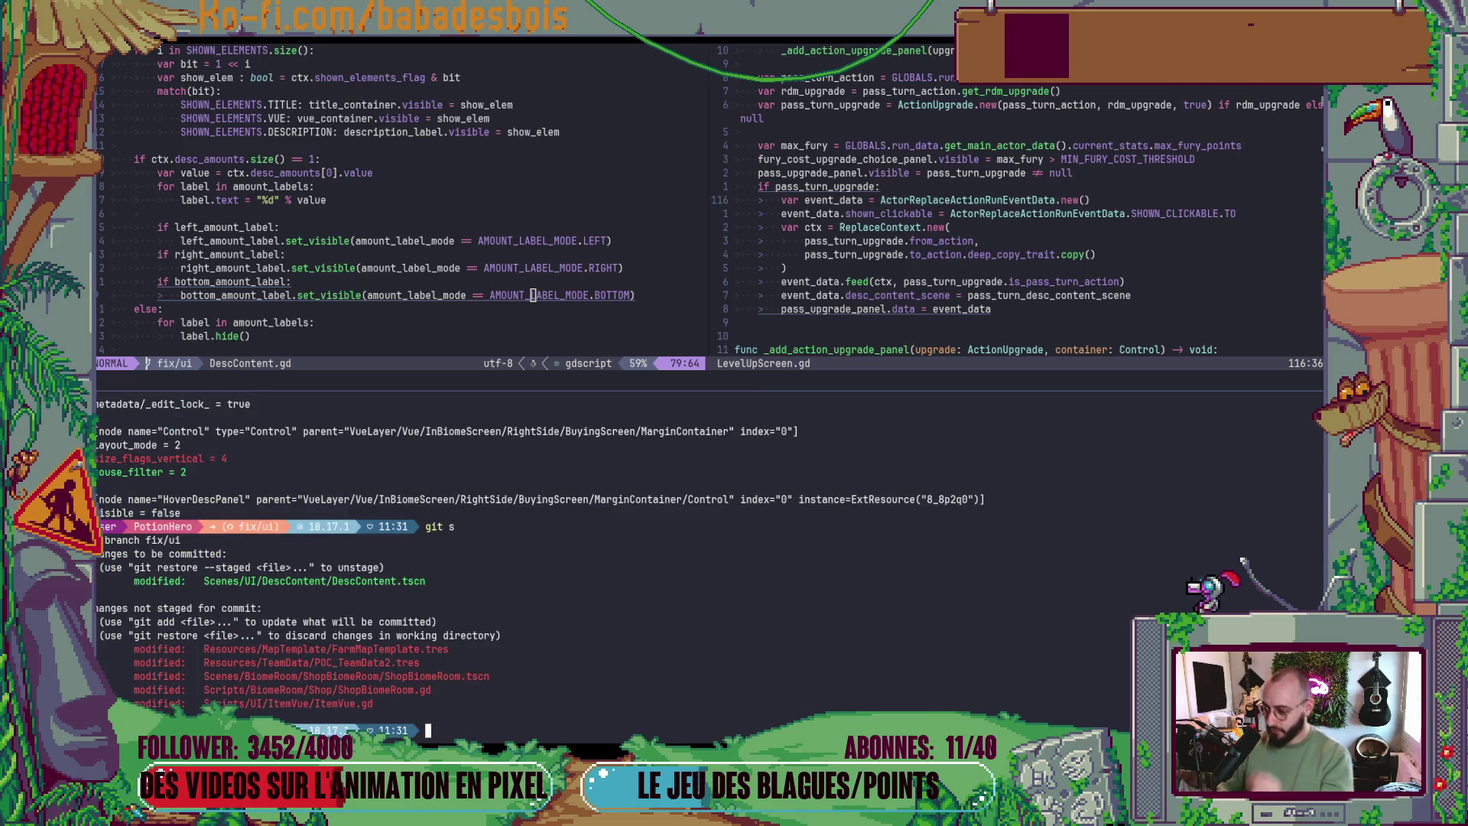
type("git diff")
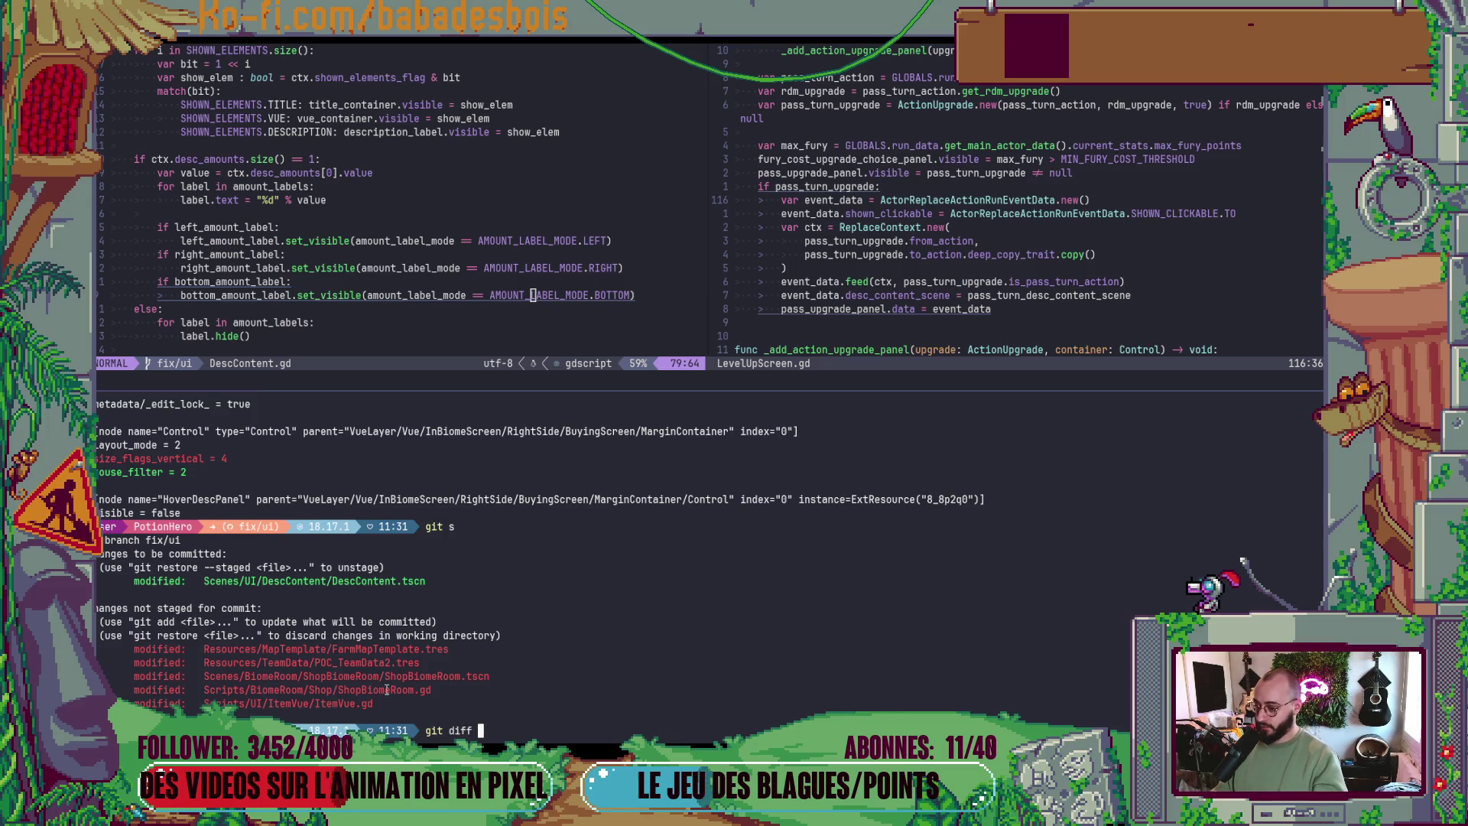
key("BackSpace")
key("BackSpace")
key("BackSpace")
type("add")
double_click(348, 700)
Stage ItemVue.gd and commit it via cz as fix(UI): 'Fix Elements not centered in ElementPanel'.
middle_click(348, 699)
key("Return")
type("cz")
key("Return")
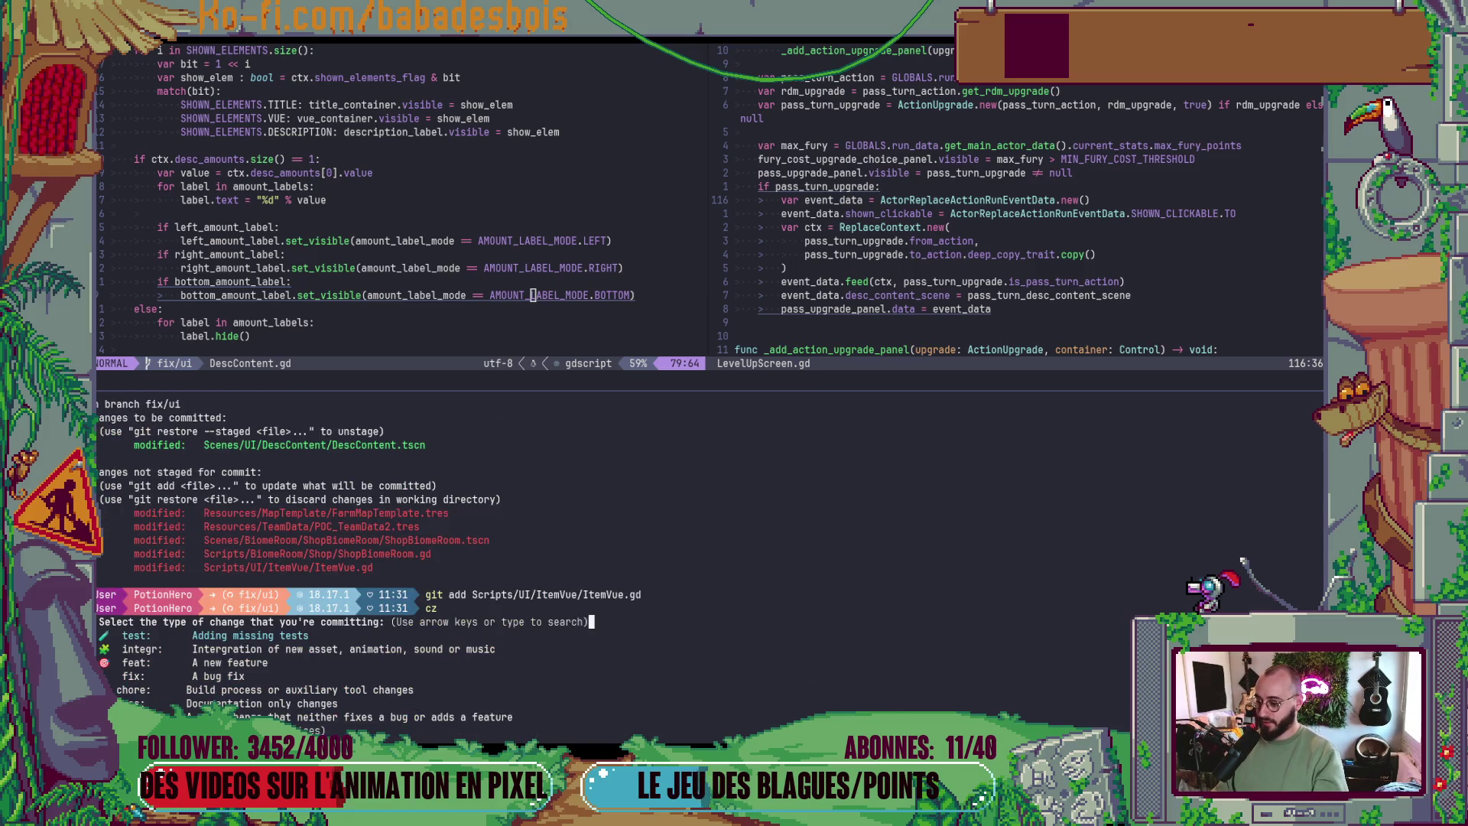
type("fix")
key("Return")
type("UI")
key("Return")
type("Fix Elements not centere")
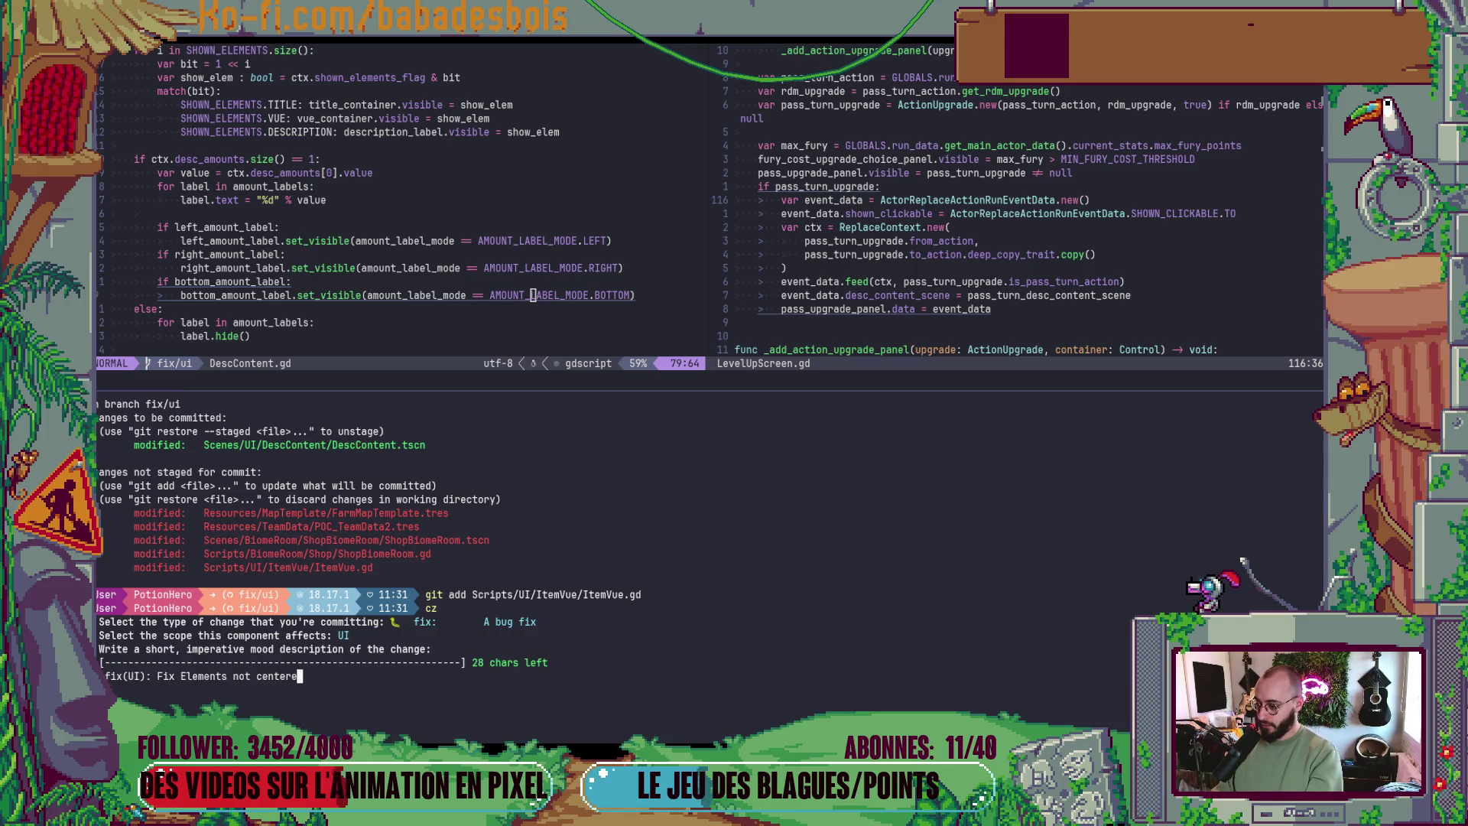
type("d in")
key("Return")
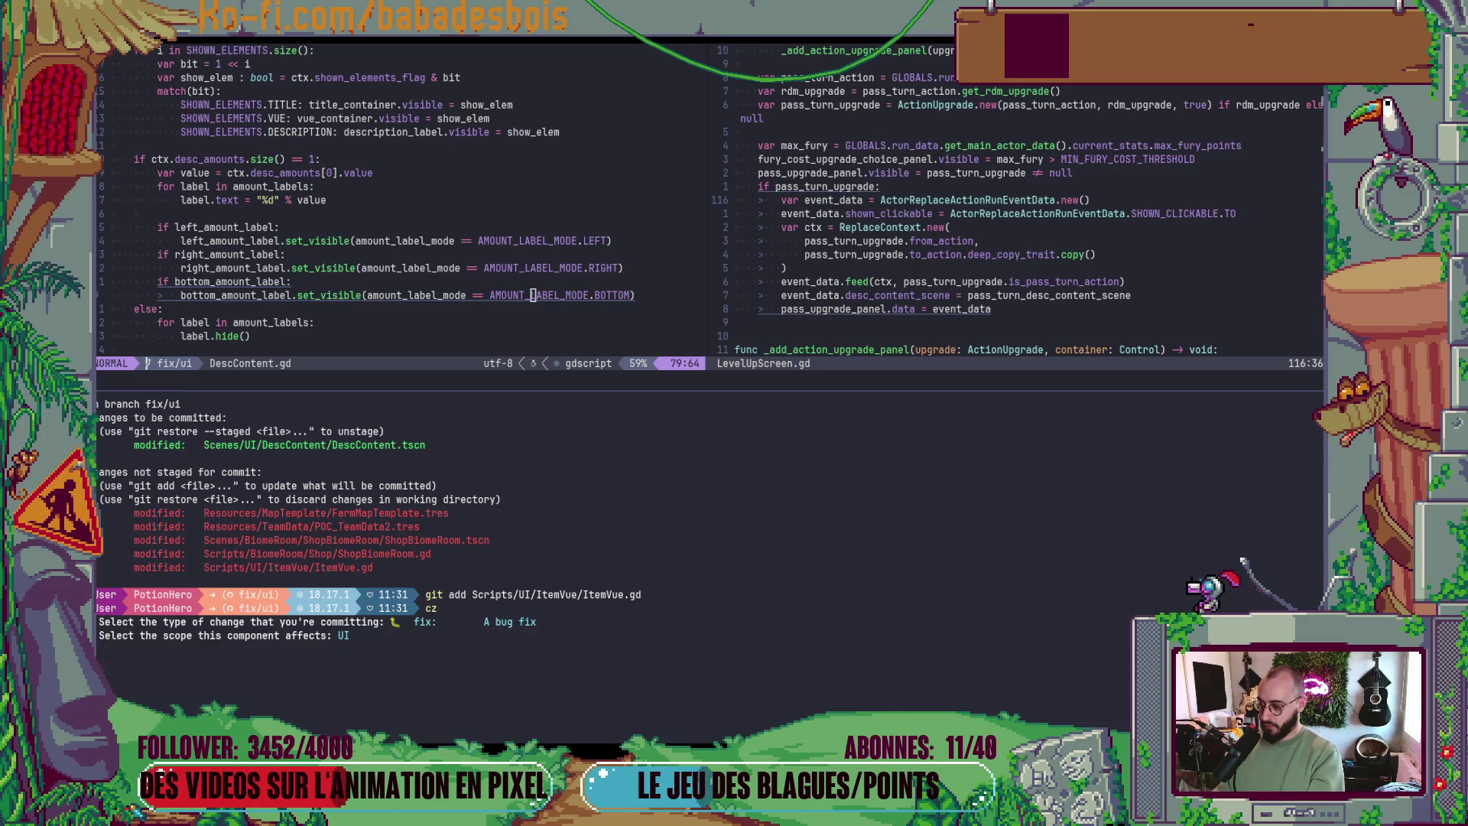
type("in ElementPanel")
key("Return")
key("Return")
Check git status and stage ShopBiomeRoom.tscn and ShopBiomeRoom.gd.
type("gi")
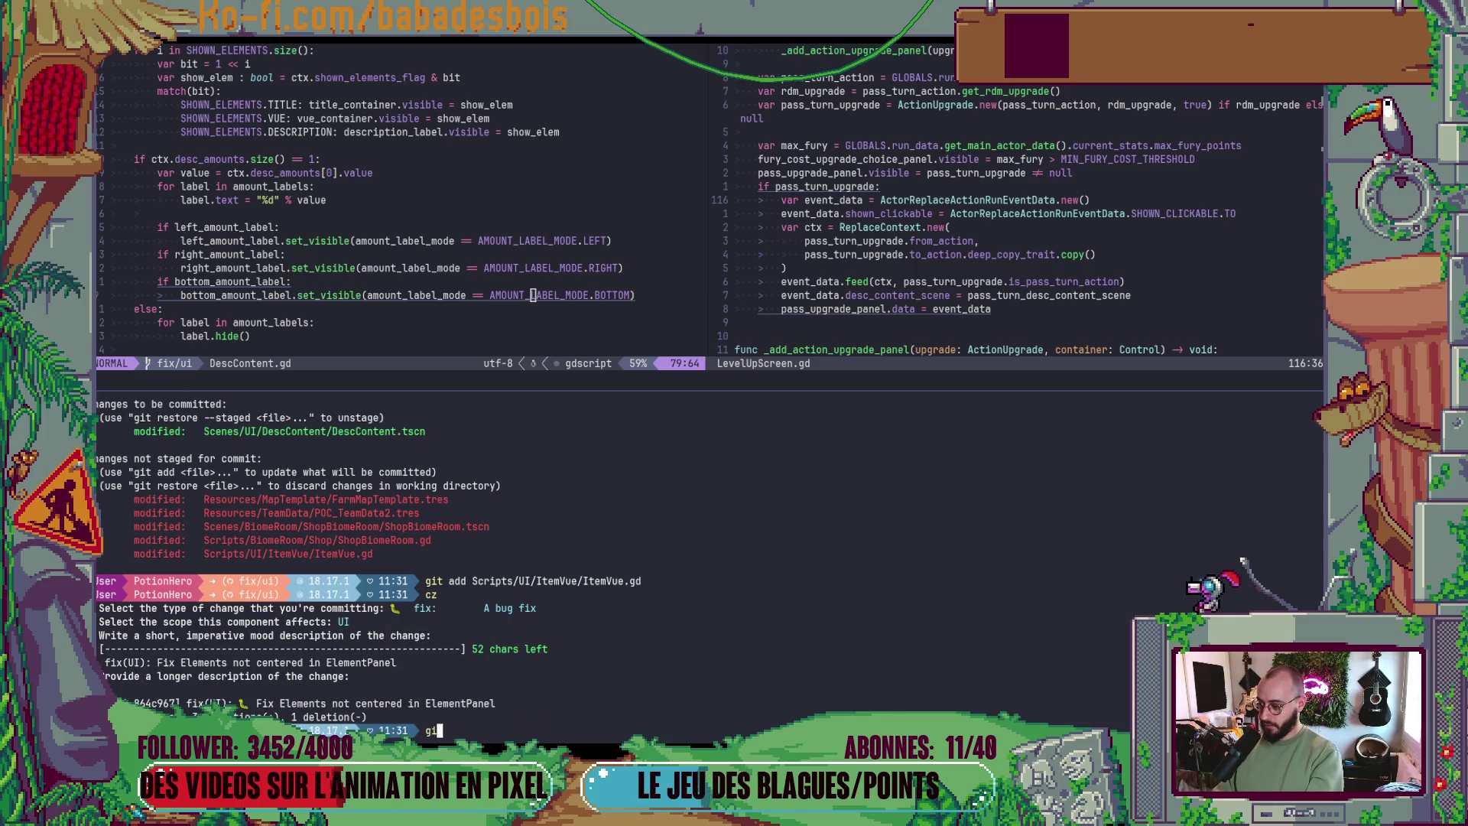
type("t s")
key("Return")
type("git add")
double_click(440, 672)
middle_click(439, 671)
key("Return")
type("git add")
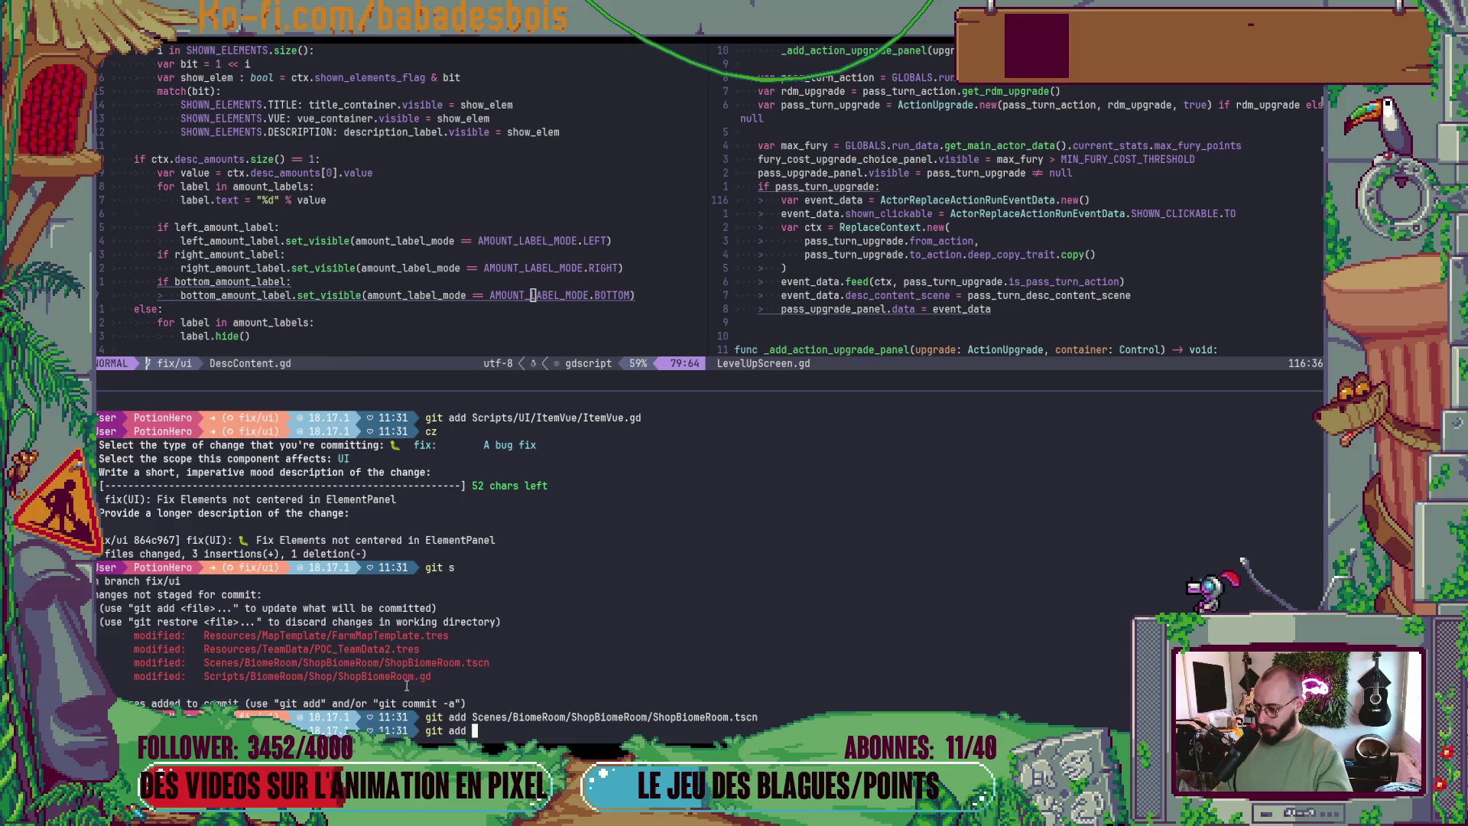
double_click(406, 678)
middle_click(406, 678)
key("Return")
Commit the ShopBiomeRoom files via cz as fix(UI): 'Hover panel layout in shop'.
type("cz")
key("Return")
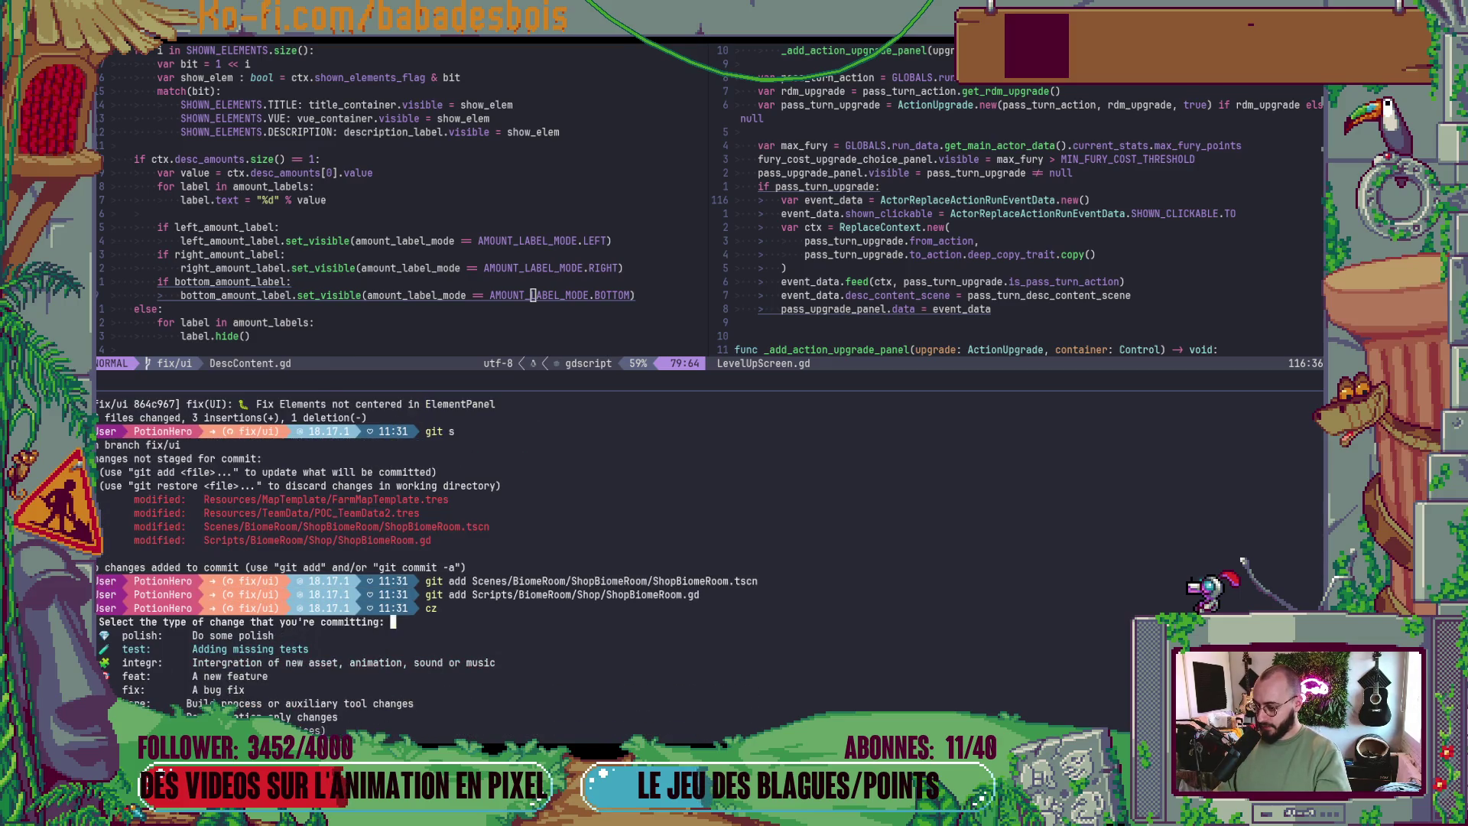
key("Down")
key("Return")
type("UI")
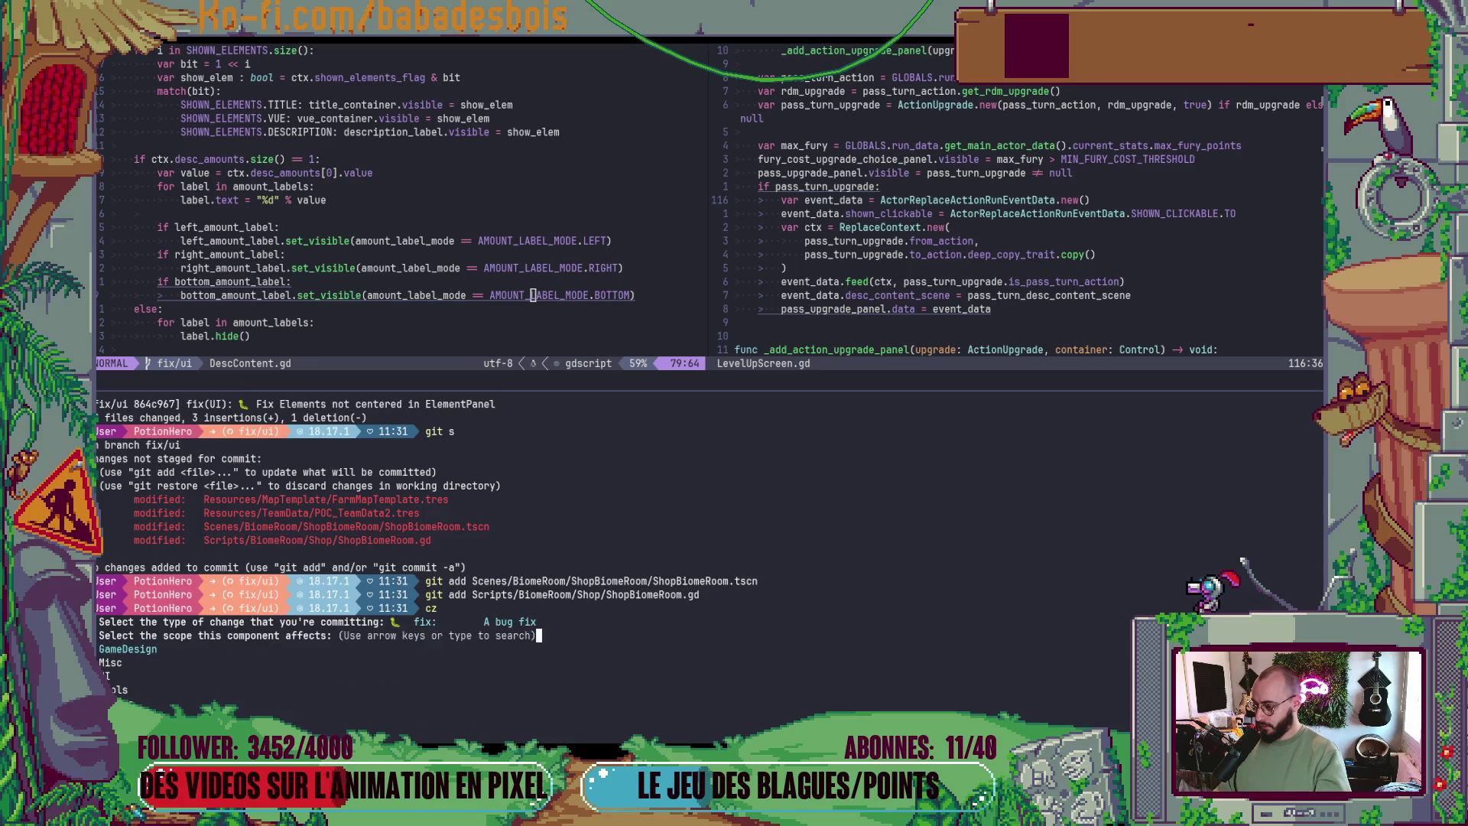
key("Return")
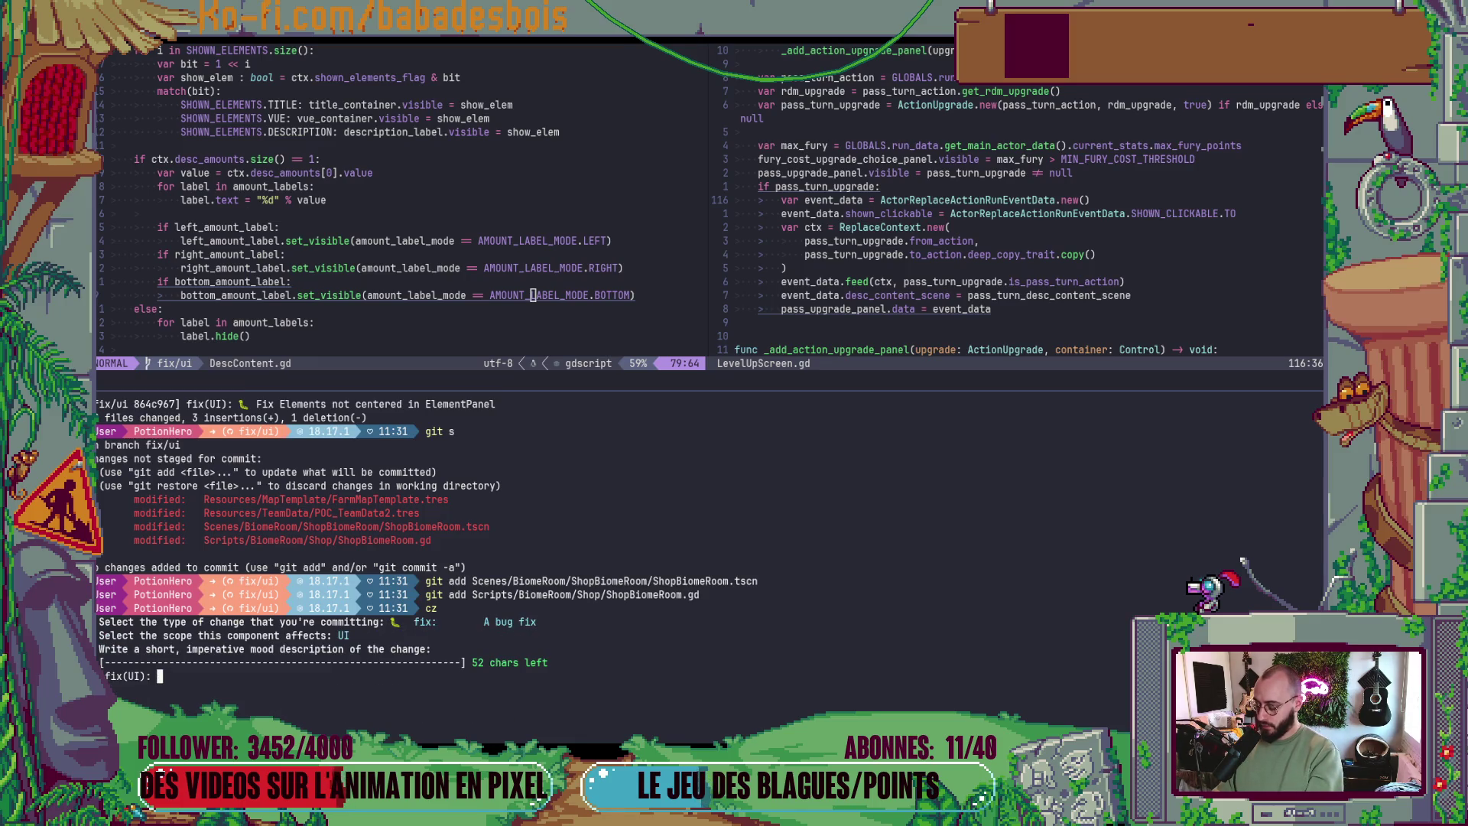
type("Hover ")
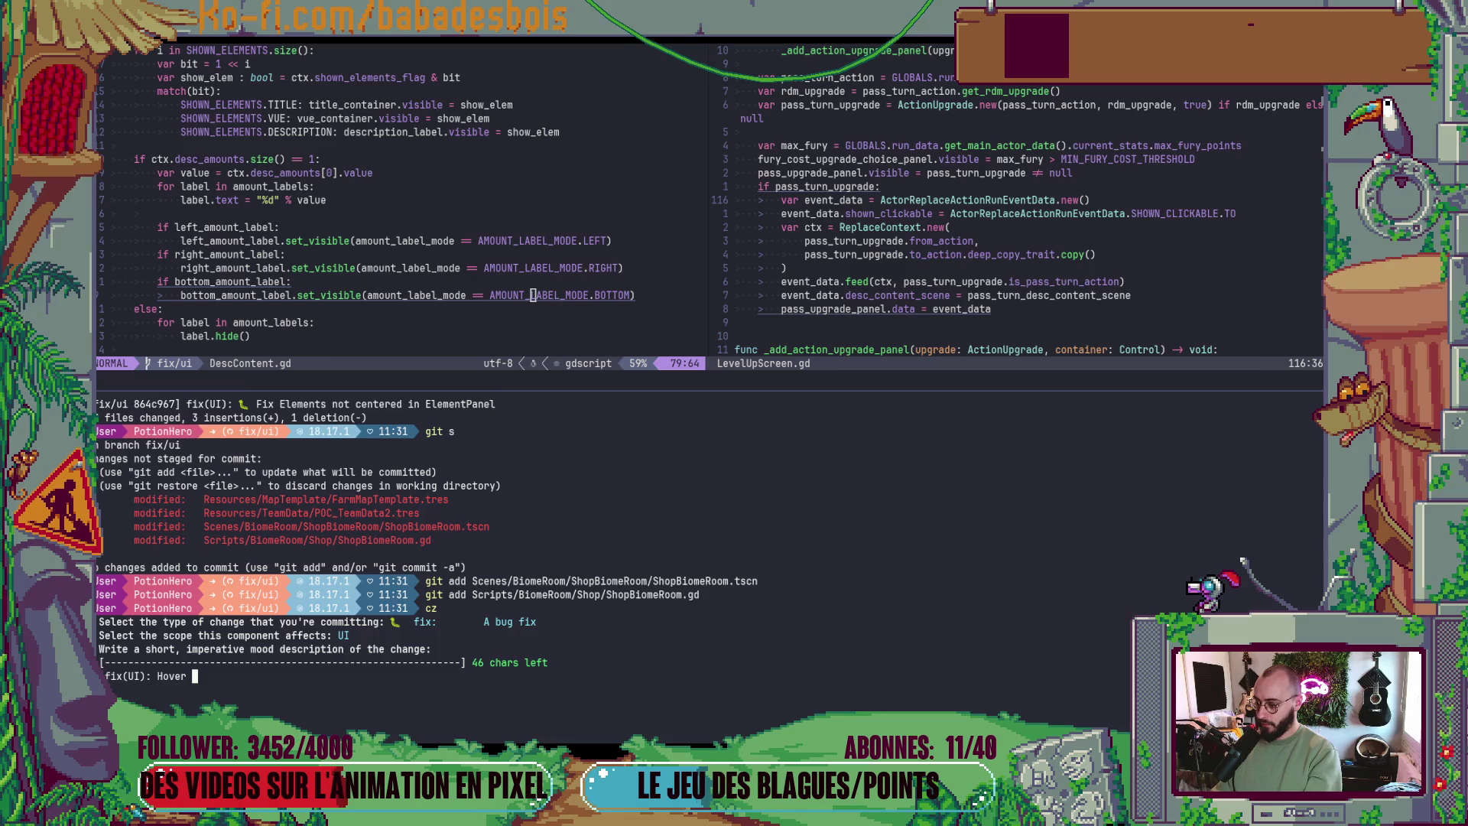
type("panel laytou")
key("BackSpace")
key("BackSpace")
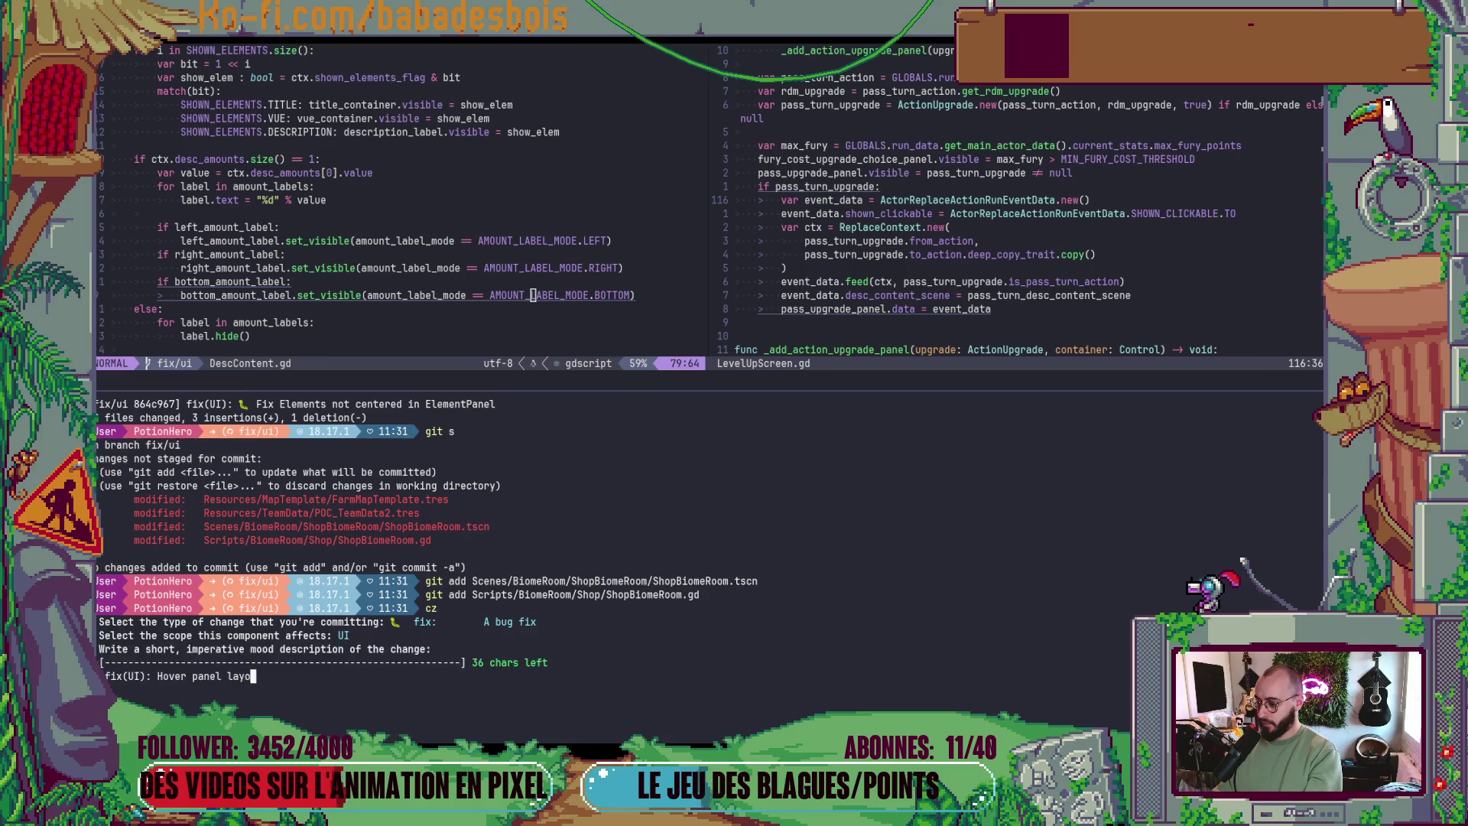
type("ut in shop")
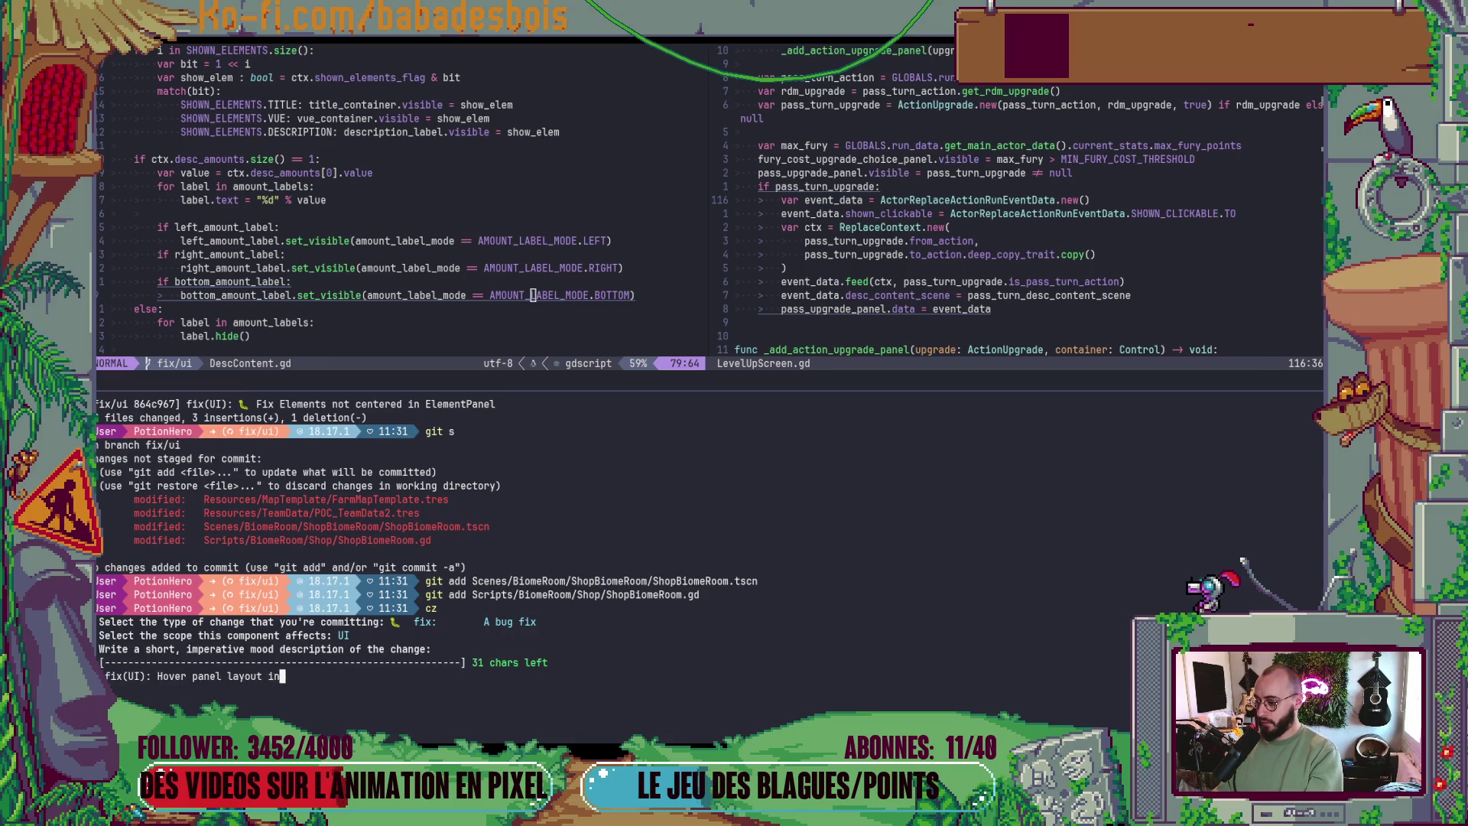
key("Return")
key("Return")
key("alt+Tab")
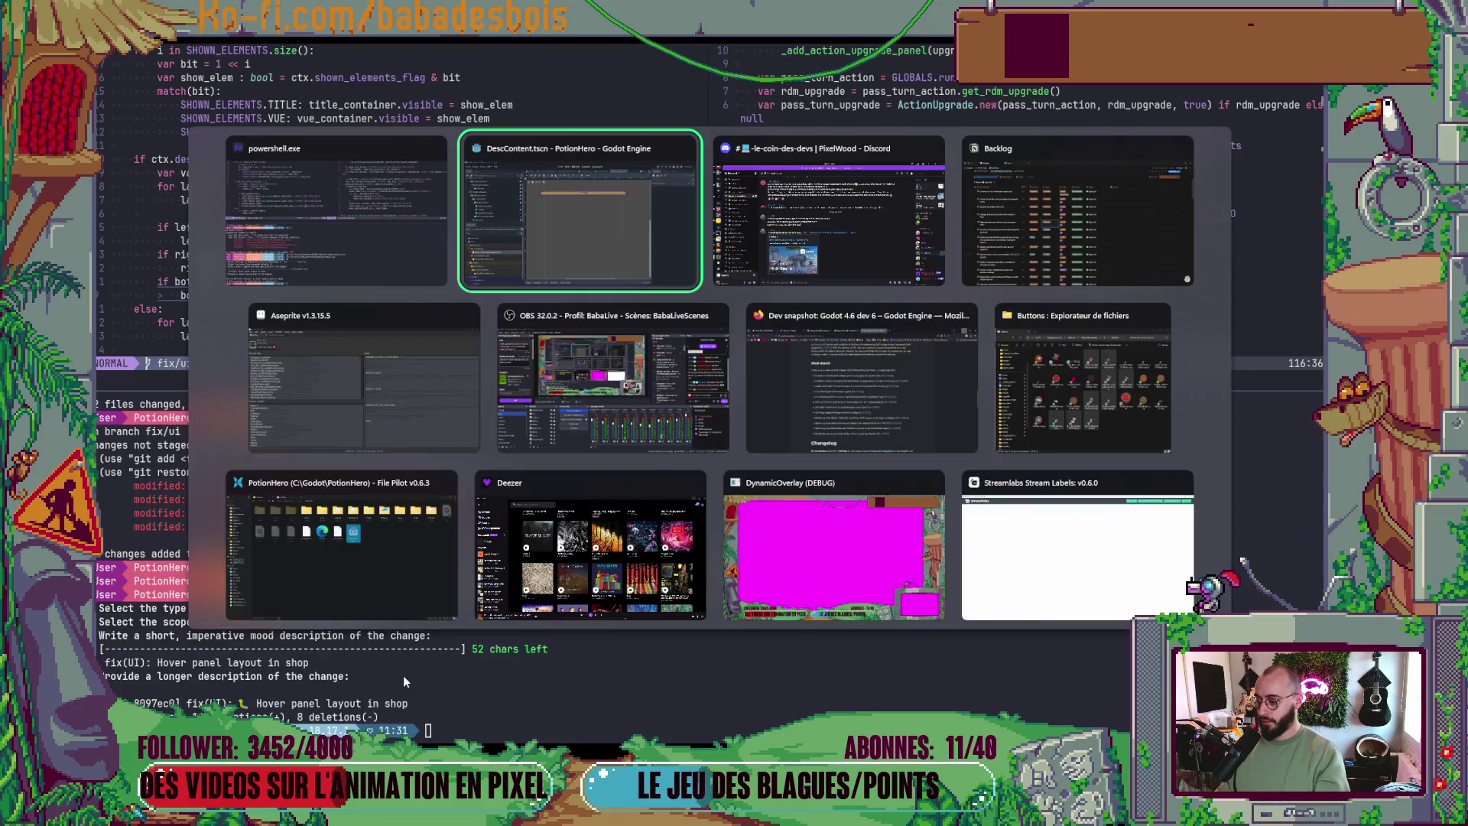
key("Tab")
key("Tab")
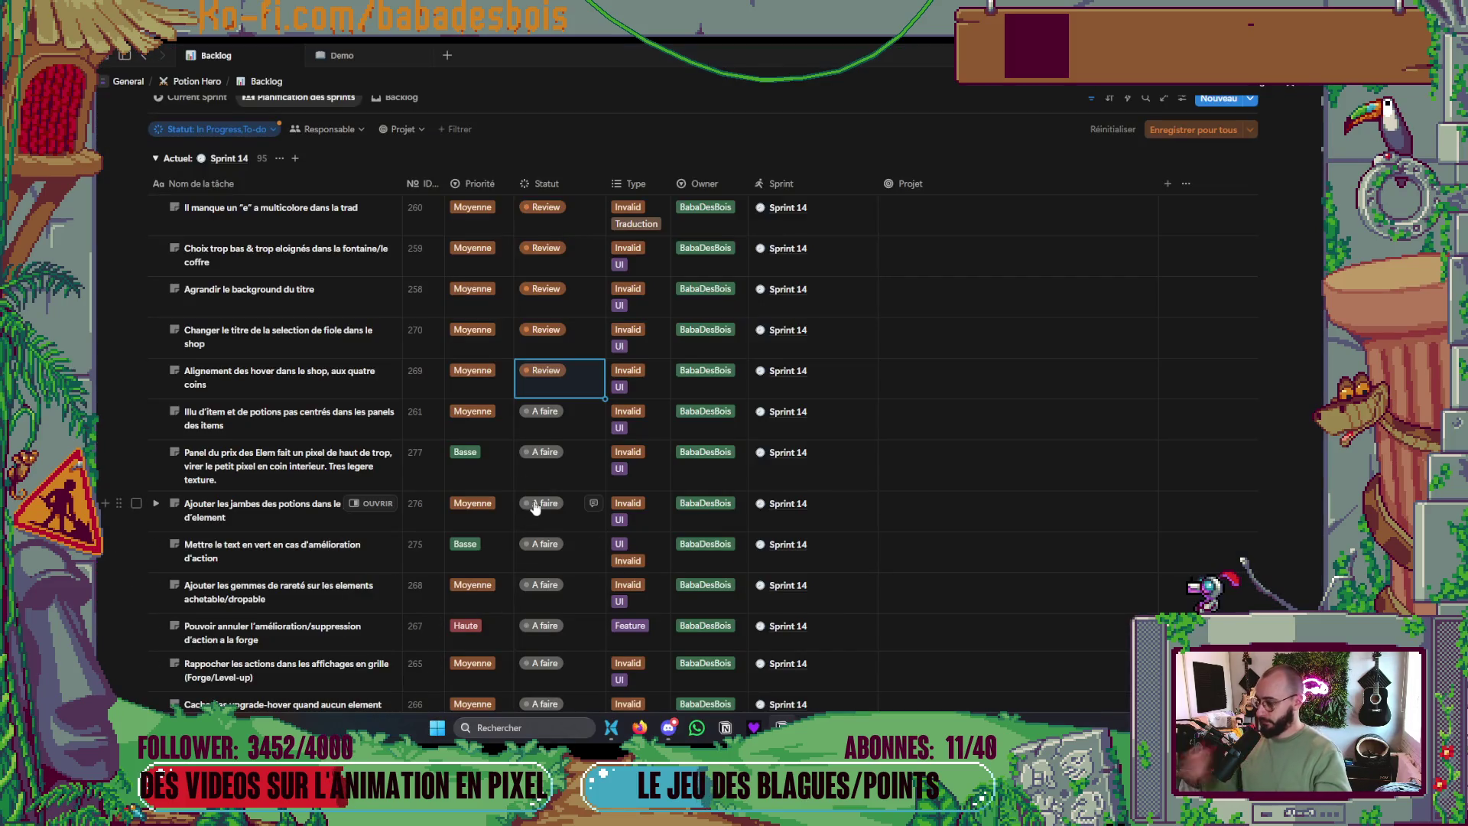
Set task 261's status to Review in the Notion Backlog, then close the terminal pane.
left_click(560, 417)
left_click(564, 528)
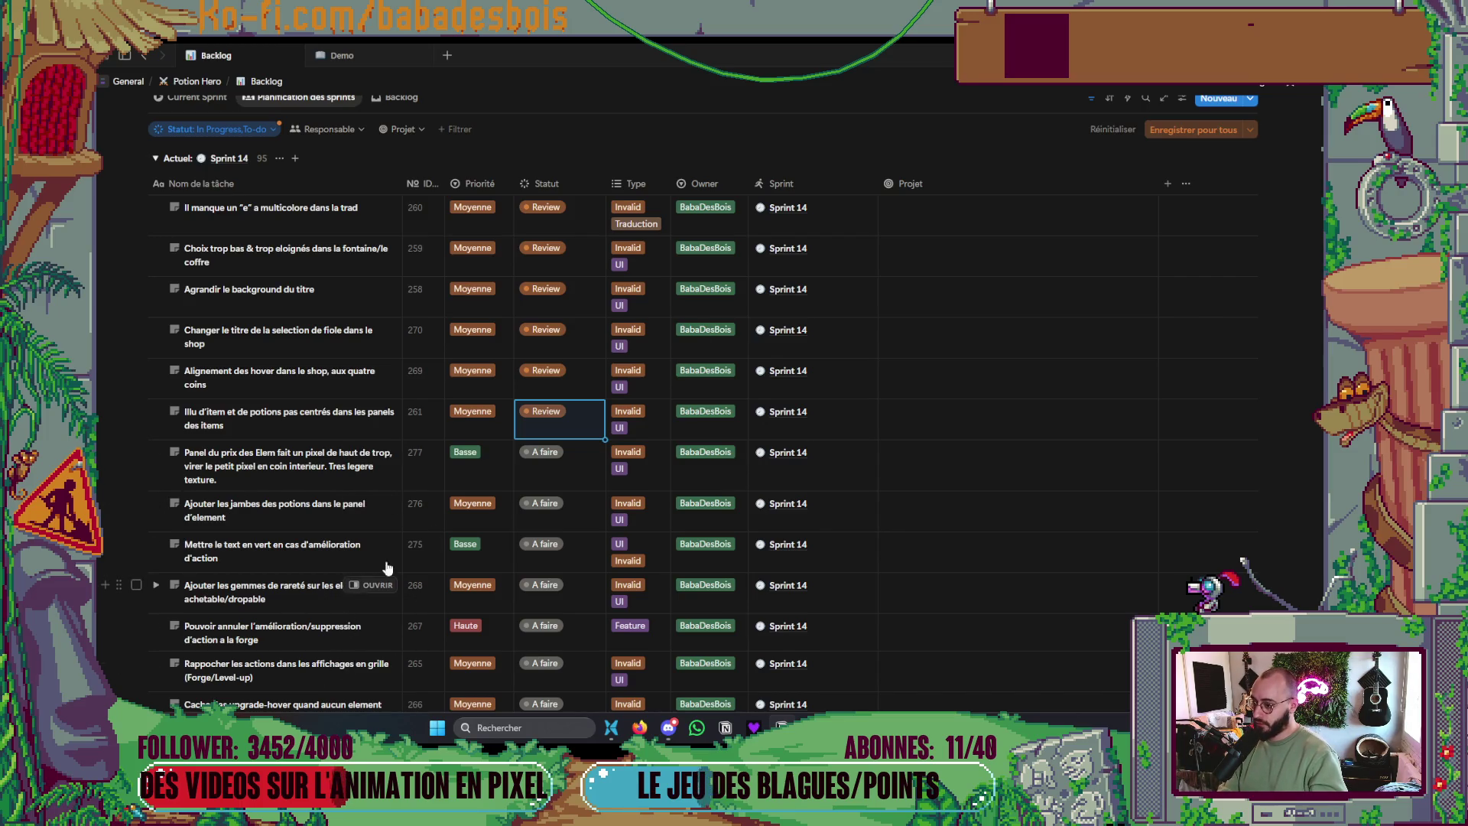
key("alt+Tab")
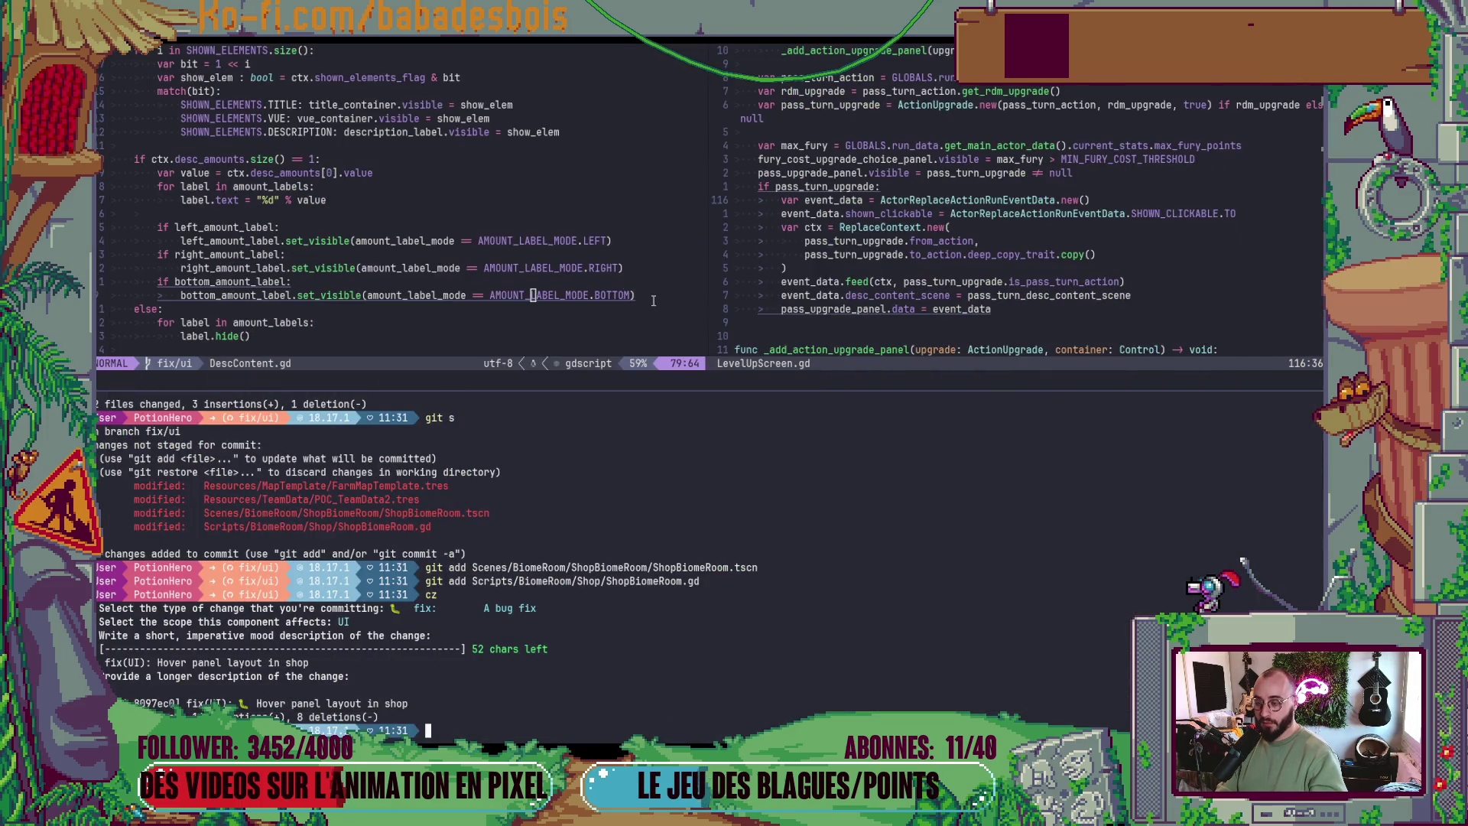
key("ctrl+d")
key("alt+Tab")
key("alt+Tab")
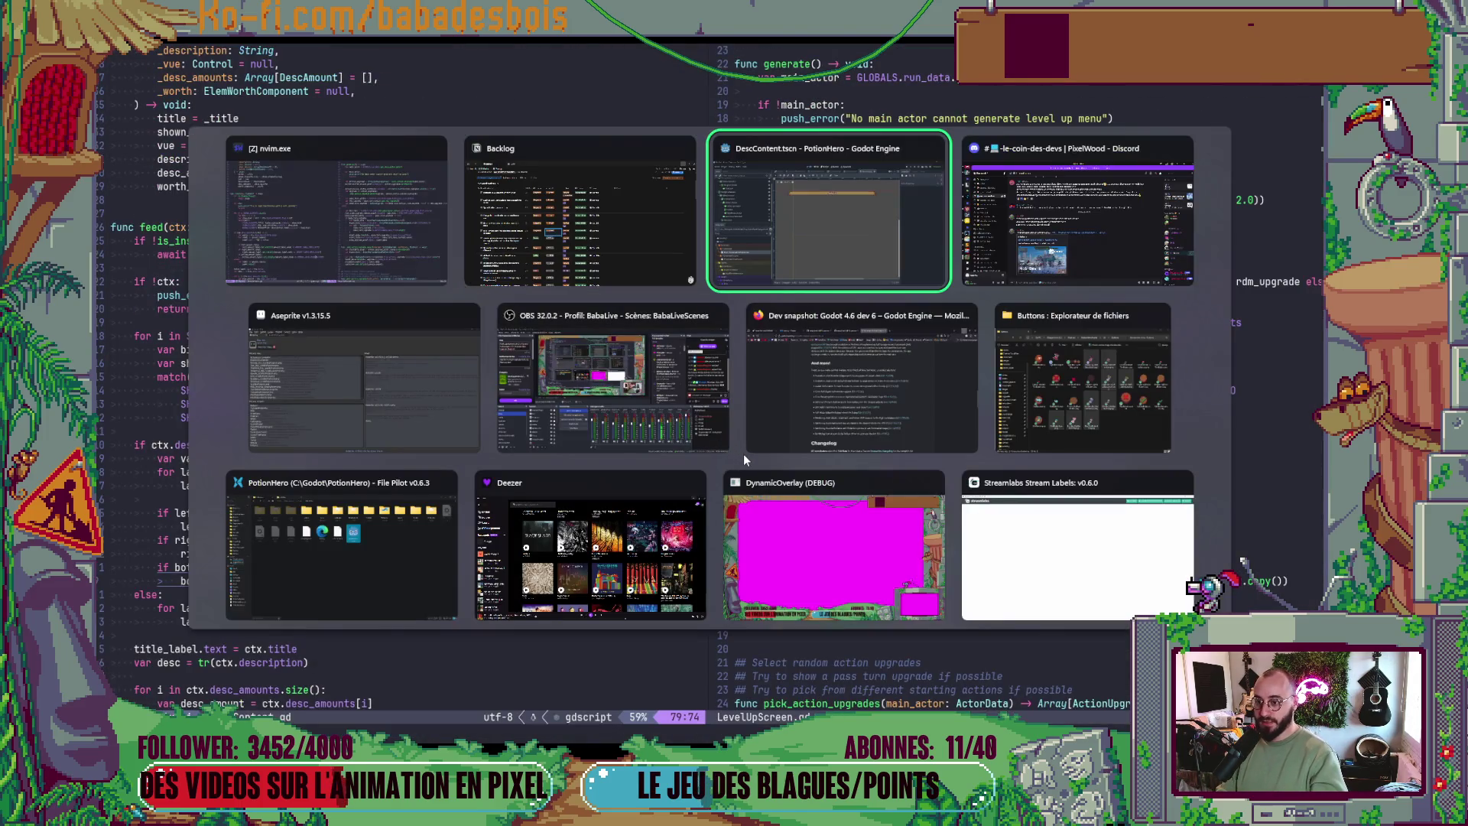
In Aseprite's Open dialog, check the PanelTitleBackground and HoverDescPanel folders, ending in the UI folder.
left_click(367, 344)
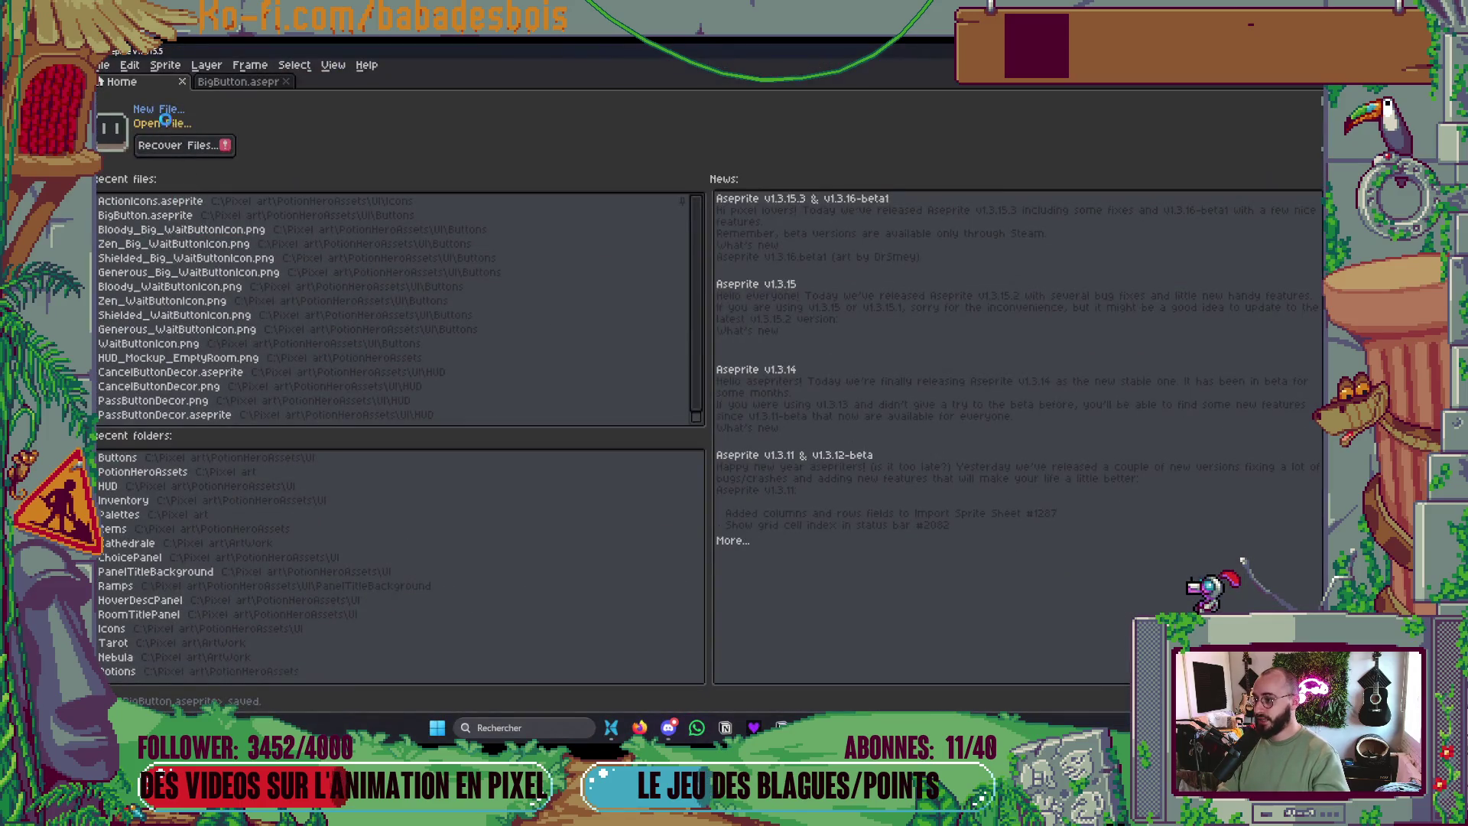
left_click(162, 122)
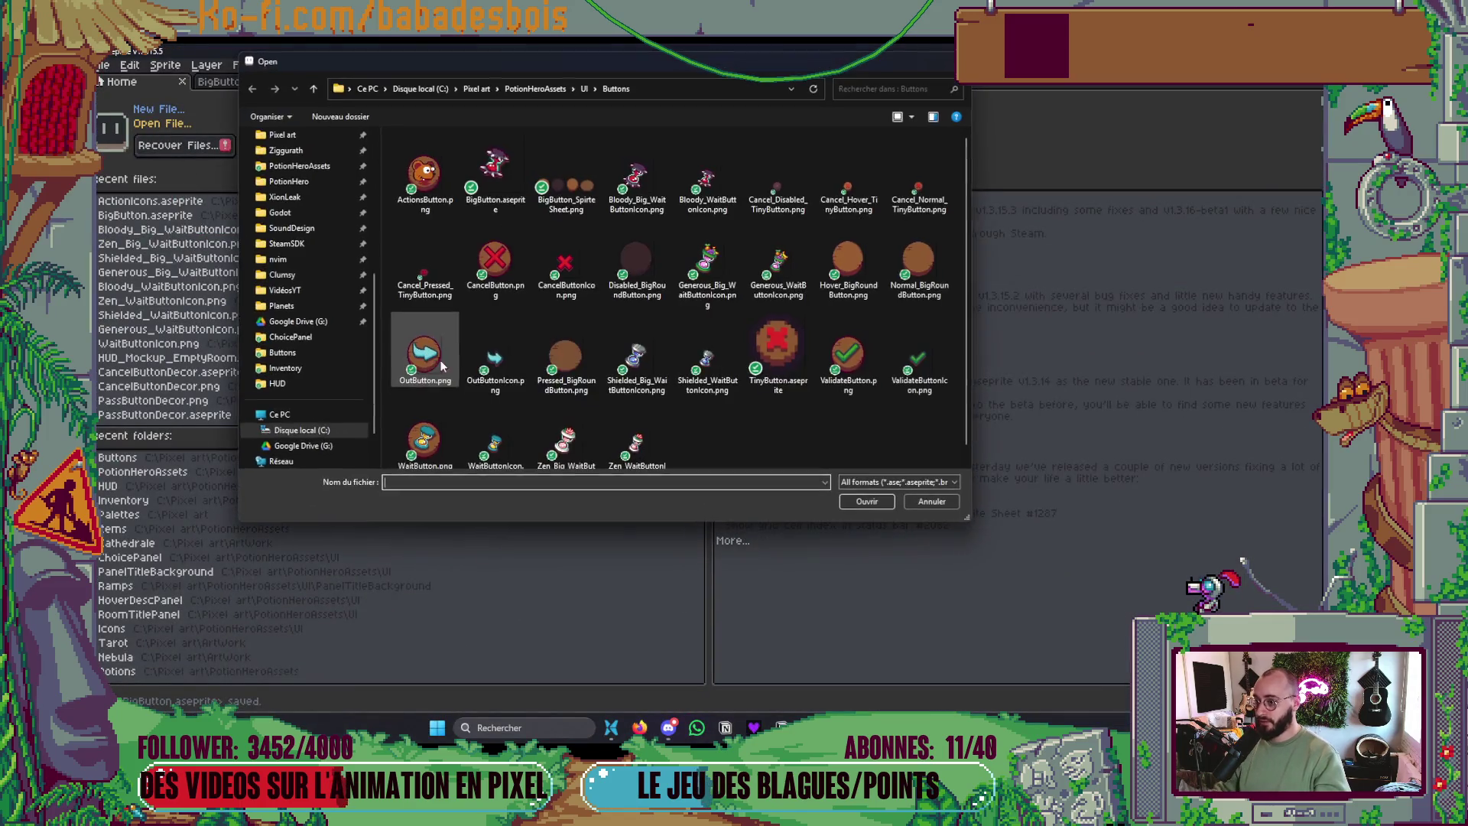
left_click(589, 89)
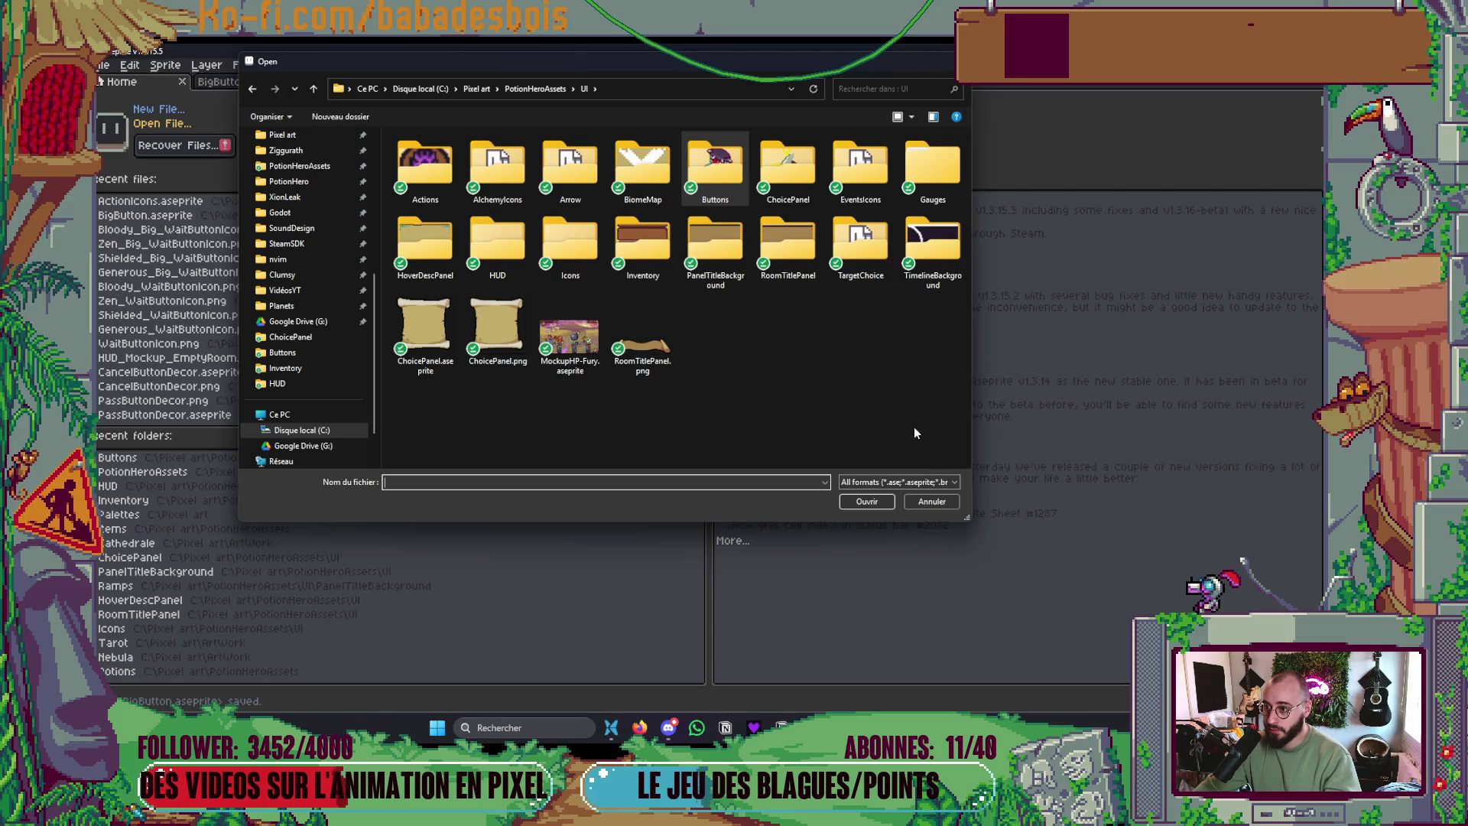
double_click(716, 243)
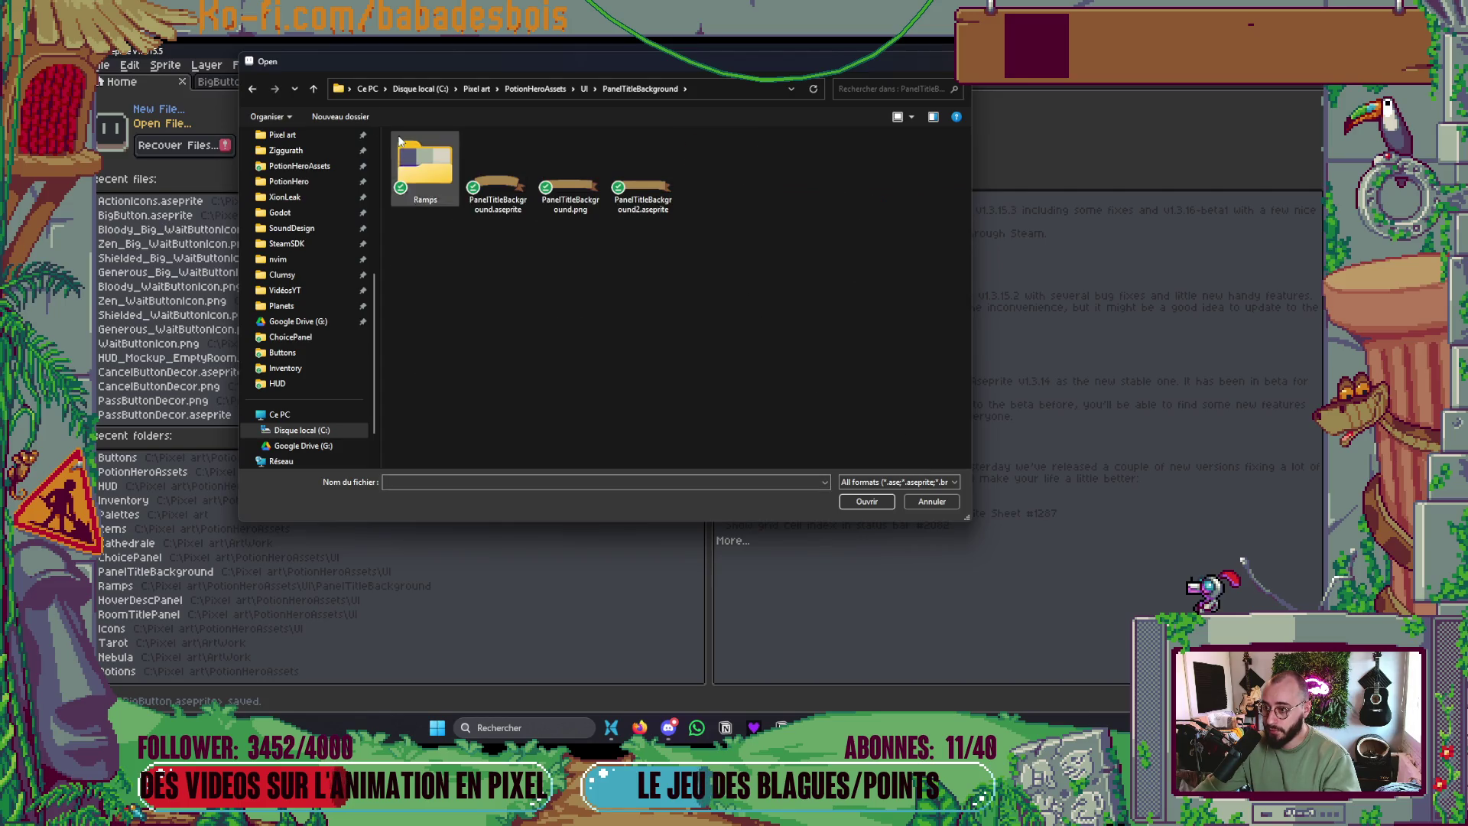
left_click(314, 90)
double_click(430, 250)
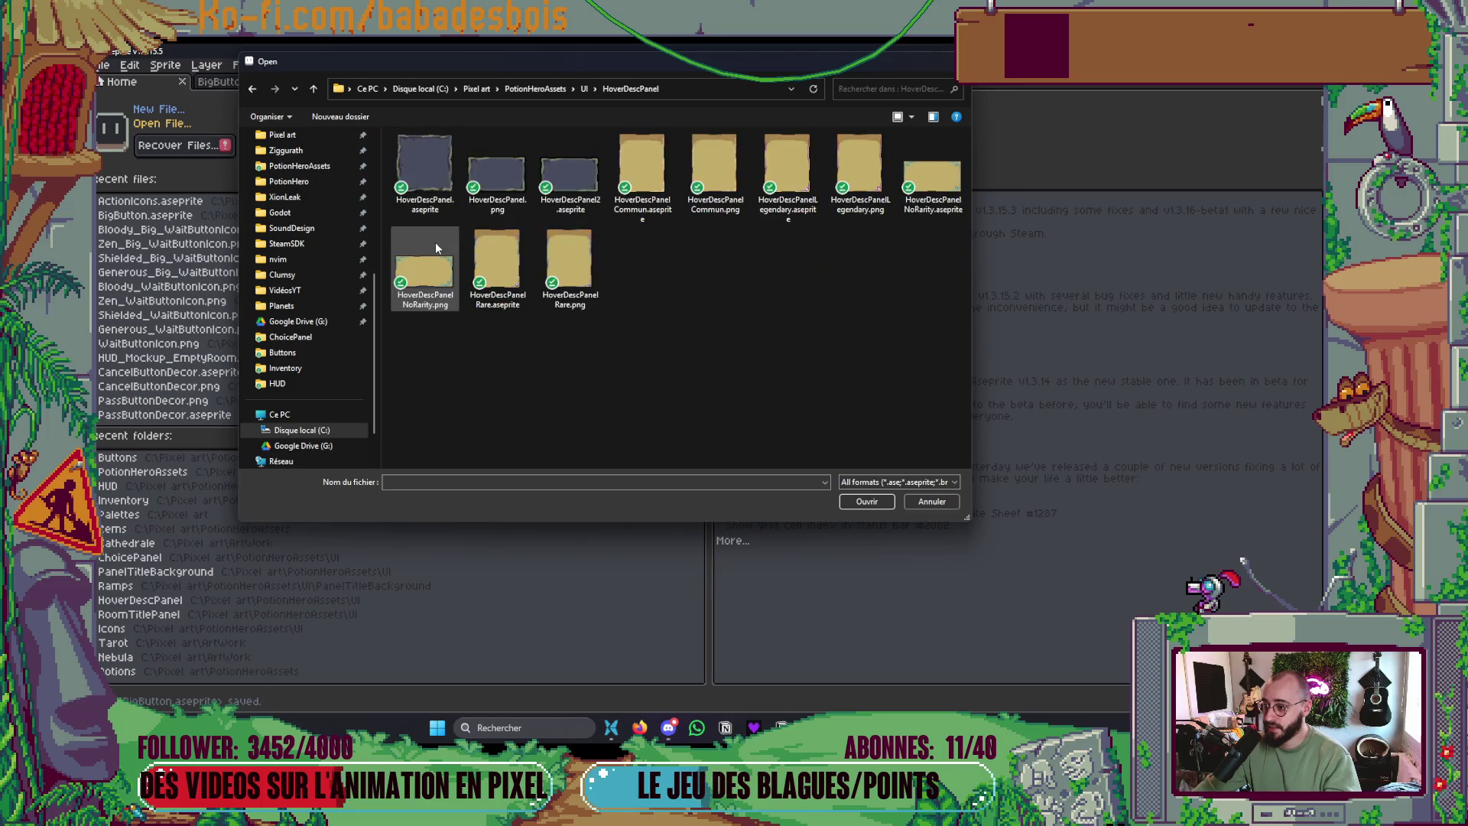
left_click(314, 89)
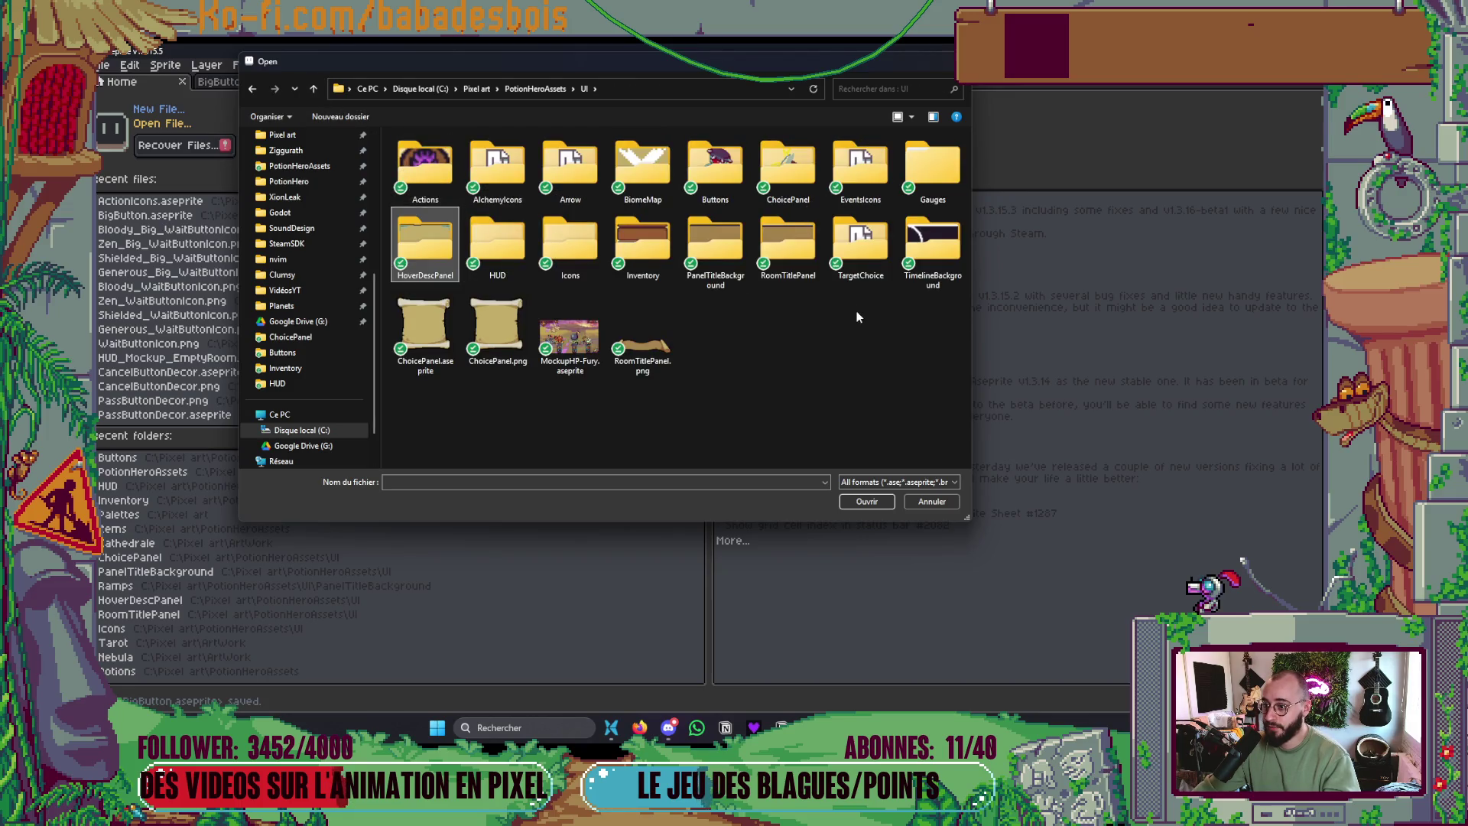
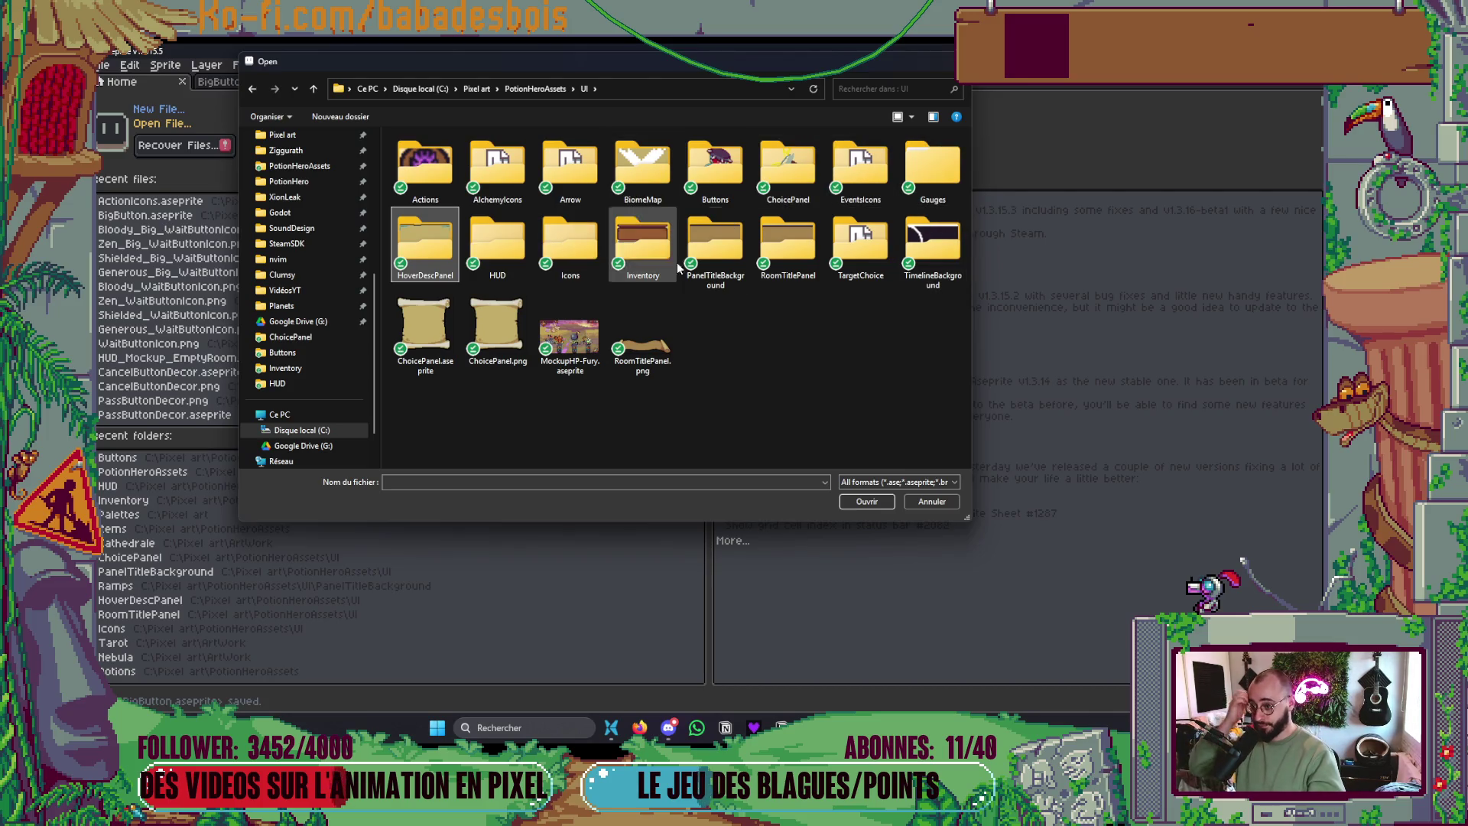
Browse the UI subfolders Inventory, PanelTitleBackground, RoomTitlePanel, TargetChoice and TimelineBackground for art.
double_click(642, 243)
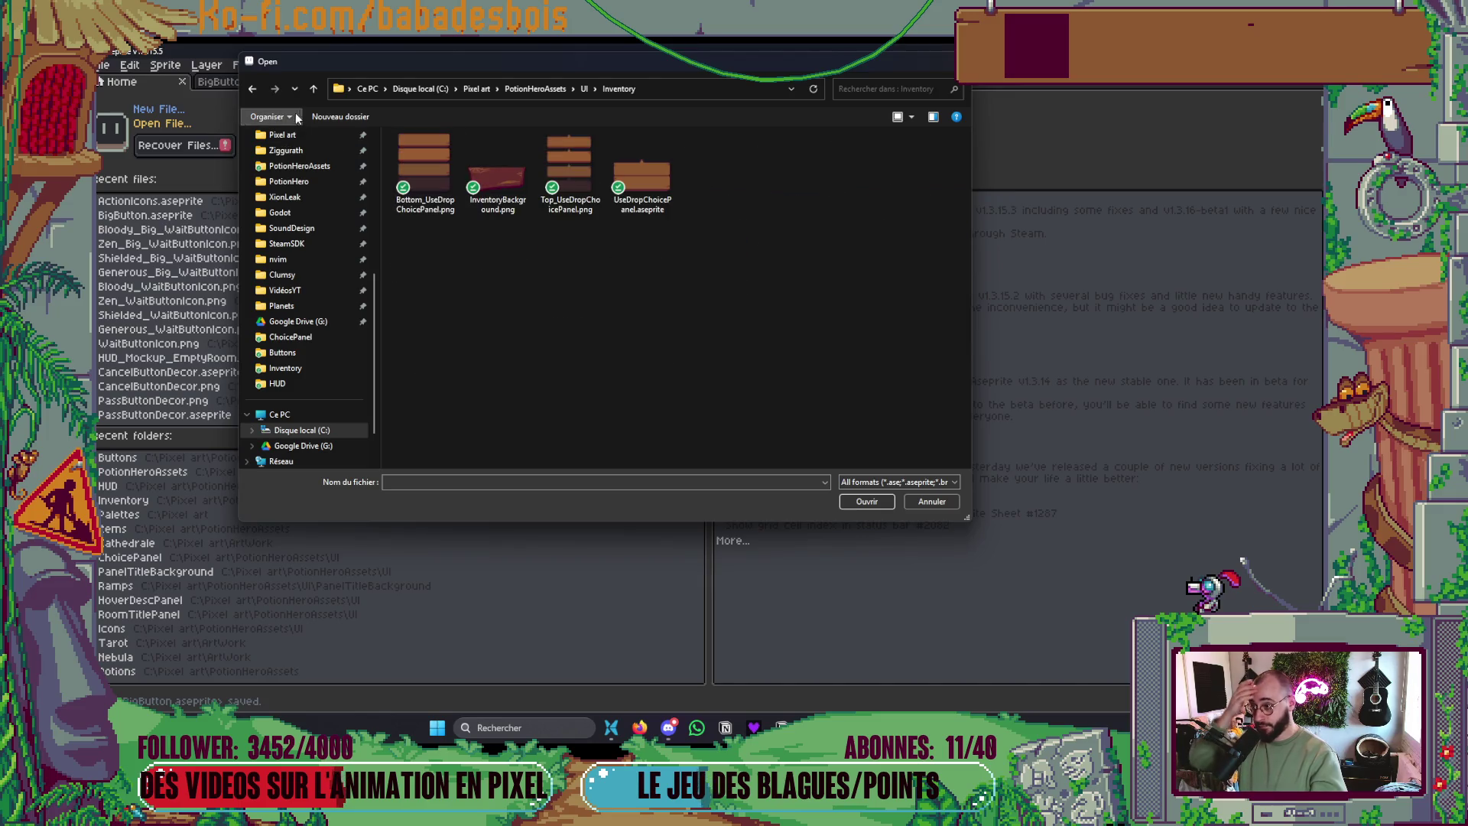
left_click(314, 89)
double_click(719, 254)
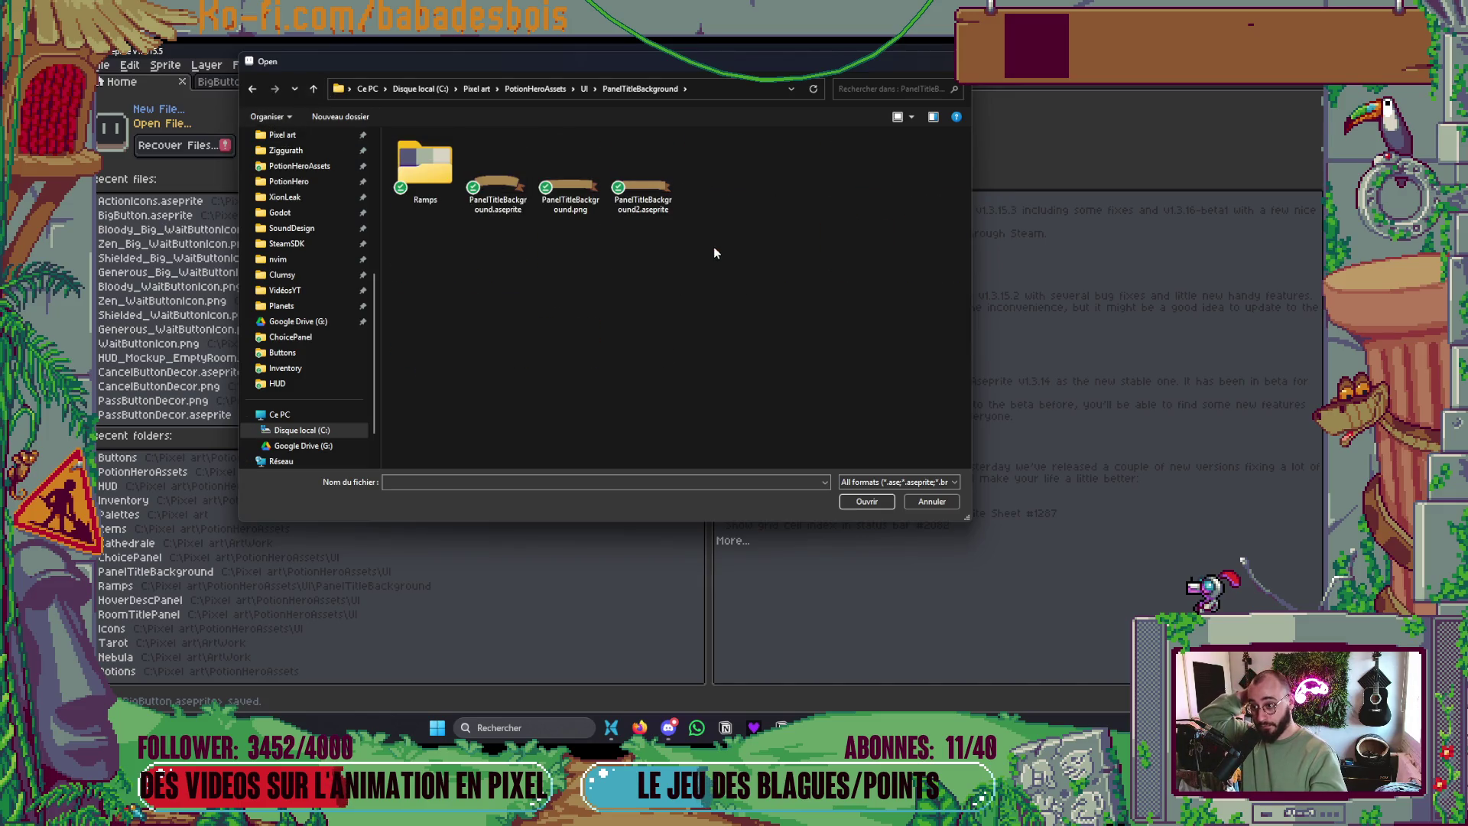
left_click(314, 88)
double_click(773, 265)
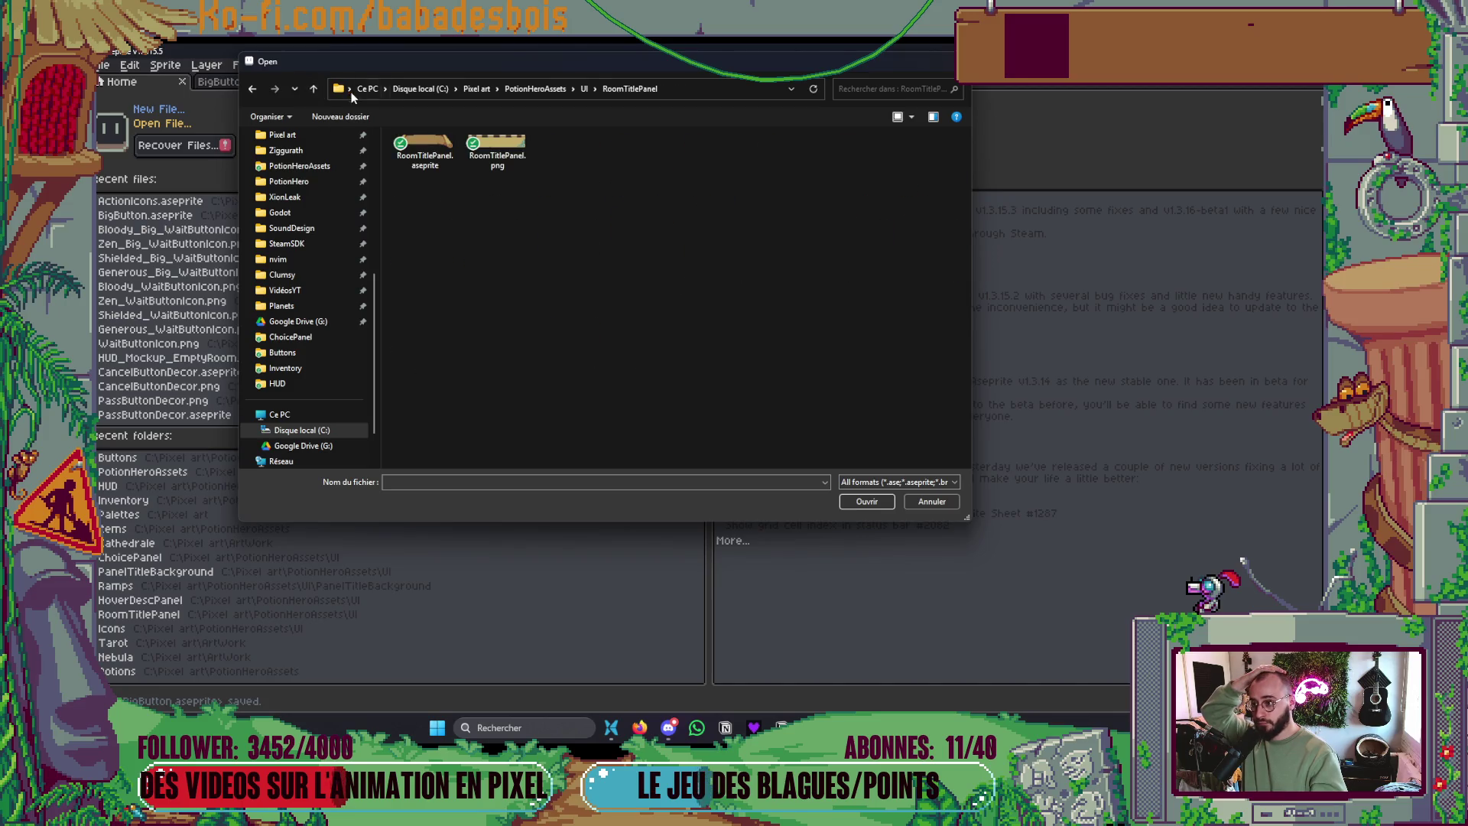
left_click(313, 89)
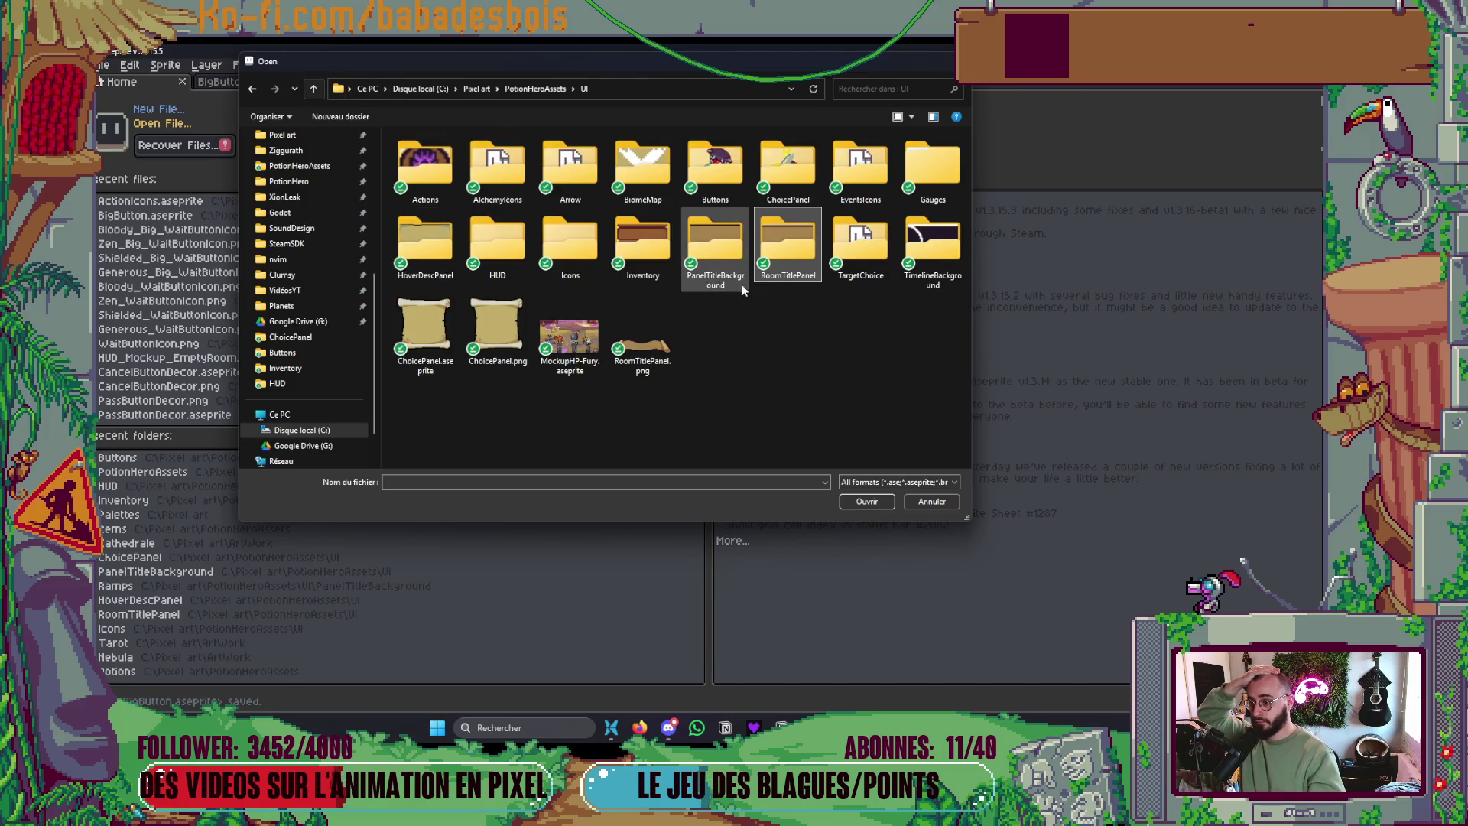
double_click(855, 244)
left_click(314, 89)
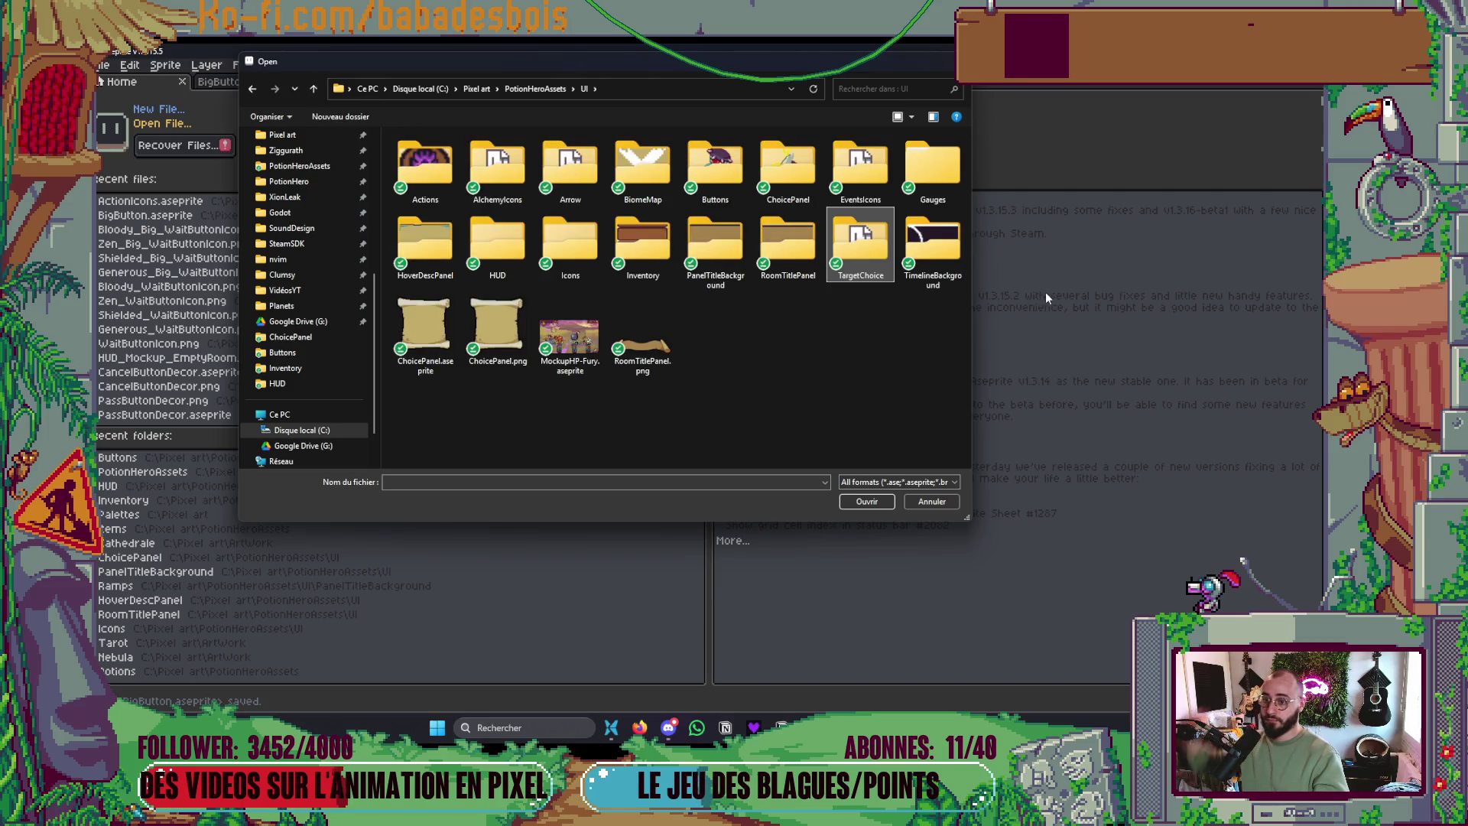
double_click(941, 249)
left_click(314, 88)
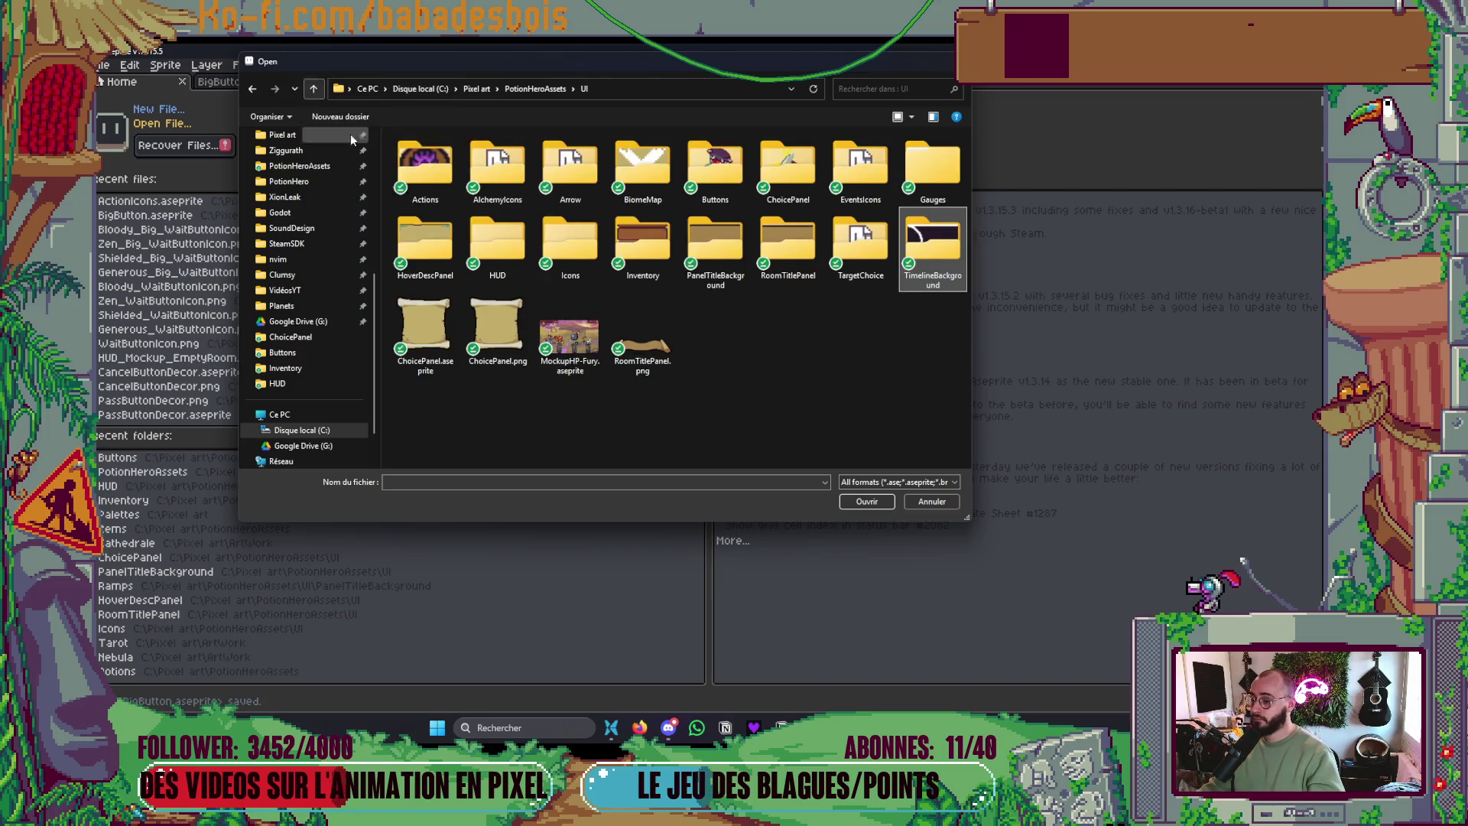
Check the Items and Potions folders, then go into UI > ChoicePanel.
left_click(540, 86)
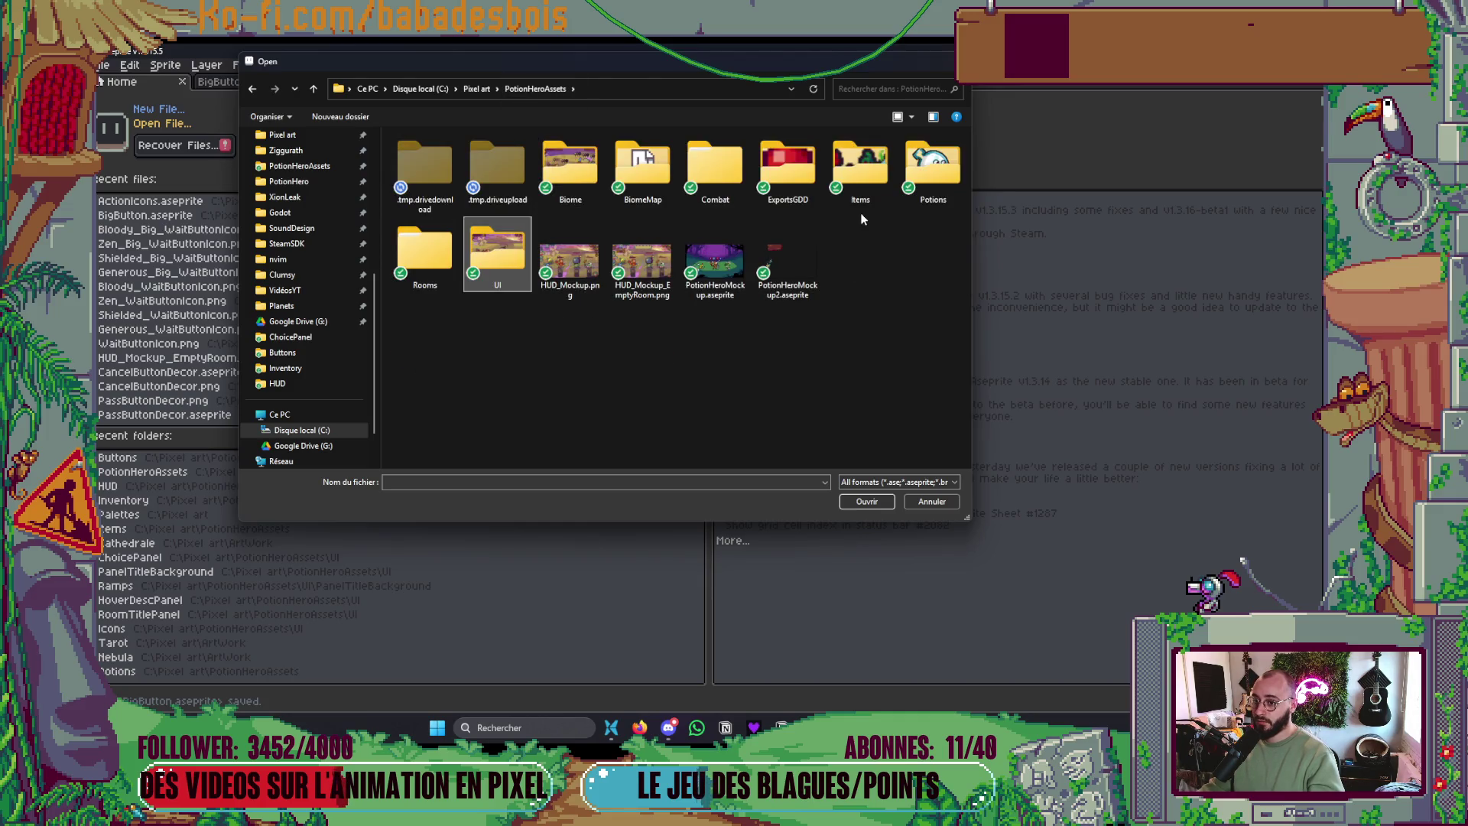
double_click(872, 180)
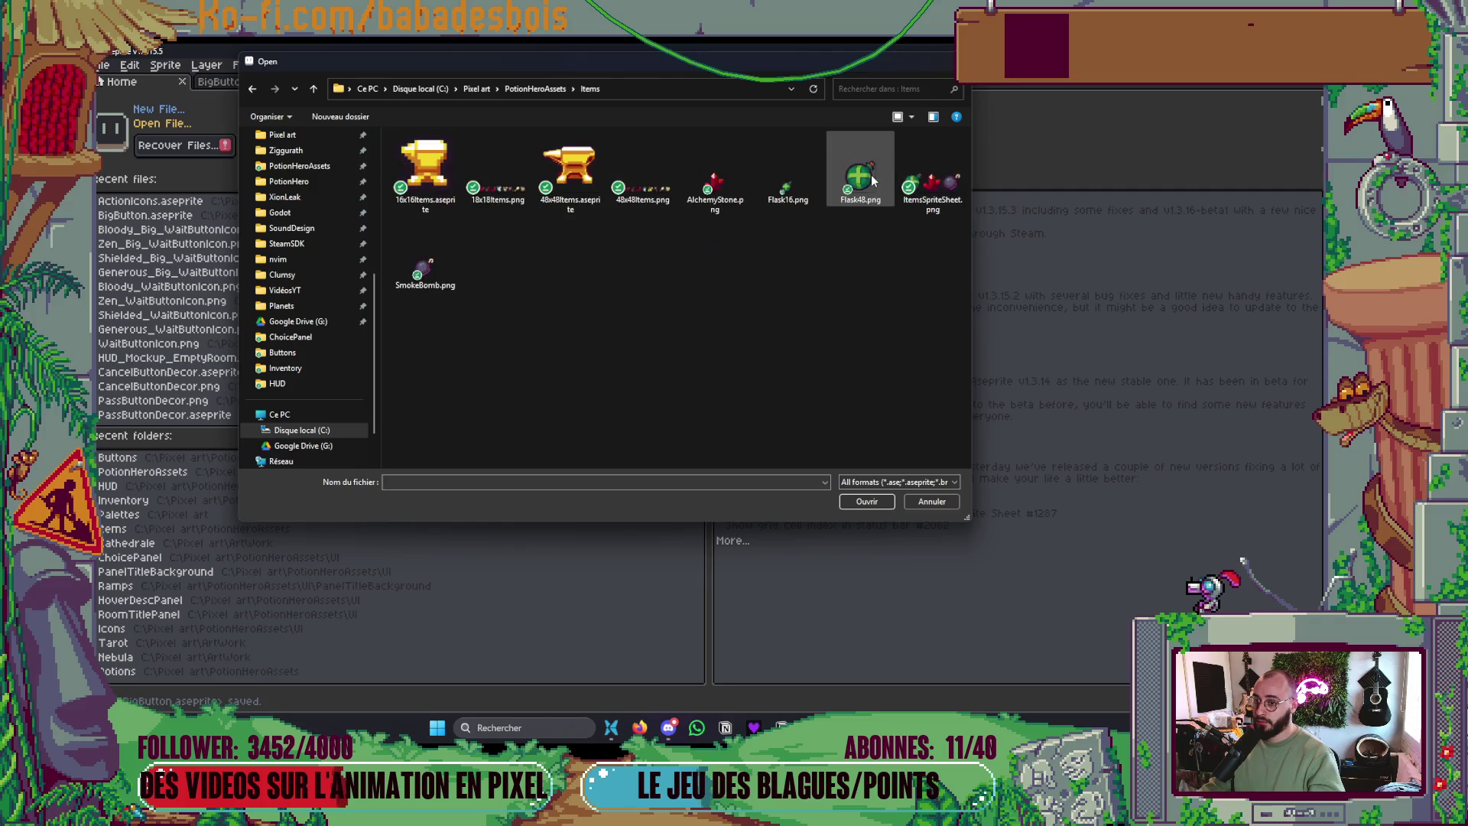
left_click(314, 89)
double_click(930, 175)
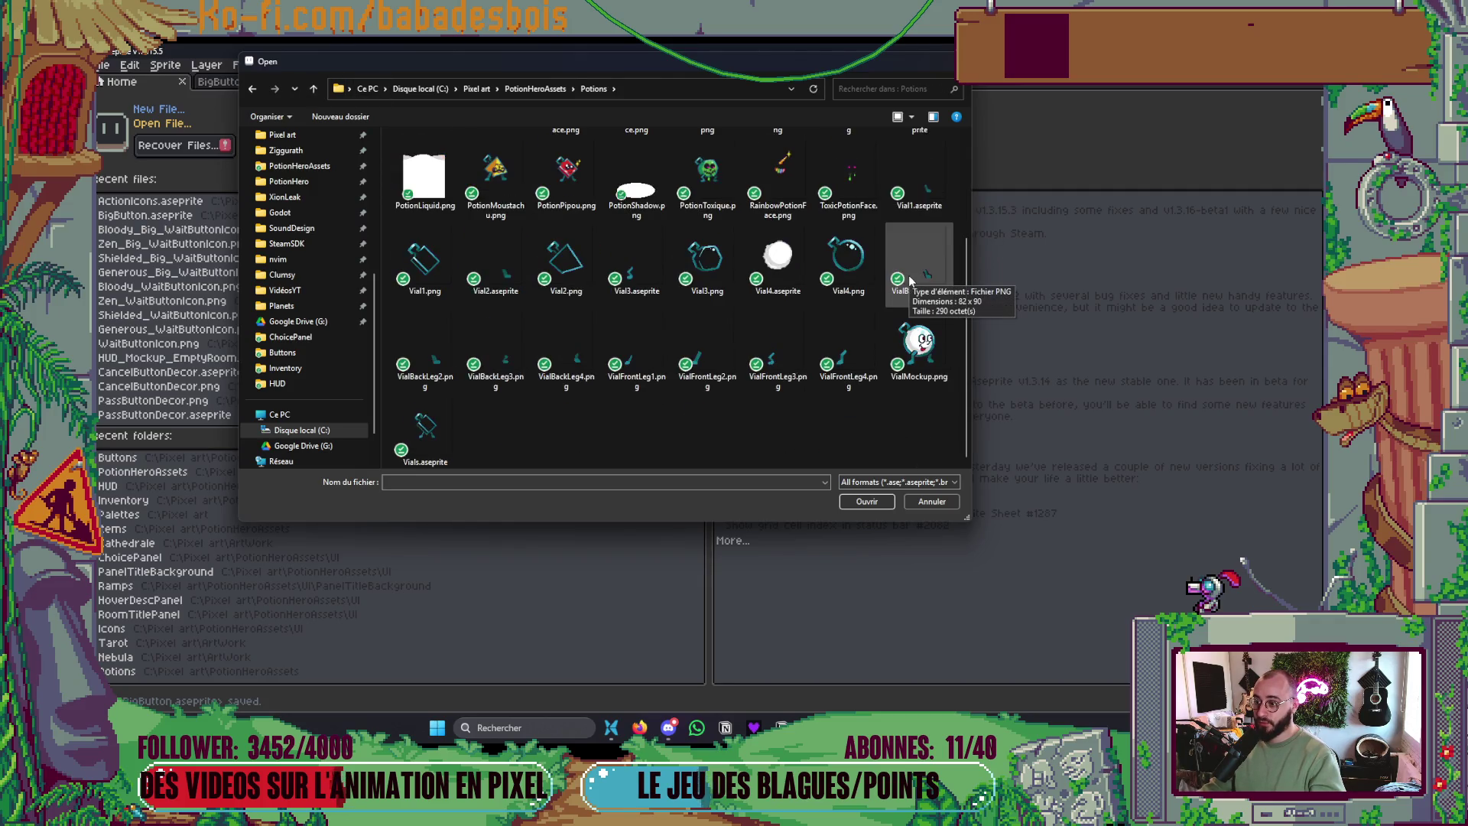
left_click(314, 89)
double_click(502, 276)
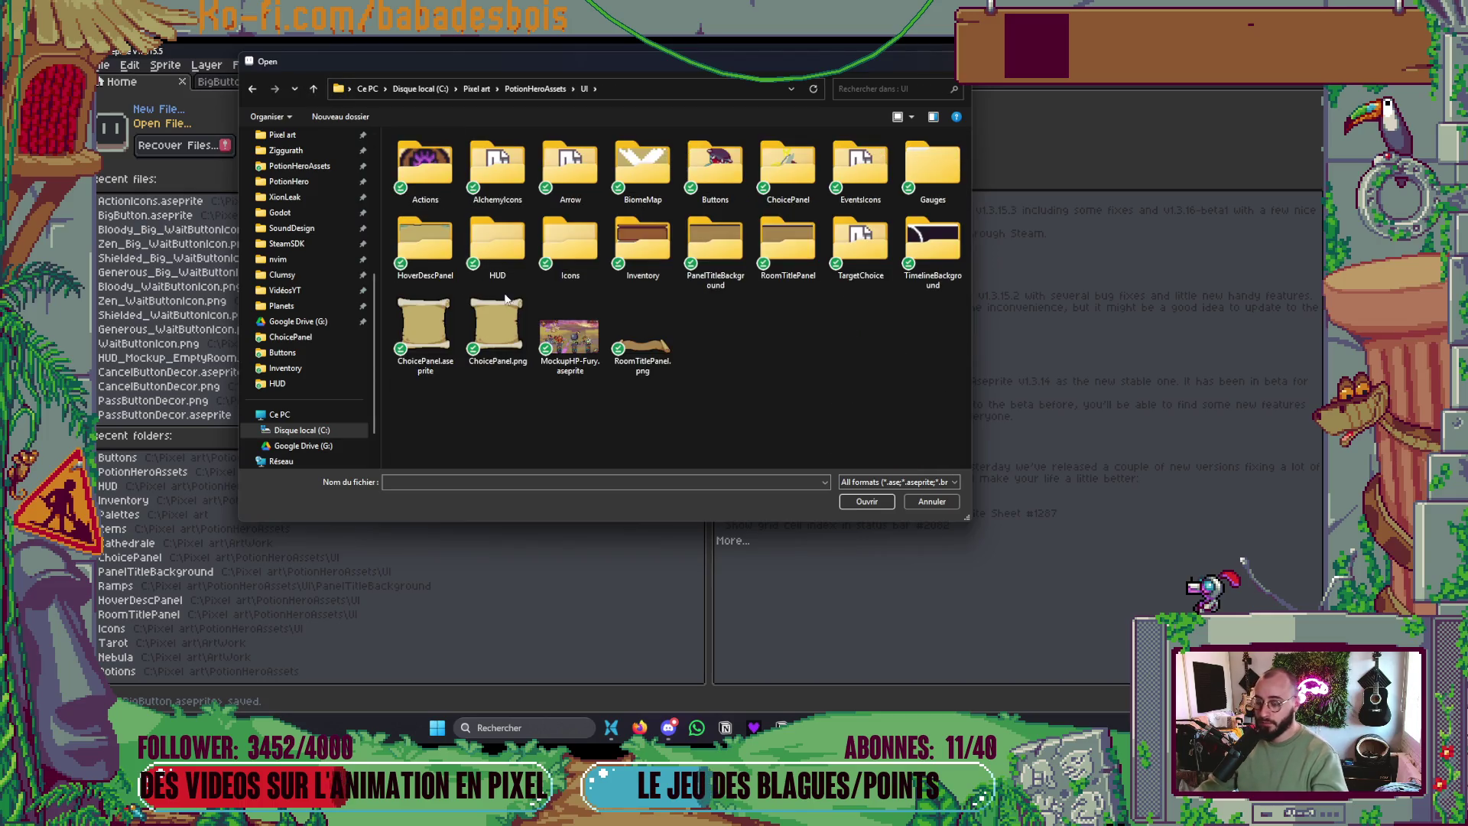
double_click(781, 168)
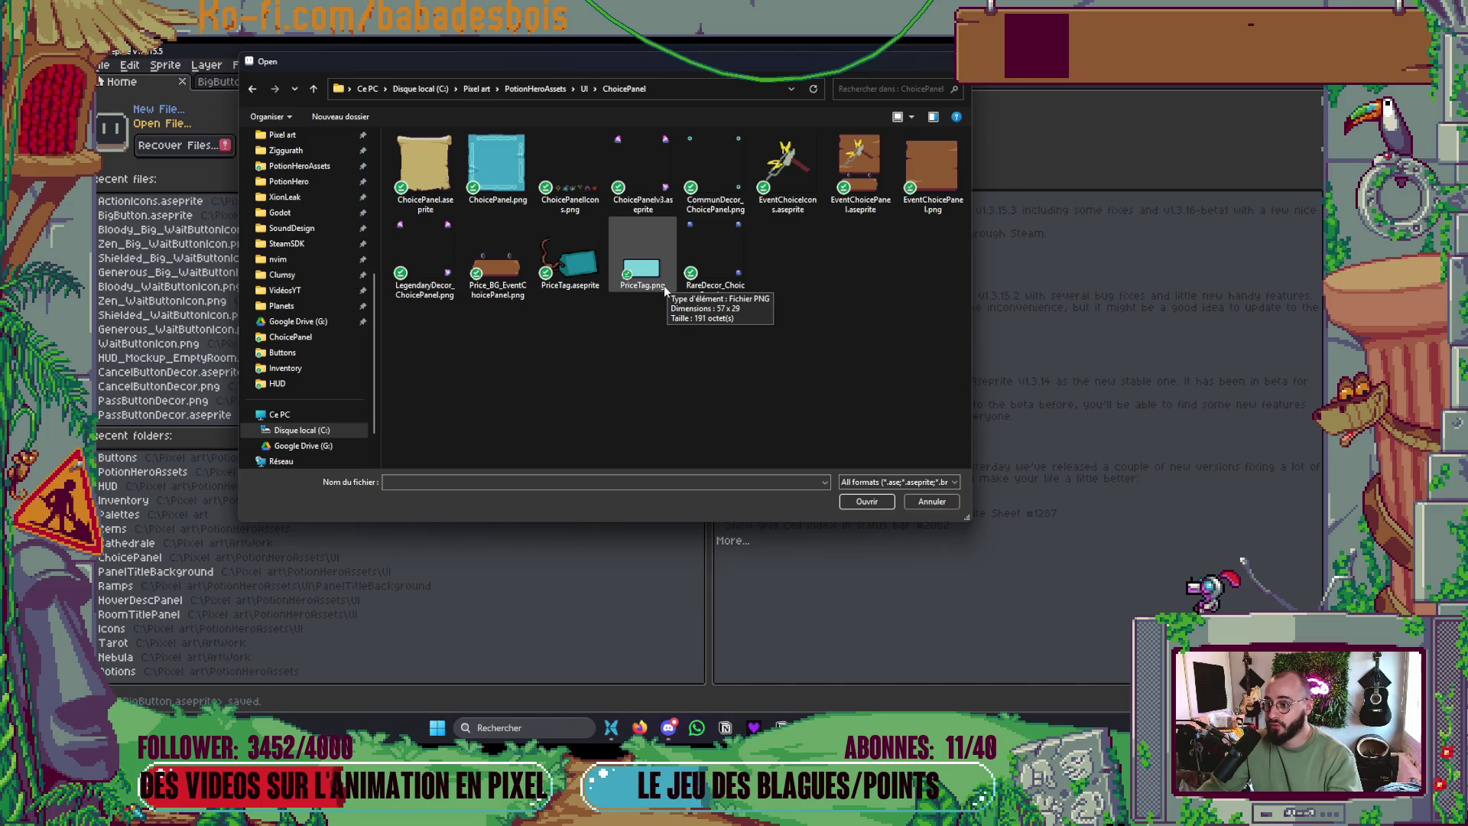
Briefly open ChoicePanel.aseprite, close it, and open PriceTag.png instead.
double_click(426, 172)
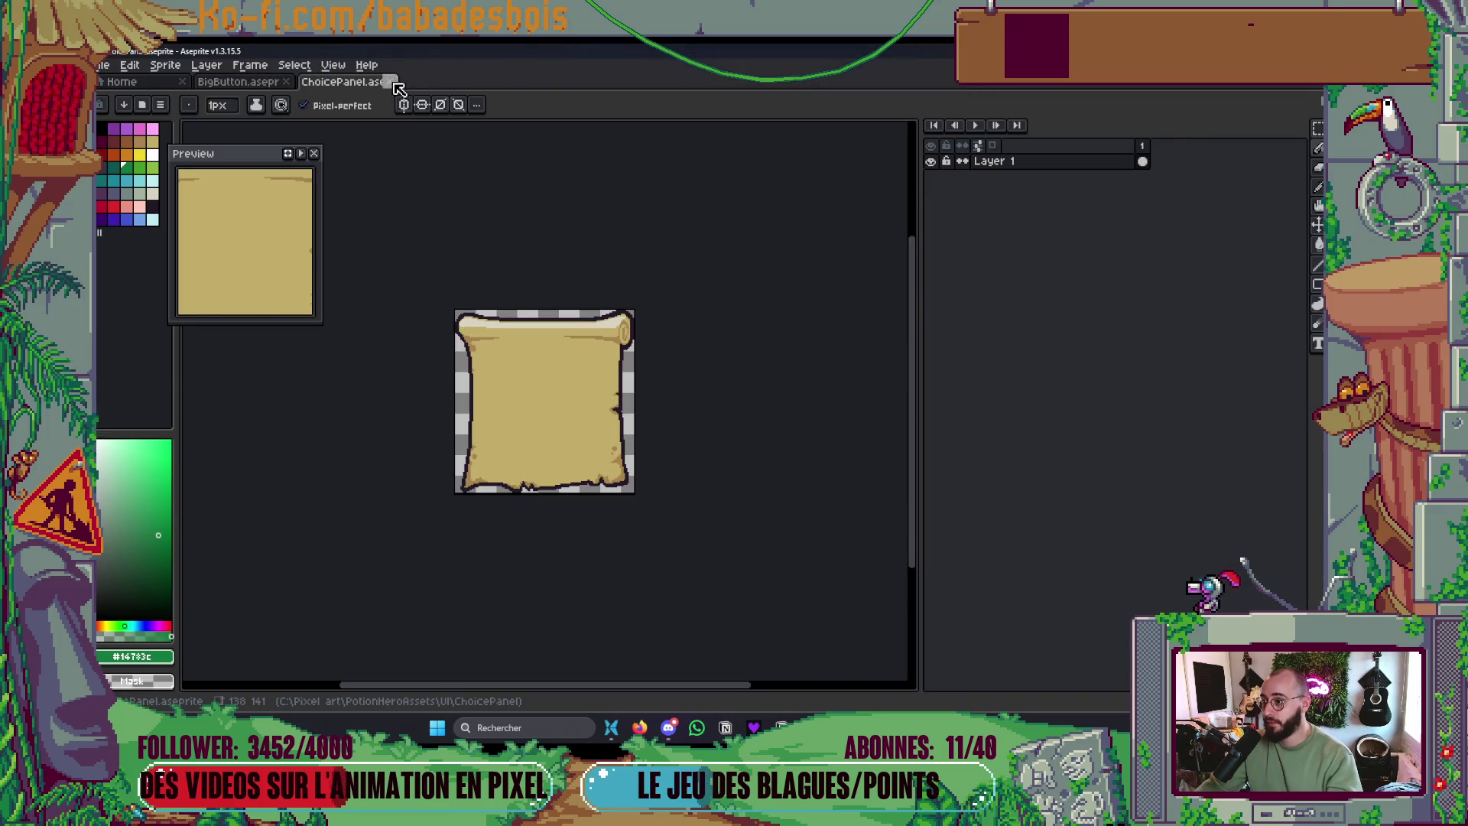
left_click(392, 82)
left_click(156, 82)
left_click(162, 128)
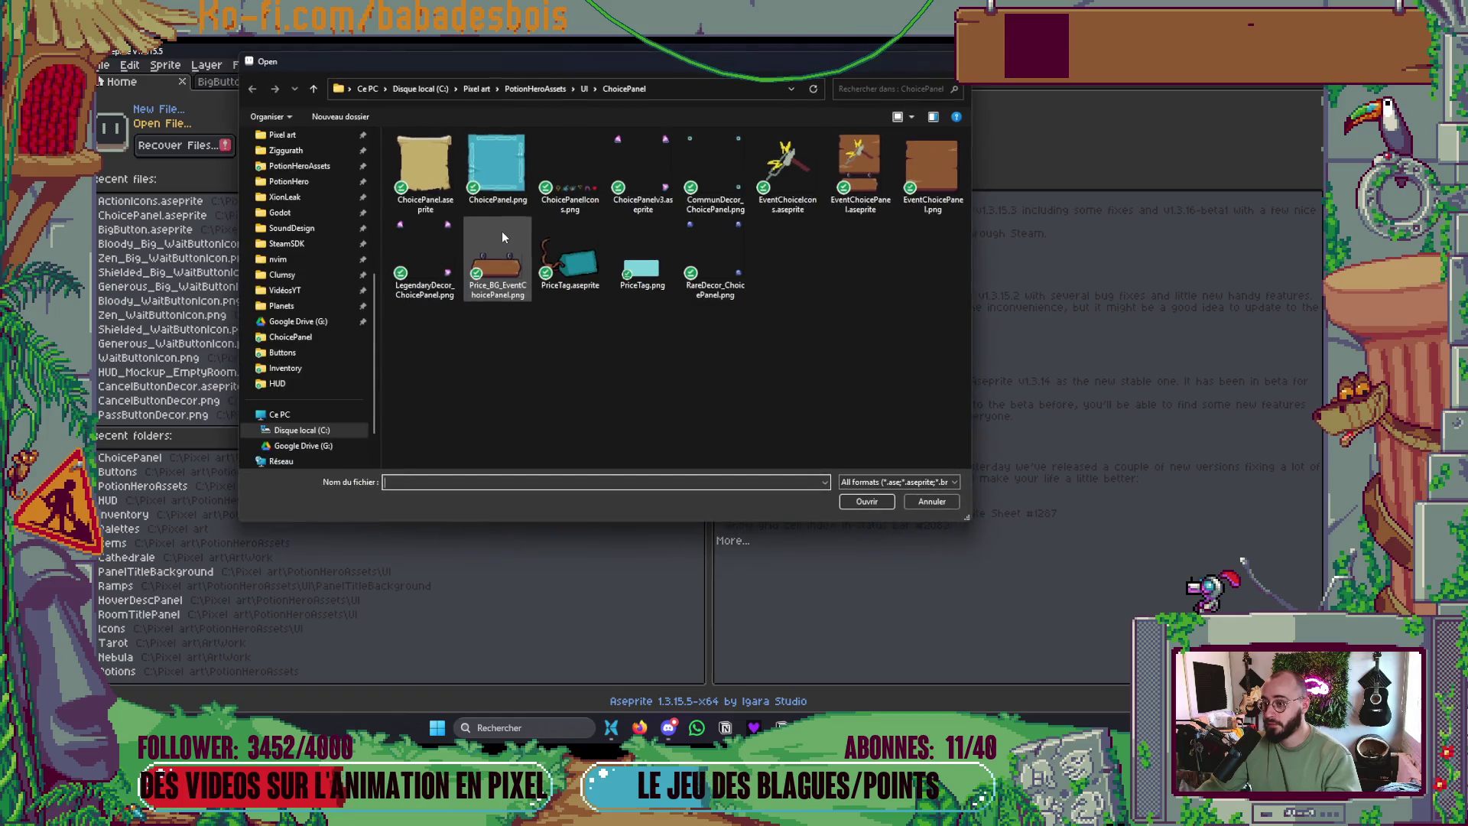
double_click(642, 268)
Check the Notion backlog, then rectangle-select the tag's top part and deselect it.
scroll(635, 399, "up", 4)
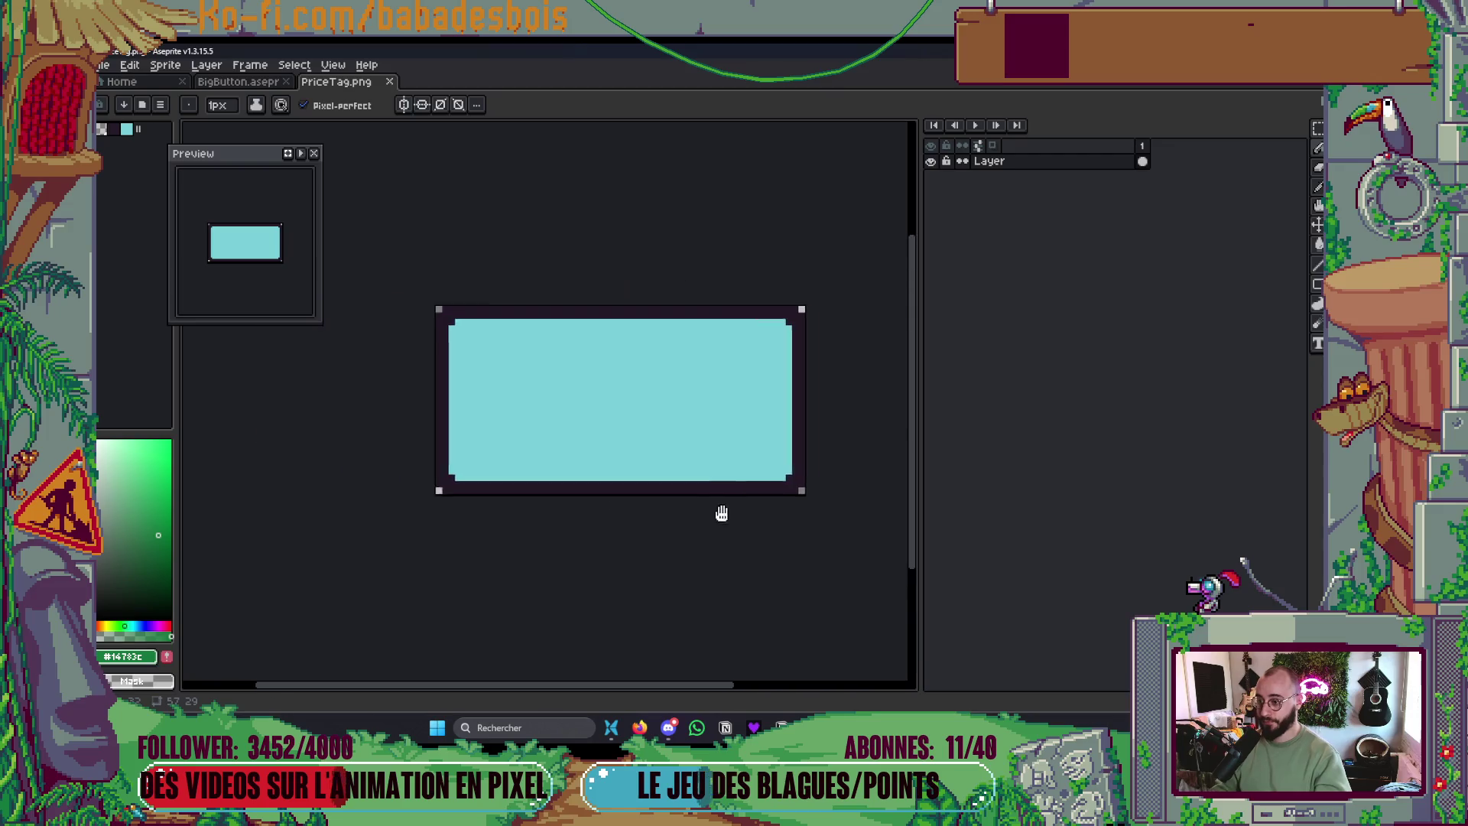
left_click_drag(722, 513, 722, 498)
key("alt+Tab")
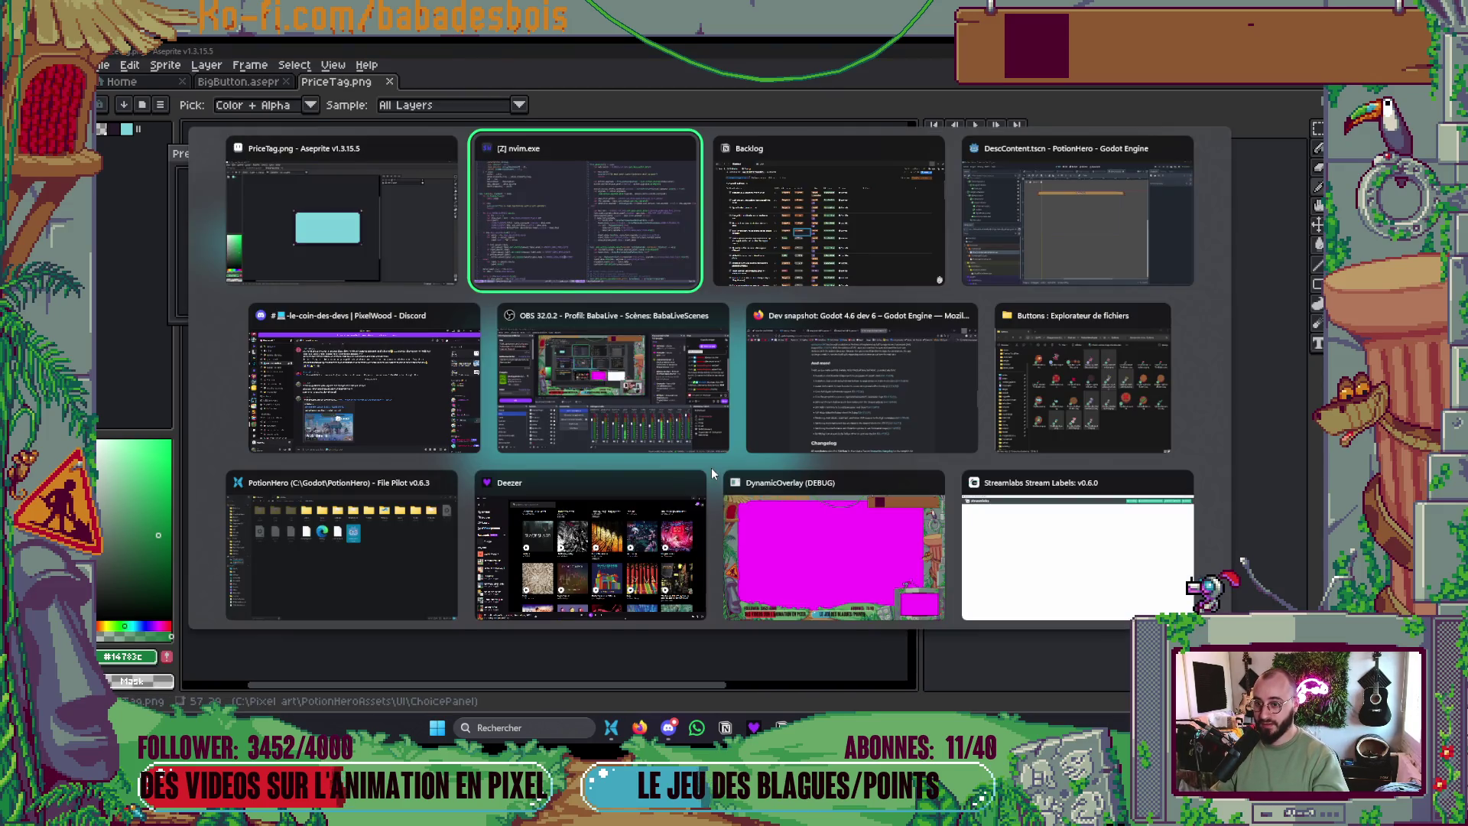
key("alt+Tab")
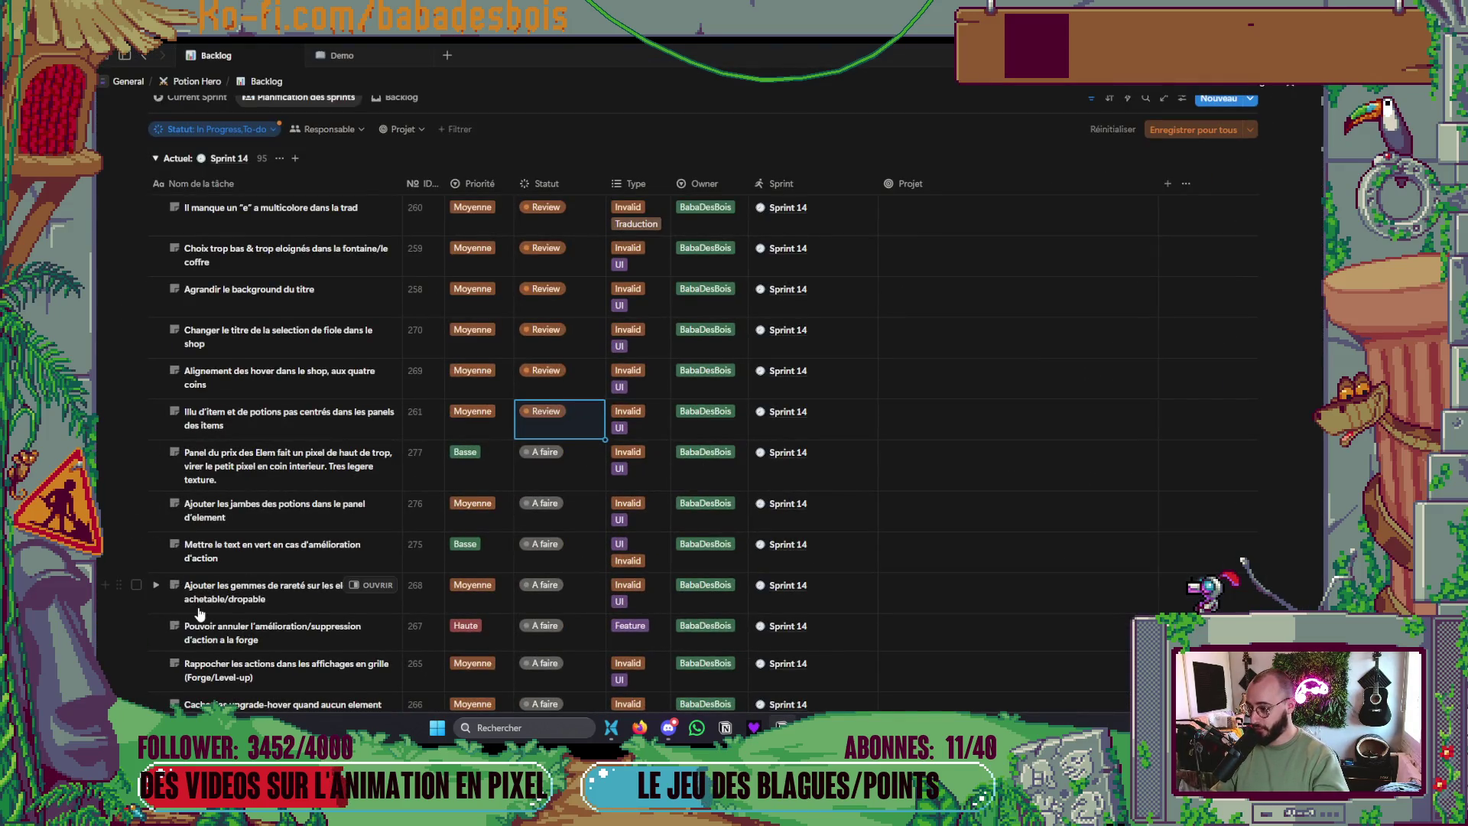
key("alt+Tab")
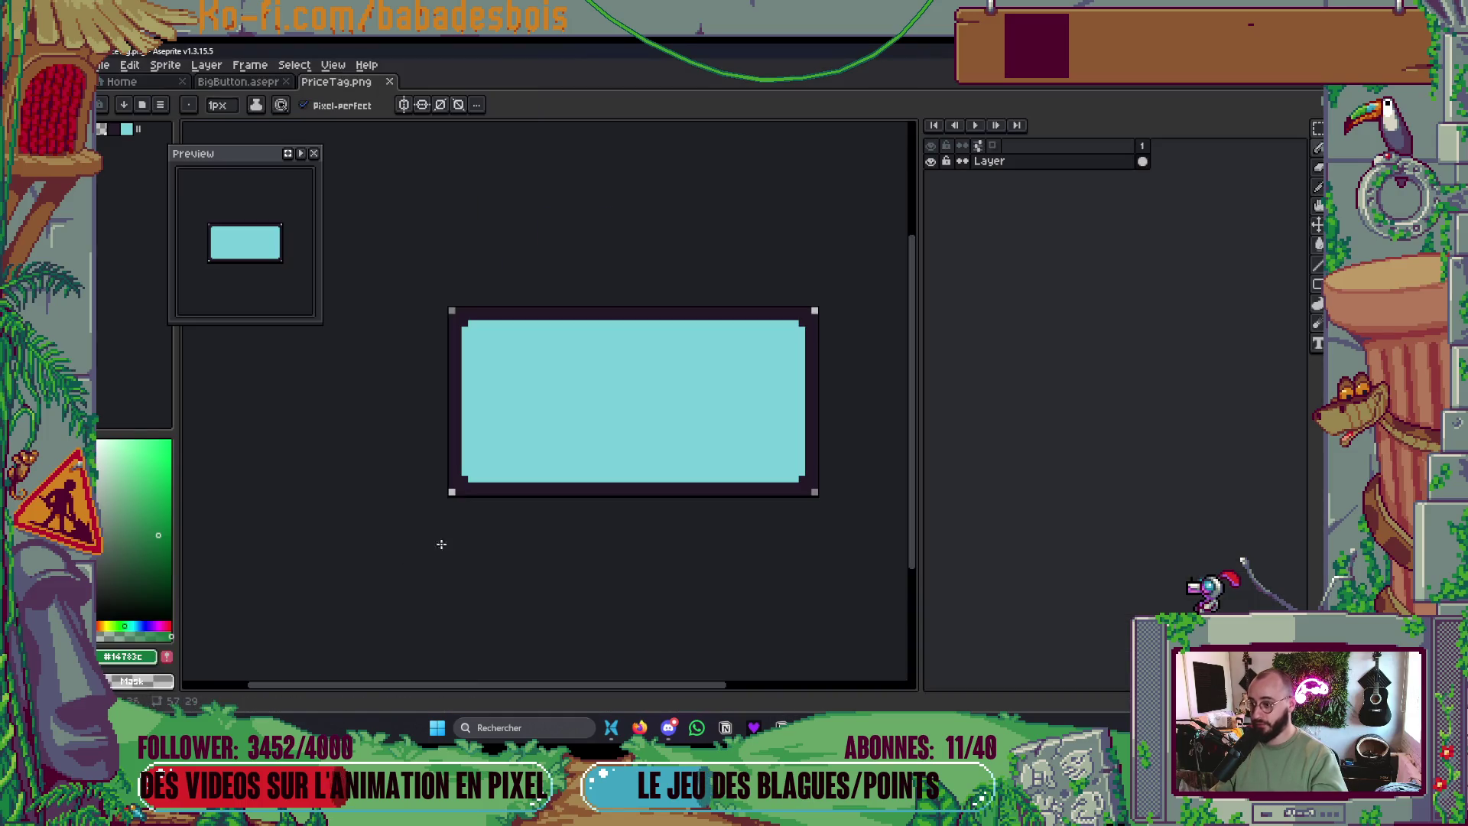
key("m")
mouse_move(387, 275)
left_mouse_down()
mouse_move(865, 380)
mouse_move(881, 407)
left_mouse_up()
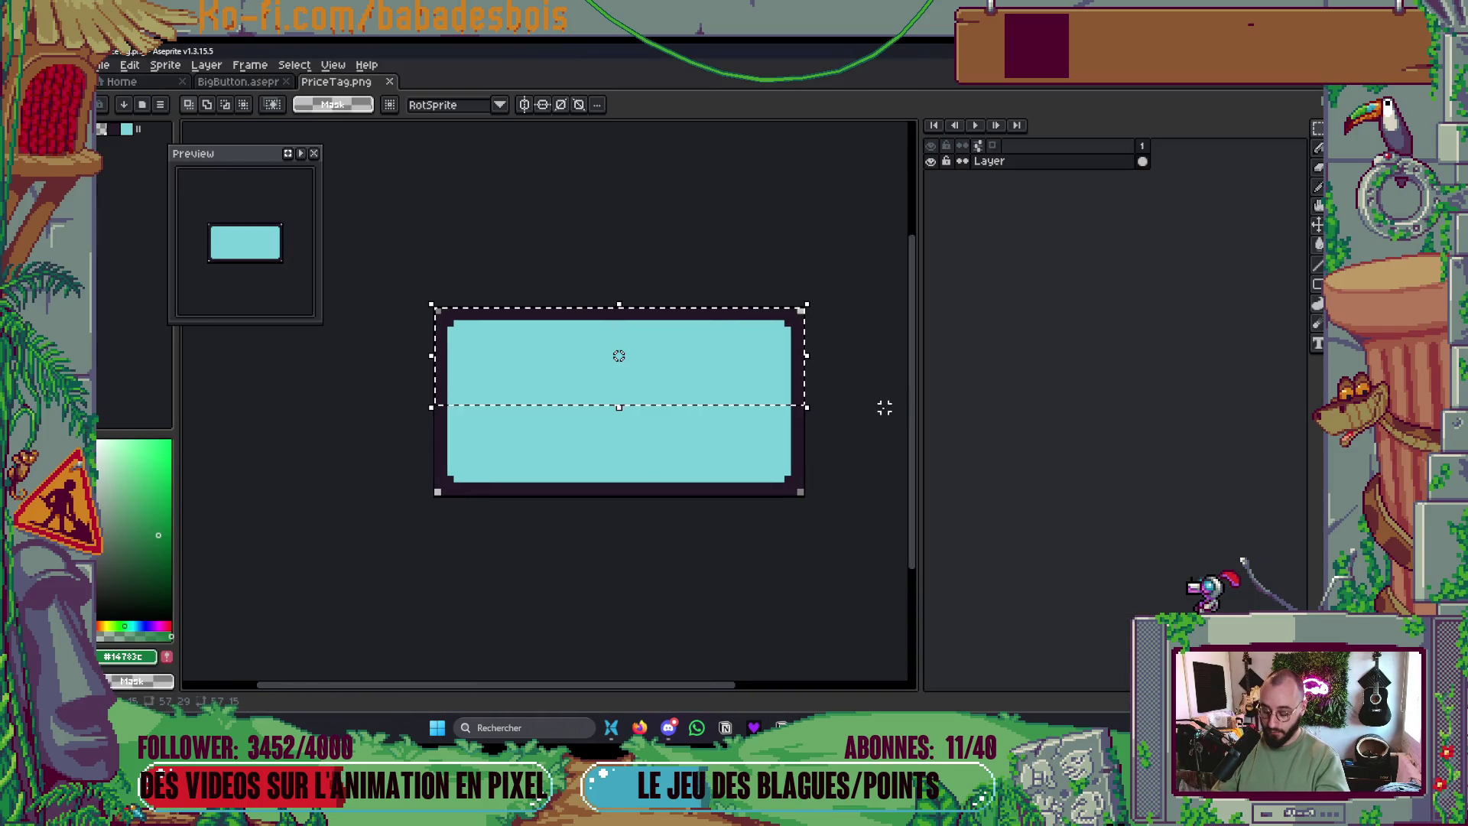
left_click(794, 511)
Trim 1 px from the top of the canvas, making it 57×28.
key("ctrl+alt+c")
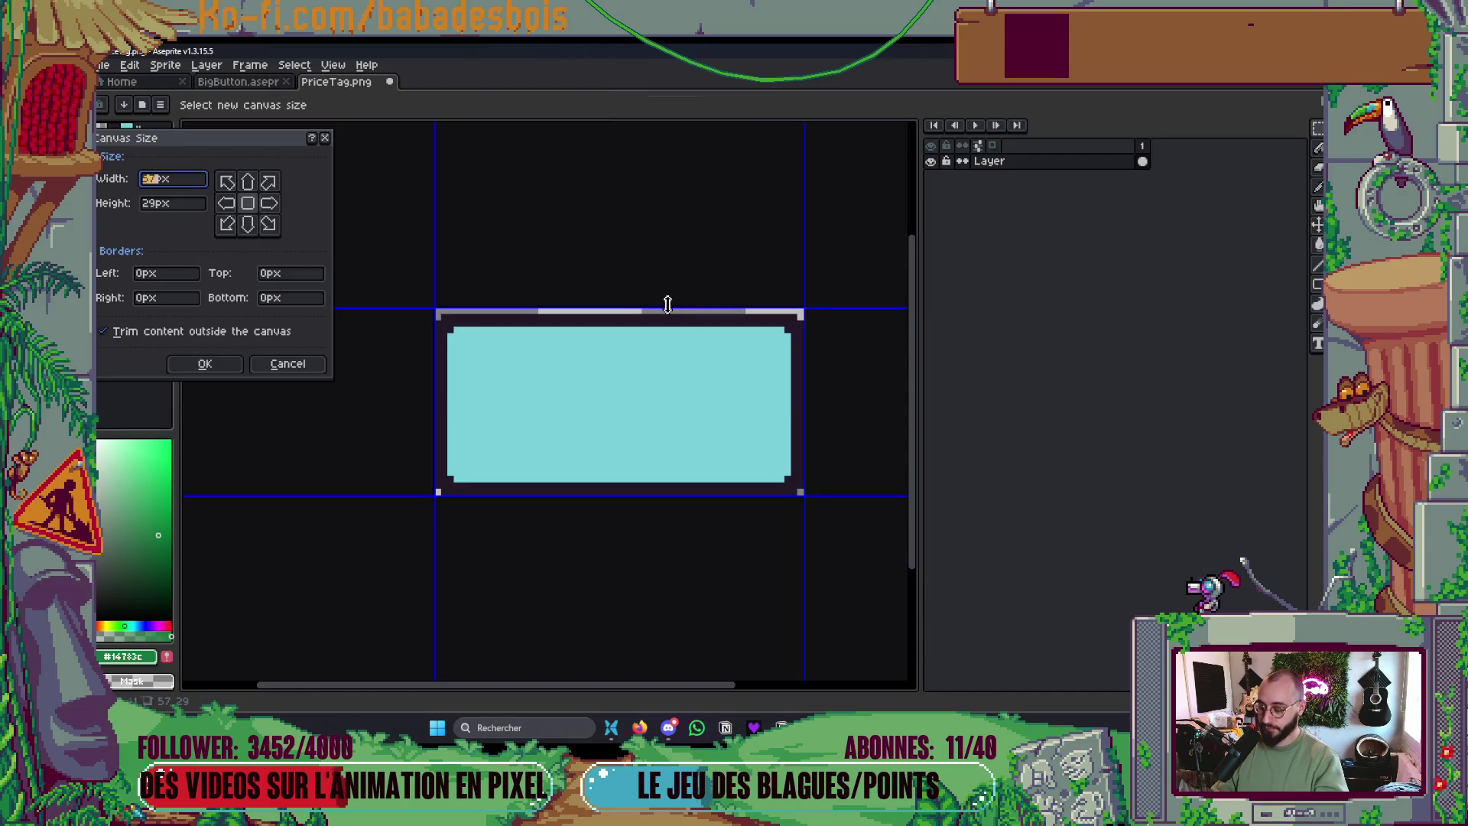
left_click(205, 364)
left_click(314, 153)
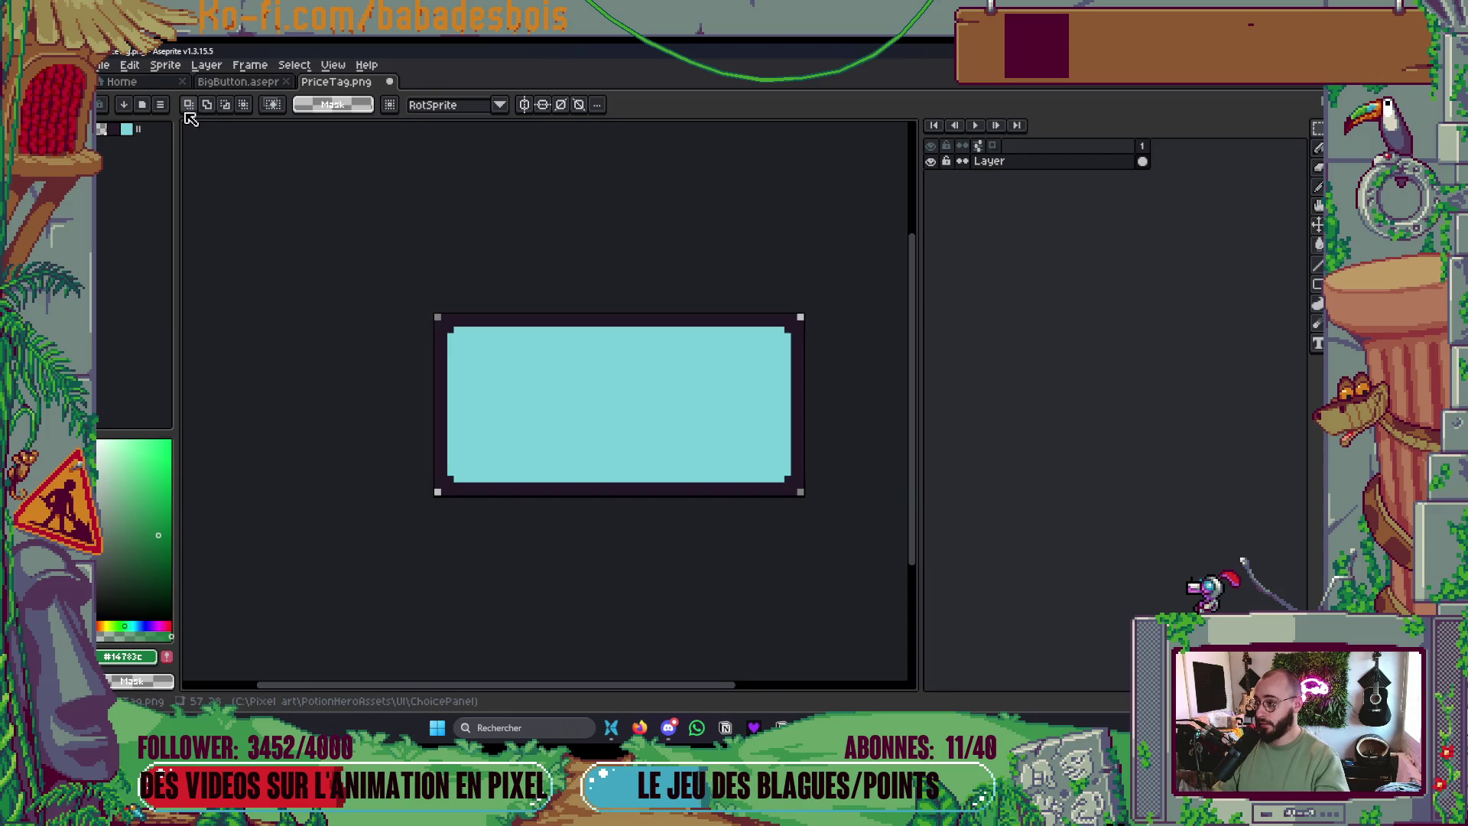
Load the default palette and pick the darker teal with the Pencil.
left_click(160, 104)
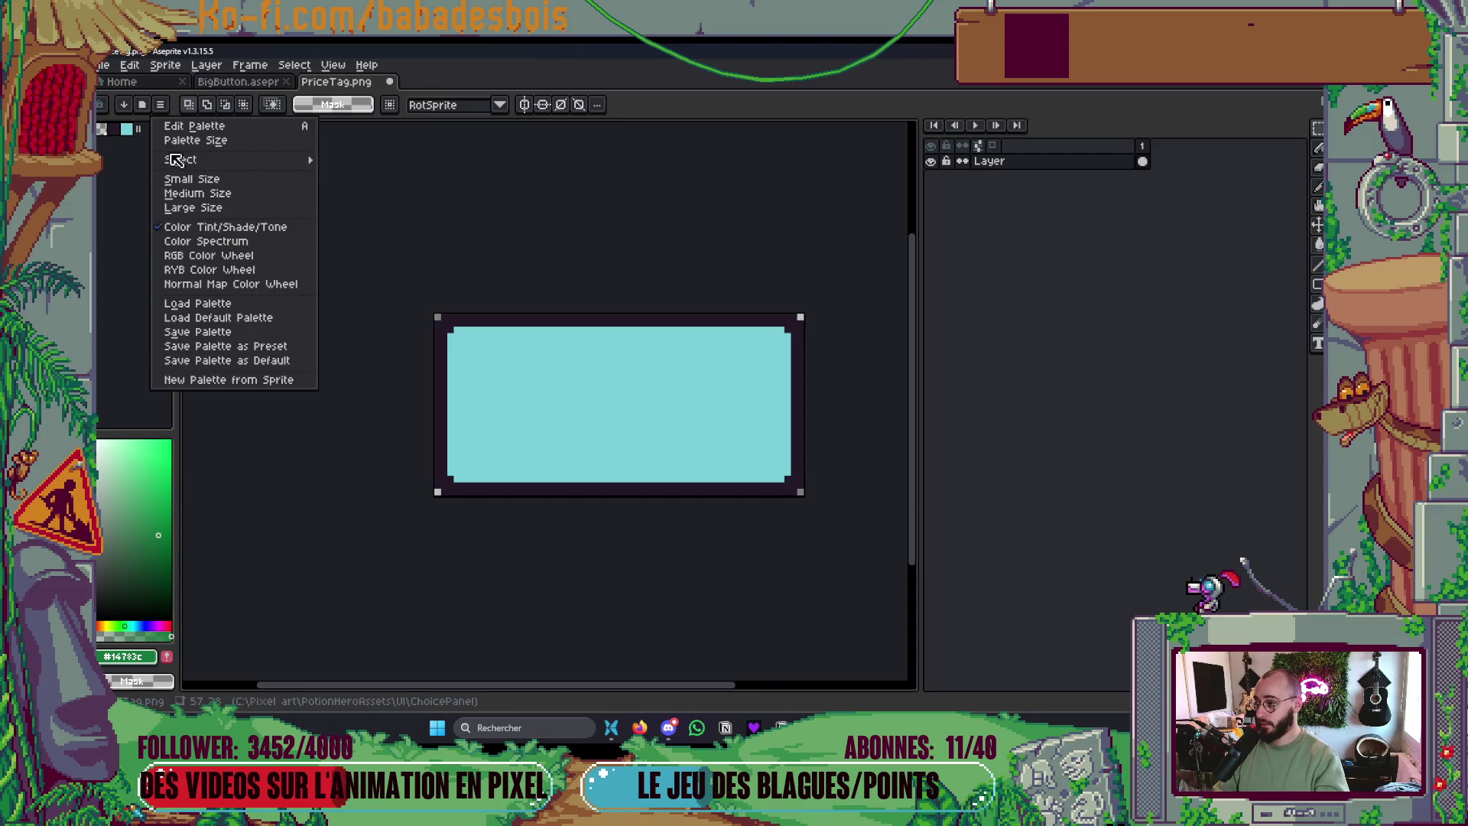
left_click(222, 322)
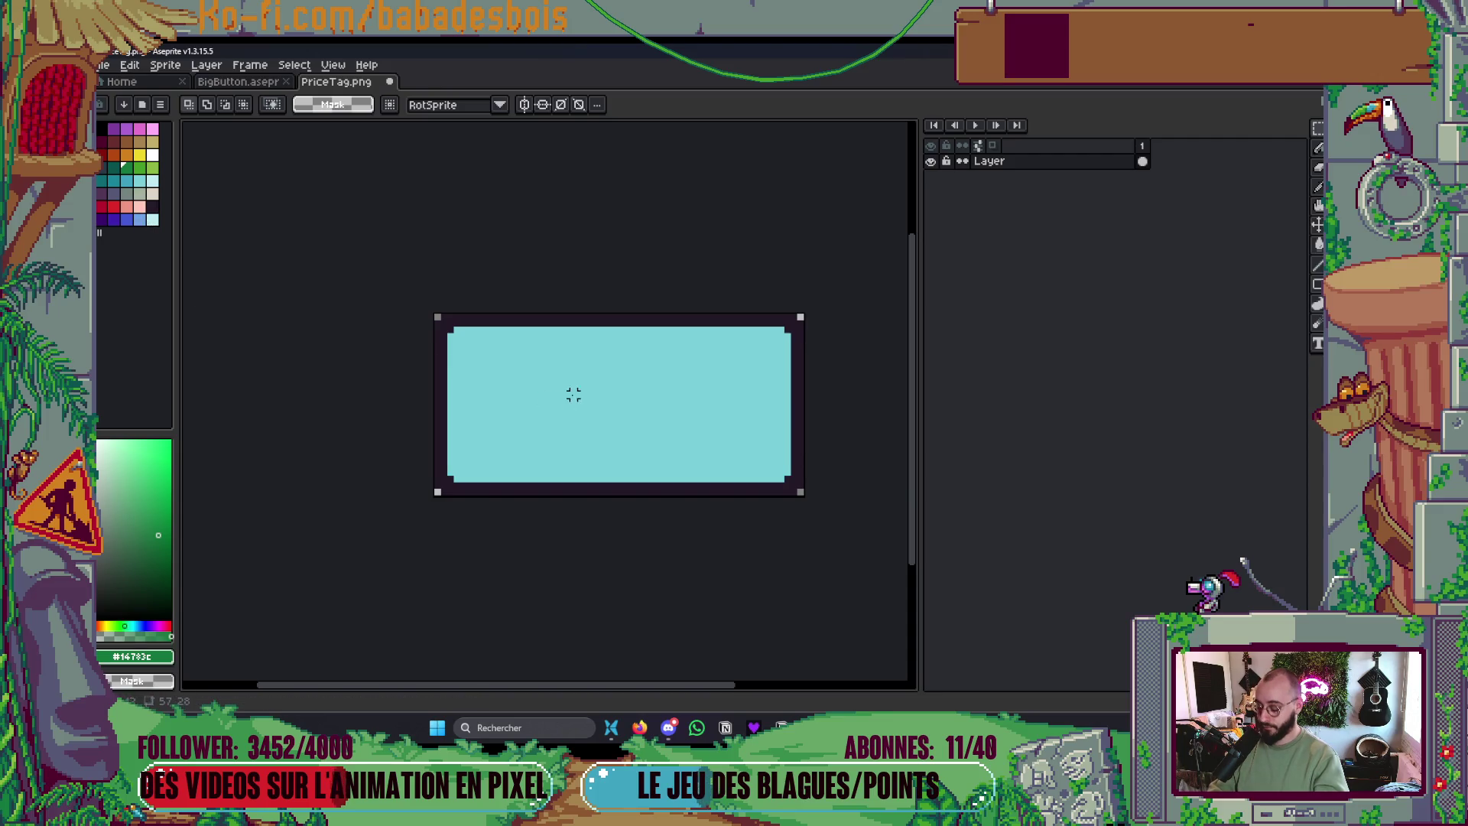
key("b")
left_click(669, 364, "alt")
Shade the tag's top-left and bottom-right corners in darker teal, switching between 2px and 1px brushes.
scroll(539, 361, "up", 1)
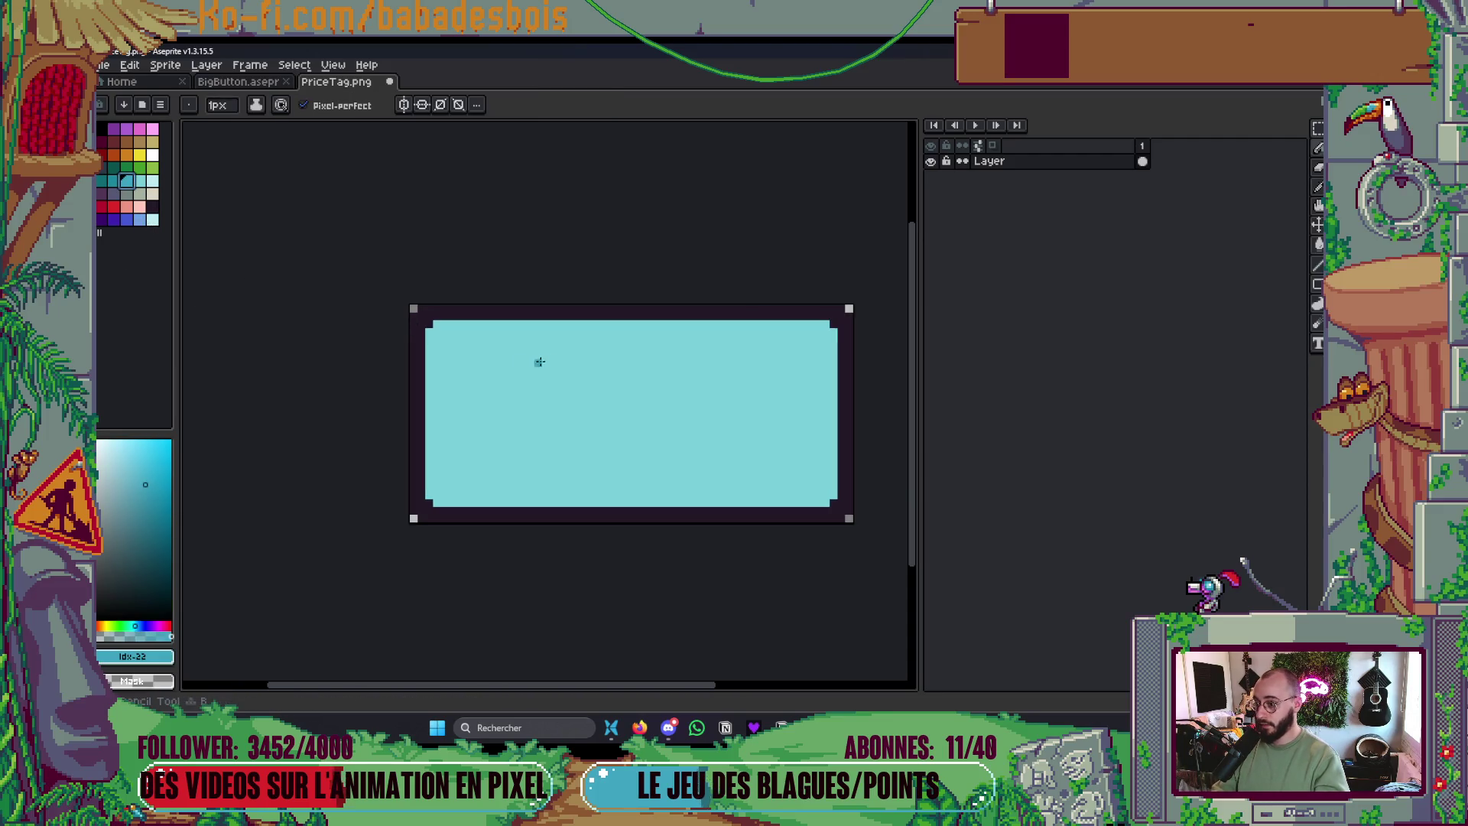
scroll(459, 349, "up", 1)
key("plus")
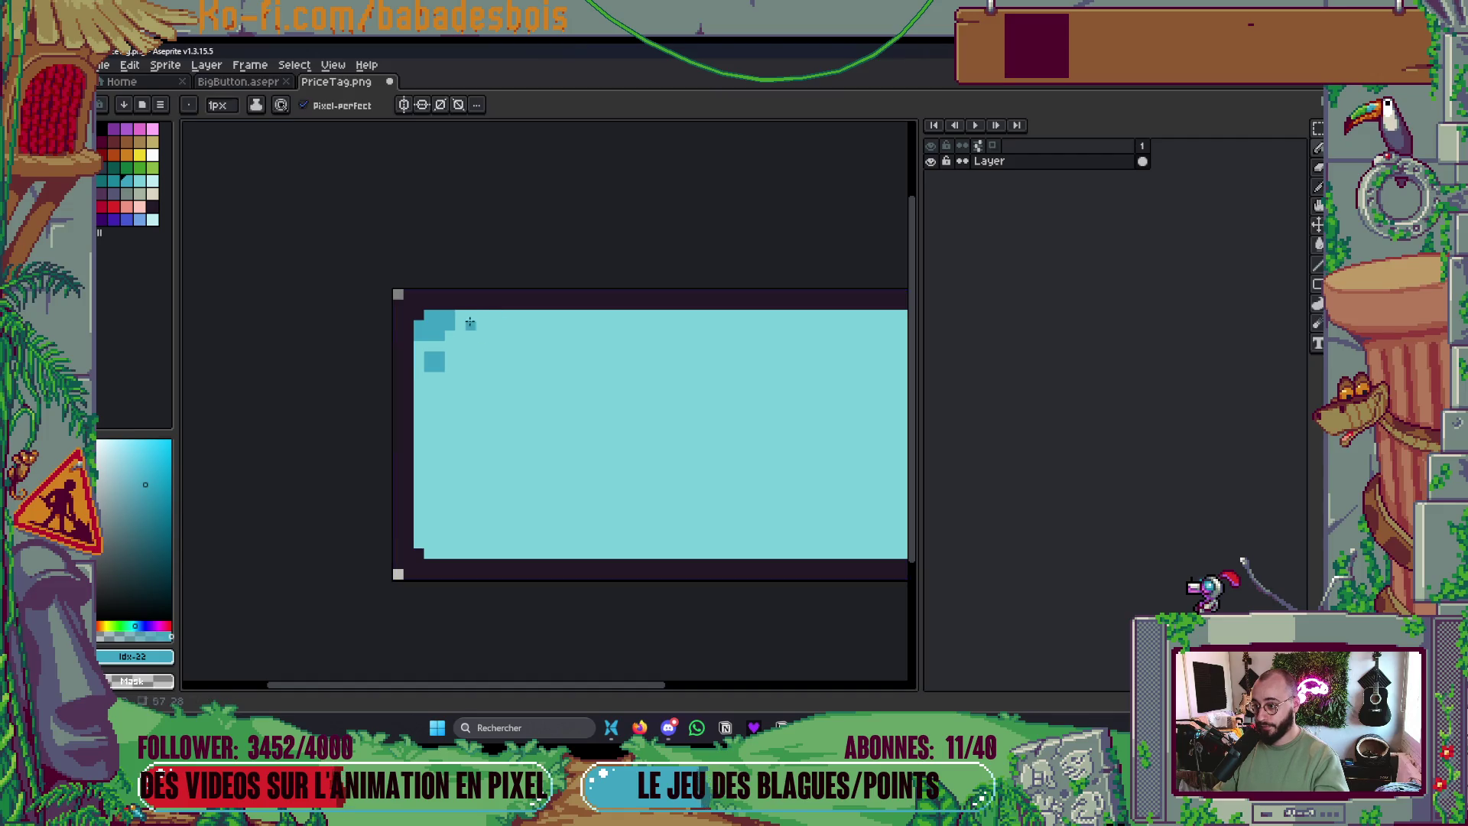
left_click_drag(678, 366, 485, 410)
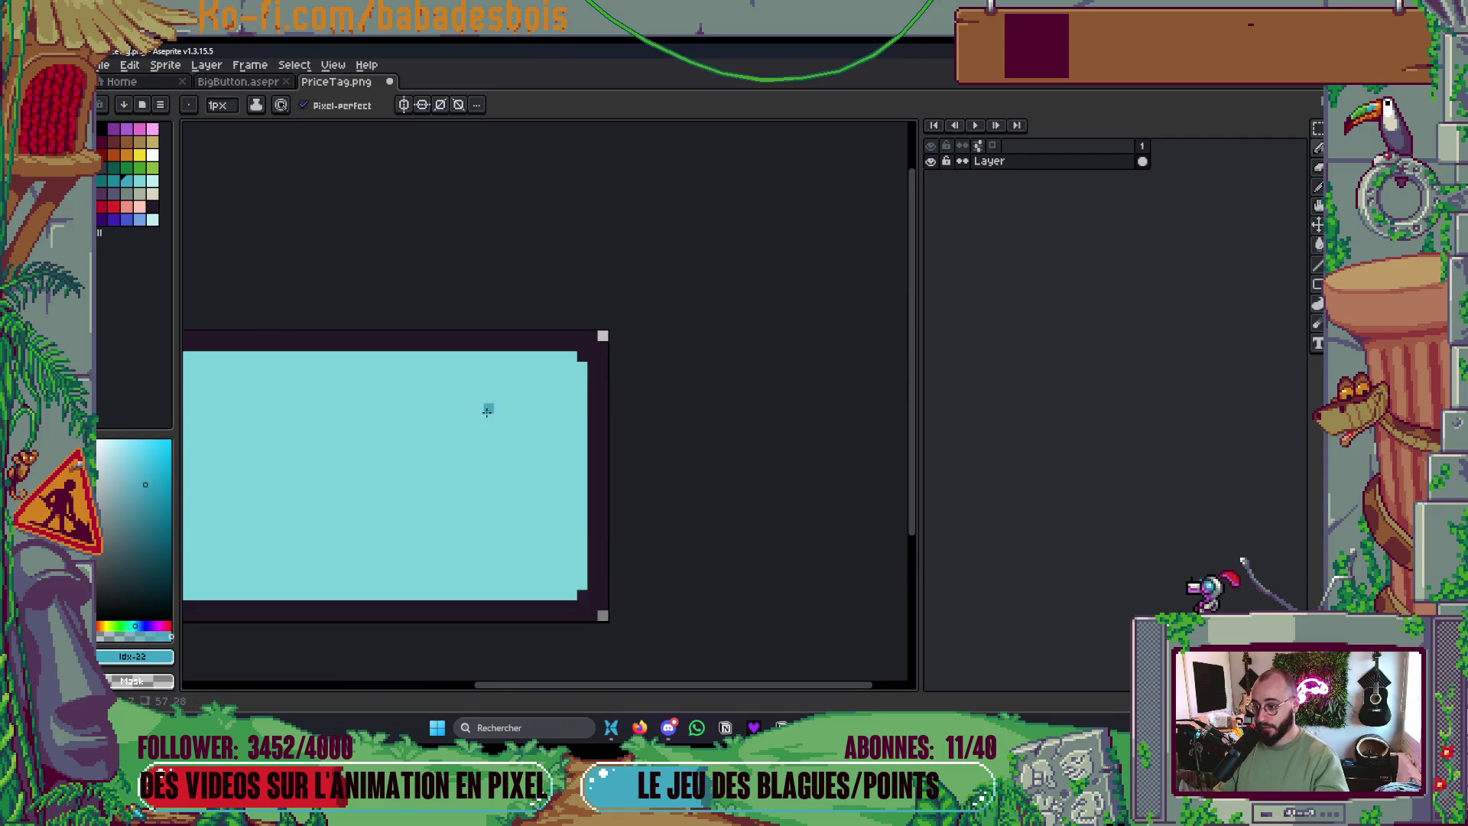
scroll(602, 541, "up", 1)
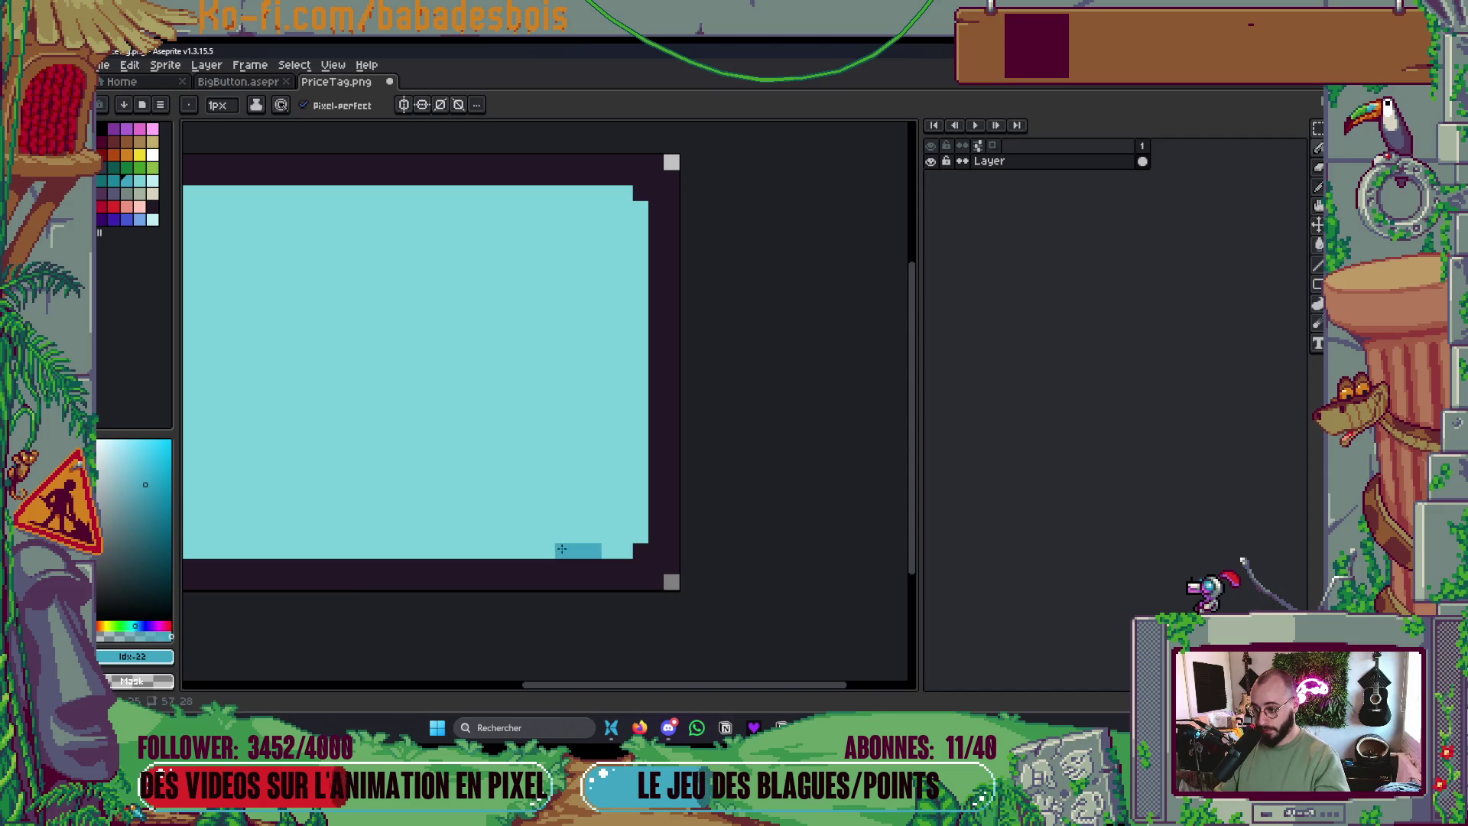
key("plus")
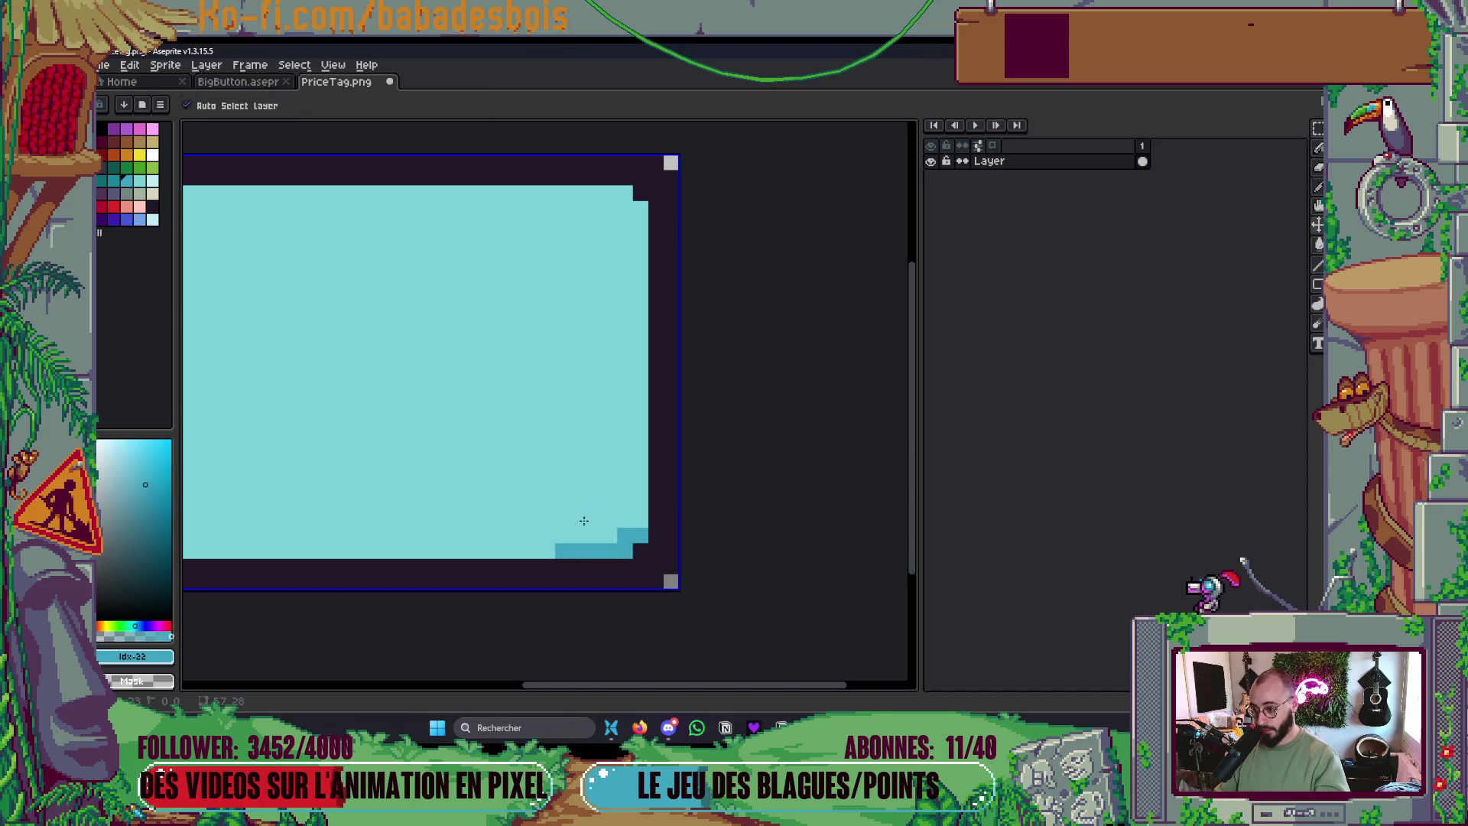
scroll(852, 454, "down", 3)
scroll(852, 457, "down", 2)
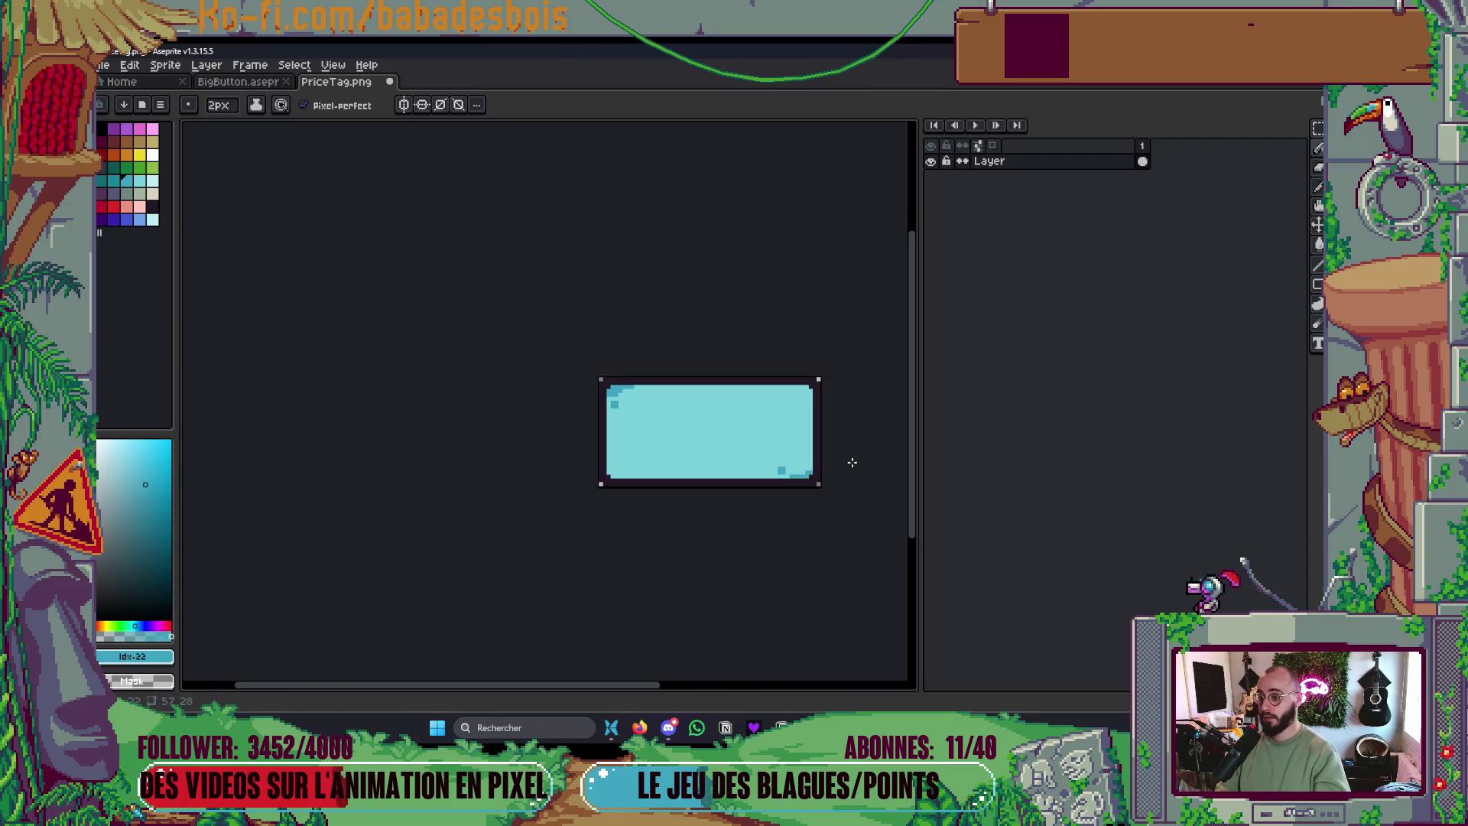
scroll(816, 429, "up", 2)
key("minus")
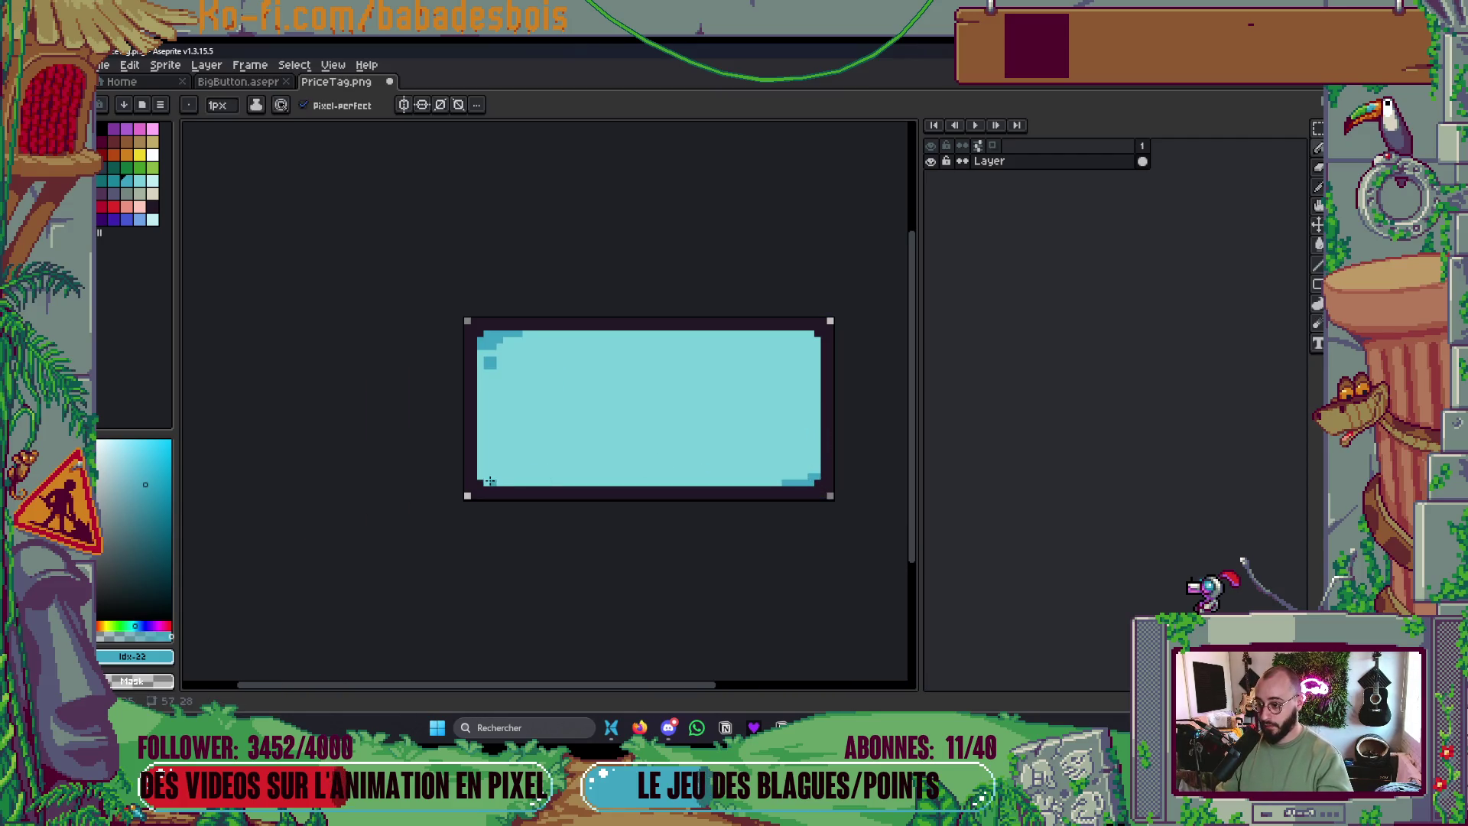
scroll(484, 480, "up", 1)
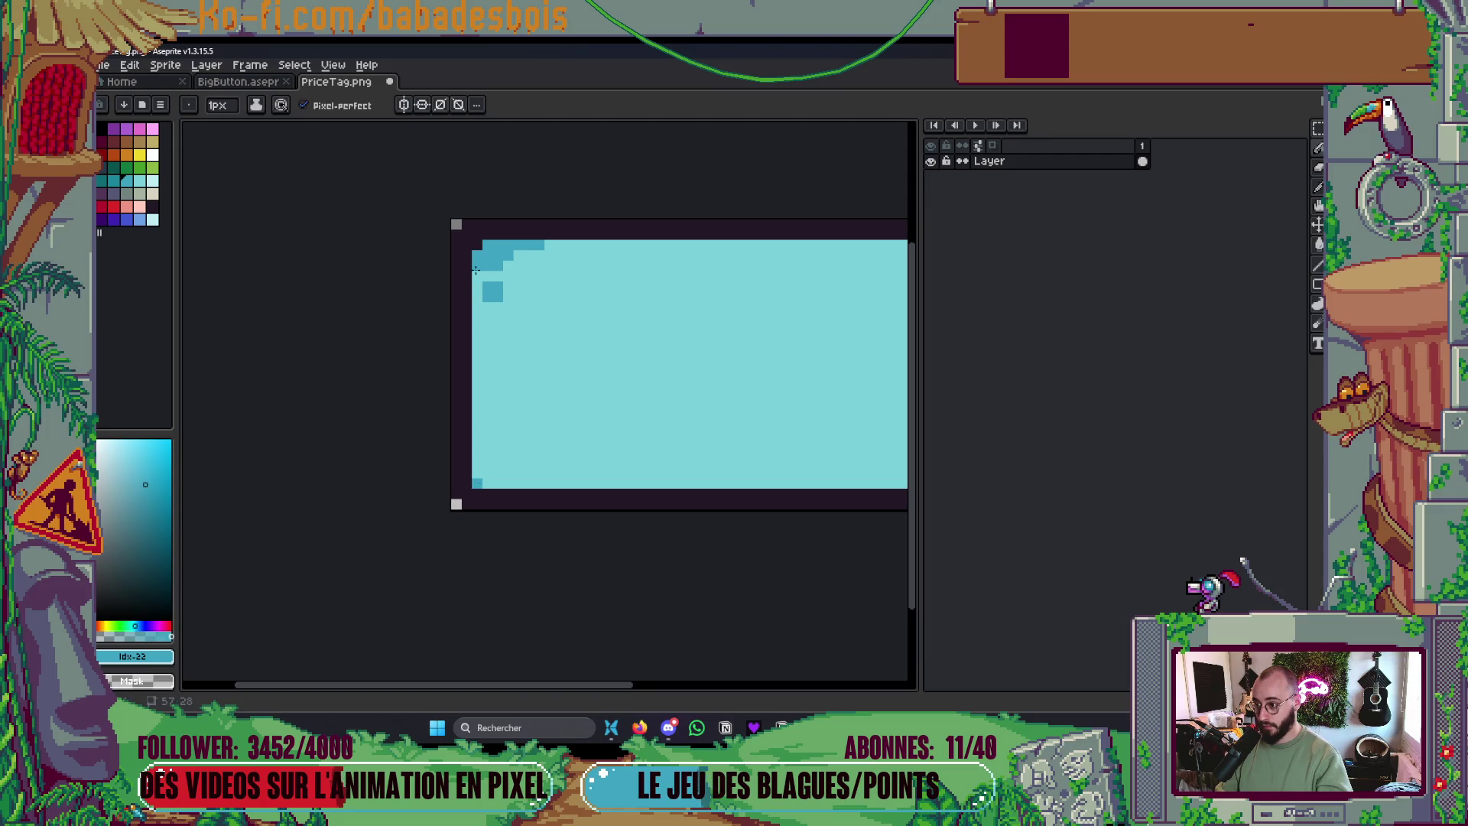
scroll(335, 333, "right", 3)
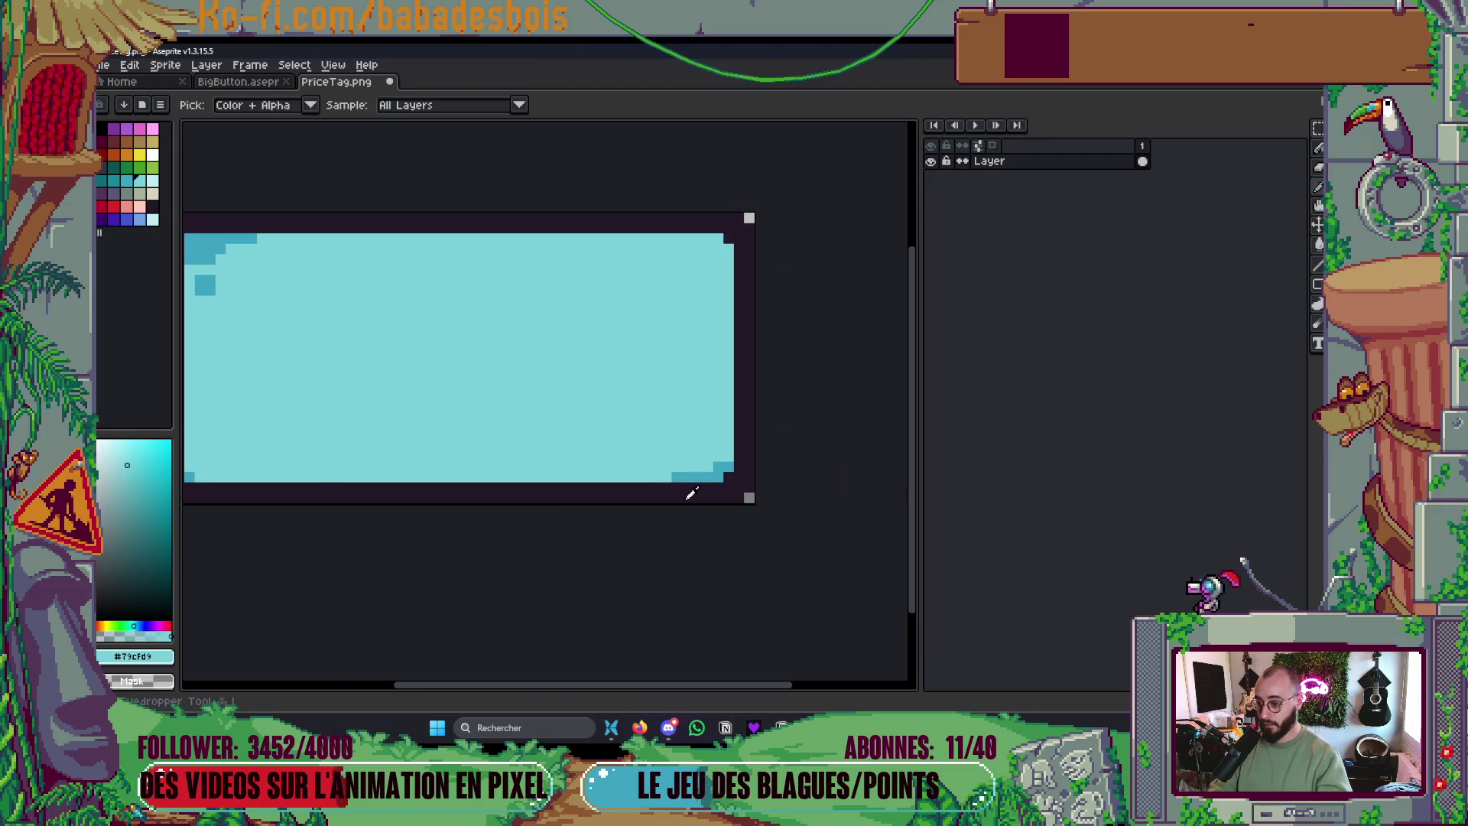
scroll(719, 466, "up", 1)
key("alt+Tab")
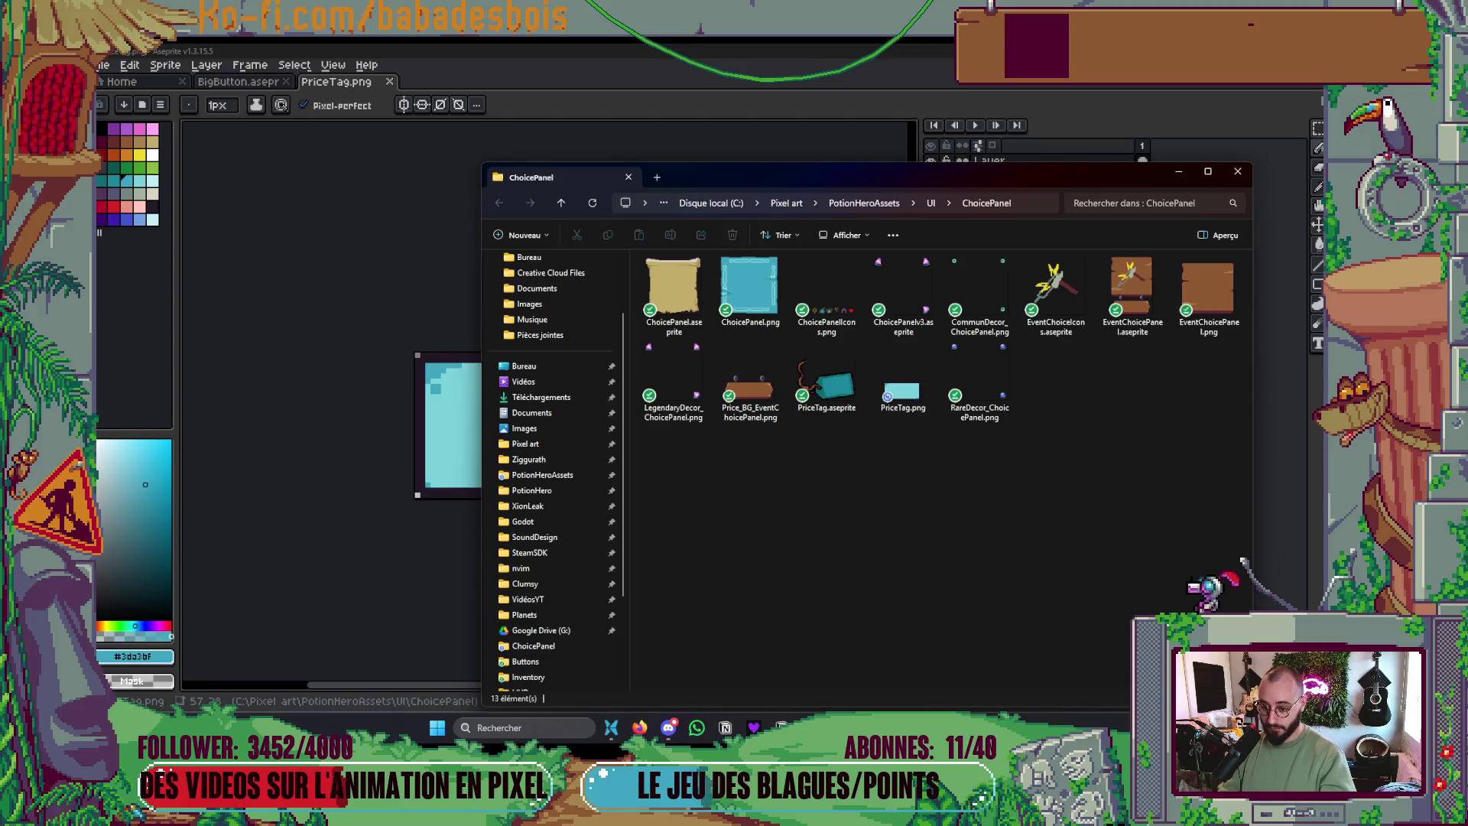
Filter the FileSystem for PriceTag and open the ChoicePanel folder in File Explorer.
left_click(229, 432)
type("Prince")
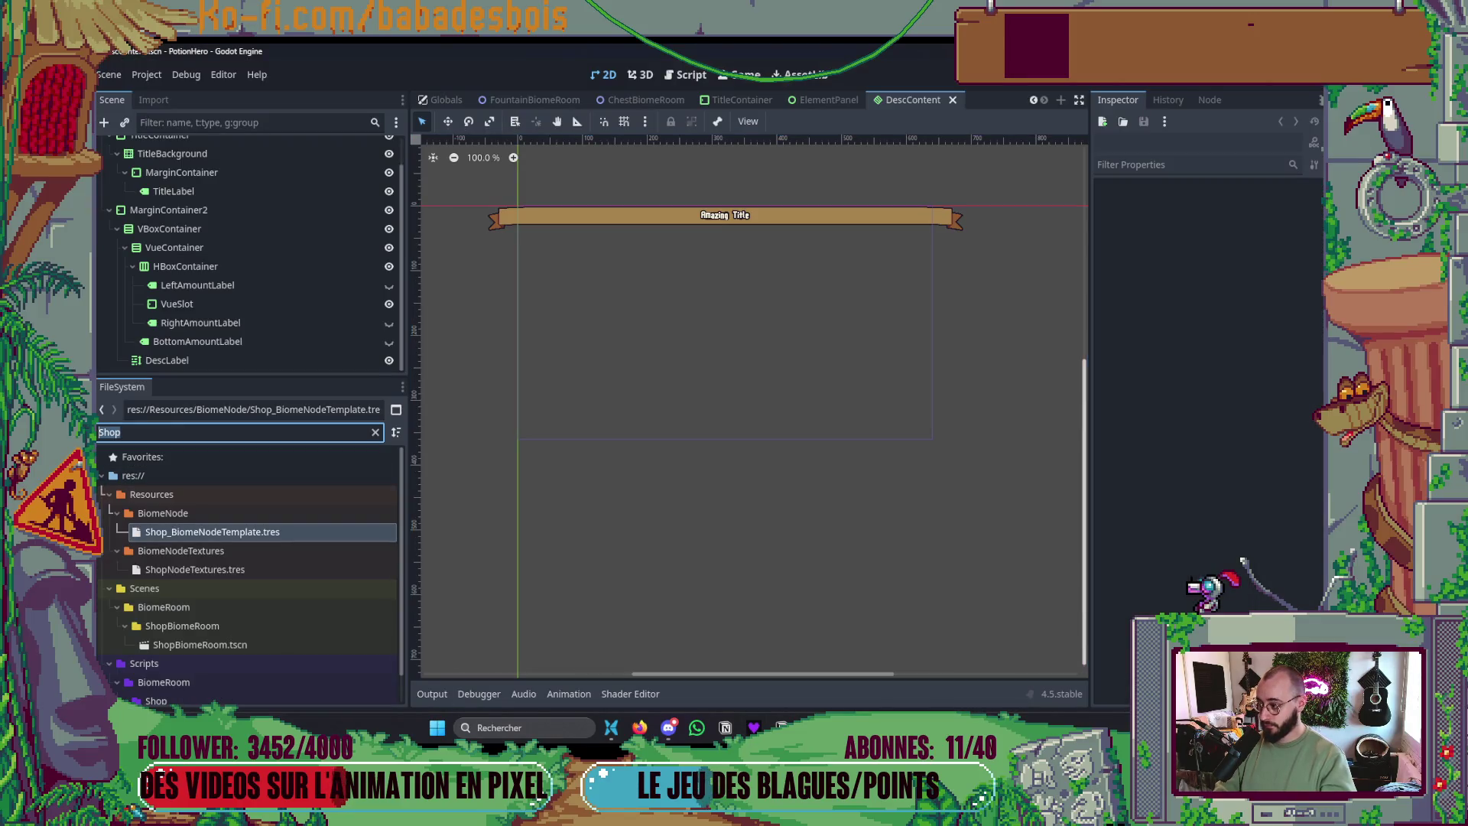
key("BackSpace")
type("ceTat")
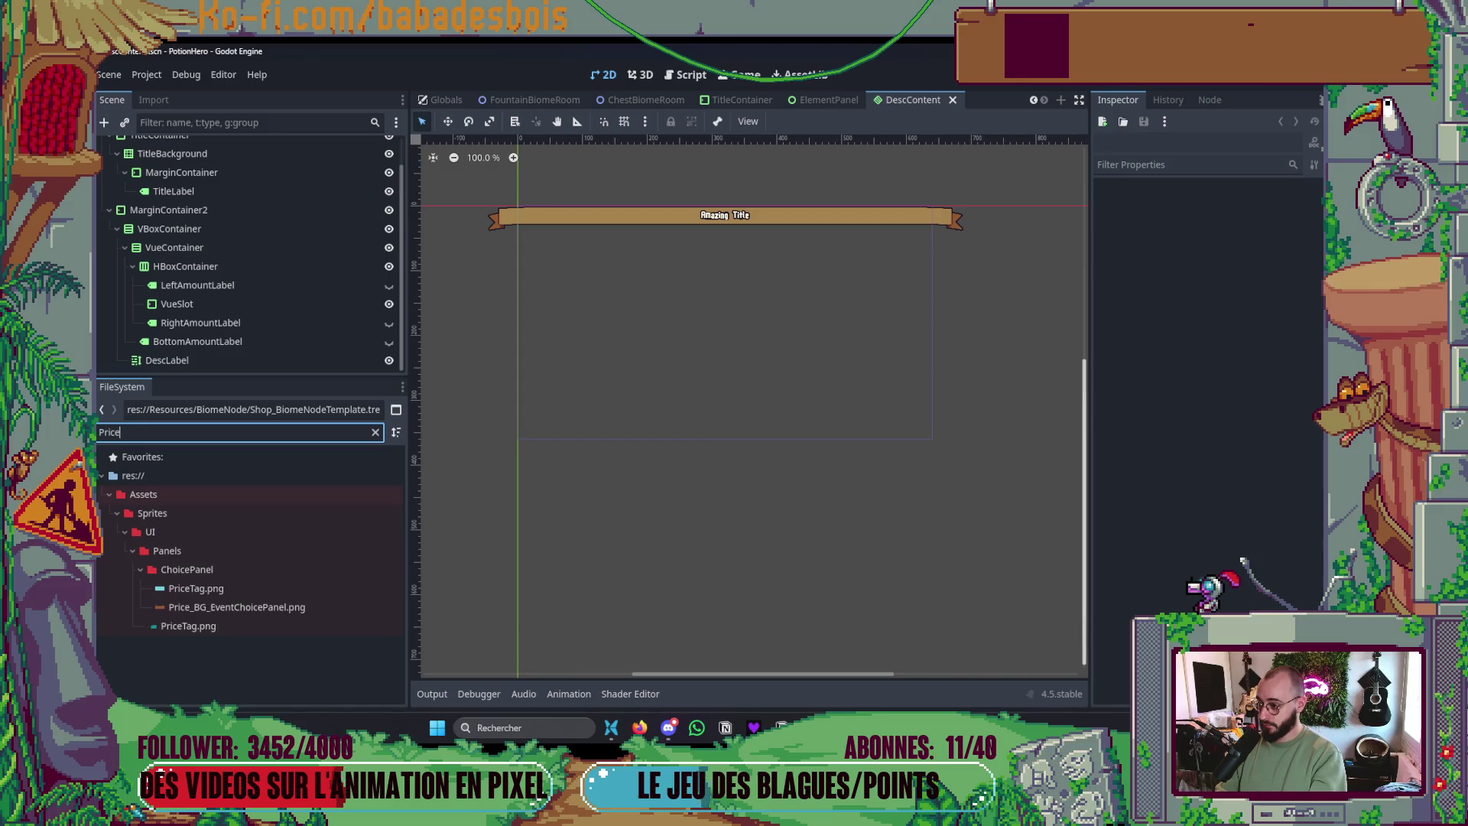
key("BackSpace")
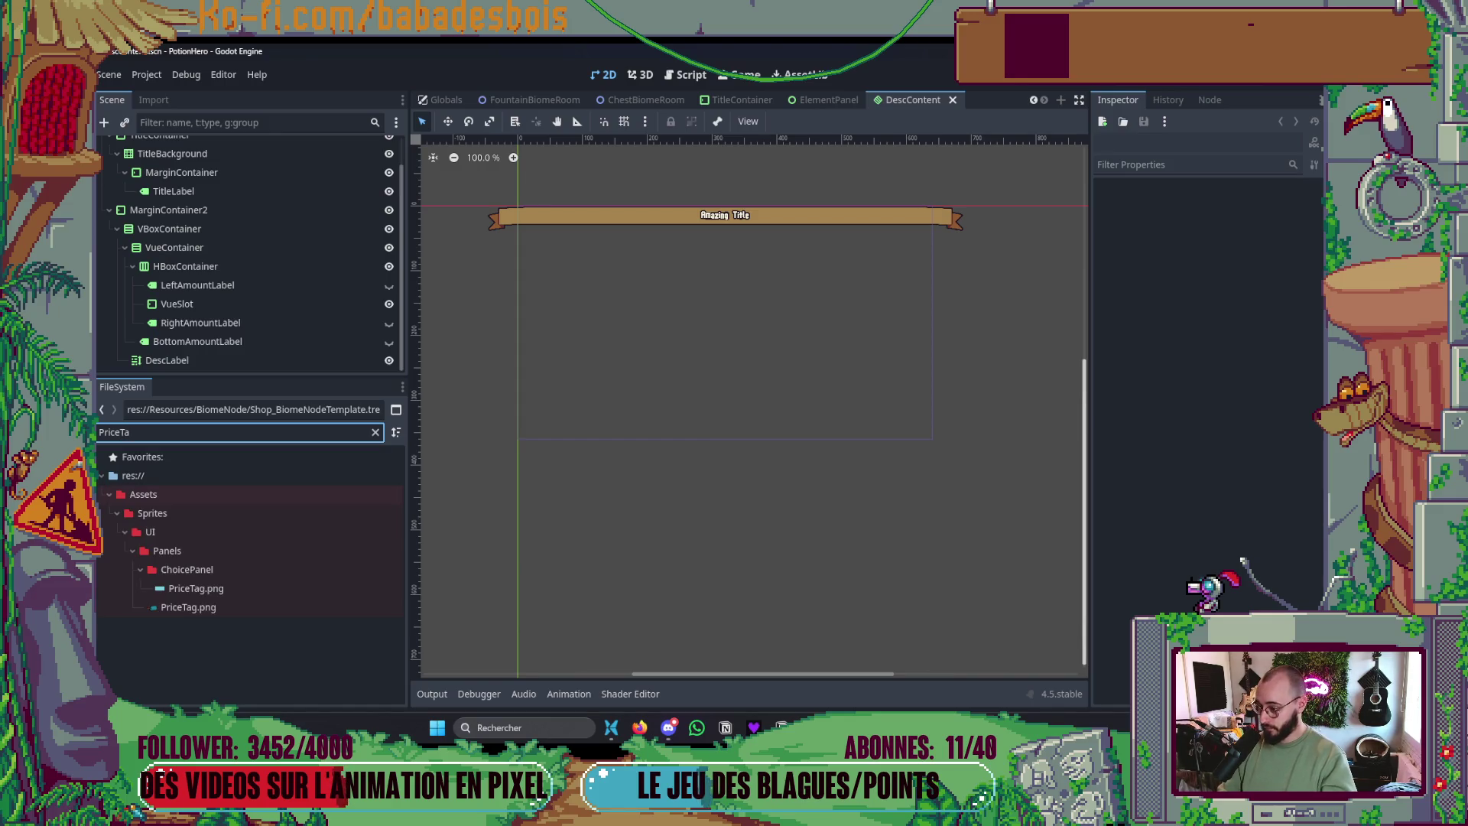
left_click(218, 569)
key("ctrl+alt+r")
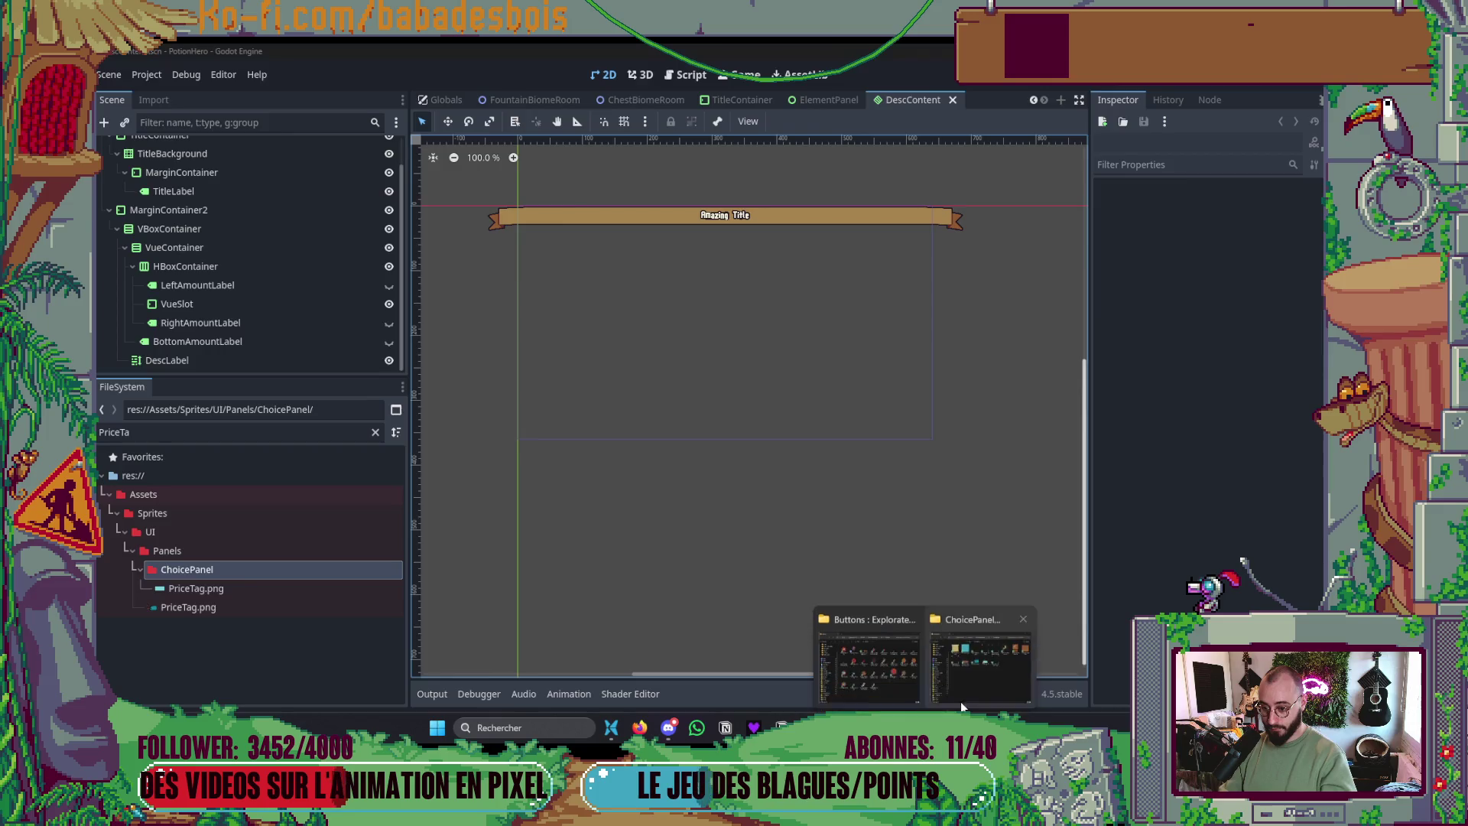
left_click(214, 574)
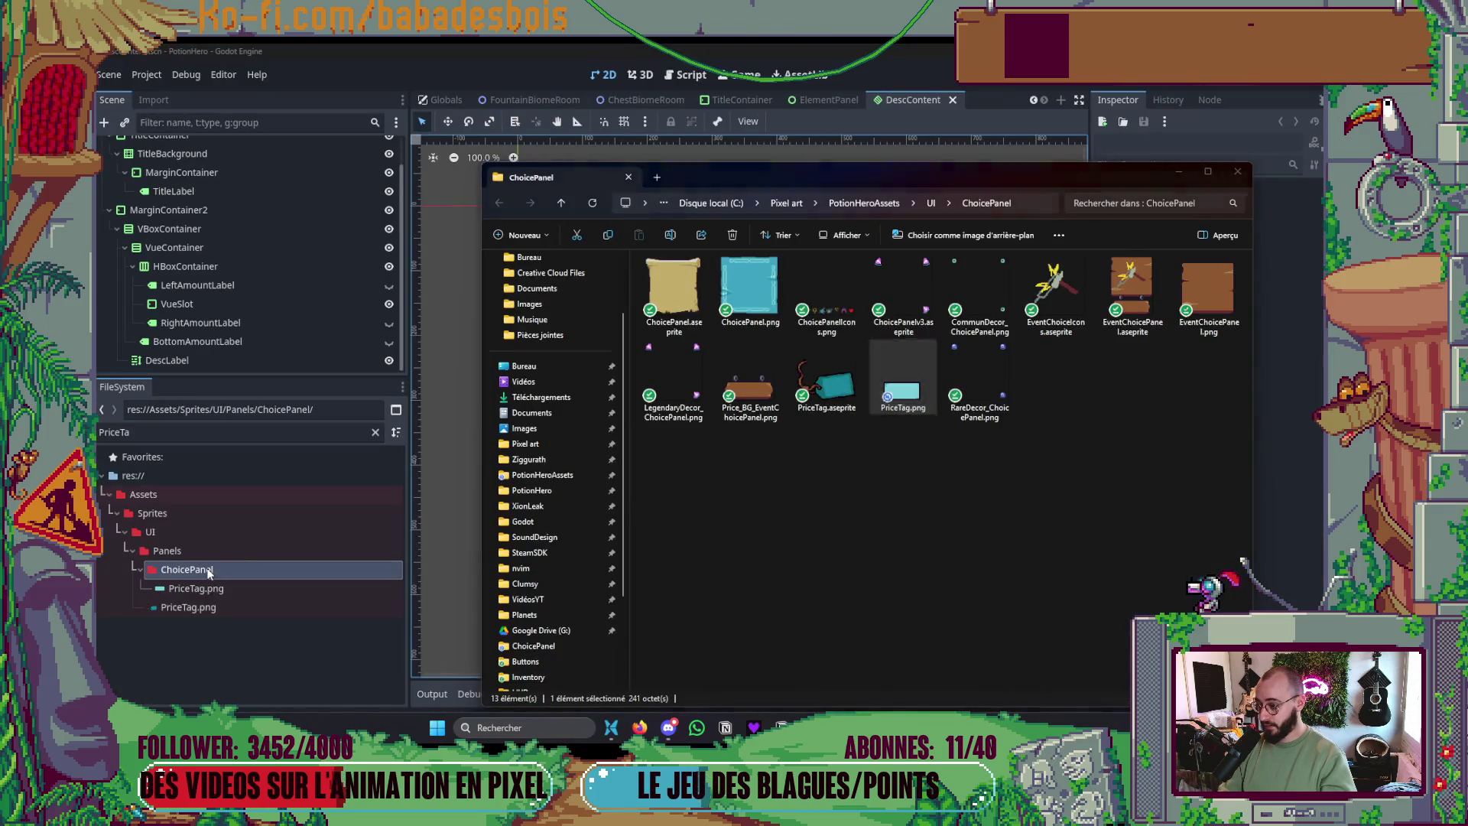
Run the game, travel via the route map to the shop to see the price tags, then stop it.
key("F5")
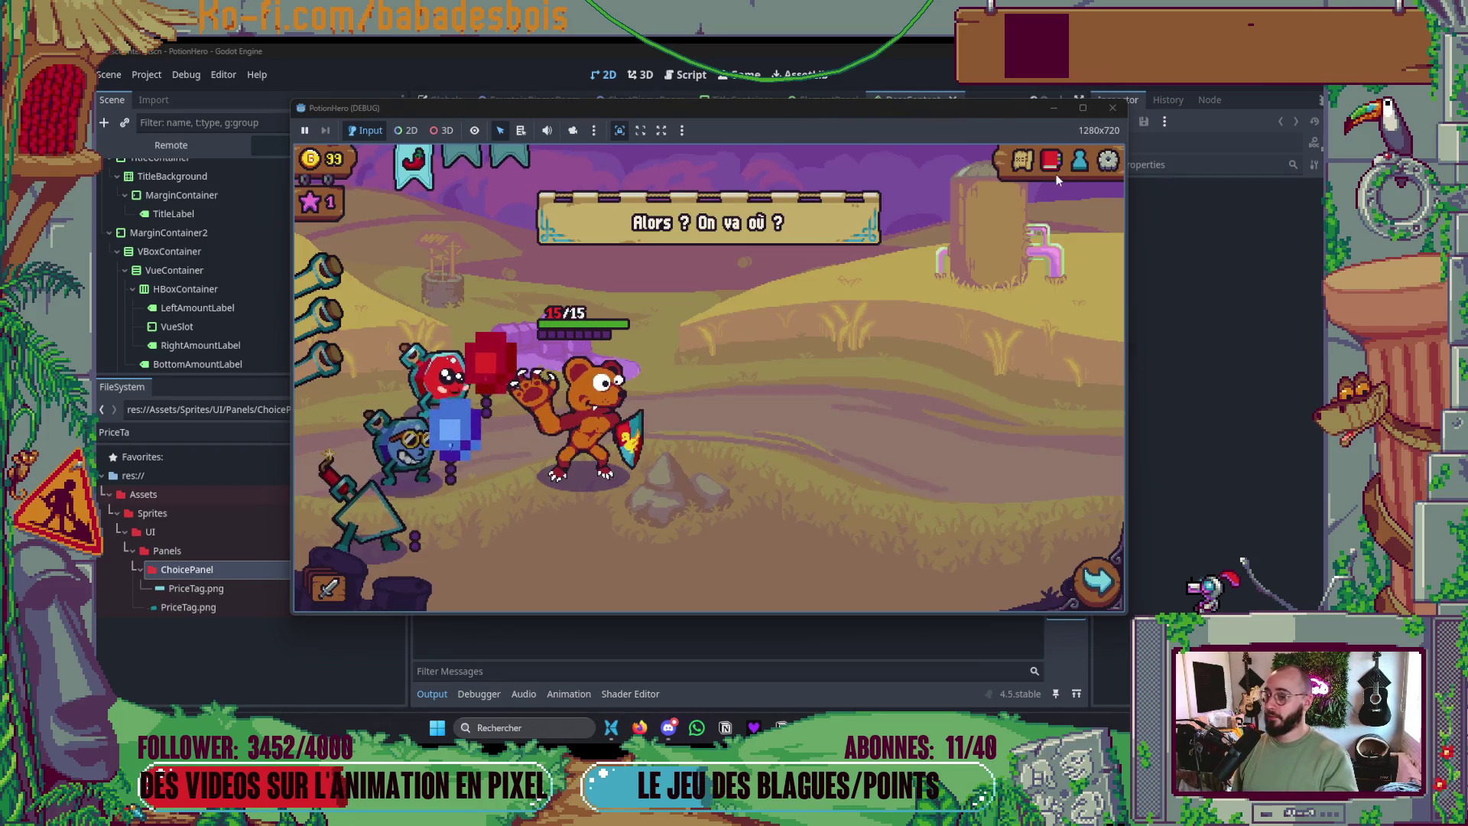
left_click(1022, 170)
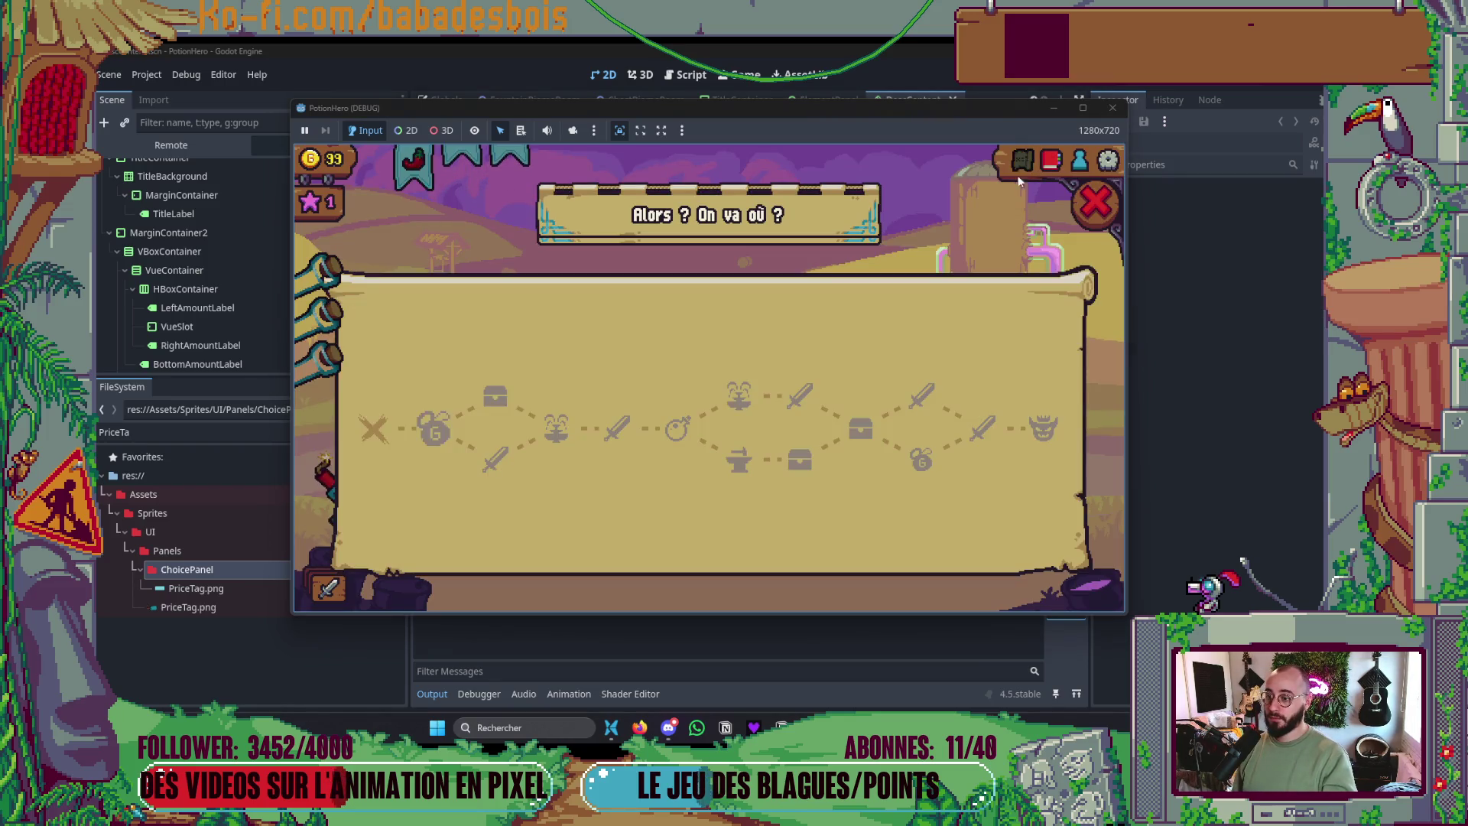
left_click(448, 445)
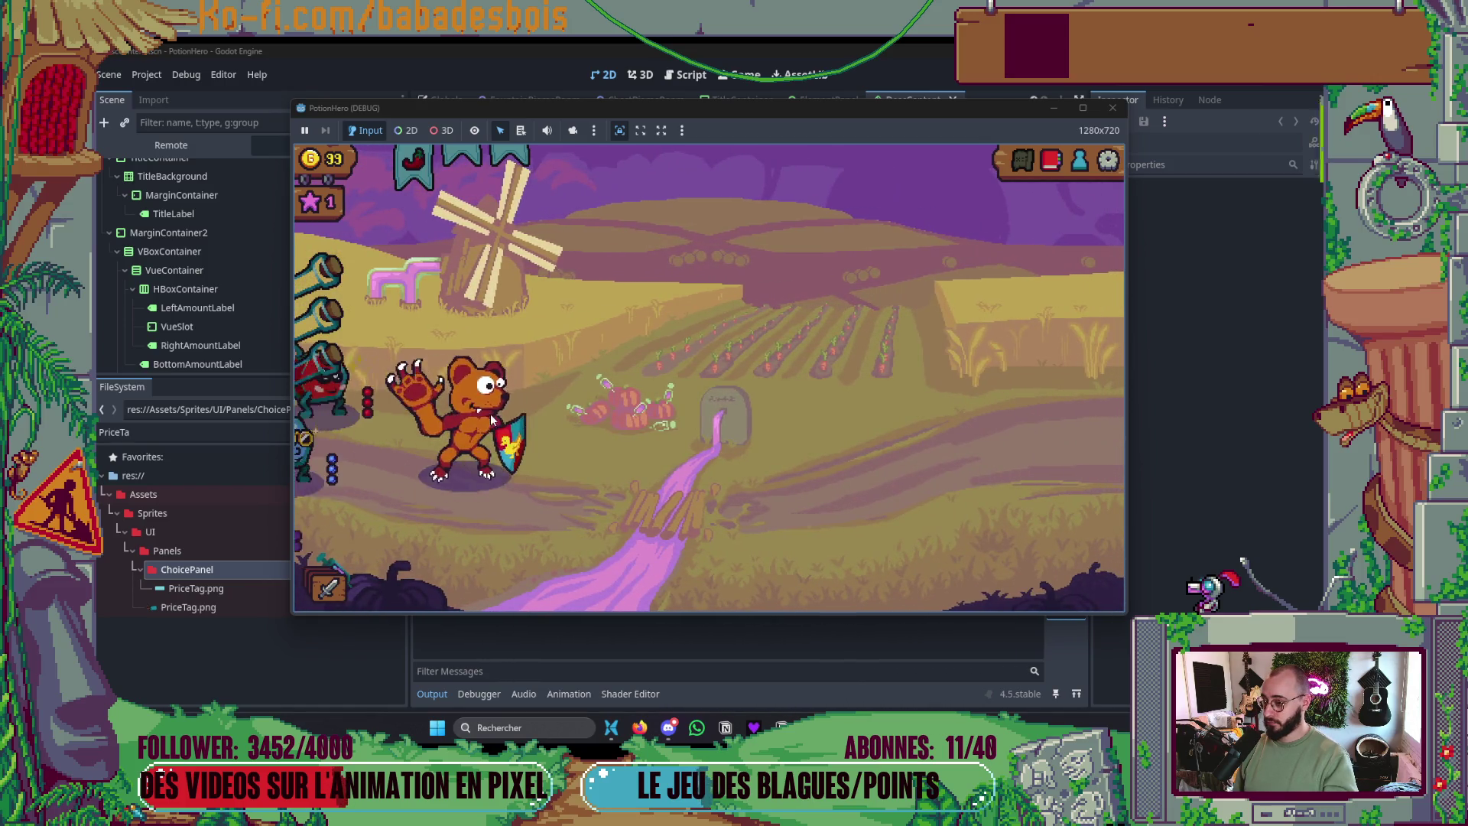
left_click(894, 383)
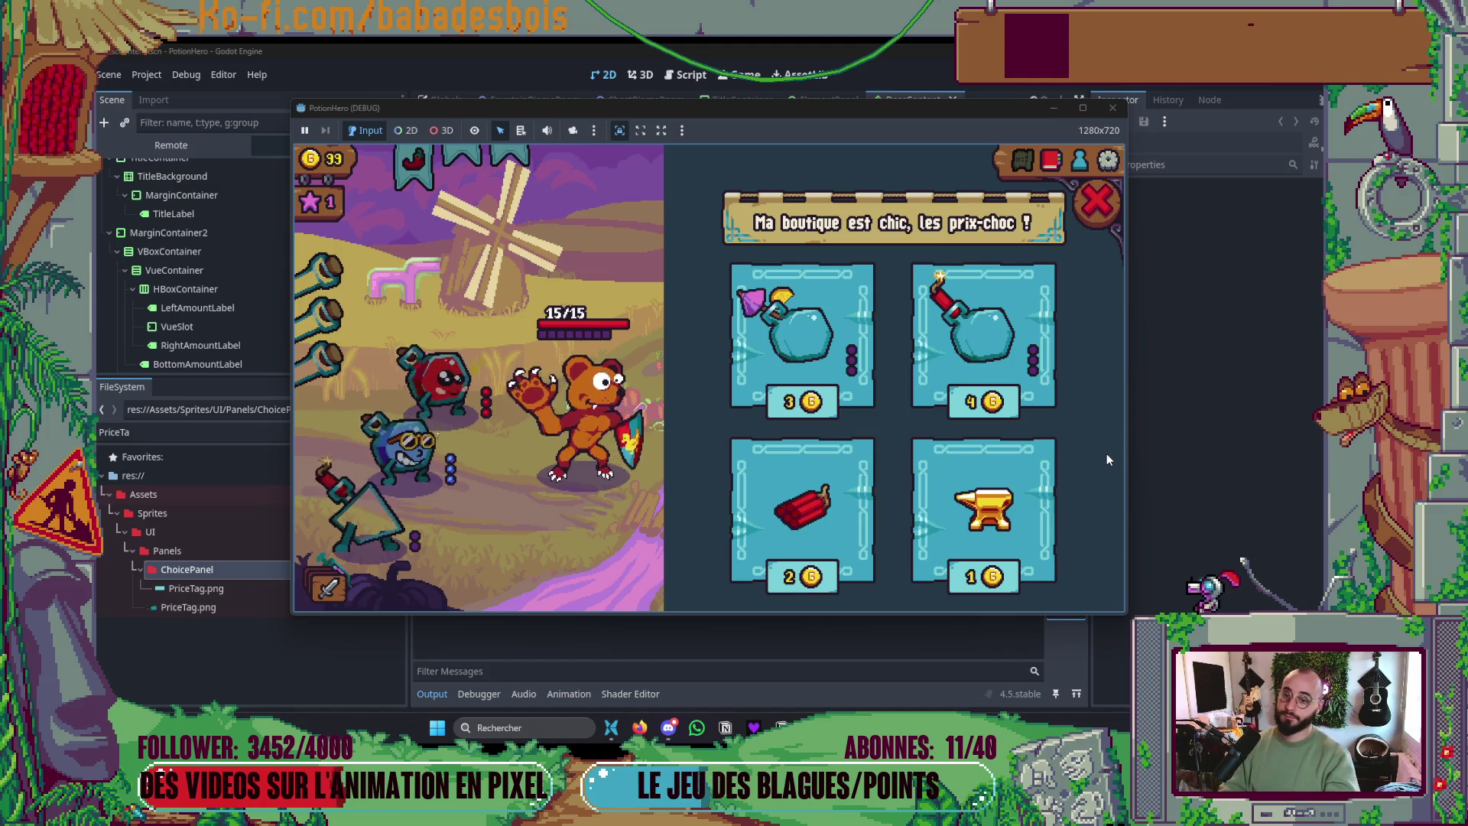
key("F8")
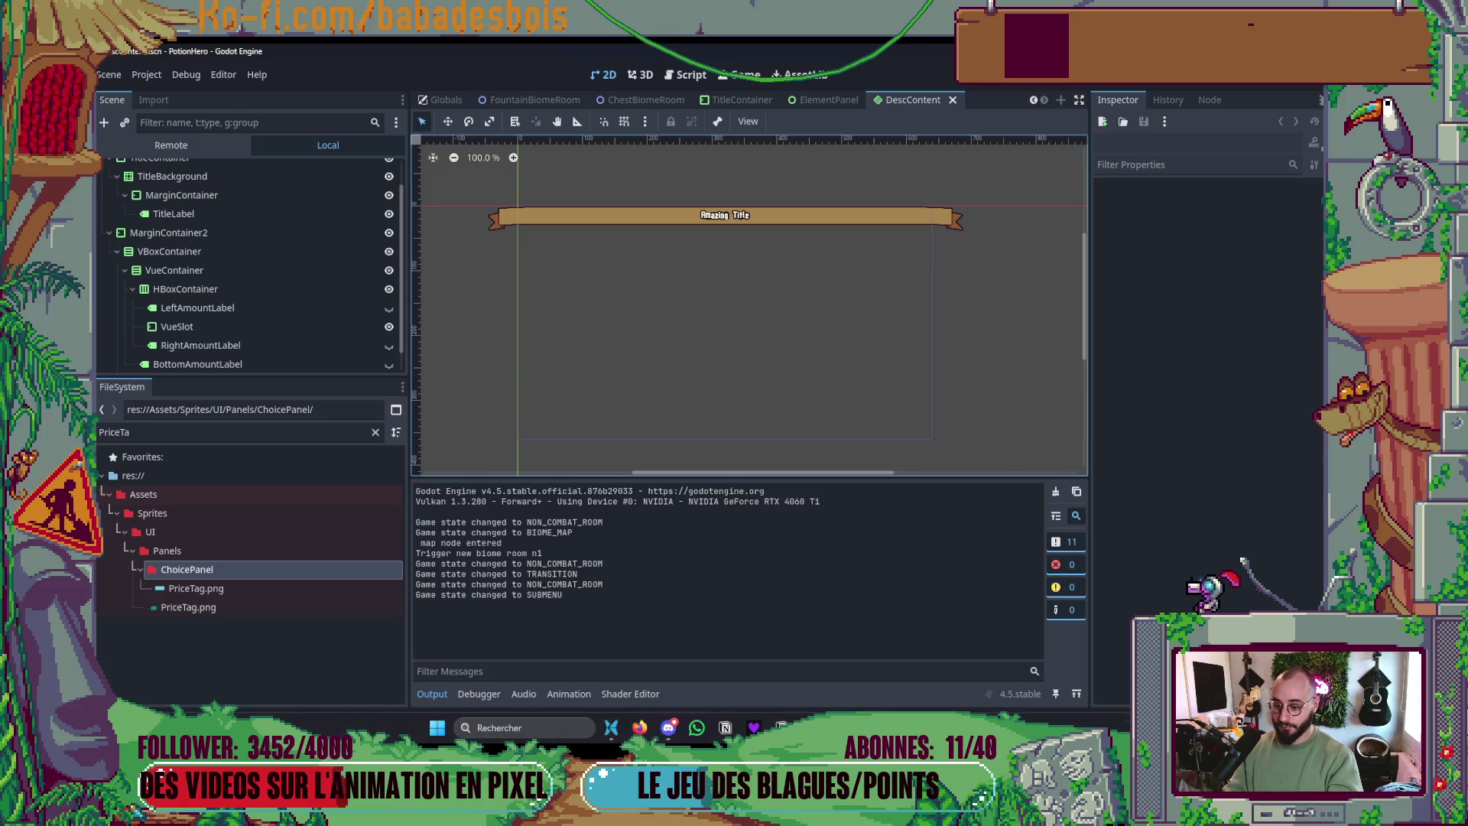
Add 1px dark-teal details along the tag's bottom-left edge, top-right corner and right side.
key("alt+Tab")
scroll(831, 532, "up", 2)
left_click(708, 366)
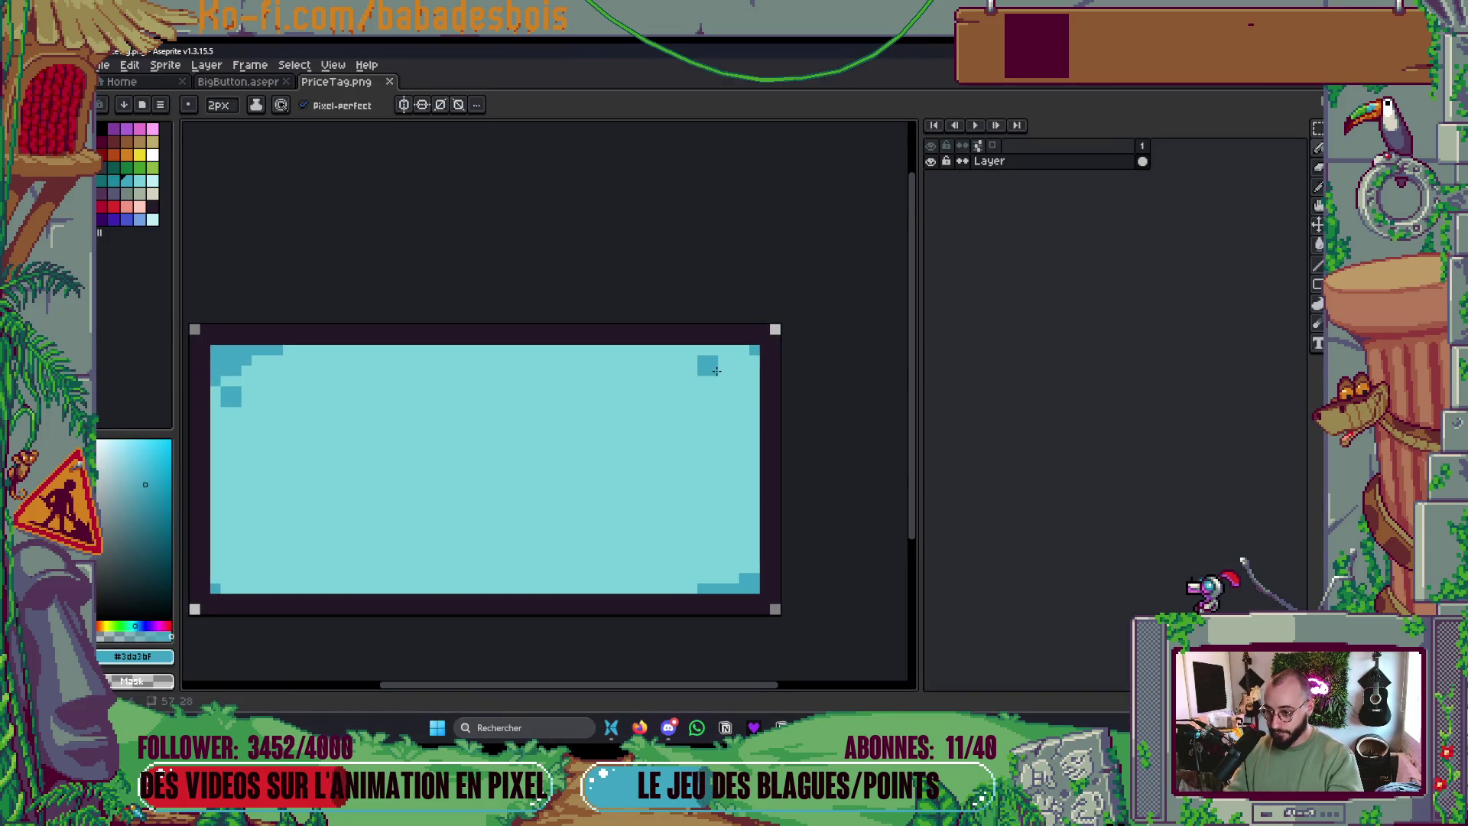
key("b")
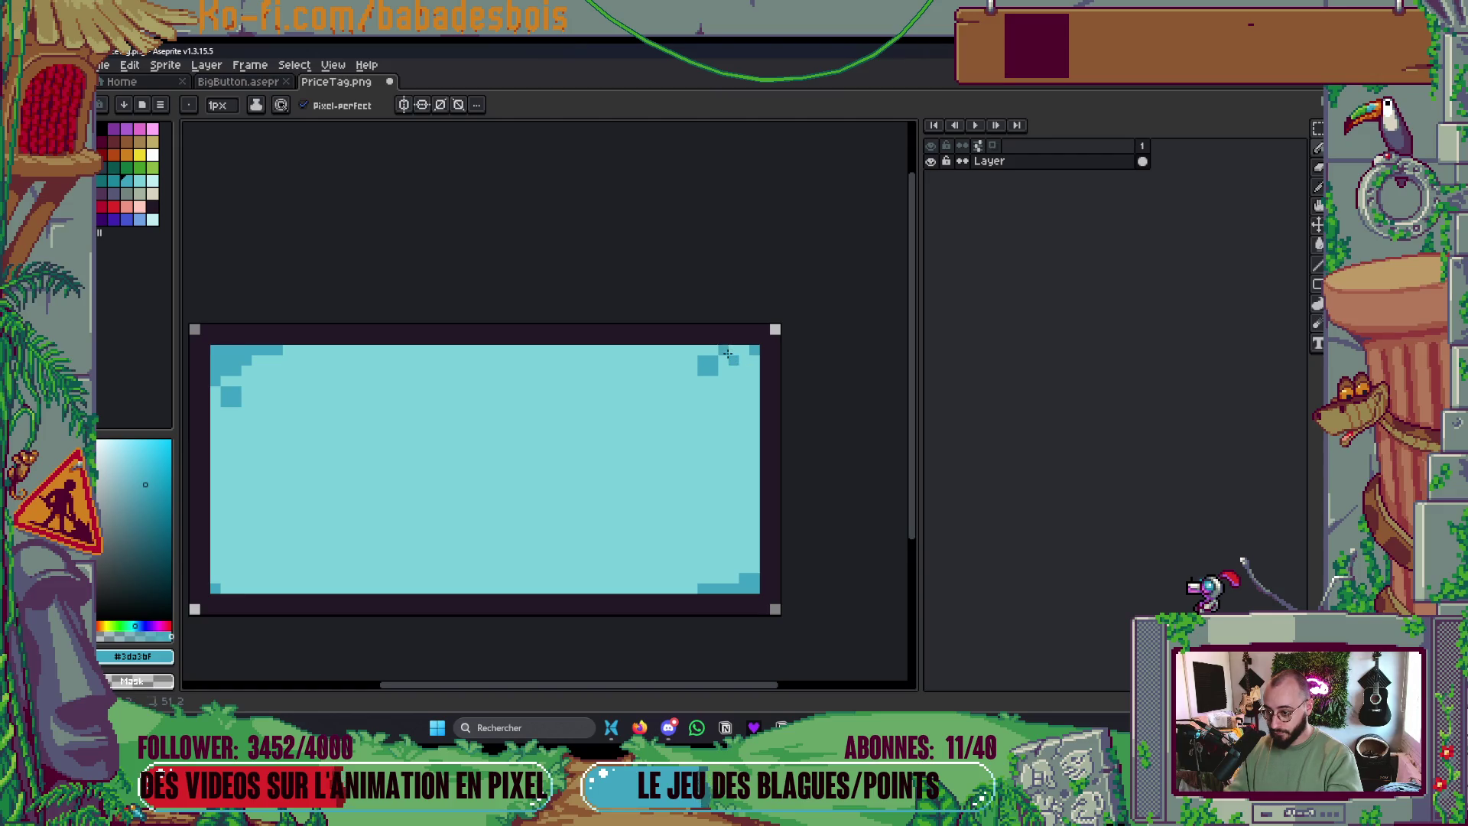
scroll(764, 459, "down", 2)
scroll(770, 410, "up", 2)
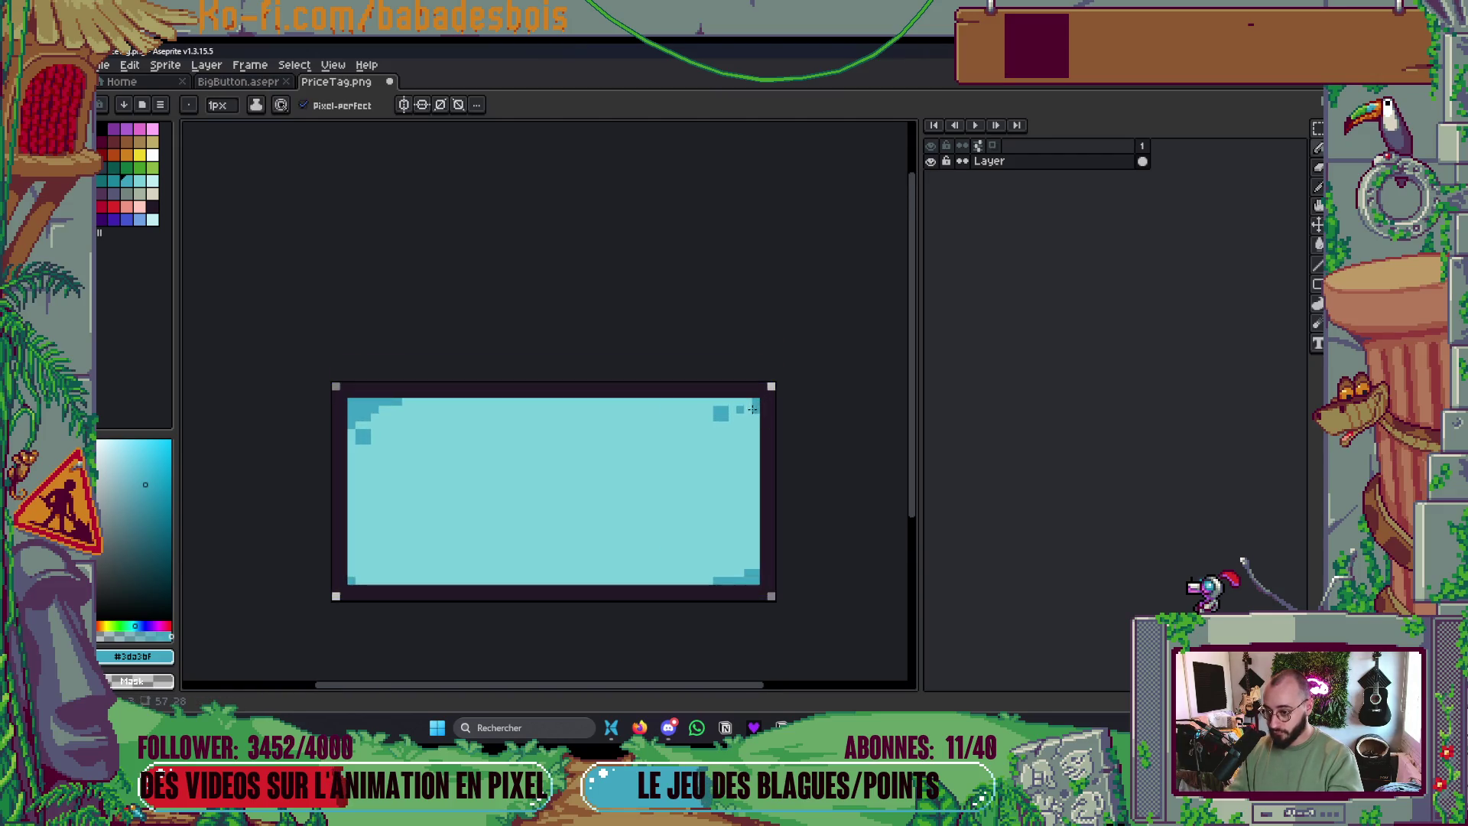
scroll(726, 454, "down", 1)
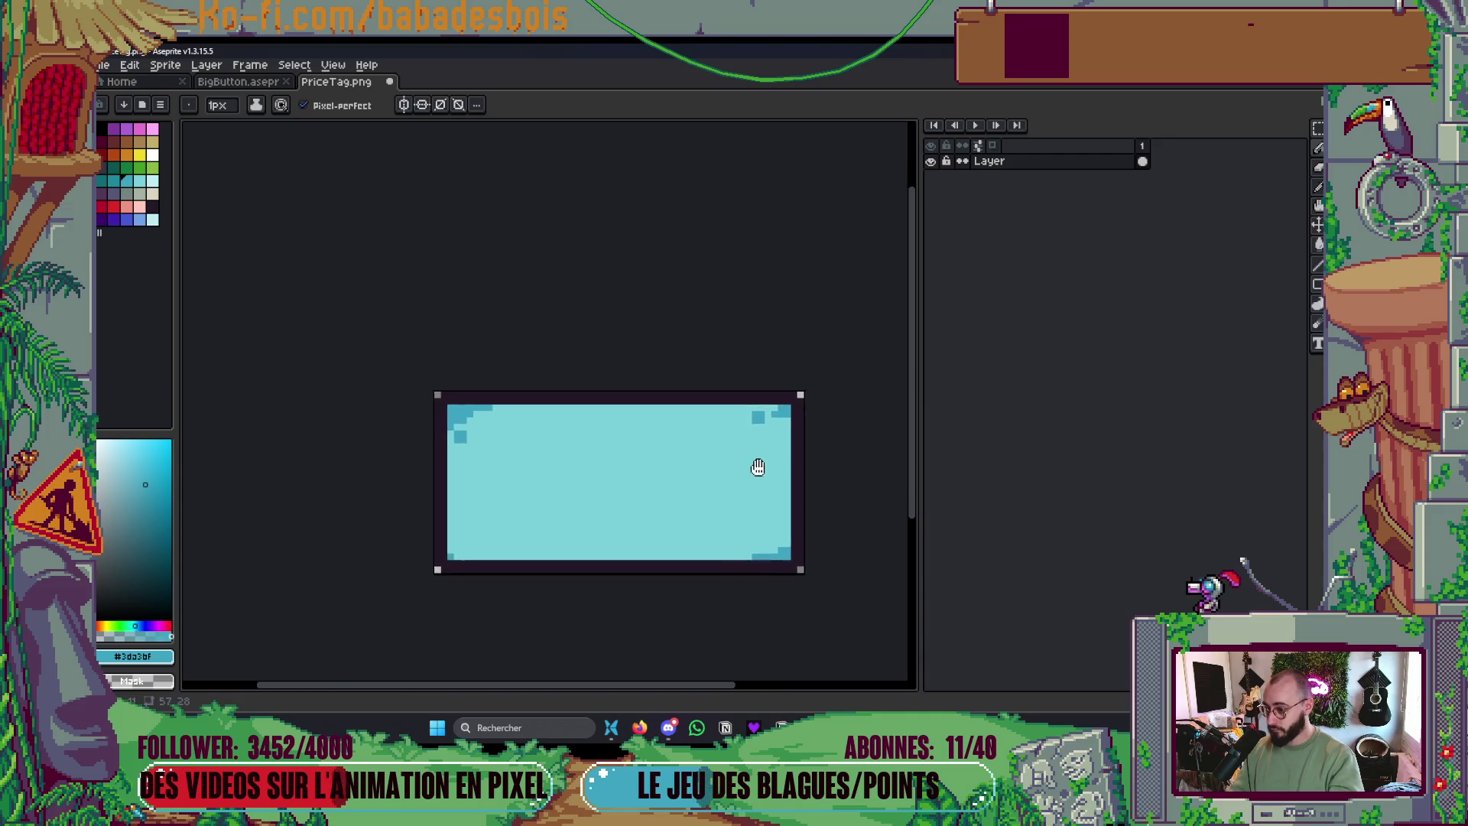
scroll(480, 546, "up", 2)
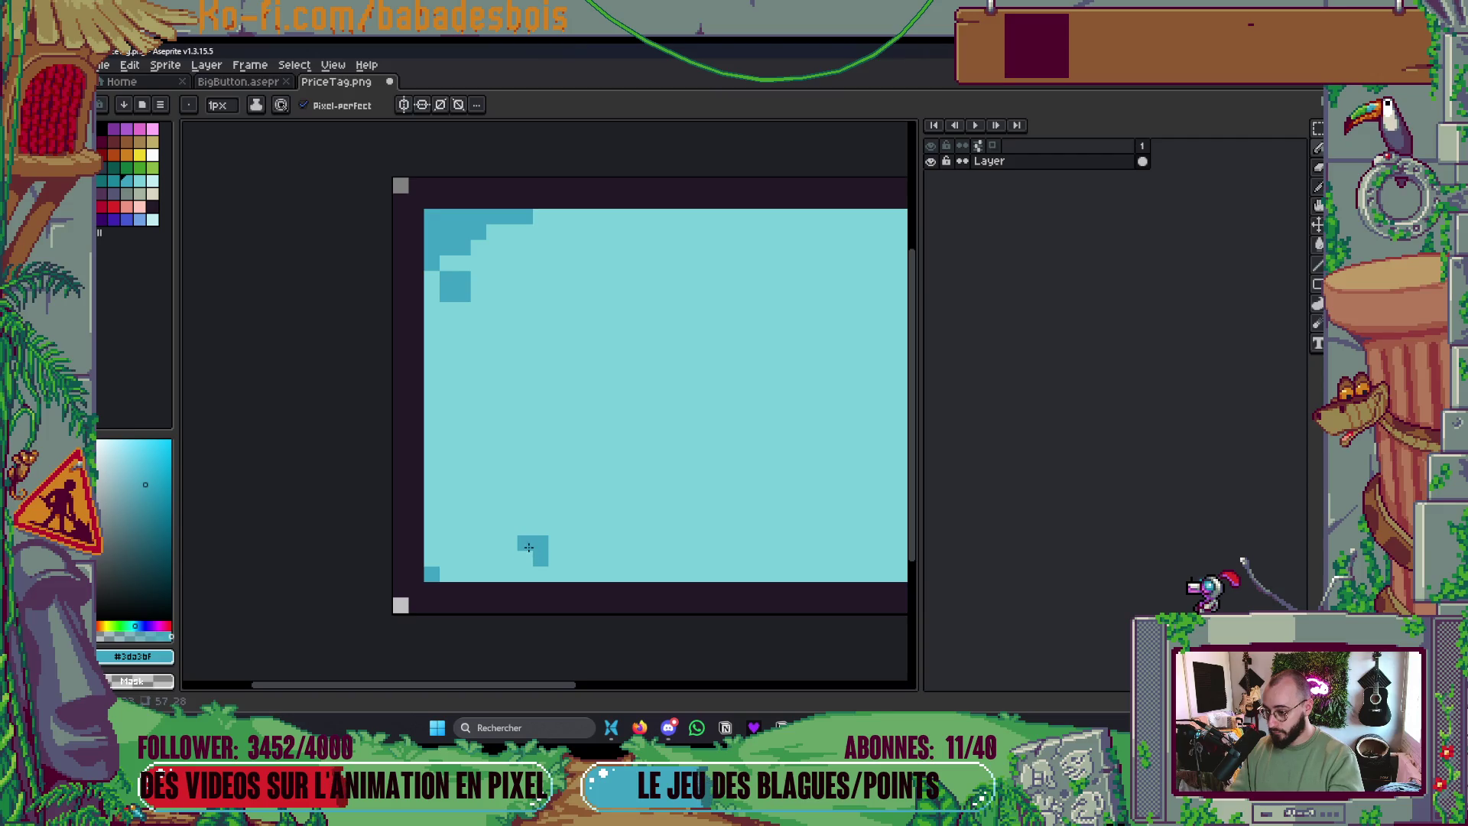
scroll(467, 570, "down", 5)
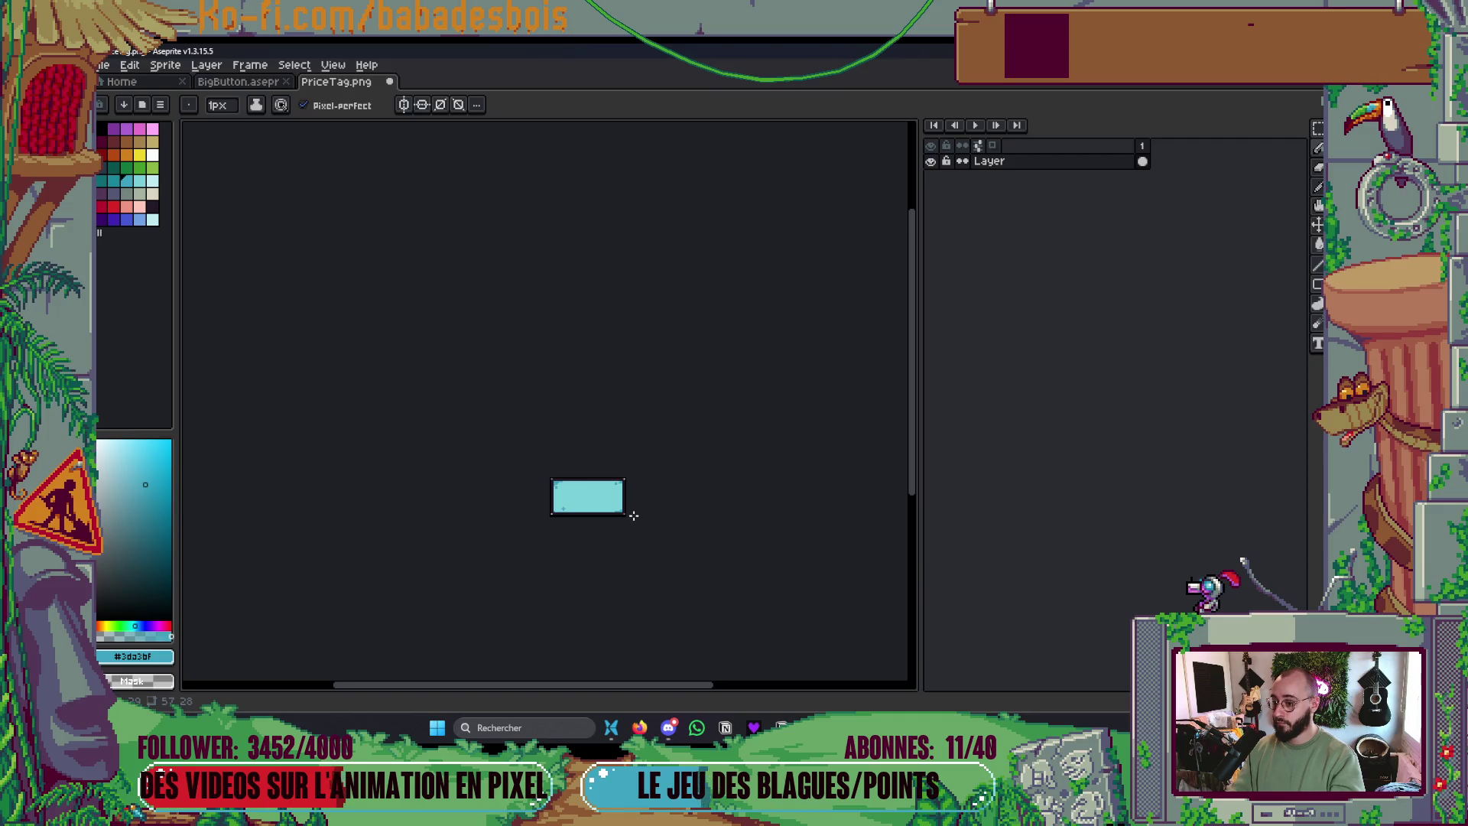
scroll(634, 516, "up", 4)
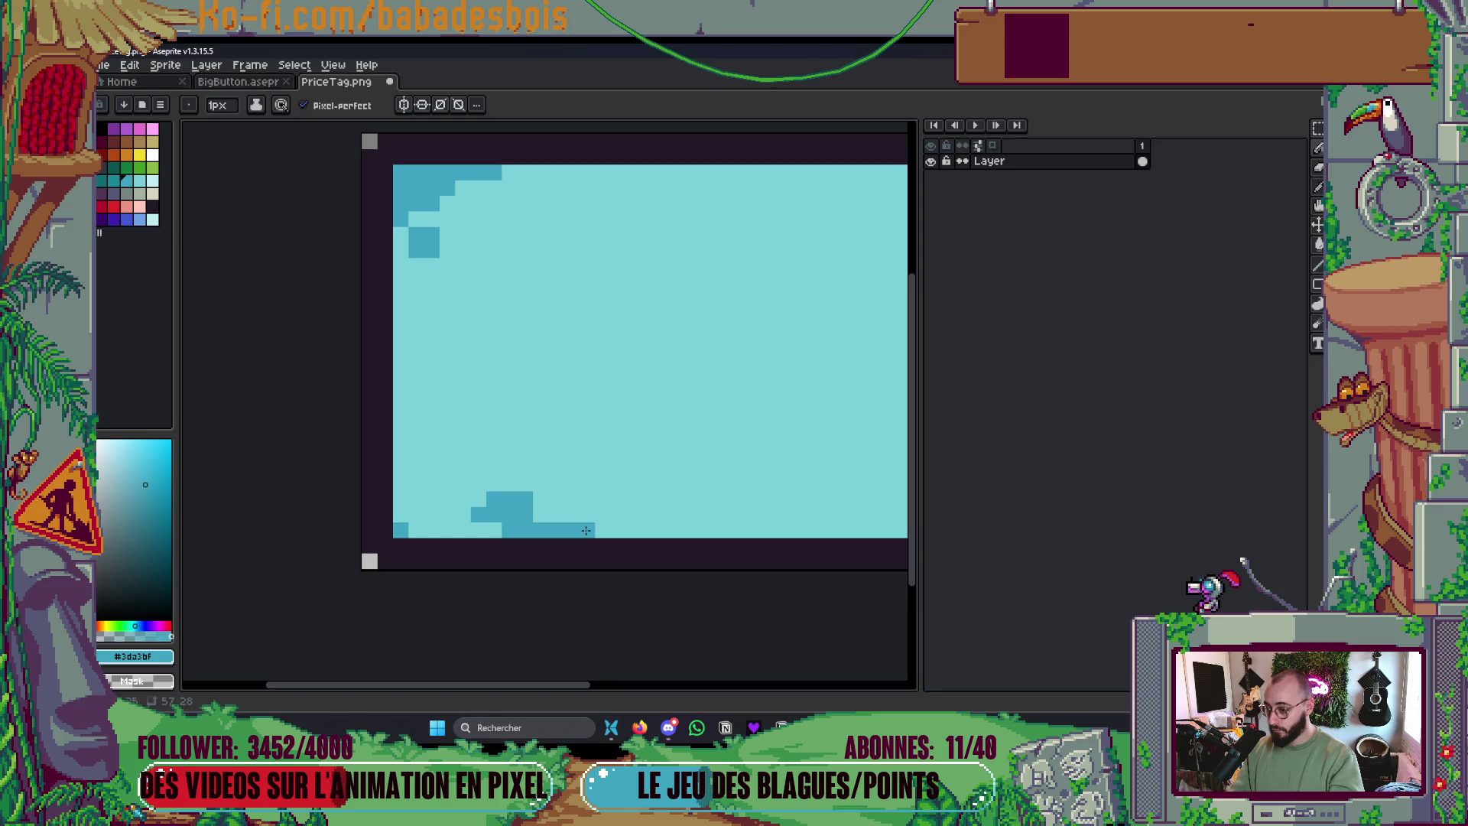
scroll(469, 521, "down", 4)
scroll(688, 367, "up", 3)
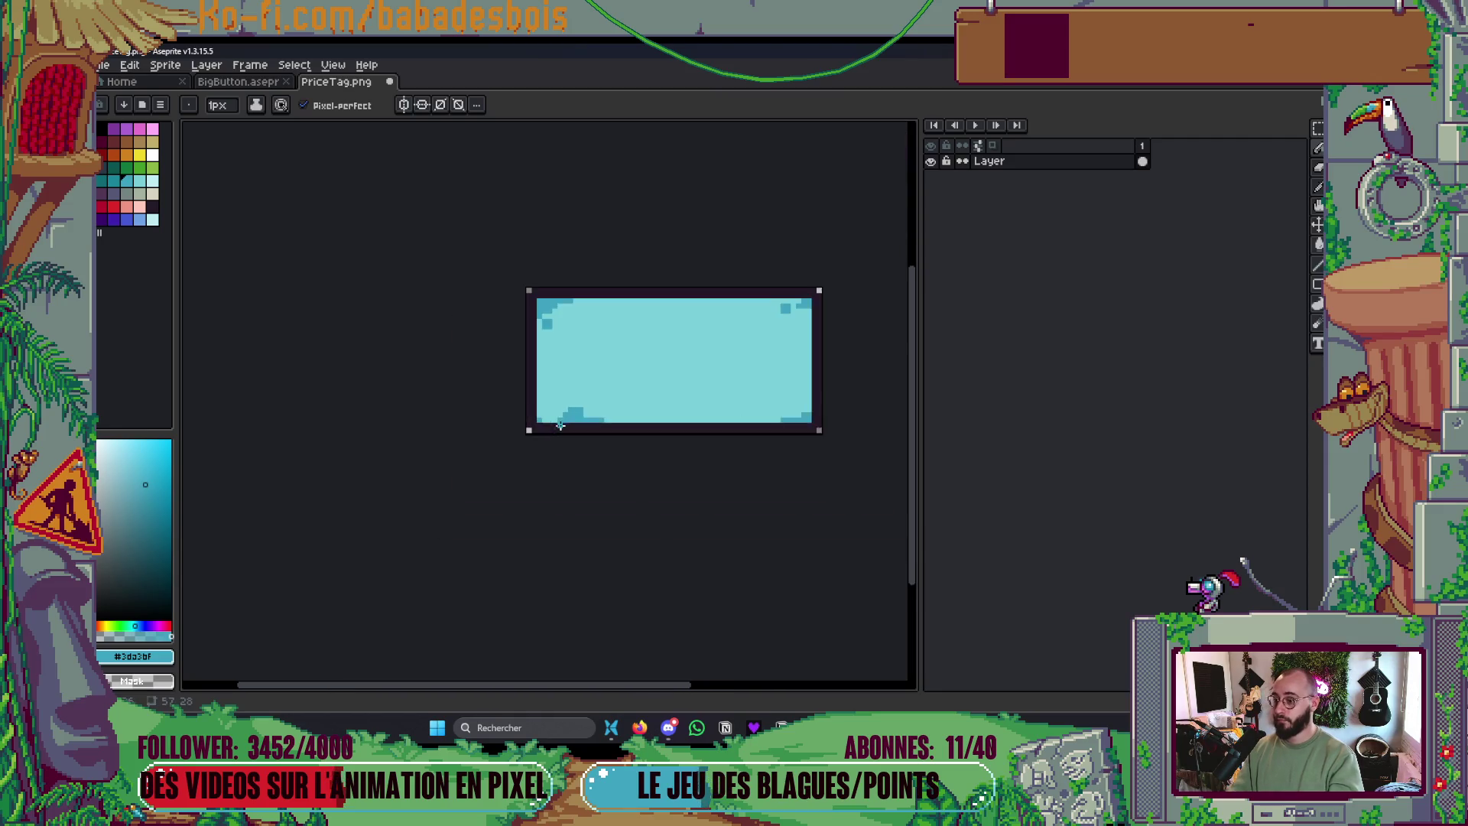
scroll(727, 360, "down", 3)
Save PriceTag.png and switch to the ChoicePanel folder window.
key("ctrl+s")
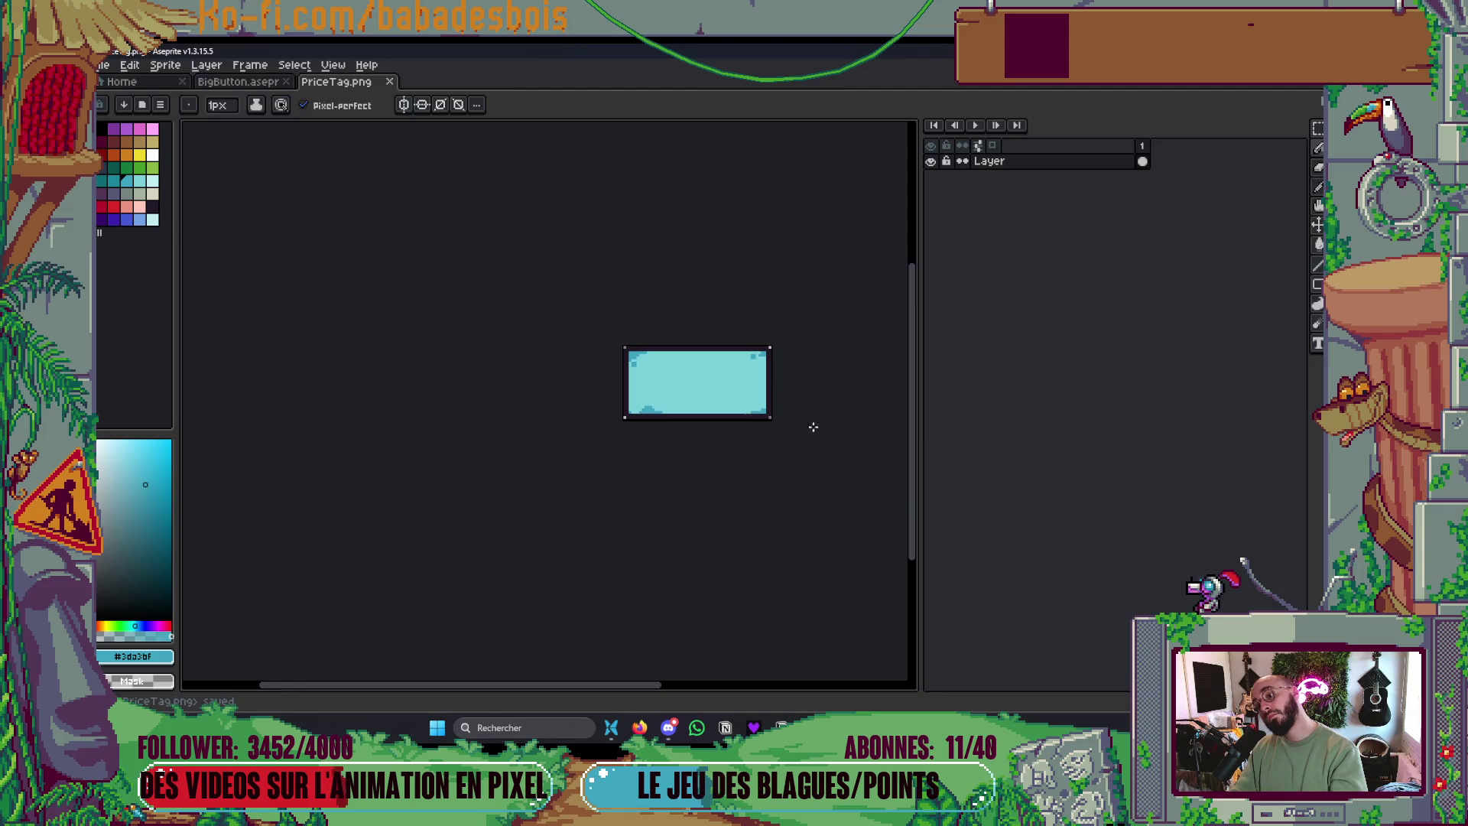
scroll(764, 424, "up", 2)
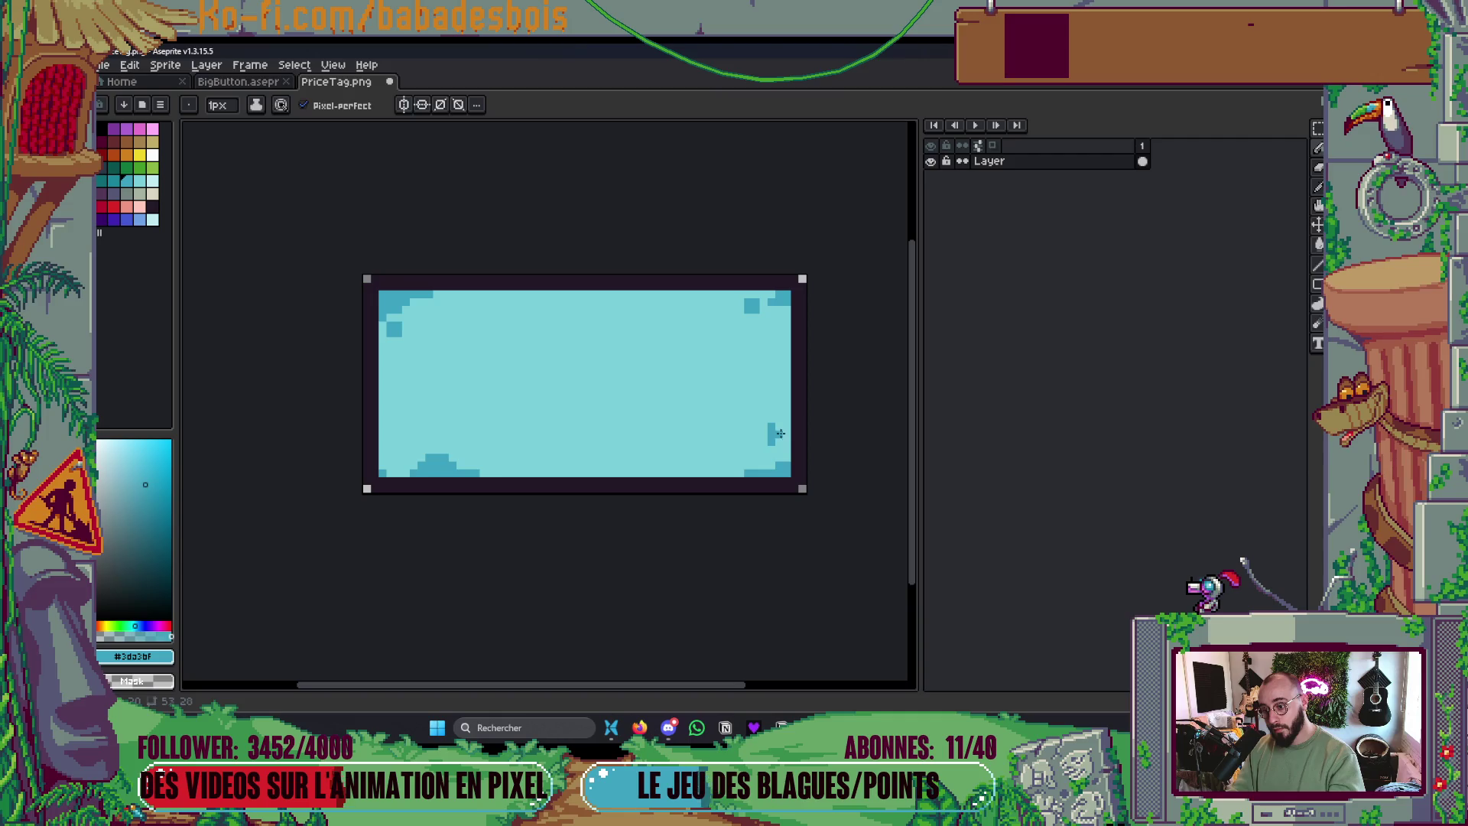
key("ctrl+s")
scroll(763, 436, "down", 2)
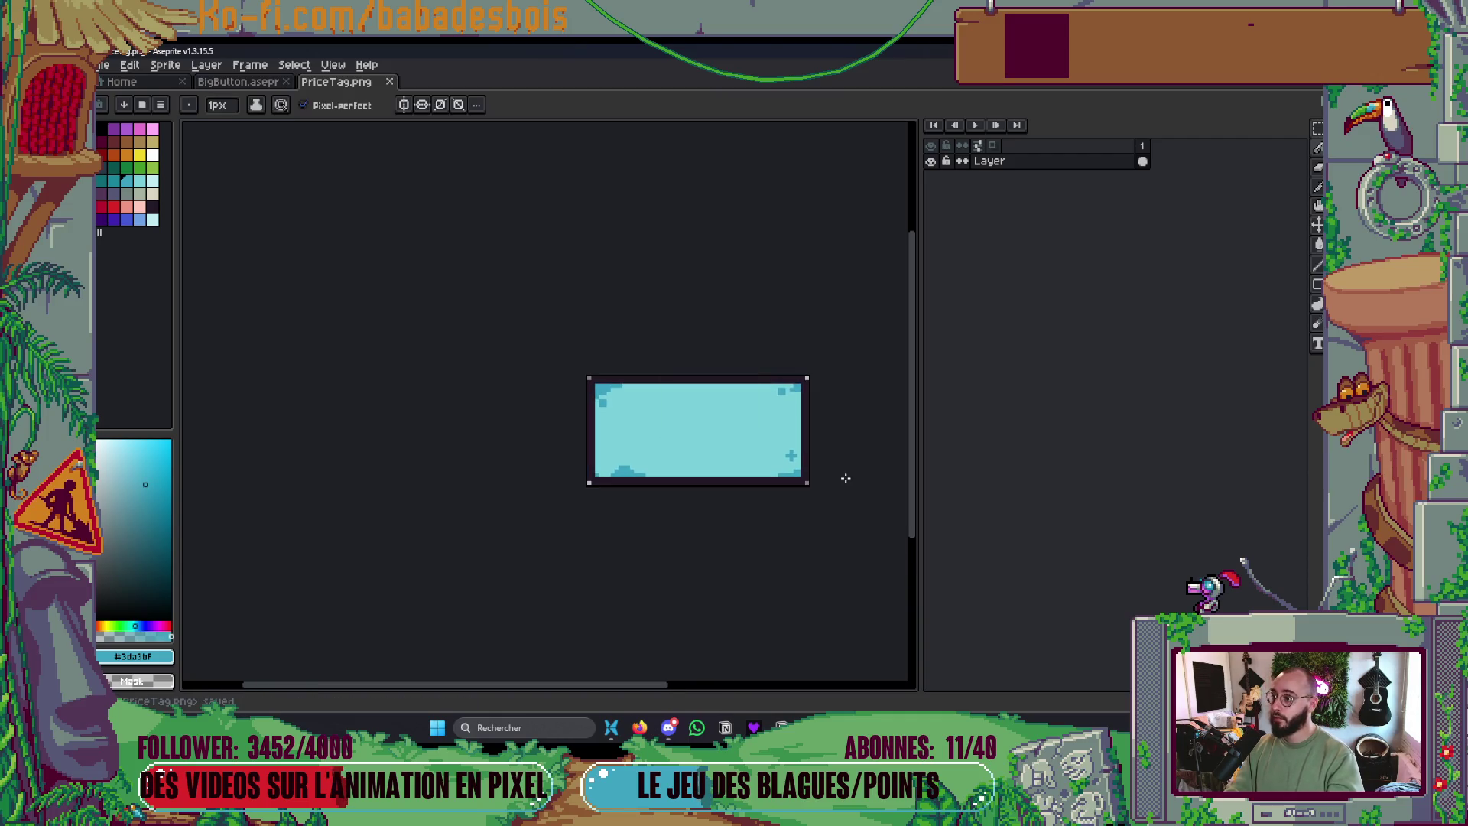
key("alt+Tab")
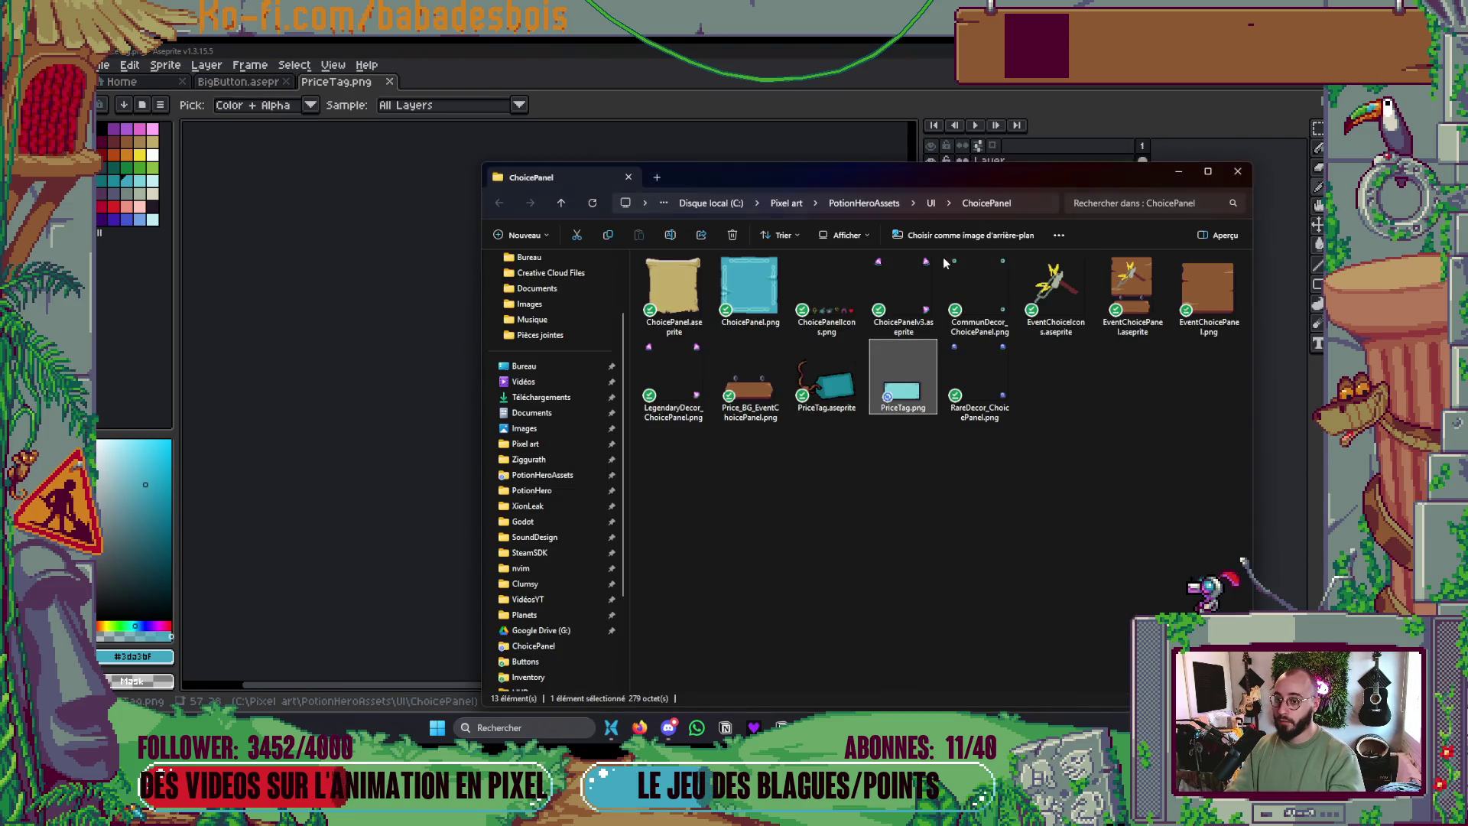
Drag the updated PriceTag.png into Godot's ChoicePanel folder and run the game to the shop.
key("alt+Tab")
mouse_move(903, 379)
left_mouse_down()
mouse_move(800, 451)
mouse_move(234, 566)
left_mouse_up()
key("F5")
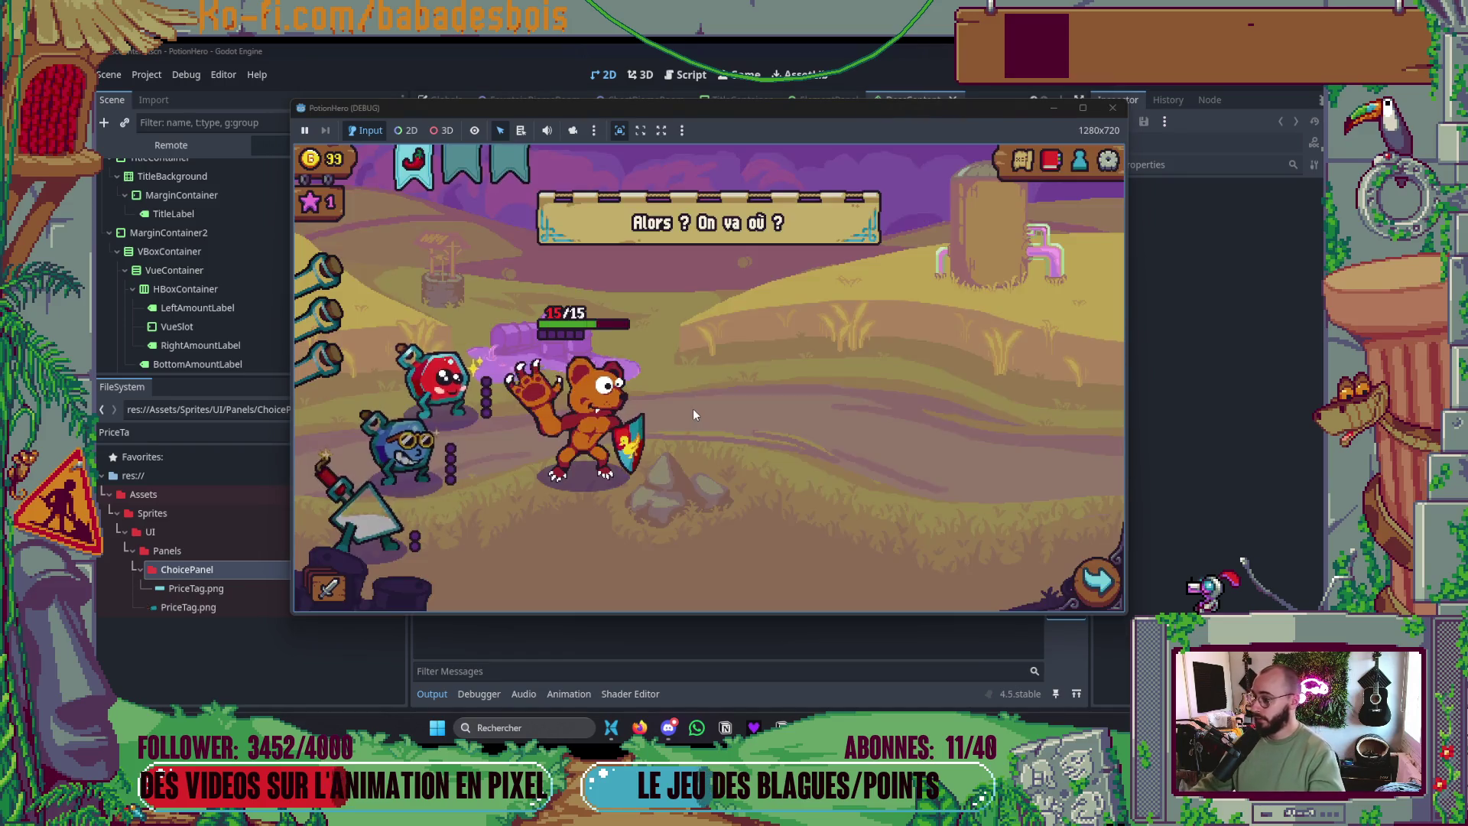
left_click(1022, 162)
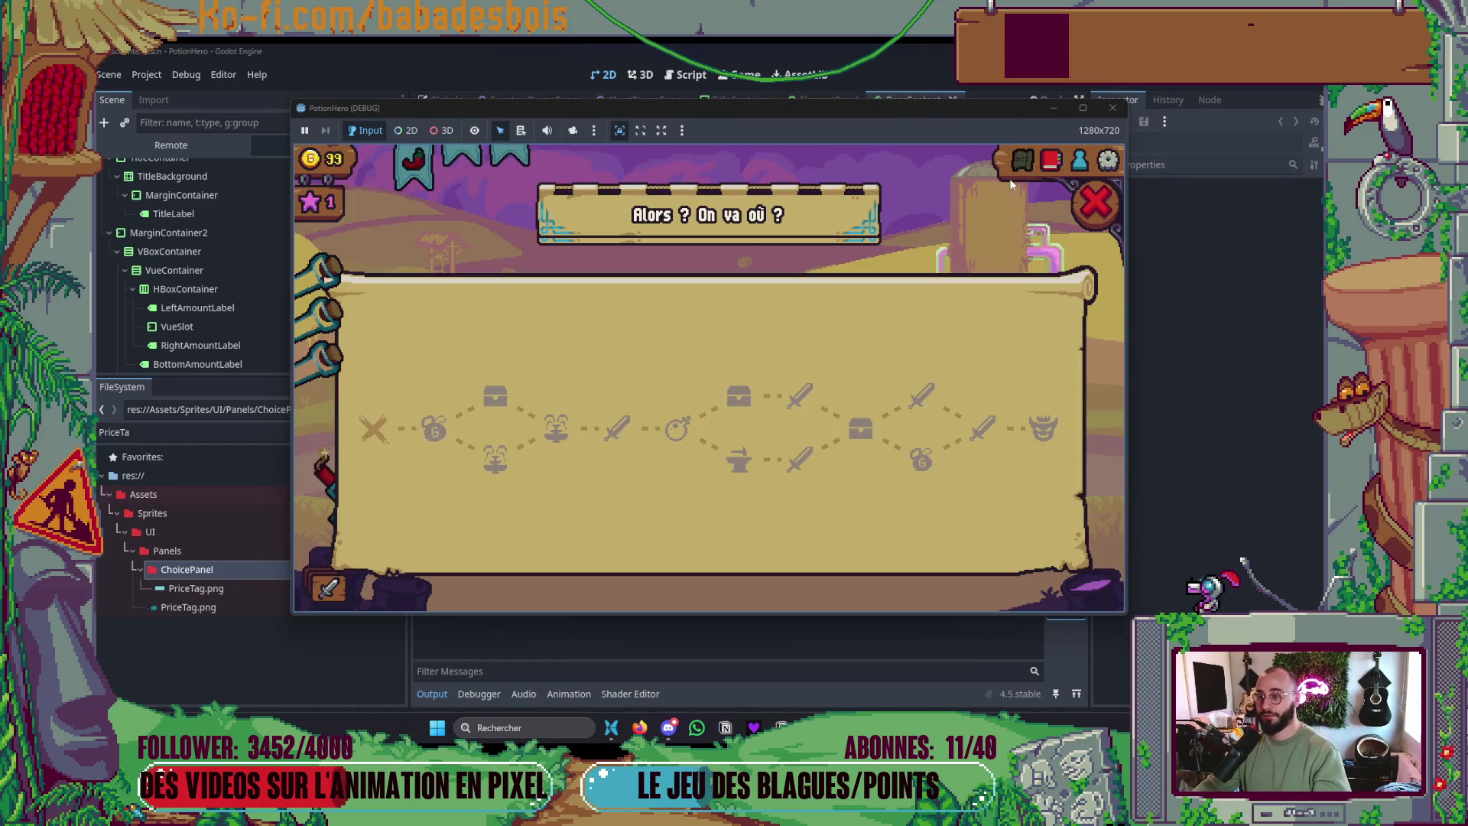
left_click(438, 434)
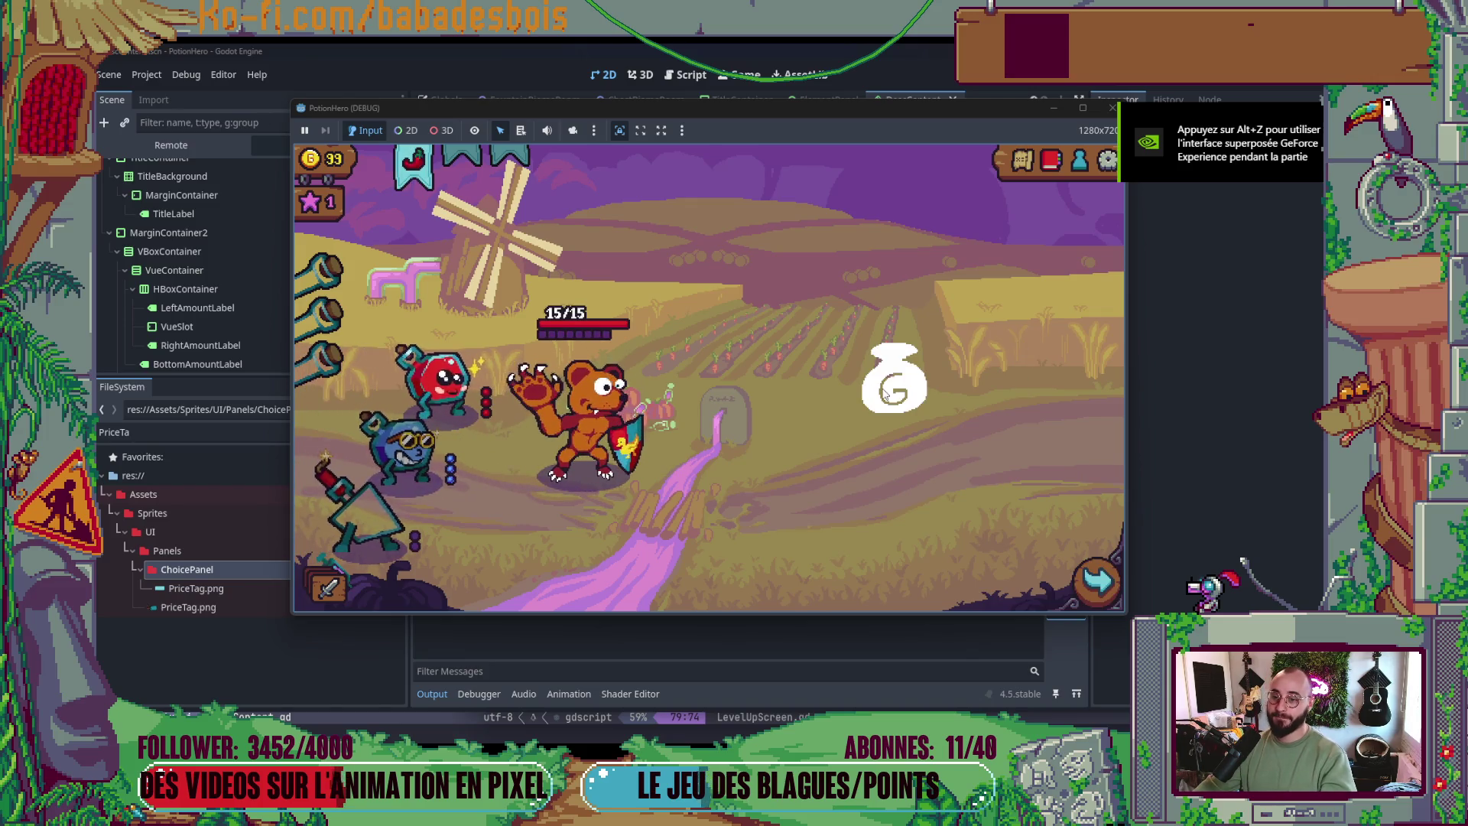
left_click(894, 386)
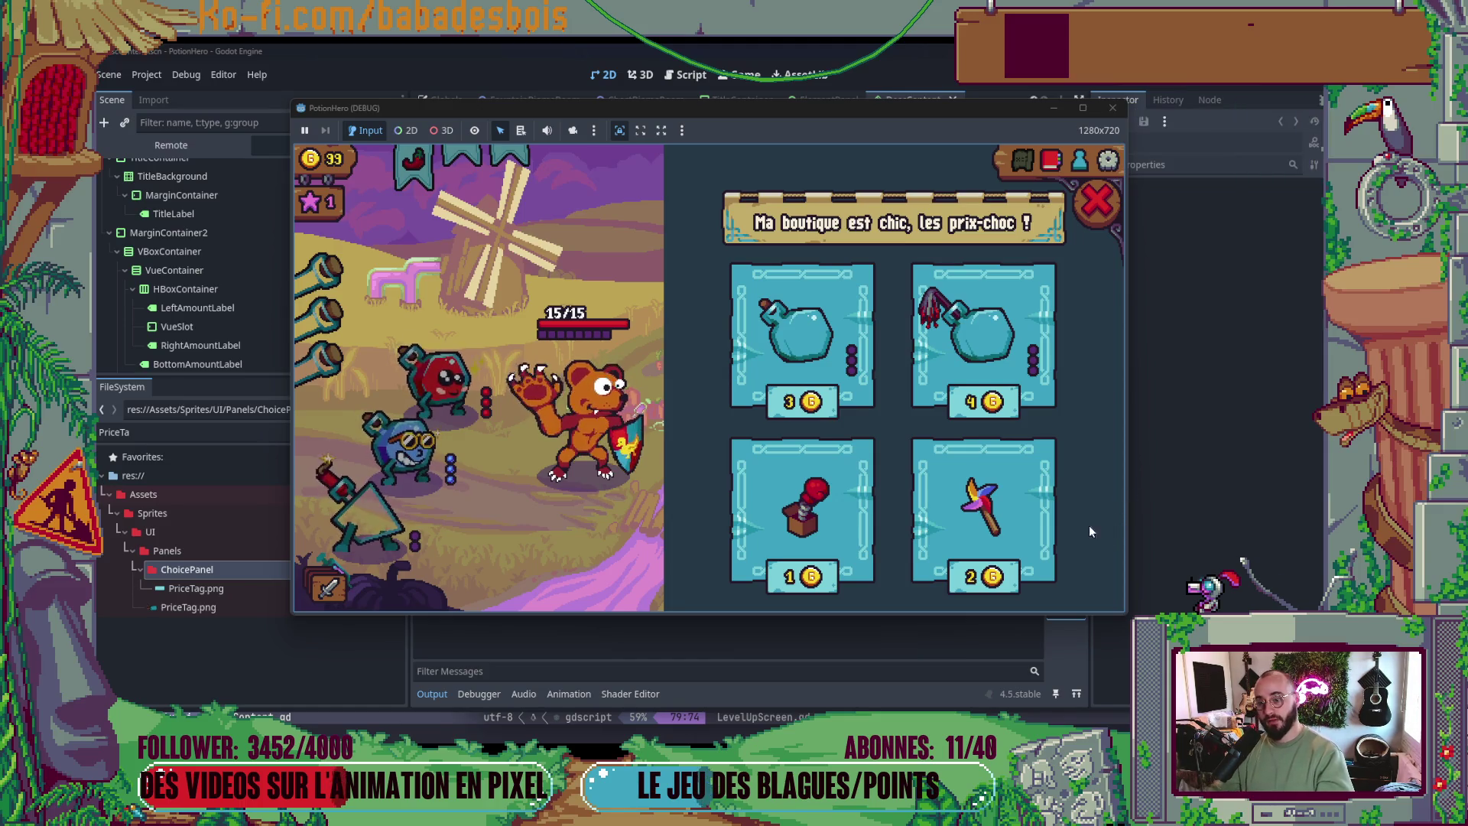
Stop the game and return to Aseprite.
key("F8")
key("alt+Tab")
key("Tab")
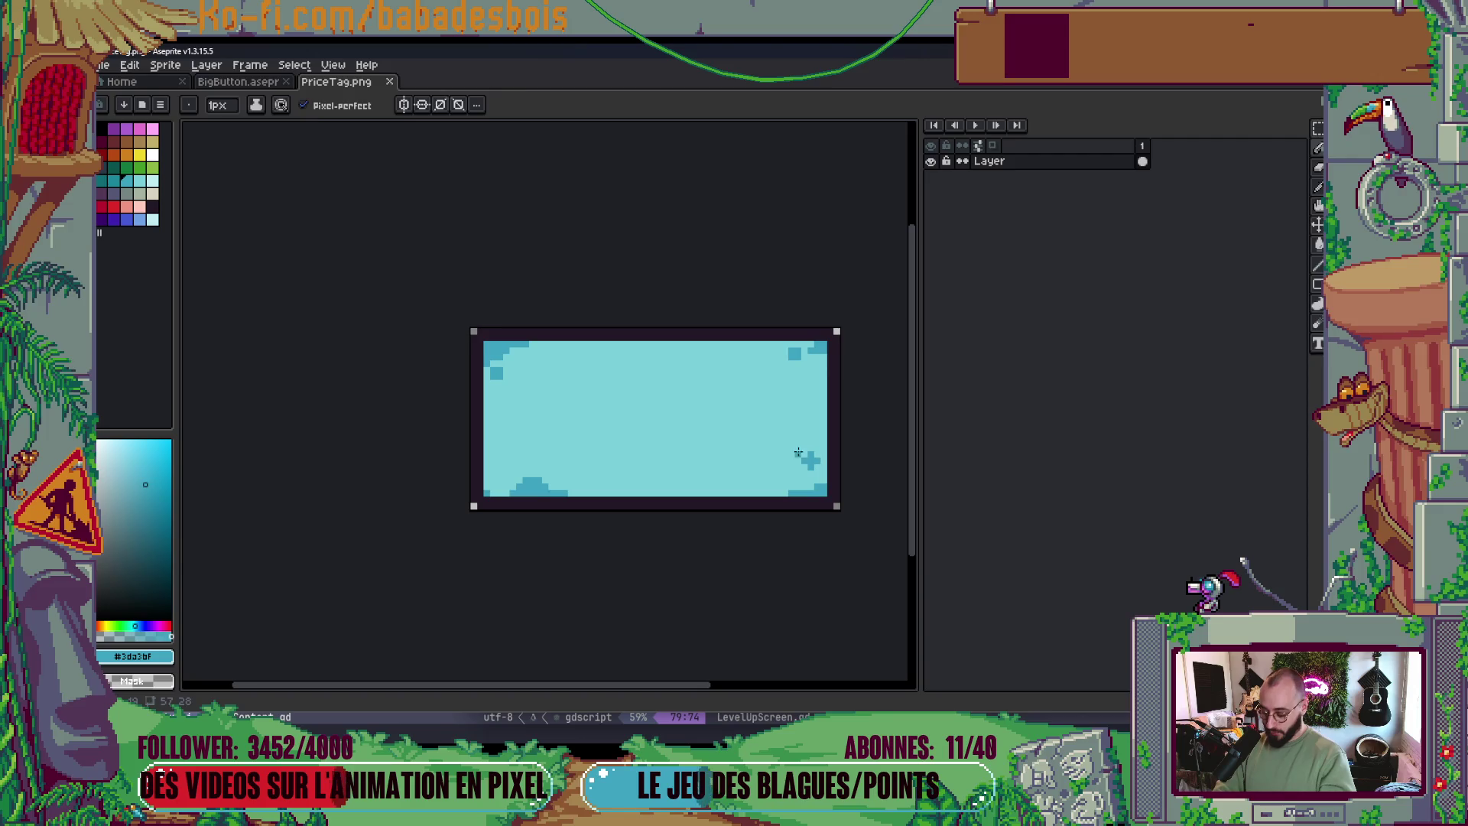
Paint over the dark plus-shaped marks with light teal using a 2px brush.
left_click(798, 453, "alt")
key("plus")
left_click_drag(807, 456, 813, 465)
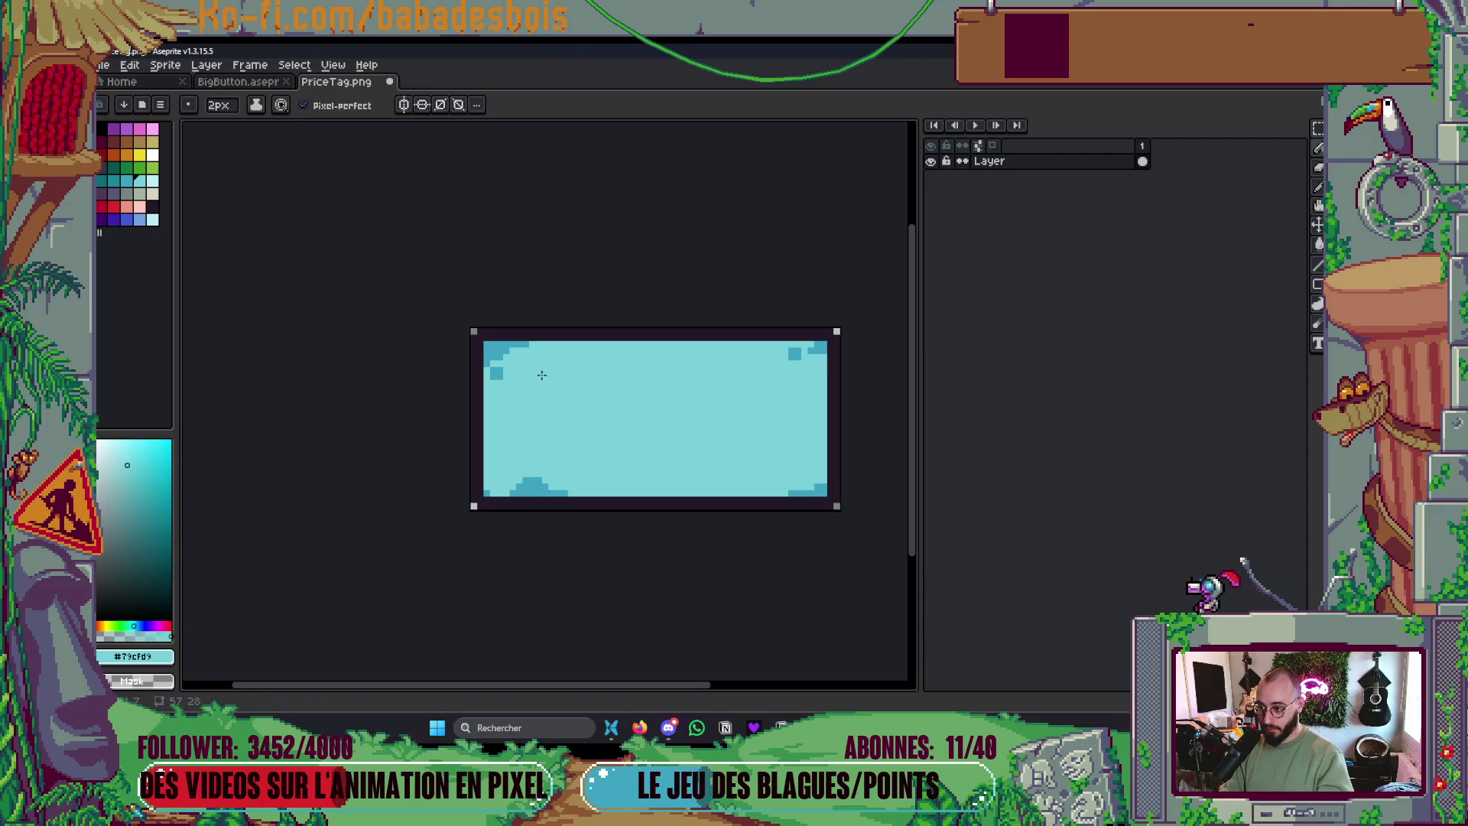
Save PriceTag.png and bring up the ChoicePanel folder window.
key("ctrl+s")
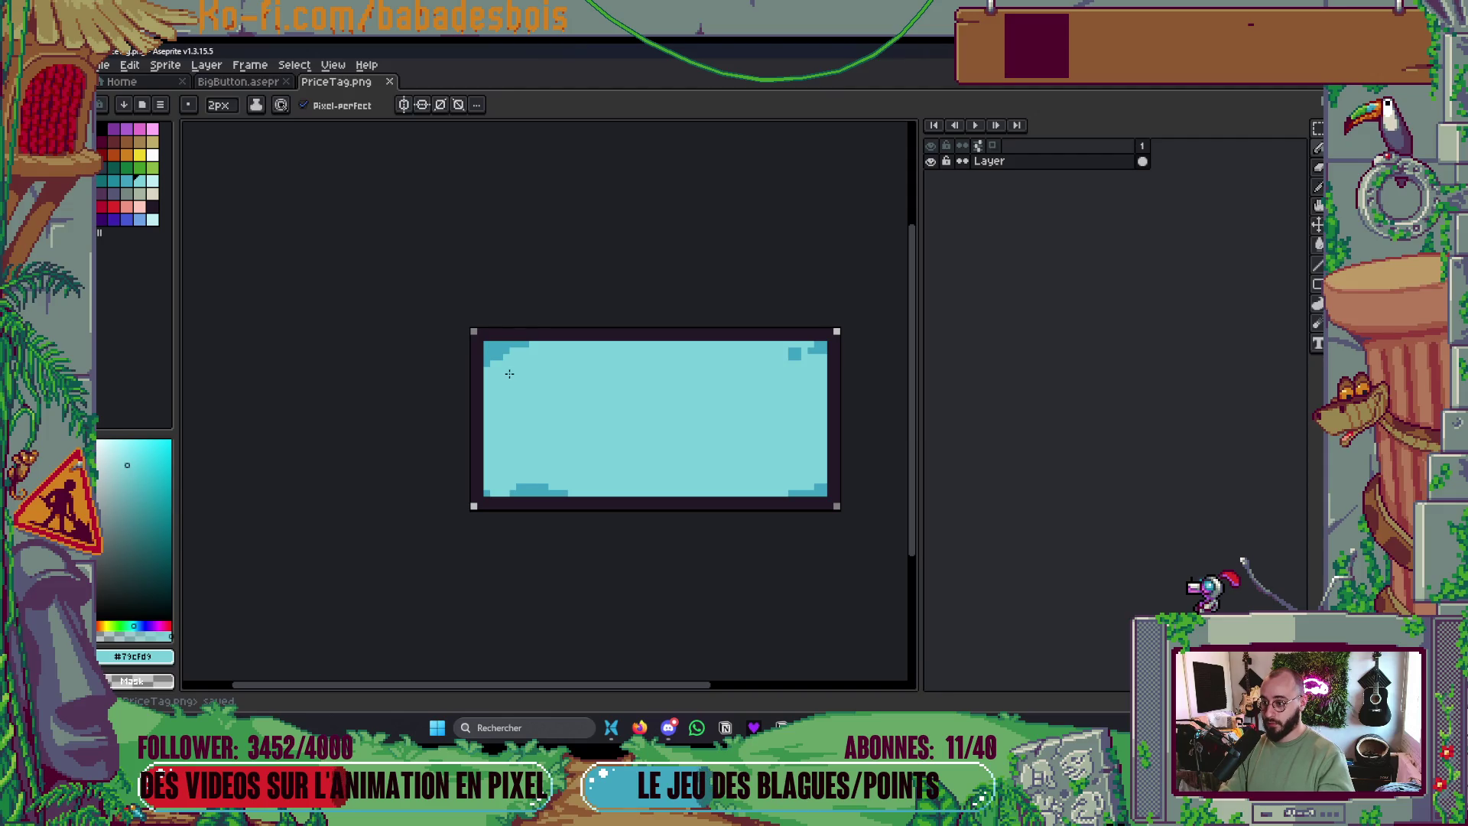
key("ctrl+s")
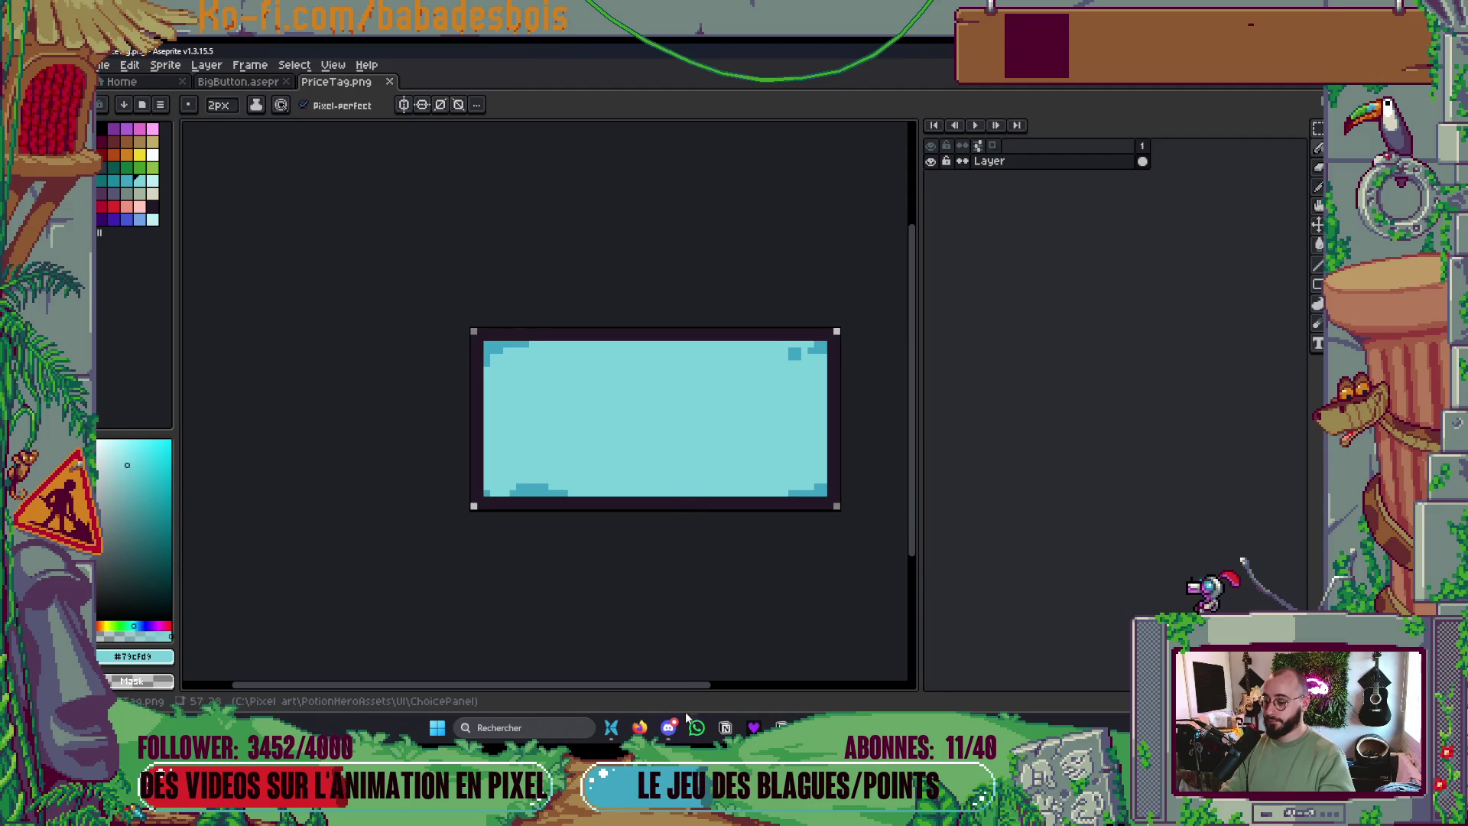
mouse_move(781, 727)
left_click(993, 669)
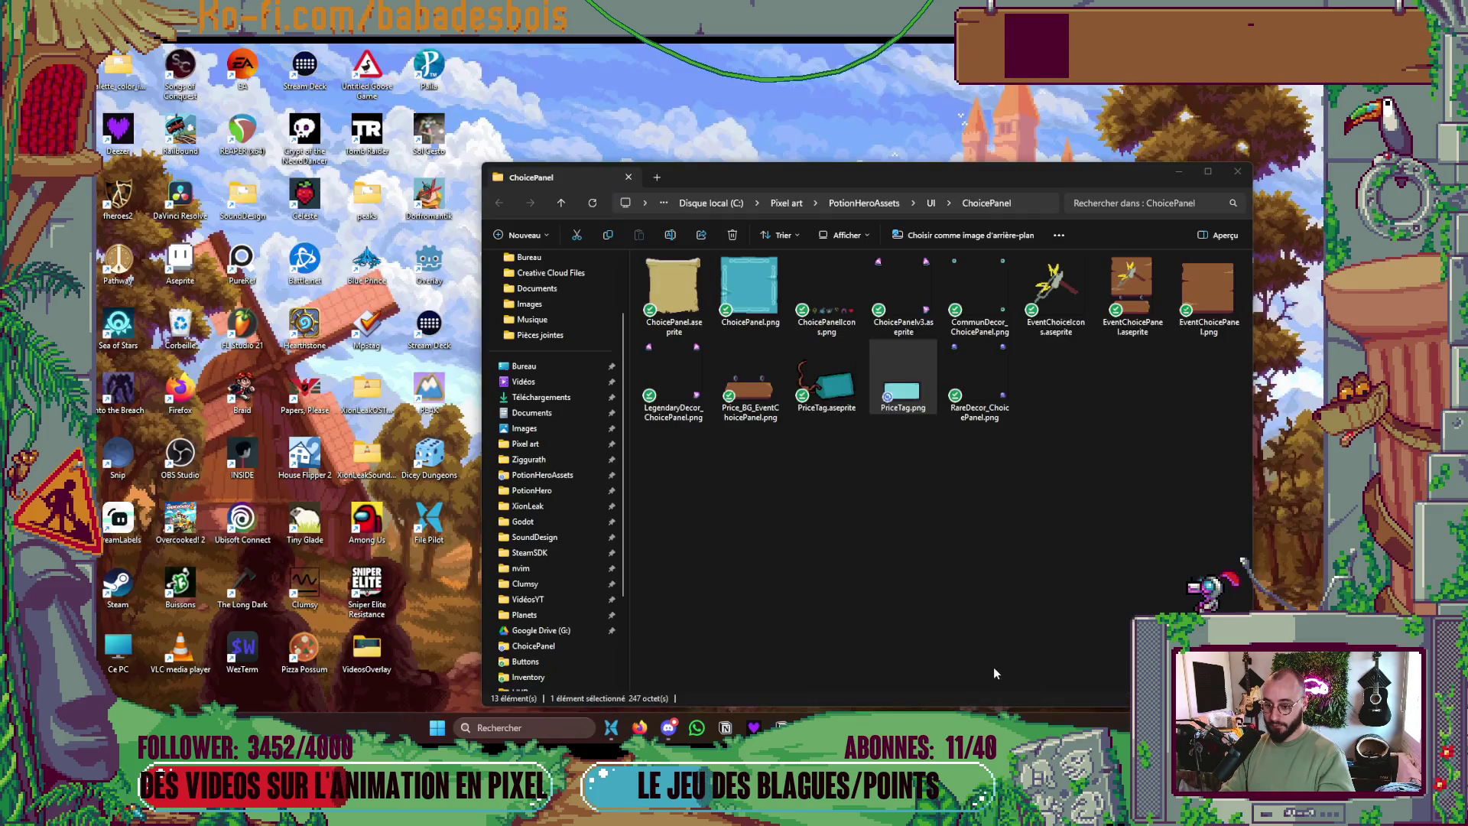
Bring PriceTag.png into the project, travel to the shop, and inspect the item price tags.
mouse_move(869, 373)
left_mouse_down()
mouse_move(892, 425)
mouse_move(786, 476)
mouse_move(237, 564)
mouse_move(220, 581)
left_mouse_up()
key("alt+Tab")
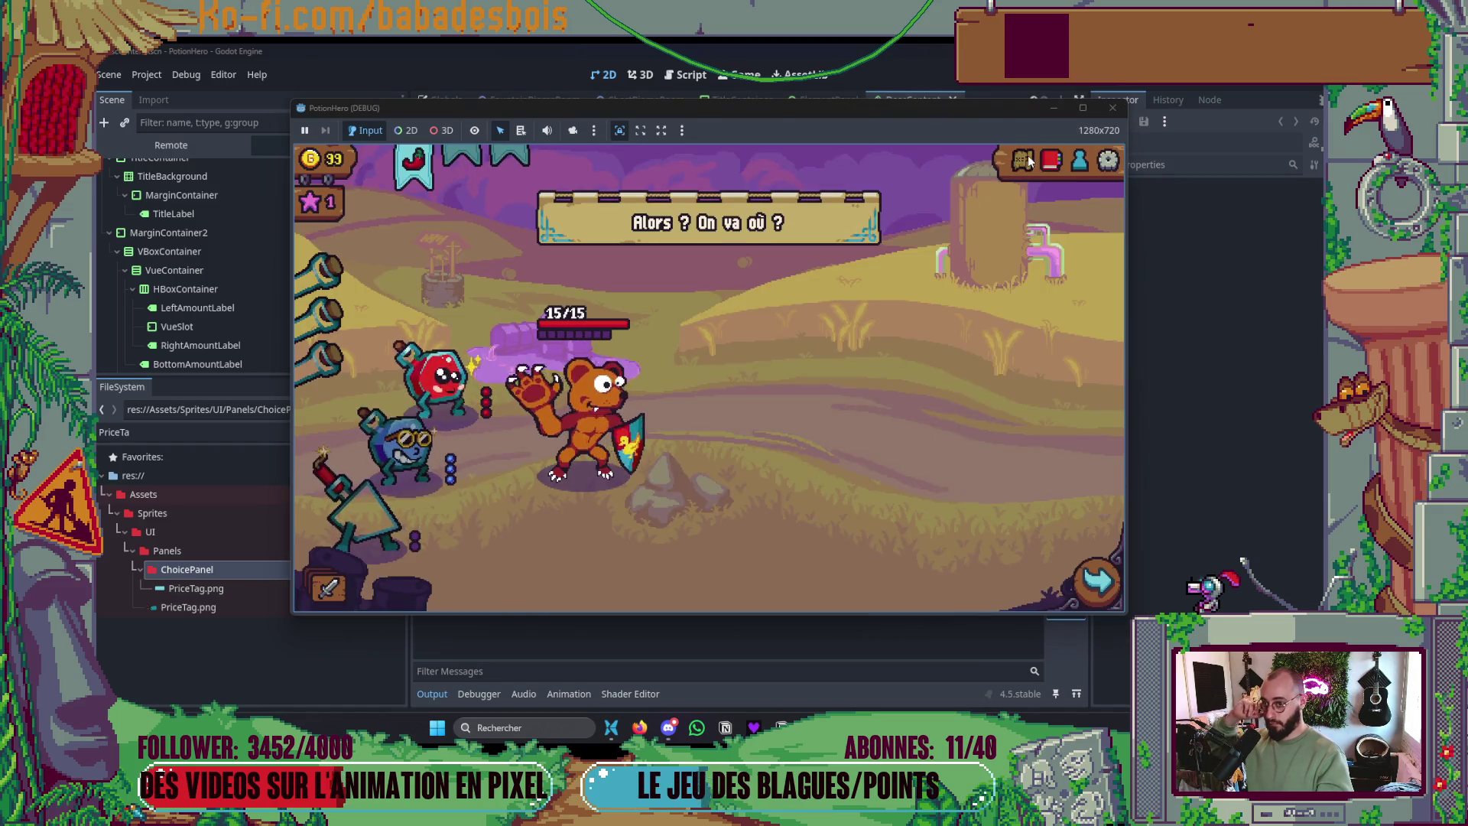
left_click(1025, 159)
left_click(433, 425)
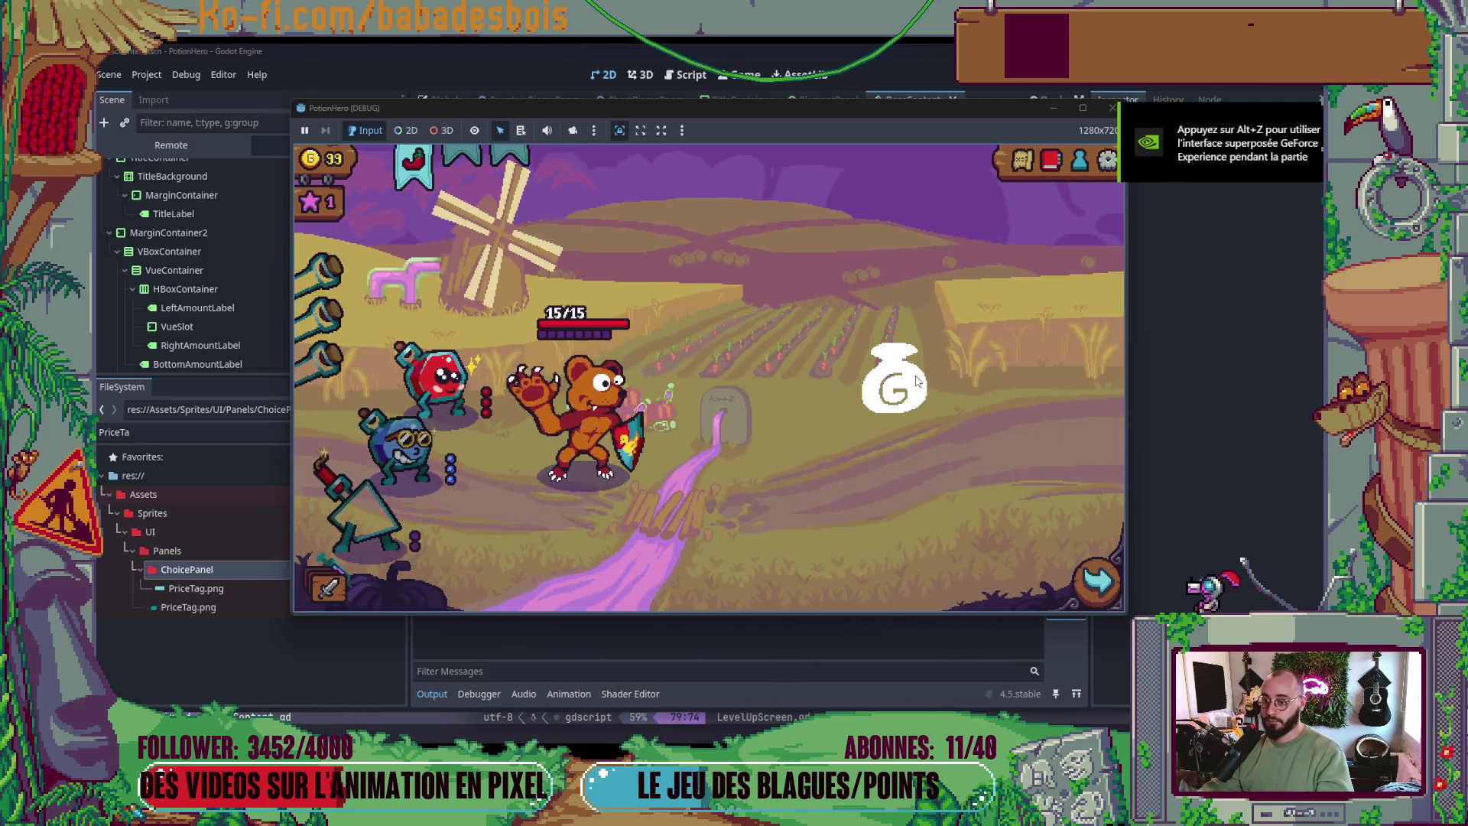
left_click(896, 384)
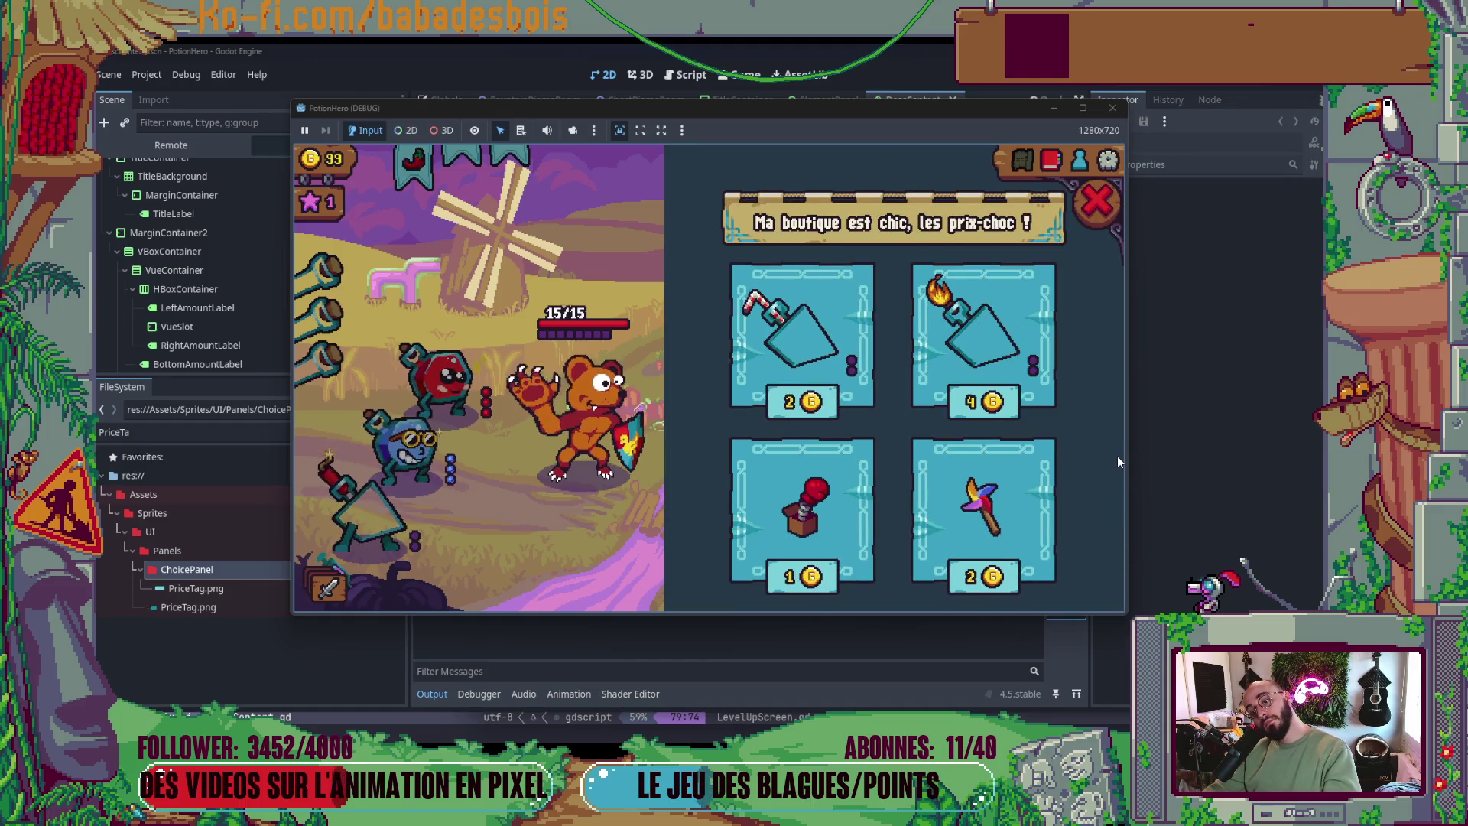
mouse_move(1040, 410)
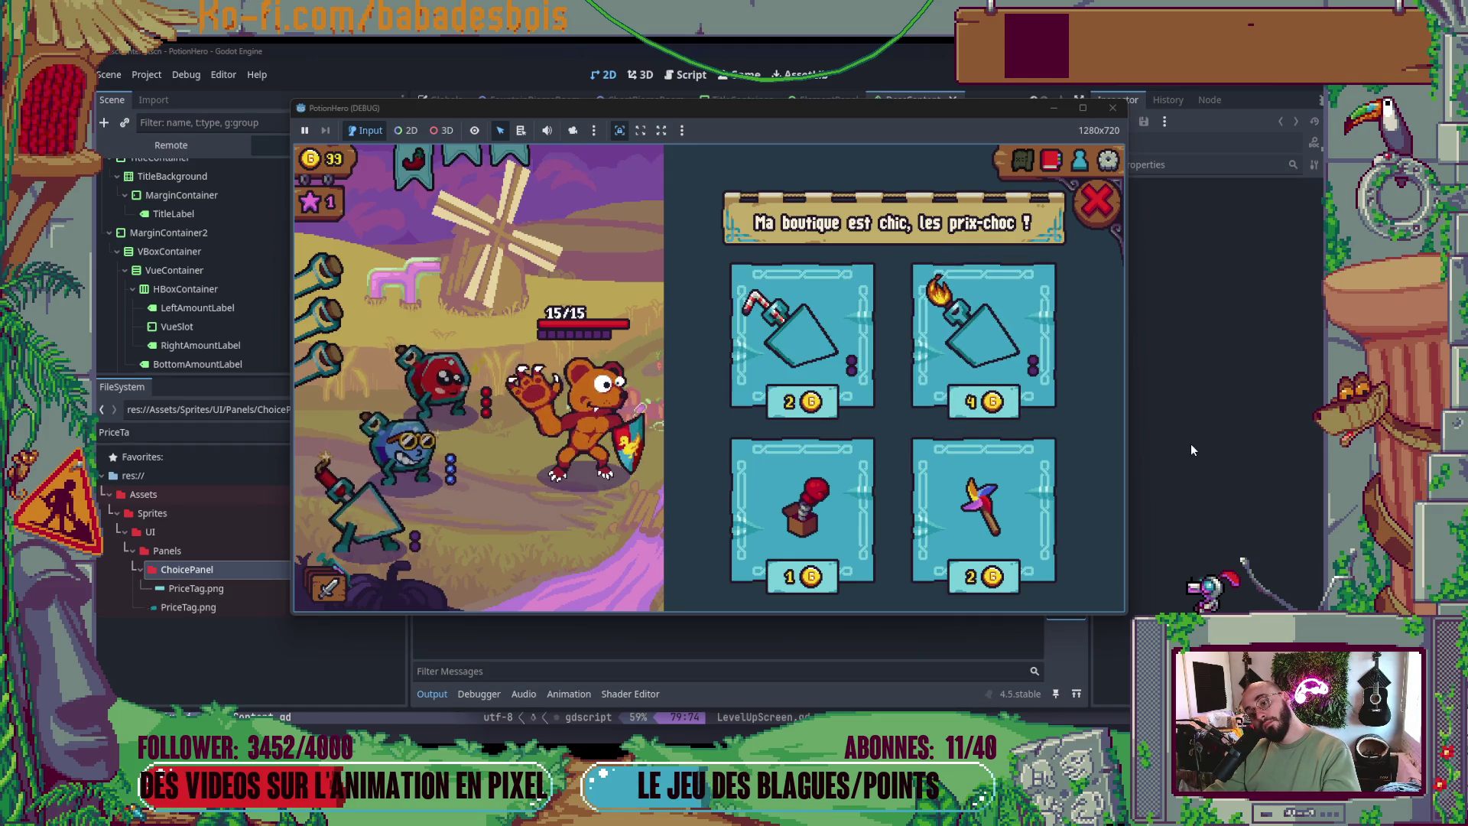
mouse_move(1045, 374)
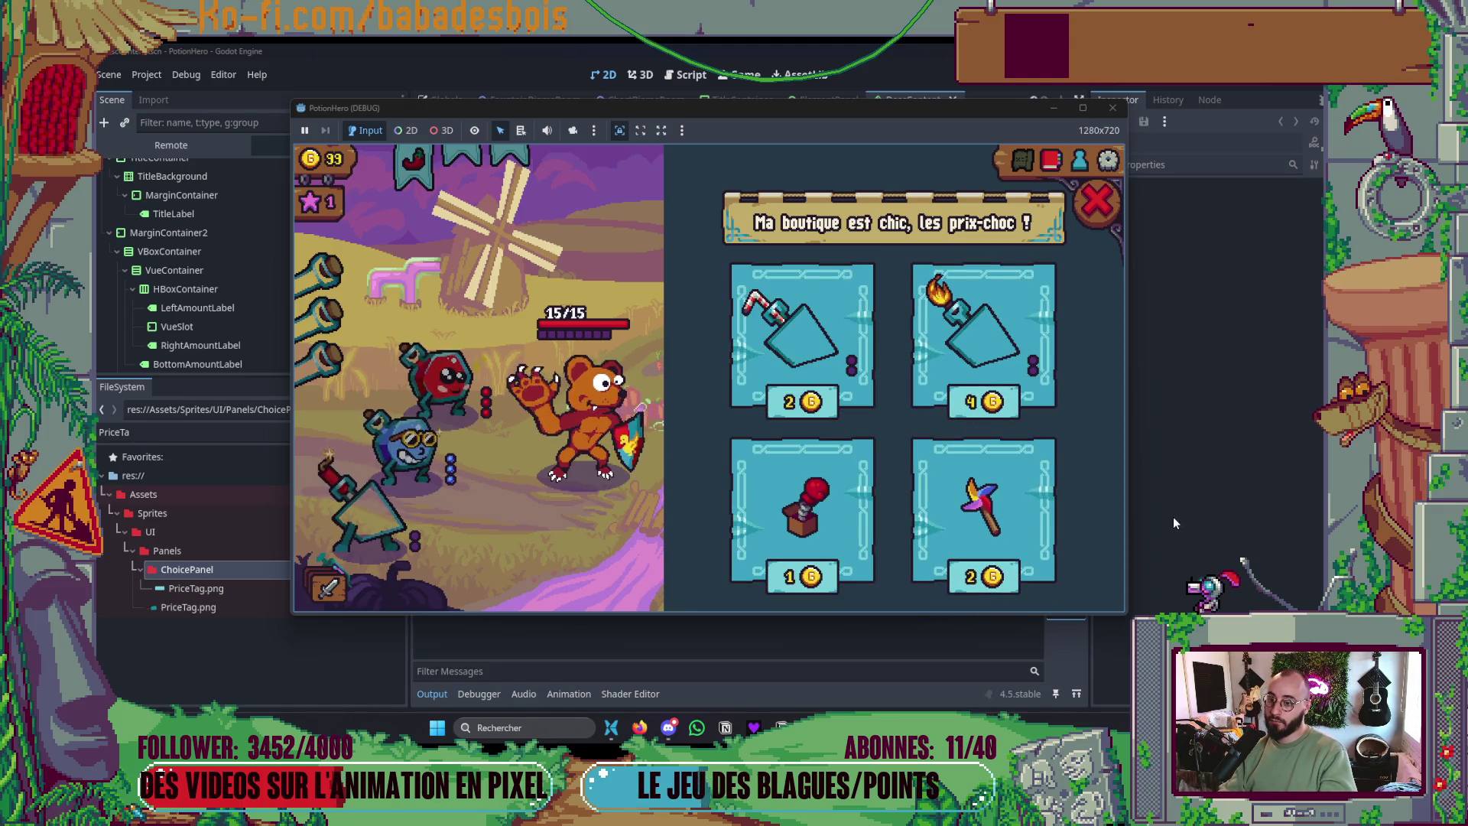
Return to the PriceTag sprite in Aseprite.
key("alt+Tab")
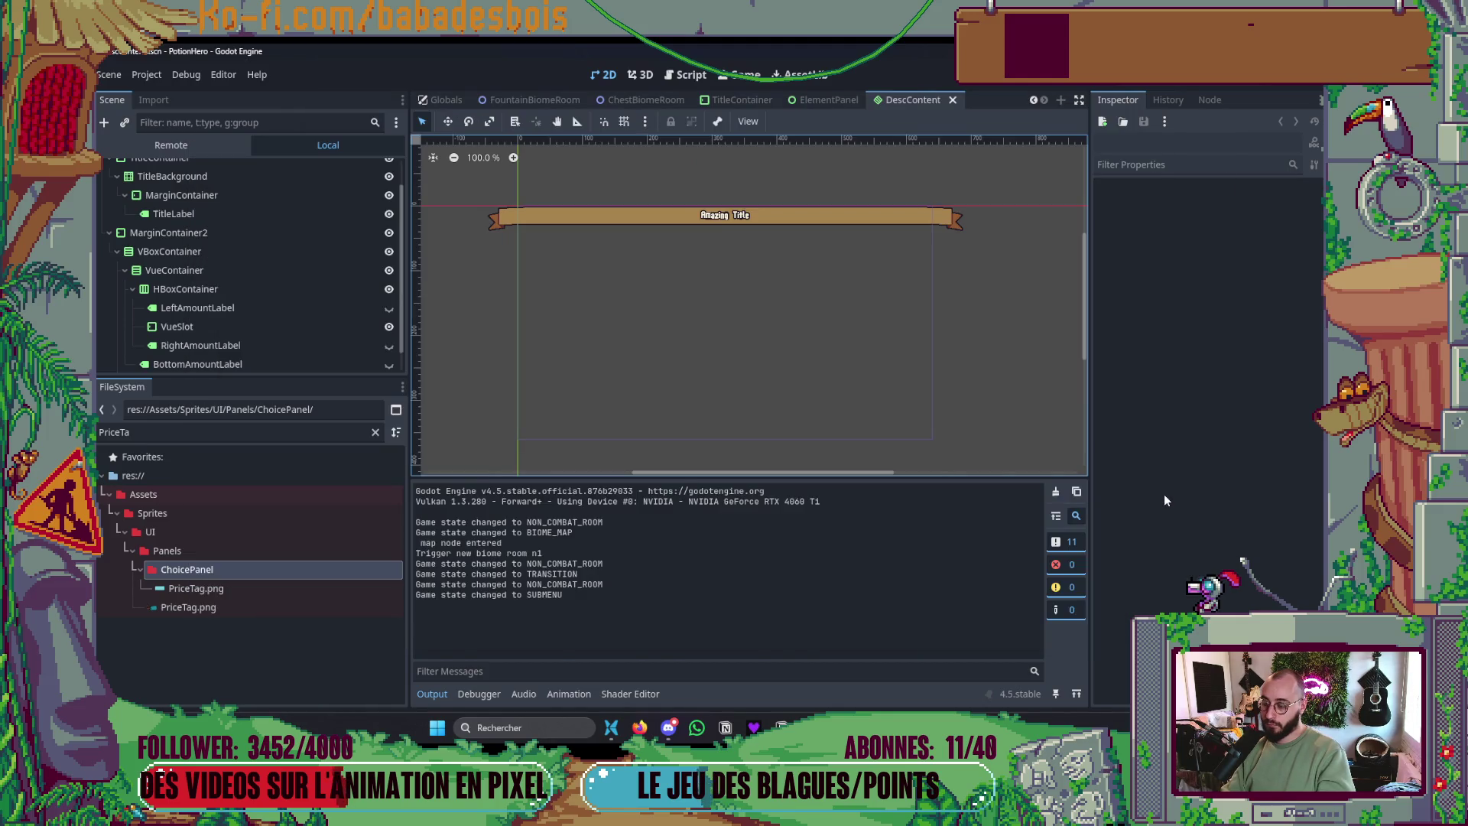
key("alt+Tab")
key("Tab")
key("Tab")
Fill the missing pixels in the darker cyan bump on the tag's bottom edge.
scroll(795, 329, "up", 1)
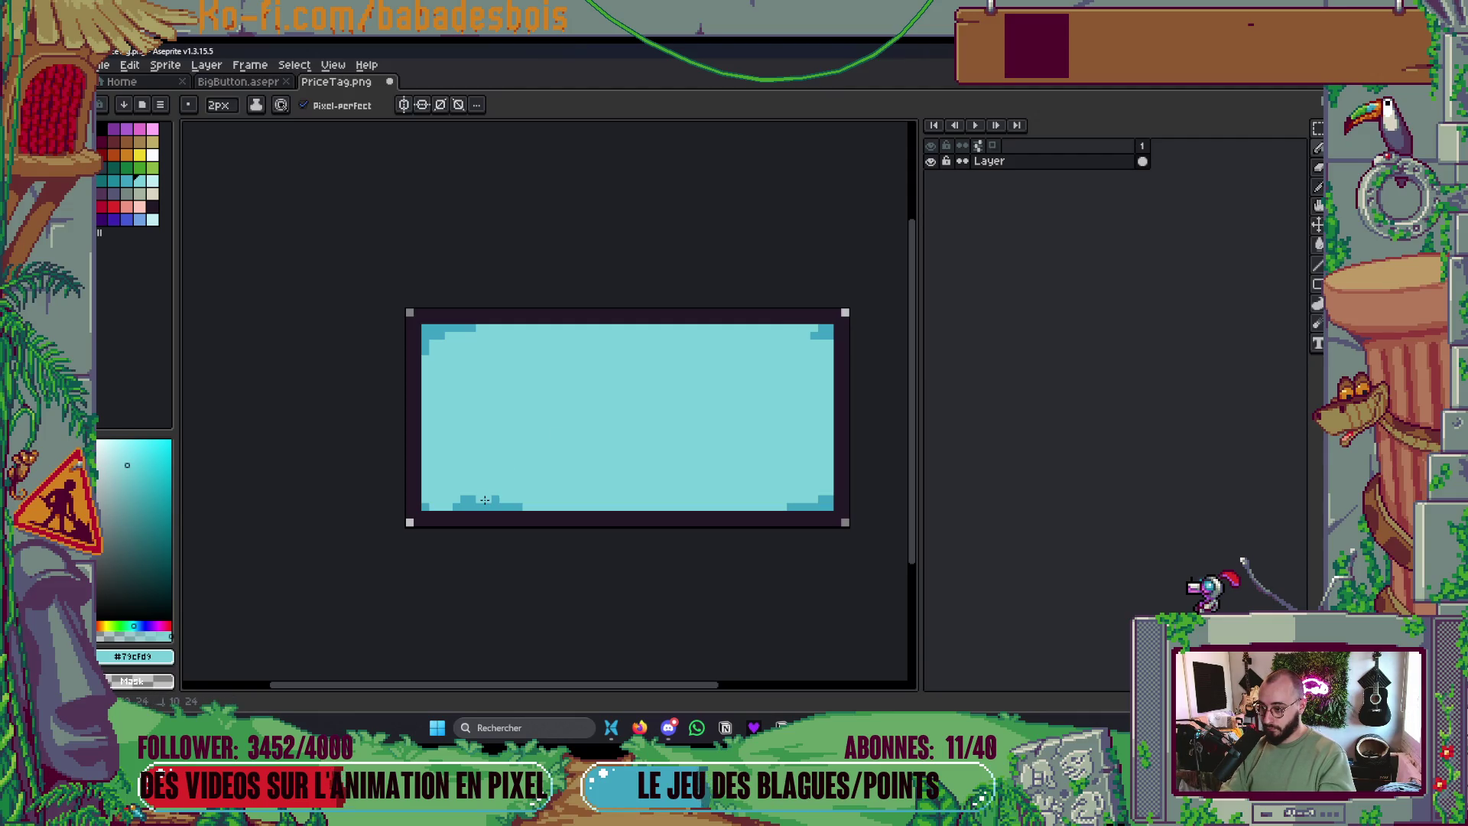
left_click_drag(475, 499, 493, 498)
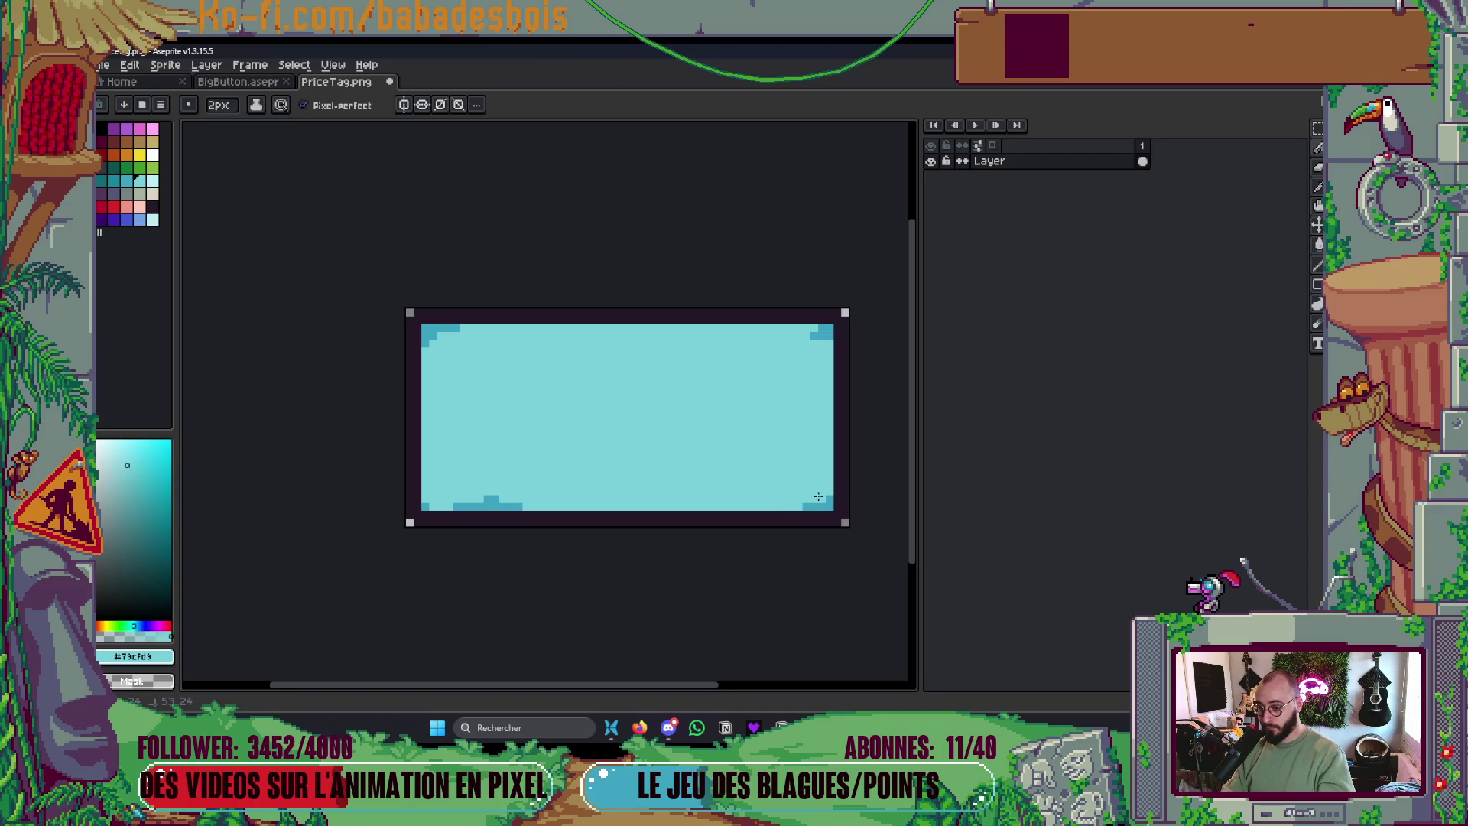
scroll(601, 457, "down", 3)
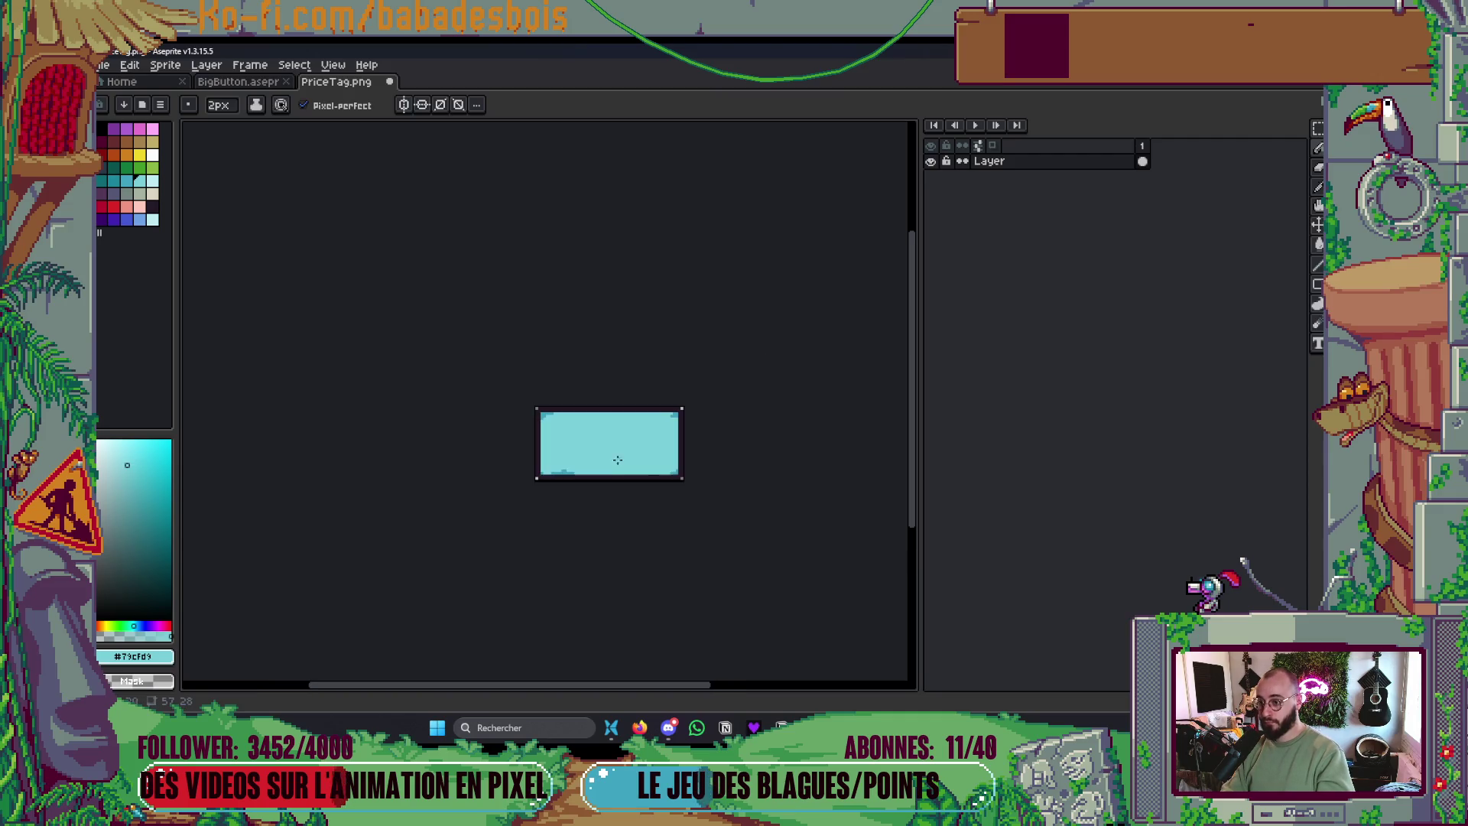
scroll(676, 427, "up", 3)
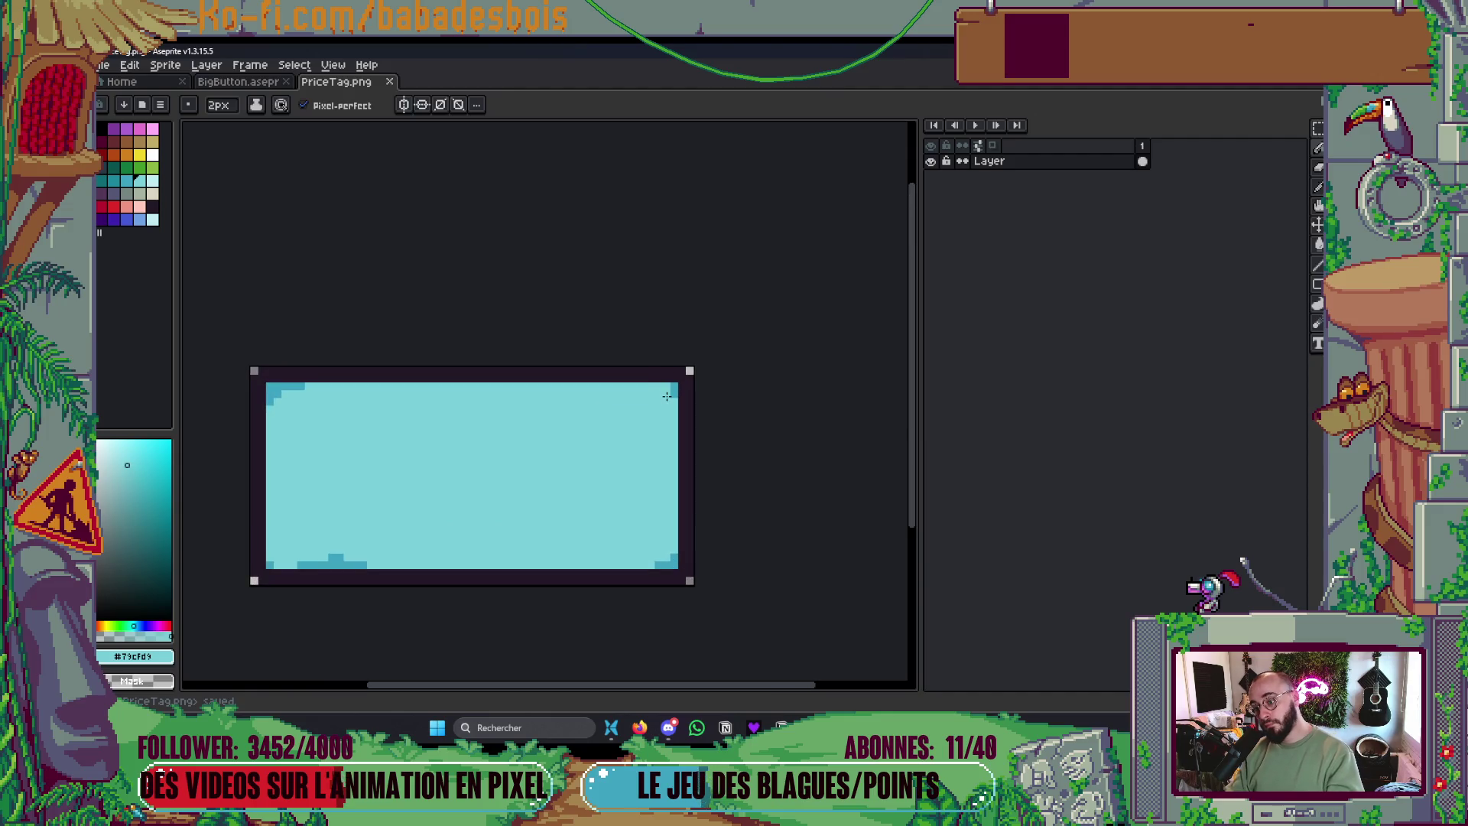
scroll(601, 444, "down", 1)
left_click_drag(564, 581, 772, 561)
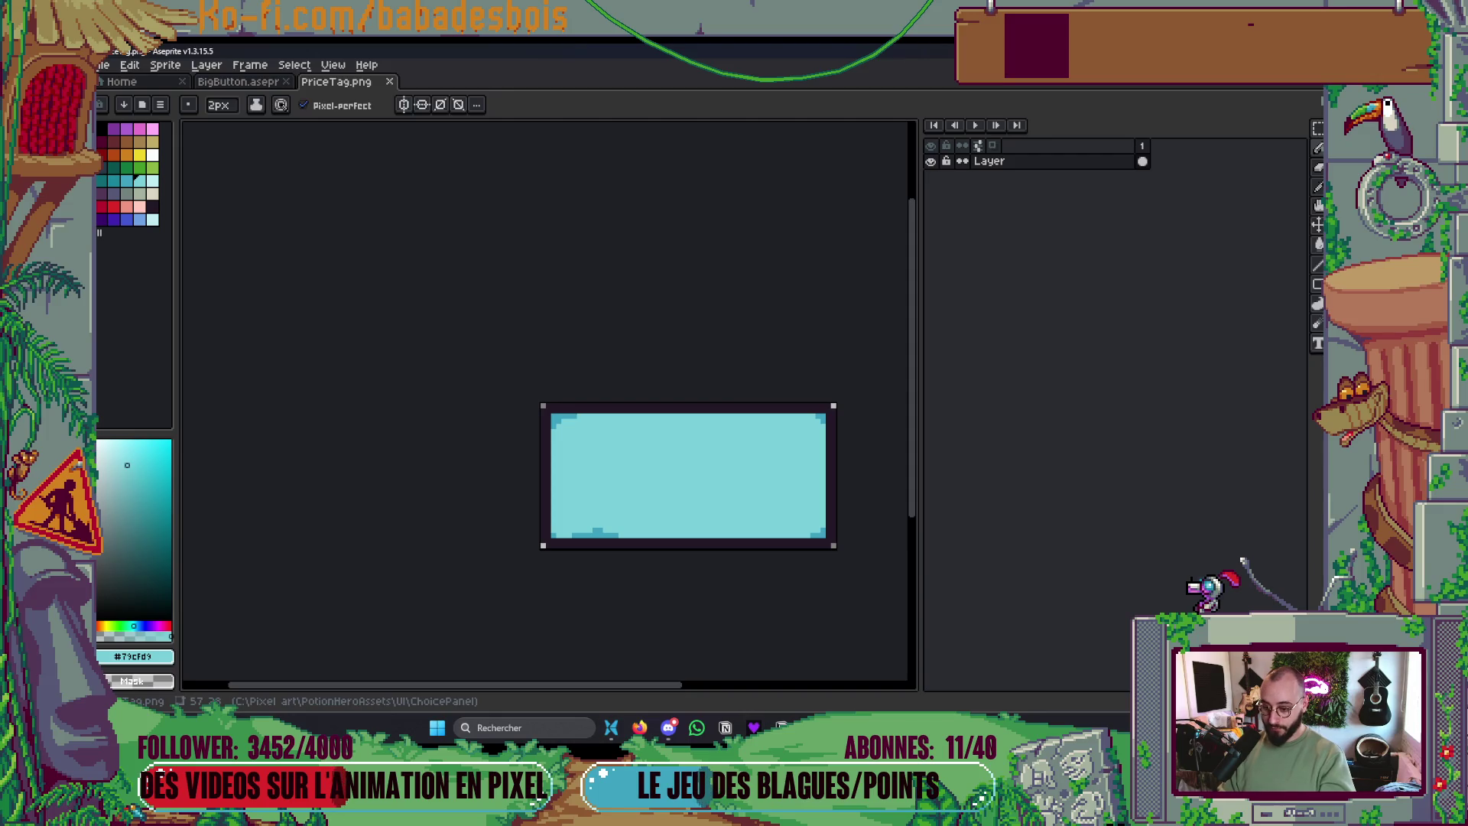
Open the ChoicePanel folder and drag the saved PriceTag.png over to Godot.
mouse_move(925, 727)
left_click(952, 680)
left_click_drag(925, 458, 866, 496)
key("alt+Tab")
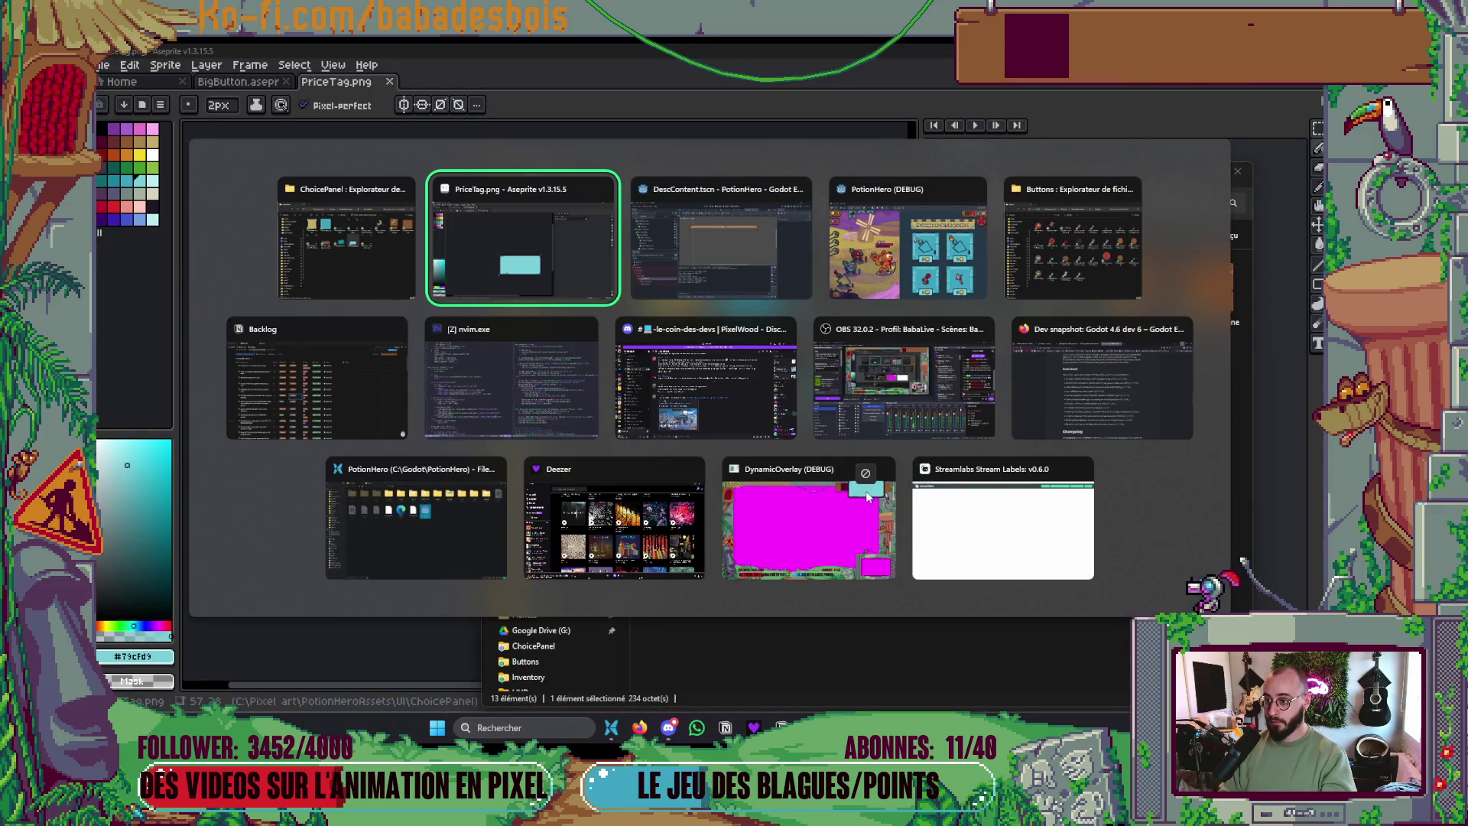
Relaunch the game, reach the shop, and check the item cards priced 4, 3, 2 and 2.
key("Tab")
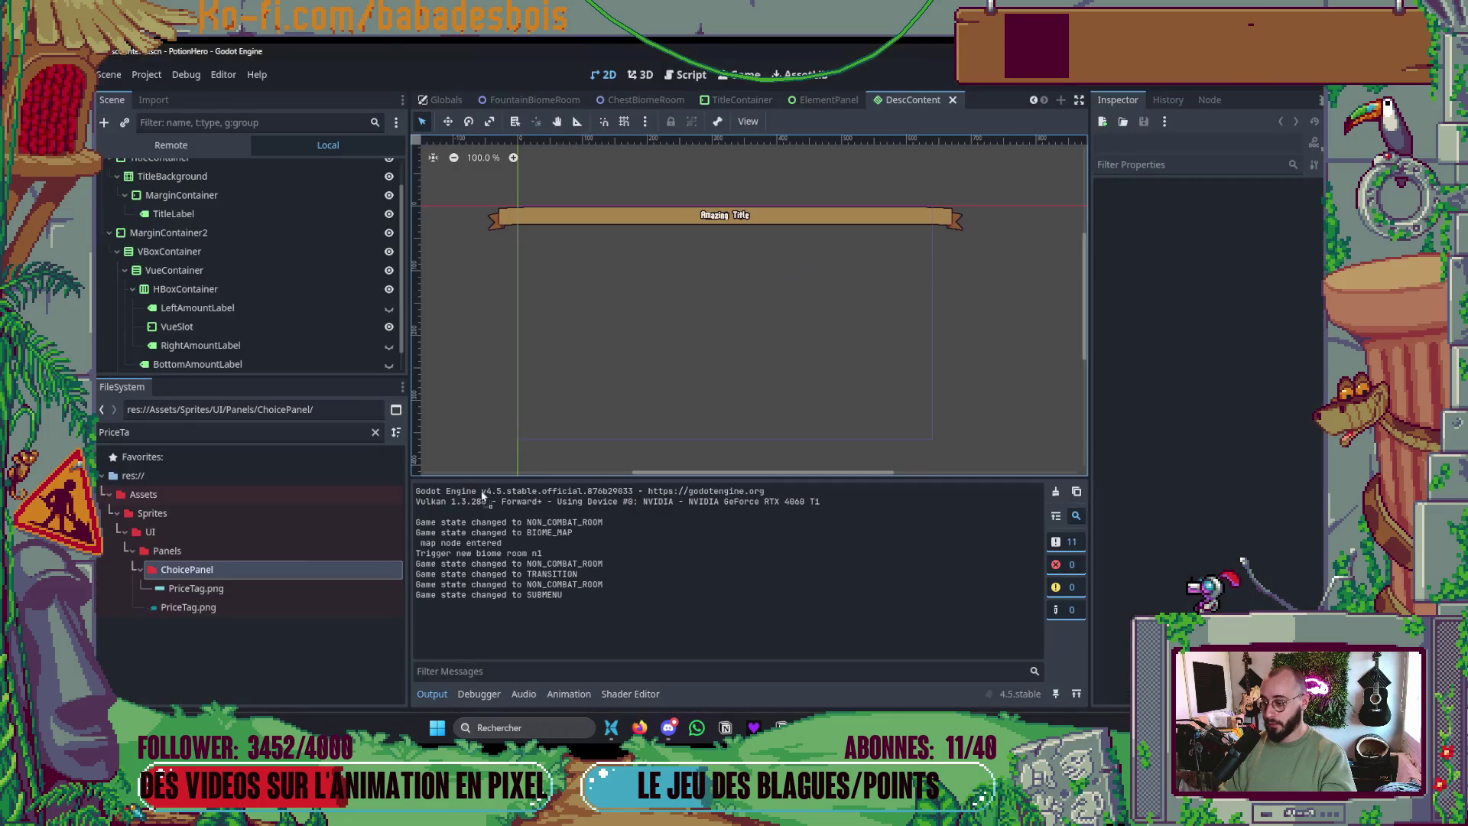
key("F5")
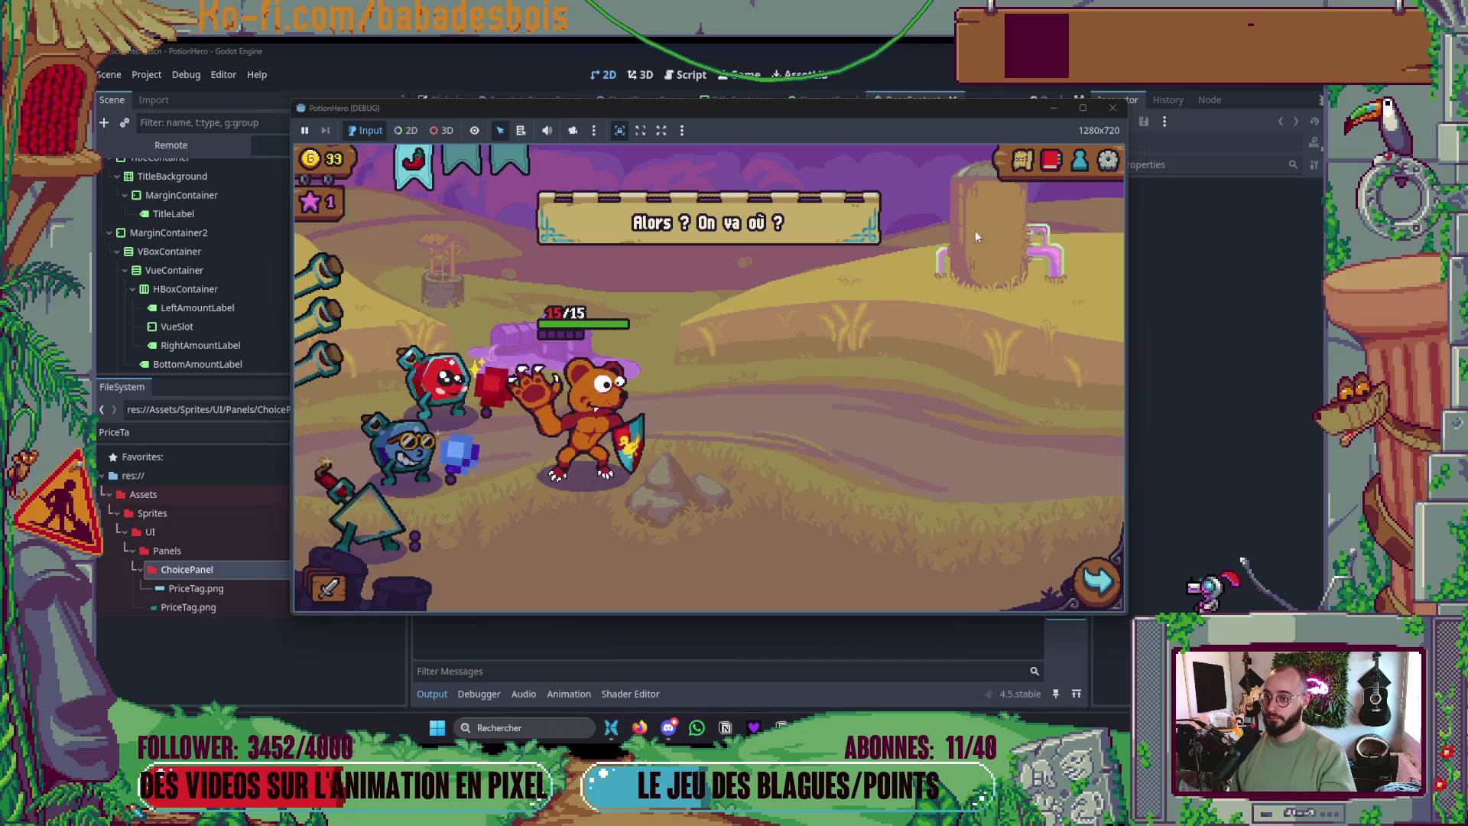
left_click(1023, 160)
left_click(446, 421)
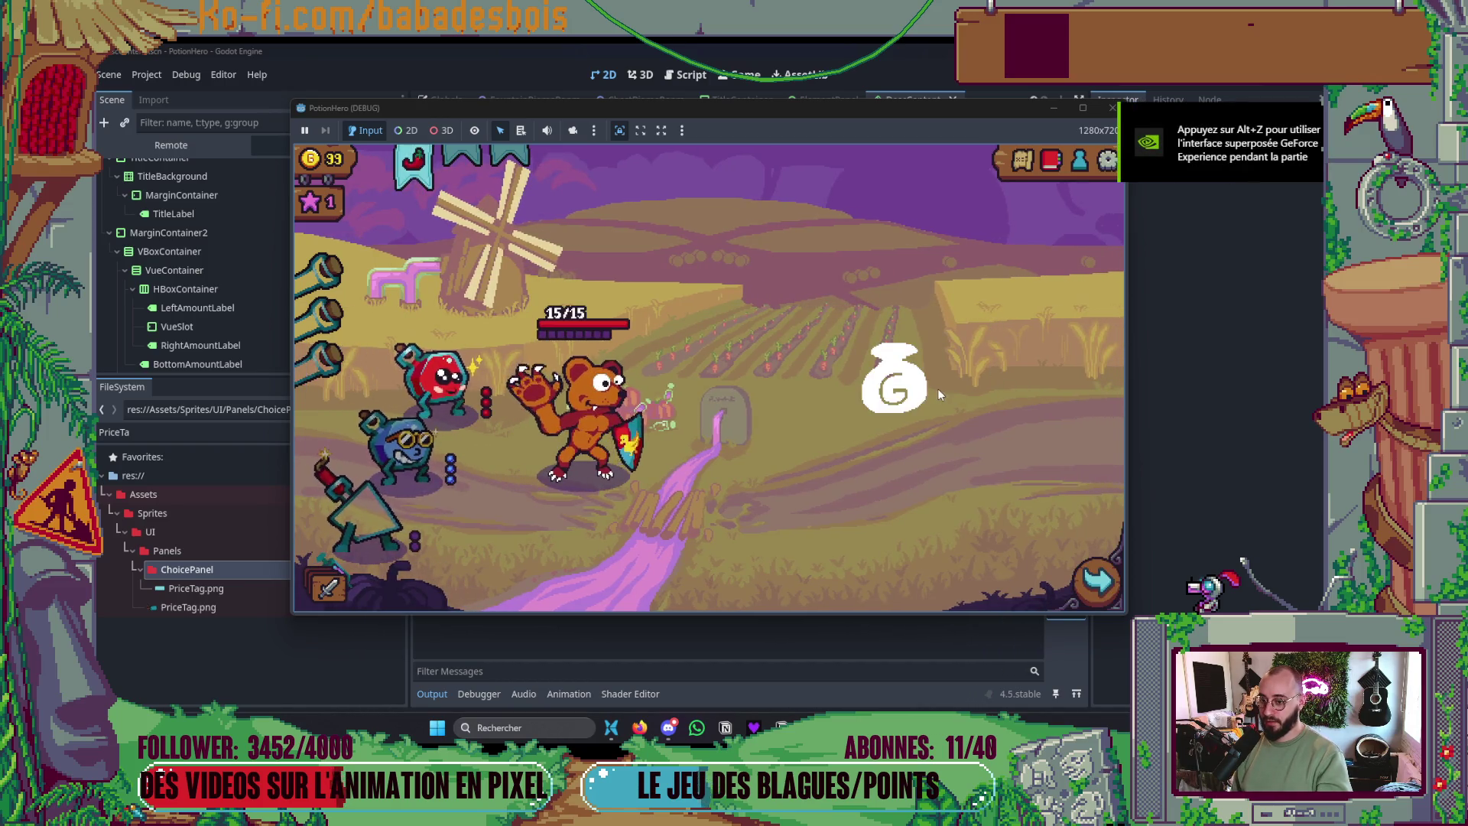
left_click(917, 392)
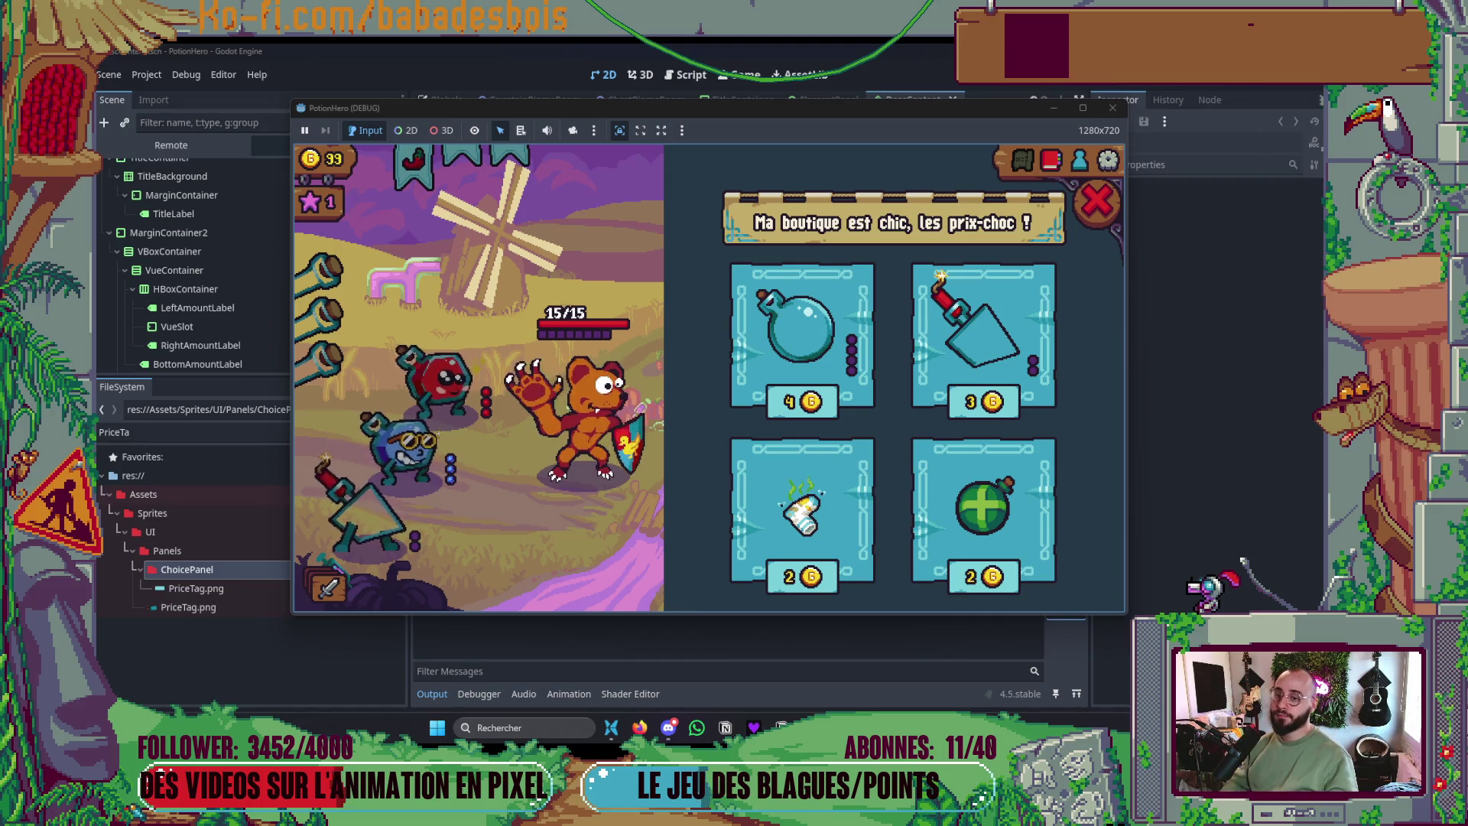
mouse_move(830, 475)
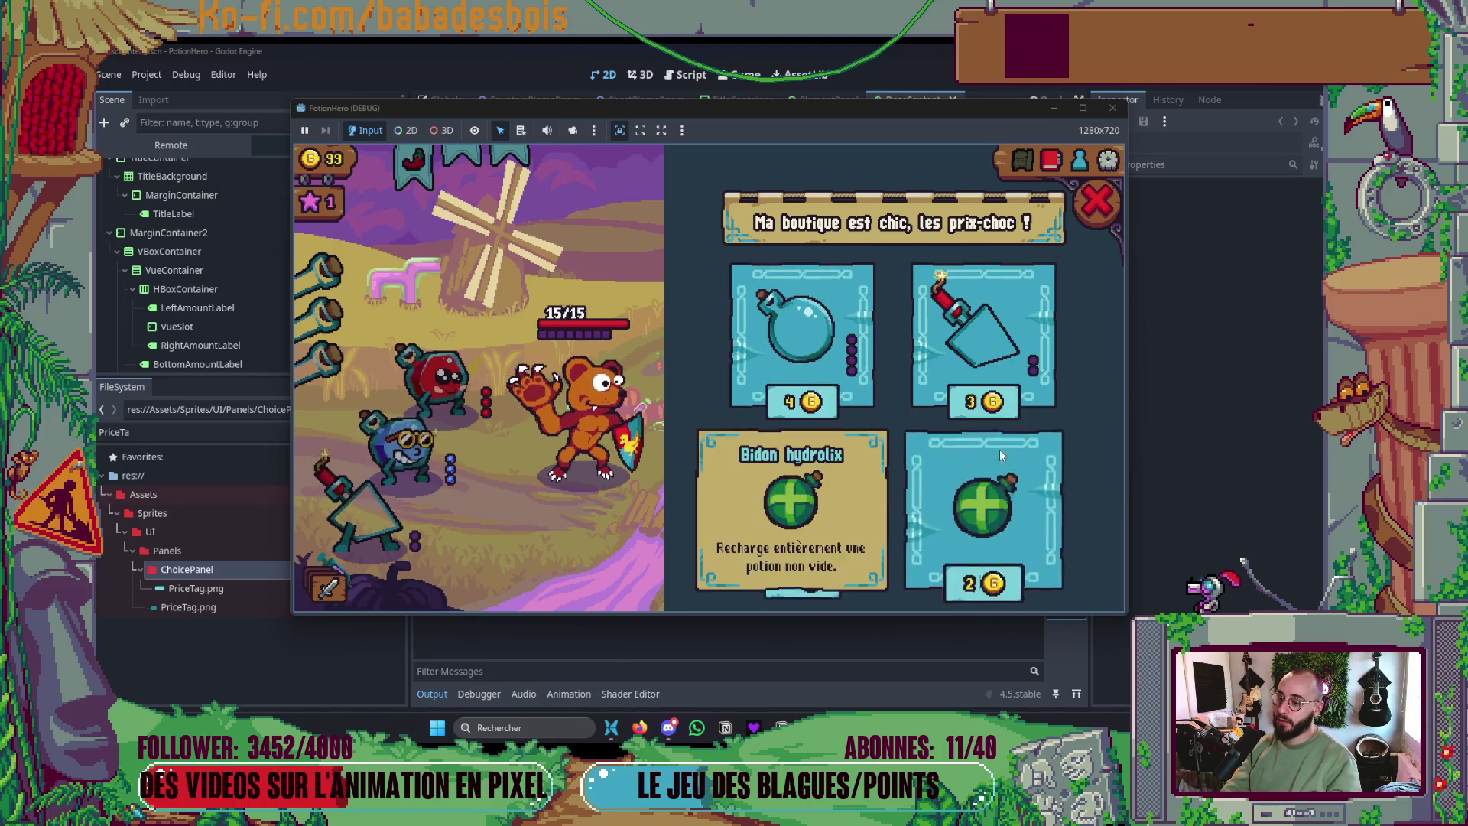
mouse_move(1062, 530)
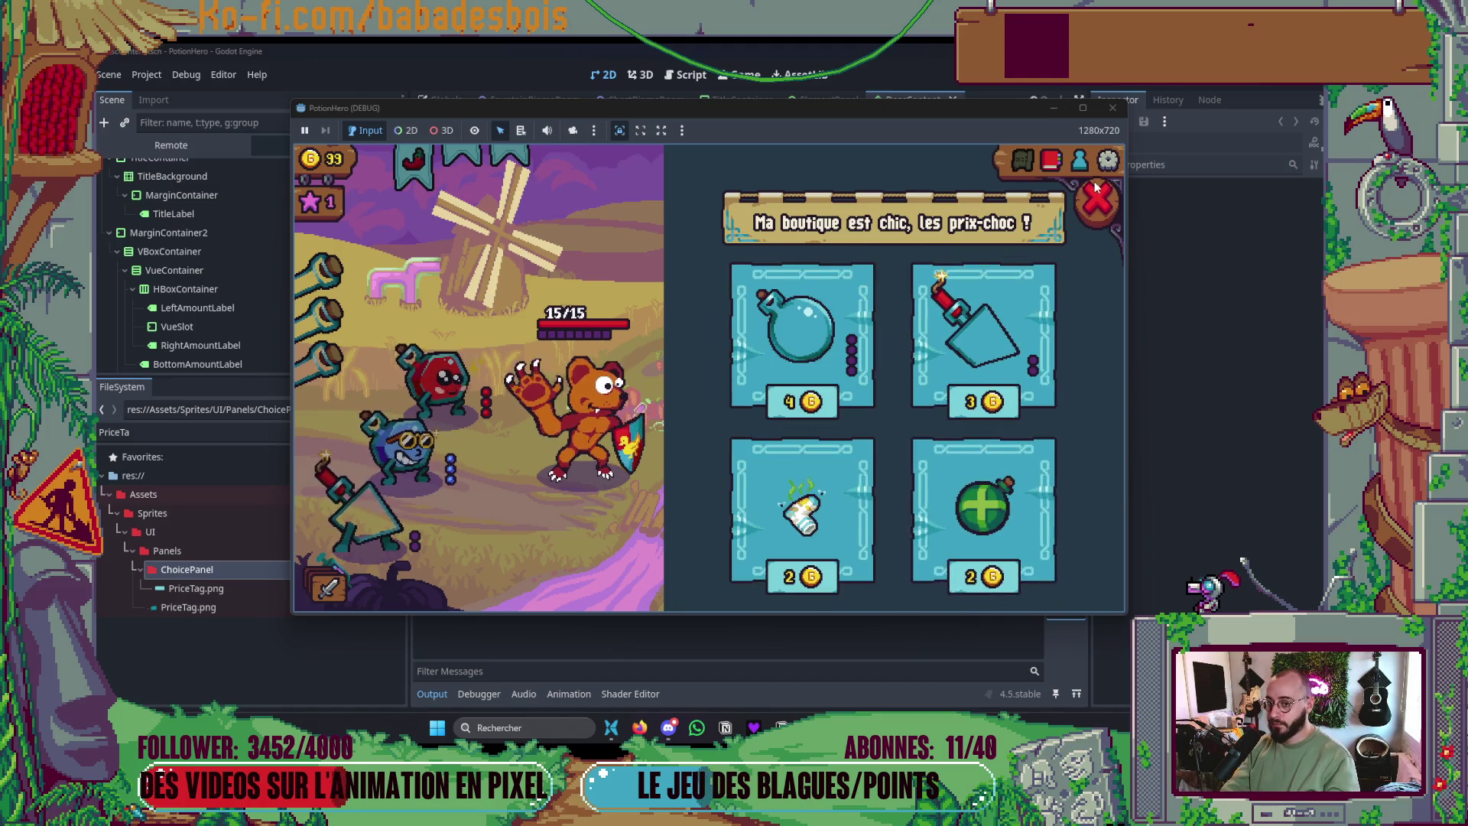
Close the shop, stop the game and collapse the output panel.
left_click(1098, 200)
left_click(1110, 114)
key("ctrl+s")
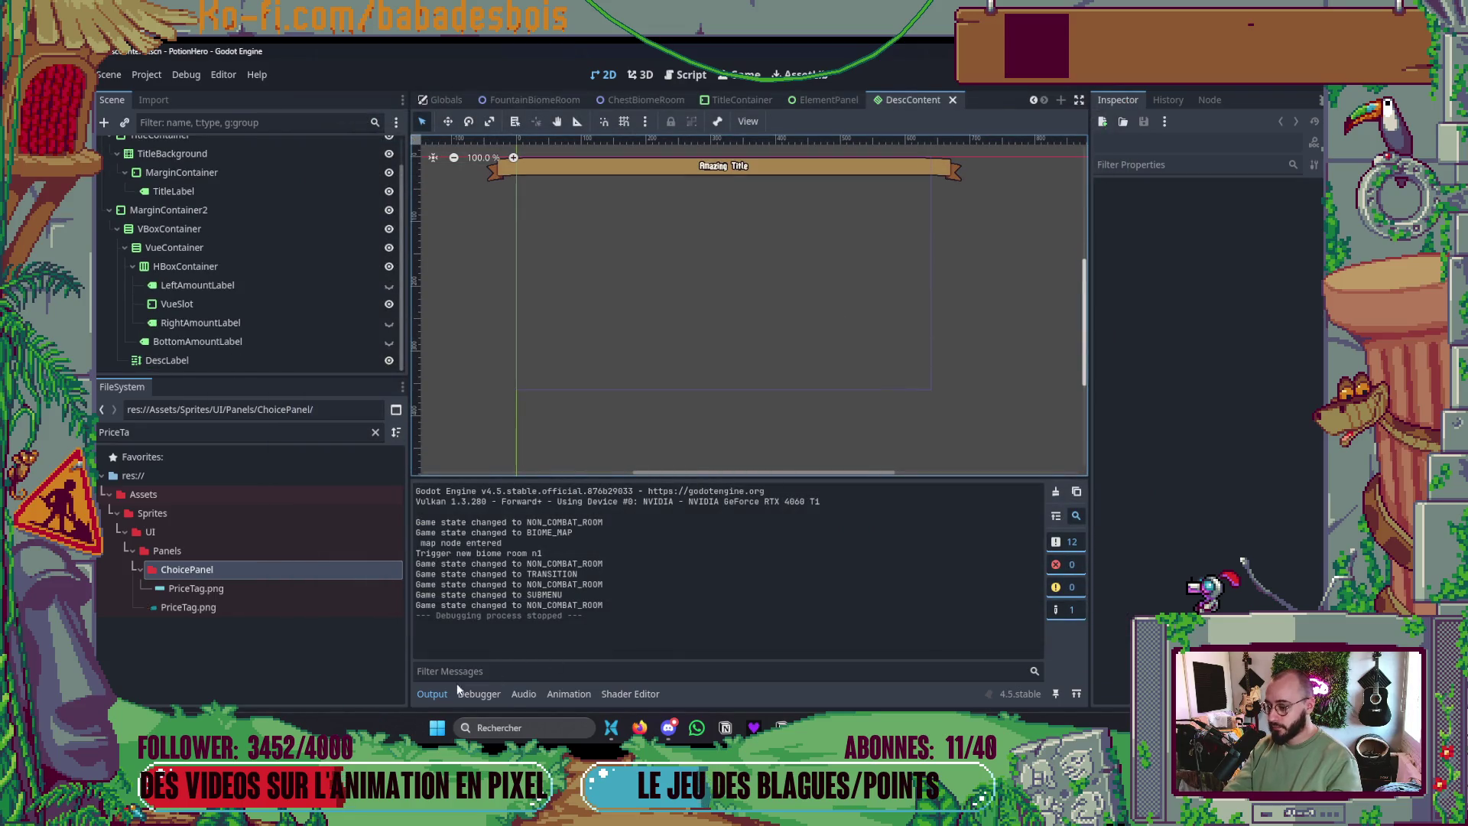
left_click(432, 693)
Mark task 277, the element price panel fix, as Review in the Backlog, then relaunch the game.
key("alt+Tab")
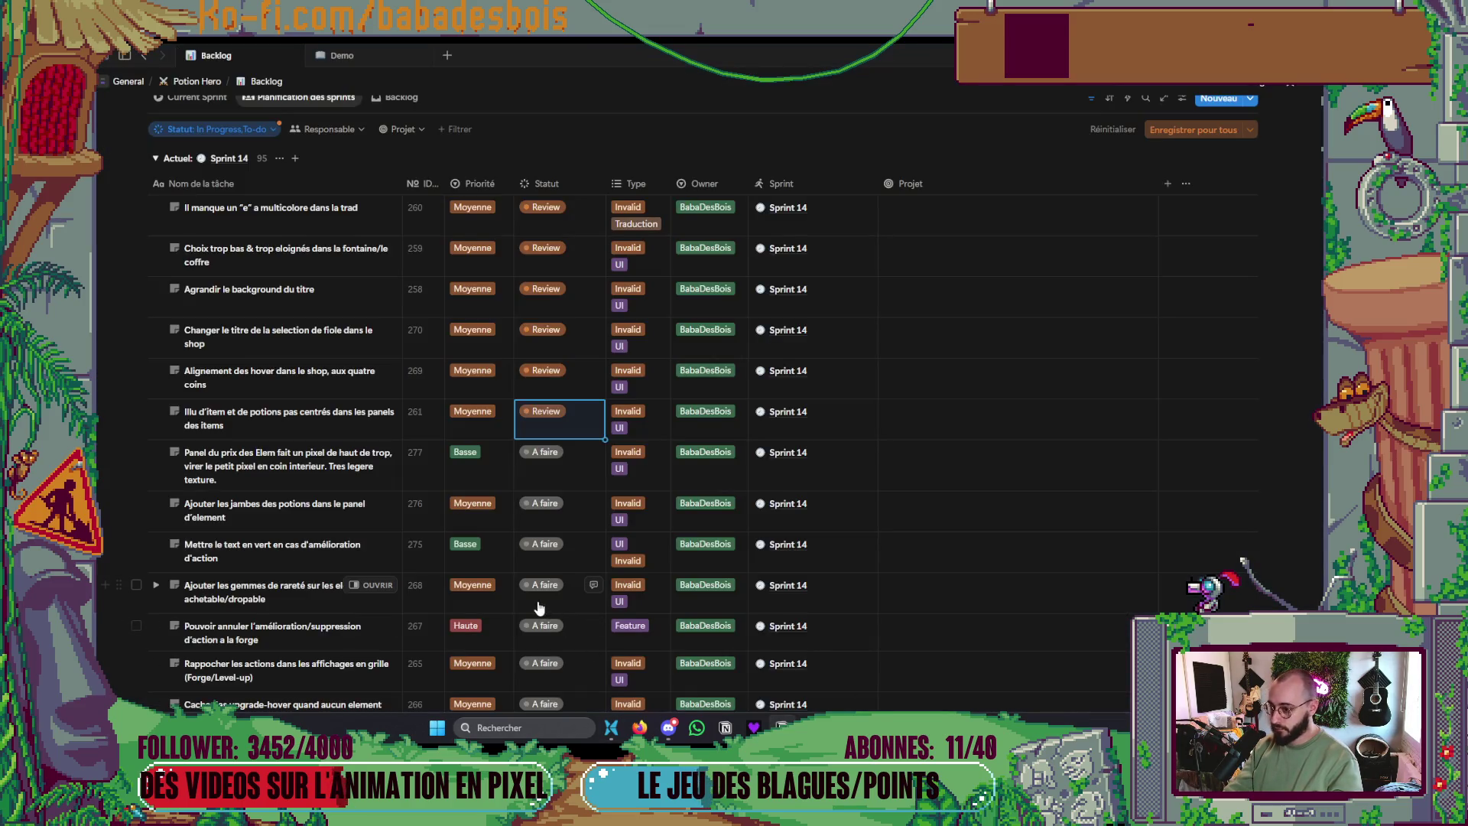
left_click(567, 470)
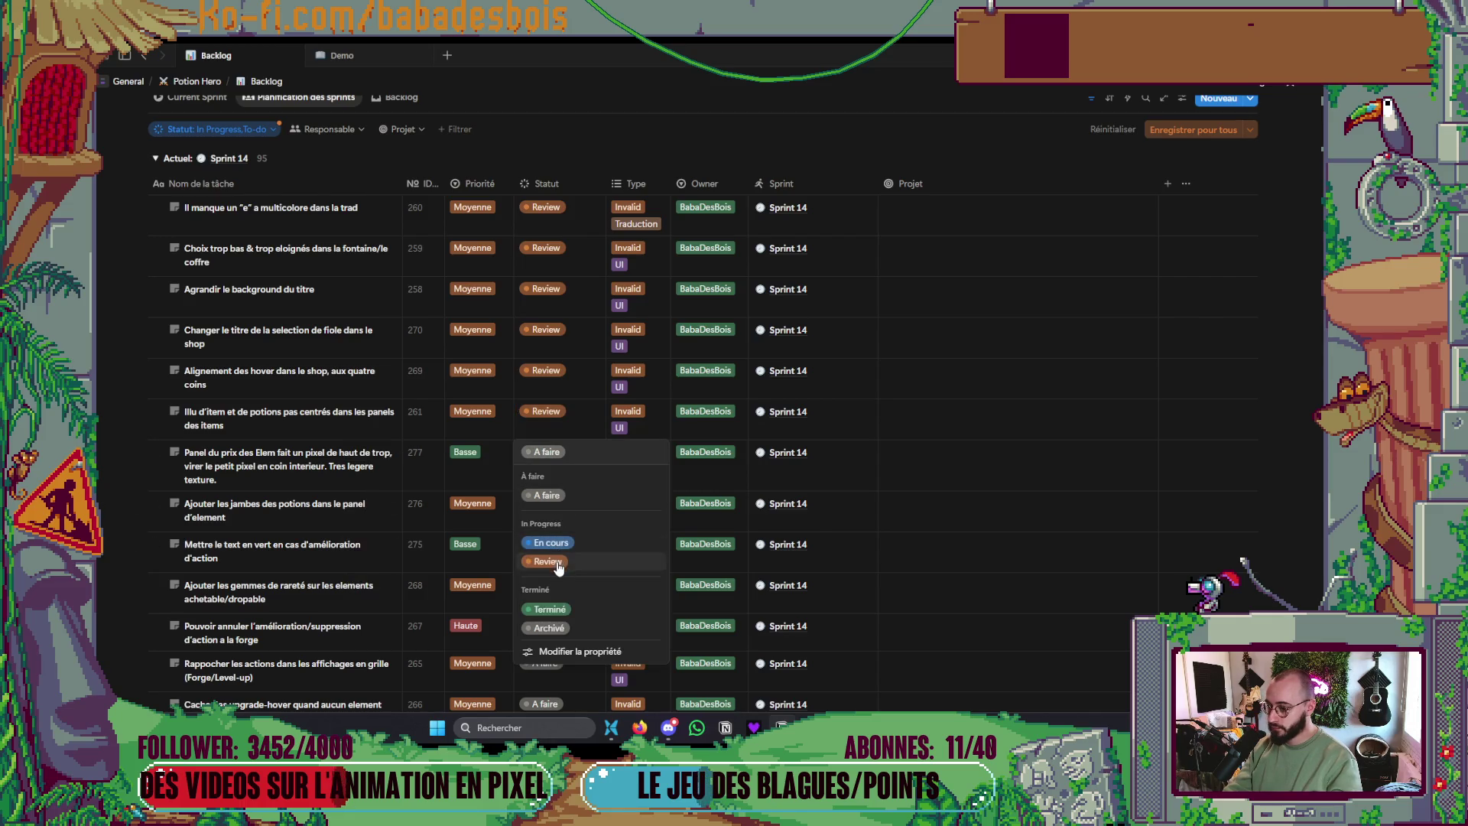
left_click(561, 564)
scroll(688, 581, "down", 2)
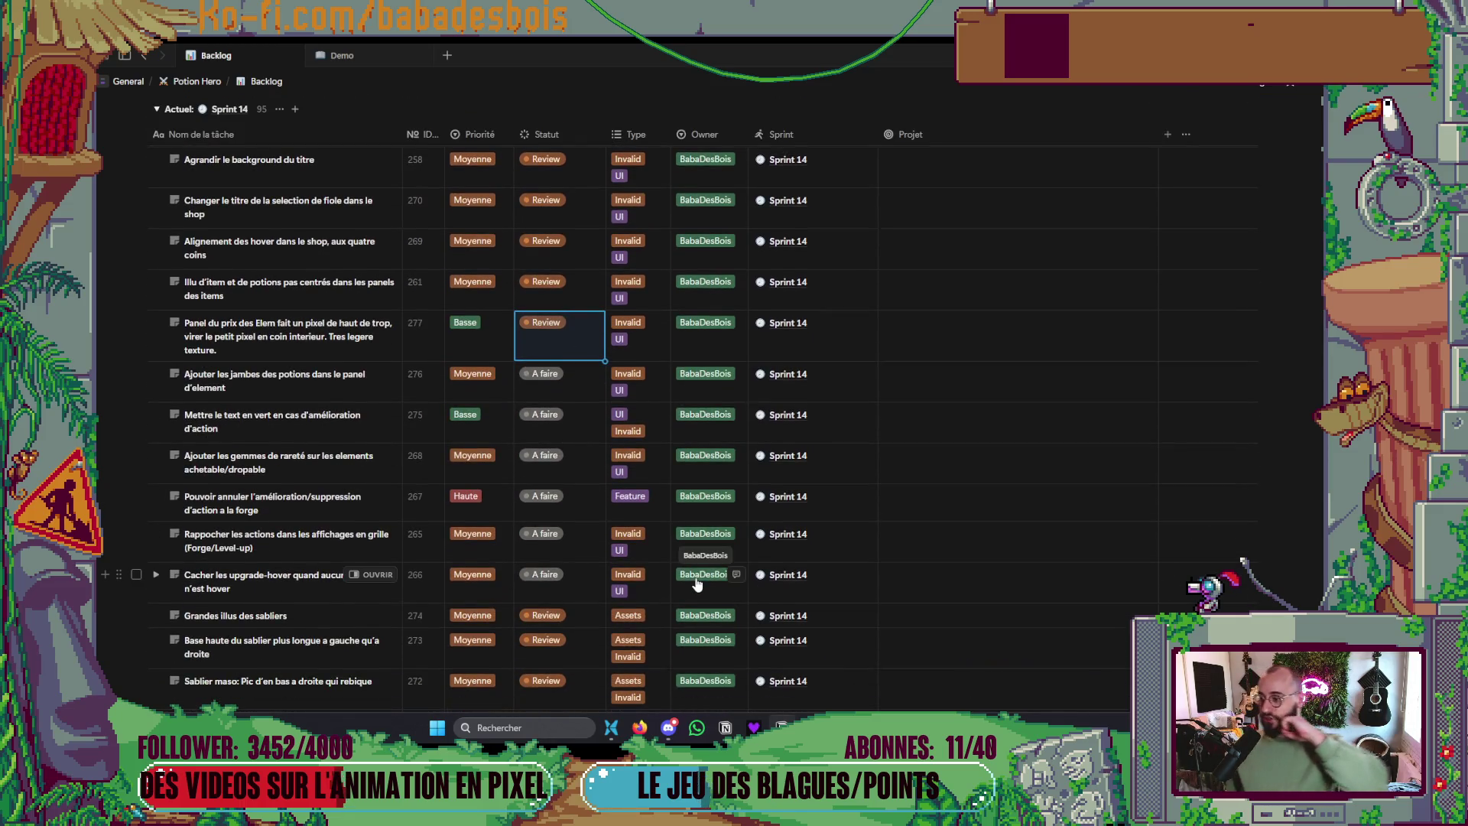
key("alt+Tab")
key("F5")
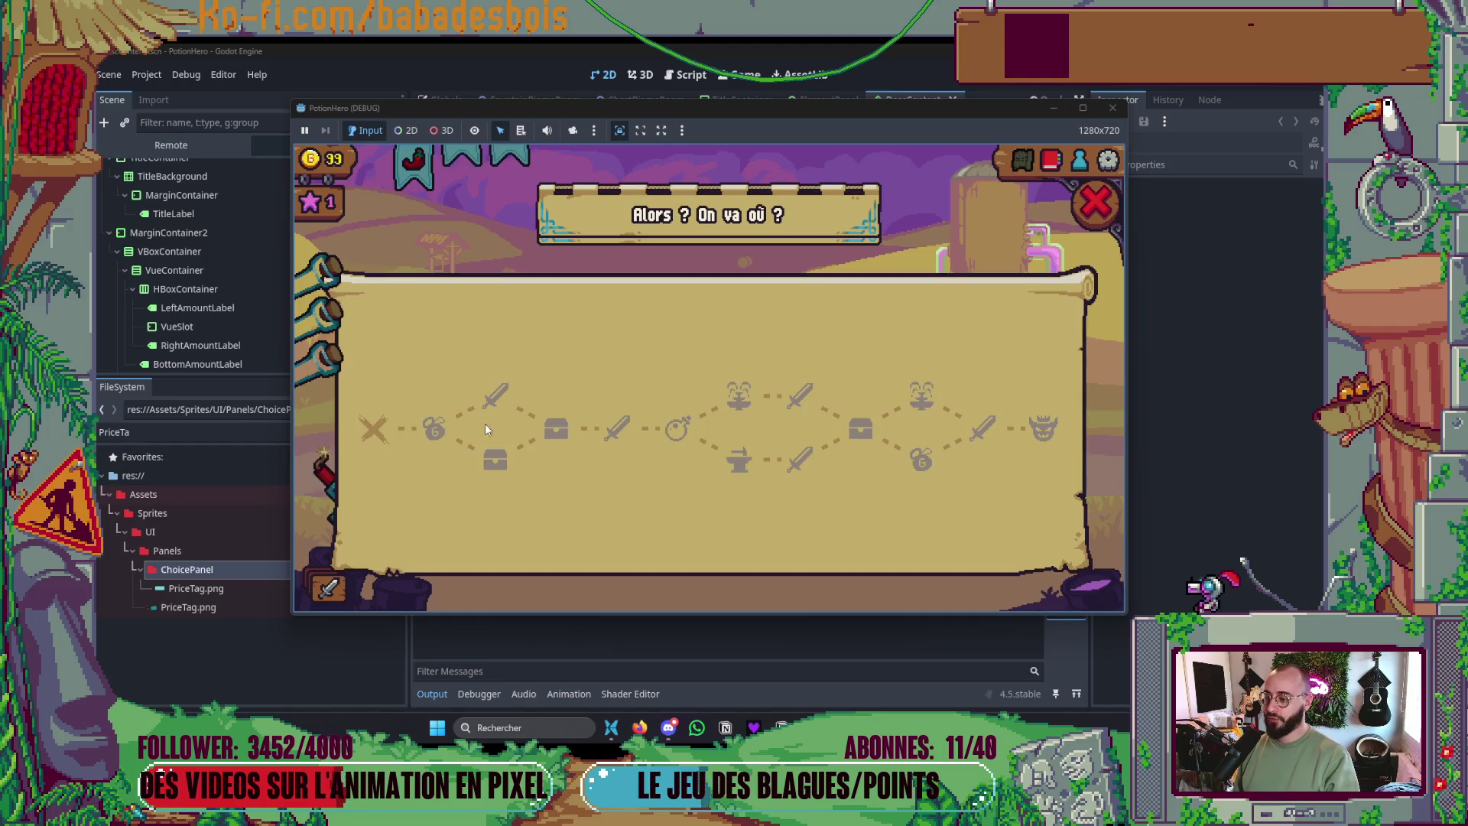
Pick the first bag node and open the shop to check cards priced 2, 3, 1 and 2 gold.
left_click(438, 431)
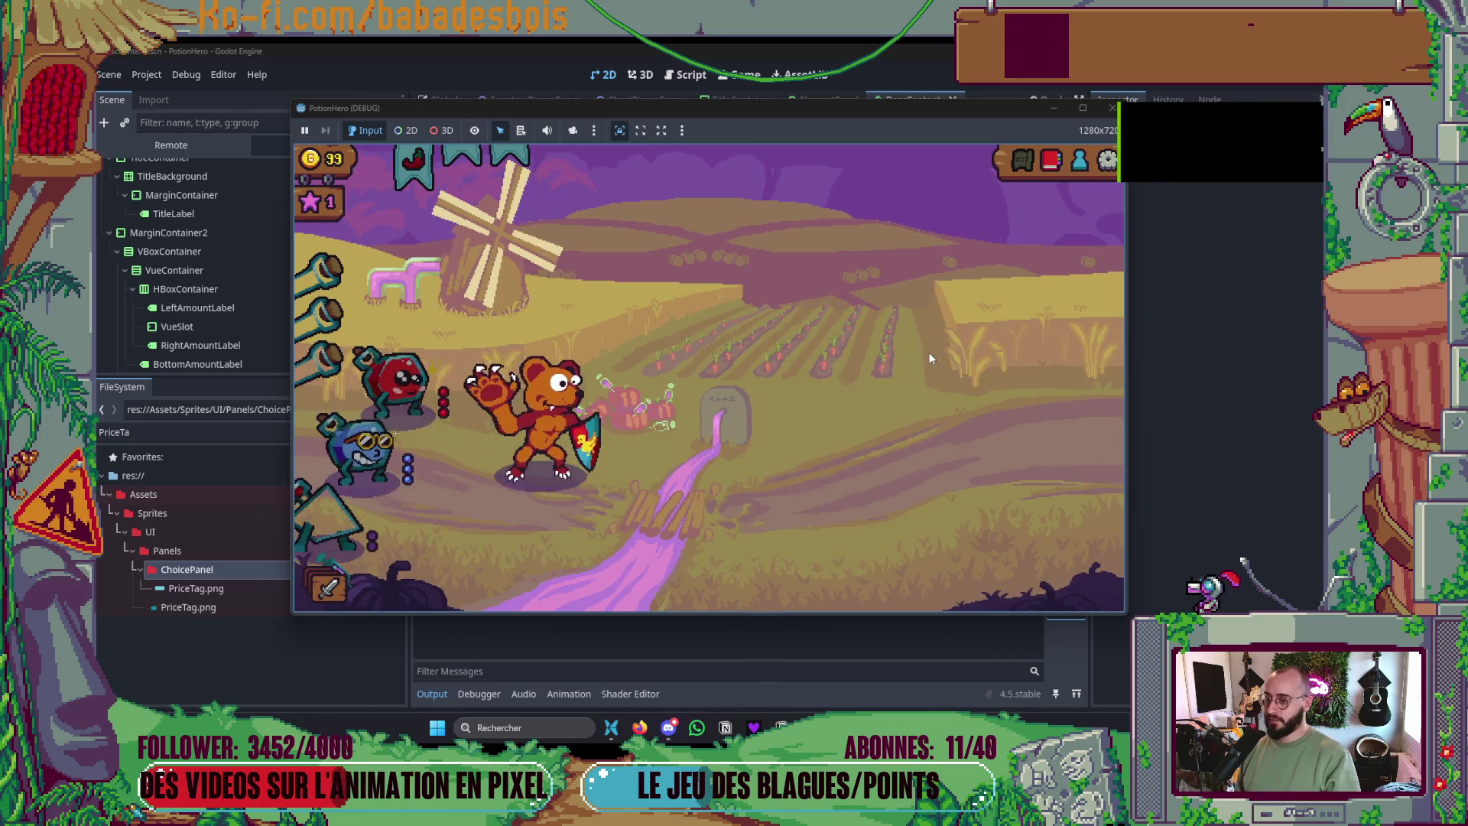
left_click(922, 373)
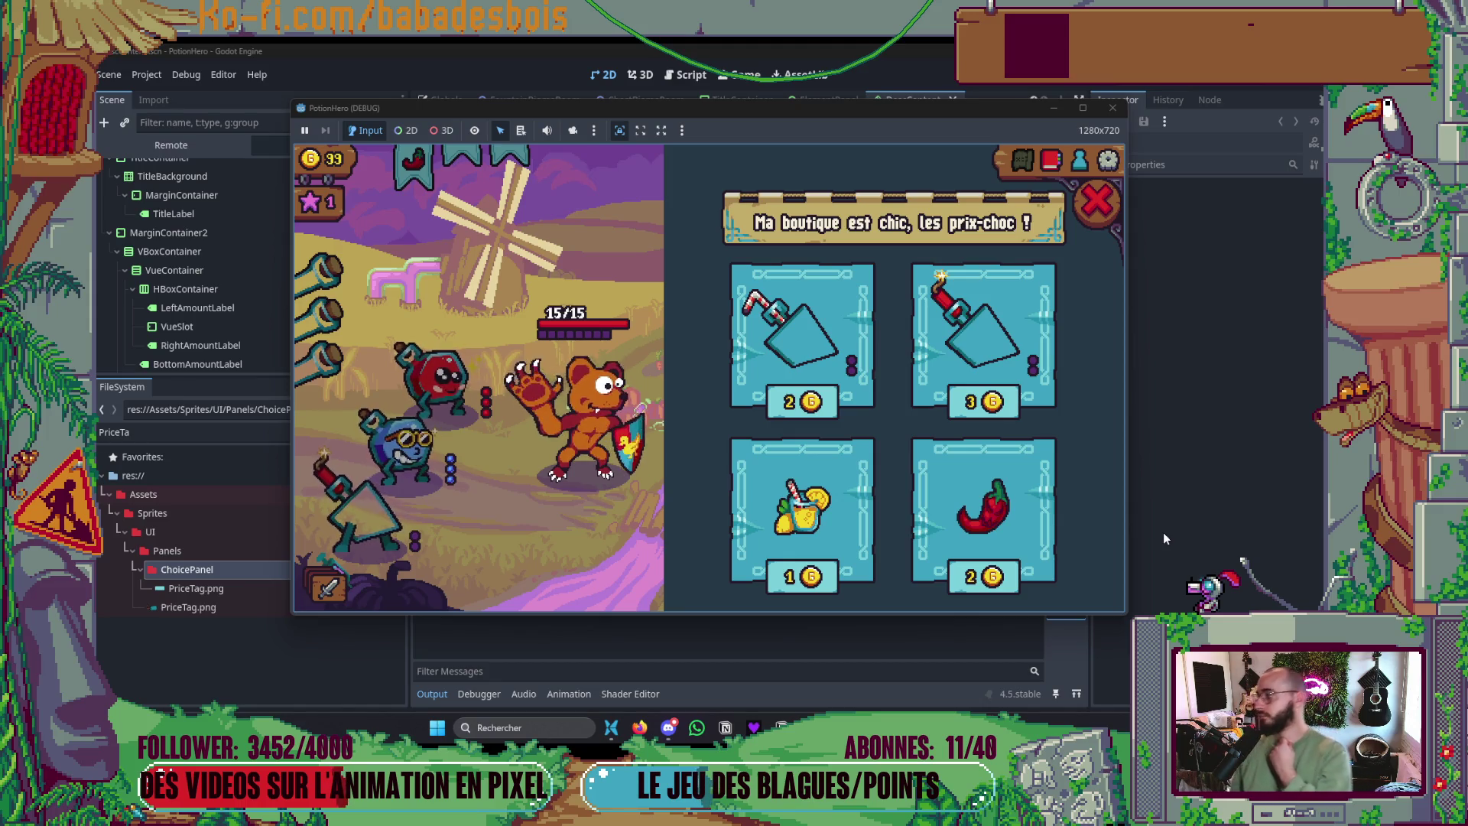
mouse_move(841, 365)
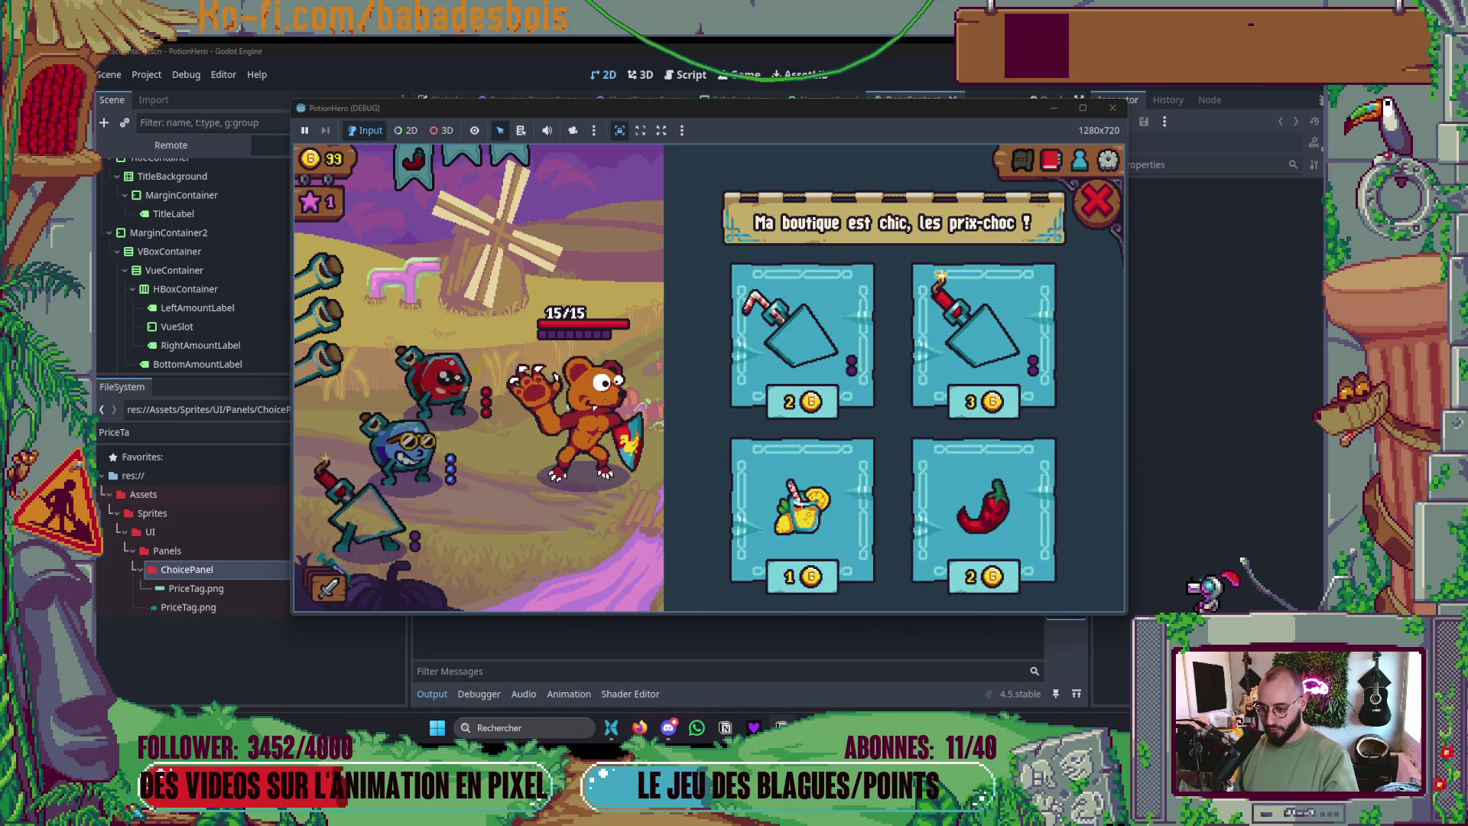
key("alt+Tab")
Play the Afterimage album in the Deezer music player.
scroll(644, 544, "down", 7)
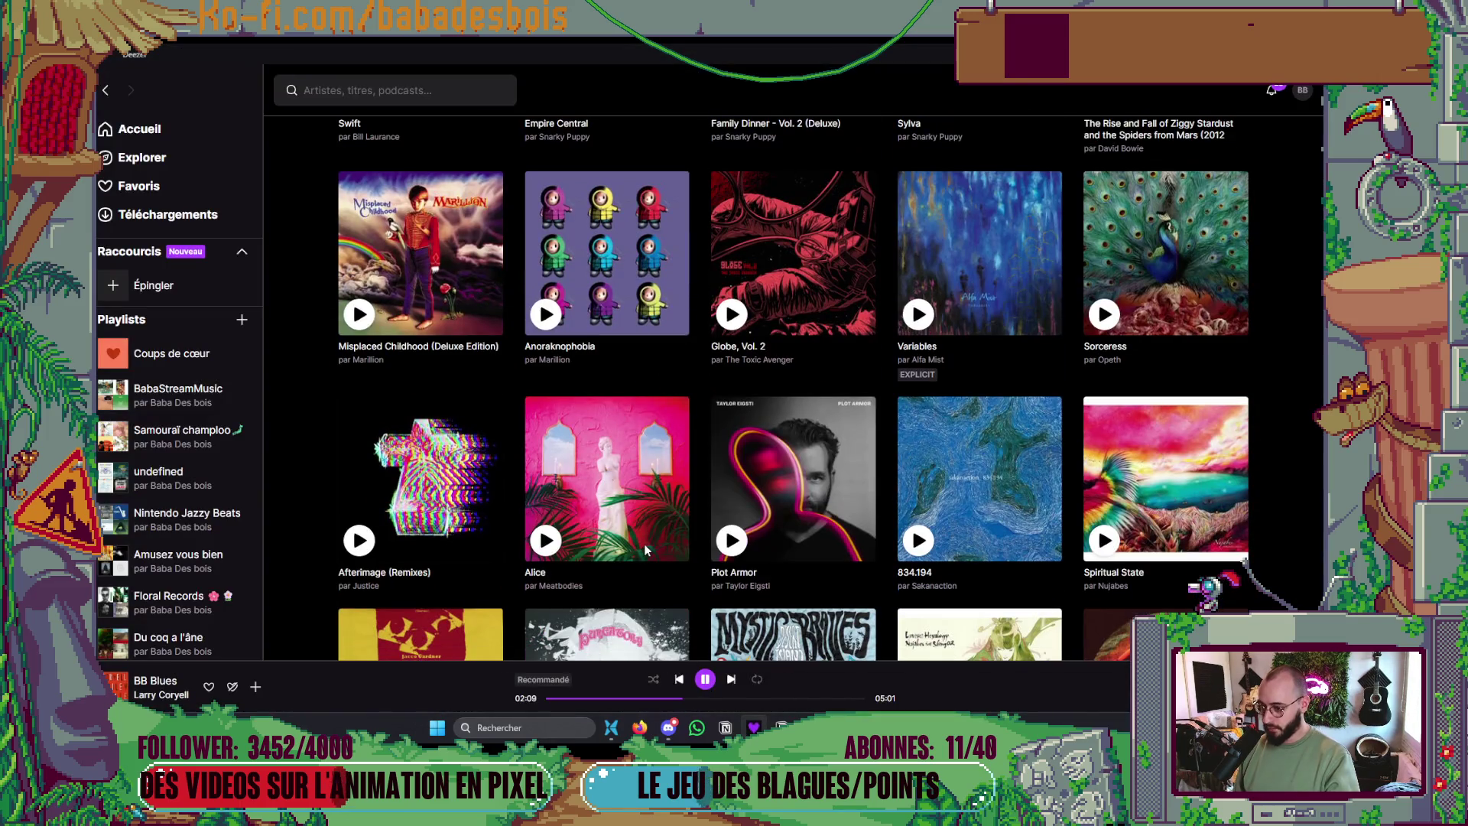
scroll(643, 544, "down", 3)
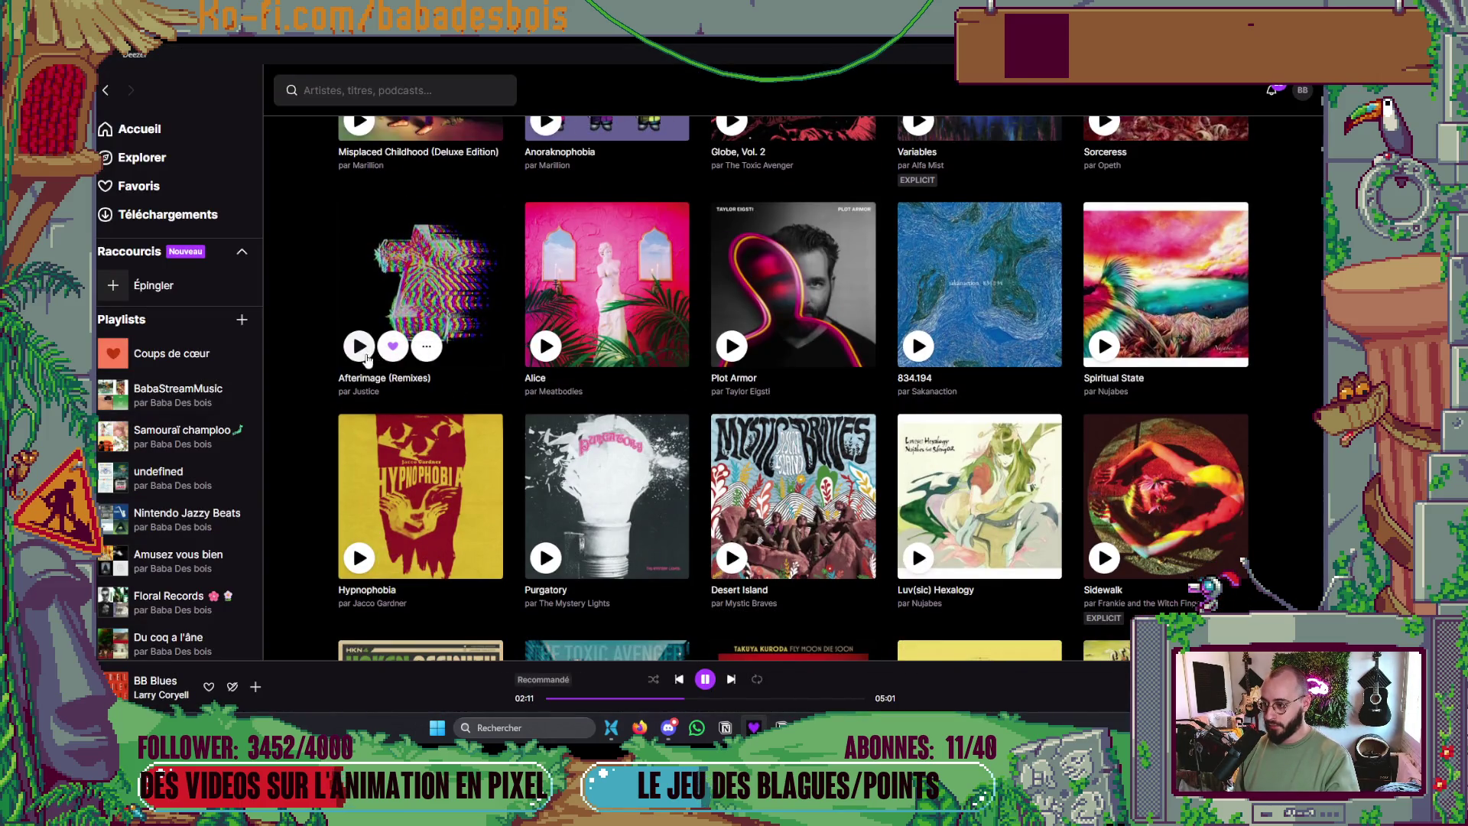
left_click(363, 350)
scroll(1125, 313, "down", 3)
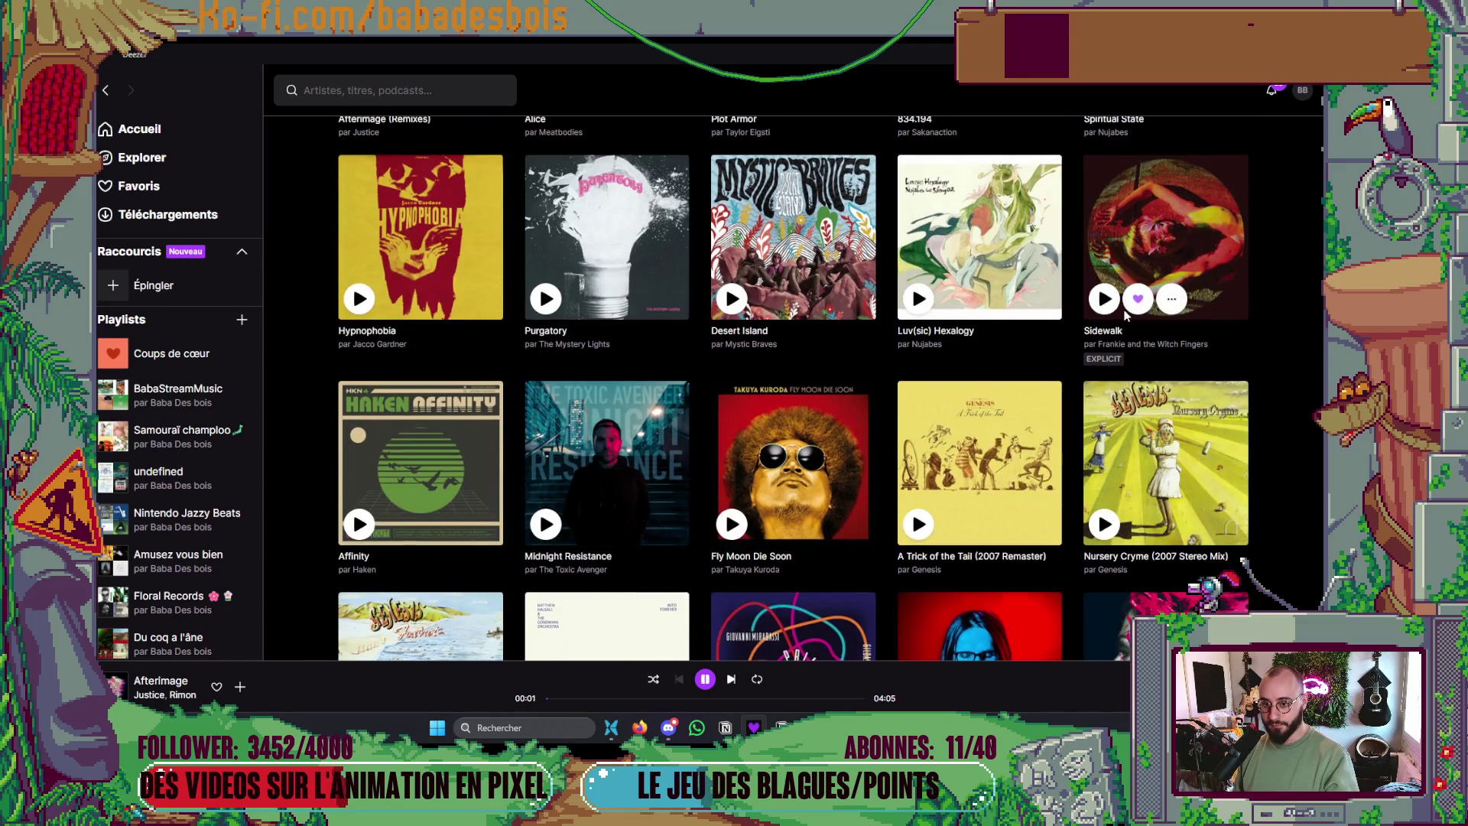
scroll(1125, 313, "down", 3)
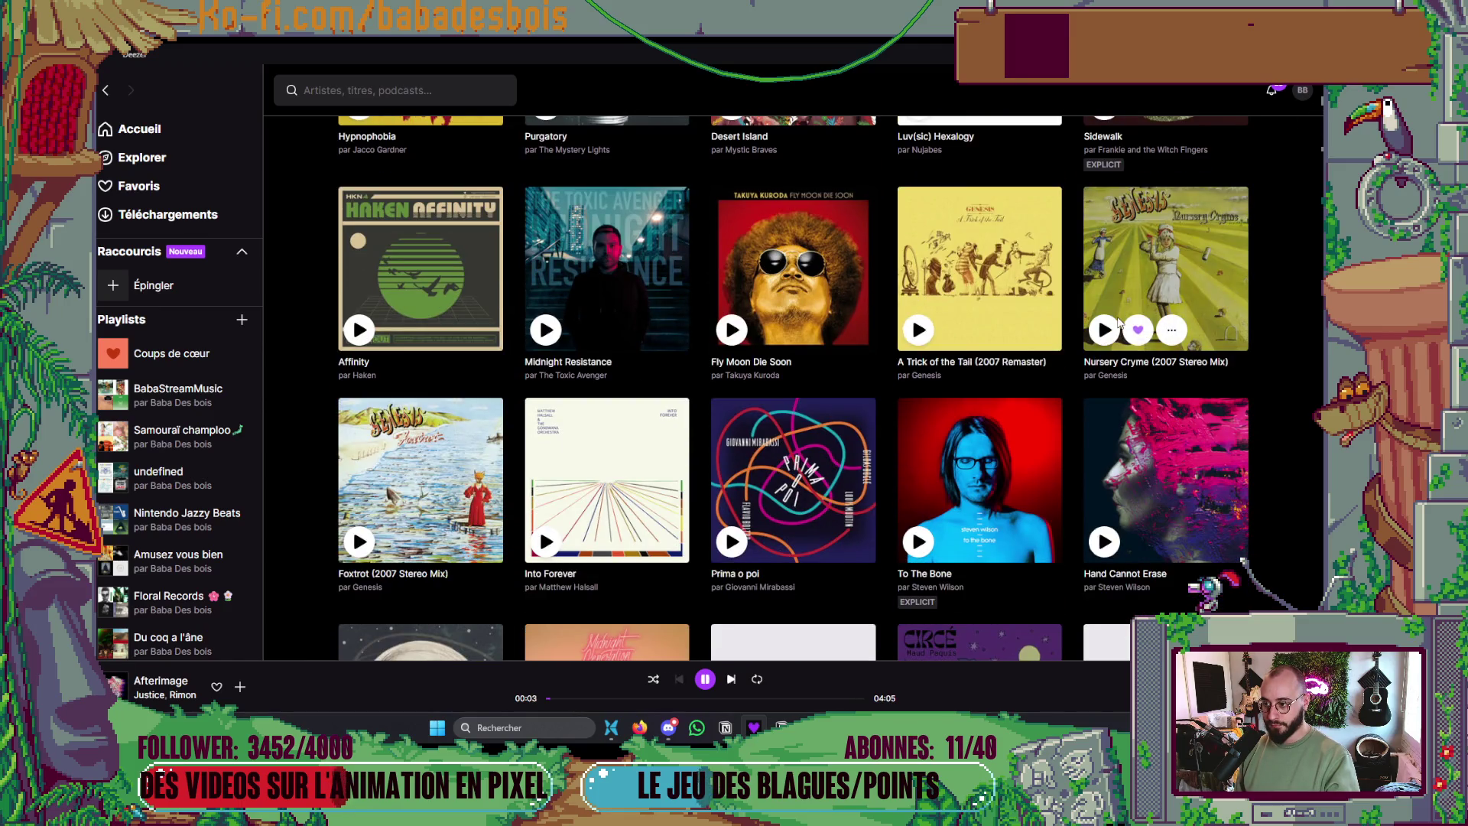
scroll(1118, 322, "down", 5)
scroll(1117, 334, "down", 3)
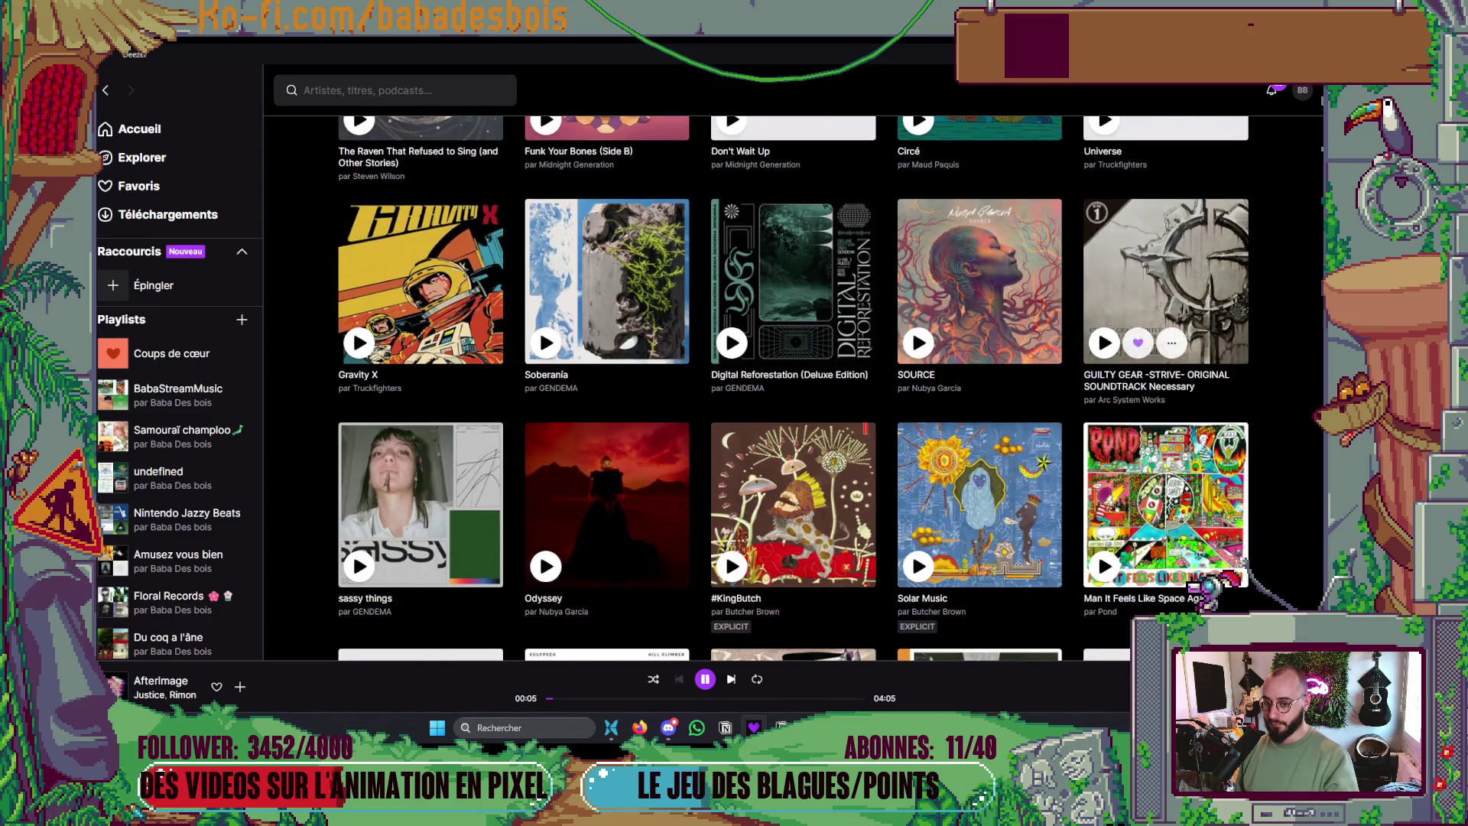
Close the shop panel and the running game window.
key("alt+Tab")
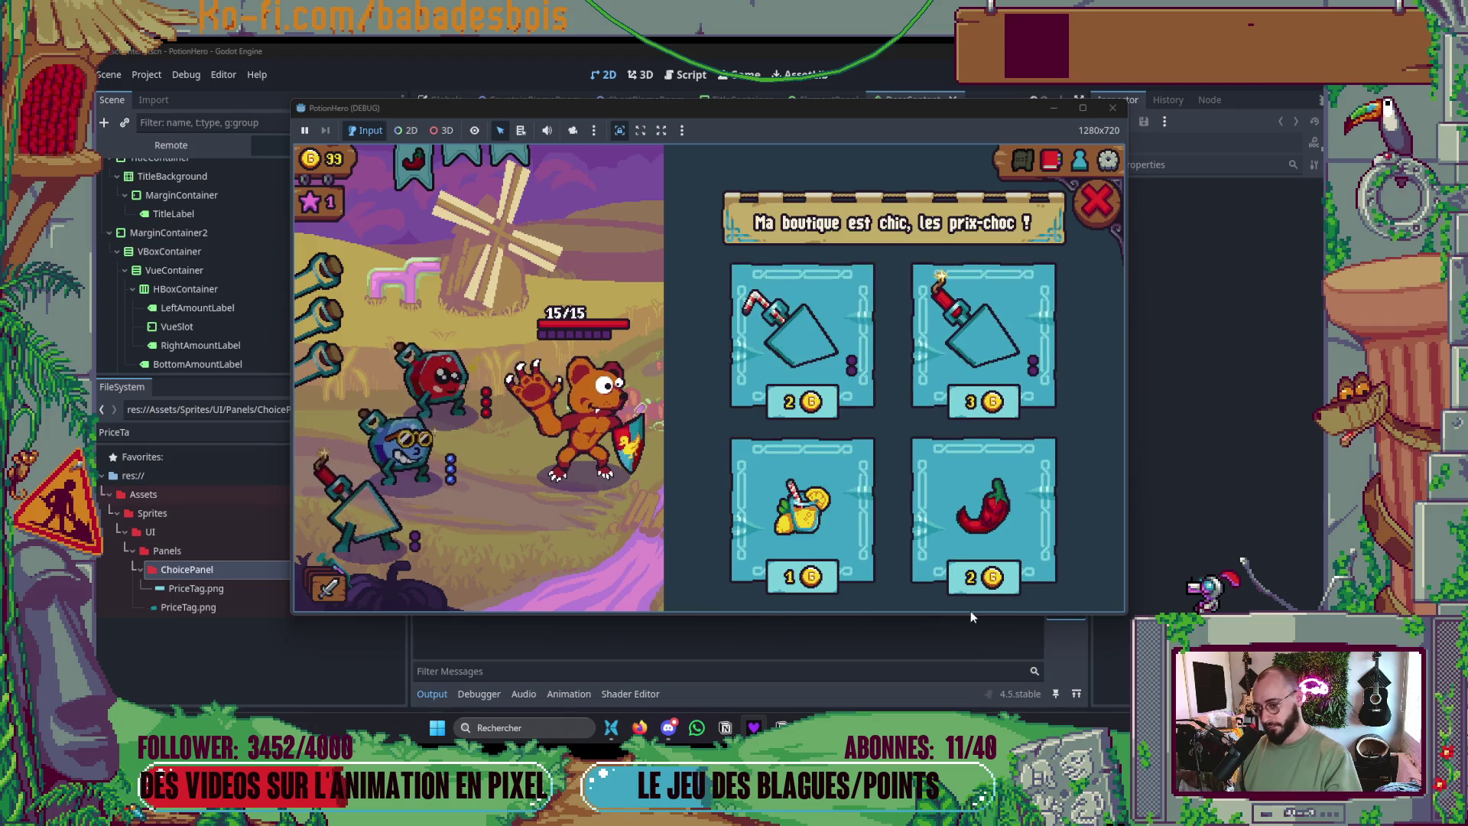
mouse_move(1011, 502)
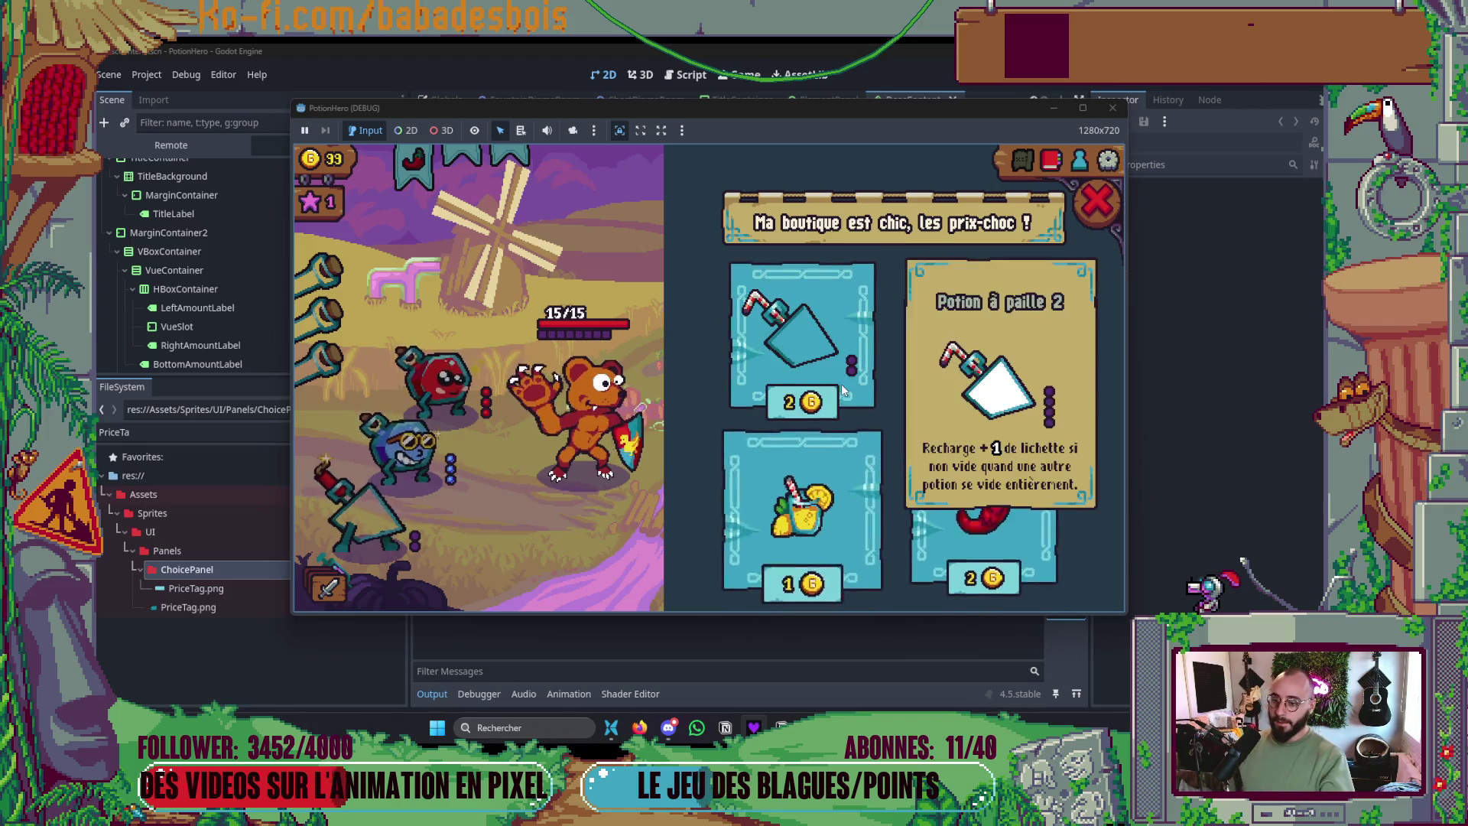
left_click(1097, 201)
left_click(1113, 108)
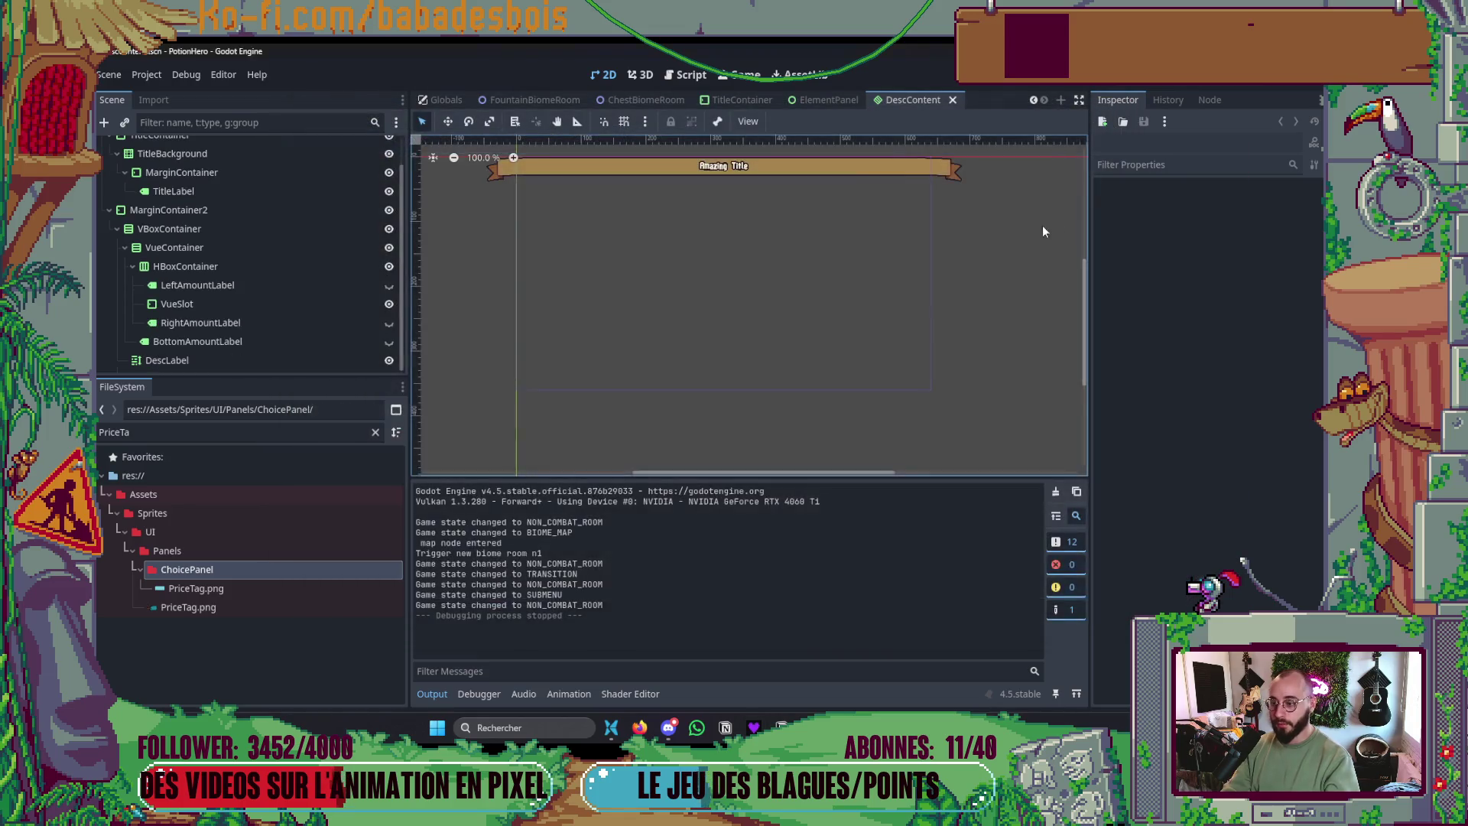
key("alt+Tab")
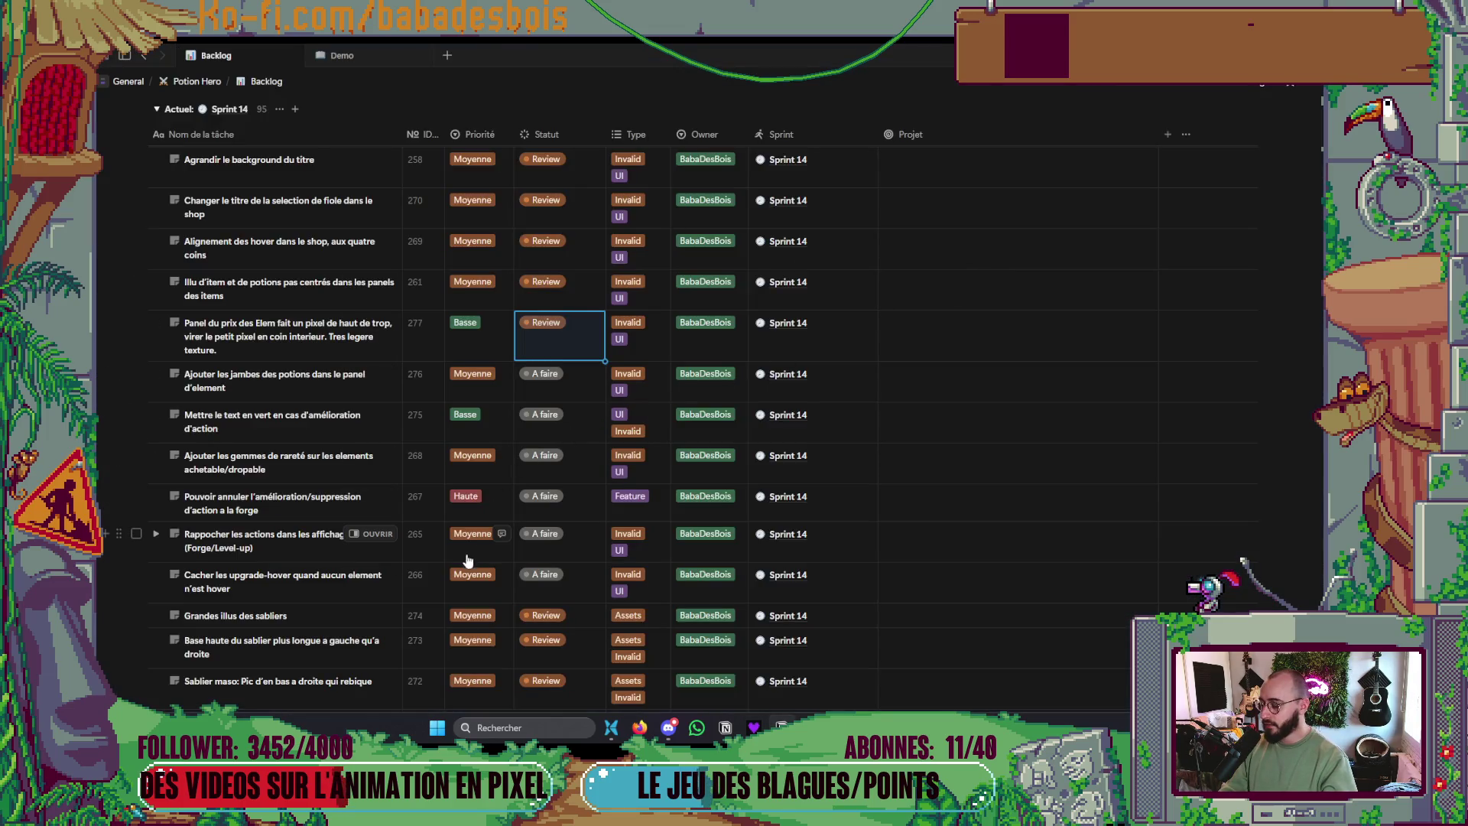
Archive task 276 (potion legs) and move task 268 (rarity gems) above task 275.
left_click(540, 396)
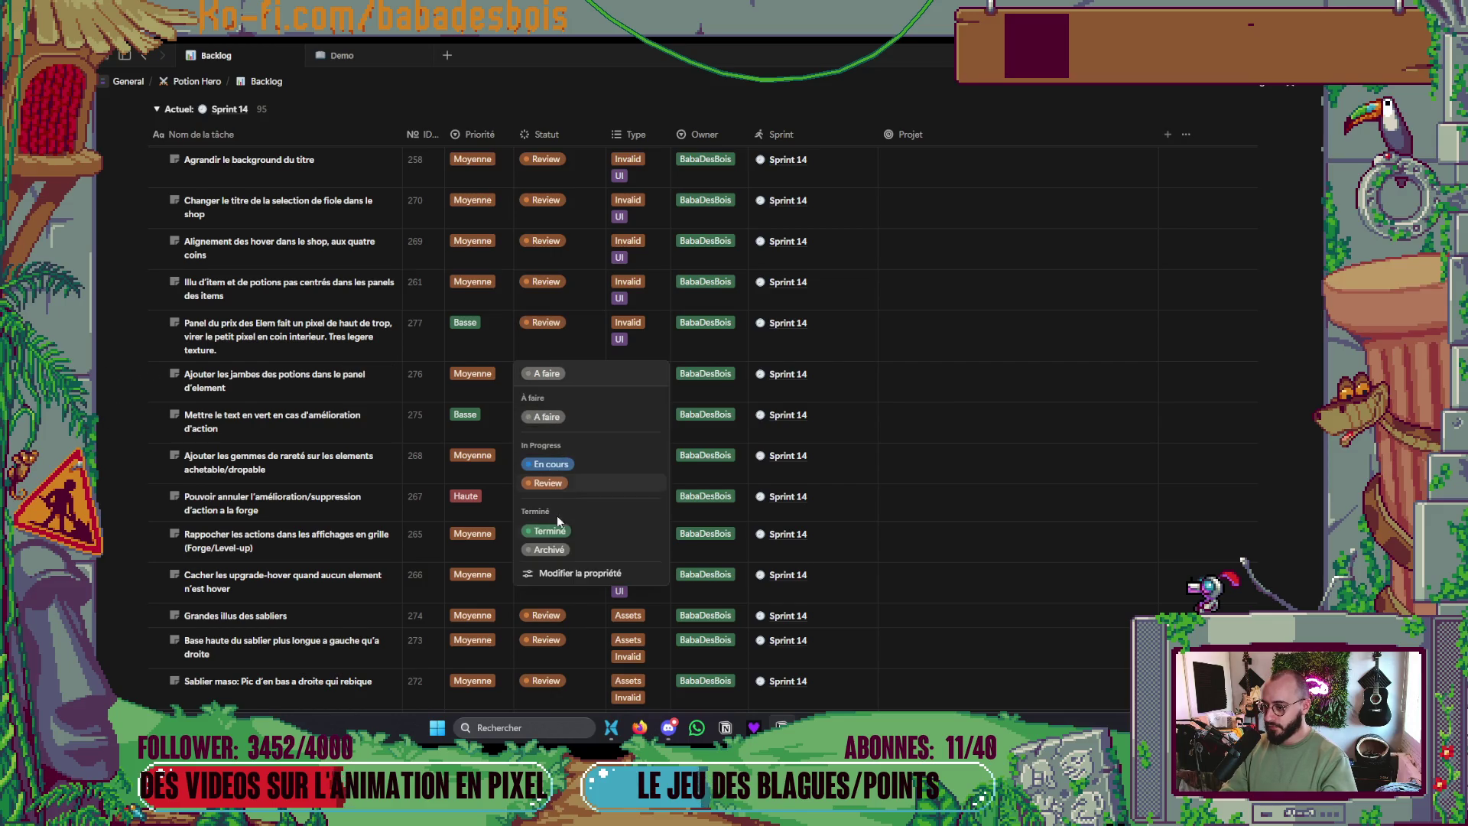
left_click(543, 551)
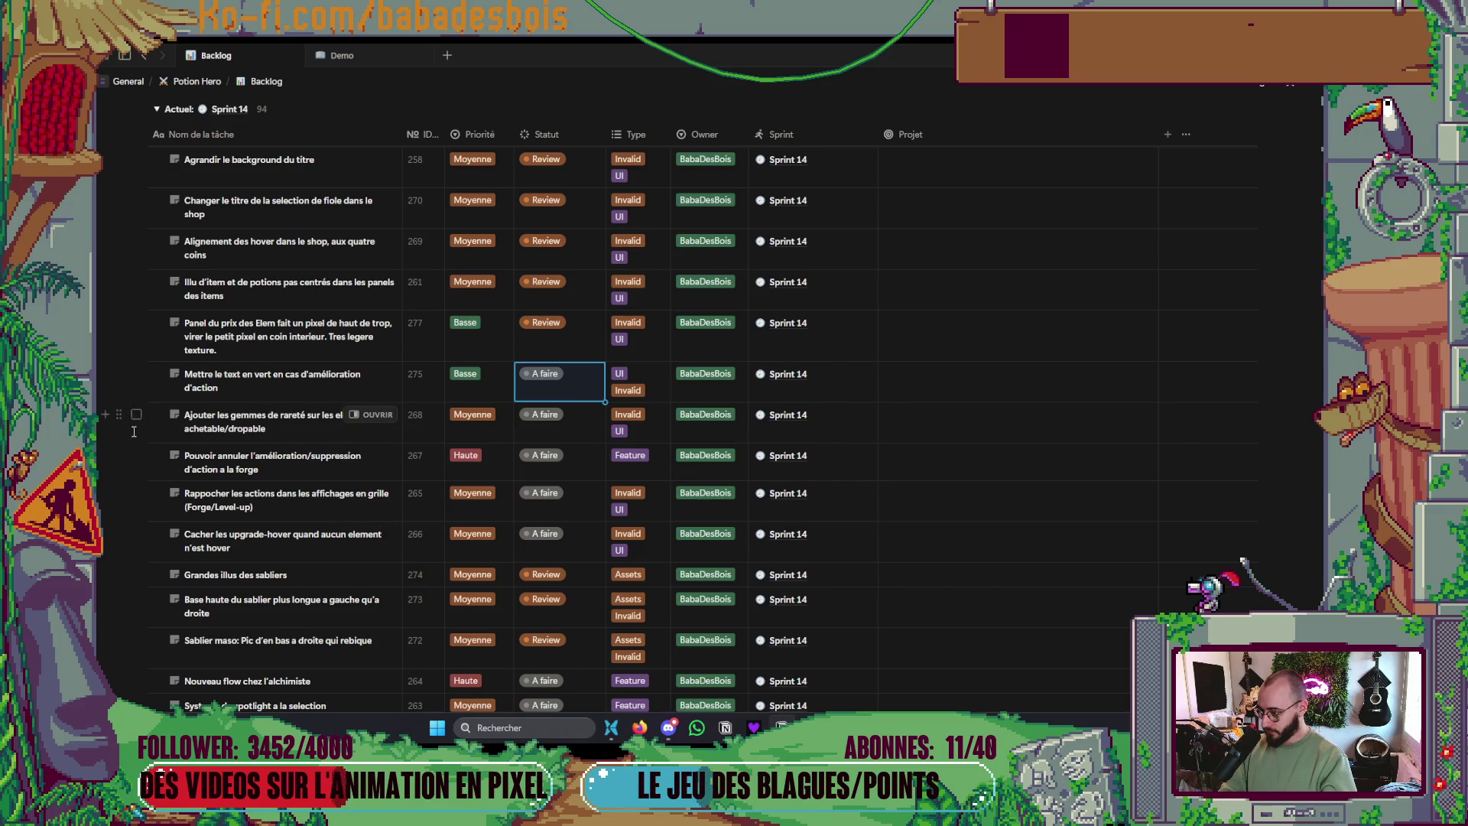
left_click_drag(118, 417, 132, 382)
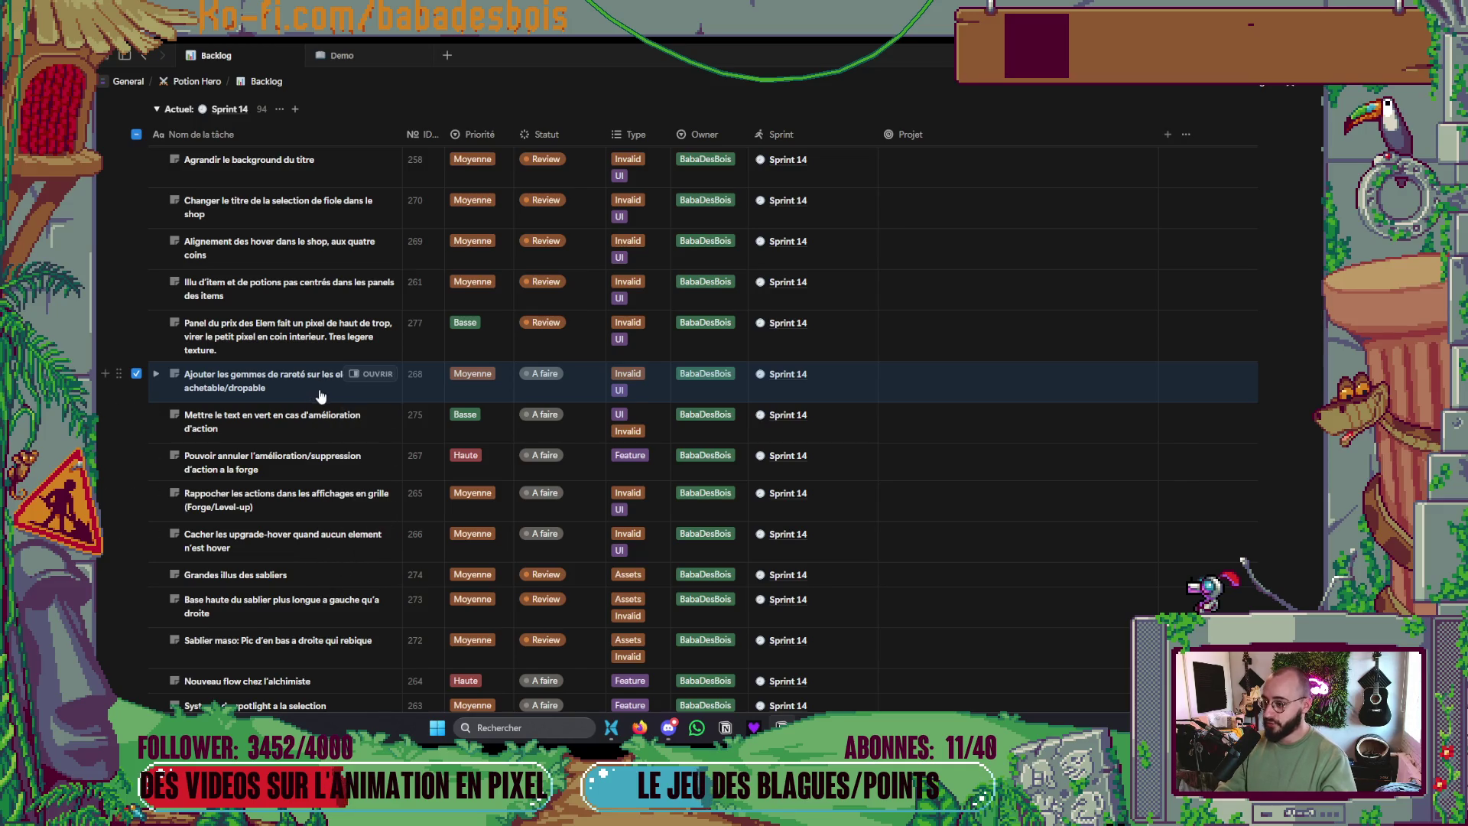
key("alt+Tab")
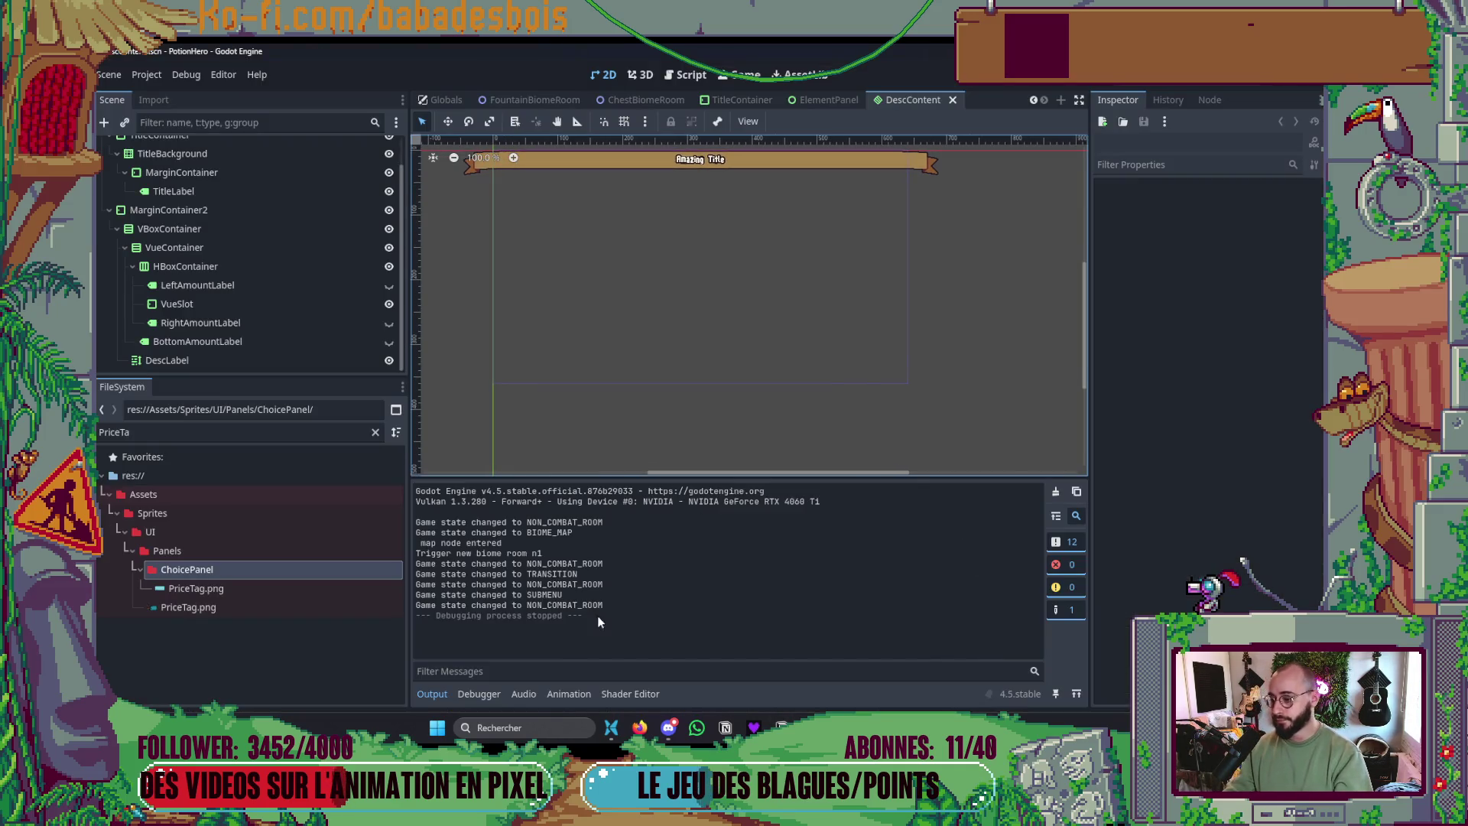
Collapse the Output panel, clear the FileSystem filter and find the legendary and rare decoration textures.
left_click(434, 696)
left_click(374, 433)
scroll(346, 520, "down", 5)
scroll(348, 517, "down", 4)
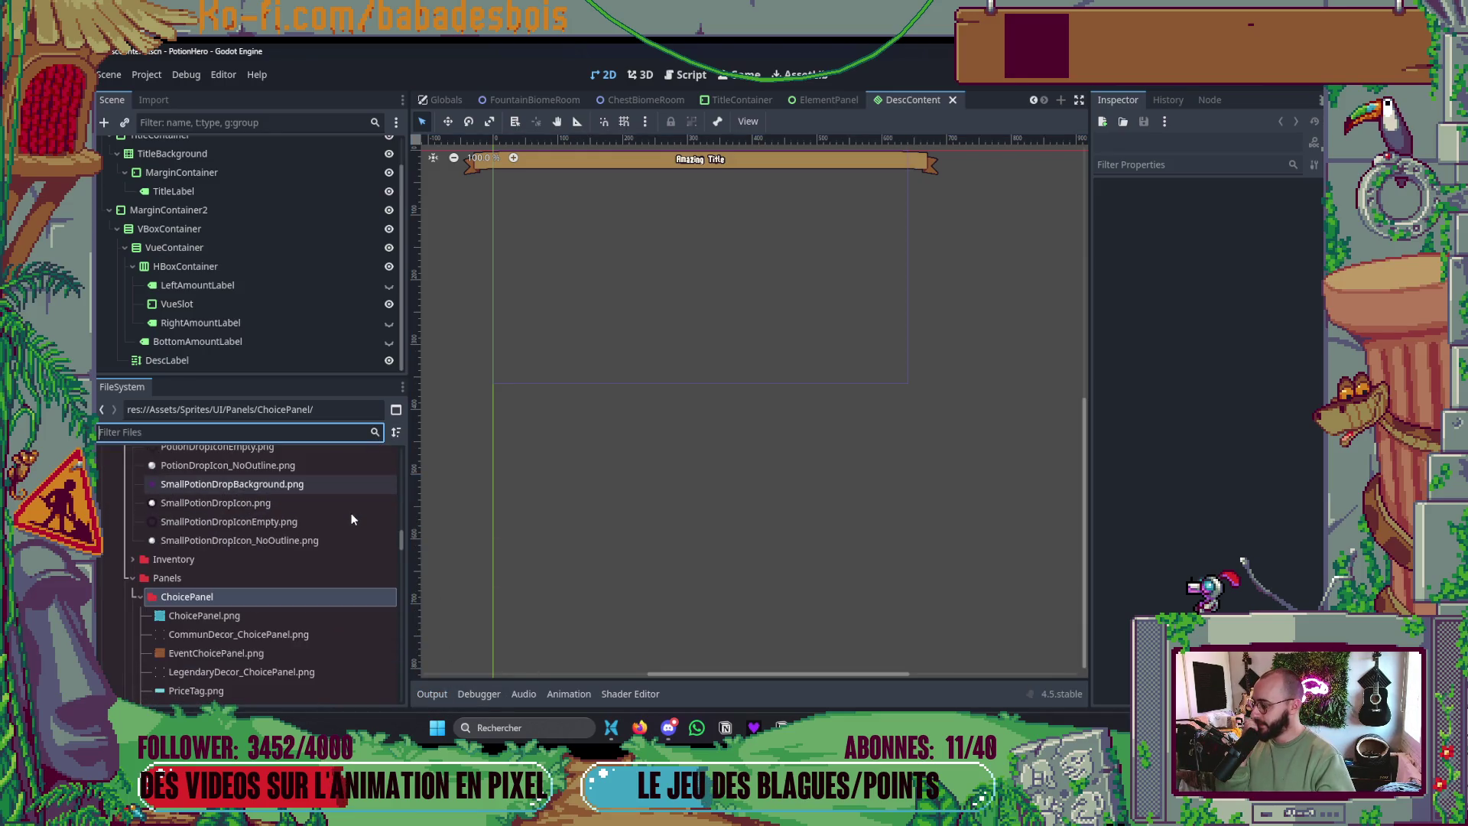
scroll(321, 566, "down", 3)
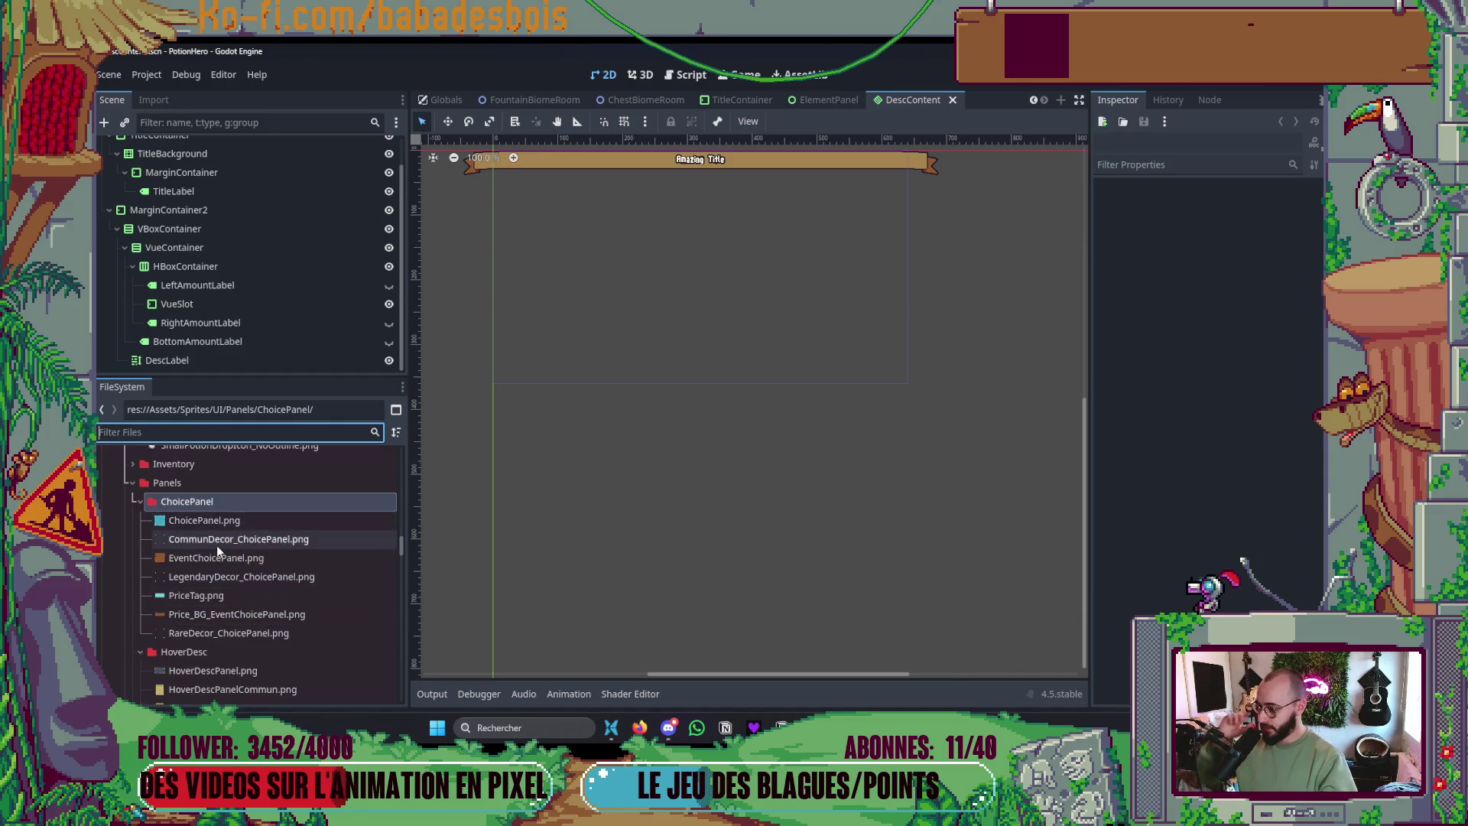
left_click(241, 578)
left_click(222, 635)
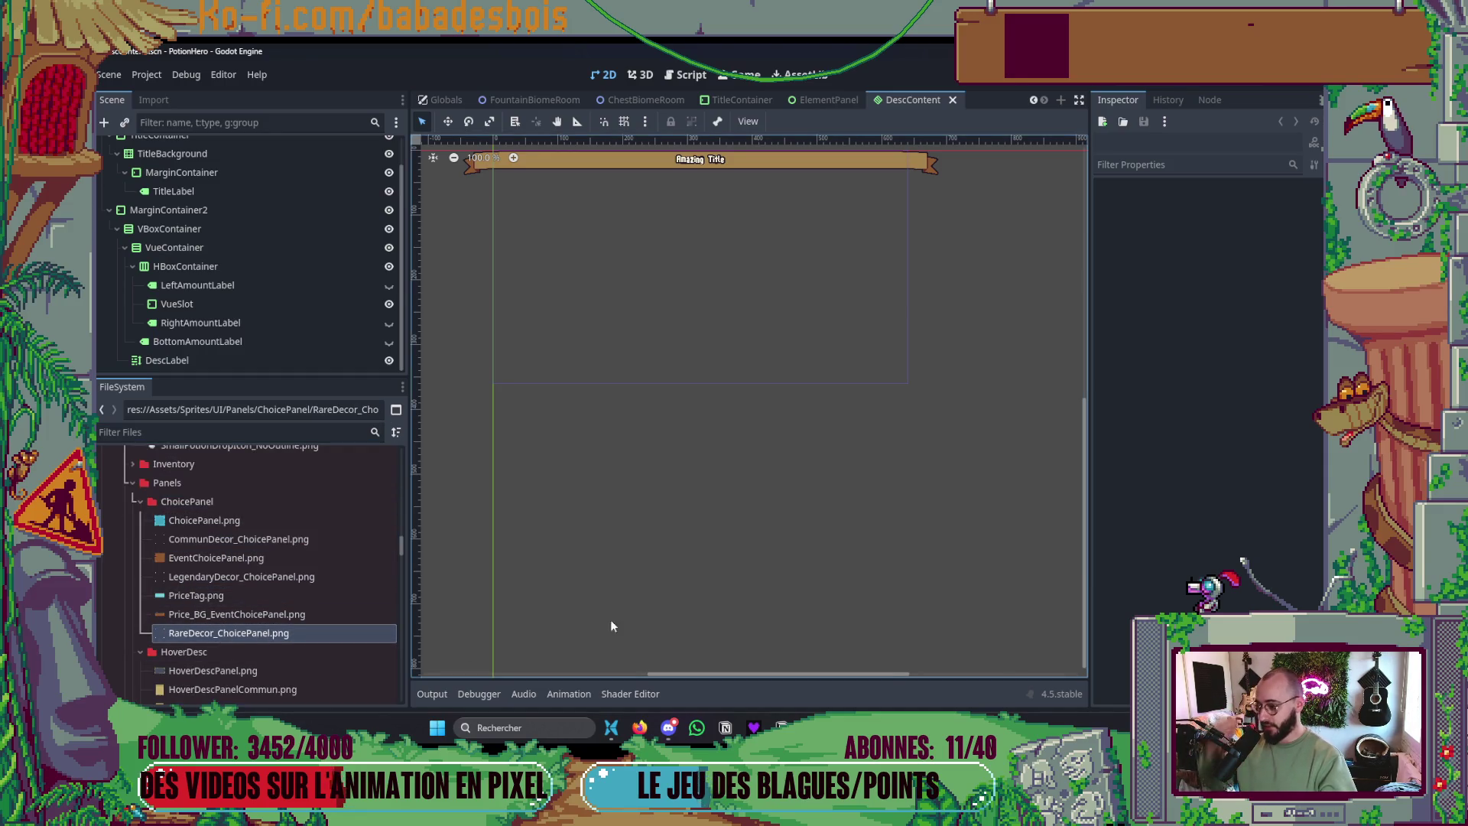
Open the ElementPanel scene and expand its Background node.
key("alt+Tab")
left_click(358, 294)
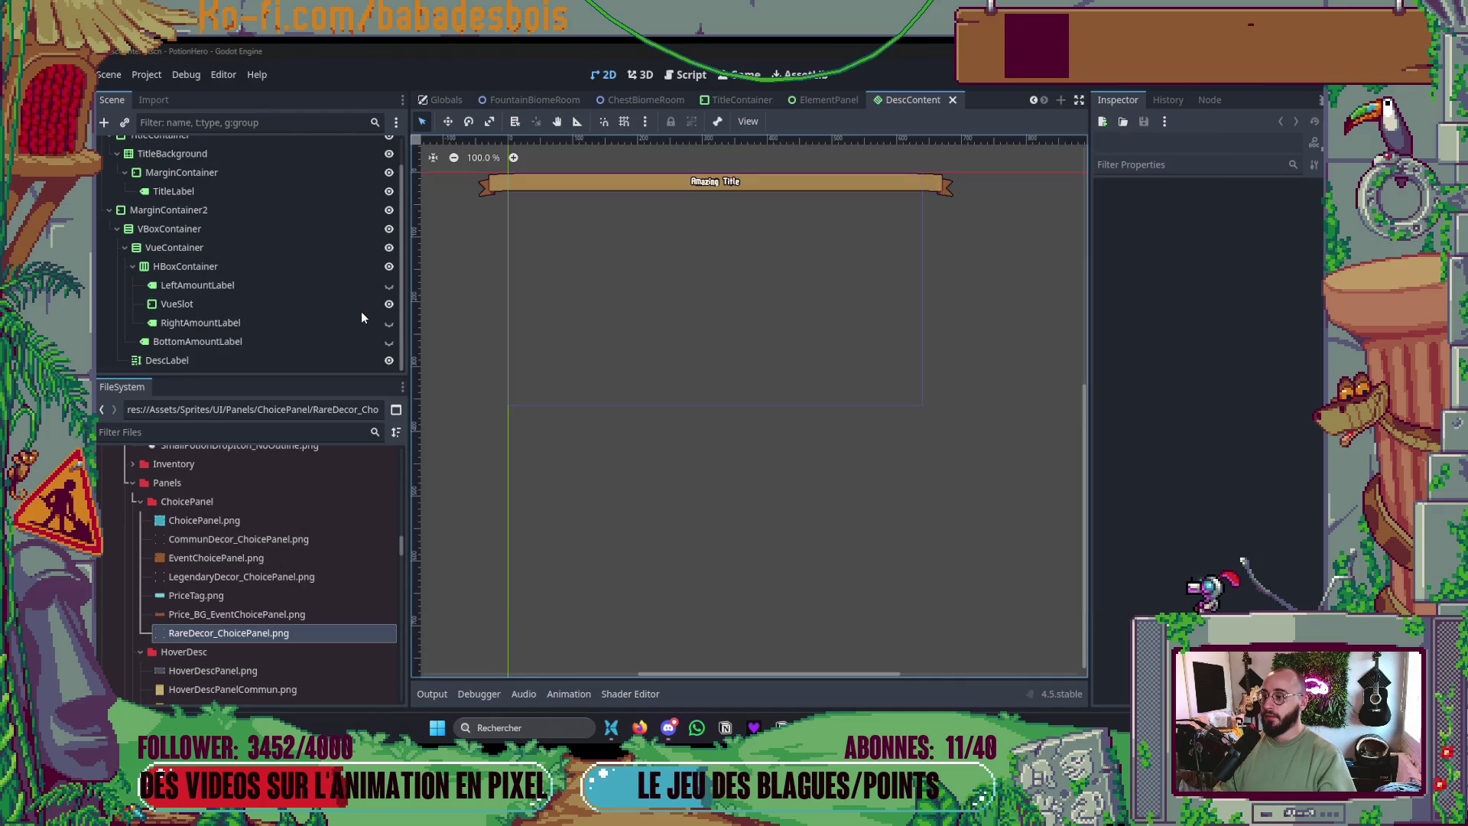
left_click(829, 101)
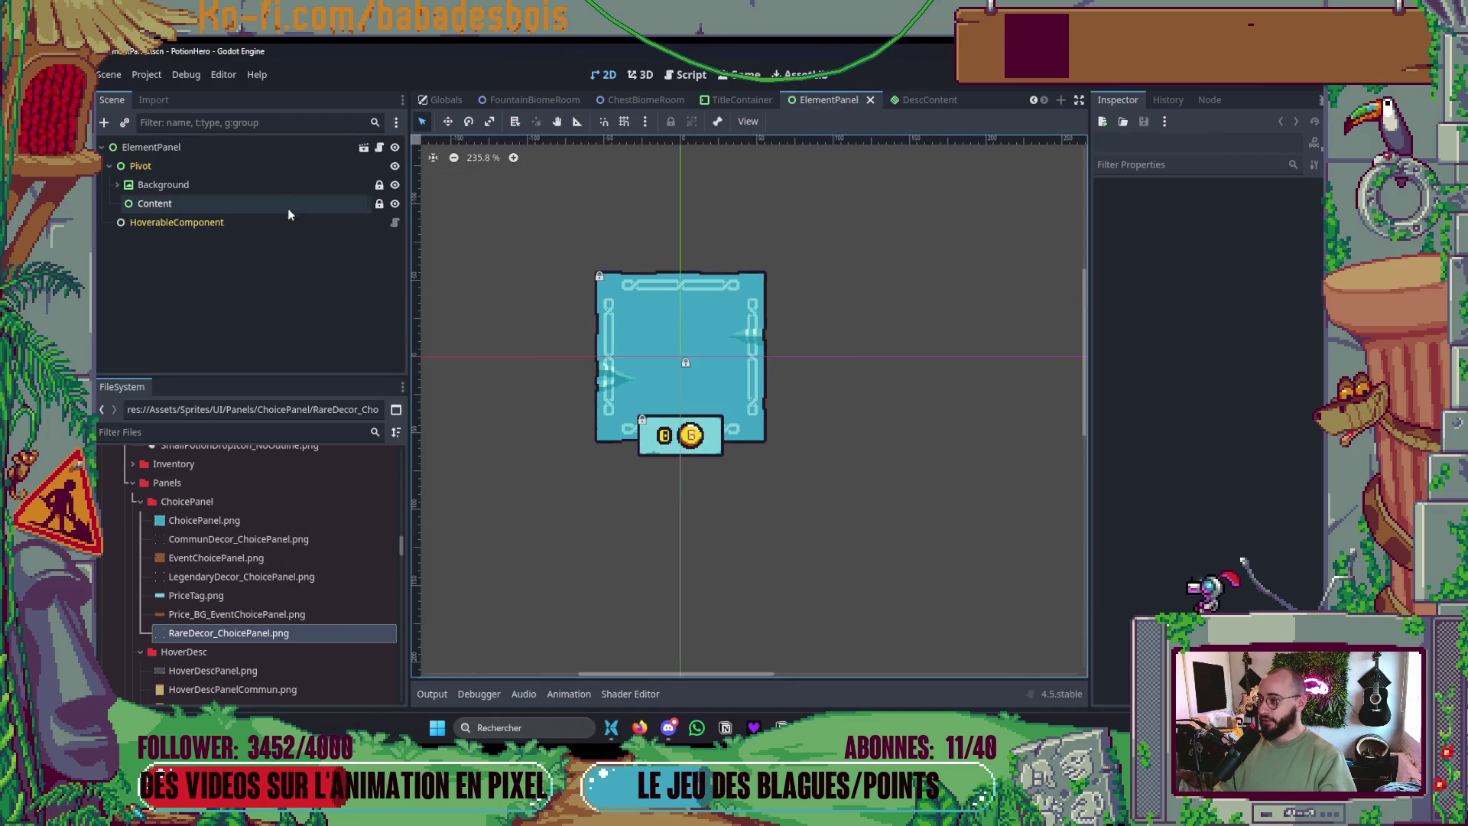
left_click(158, 187)
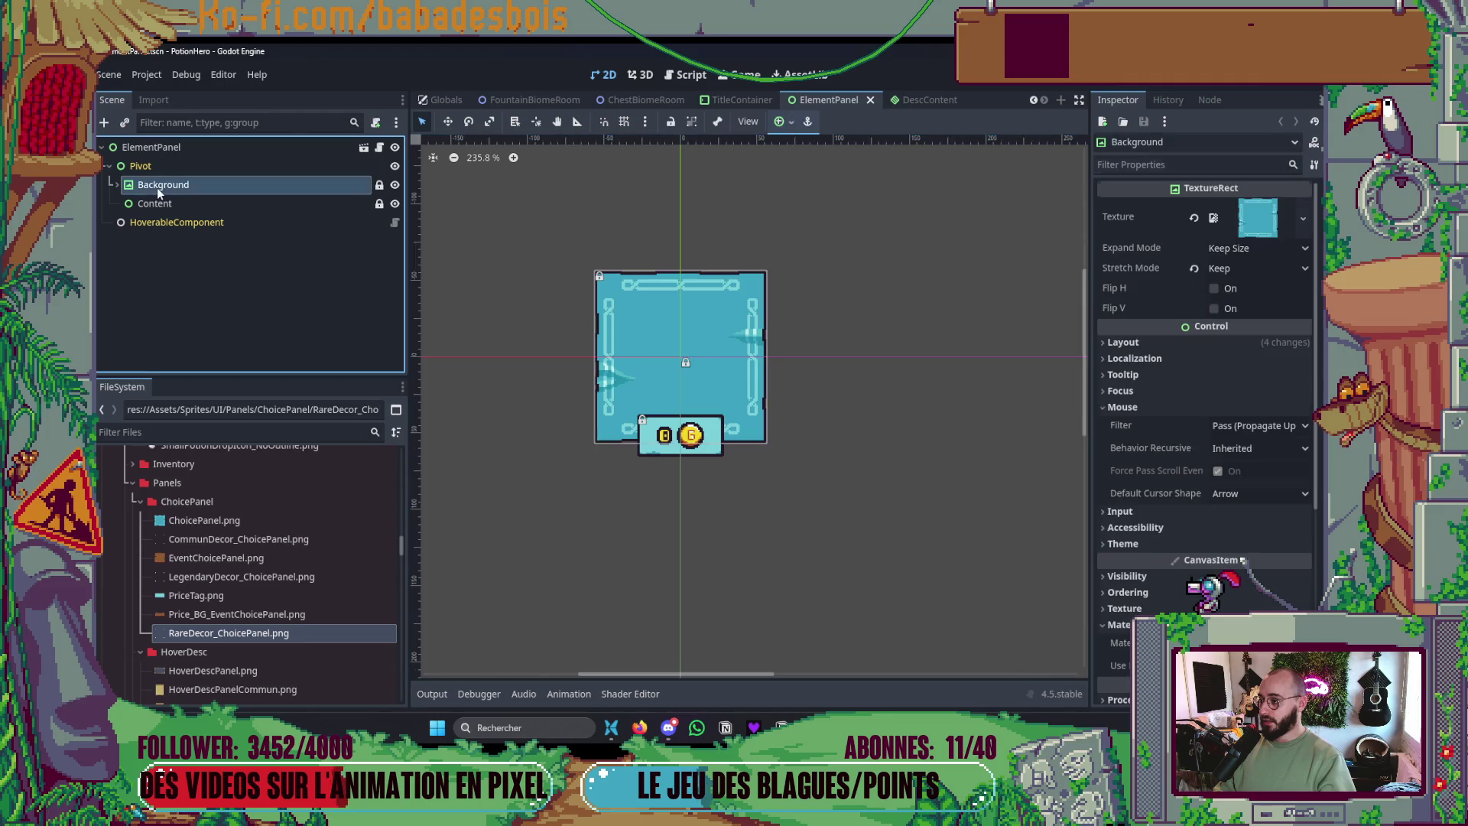
left_click(115, 186)
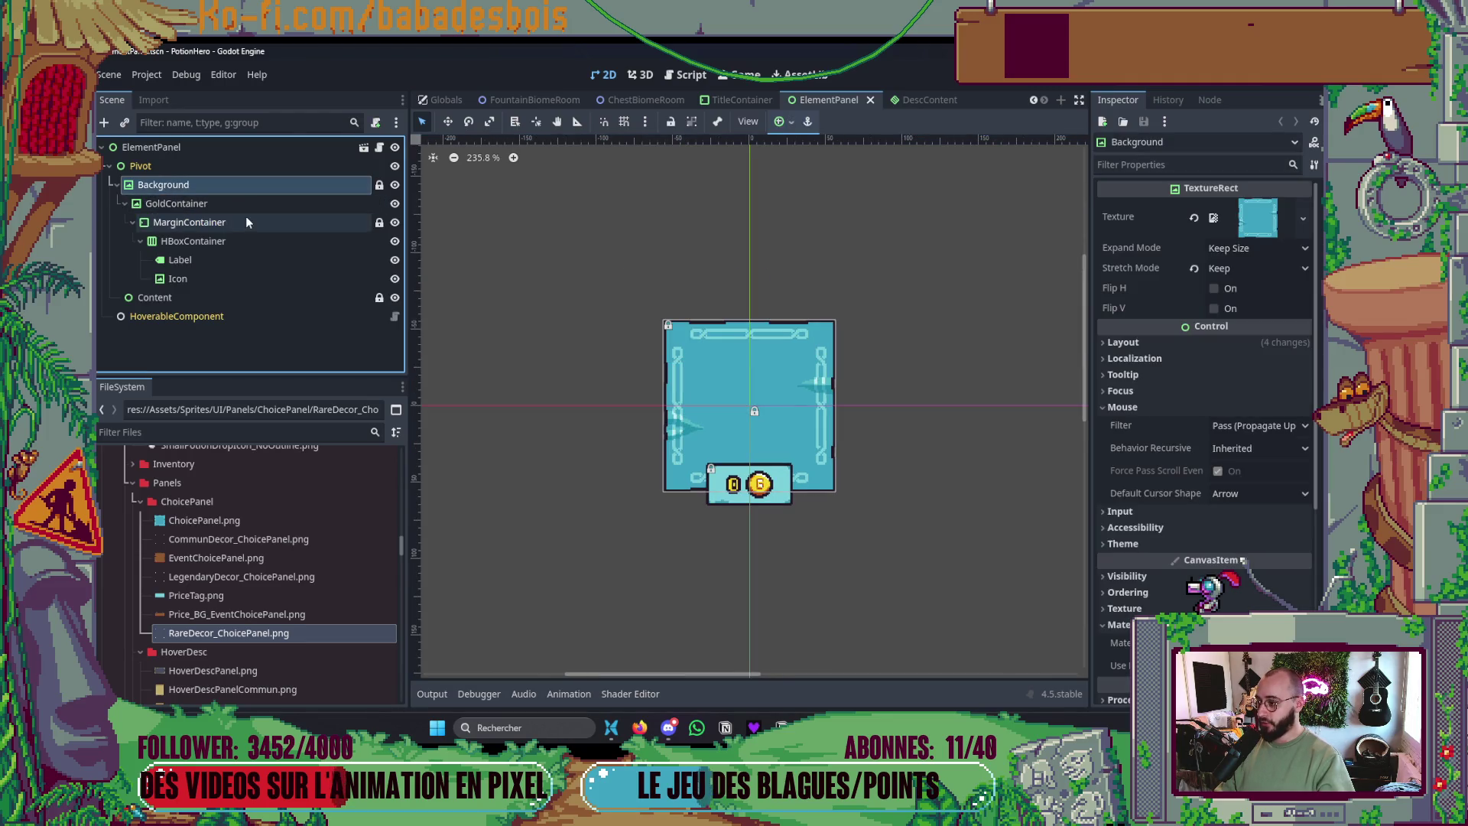
left_click(126, 203)
Add a TextureRect child under Background and name it RaretyDecoration.
right_click(161, 188)
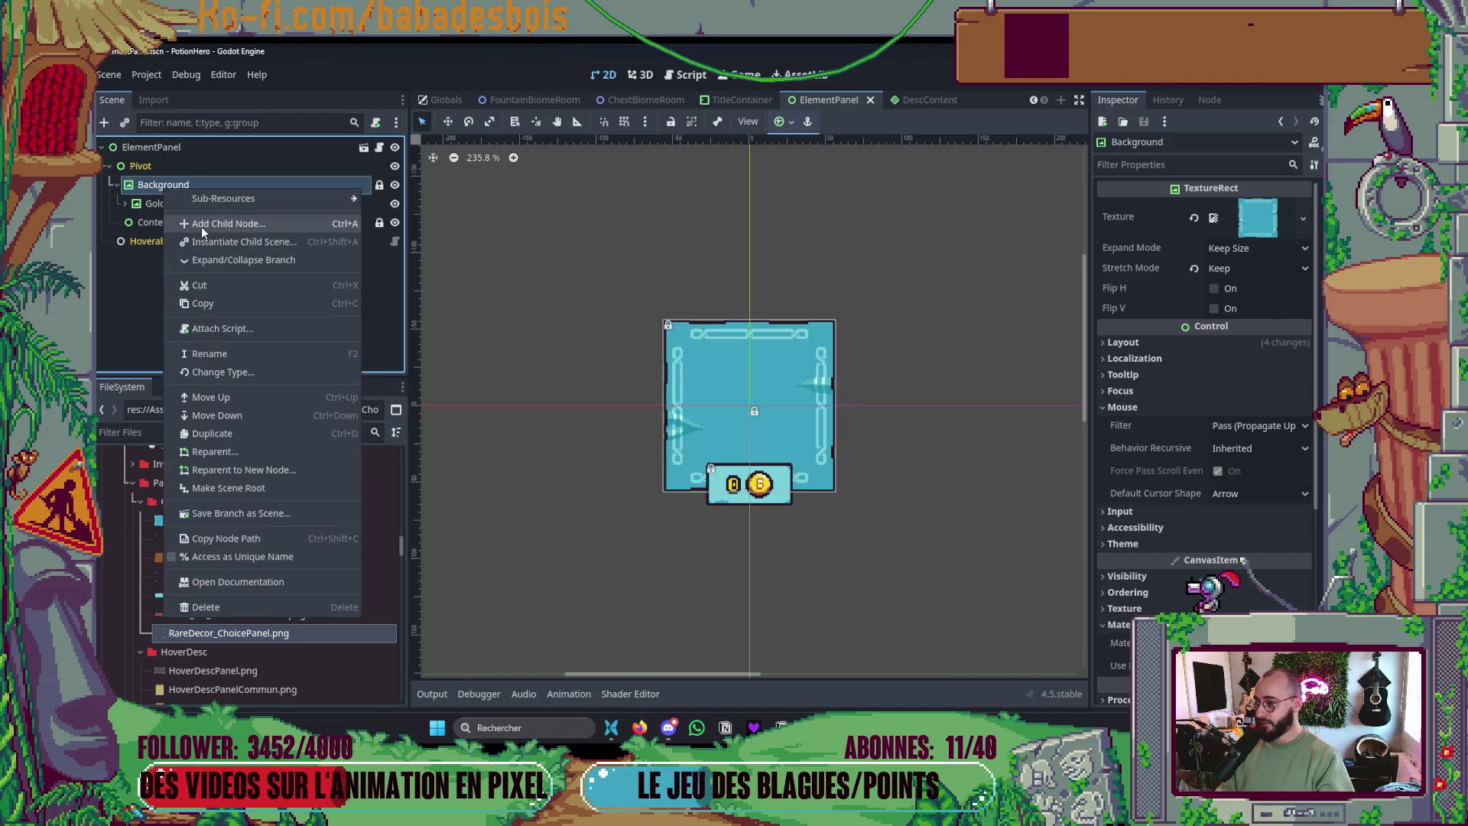
left_click(202, 226)
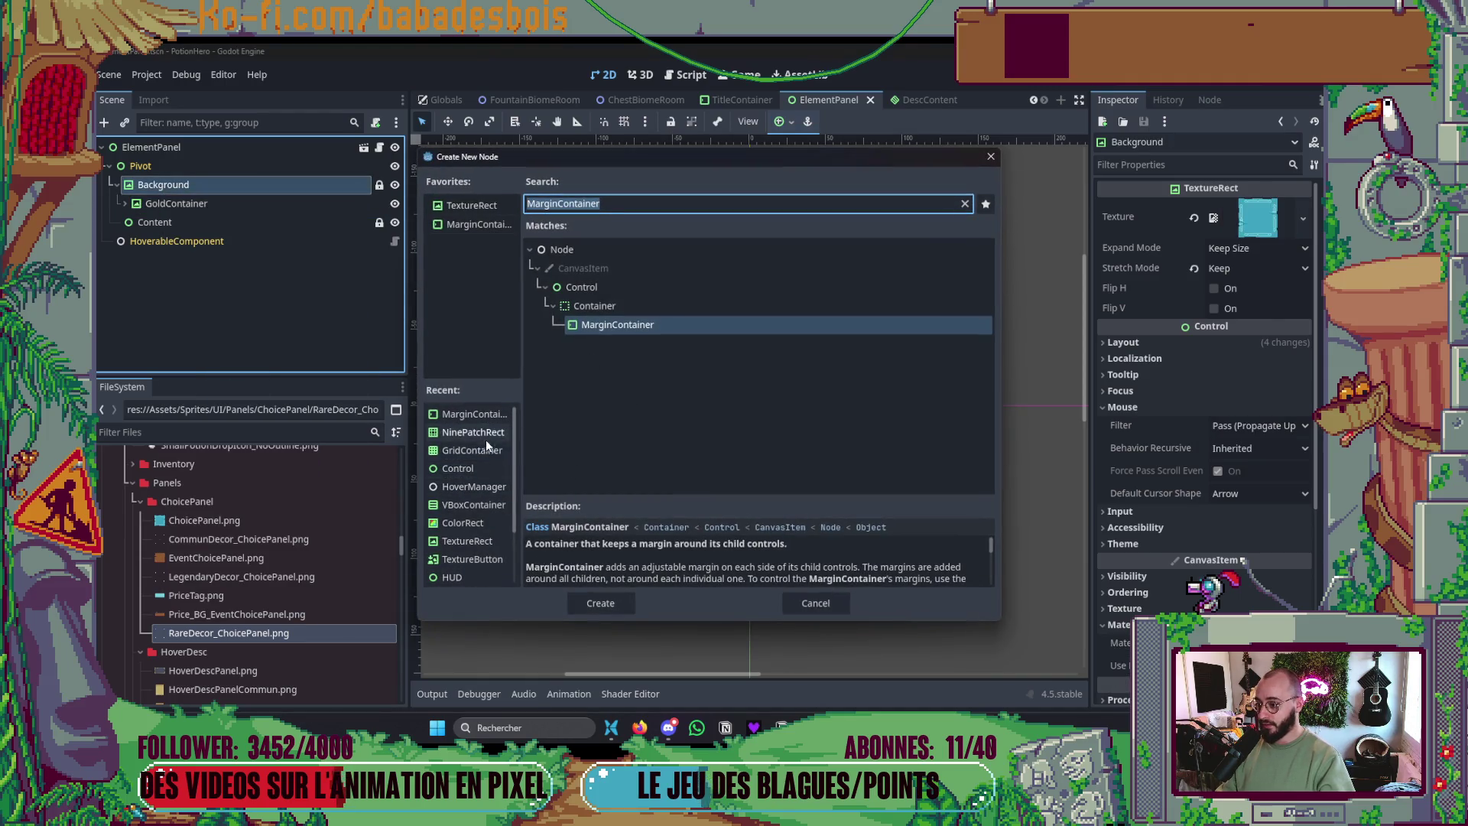
double_click(479, 544)
left_click(228, 220)
type("Rare")
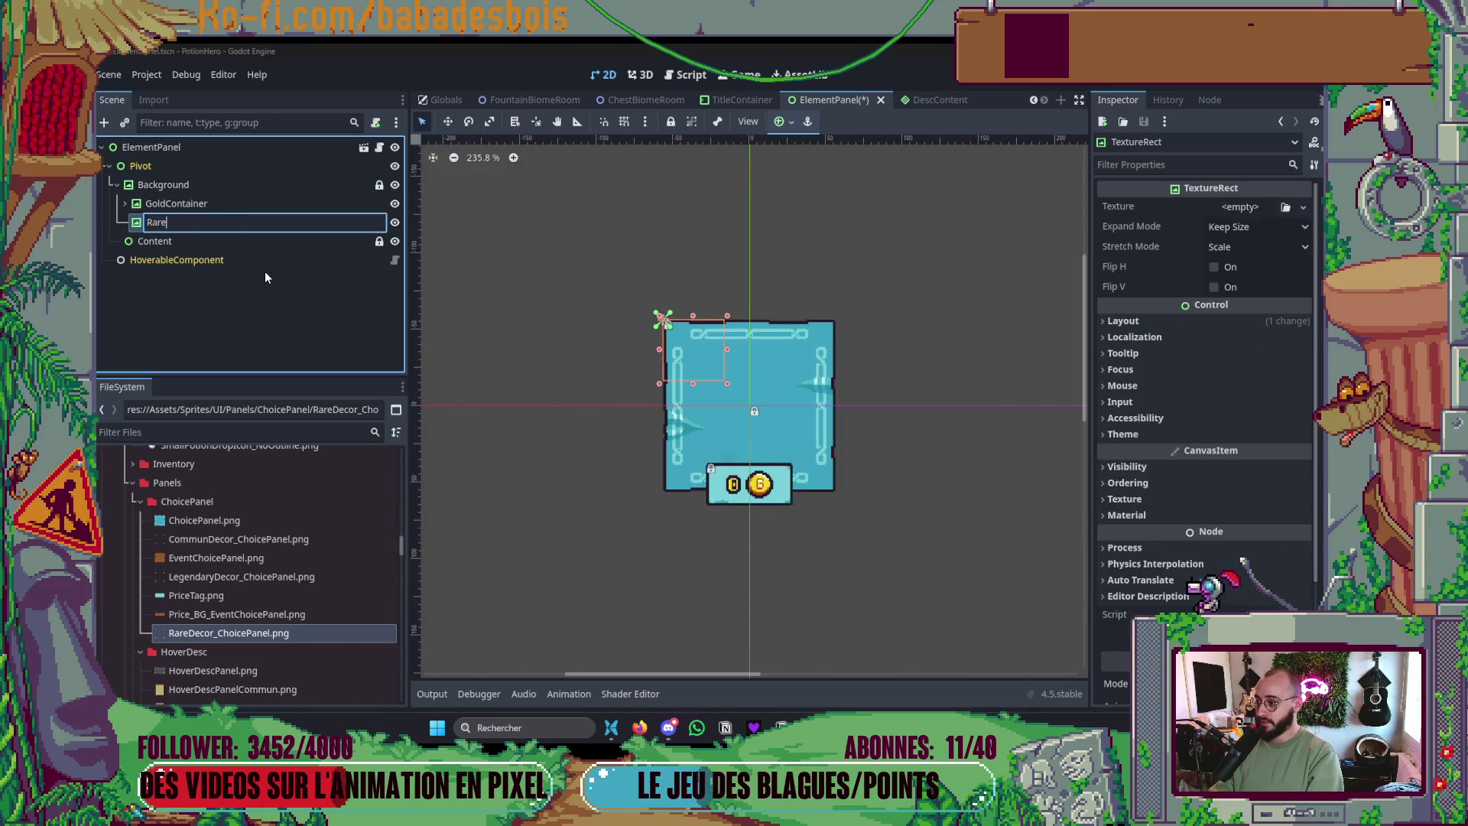
type("tyDecoration")
key("Return")
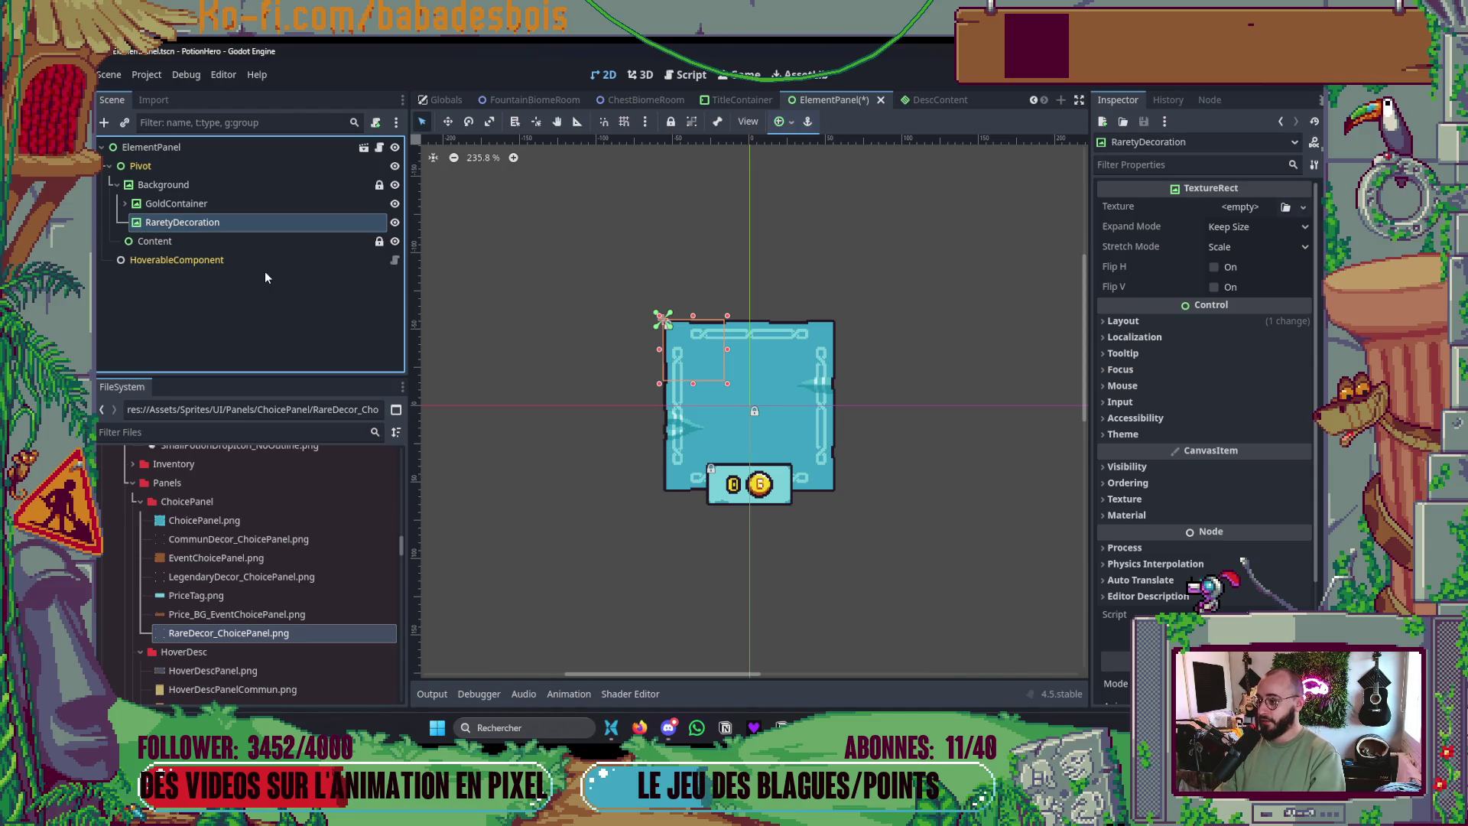
Set RaretyDecoration's Mouse Filter to Ignore, save, and give it RareDecor_ChoicePanel.png as texture.
left_click(1138, 387)
left_click(1266, 405)
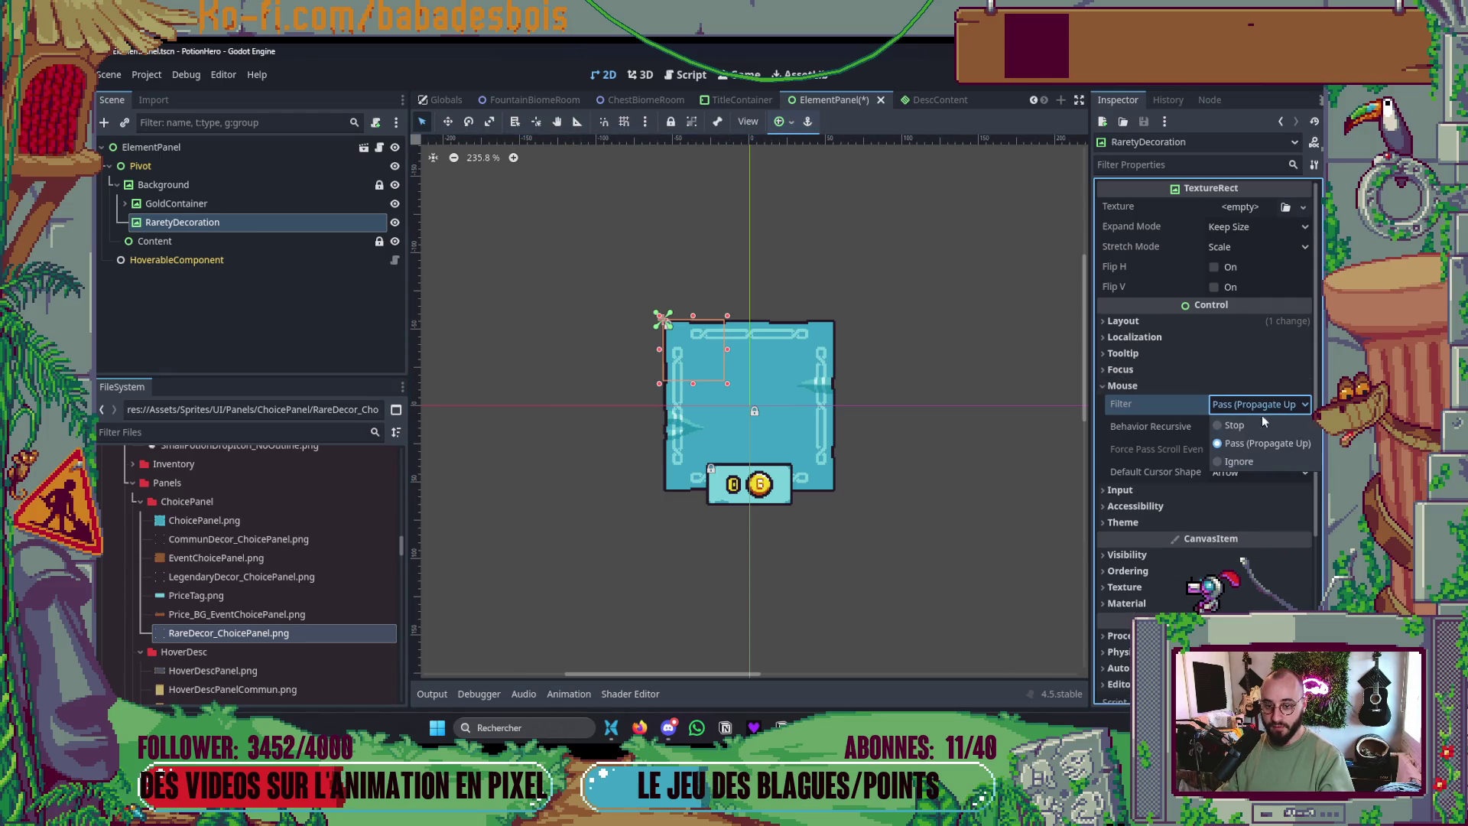
left_click(1229, 460)
key("ctrl+s")
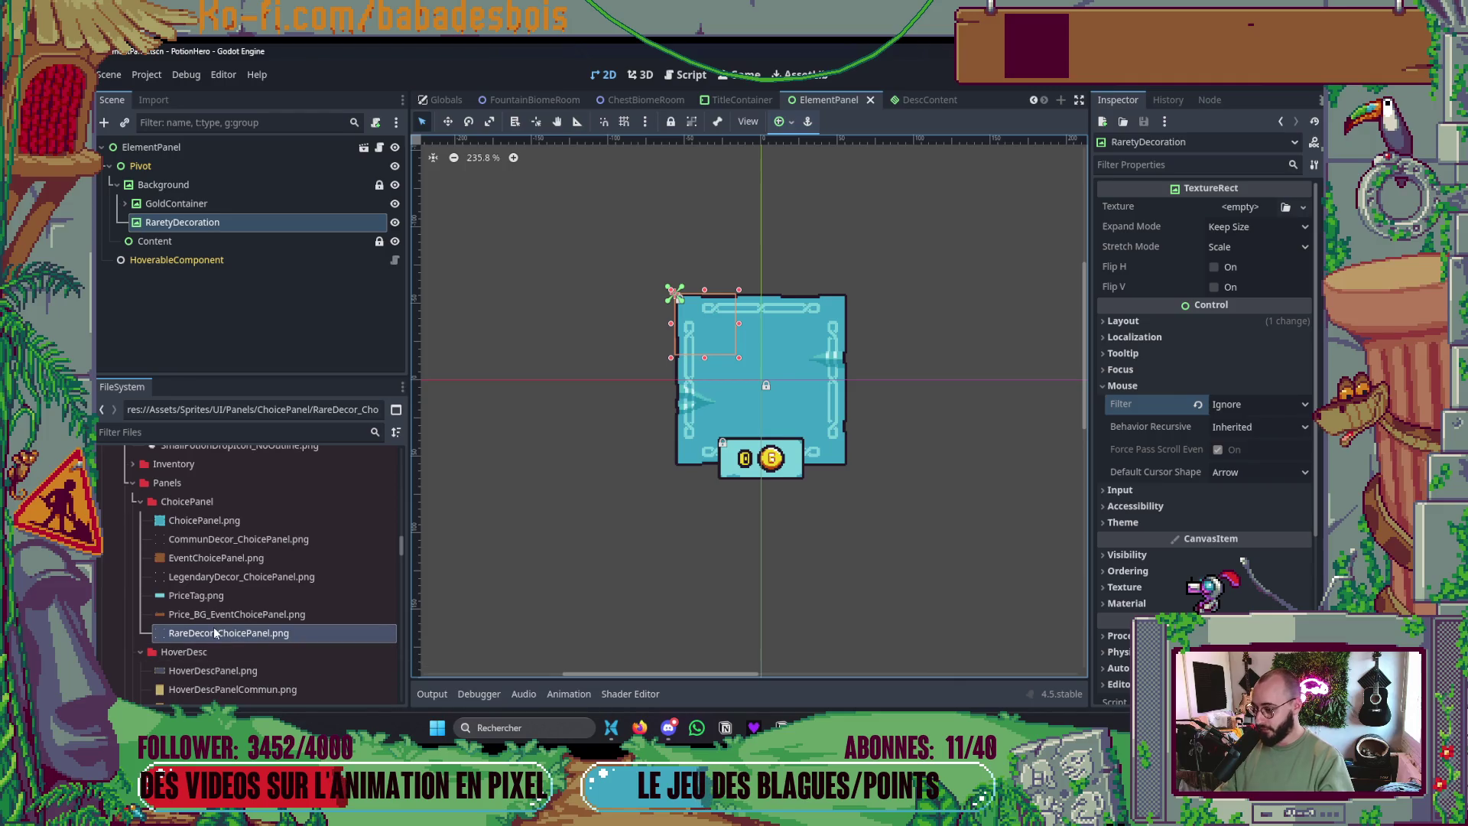
mouse_move(214, 635)
left_mouse_down()
mouse_move(1072, 332)
mouse_move(1269, 208)
mouse_move(1239, 214)
left_mouse_up()
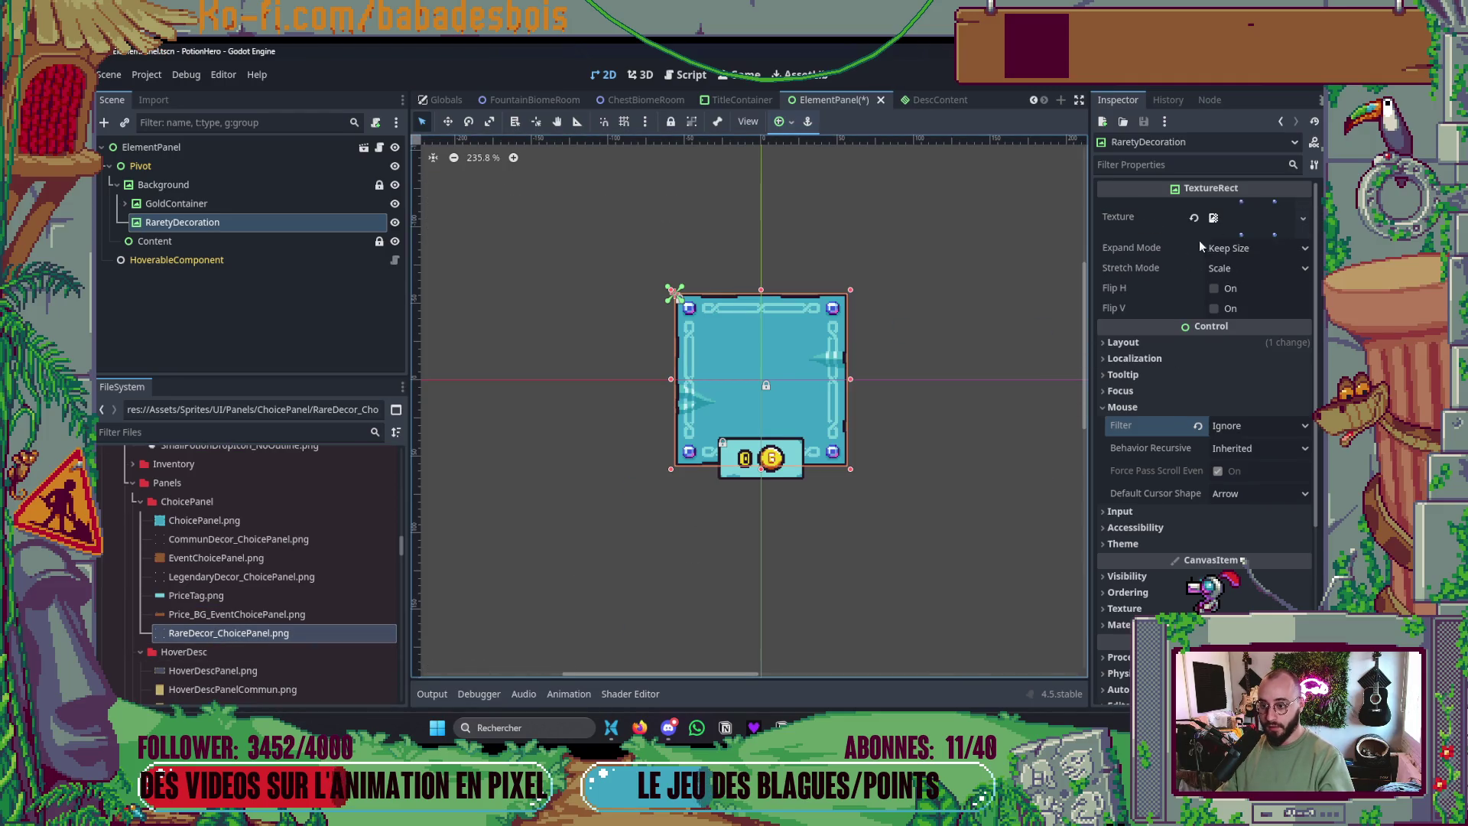
left_click(984, 349)
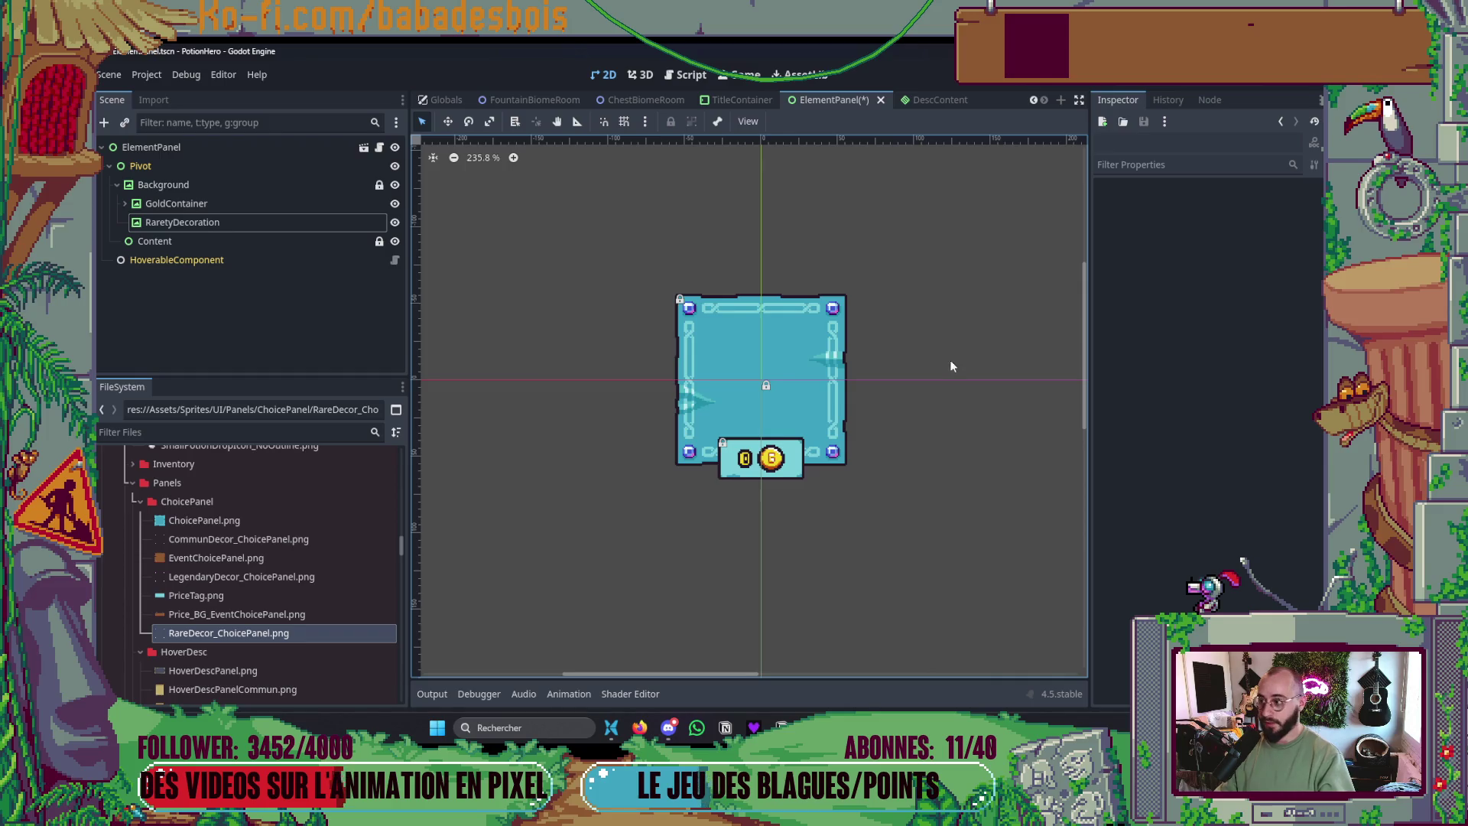
Assign CommunDecor_ChoicePanel.png as RaretyDecoration's texture.
left_click(277, 542)
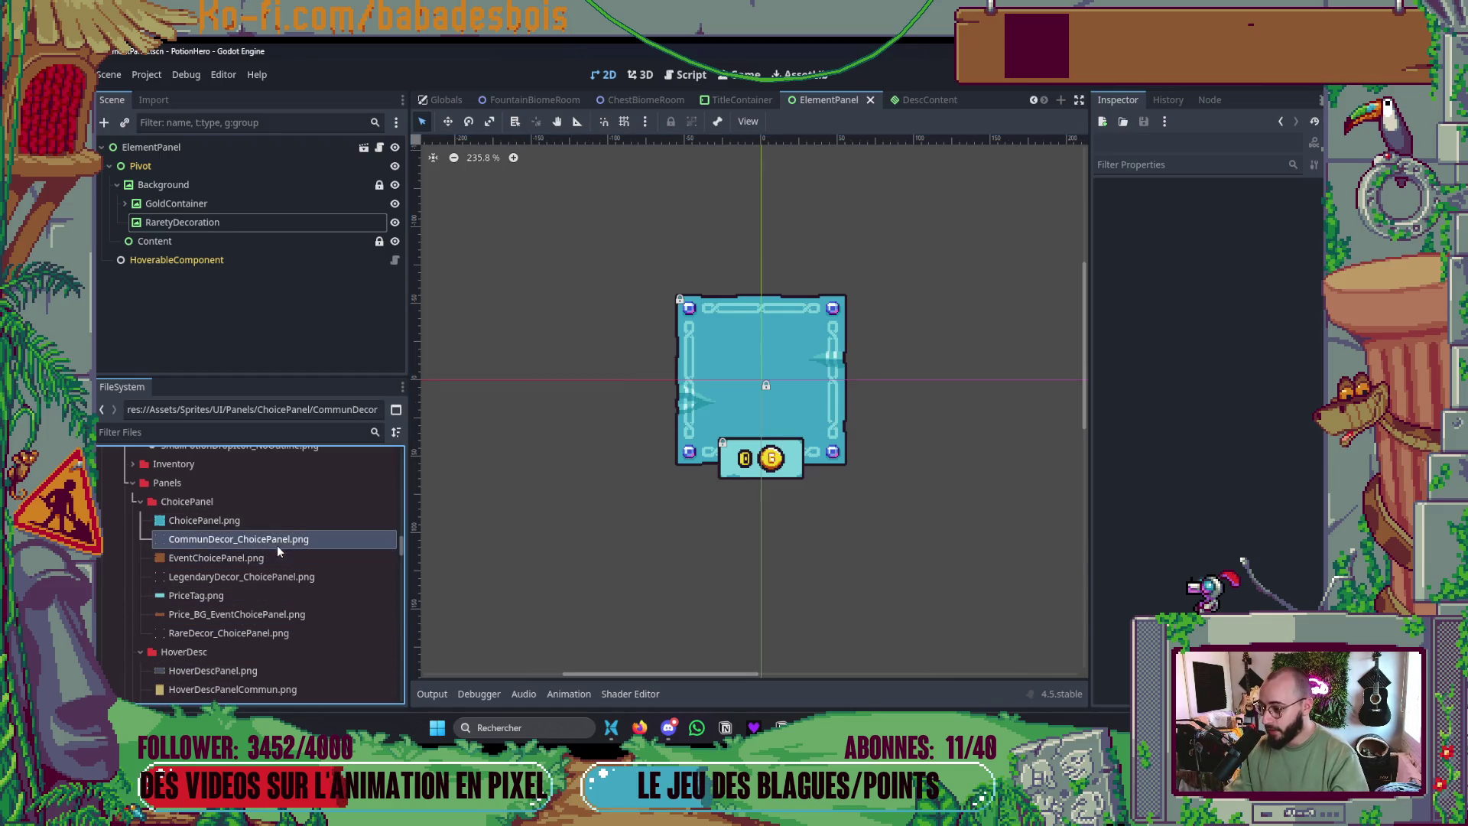
left_click(227, 222)
mouse_move(237, 543)
left_mouse_down()
mouse_move(807, 480)
mouse_move(1240, 230)
left_mouse_up()
left_click(988, 471)
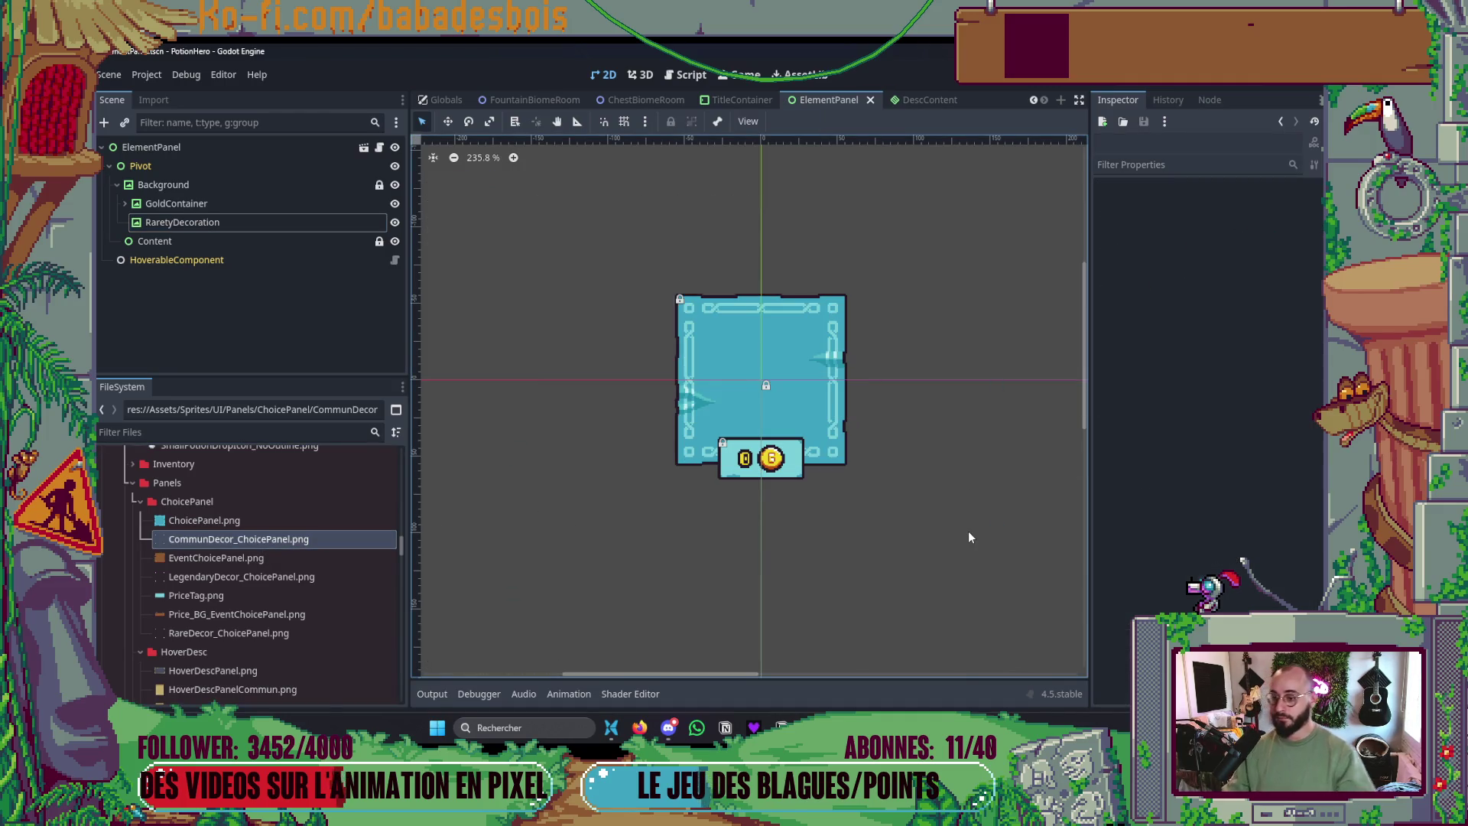
Set RaretyDecoration's Stretch Mode to Keep and save the ElementPanel scene.
left_click(323, 222)
left_click(1251, 268)
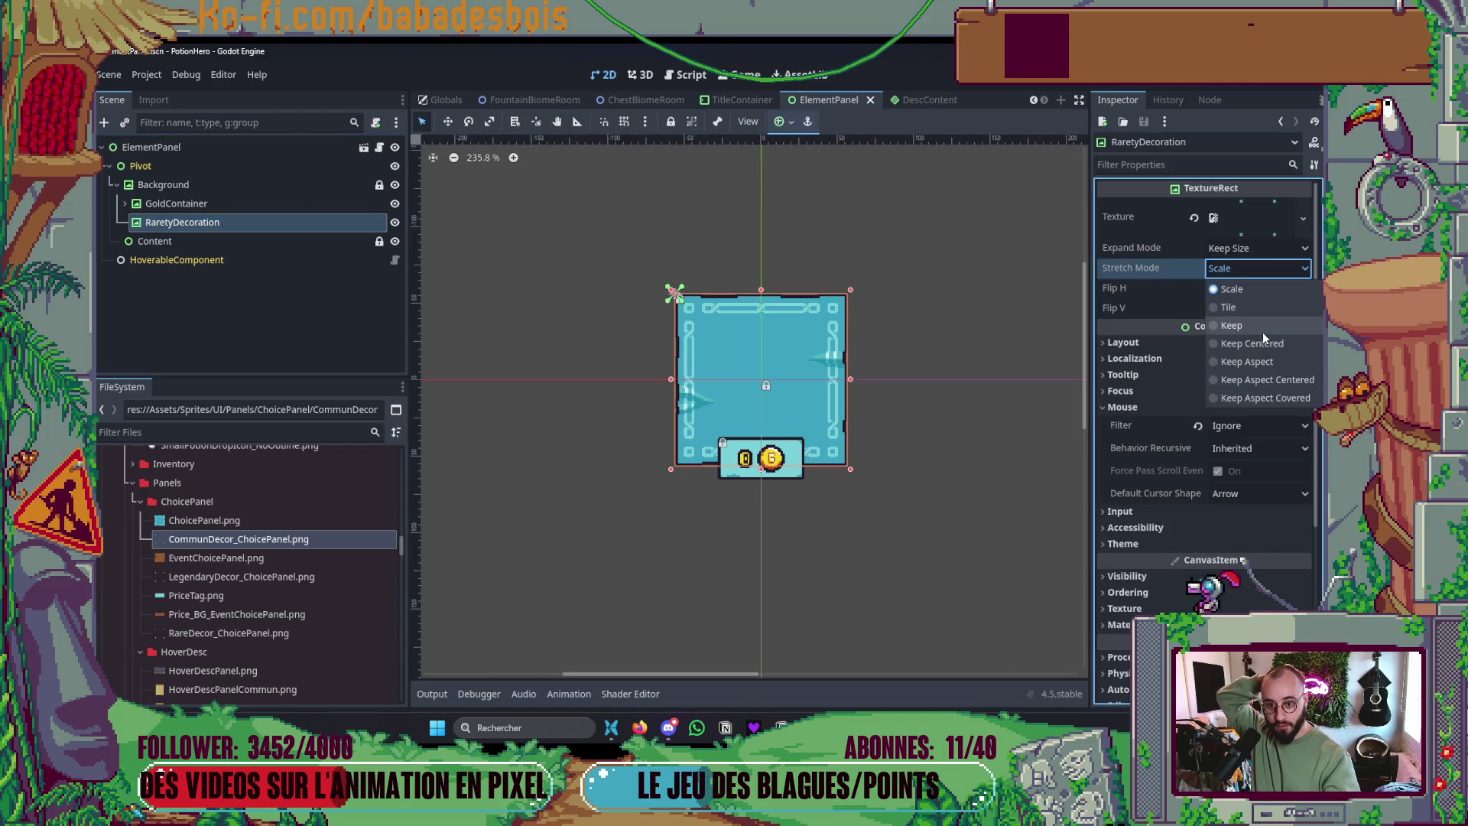
left_click(1263, 332)
left_click(970, 448)
scroll(840, 461, "up", 3)
left_click_drag(871, 491, 879, 542)
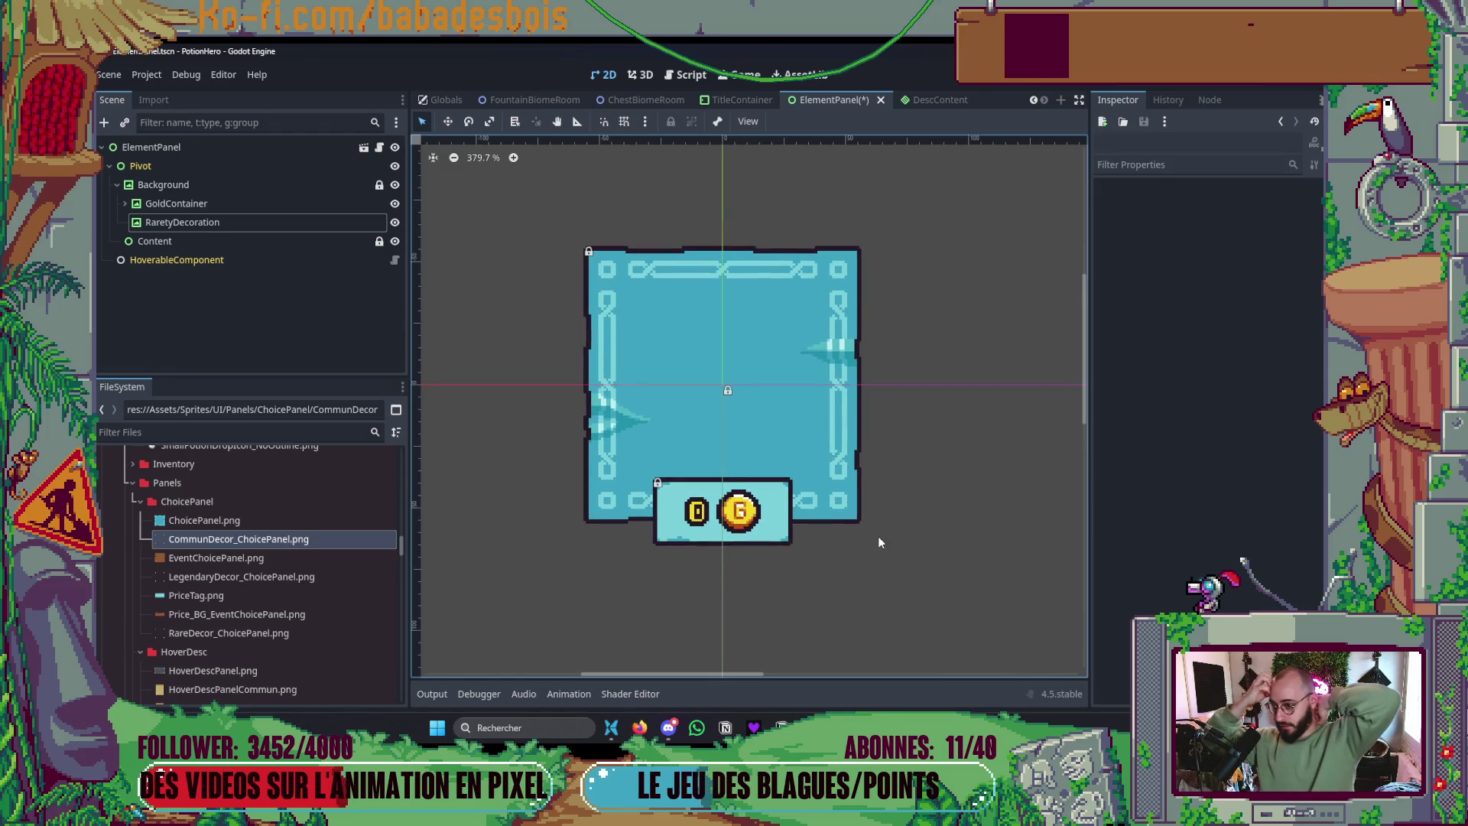
key("ctrl+s")
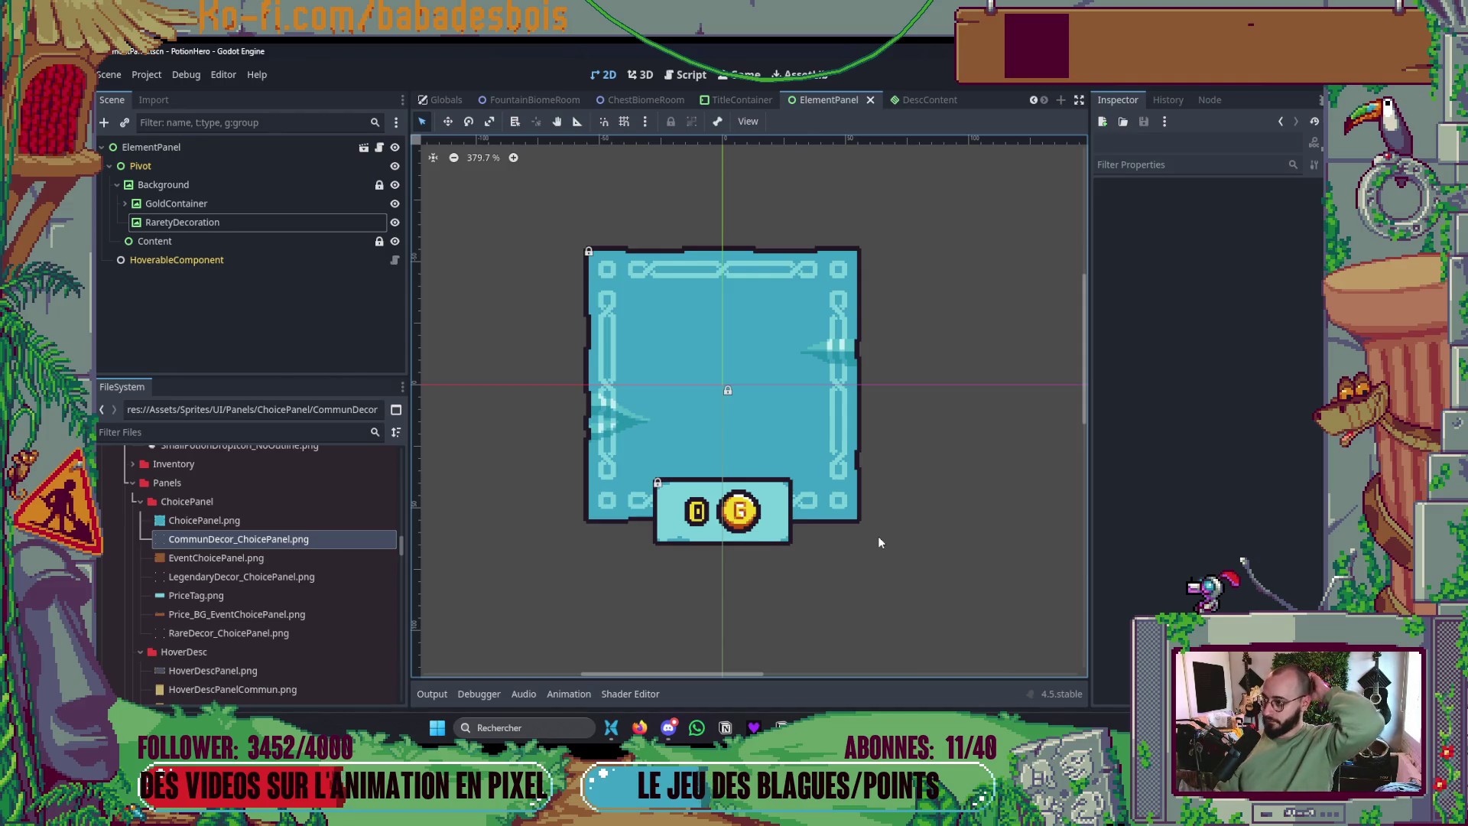
key("alt+Tab")
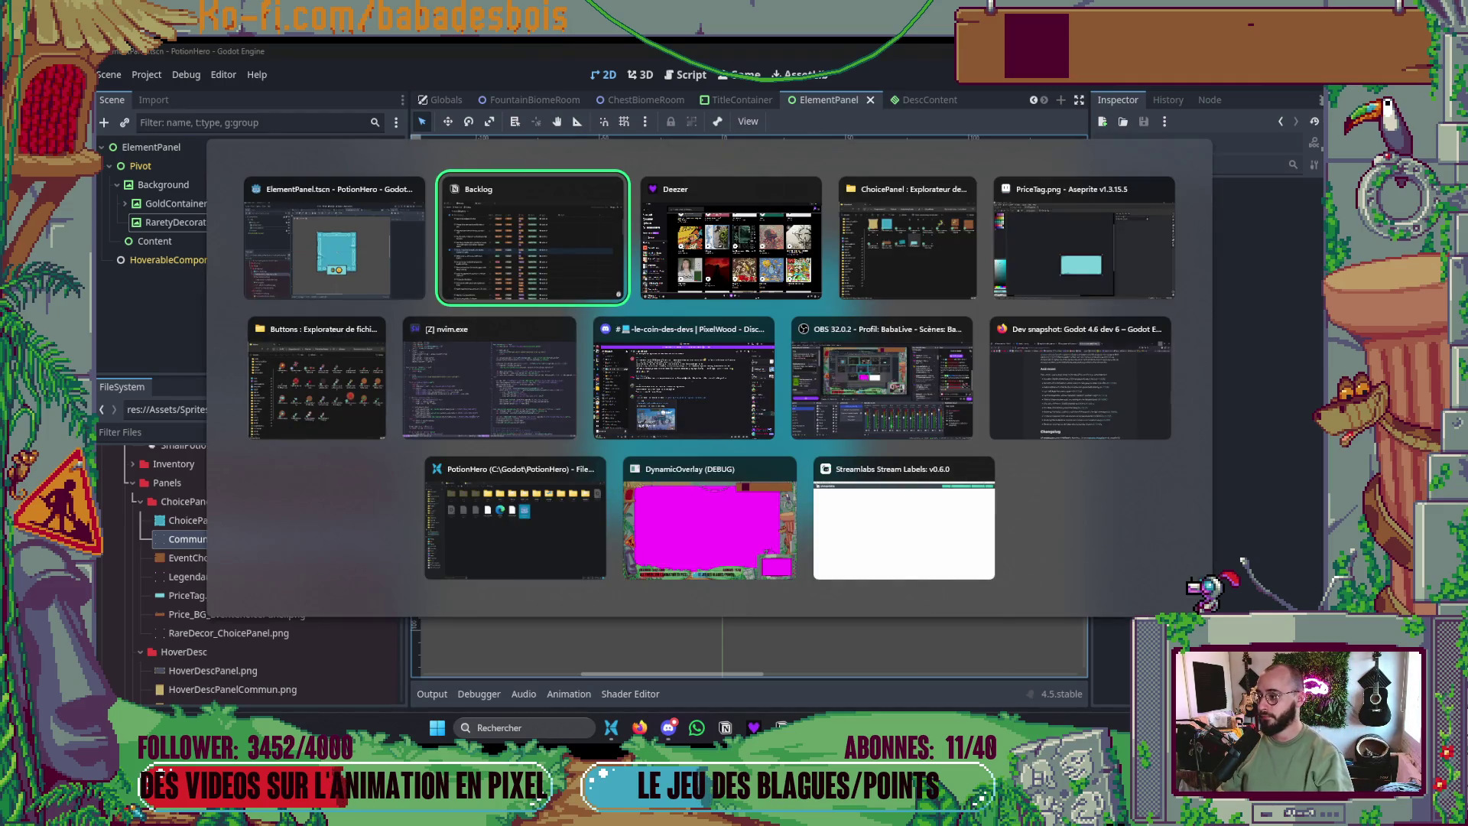
key("Escape")
Delete the blank line 4 in ClickablePanel.gd.
left_click(379, 147)
scroll(1055, 191, "up", 10)
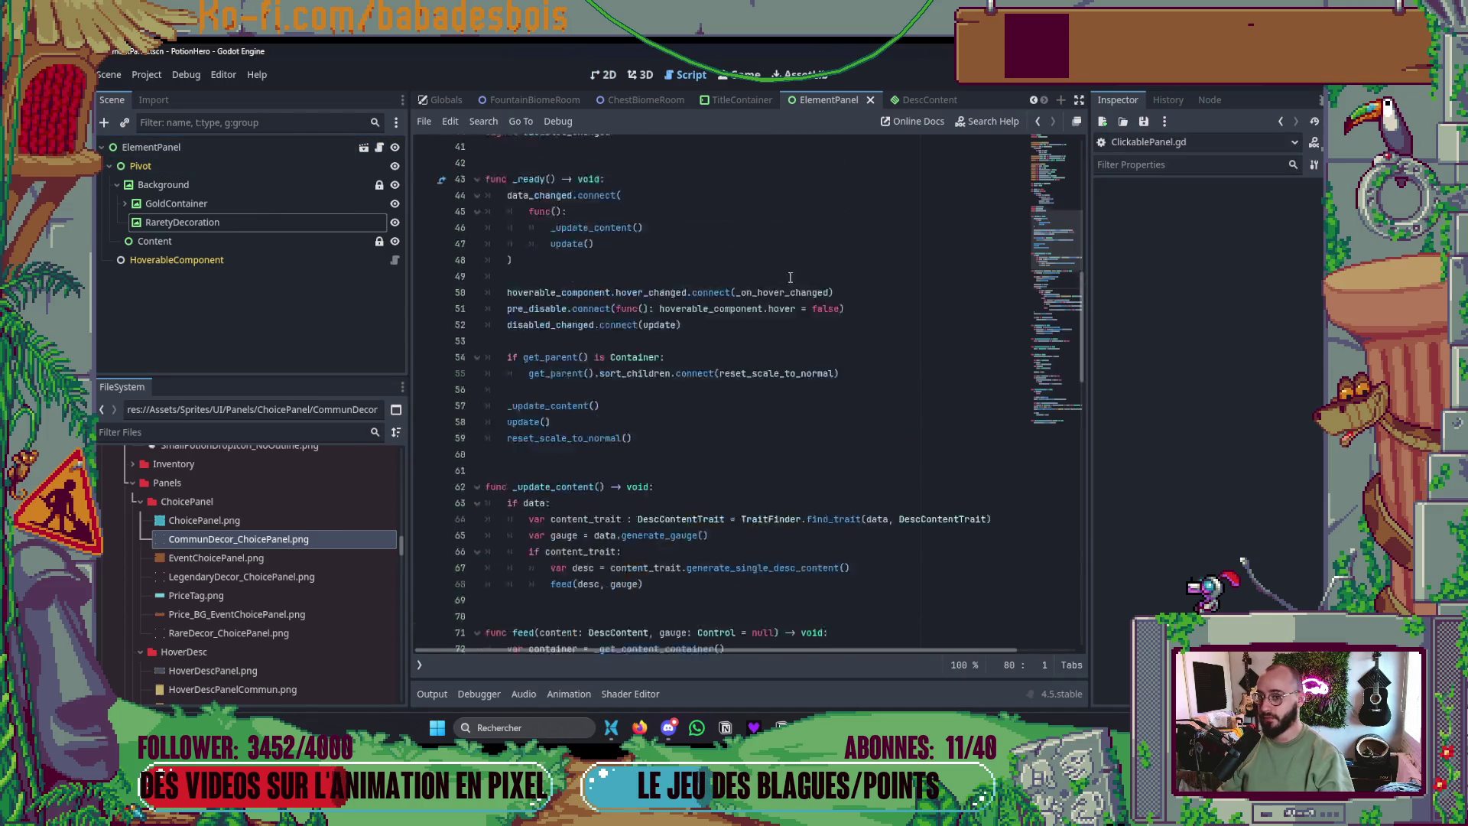
left_click(556, 194)
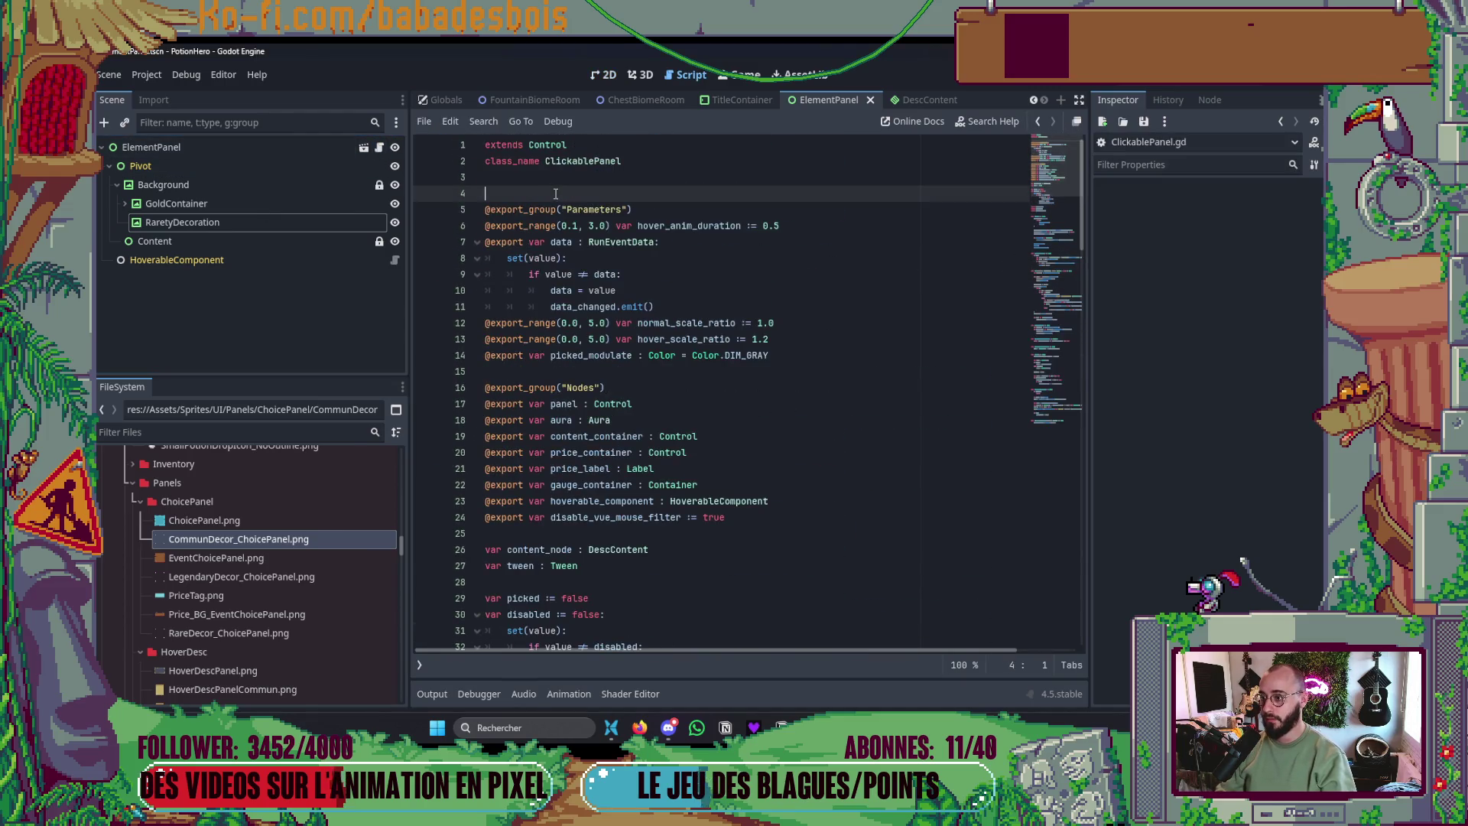
key("BackSpace")
left_click(799, 289)
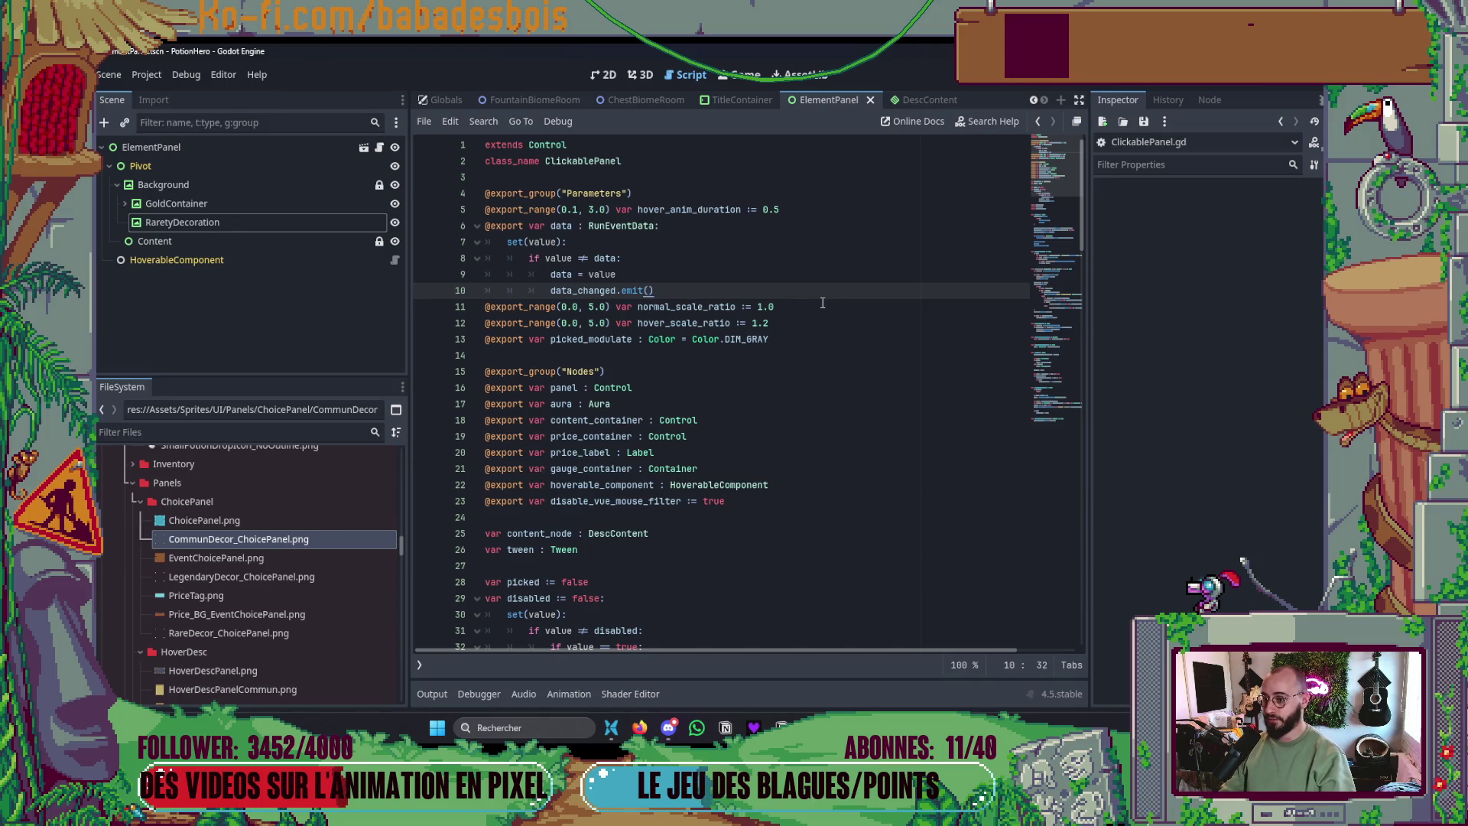
left_click(823, 303)
key("alt+Tab")
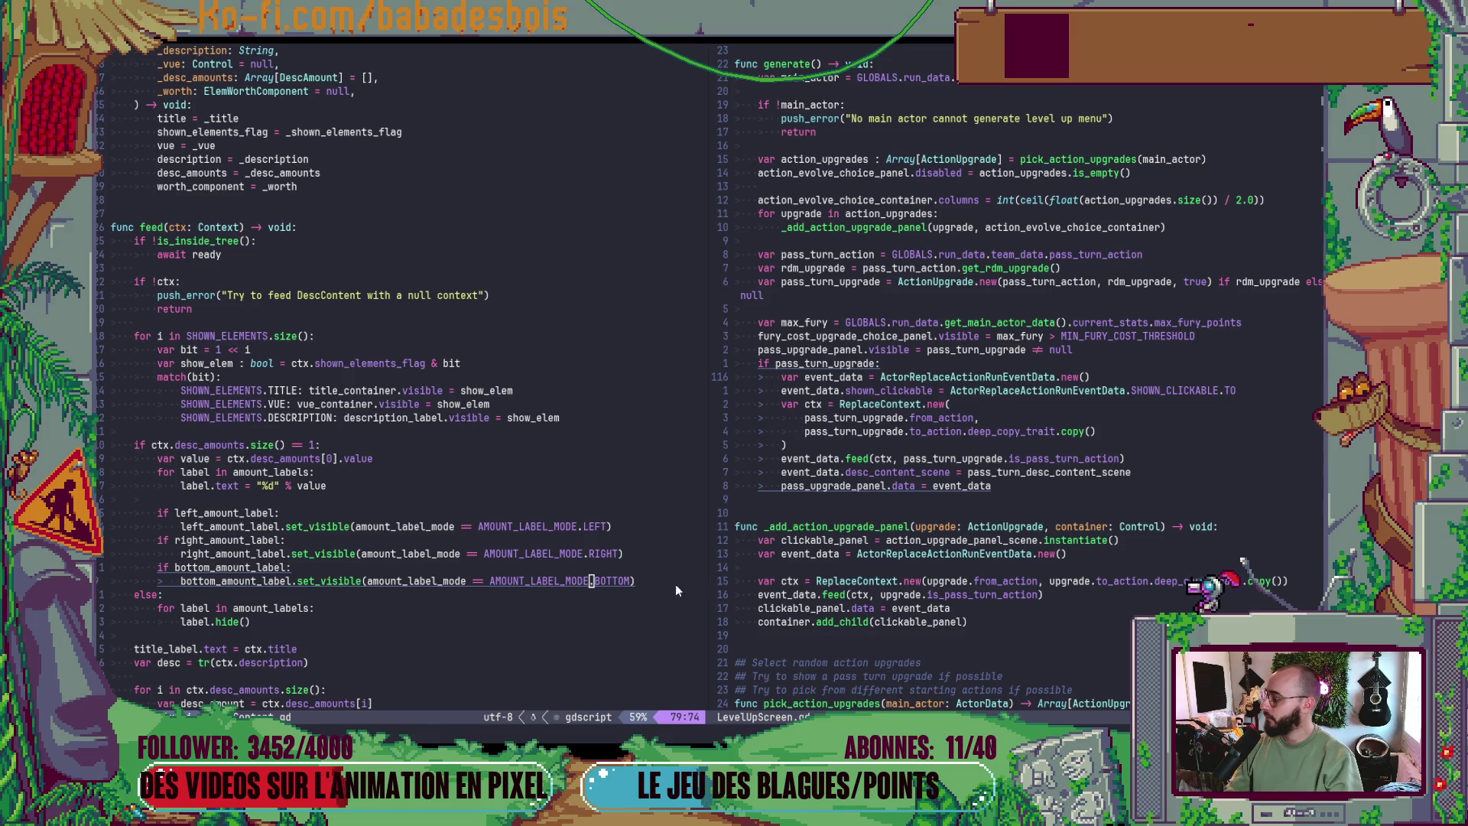
Browse to the top of the DescContent script, then move focus to the other editor split.
left_click(1000, 594)
scroll(907, 485, "up", 4)
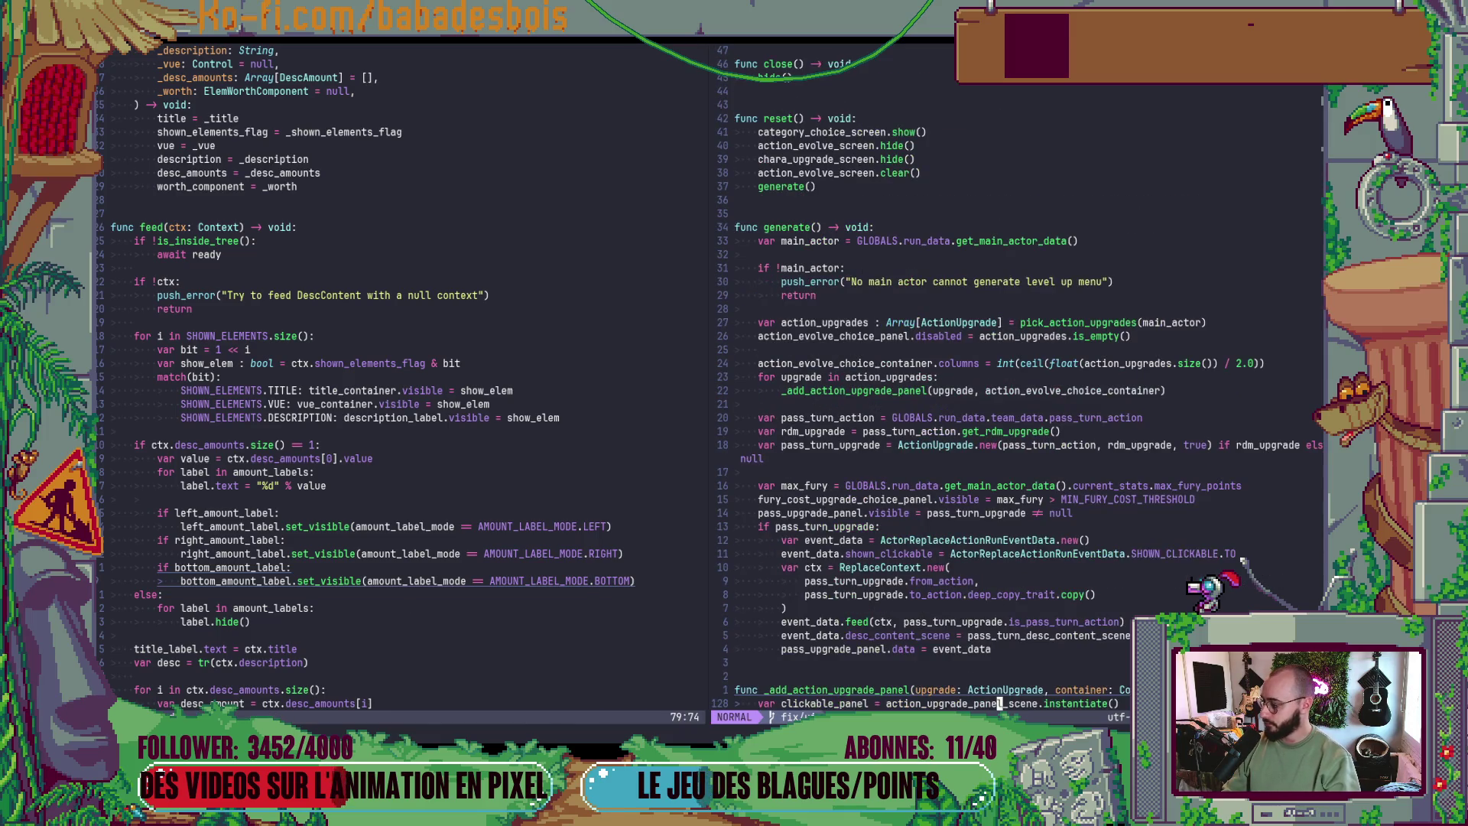
scroll(1201, 543, "up", 17)
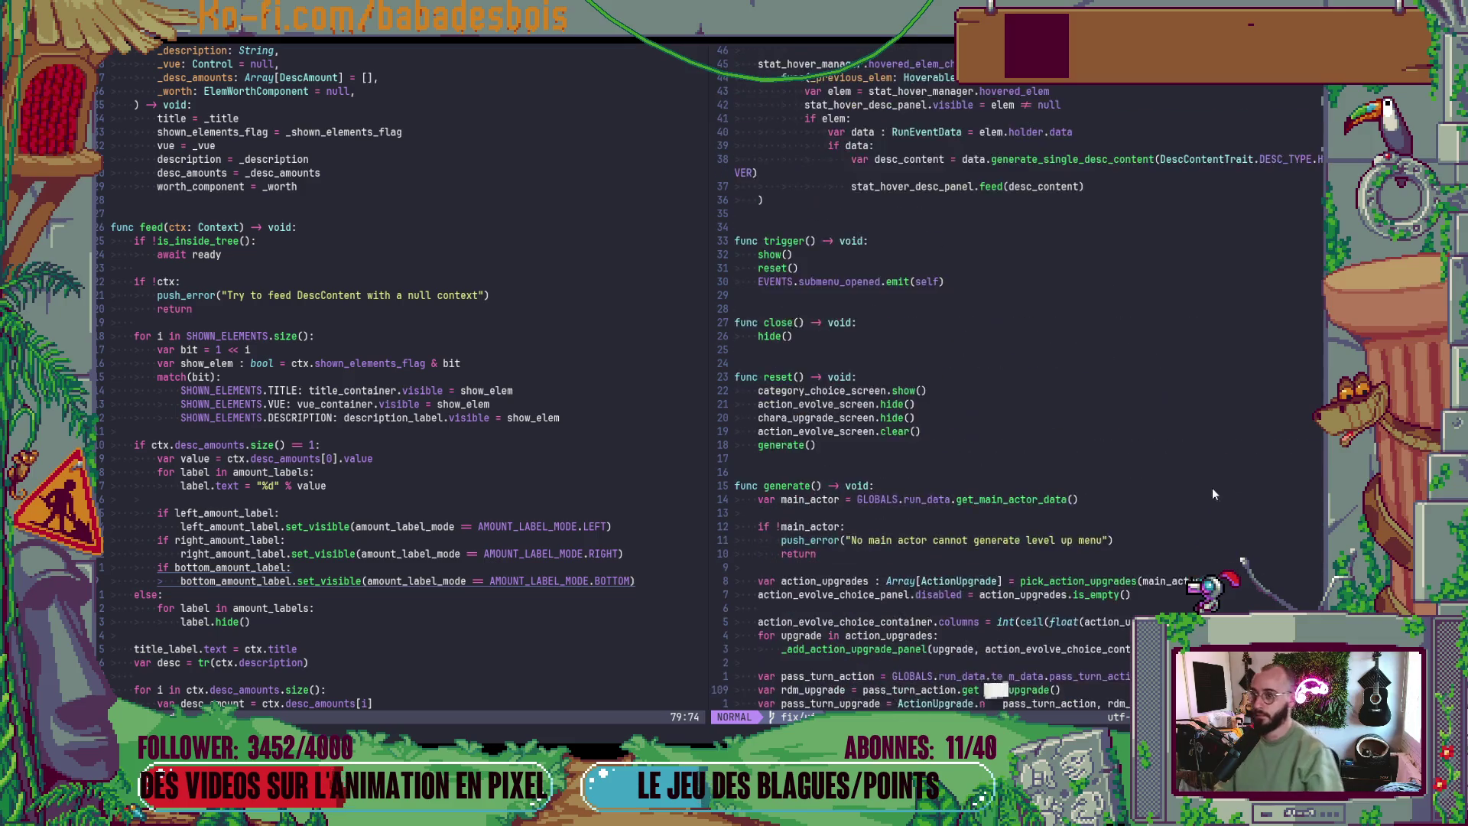
scroll(1159, 468, "up", 9)
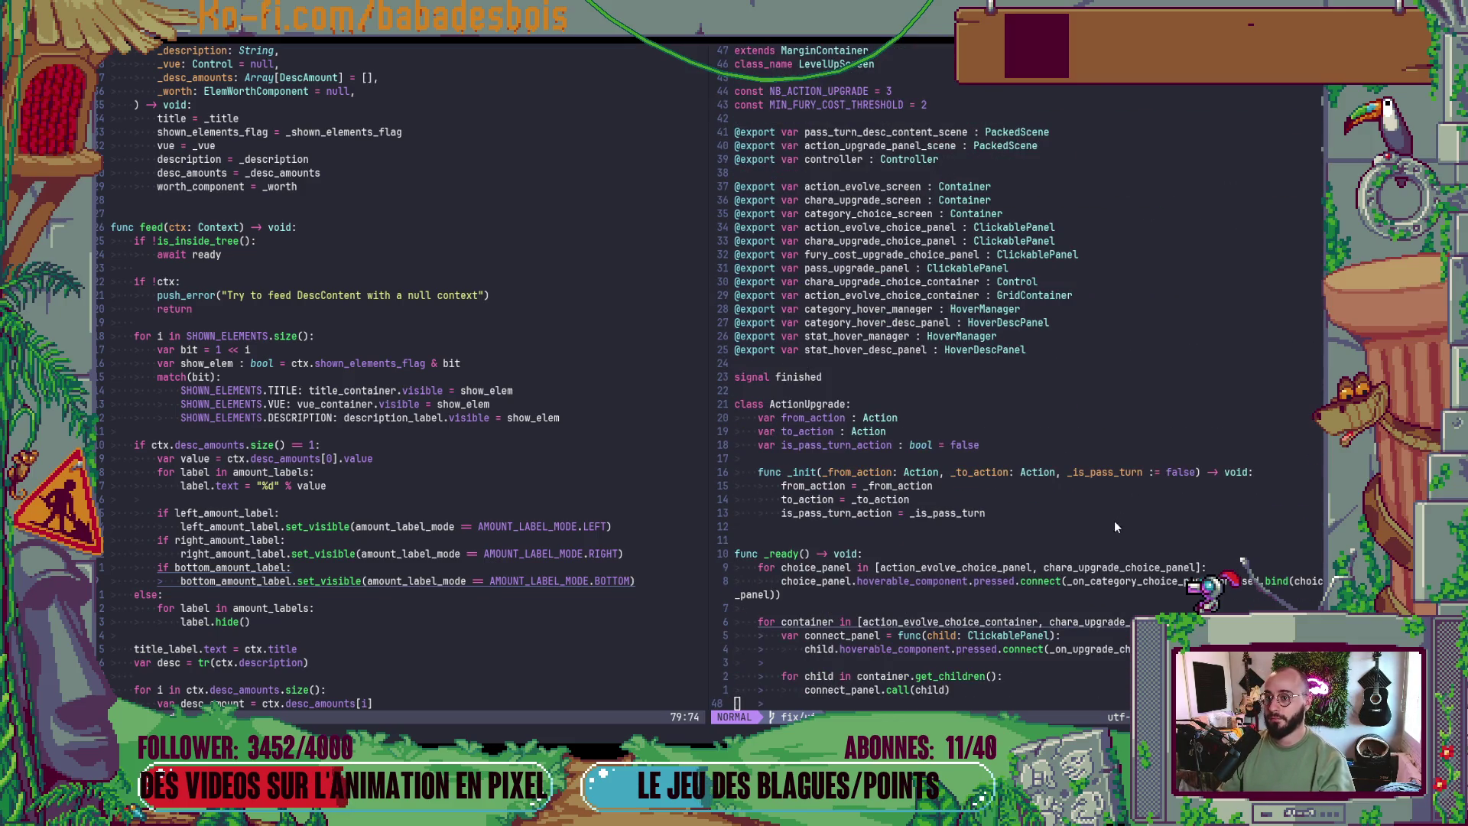
scroll(313, 329, "up", 4)
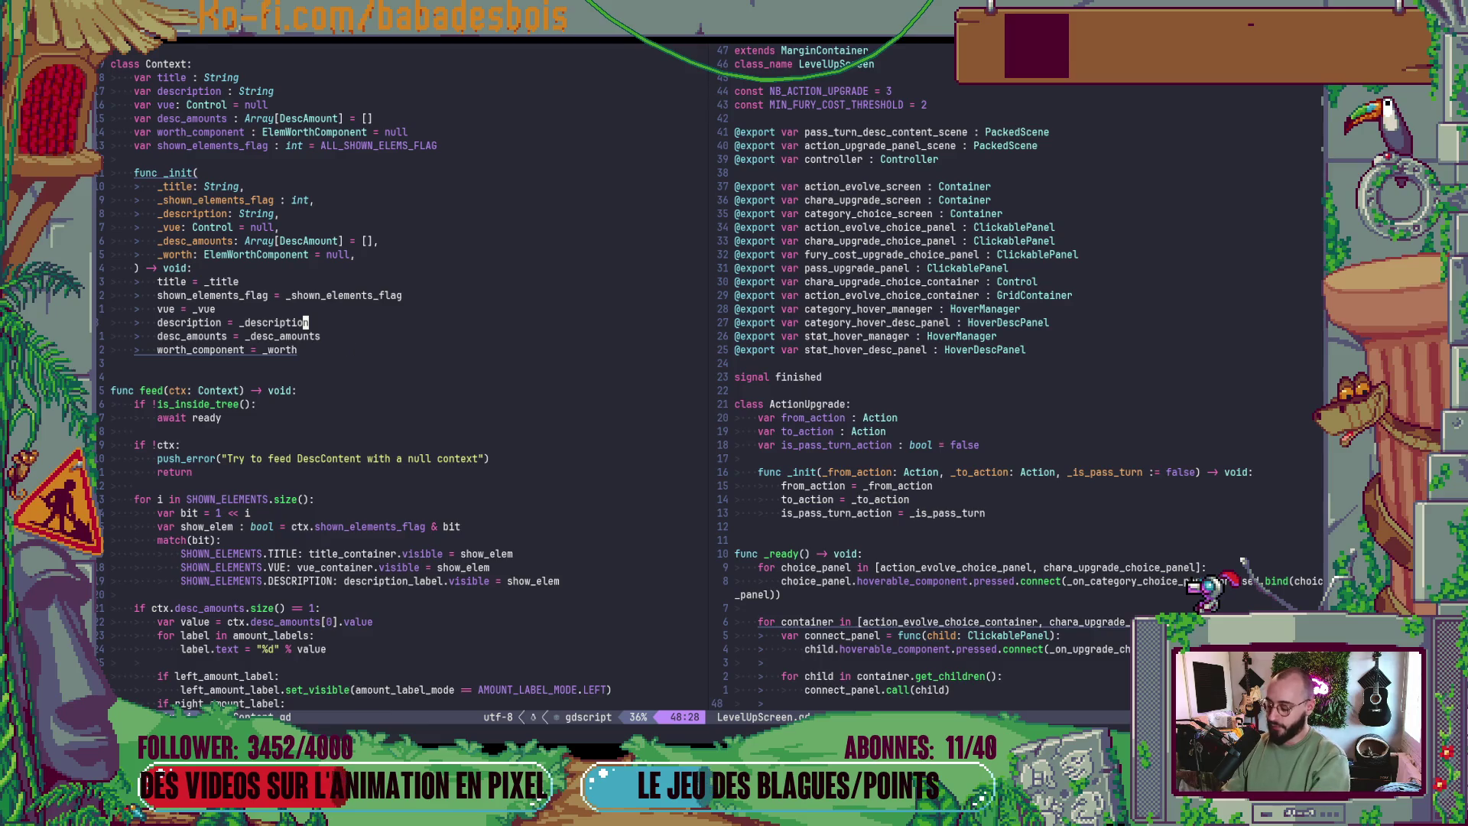
key("g")
key("g")
key("j")
key("j")
key("j")
key("w")
key("w")
key("w")
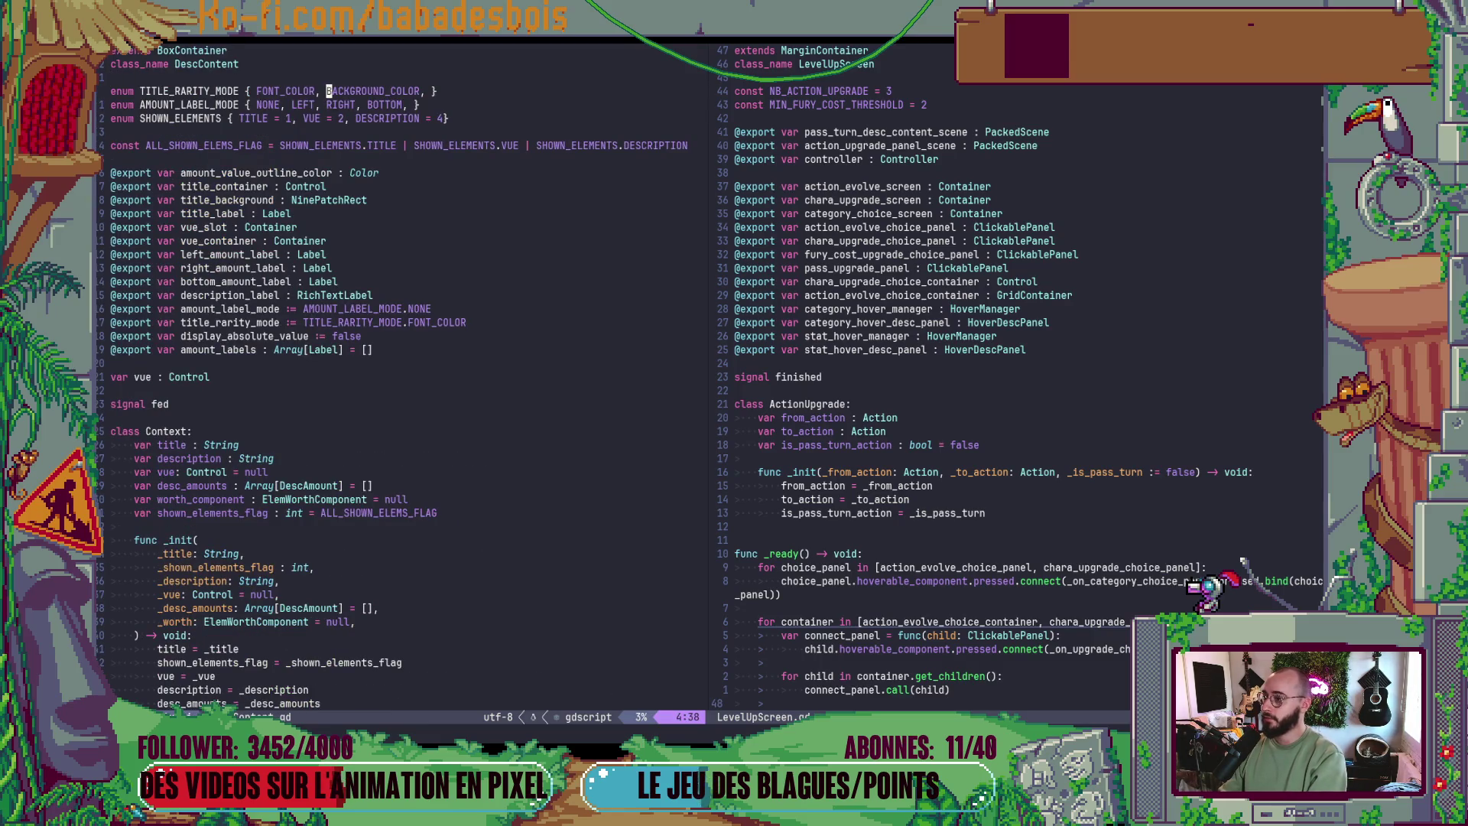
key("ctrl+w")
key("l")
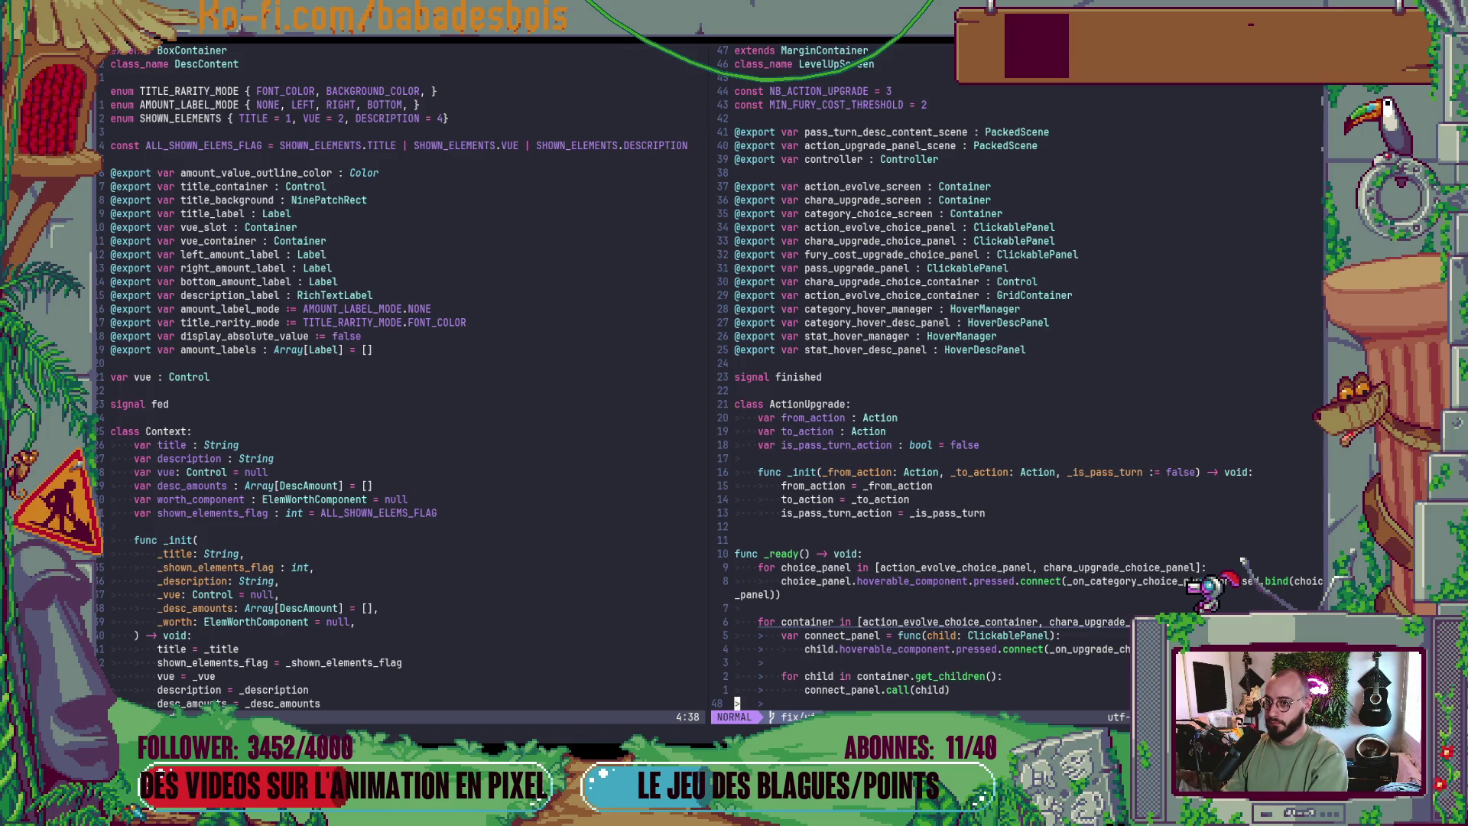
Open ClickablePanel.gd with the Telescope file finder.
key("space")
key("f")
key("f")
type("Cli")
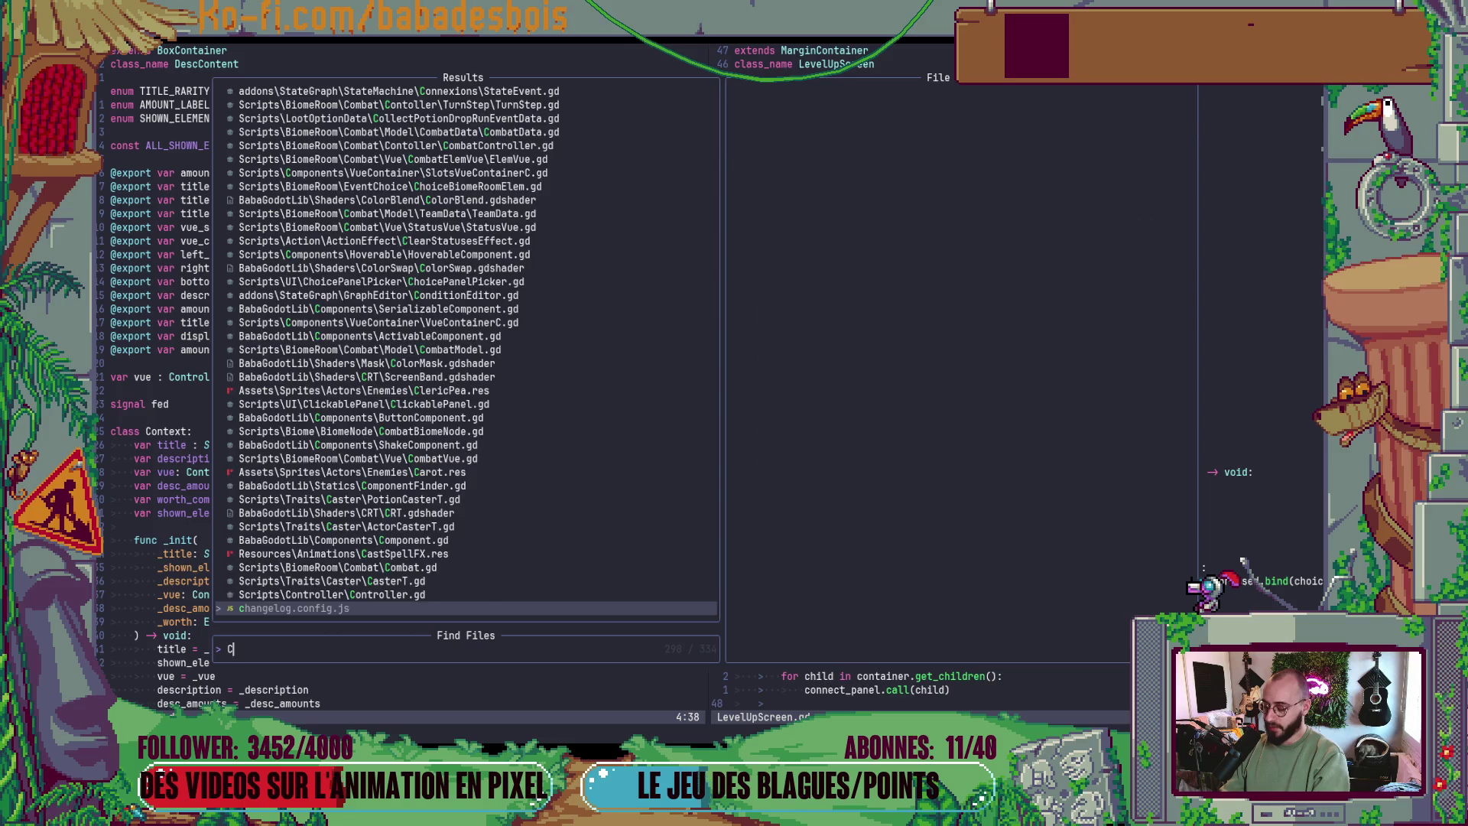
key("Return")
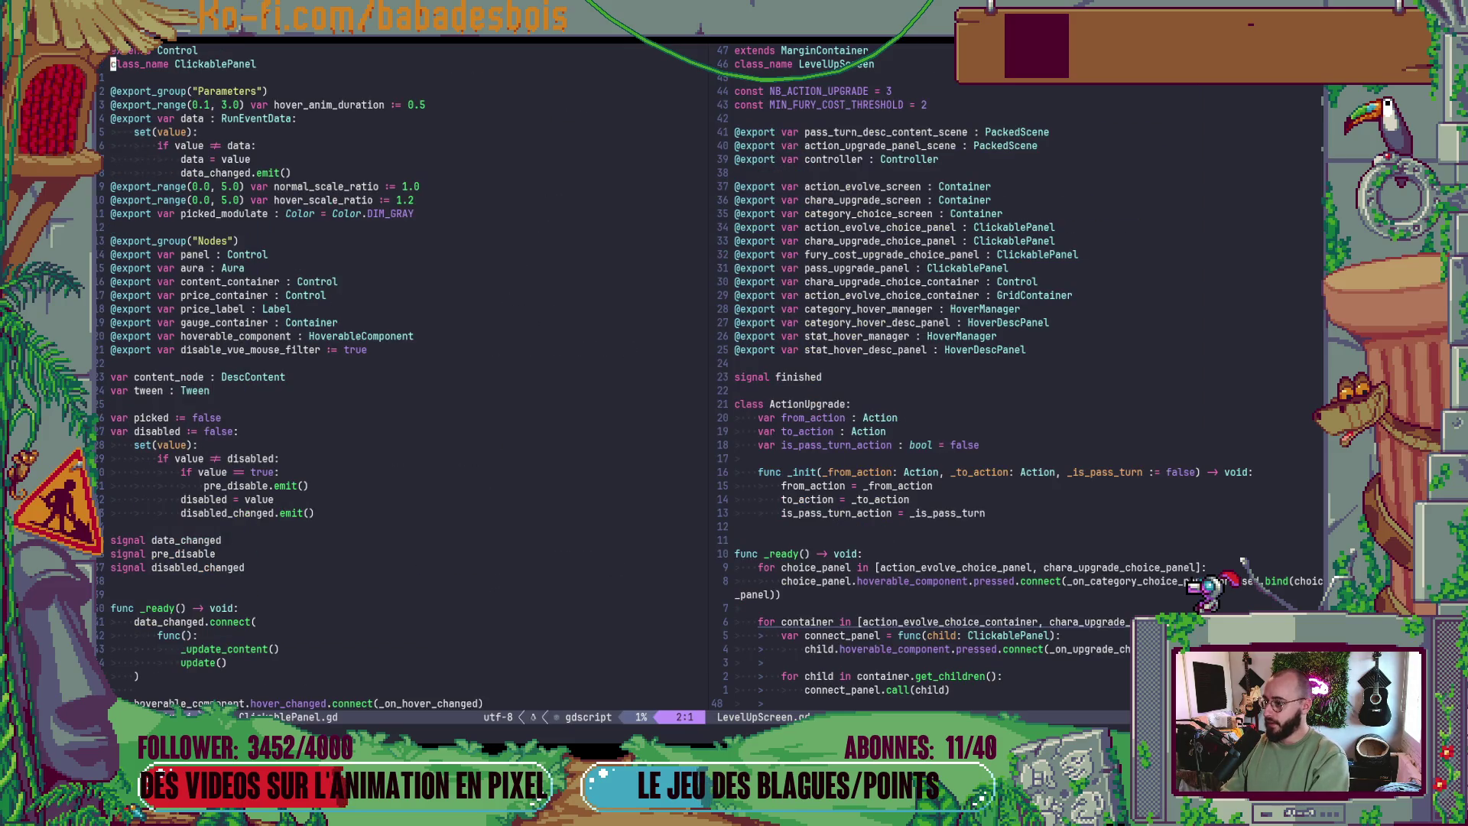
key("1")
key("5")
key("j")
key("k")
type("ko@export v")
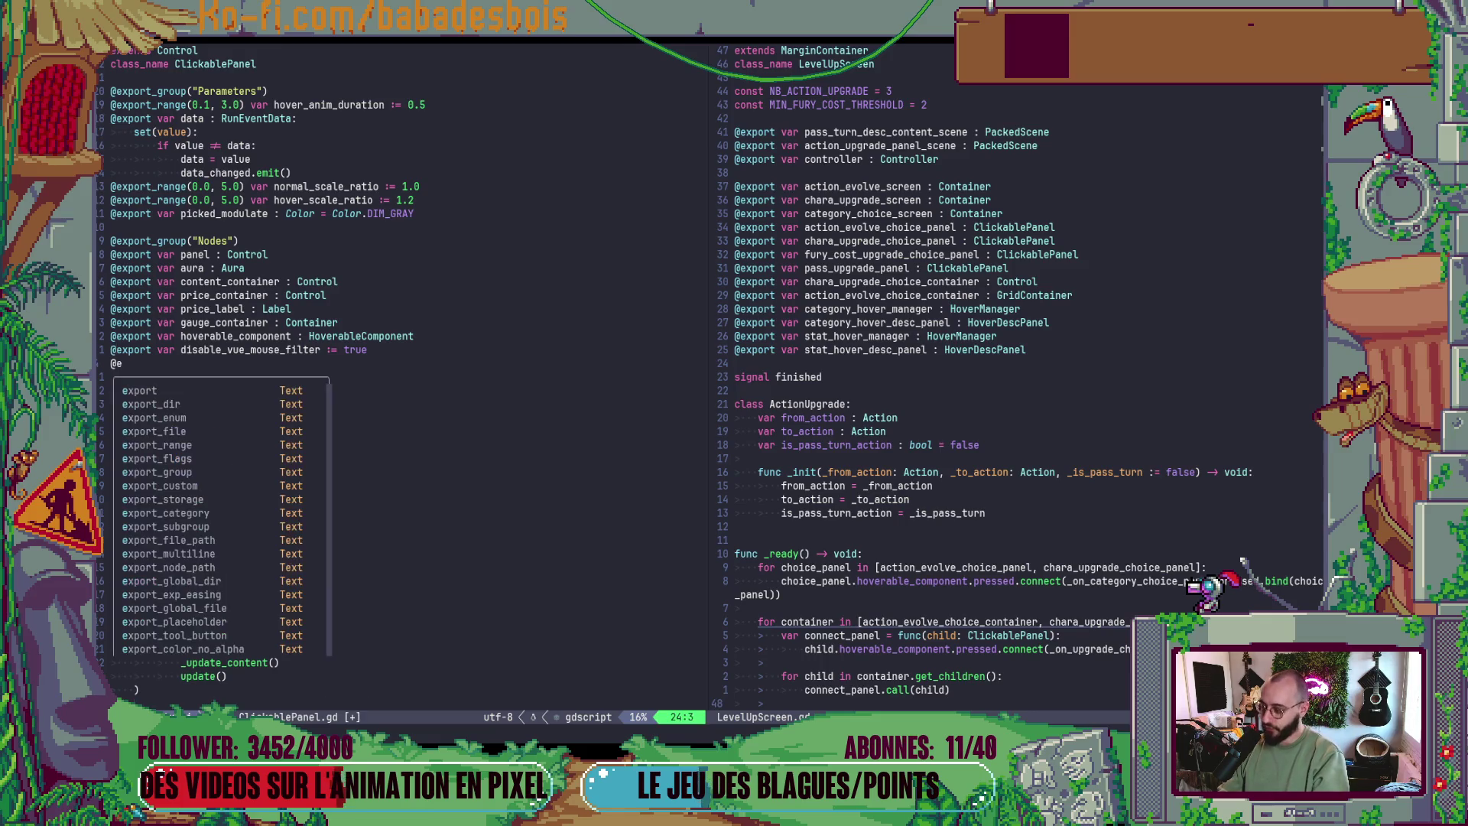
type("ar rar")
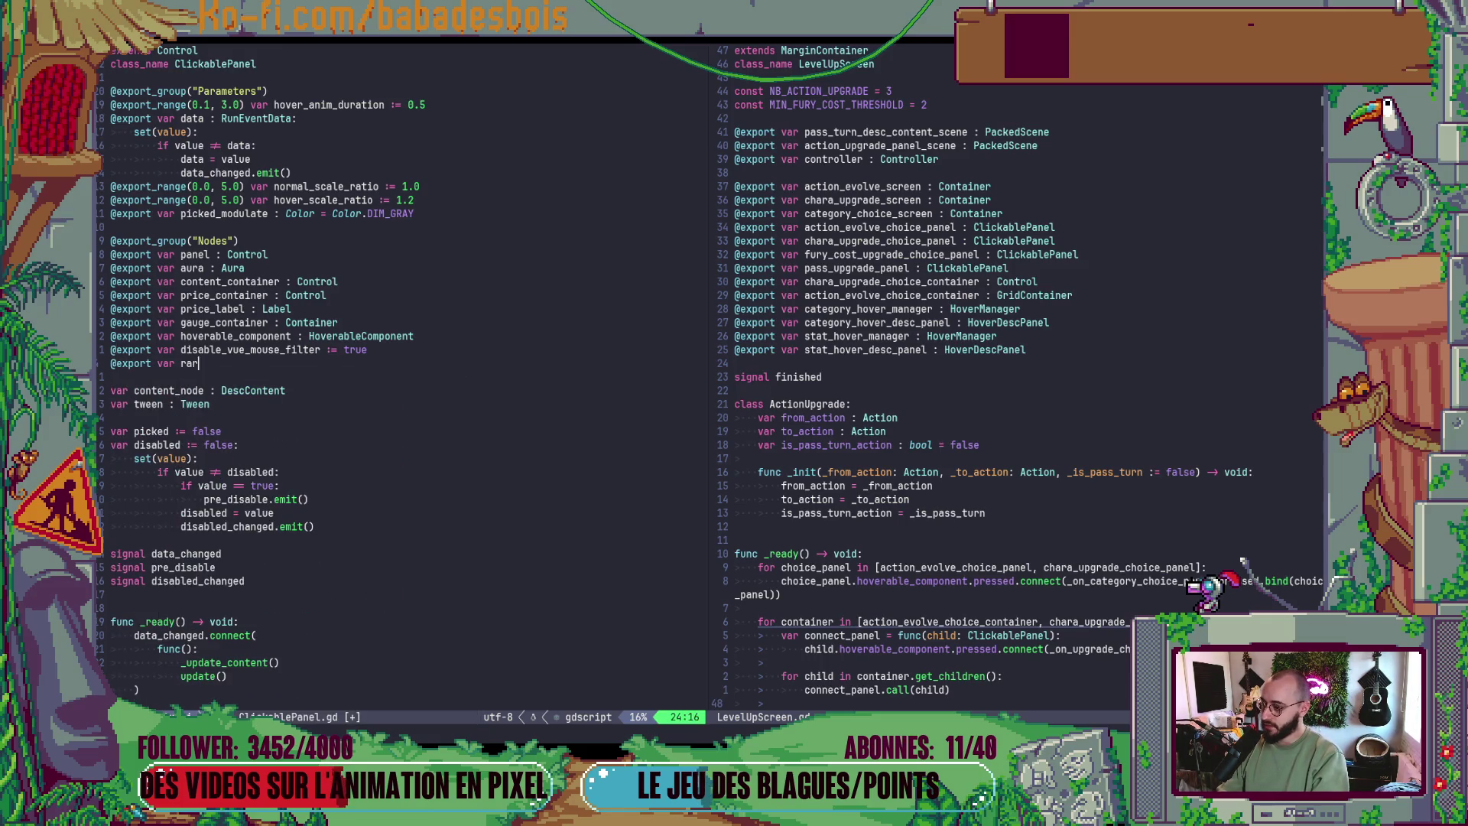
type("ety")
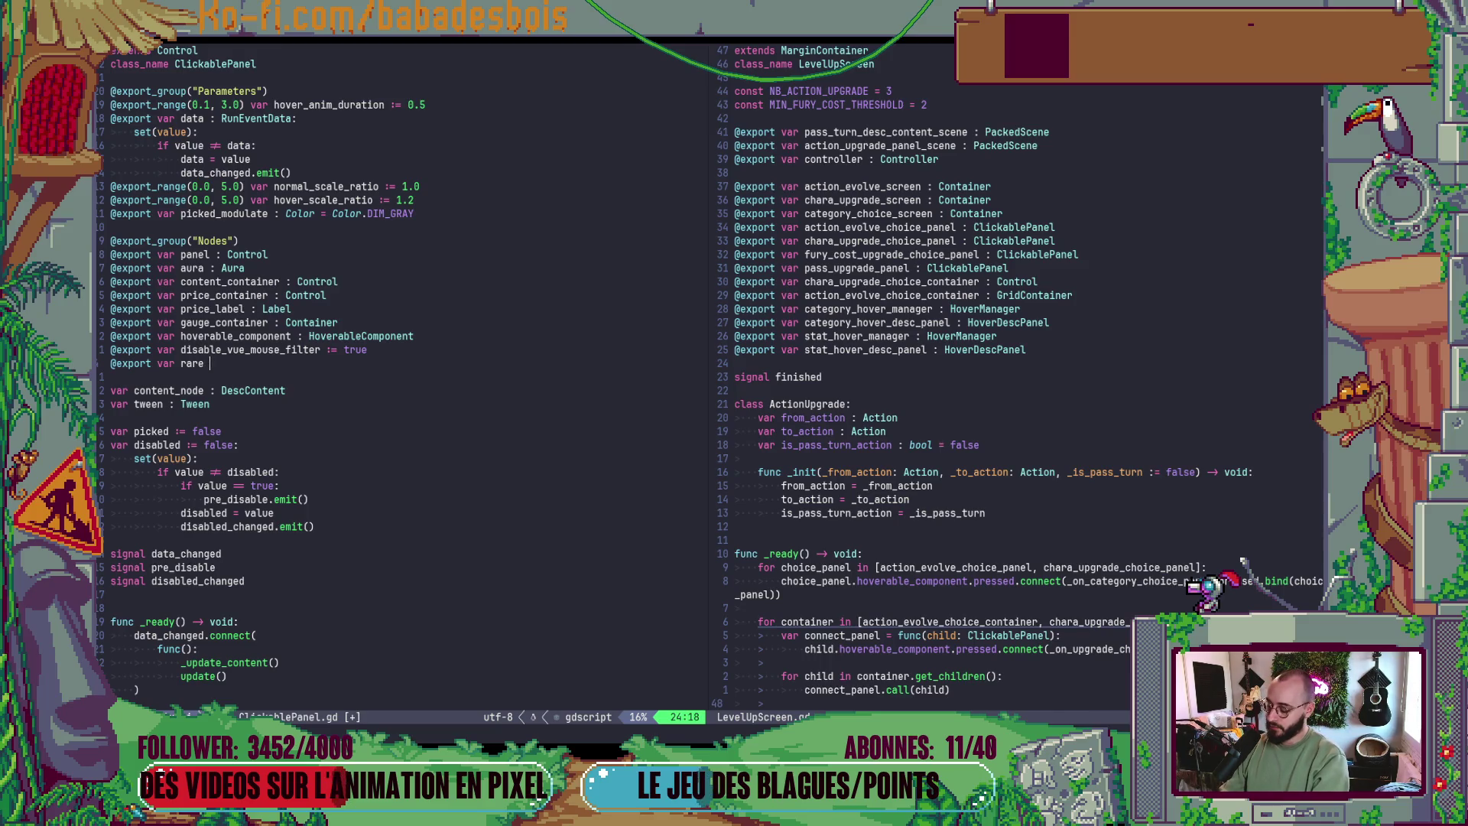
type("_decorati")
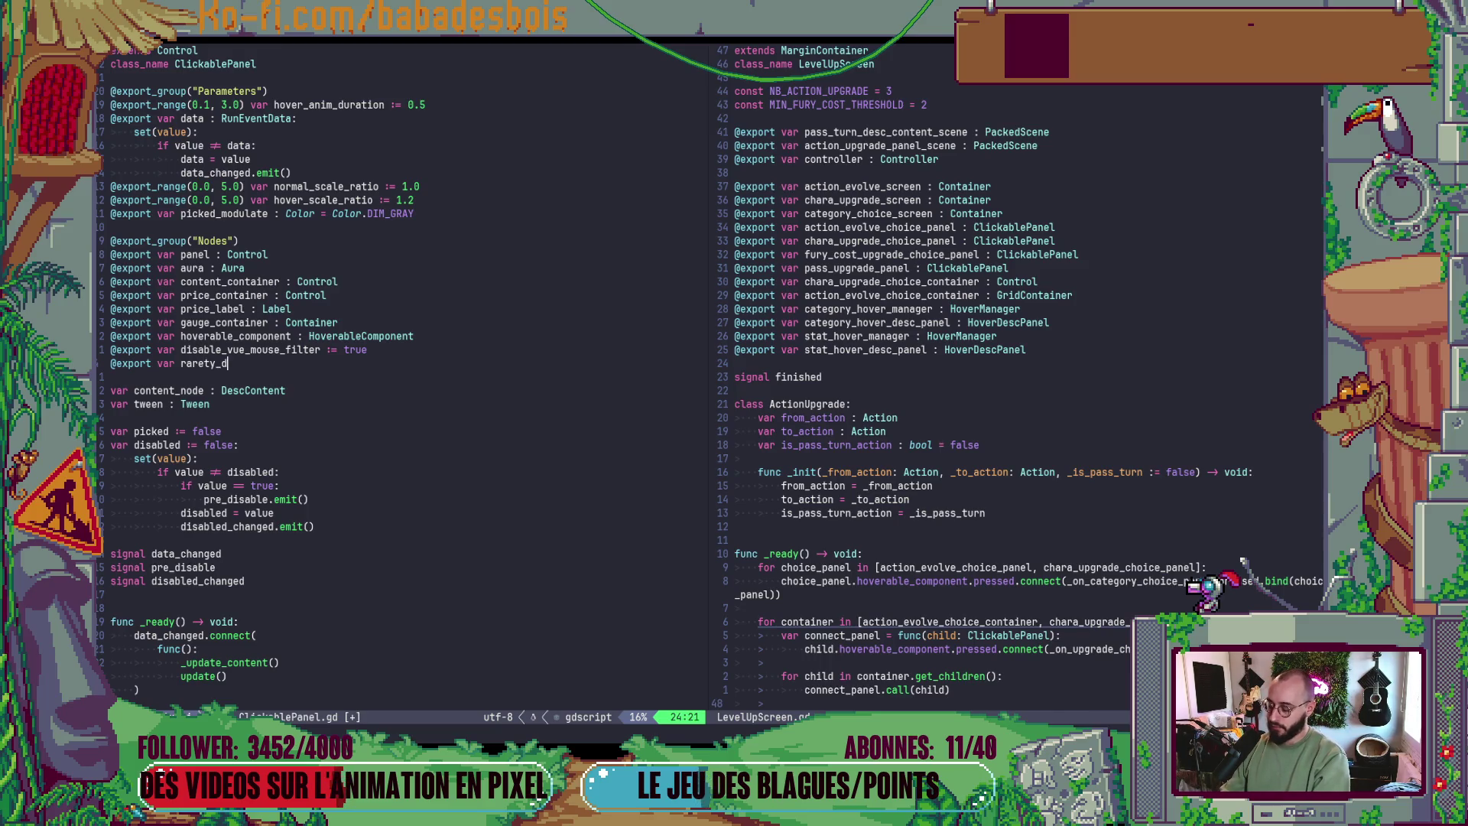
type("on ")
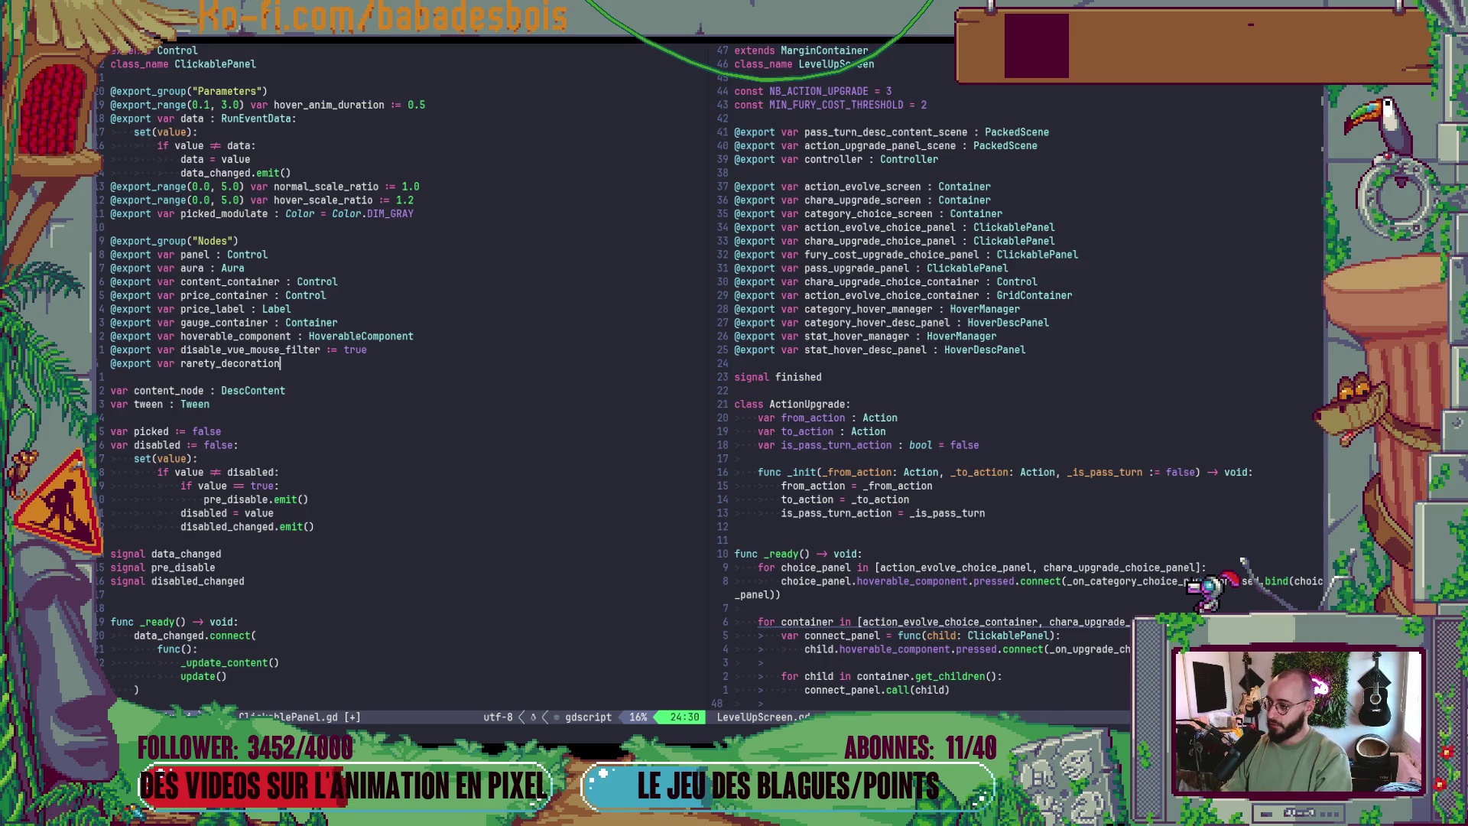
type(": ")
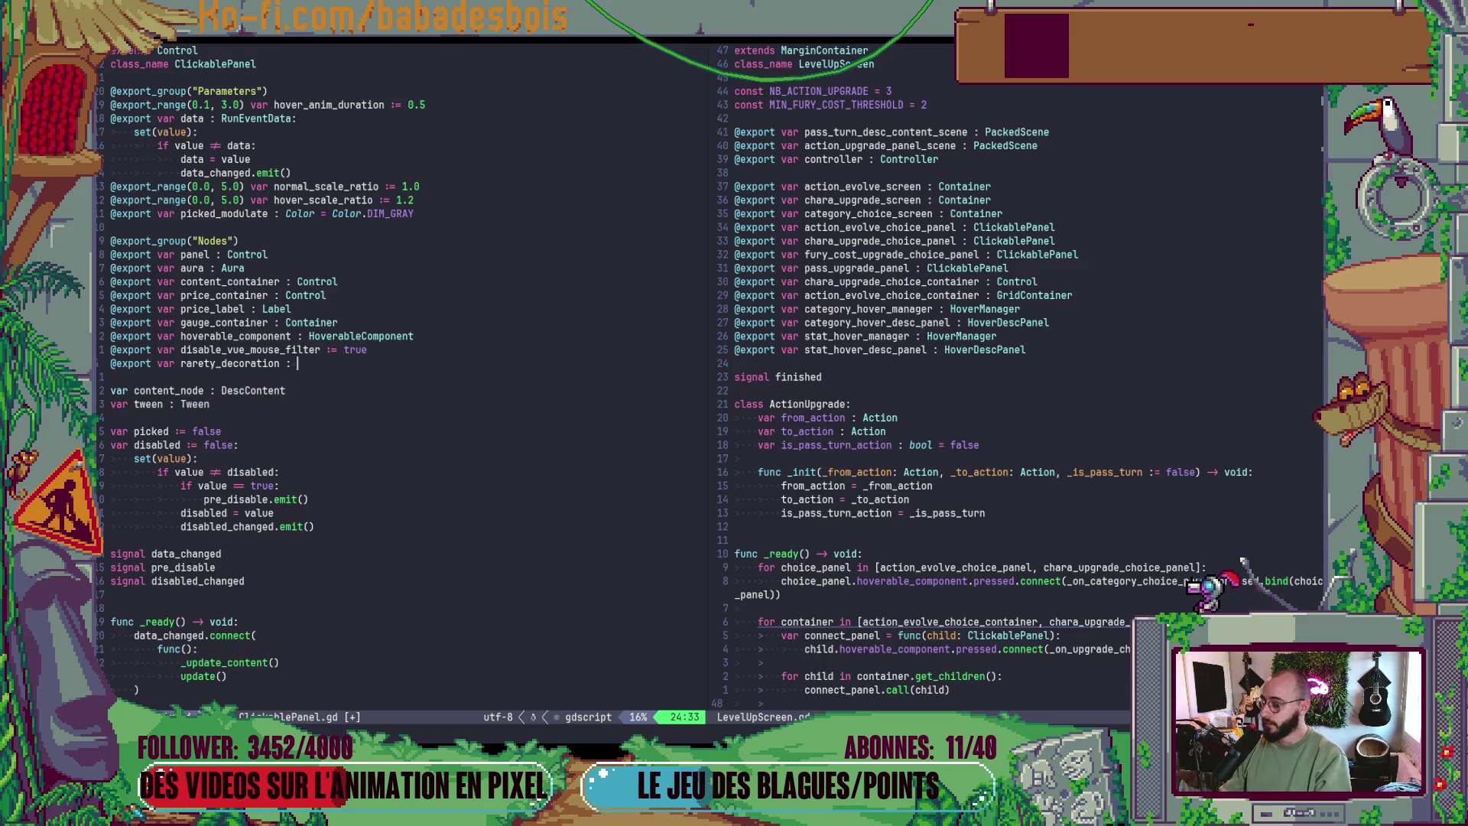
type("Texture")
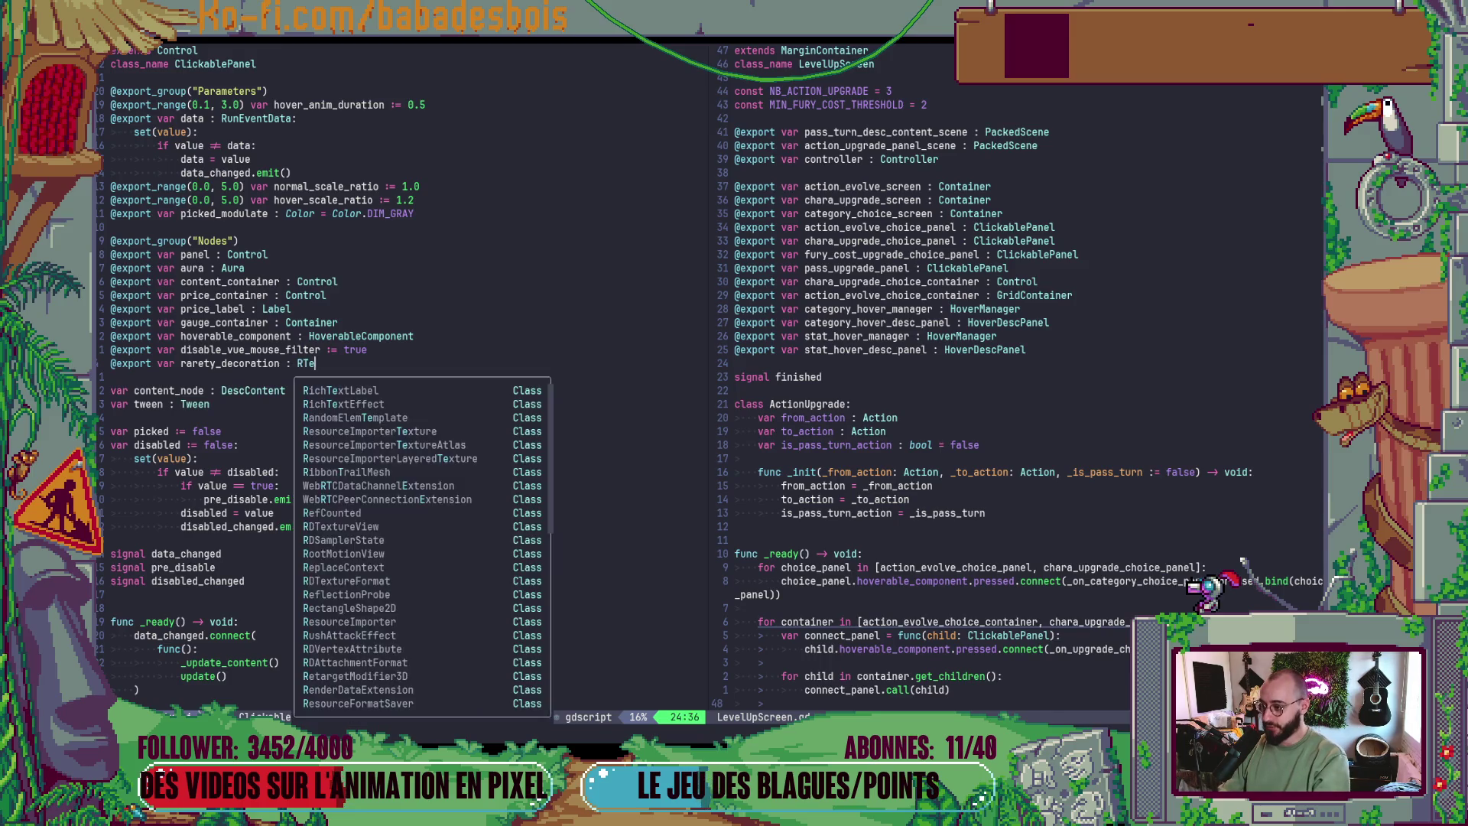
key("Tab")
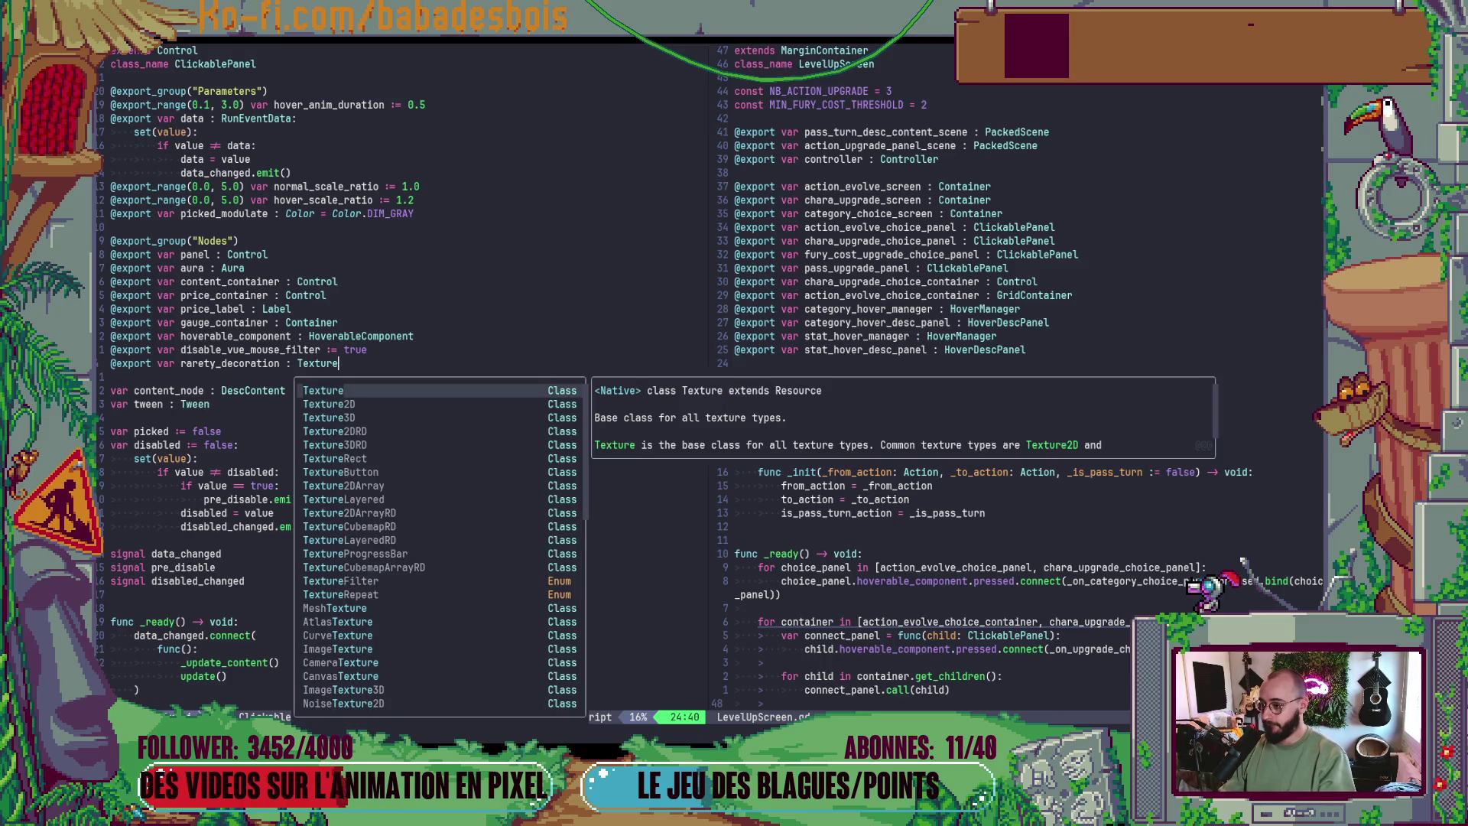
key("Escape")
type(":w")
key("Return")
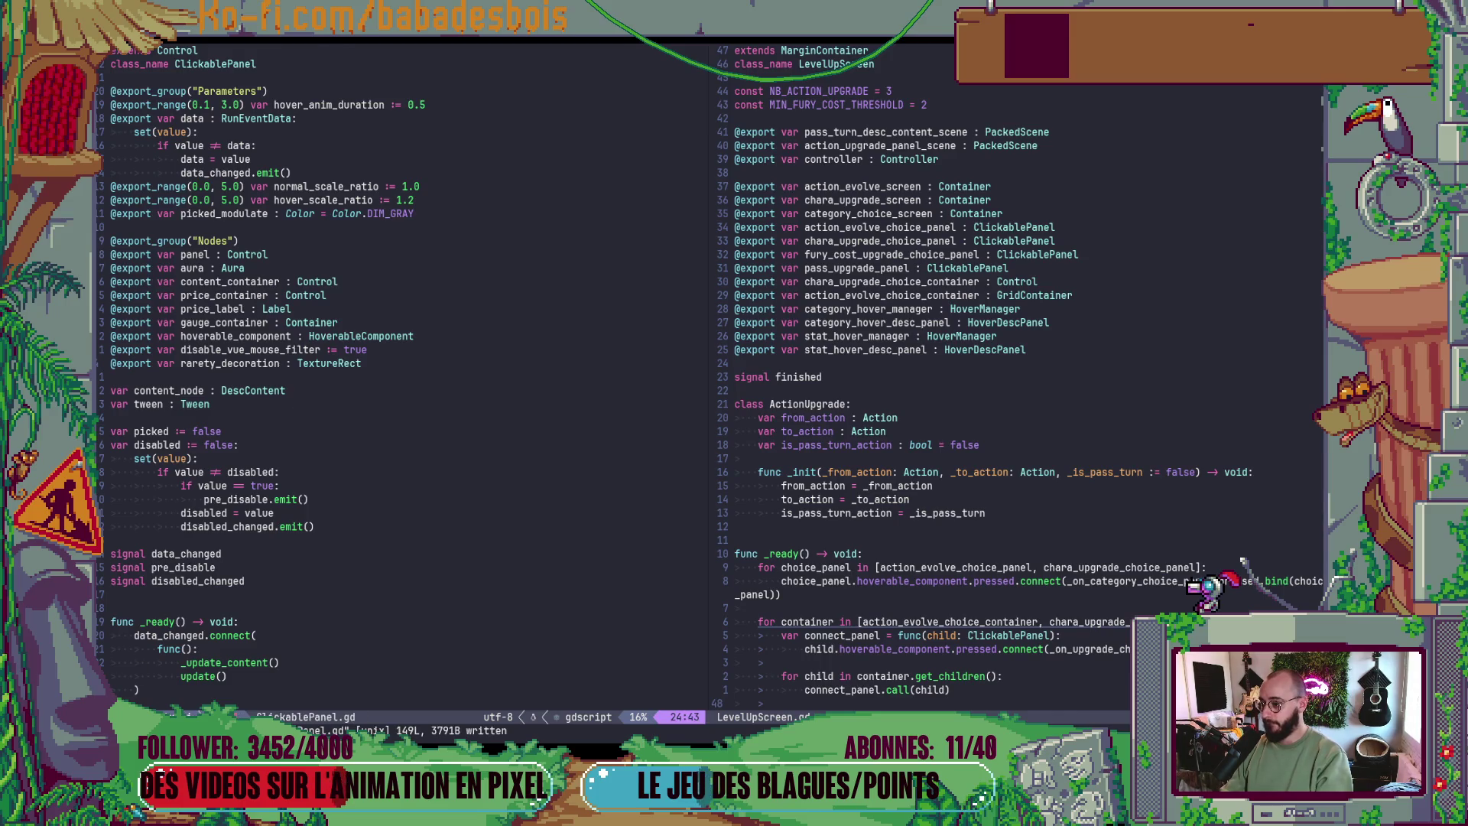
Scroll down to the component hover connection lines in the feed function.
key("ctrl+d")
key("ctrl+d")
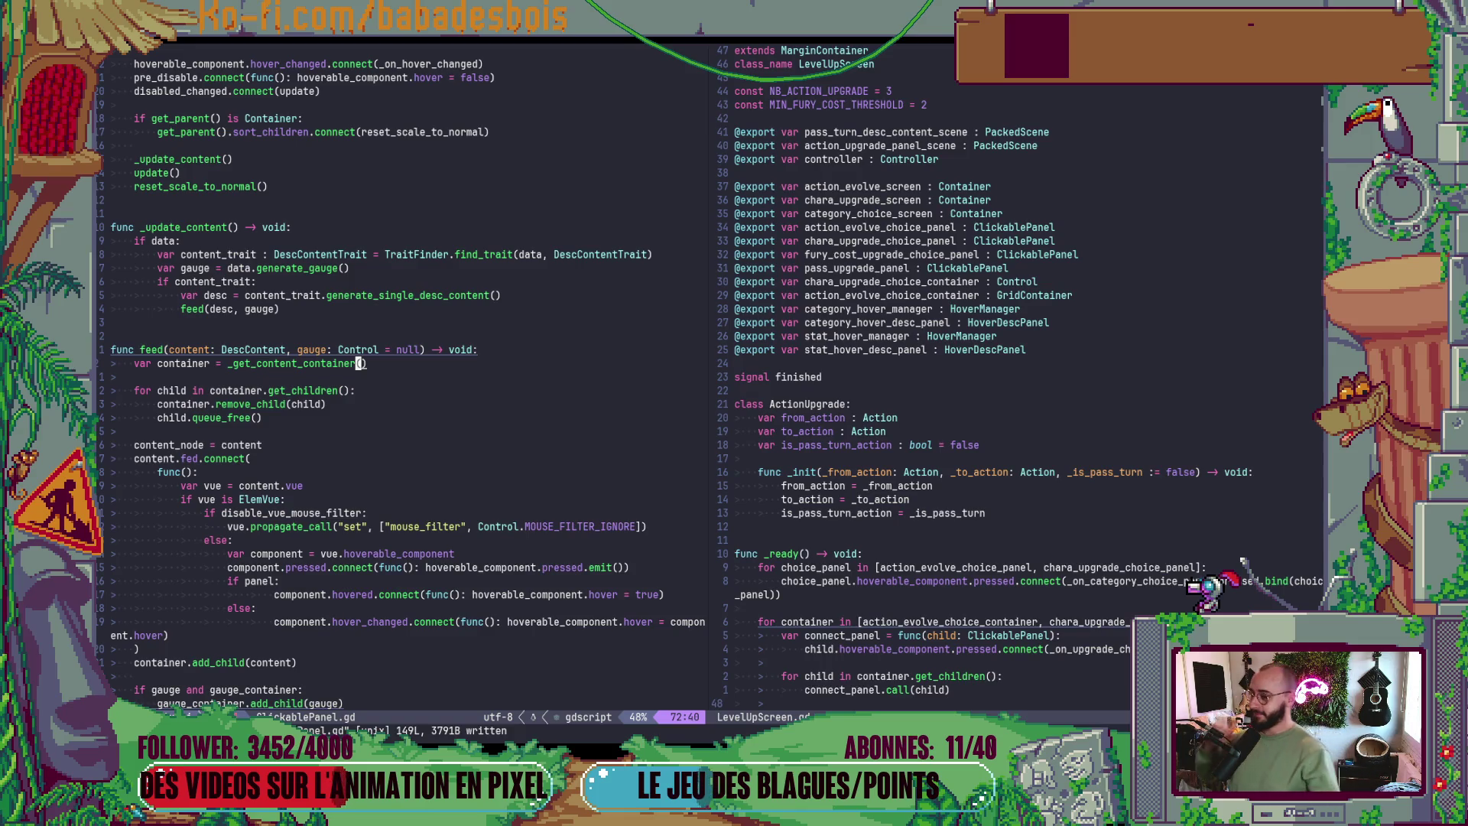
scroll(488, 447, "down", 3)
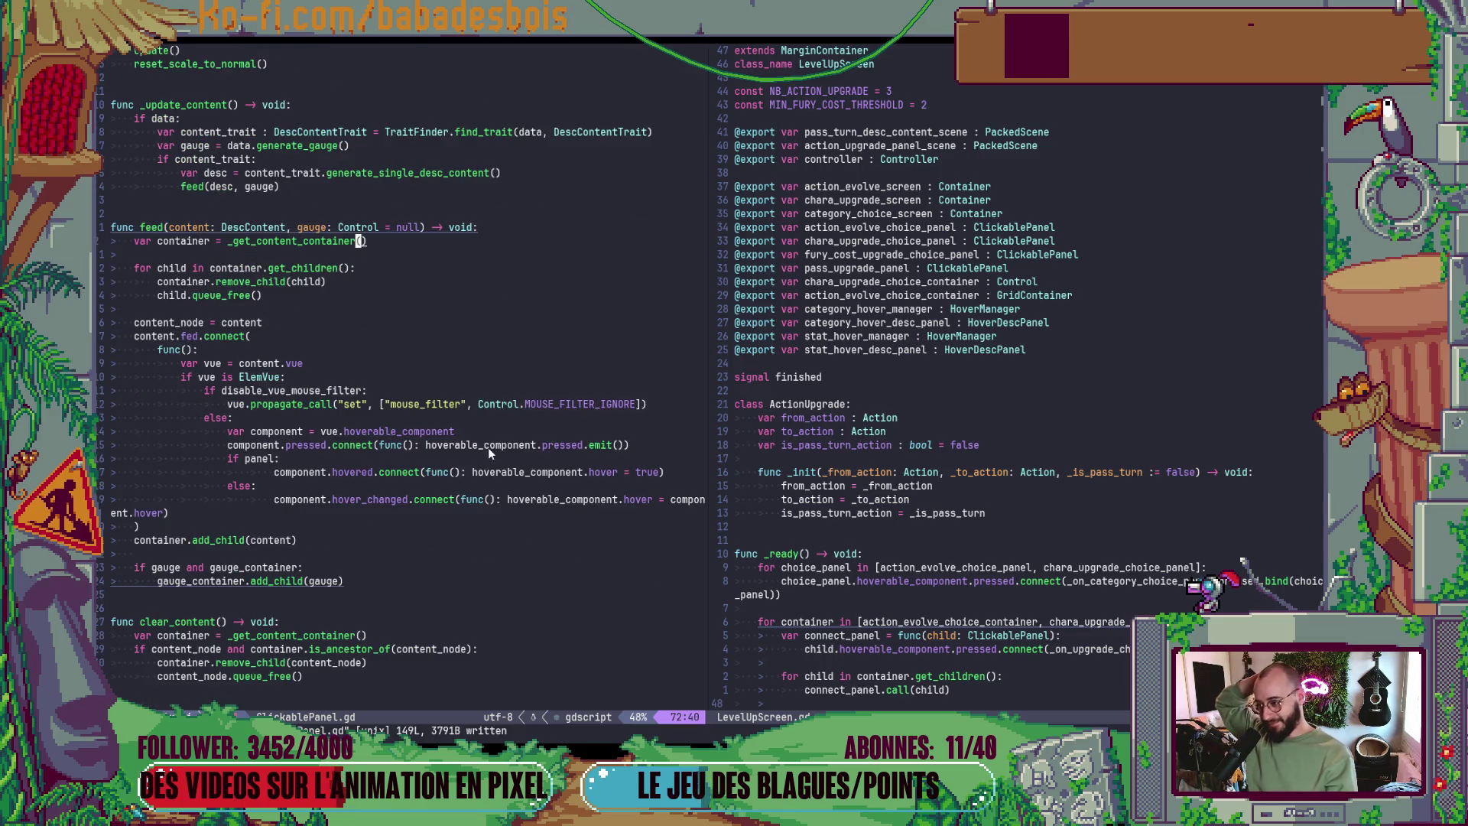
scroll(490, 392, "down", 1)
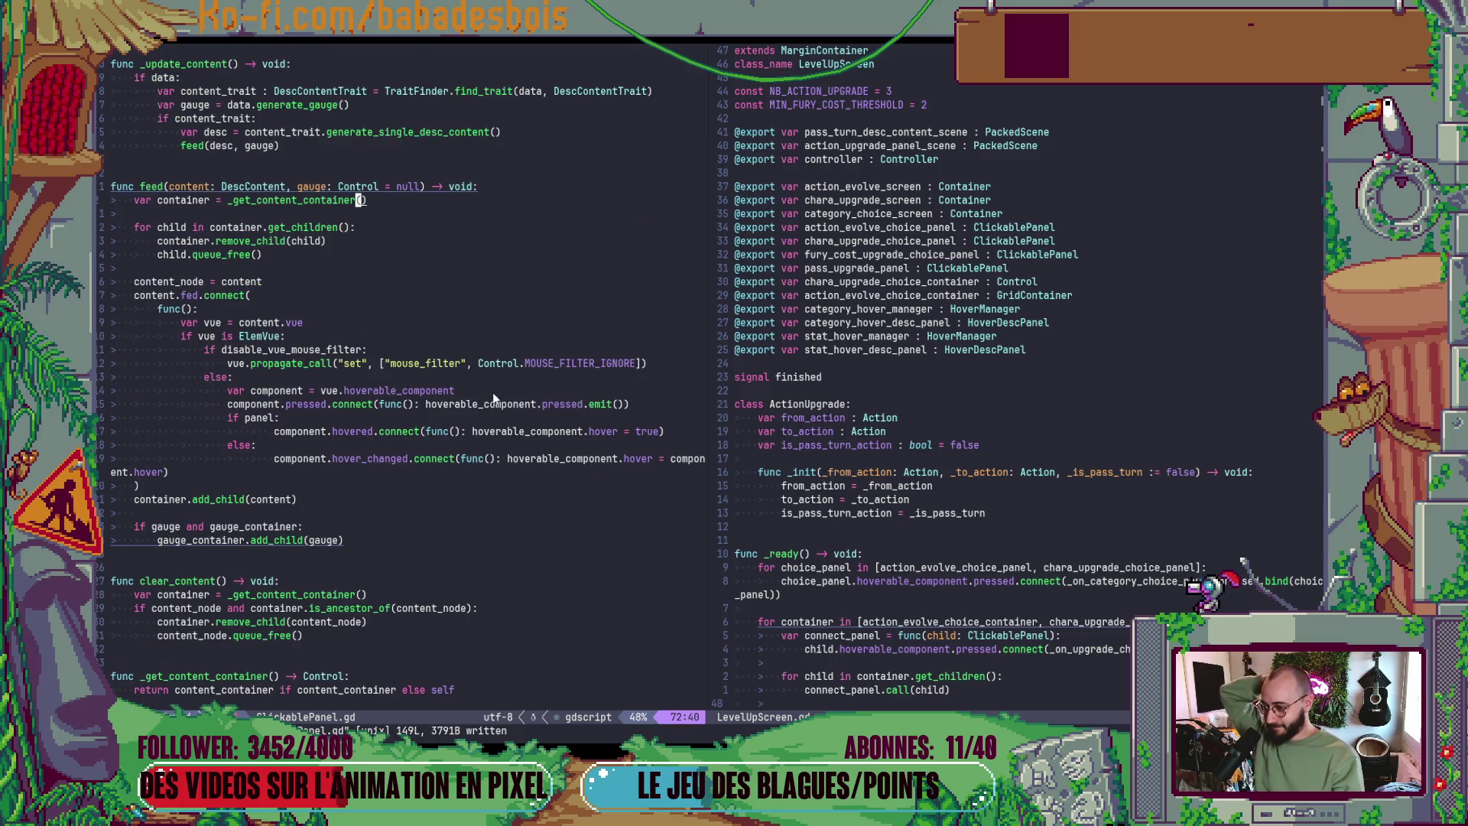
left_click(434, 422)
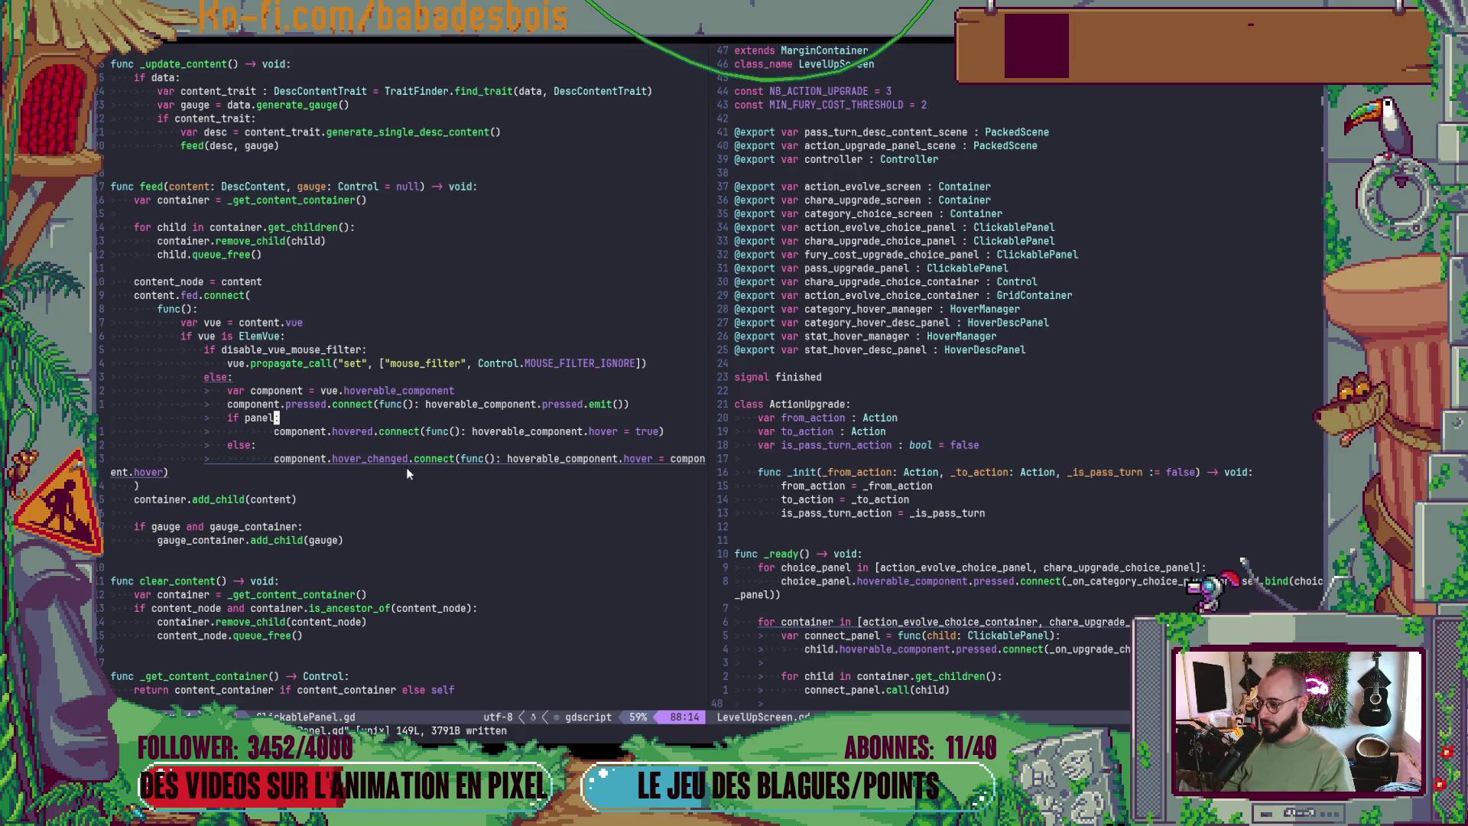
left_click(398, 432)
Outdent the component.hovered and hover_changed lines one level and save with :w.
key("V")
key("less")
key("j")
key("j")
key("V")
key("less")
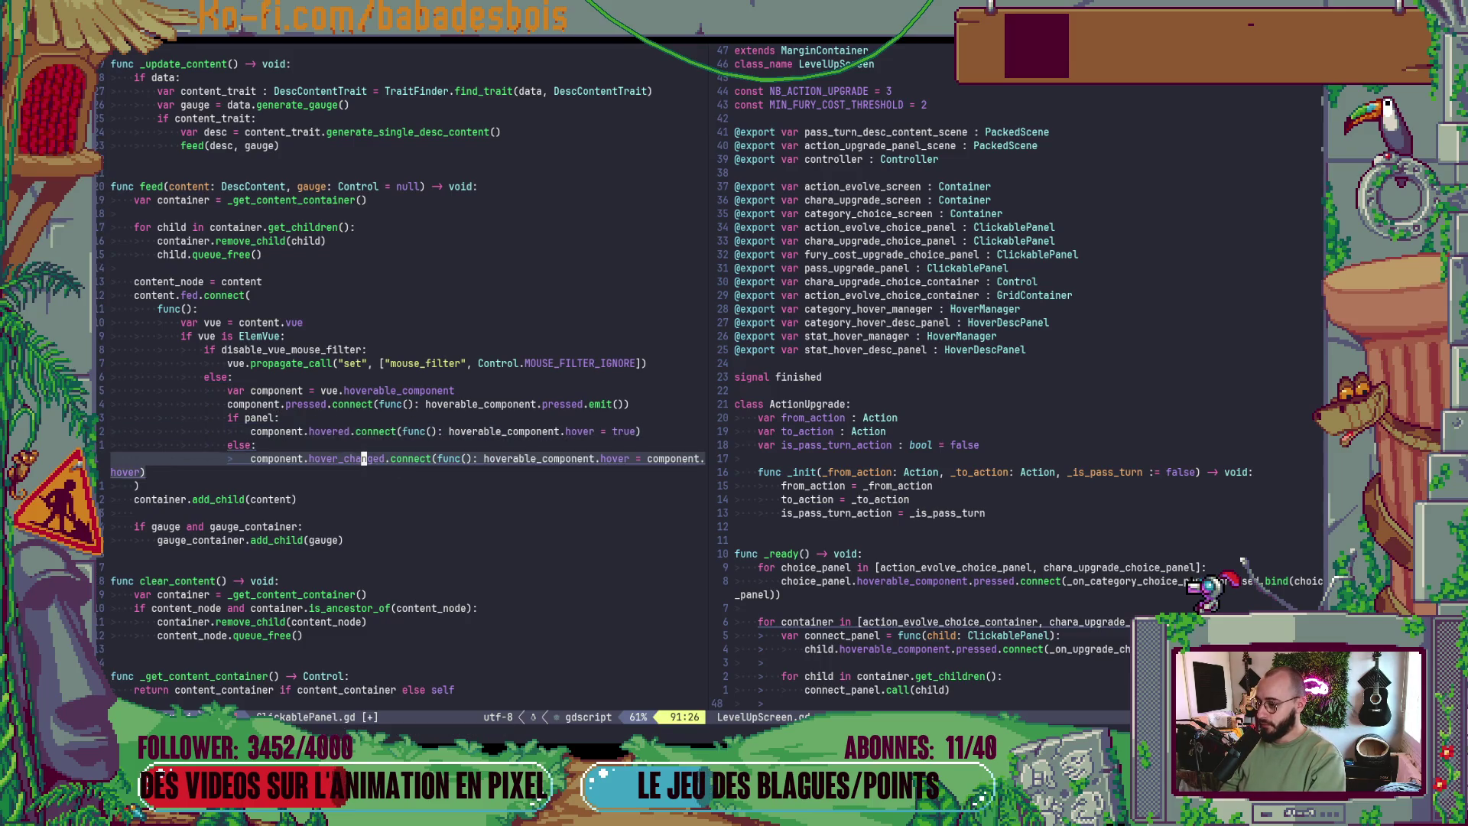
key("Escape")
type(":w")
key("Return")
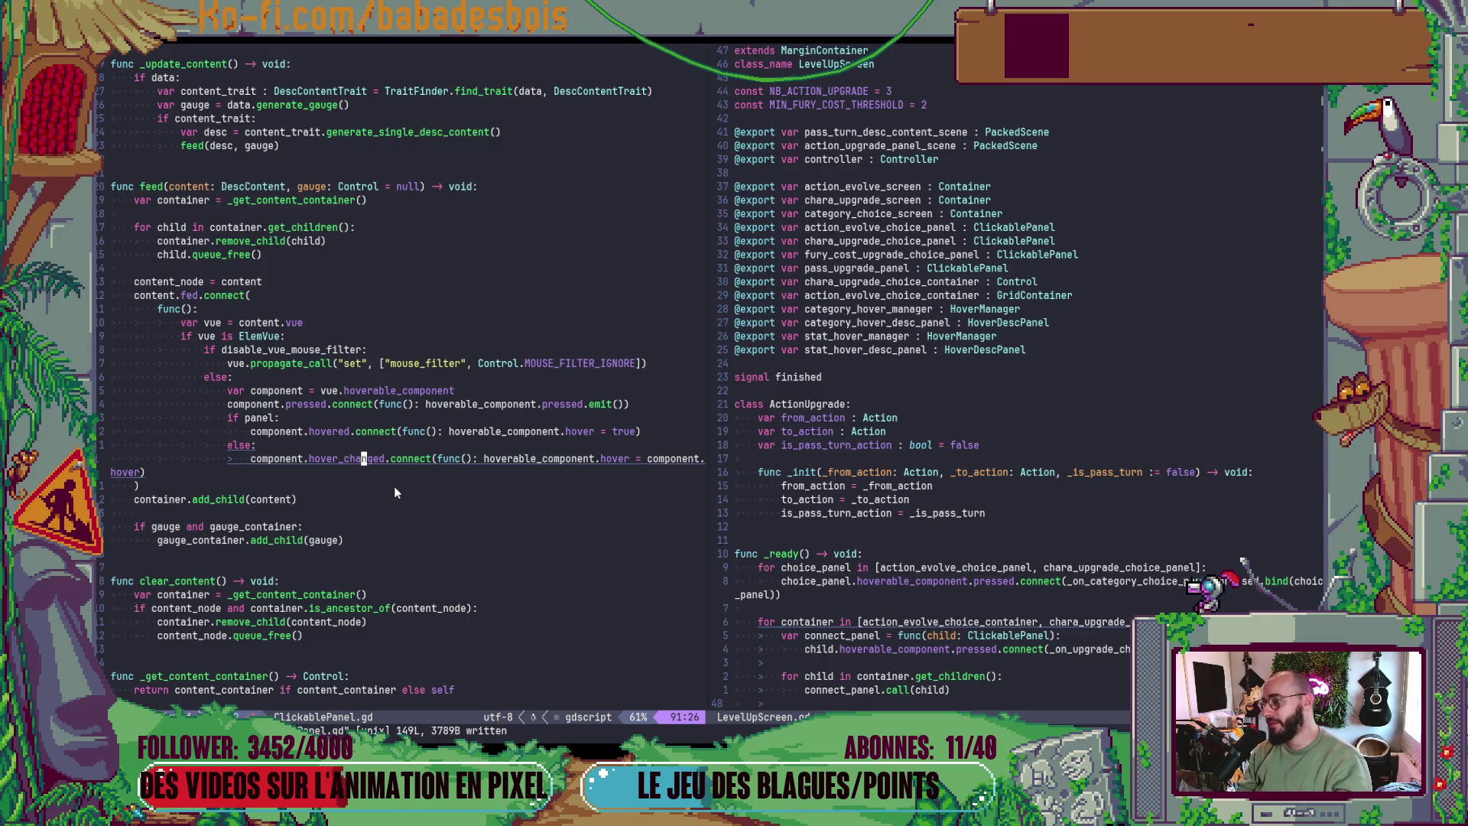
scroll(394, 495, "up", 20)
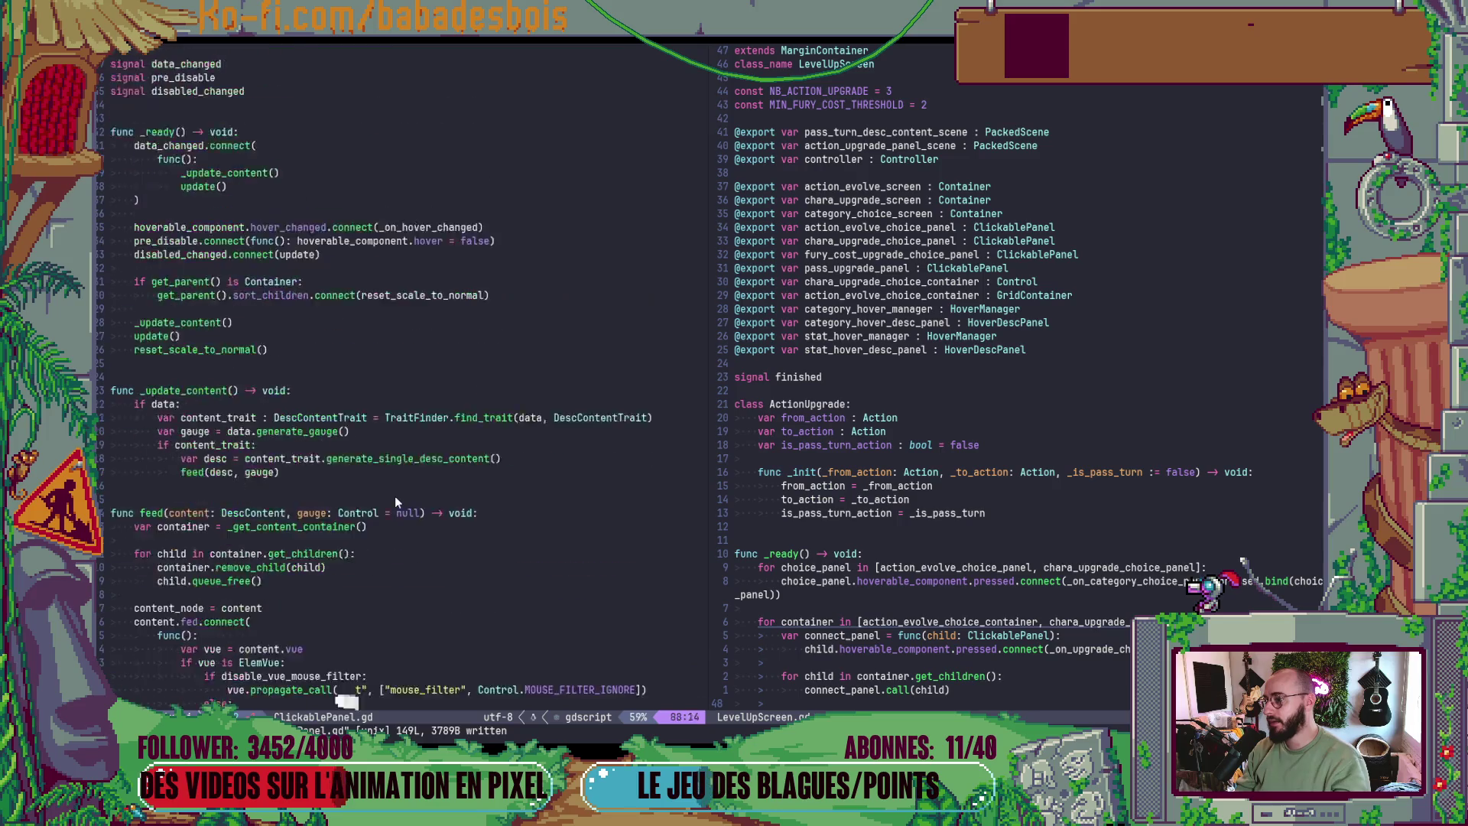
Add an 'if data is ItemRunEventData:' line below the feed(desc, gauge) call in _update_content.
left_click(394, 490)
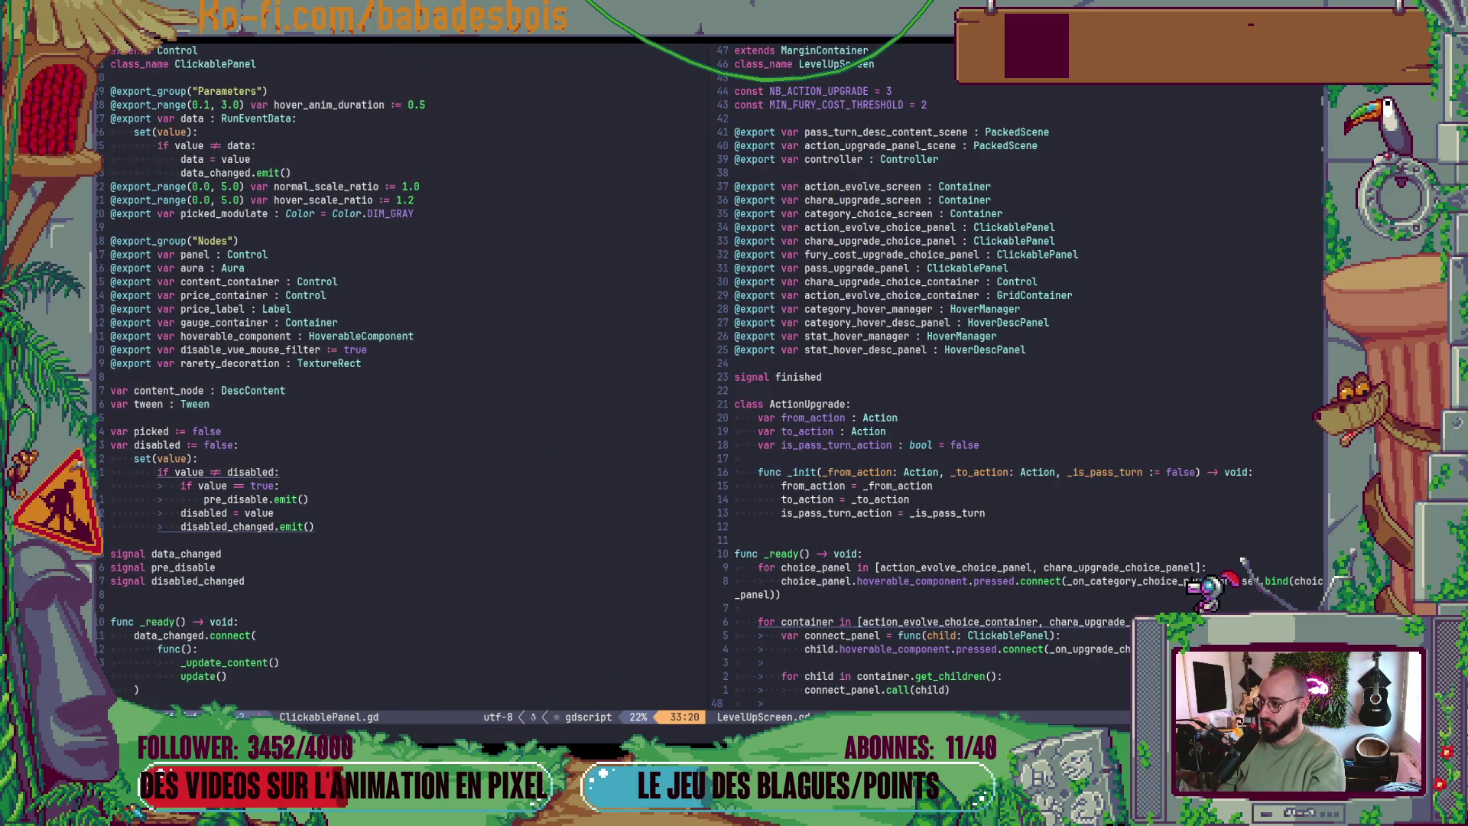
double_click(197, 363)
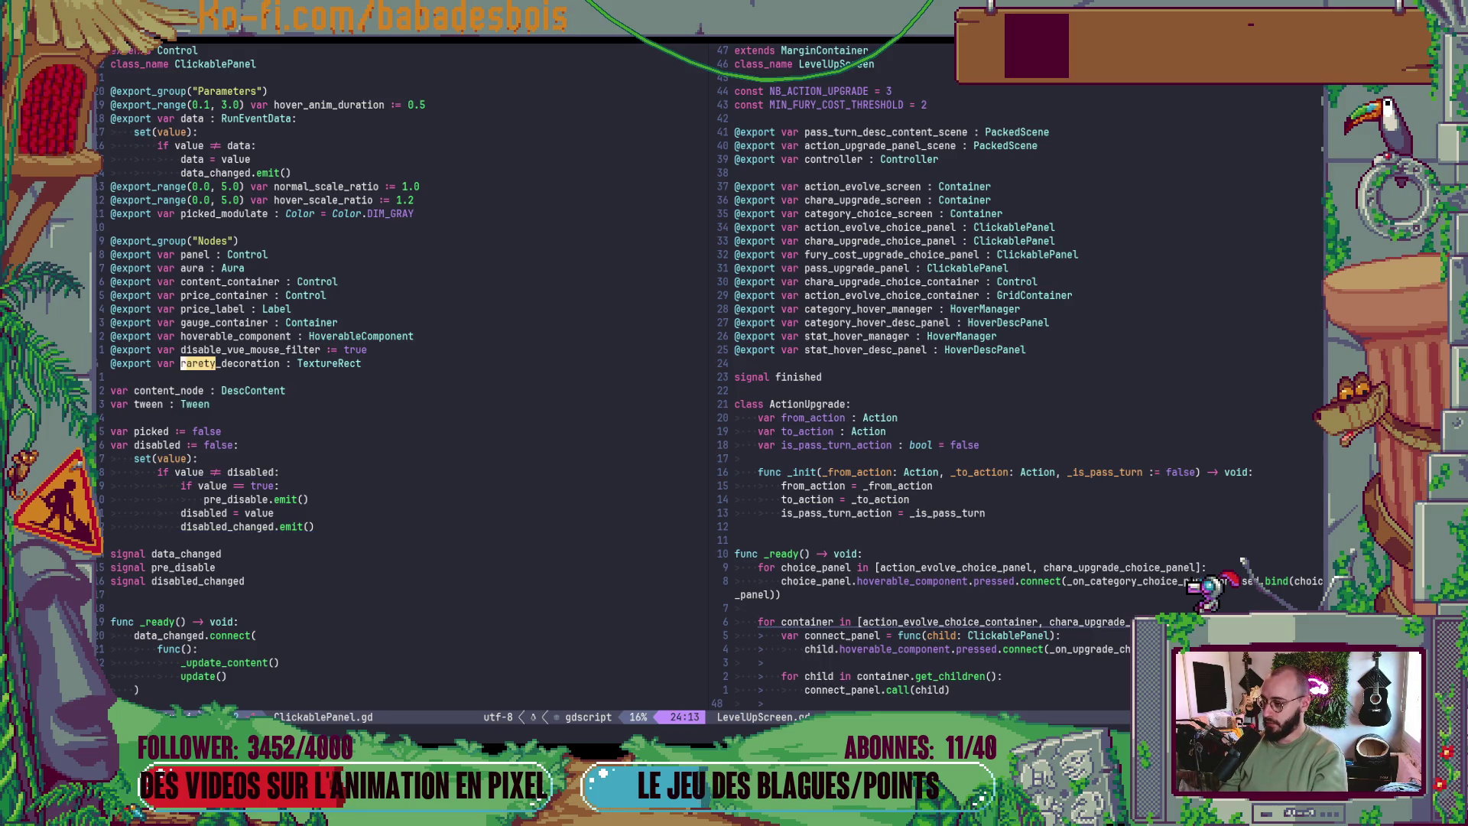
left_click(184, 349)
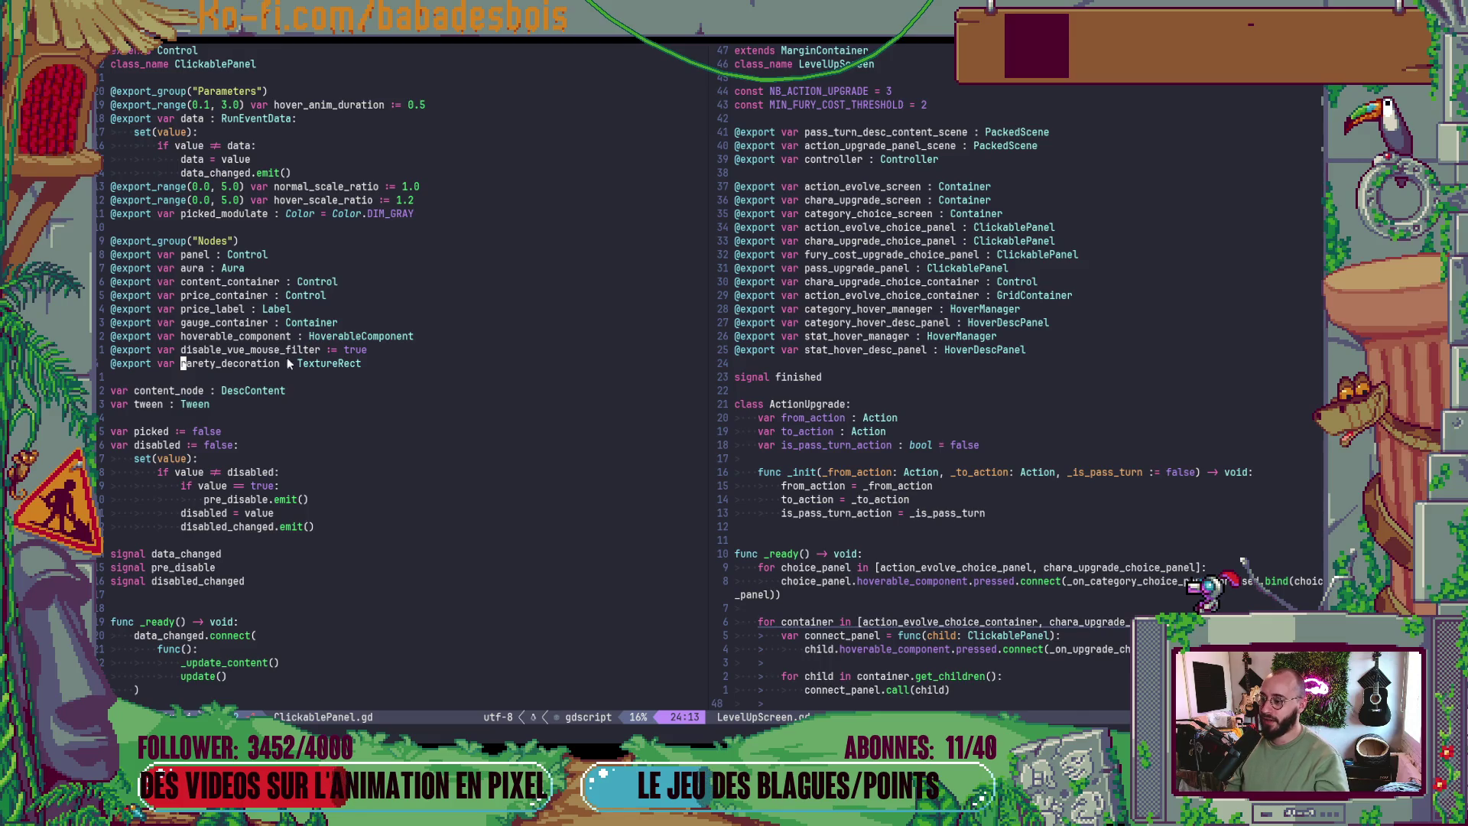
scroll(351, 627, "down", 10)
scroll(355, 611, "down", 4)
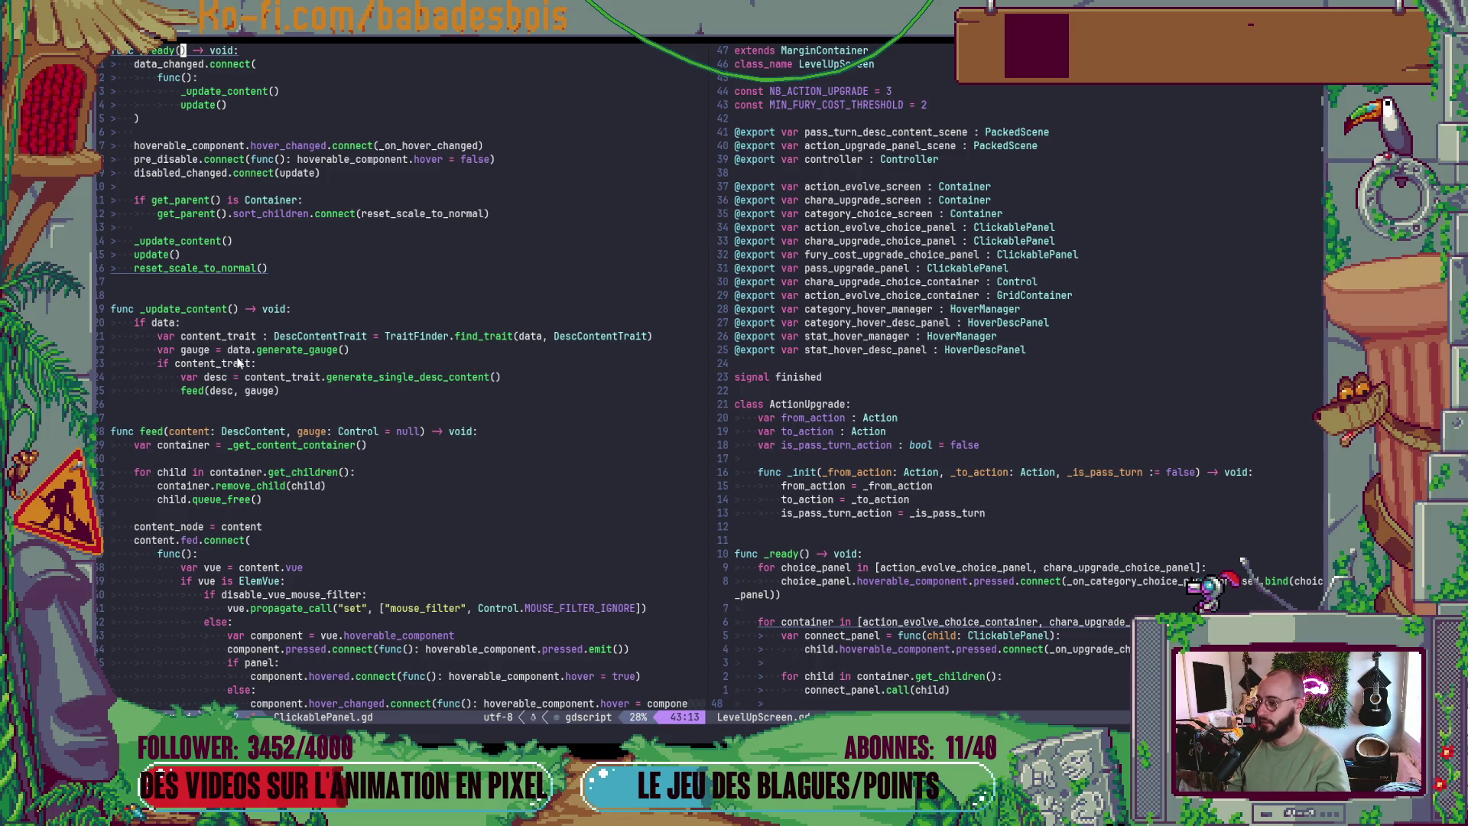
left_click(341, 392)
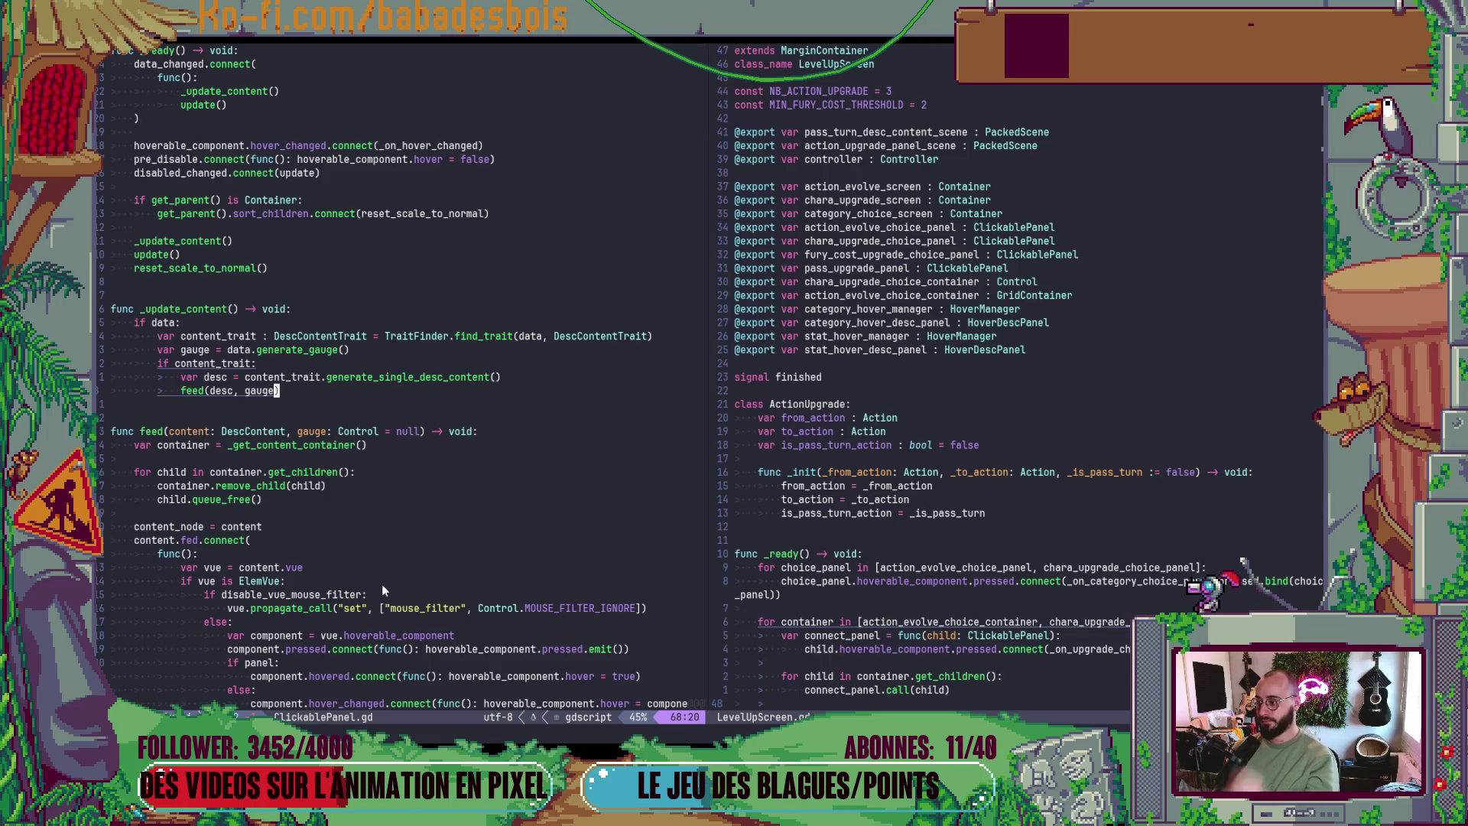
key("o")
key("Return")
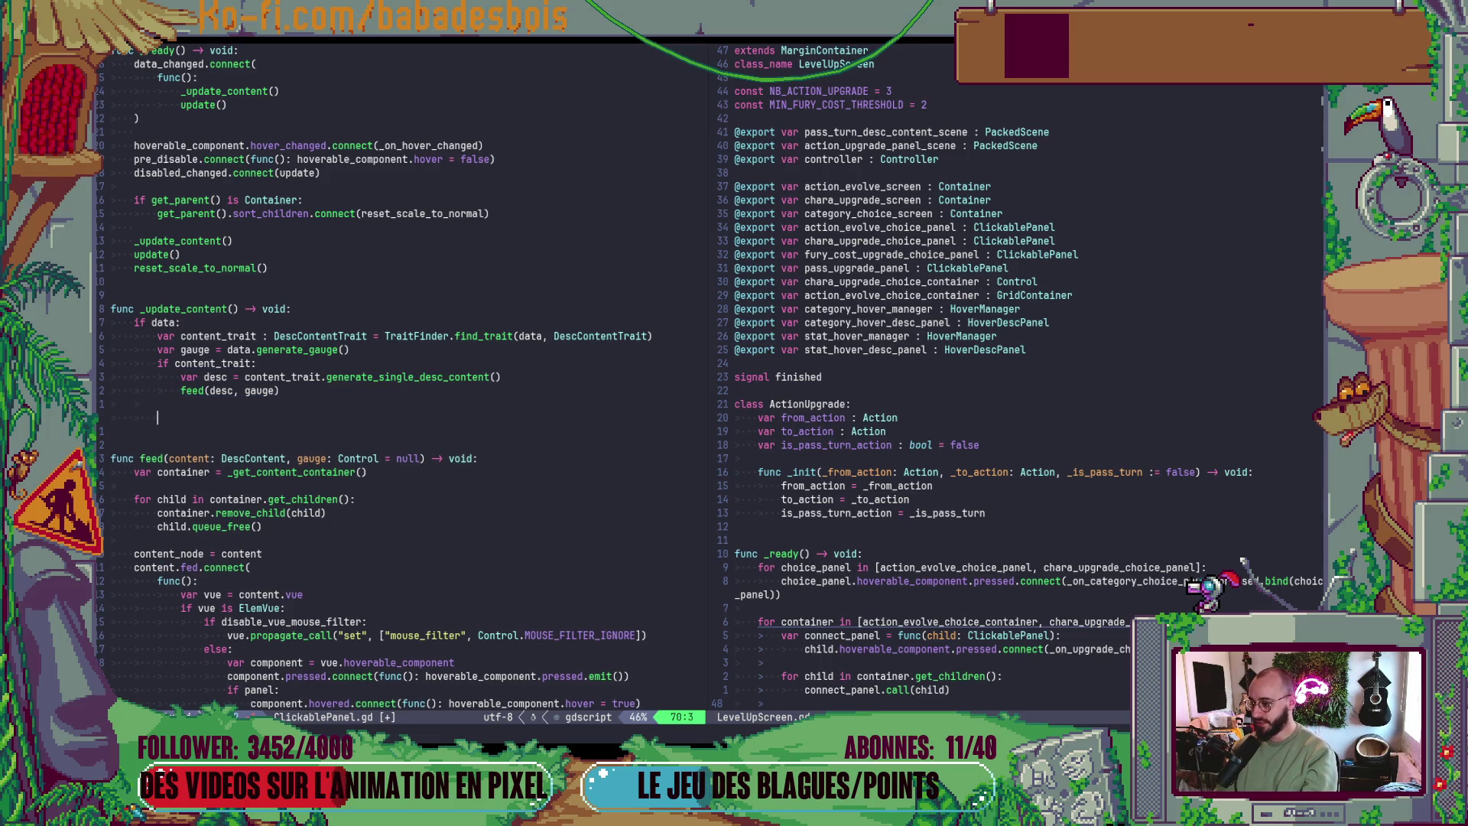
type("if dat a is Item")
key("Down")
key("Down")
key("Down")
key("Down")
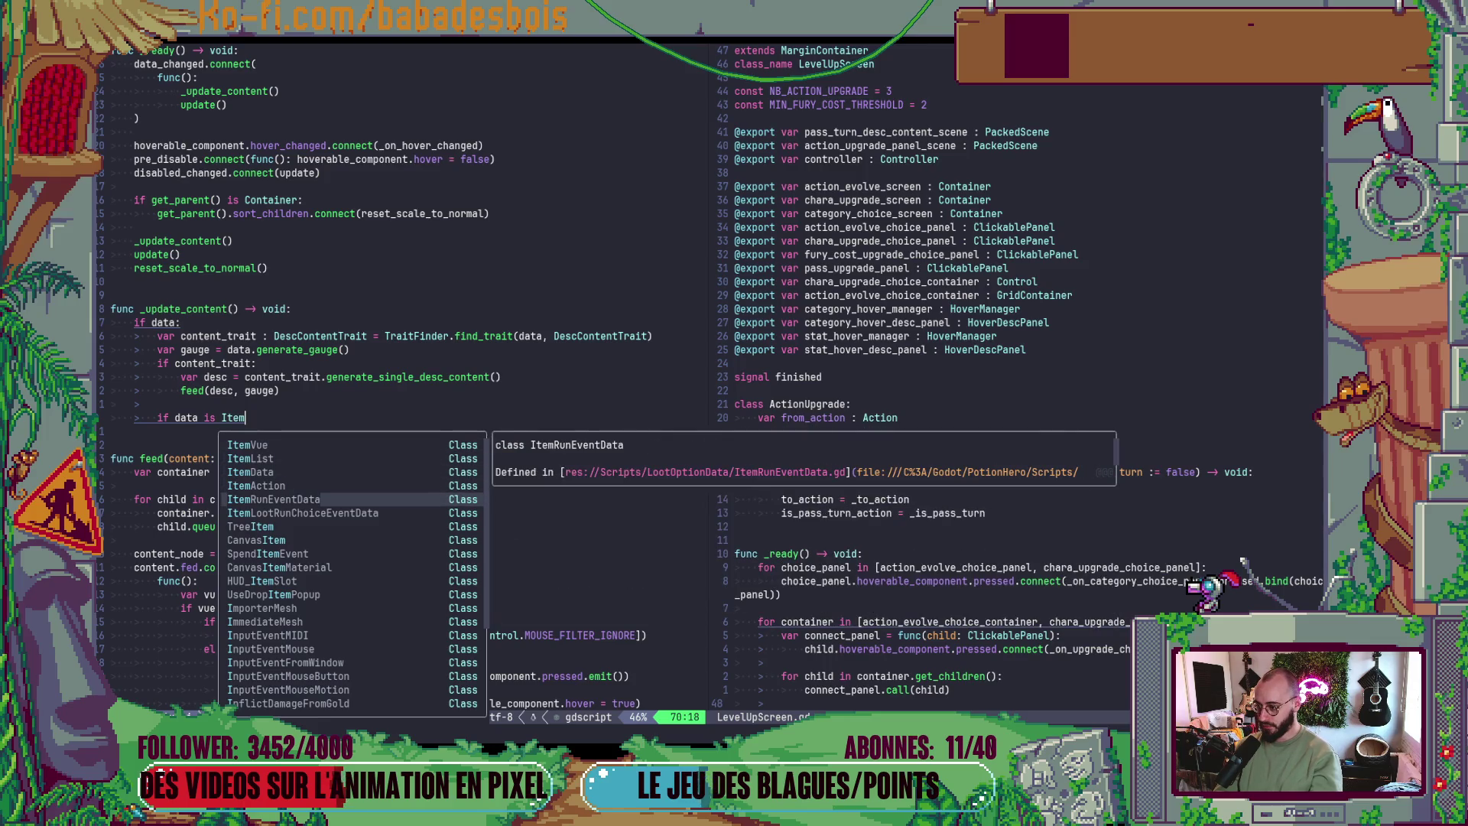
key("Return")
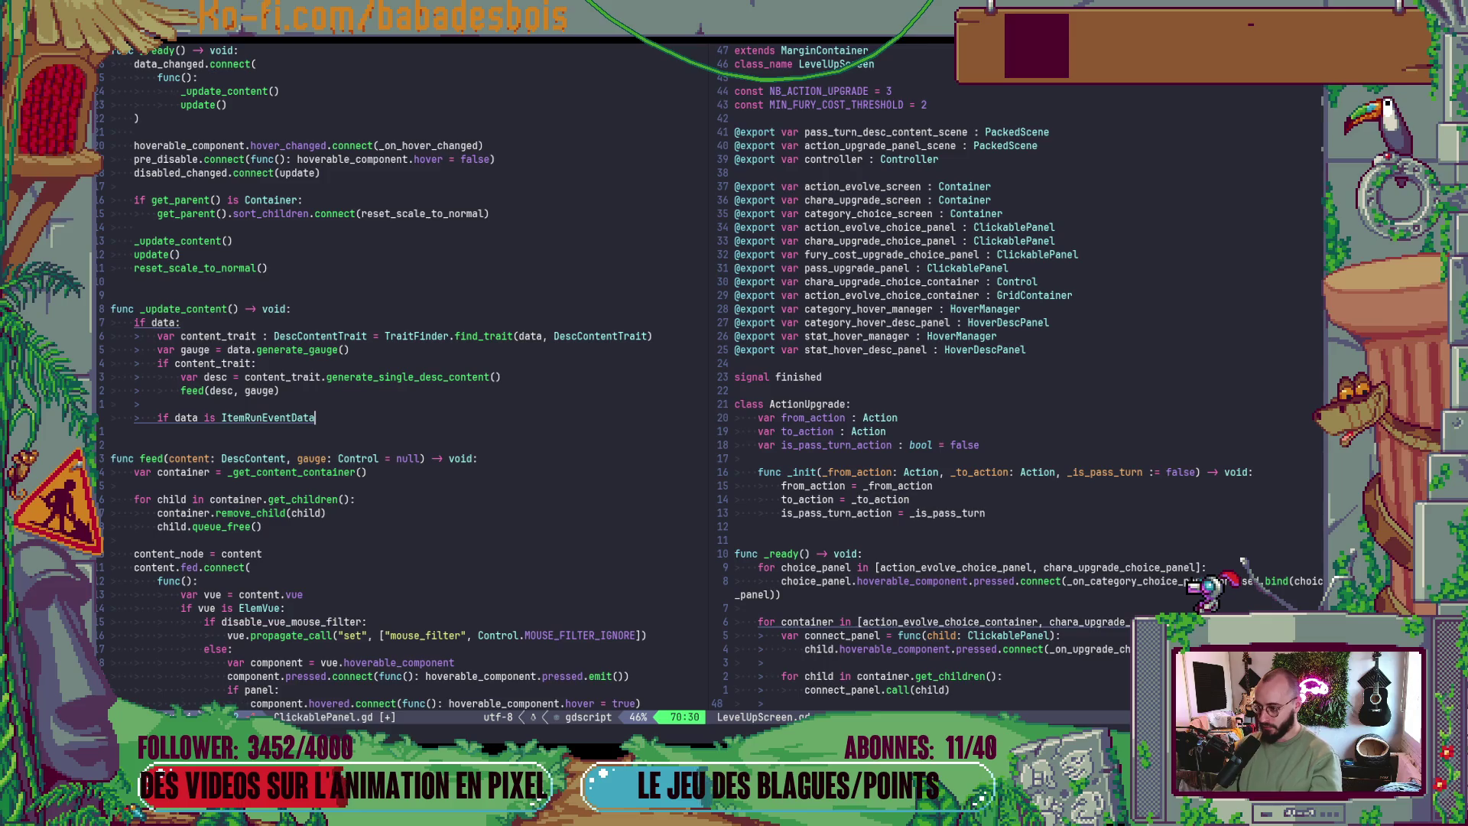
type(":")
key("Return")
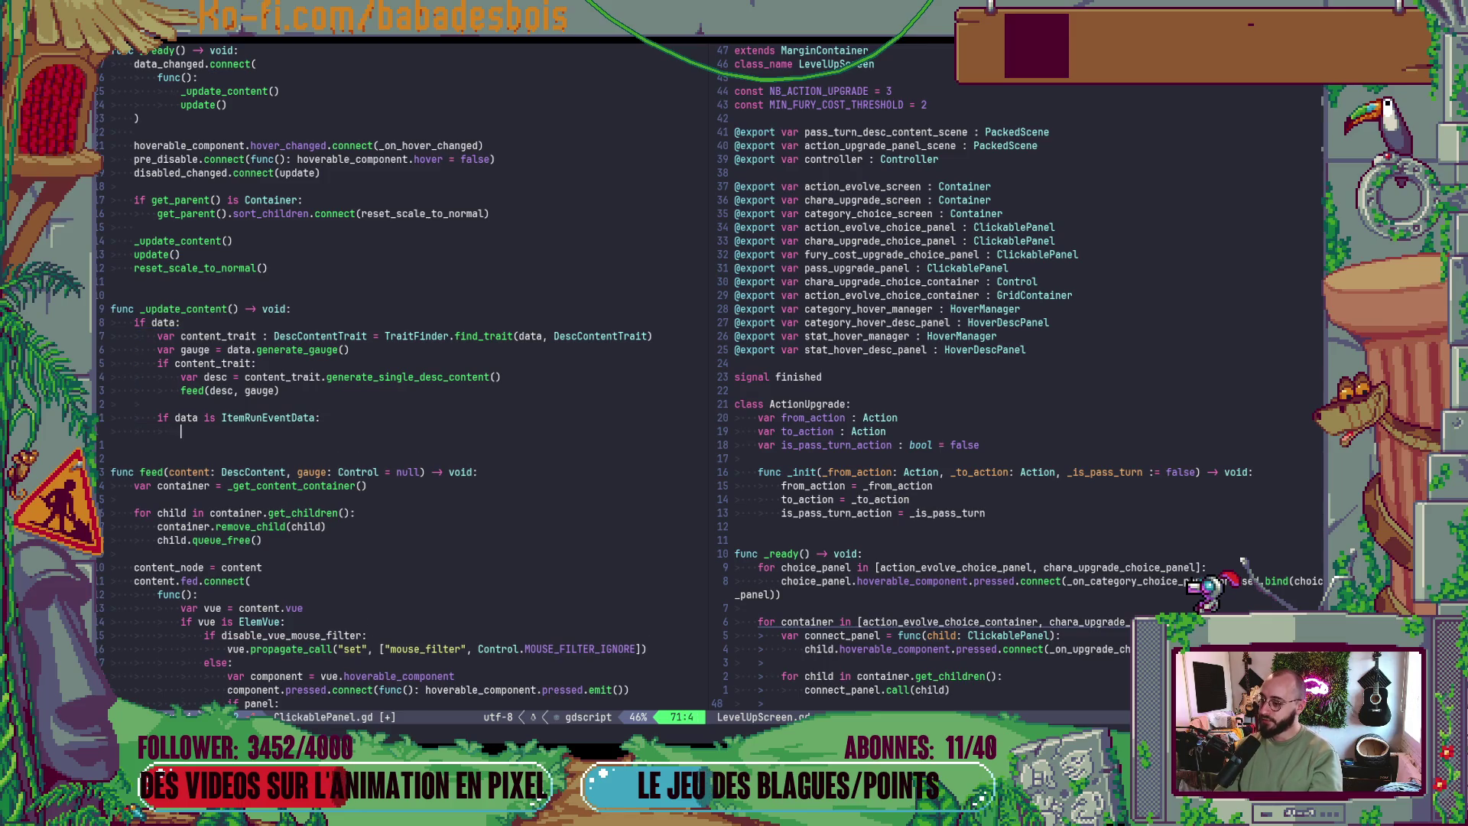
Prefix the condition with 'rarety_decoration and' and save ClickablePanel.gd.
key("Escape")
key("k")
key("w")
key("w")
key("w")
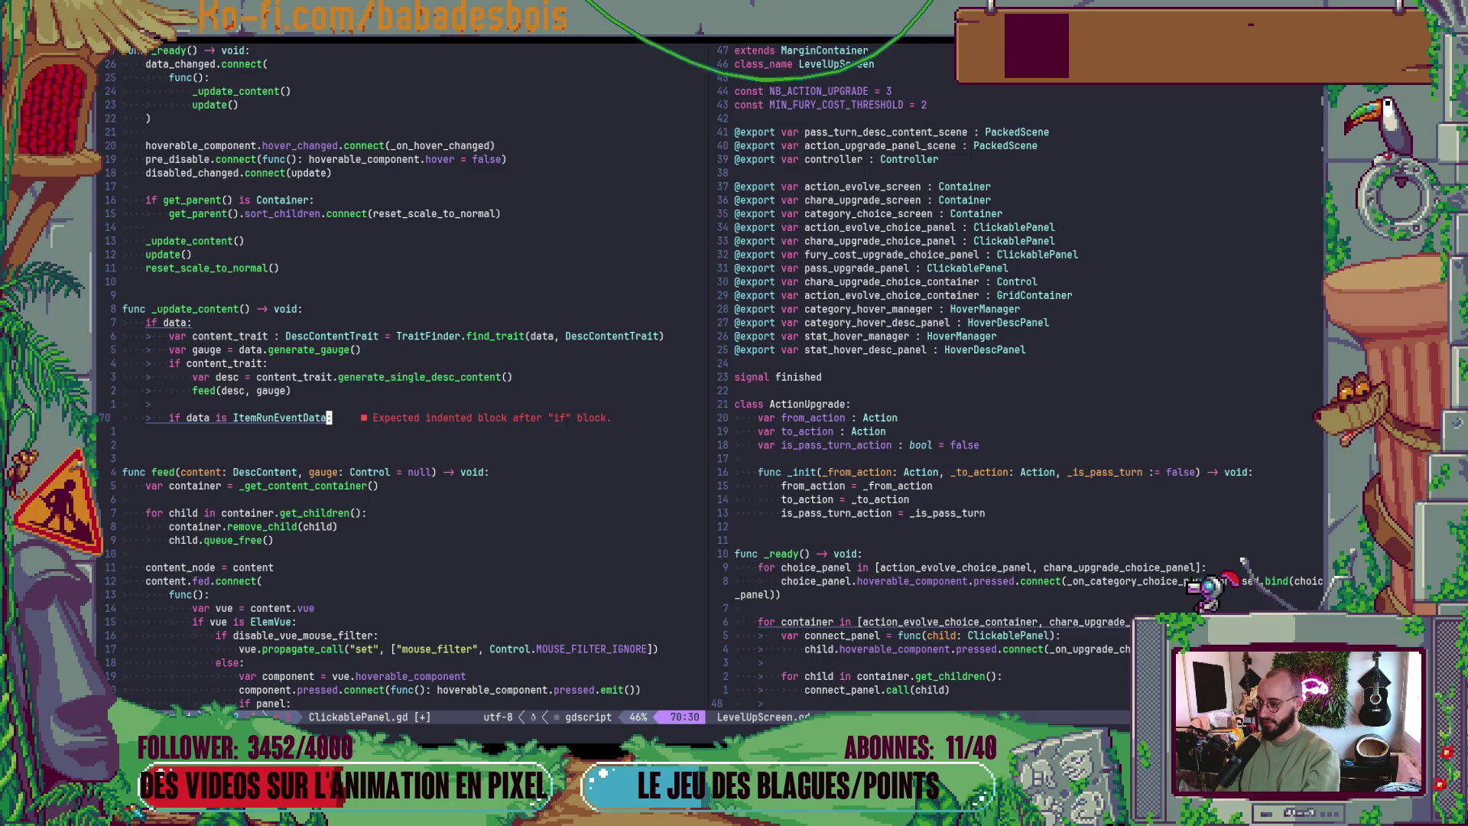
key("i")
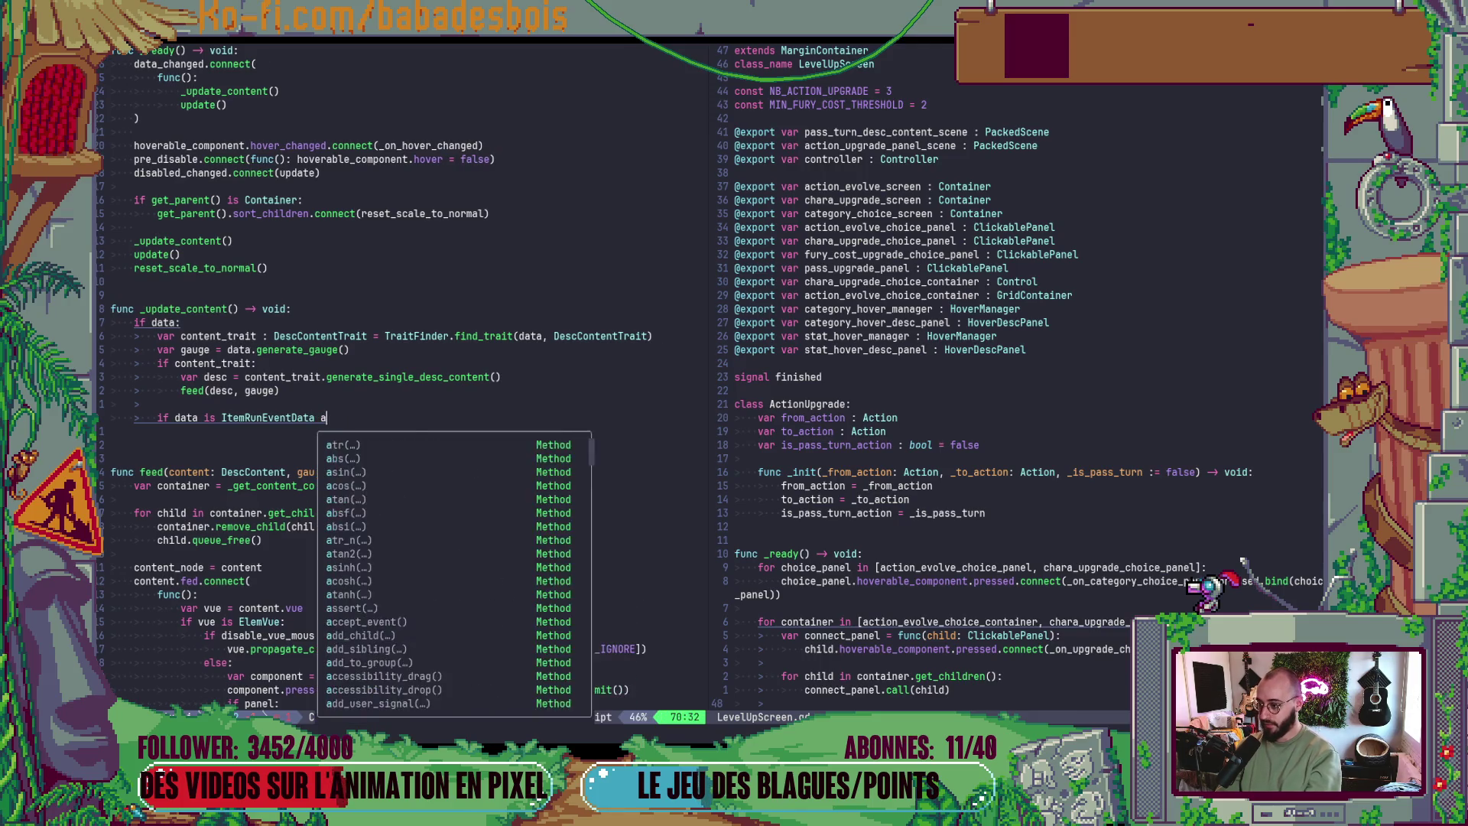
key("Escape")
key("N")
key("ctrl+o")
key("b")
key("b")
type("bcra")
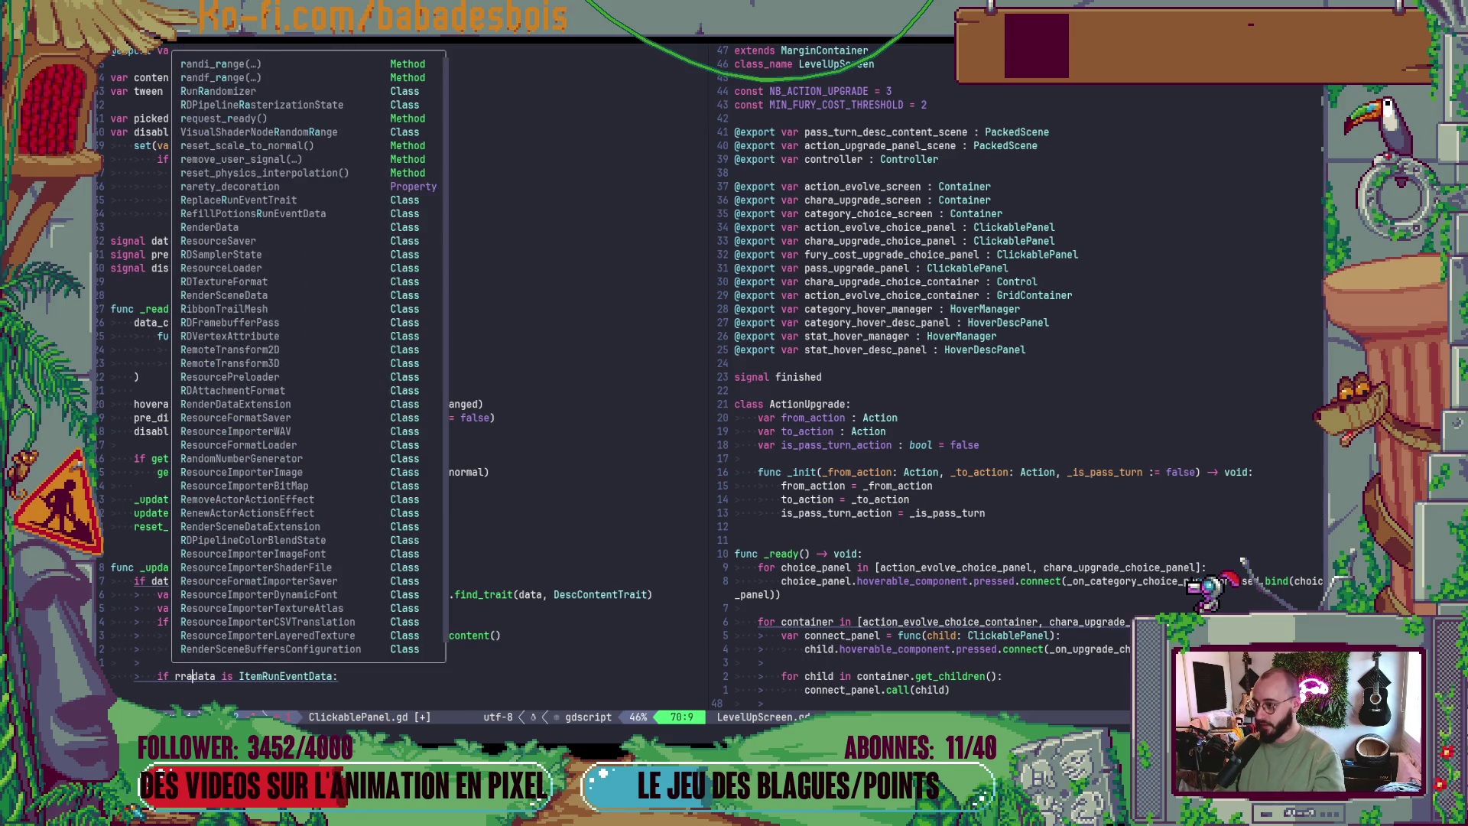
type("re")
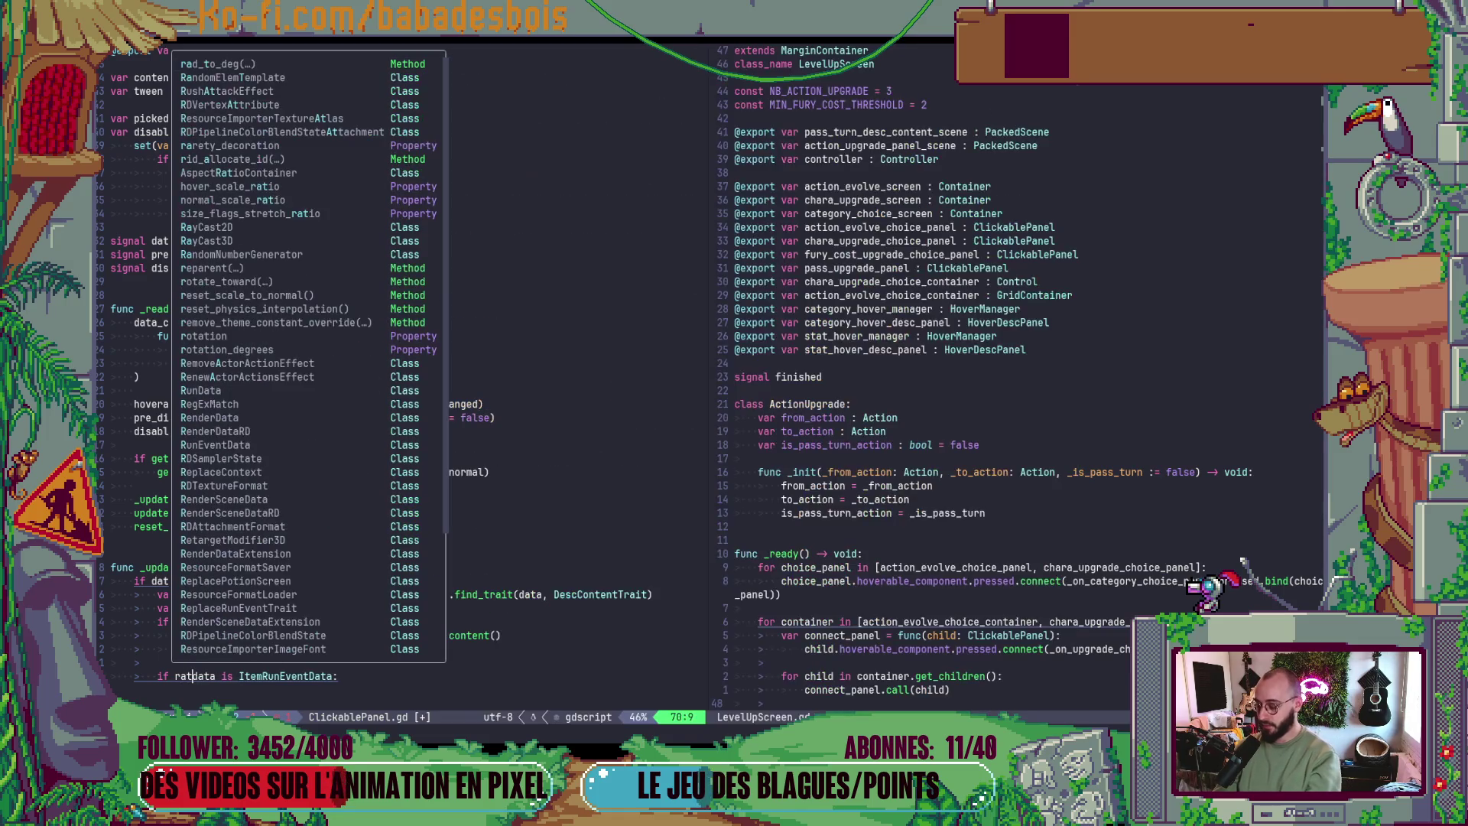
key("Return")
type("and")
key("Escape")
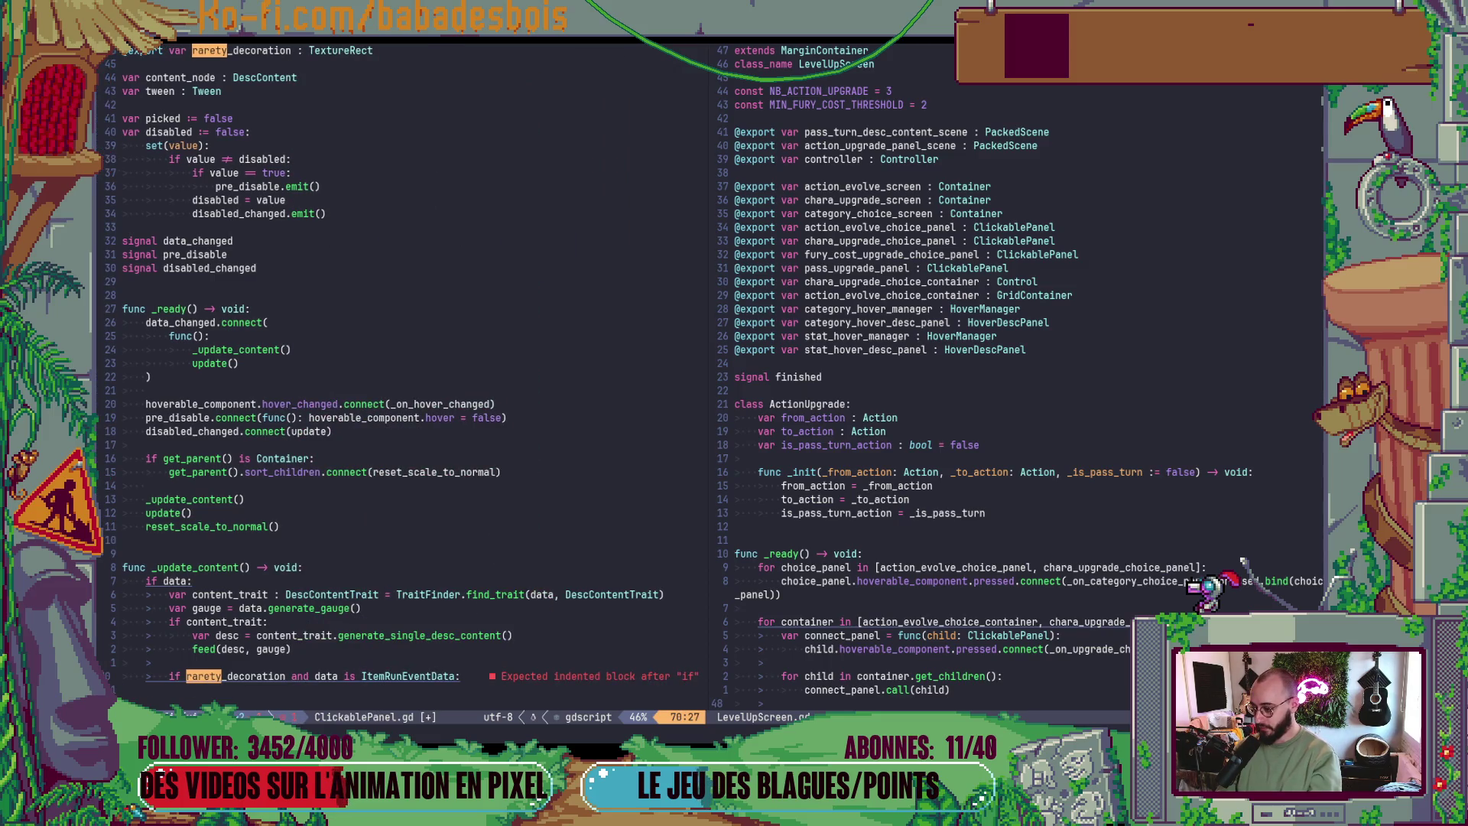
type(":w")
key("Return")
Search the project files for the RunEvent scripts.
key("l")
key("l")
key("l")
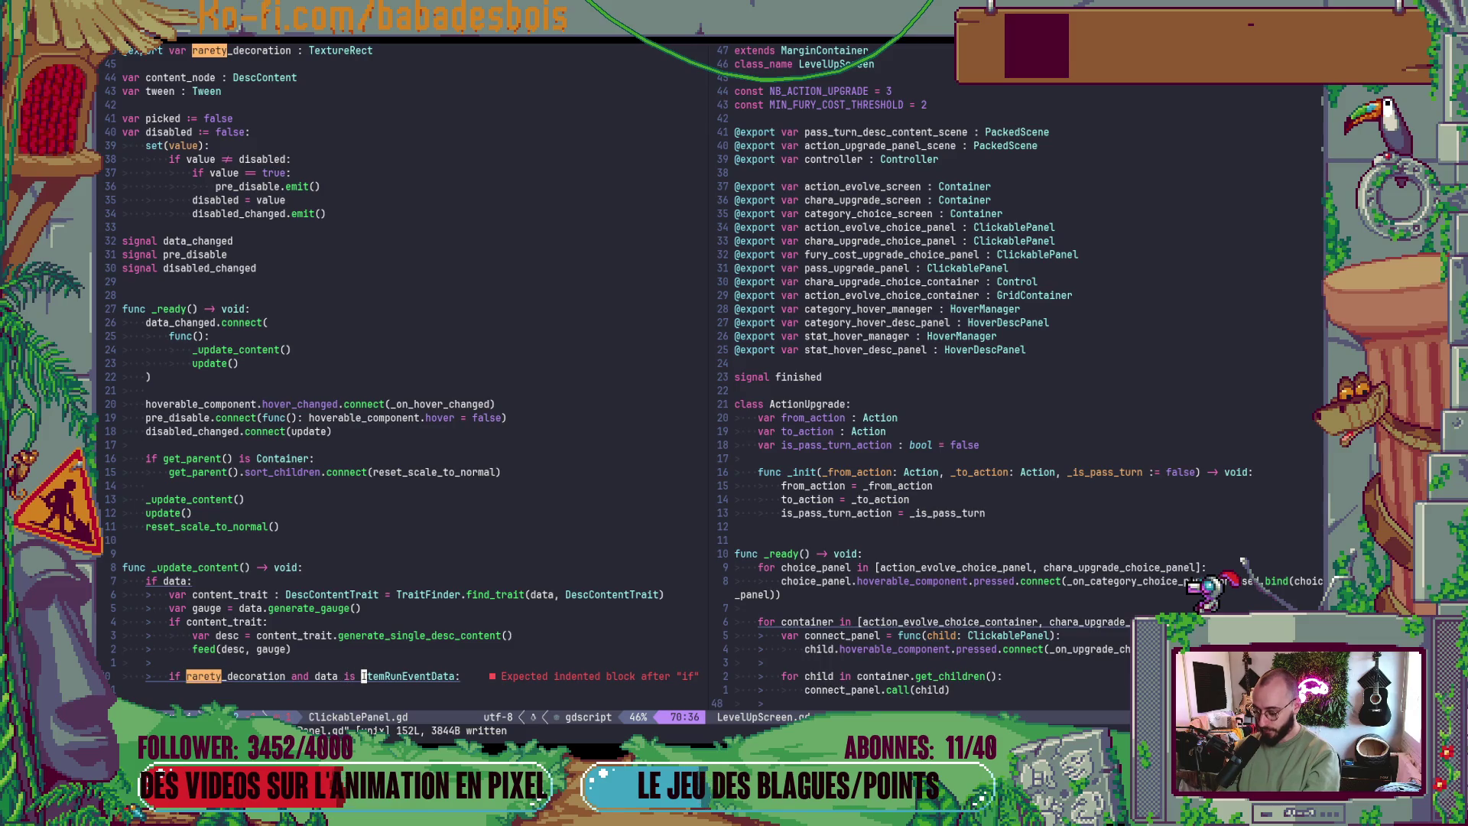
key("space")
type("f")
type("Run")
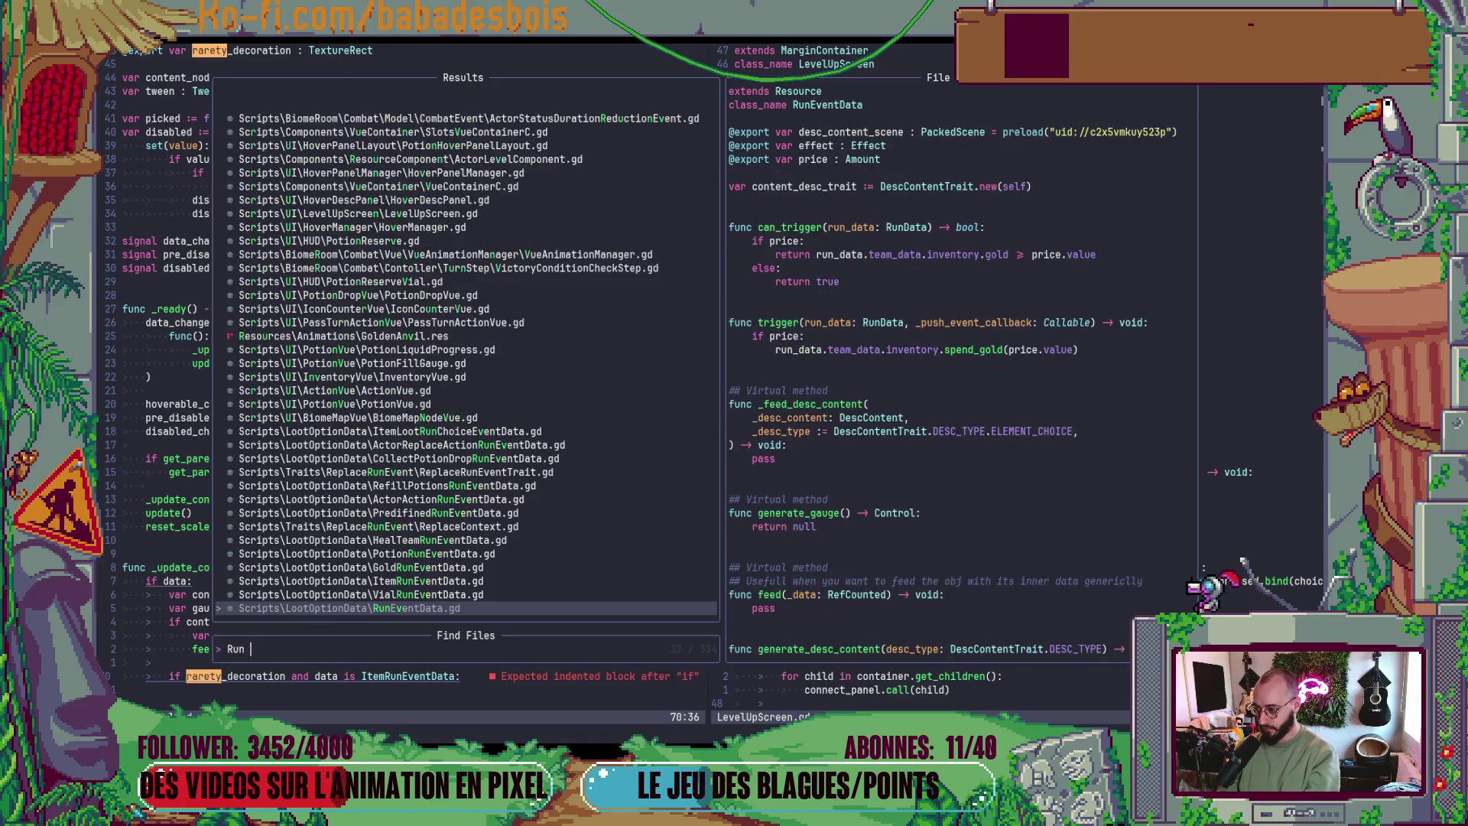
type("Event")
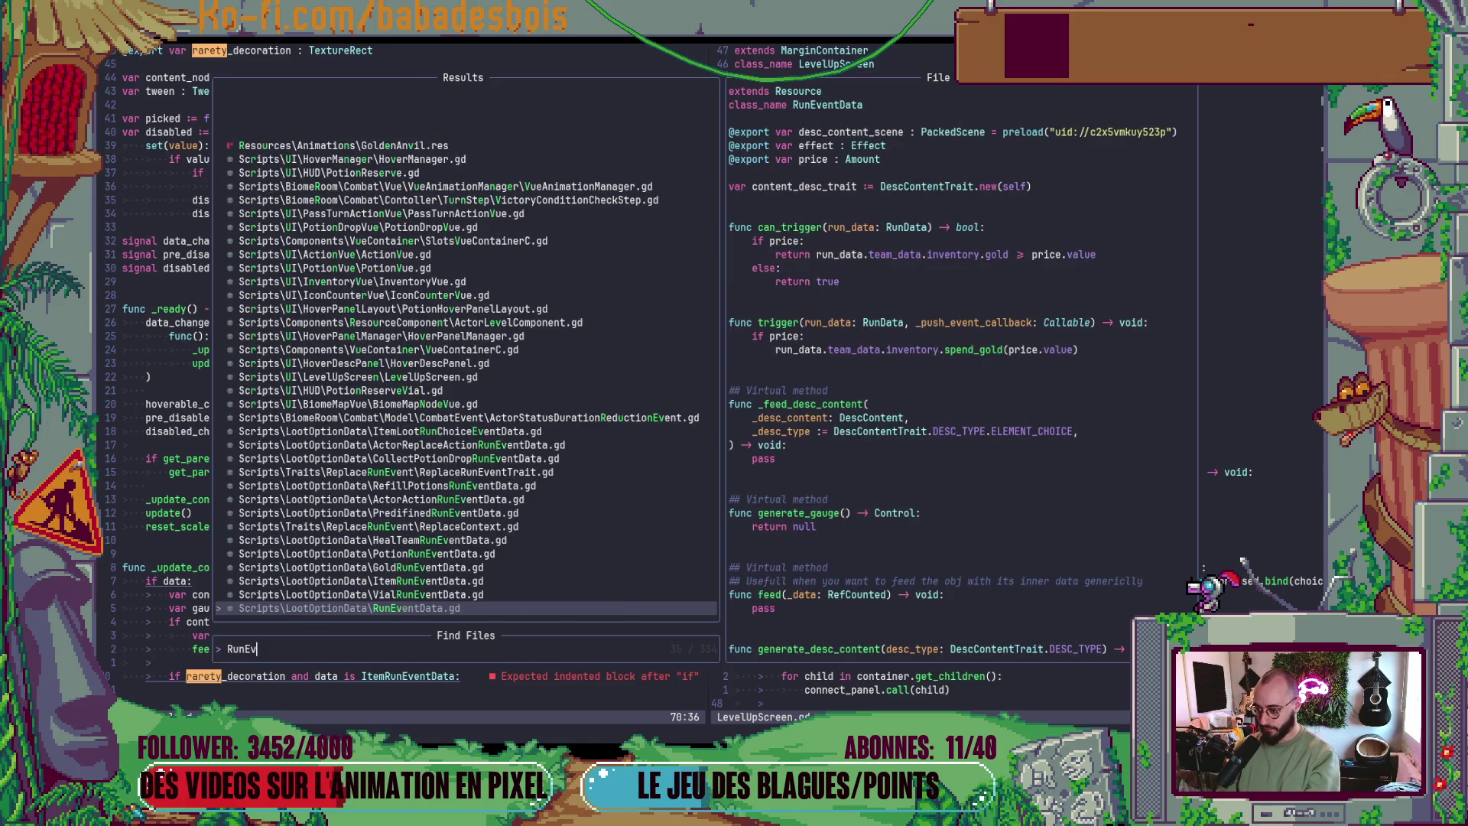
Open RunEventData, ItemRunEventData and PotionRunEventData in turn in the right pane.
key("Return")
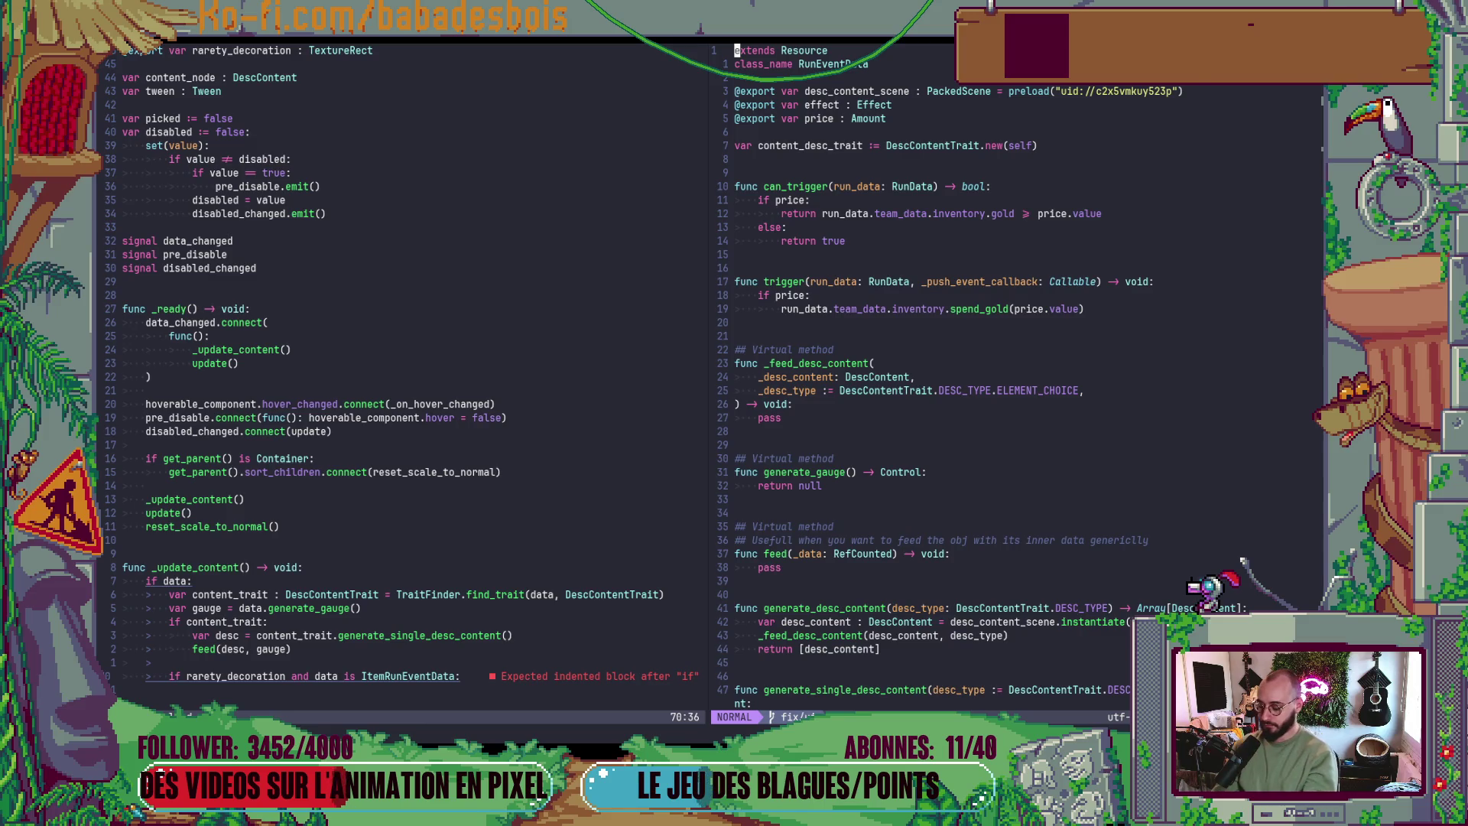
key("space")
key("f")
key("f")
type("ItemRun")
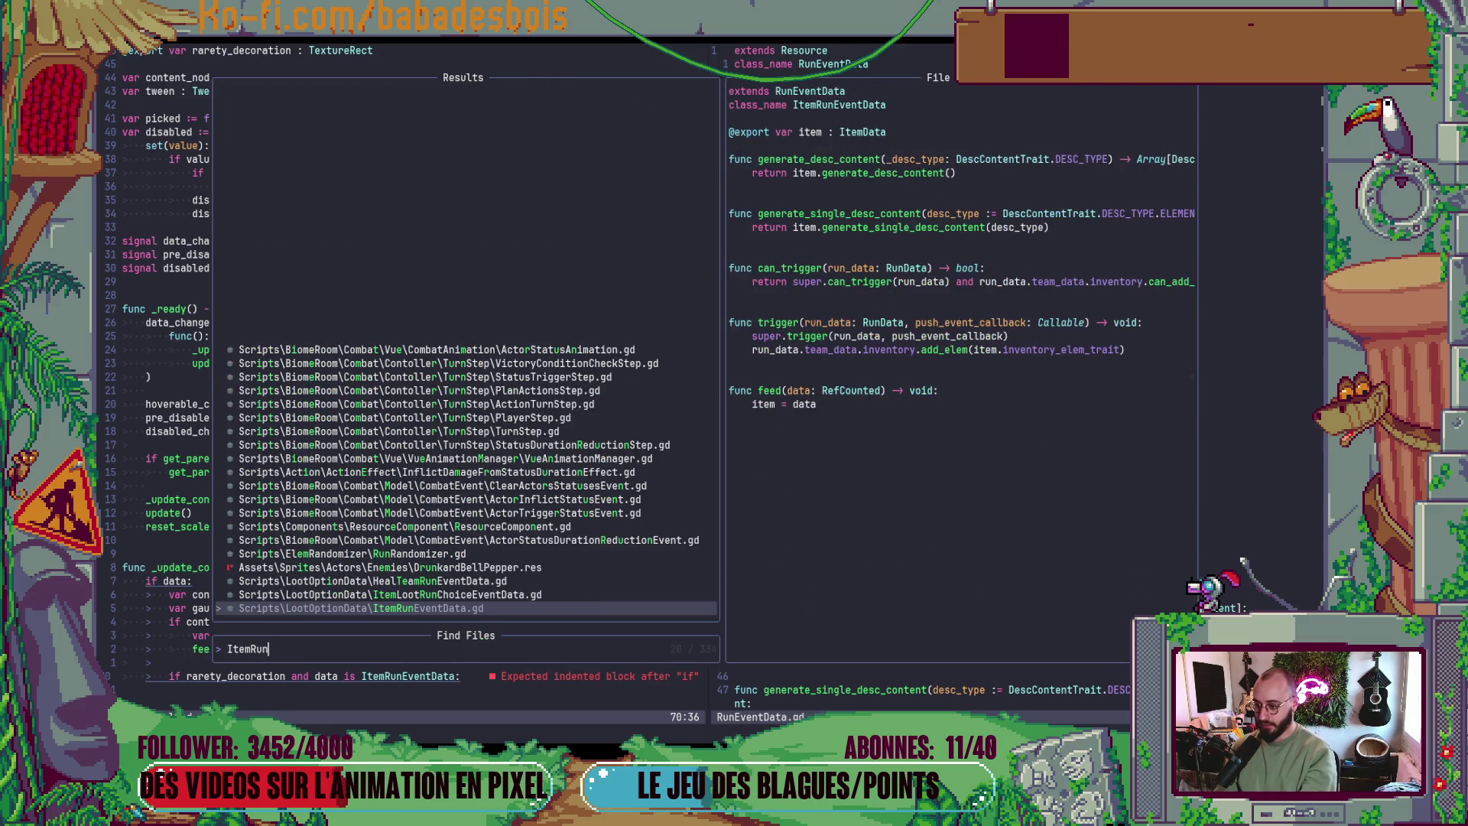
key("Return")
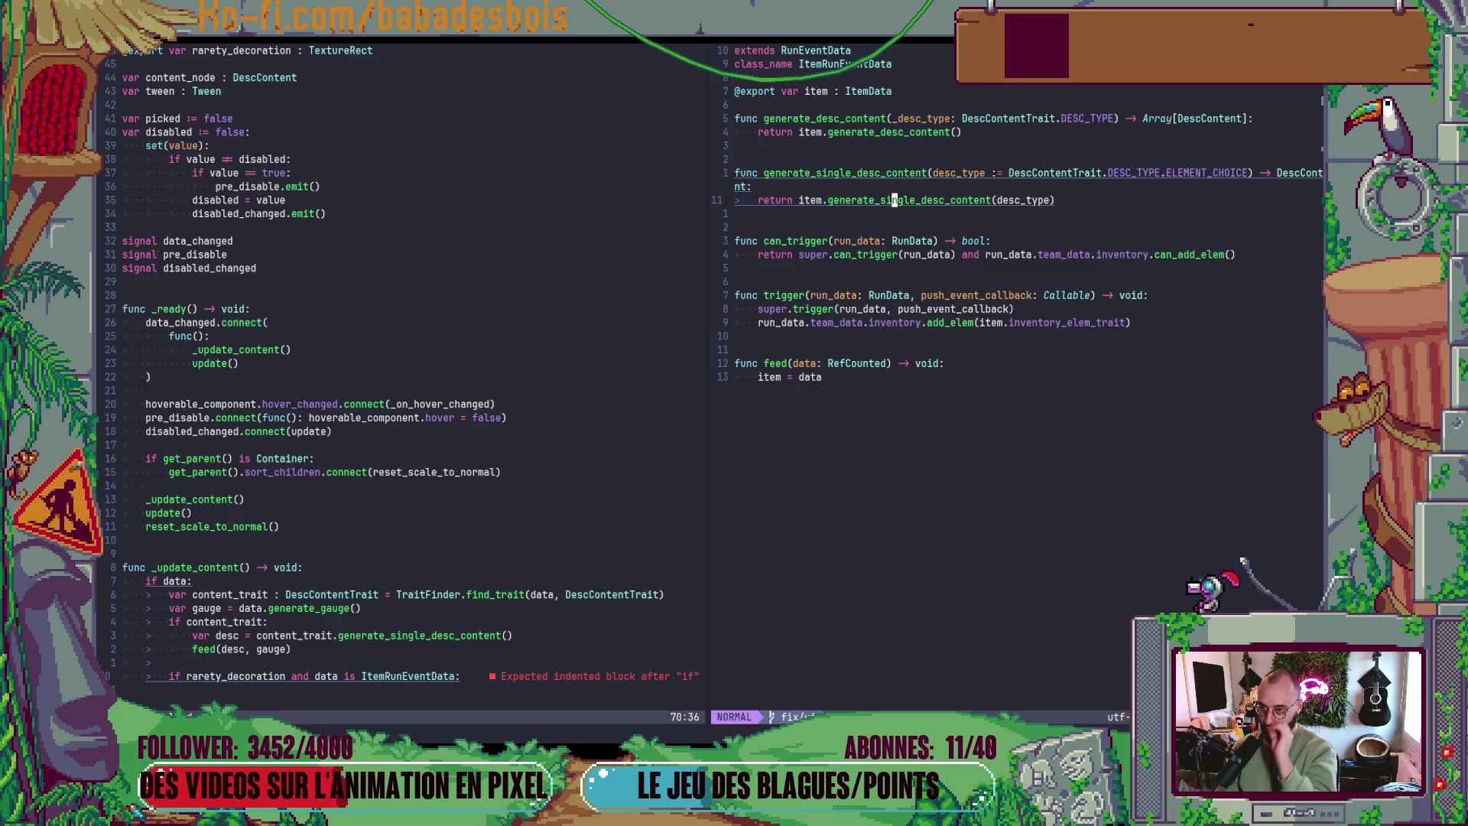
key("space")
key("f")
key("f")
type("Potion")
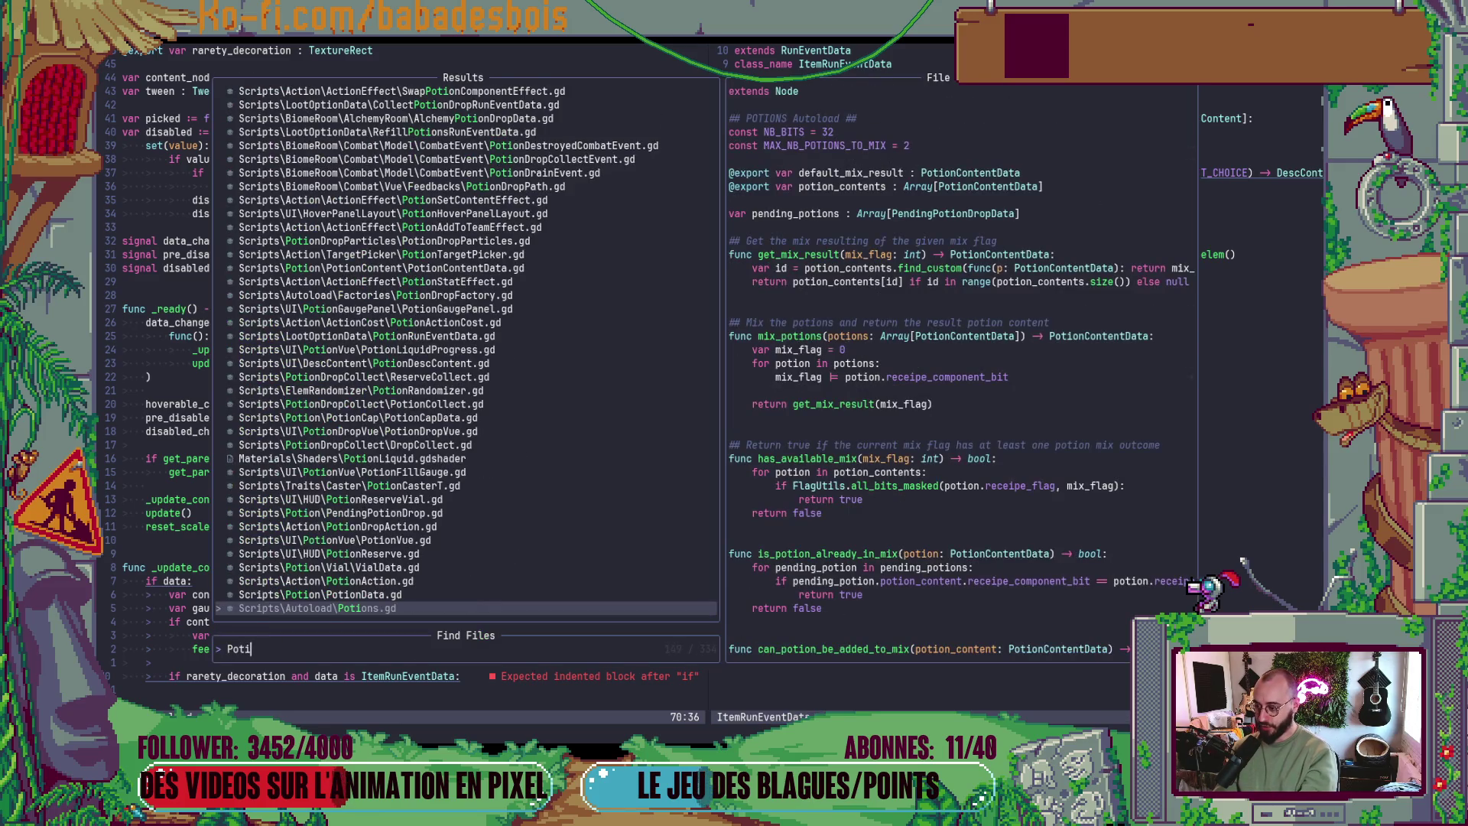
type("Run")
key("Return")
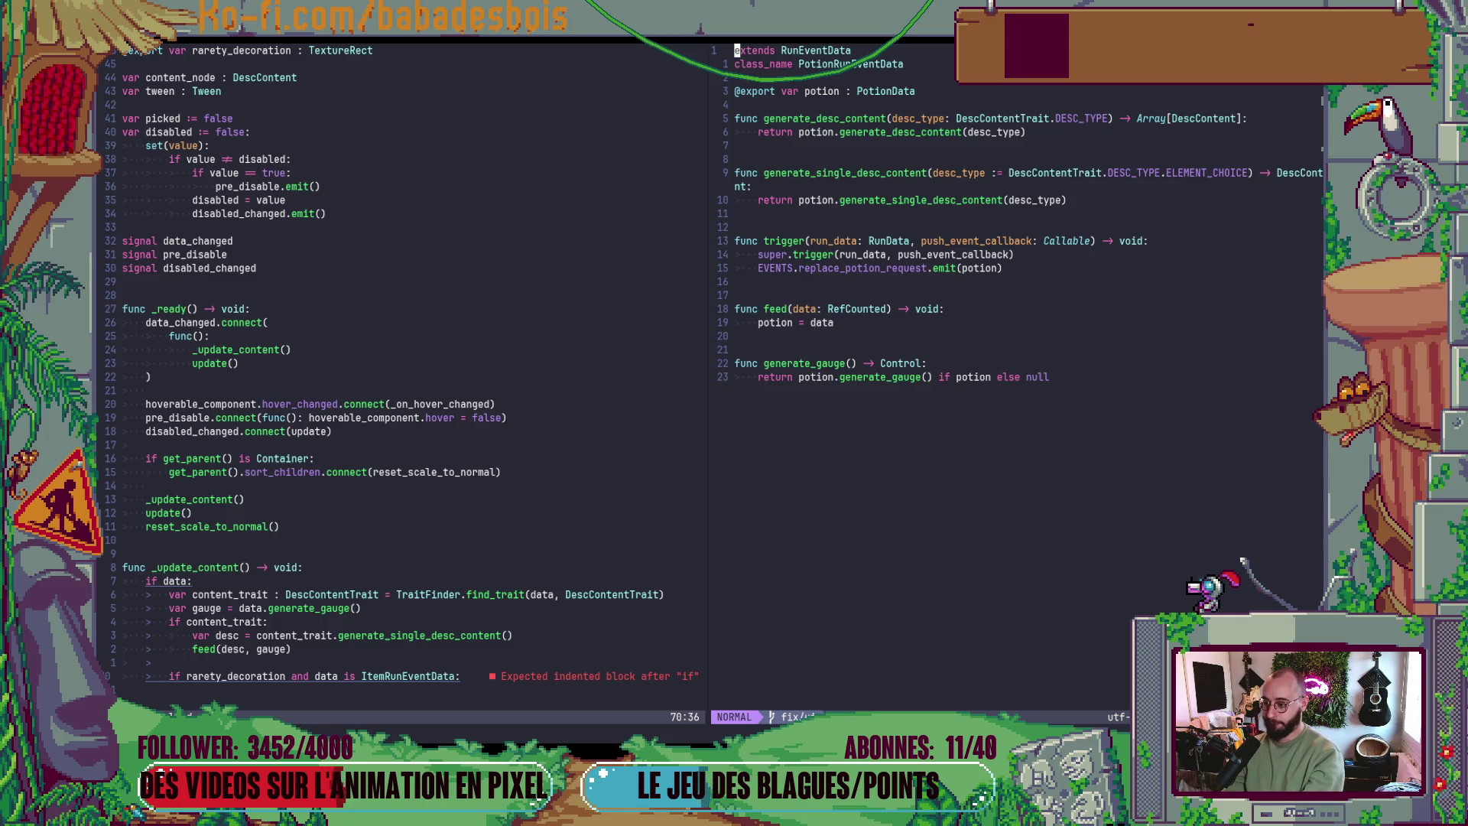
Compare the ItemRunEventData check in ClickablePanel.gd with the PotionRunEventData code.
key("ctrl+w")
key("h")
key("ctrl+w")
key("l")
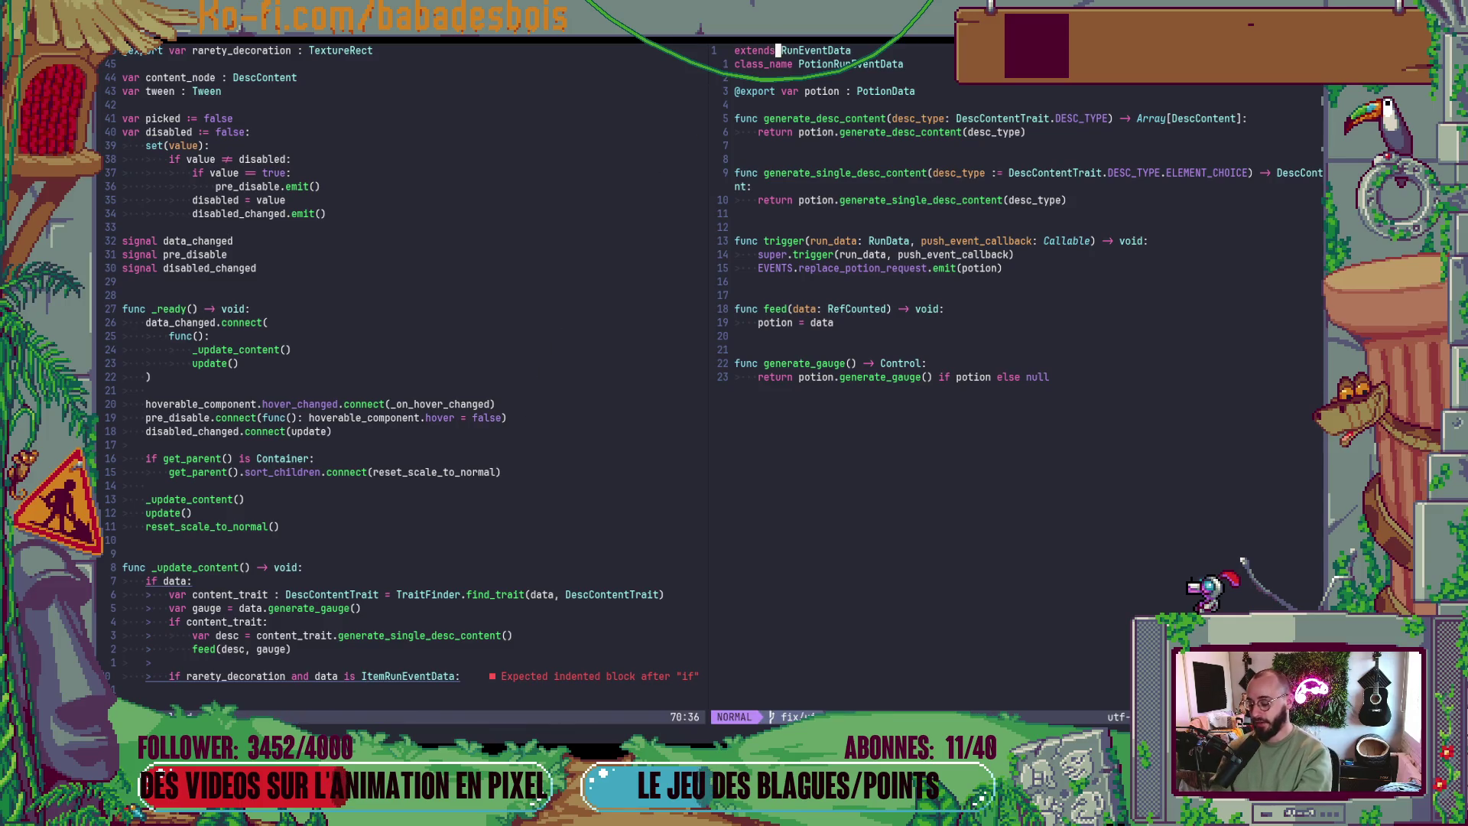
key("ctrl+w")
key("h")
key("ctrl+w")
key("l")
key("ctrl+w")
key("h")
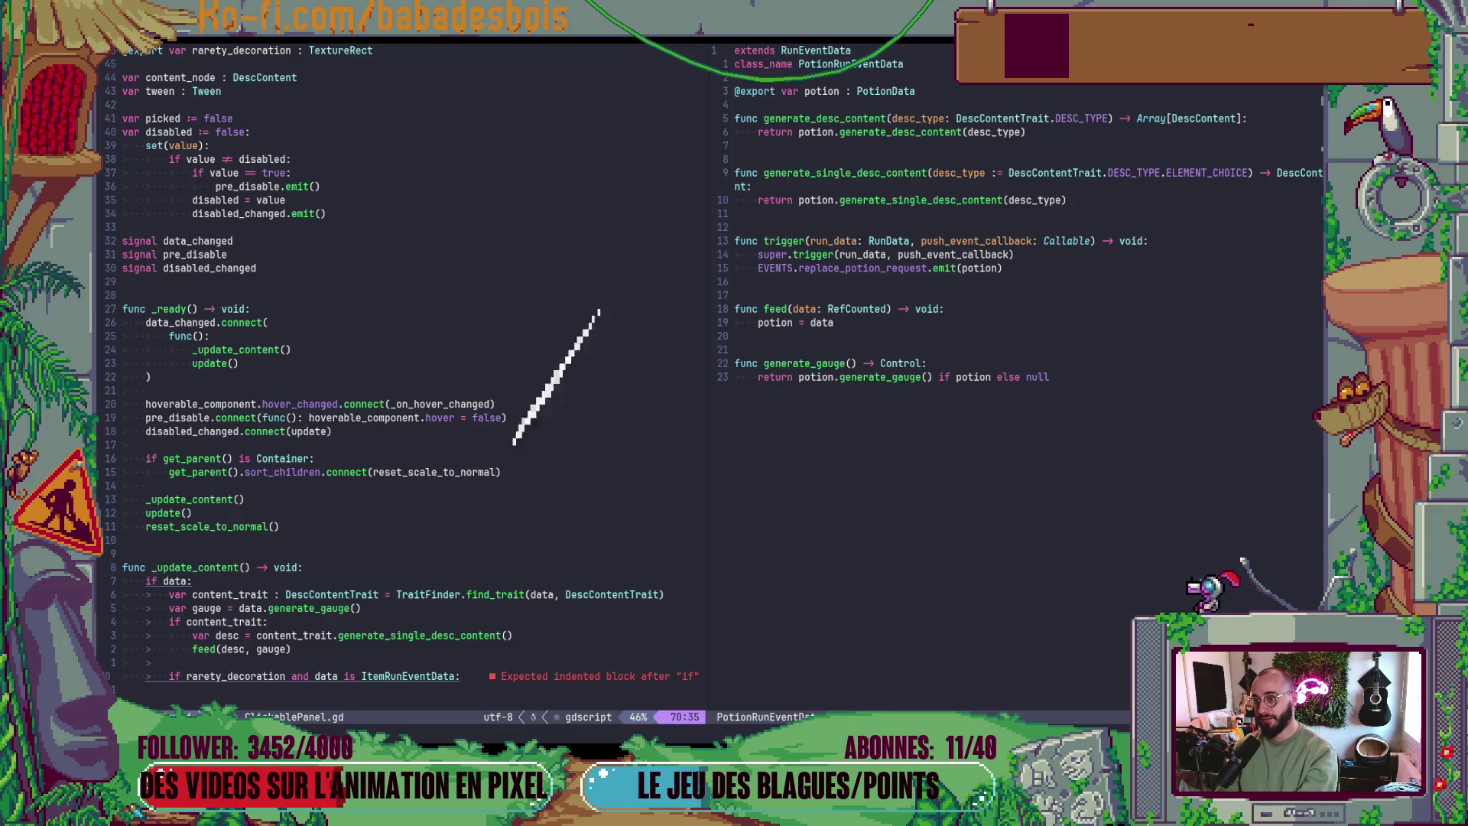
key("ctrl+w")
key("l")
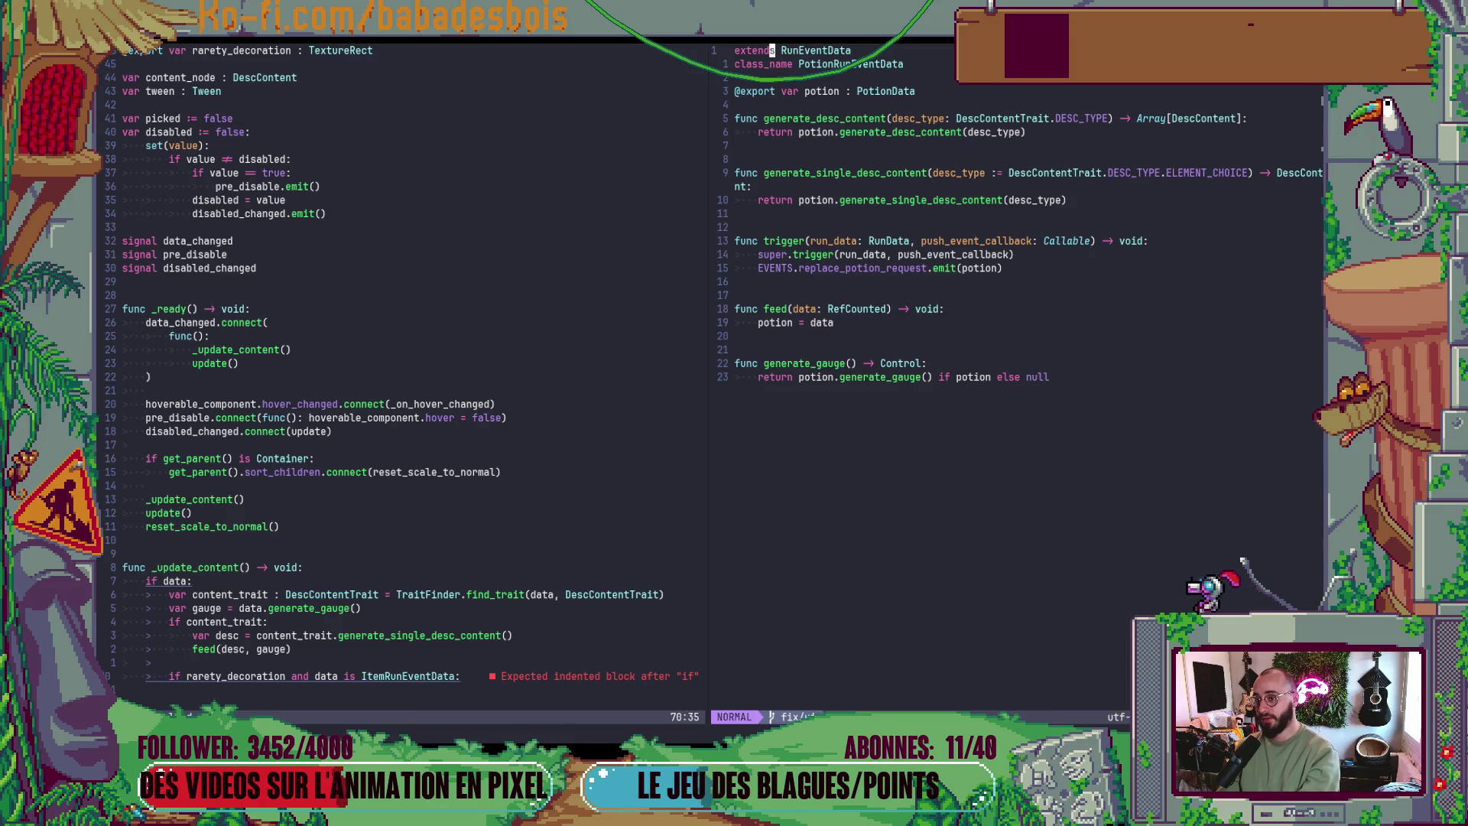
key("ctrl+w")
key("h")
key("f")
key("I")
key("v")
key("l")
key("l")
key("l")
key("Escape")
key("h")
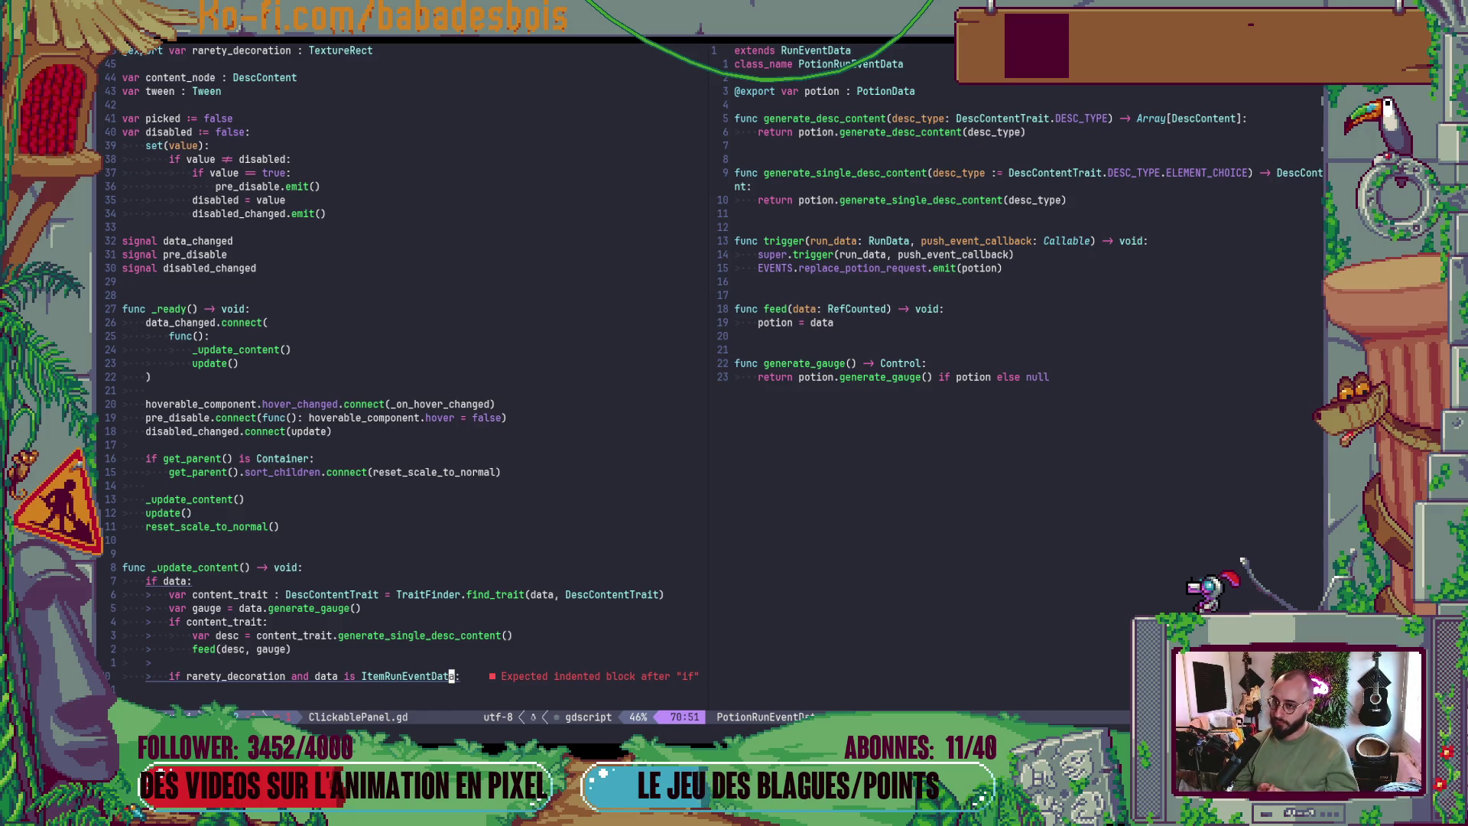
Flip the right pane between ItemRunEventData and PotionRunEventData to review the potion export.
key("ctrl+w")
key("l")
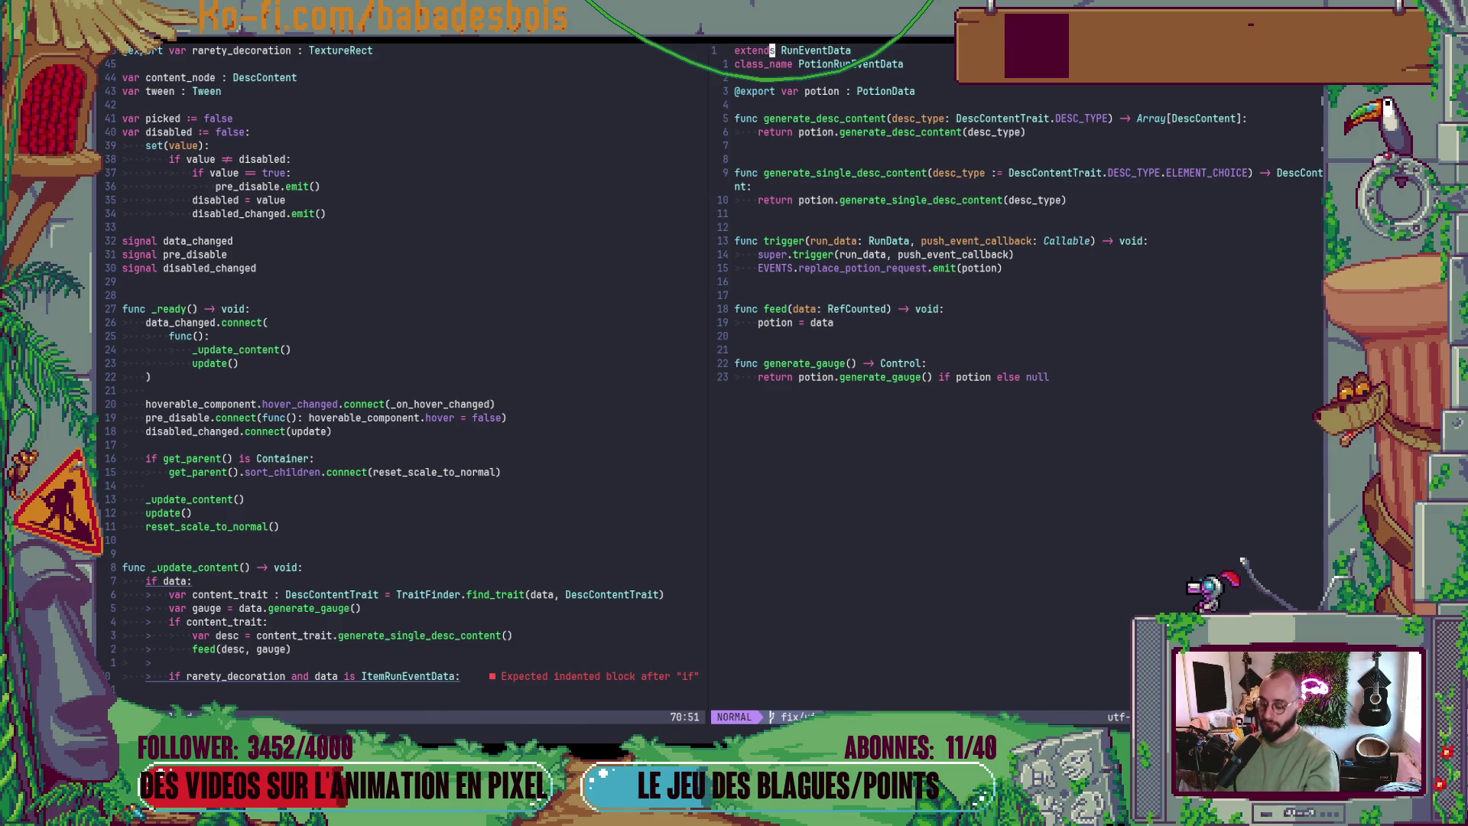
key("ctrl+6")
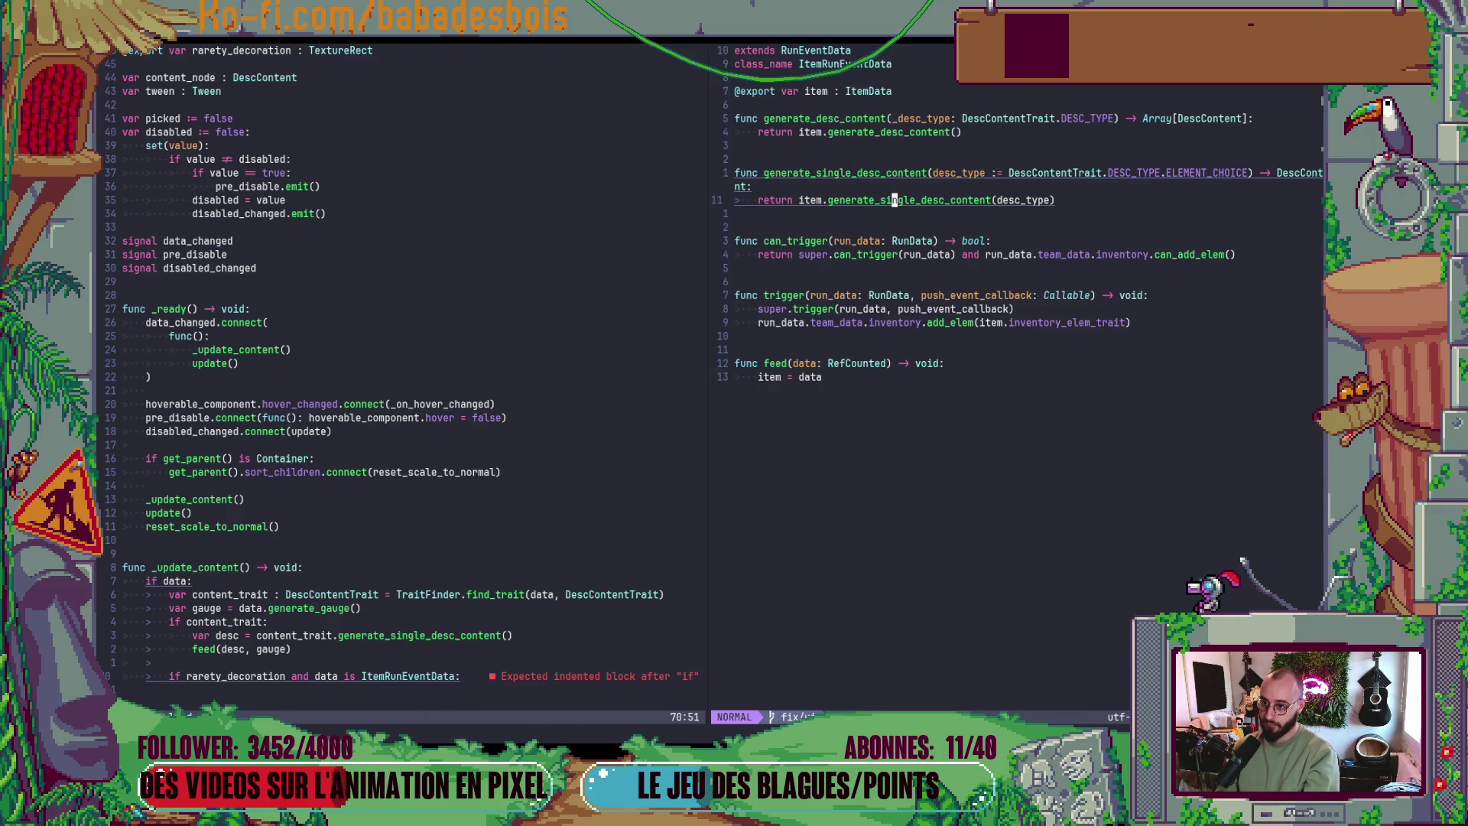
key("ctrl+6")
key("ctrl+6")
key("ctrl+6")
key("j")
key("j")
key("j")
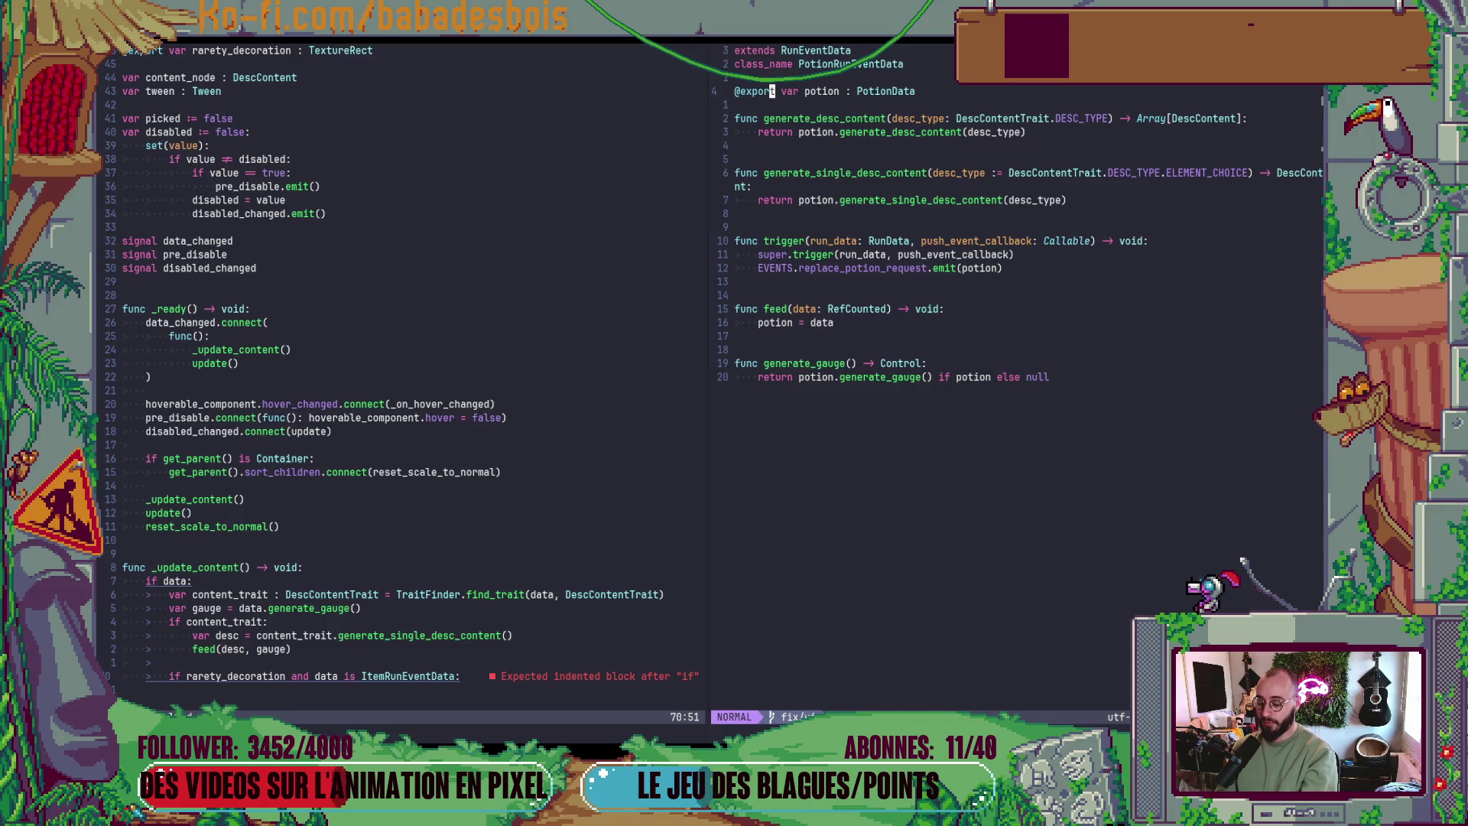
key("k")
key("k")
key("k")
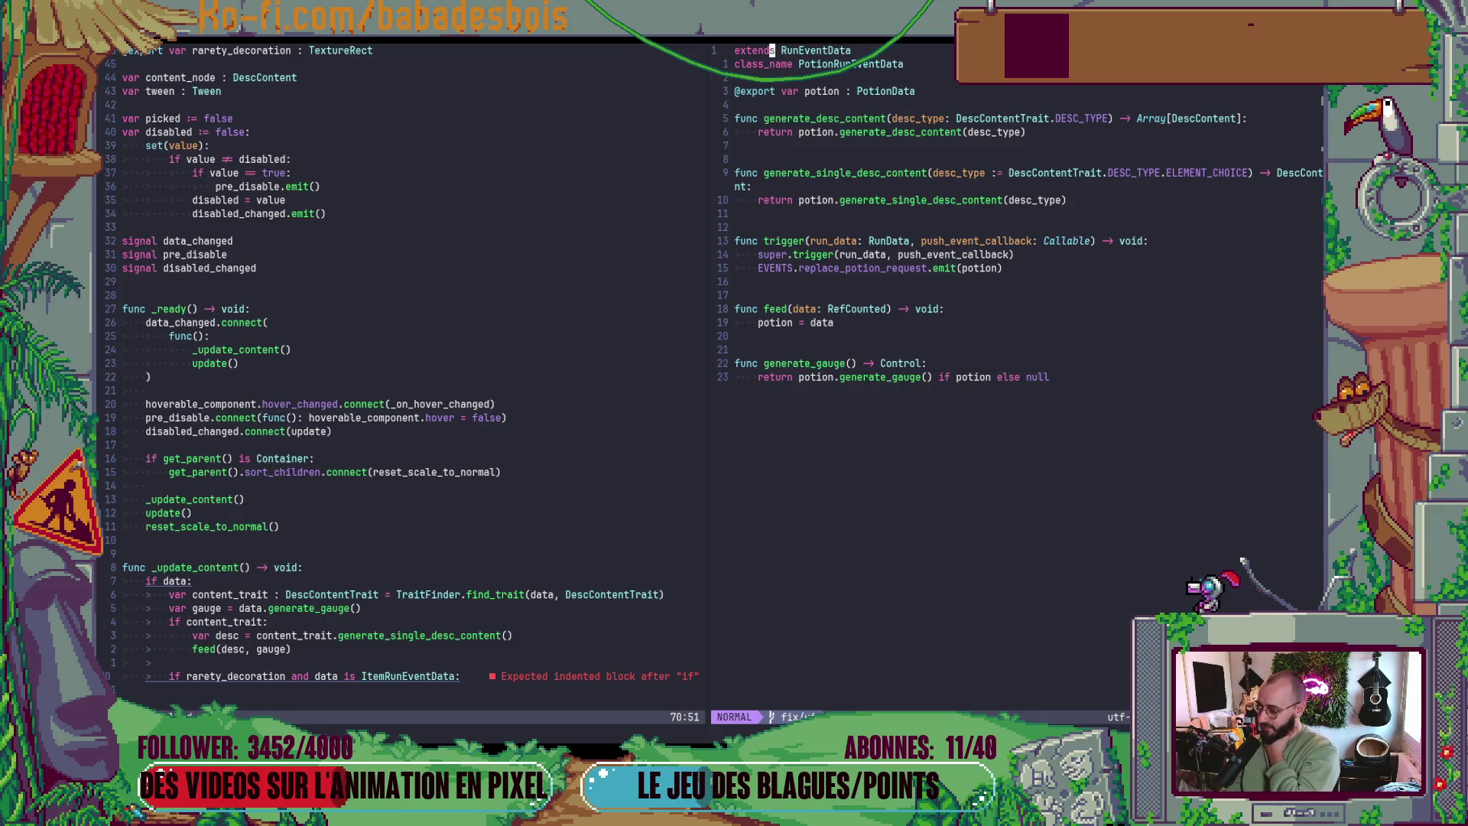
Open ActorActionRunEventData.gd in the right pane.
key("space")
key("f")
key("f")
type("ActionR")
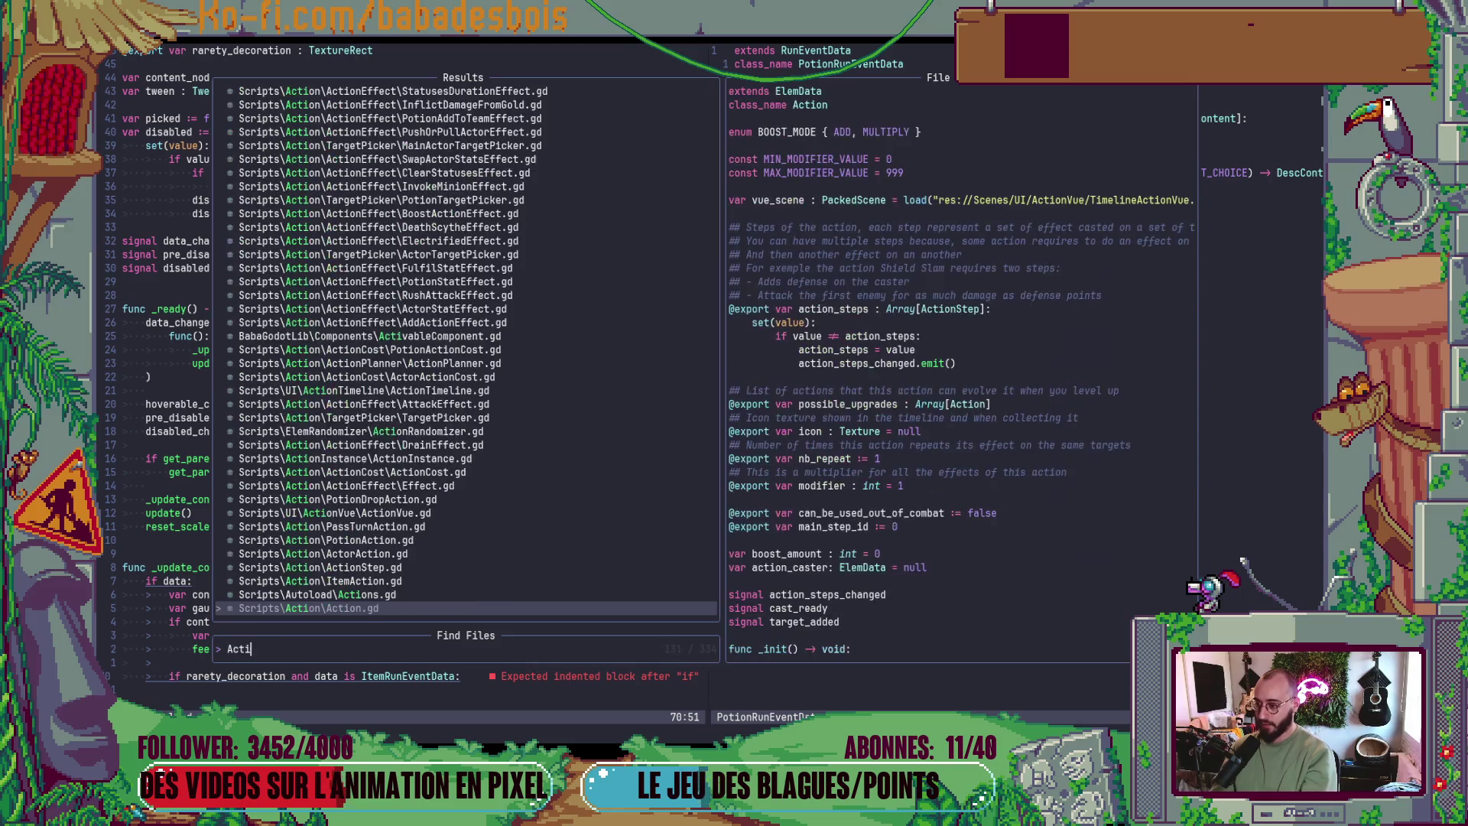
type("un")
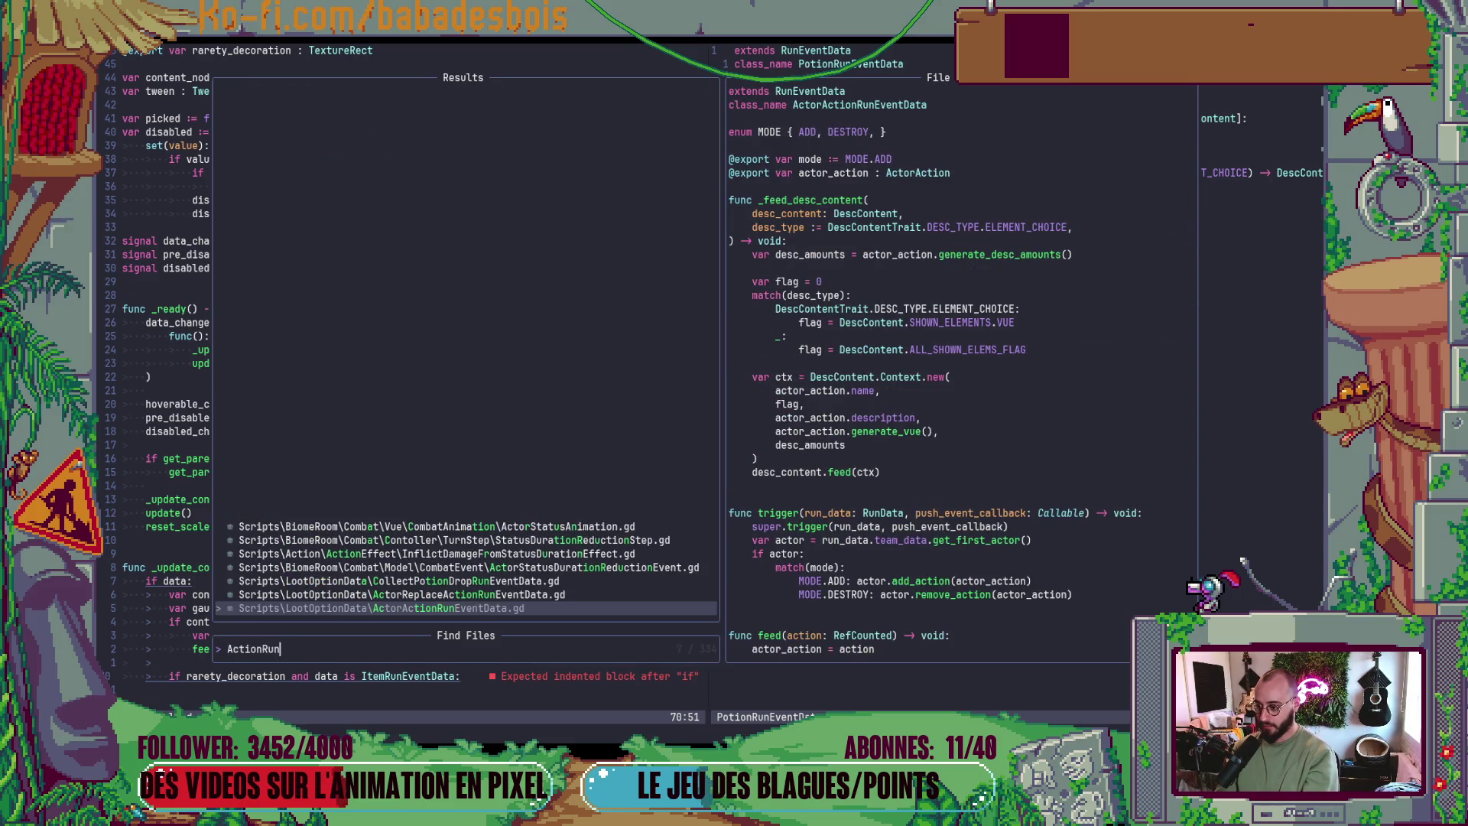
key("Return")
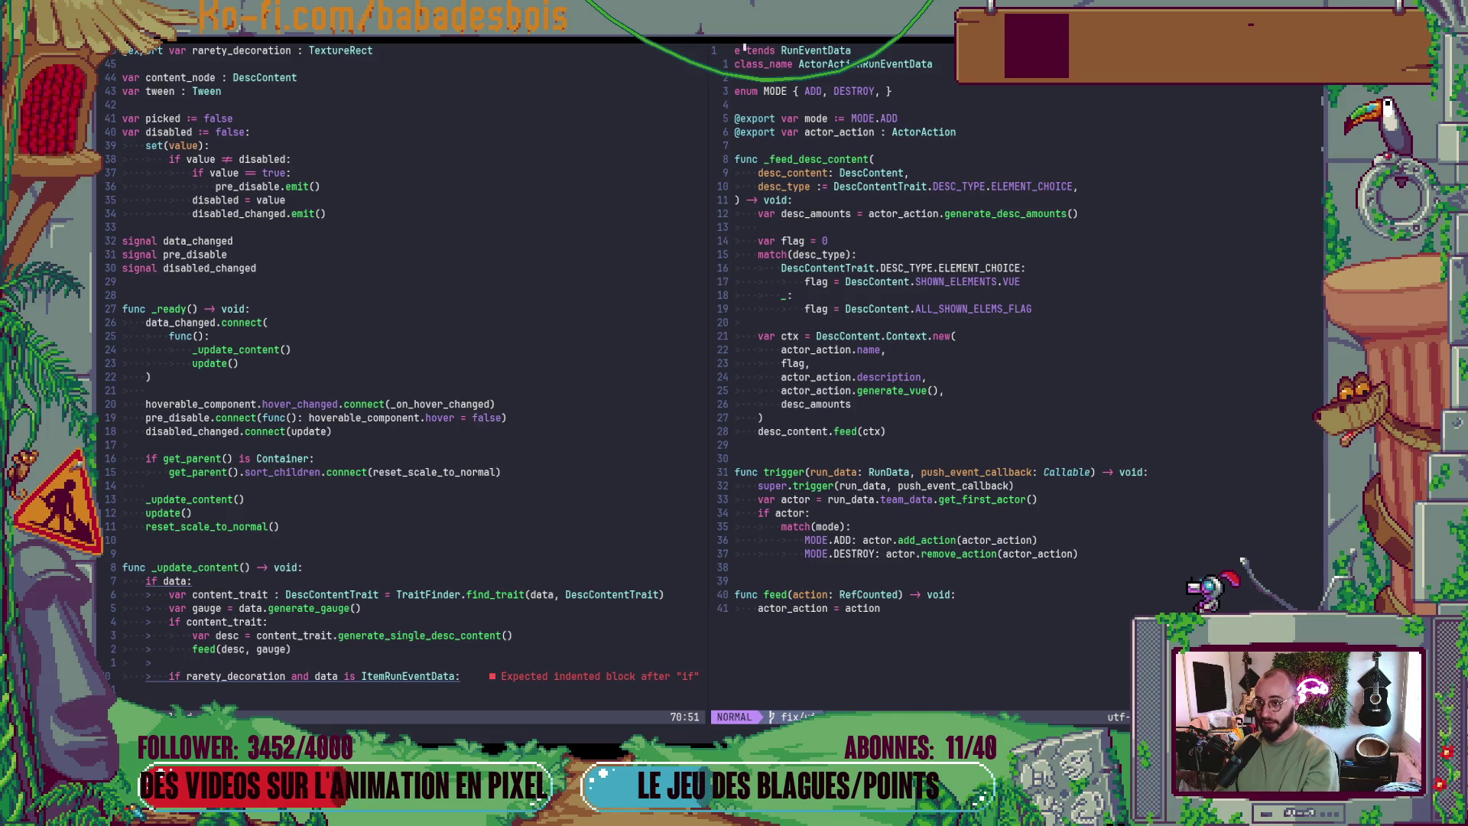
Jump to the parent RunEventData definition and open a line above its virtual methods.
key("l")
key("l")
key("l")
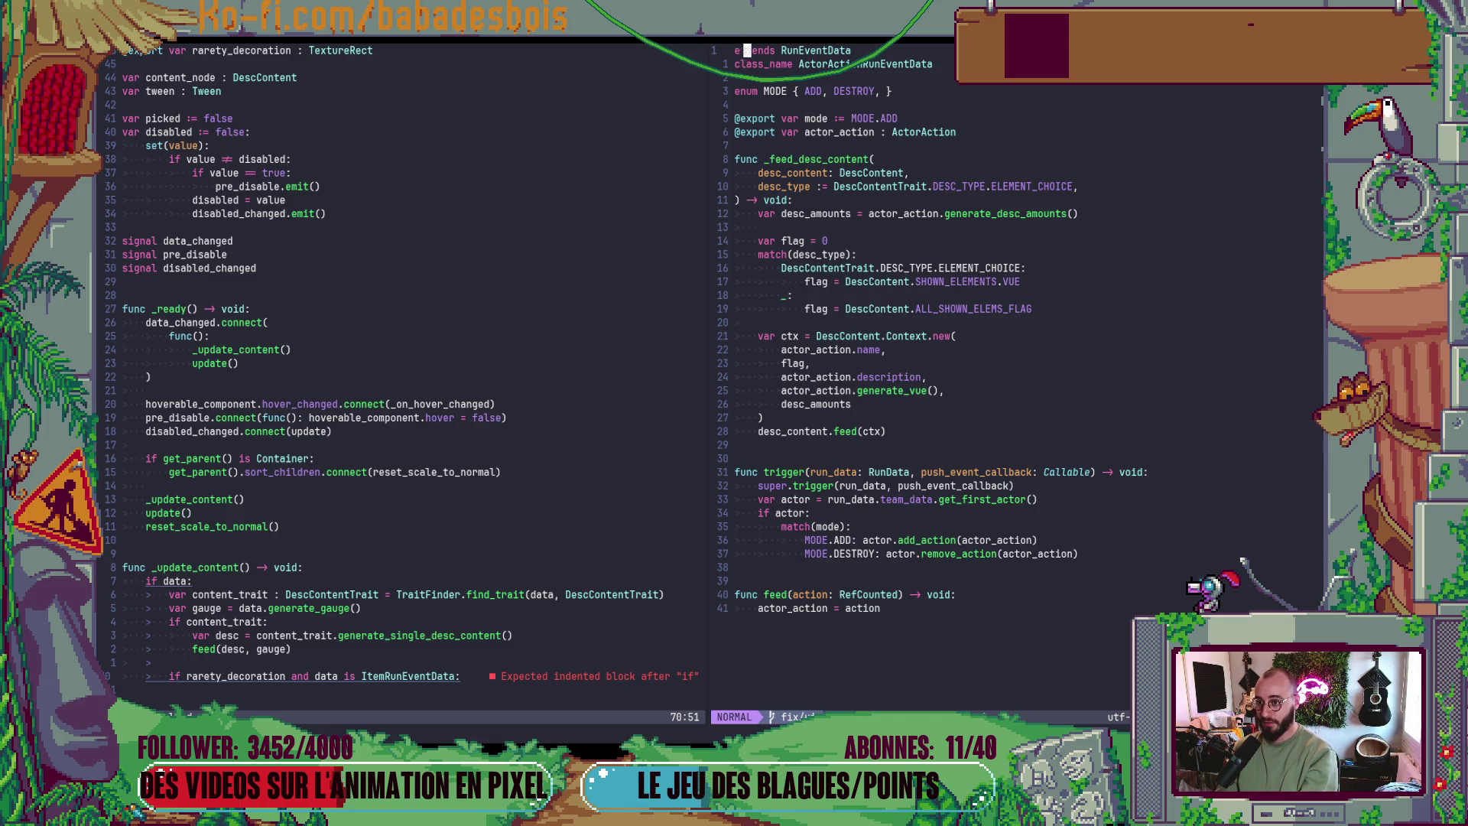
key("g")
key("d")
key("braceright")
key("braceright")
key("braceright")
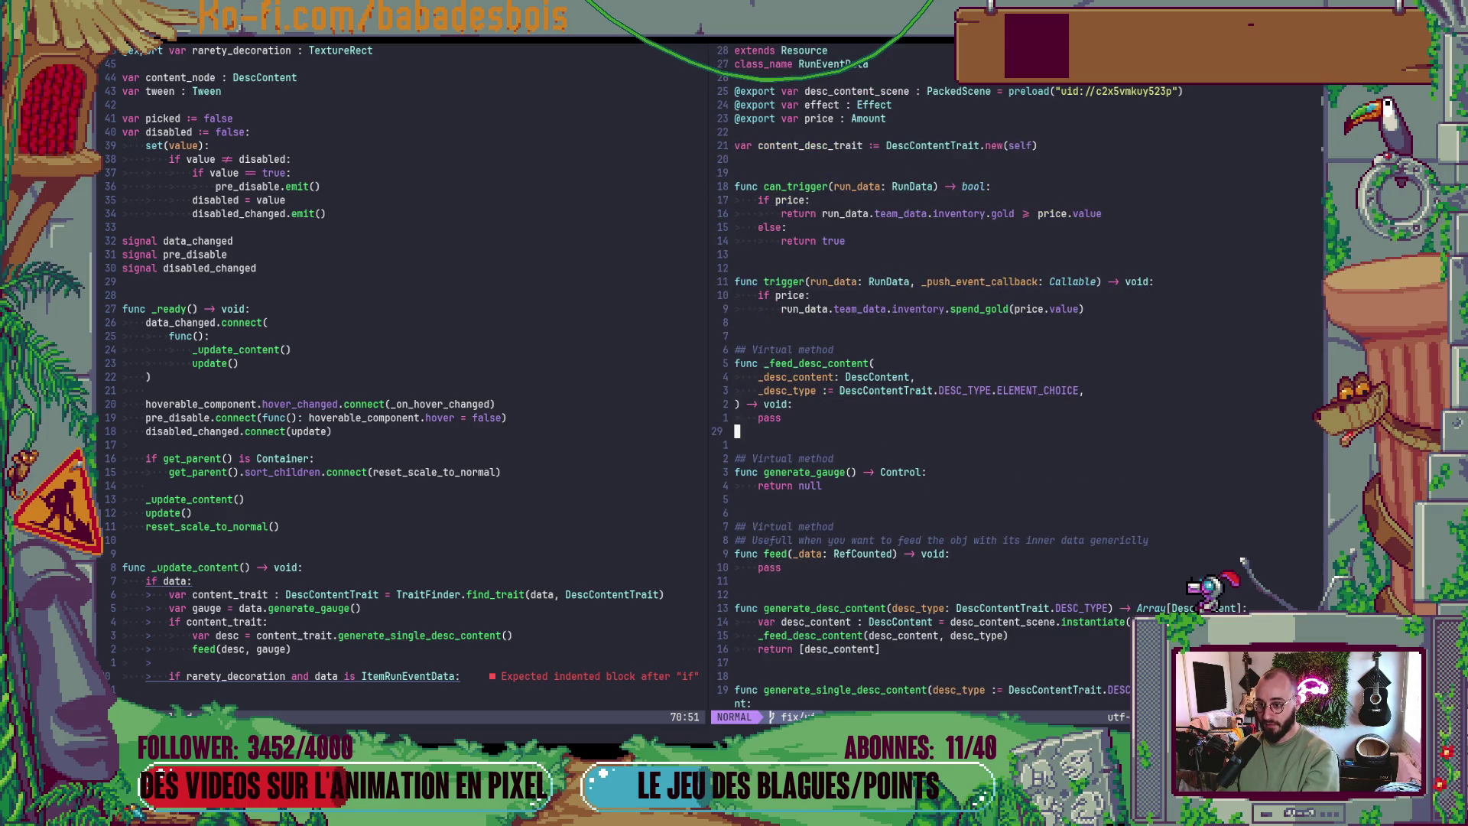
key("j")
key("j")
key("j")
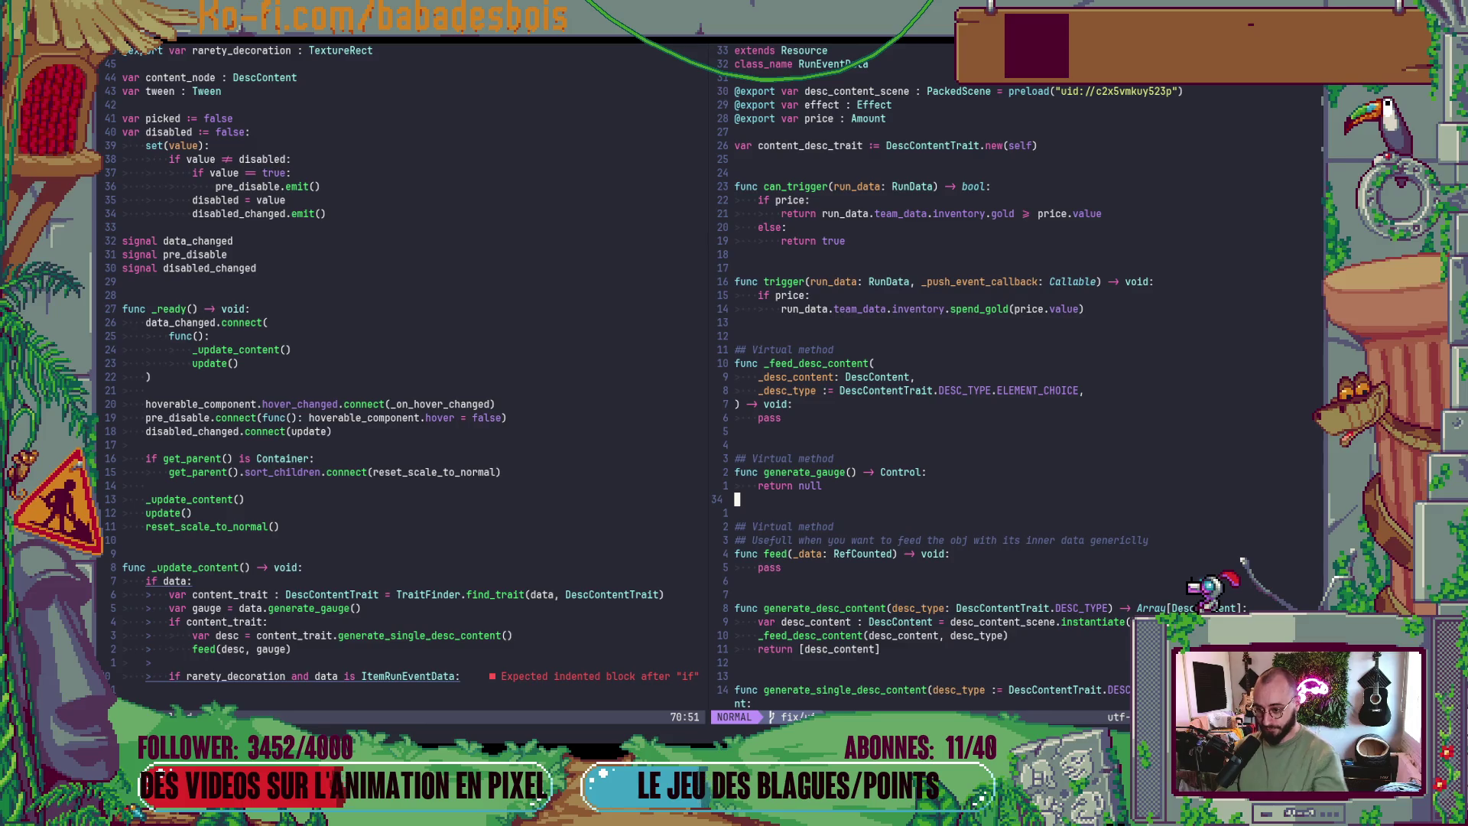
key("braceleft")
key("braceleft")
key("v")
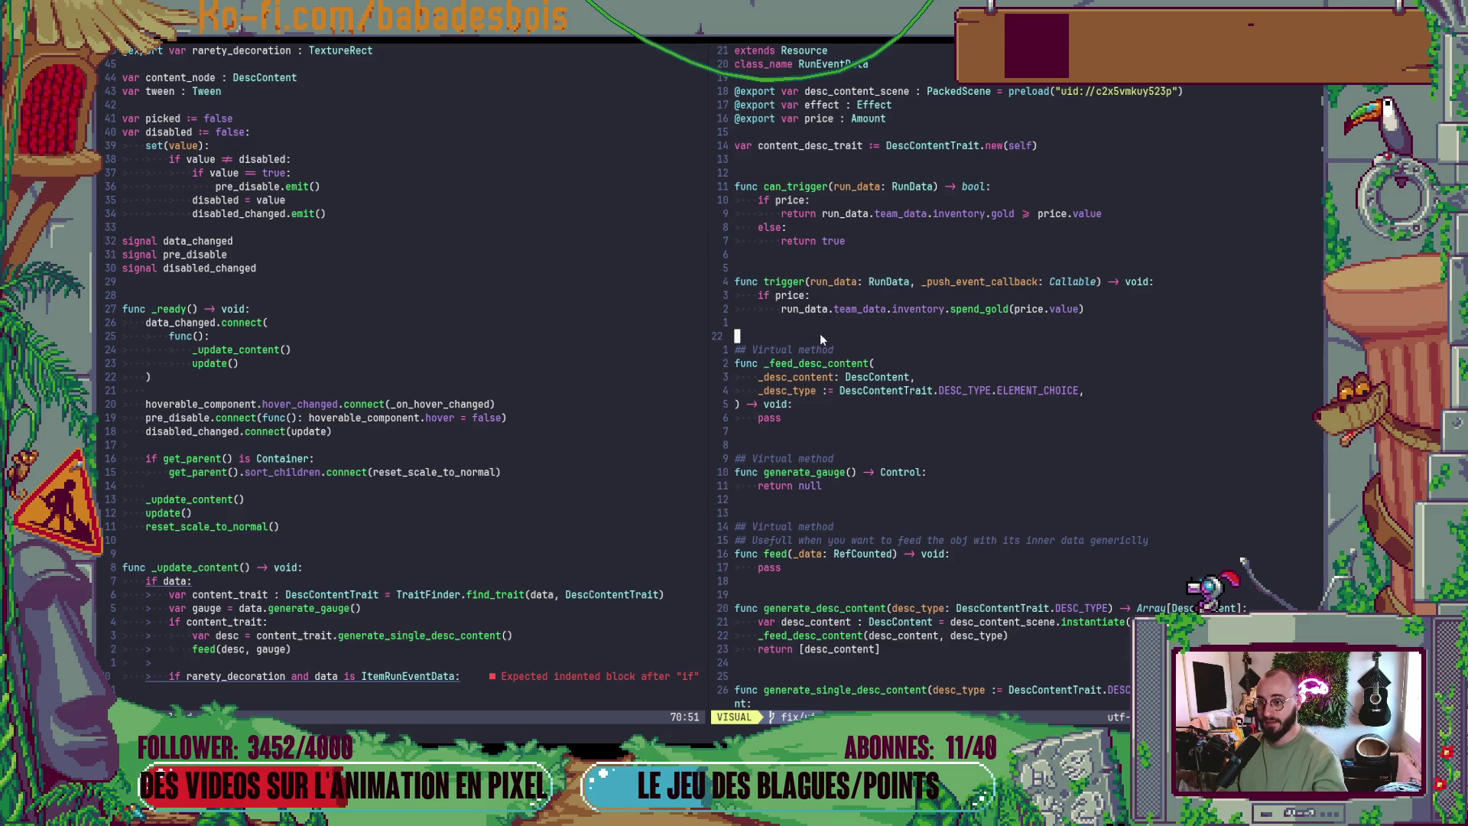
key("j")
key("Escape")
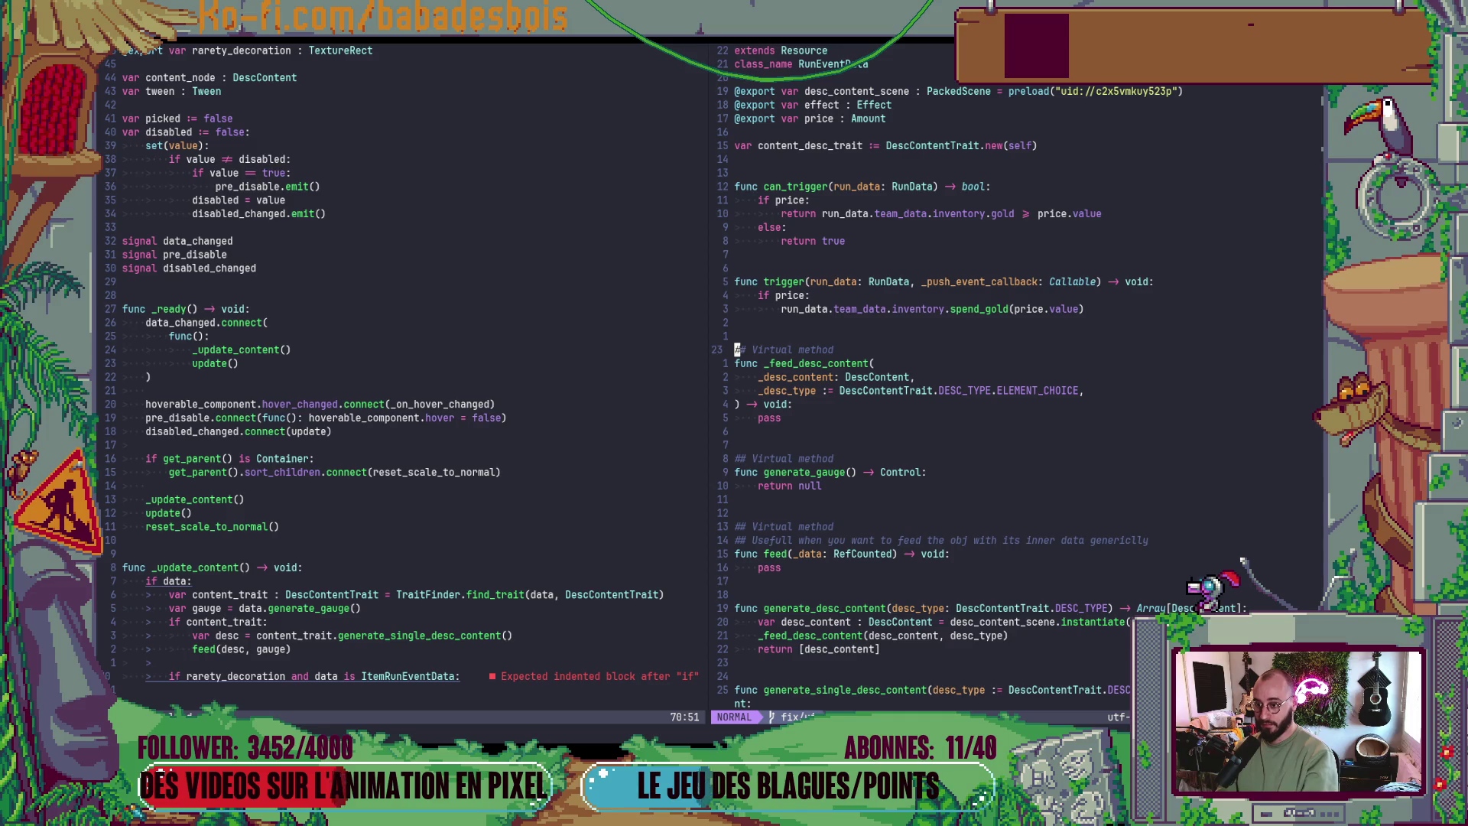
key("O")
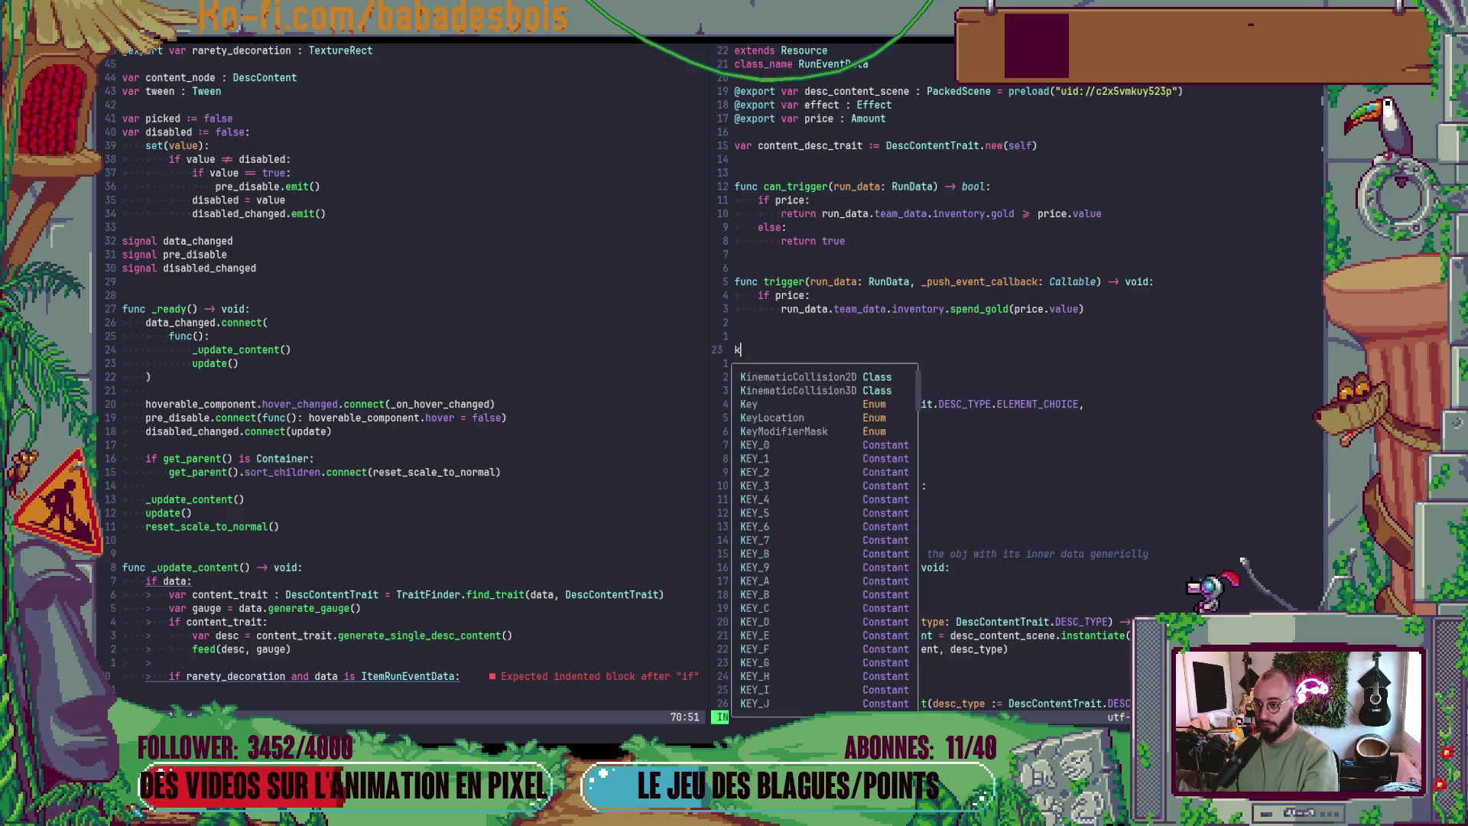
key("Escape")
key("k")
Add a get_data() -> Resource stub returning null to RunEventData.gd and save it.
type("o")
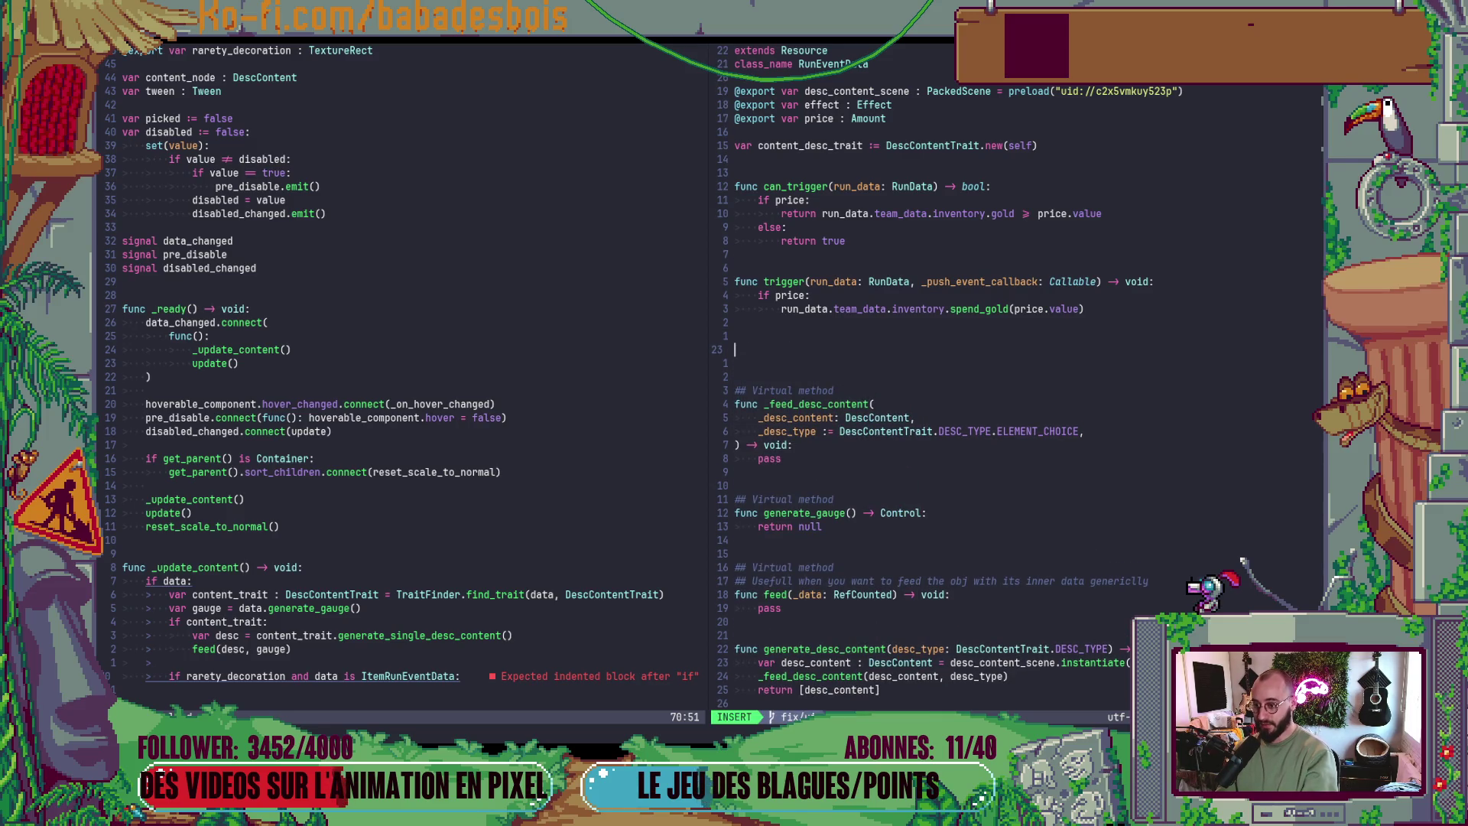
type("func get_stat")
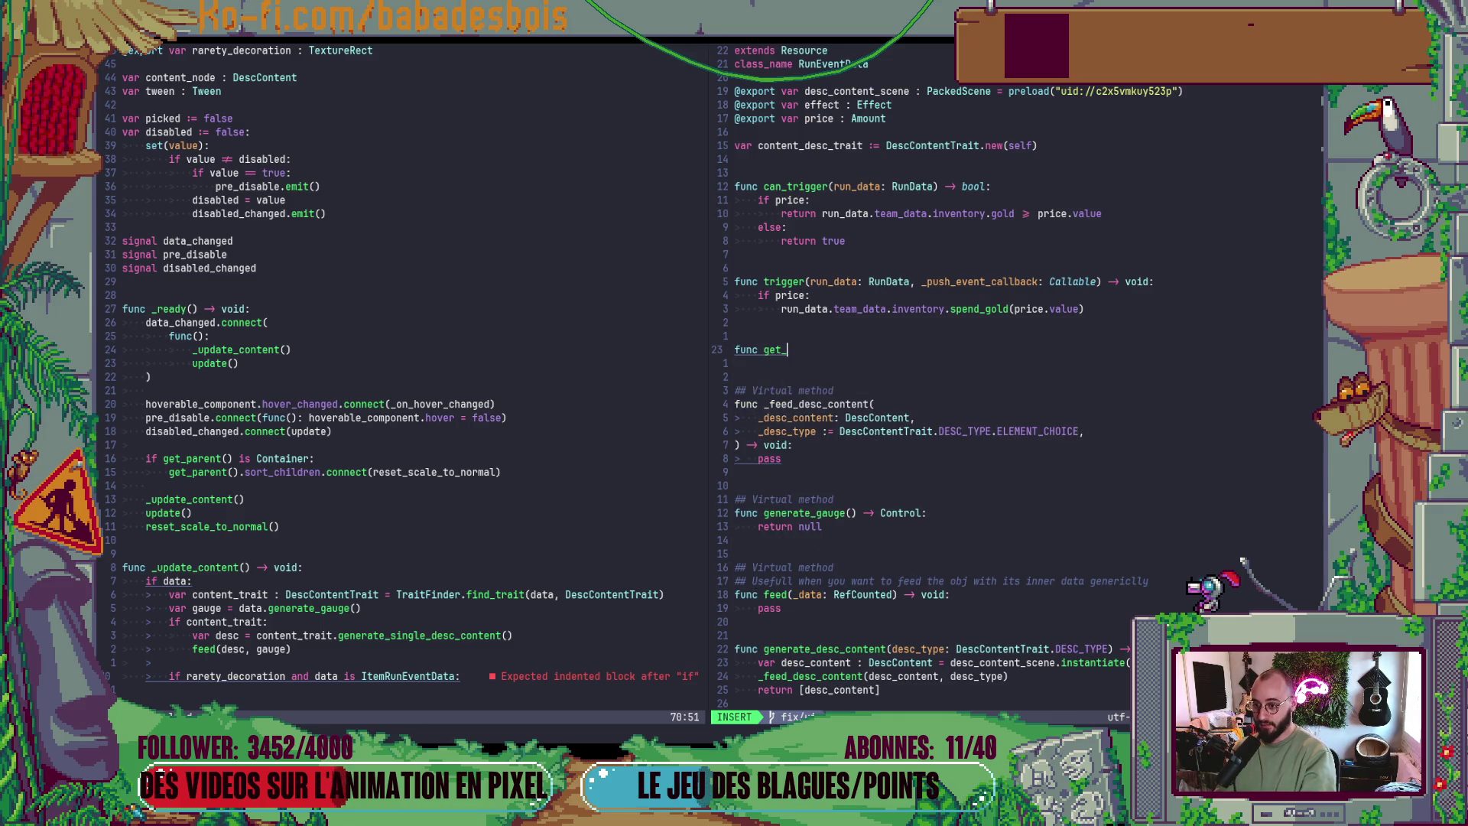
key("BackSpace")
key("BackSpace")
key("BackSpace")
type("data")
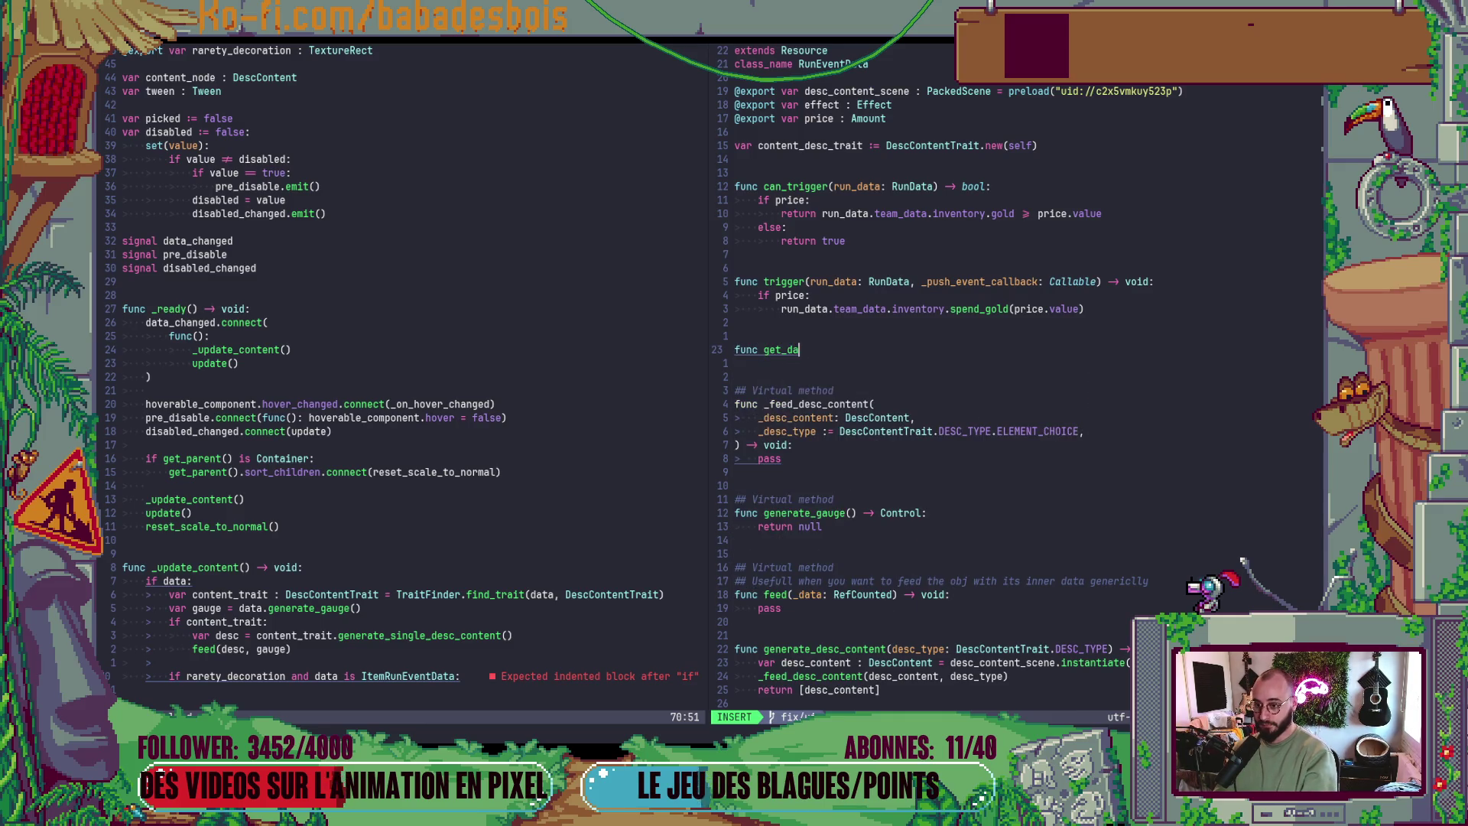
type("() -> Re")
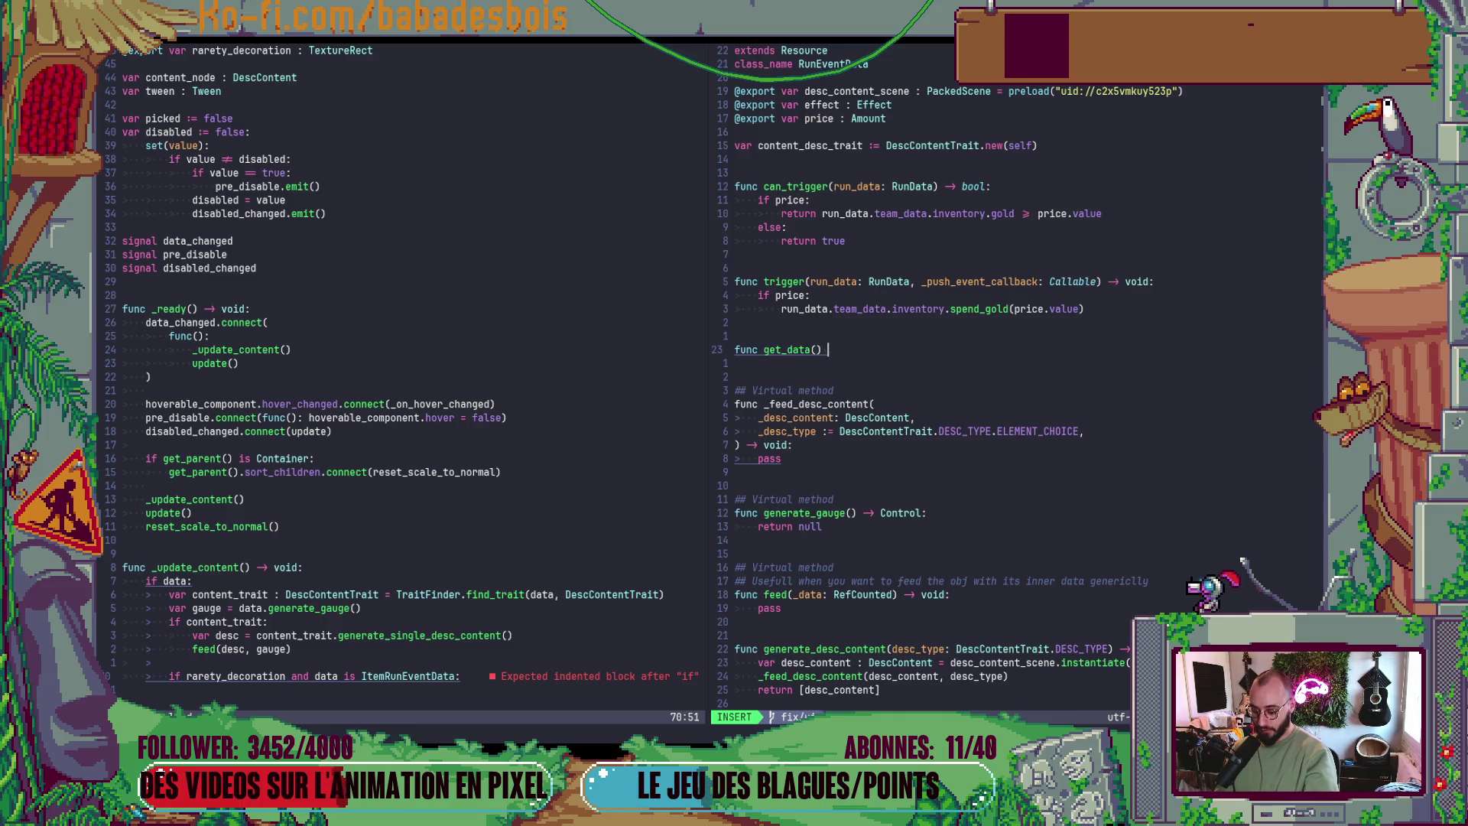
type("s")
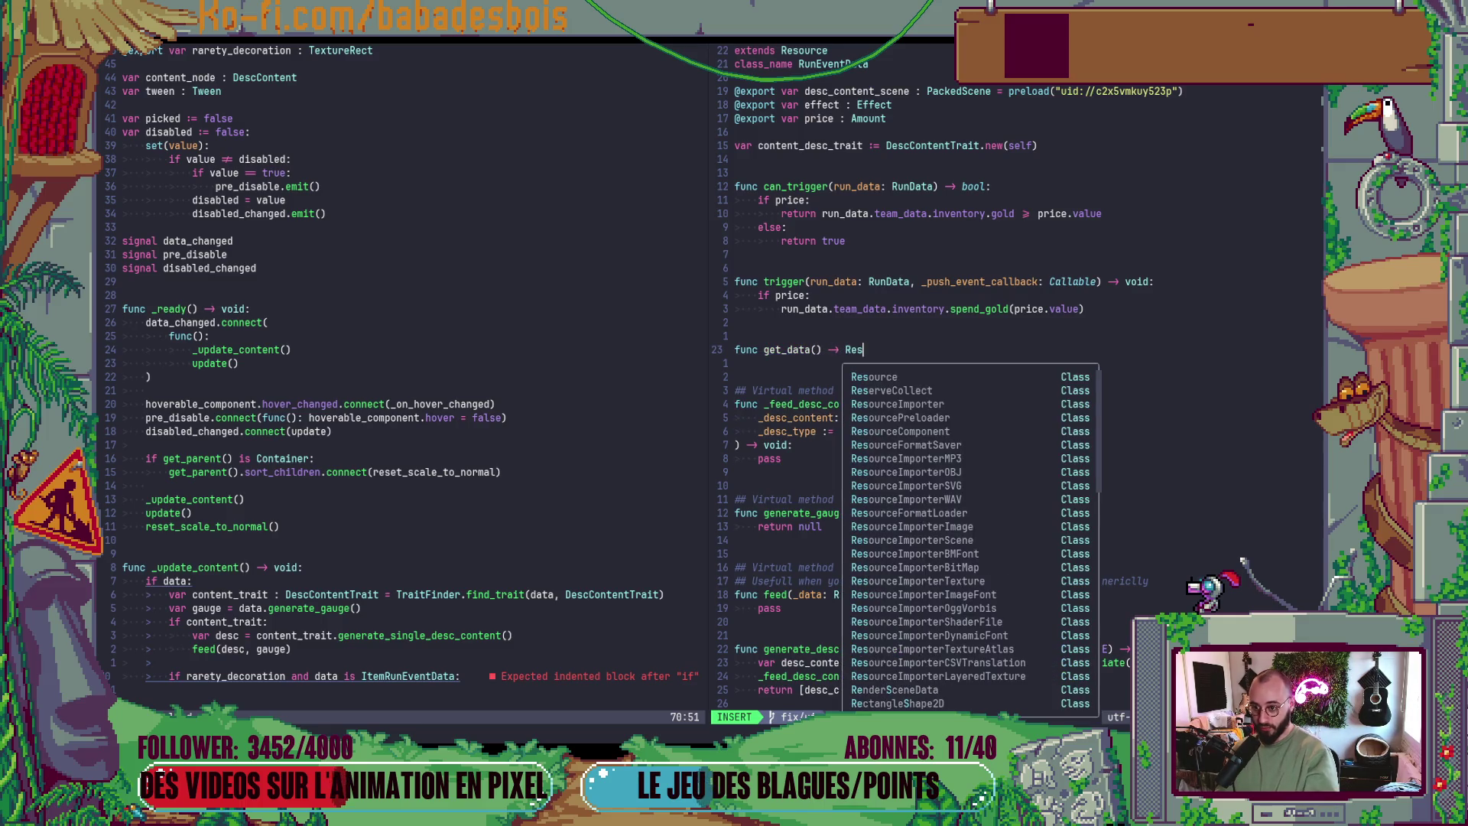
key("Return")
type(":")
key("Return")
type("return null")
key("Escape")
type(":w")
key("Return")
key("ctrl+o")
key("j")
key("j")
key("j")
key("j")
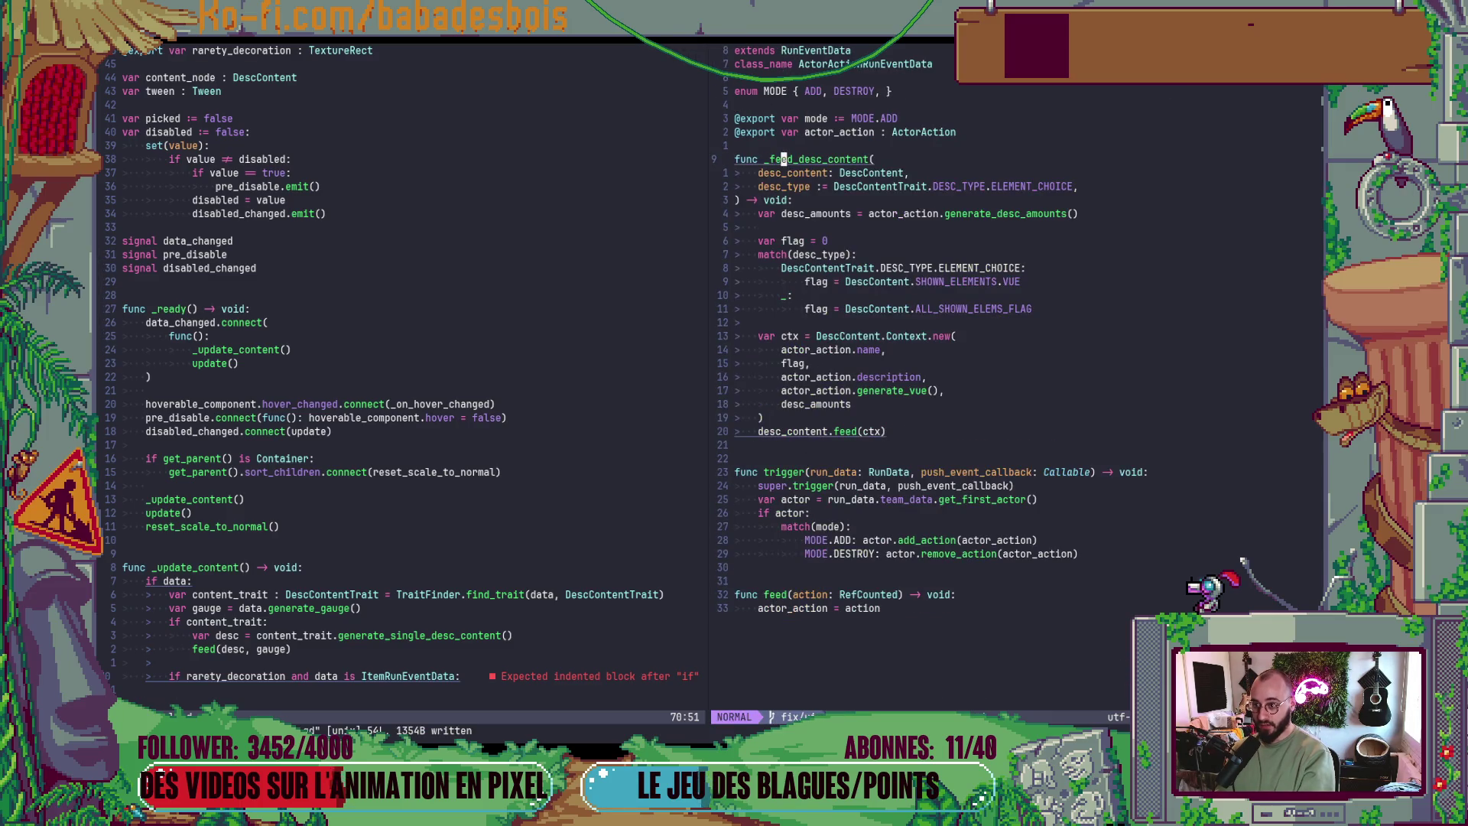
Add get_data() -> Resource returning actor_action to ActorActionRunEventData.gd and save it.
key("o")
key("Return")
key("Return")
key("Up")
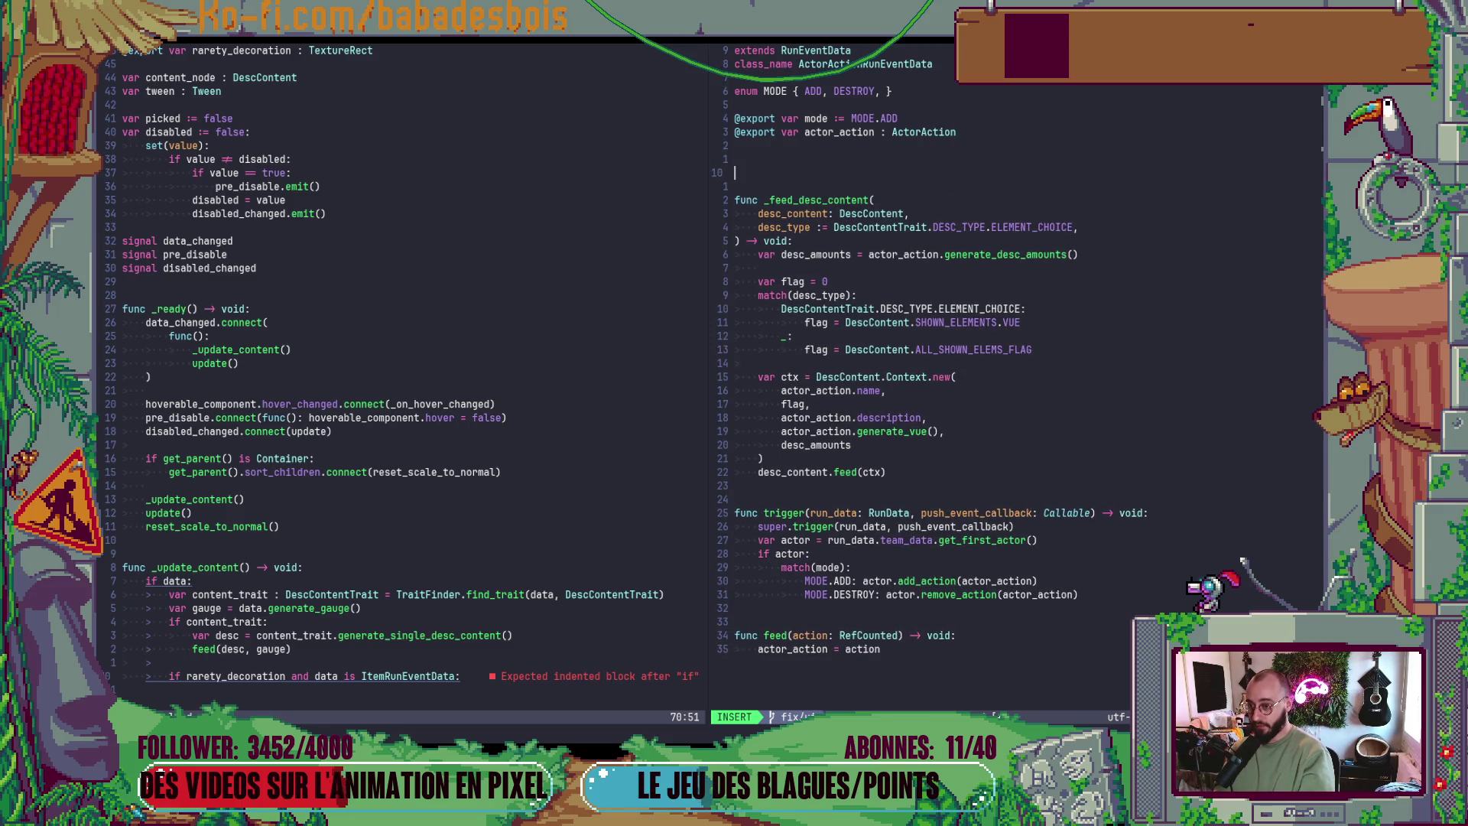
key("Return")
key("Up")
type("func get_data")
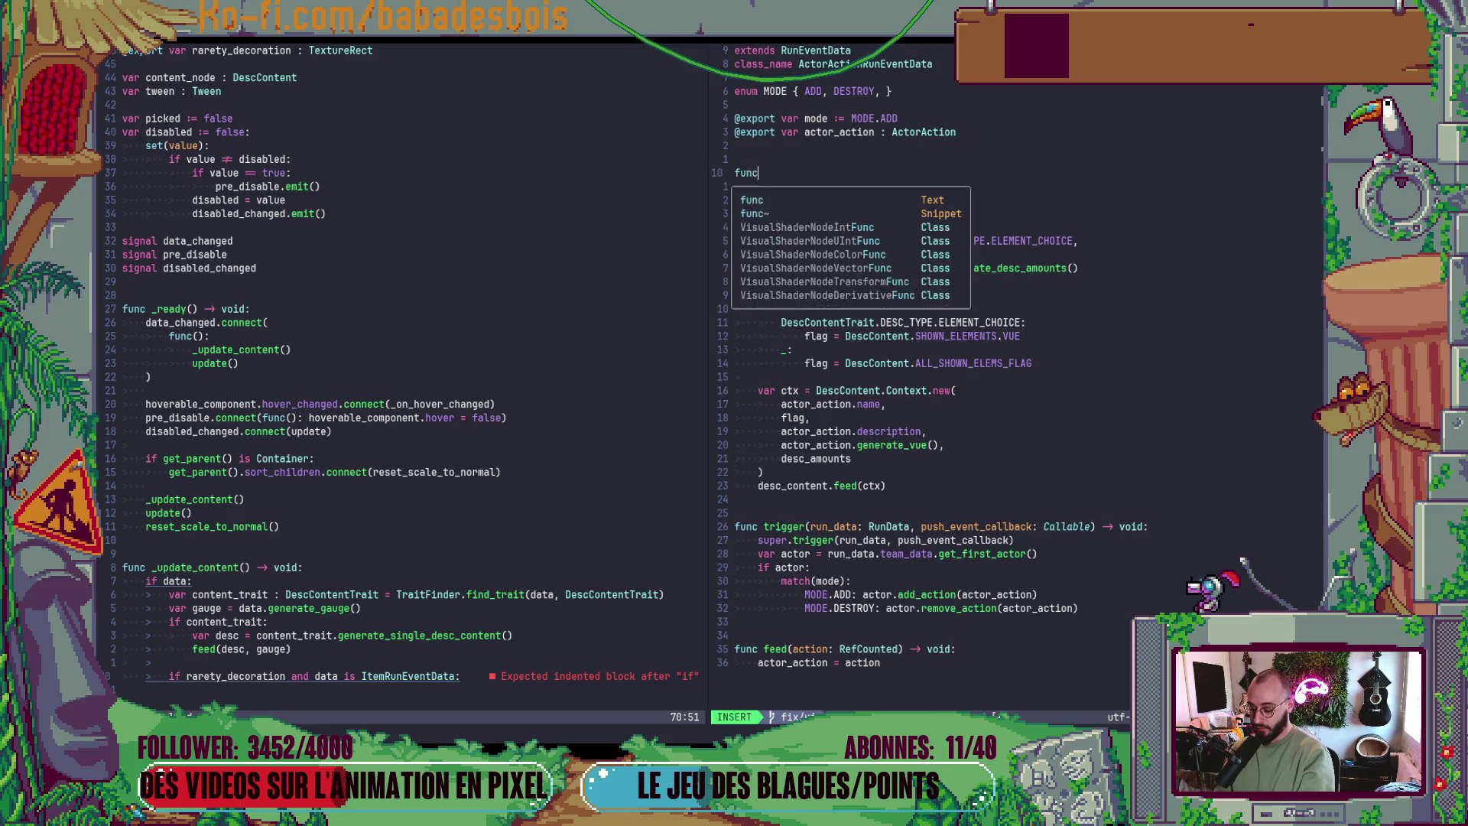
key("BackSpace")
type("()")
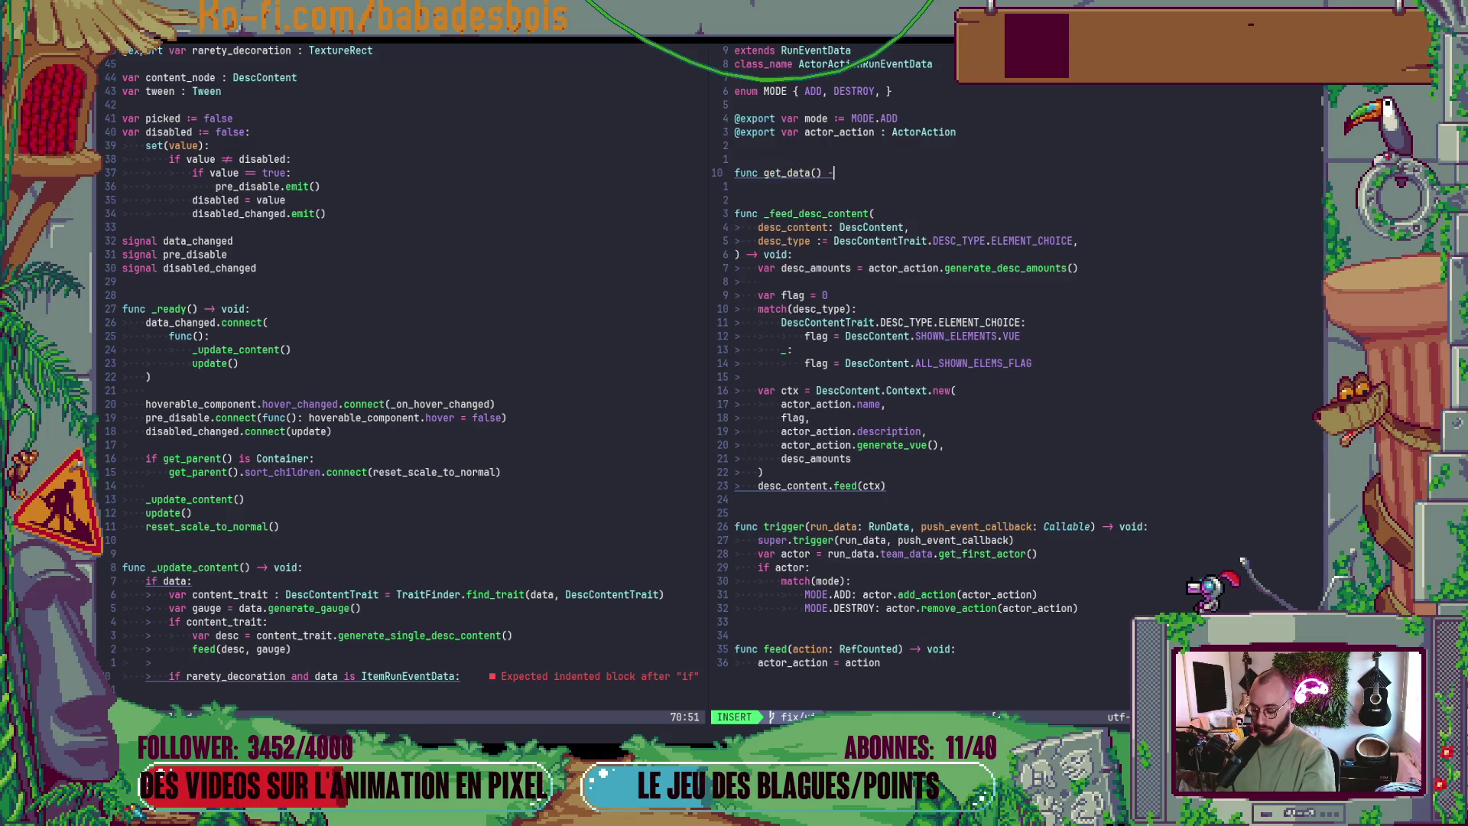
type(" -> Re")
key("Tab")
type(":")
key("Return")
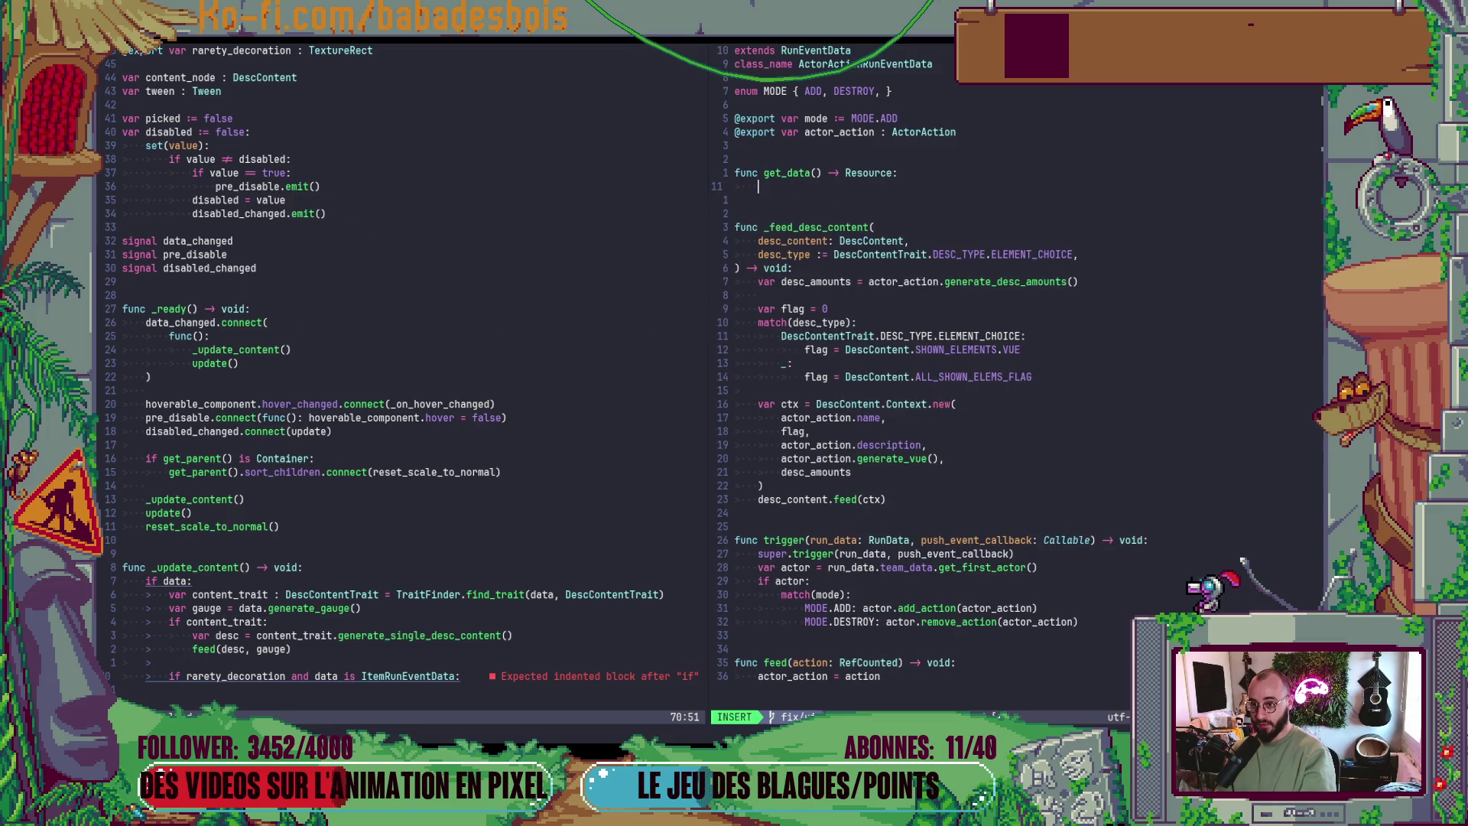
type("return ac")
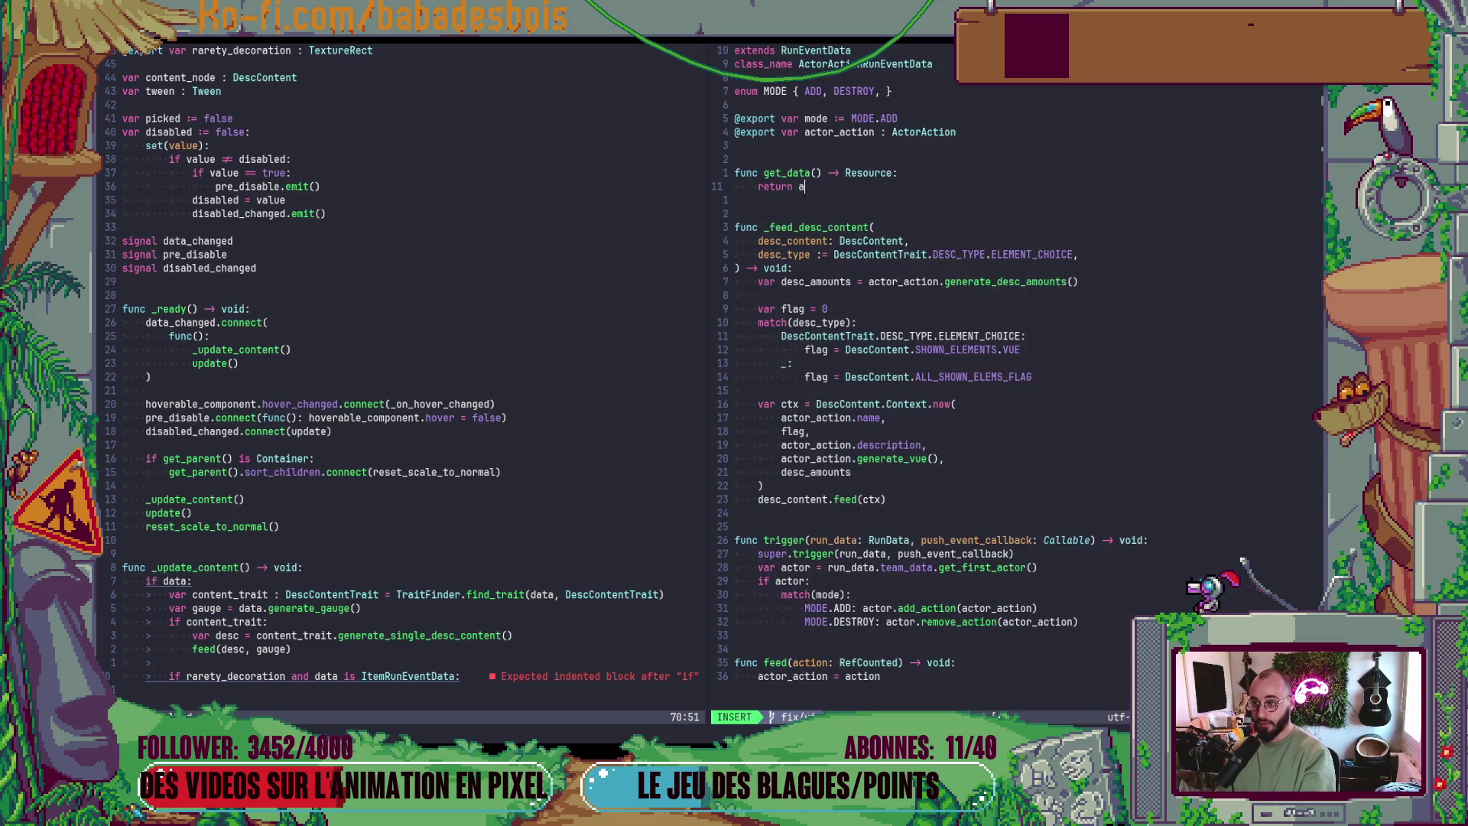
key("Tab")
key("Escape")
type(":w")
key("Return")
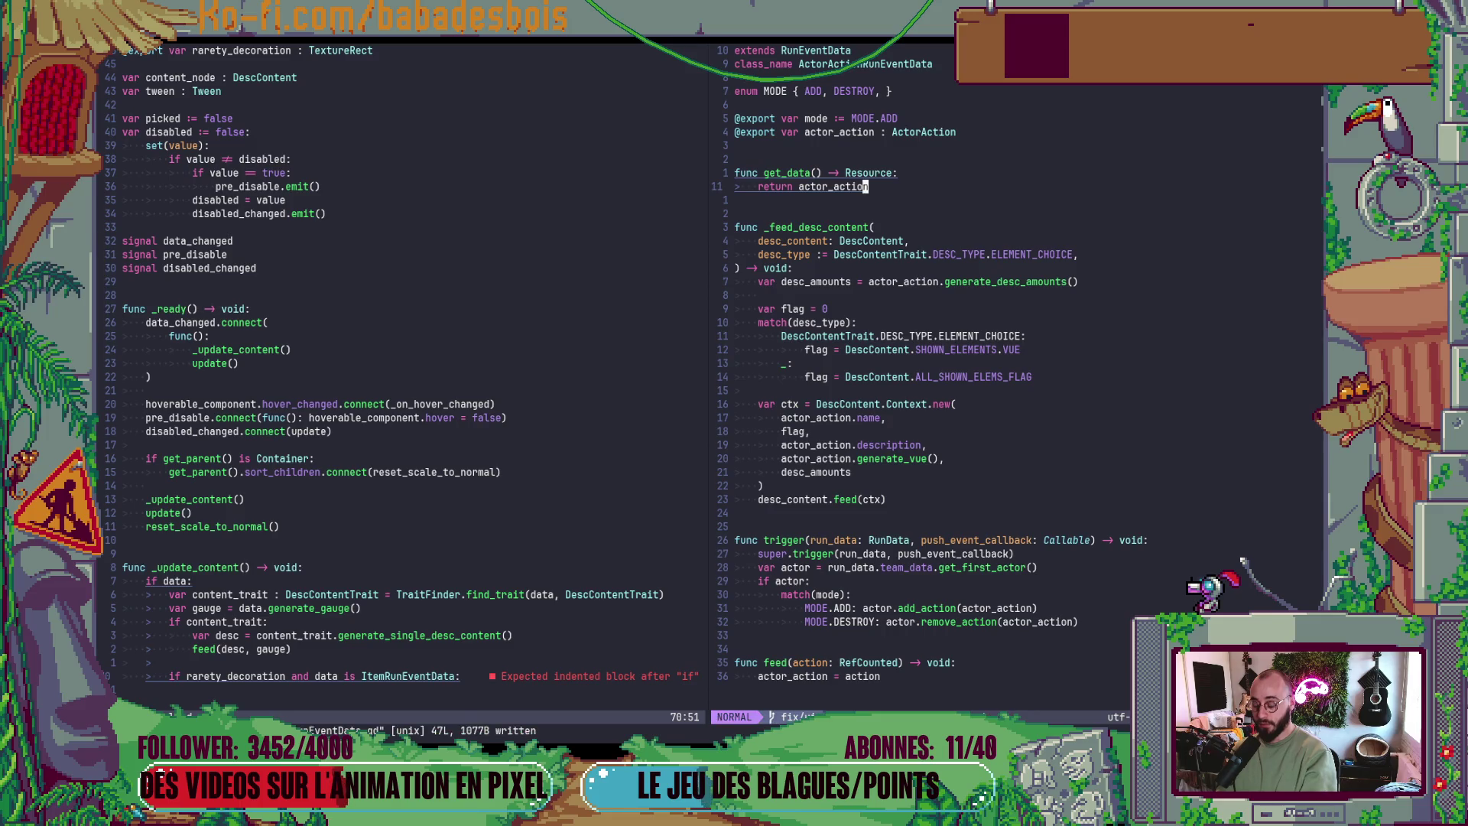
In ItemRunEventData.gd, add a get_data() method returning item below the item export.
key("space")
key("f")
key("f")
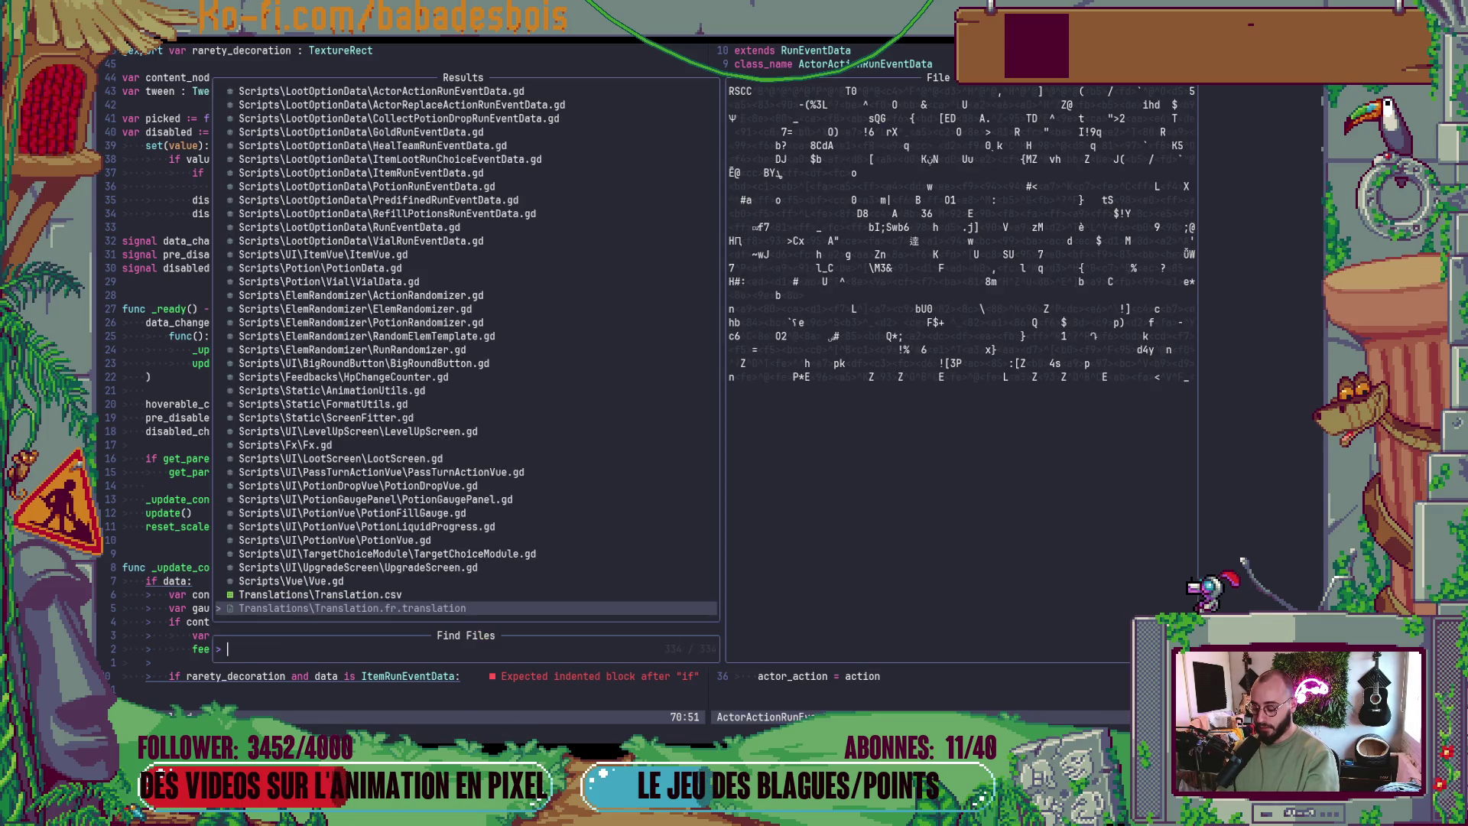
type("itemrun")
key("Return")
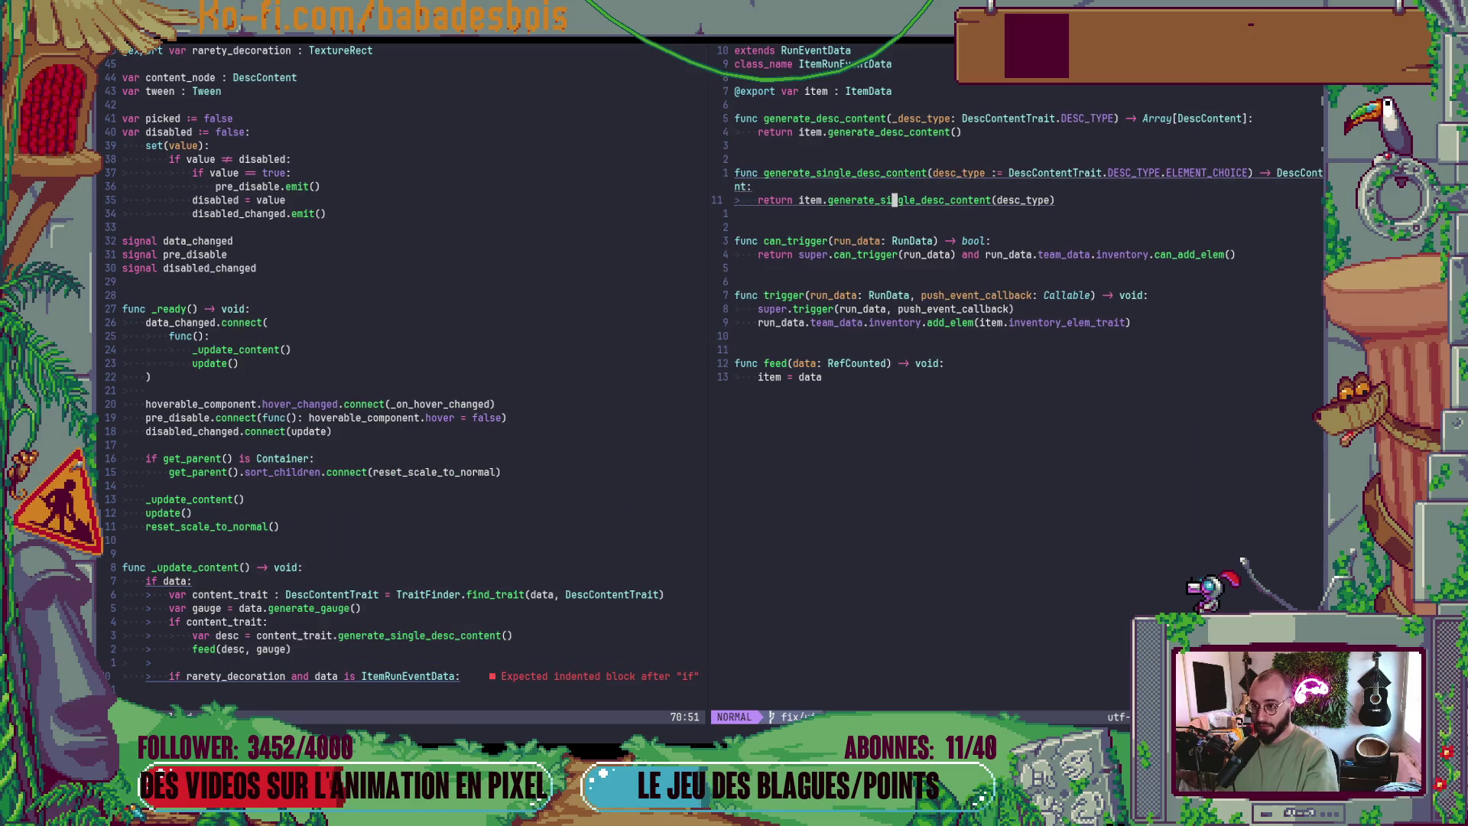
key("j")
key("g")
key("g")
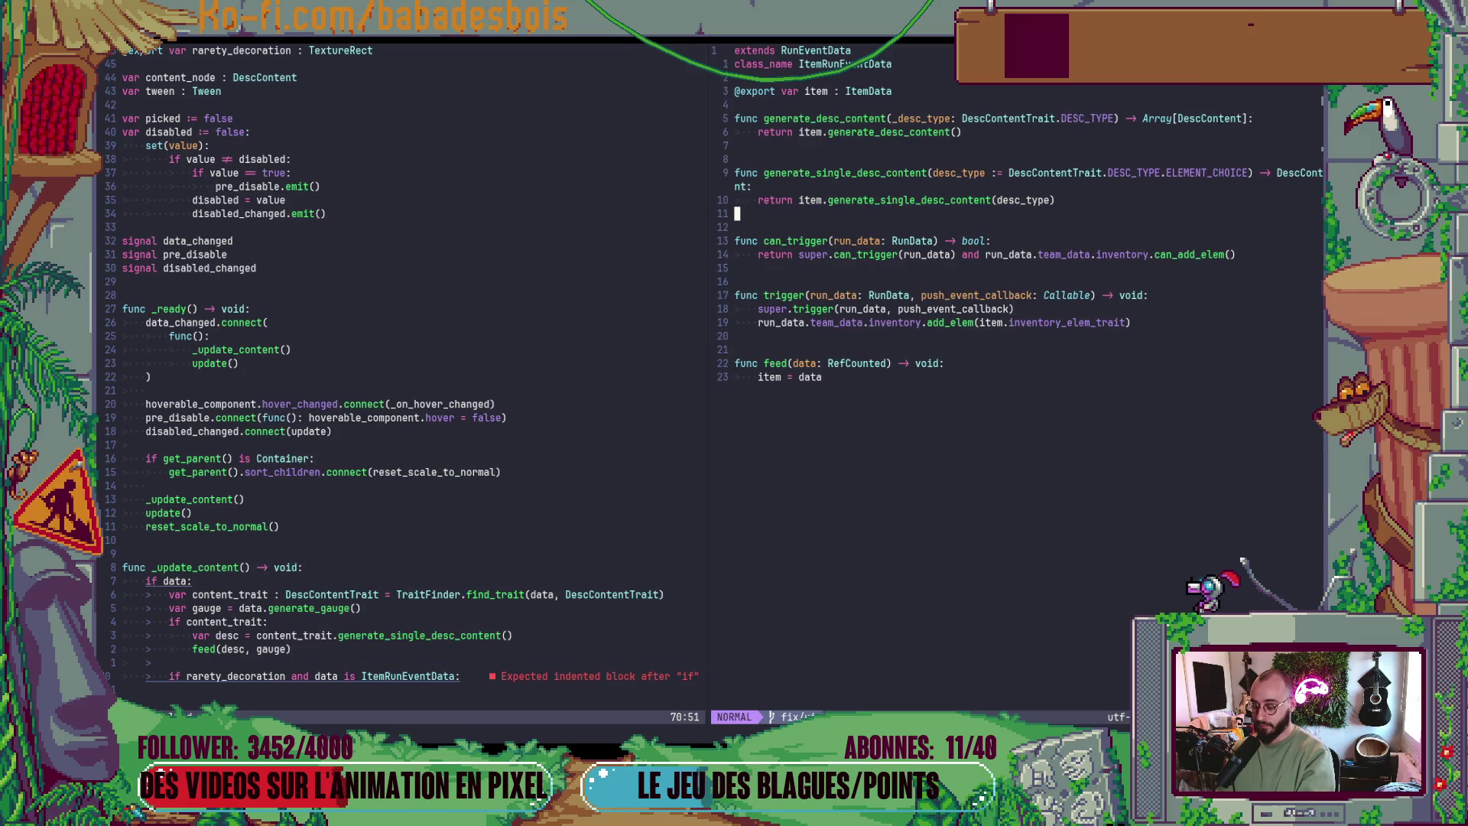
key("3")
key("j")
key("j")
key("o")
key("Return")
key("Return")
key("Return")
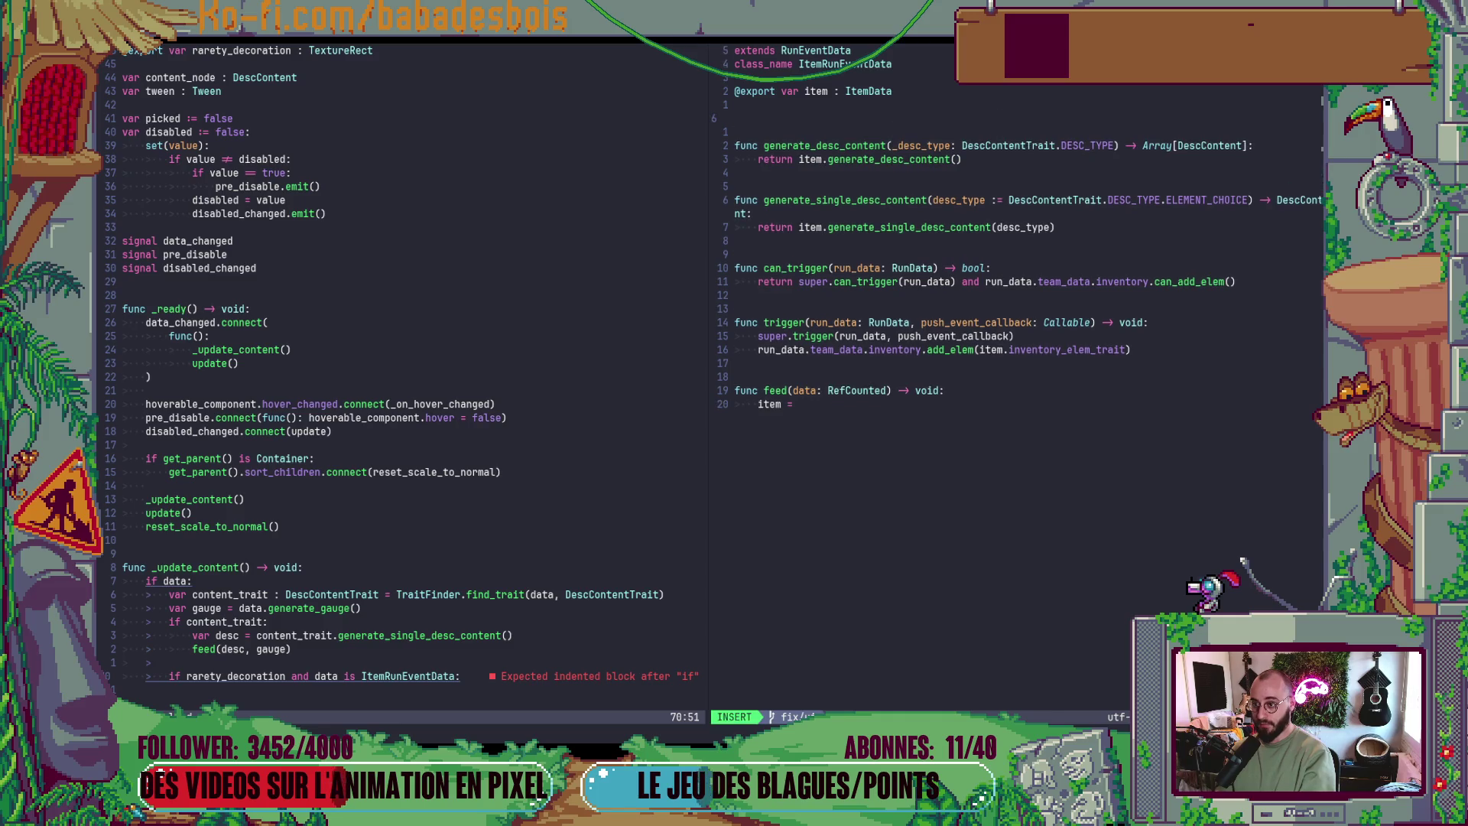
key("Up")
key("Up")
type("func get_")
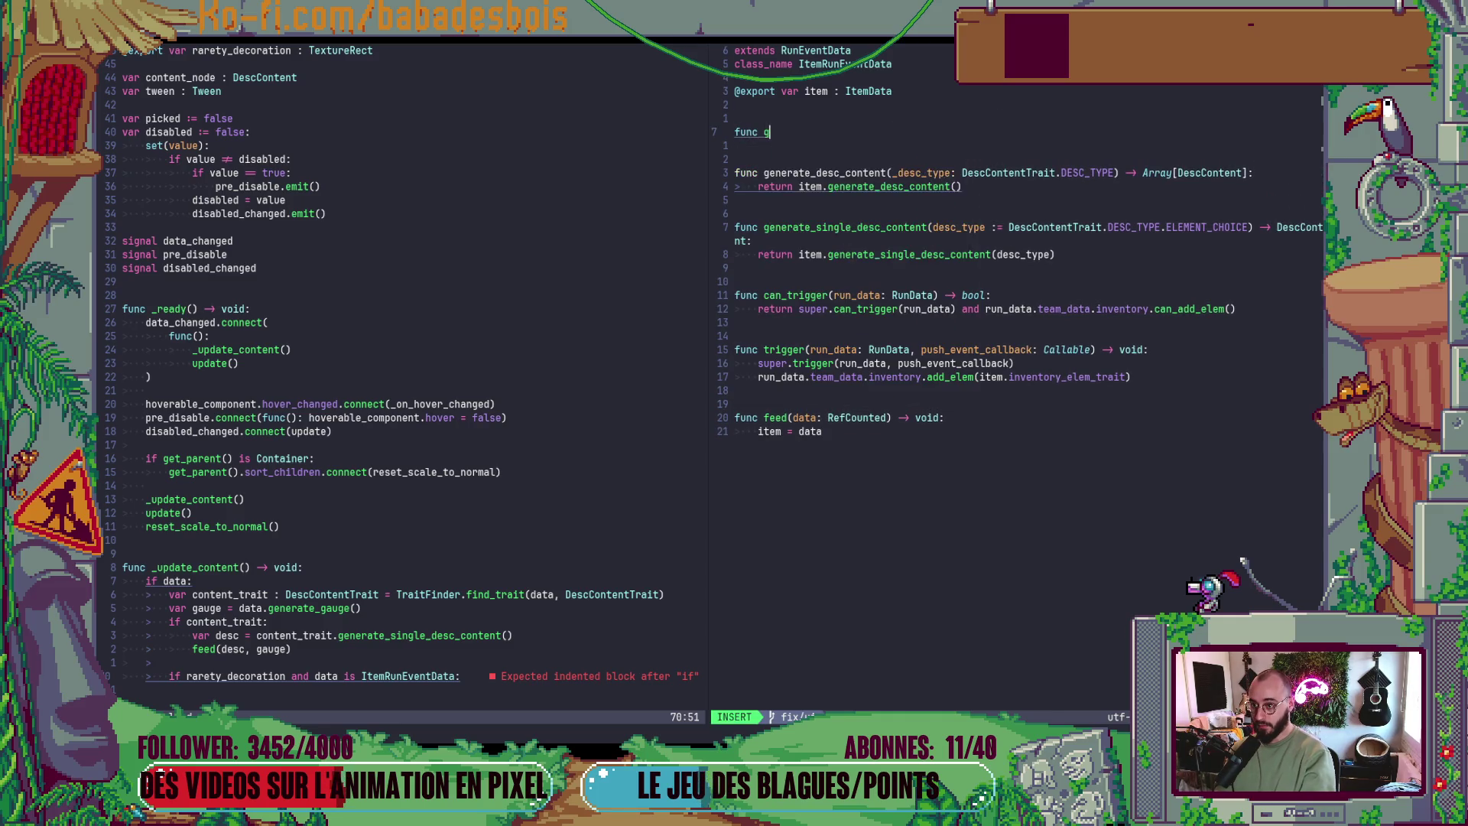
key("Return")
type("re")
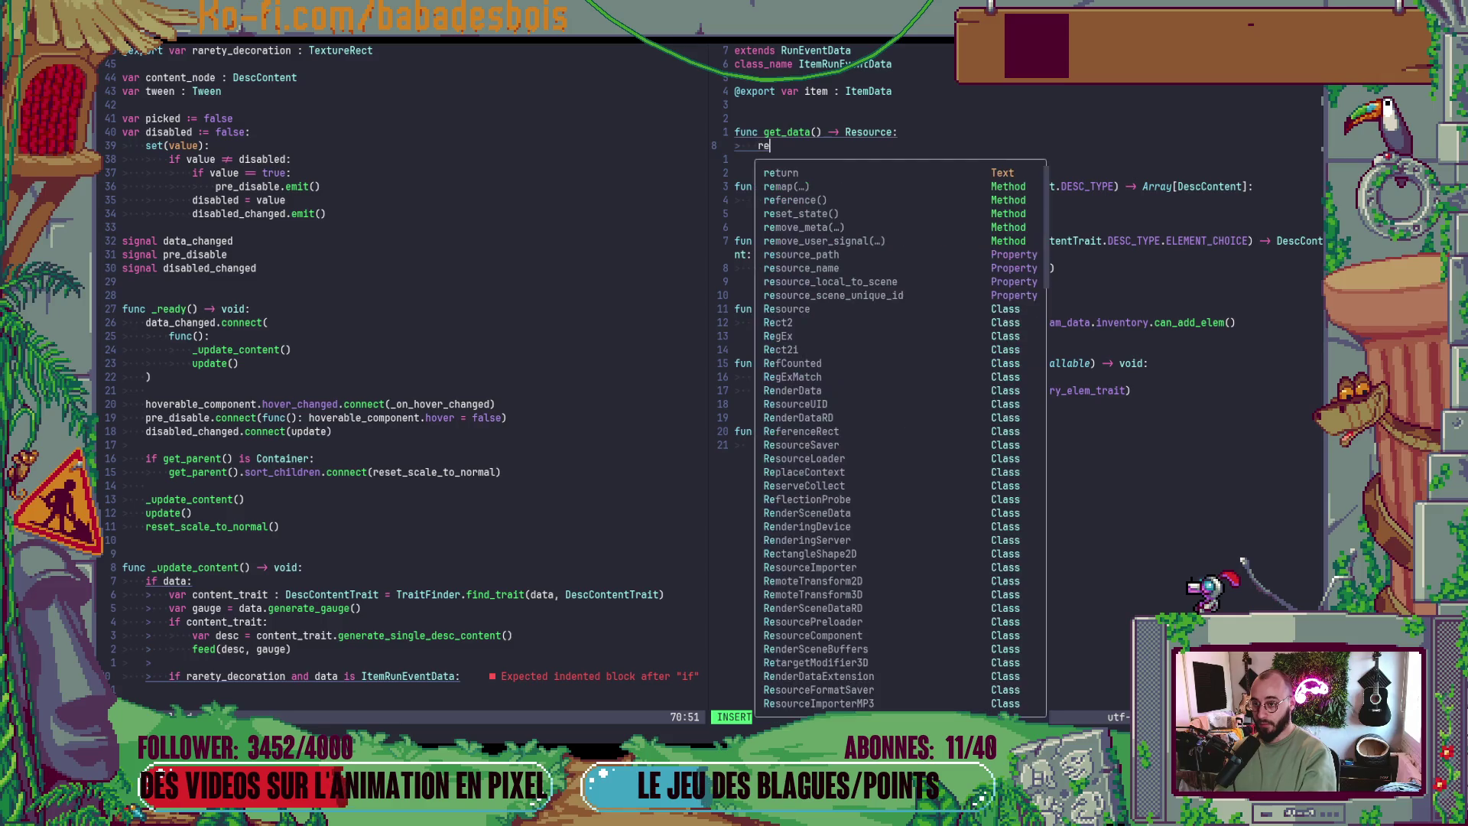
key("Tab")
key("Return")
type("item")
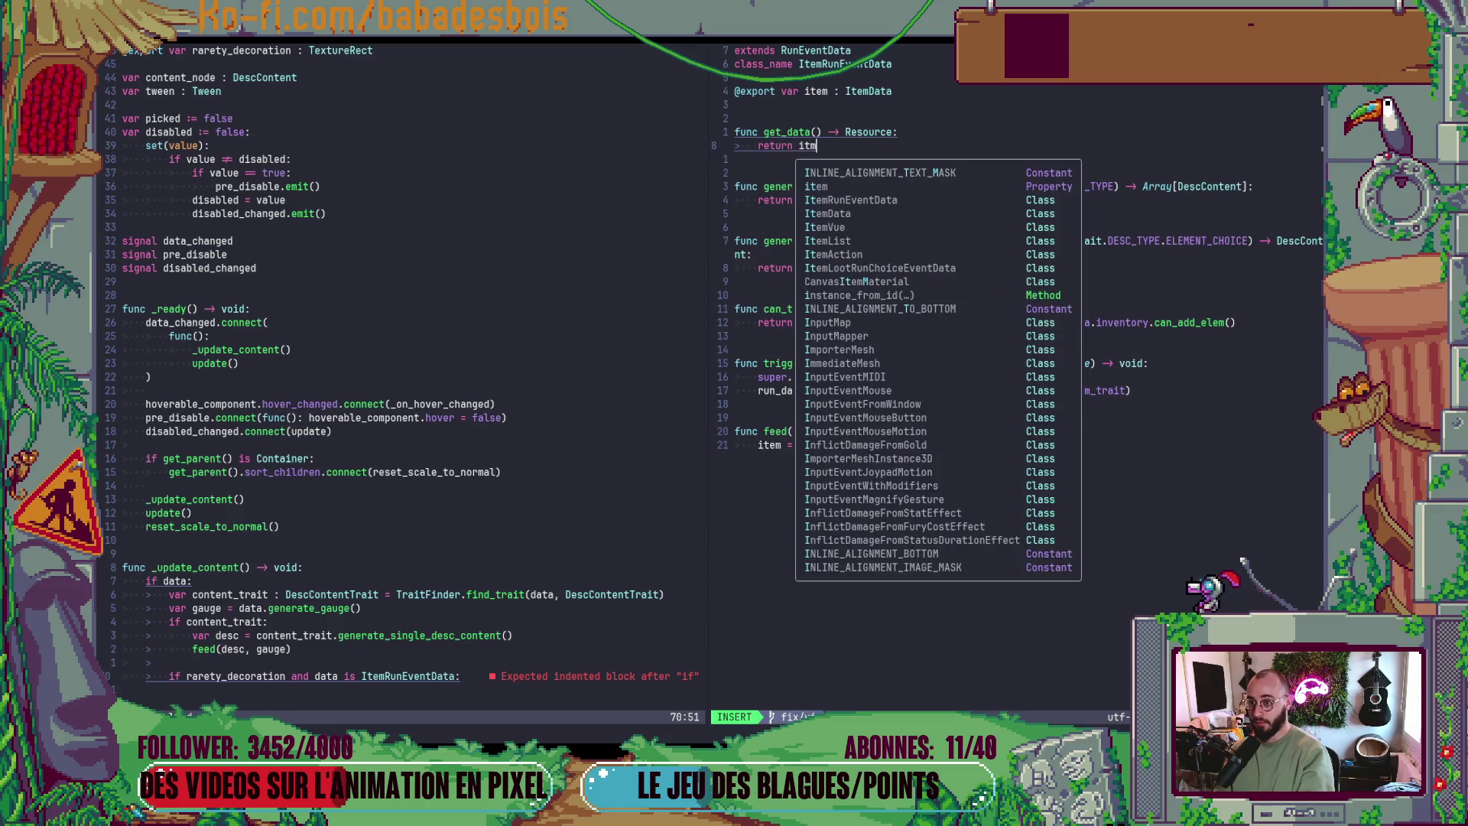
key("Escape")
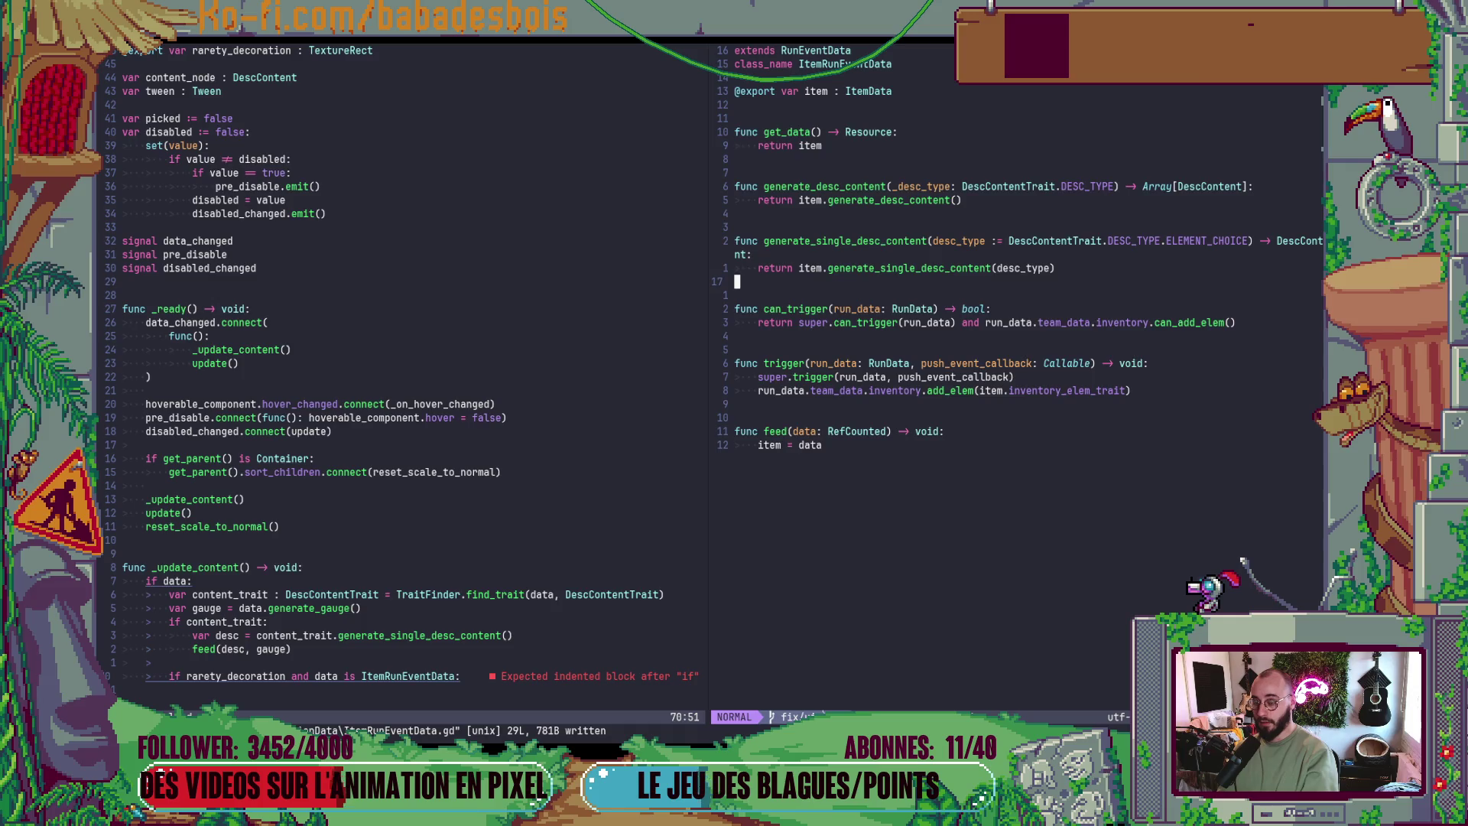
Add get_data() returning potion to PotionRunEventData.gd and save it.
key("space")
key("f")
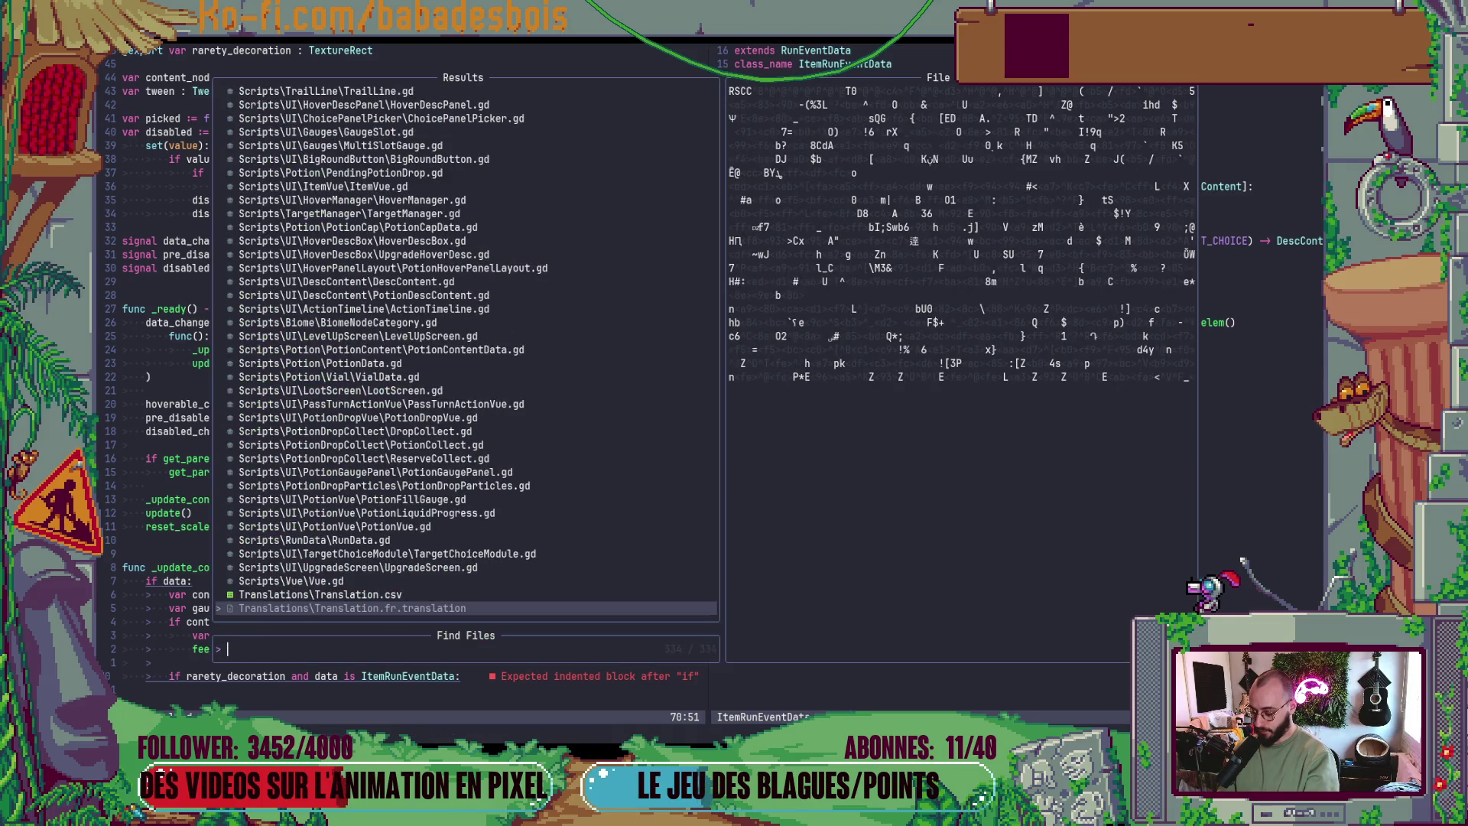
type("PotionRun")
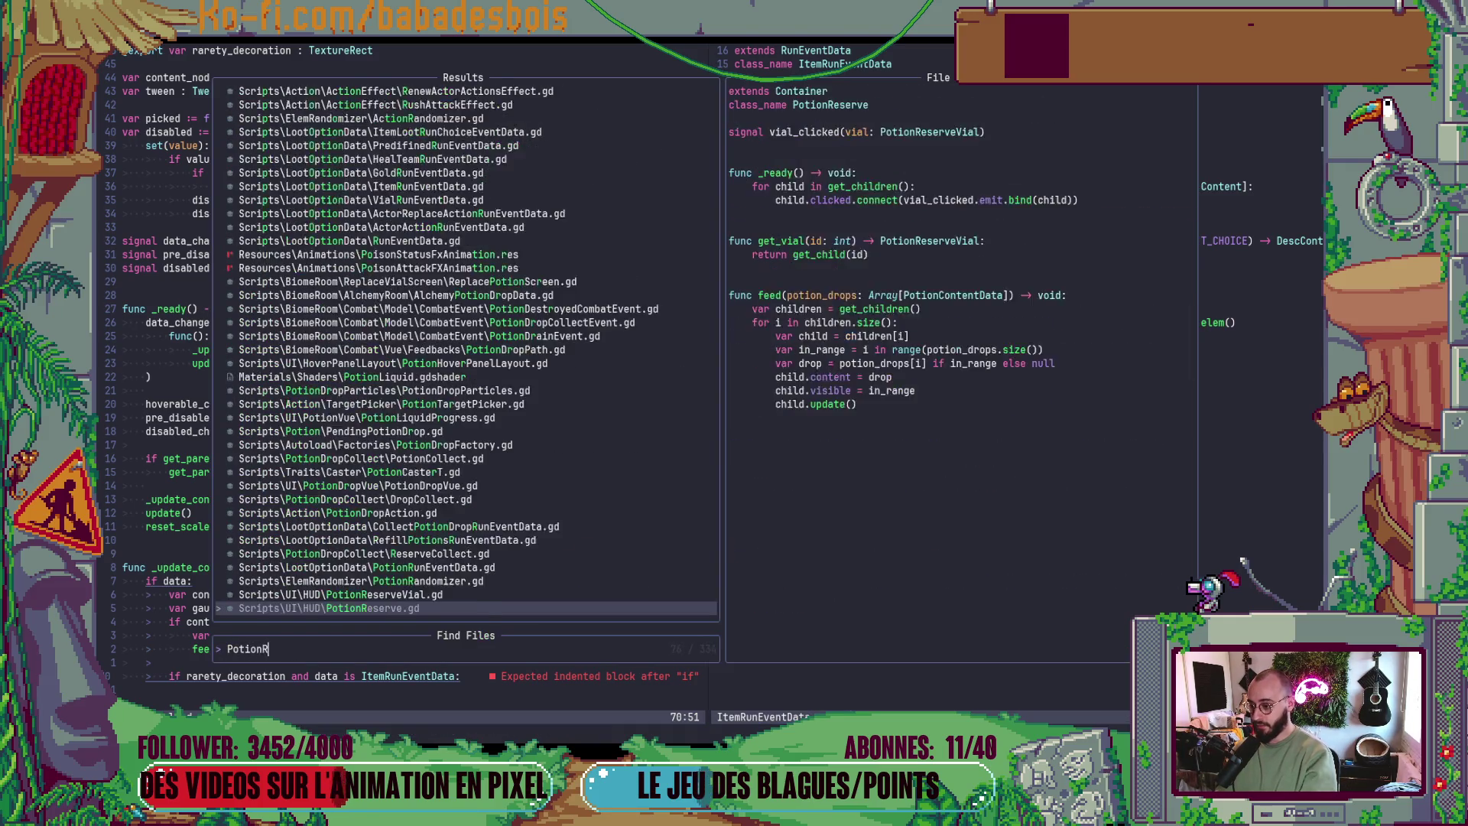
key("Return")
key("j")
key("j")
key("j")
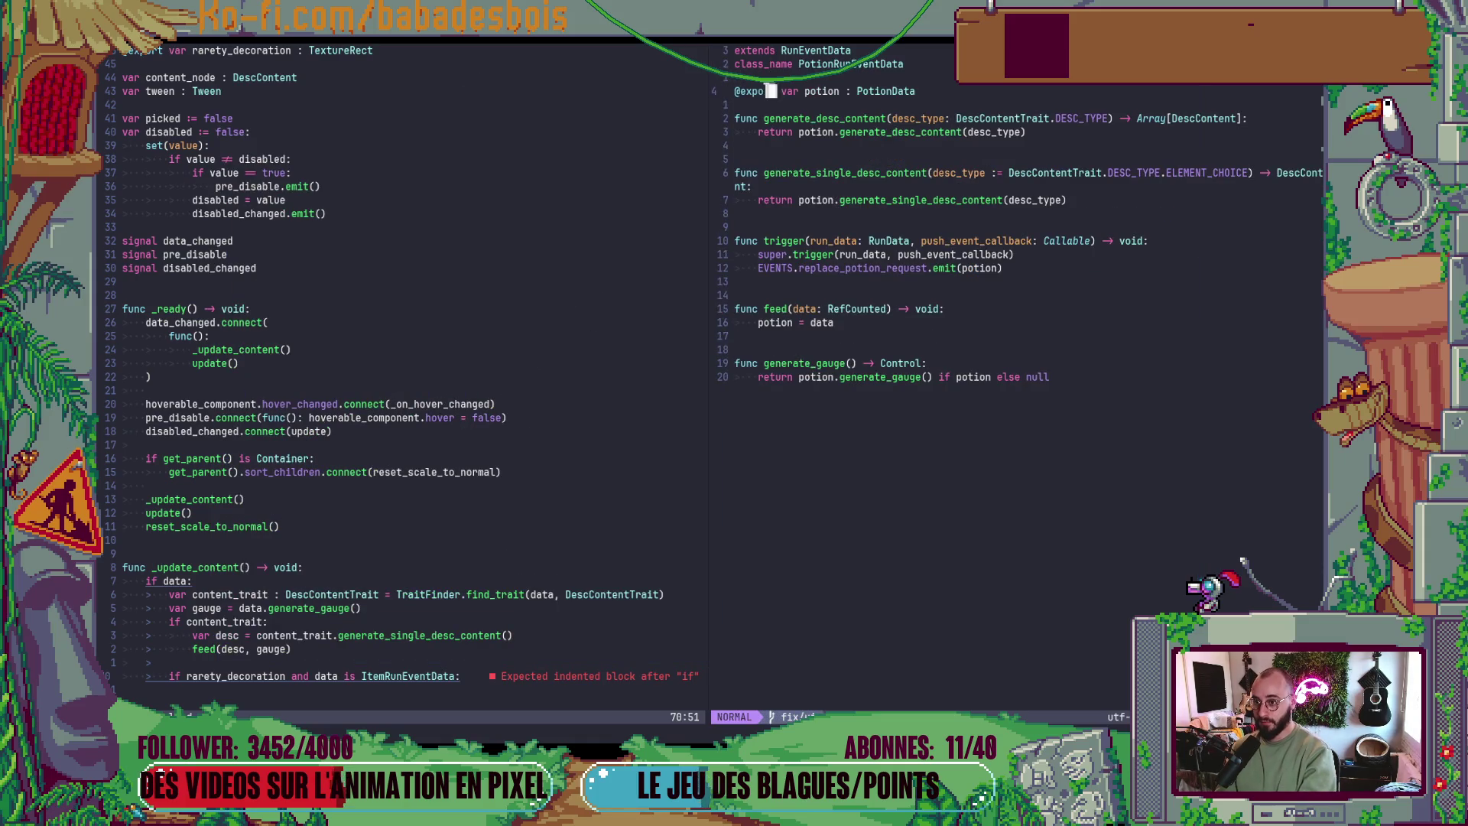
key("o")
key("Return")
key("Return")
key("Return")
type("func ")
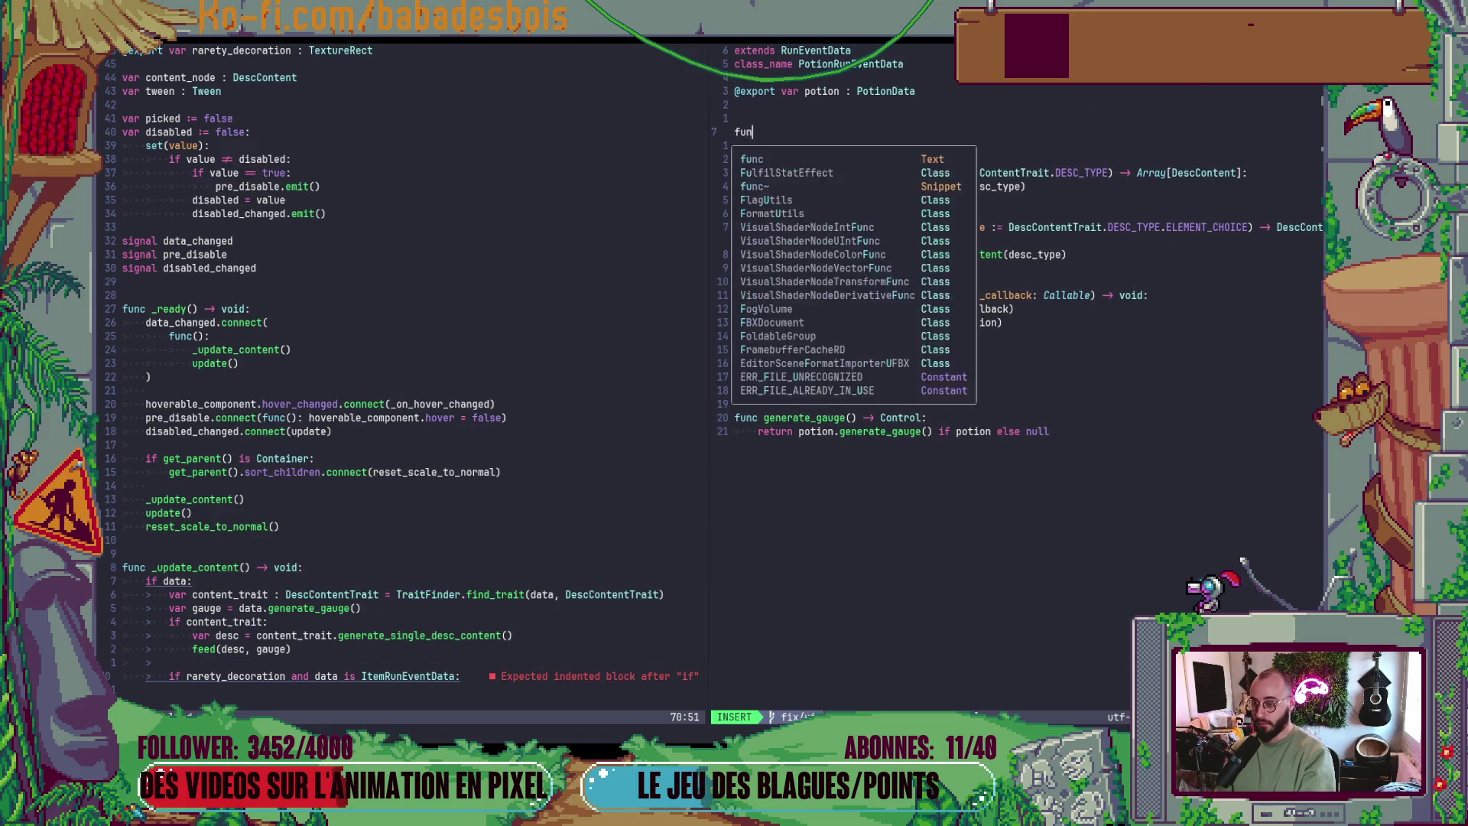
type("get_data() -> Resource:")
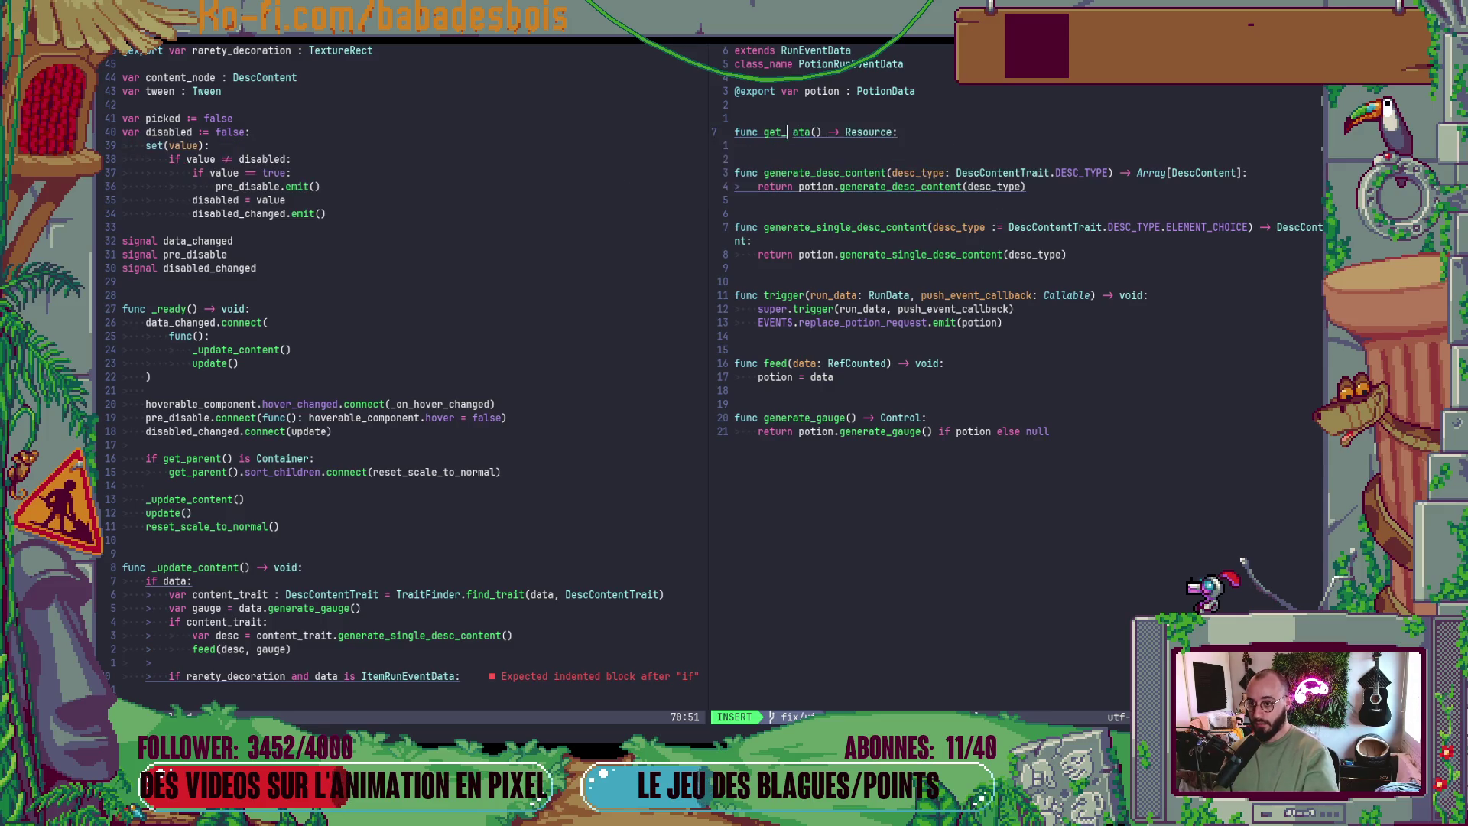
key("Return")
type("return pot")
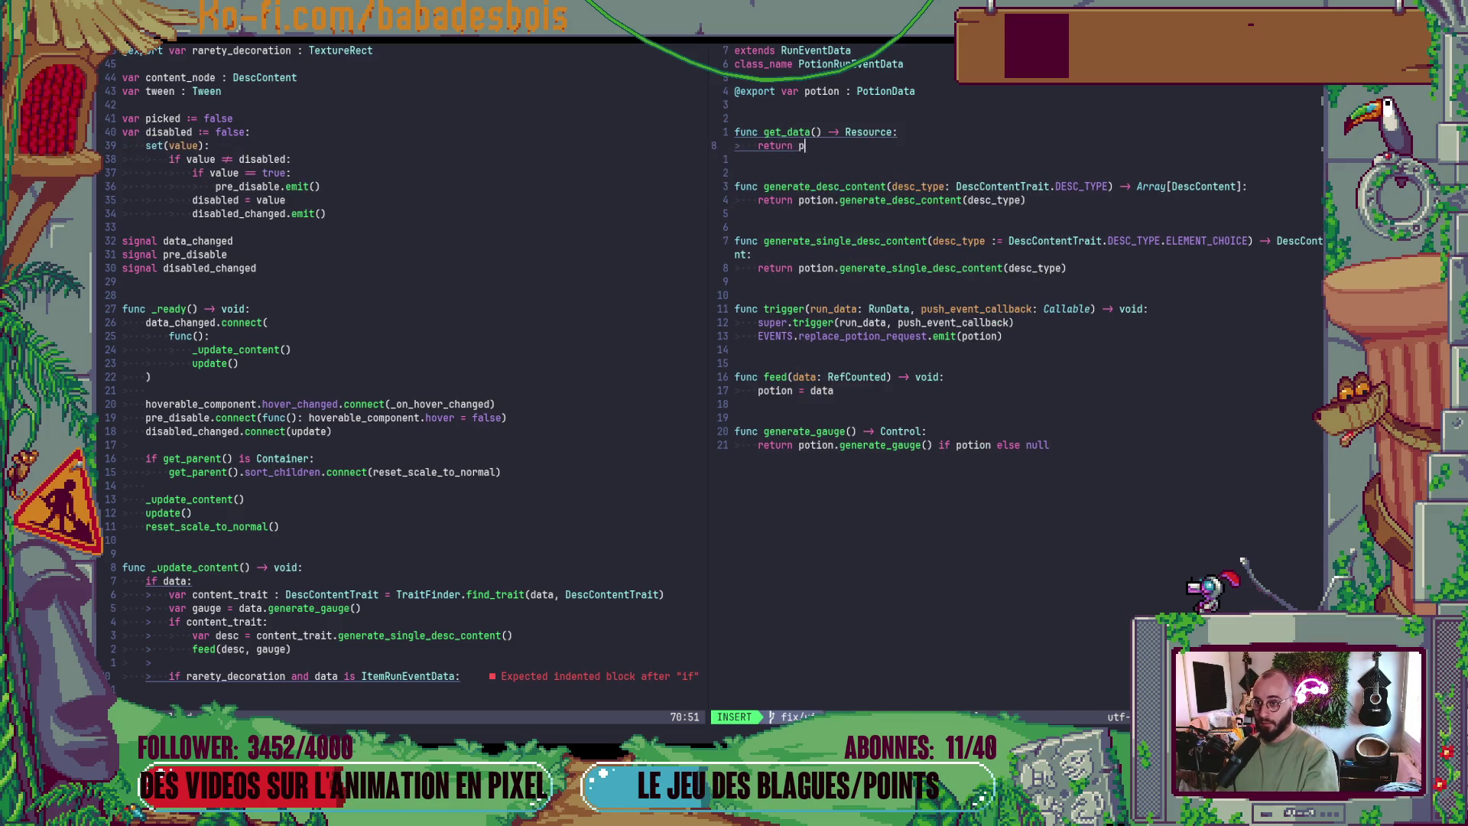
type("ion")
key("Escape")
type(":w")
key("Return")
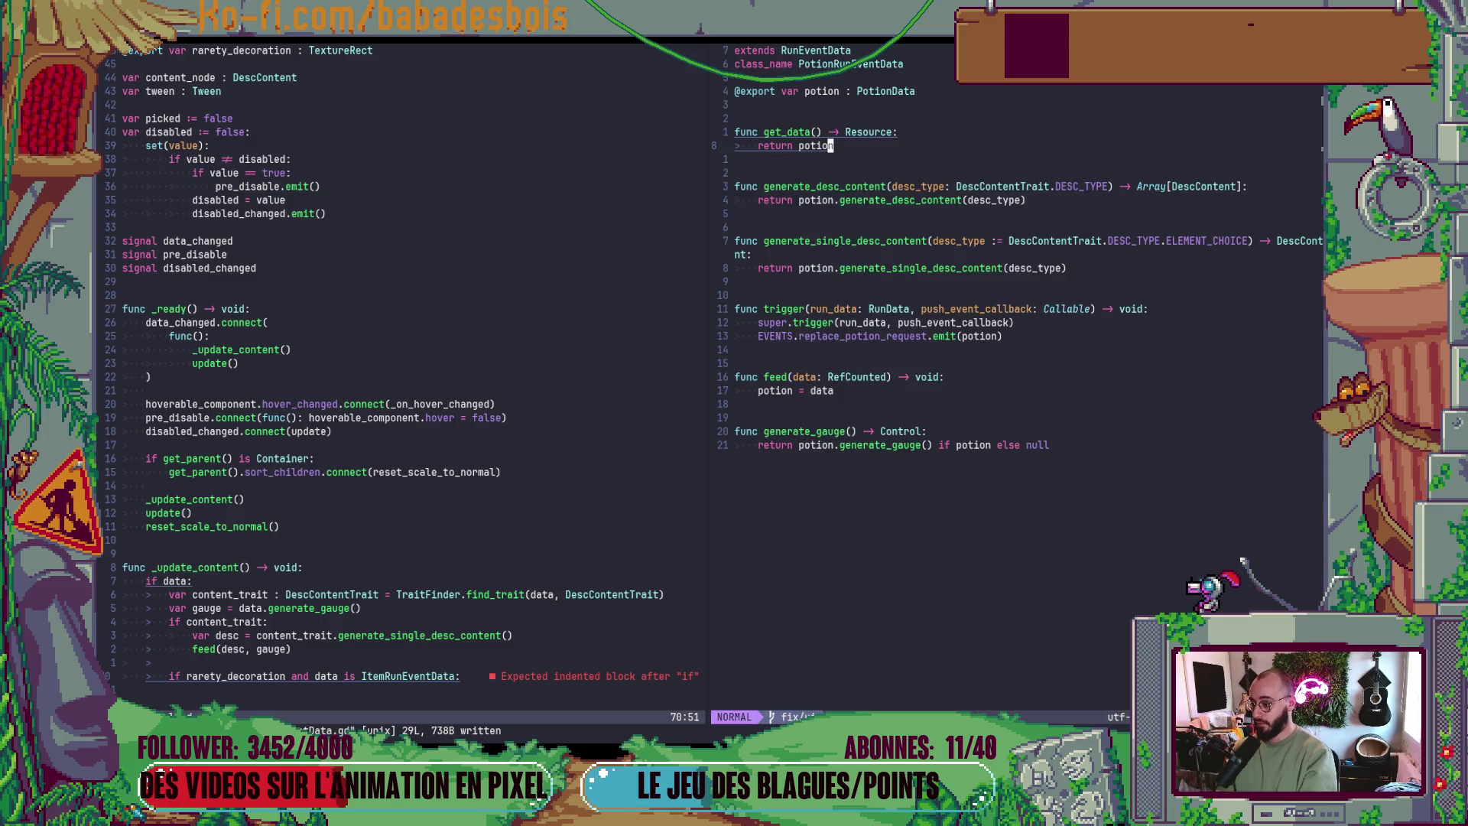
Replace the data type check with 'var elem_data = data.get_data()' on a new line above the rarity check.
key("b")
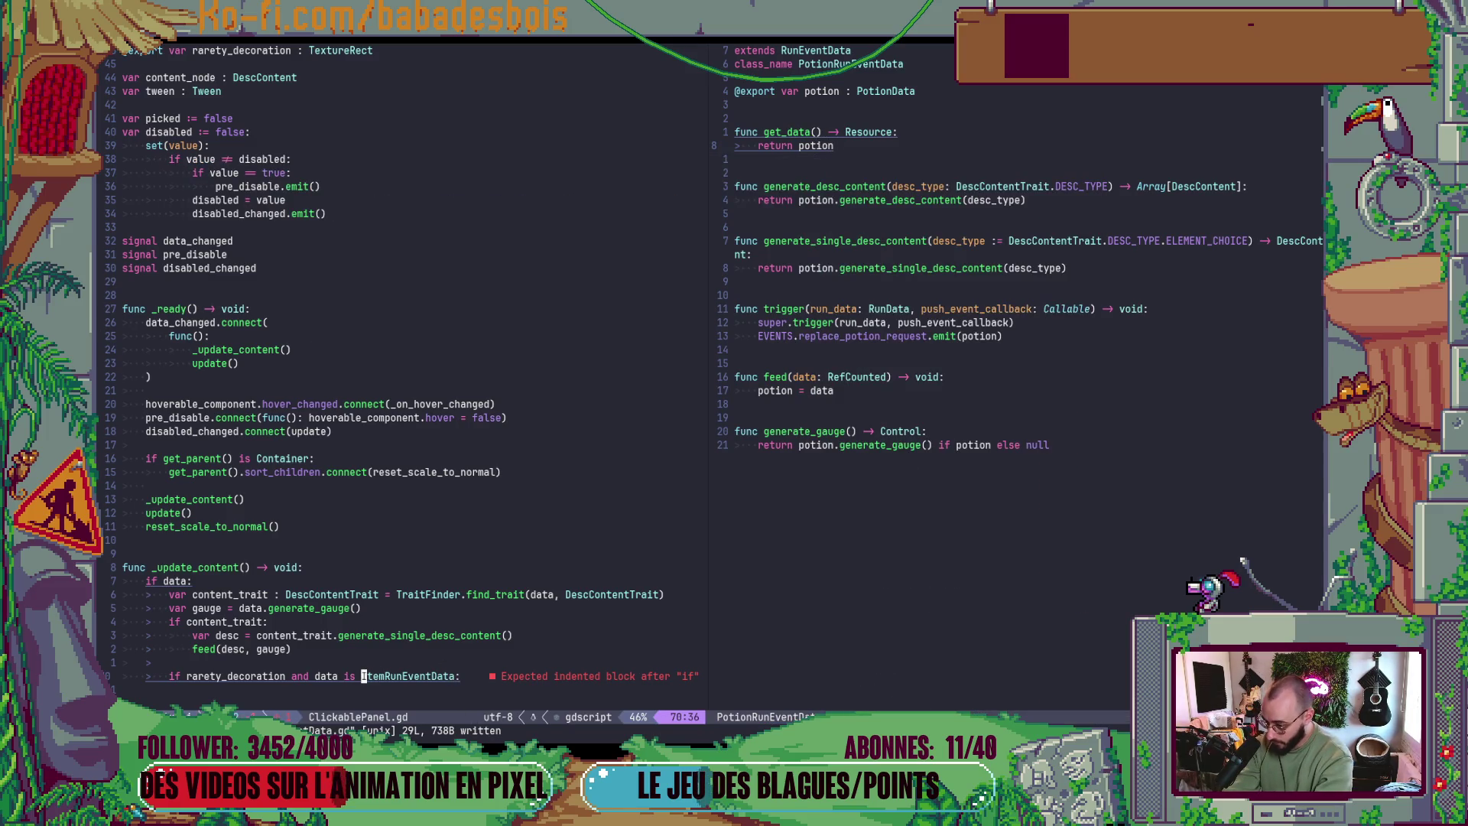
key("b")
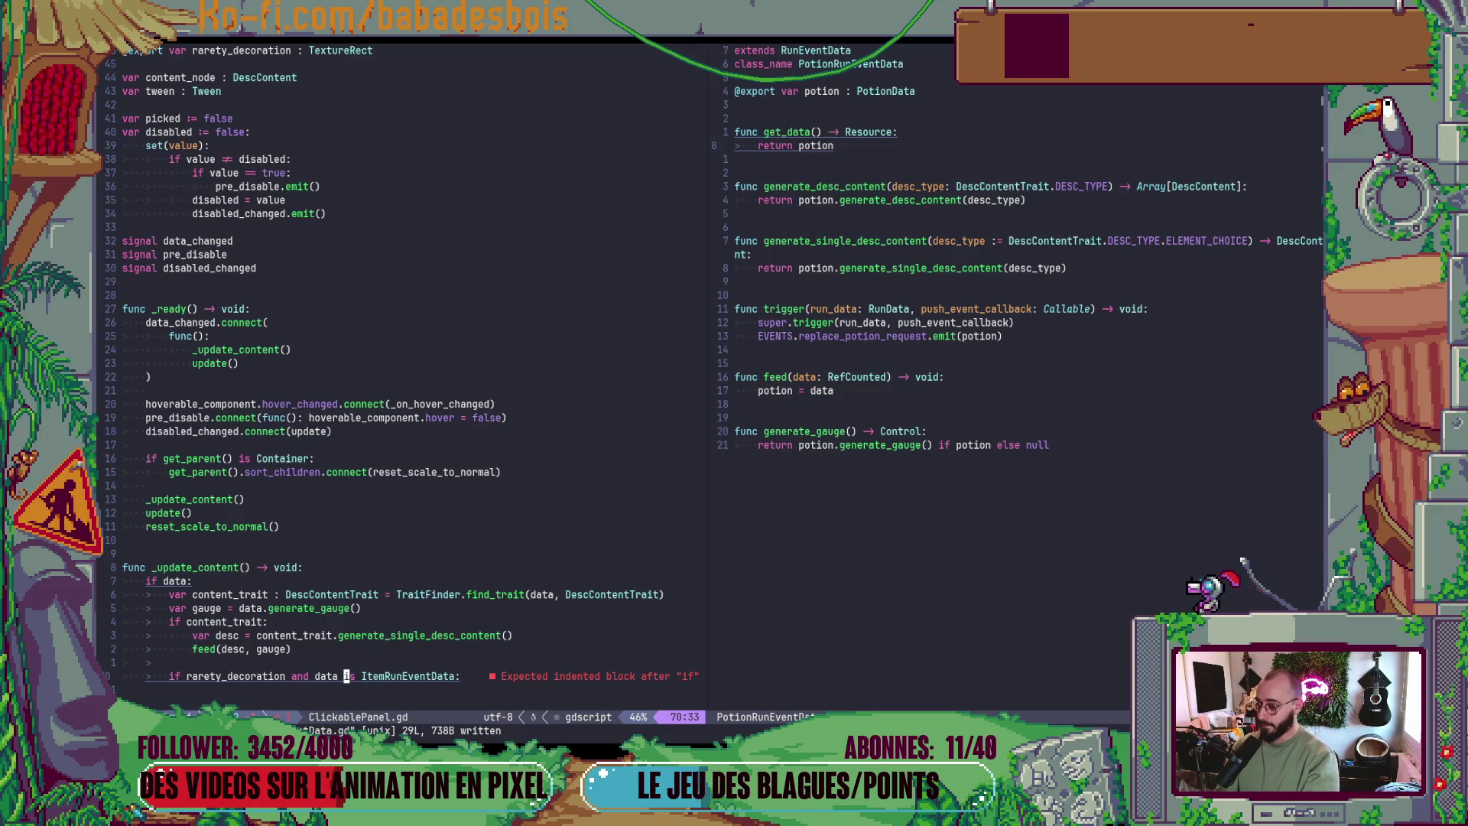
key("b")
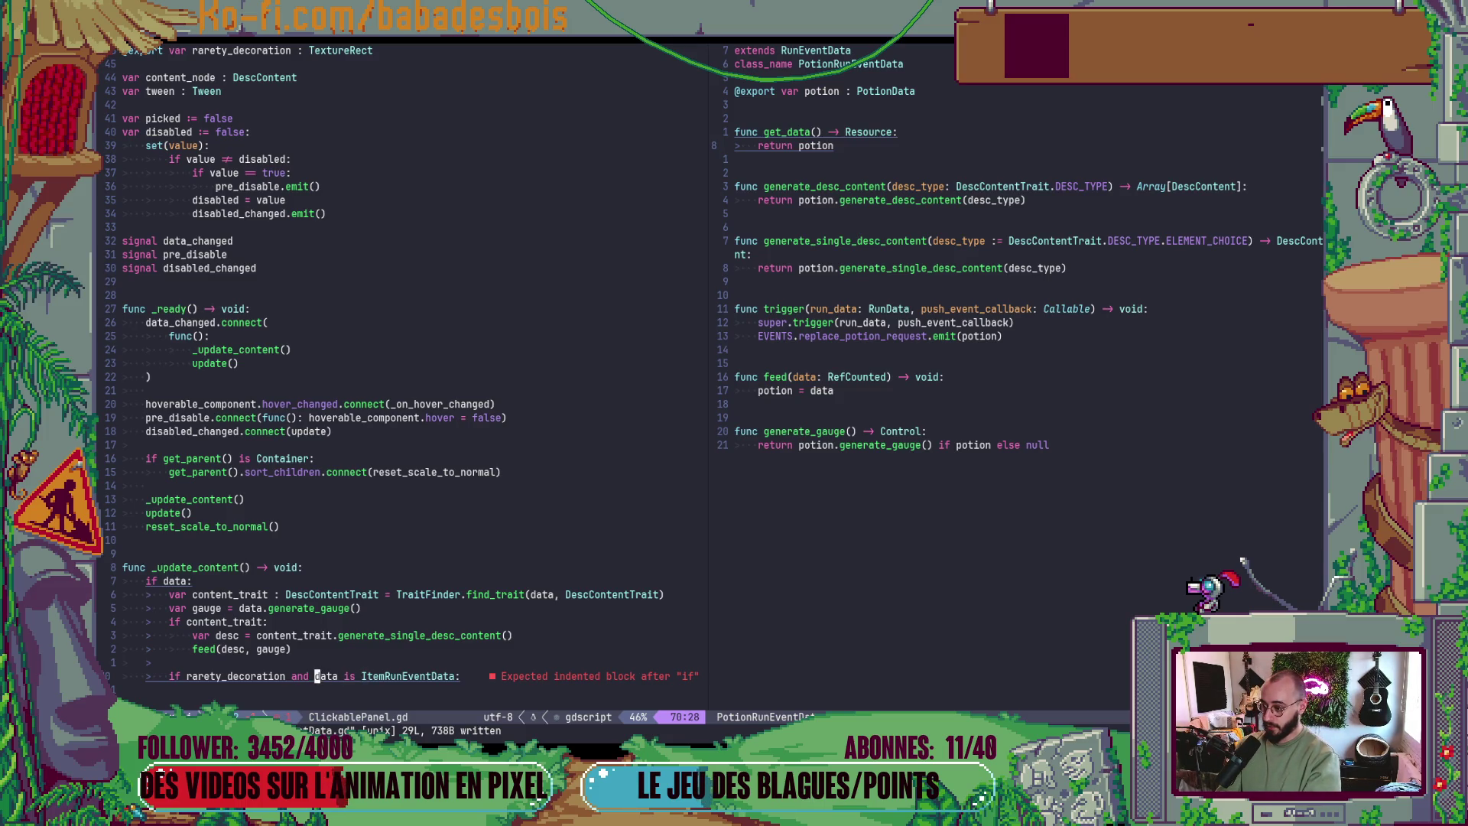
key("shift+c")
key("Escape")
key("shift+o")
type("var und")
key("BackSpace")
key("BackSpace")
key("BackSpace")
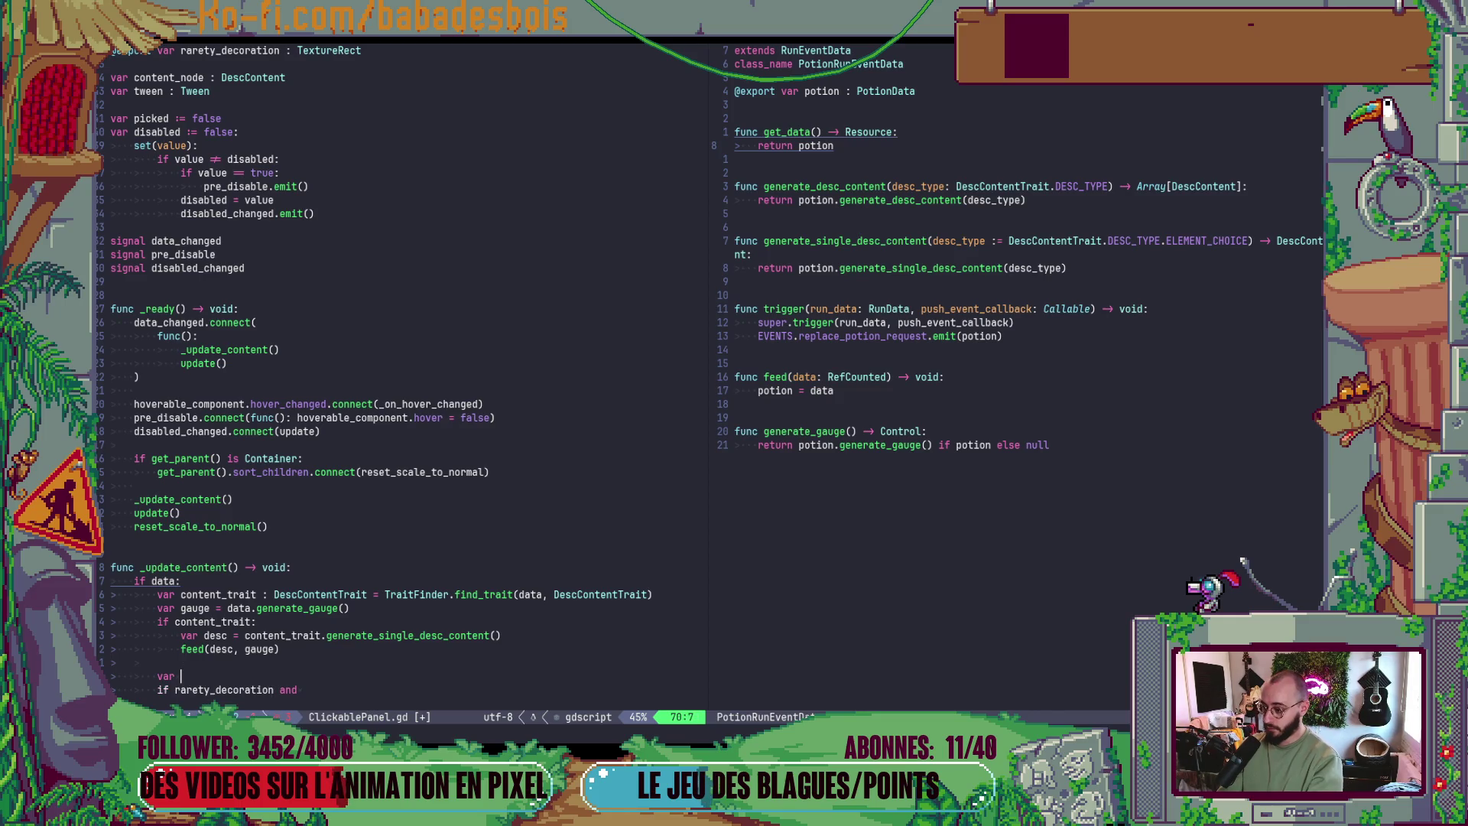
type("elem_data = ")
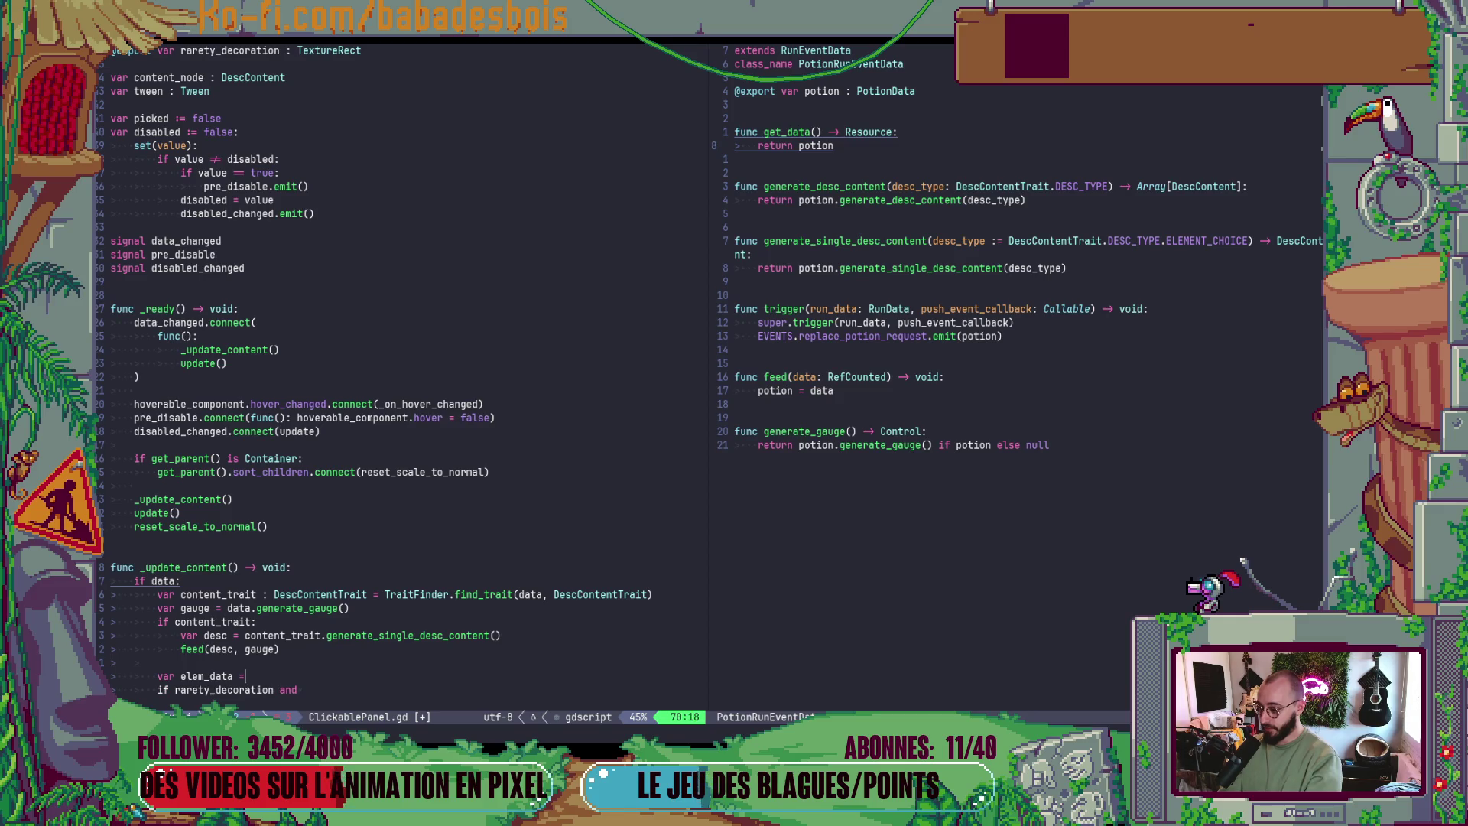
type("data.")
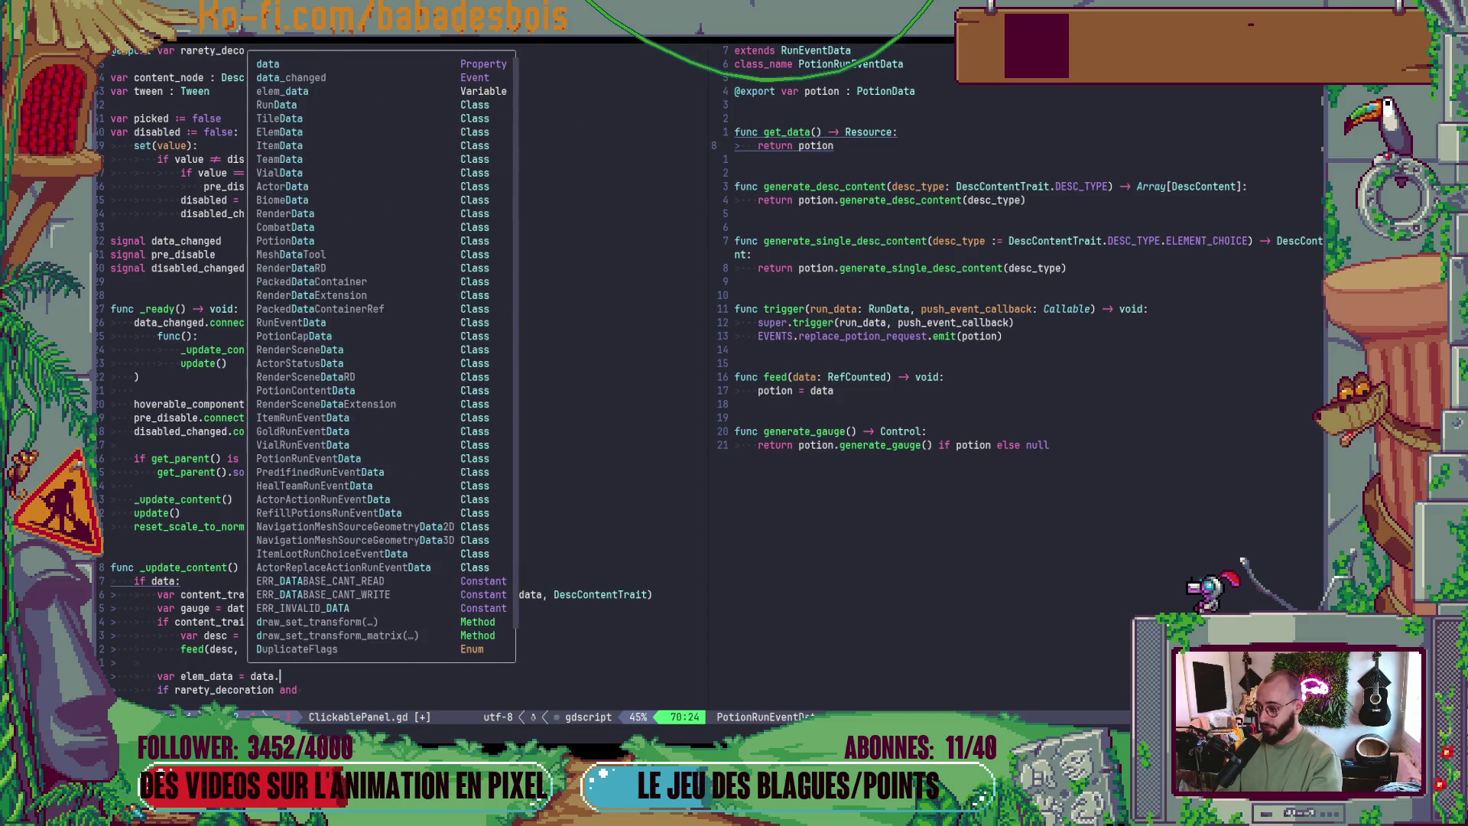
type("get")
key("Down")
key("Down")
key("Down")
key("Return")
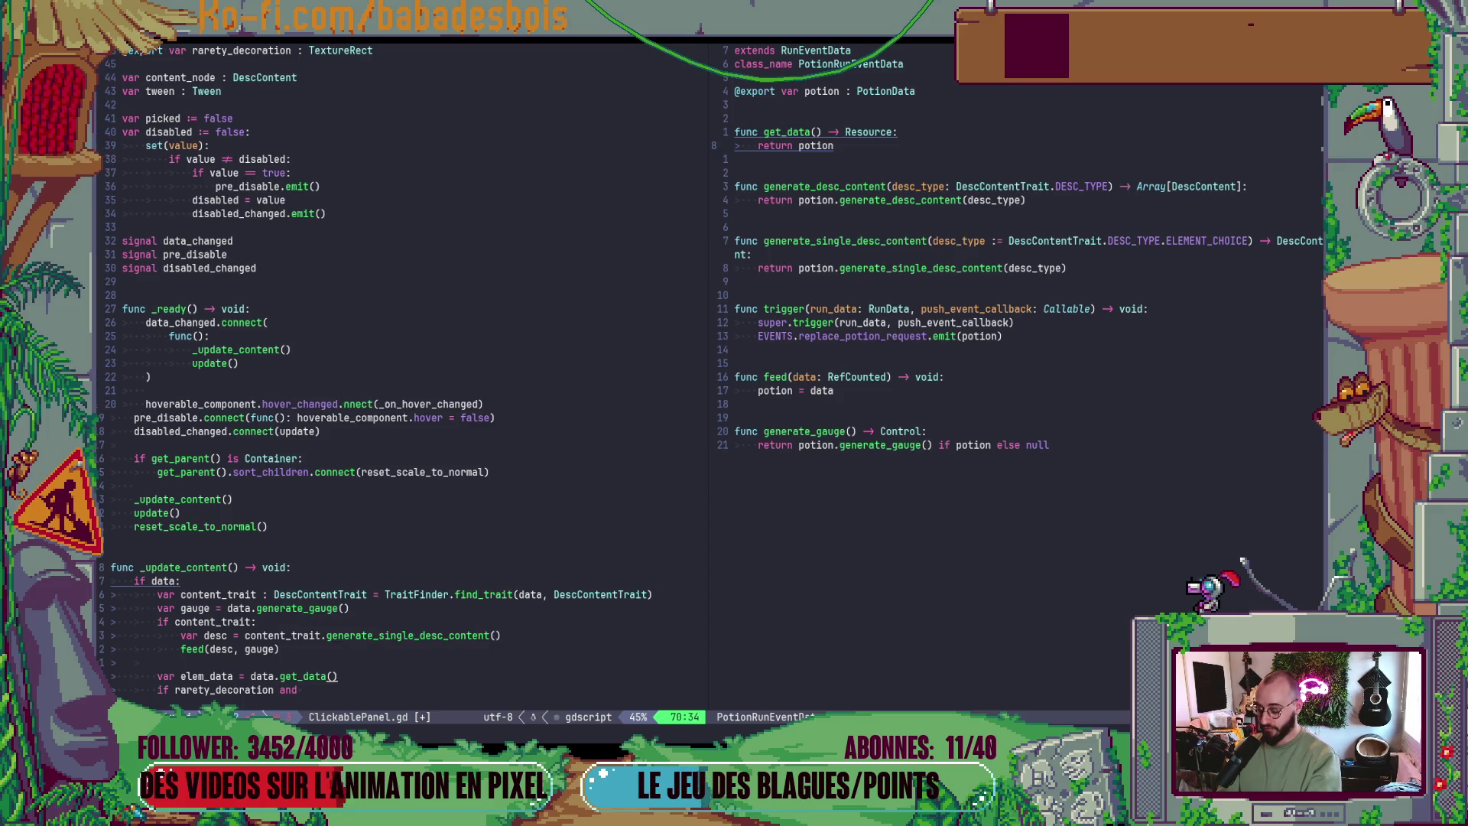
Extend the rarity condition on line 71 with 'and elem_data and elem_data.'.
key("Down")
type("el")
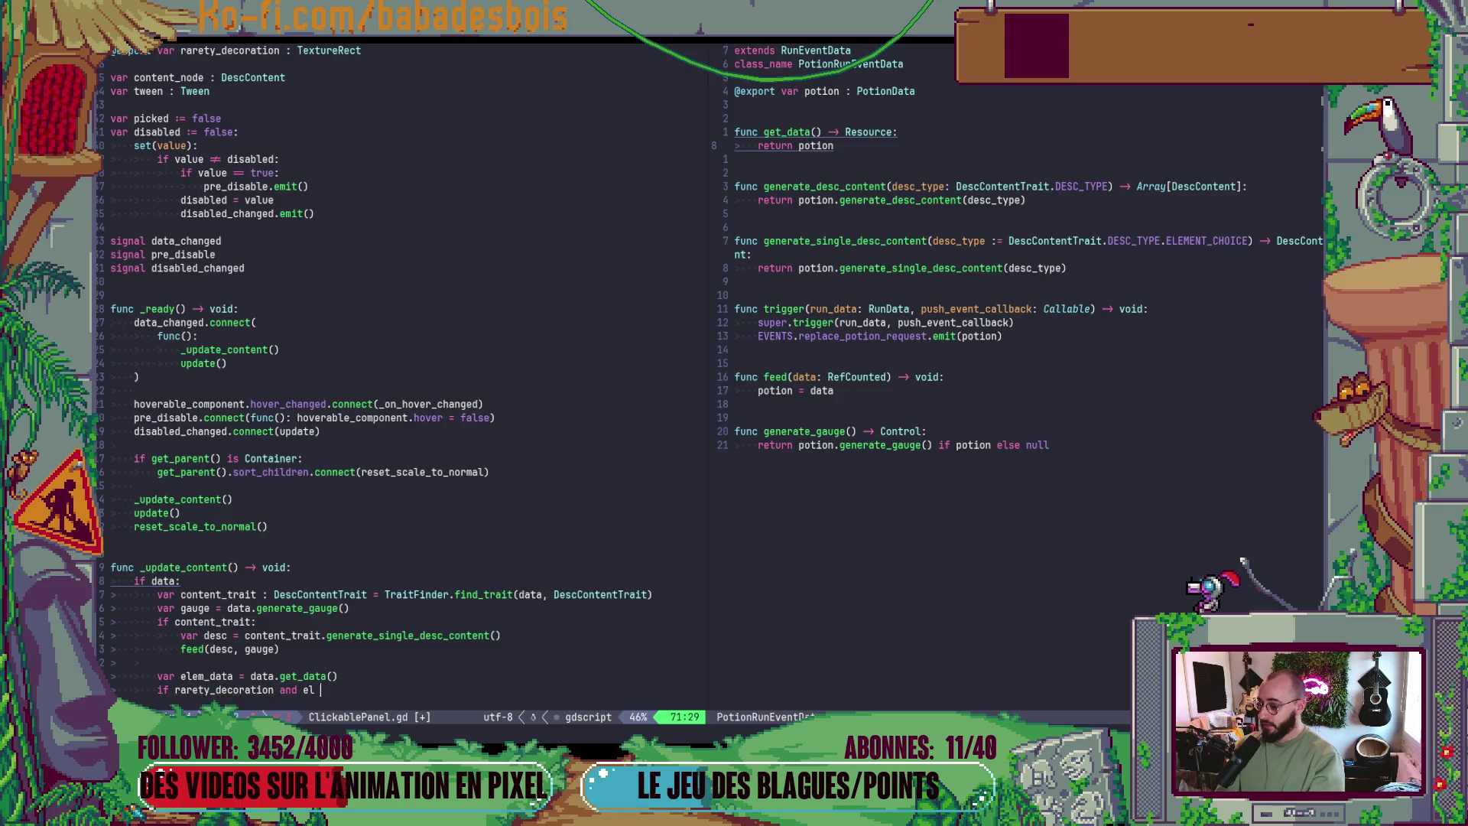
key("Return")
type("an")
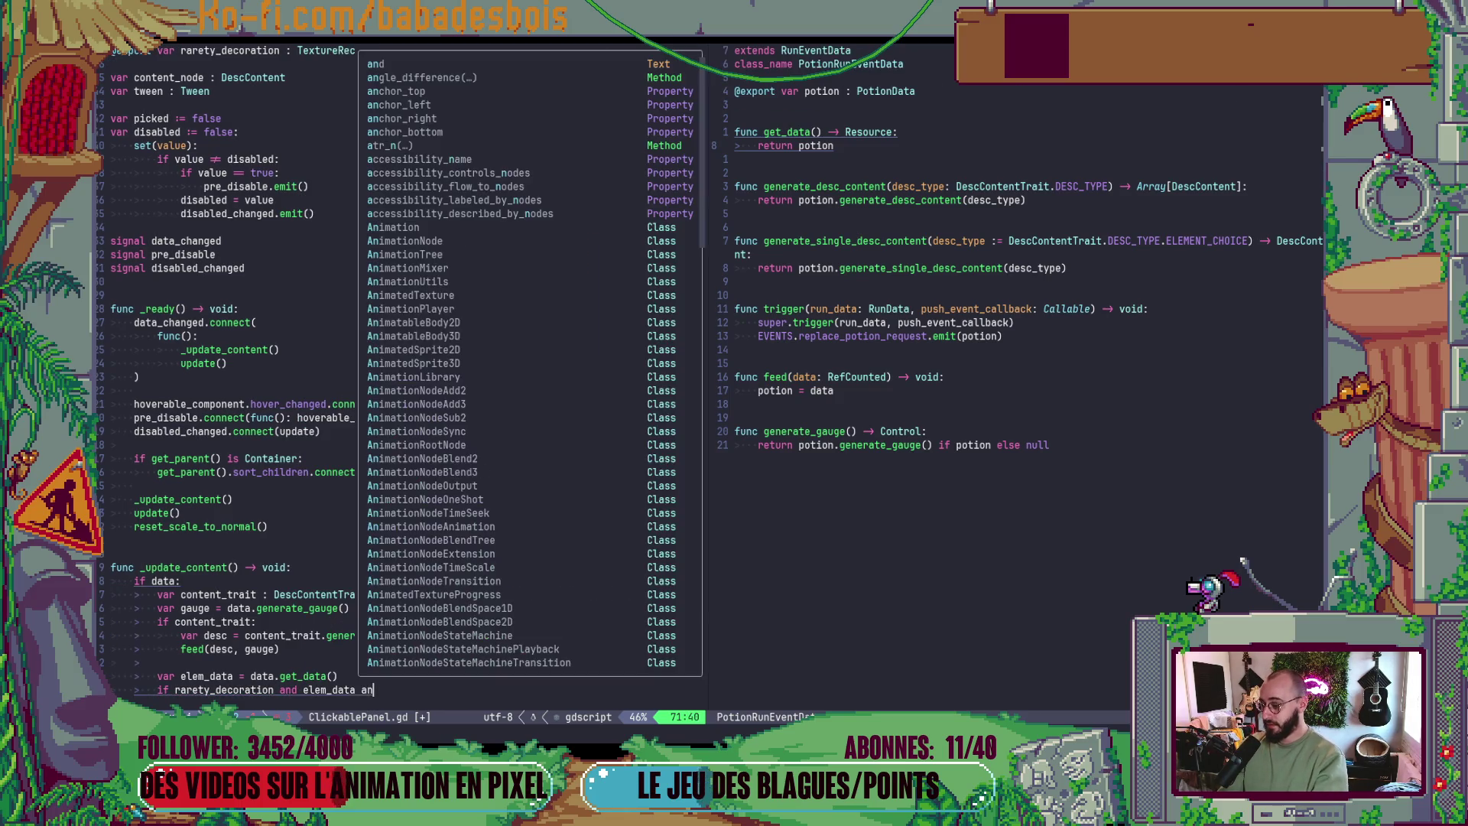
type("d elem")
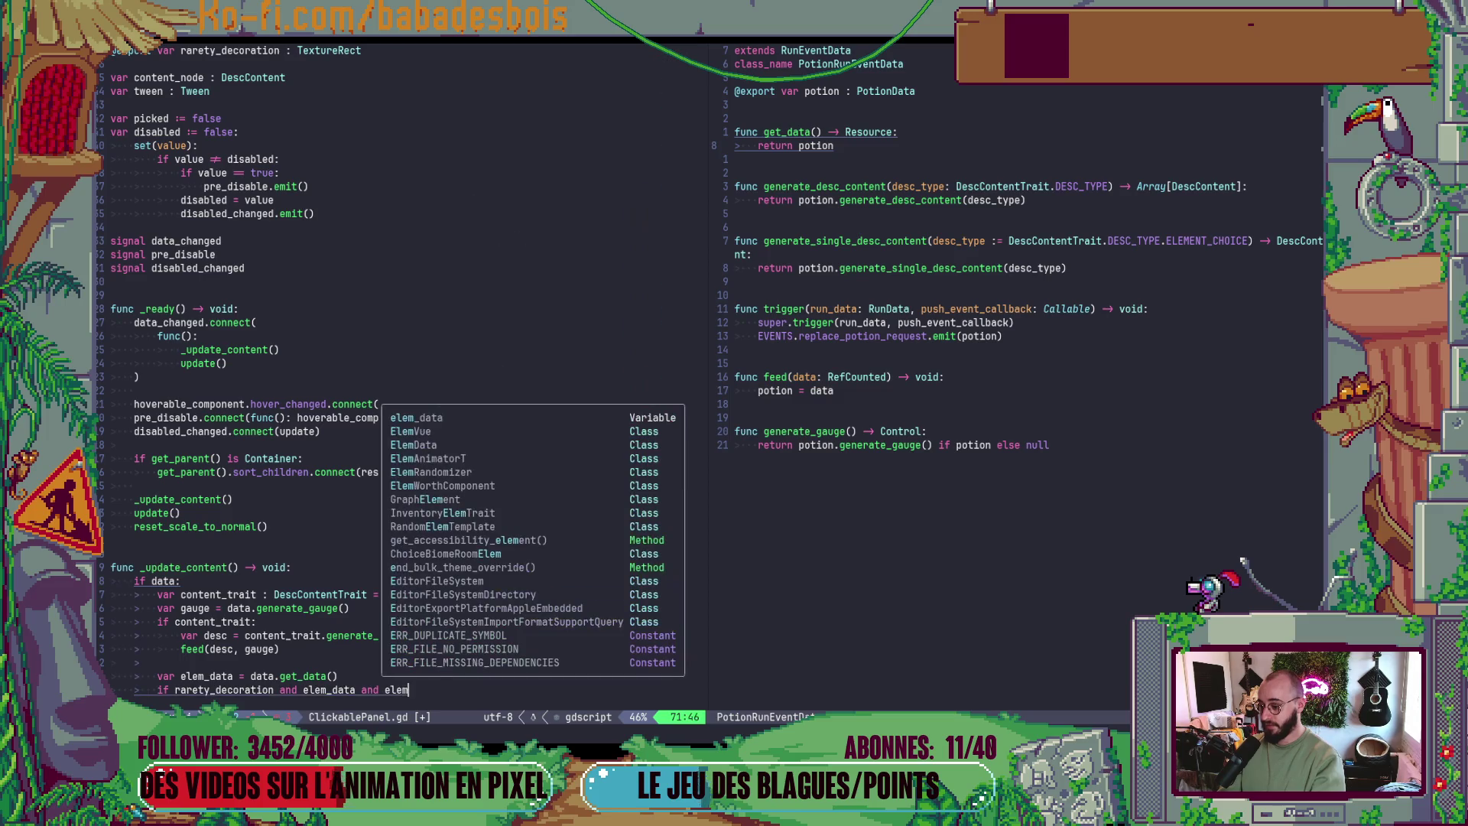
key("Return")
type(".")
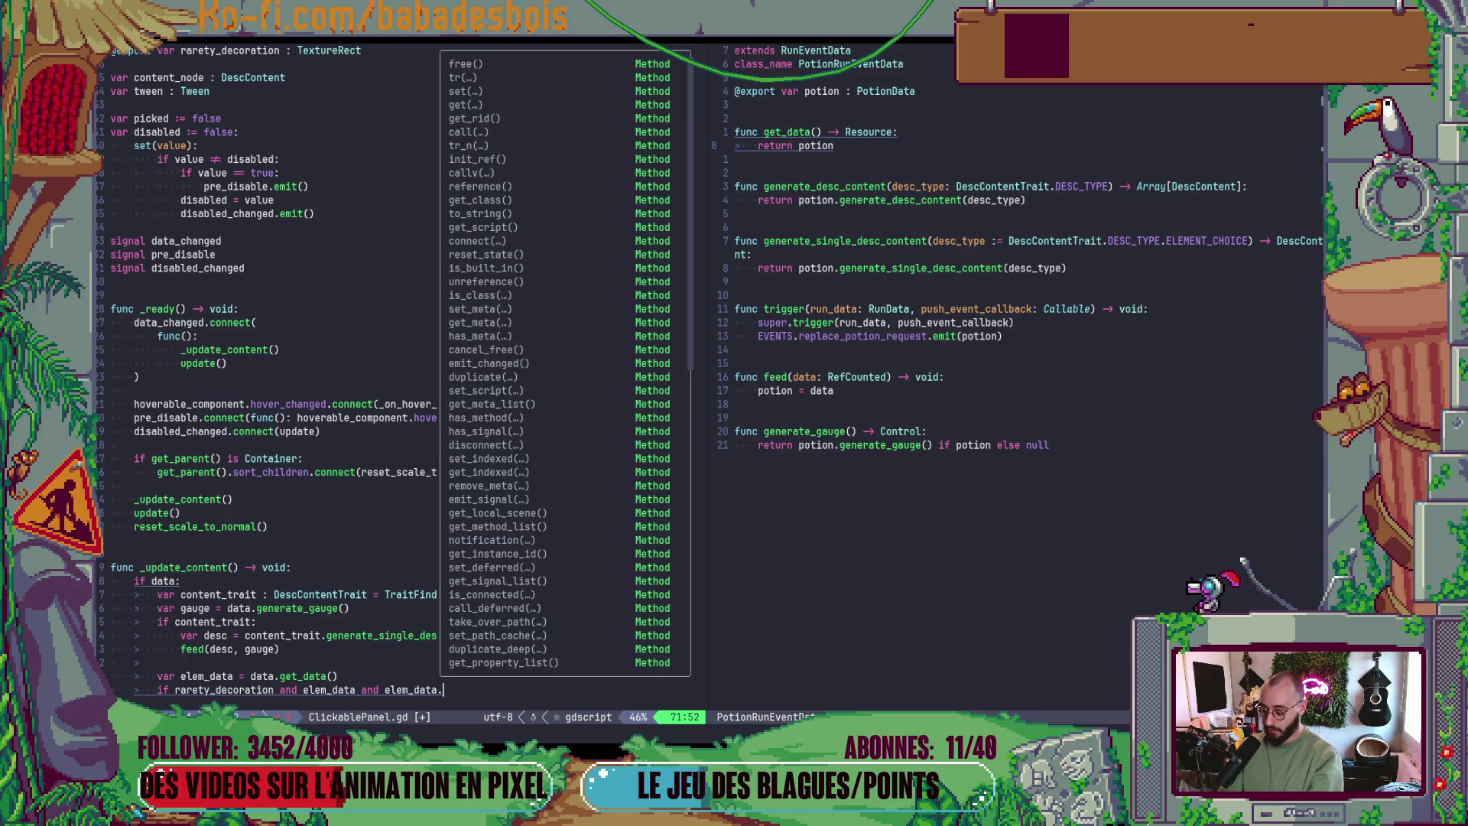
type("wo")
key("BackSpace")
key("BackSpace")
key("Escape")
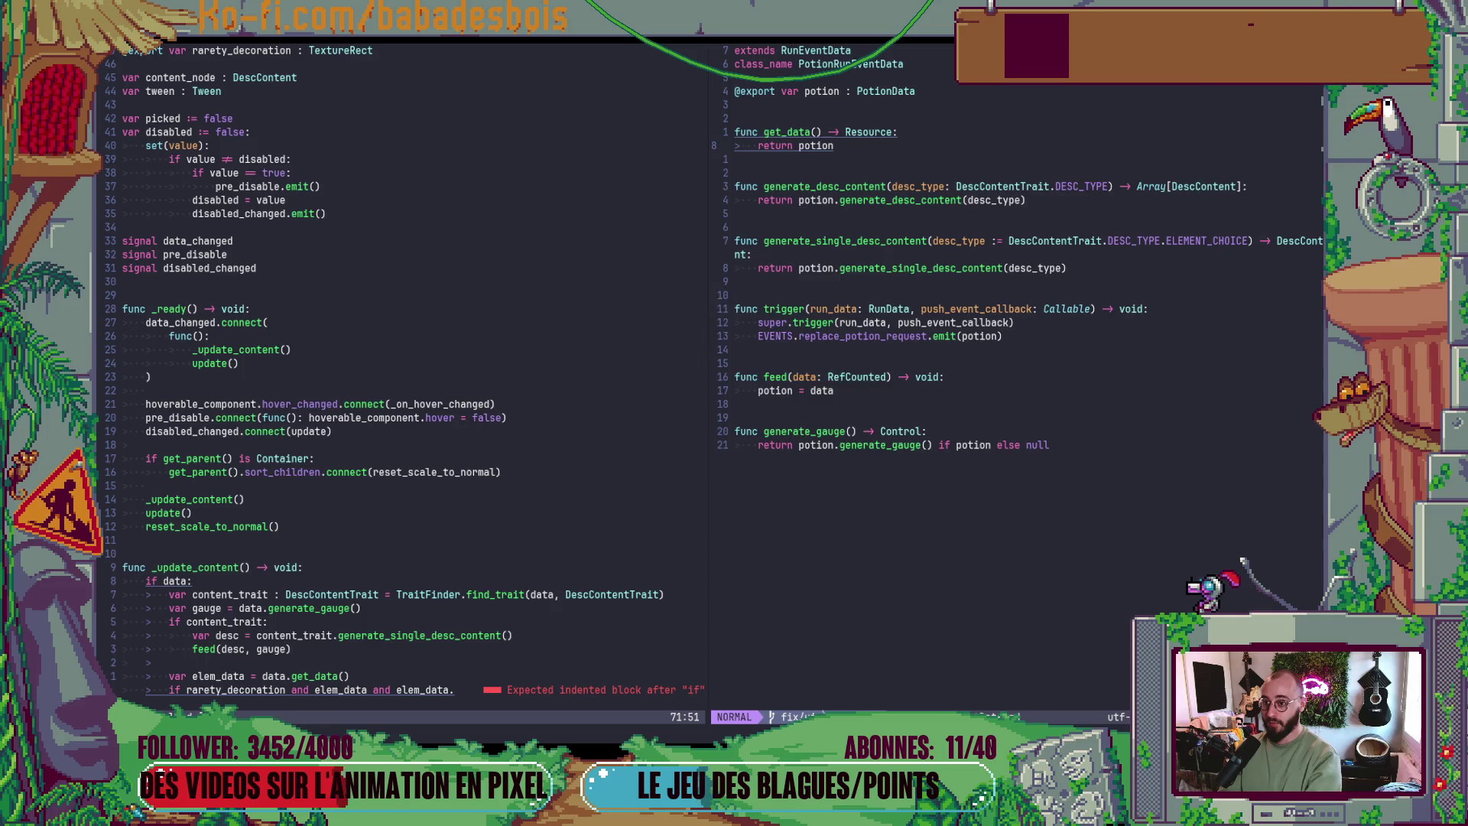
key("space")
Find and open ItemData.gd with the project file finder.
key("f")
key("f")
type("IOtemData")
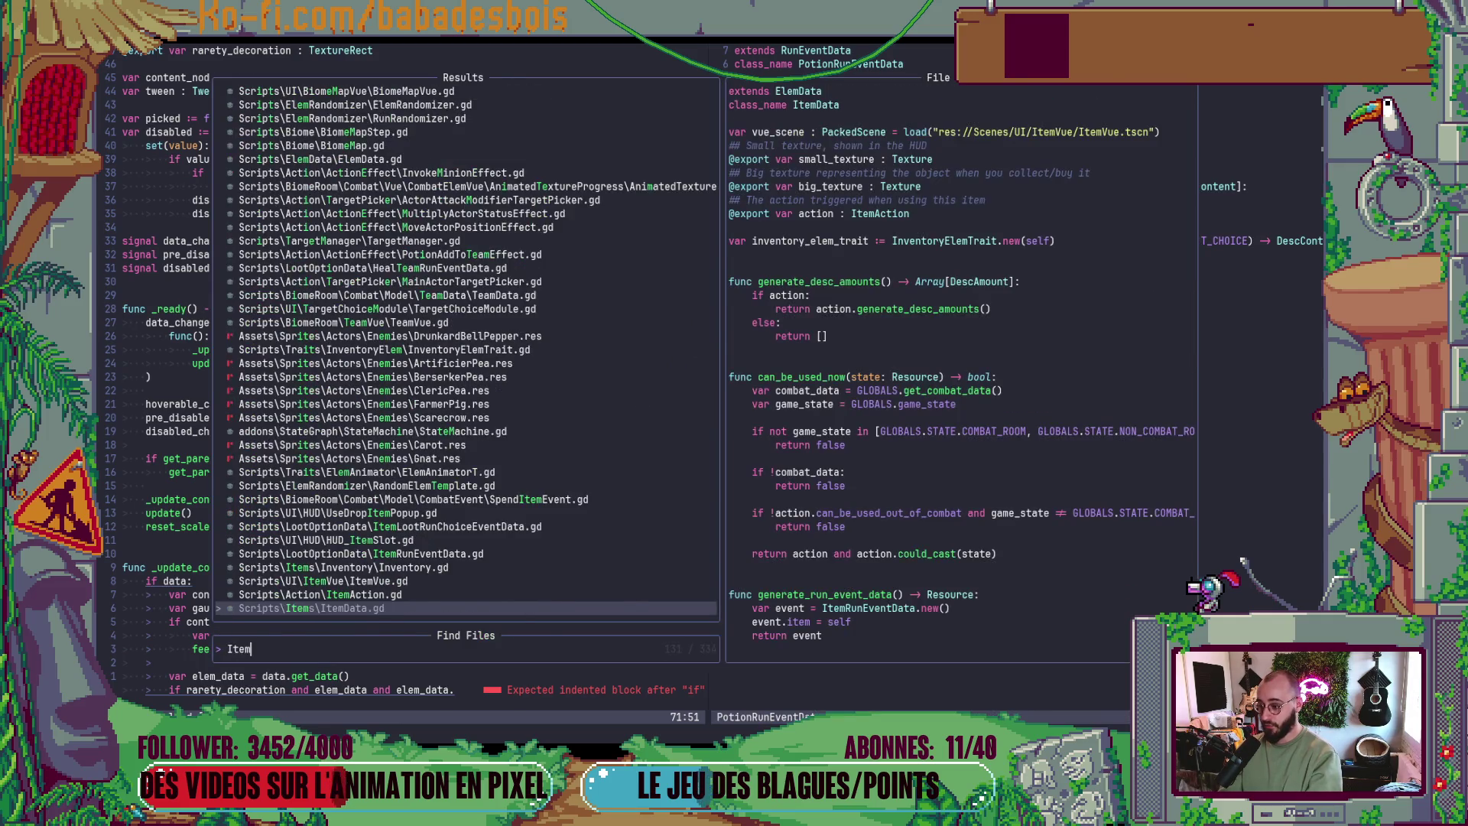
key("Return")
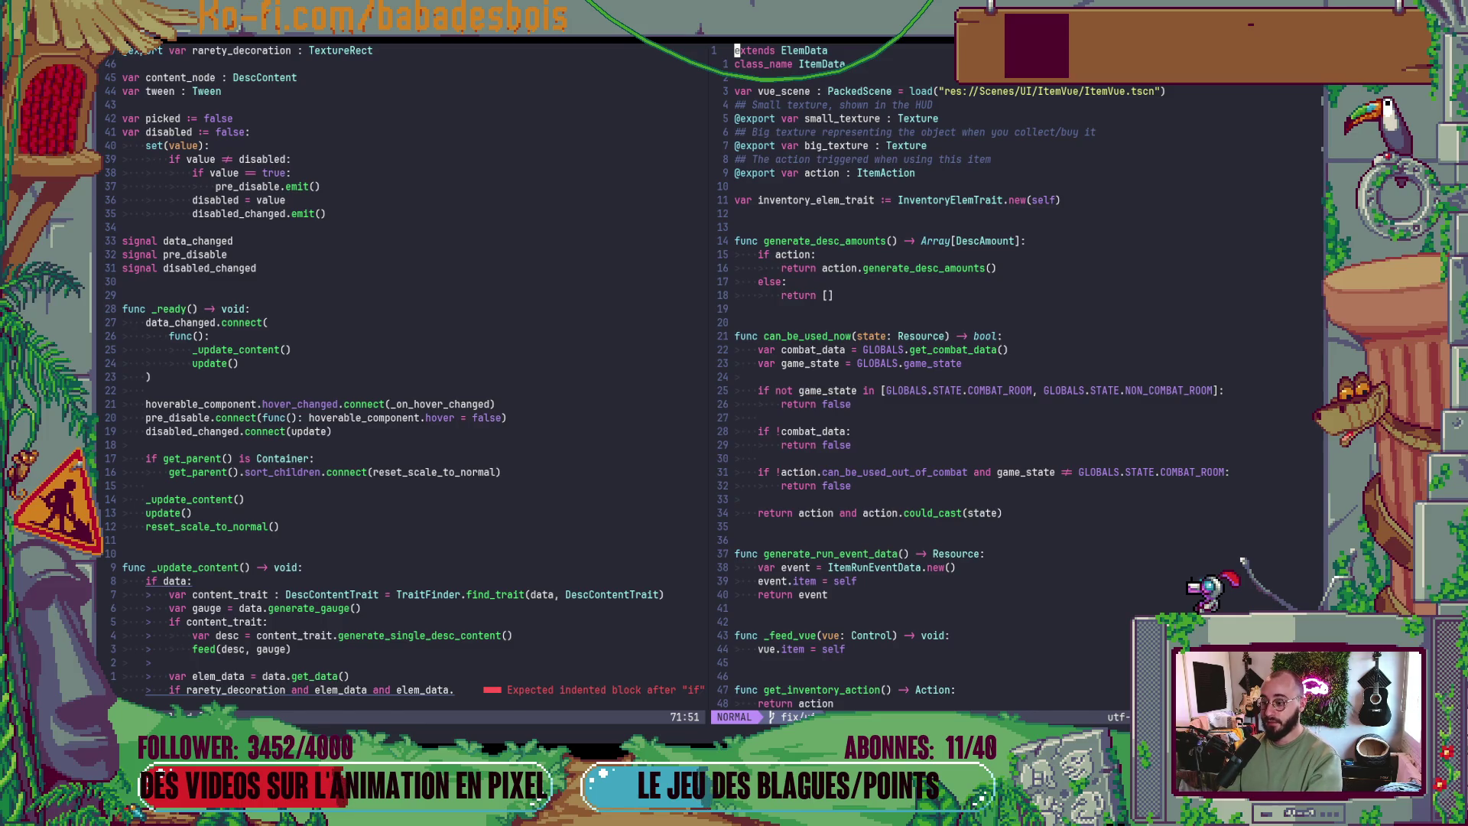
Give elem_data the type hint ': ElemData' in ClickablePanel.gd.
key("ctrl+w")
key("h")
key("k")
key("b")
key("b")
key("b")
key("h")
key("h")
type("s: Elem")
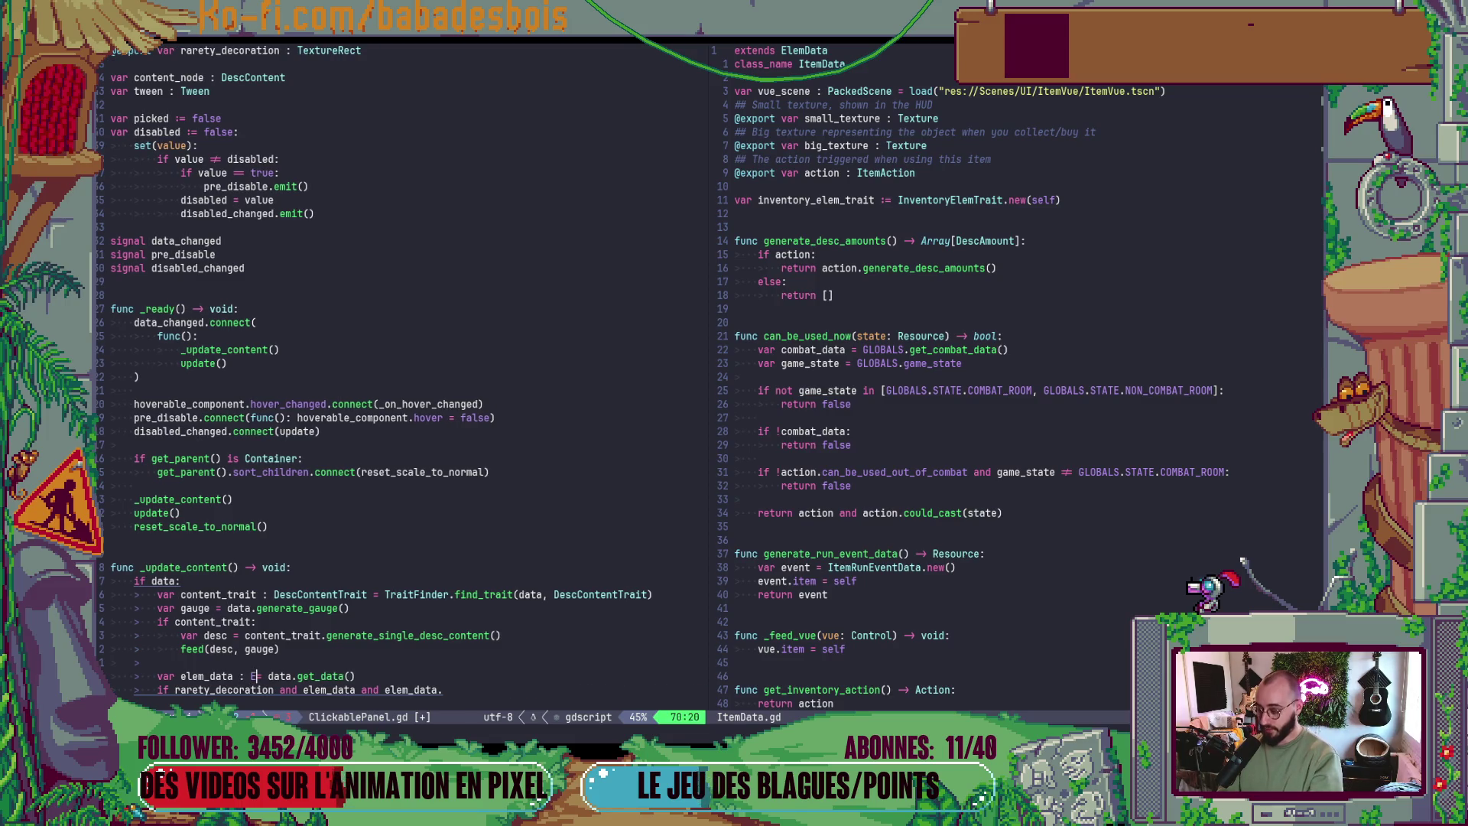
type("Data =")
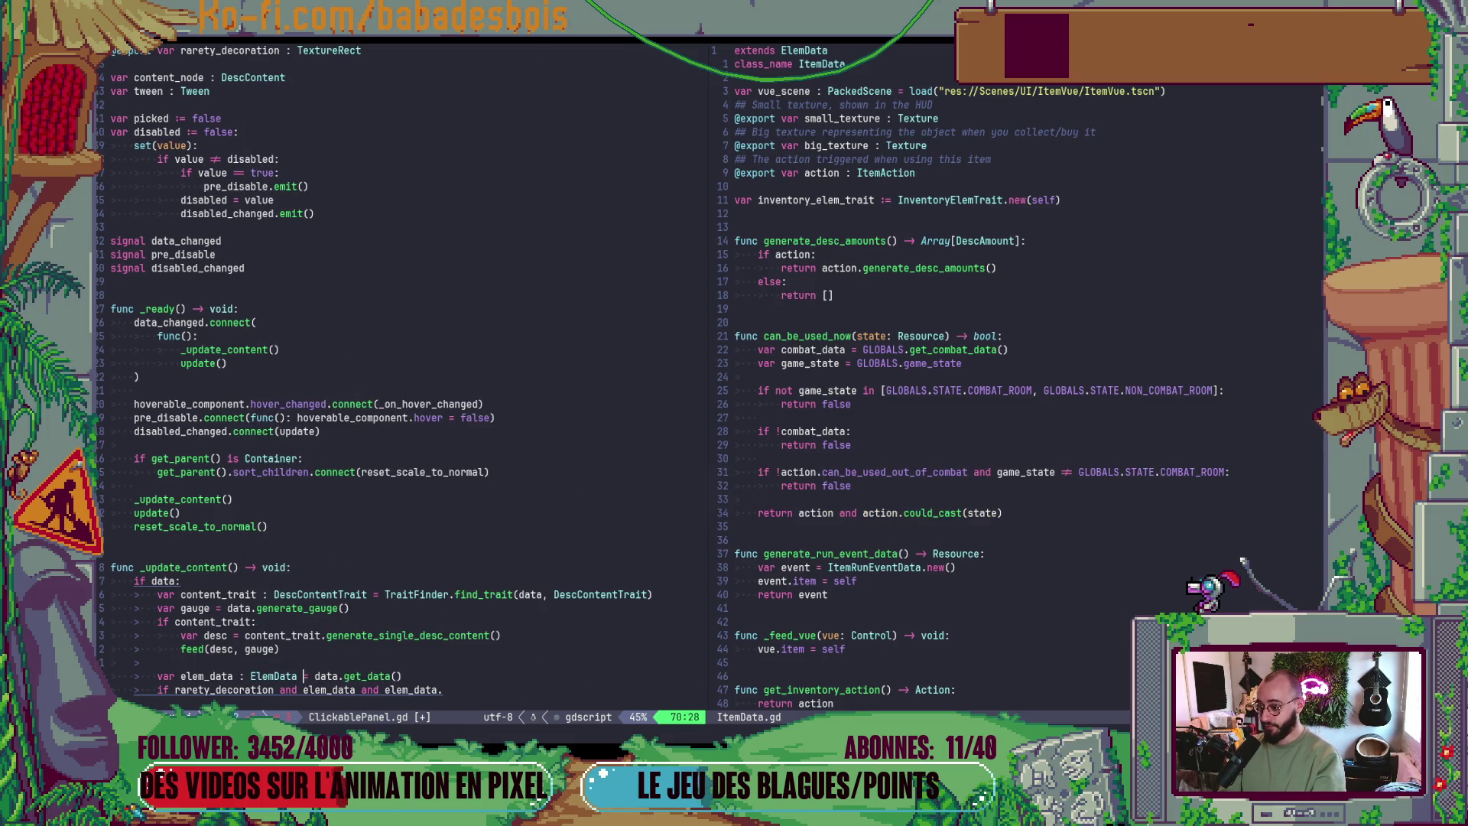
key("Escape")
Change get_data()'s return type to ElemData in PotionRunEventData.gd and save it.
key("ctrl+w")
key("l")
key("ctrl+o")
key("k")
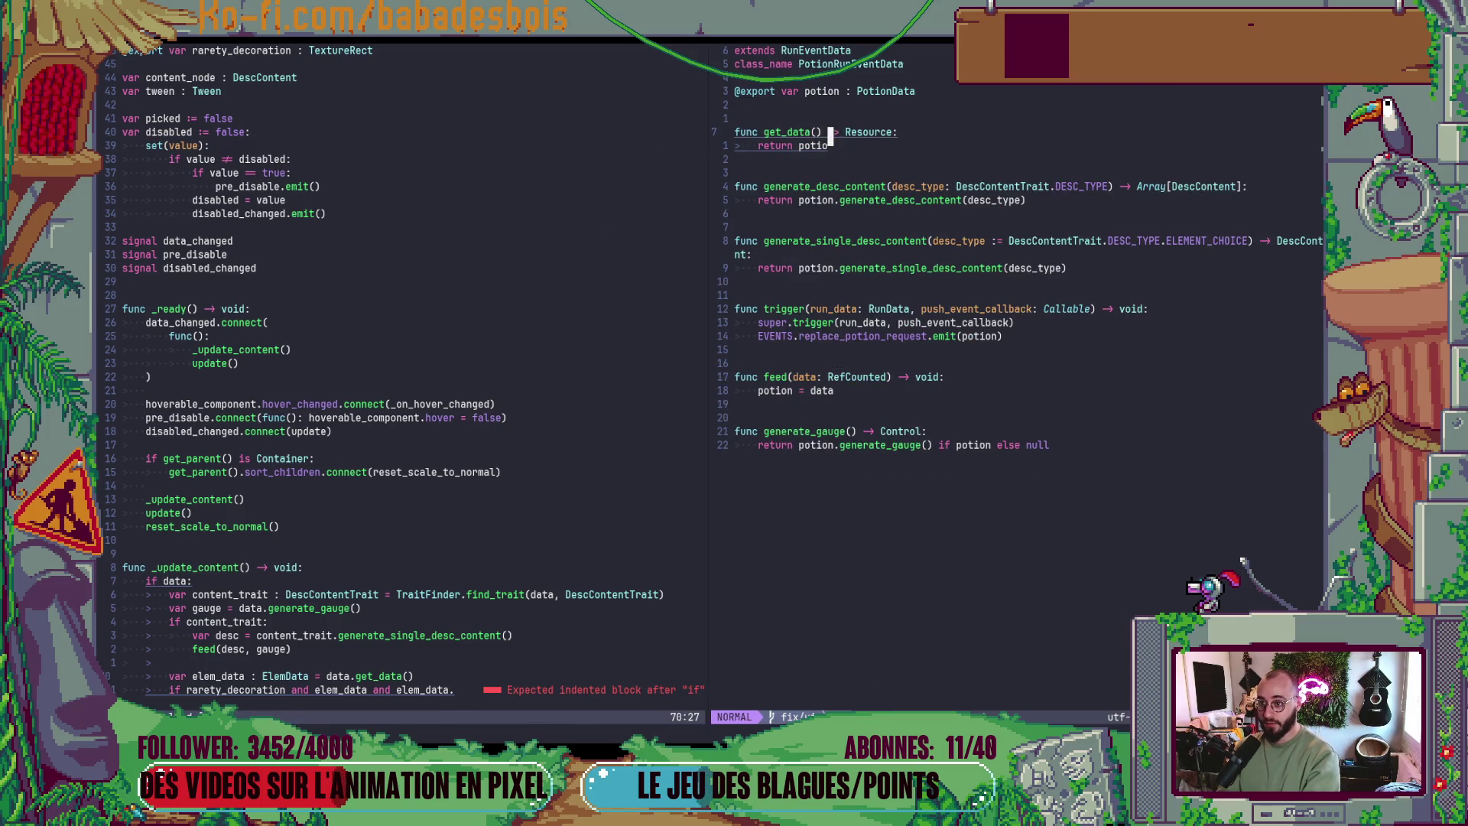
type("lwcwElemData")
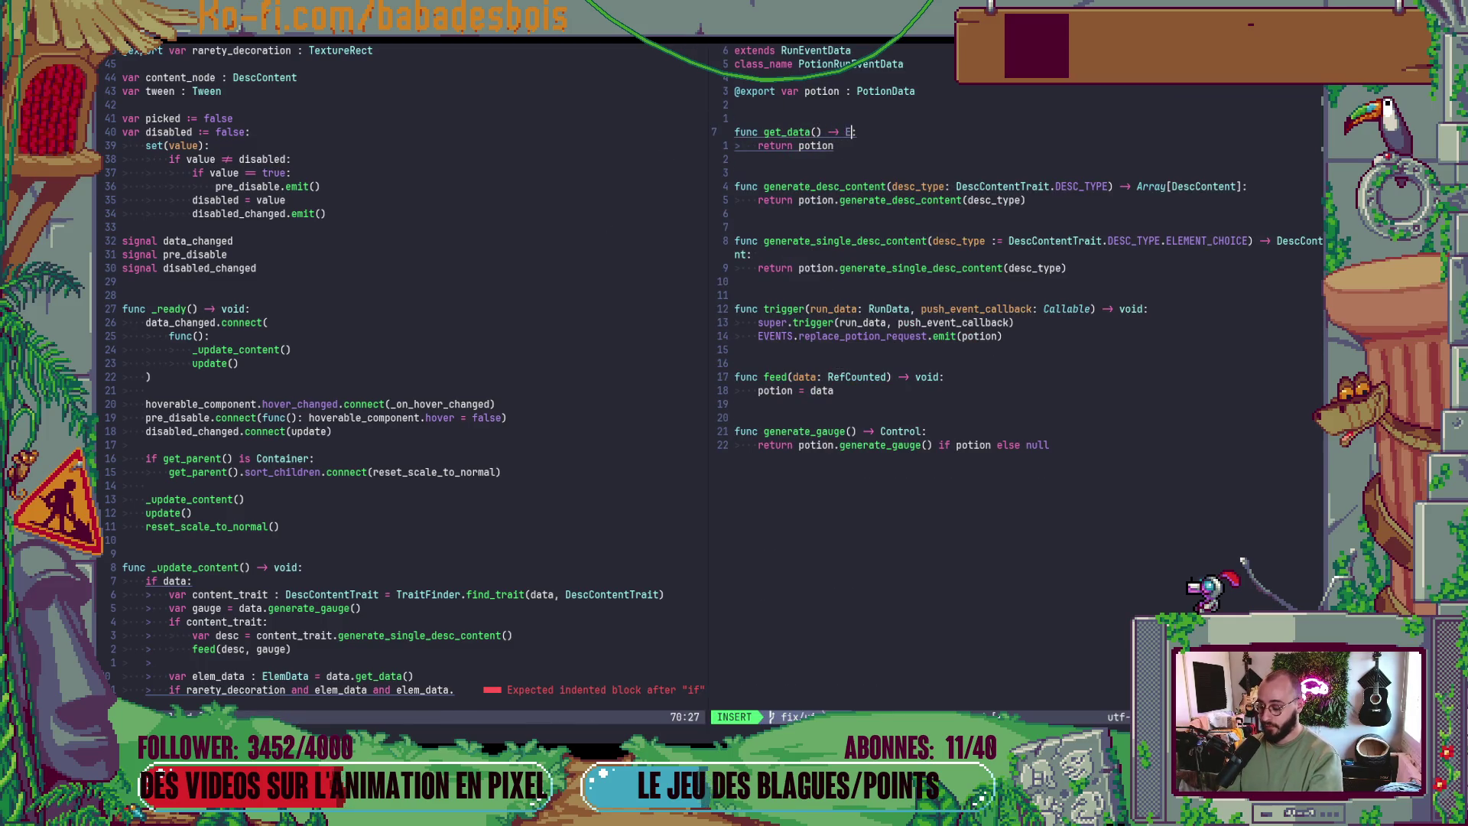
key("Escape")
type(":w")
key("Return")
Change get_data()'s return type to ElemData in ItemRunEventData.gd and save it.
key("ctrl+o")
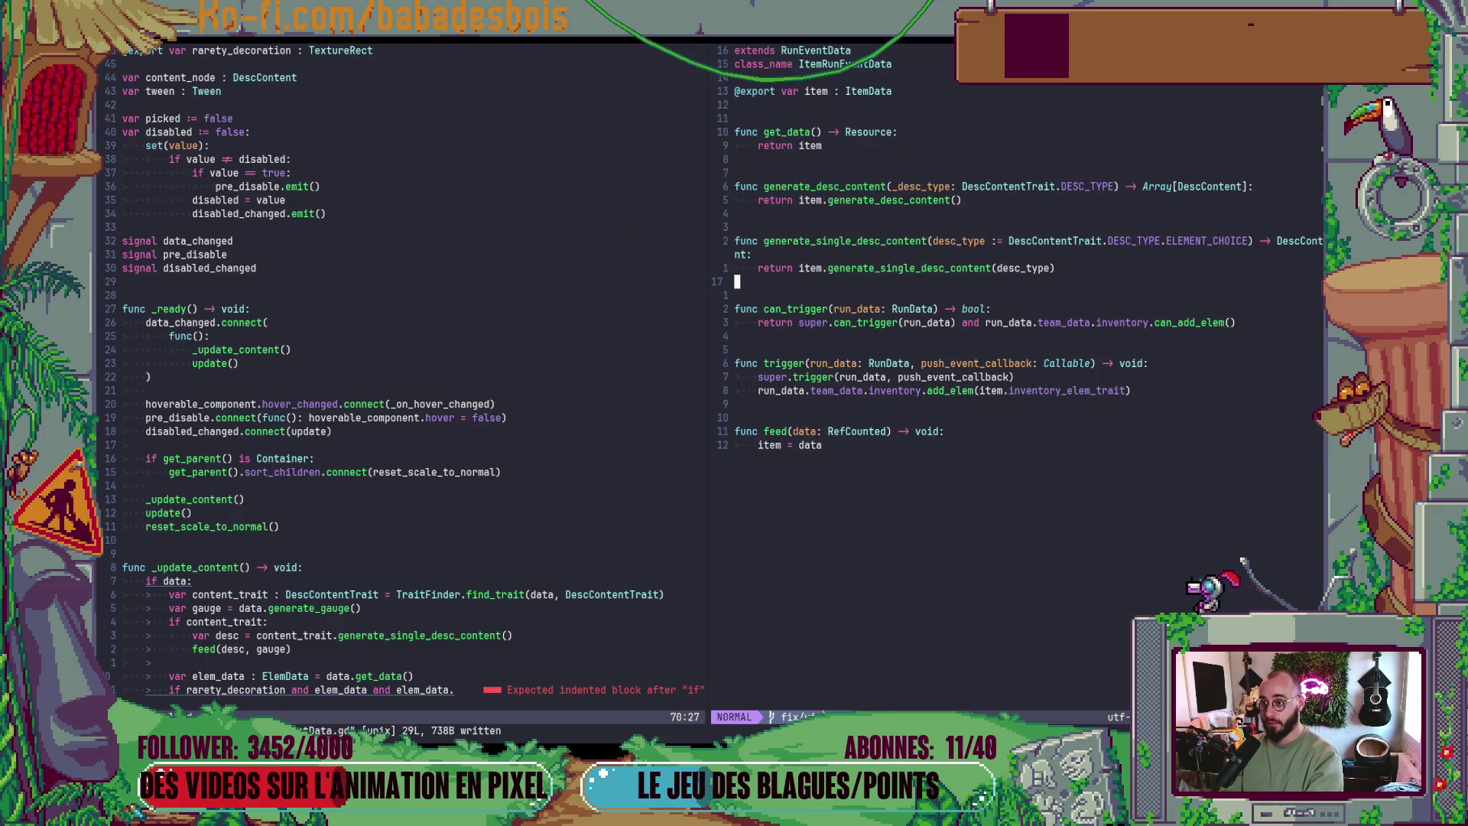
type("10k")
key("dollar")
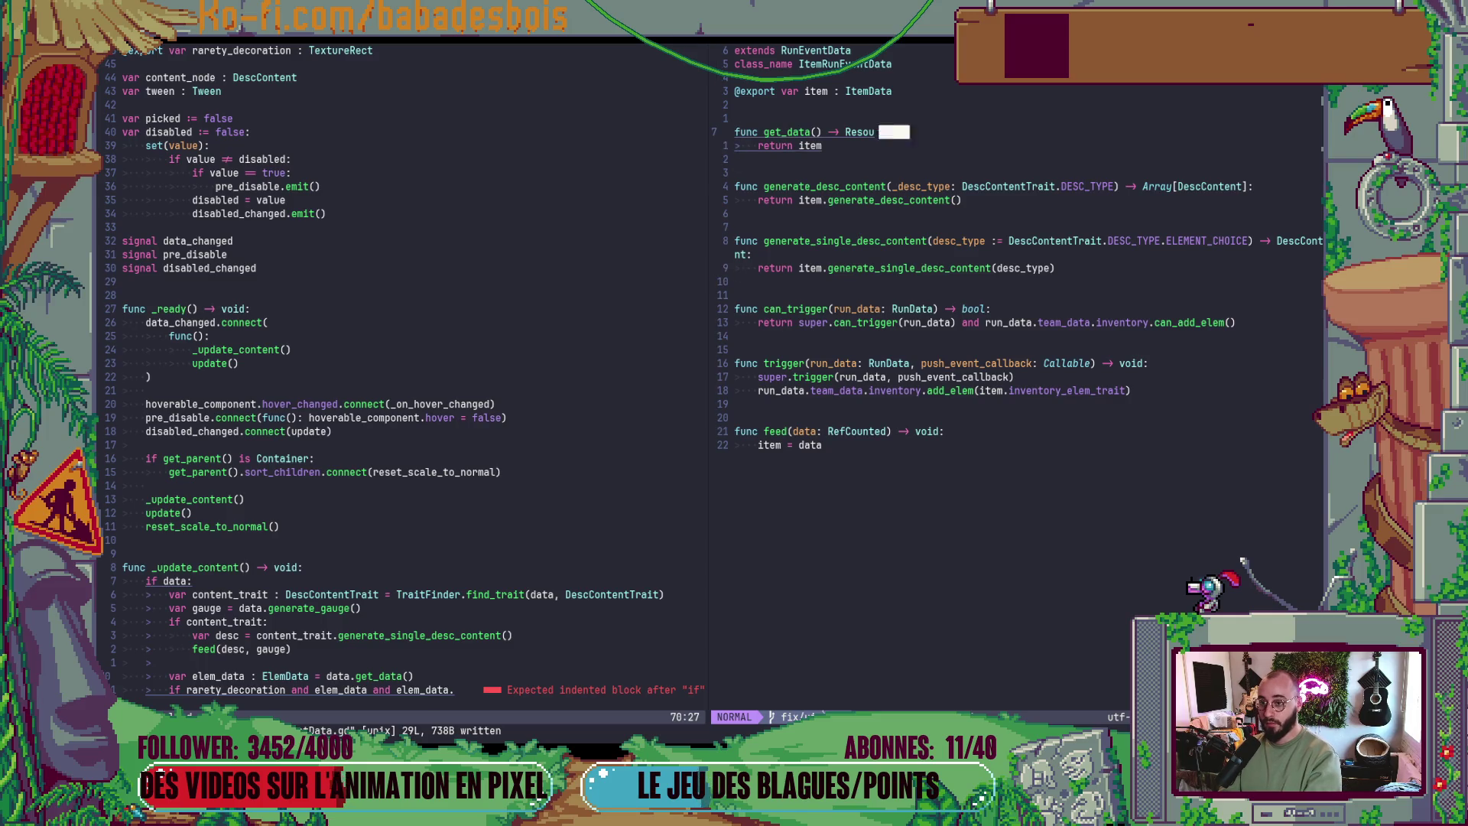
type("bcw")
type("ElemData")
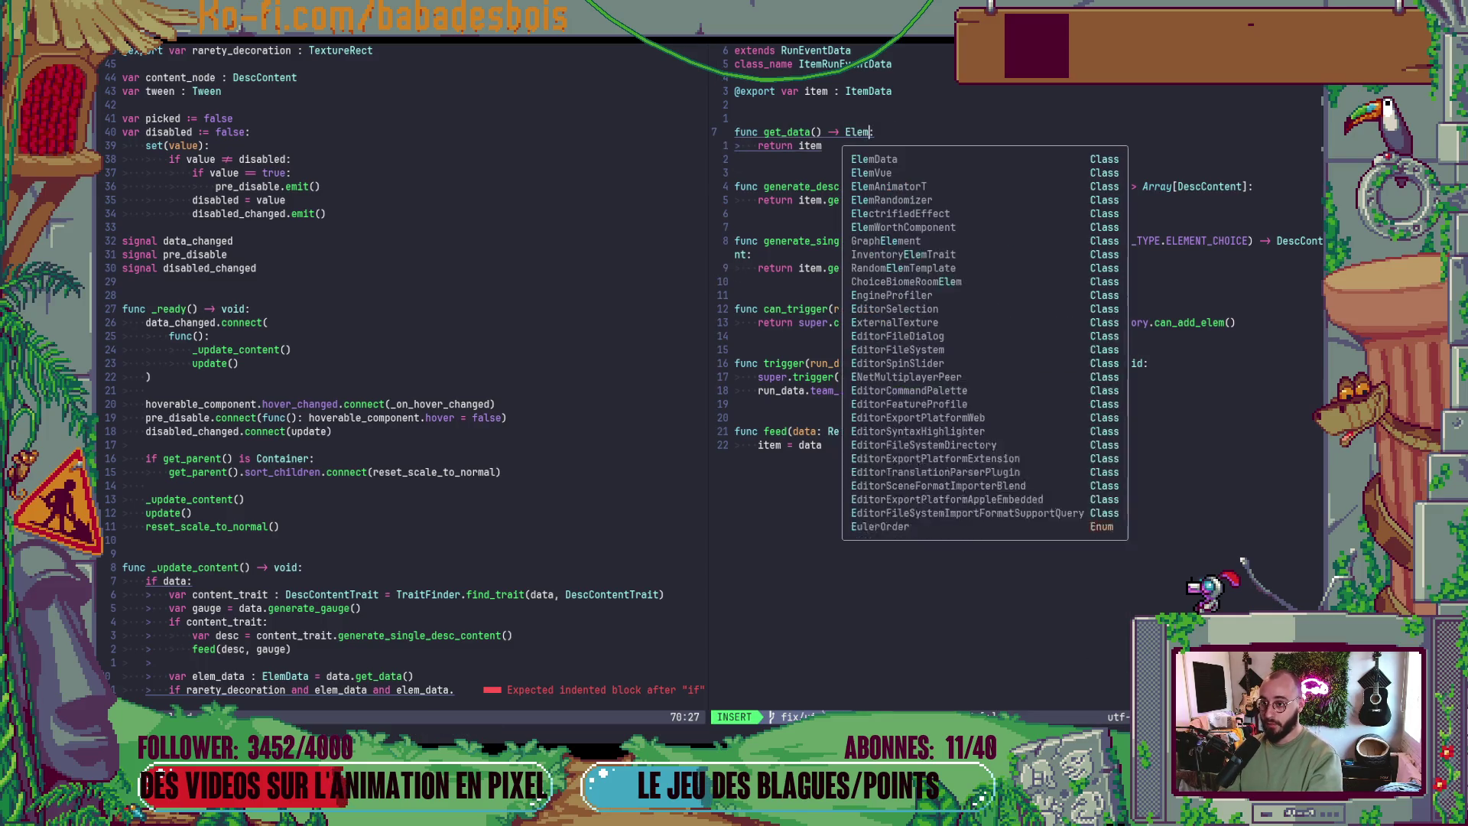
key("Escape")
type(":w")
key("Return")
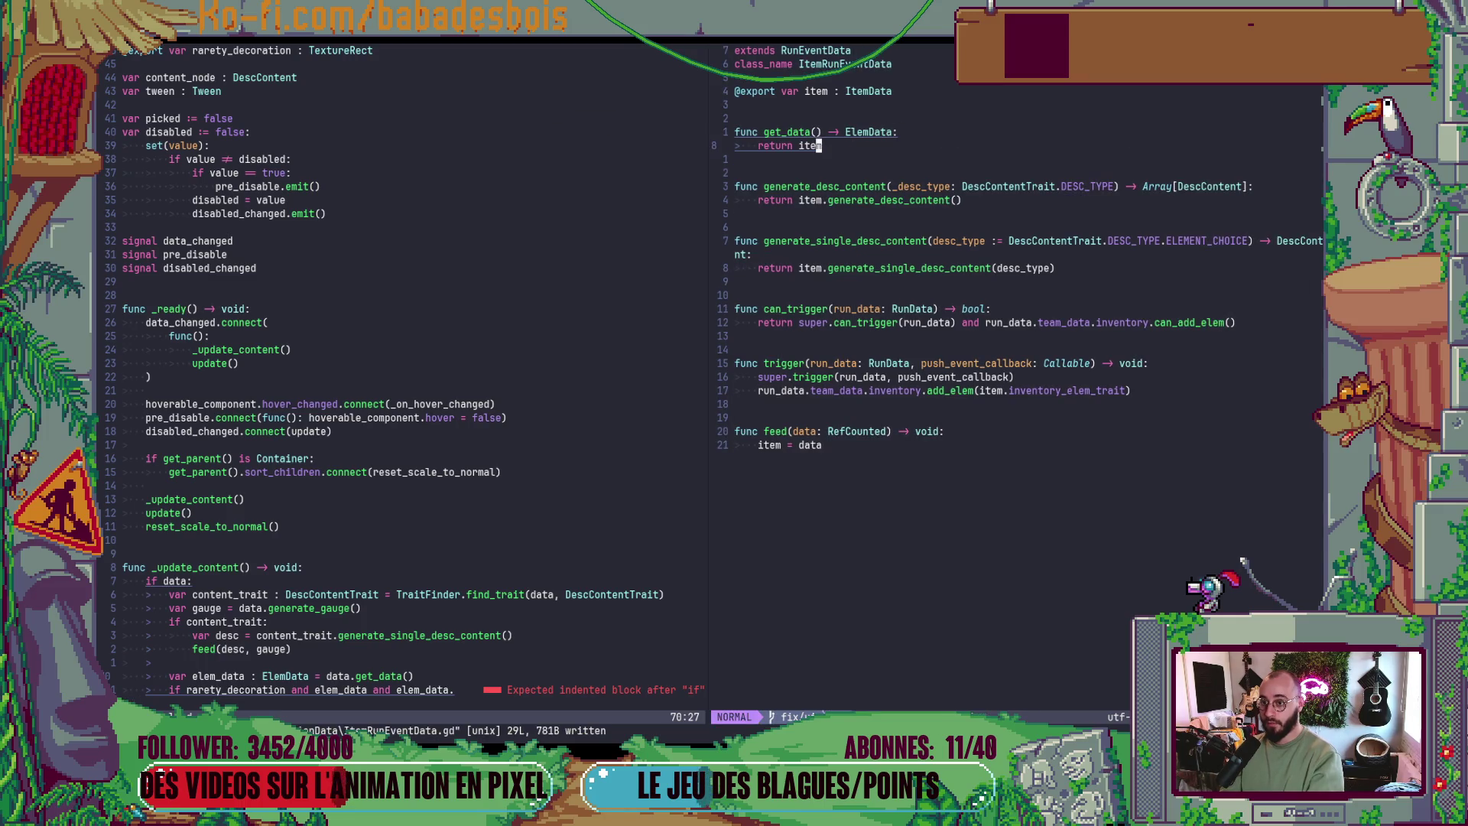
Change get_data()'s return type to ElemData in ActorActionRunEventData.gd and save it.
key("ctrl+o")
type("ciw")
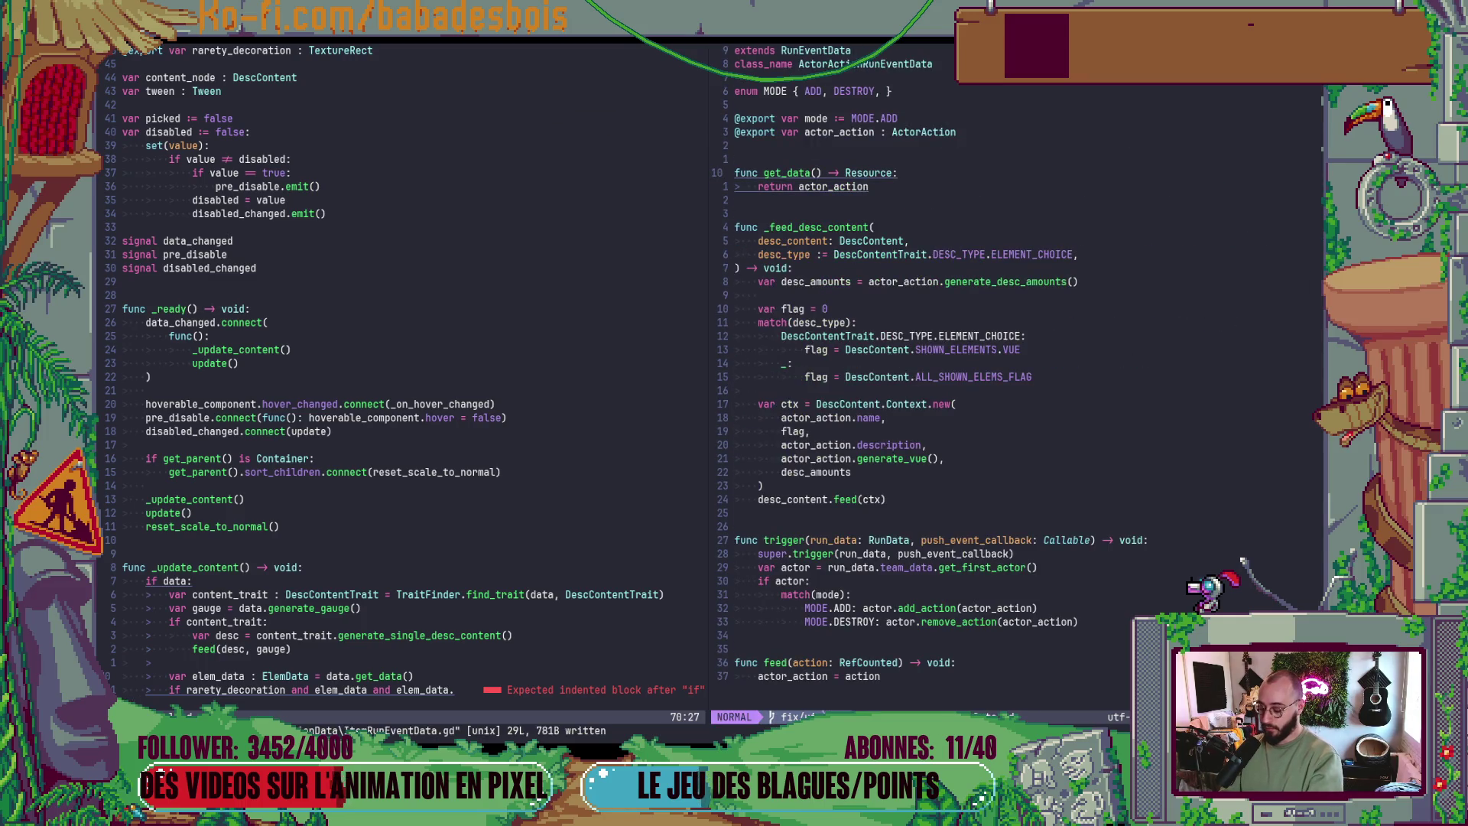
type("ElemData")
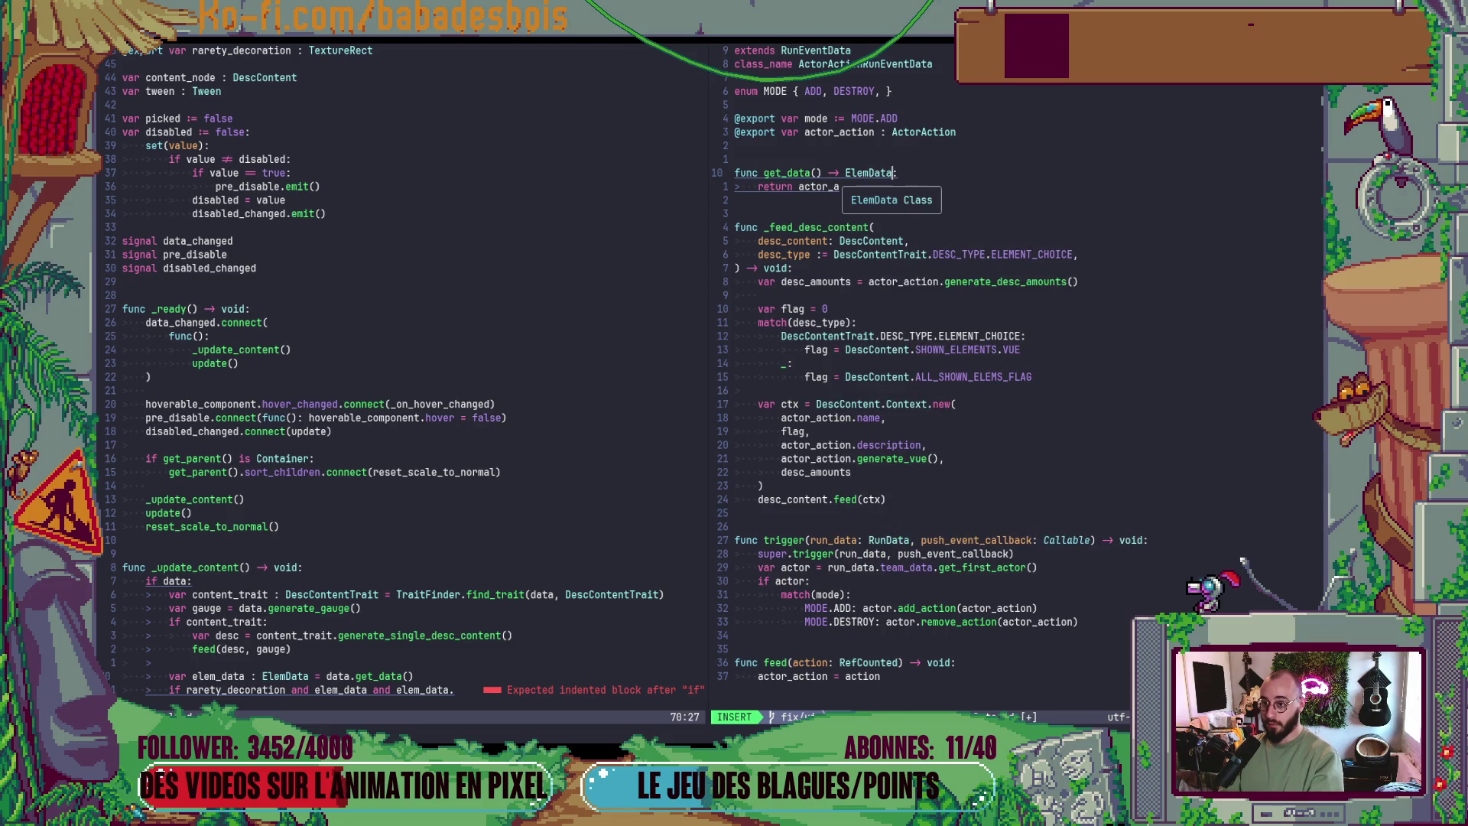
key("Escape")
type(":w")
key("Return")
Set the base RunEventData.gd get_data() return type to ElemData.
key("ctrl+o")
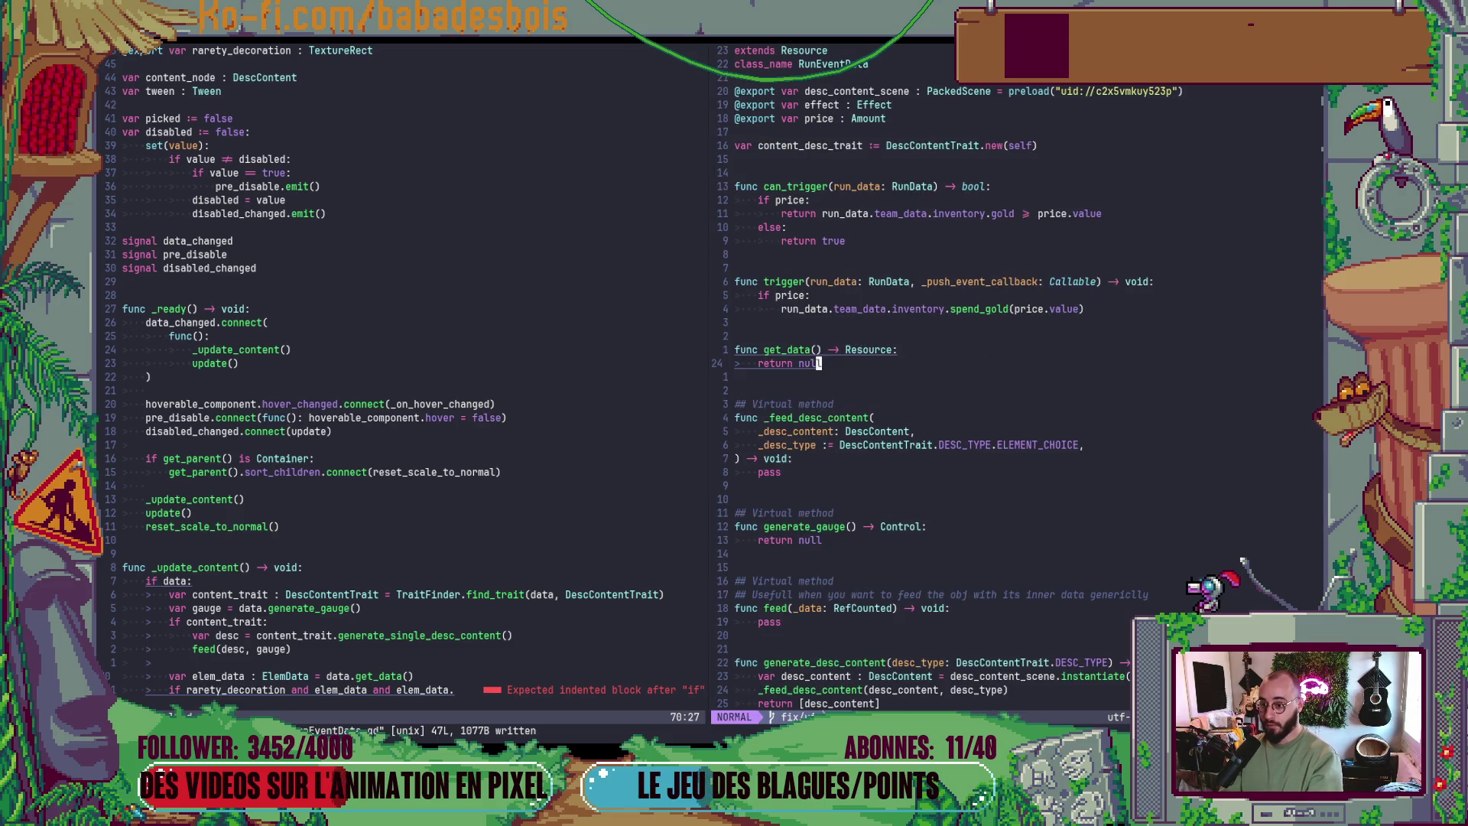
key("k")
type("wwciw")
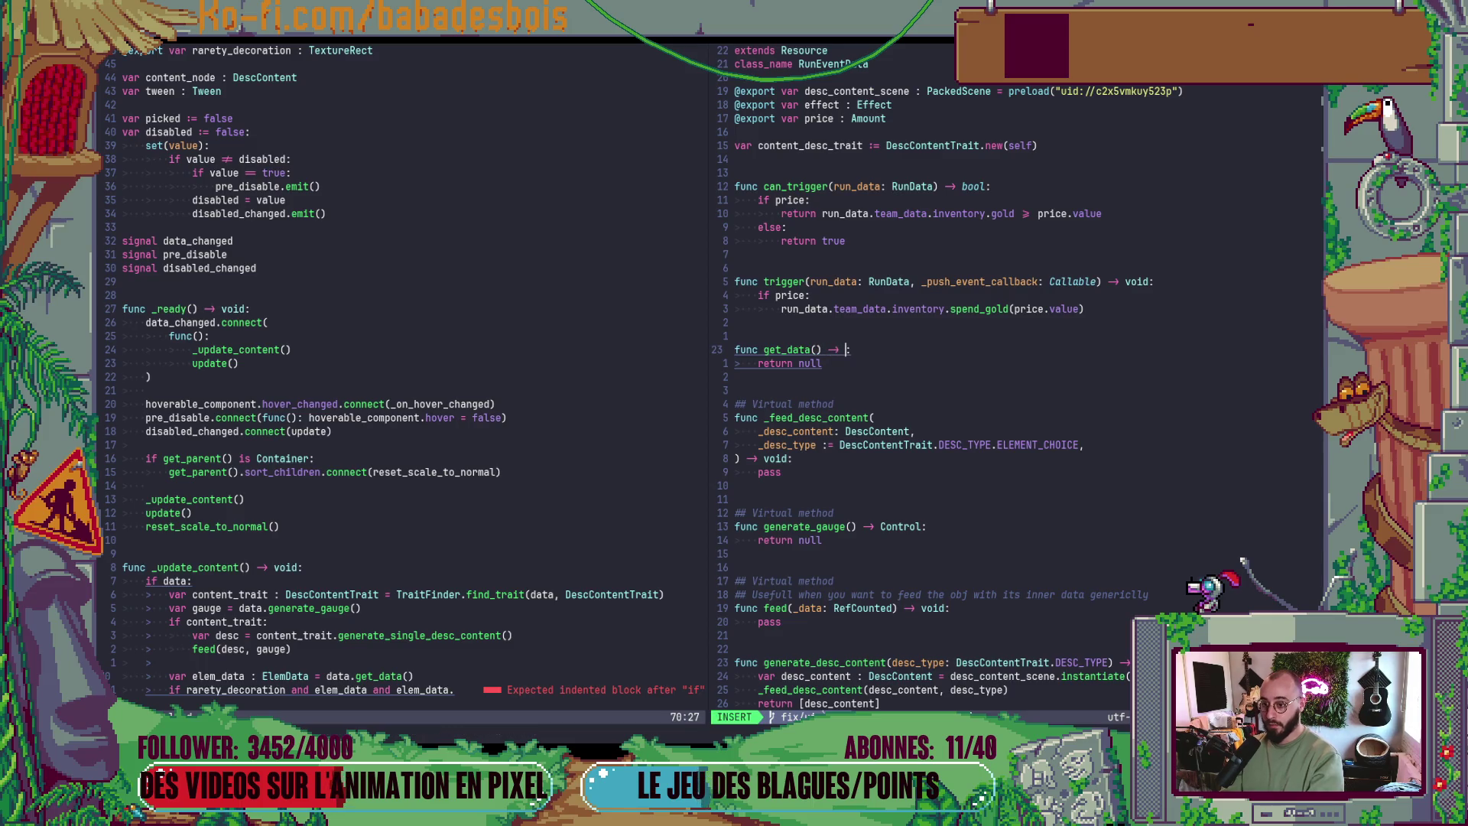
type("ElemData")
key("Escape")
type(":")
key("Escape")
key("d")
key("i")
key("w")
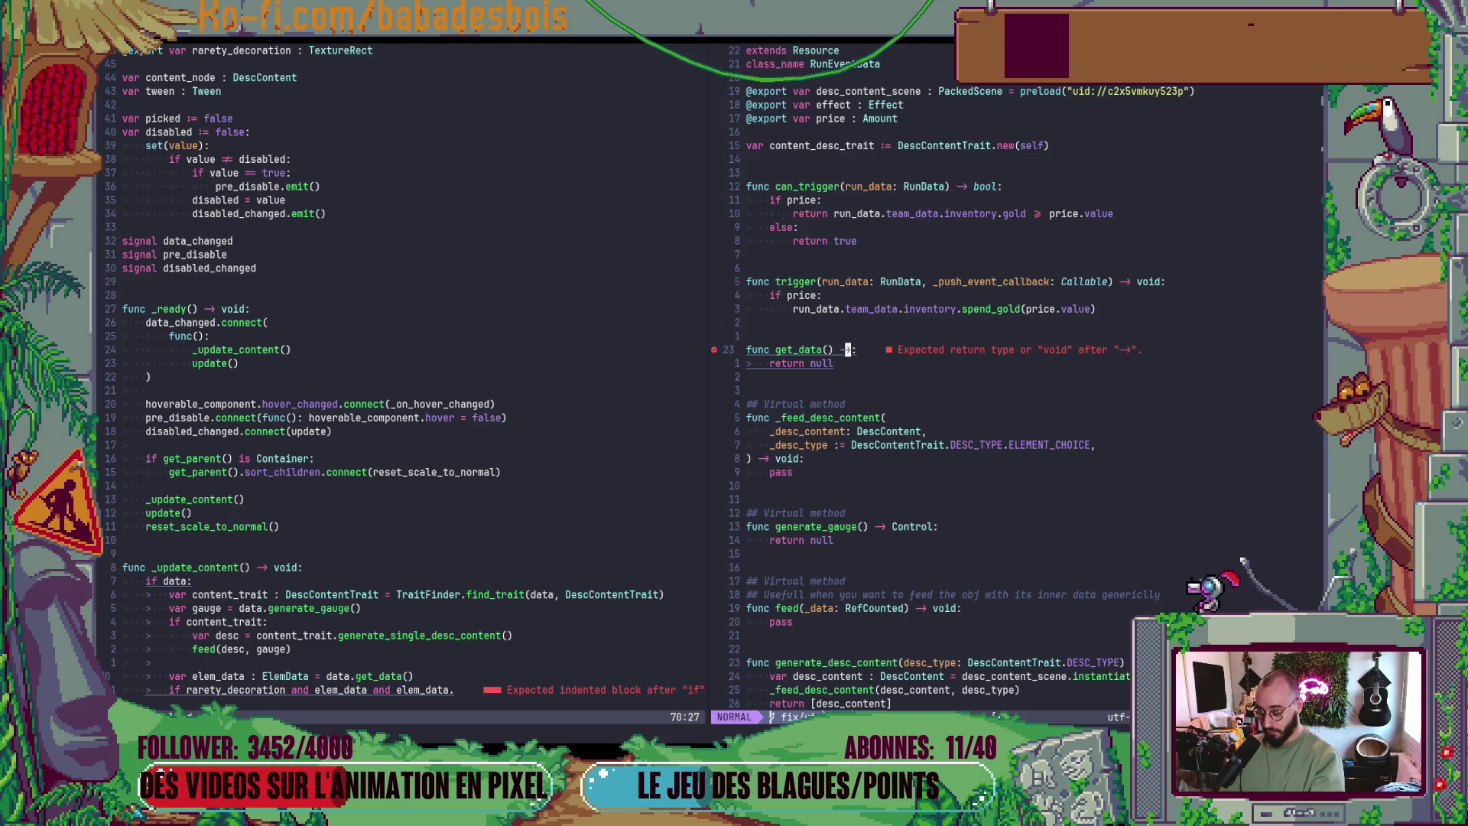
key("u")
key("ctrl+w")
key("h")
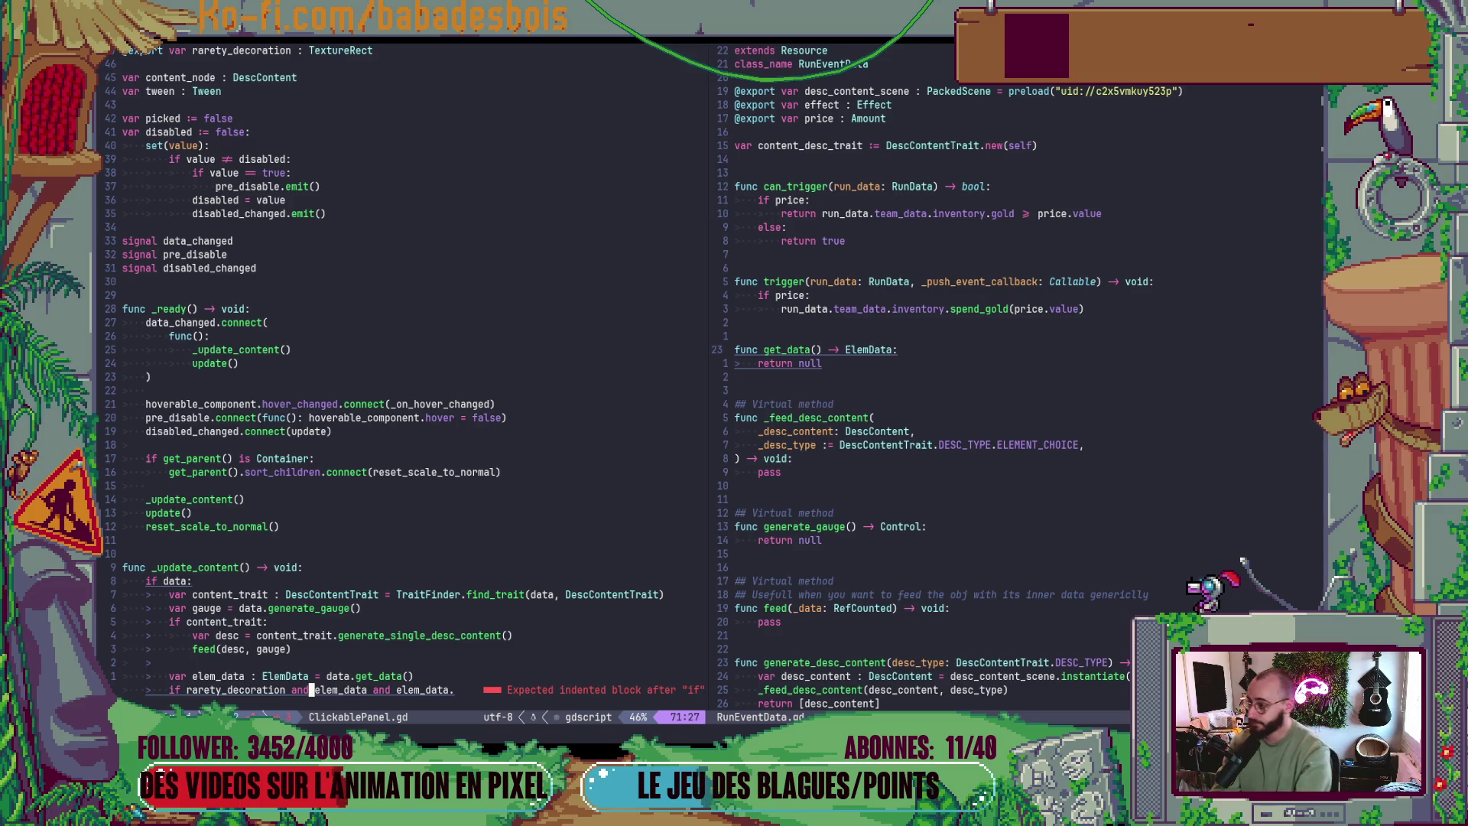
Complete the rarity condition with 'elem_data.worth_component:'.
key("End")
left_click(376, 690)
key("l")
key("l")
key("l")
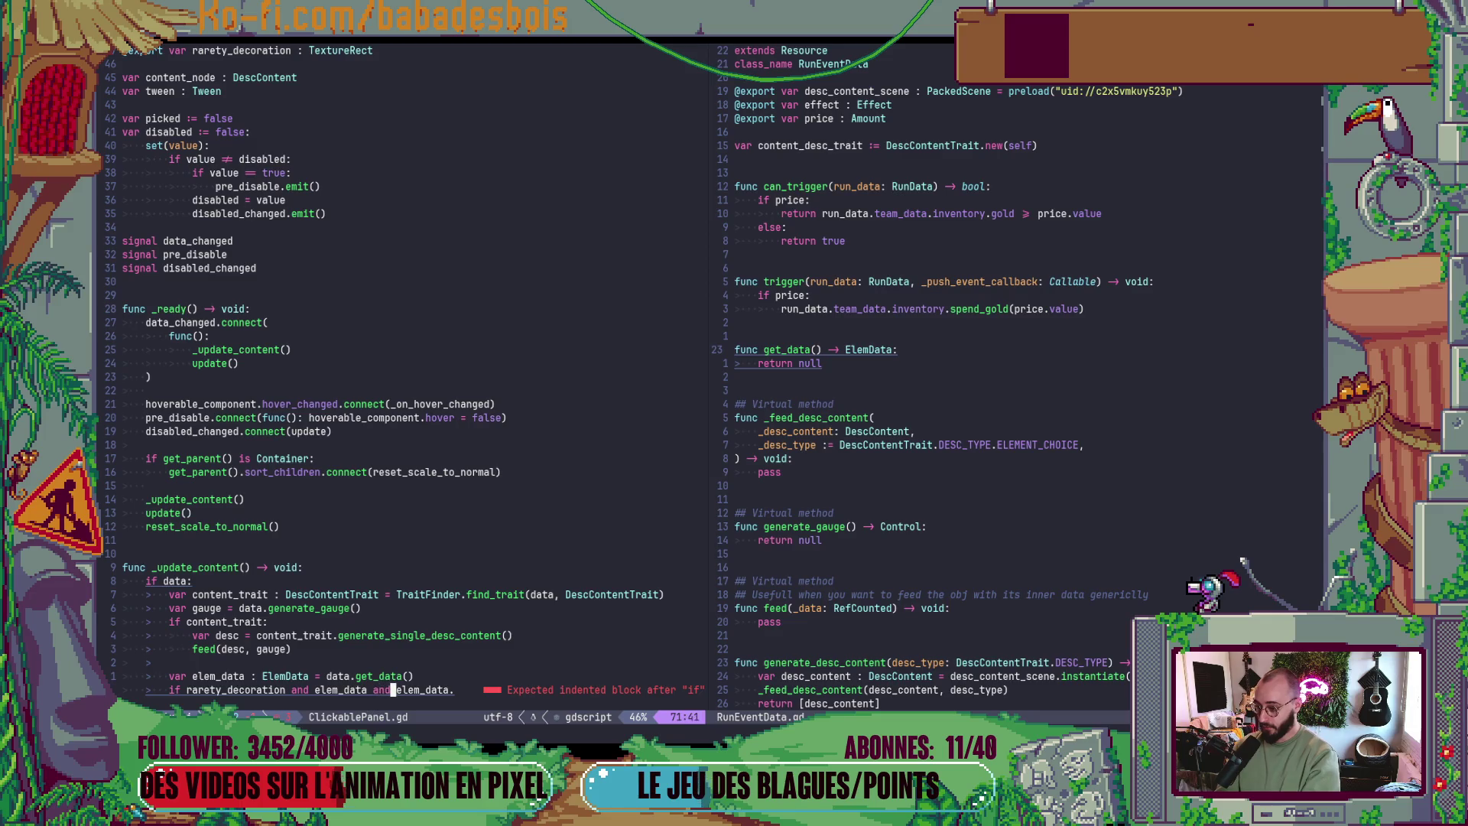
key("shift+a")
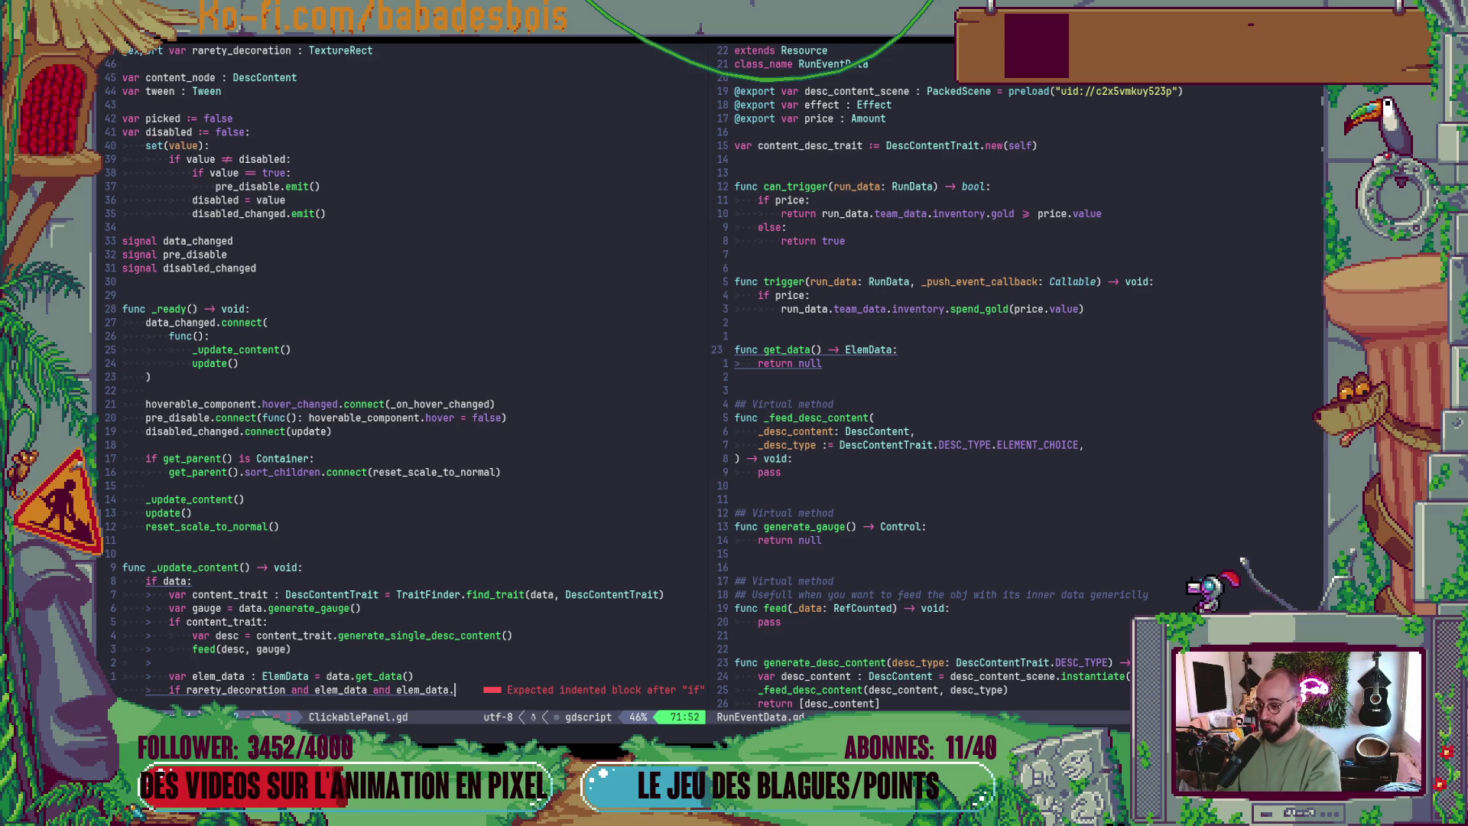
type("worth_component")
key("Escape")
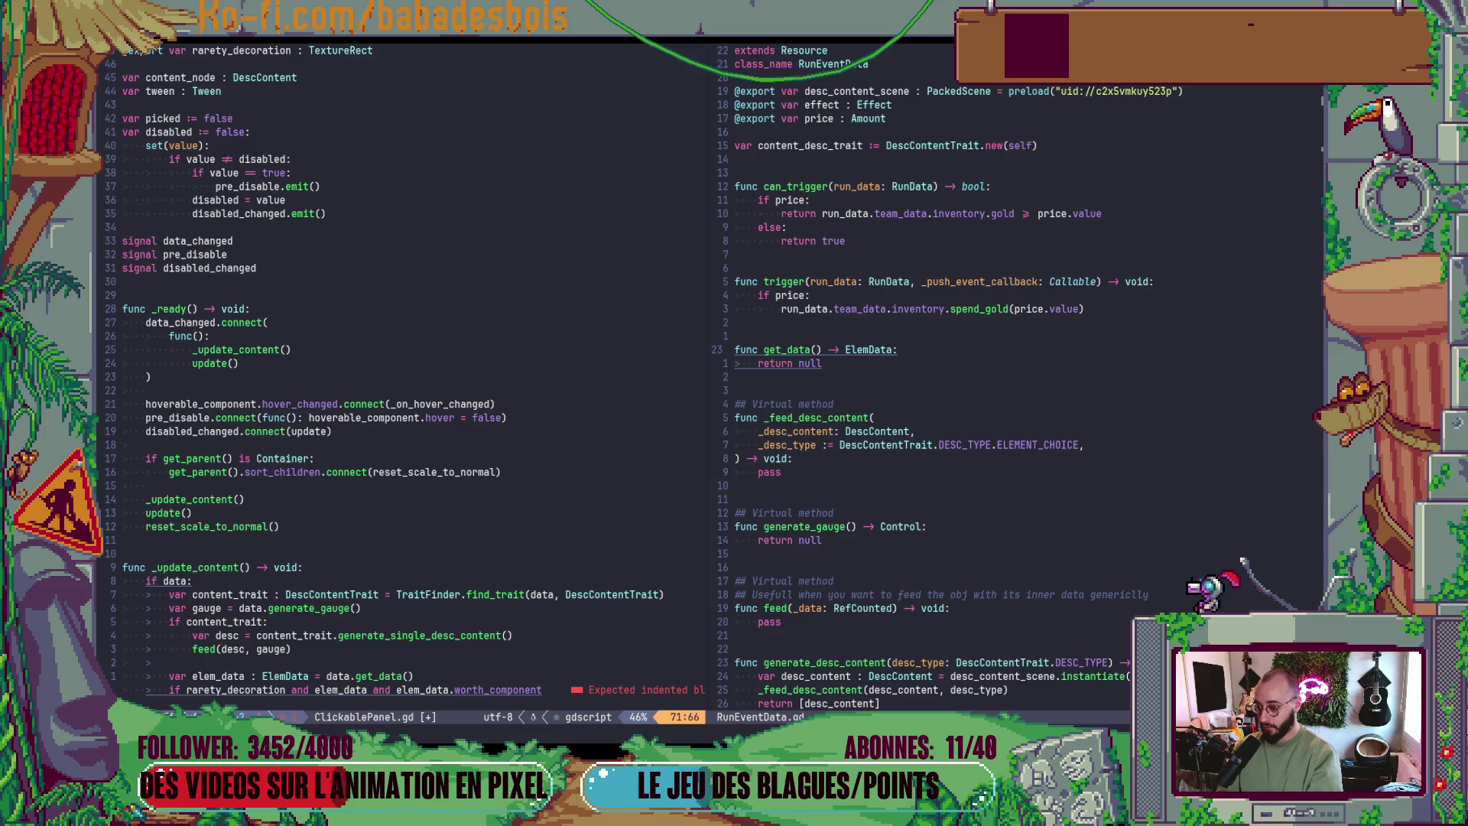
type("a")
type(":")
key("Return")
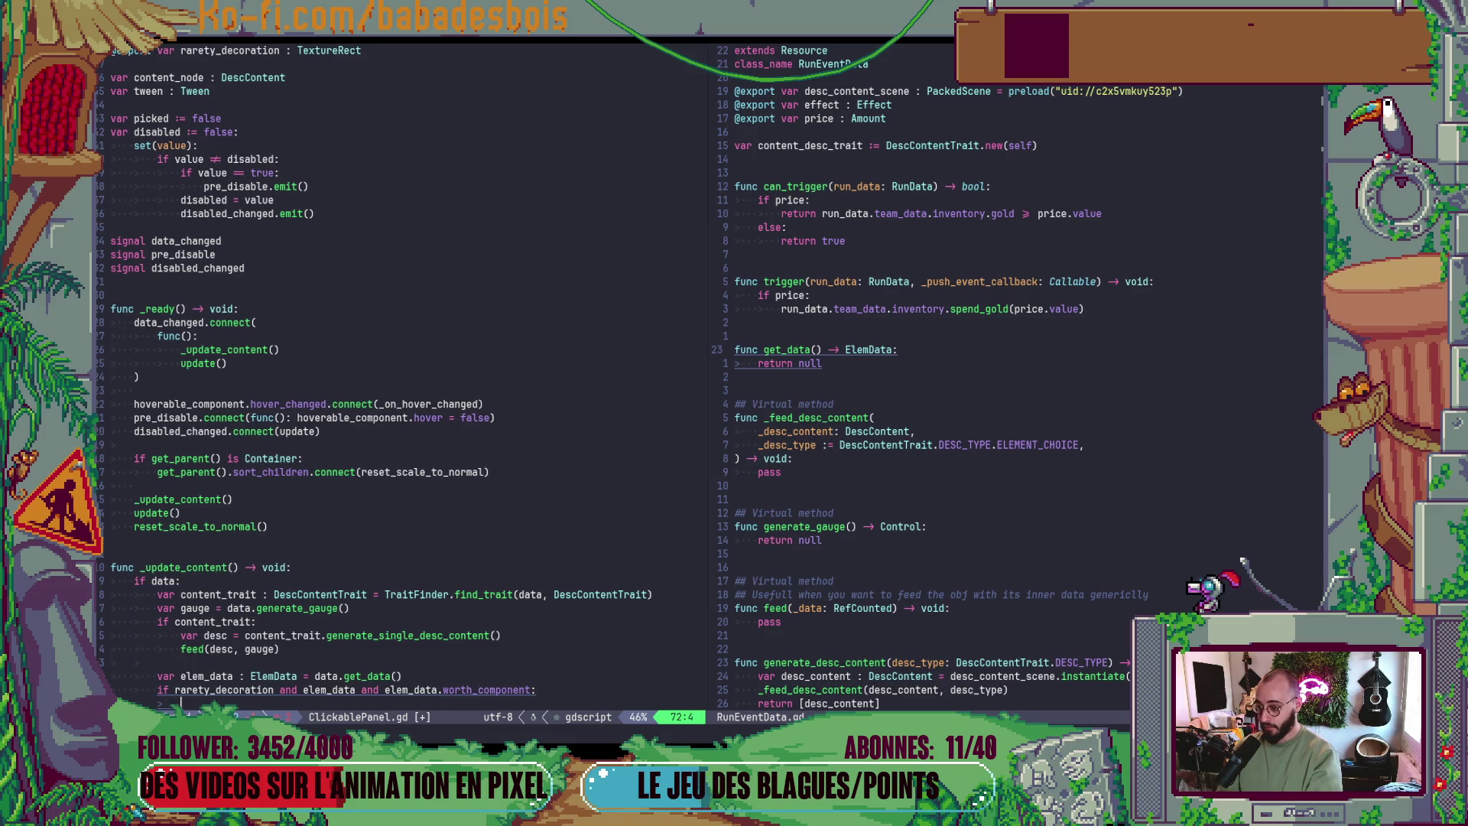
Add a placeholder 'pass' body and save ClickablePanel.gd.
scroll(622, 306, "down", 3)
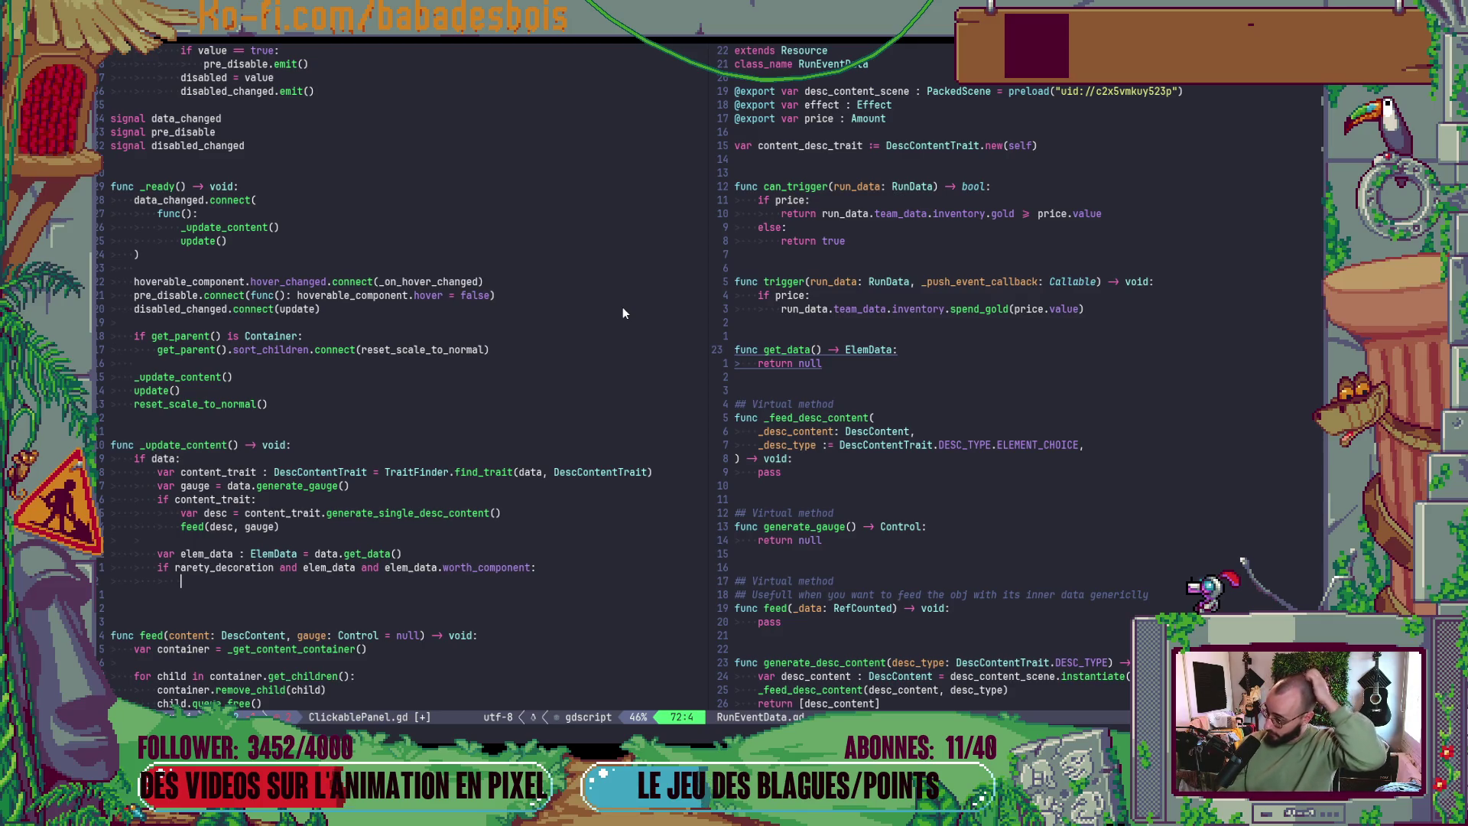
type("pass")
key("Escape")
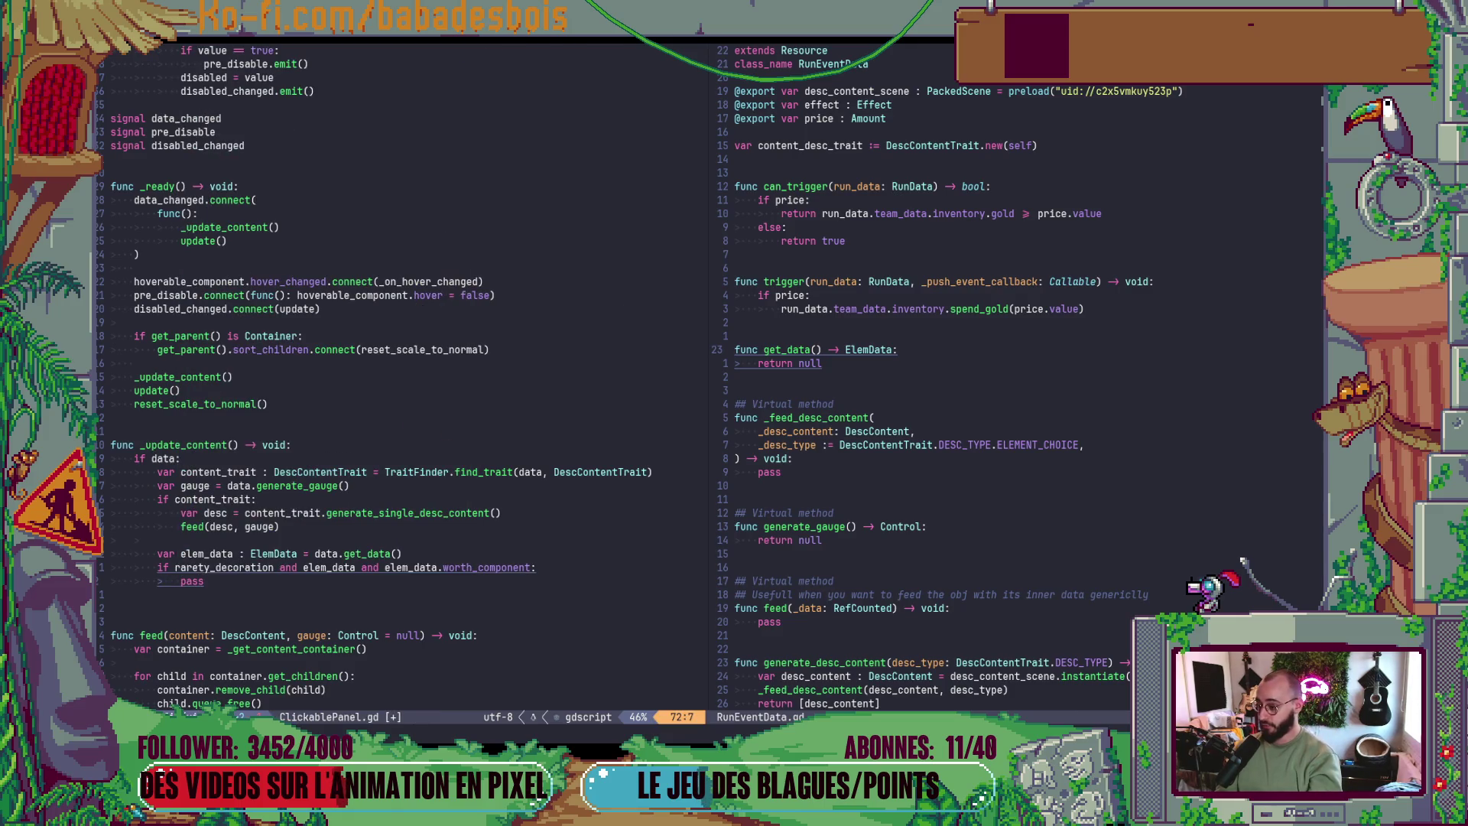
type("j:w")
key("Return")
key("k")
key("alt+Tab")
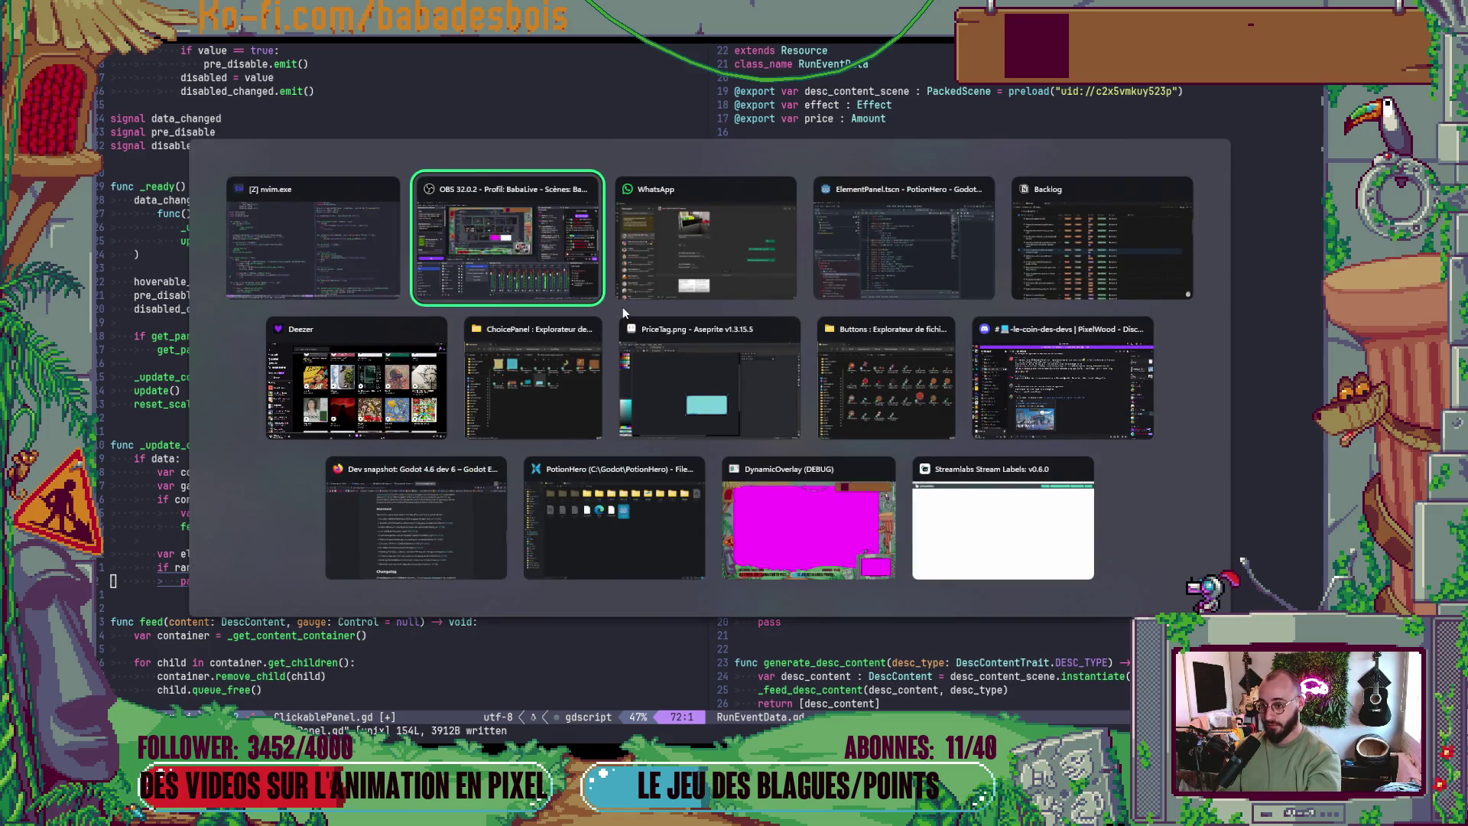
In Godot, view ElementPanel in 2D, filter FileSystem by 'Theme' and open MainTheme.tres.
key("alt+Tab")
key("alt+Tab")
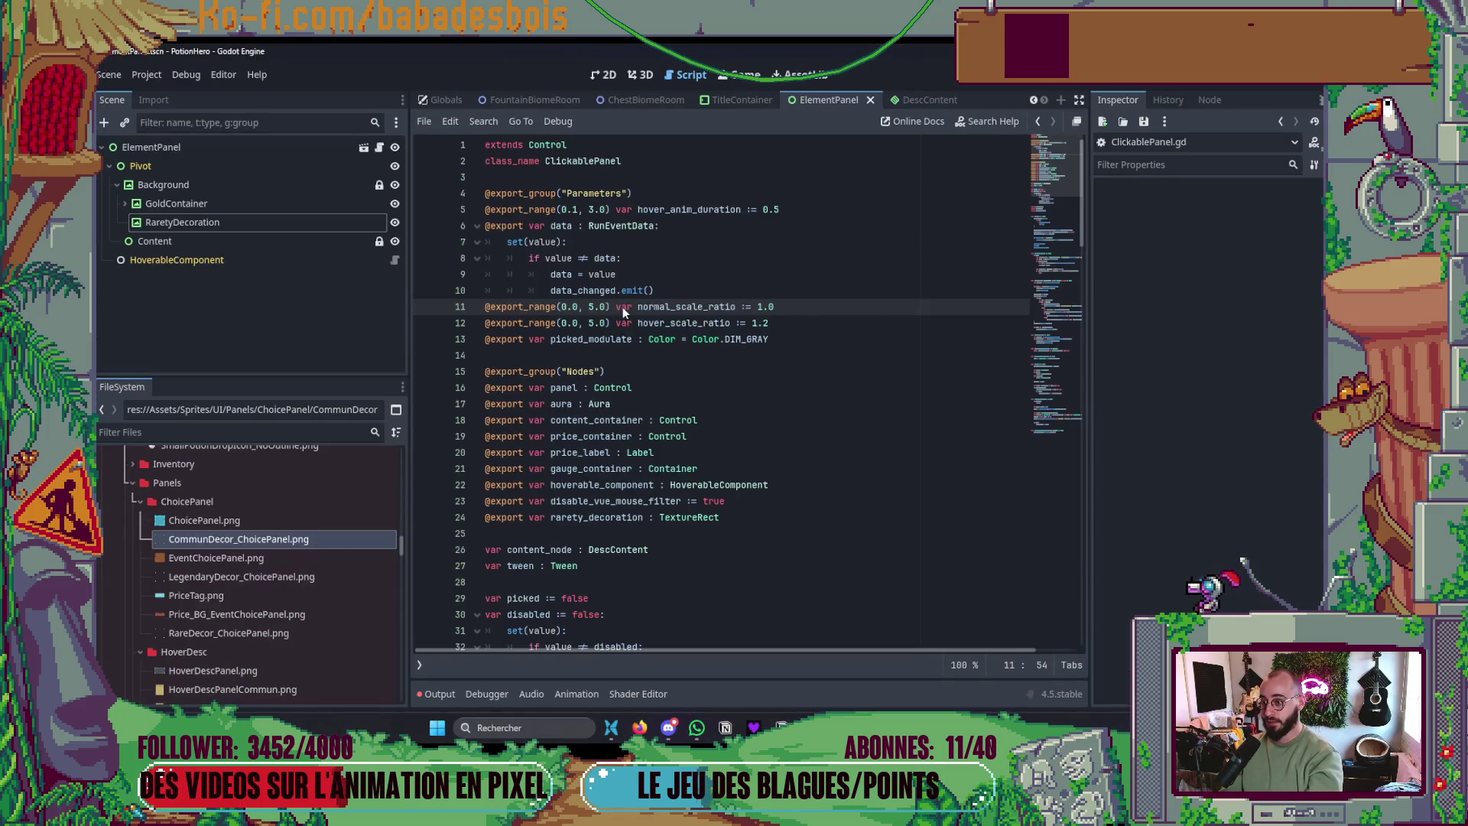
left_click(604, 74)
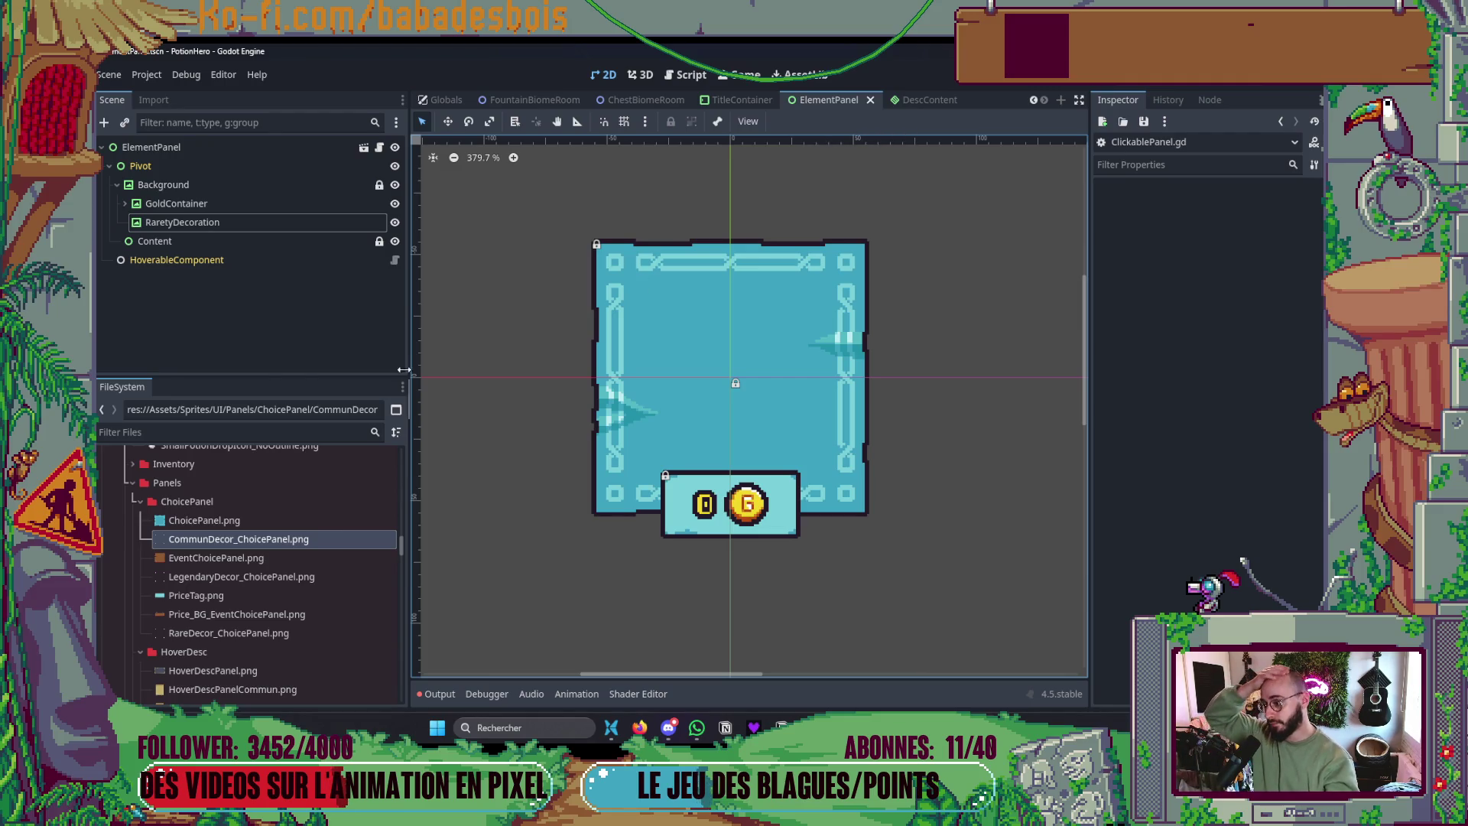
left_click(224, 432)
type("Theme")
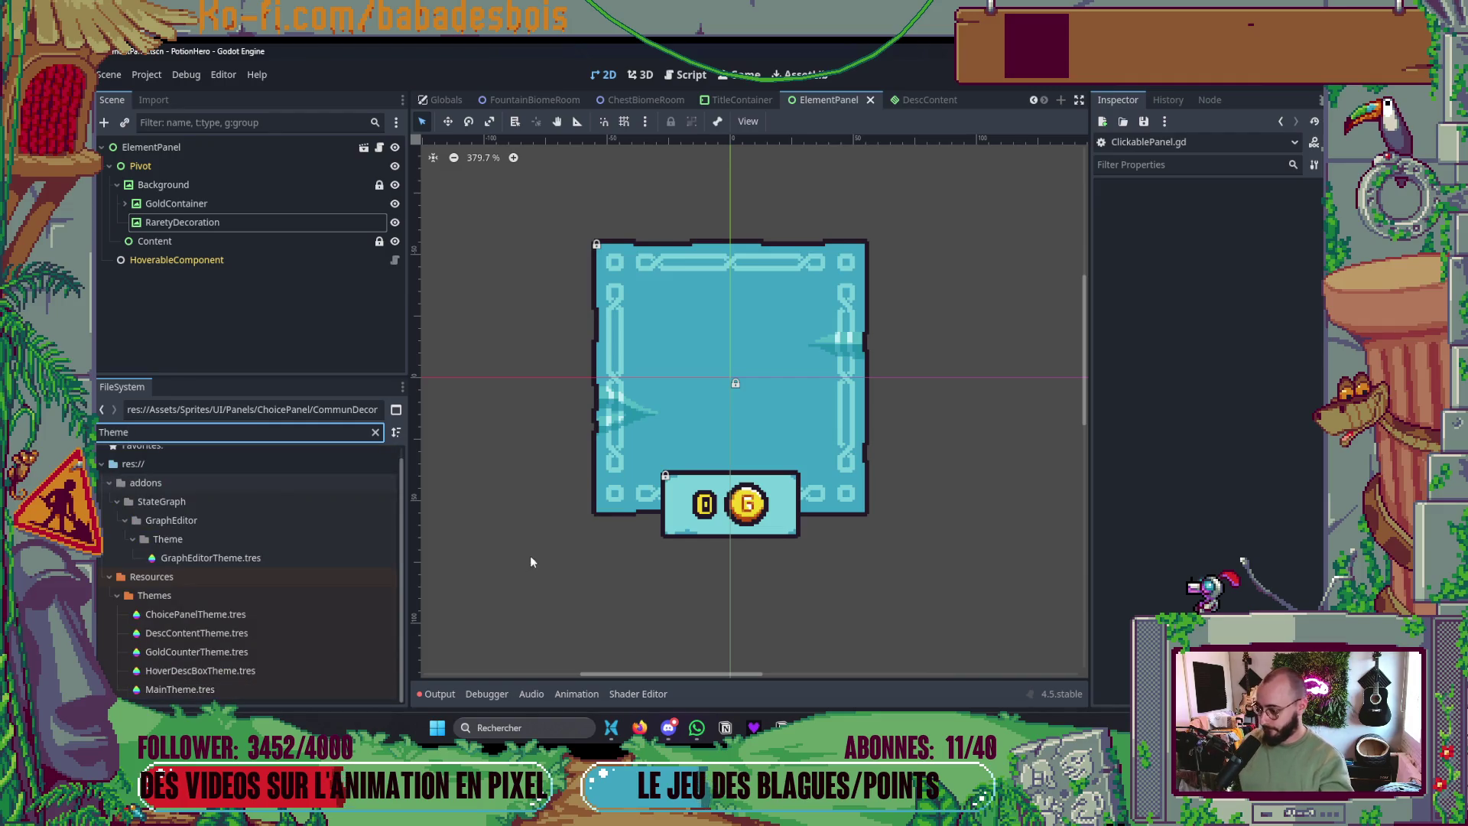
double_click(203, 690)
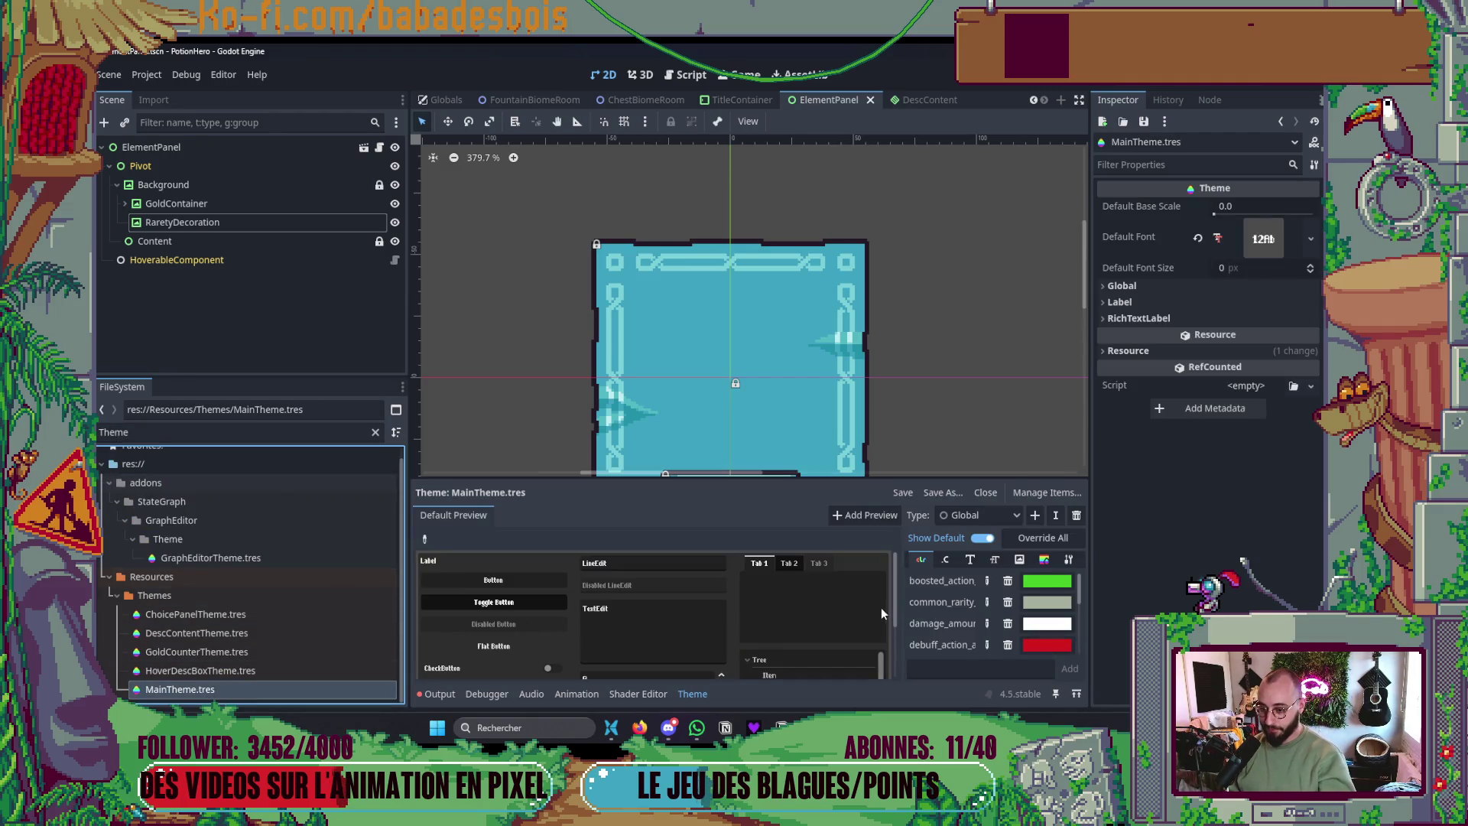
Widen the docks and theme editor, and browse MainTheme's constant and colour items and type list.
left_click_drag(903, 607, 824, 607)
mouse_move(406, 607)
left_mouse_down()
mouse_move(298, 606)
mouse_move(313, 607)
left_mouse_up()
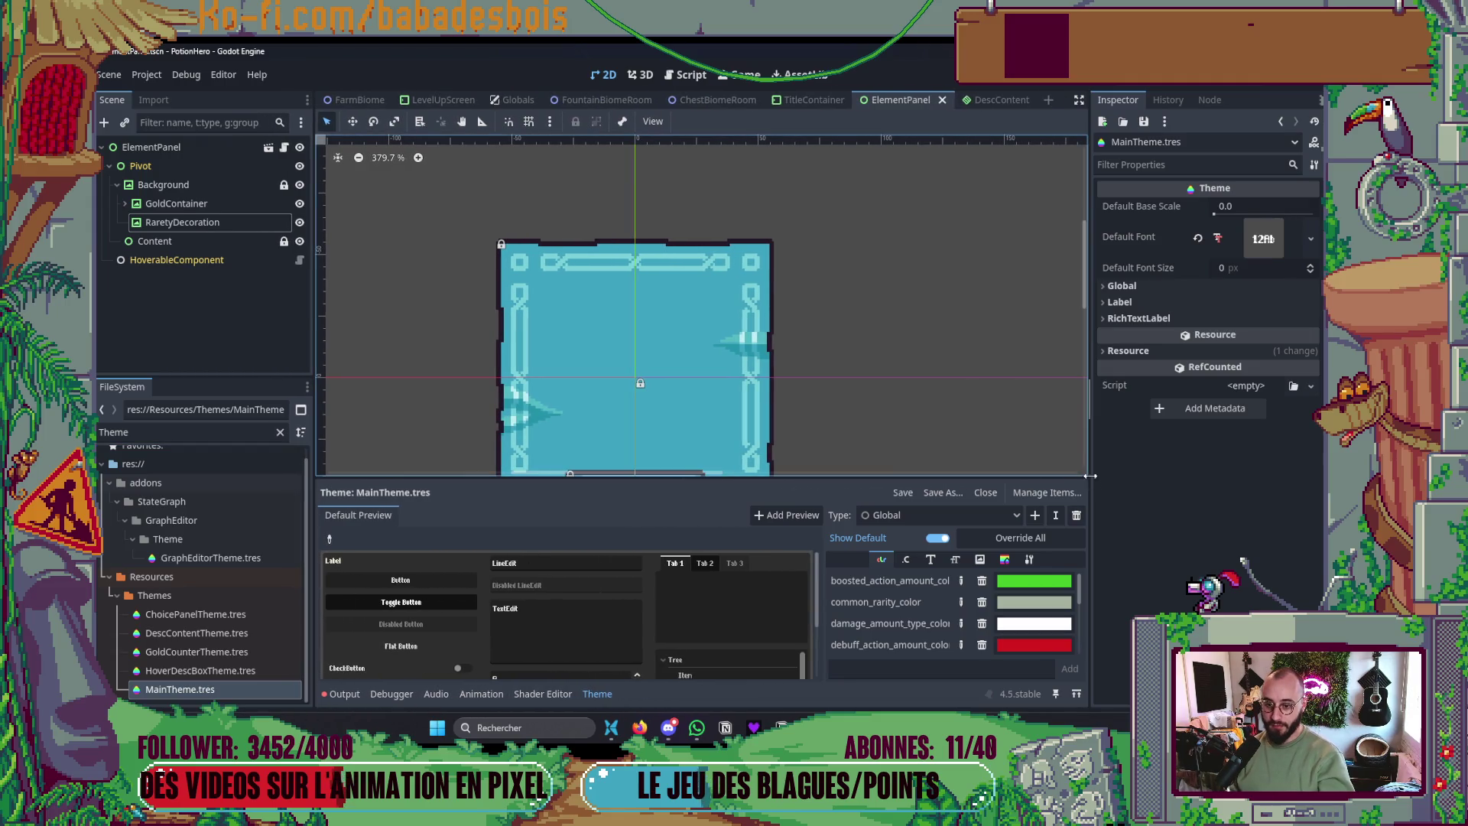
mouse_move(1092, 489)
left_mouse_down()
mouse_move(1190, 494)
mouse_move(1157, 505)
left_mouse_up()
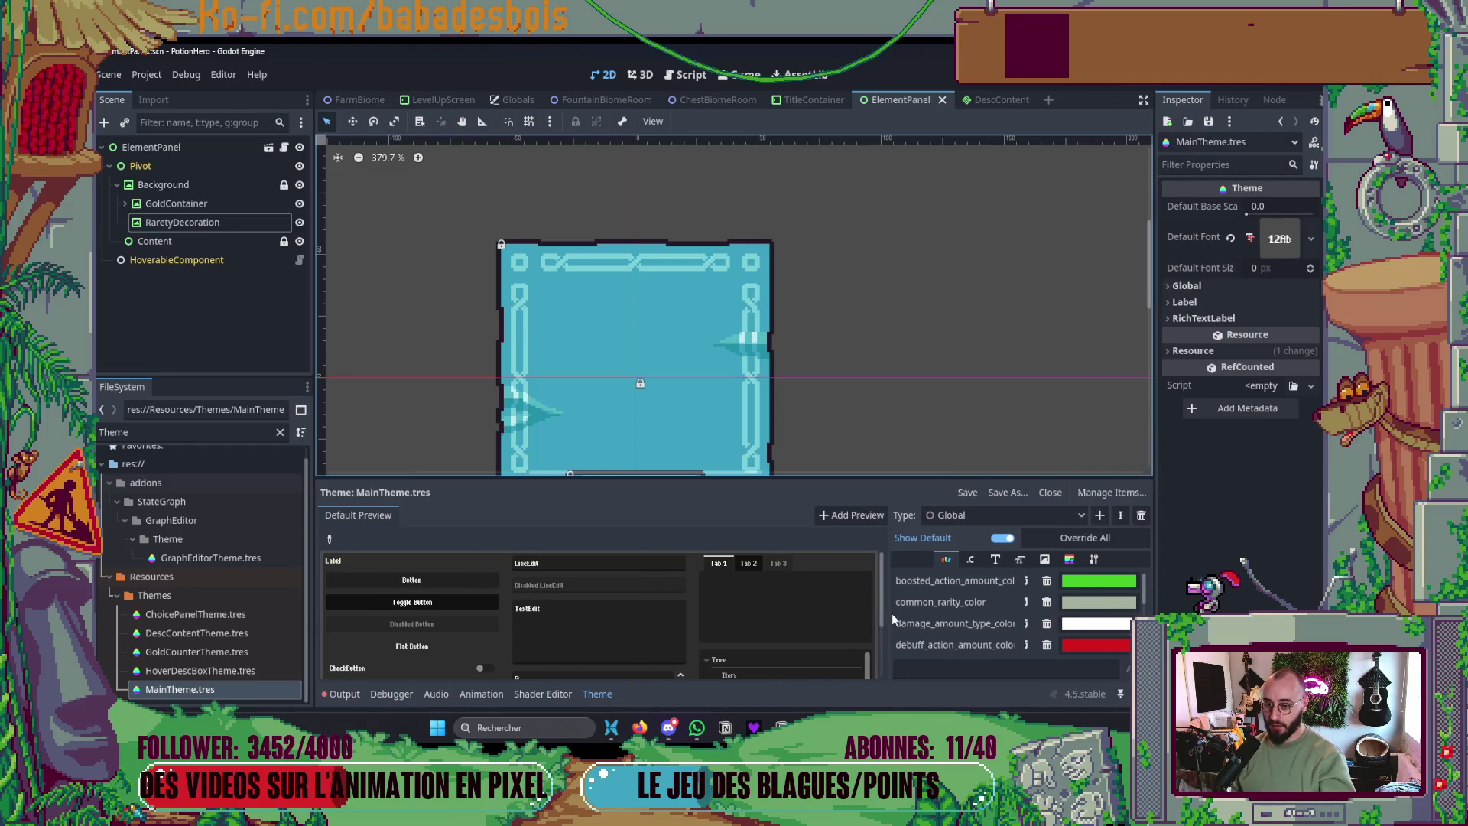
mouse_move(892, 614)
left_mouse_down()
mouse_move(786, 609)
mouse_move(830, 610)
mouse_move(815, 611)
left_mouse_up()
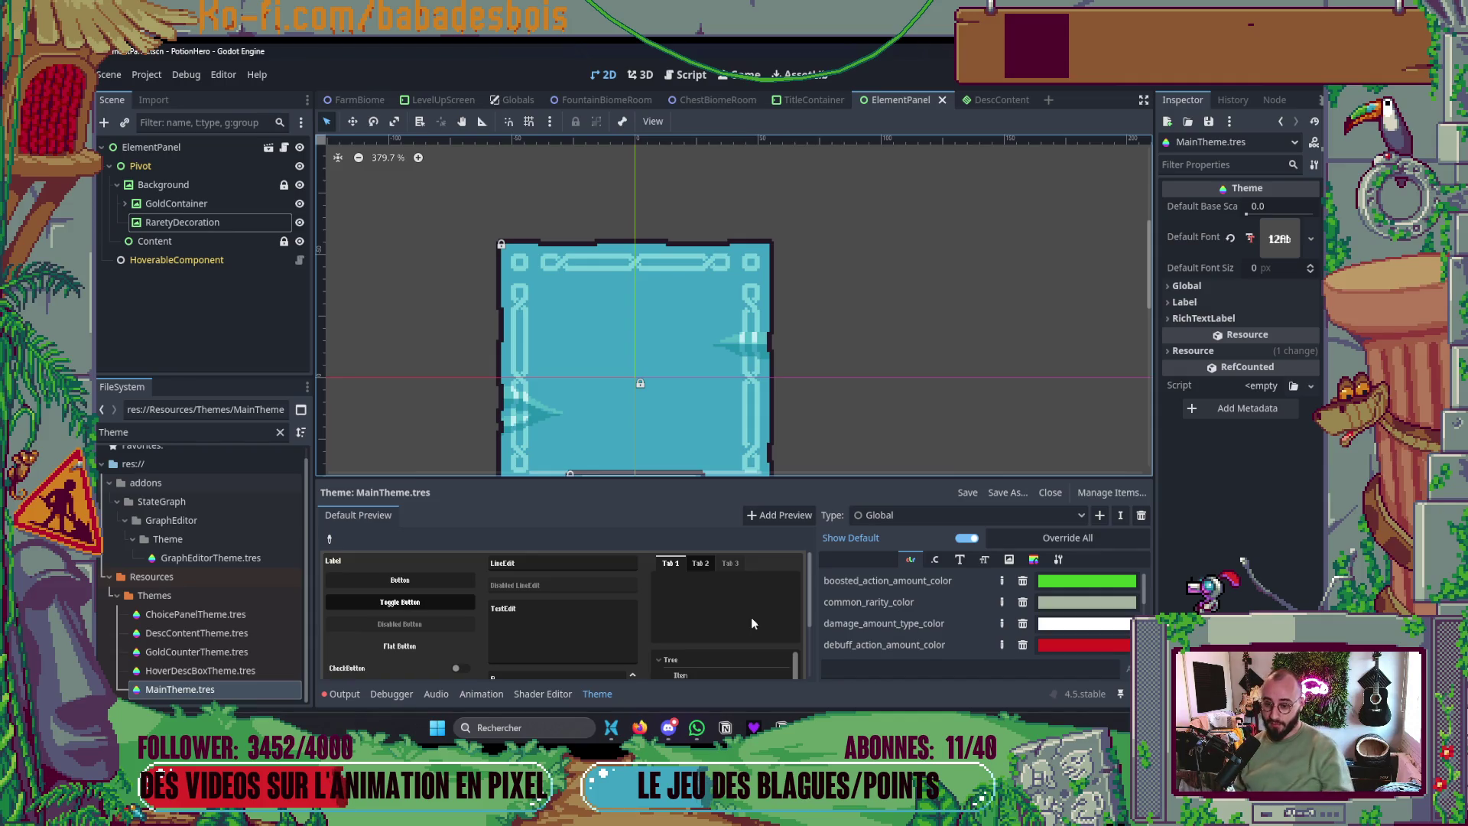
left_click(934, 559)
left_click(914, 560)
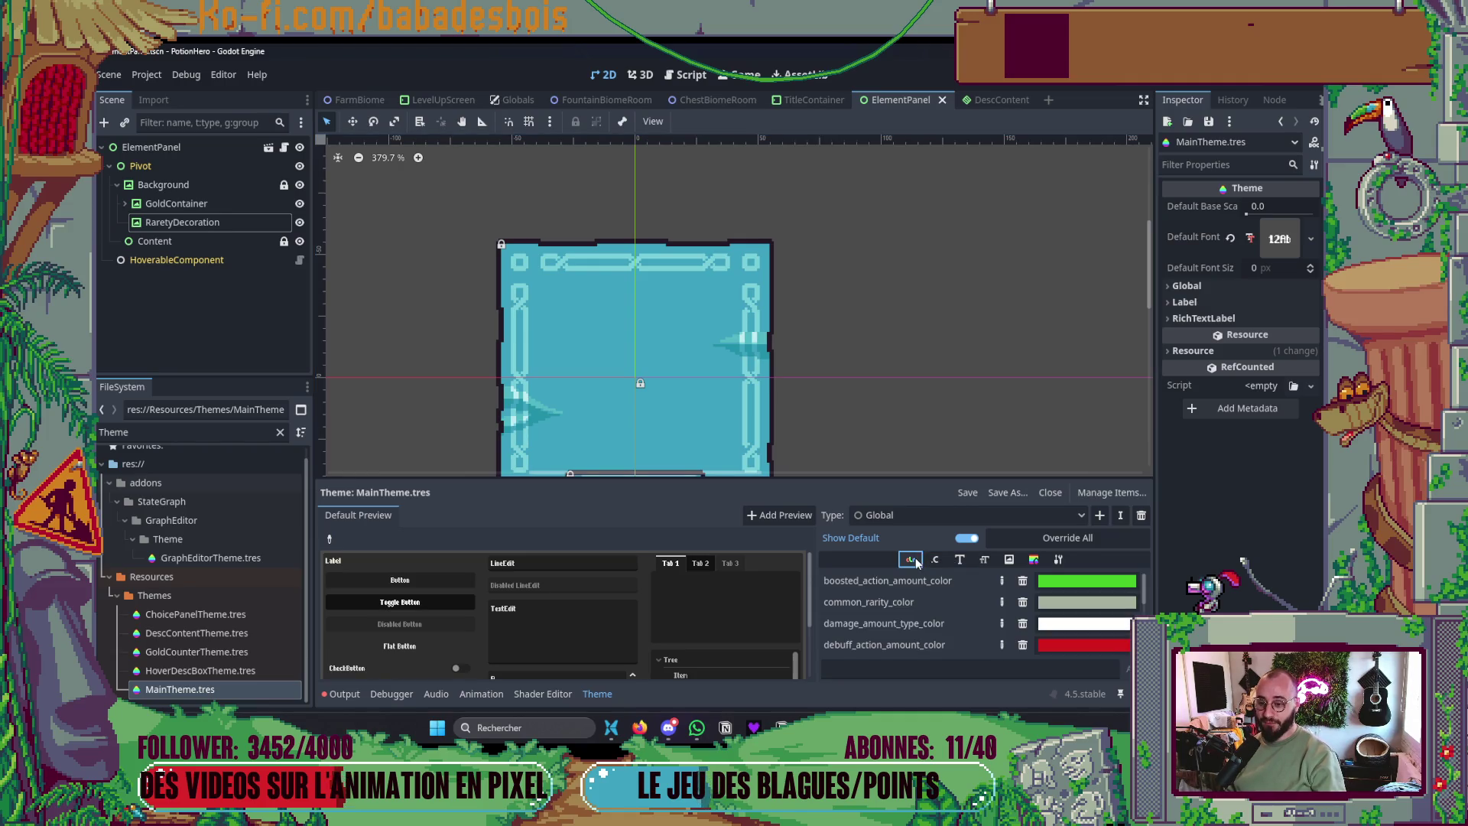
left_click(920, 519)
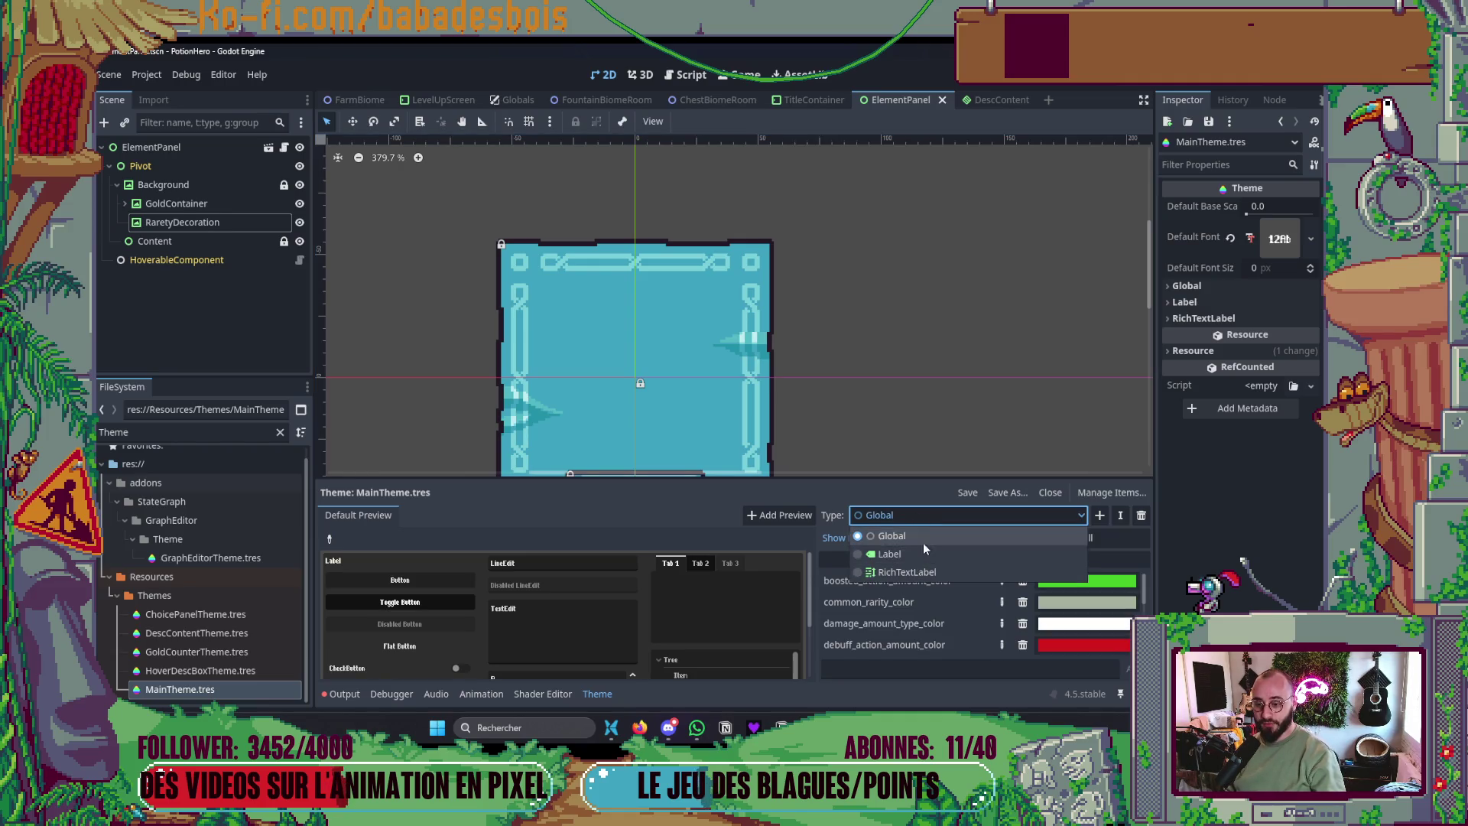
left_click(917, 535)
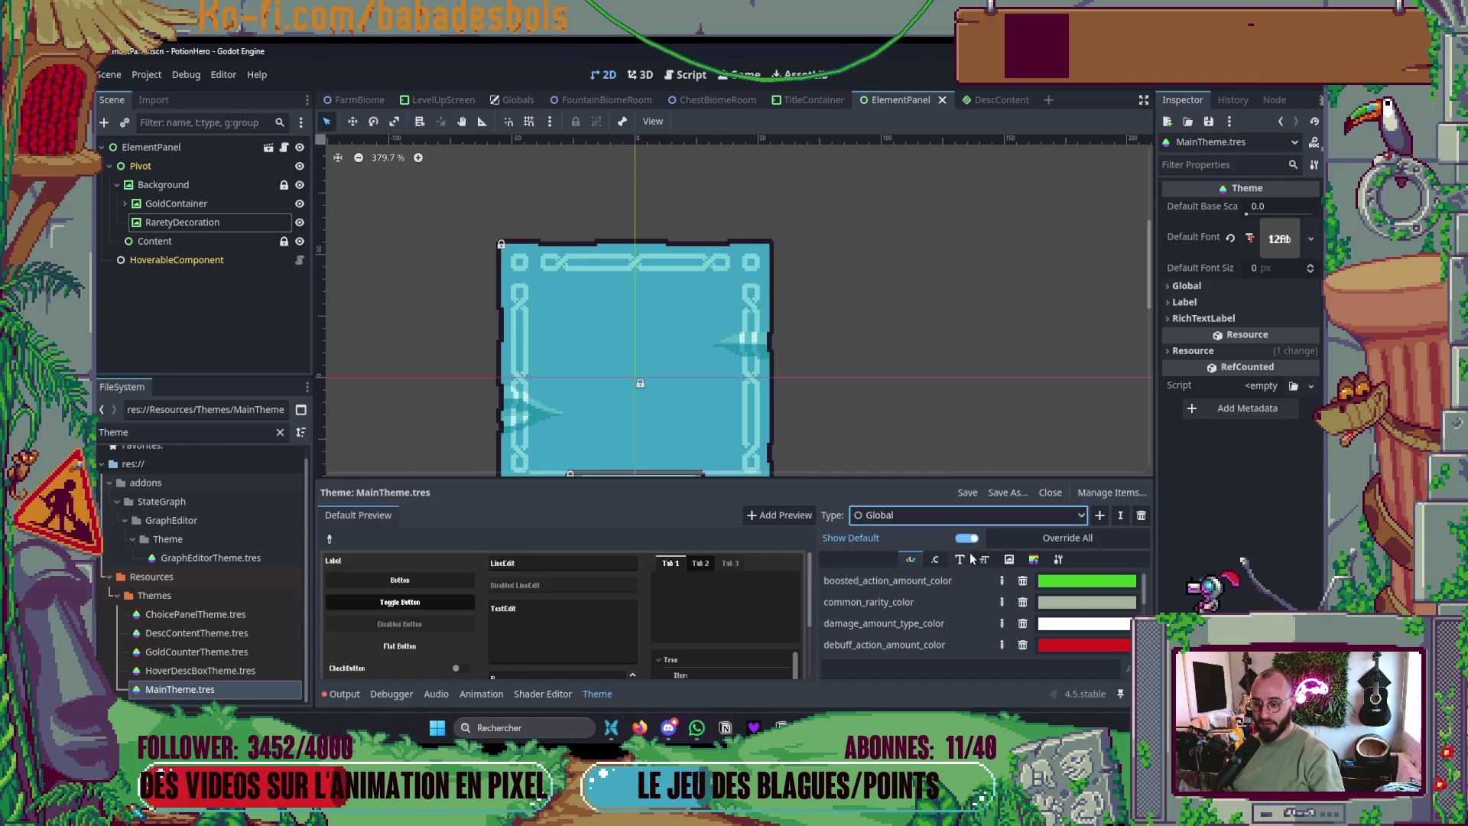
mouse_move(817, 642)
left_mouse_down()
mouse_move(765, 620)
mouse_move(776, 618)
left_mouse_up()
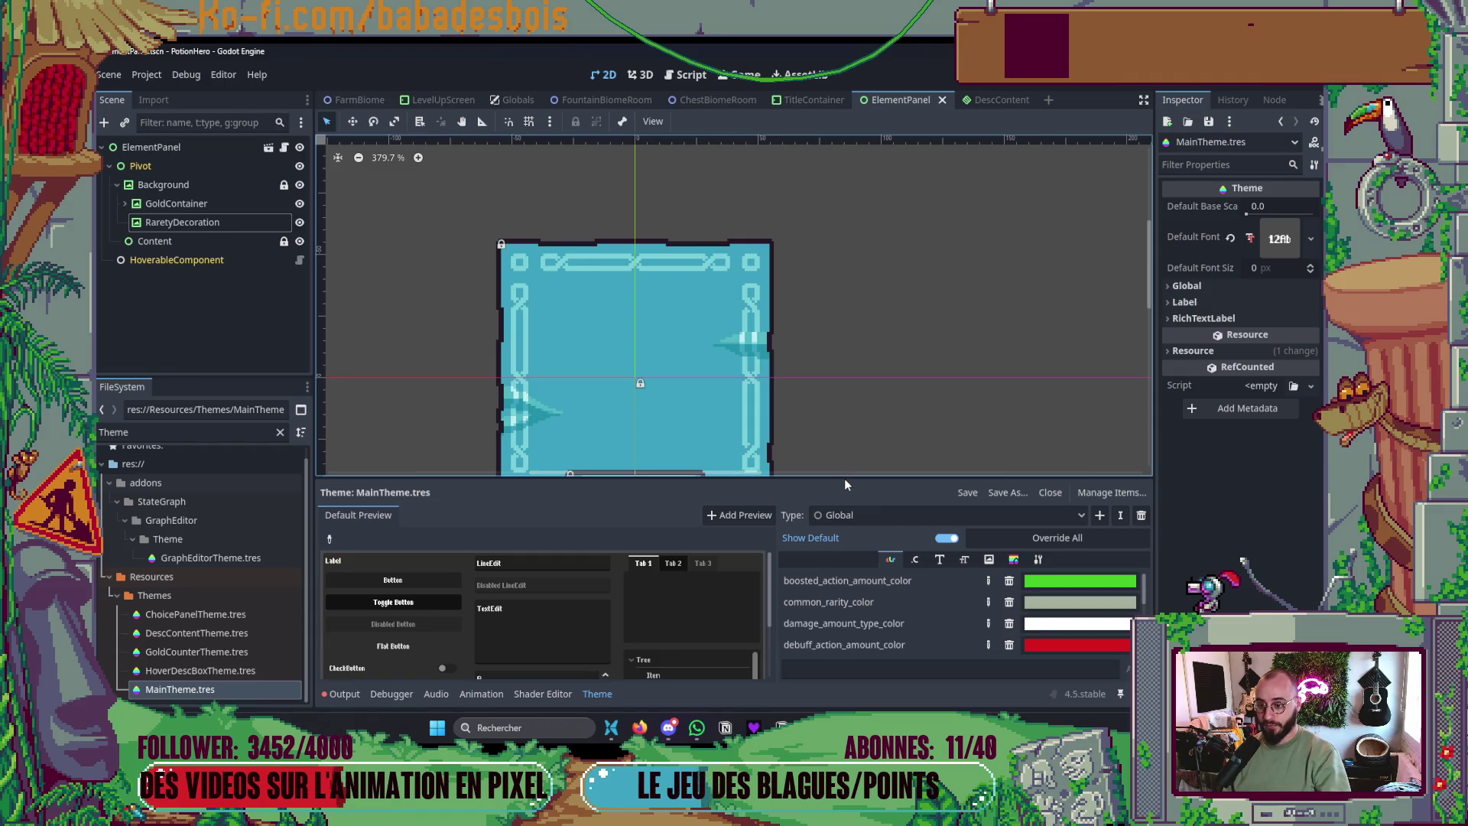
Show the common, legendary, none and rare rarity ramp items in an enlarged theme editor.
scroll(894, 350, "down", 3)
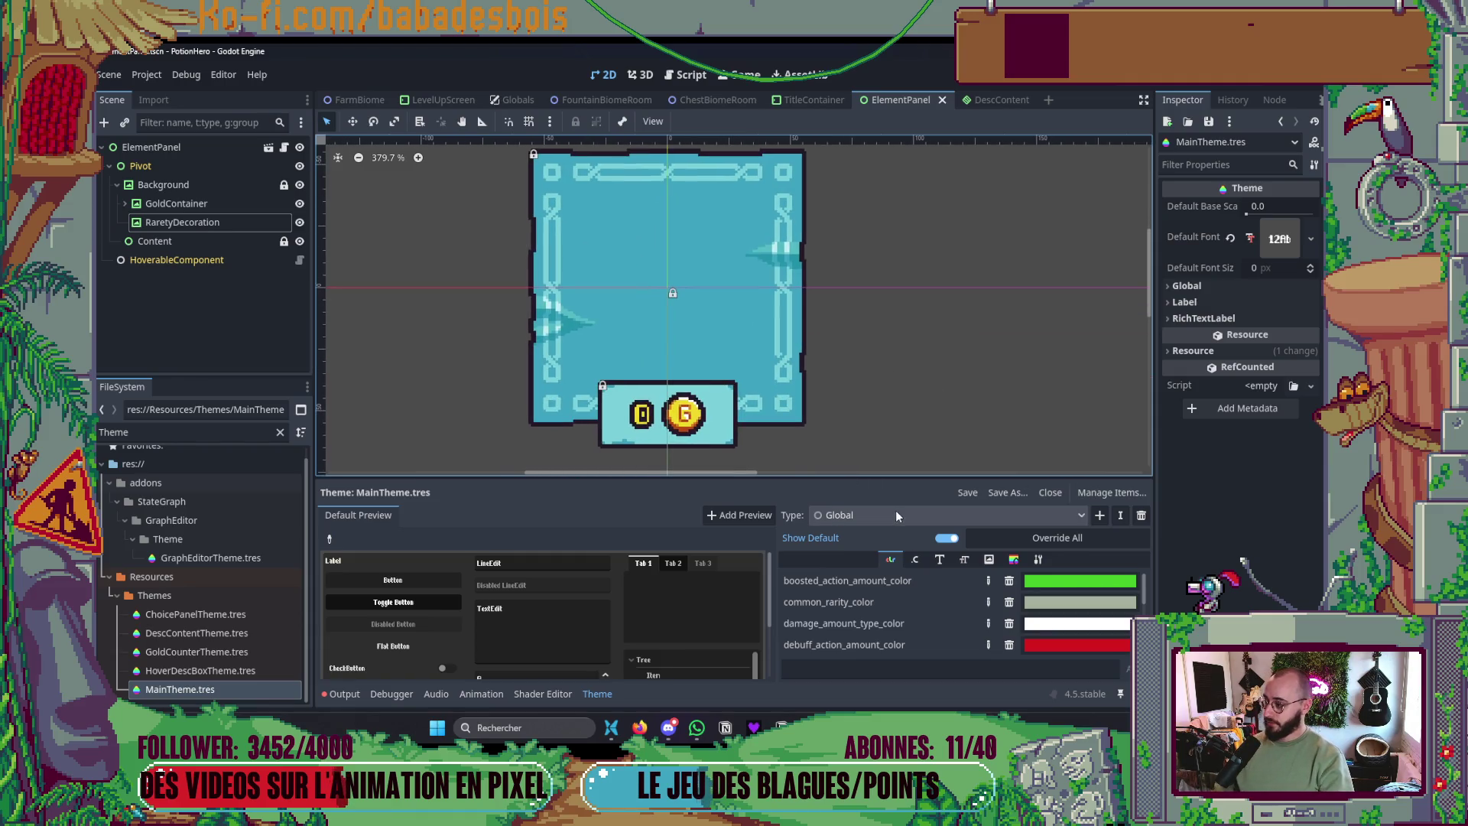
left_click(940, 559)
left_click(890, 559)
left_click(990, 559)
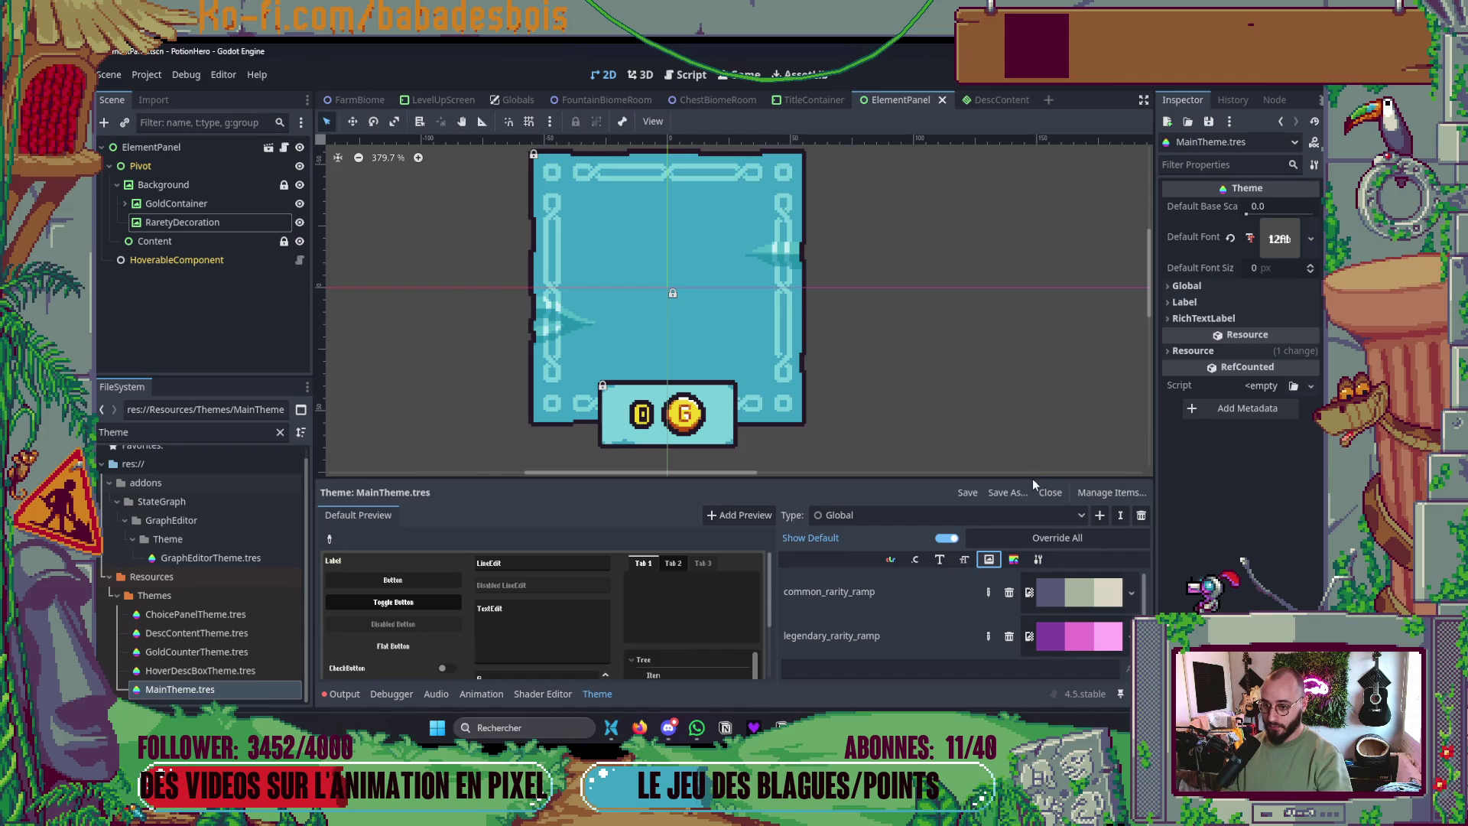
left_click_drag(1033, 481, 1033, 291)
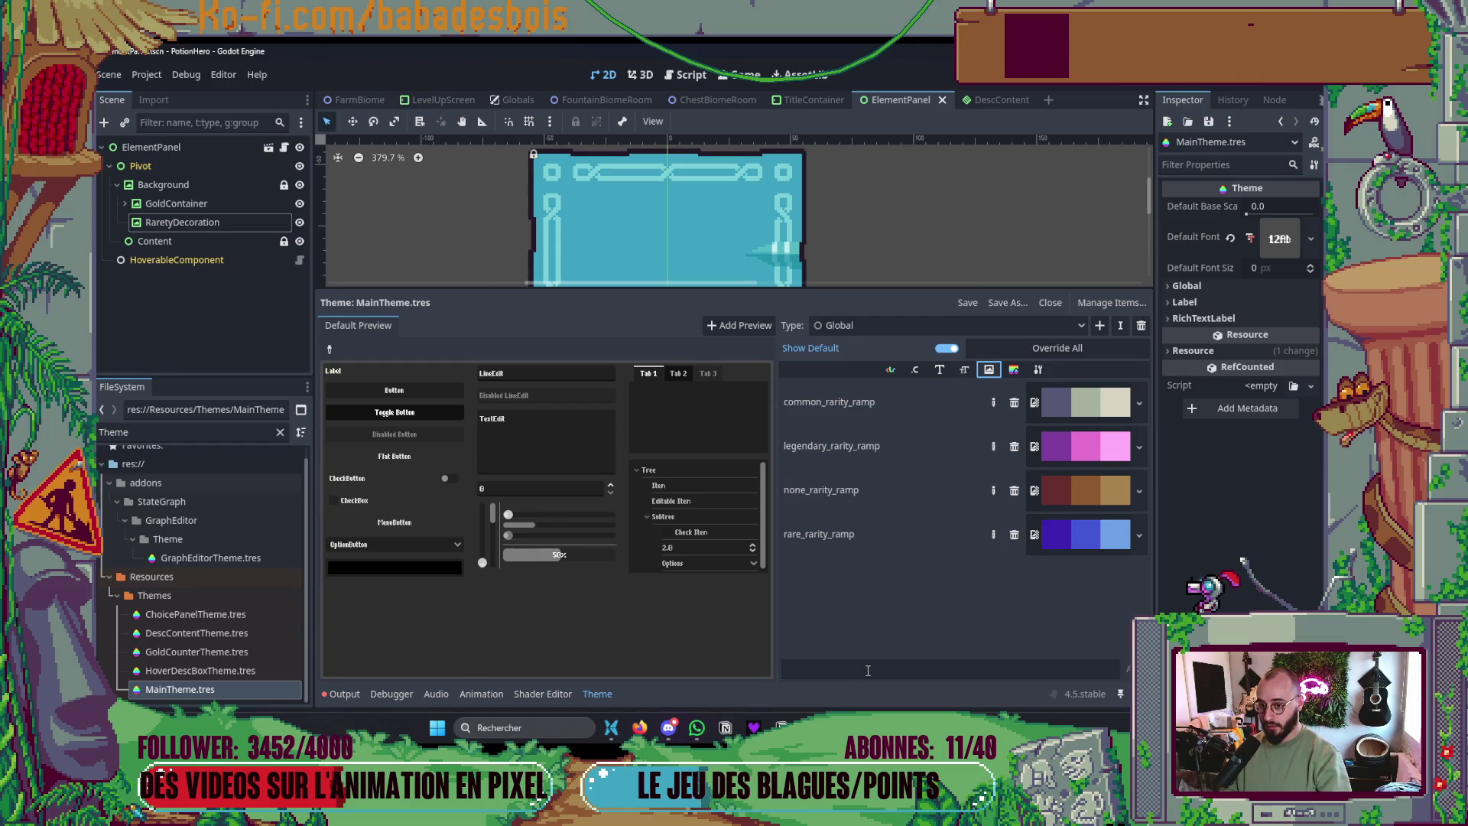
left_click(868, 671)
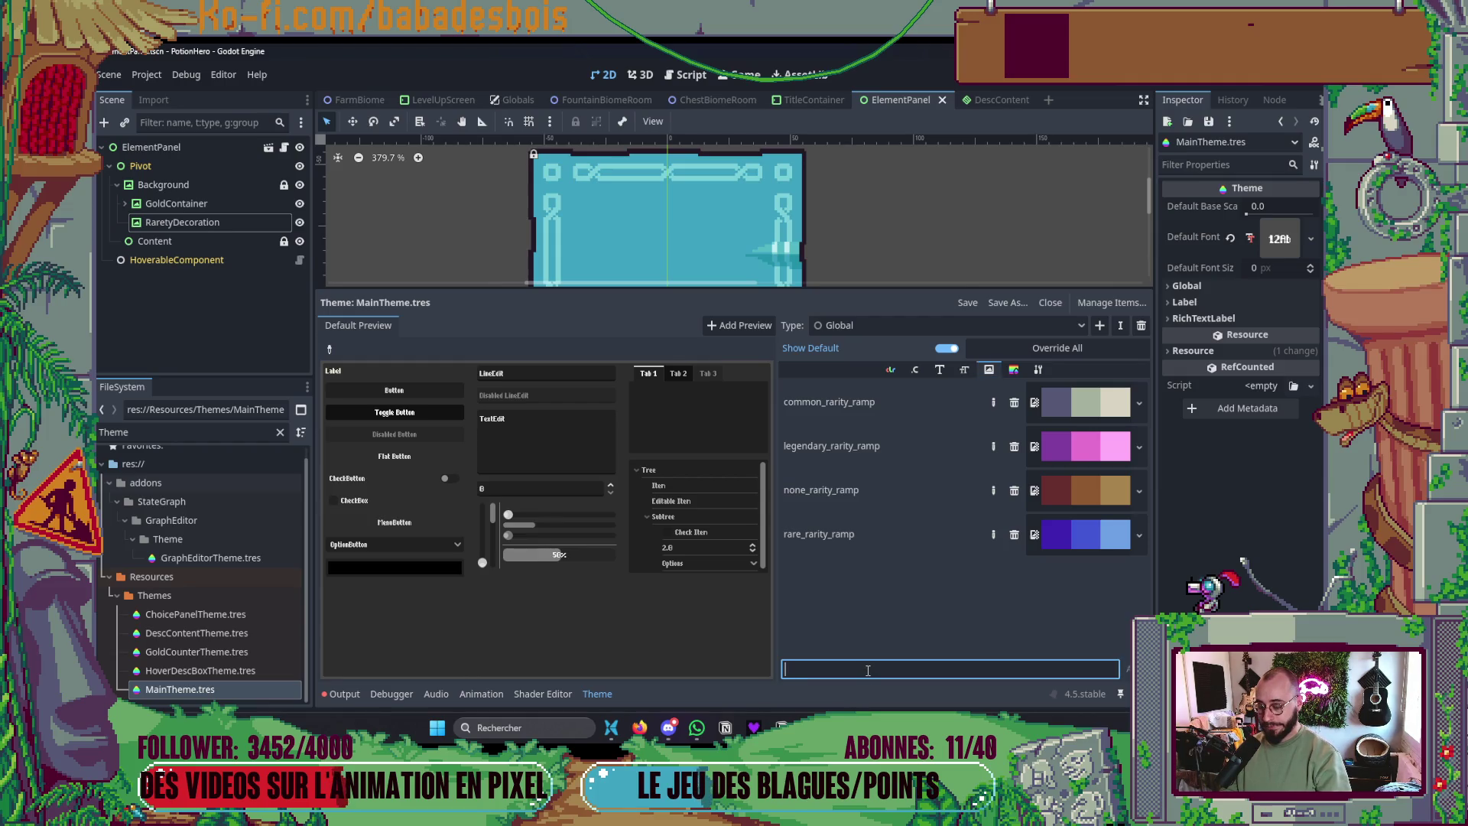
left_click(1032, 326)
left_click(1032, 326)
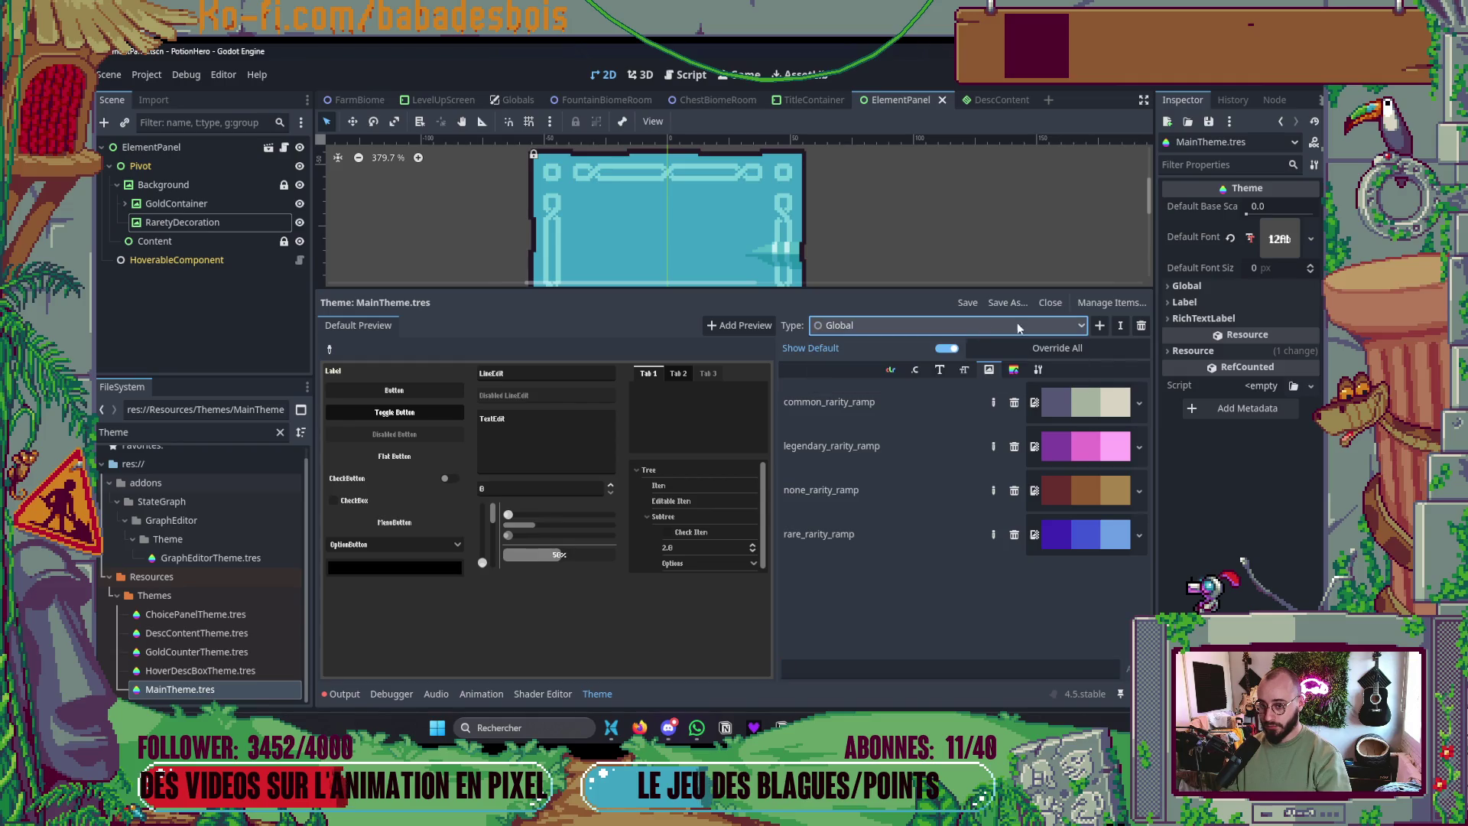
Add a ClickablePanel type to MainTheme.
left_click(1099, 325)
type("Click")
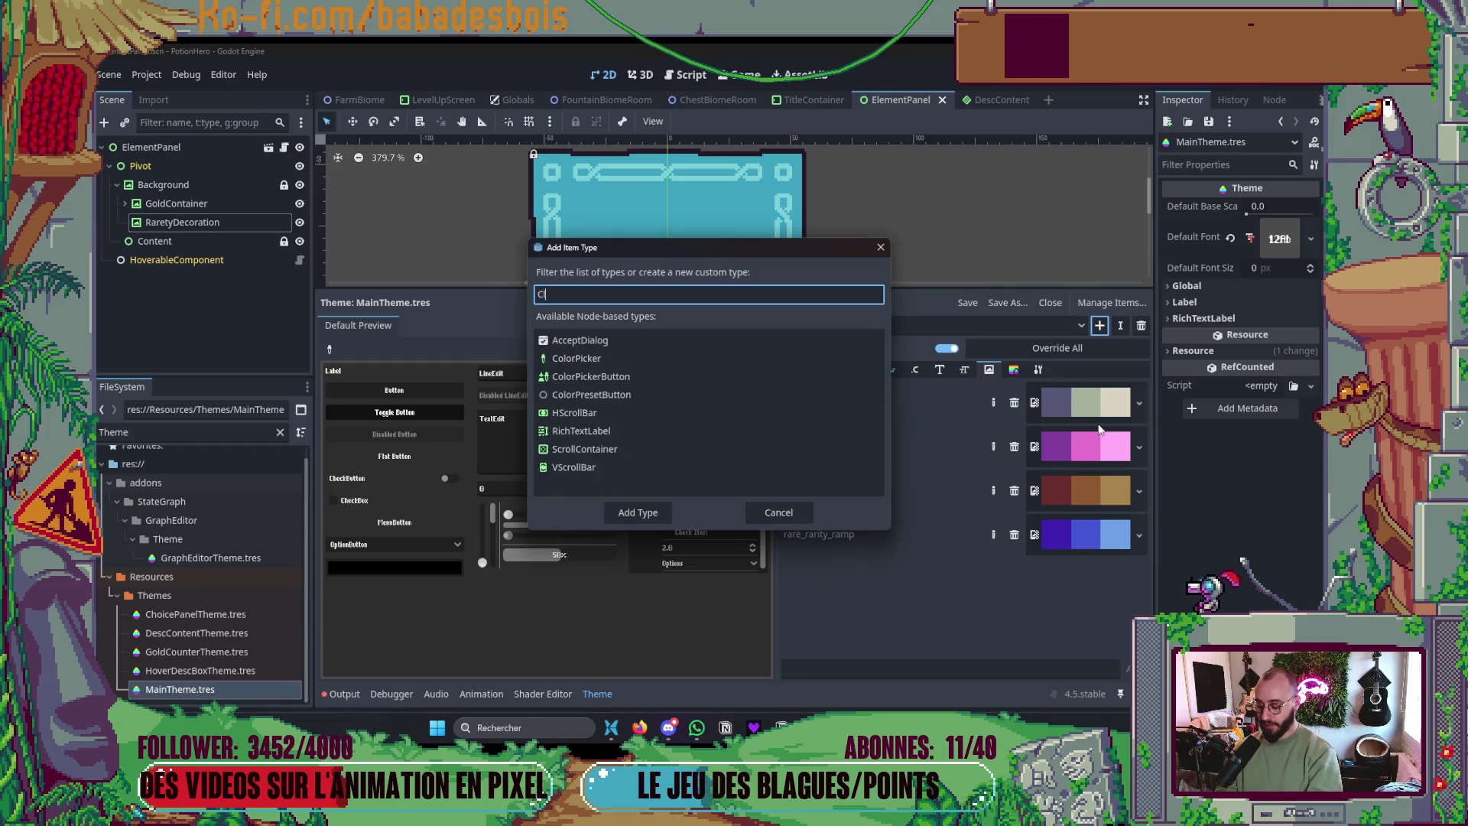
type("ablePanel")
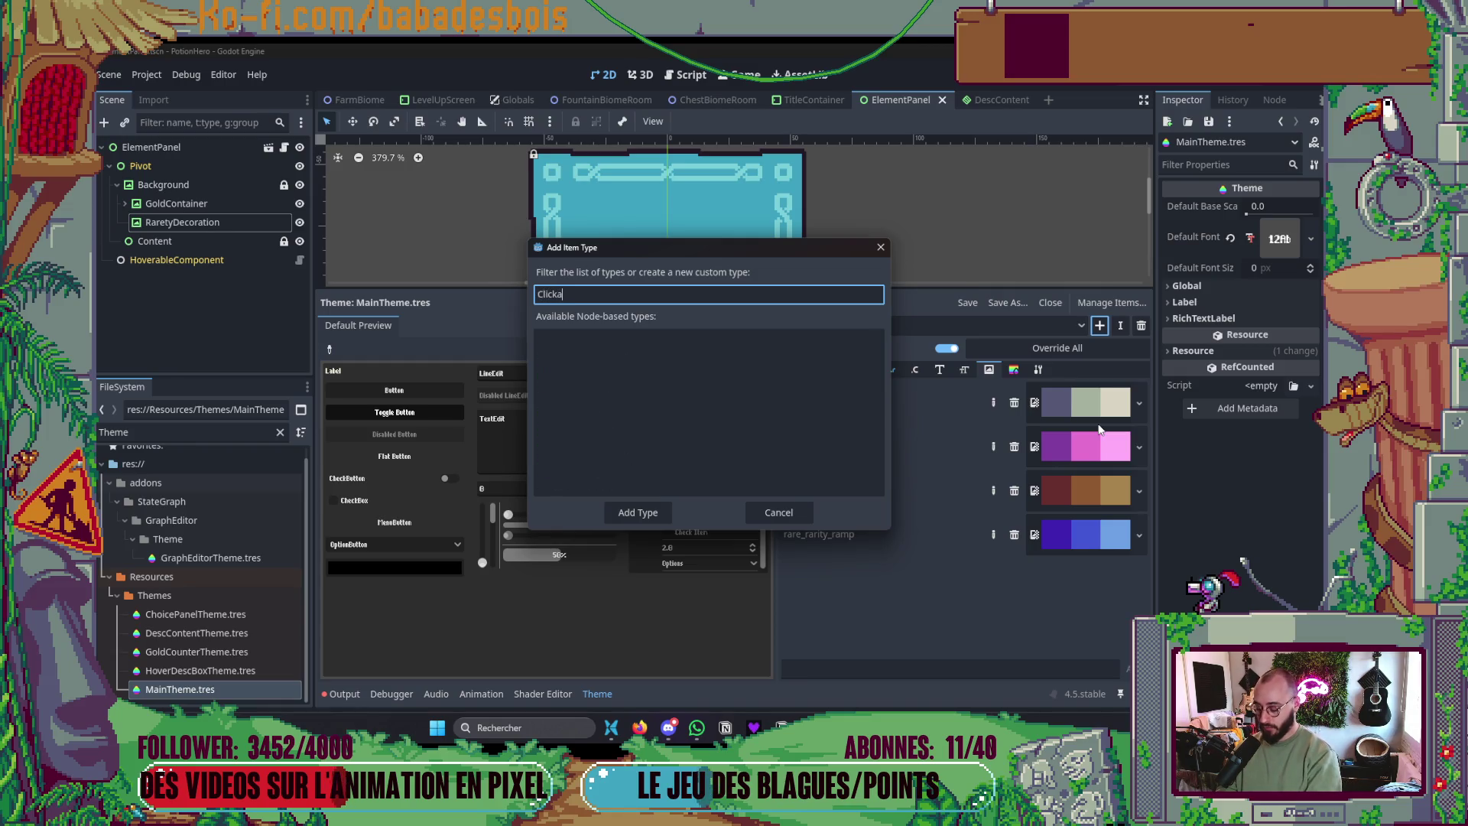
key("Return")
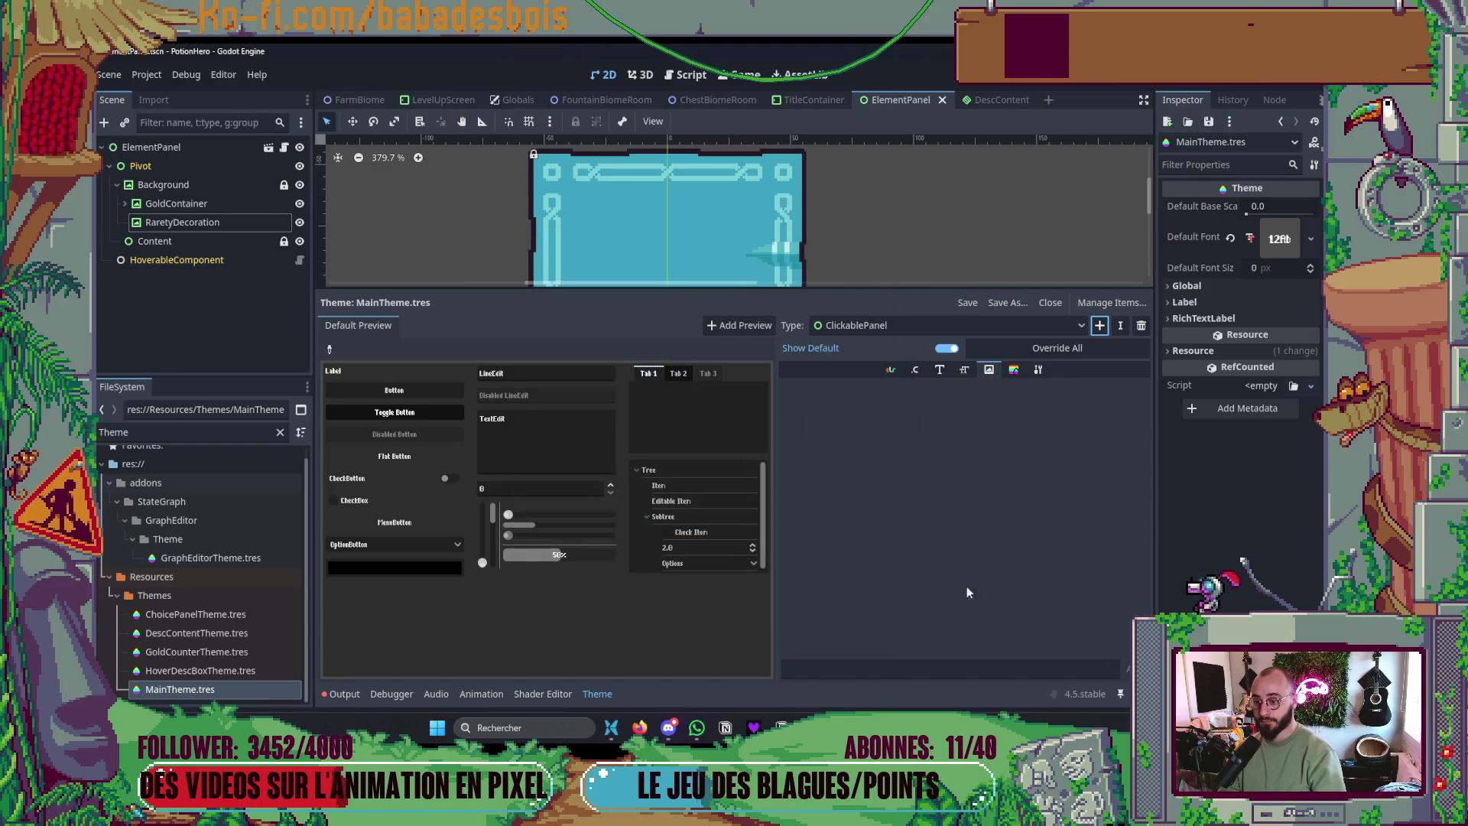
Add rare_decoration, common_decoration and legendary_decoration items, then filter FileSystem by 'deco'.
left_click(1071, 669)
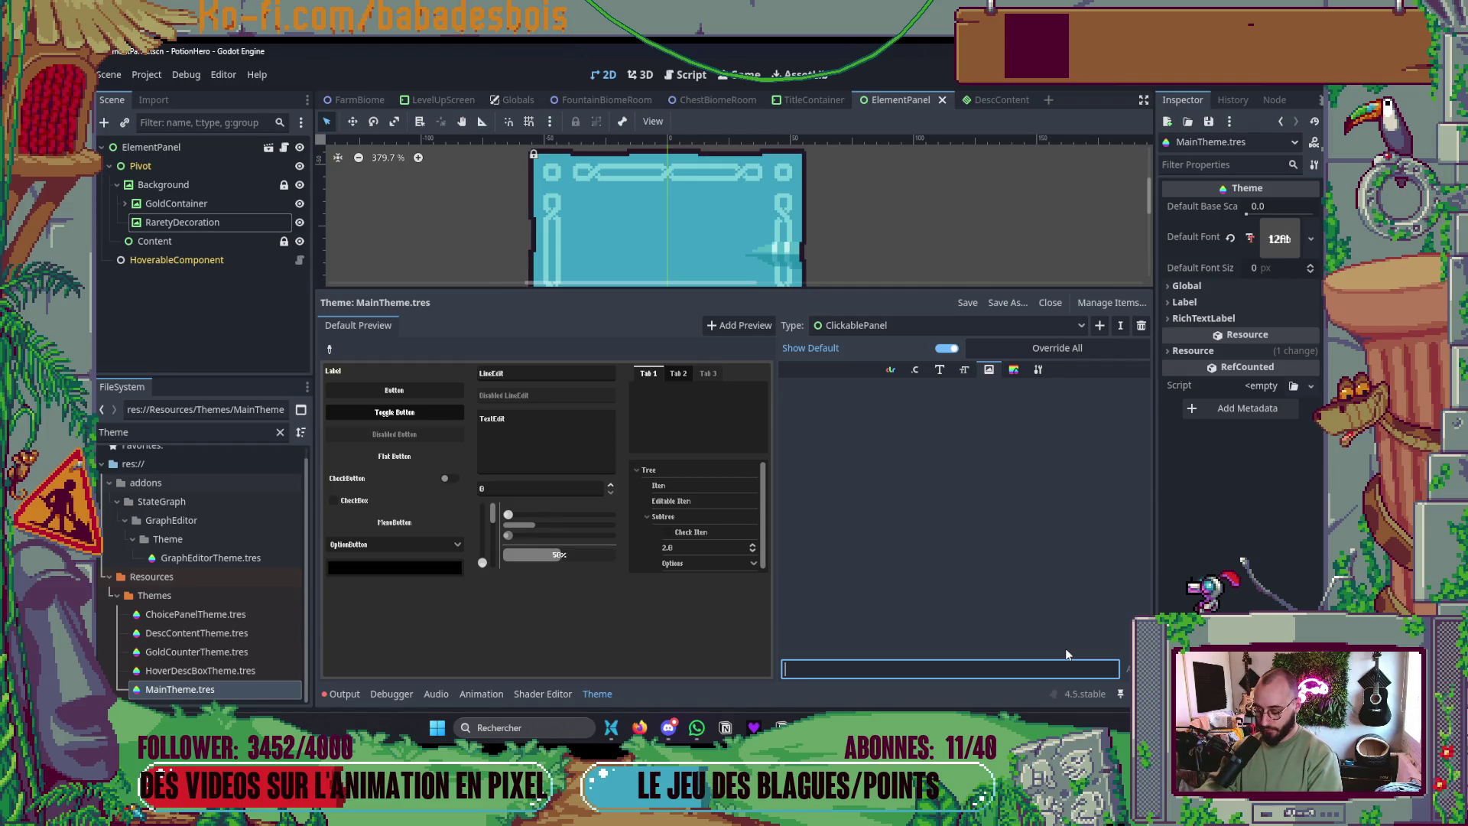
type("rarew")
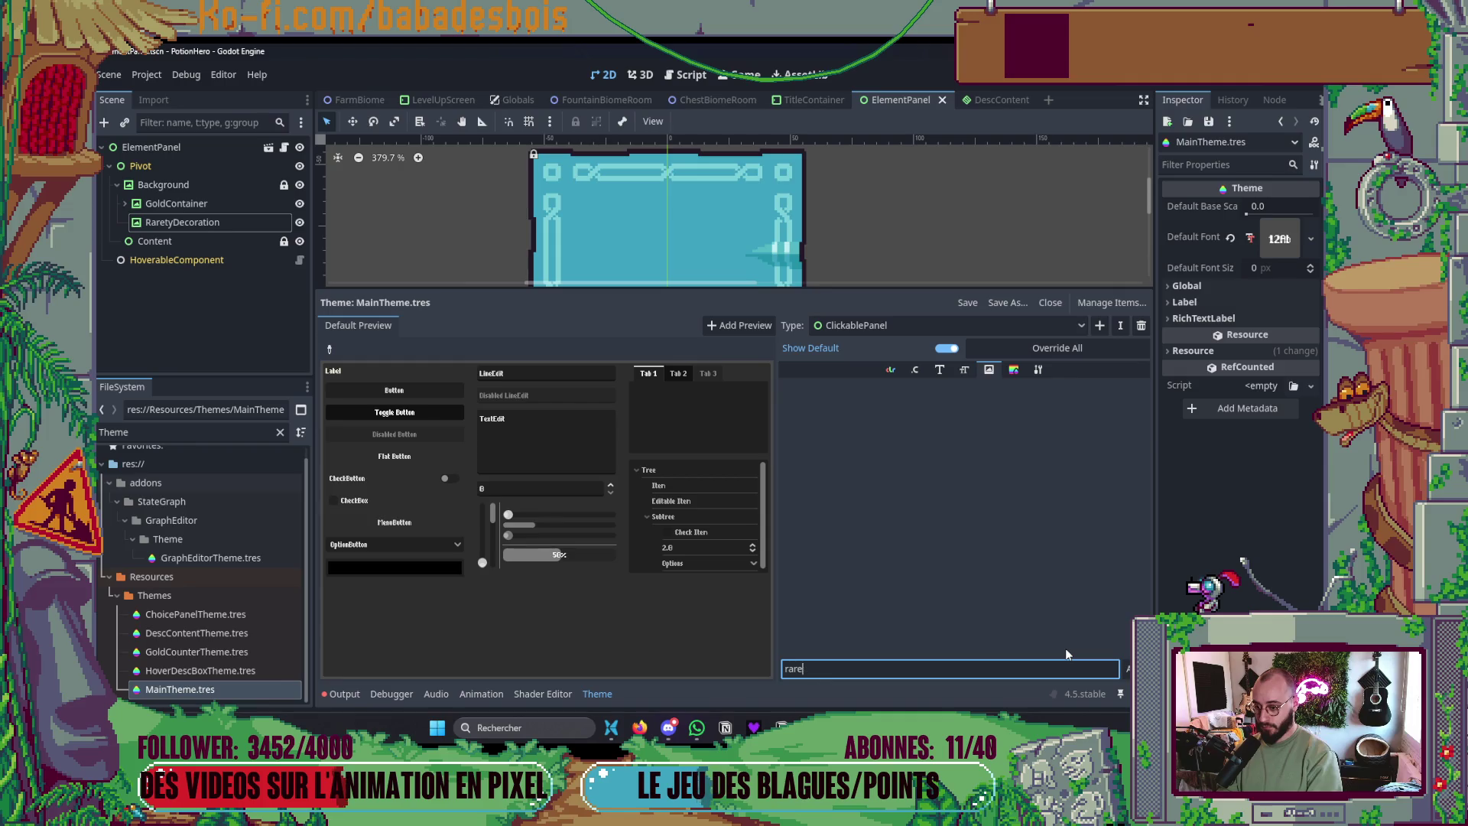
type("_decoration")
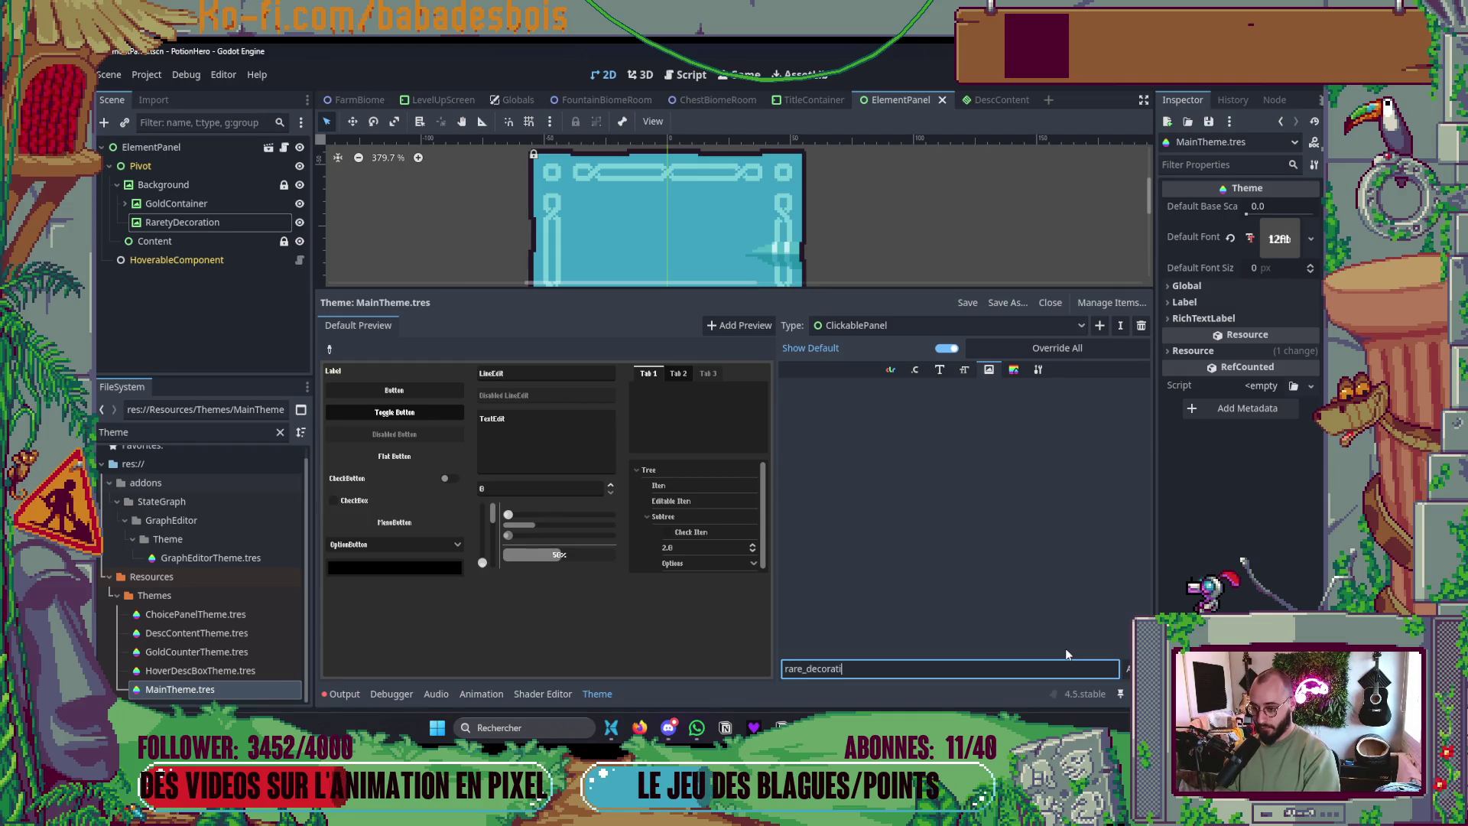
left_click(1126, 669)
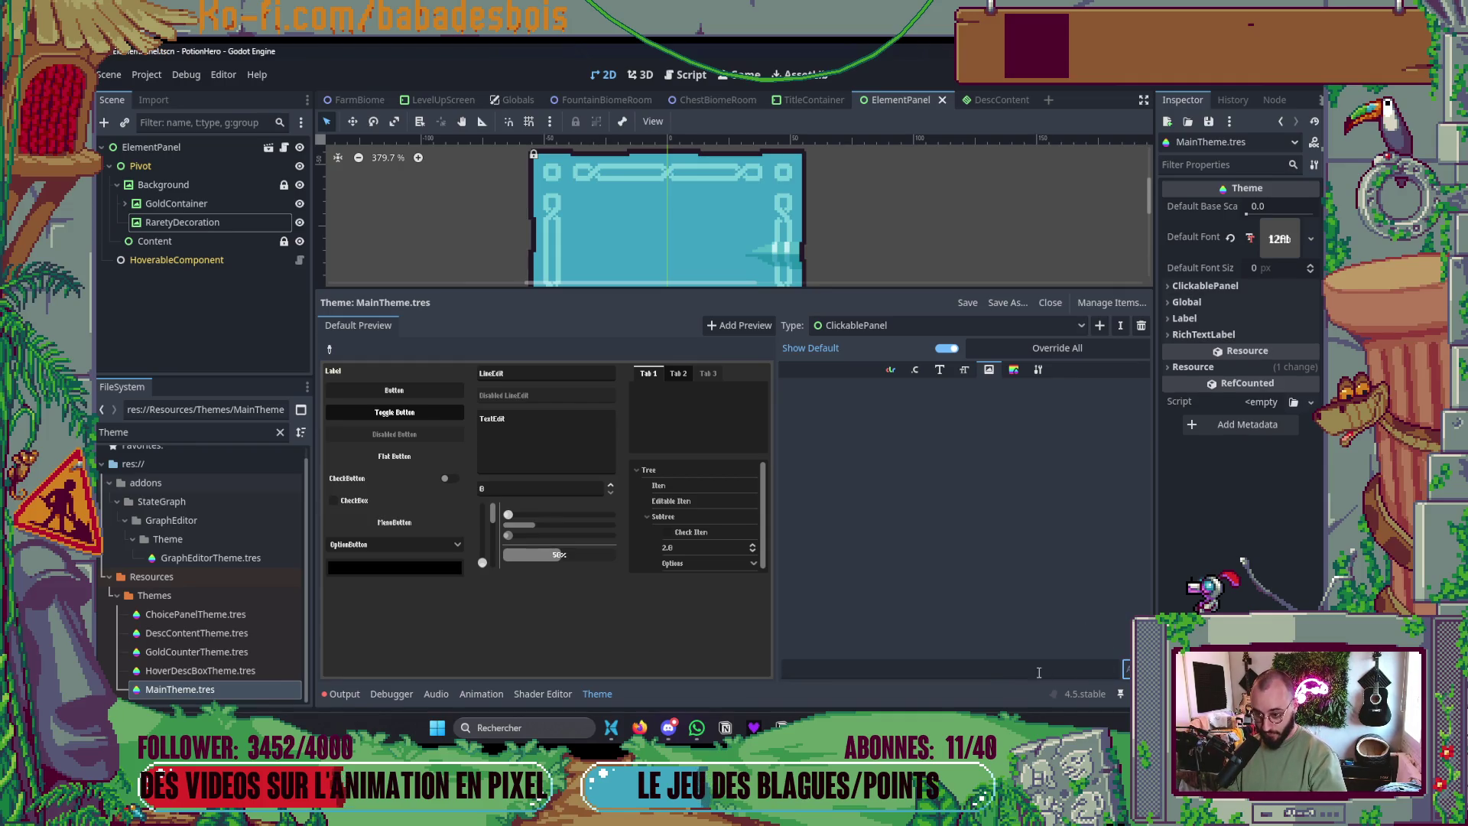
left_click(993, 670)
type("commu")
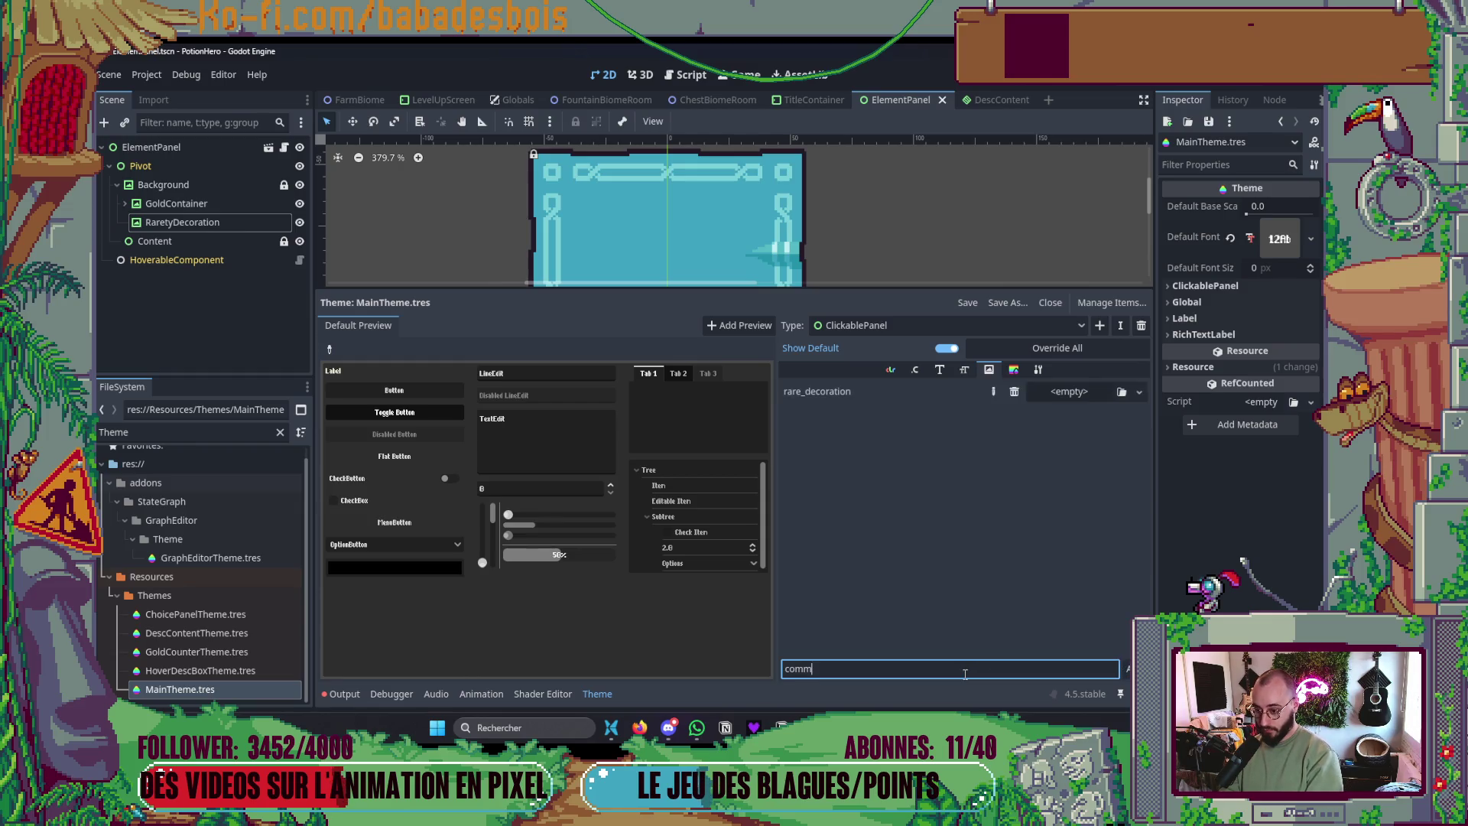
key("BackSpace")
type("on_dec")
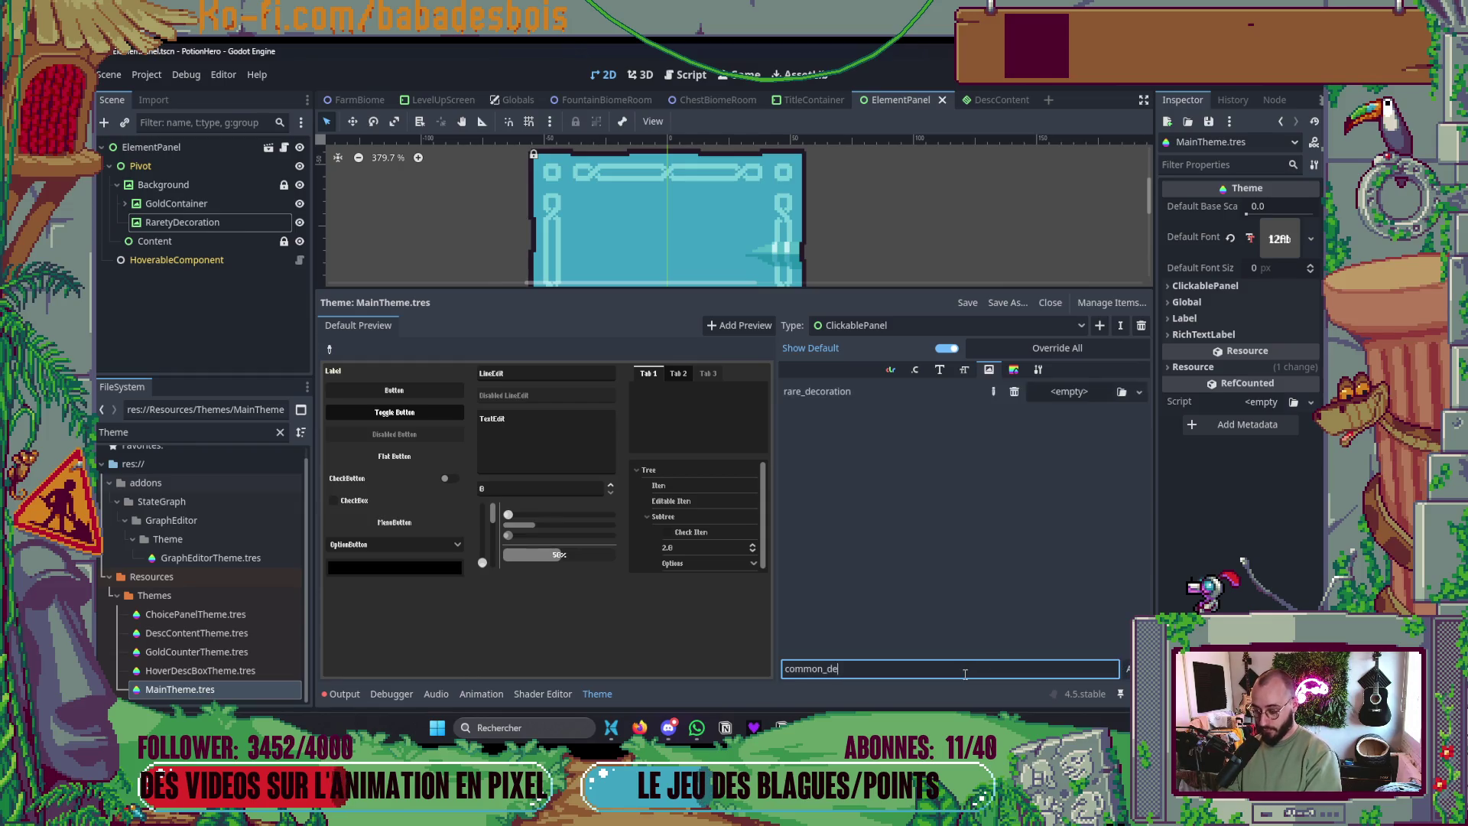
type("orati")
type("on")
key("Return")
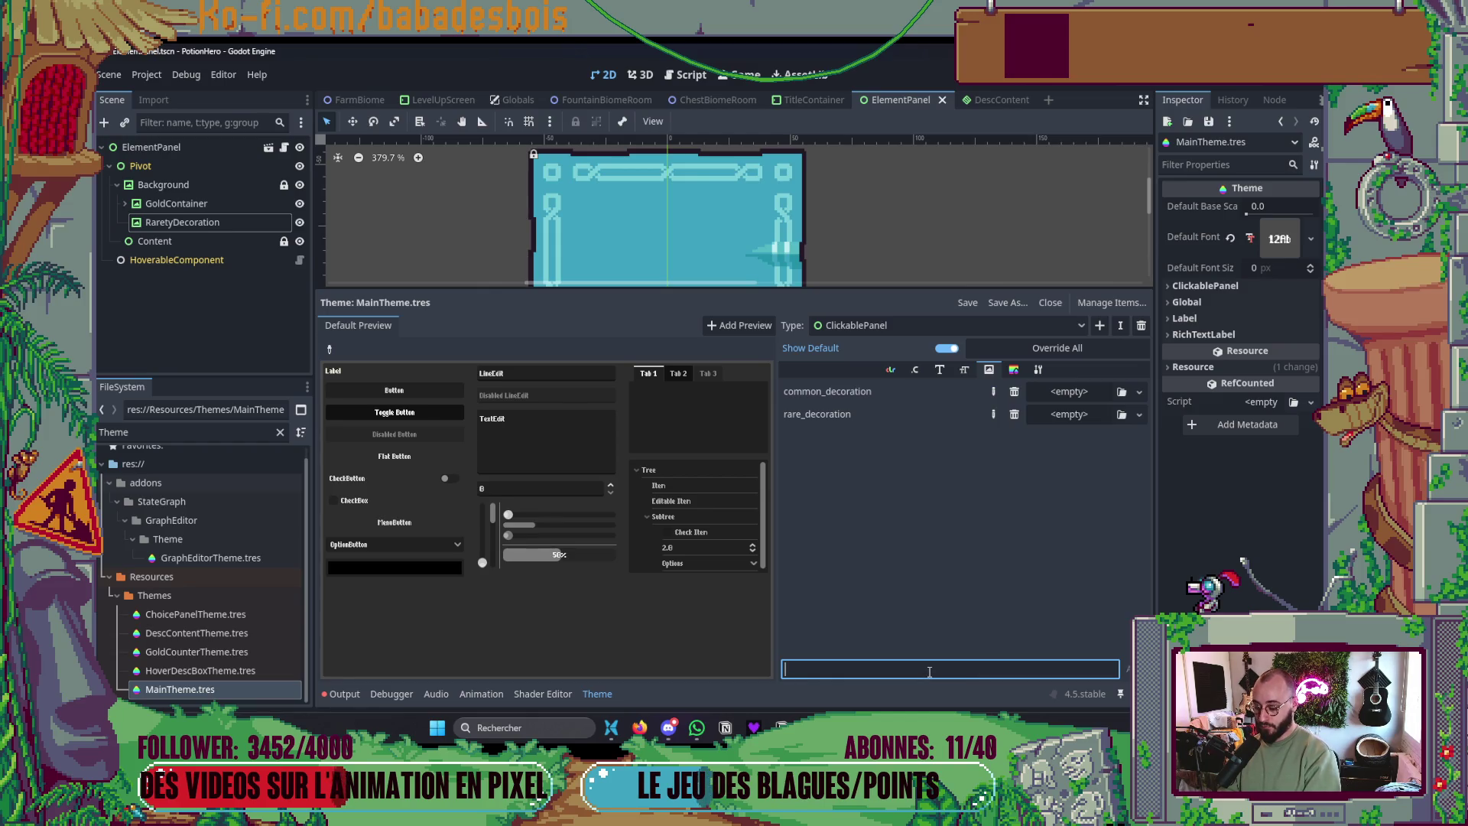
type("lege")
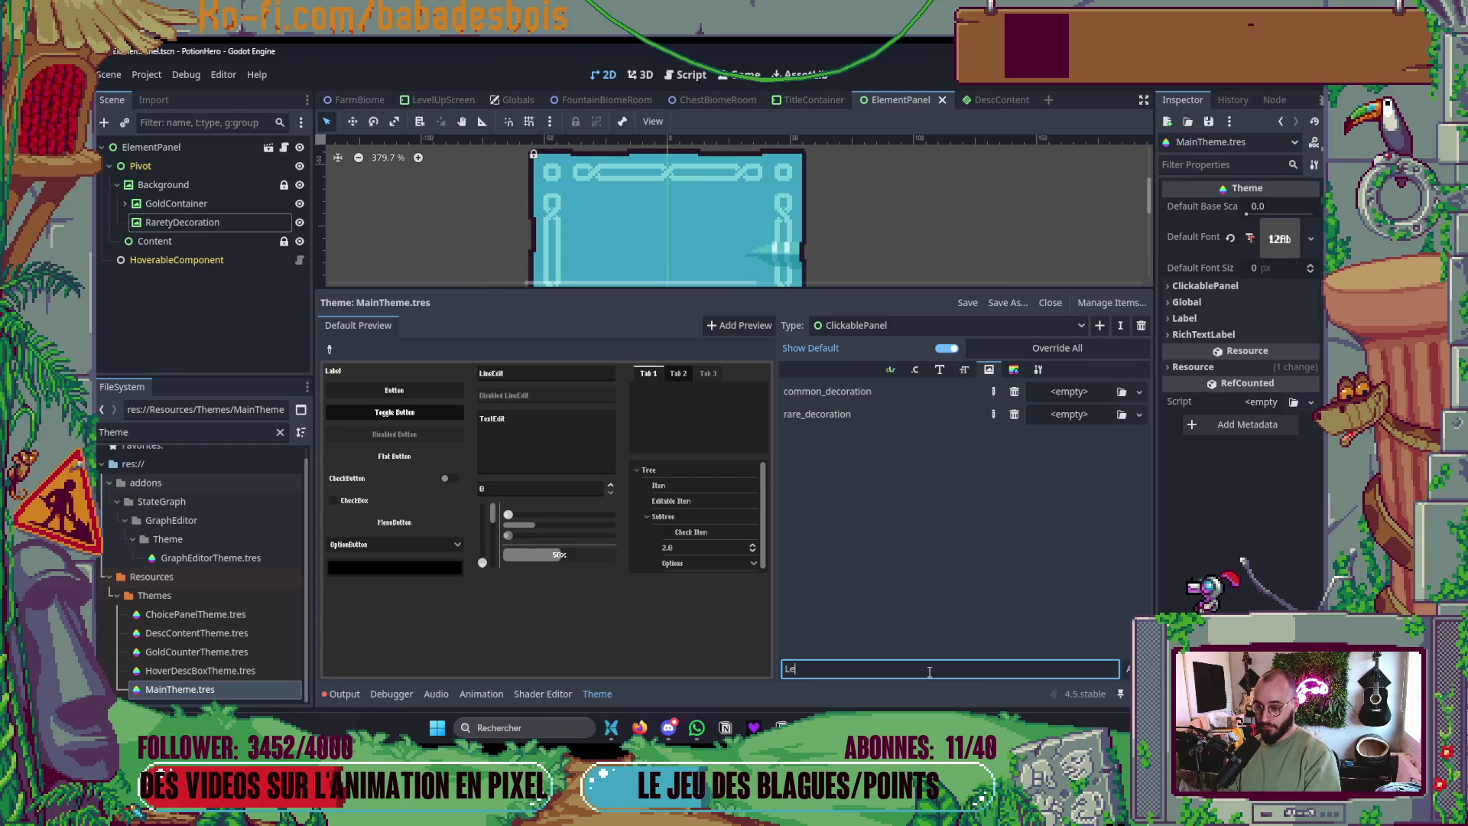
type("ndary")
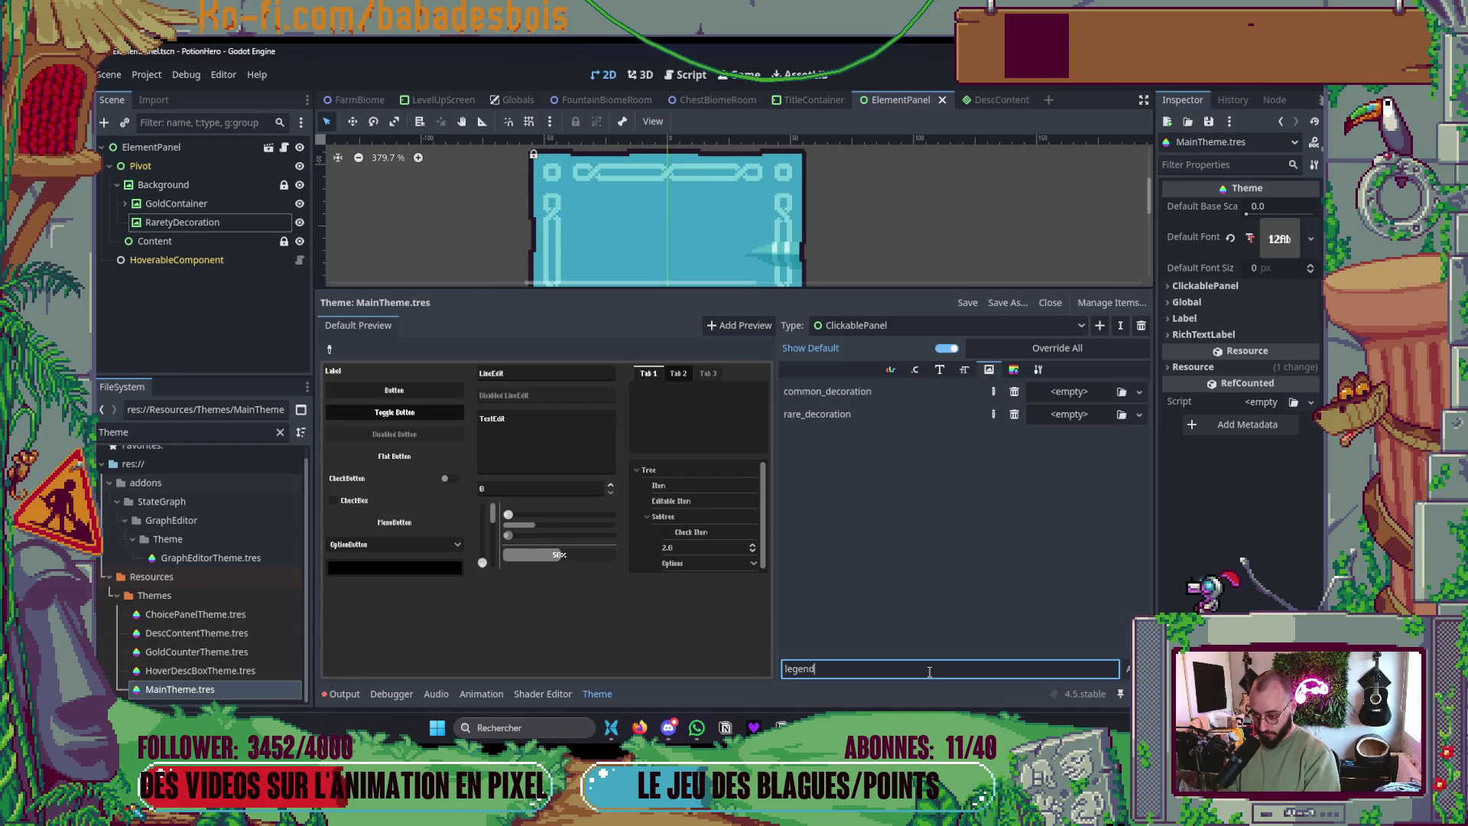
type("_decoration")
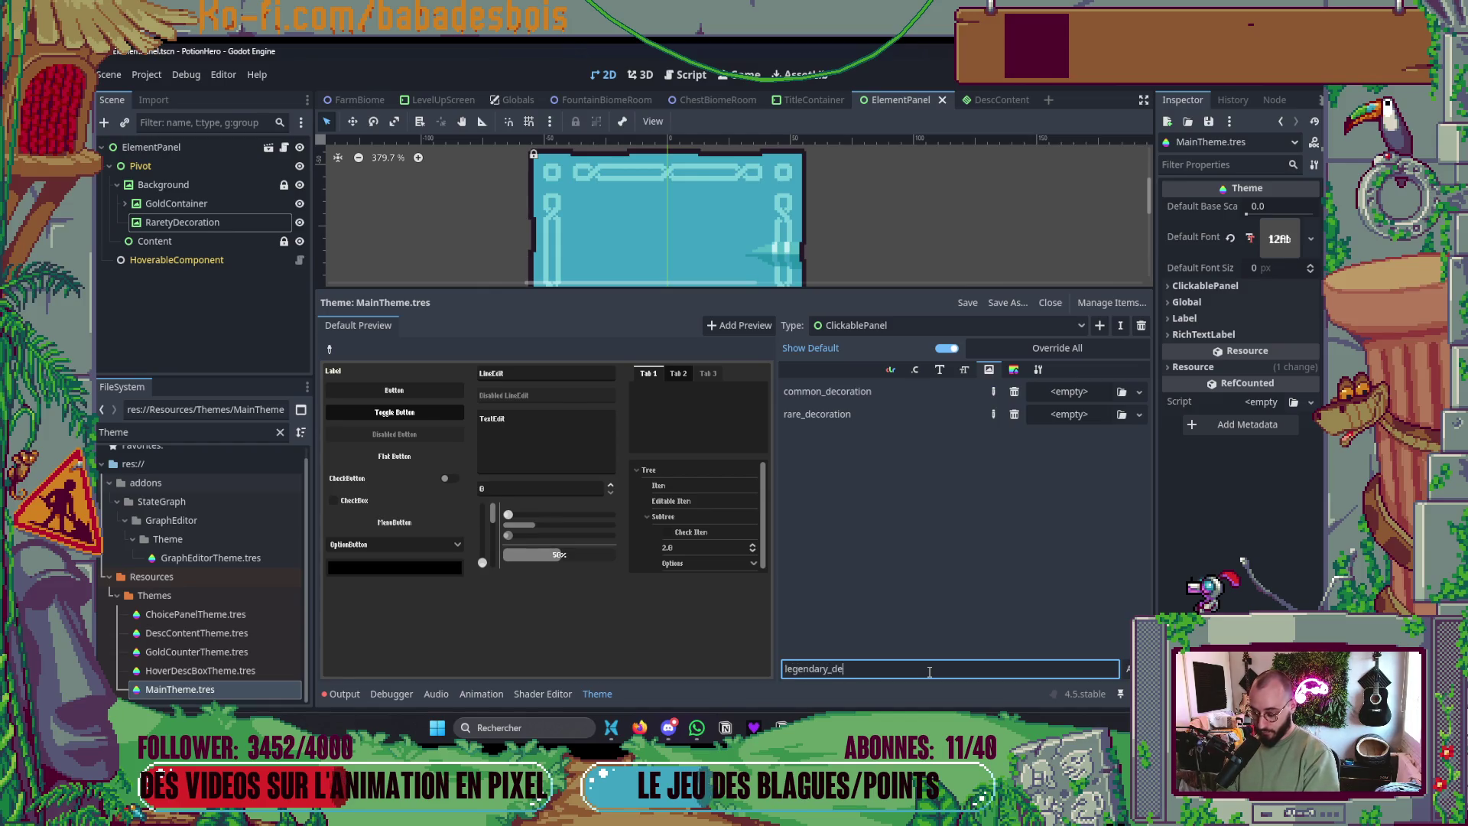
key("Return")
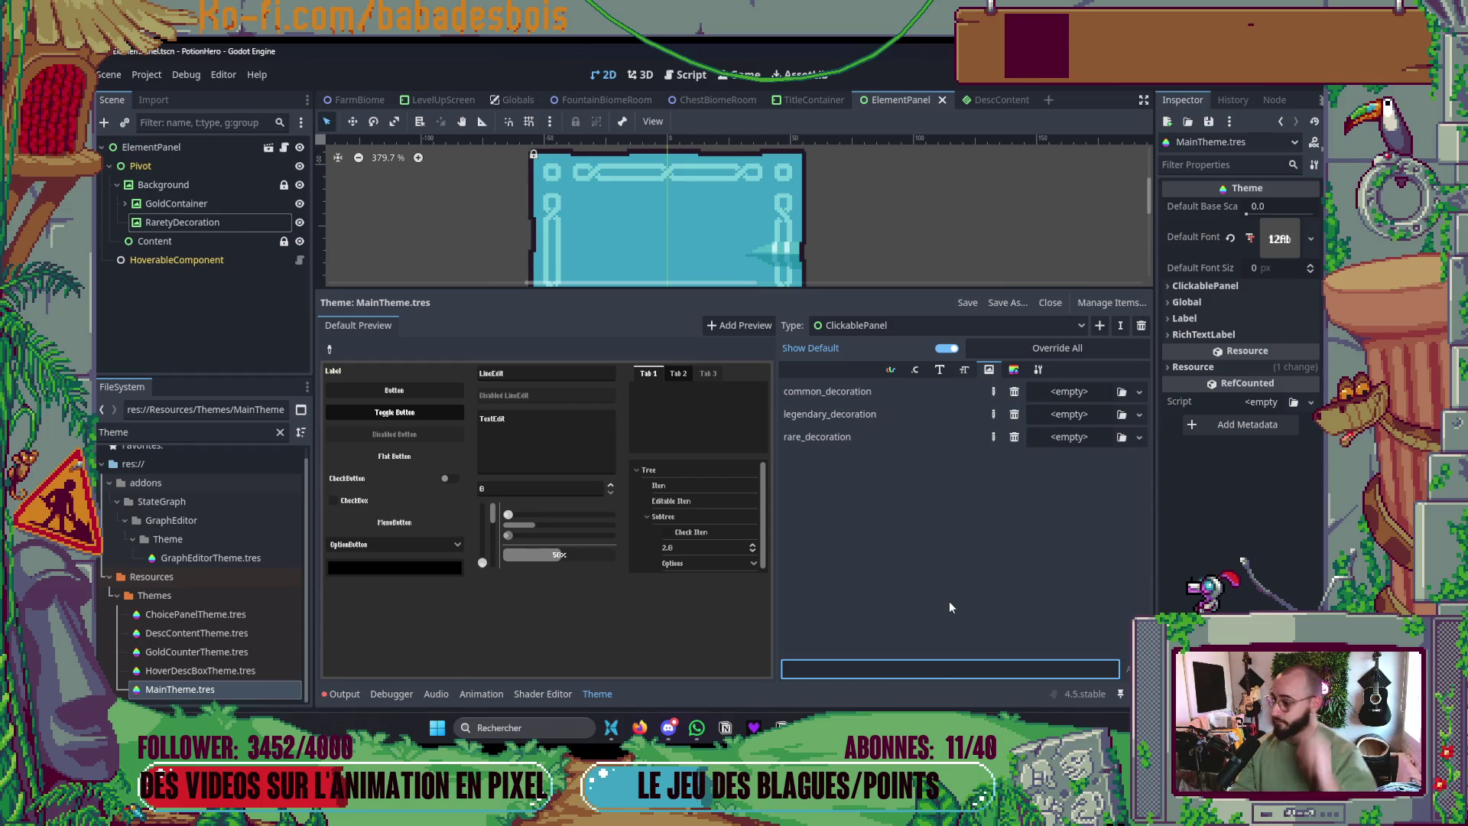
left_click(280, 432)
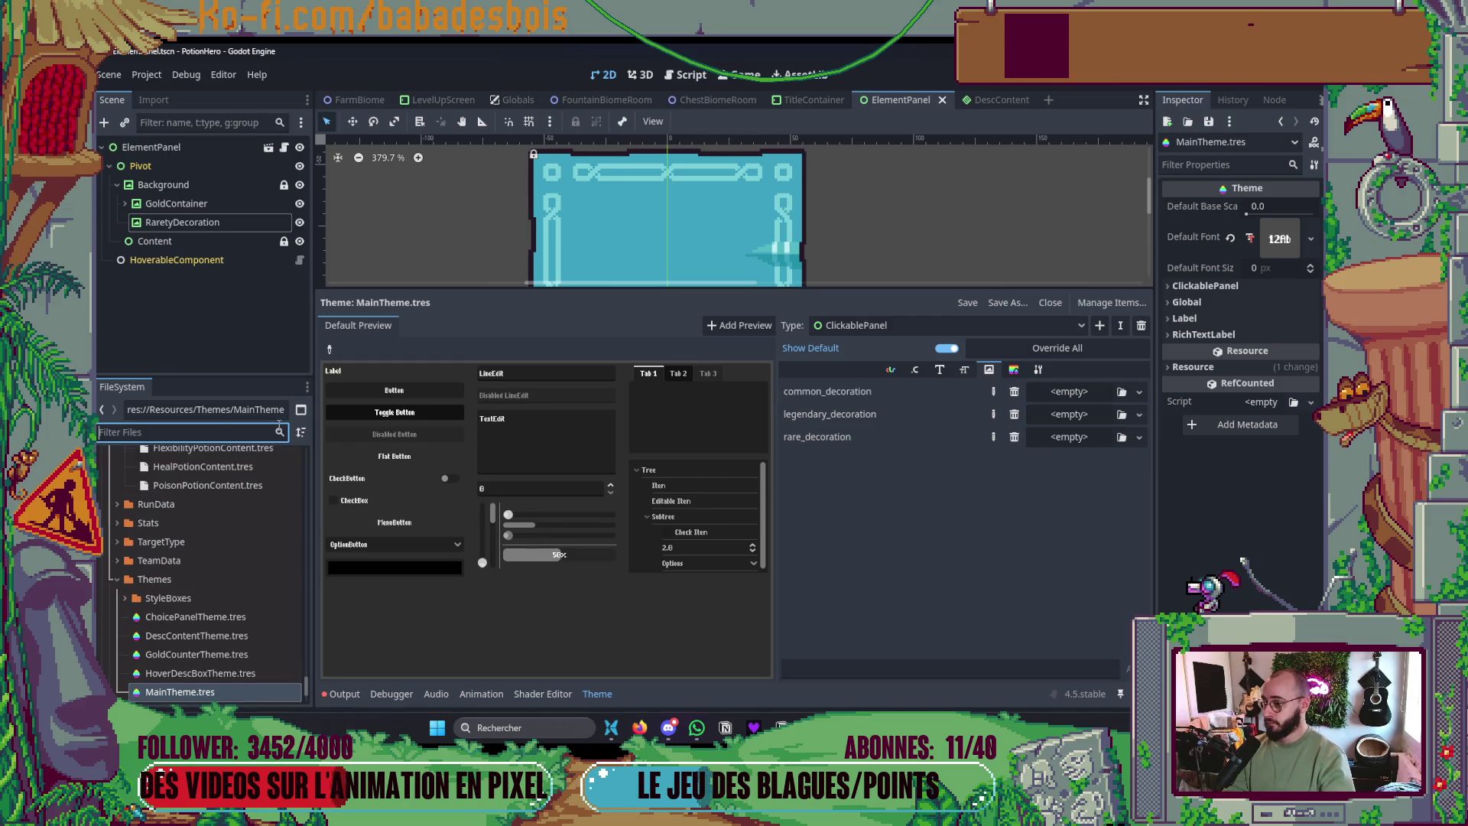
type("deco")
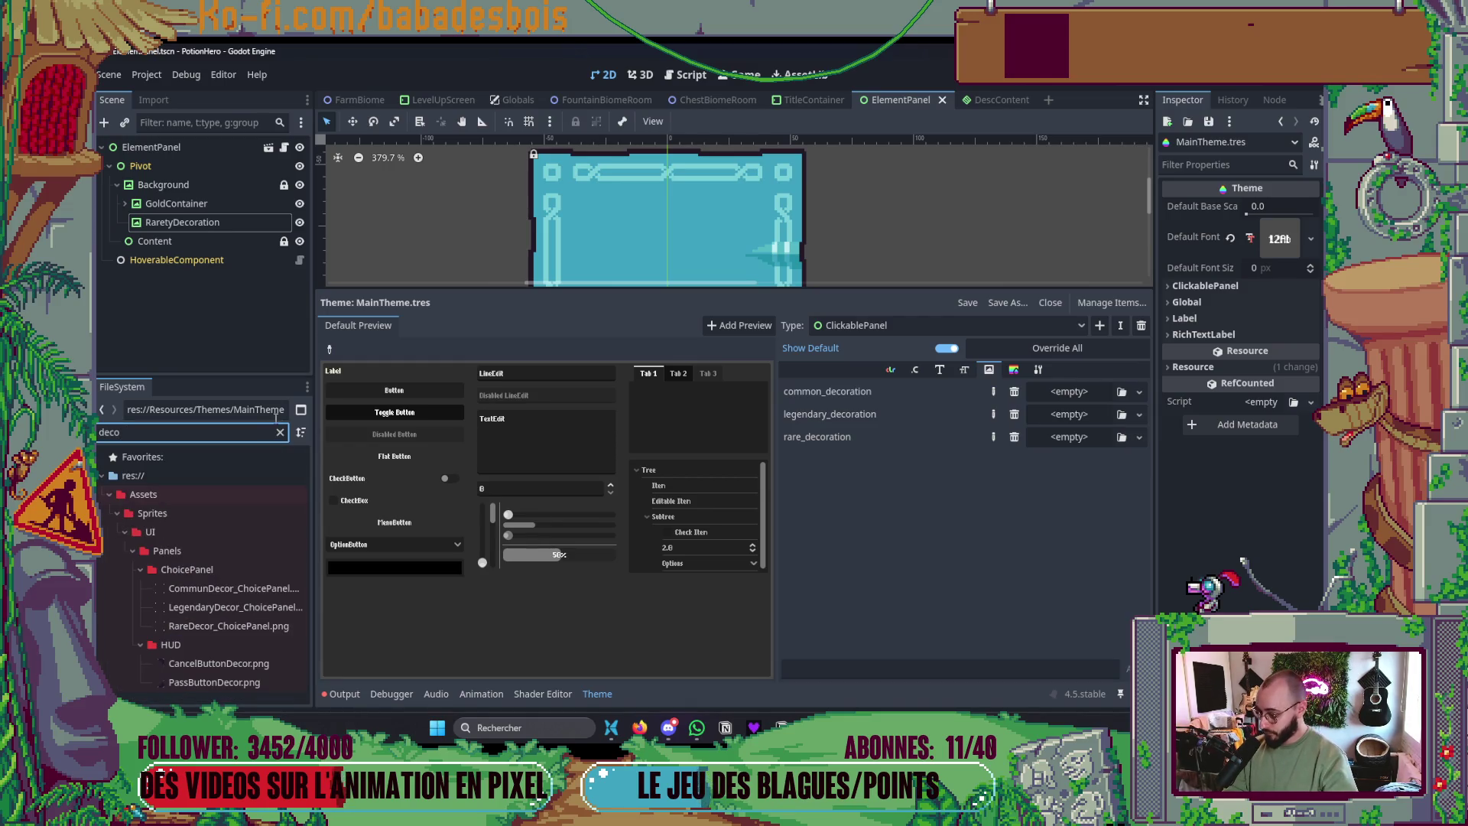